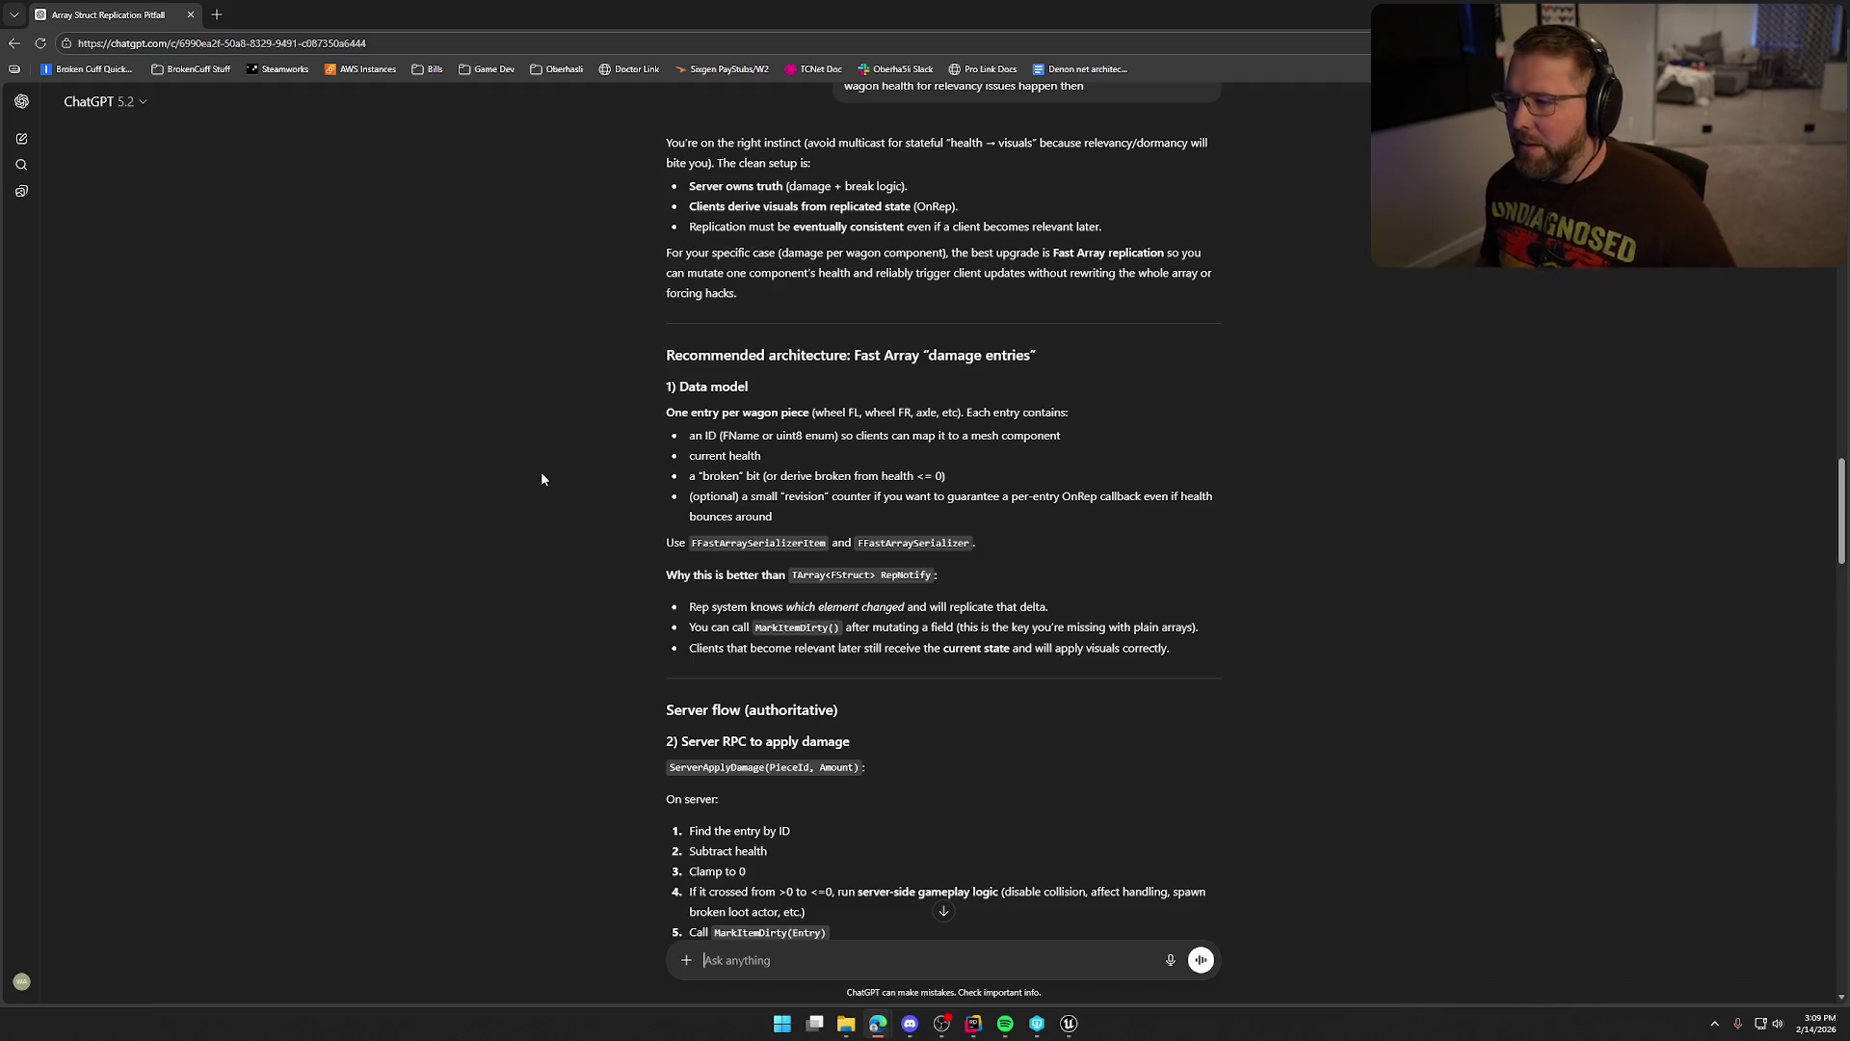
Read through ChatGPT's earlier answer, briefly switching to the music player and back.
scroll(507, 465, "down", 1)
scroll(503, 467, "up", 1)
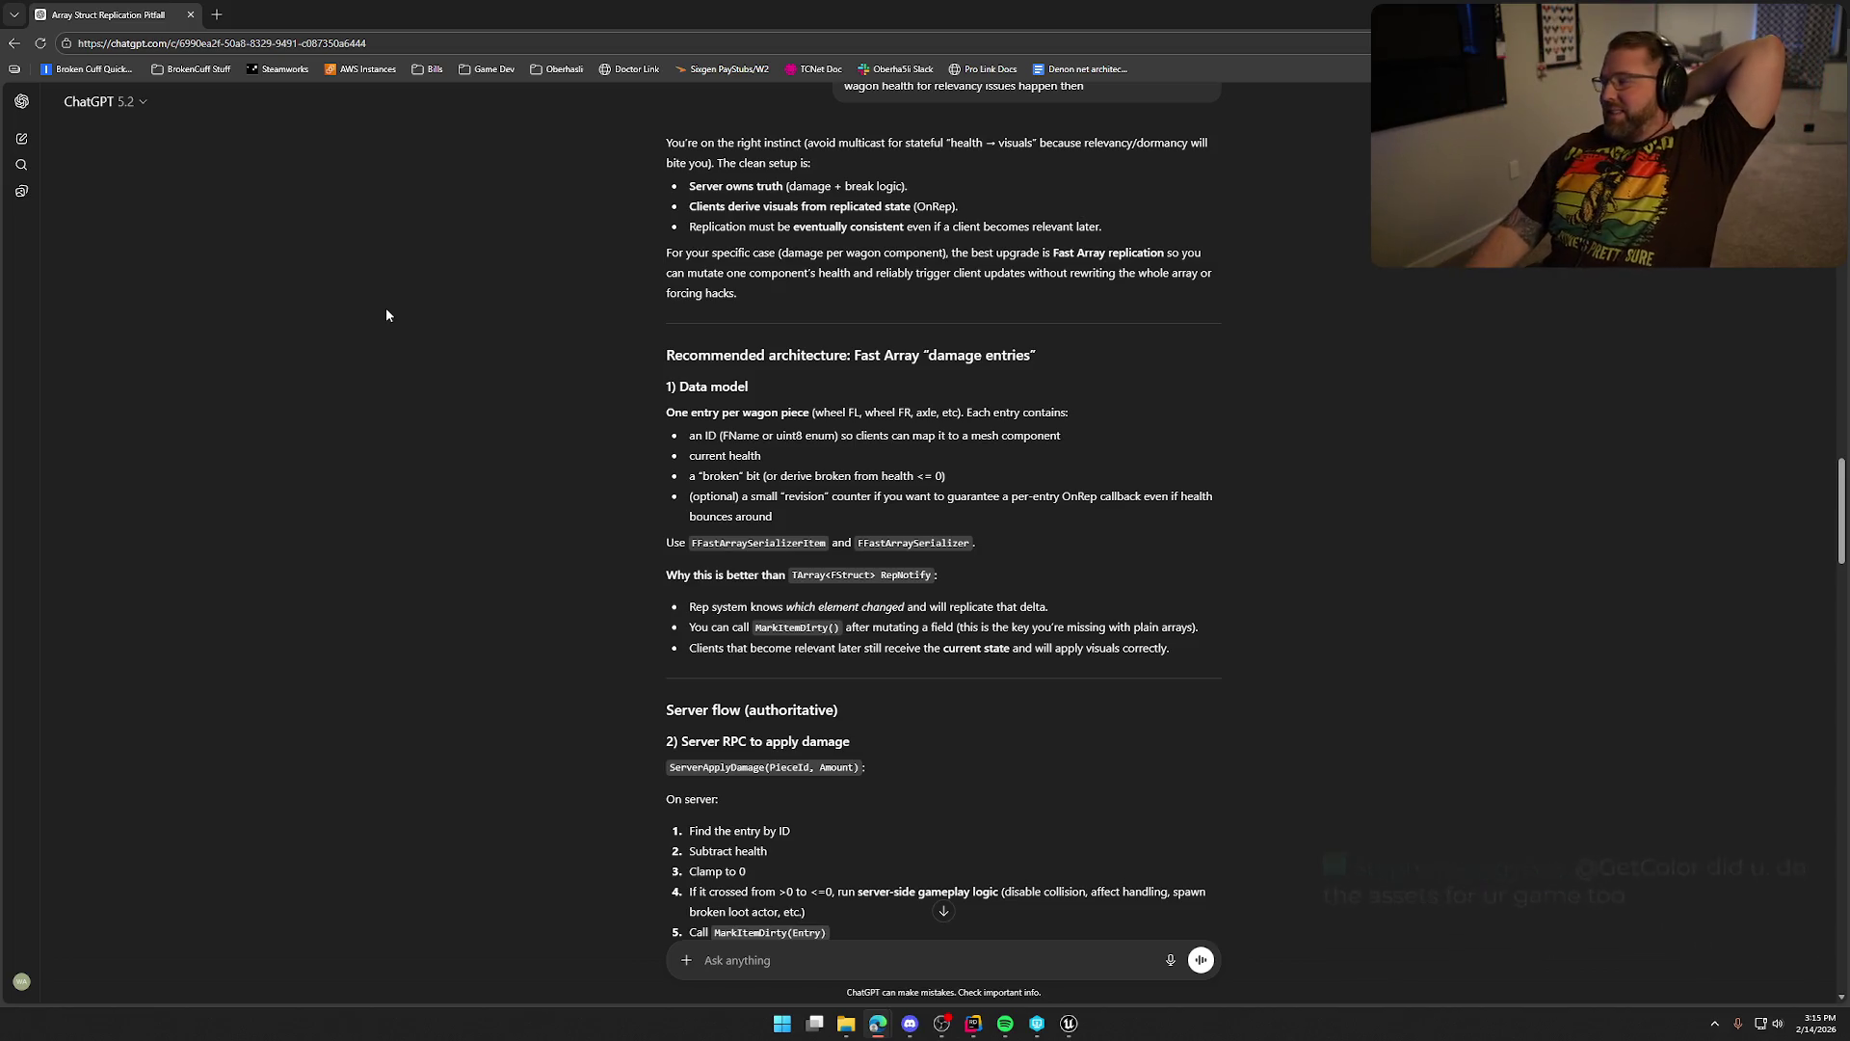
key("alt+Tab")
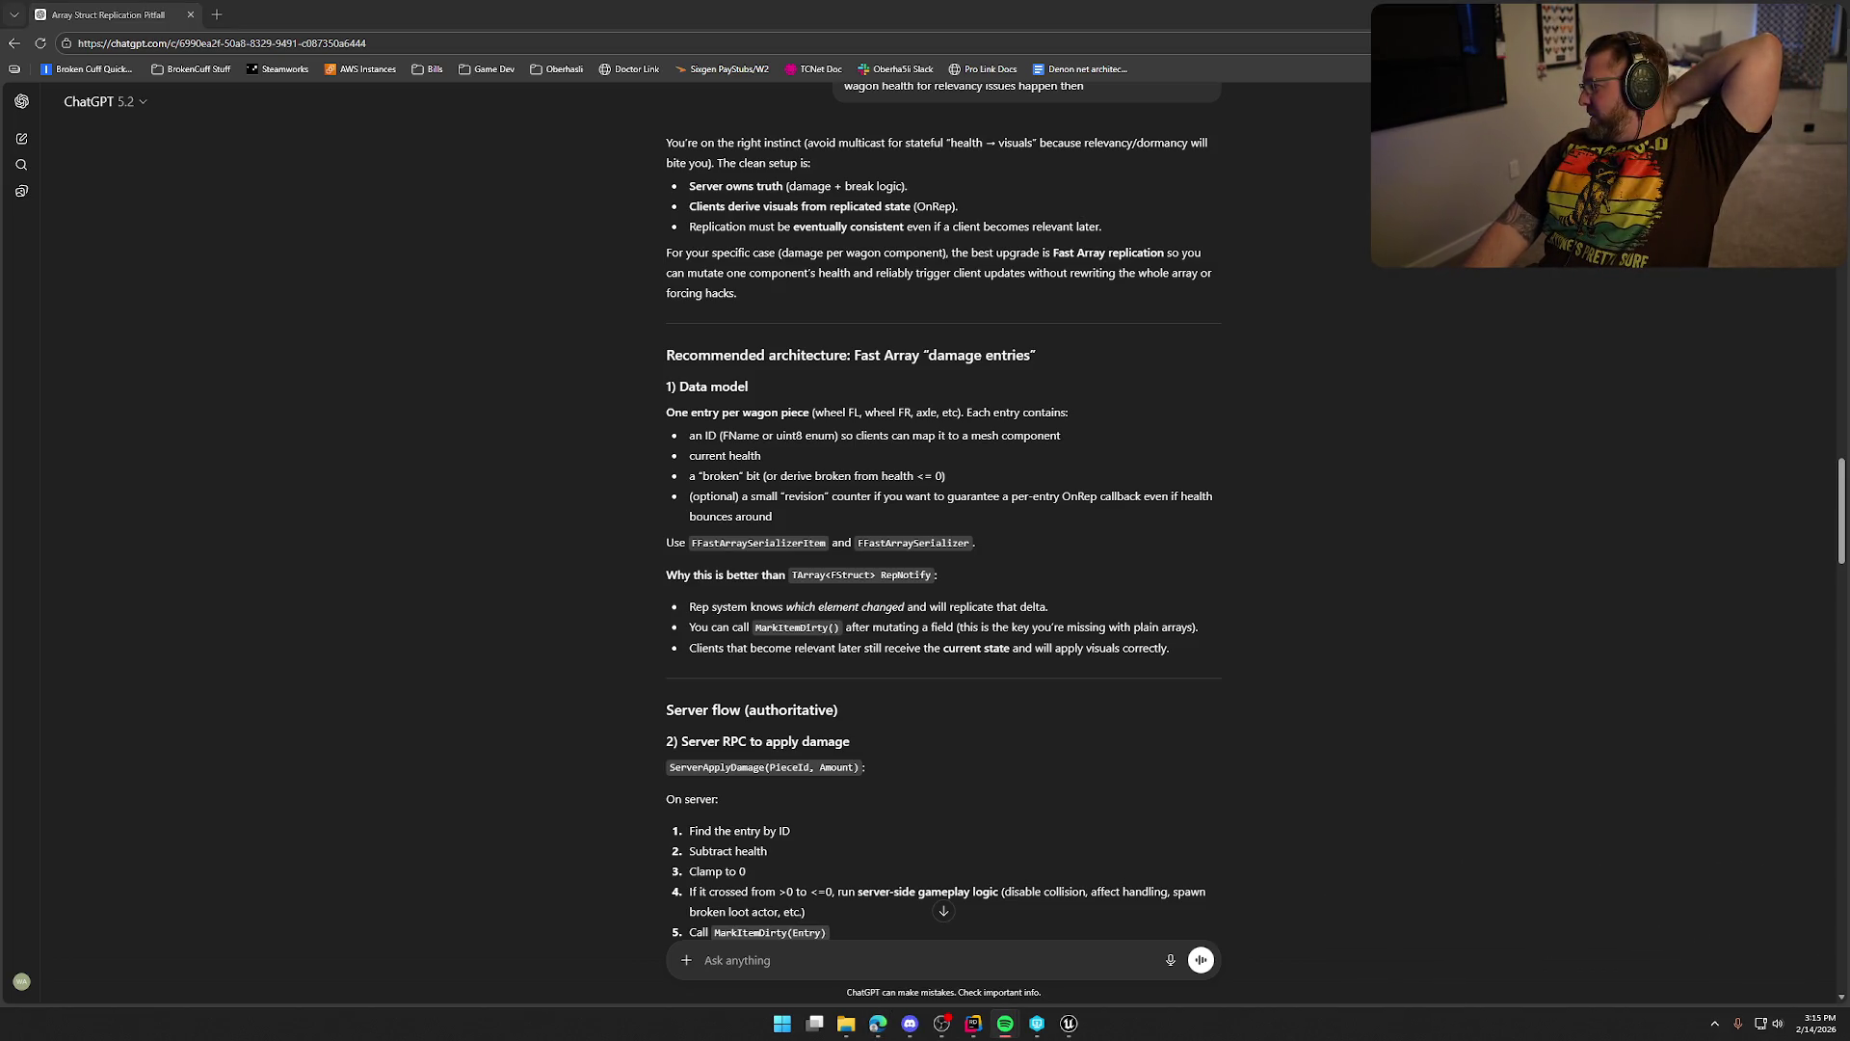
left_click(566, 375)
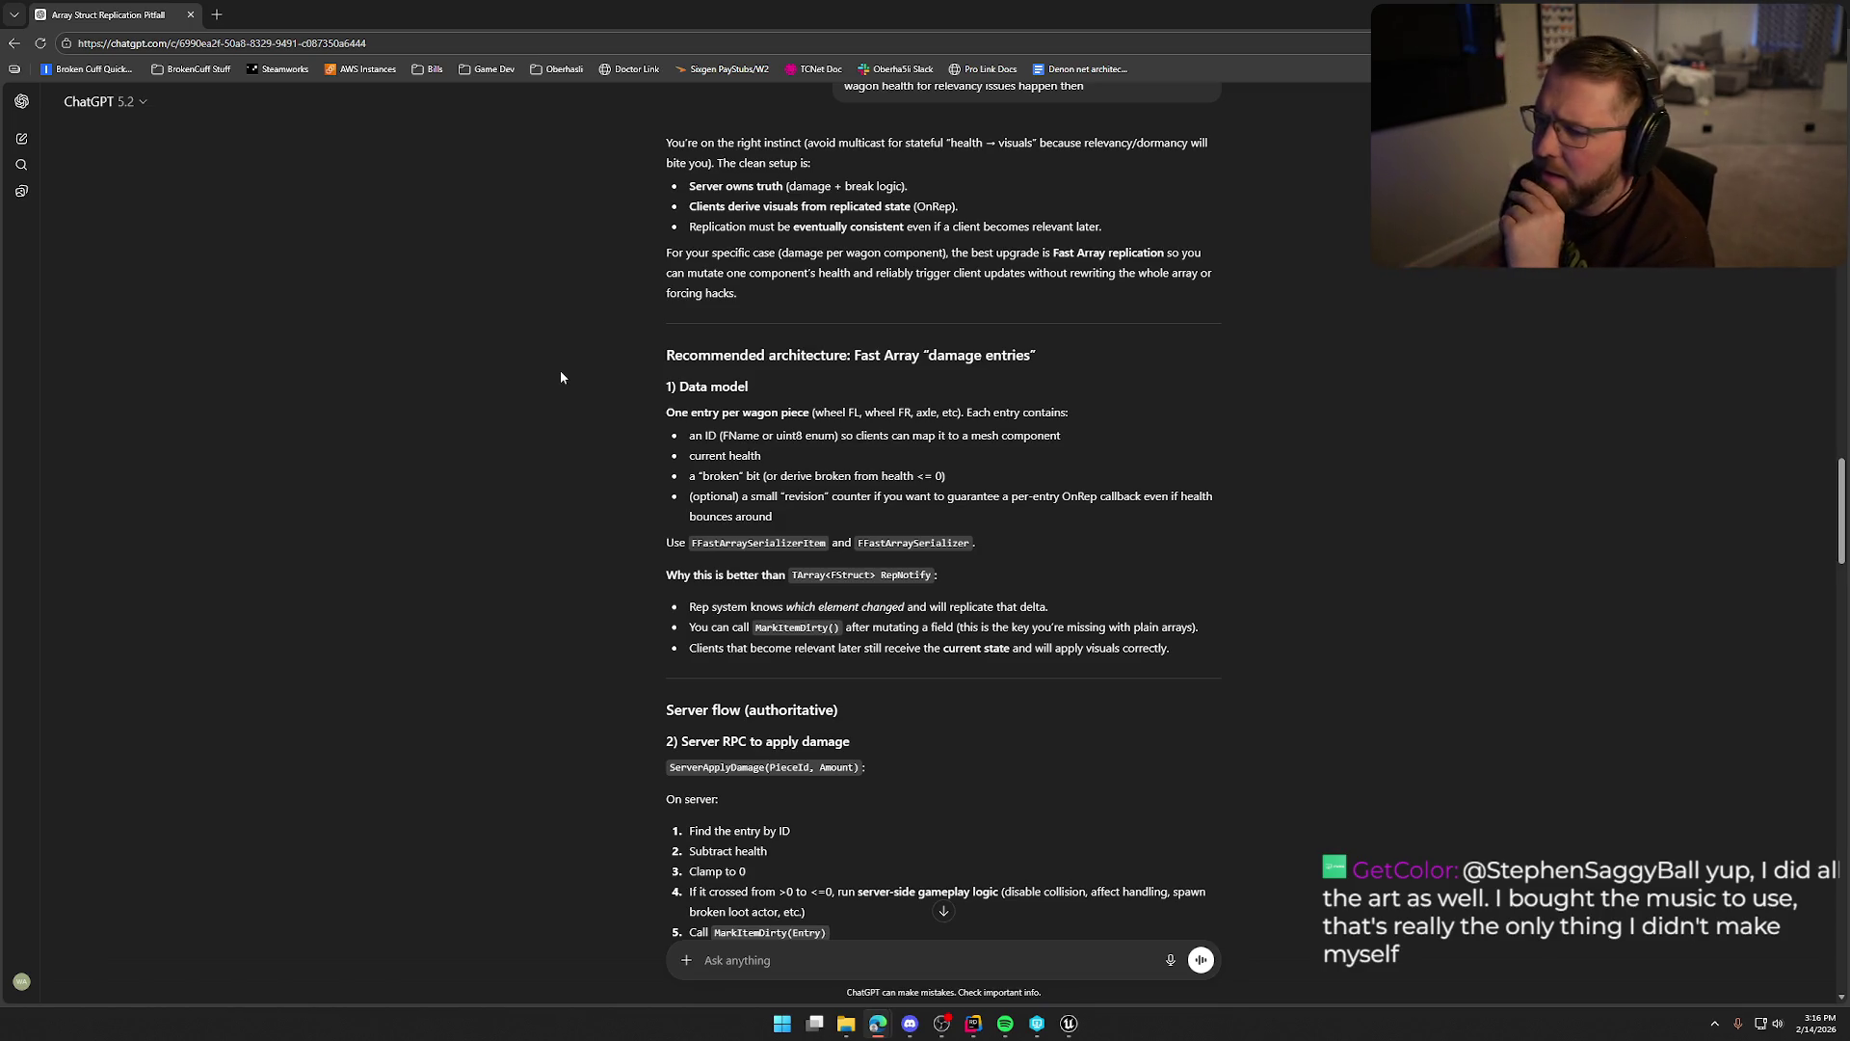
scroll(559, 377, "down", 2)
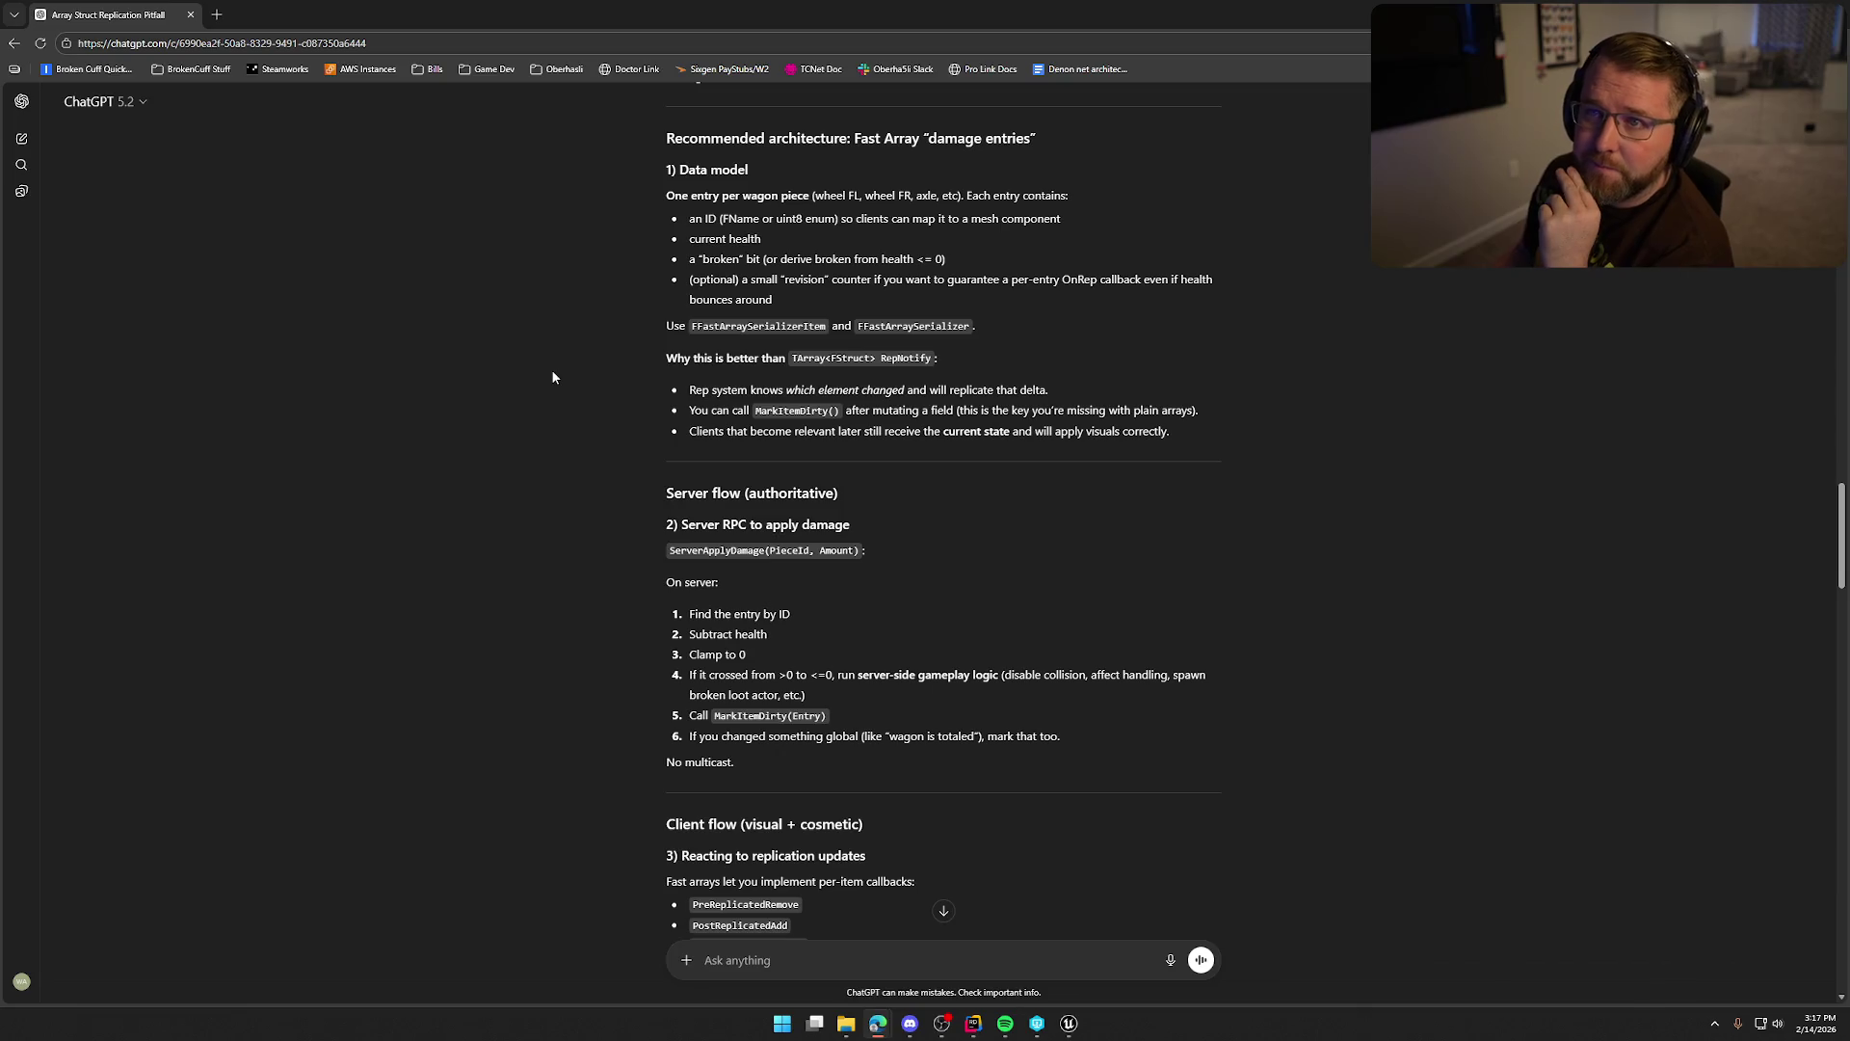
scroll(563, 355, "down", 1)
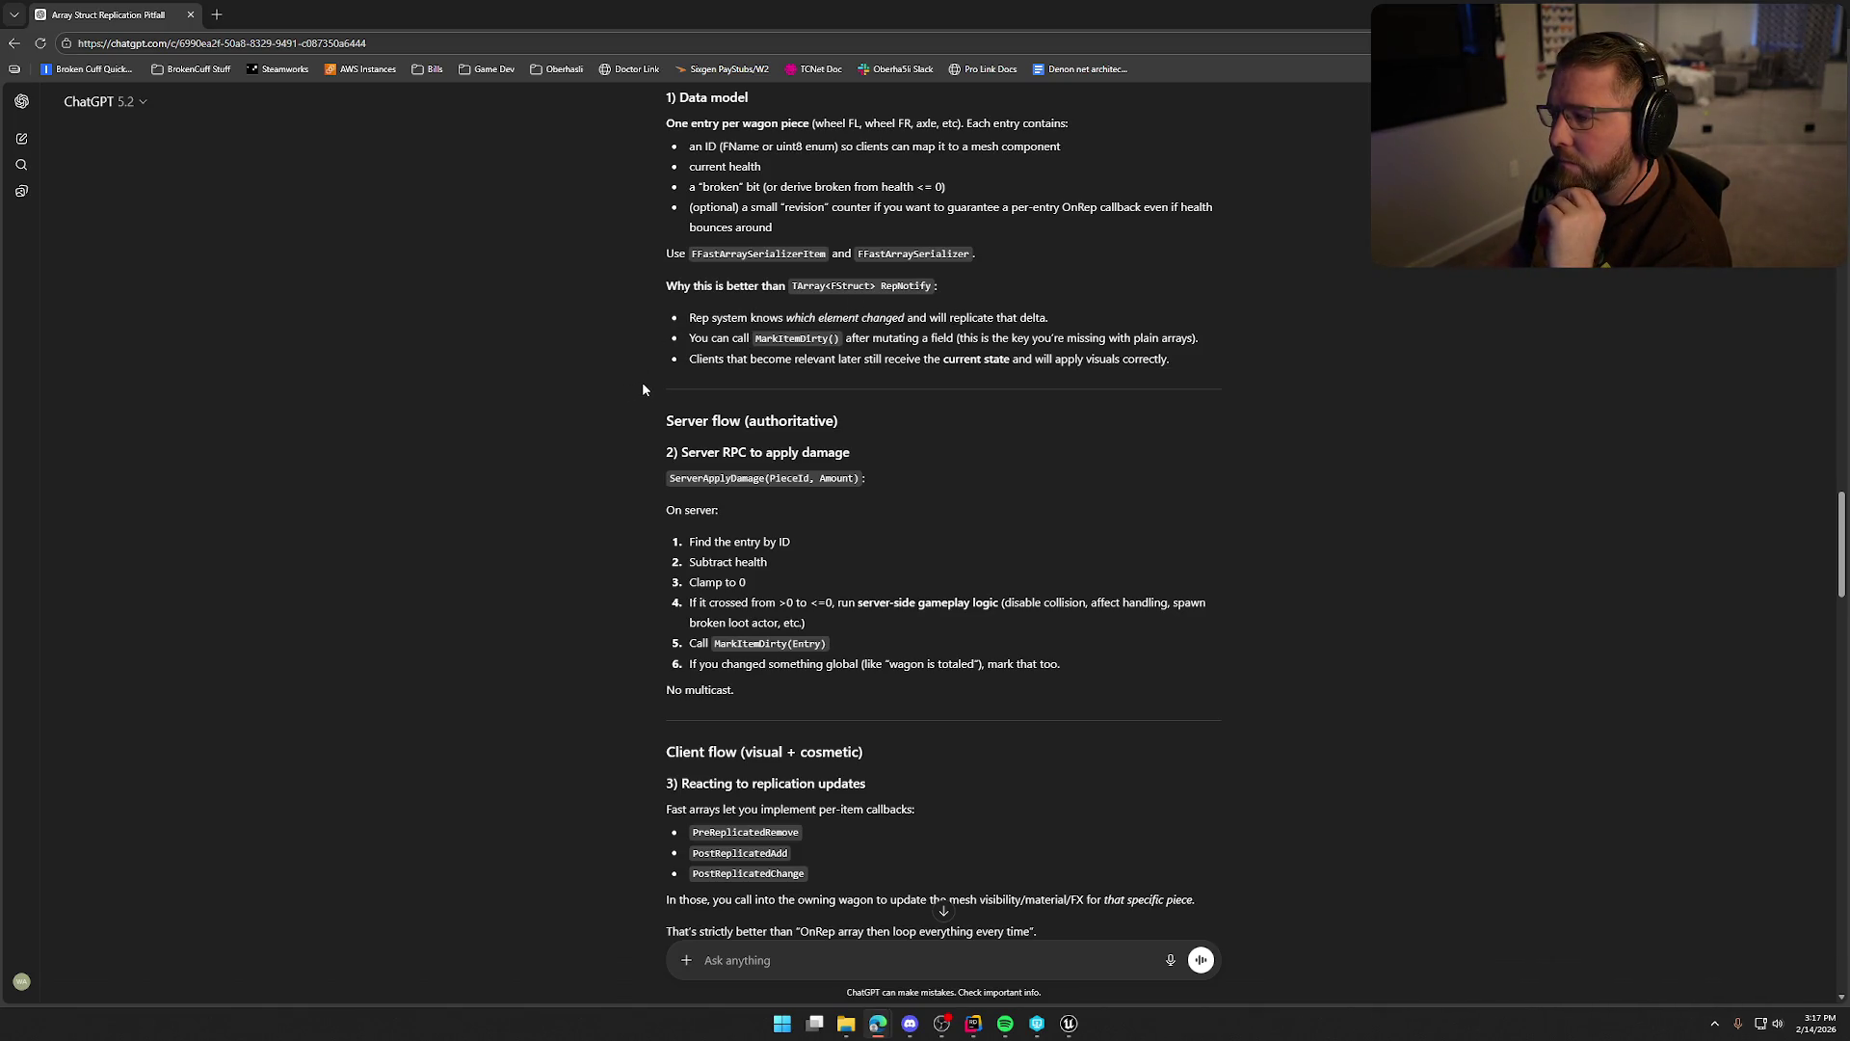
scroll(643, 389, "down", 2)
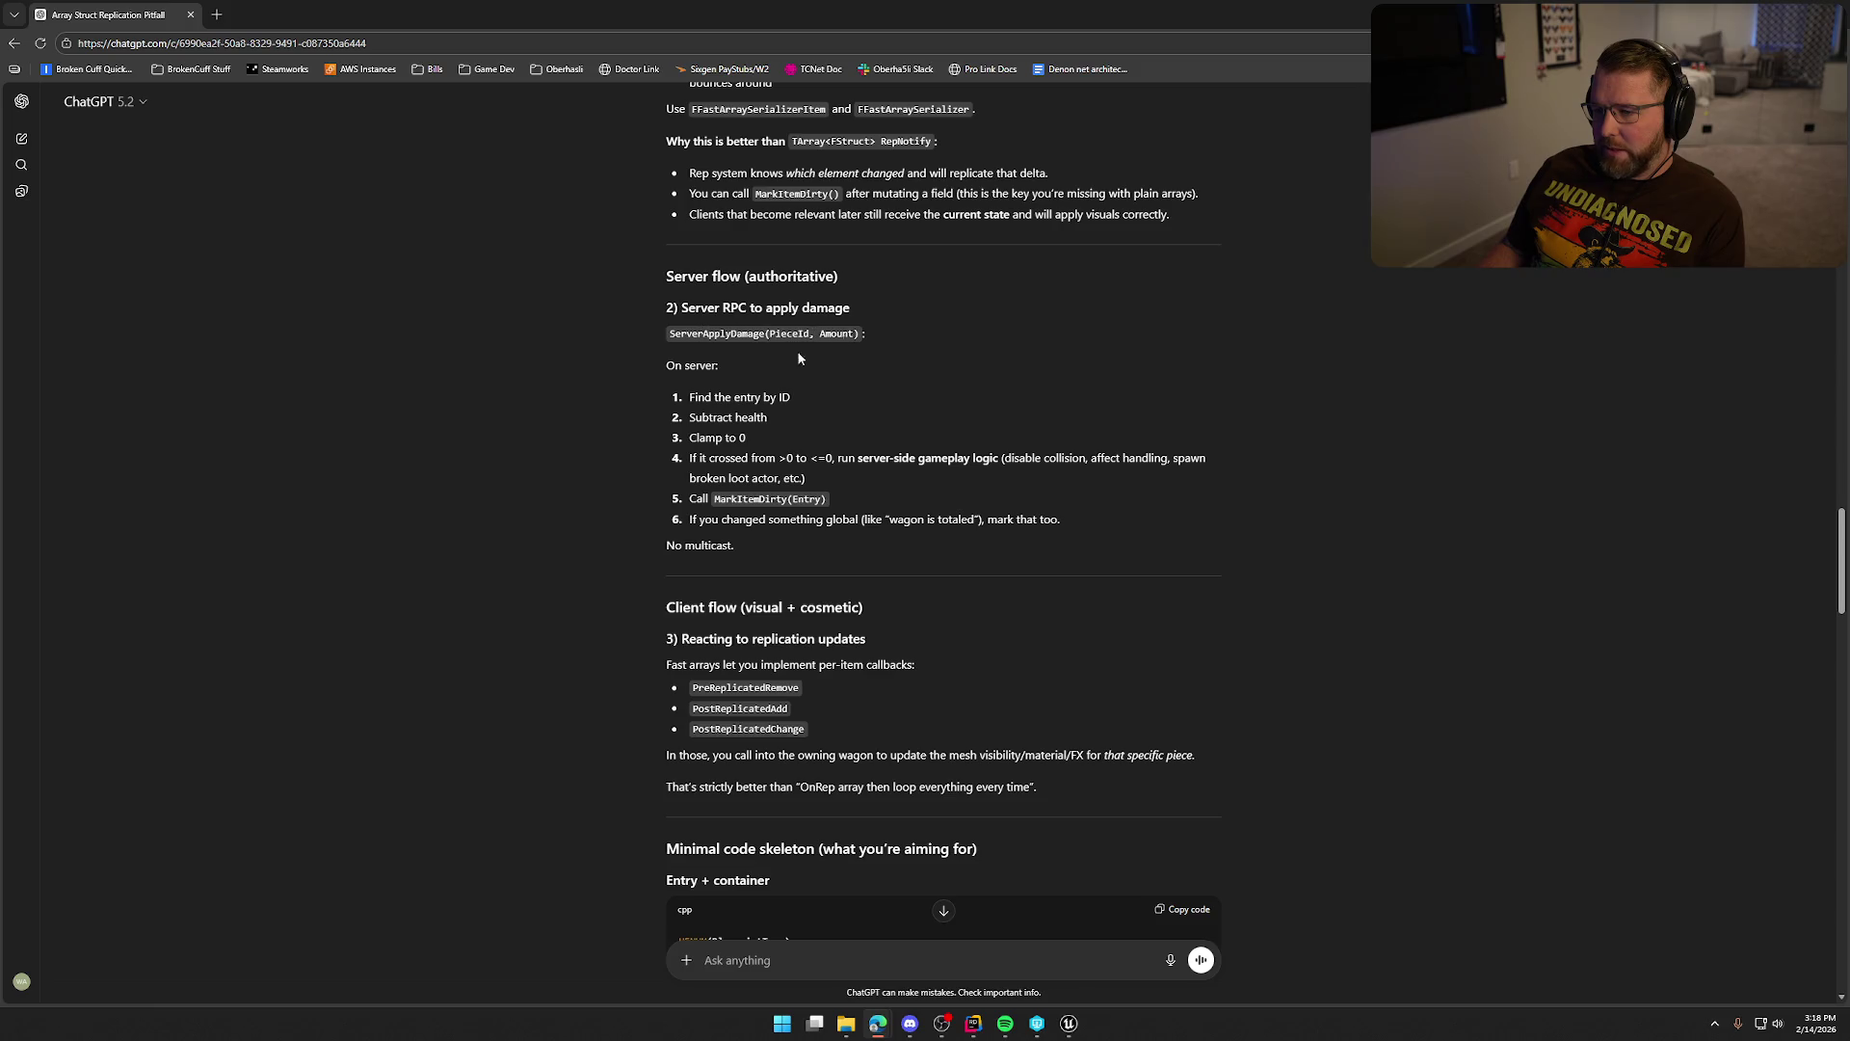
scroll(674, 399, "down", 1)
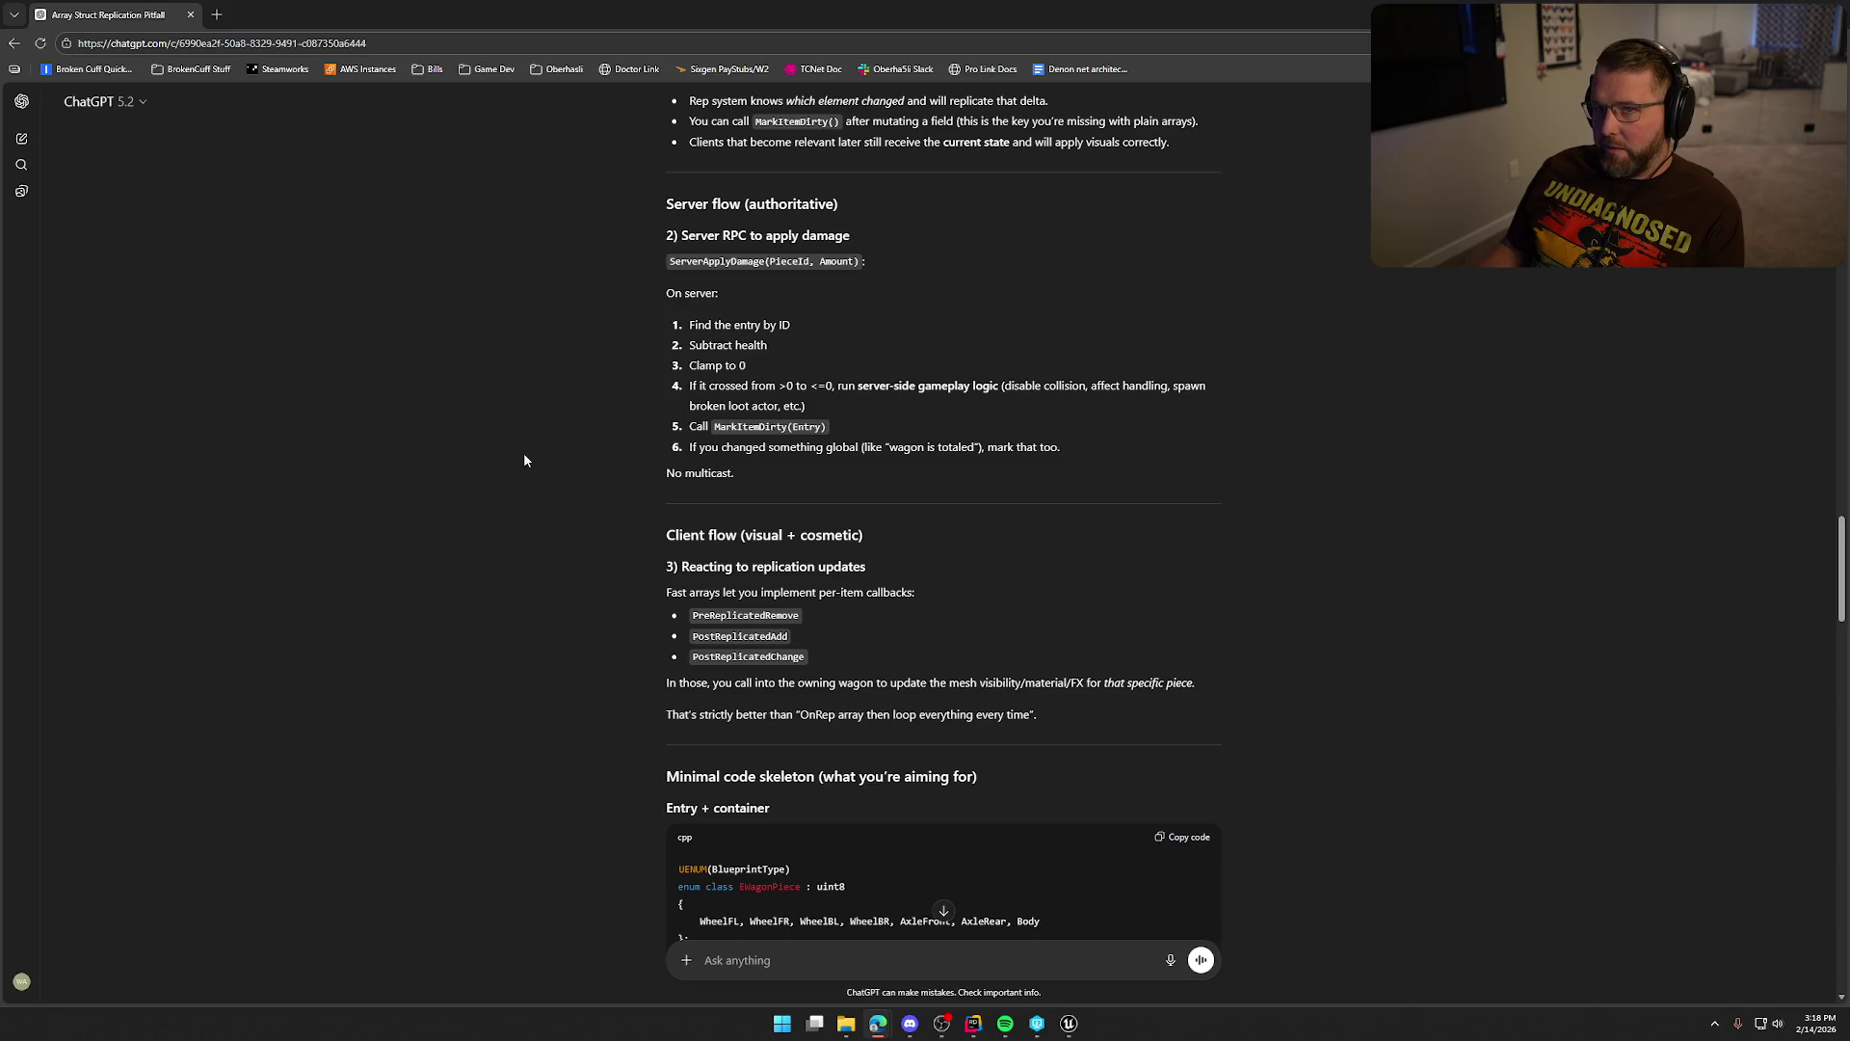
scroll(525, 453, "down", 2)
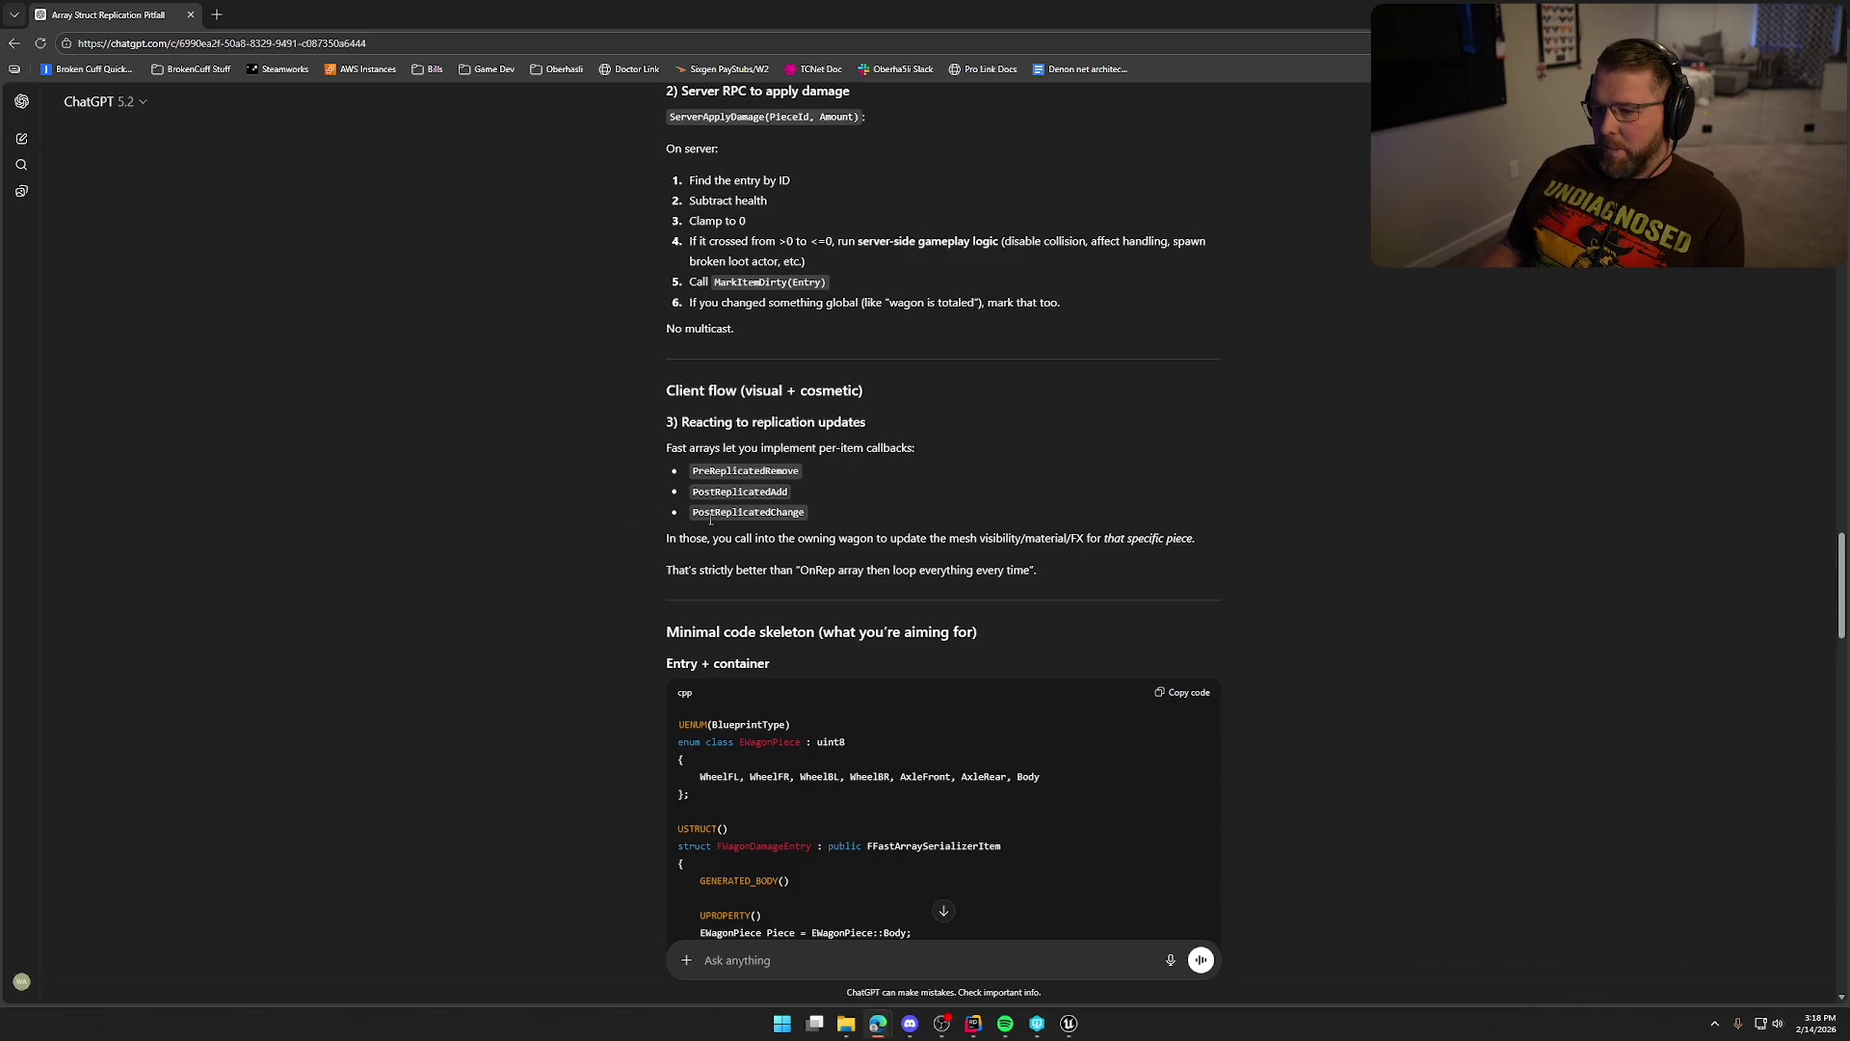
scroll(569, 565, "down", 15)
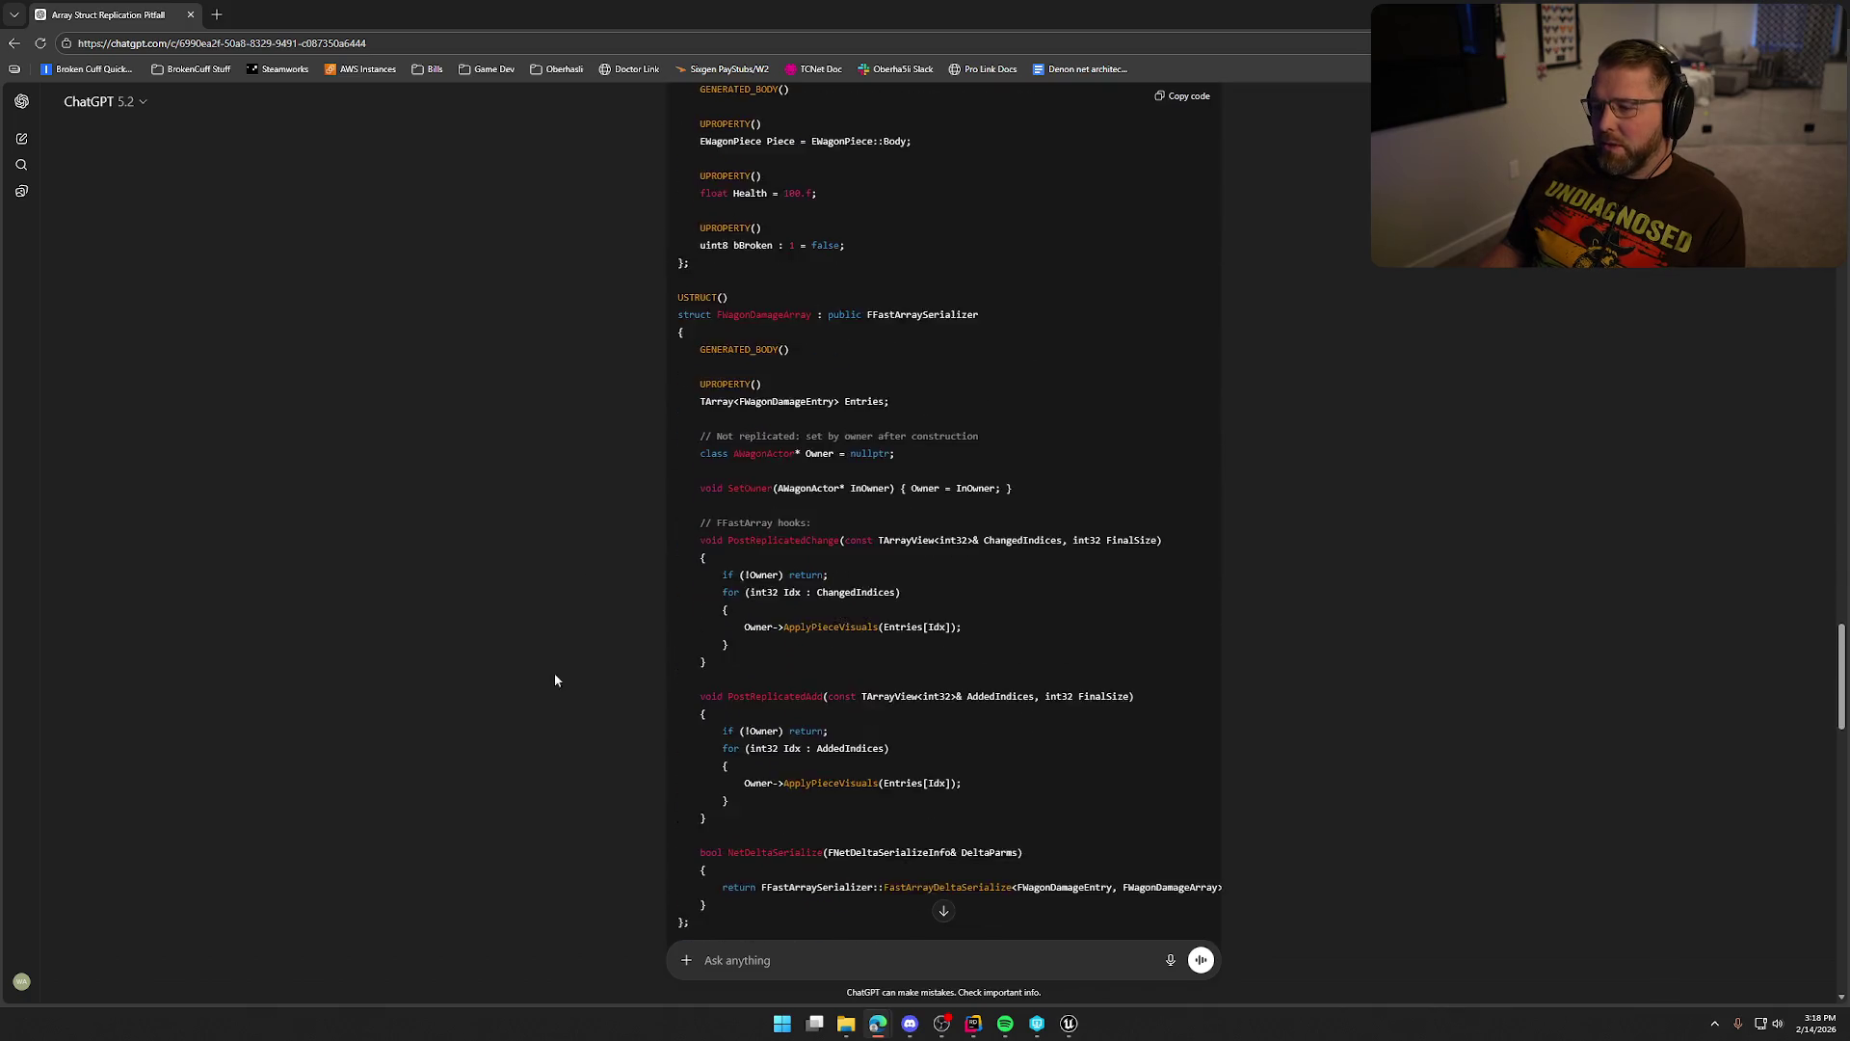
scroll(557, 794, "down", 15)
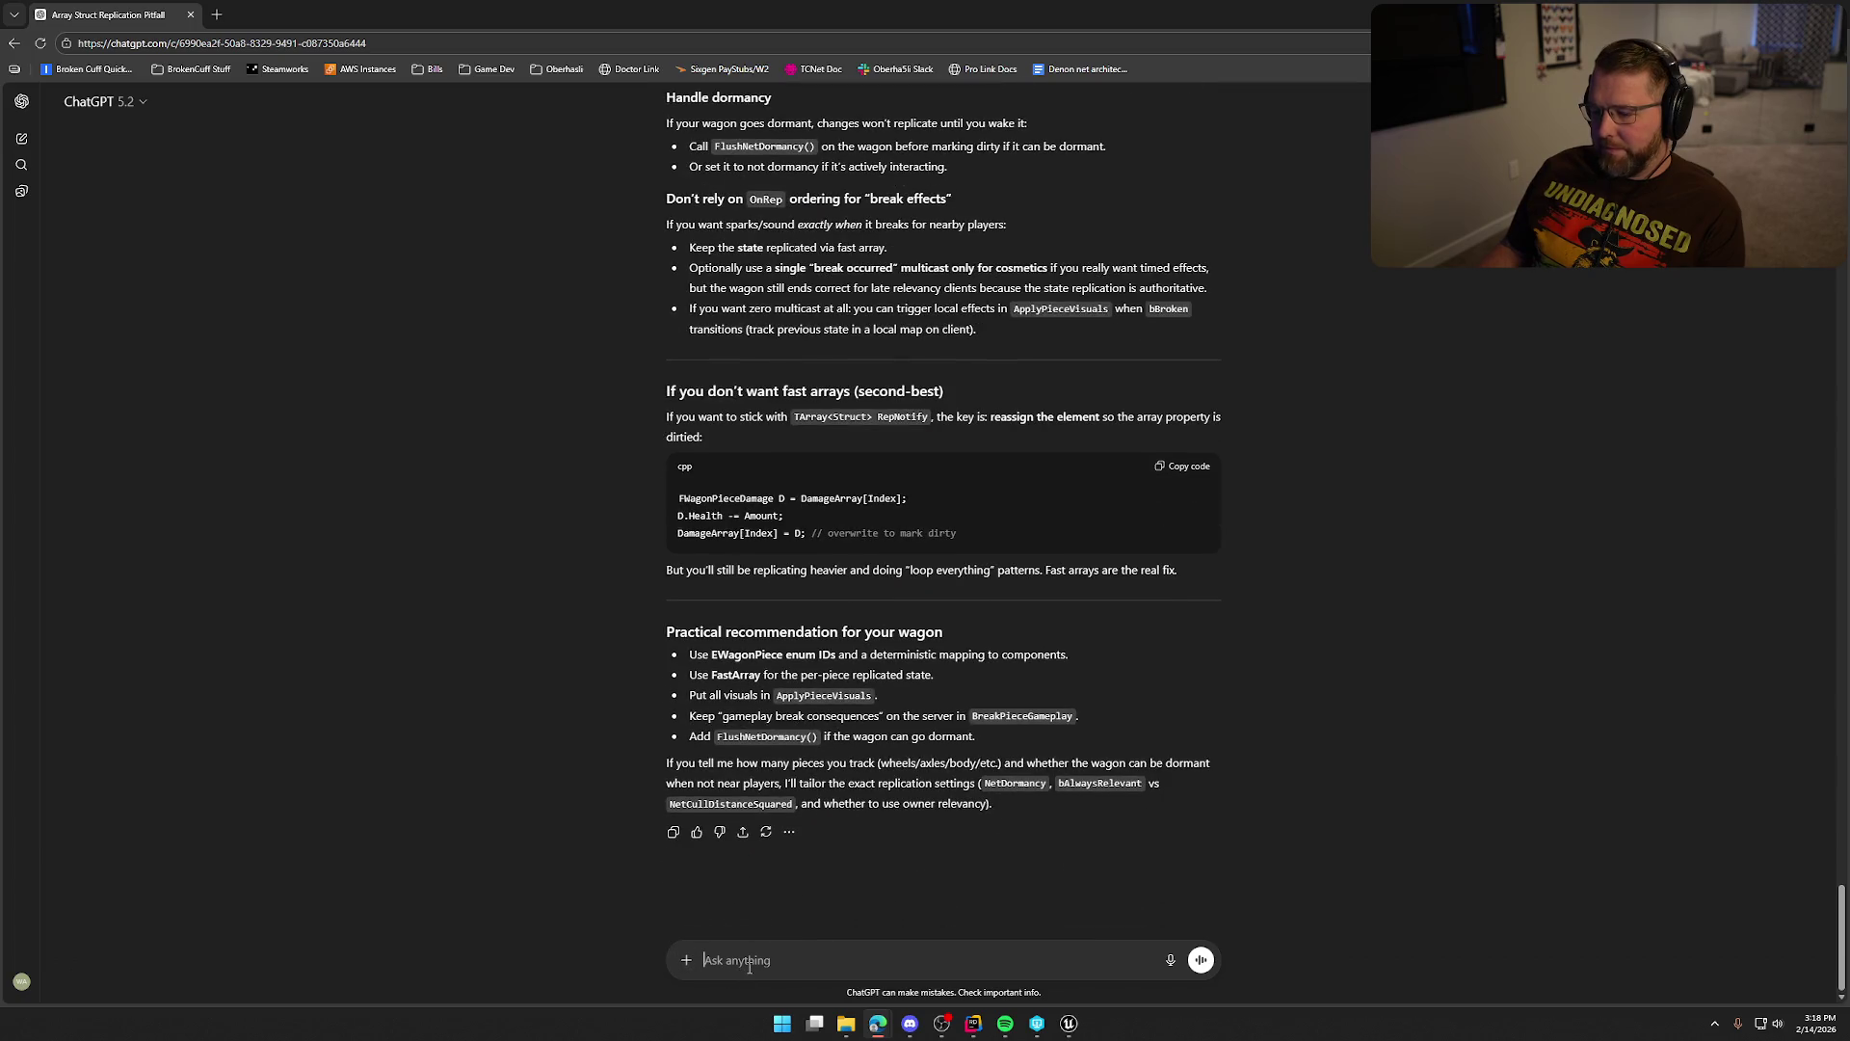
Send a follow-up saying C++ isn't possible and the health system must be done in Blueprint.
type("ok s")
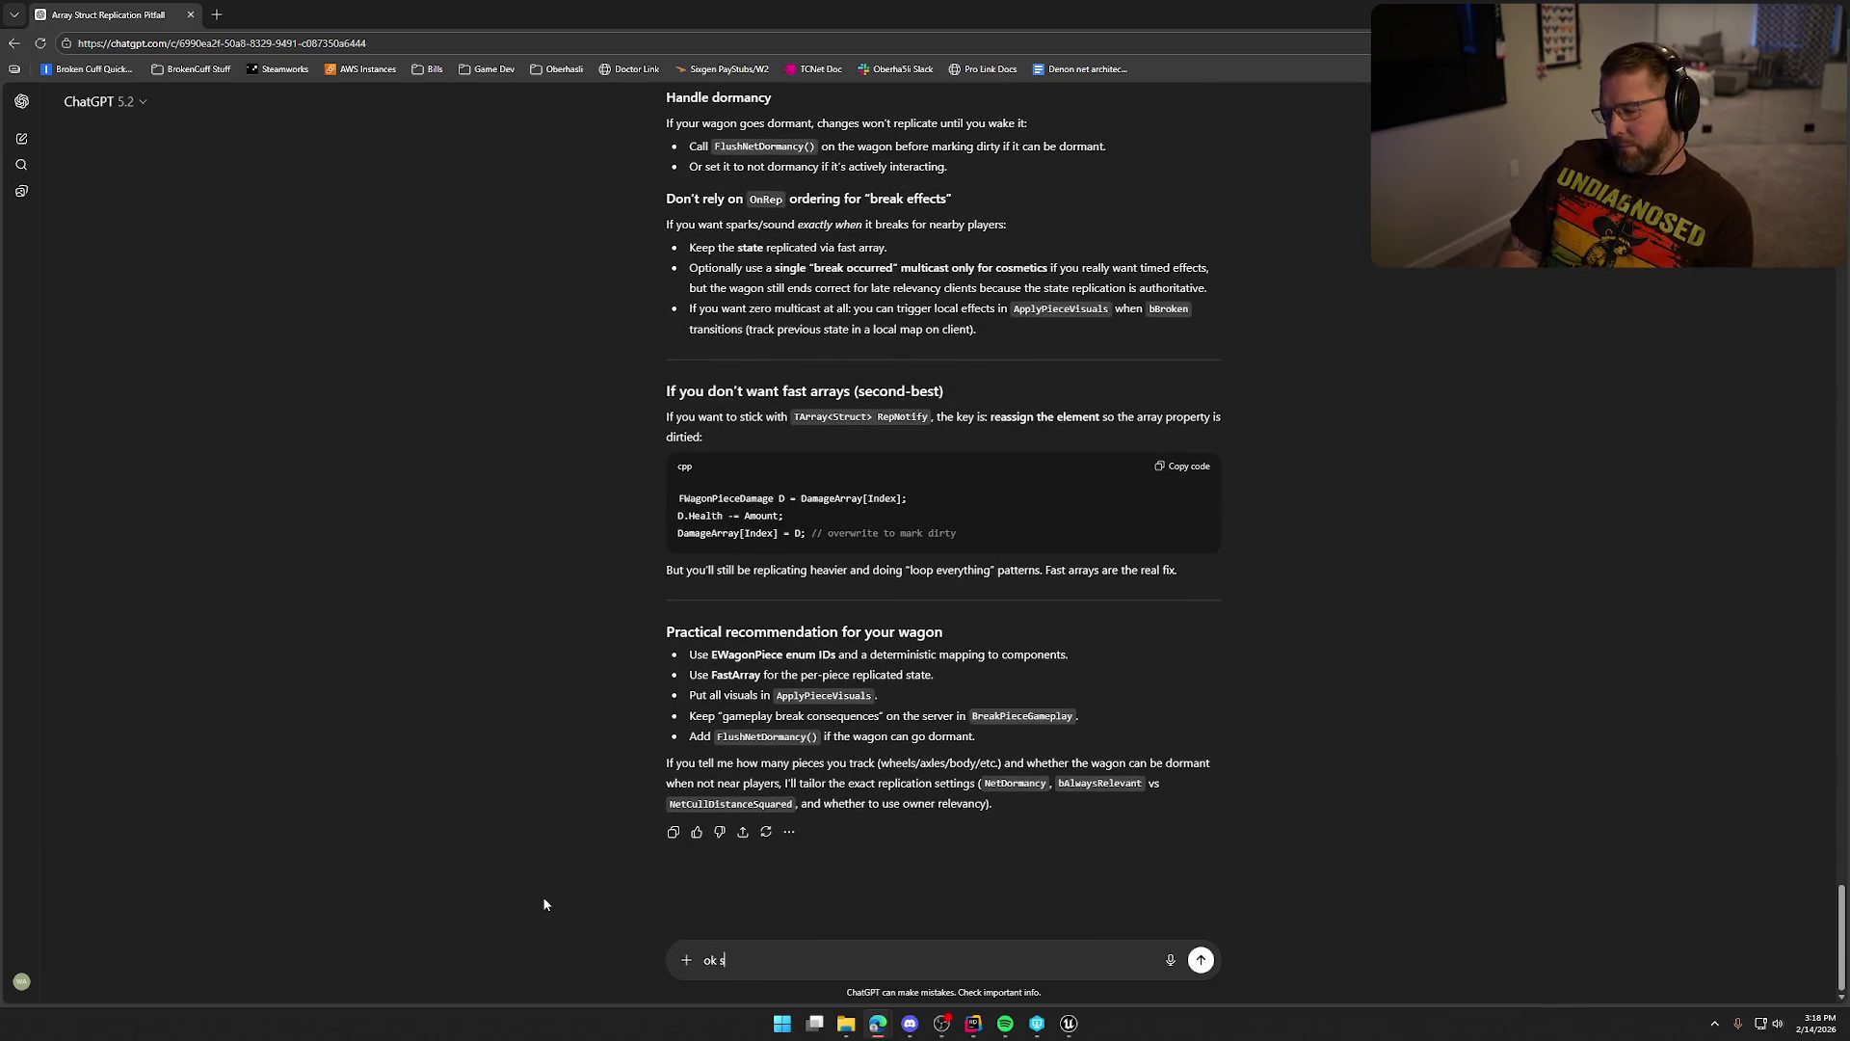
type("o the issue right nw")
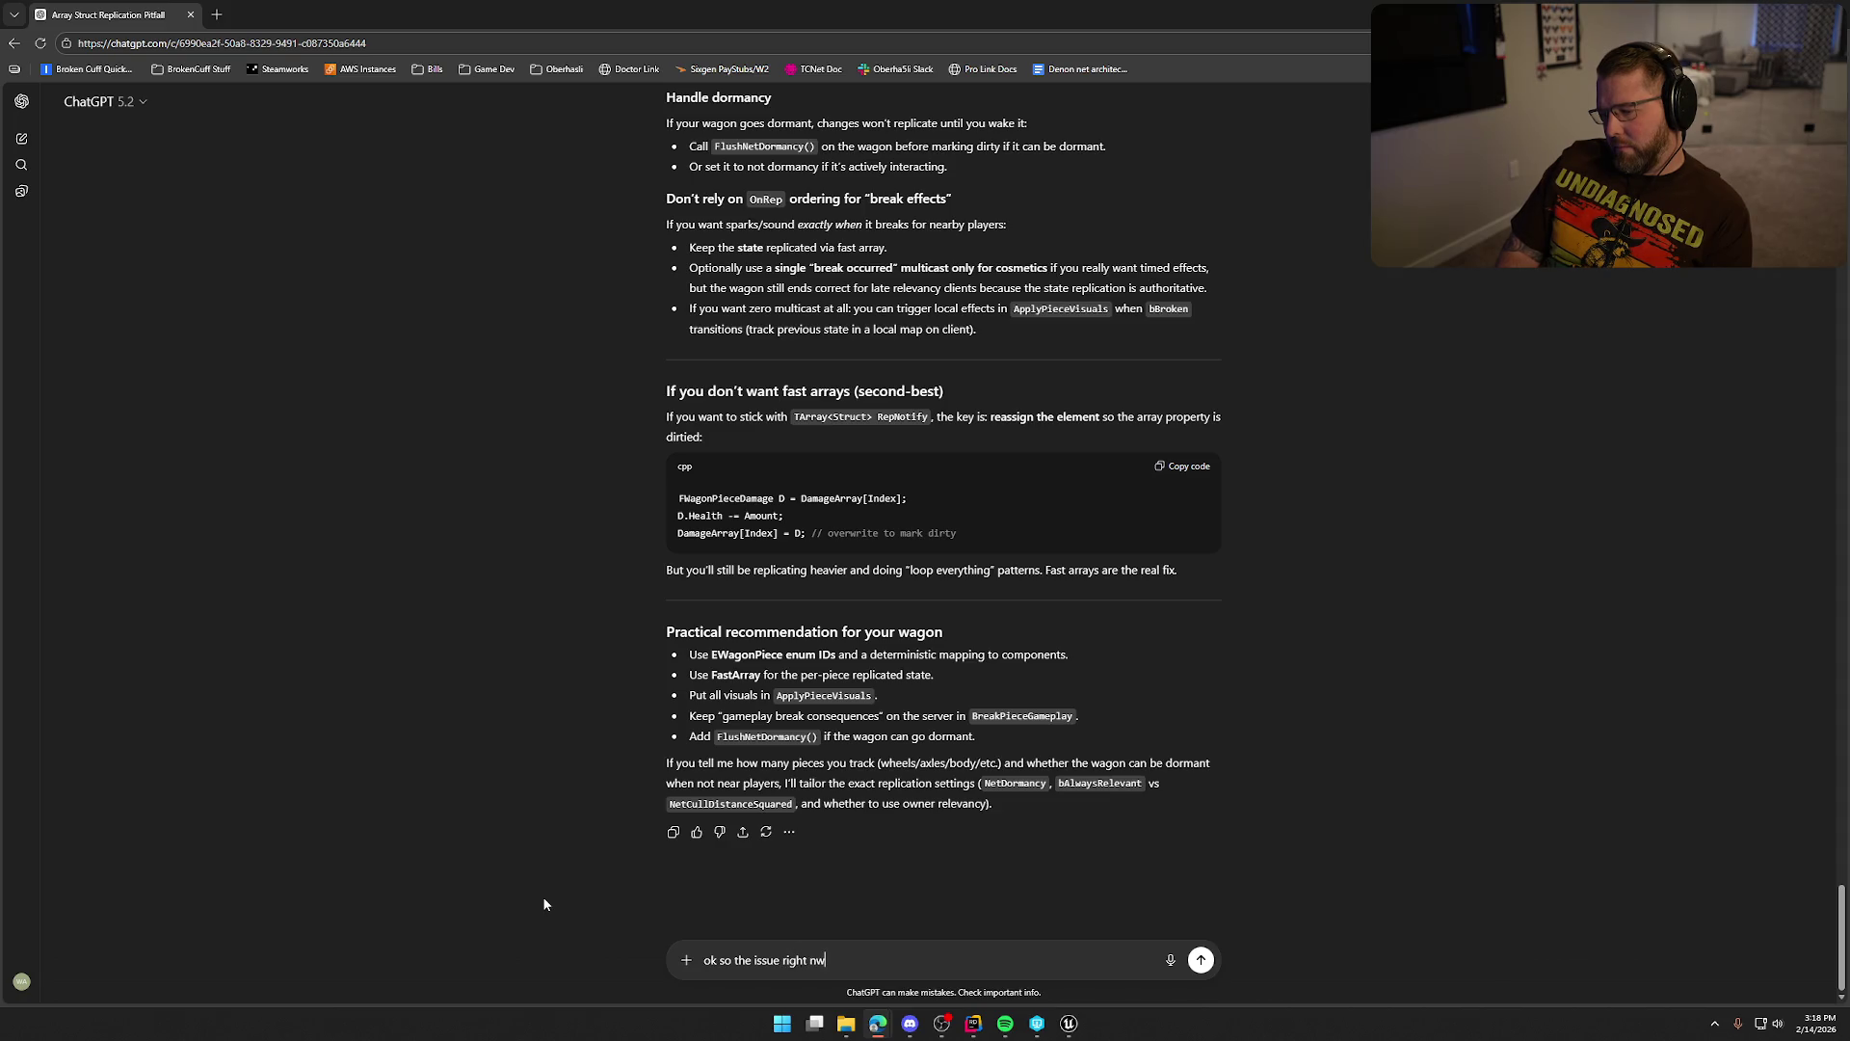
key("BackSpace")
type("ow is i cant")
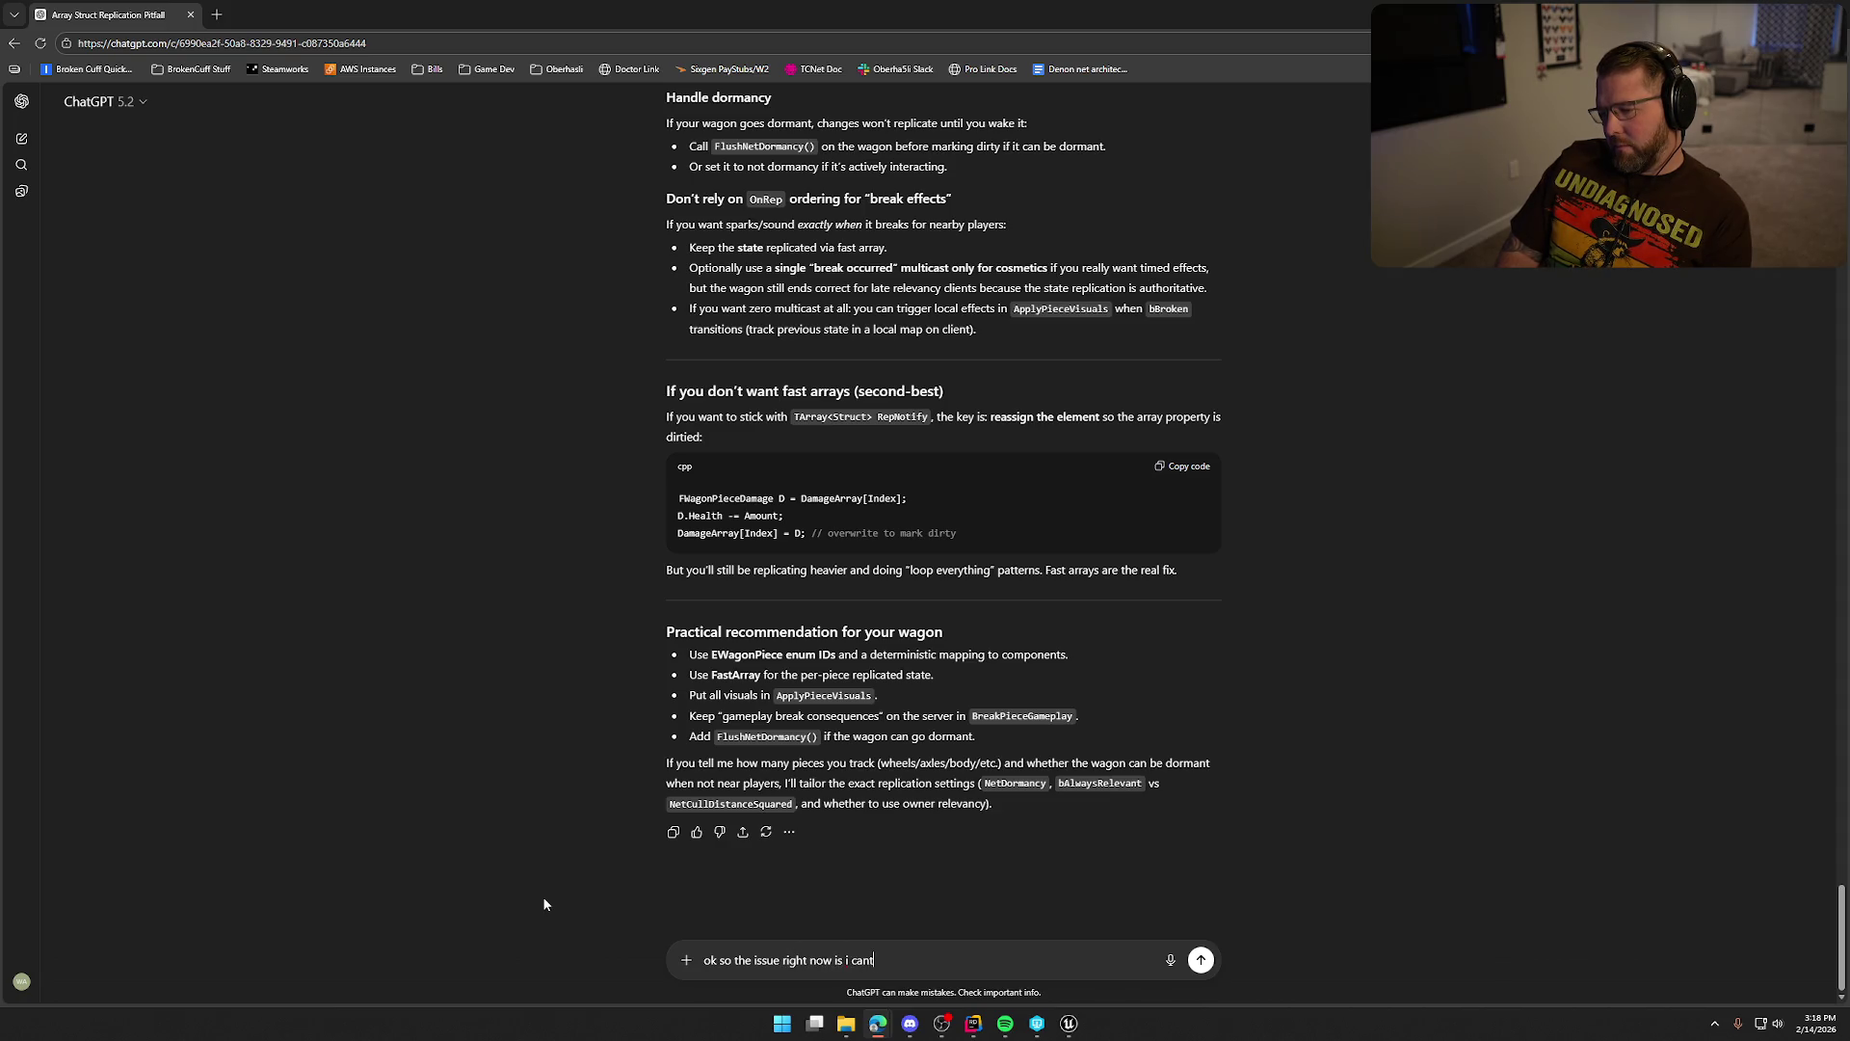
type(" do anythi")
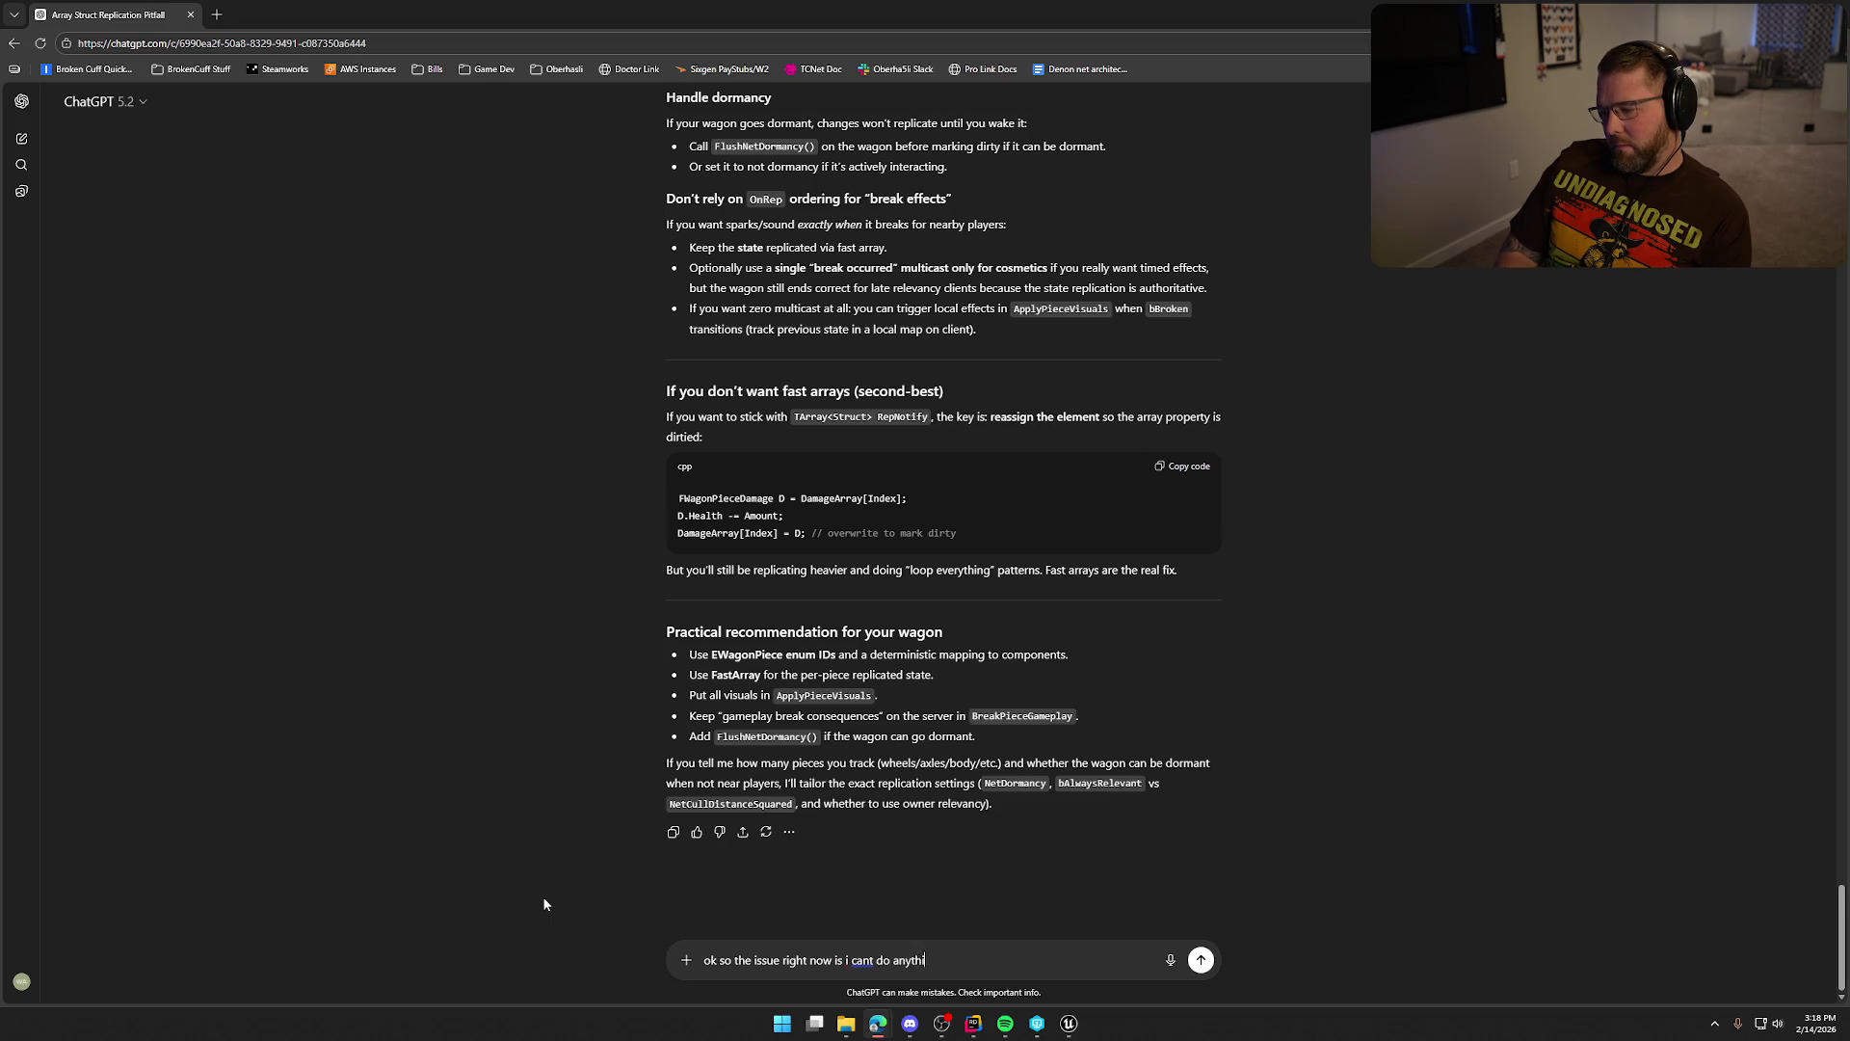
type("ng in c++ for t")
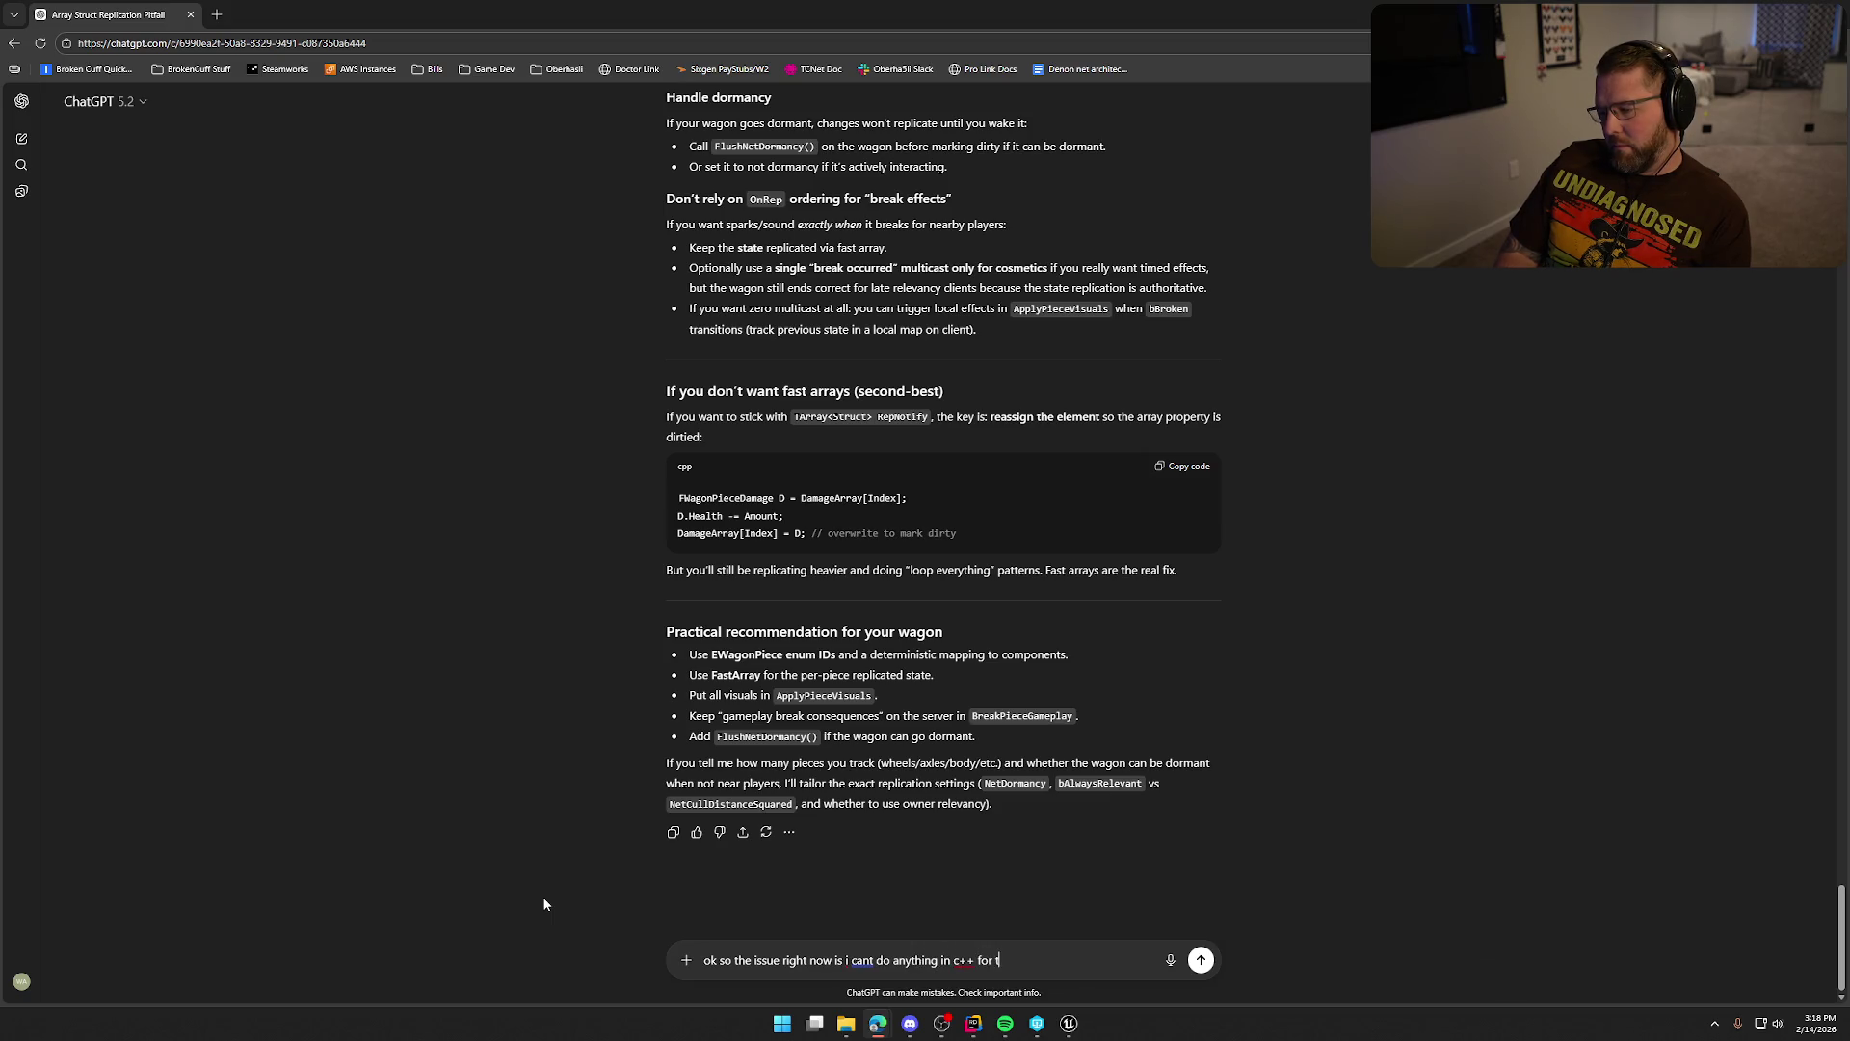
type("his since the base class is from a plugin and i")
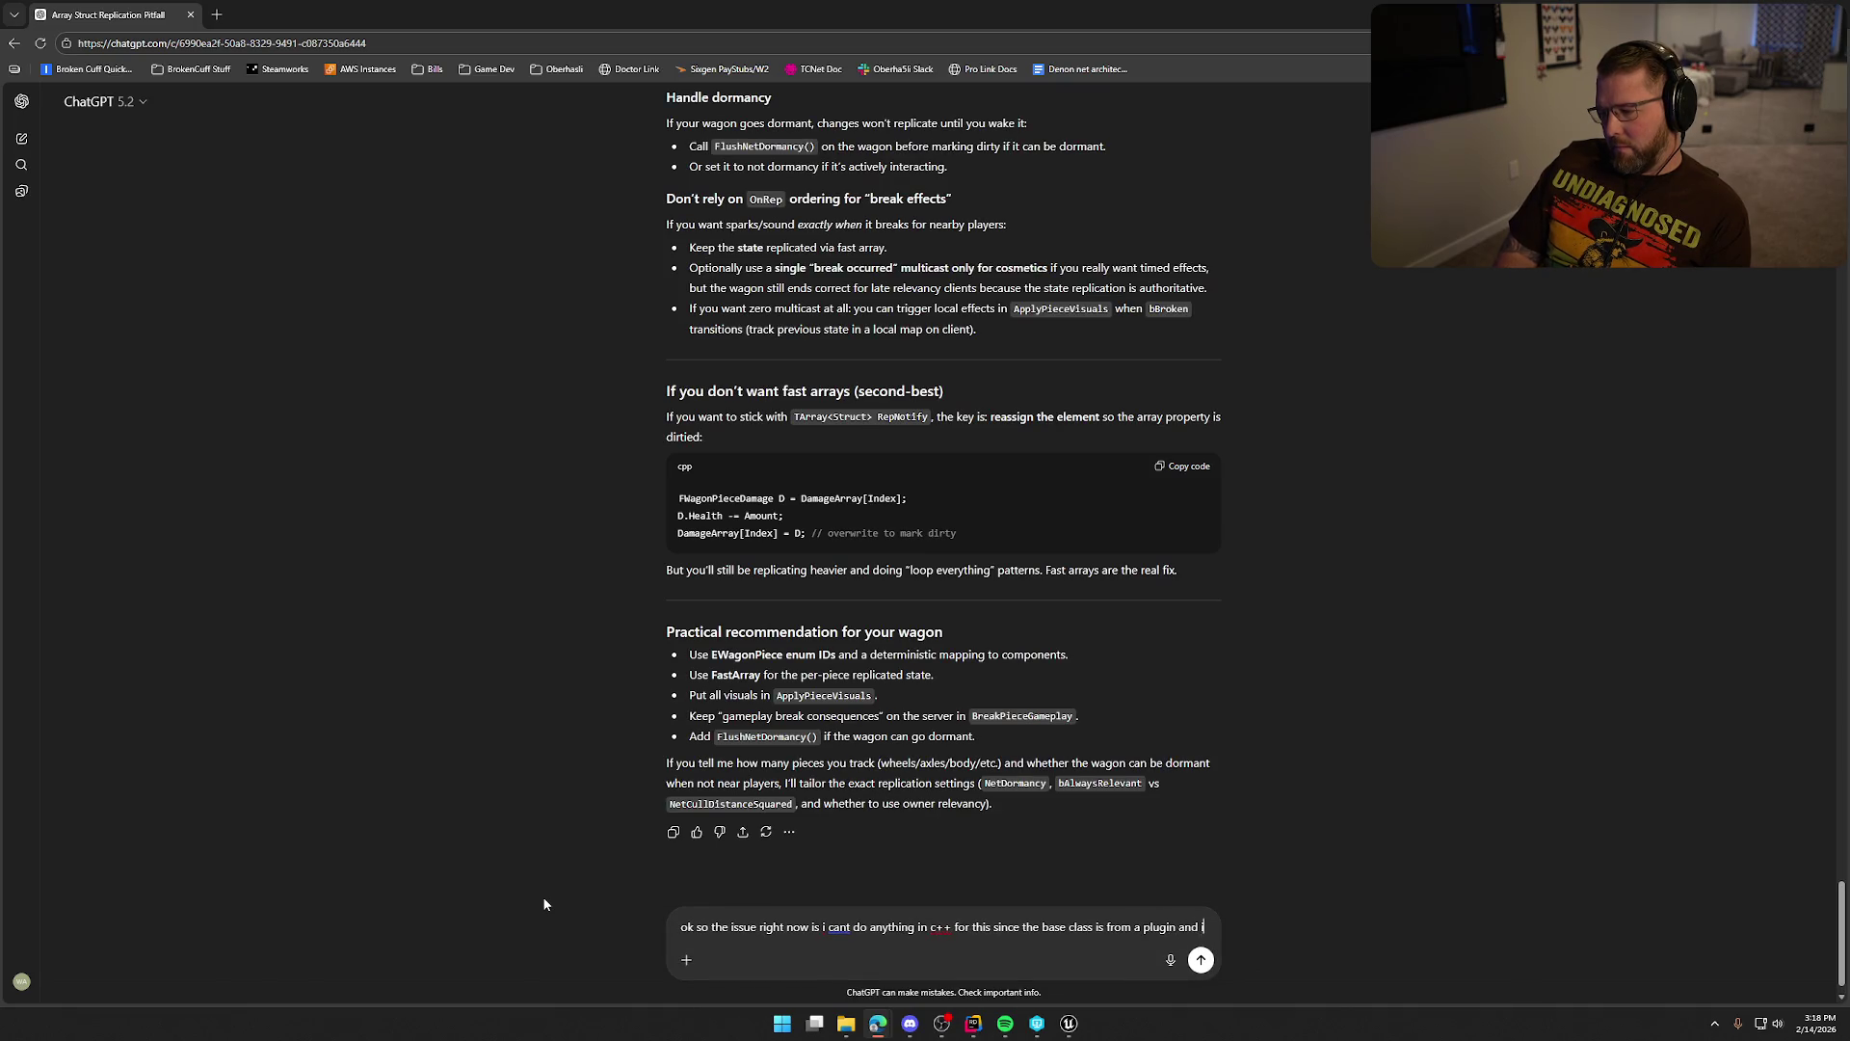
type("ts in blurprint...i am open to remakinjg")
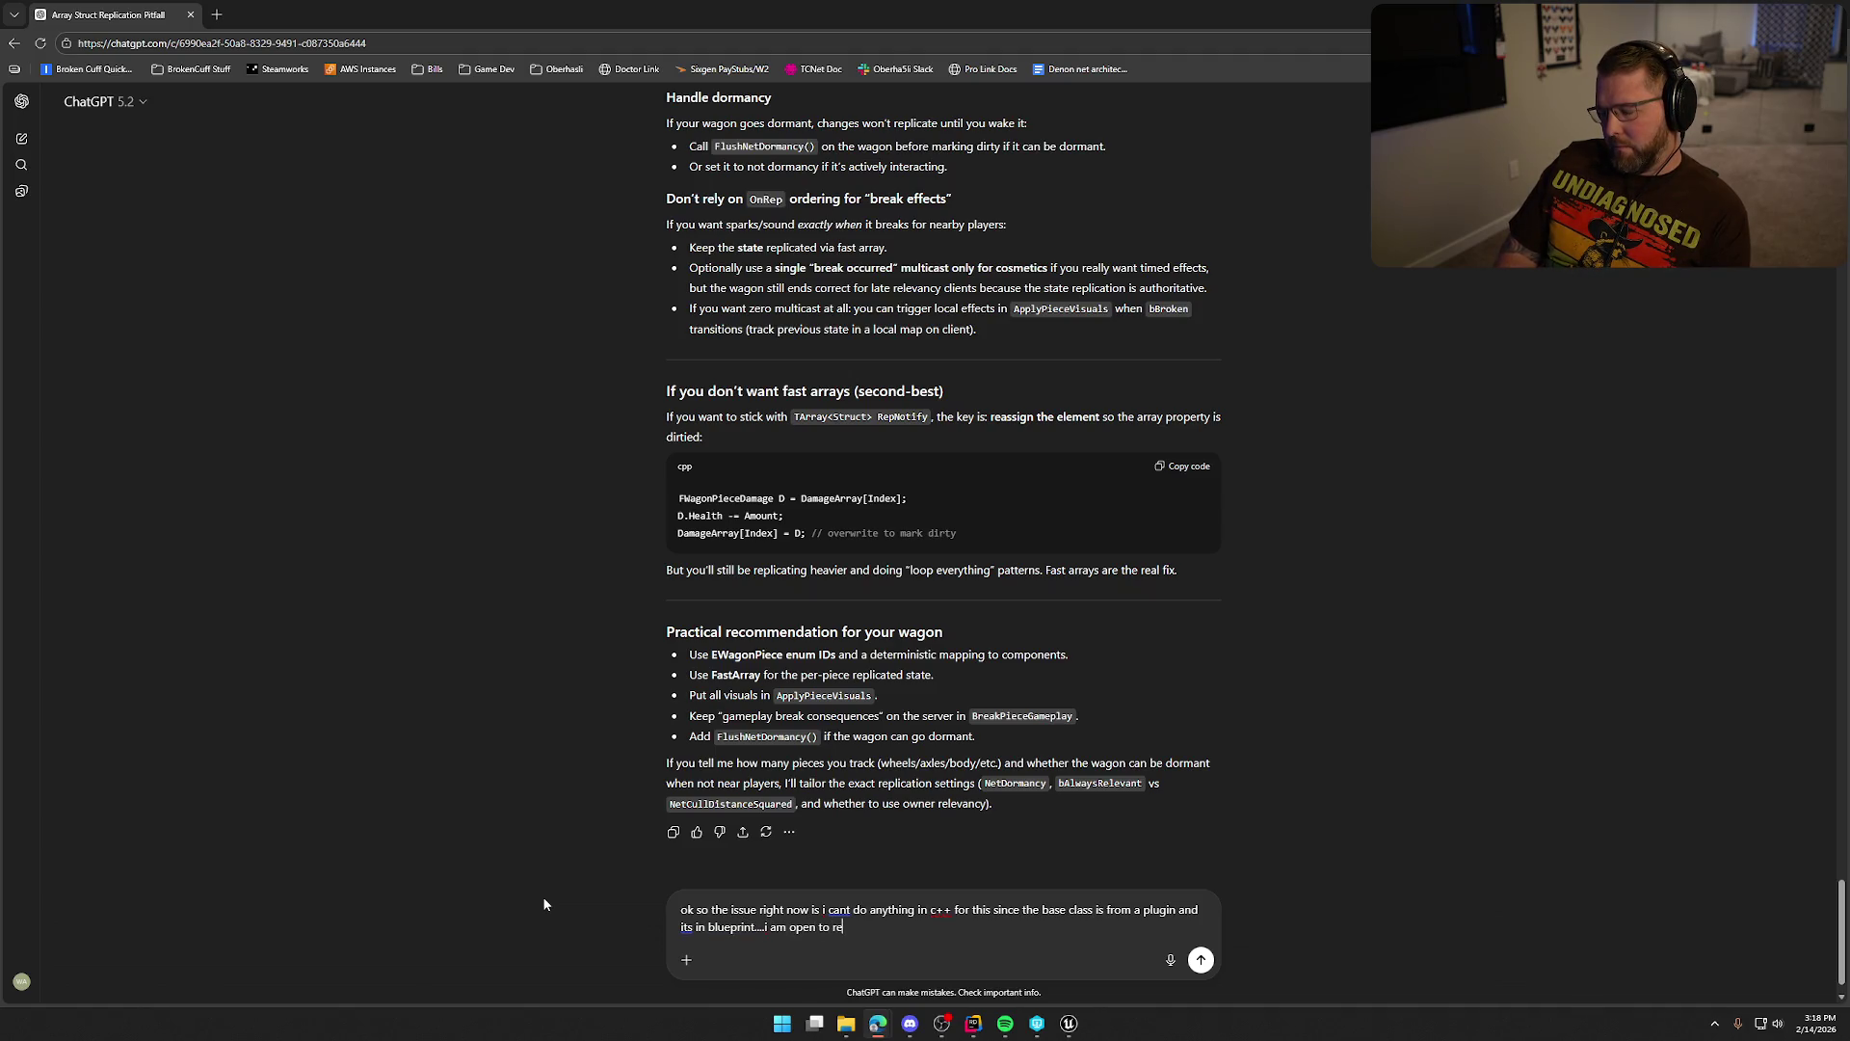
key("BackSpace")
key("BackSpace")
key("BackSpace")
type("g the whole hela")
type("th system per component")
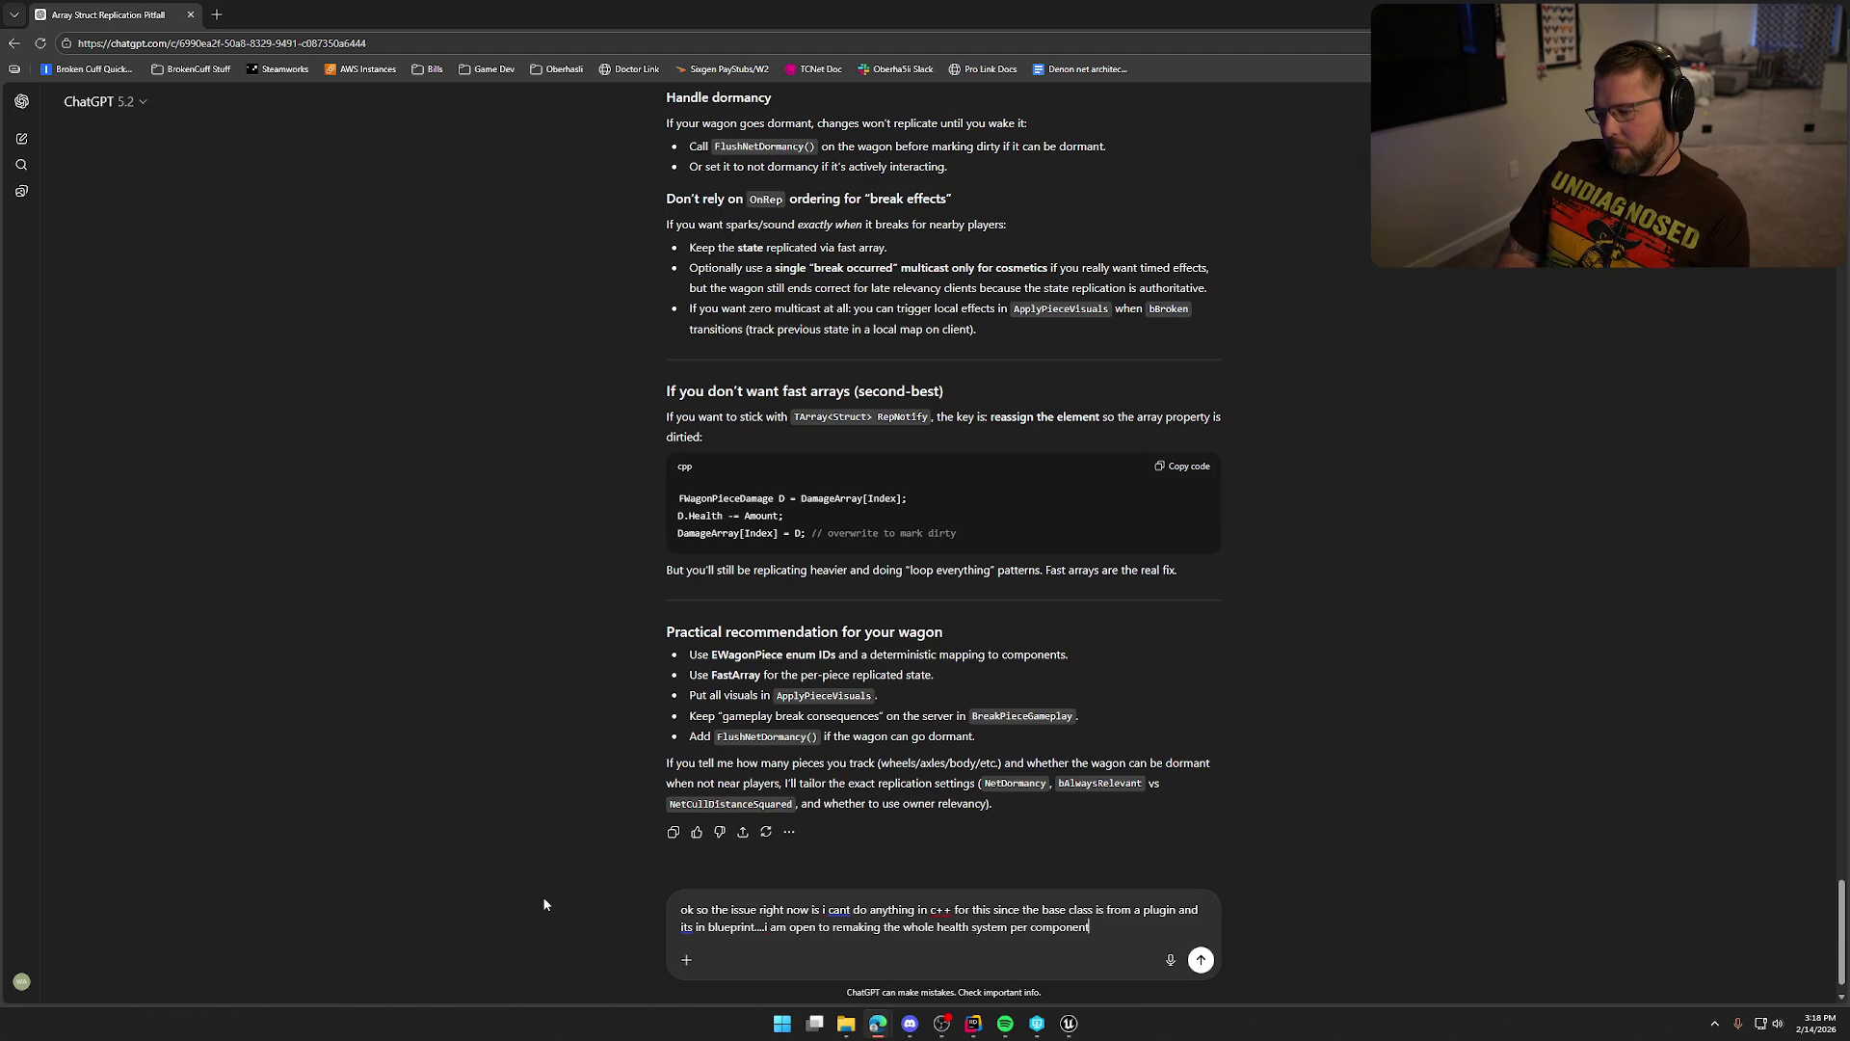
type(" if nee")
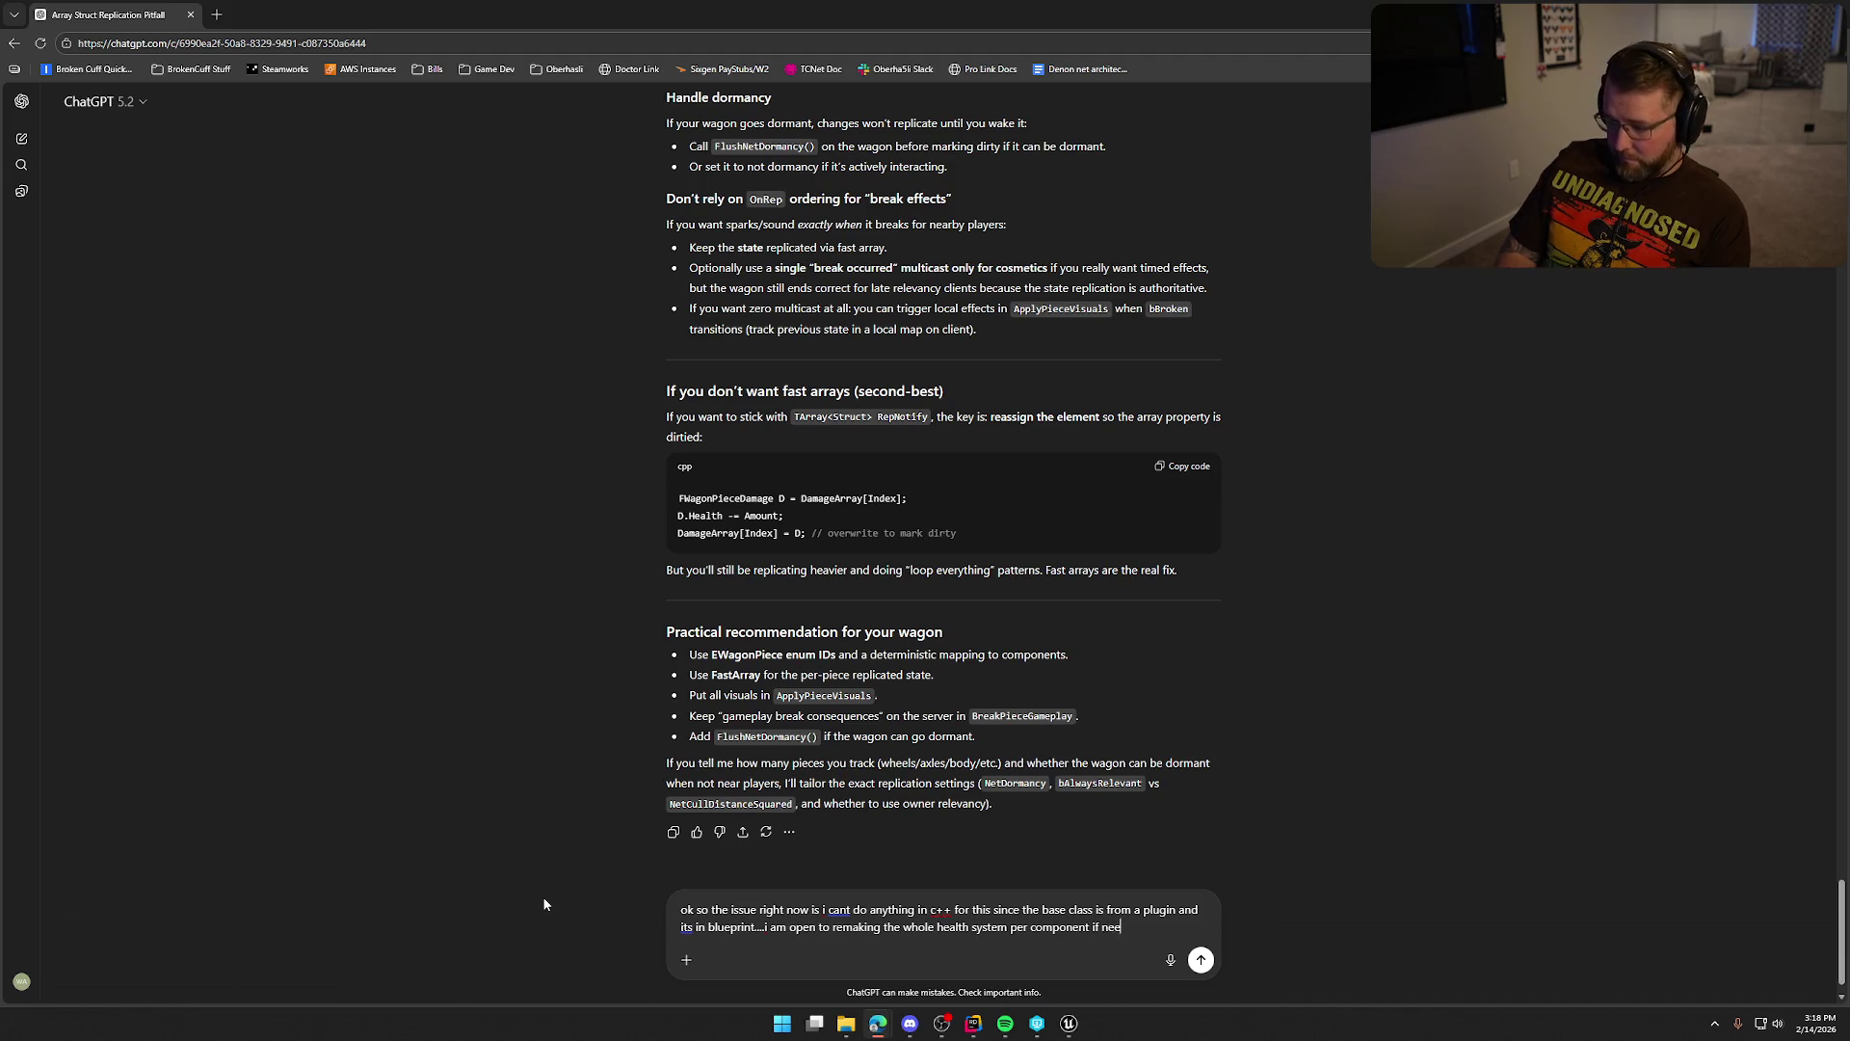
type("d be but i have to do a")
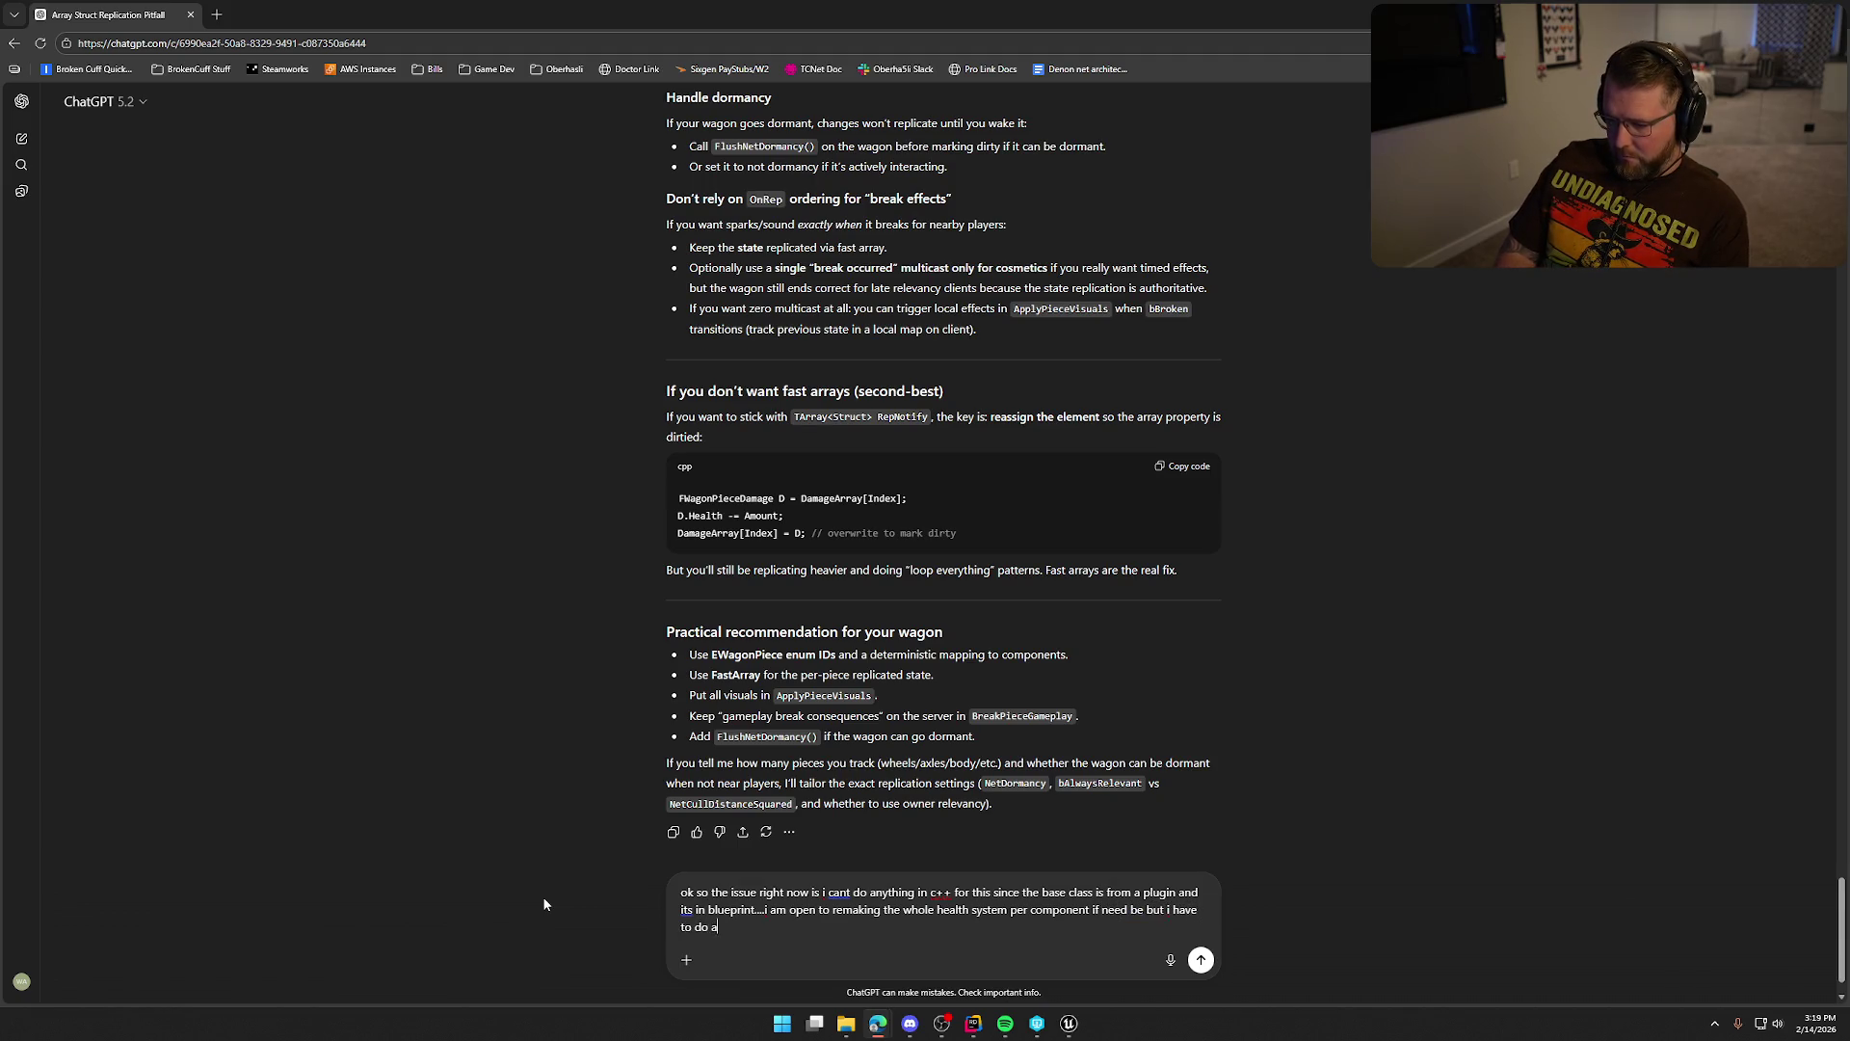
type("ll of this in blueprint")
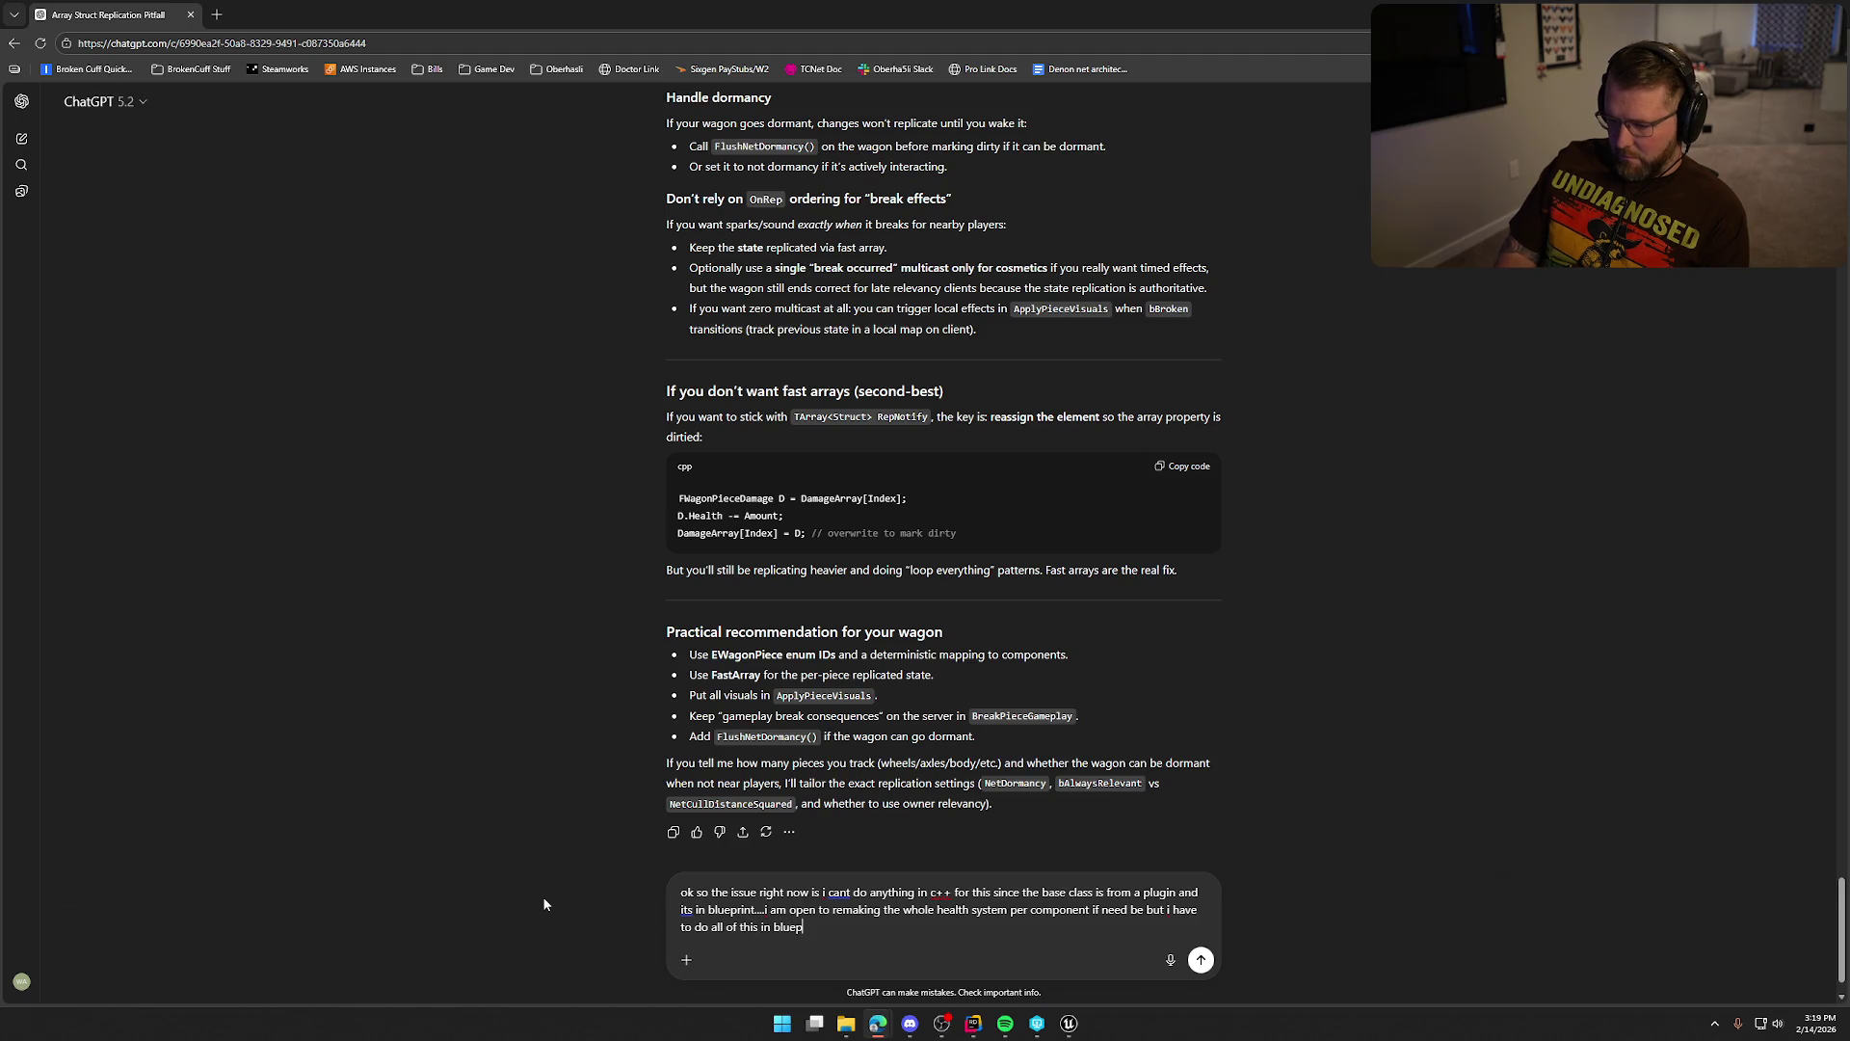
key("Return")
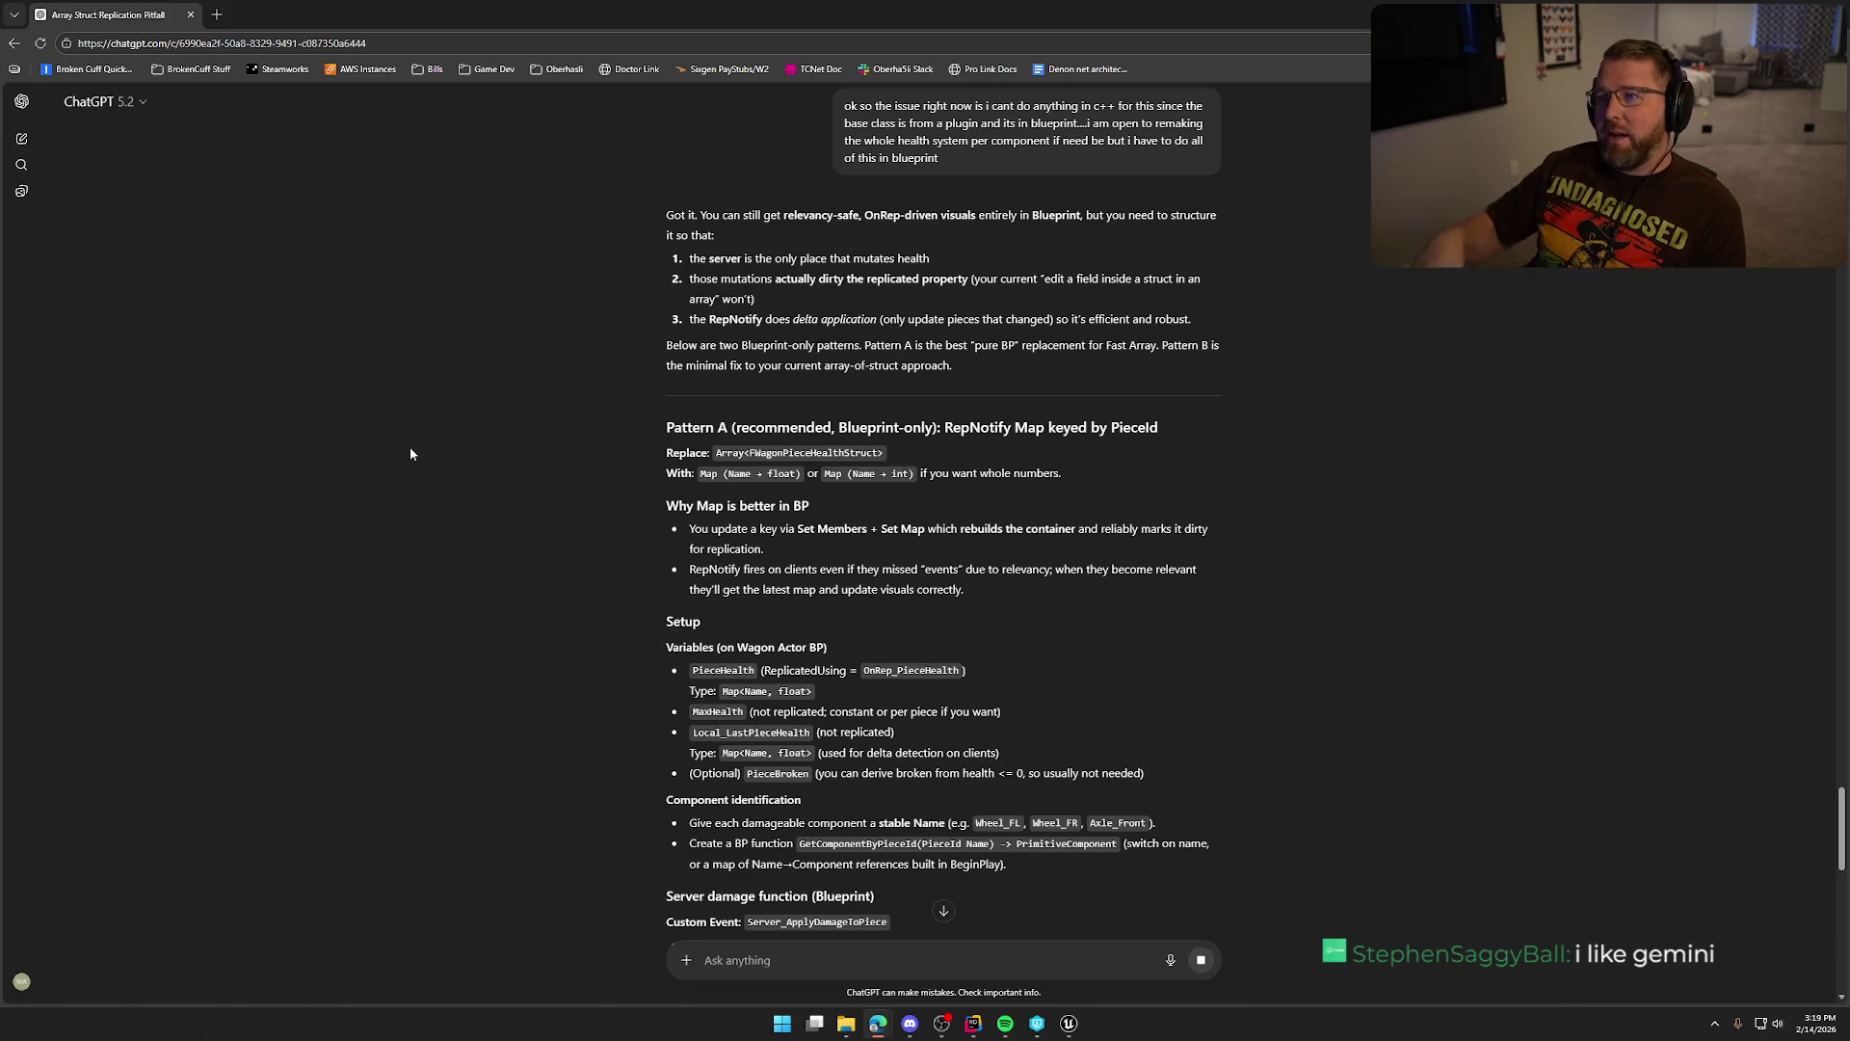
scroll(453, 454, "down", 15)
scroll(474, 483, "up", 20)
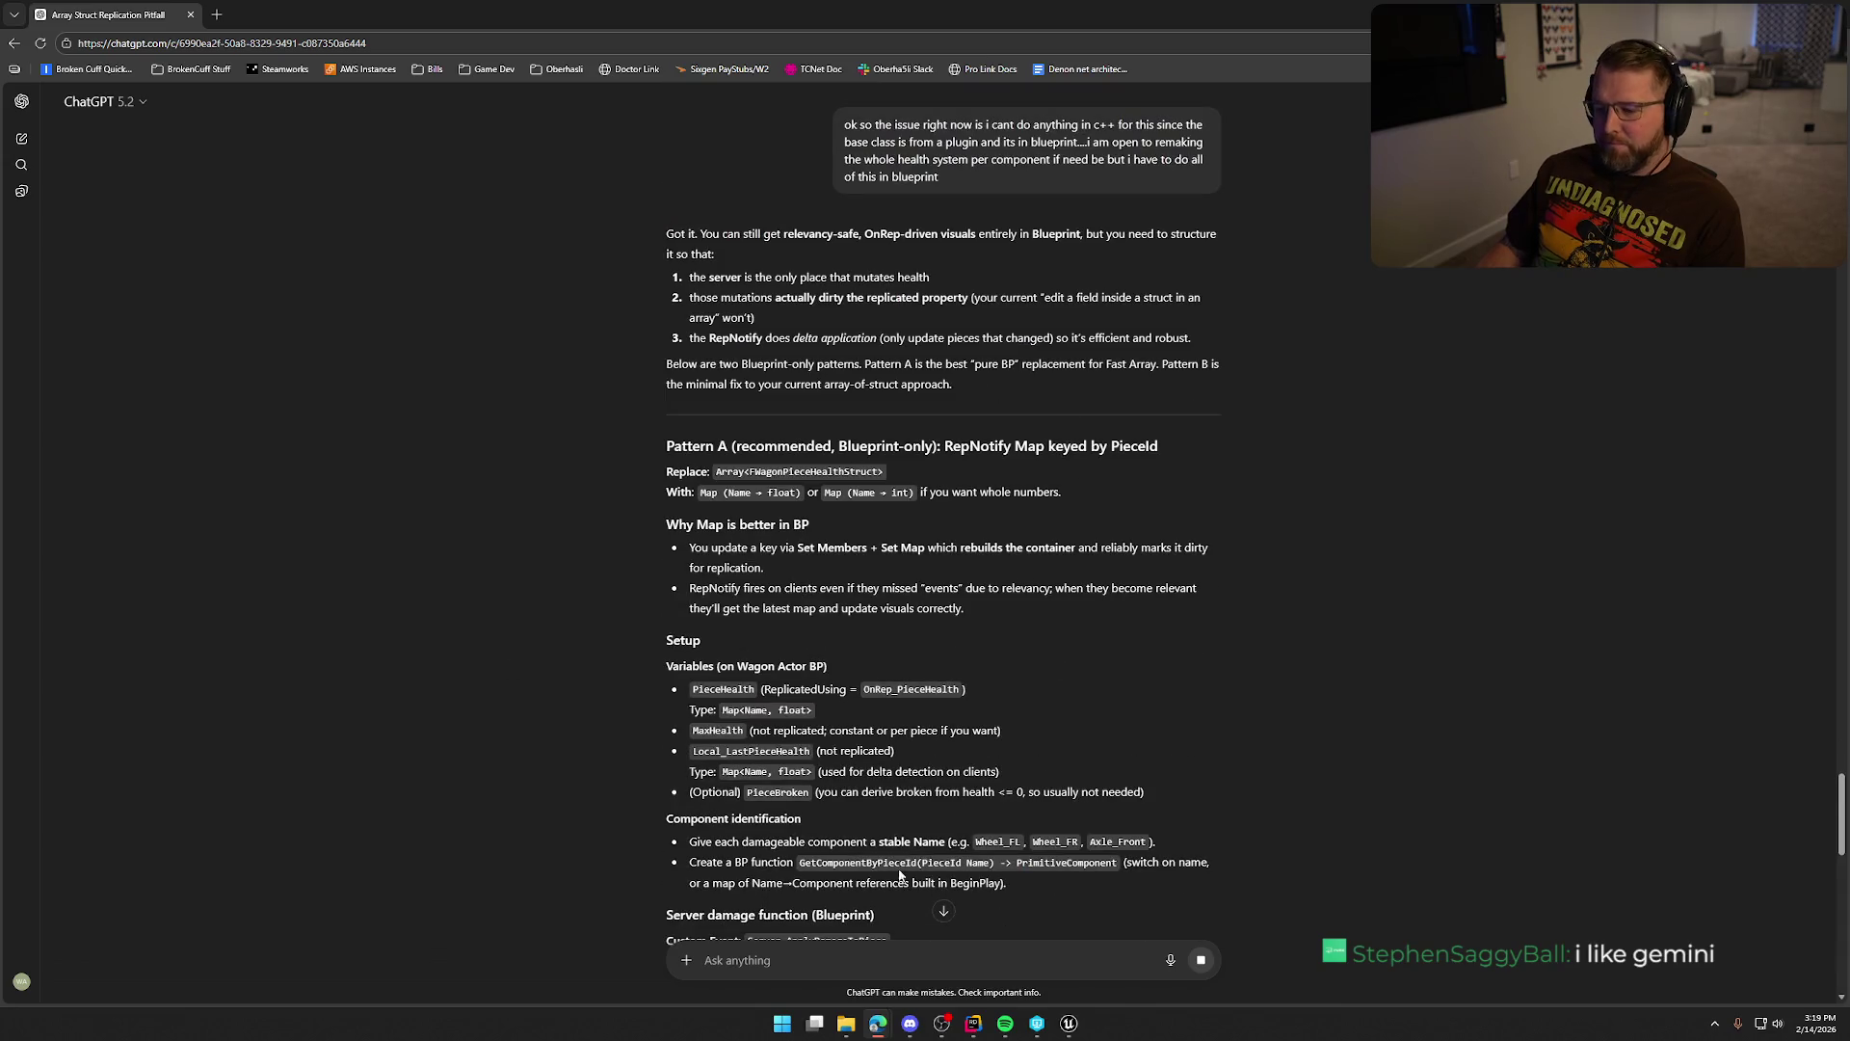
left_click(217, 14)
key("ctrl+w")
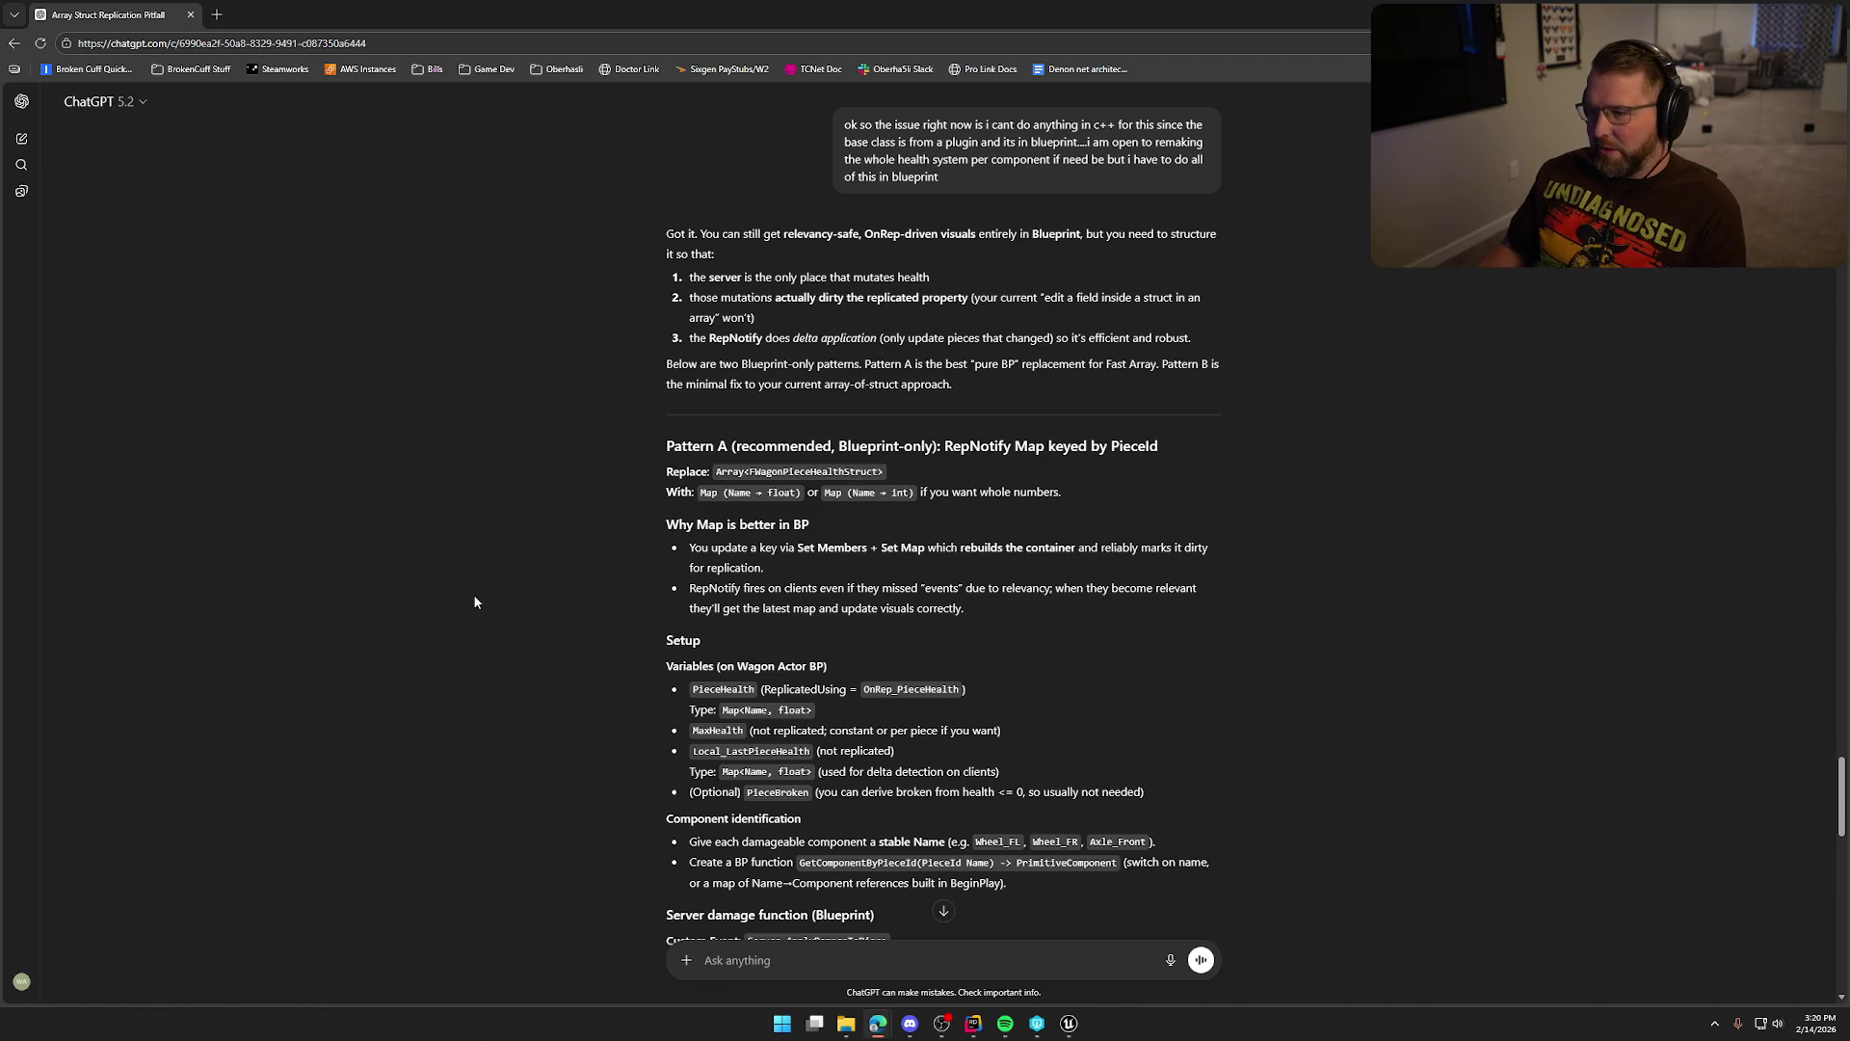
scroll(472, 599, "down", 1)
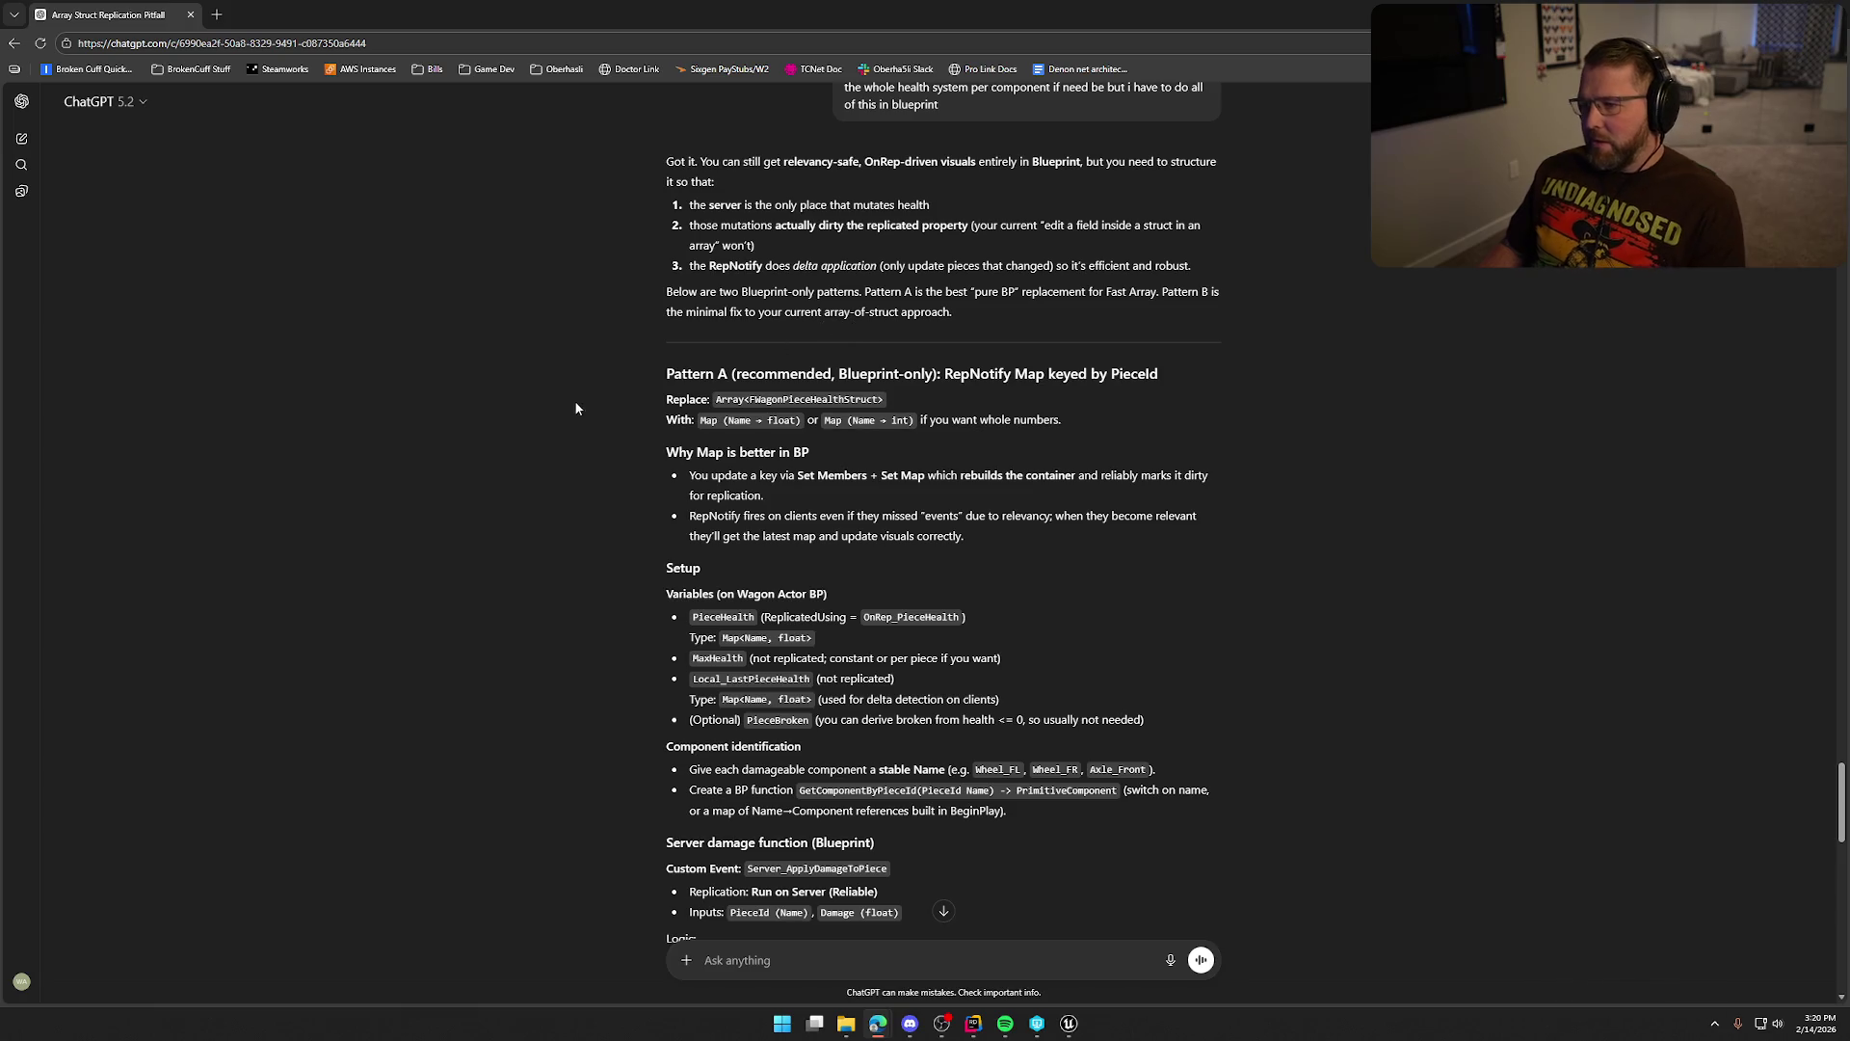
scroll(542, 430, "down", 1)
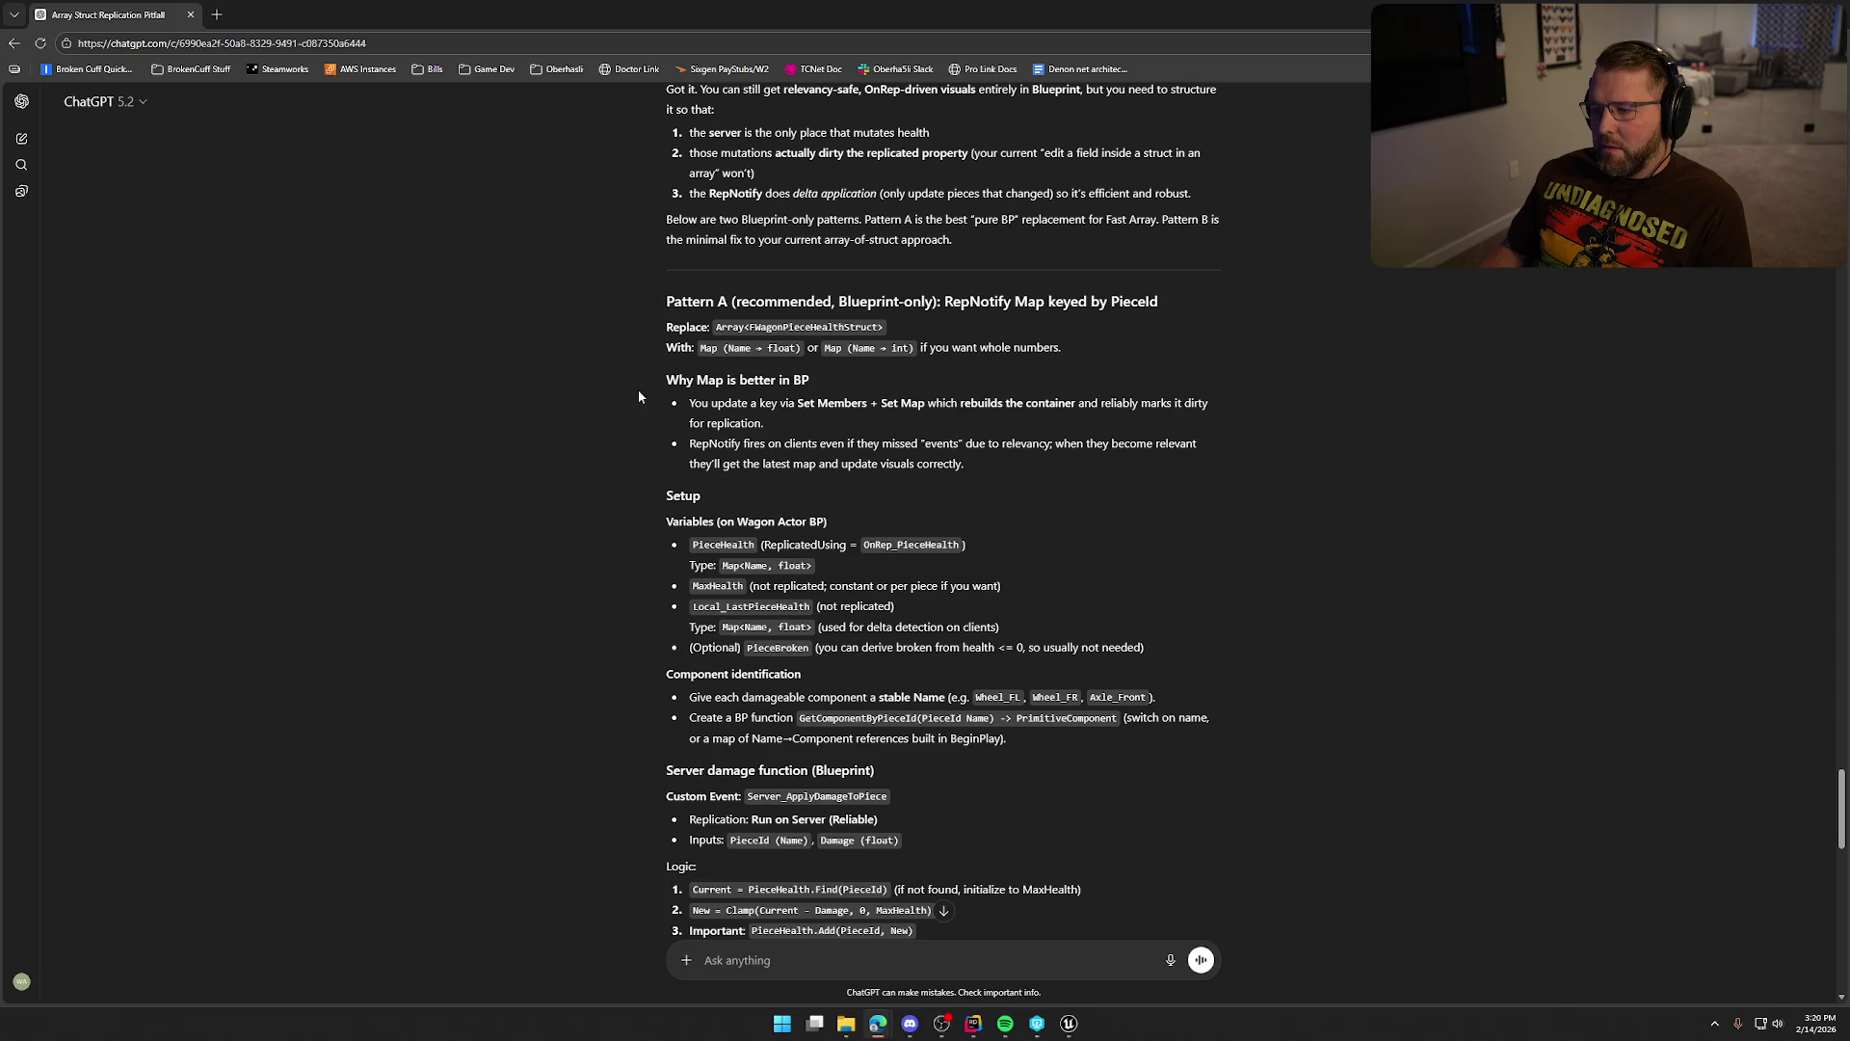
scroll(638, 391, "down", 1)
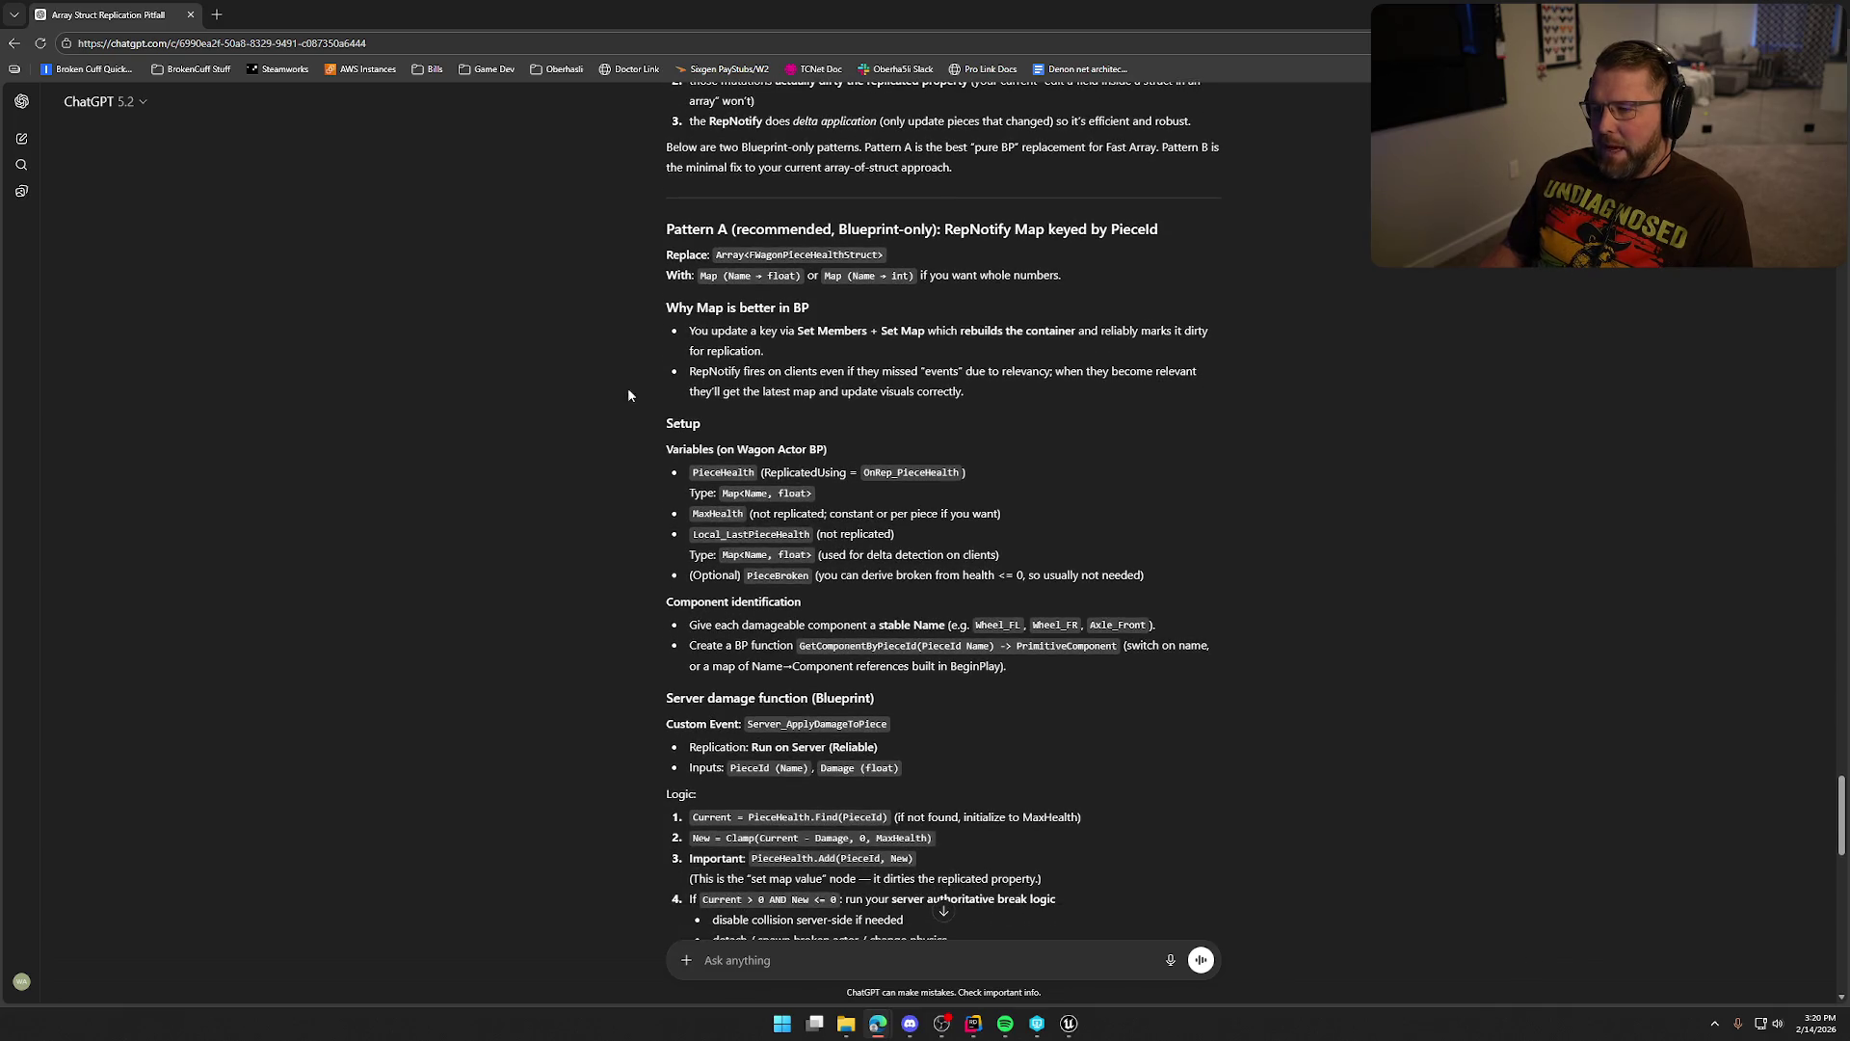
scroll(585, 426, "down", 1)
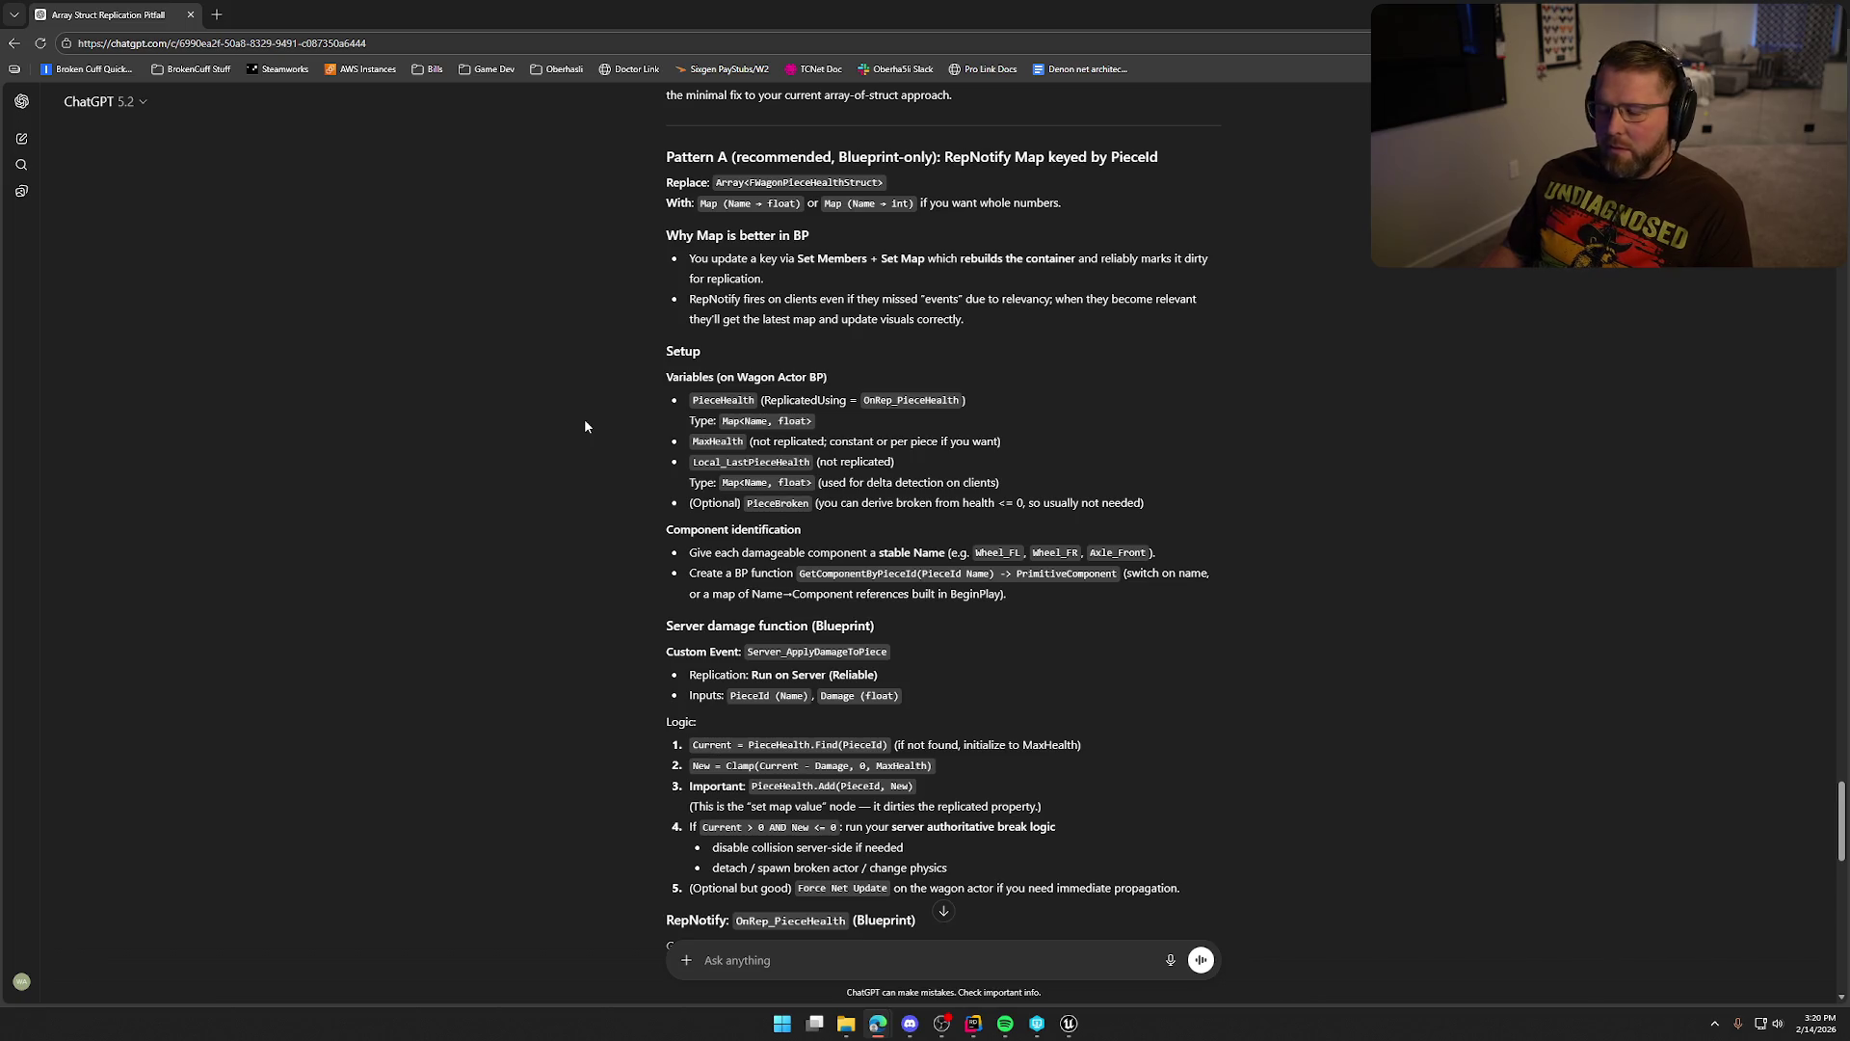
scroll(585, 426, "down", 10)
scroll(585, 426, "down", 2)
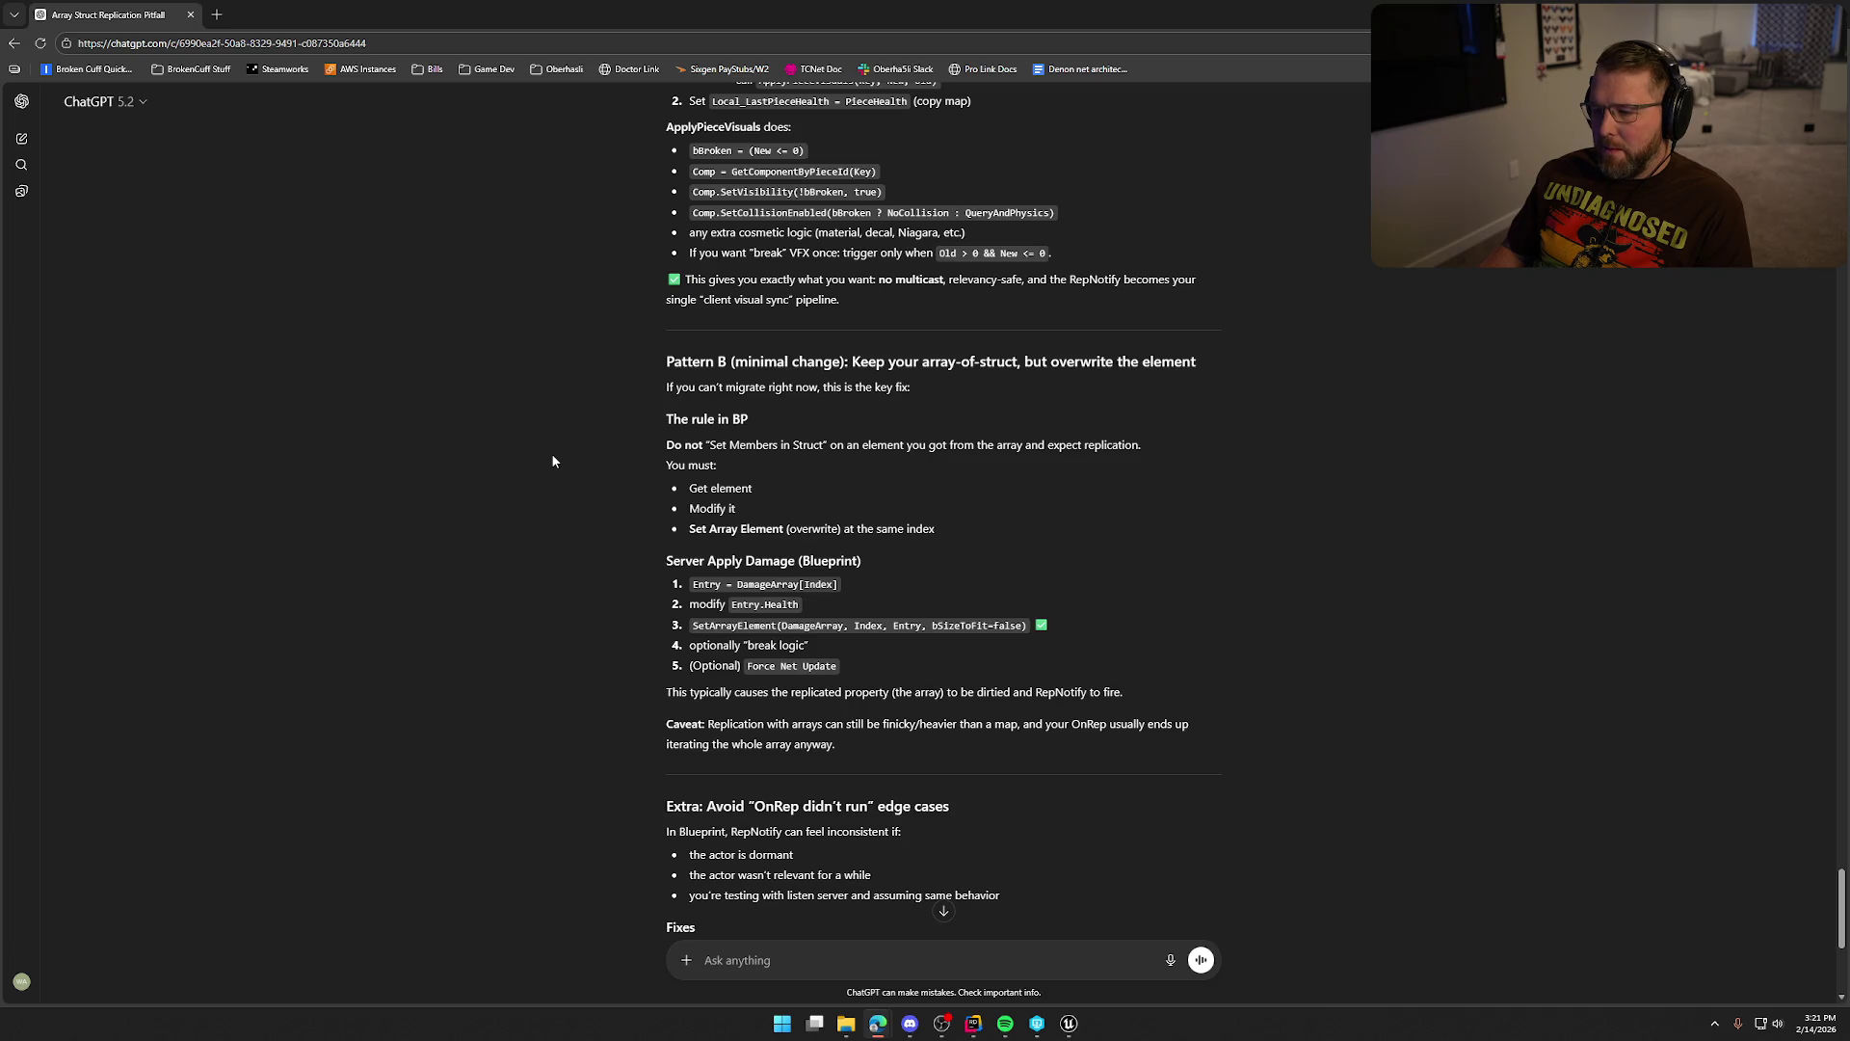
scroll(552, 461, "down", 2)
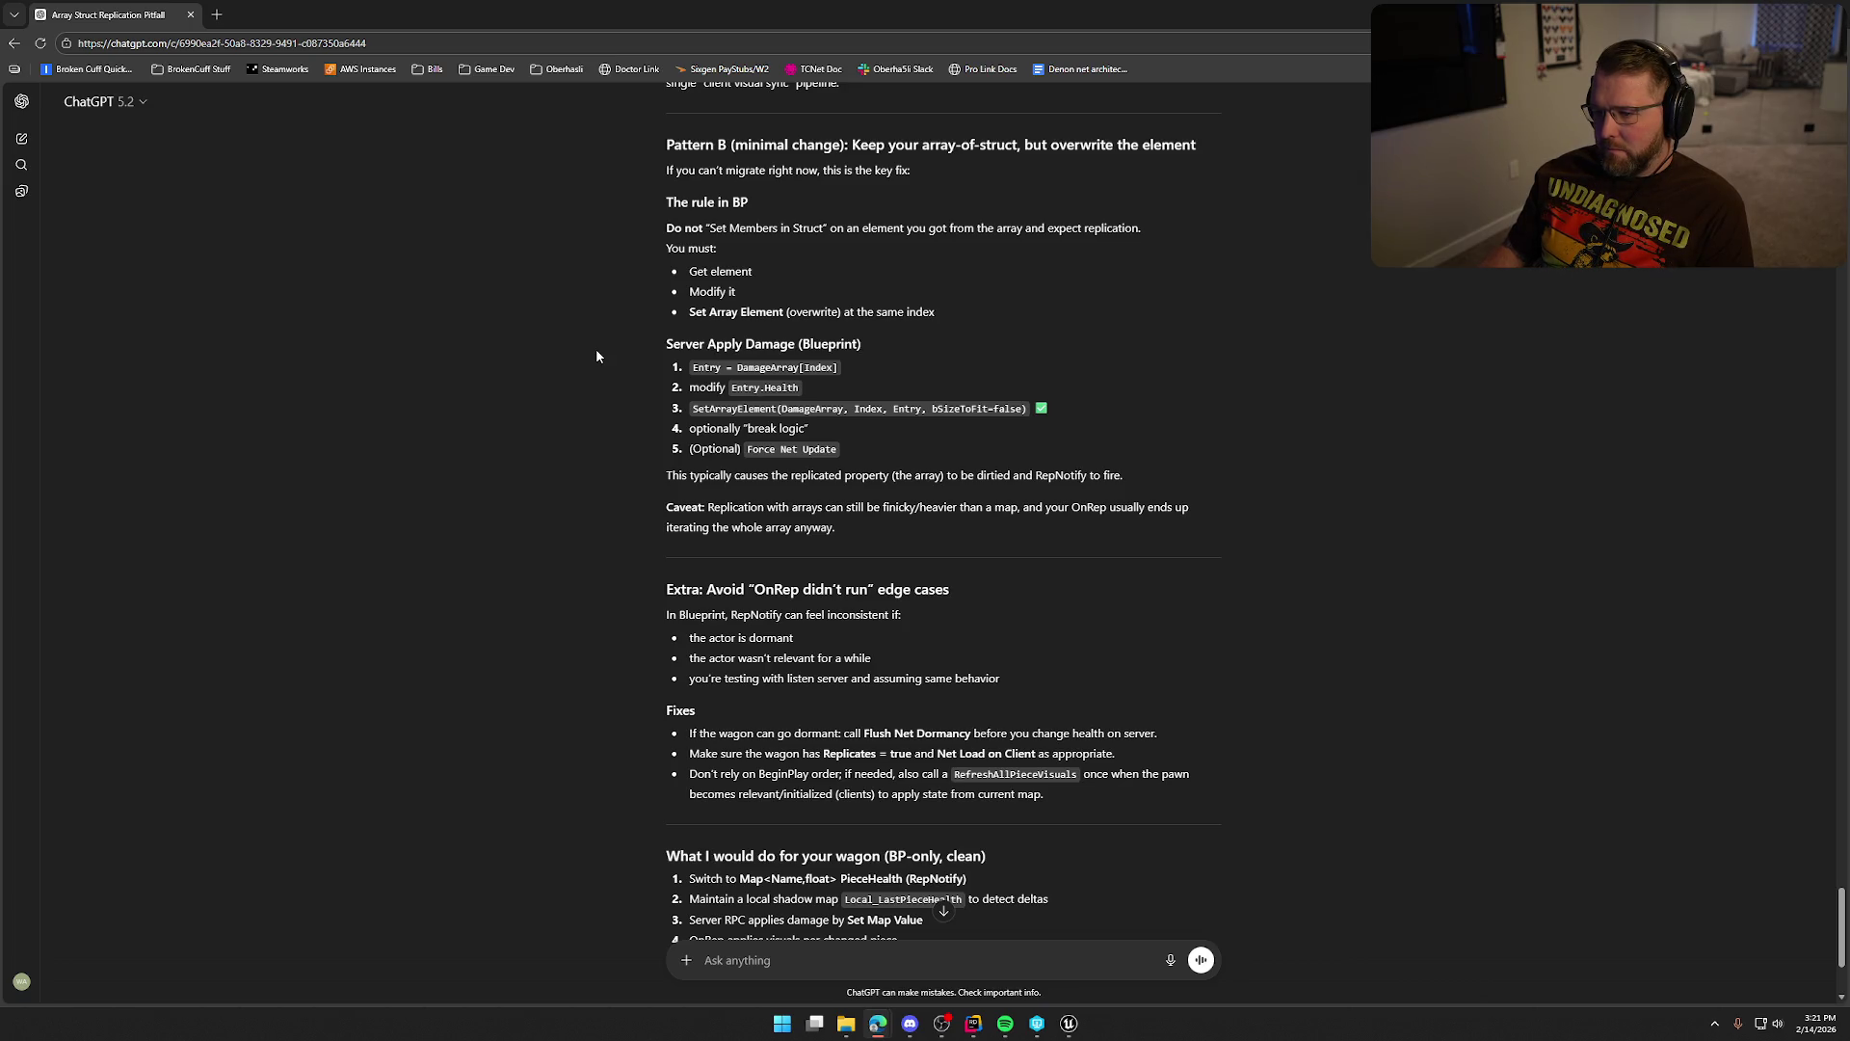
scroll(596, 350, "down", 2)
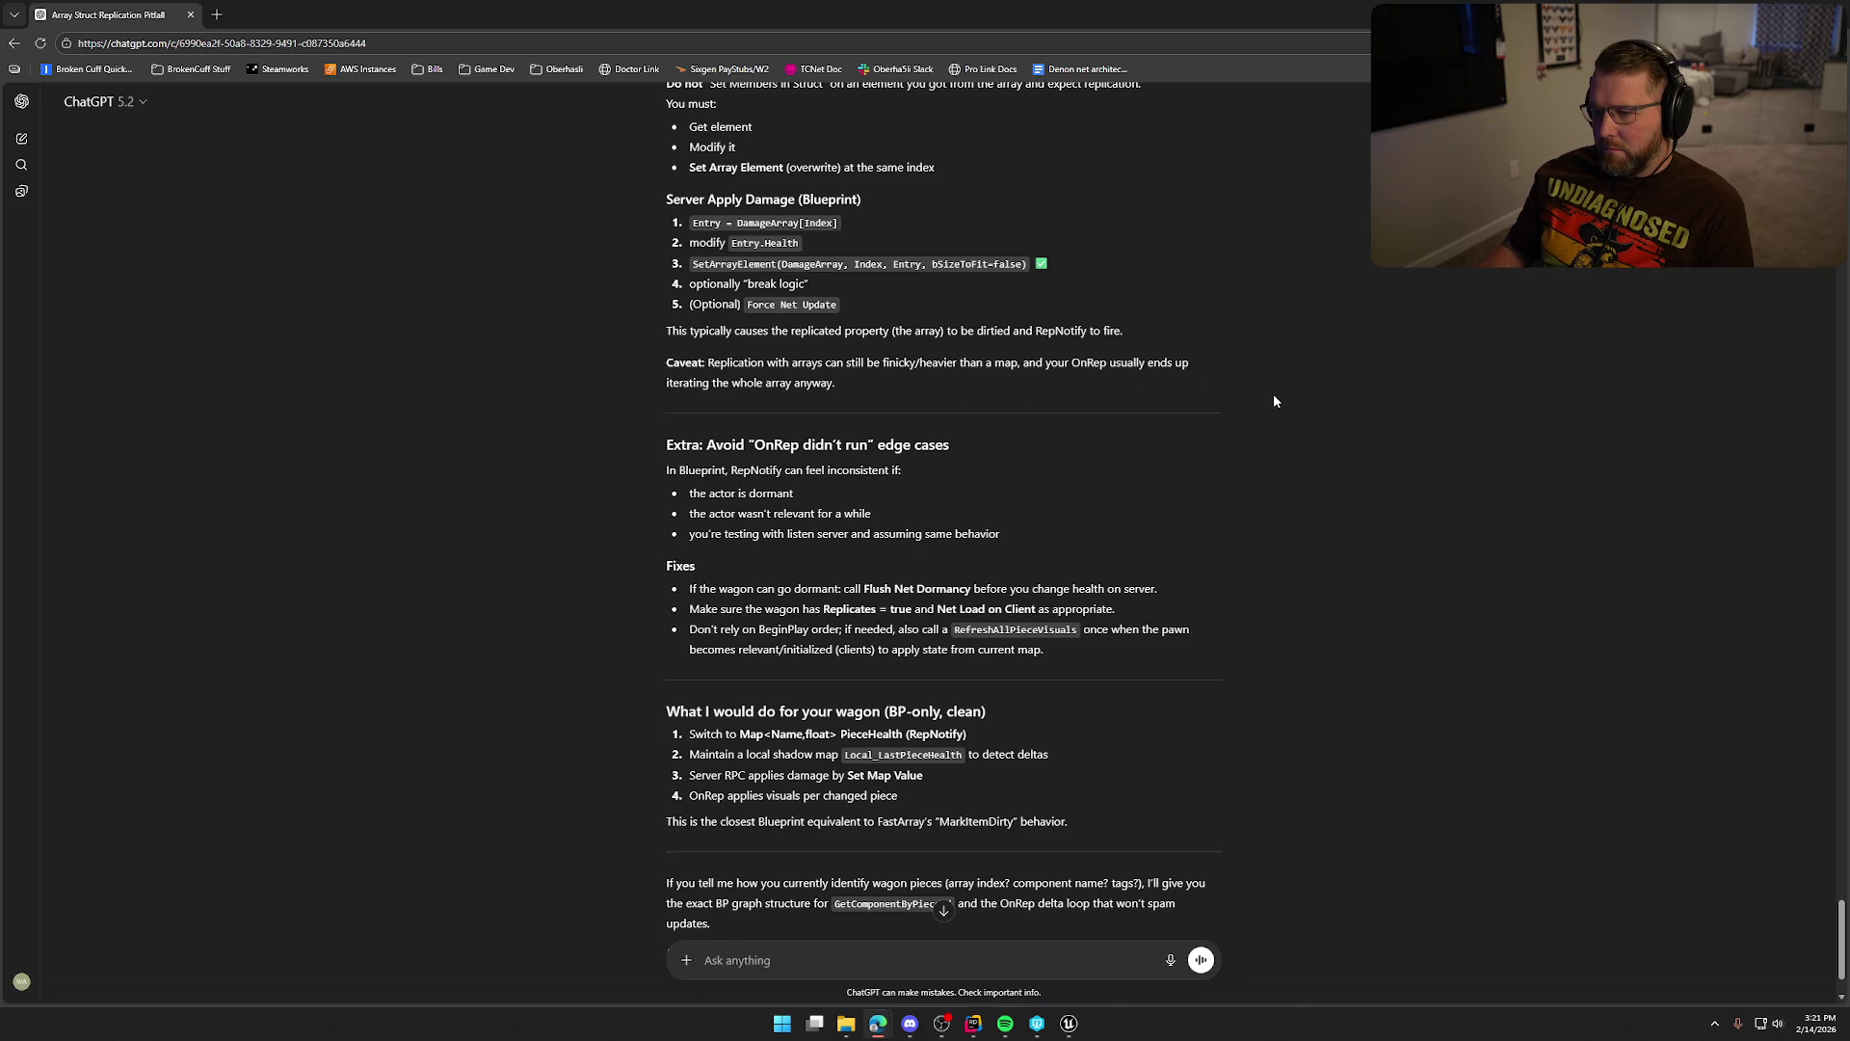
scroll(827, 412, "down", 1)
scroll(825, 412, "down", 1)
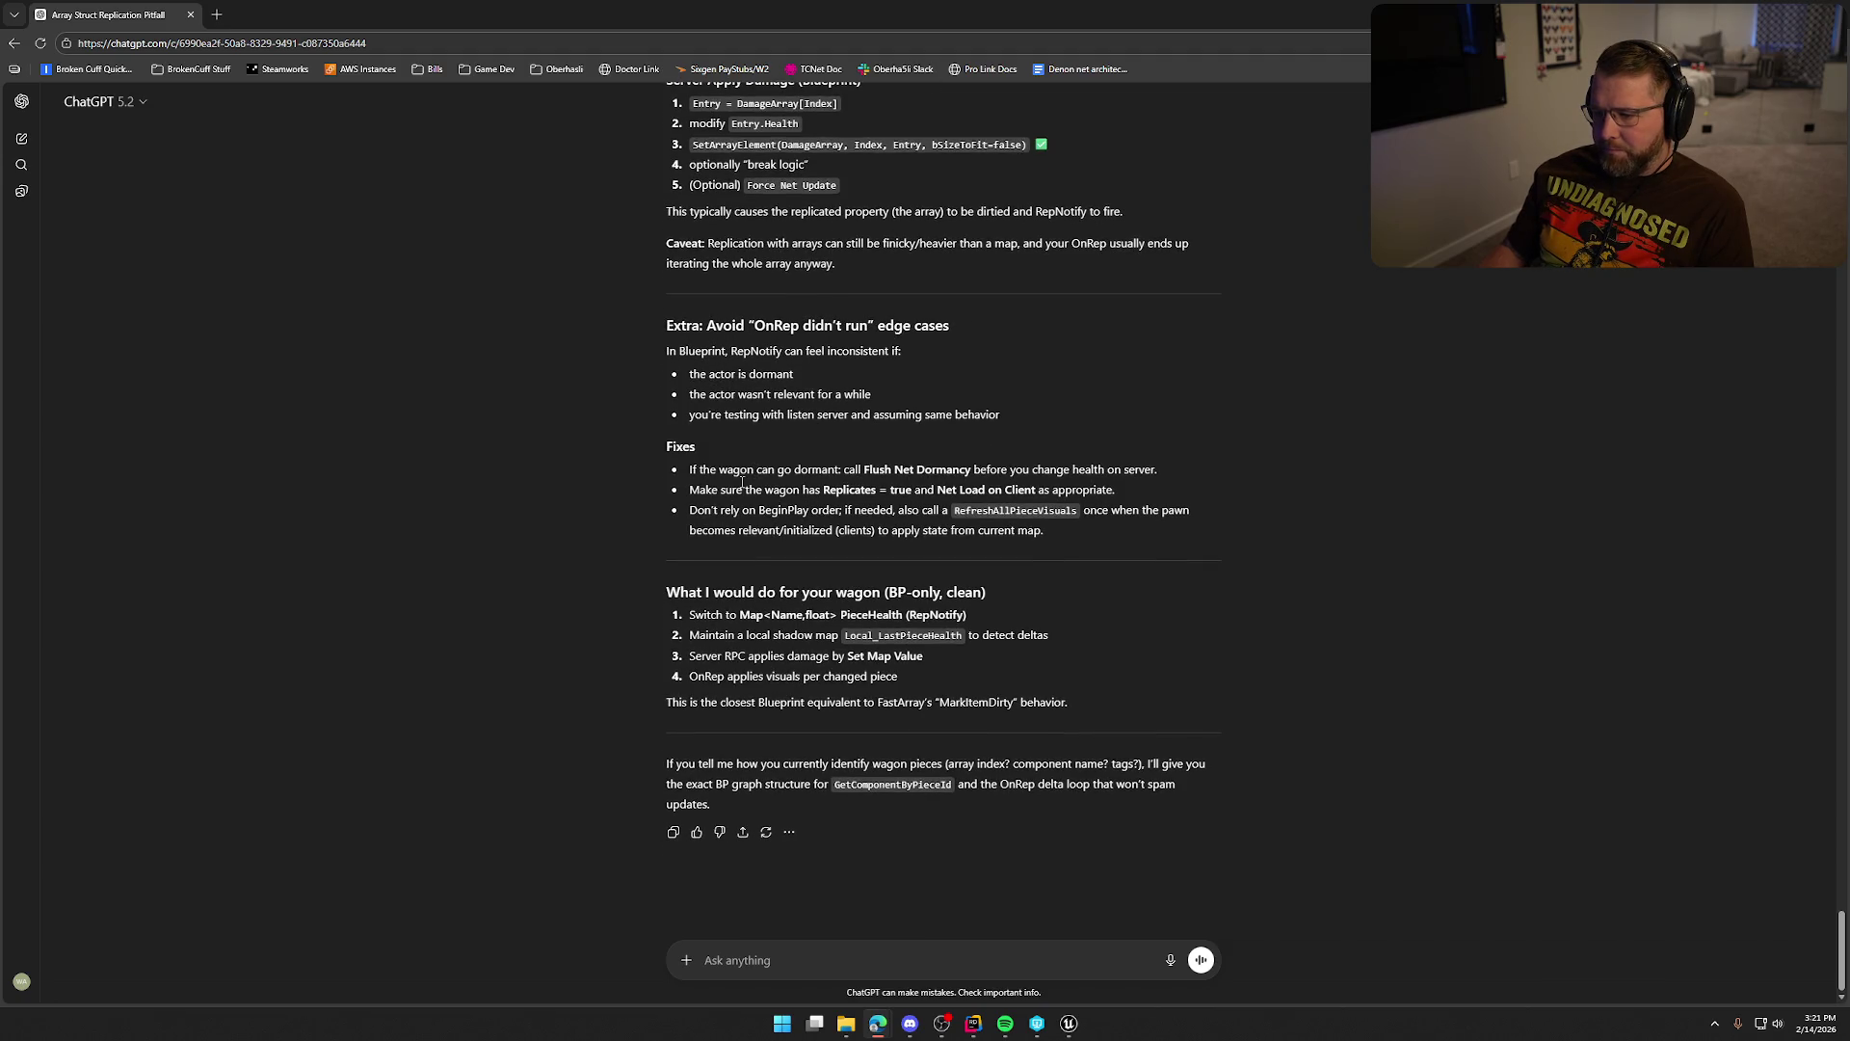
Send 'as far as i know Maps are not replicated in unreal engine', read the reply, return to Unreal.
type("as far asw i")
key("BackSpace")
key("BackSpace")
key("BackSpace")
type("i know Maps are not rep")
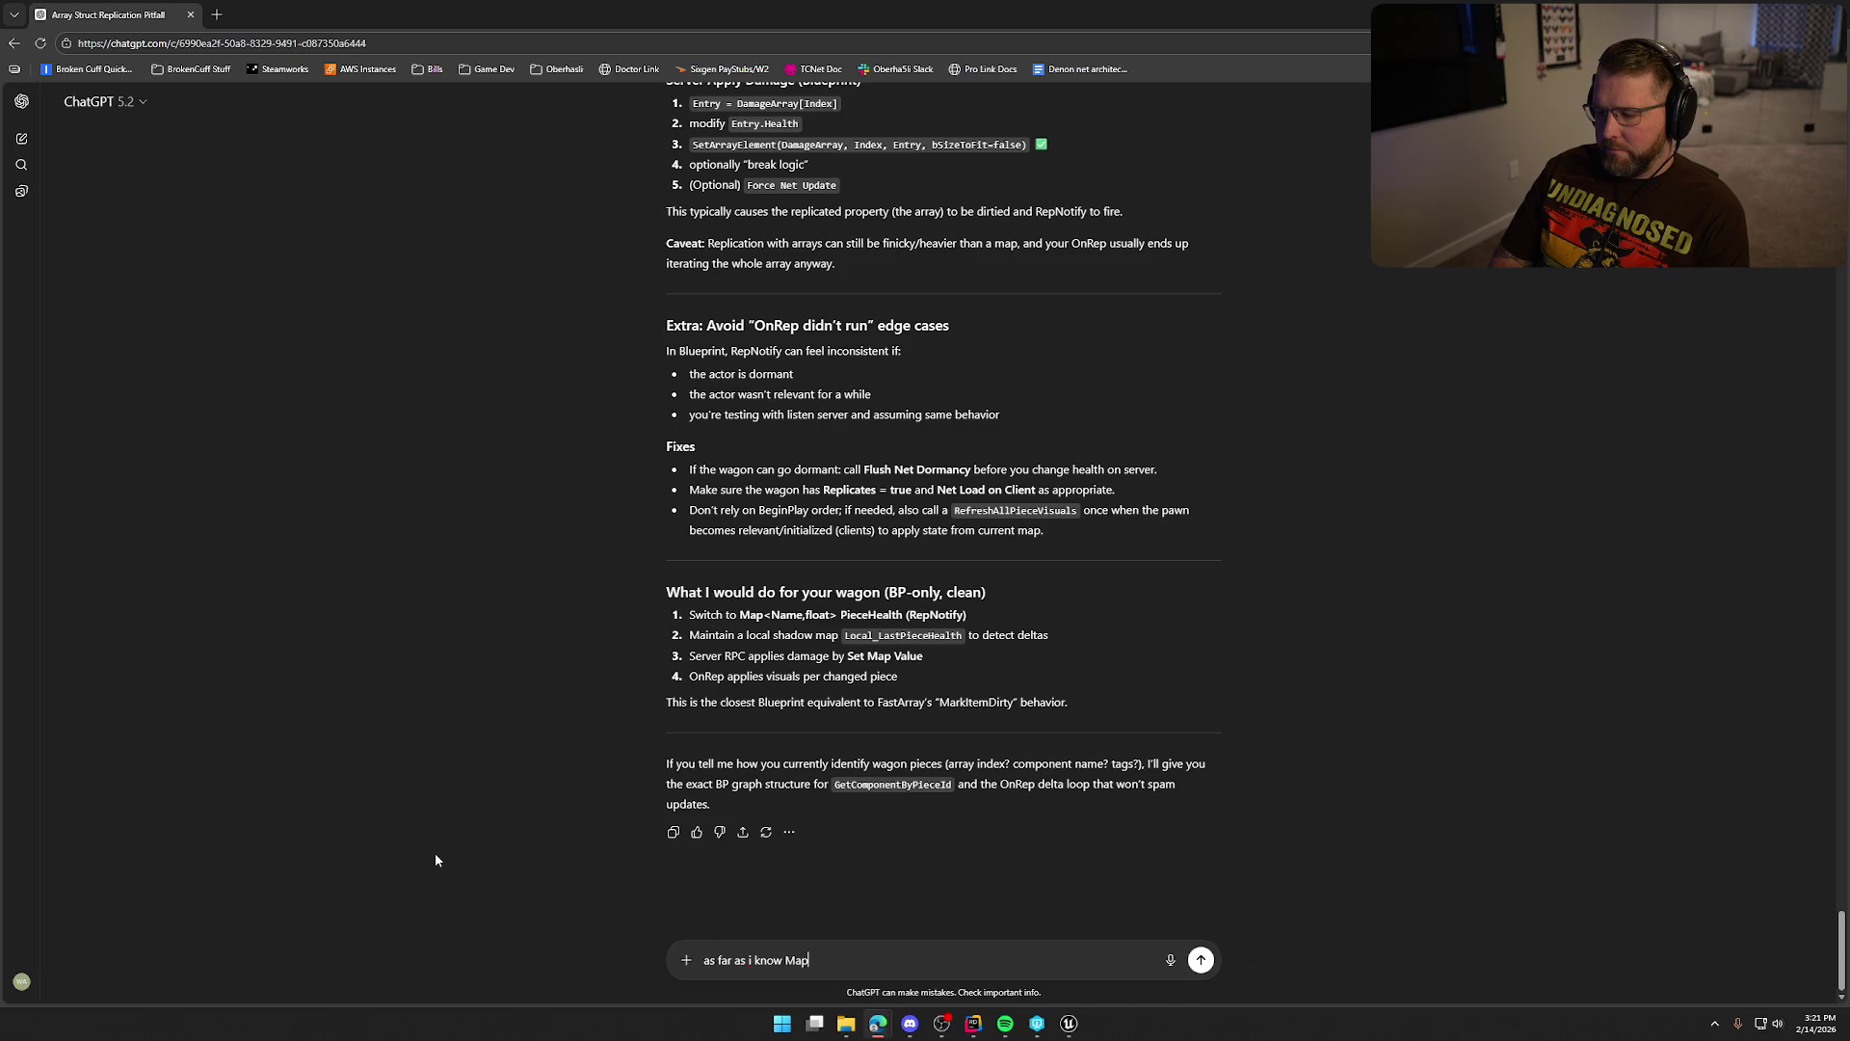
type("licat")
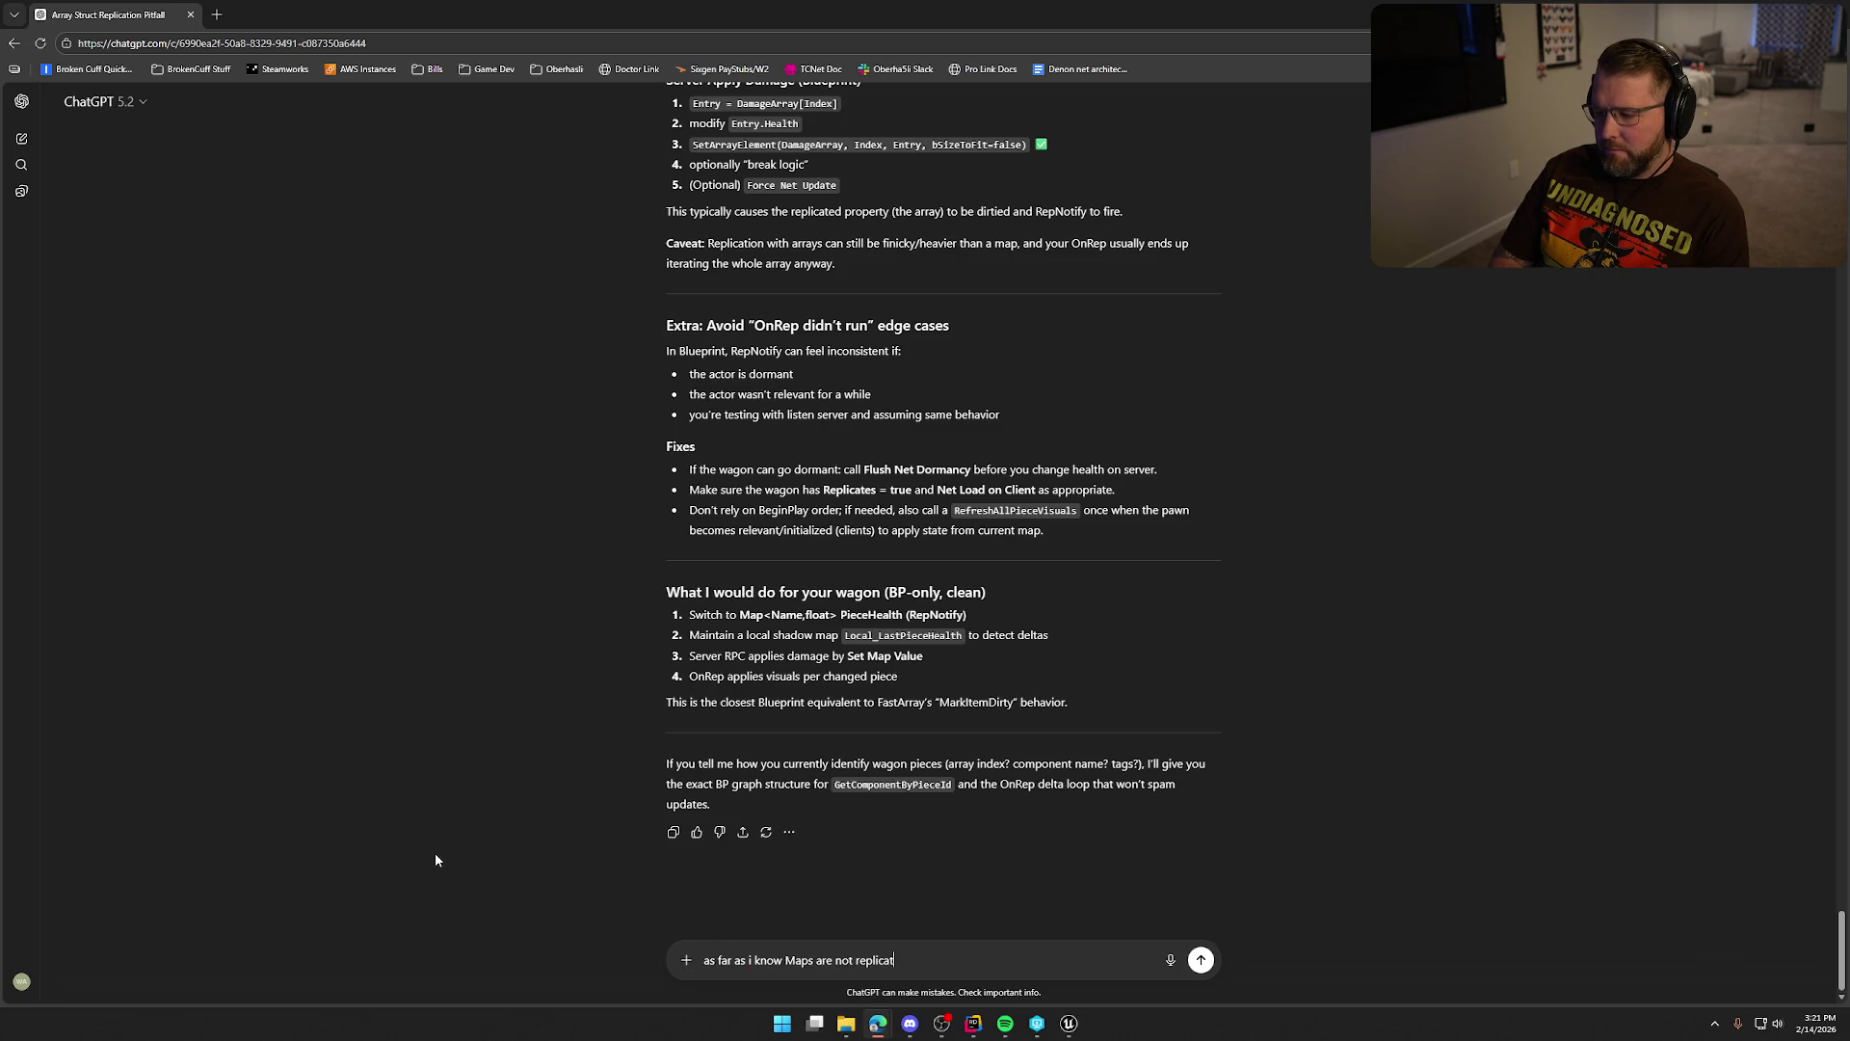
type("ed in unreal engine")
key("Return")
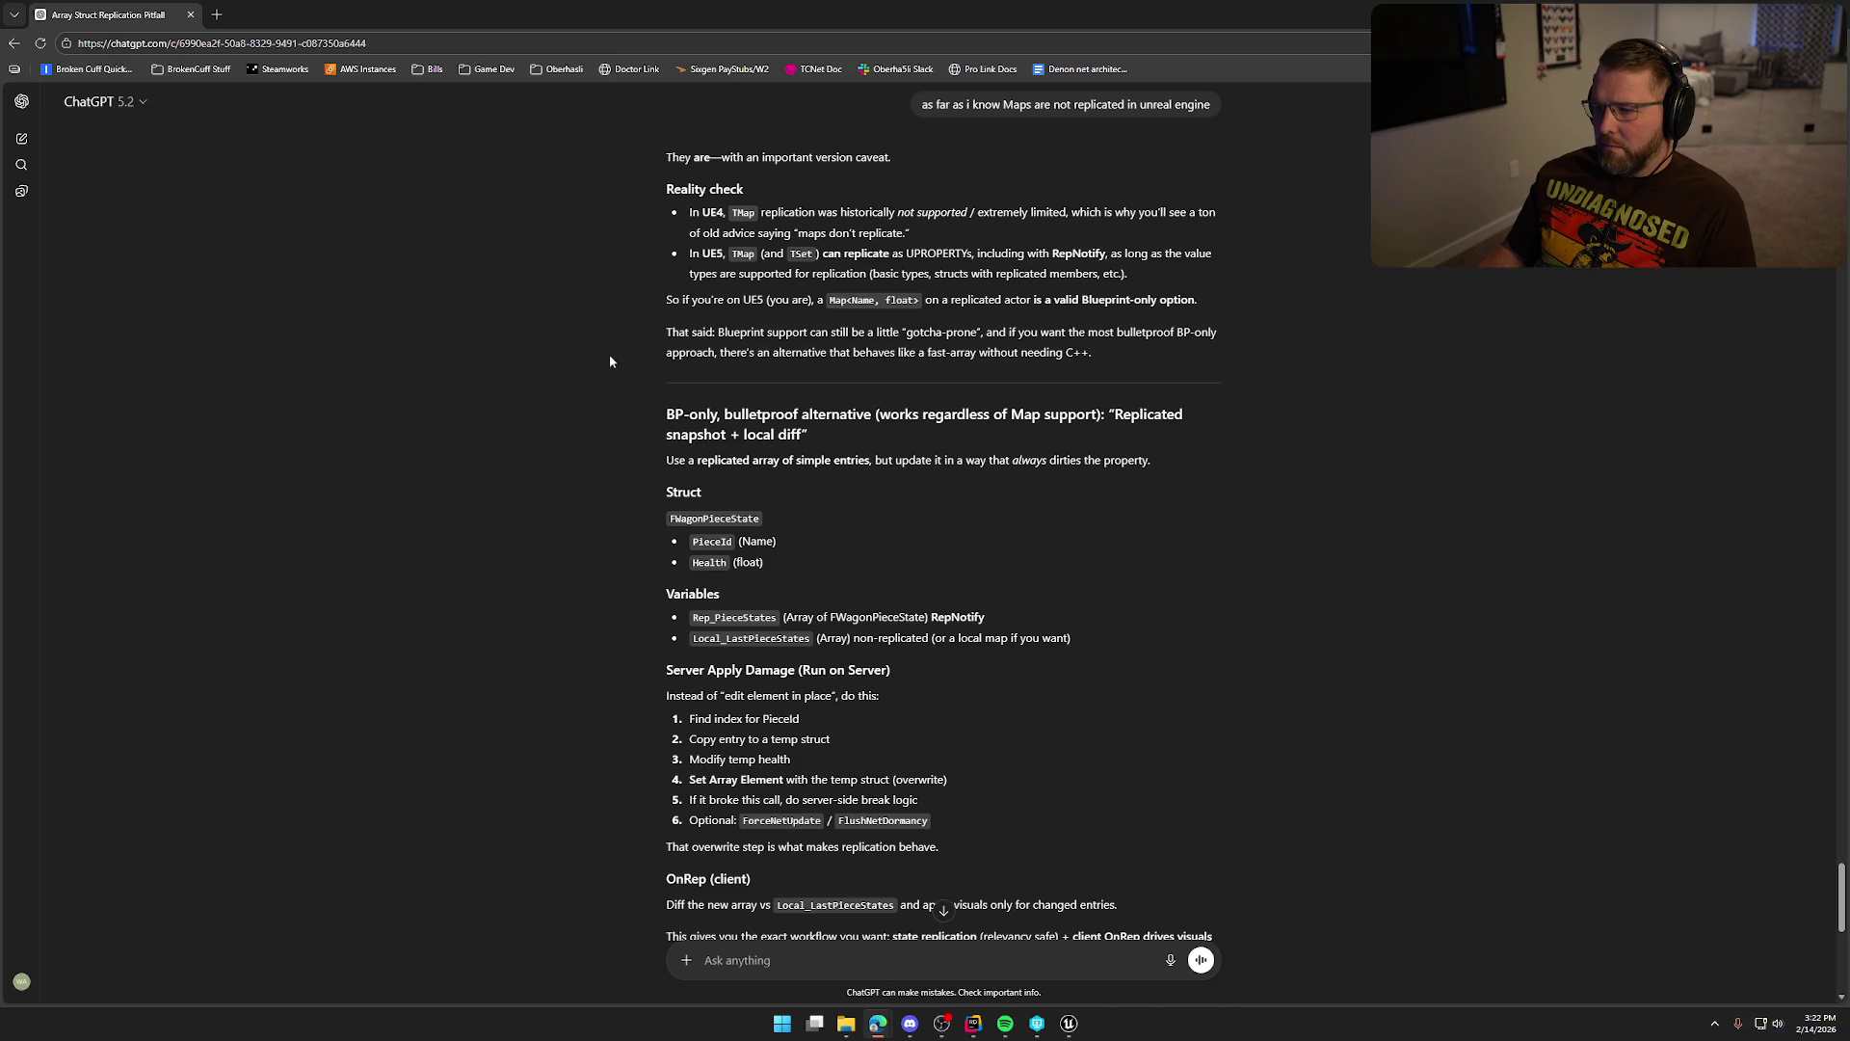
scroll(672, 401, "down", 2)
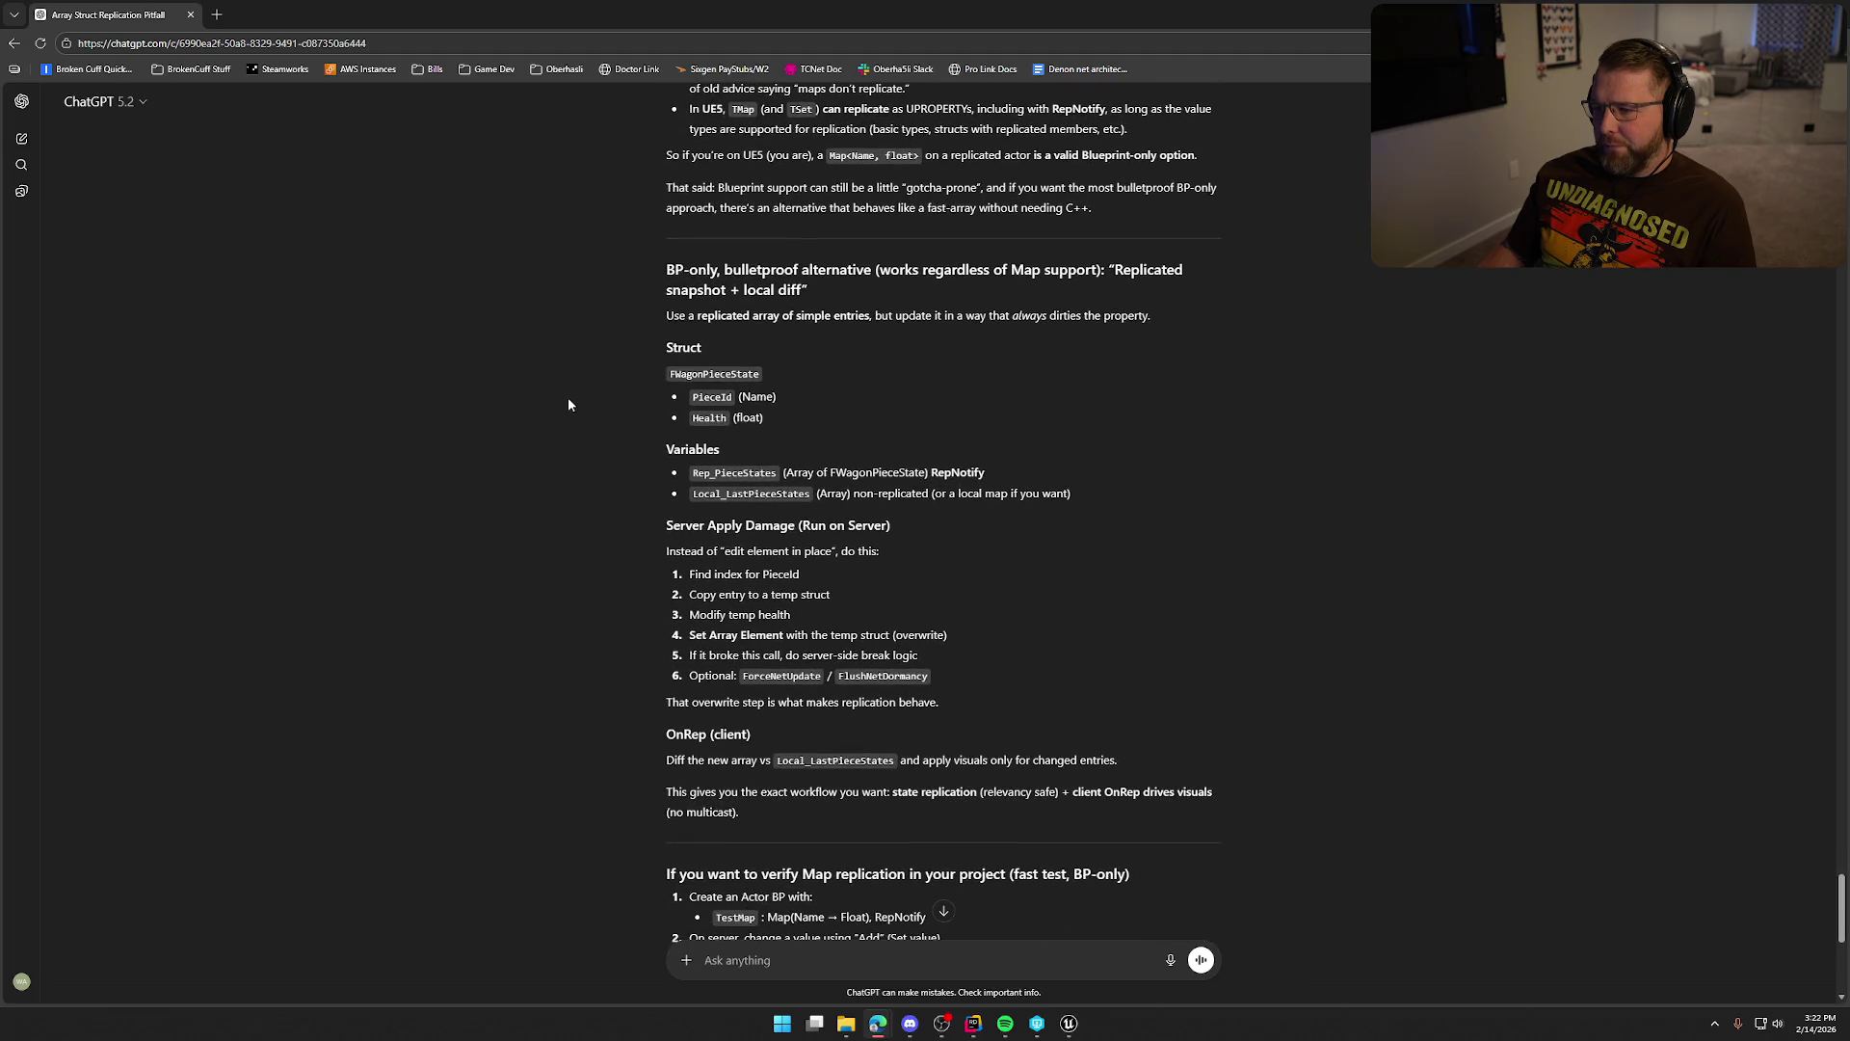
key("alt+Tab")
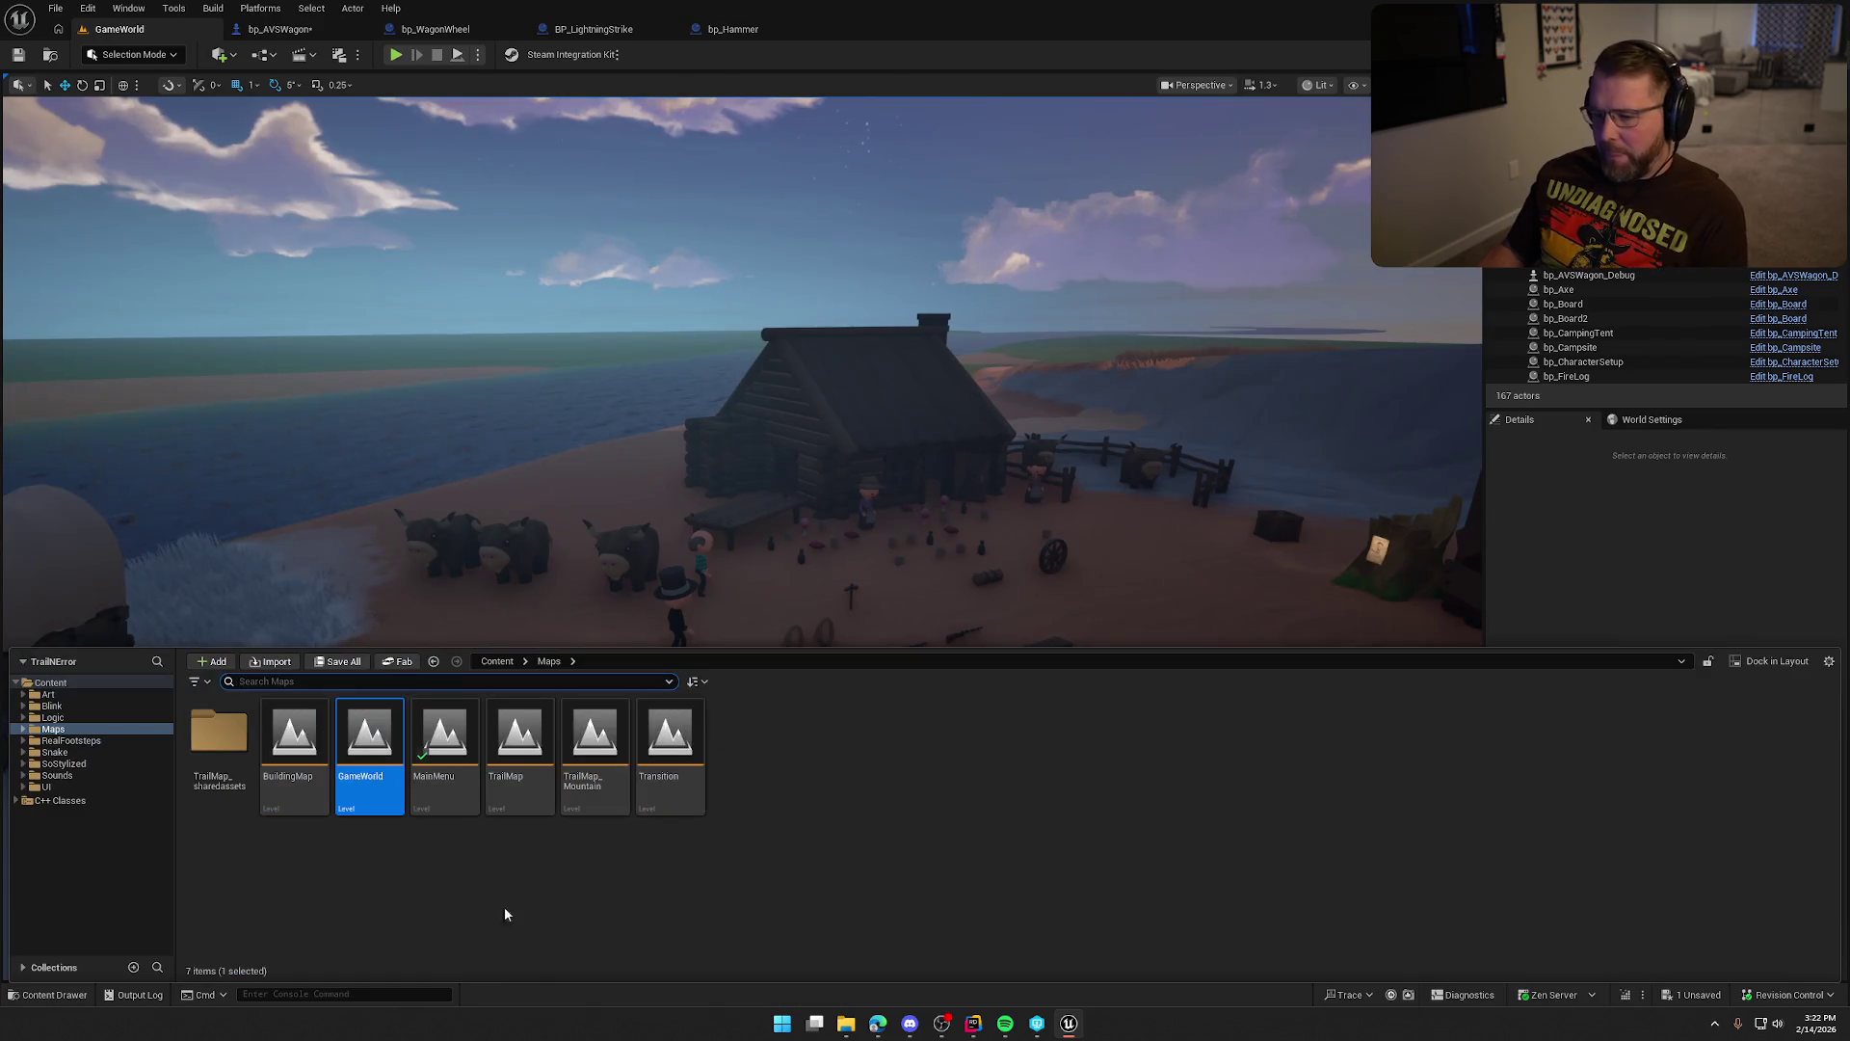
Turn the level view toward the wagon, then switch to the bp_AVSWagon blueprint editor.
left_click_drag(578, 578, 482, 626)
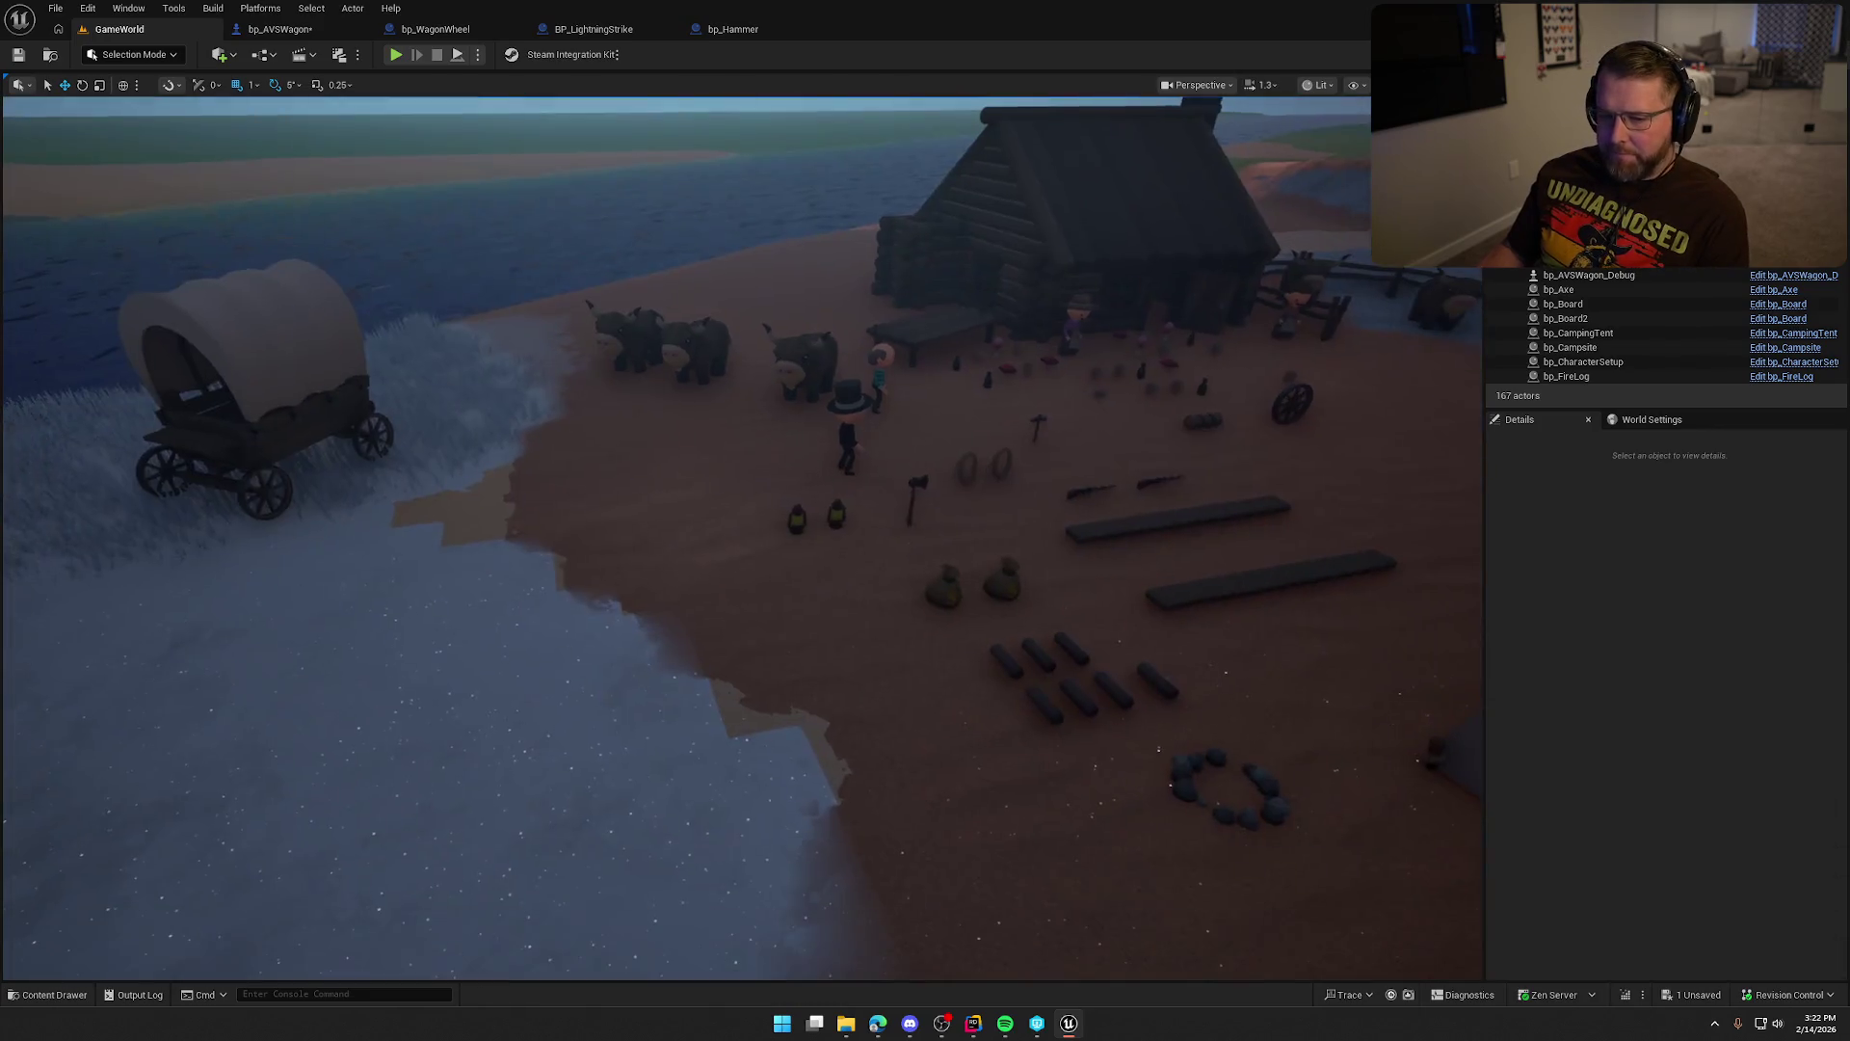
left_click(279, 28)
scroll(193, 386, "down", 3)
left_click(108, 485)
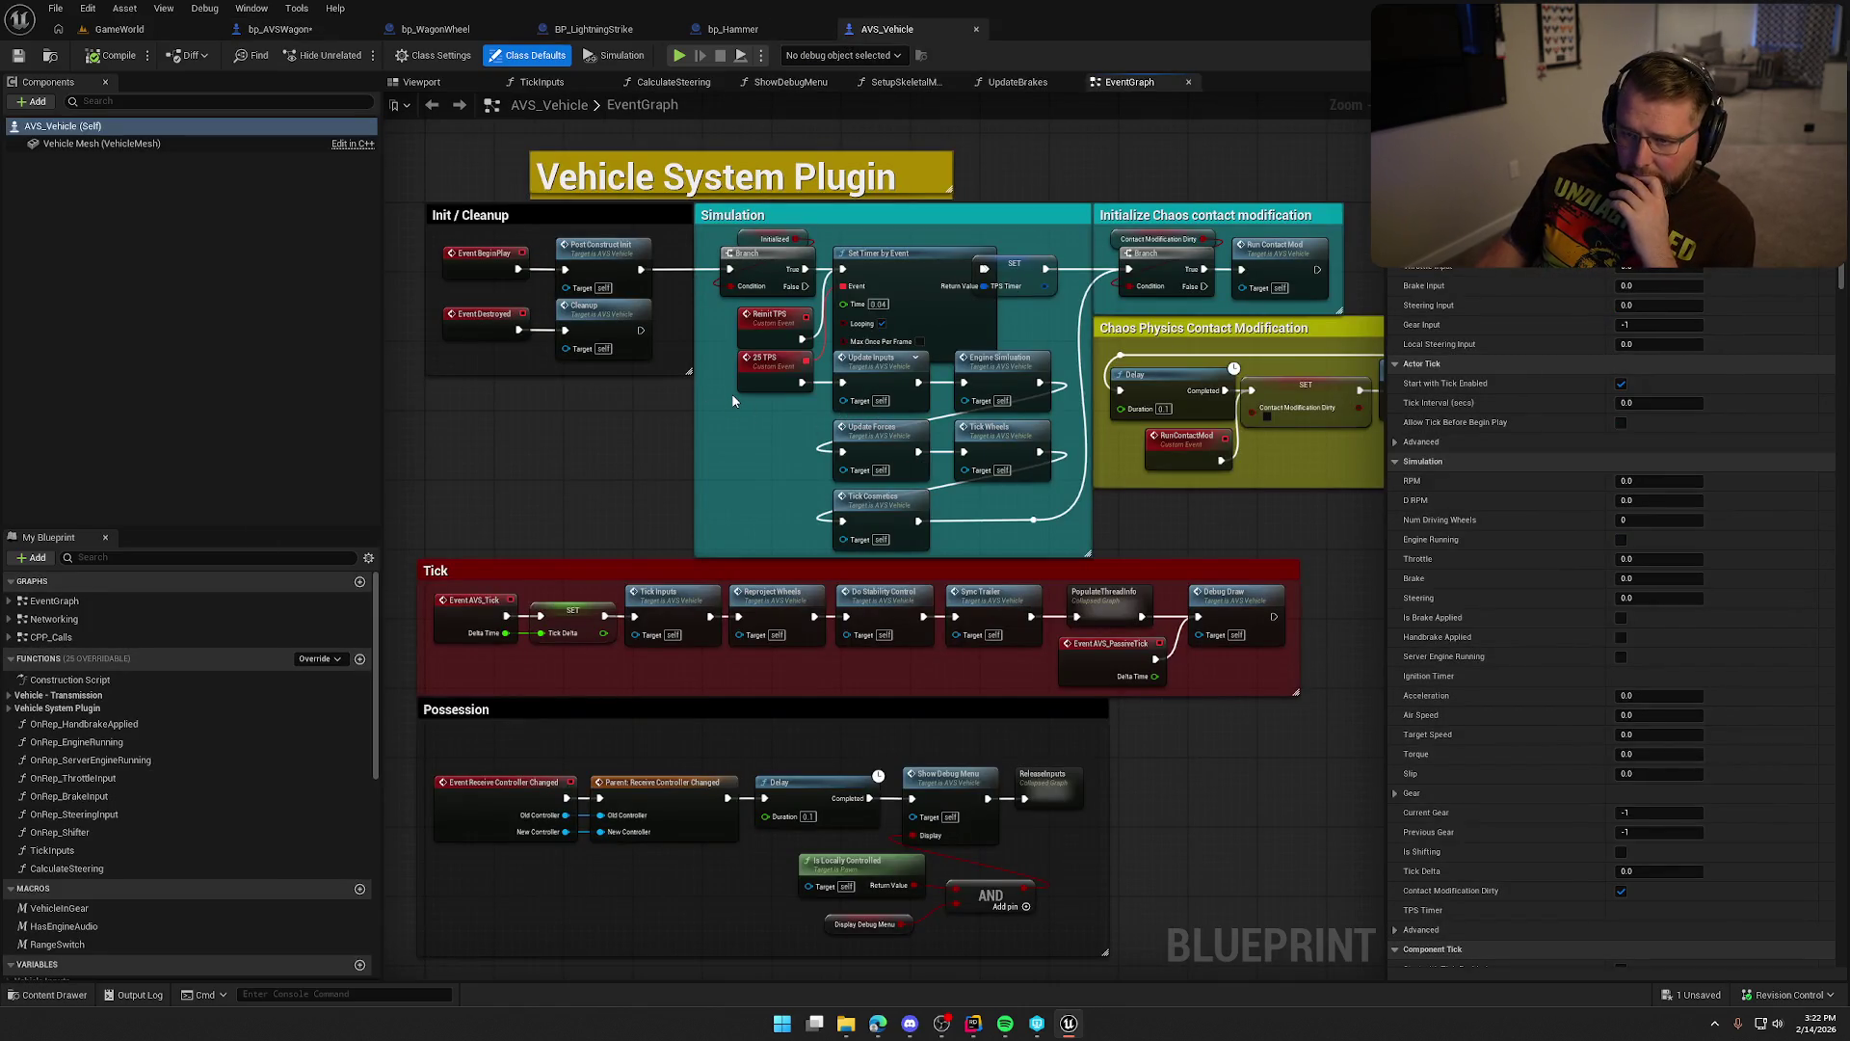
From bp_AVSWagon's WagonWheel_FR component, open its Vehicle_Wheel class blueprint for editing.
left_click(335, 37)
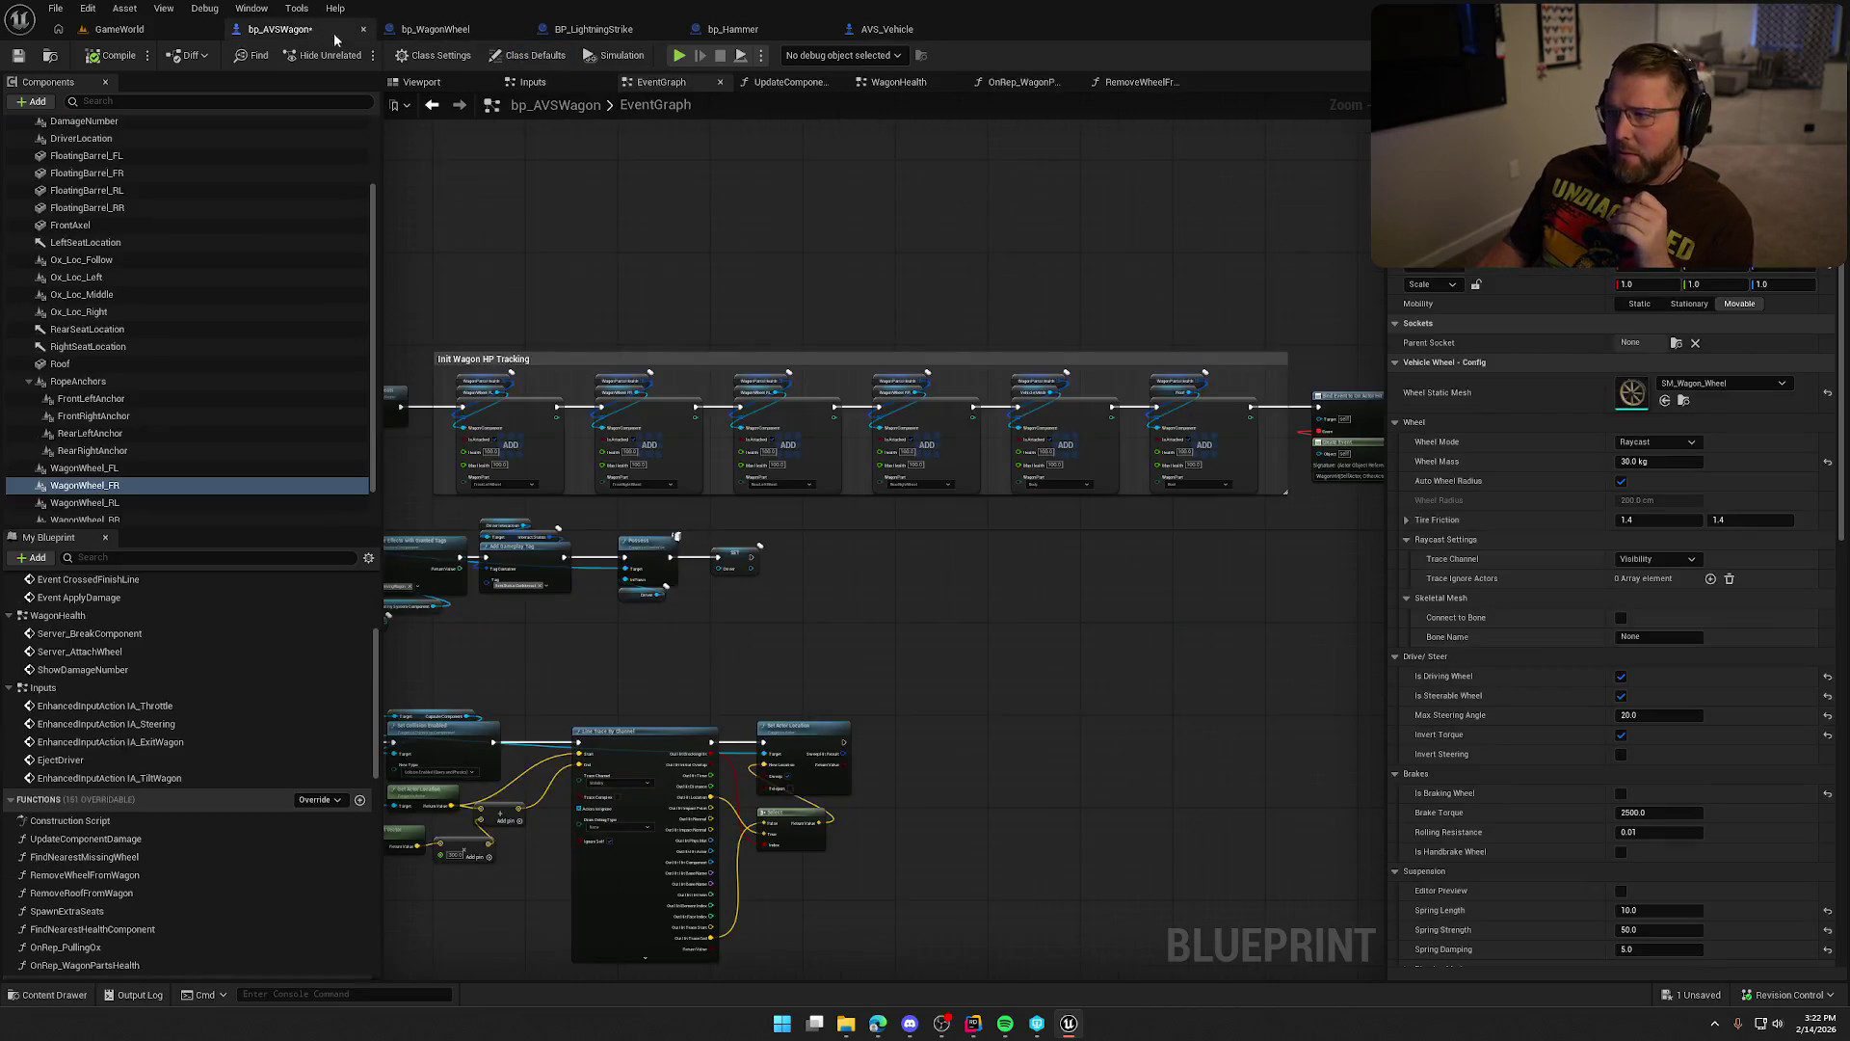
left_click(94, 488)
double_click(94, 488)
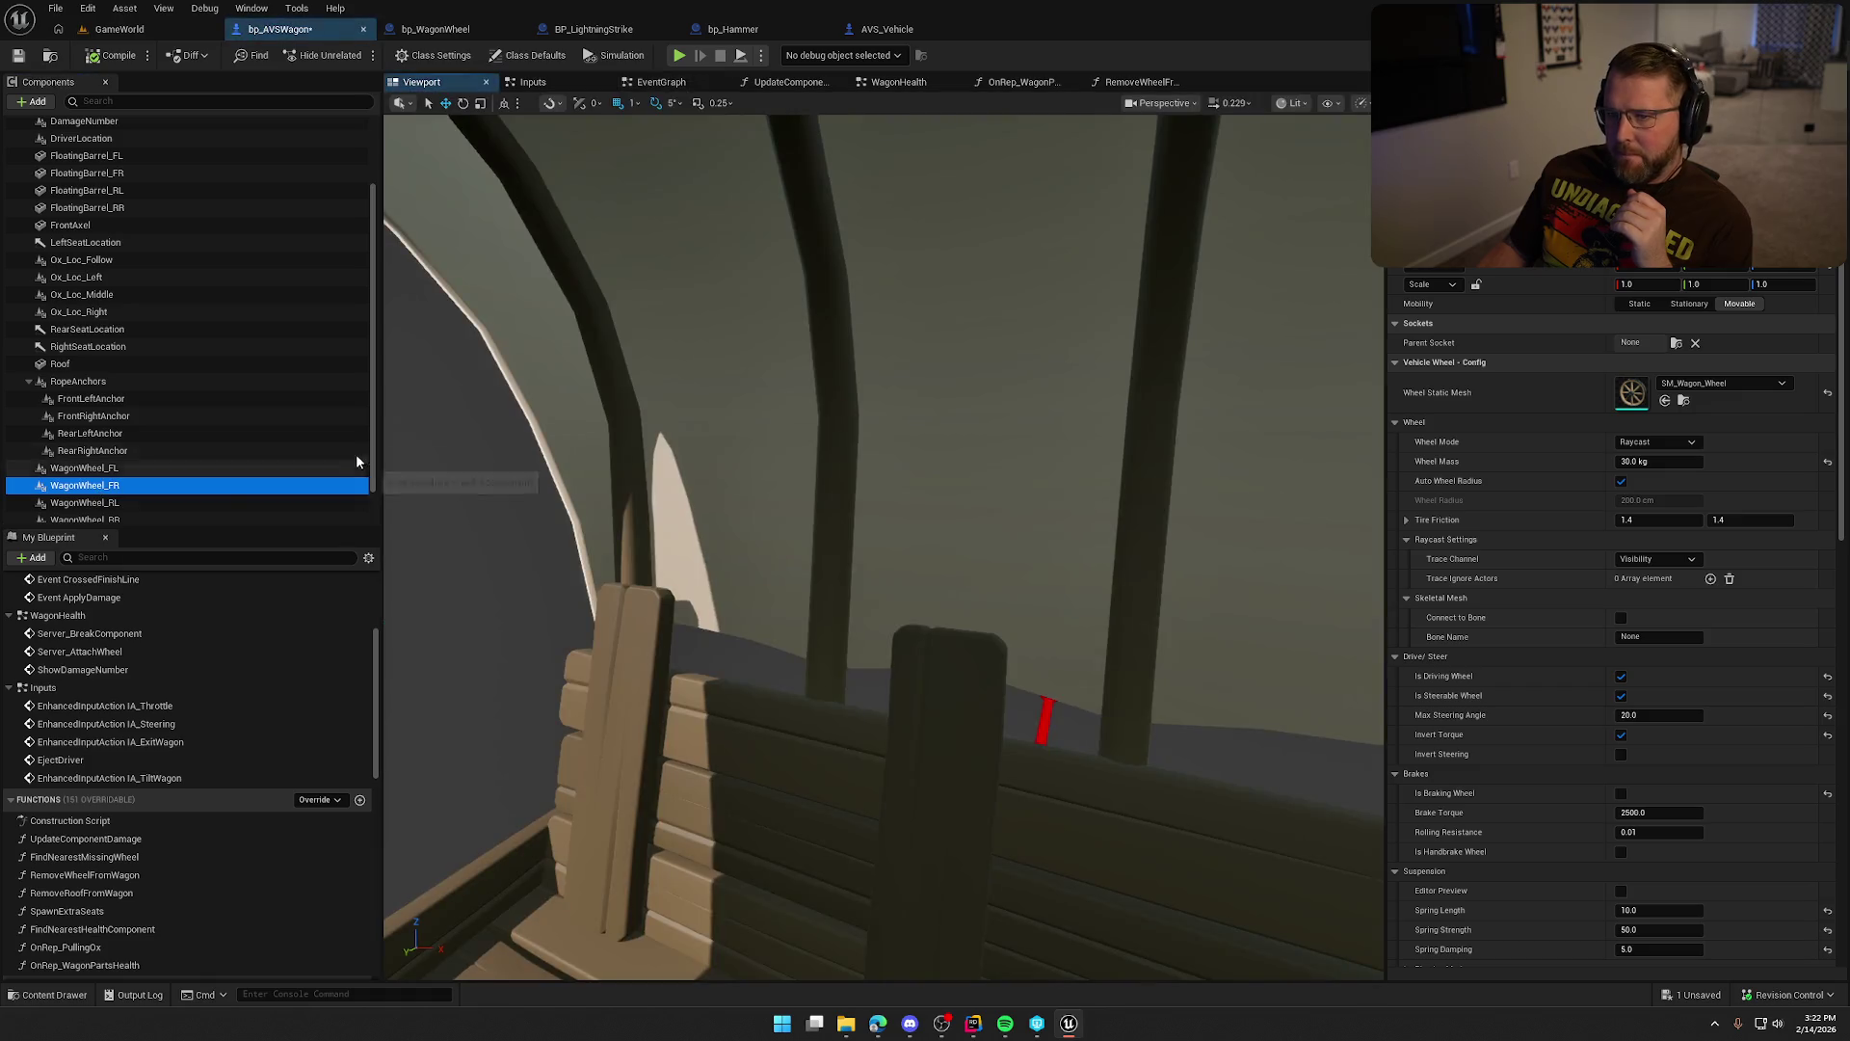
right_click(100, 493)
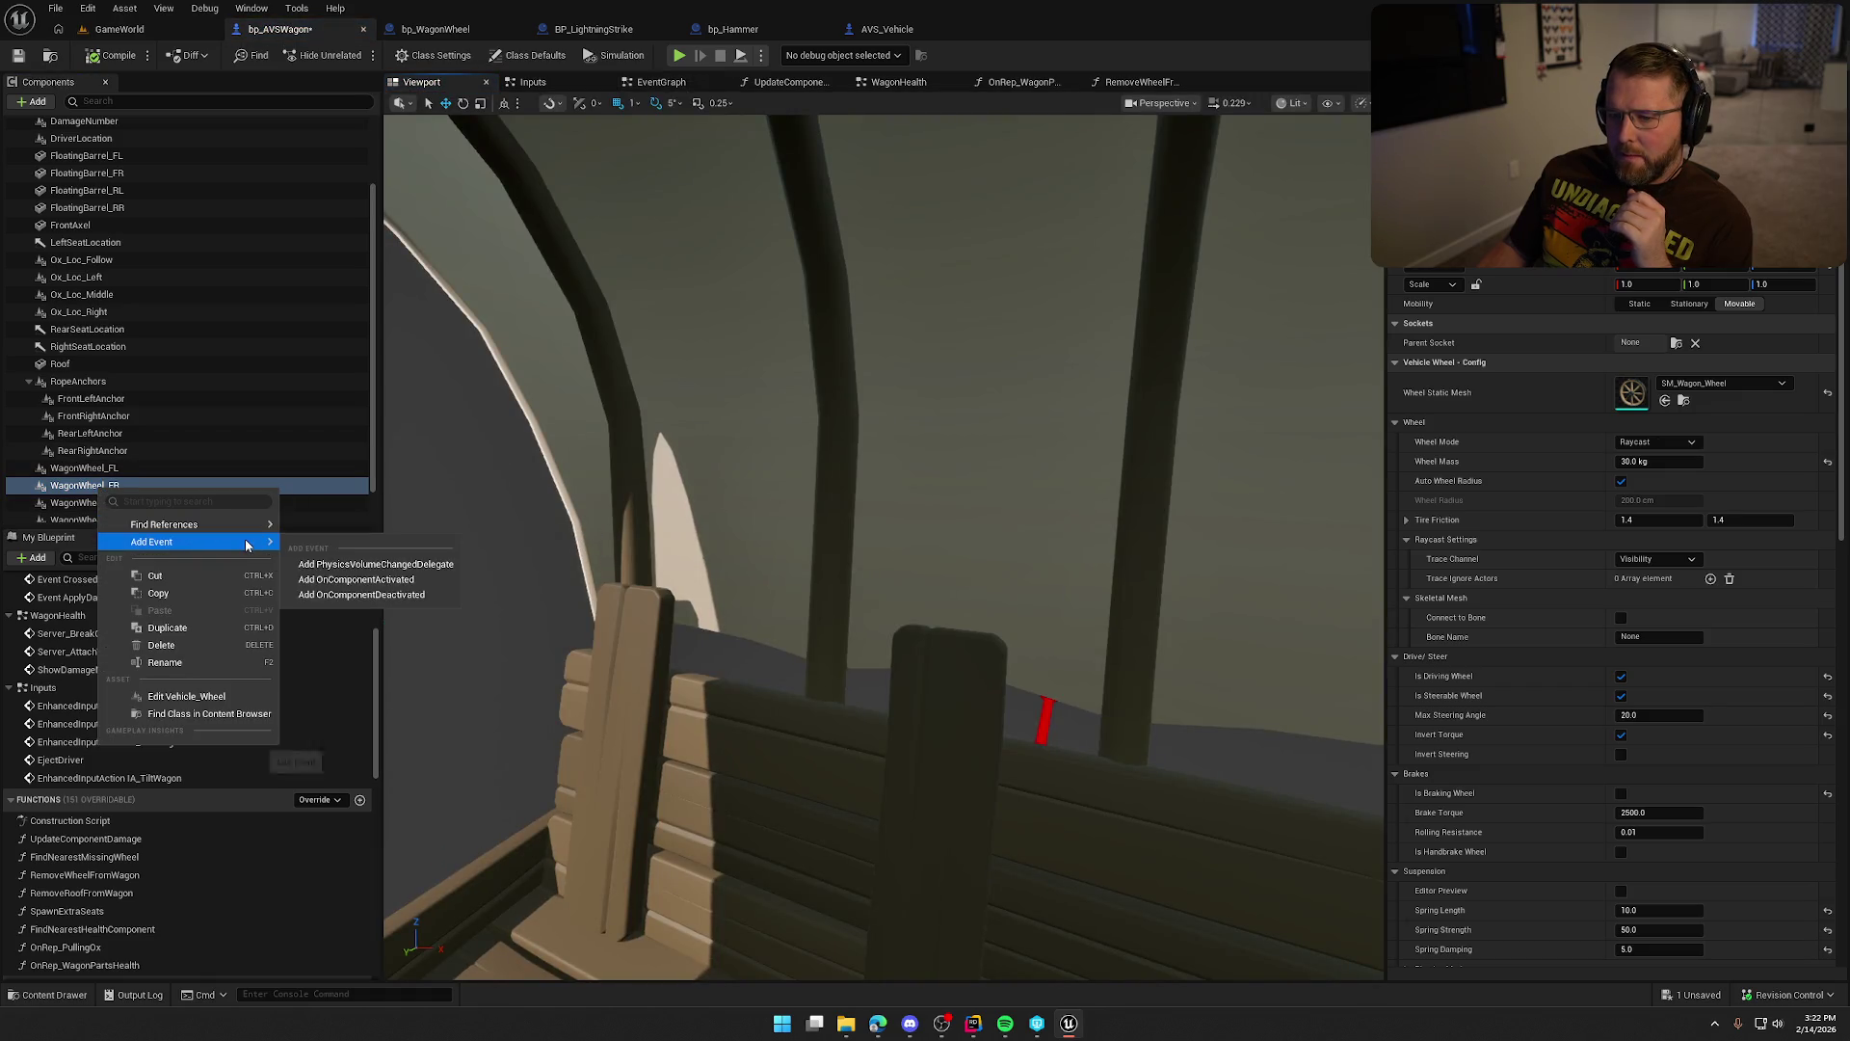
left_click(231, 701)
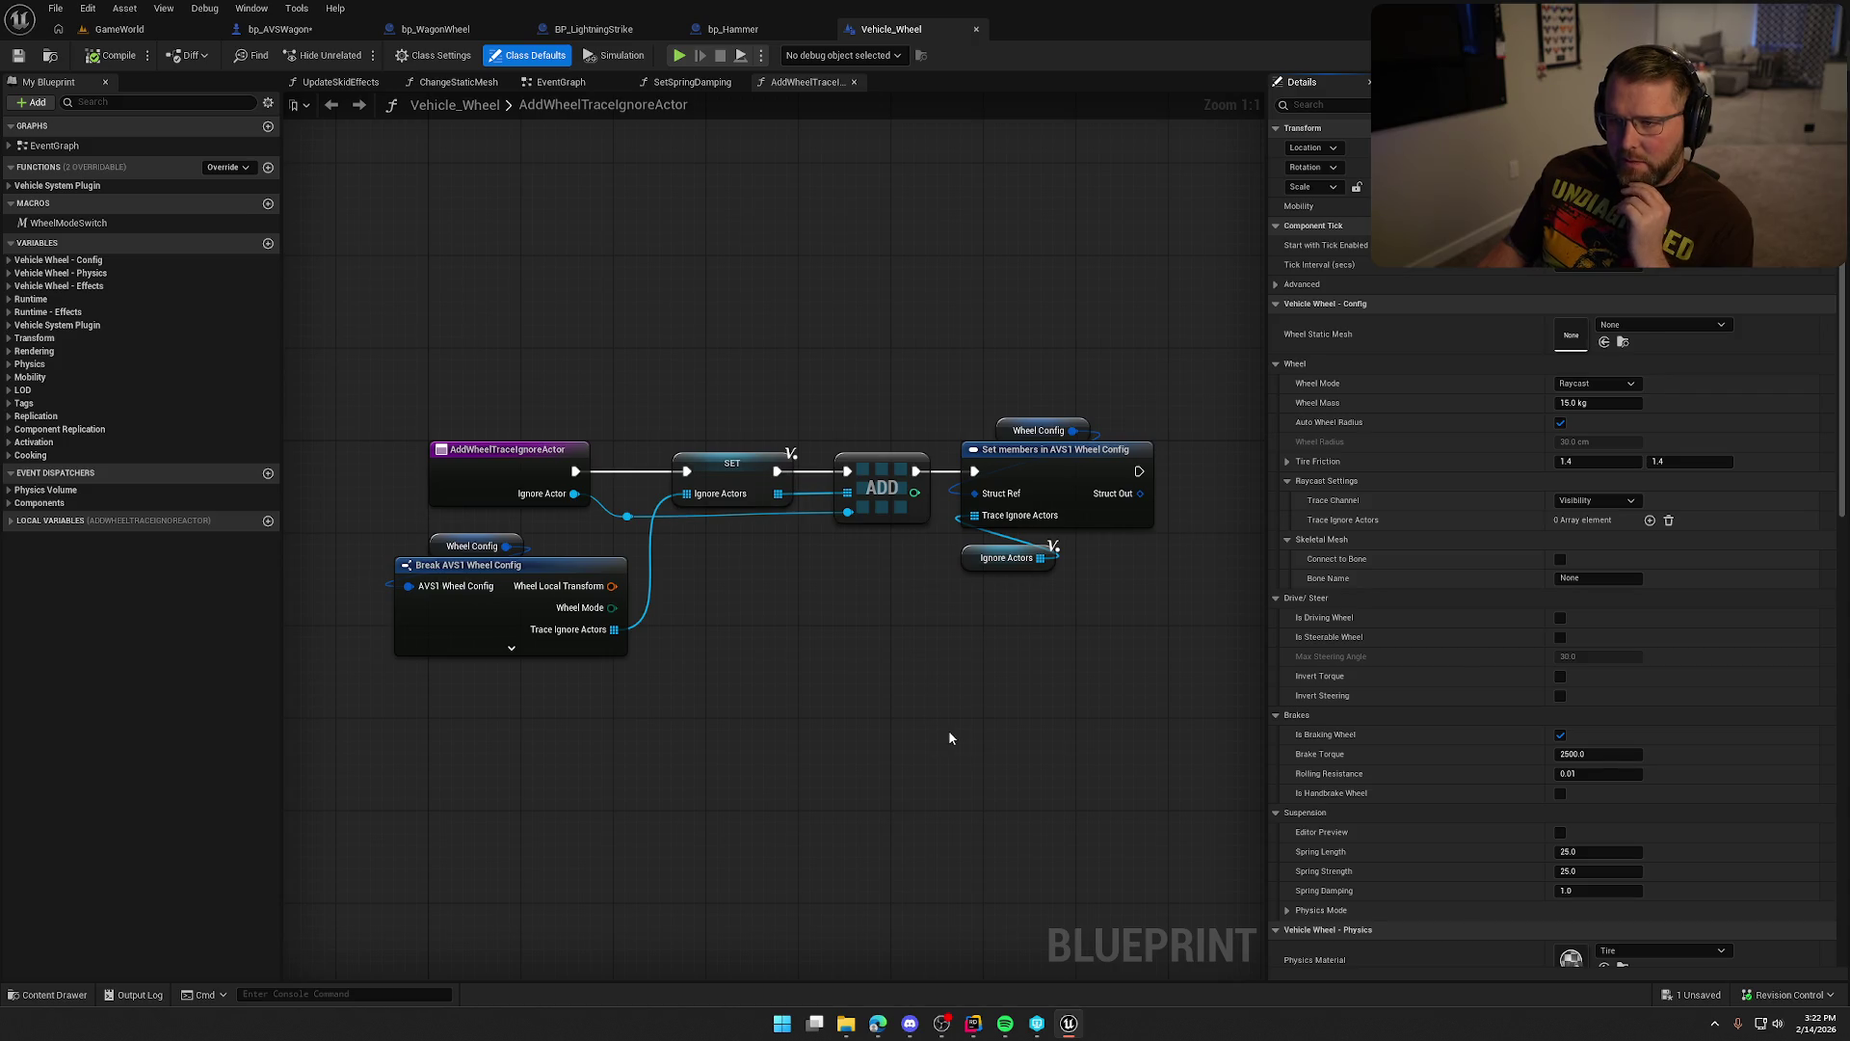
In Vehicle_Wheel's EventGraph, expand Component Replication and inspect the Component Replicates setting.
left_click(568, 83)
left_click_drag(1092, 663, 1018, 660)
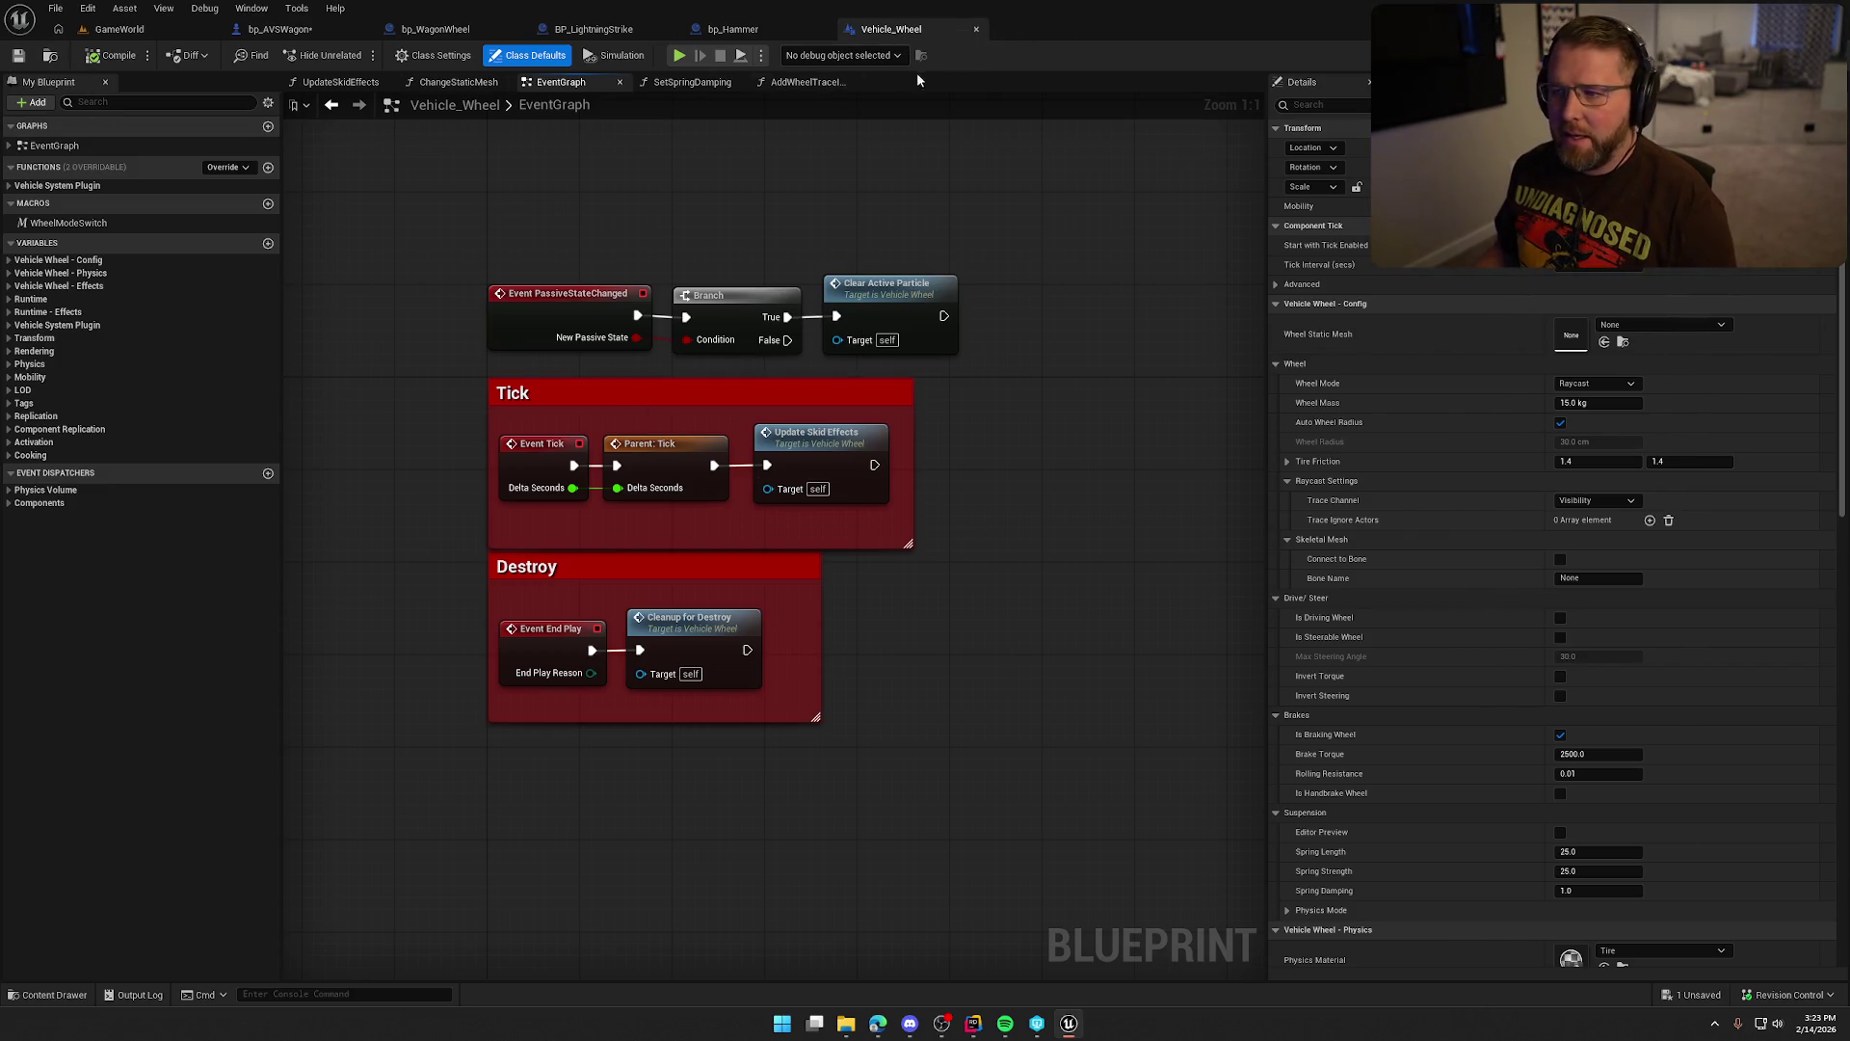
left_click(60, 429)
left_click(67, 443)
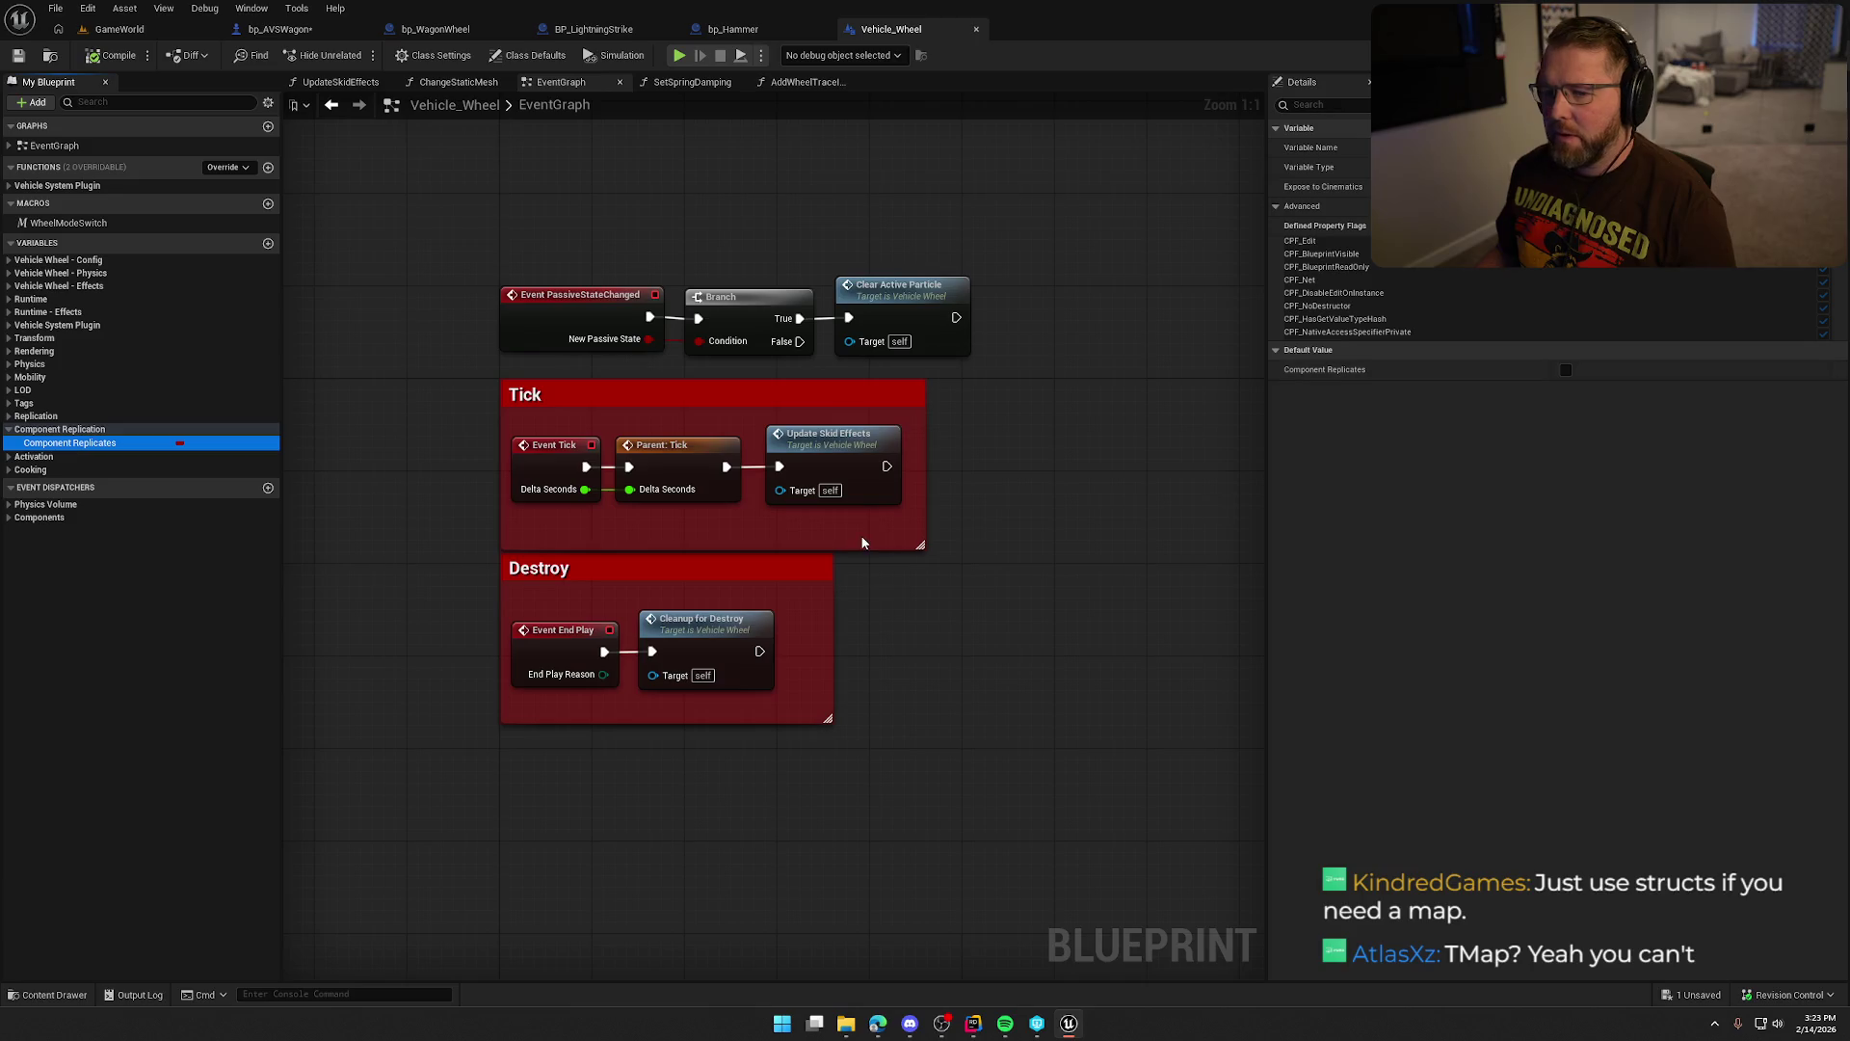
Review a group of the event graph's nodes, then return to the bp_AVSWagon blueprint.
left_click(640, 210)
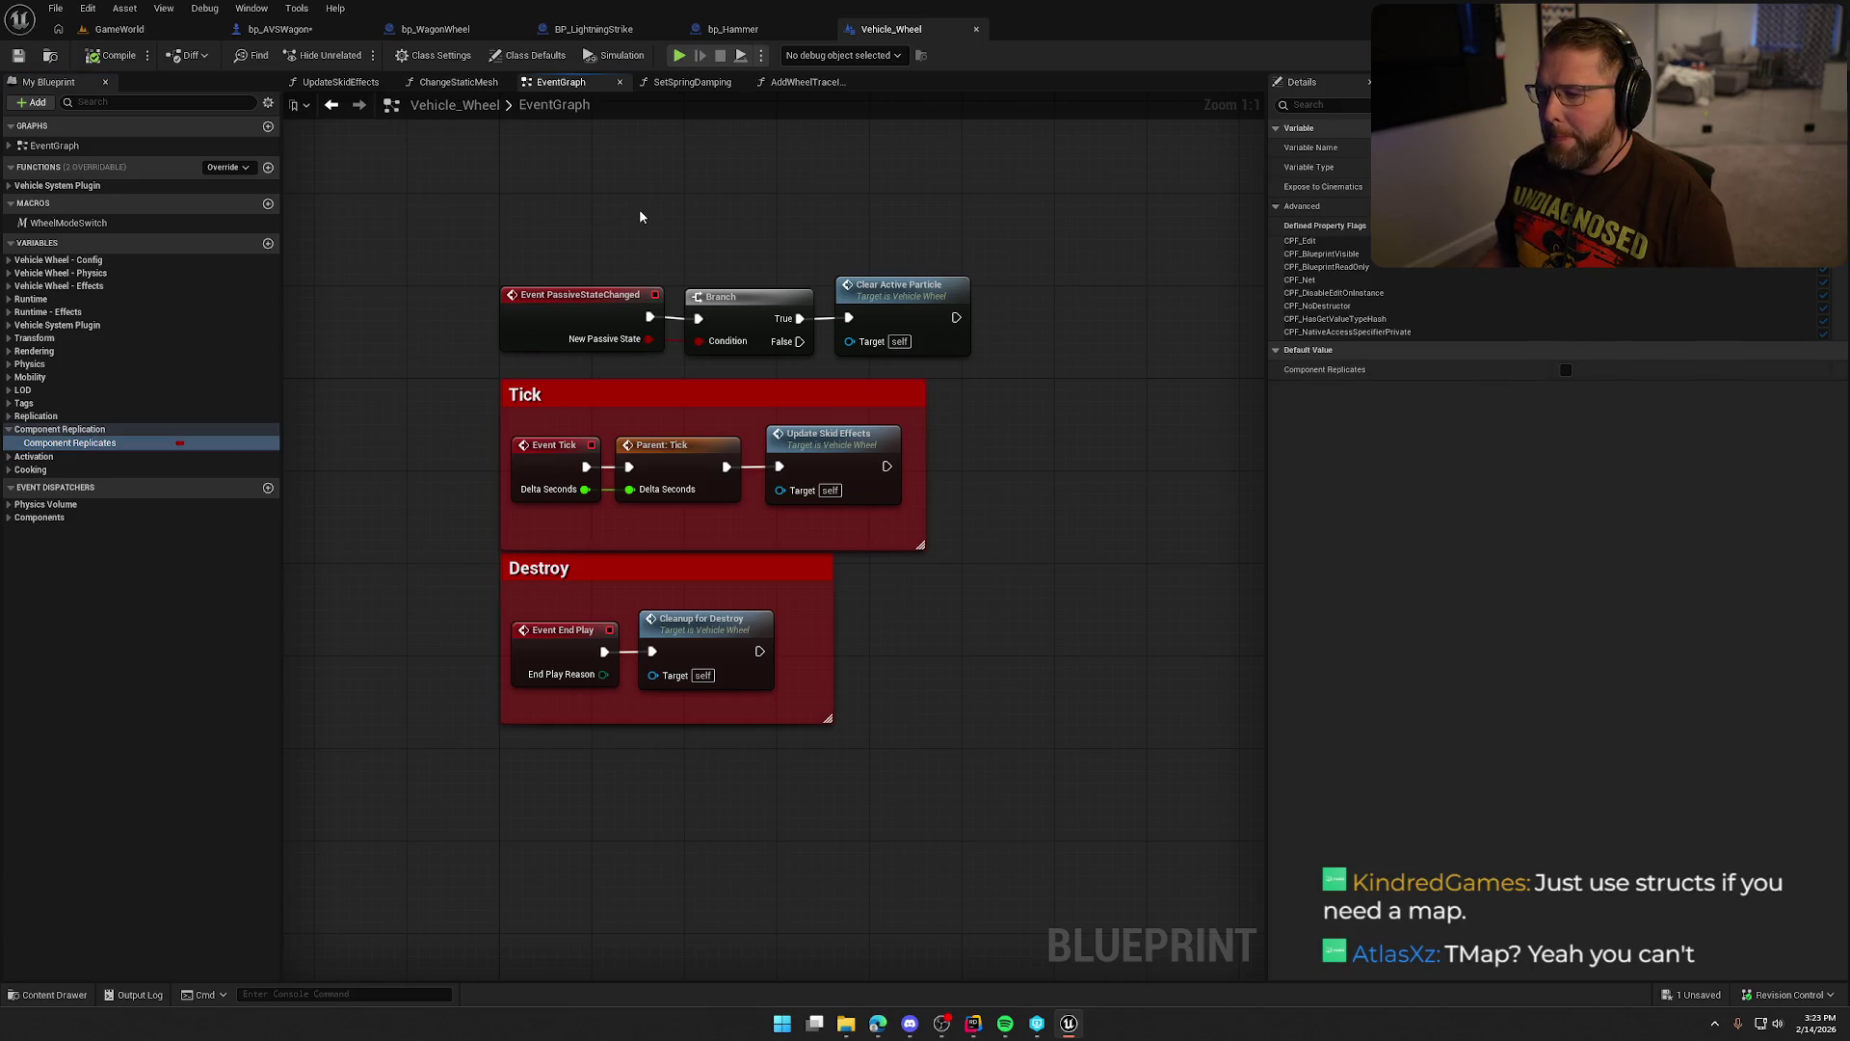
left_click_drag(459, 234, 1074, 813)
left_click(1029, 717)
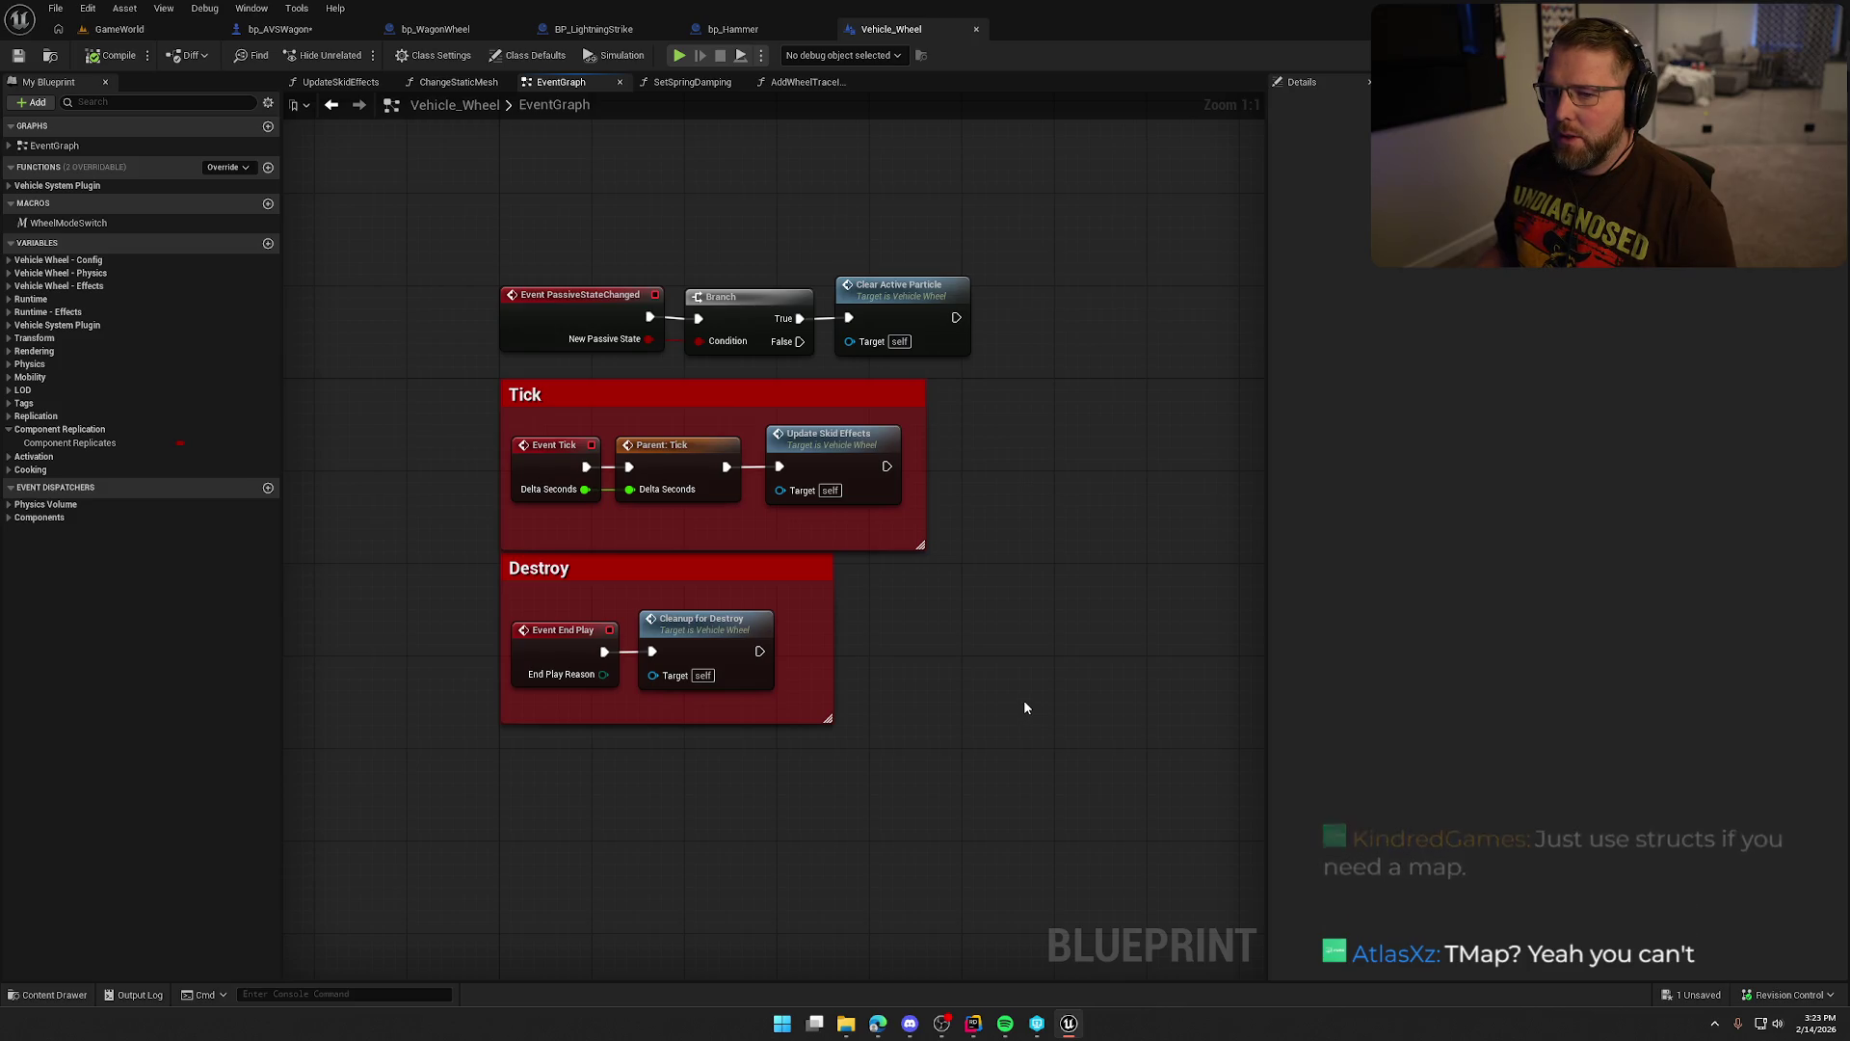
left_click(280, 29)
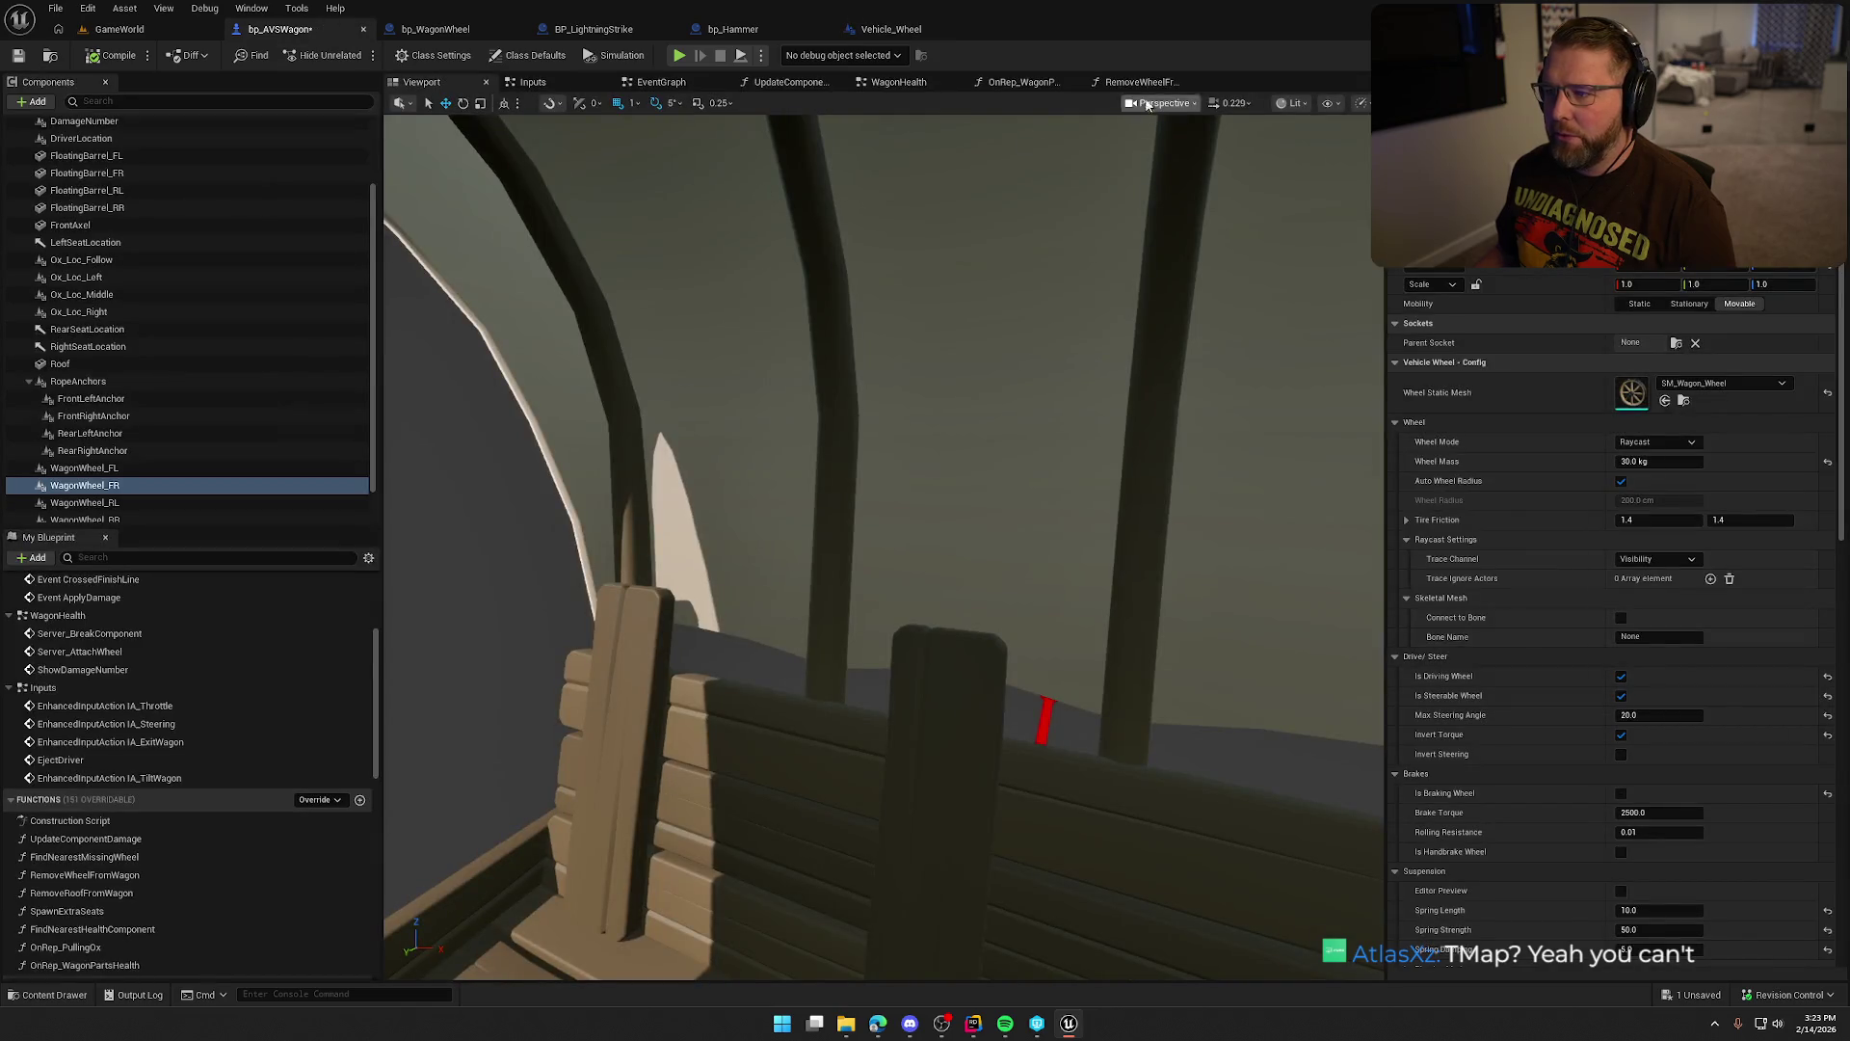
Bring up the OnRep_WagonPartsHealth function graph and centre its Cast-to-Set Collision nodes.
left_click(1022, 82)
scroll(749, 446, "down", 2)
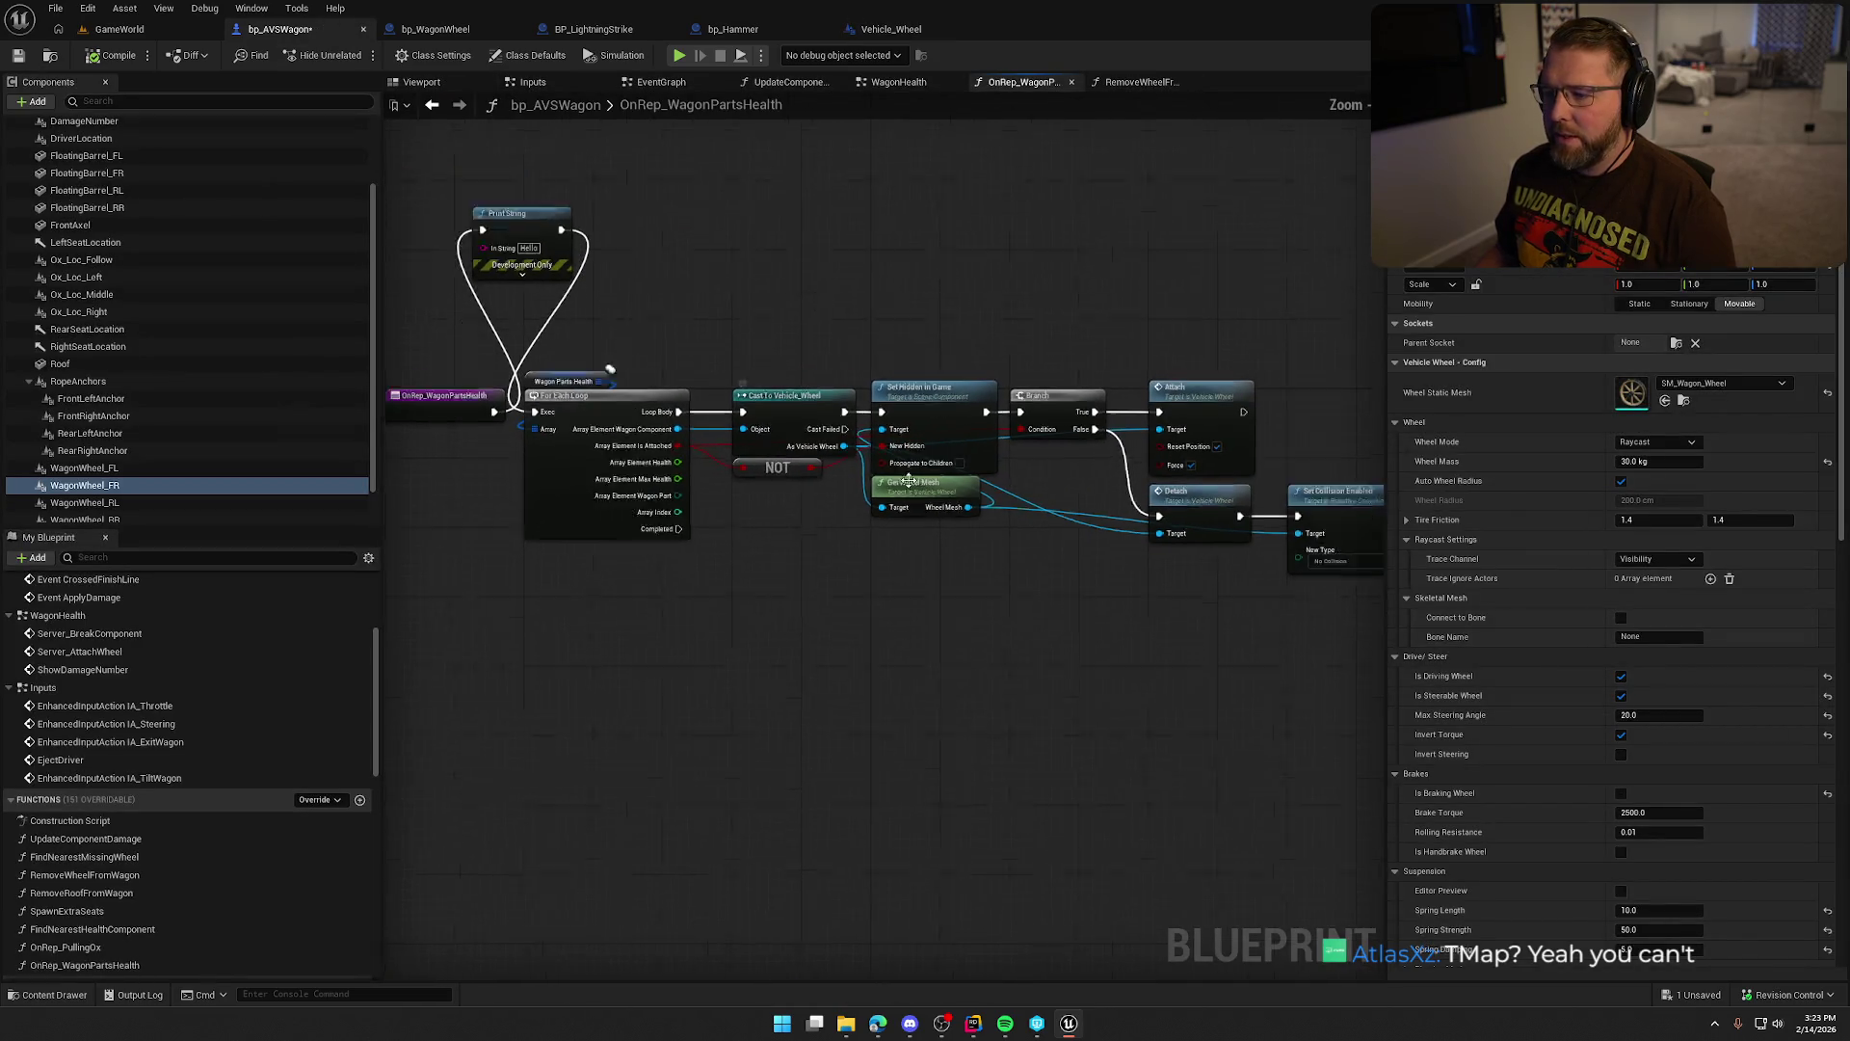
left_click_drag(584, 318, 1180, 640)
left_click_drag(837, 626, 906, 597)
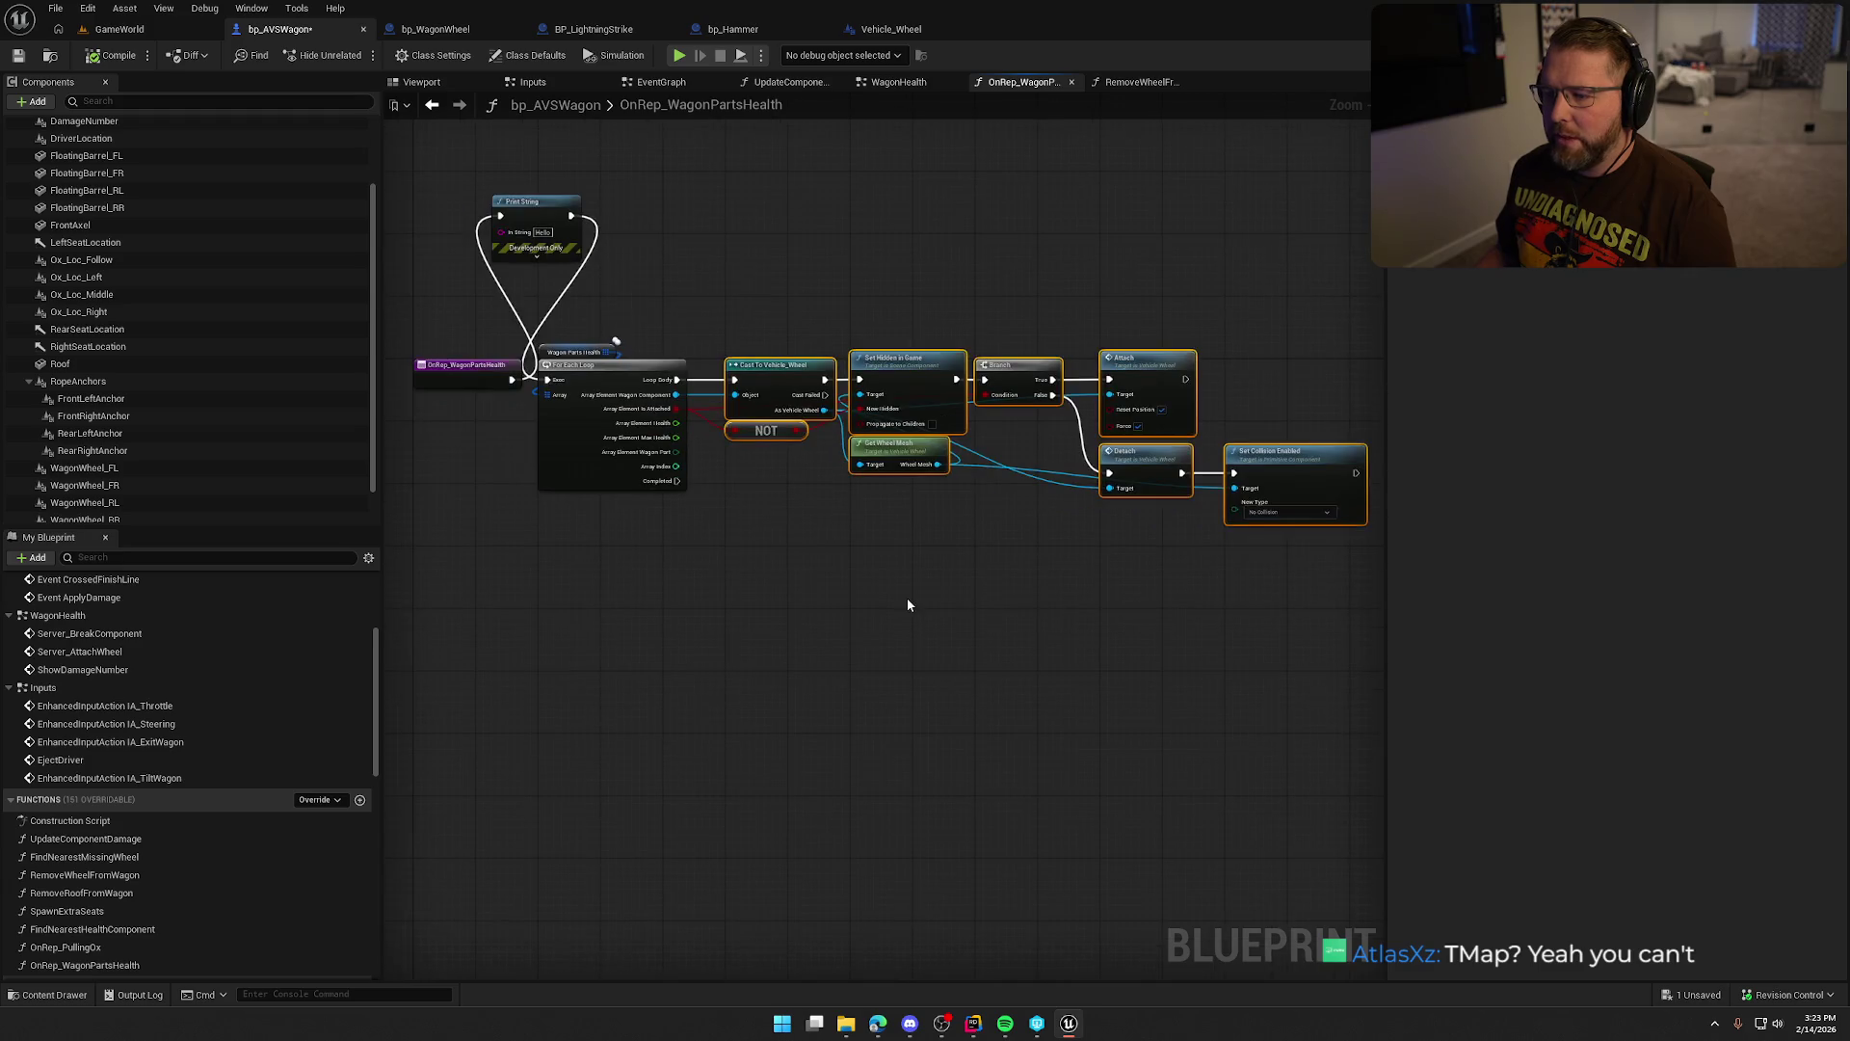
left_click(910, 594)
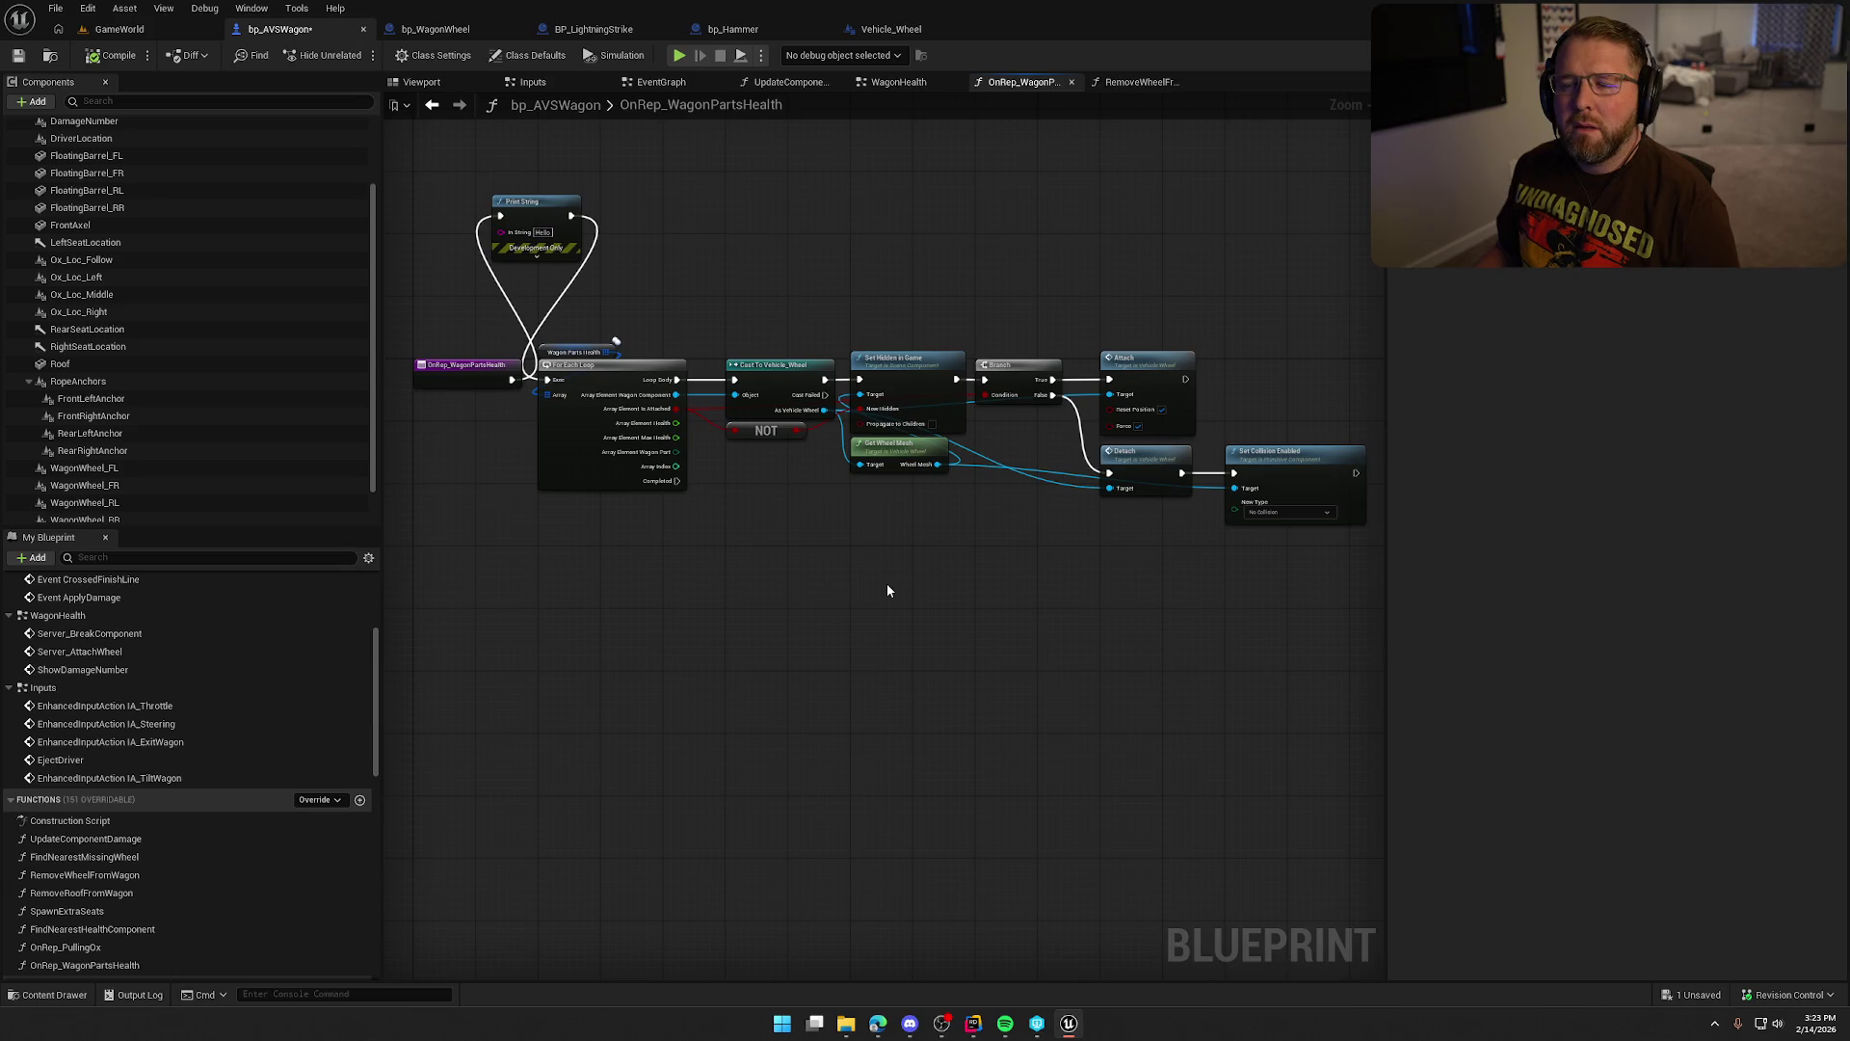
Wire the OnRep event directly into the For Each Loop and delete the Print String debug node.
scroll(447, 378, "up", 3)
left_click_drag(626, 339, 683, 338)
left_click_drag(755, 283, 567, 268)
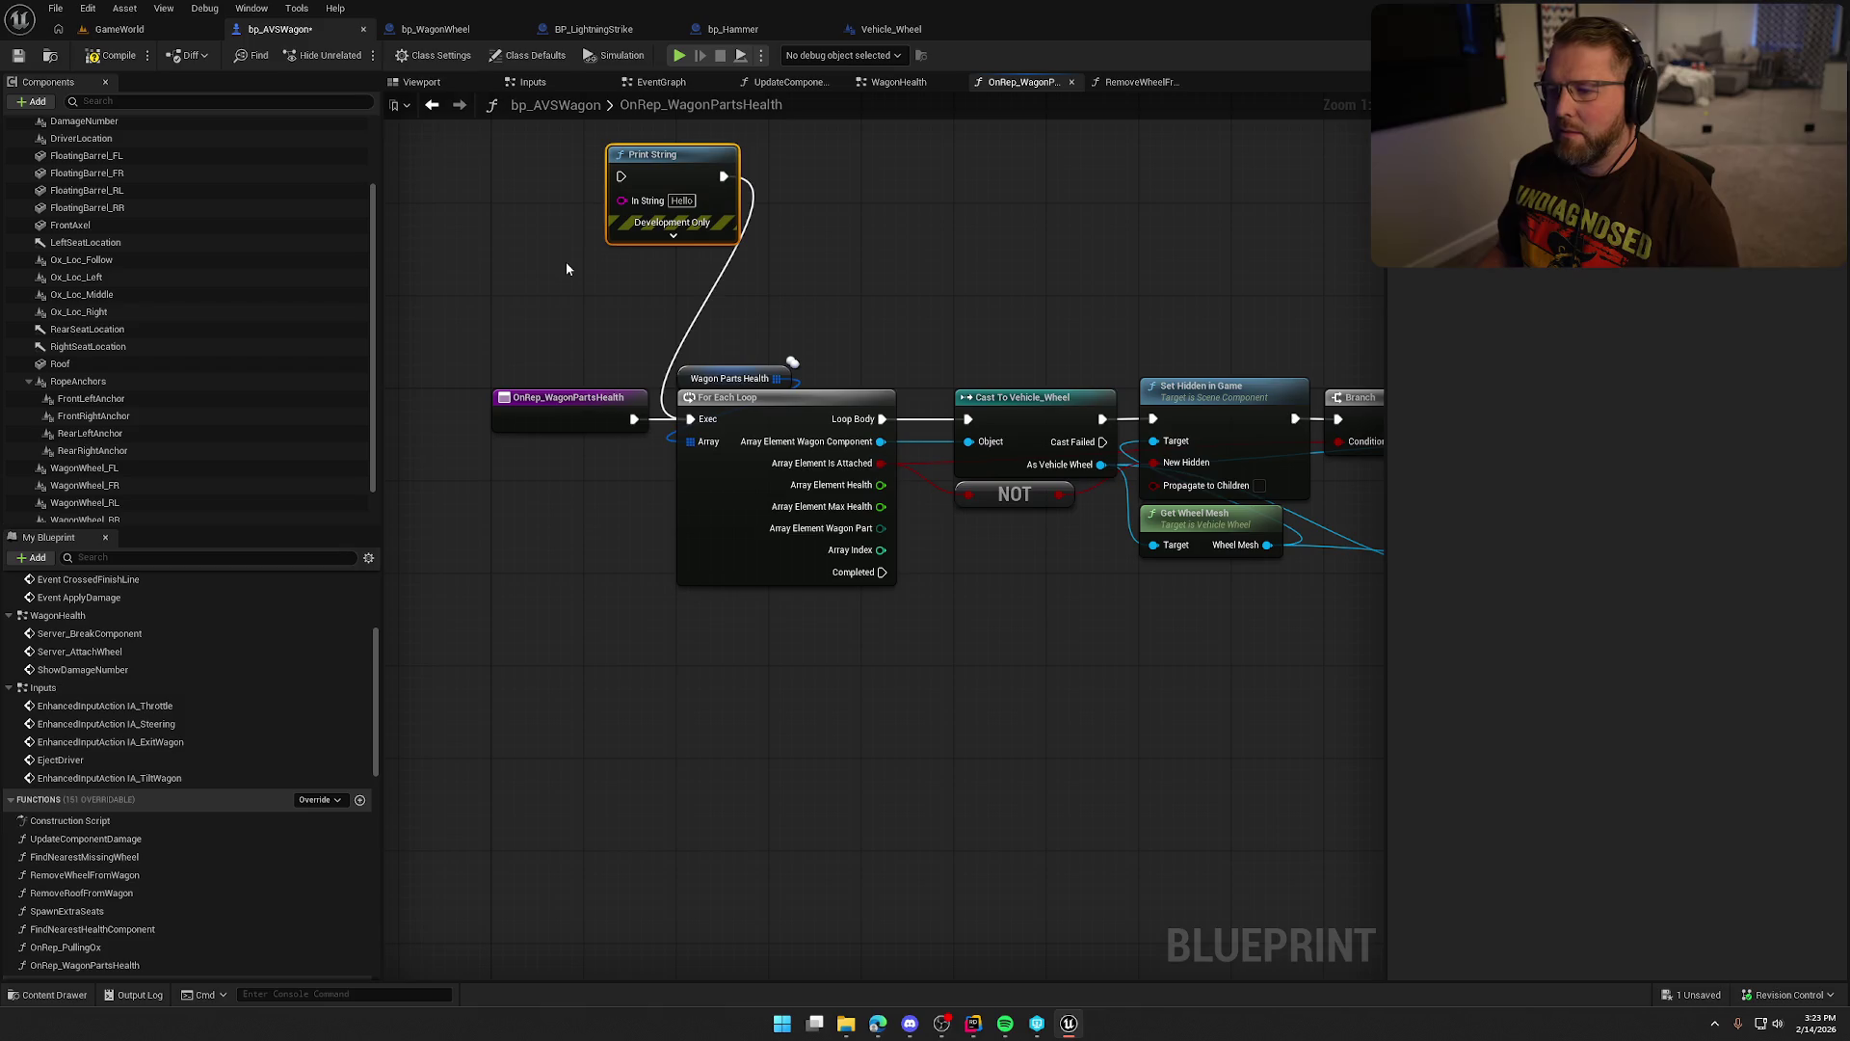
key("Delete")
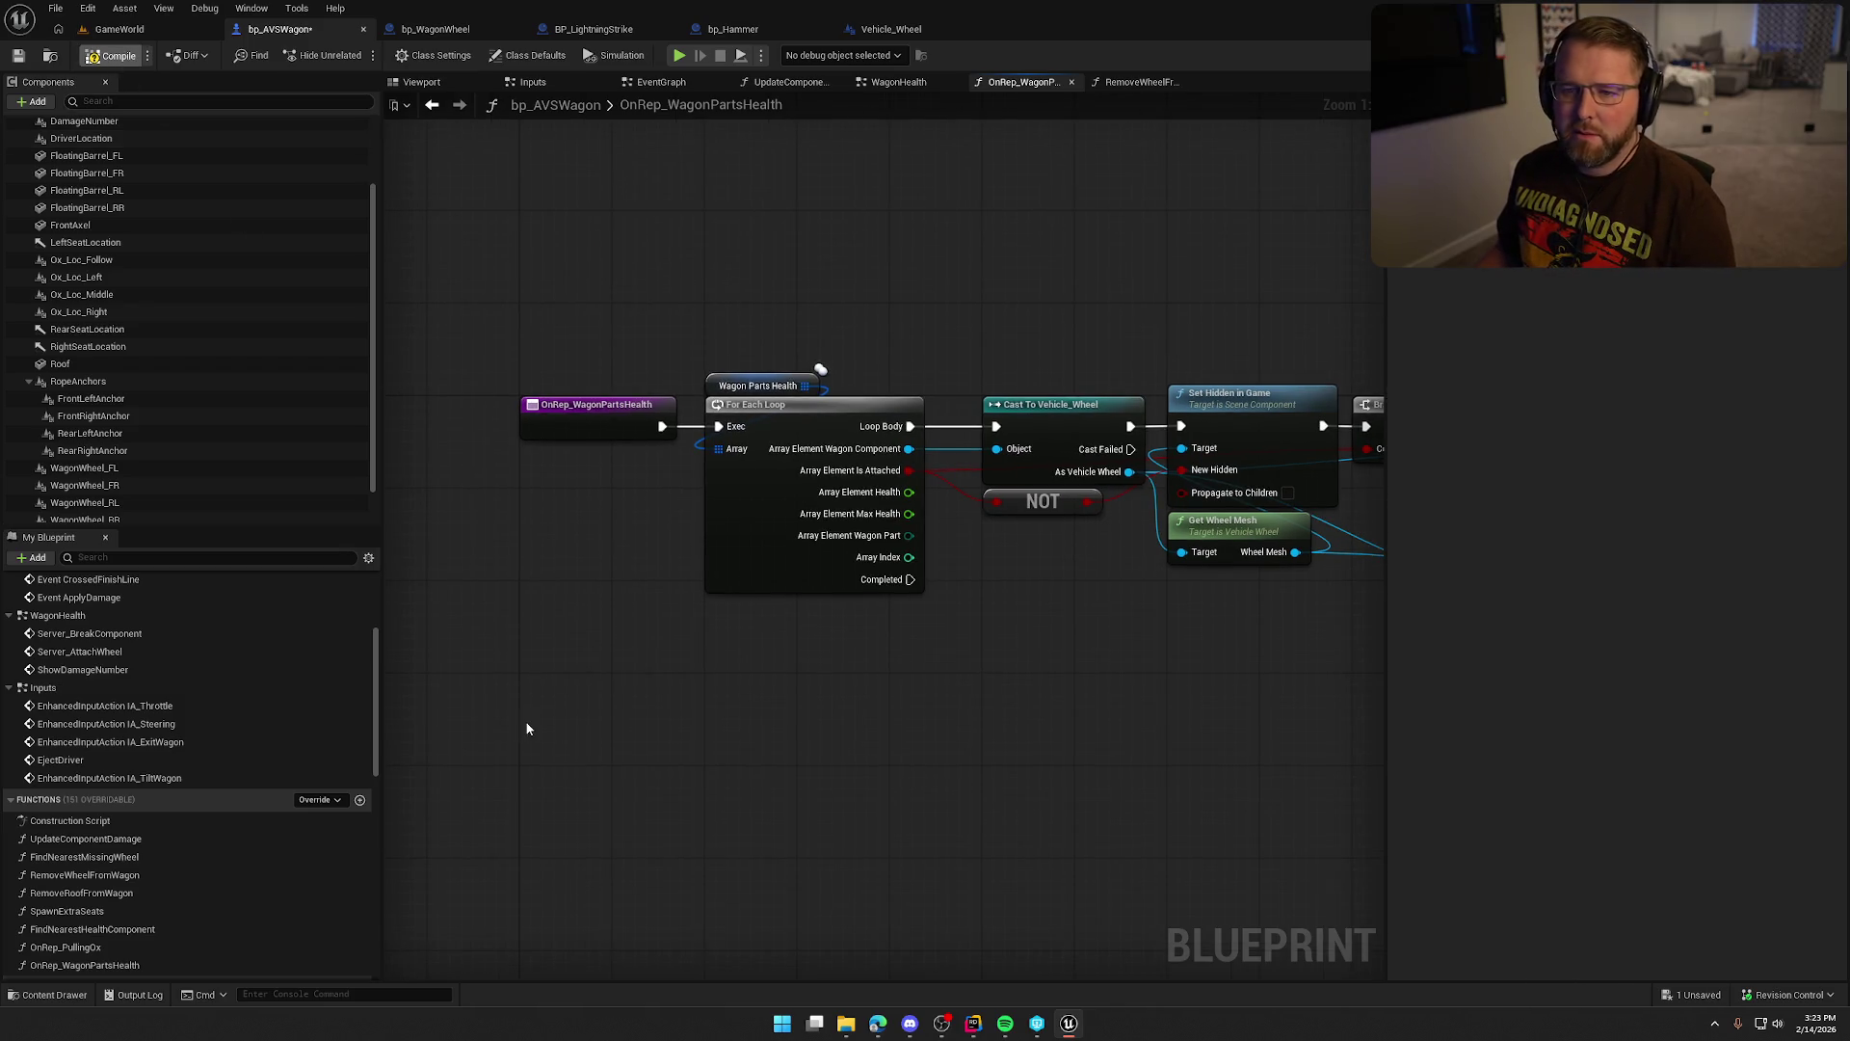
Compile and save bp_AVSWagon with Ctrl+S, then zoom out over the OnRep graph.
key("ctrl+s")
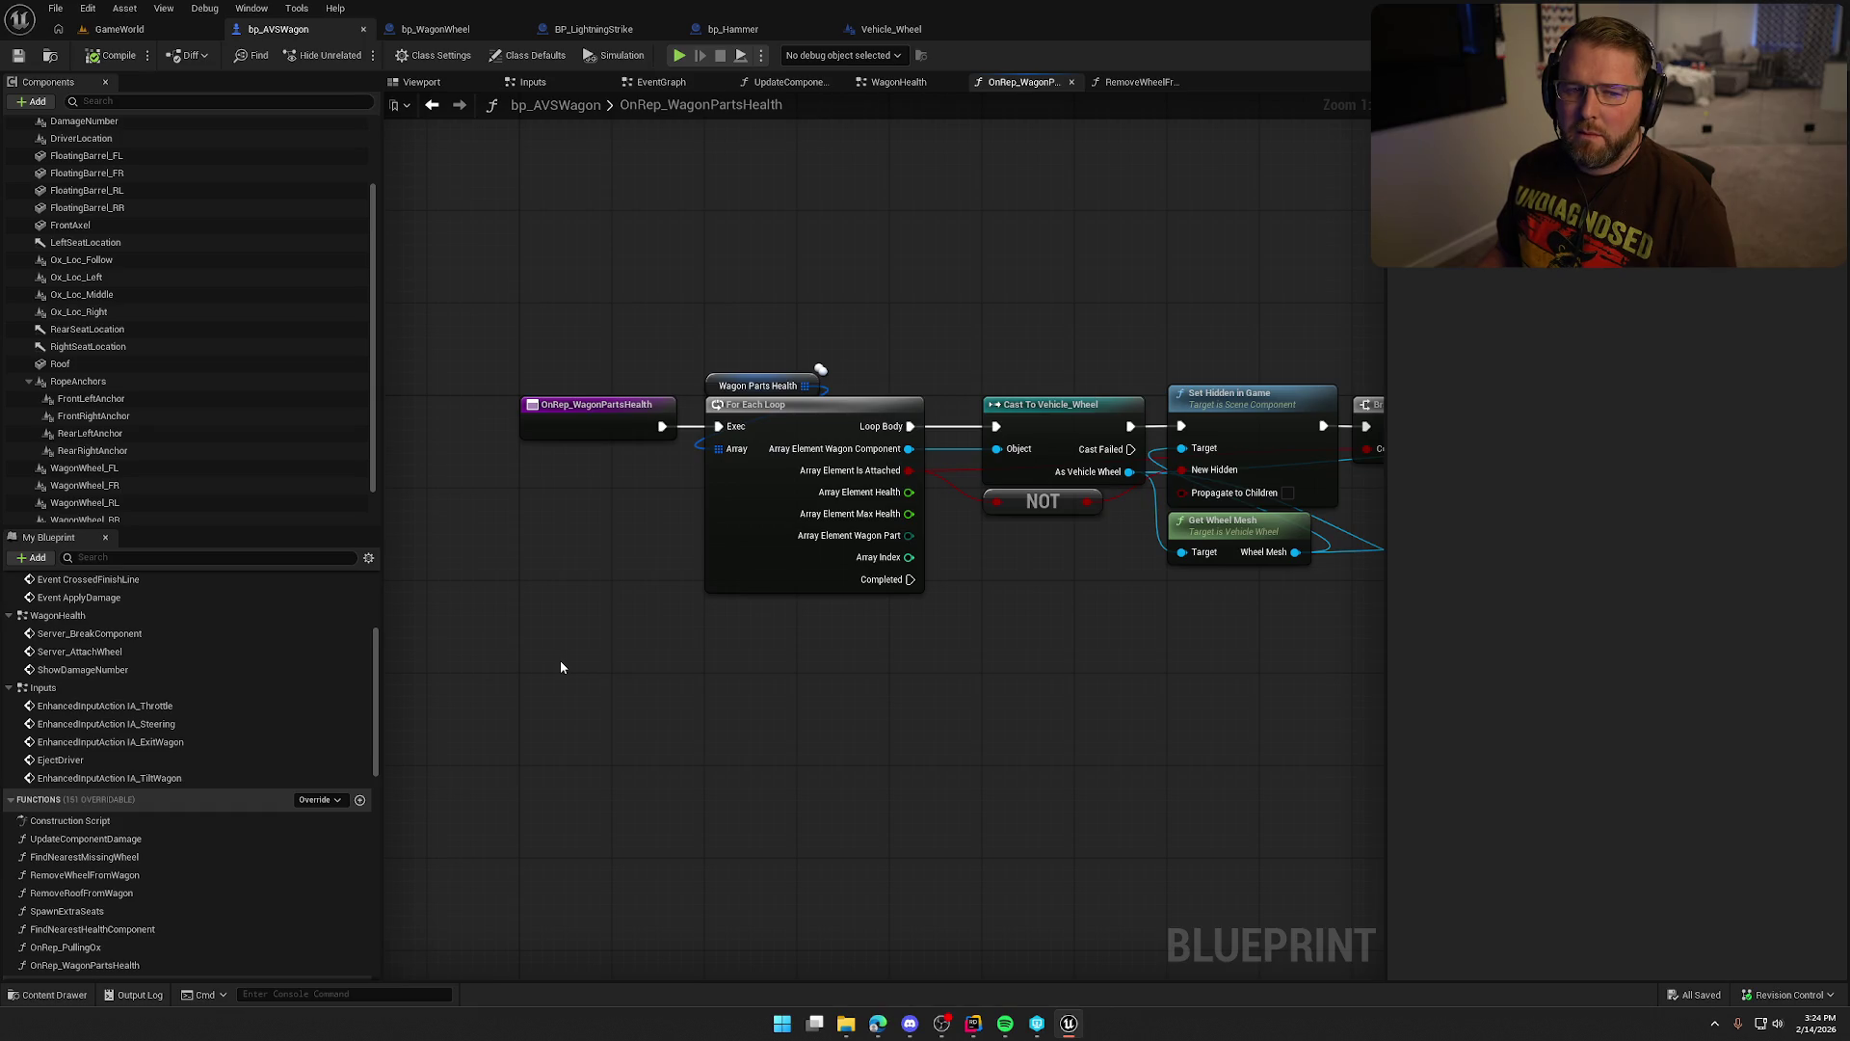
left_click_drag(574, 645, 564, 583)
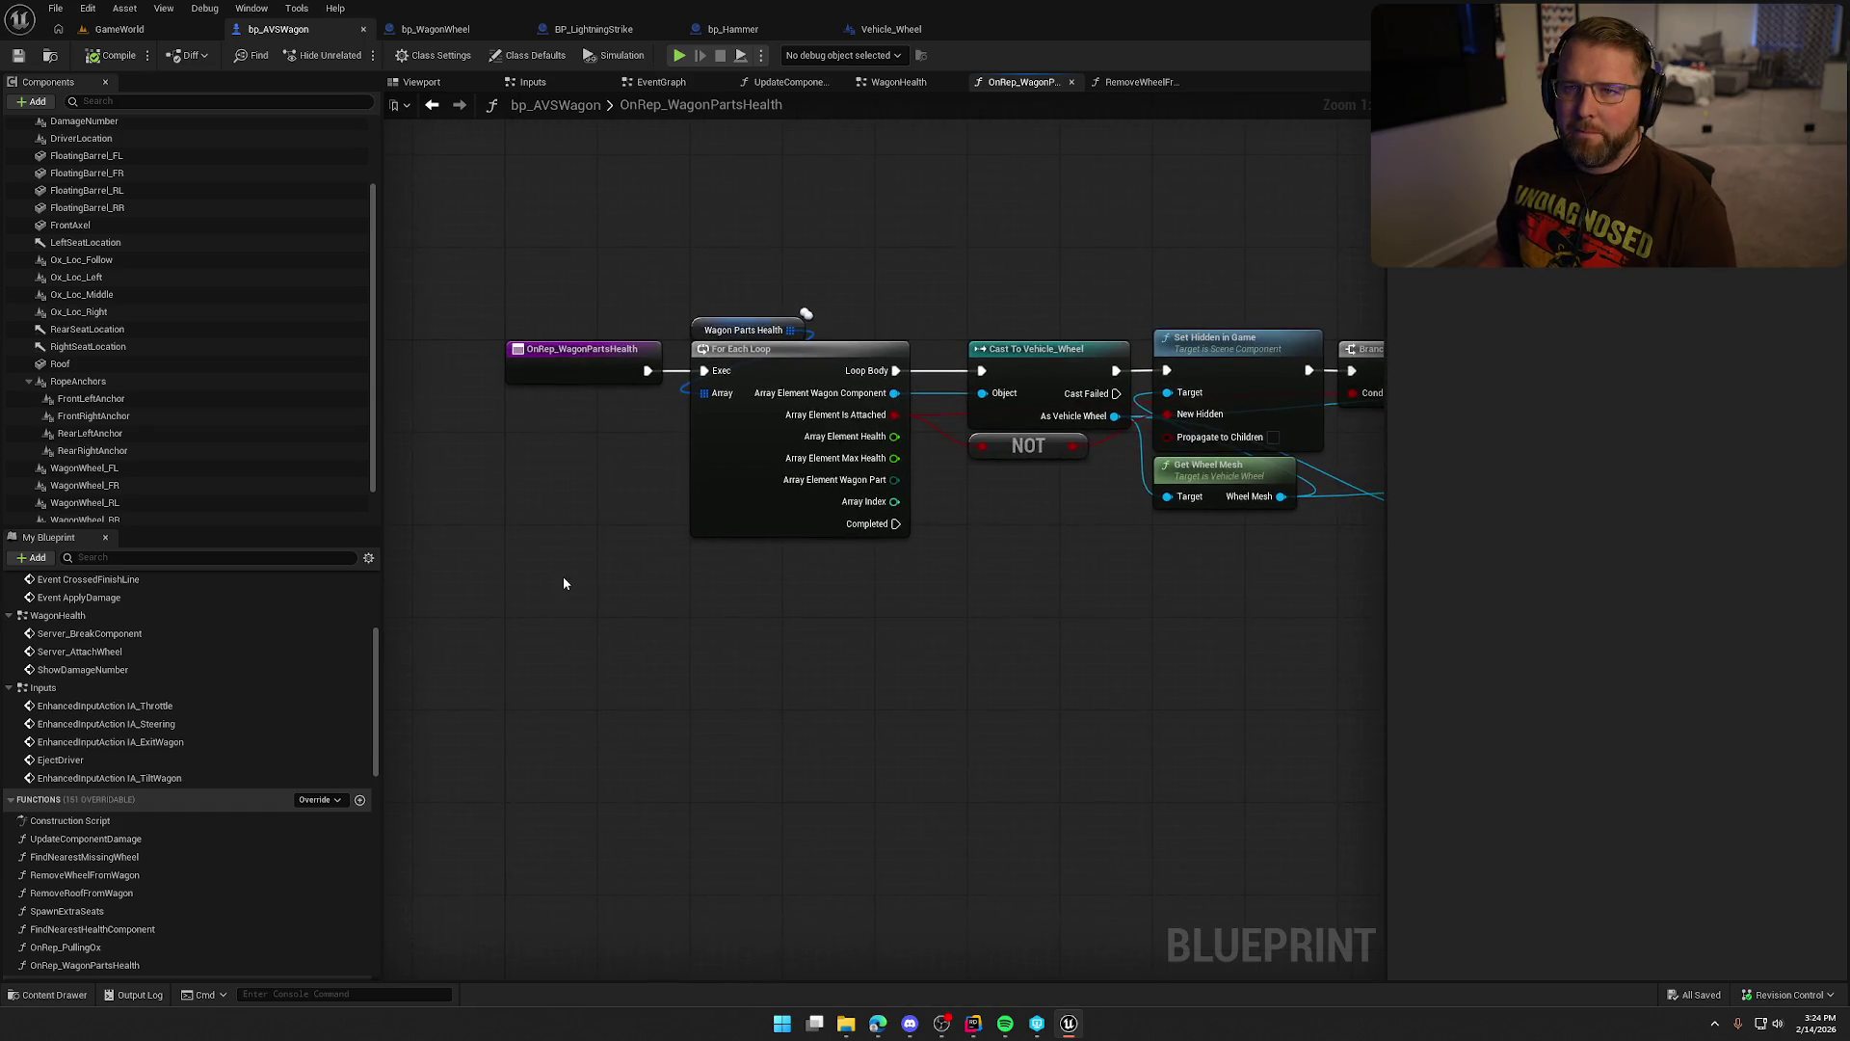
mouse_move(764, 706)
left_mouse_down()
mouse_move(772, 690)
mouse_move(731, 714)
left_mouse_up()
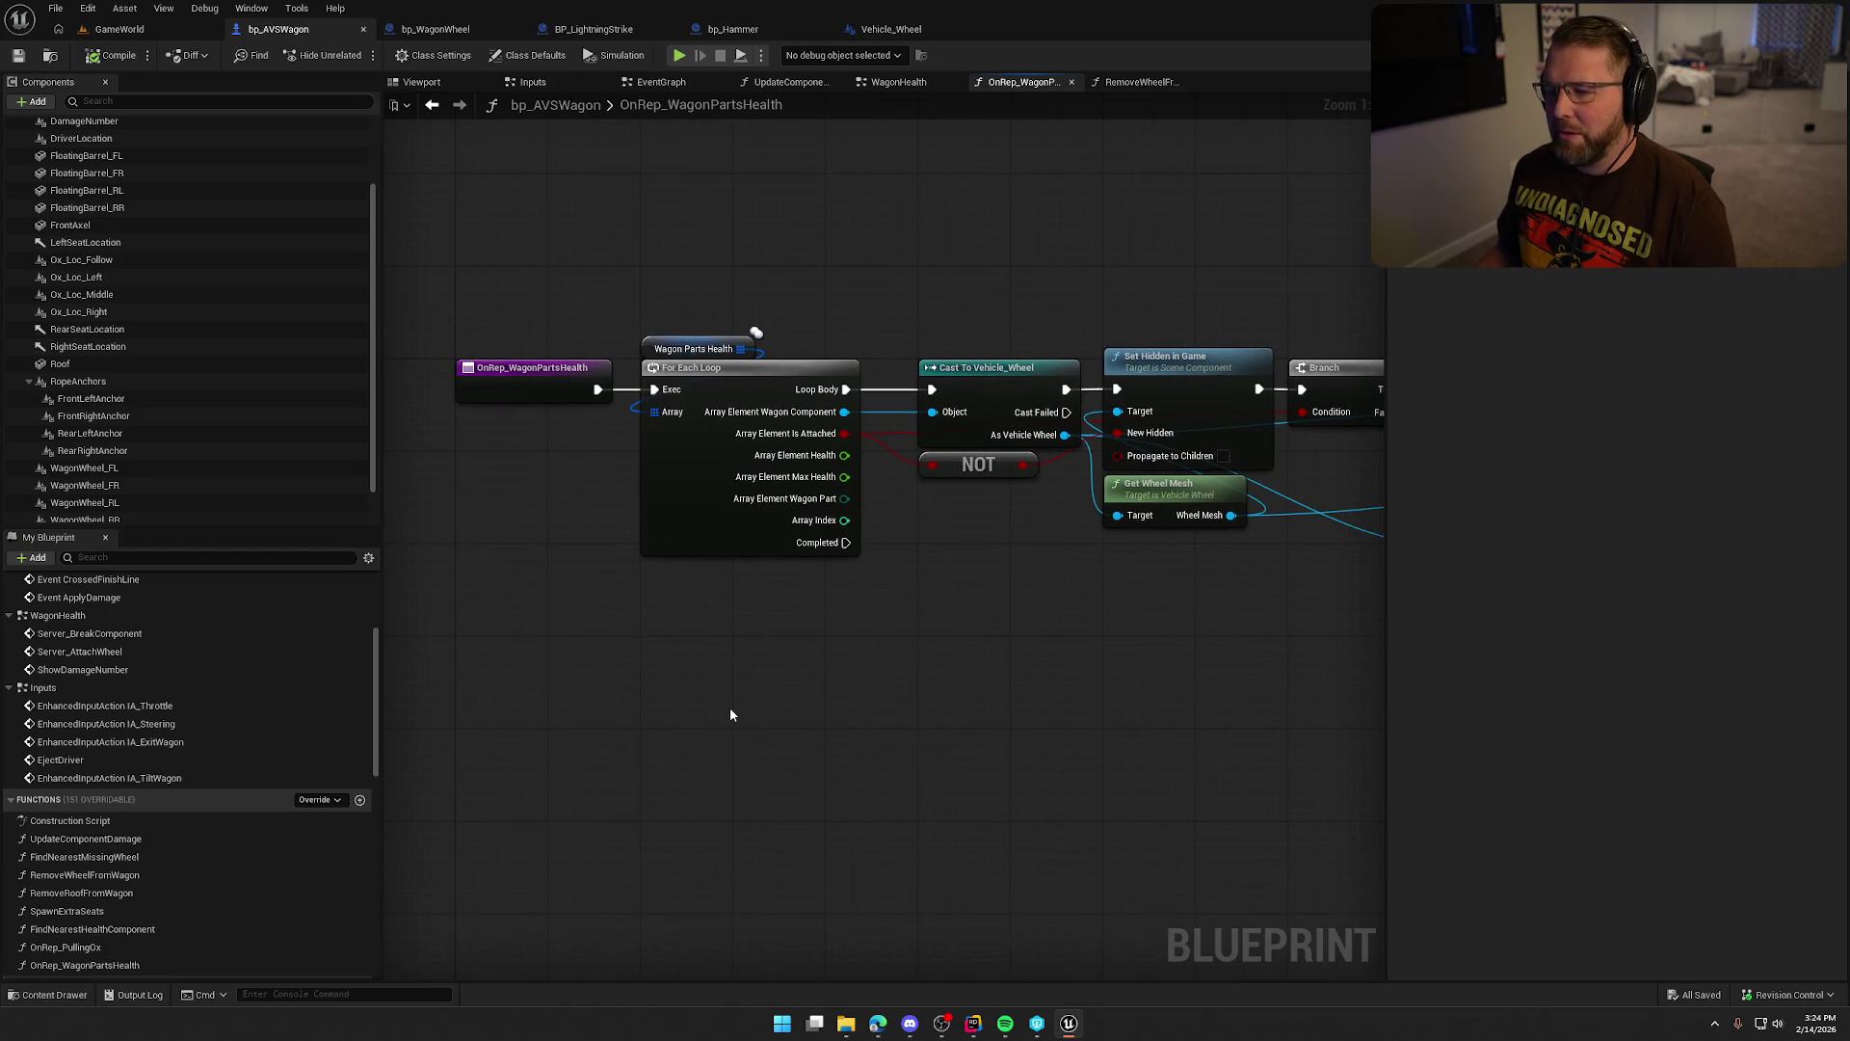
scroll(909, 727, "down", 2)
mouse_move(909, 726)
left_mouse_down()
mouse_move(800, 616)
mouse_move(763, 528)
left_mouse_up()
Select the wheel-handling node chain and pan around to review the loop's output pins.
left_click_drag(483, 207, 1291, 557)
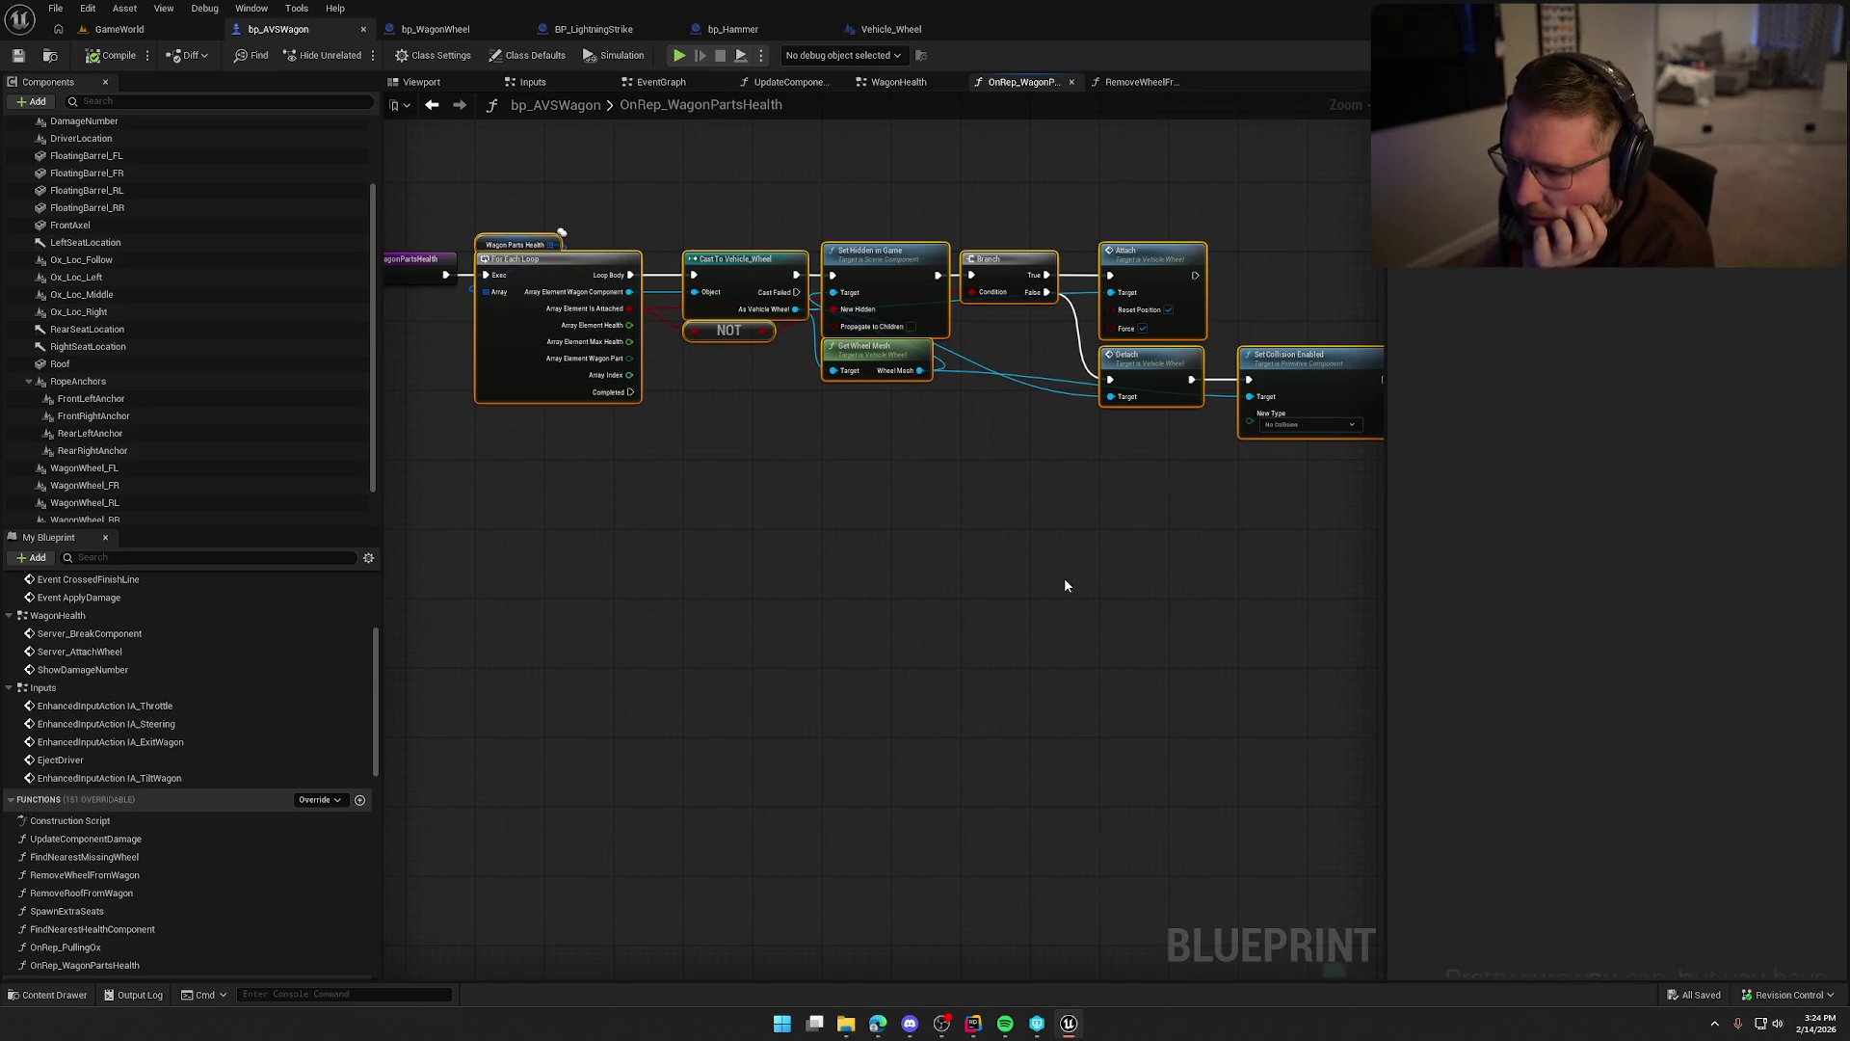
scroll(634, 310, "up", 2)
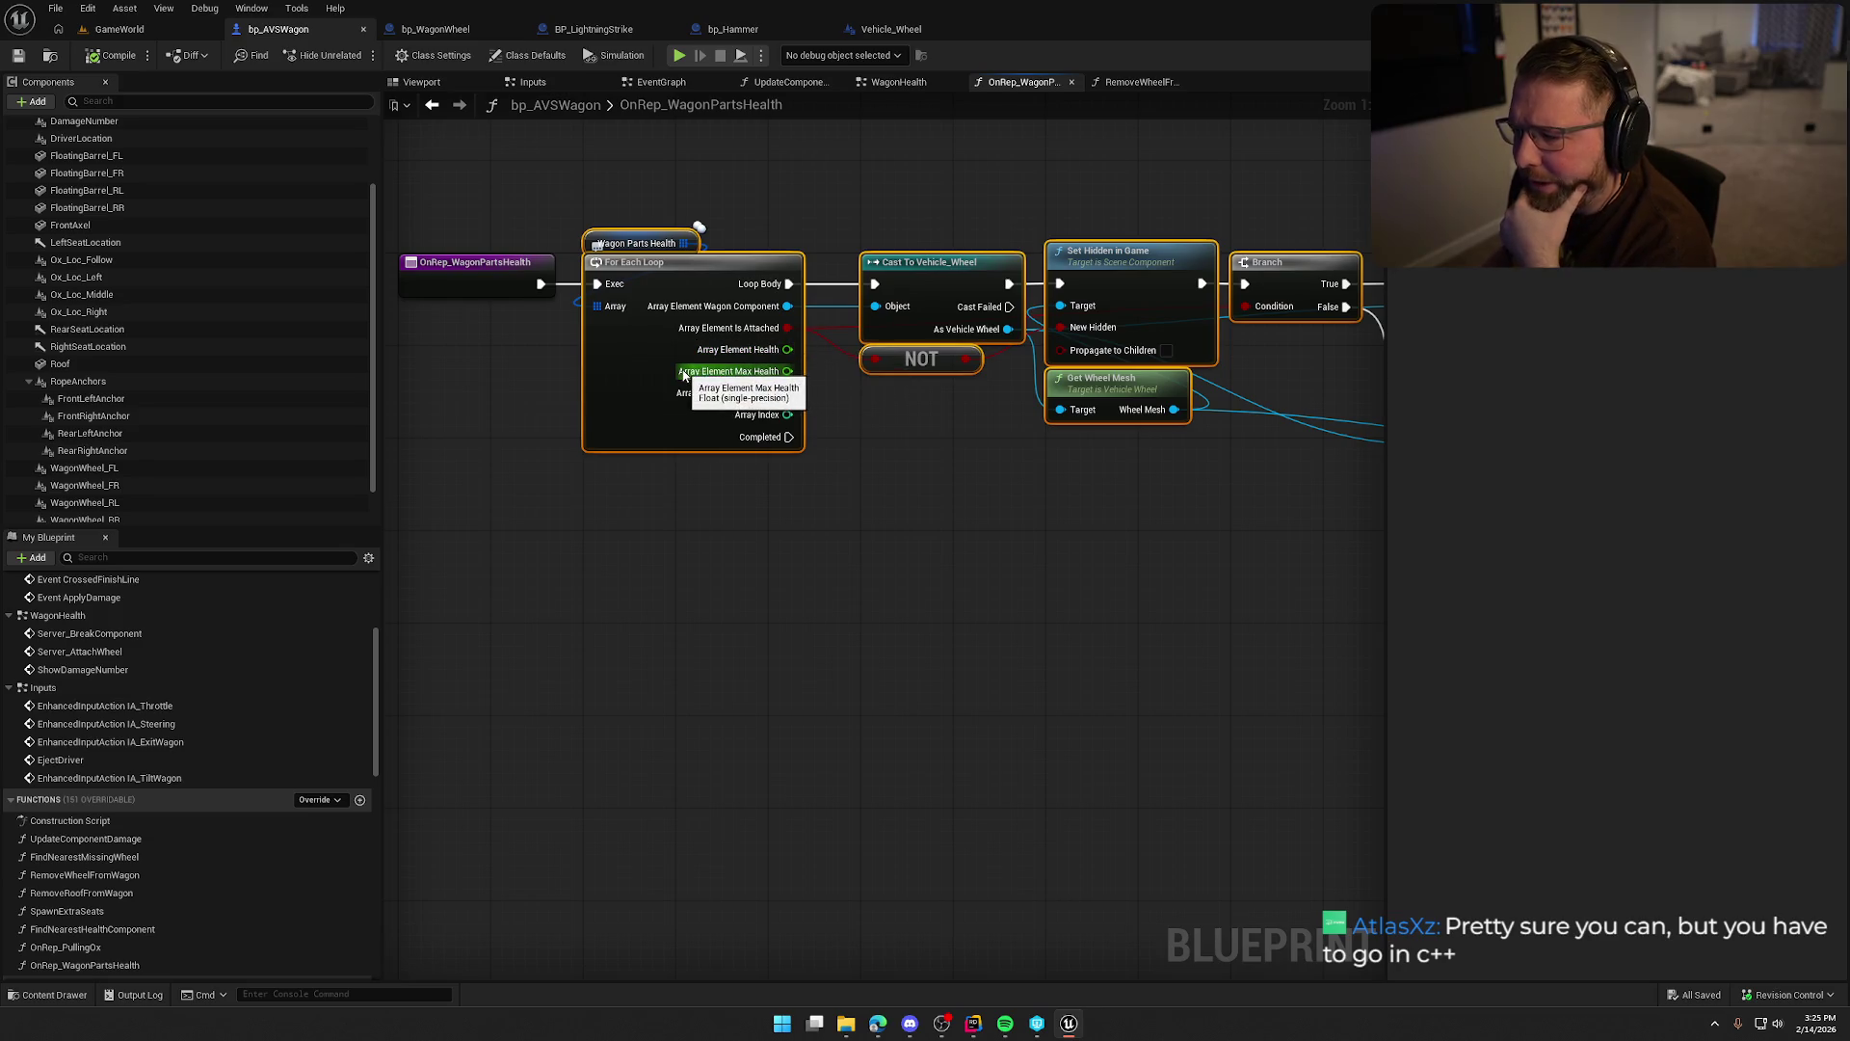
left_click_drag(858, 499, 794, 476)
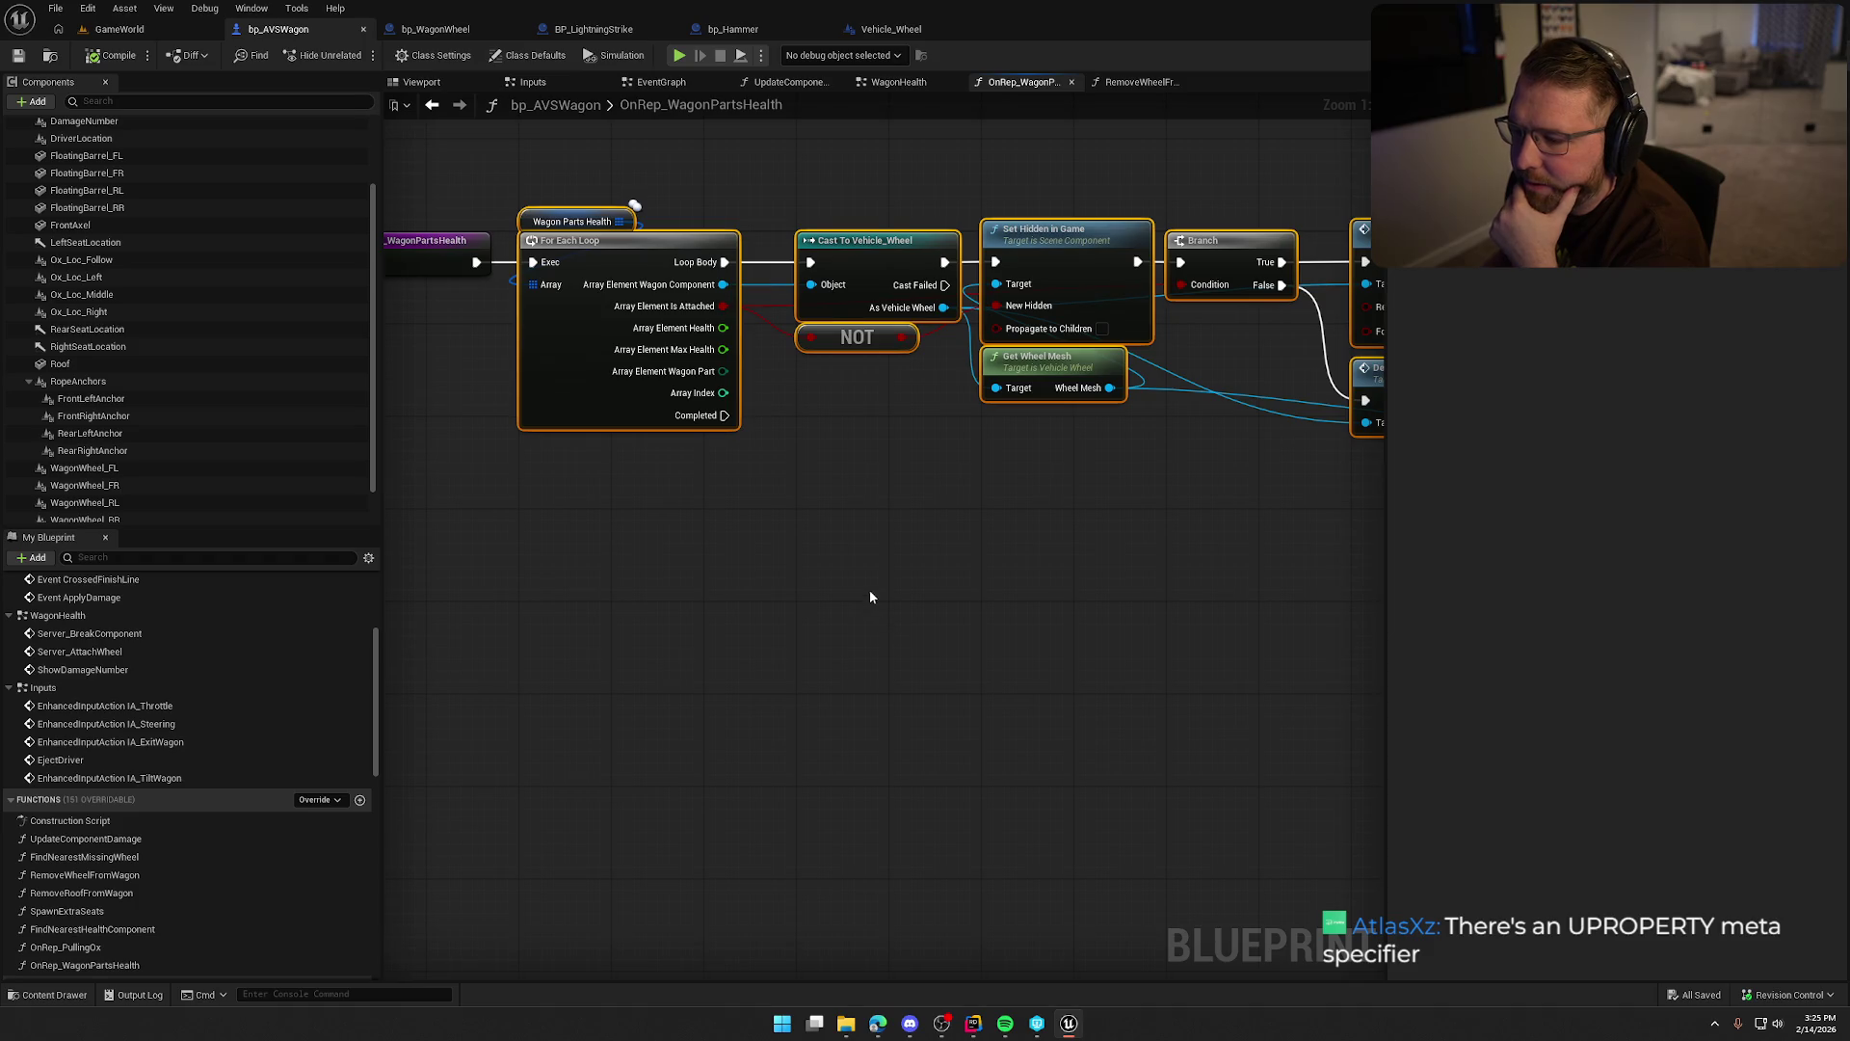
left_click_drag(871, 597, 941, 597)
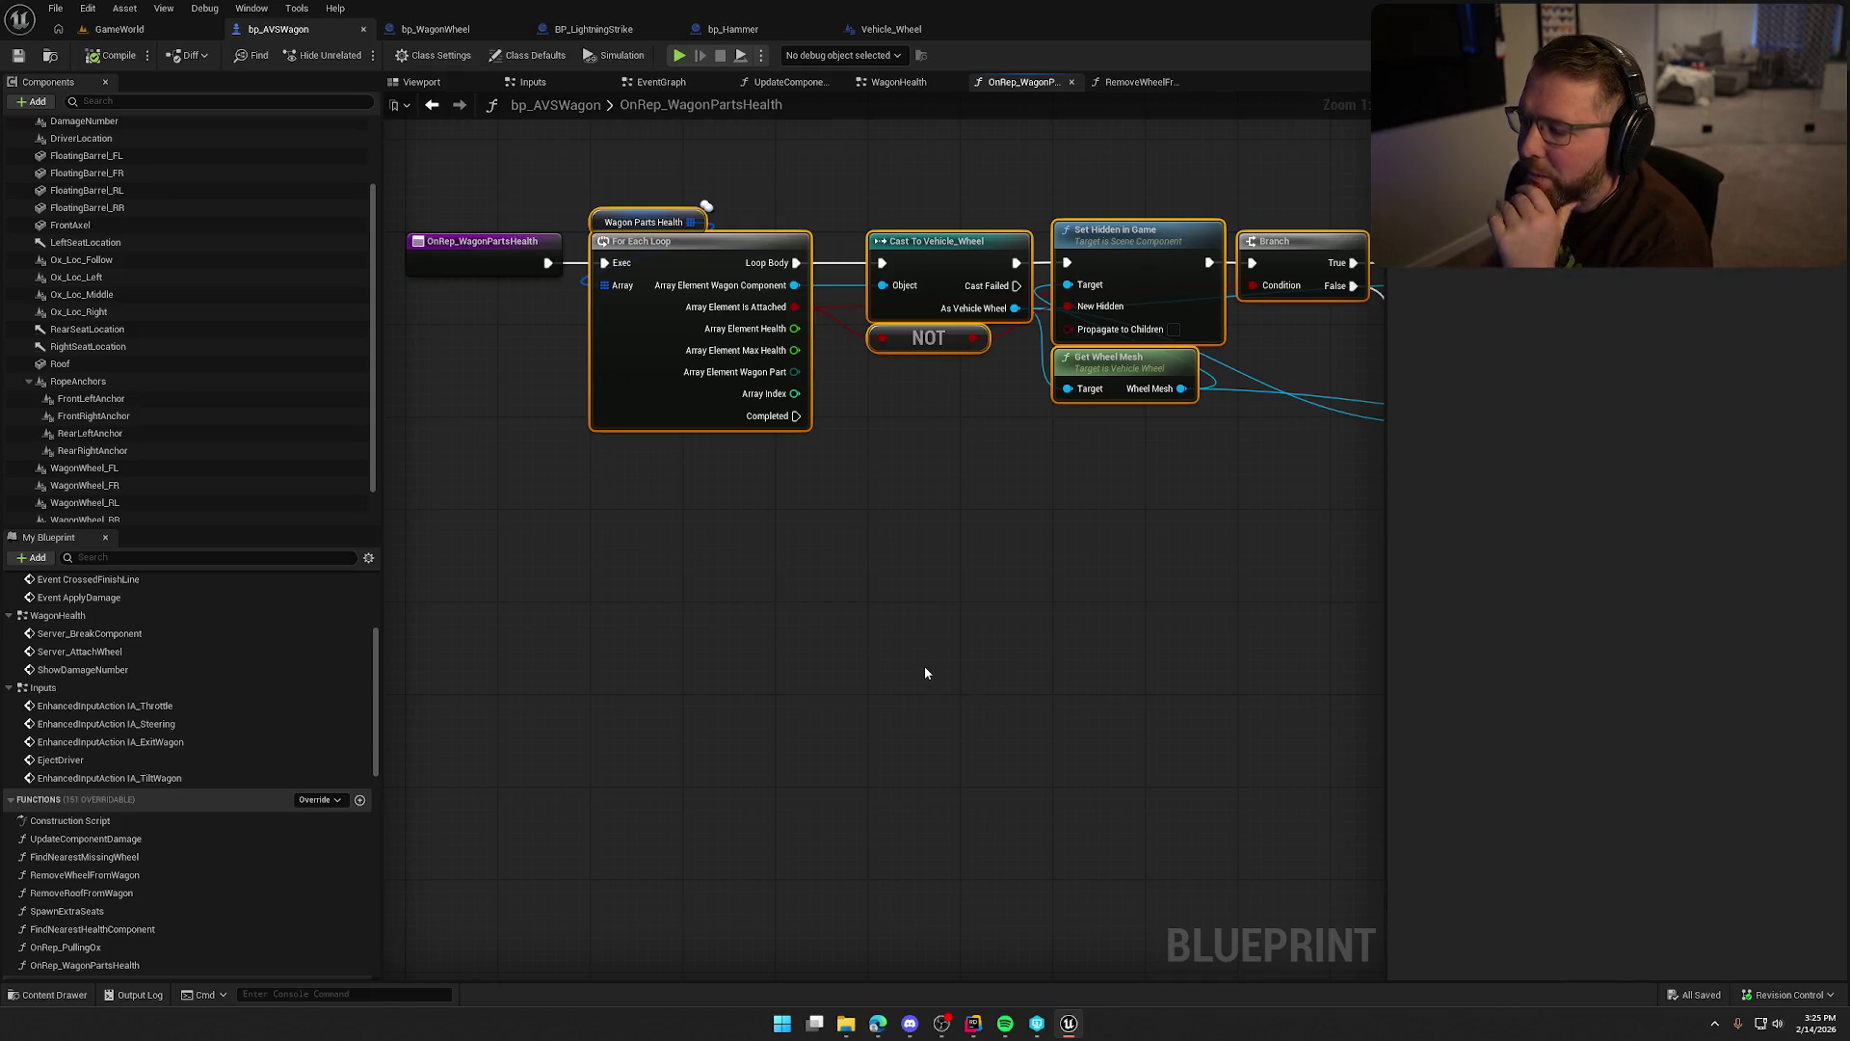
left_click_drag(931, 671, 908, 648)
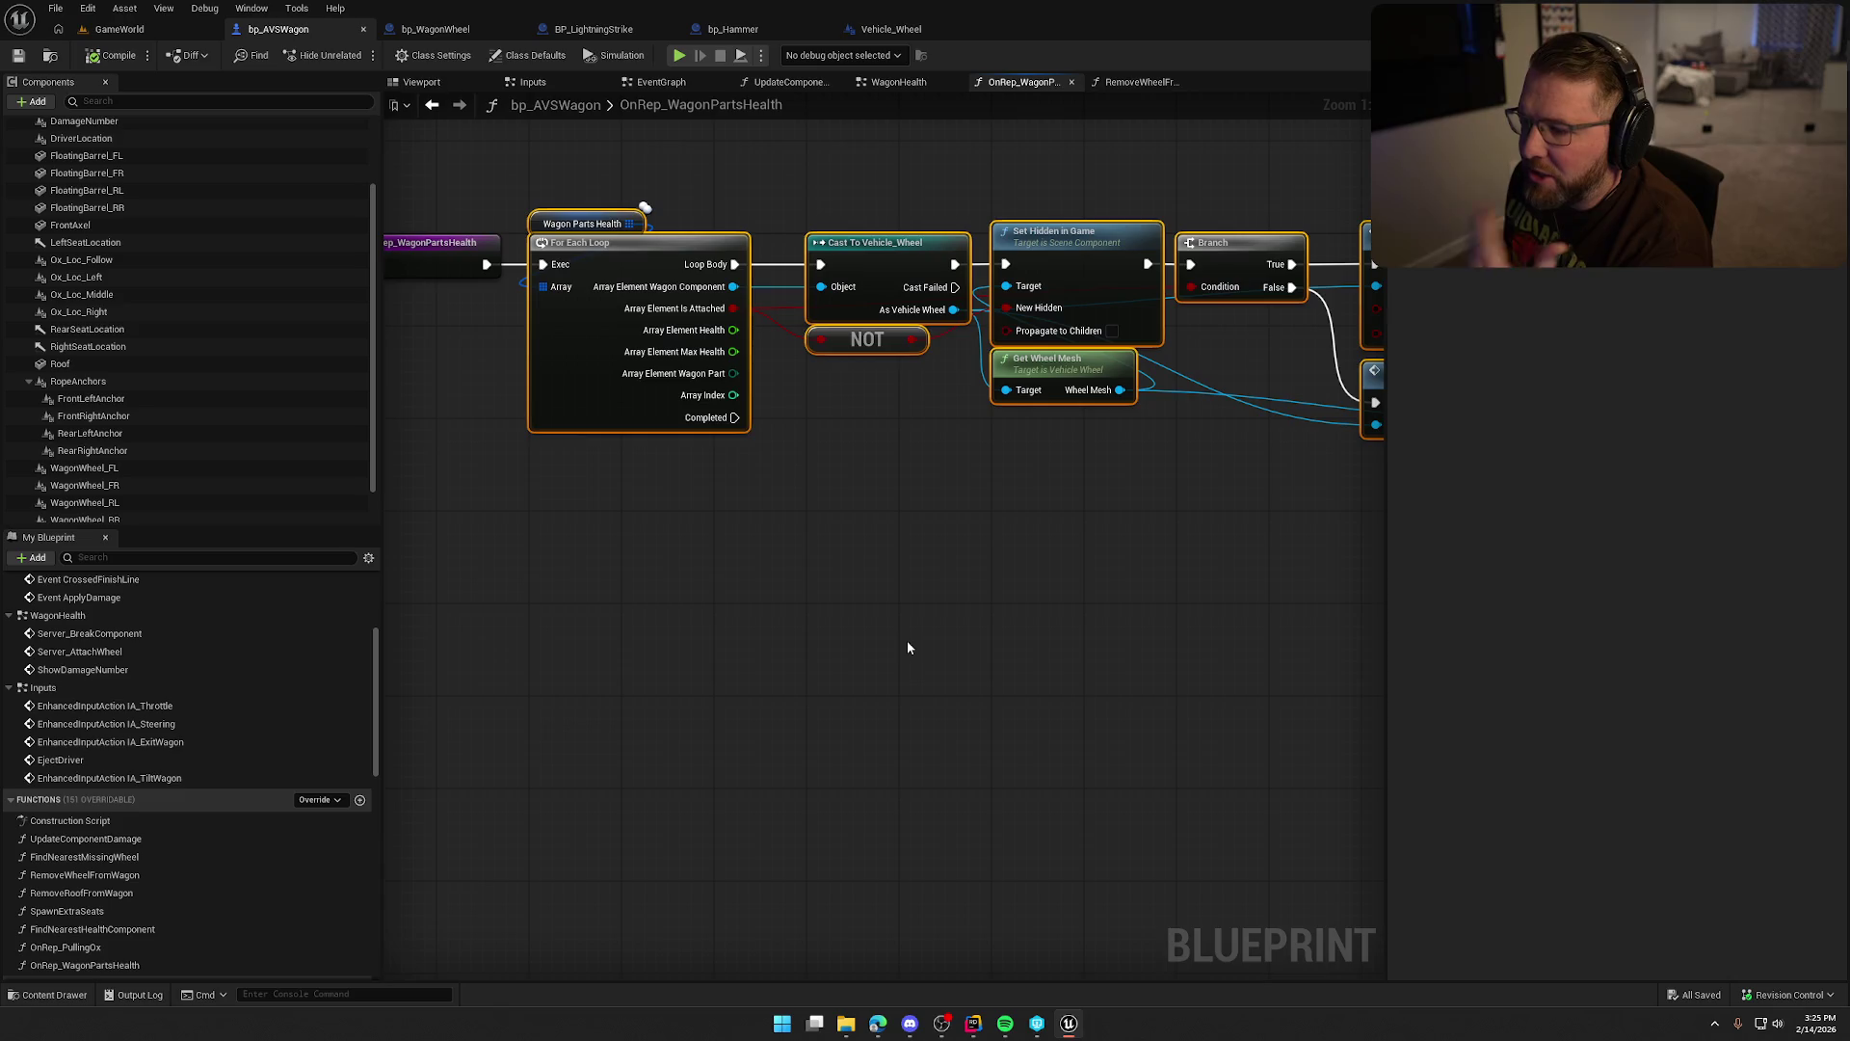
scroll(838, 603, "down", 1)
scroll(1093, 723, "down", 1)
mouse_move(1093, 723)
left_mouse_down()
mouse_move(934, 590)
mouse_move(827, 604)
left_mouse_up()
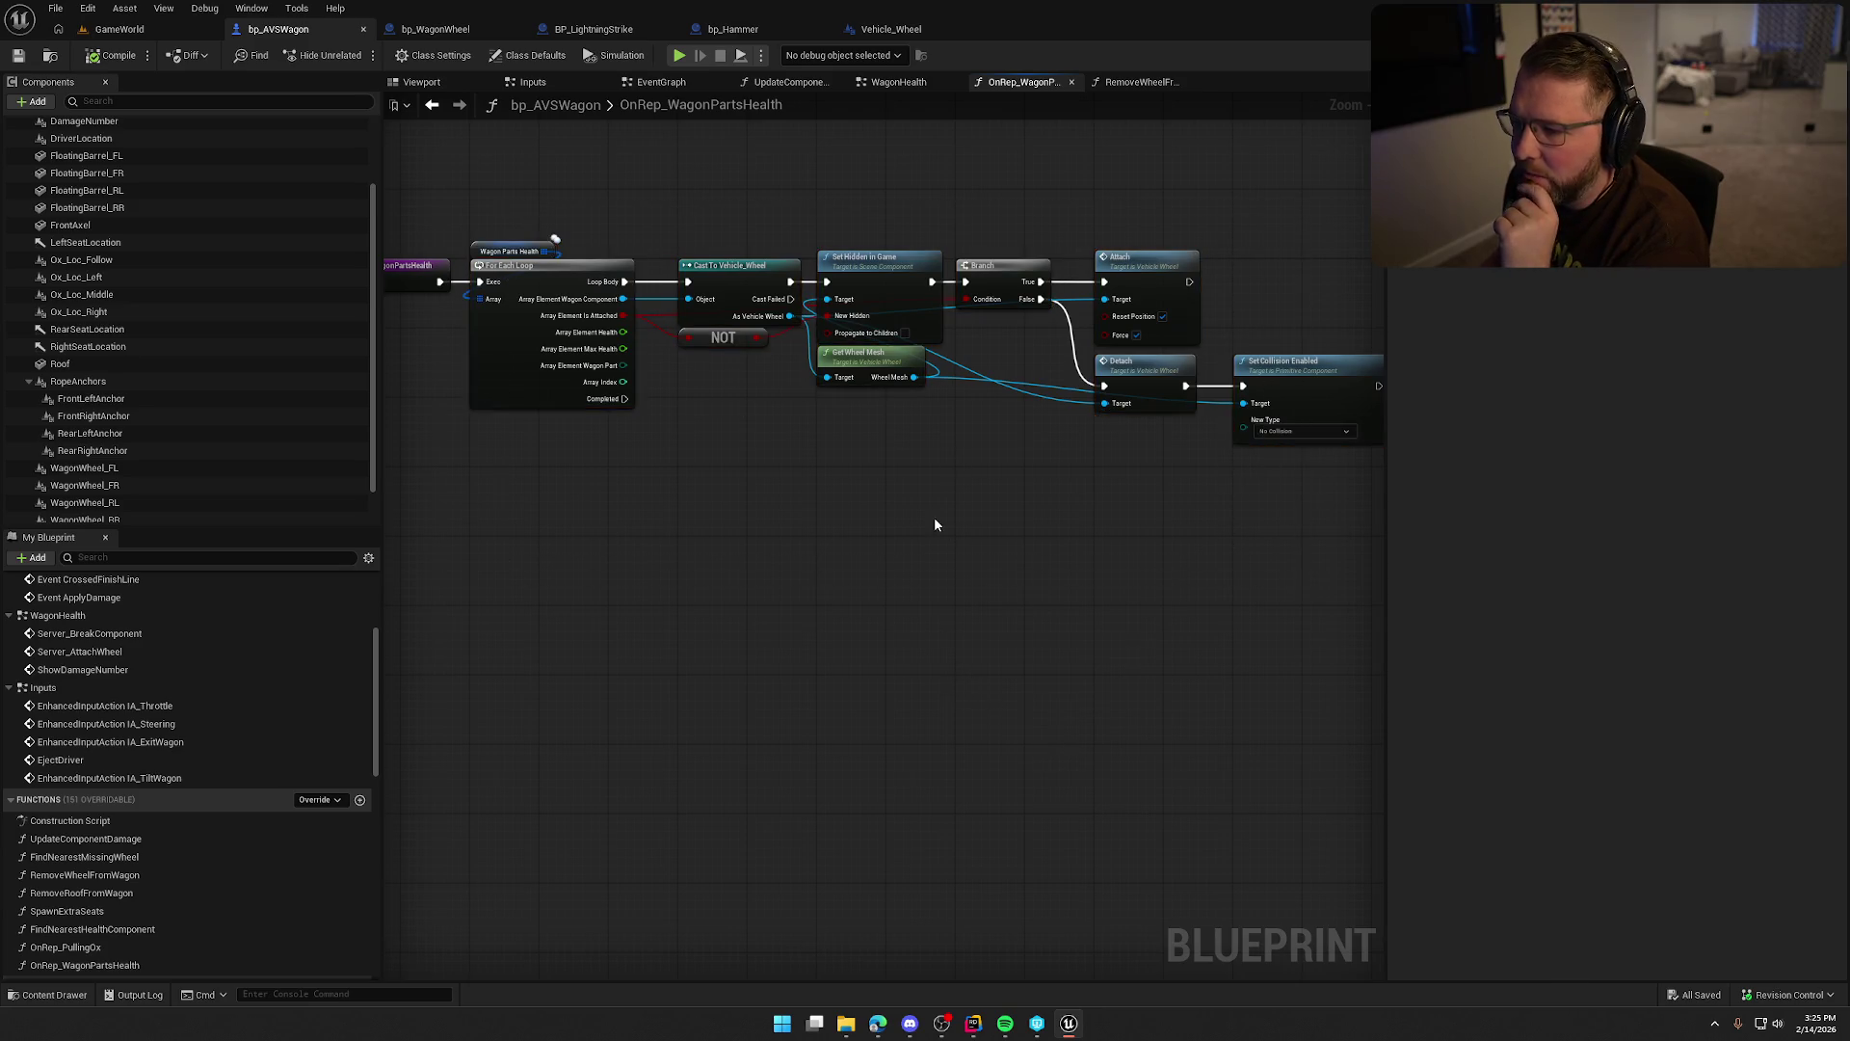
left_click_drag(934, 516, 981, 537)
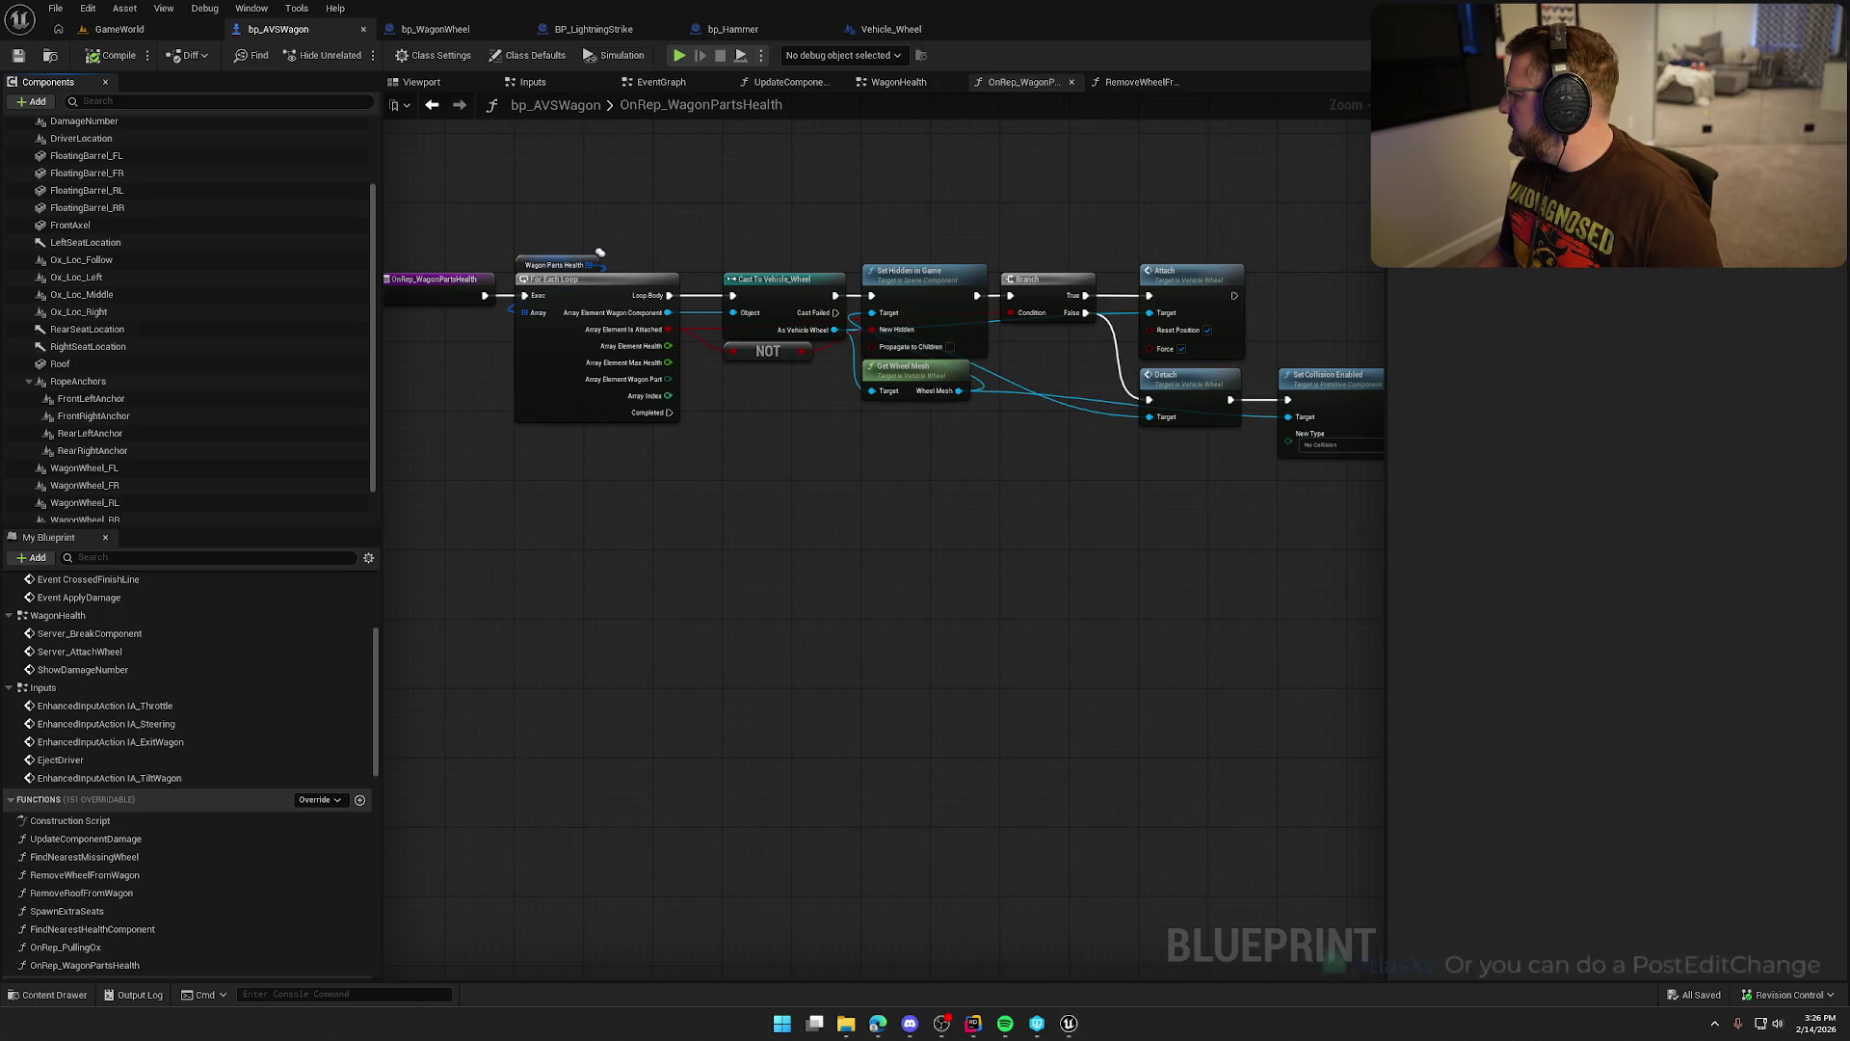
mouse_move(795, 514)
left_mouse_down()
mouse_move(866, 541)
mouse_move(772, 547)
left_mouse_up()
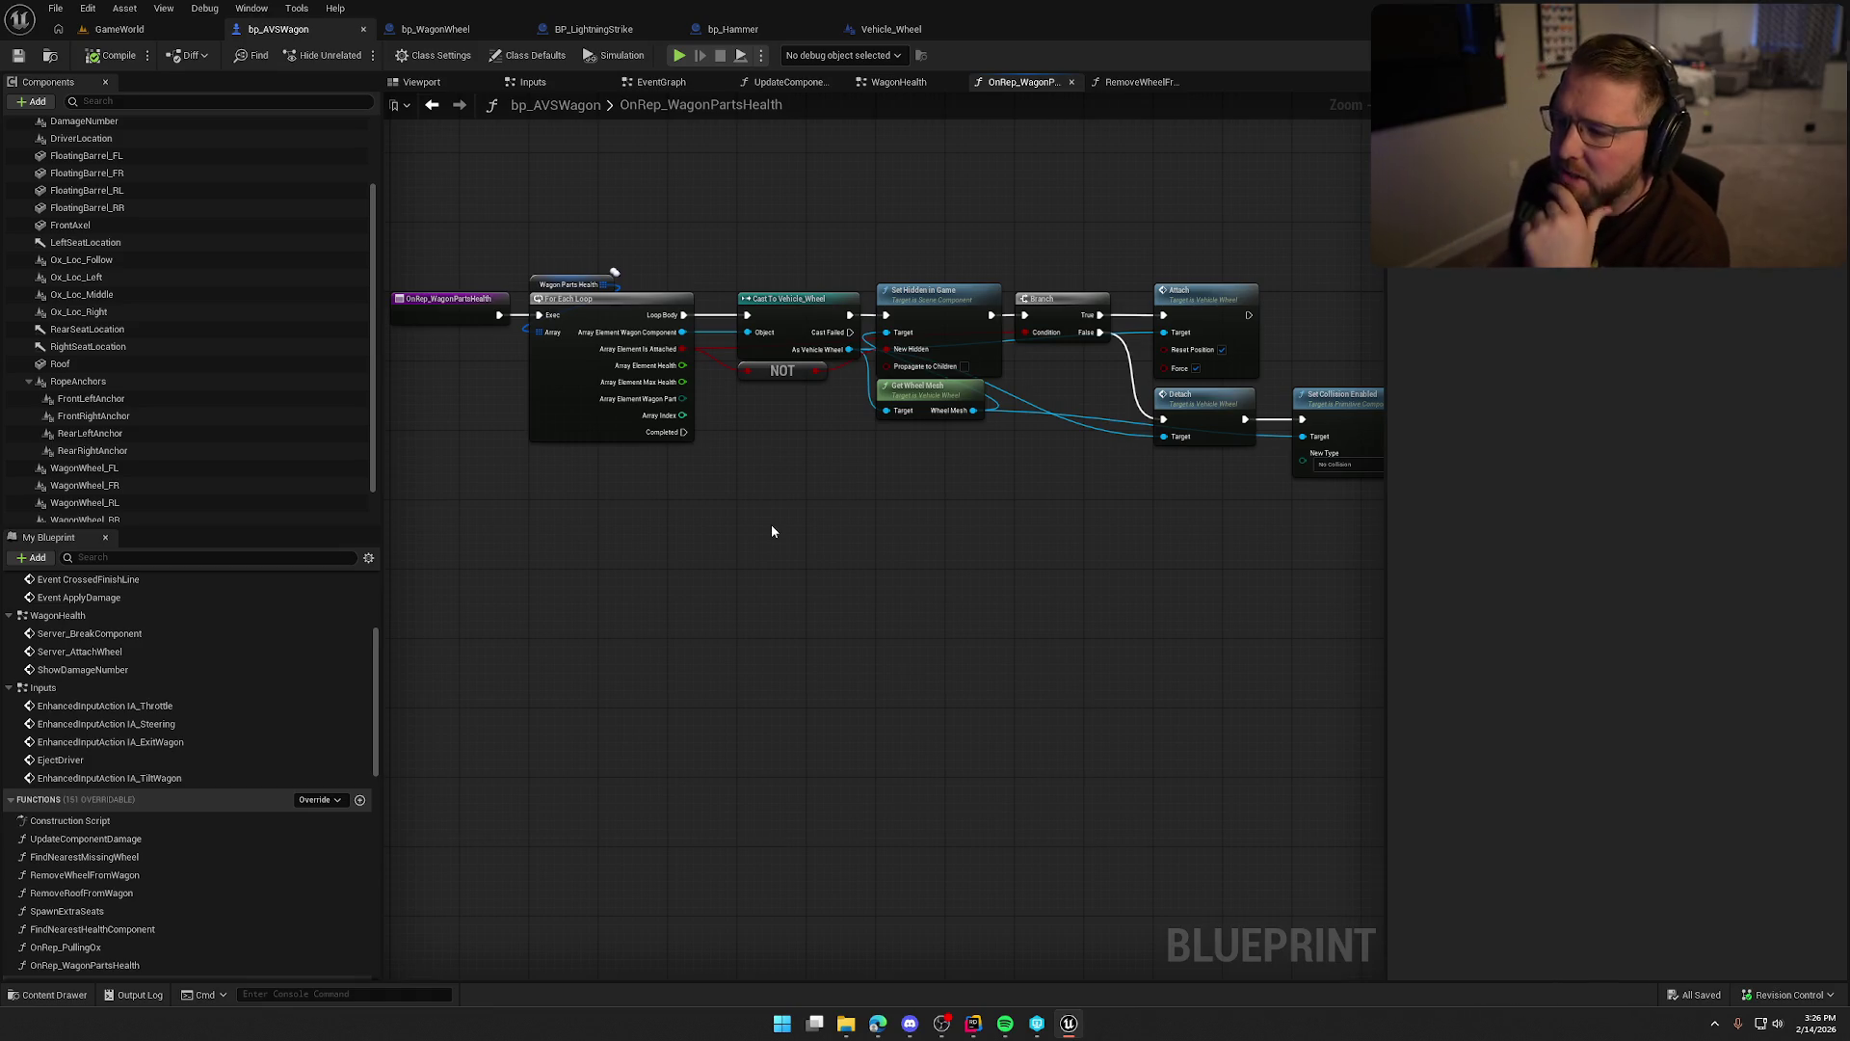
scroll(243, 843, "down", 3)
scroll(243, 842, "down", 6)
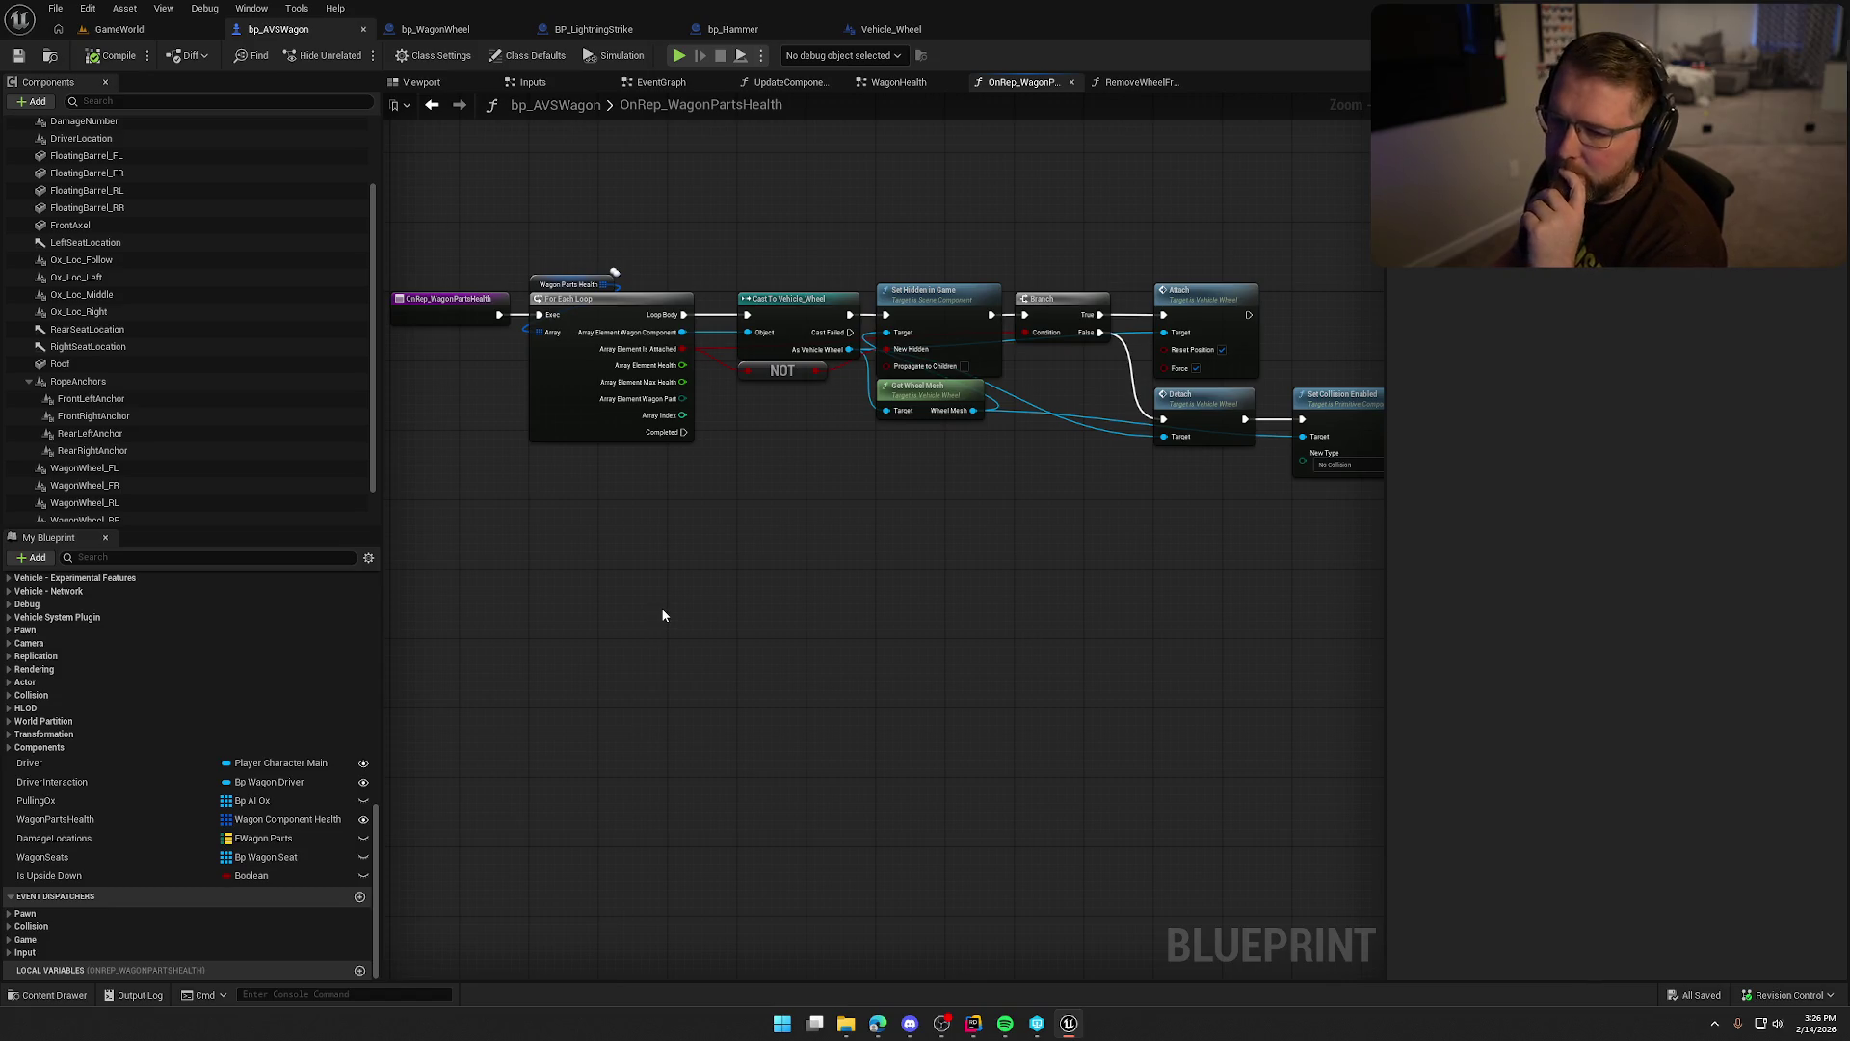
Try a connection from the Max Health pin, dismiss the node search, and box-select the For Each Loop.
left_click_drag(673, 585, 722, 586)
scroll(172, 482, "down", 1)
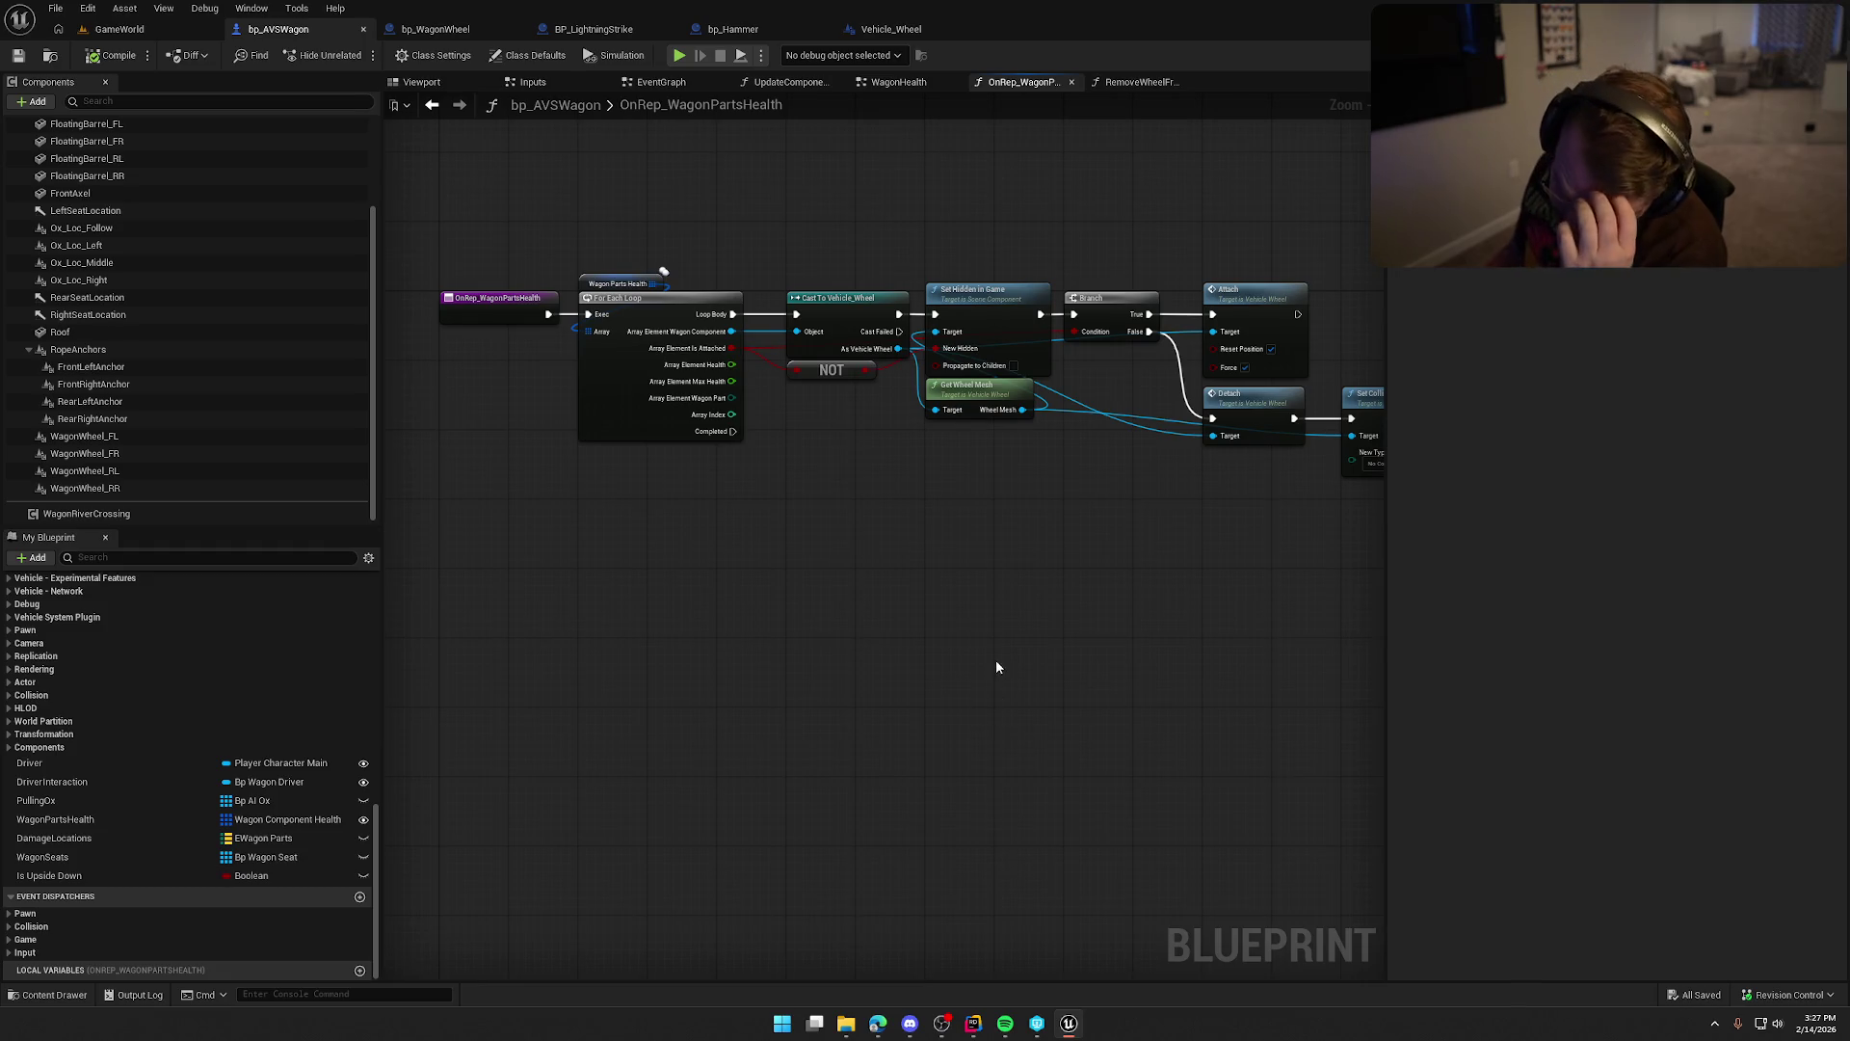
left_click_drag(730, 381, 872, 472)
left_click(688, 597)
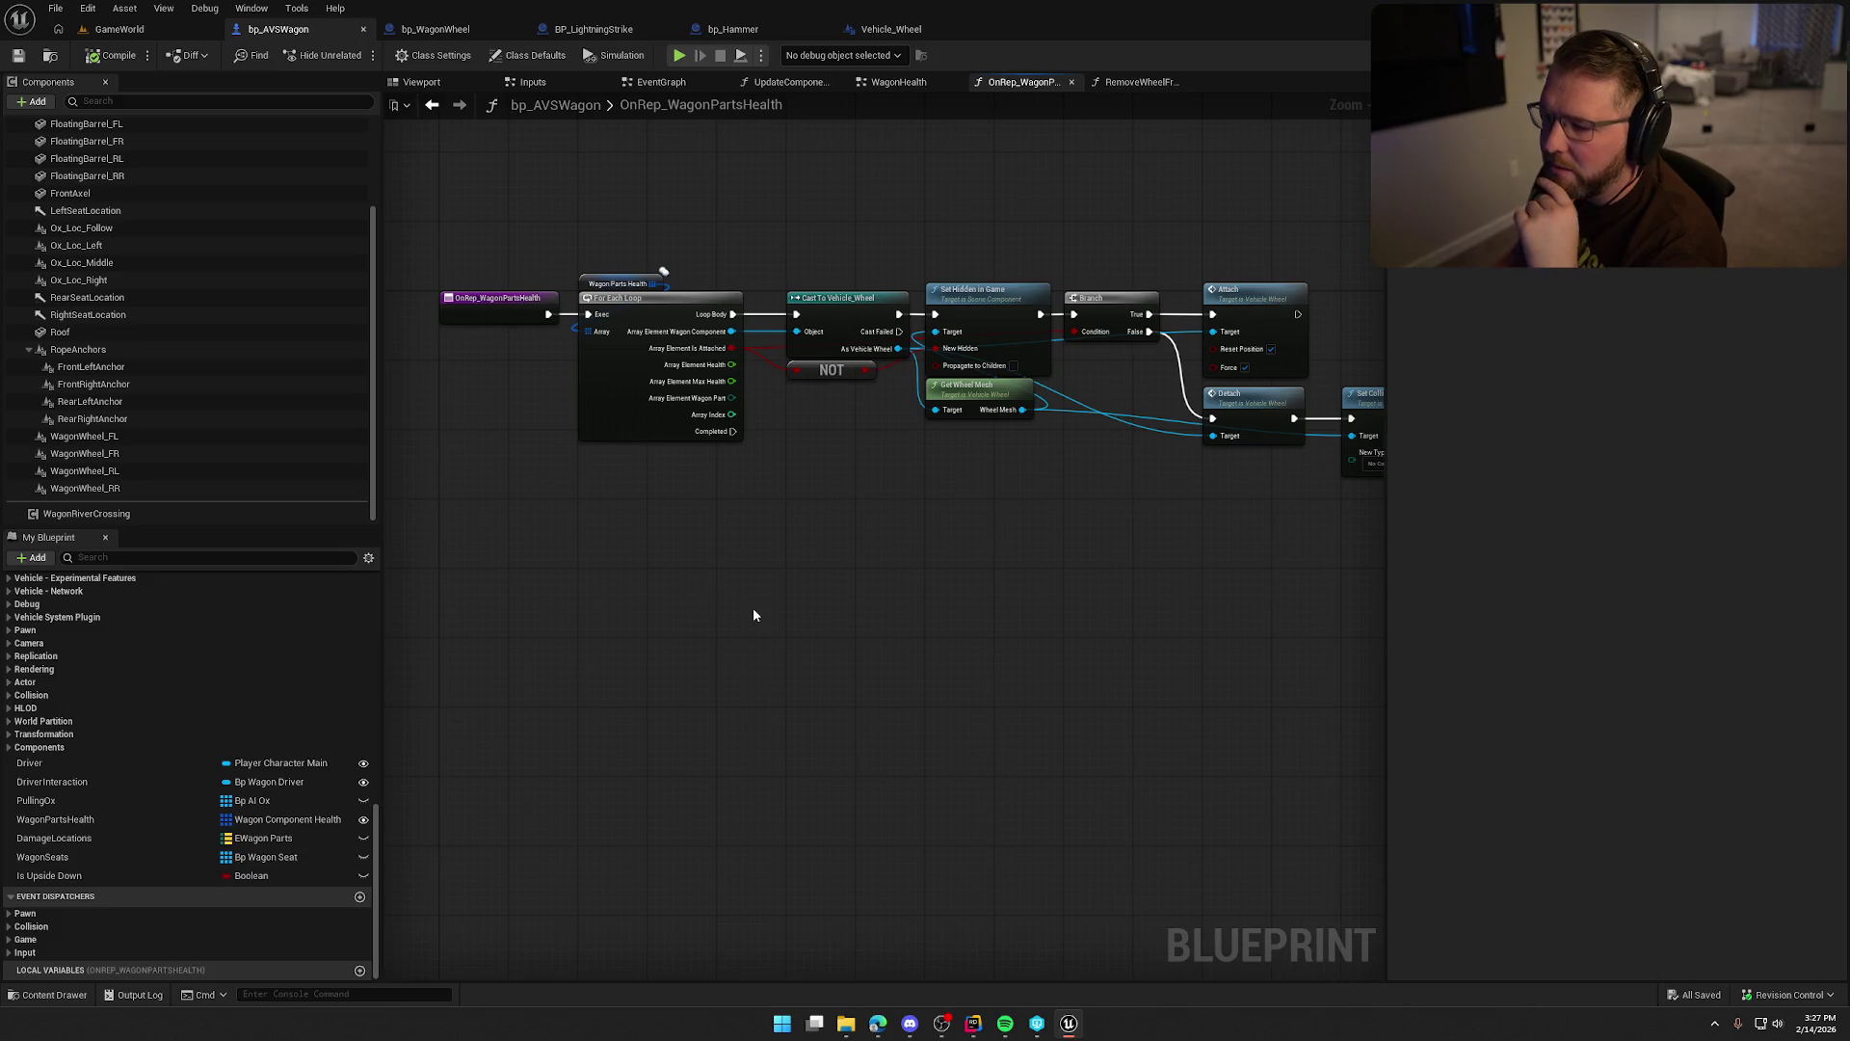
scroll(872, 540, "up", 4)
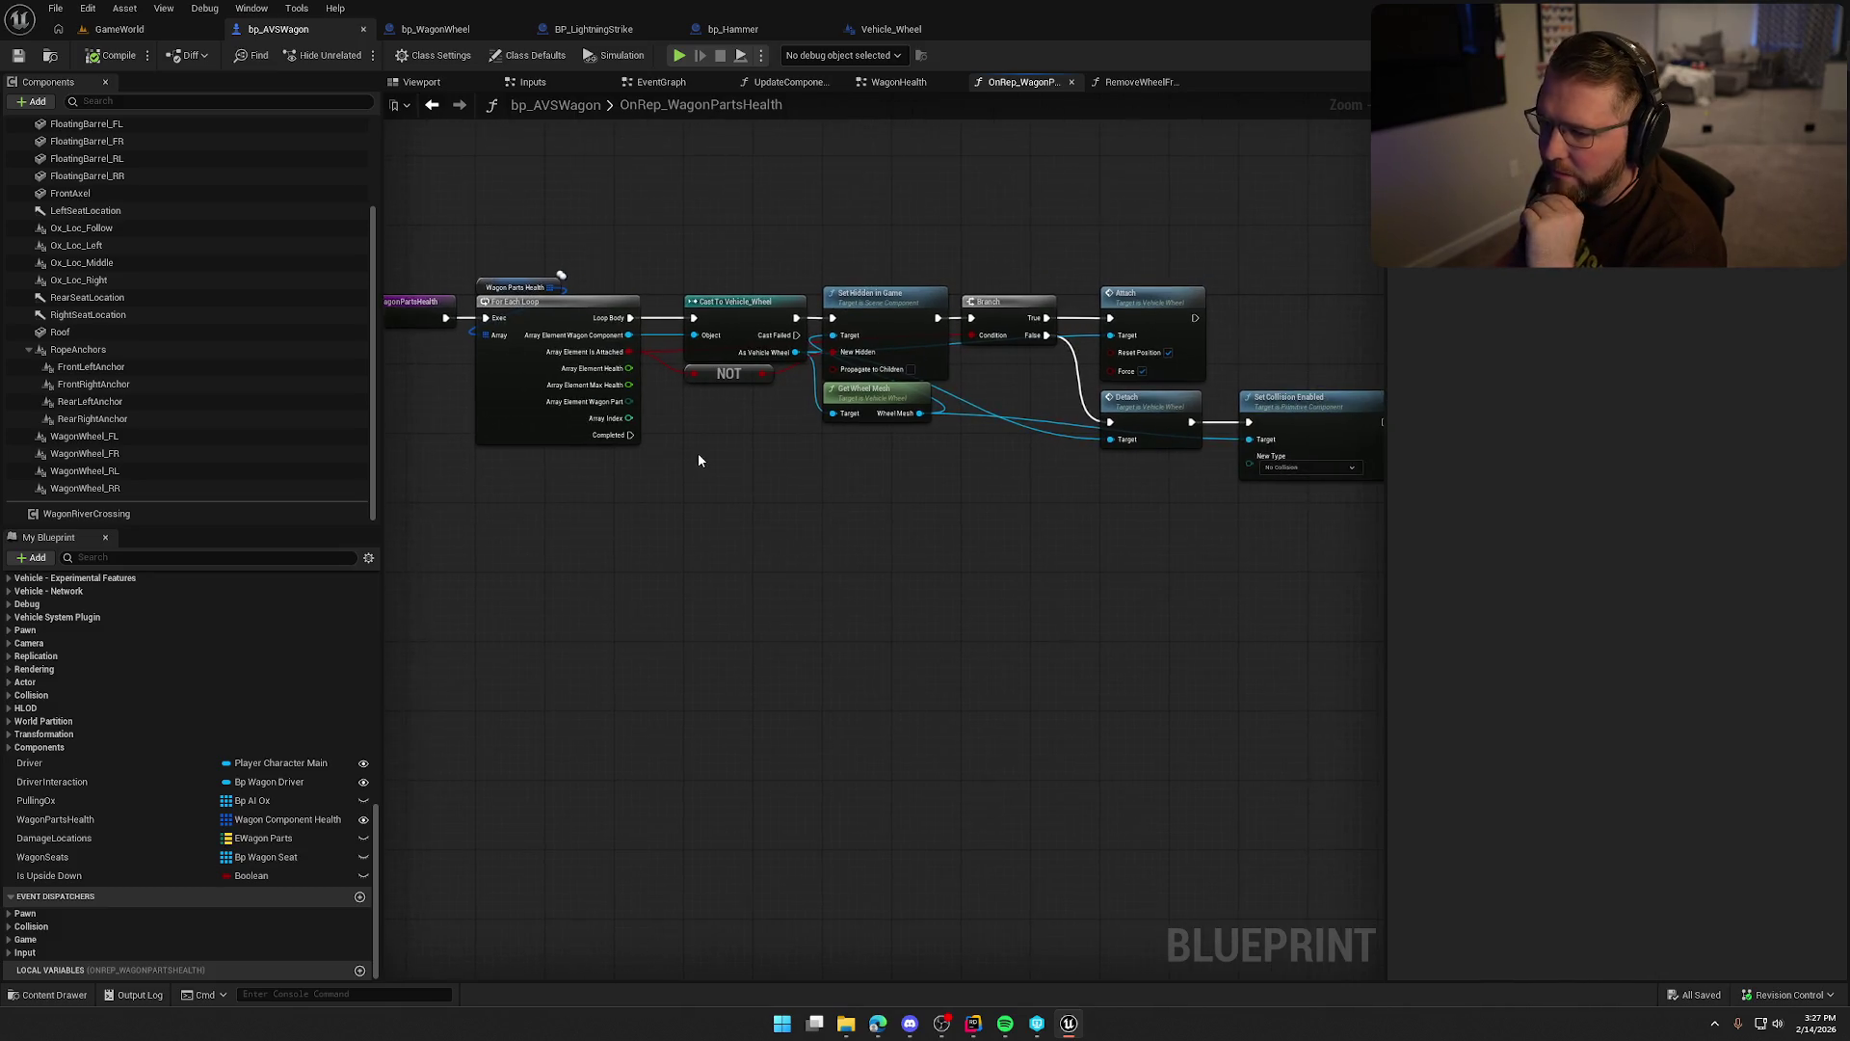
mouse_move(770, 446)
left_mouse_down()
mouse_move(648, 324)
mouse_move(800, 471)
left_mouse_up()
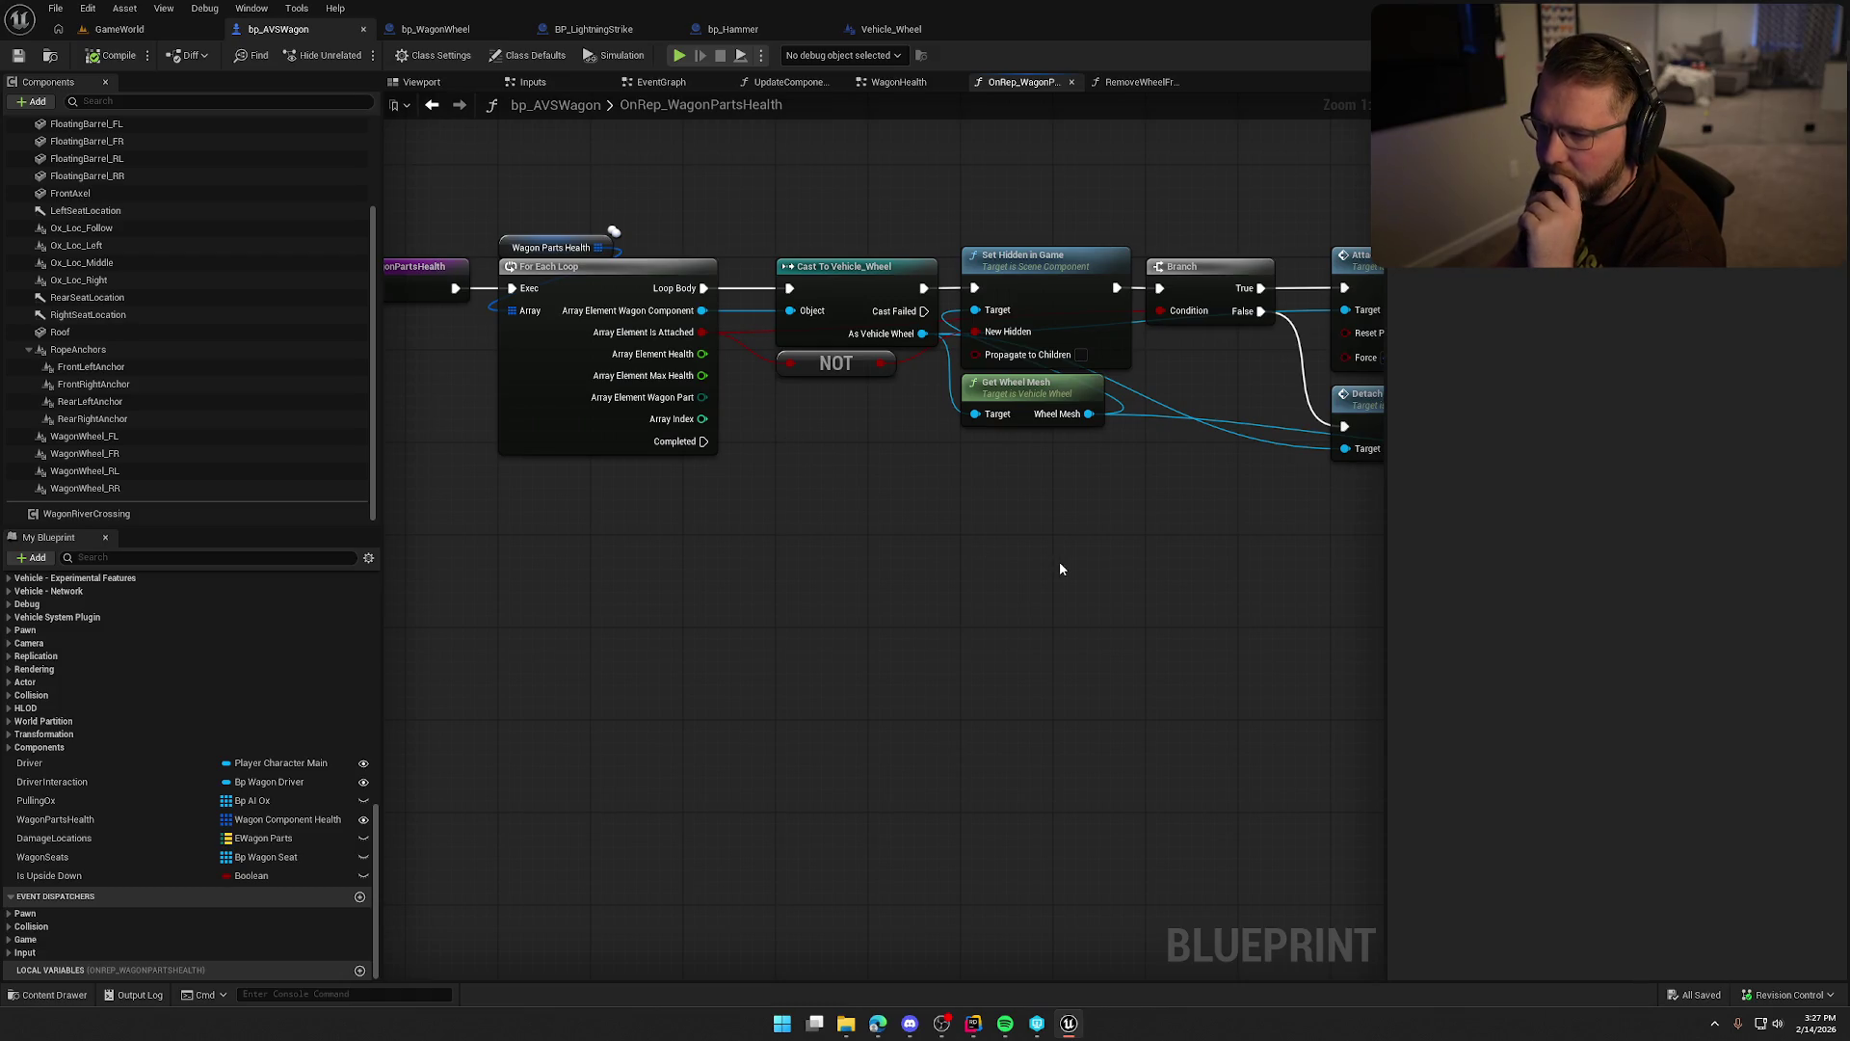
Zoom out and pan across the OnRep_WagonPartsHealth chain, selecting the cast-to-Set Collision nodes.
left_click_drag(1057, 569, 1055, 618)
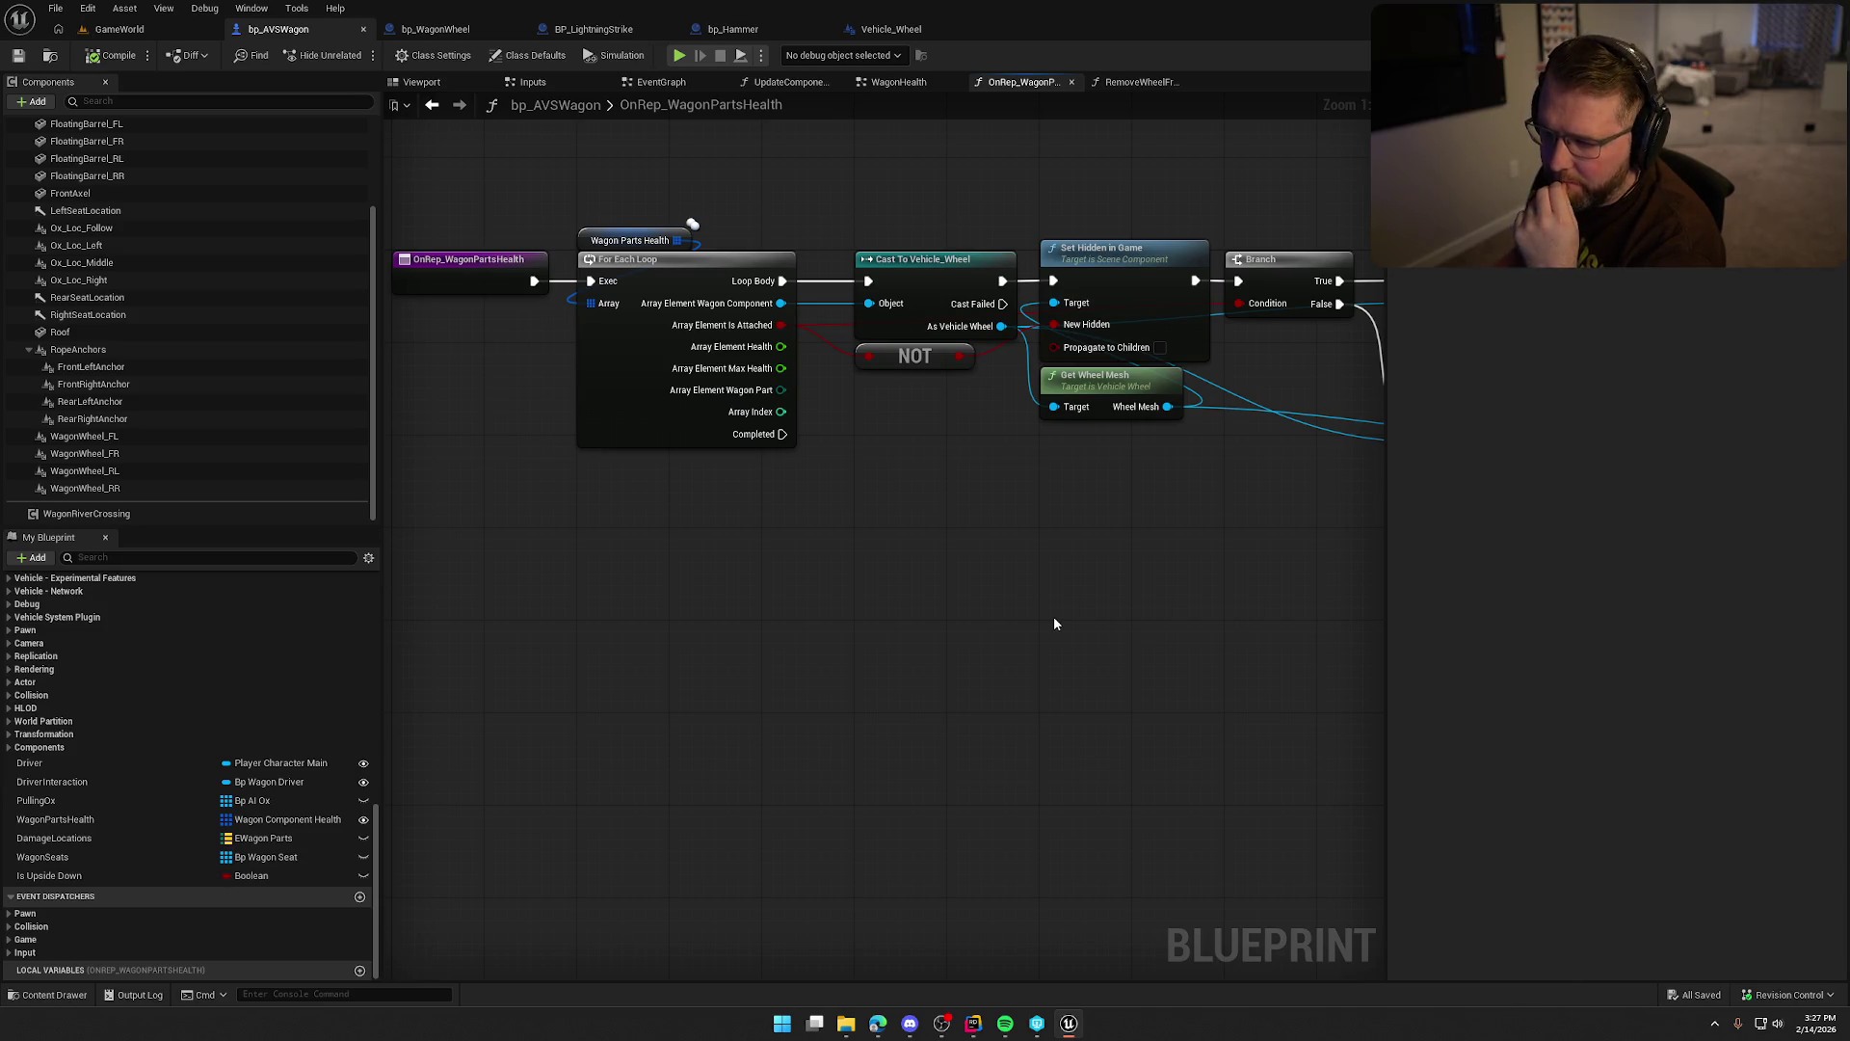
scroll(1063, 588, "down", 2)
mouse_move(1063, 588)
left_mouse_down()
mouse_move(887, 609)
mouse_move(783, 504)
left_mouse_up()
left_click_drag(685, 204, 1221, 538)
left_click_drag(811, 515, 921, 512)
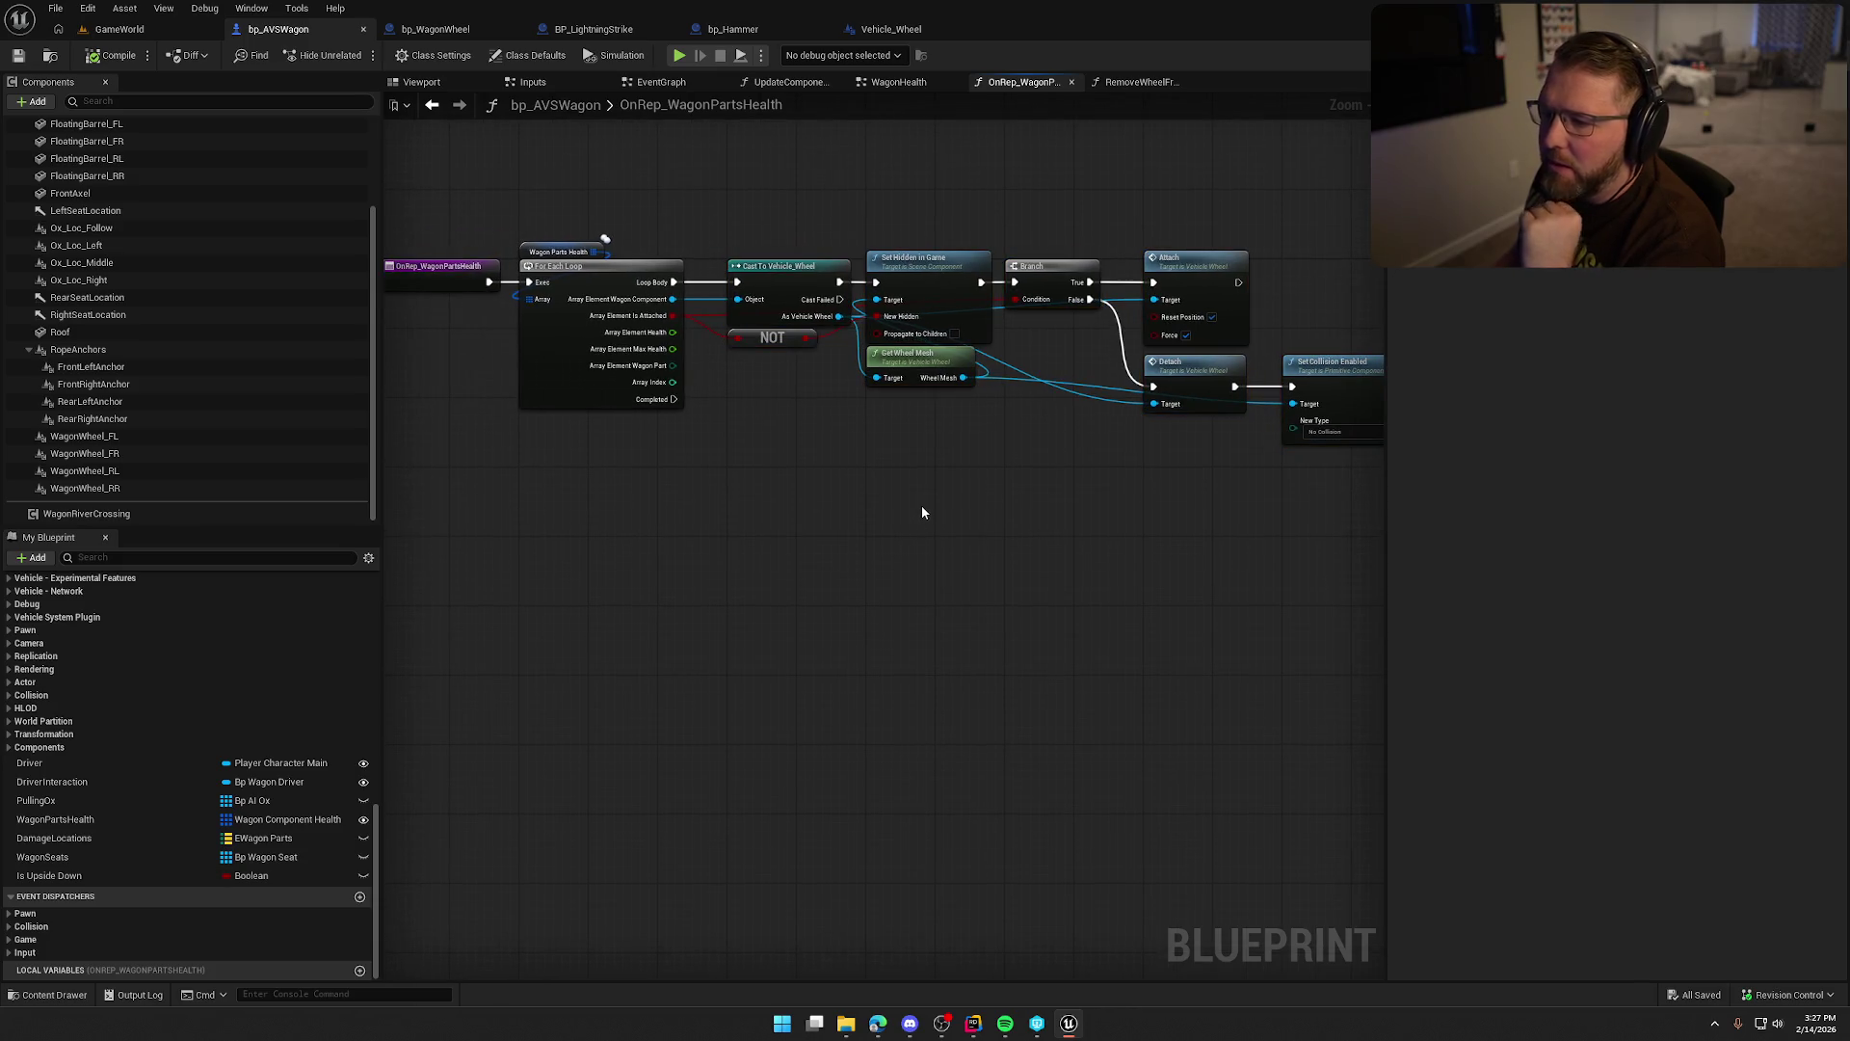
key("super")
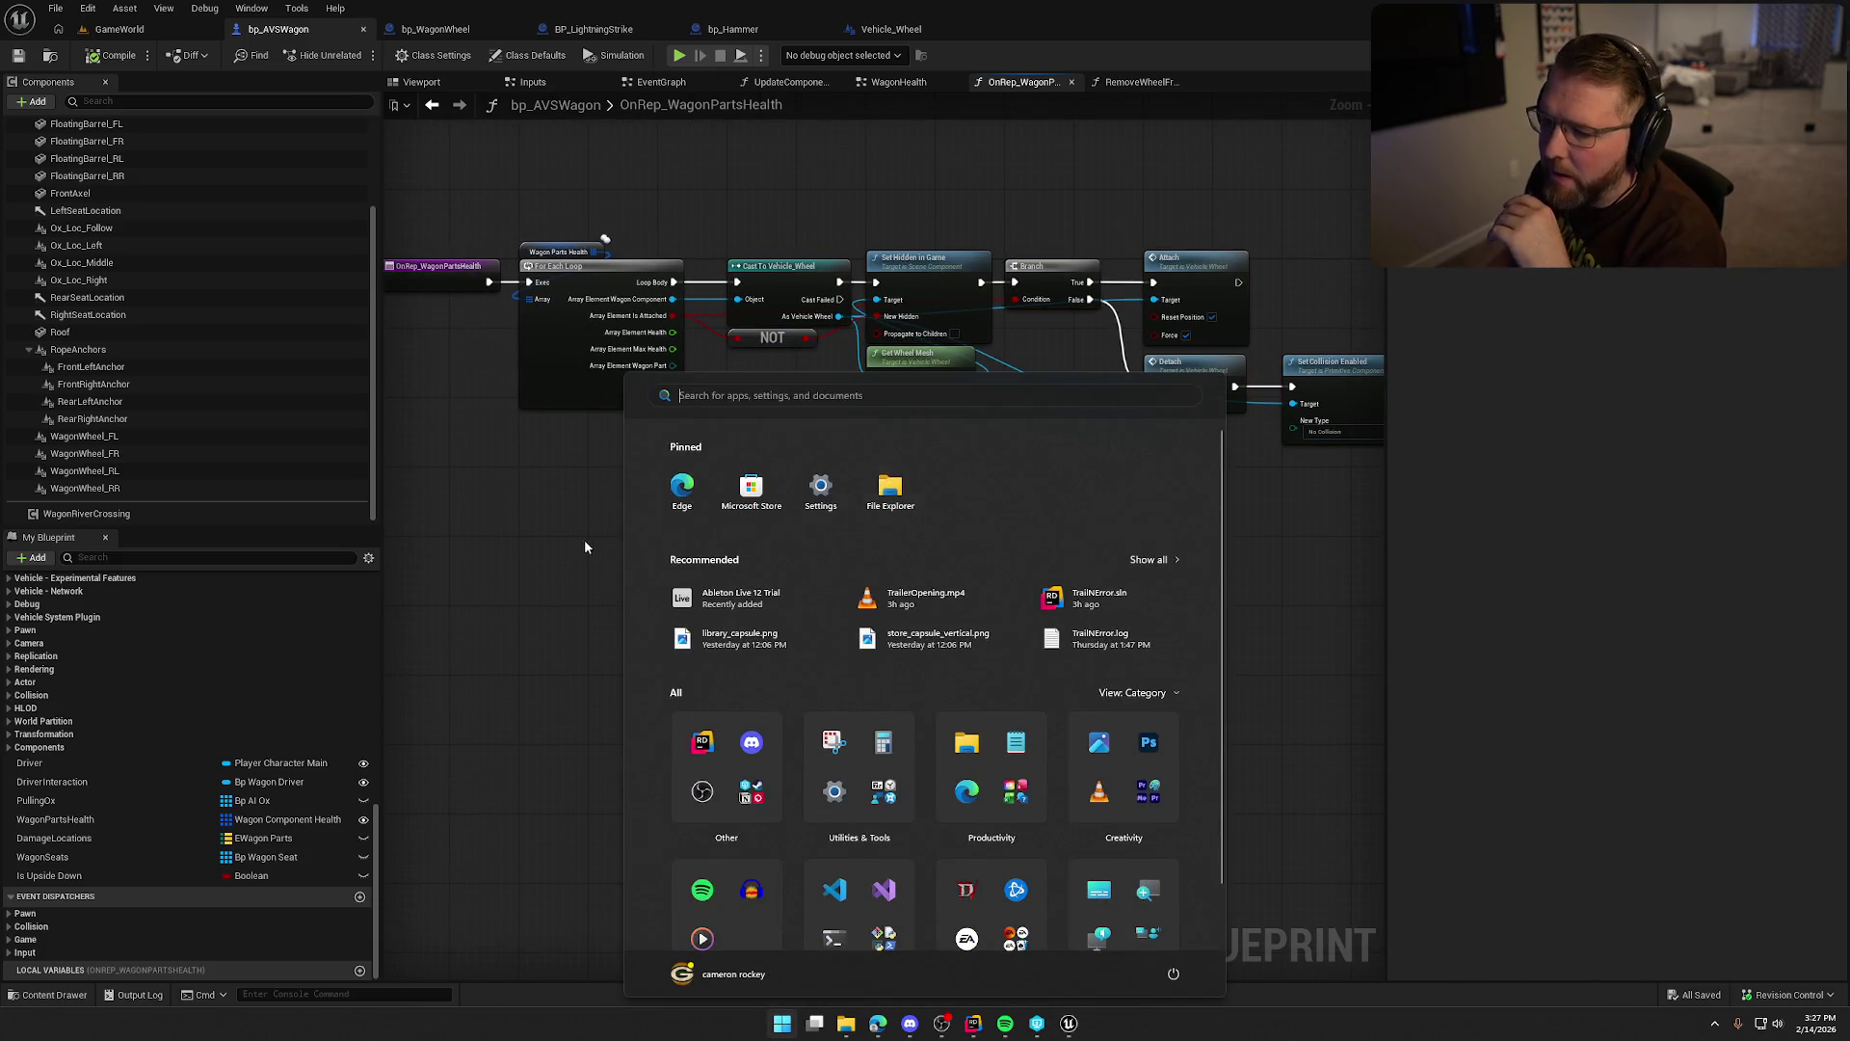
key("Escape")
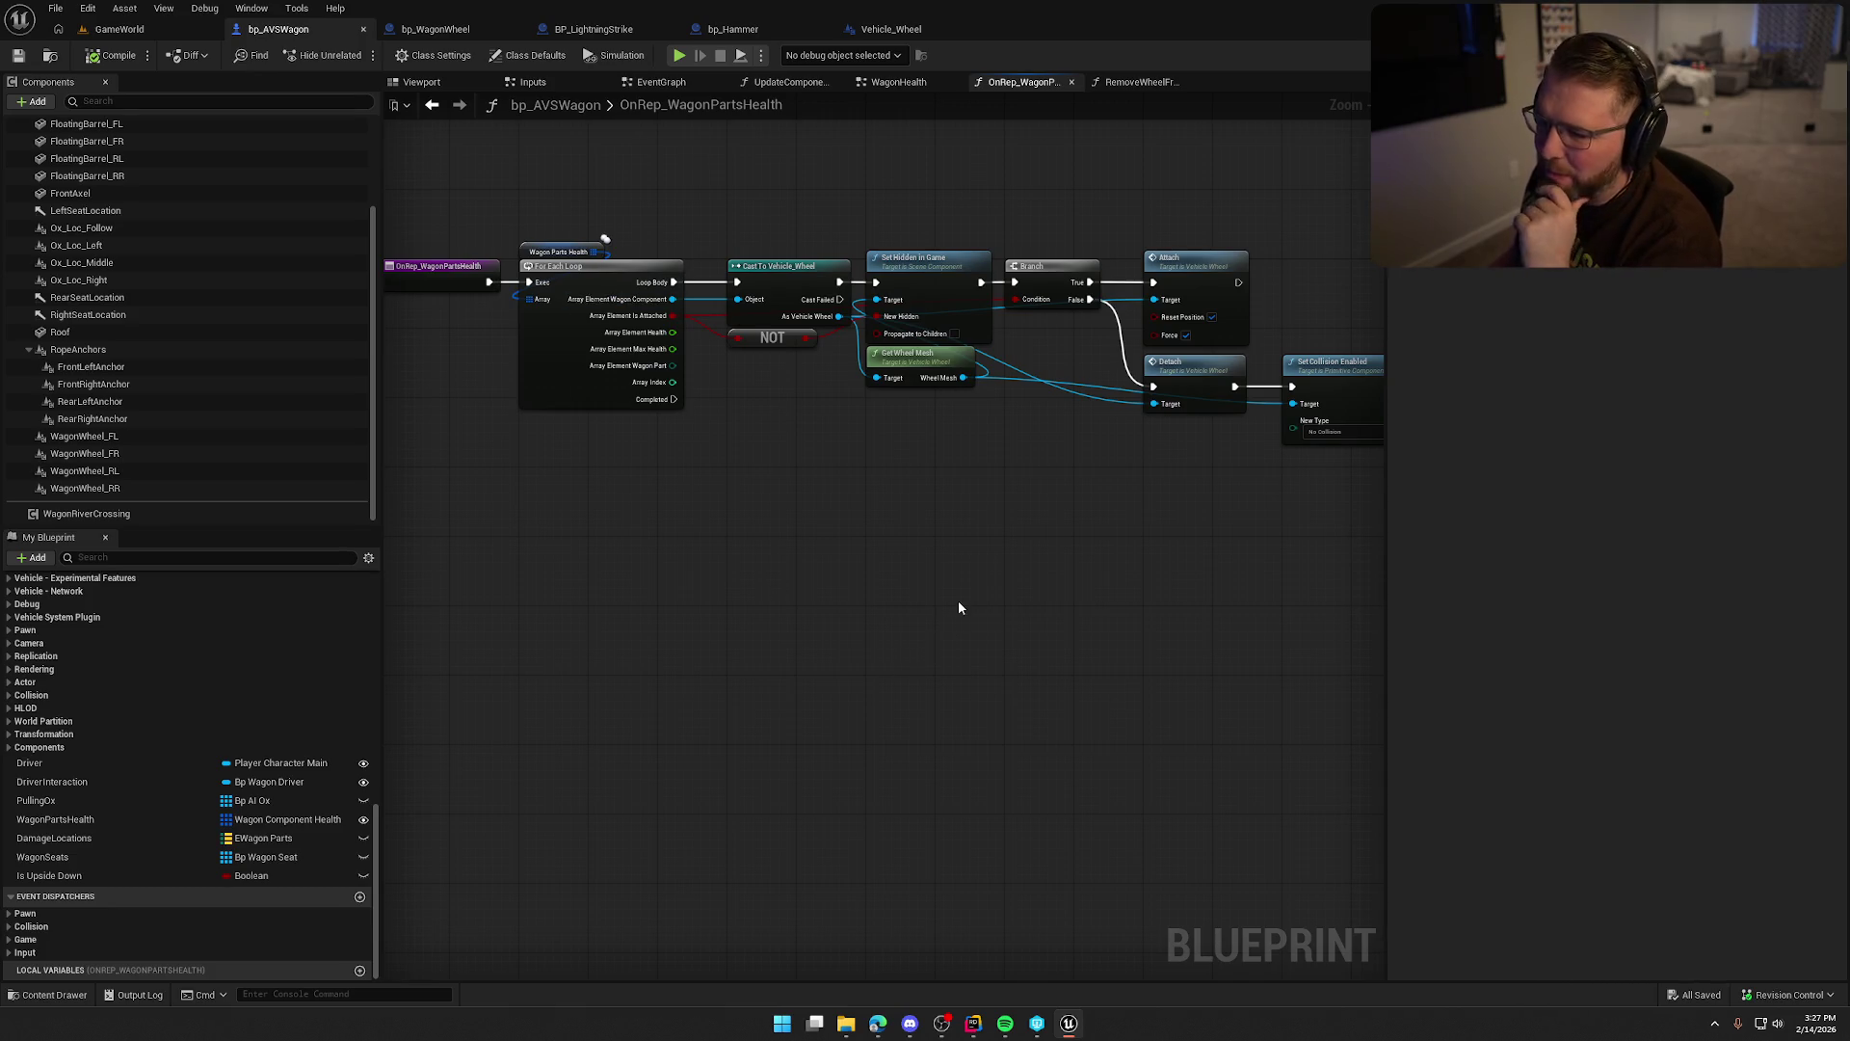
scroll(962, 600, "down", 1)
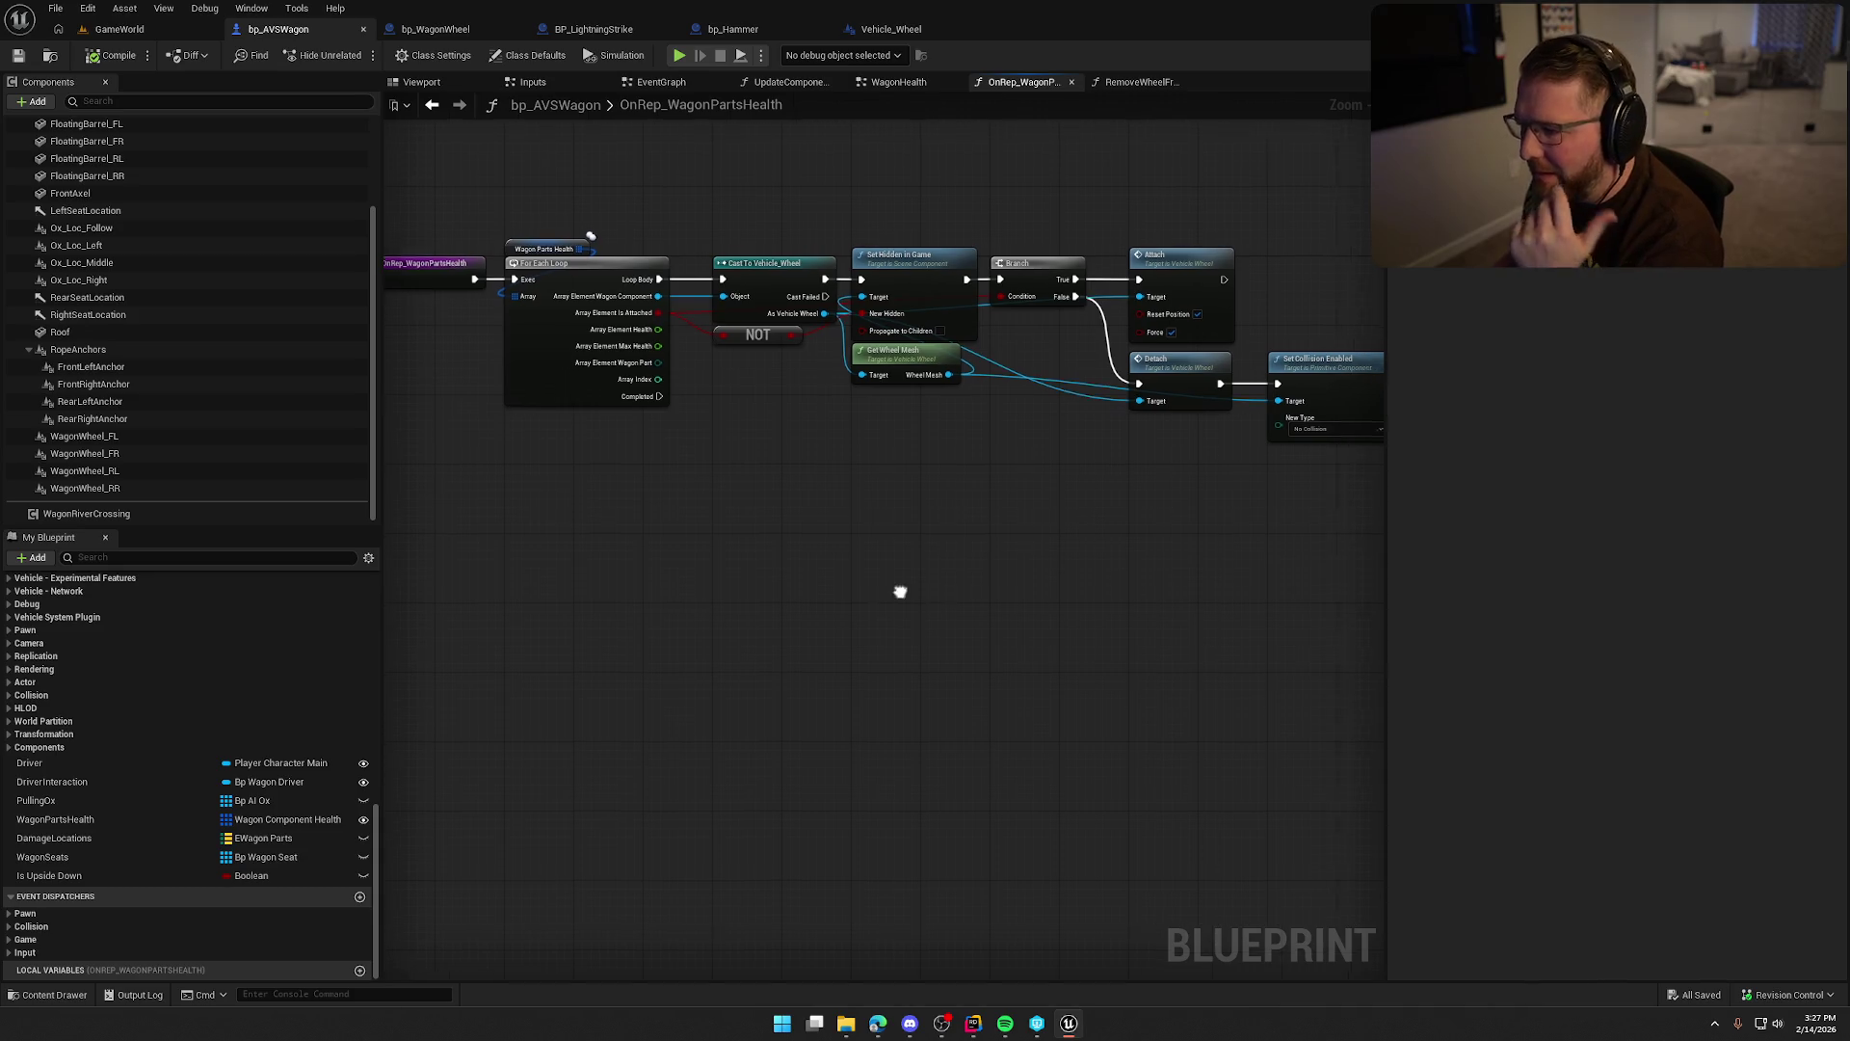
left_click_drag(893, 555, 884, 564)
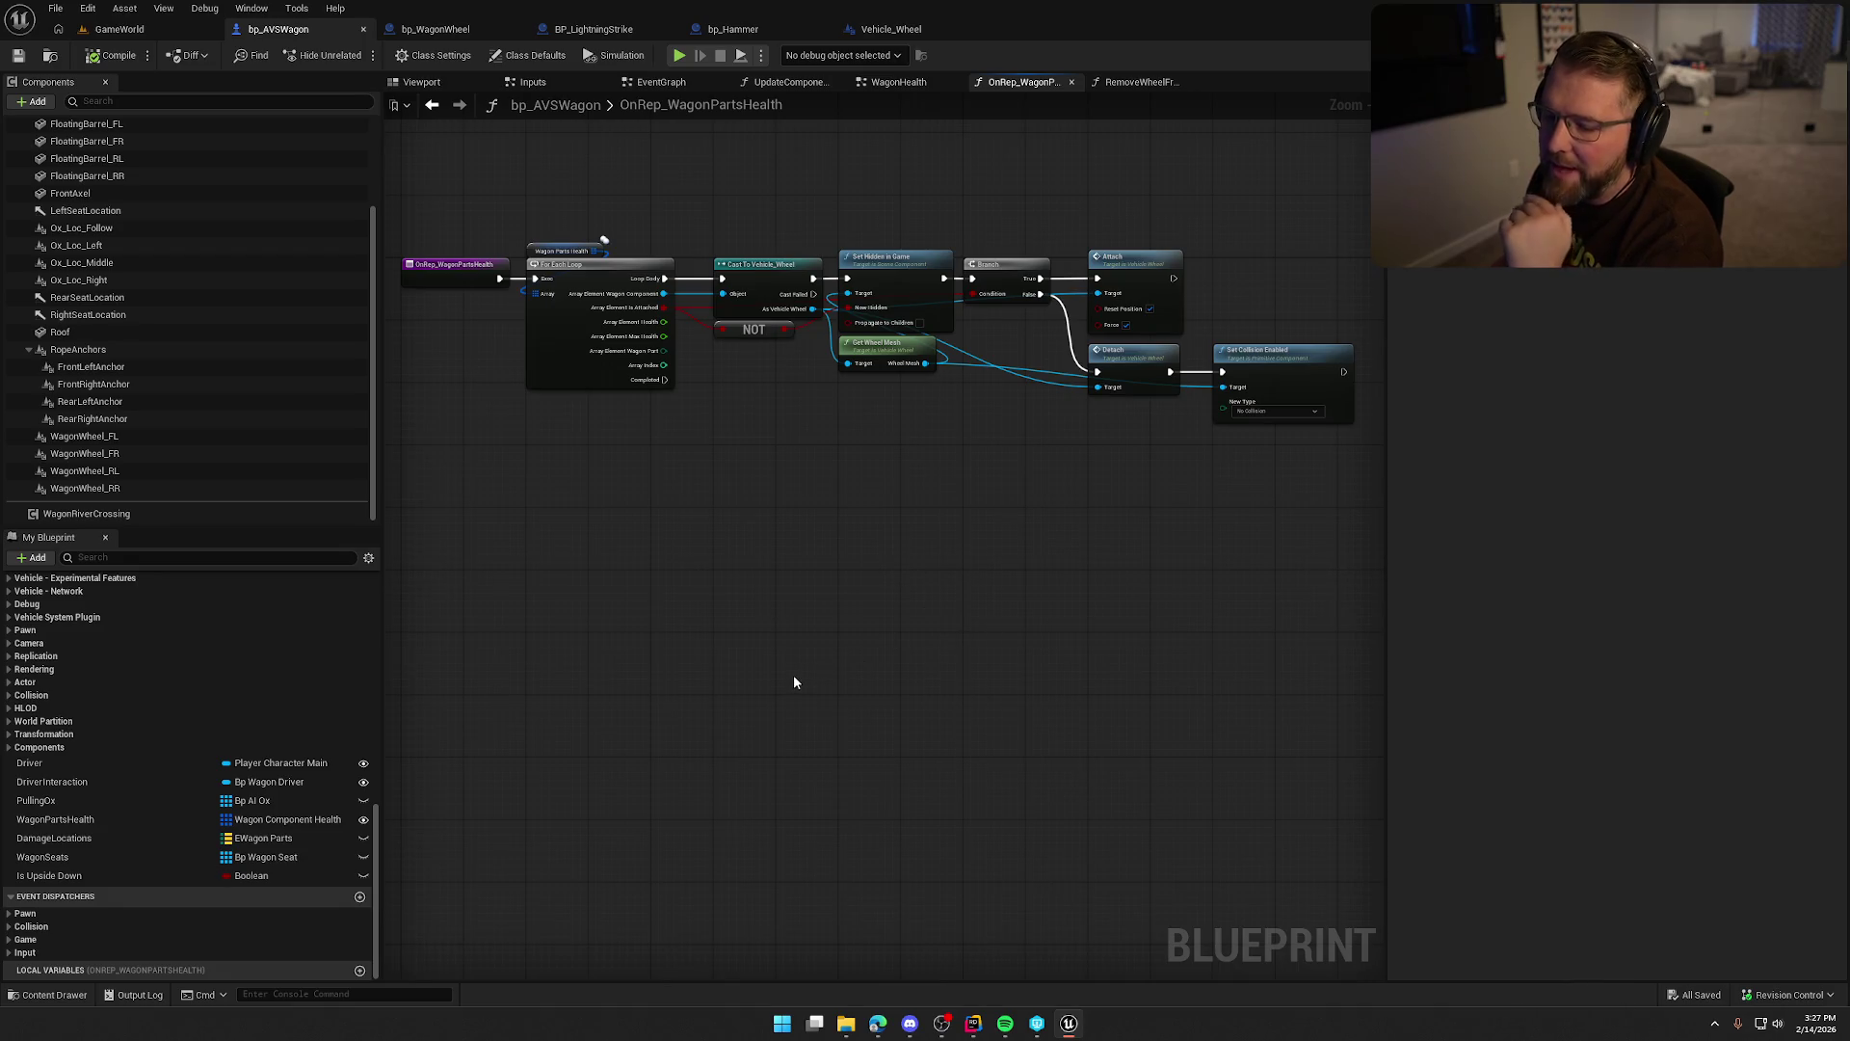
scroll(274, 769, "up", 3)
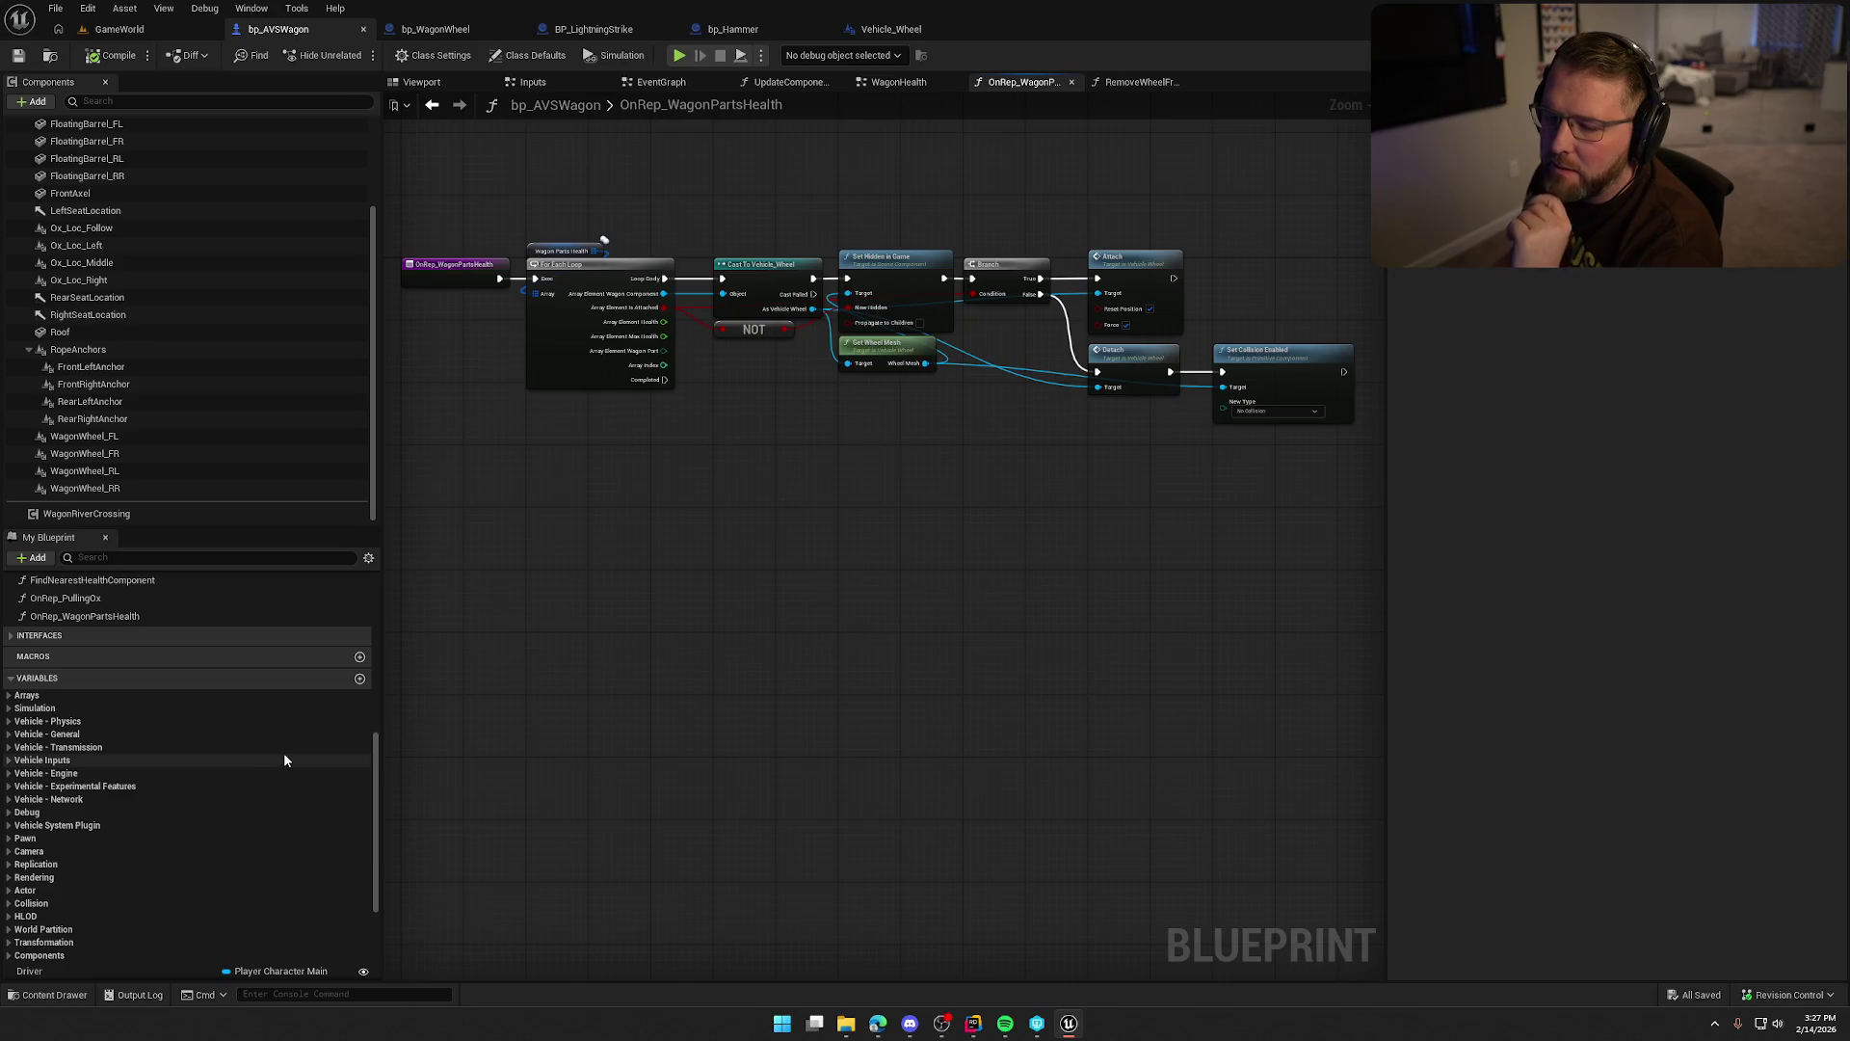
Add a new variable FrontLeftWheelHP of type Float, replicated with RepNotify.
left_click(360, 585)
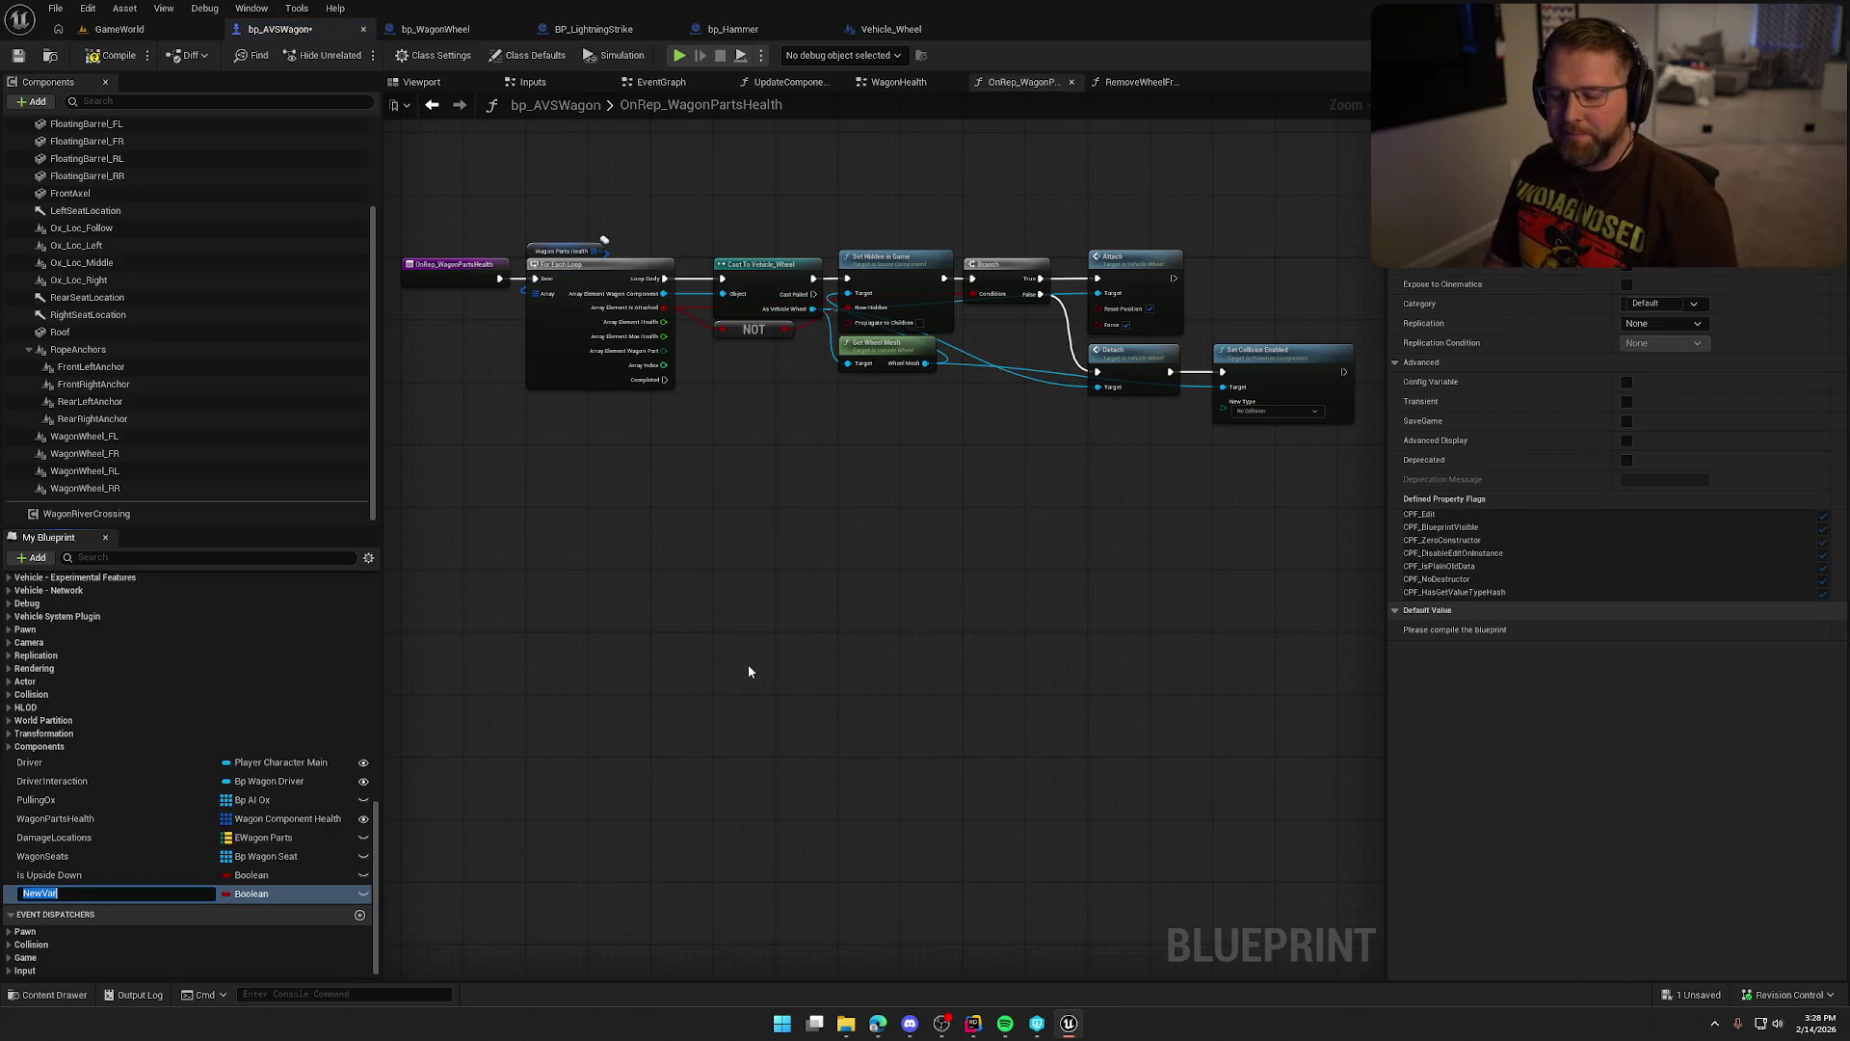
type("FrontLeftWheelHP")
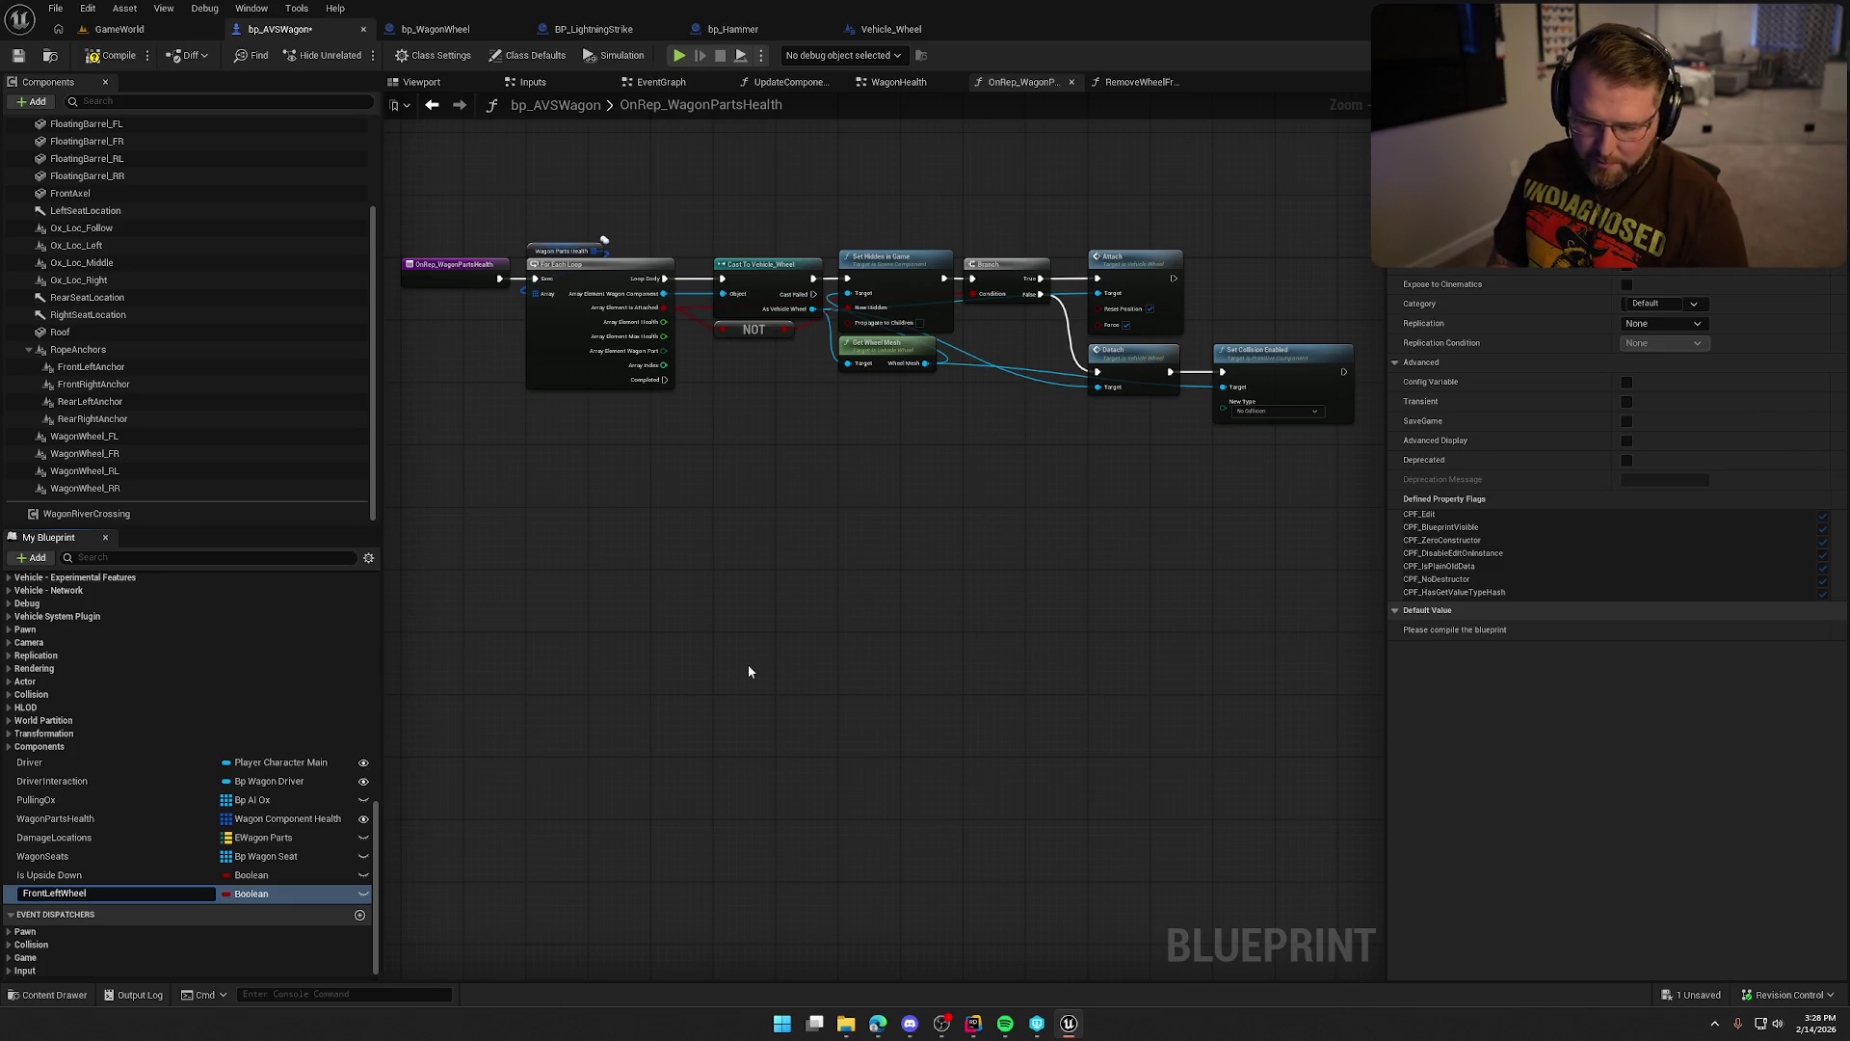
key("Return")
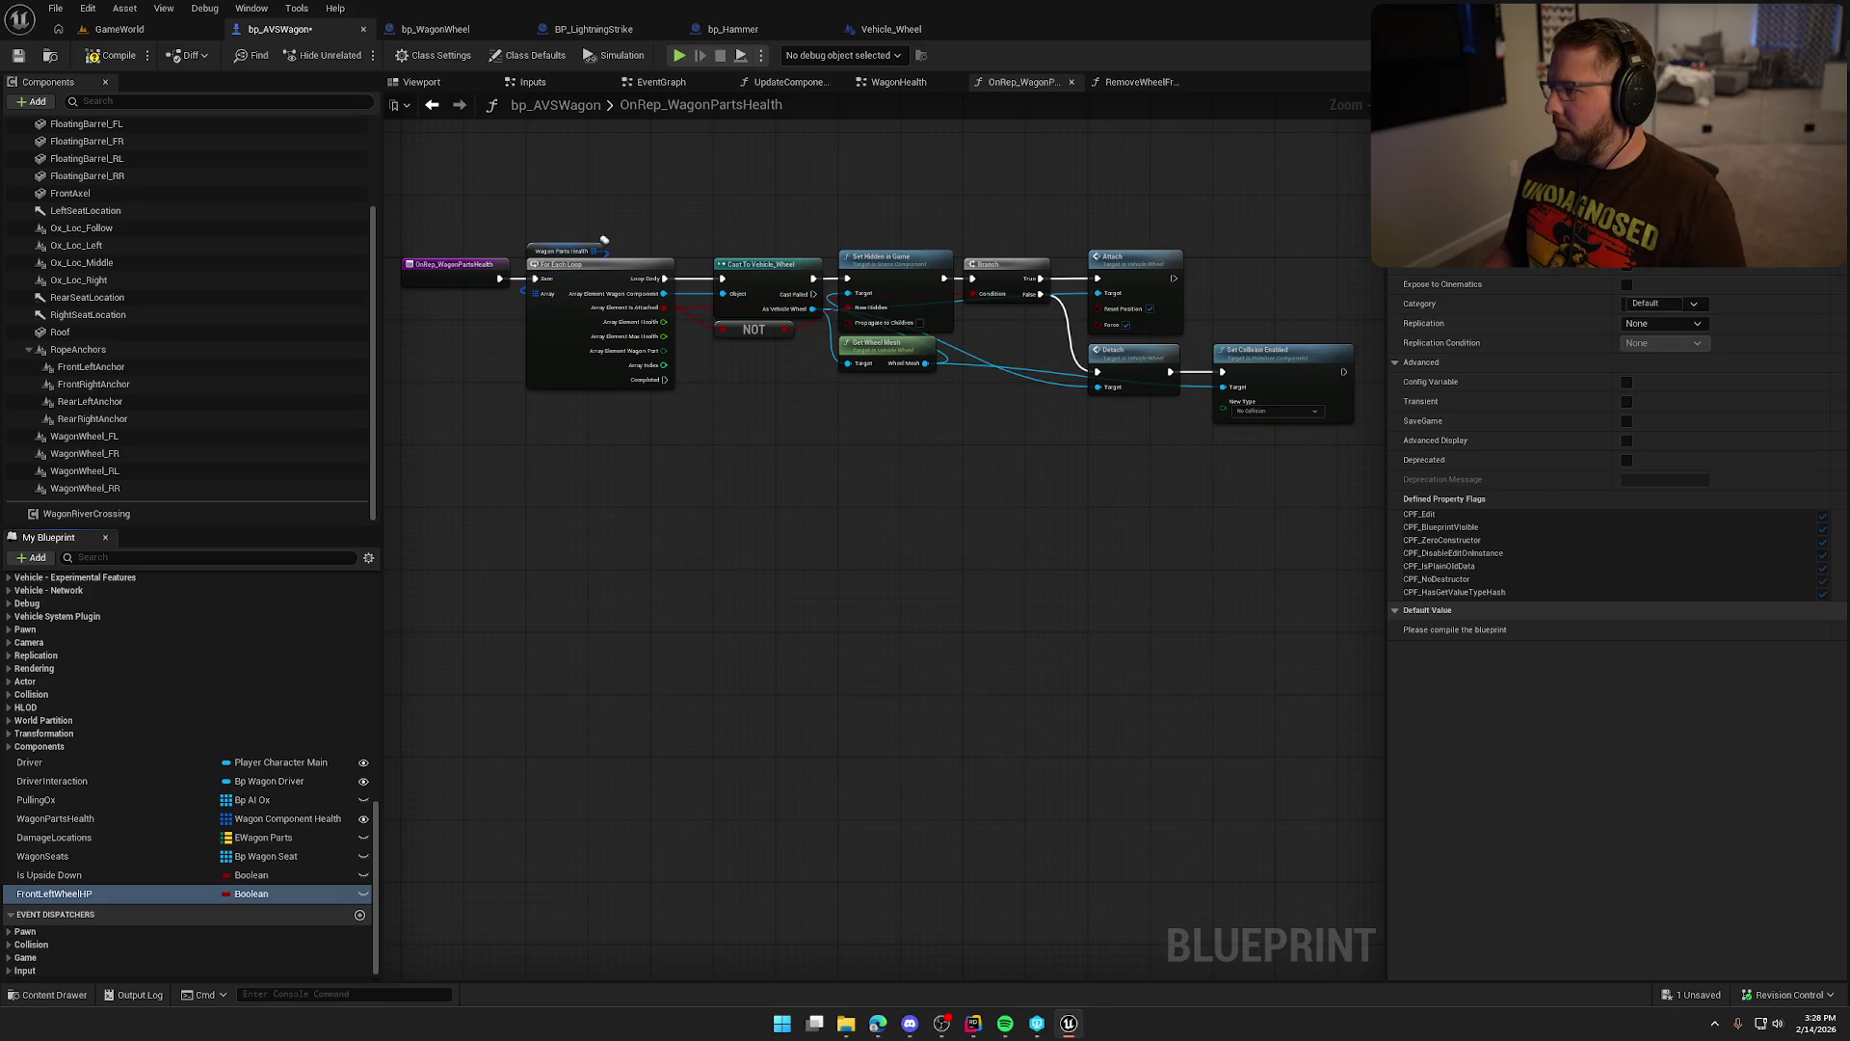
left_click(1638, 149)
left_click(1687, 268)
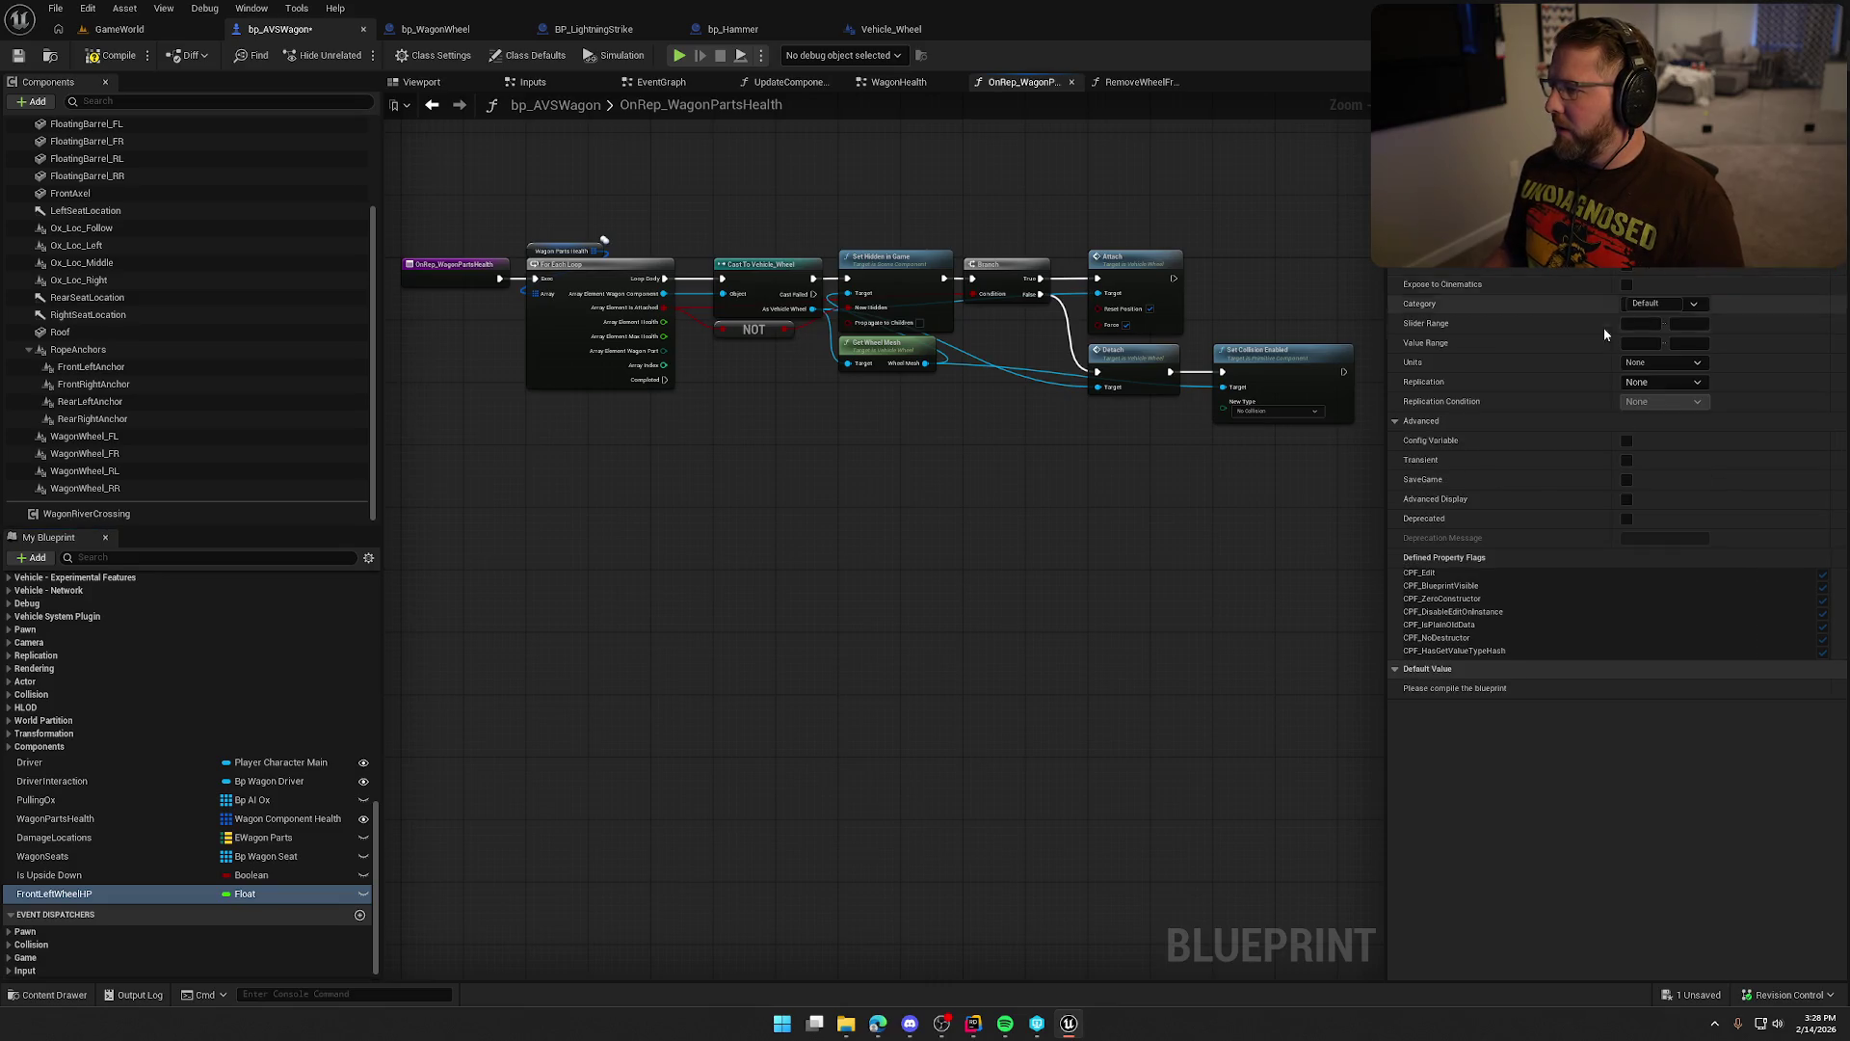
left_click(1657, 382)
left_click(1666, 427)
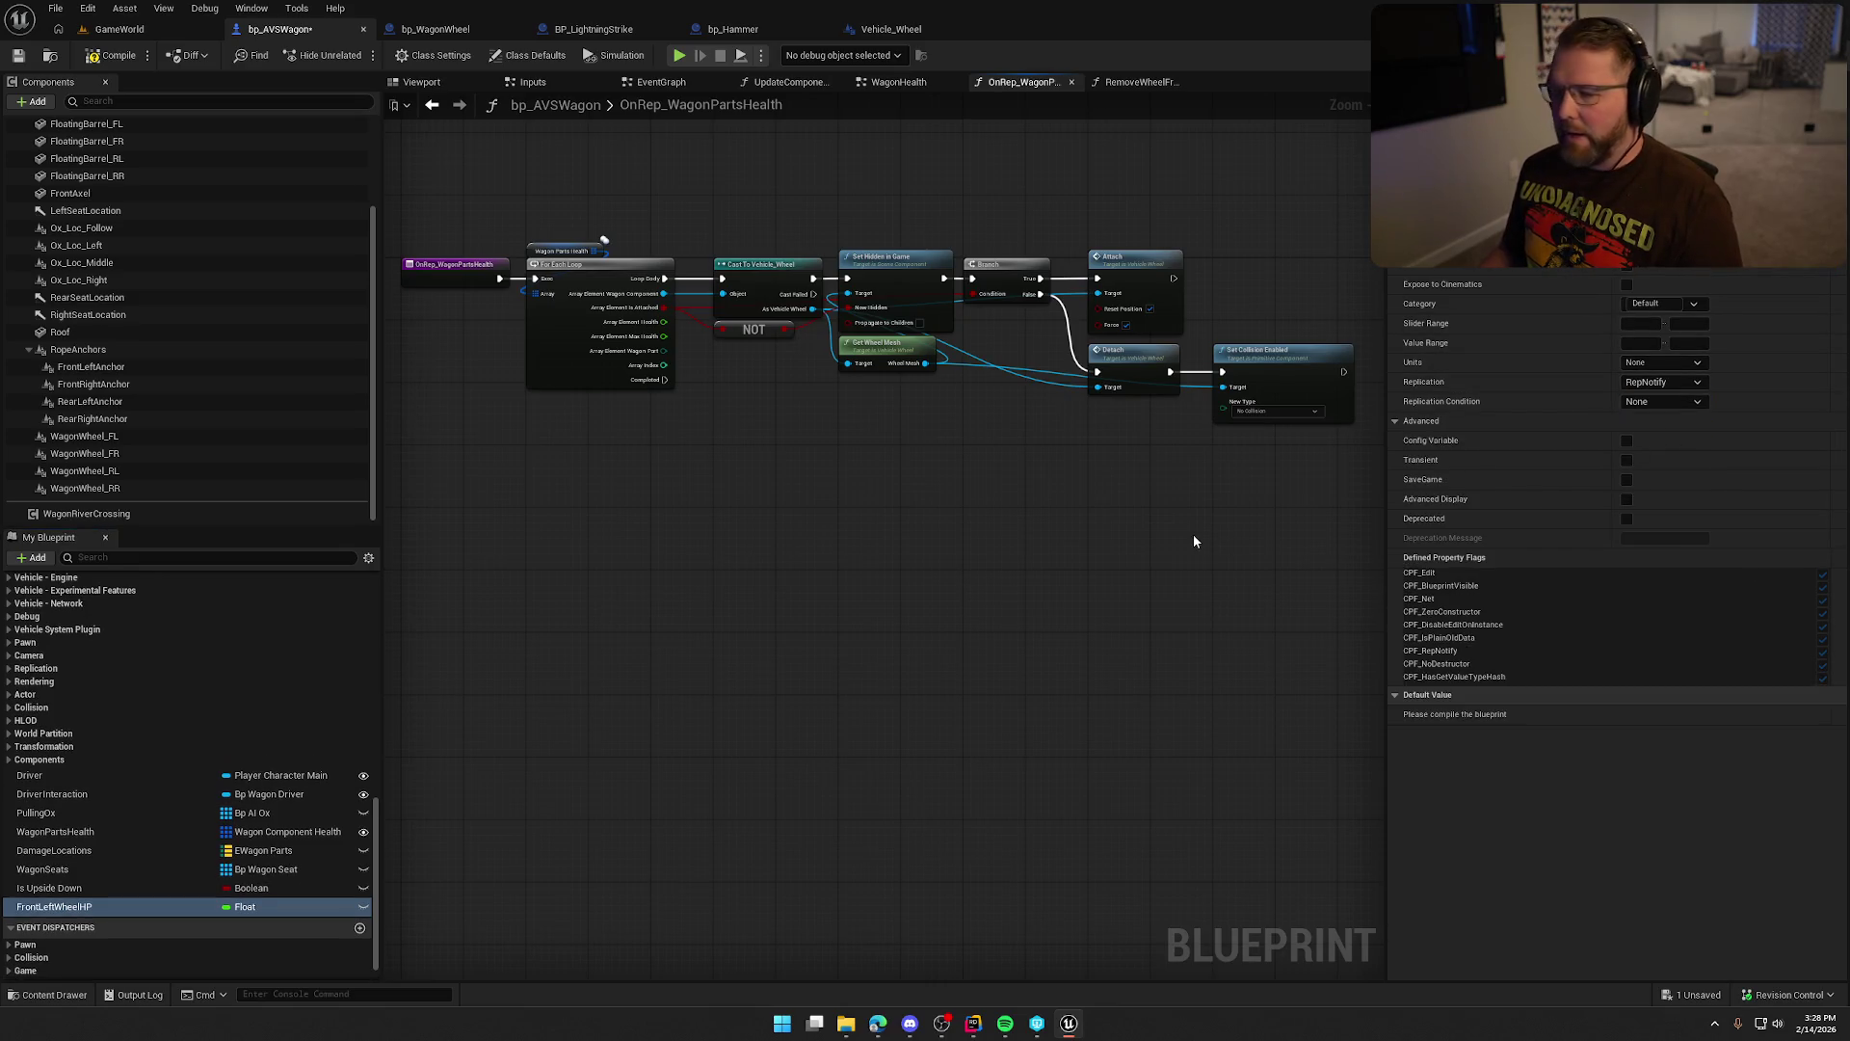
scroll(230, 795, "up", 3)
scroll(227, 819, "up", 4)
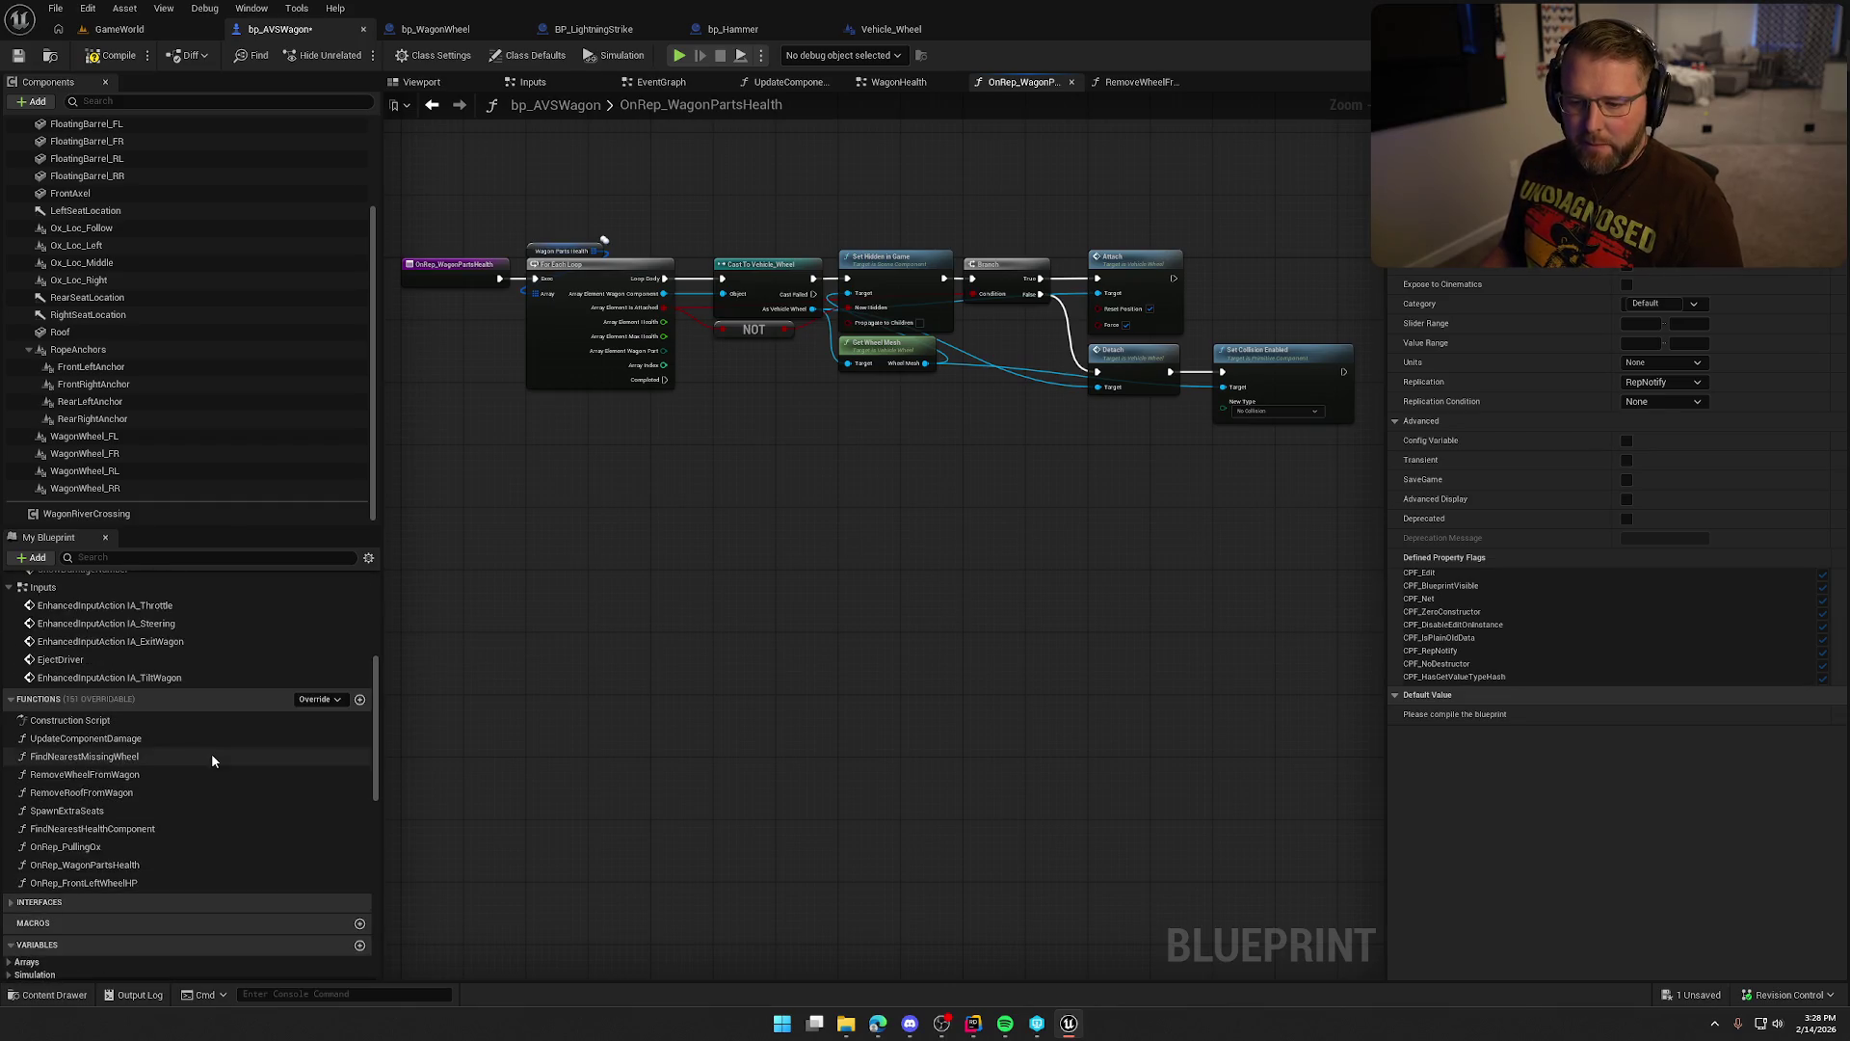
scroll(222, 841, "down", 2)
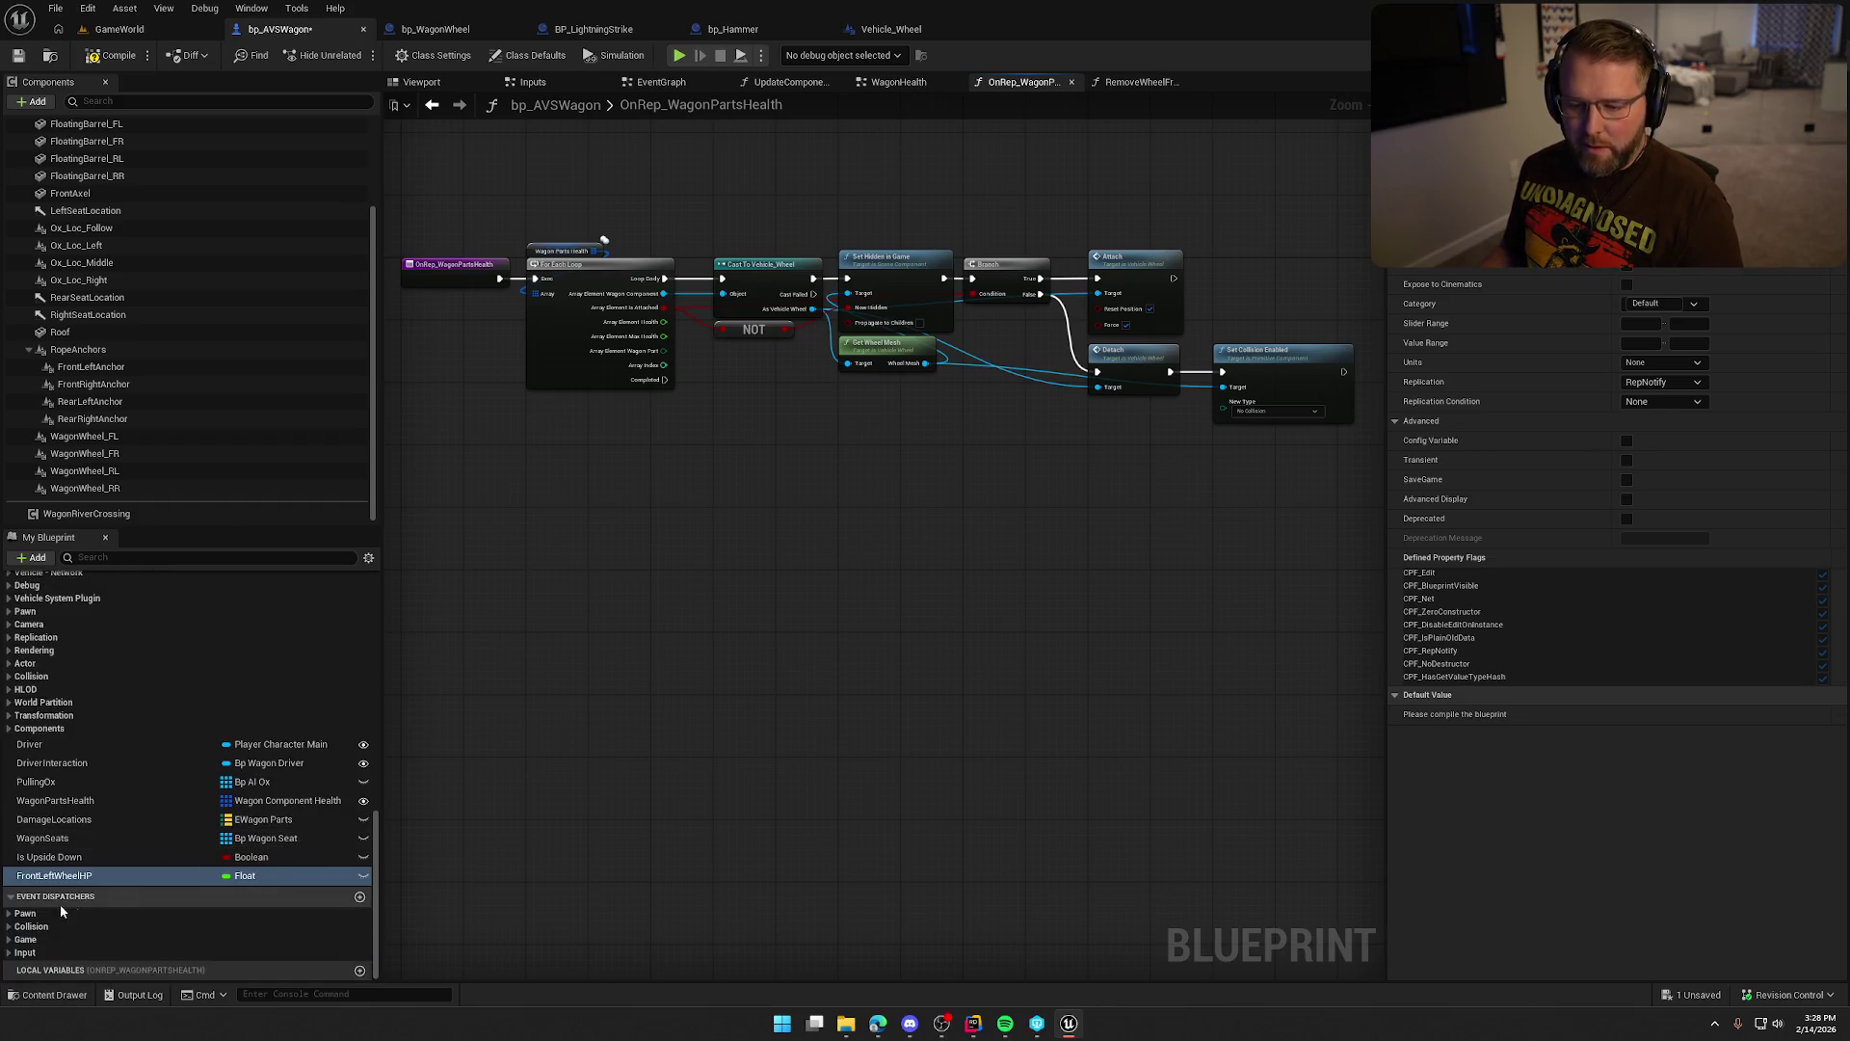
left_click(1673, 304)
Put FrontLeftWheelHP in a new 'Component Health' category and reselect it in the variable list.
type("Component Health")
key("Return")
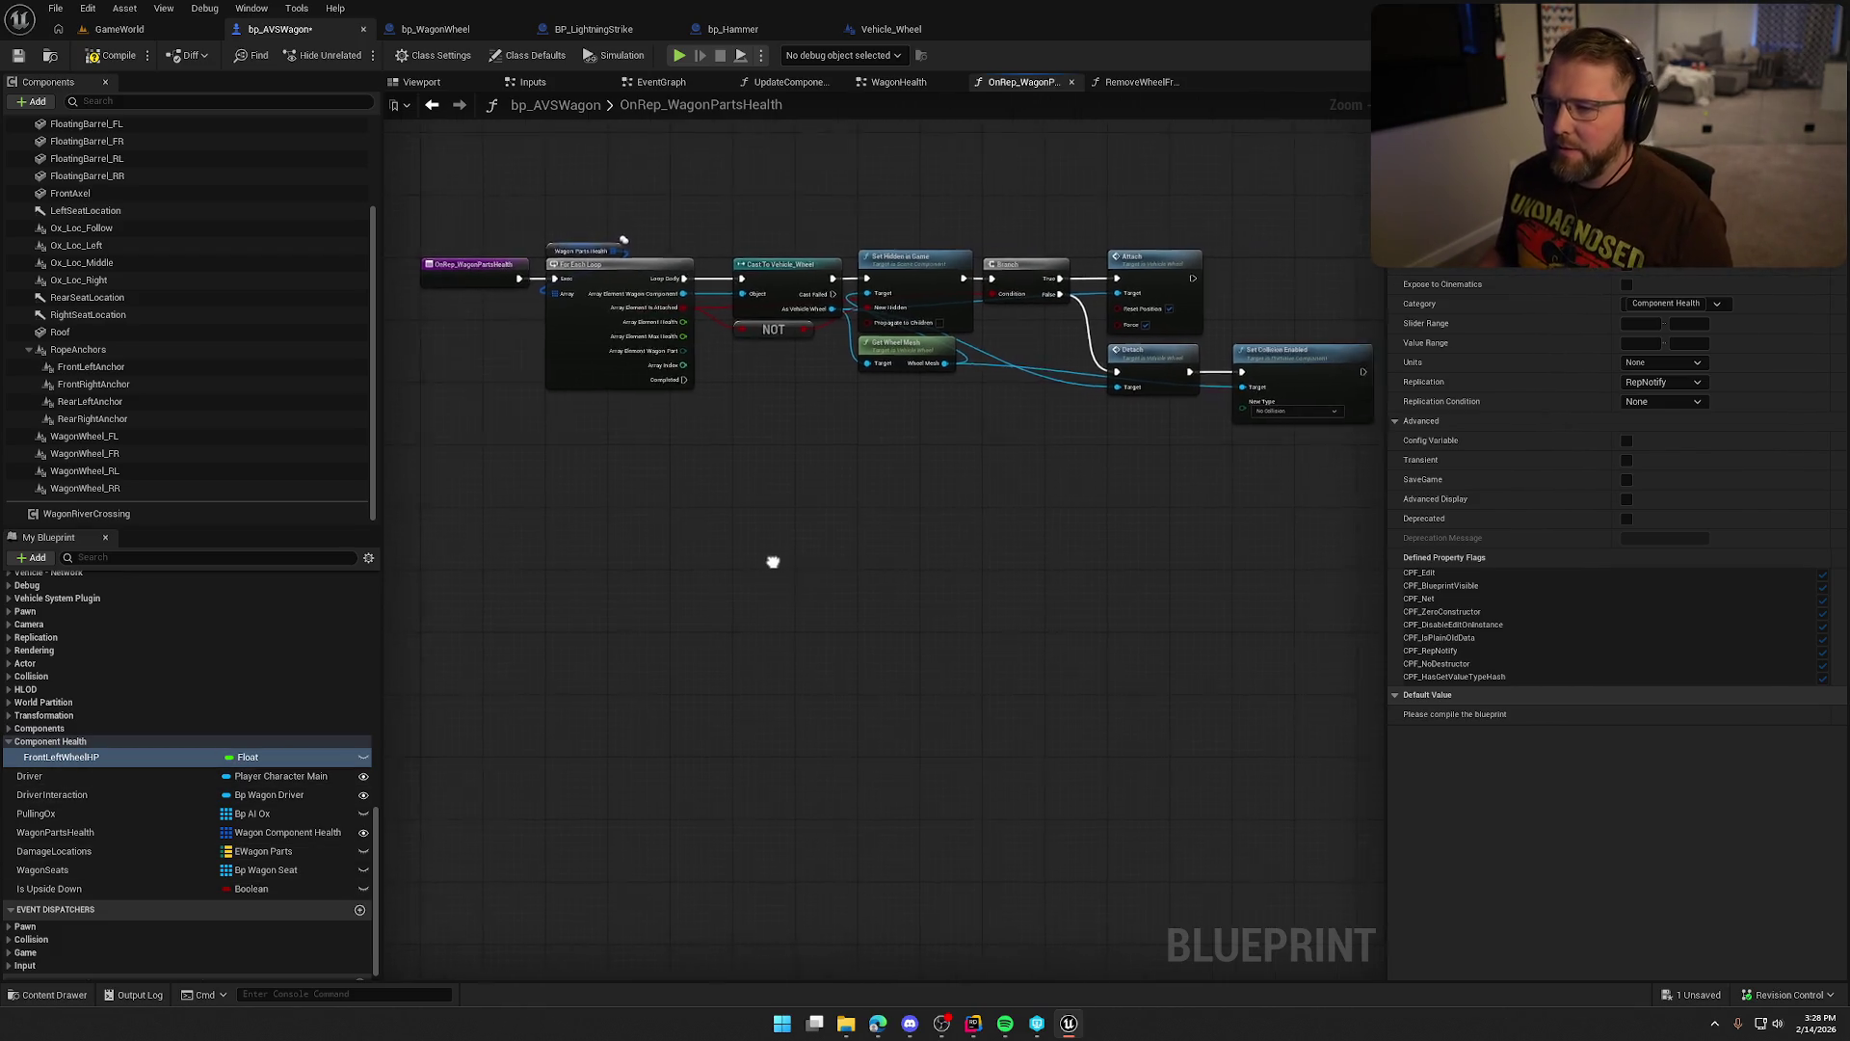
left_click(850, 545)
left_click(60, 757)
scroll(164, 767, "up", 5)
scroll(144, 762, "down", 5)
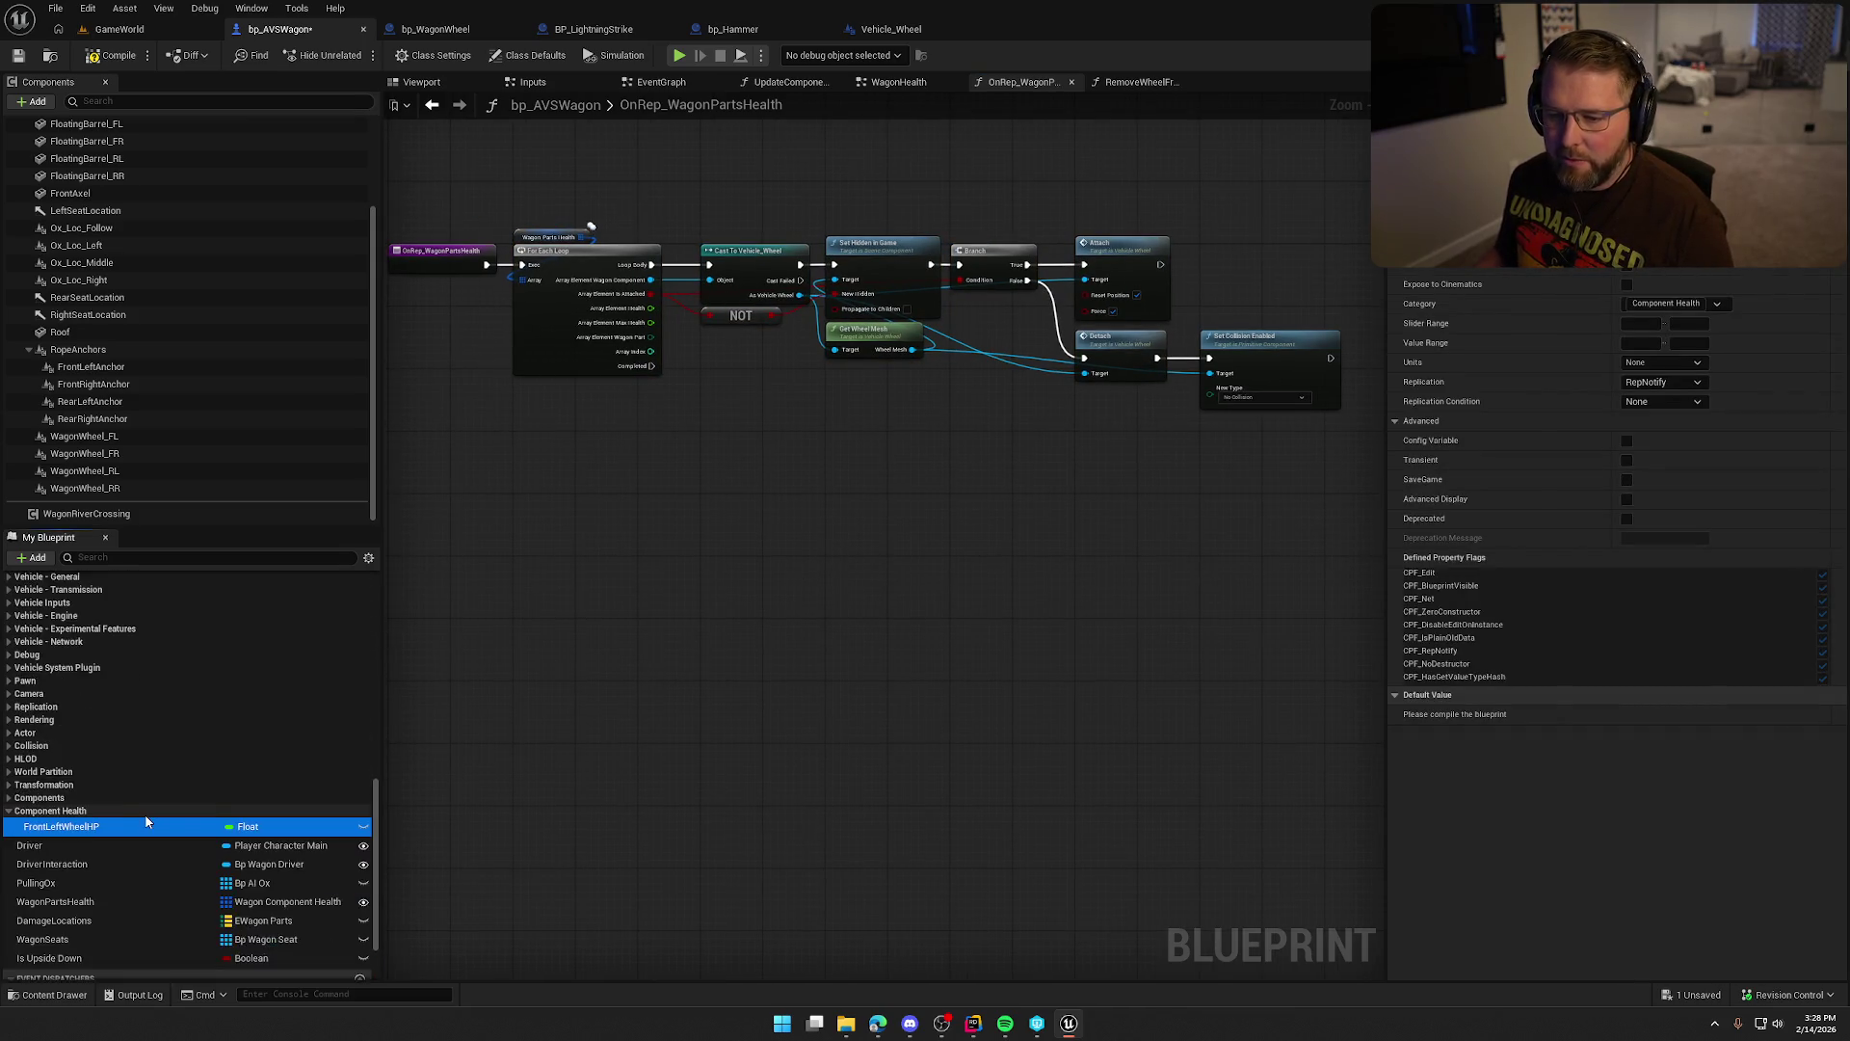
left_click(58, 741)
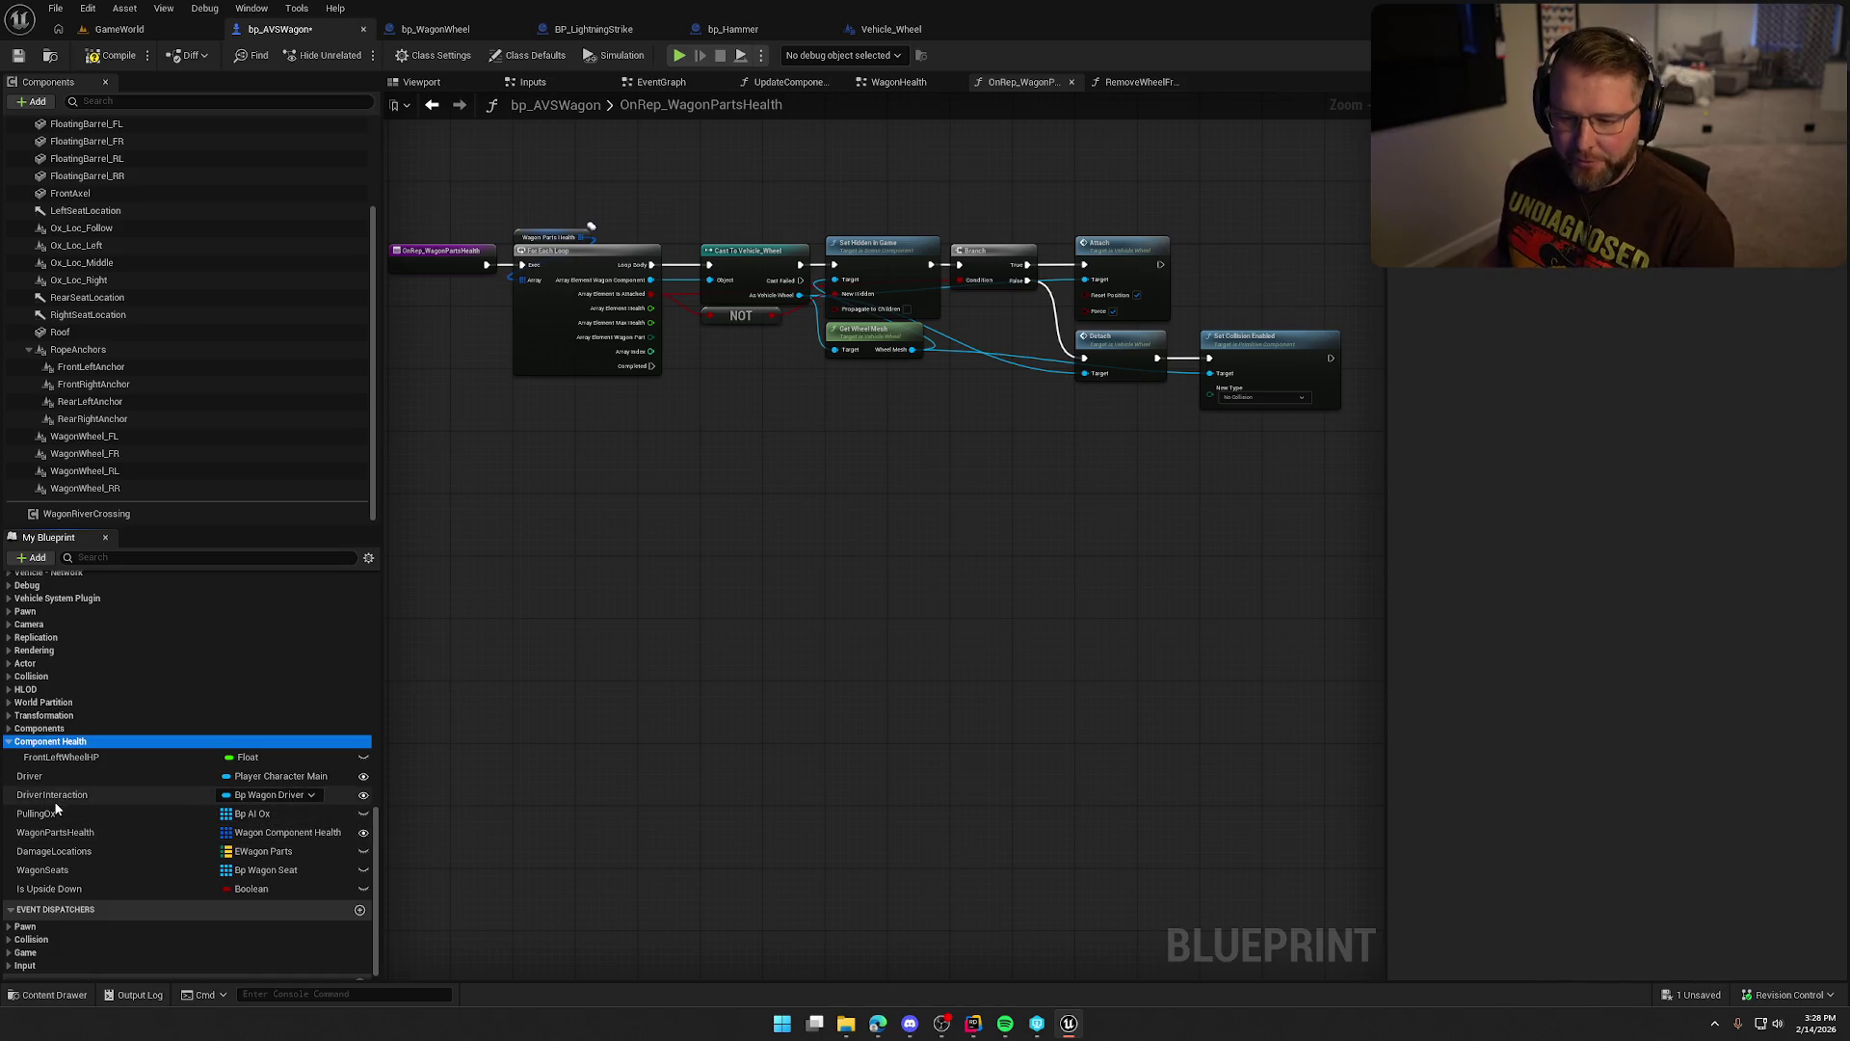
left_click(126, 757)
Duplicate FrontLeftWheelHP and rename the copy FrontRightWheelHP, confirming the RepNotify rename.
key("ctrl+w")
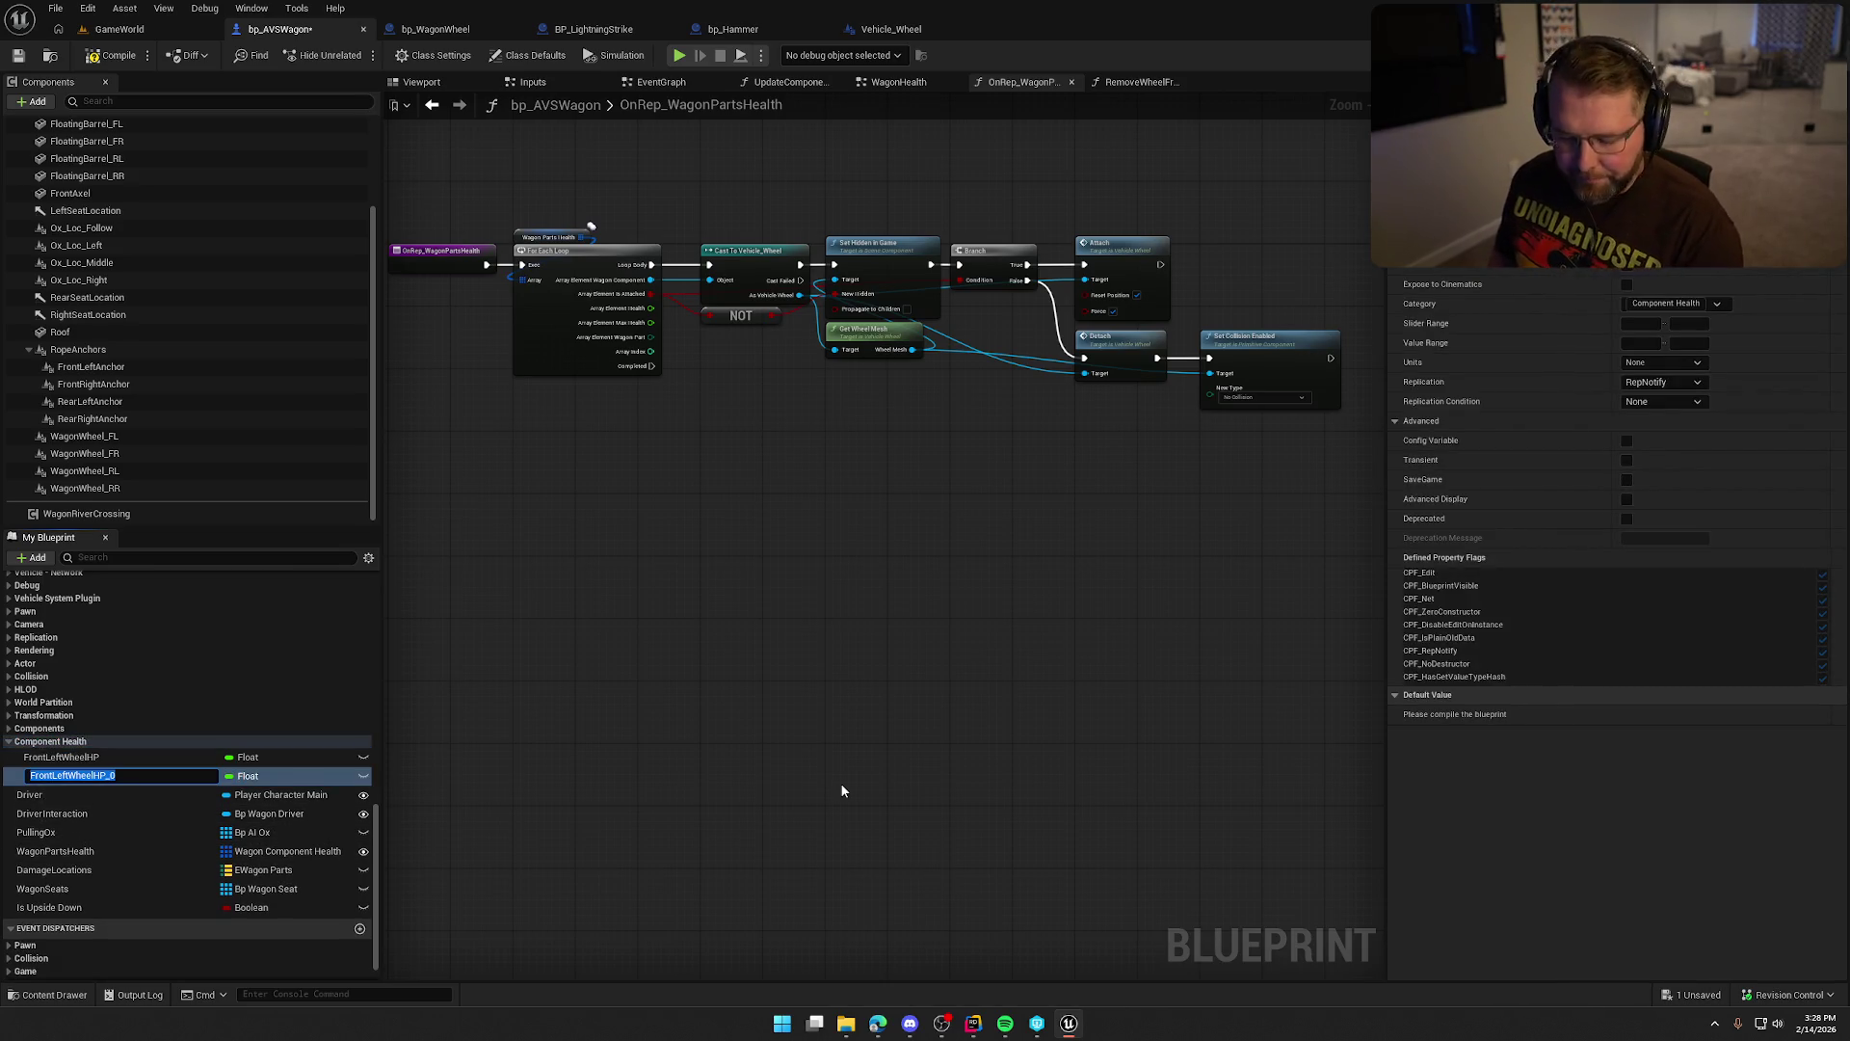
key("BackSpace")
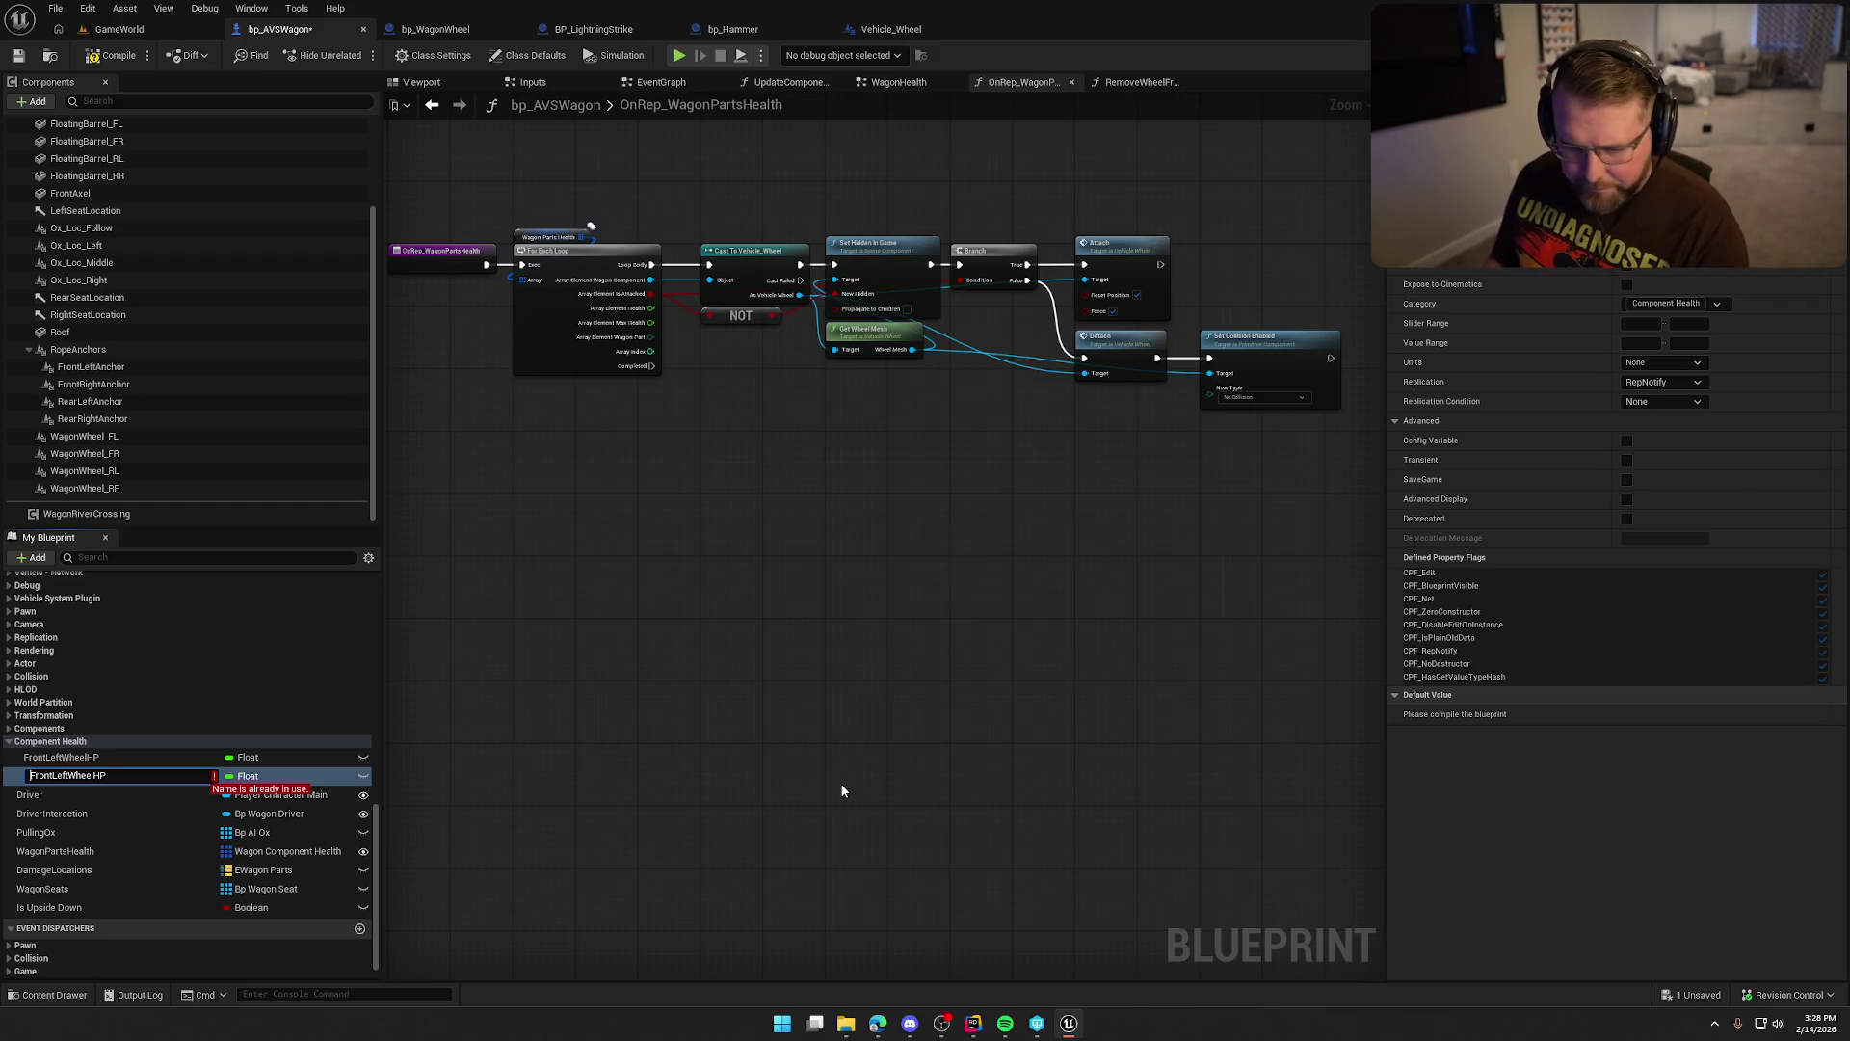
key("BackSpace")
key("BackSpace")
key("BackSpace")
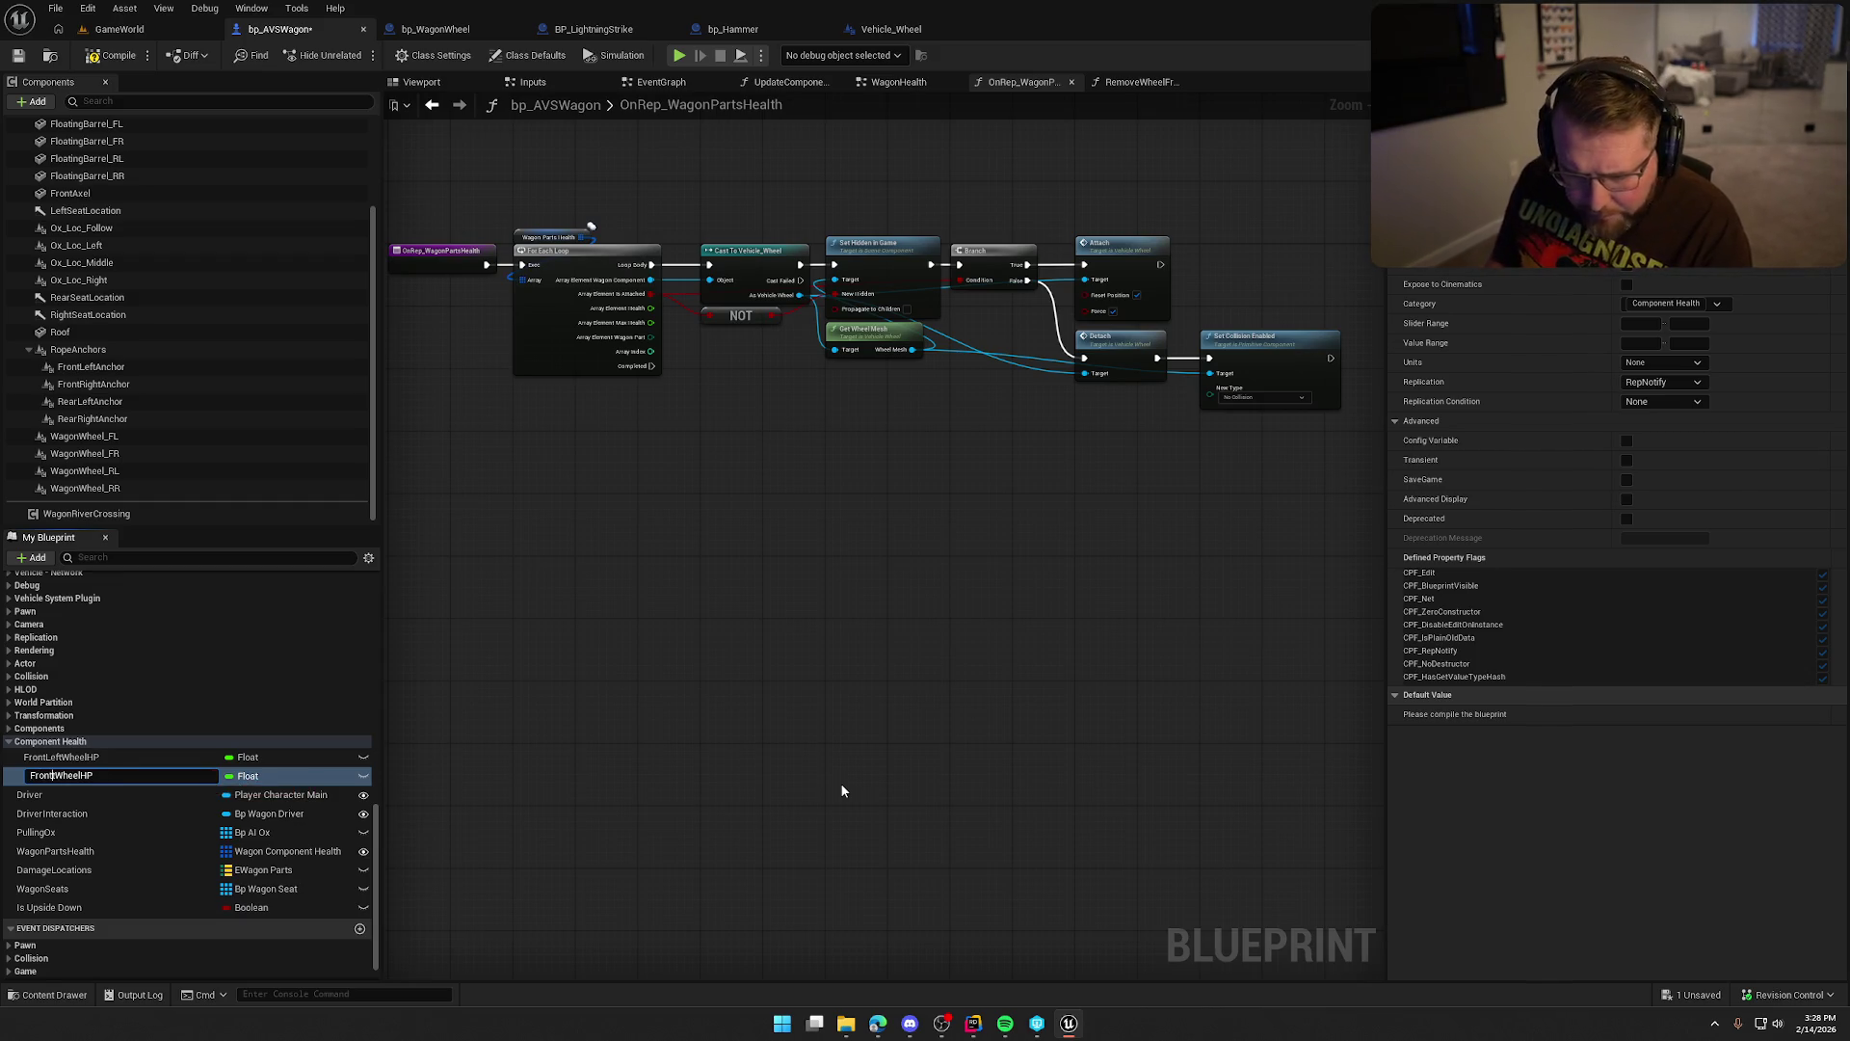
type("Right")
key("Return")
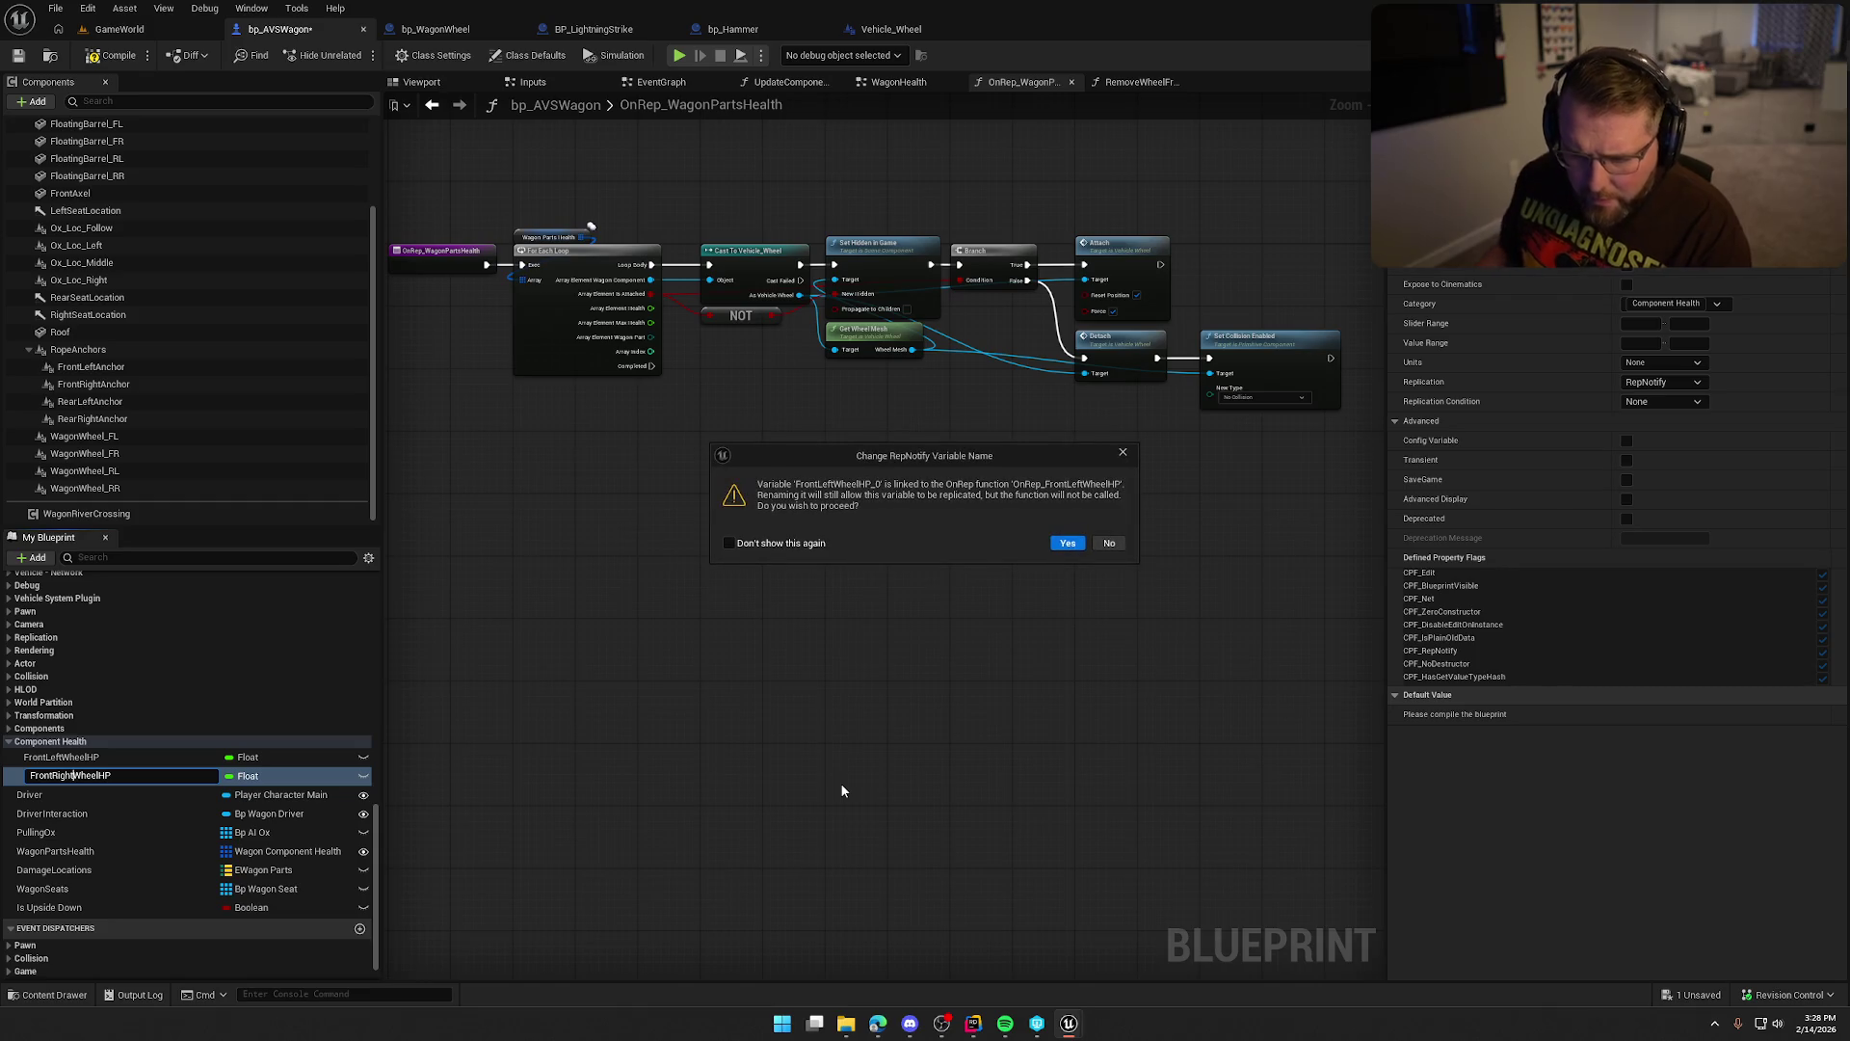
left_click(1054, 547)
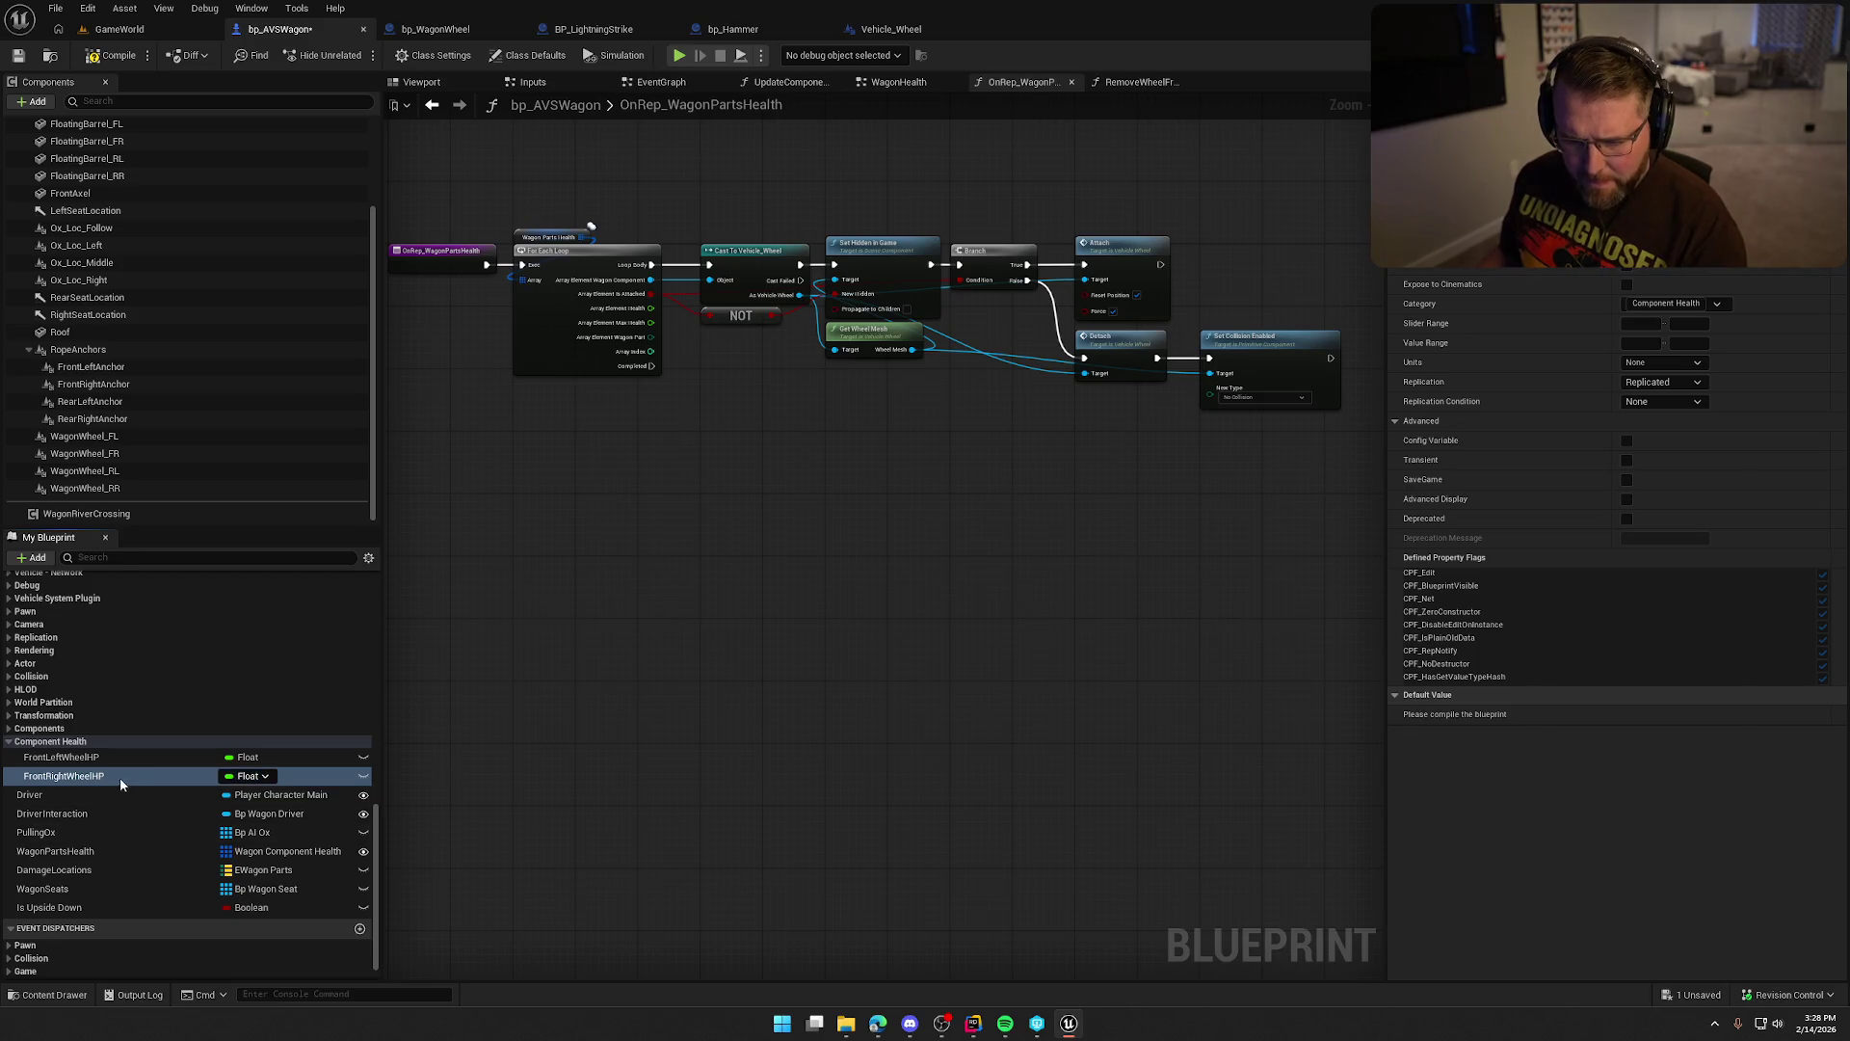
Duplicate FrontRightWheelHP and rename the copy RearRightWheelHP.
key("ctrl+d")
key("End")
key("BackSpace")
key("BackSpace")
key("Home")
key("Delete")
key("Delete")
key("Delete")
type("Rear")
key("Return")
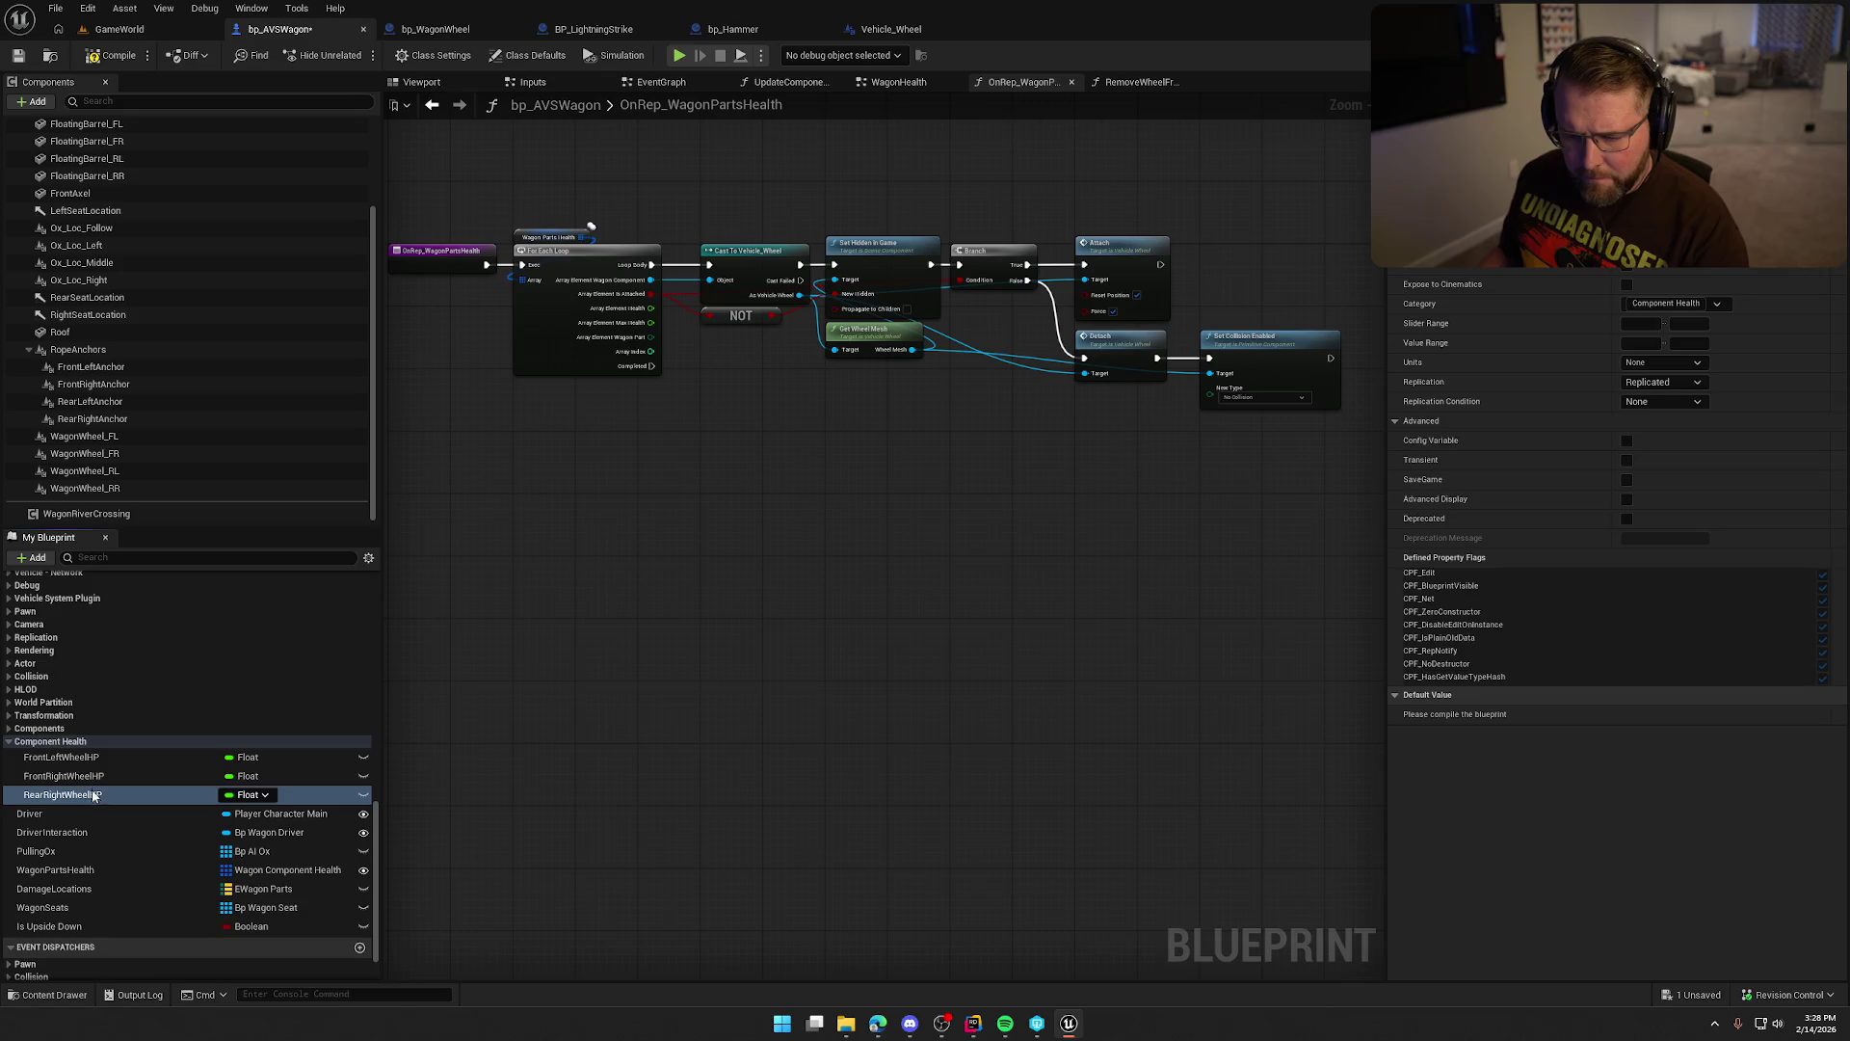
left_click(81, 760)
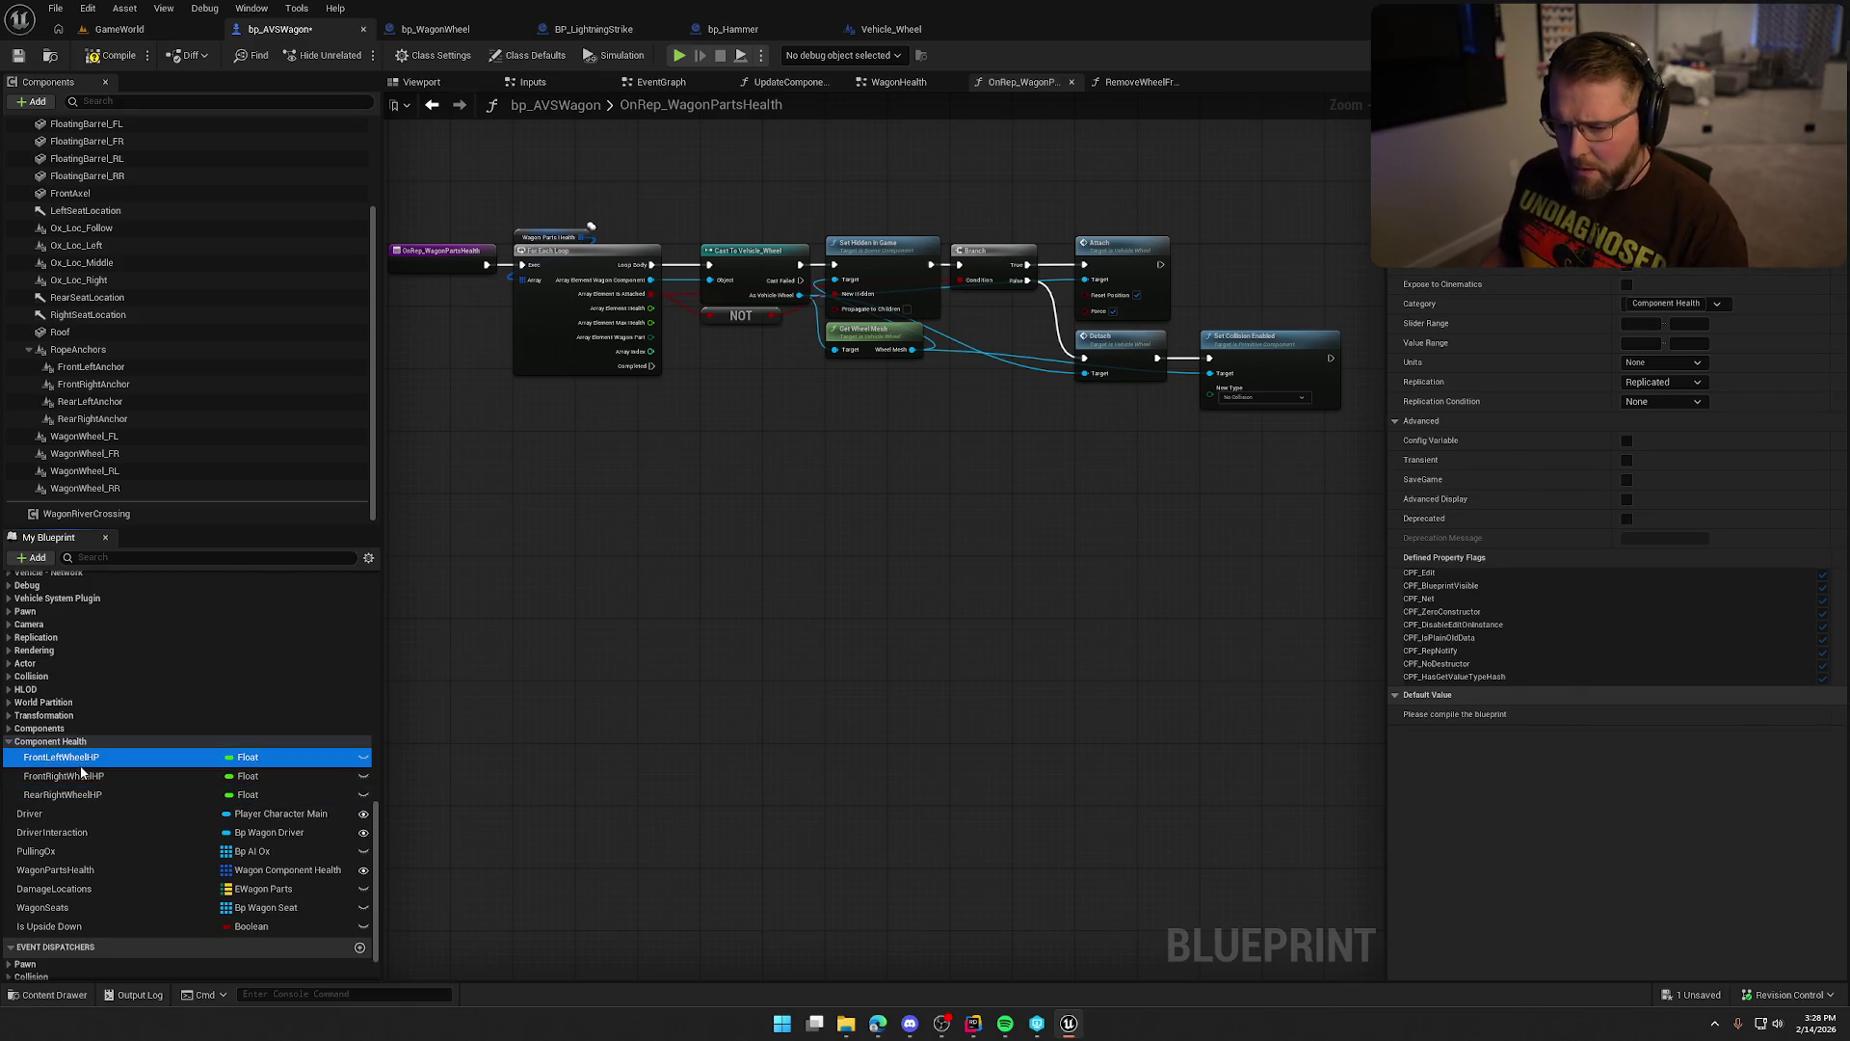
Compile, then confirm the front left and front right wheel HP defaults at 100.0.
left_click(113, 55)
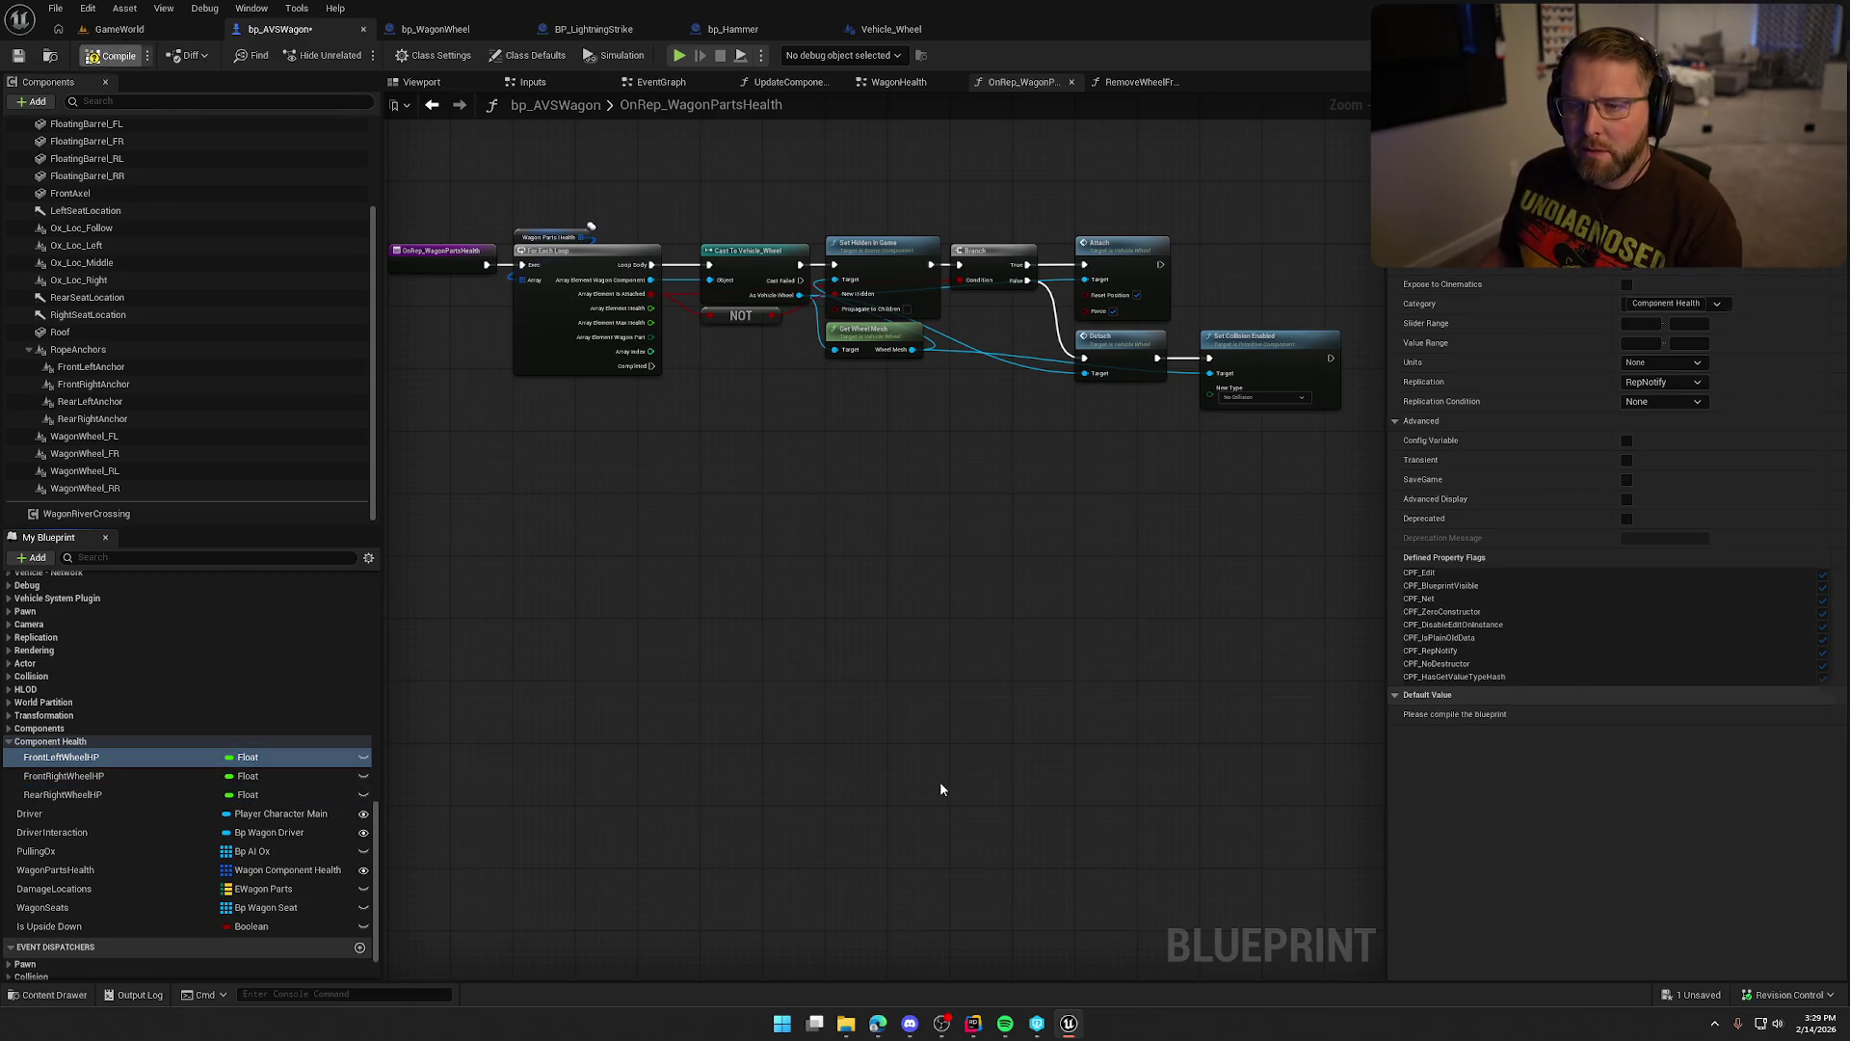
left_click(1660, 714)
key("Return")
left_click(249, 779)
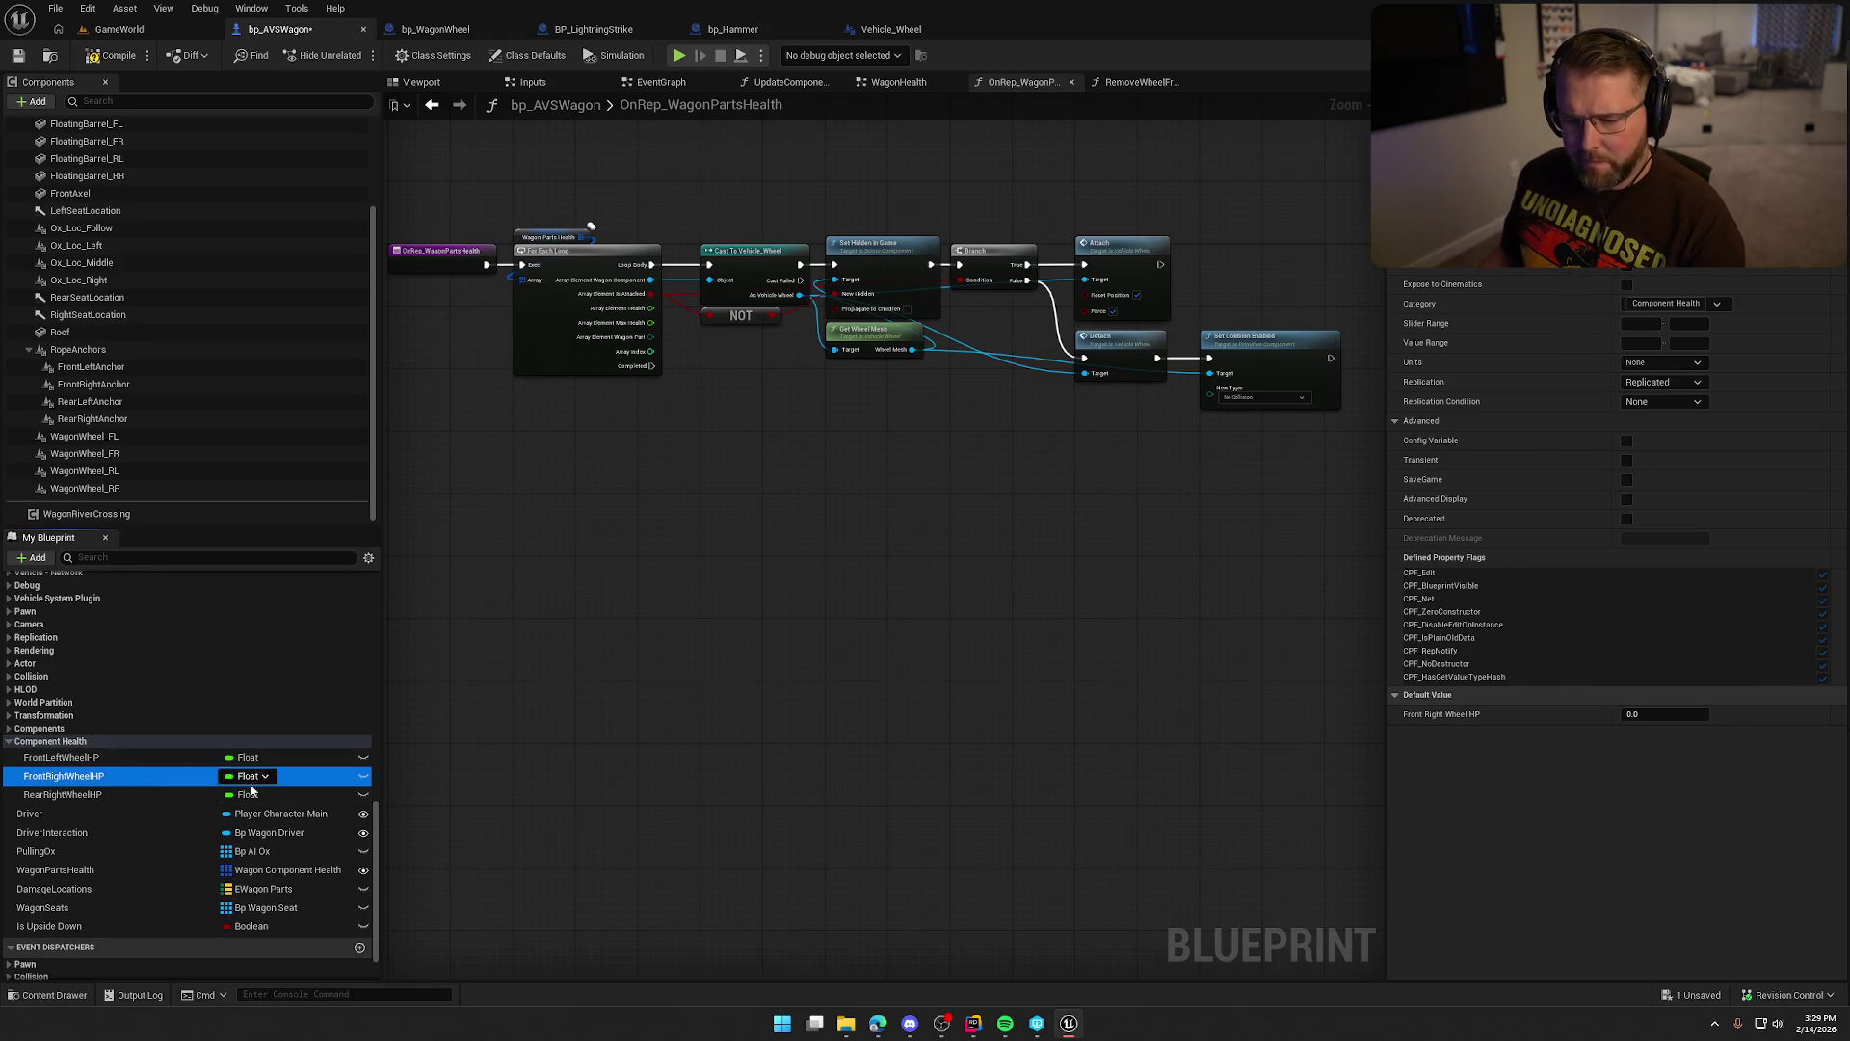
left_click(1655, 714)
key("Return")
Set RearRightWheelHP's default to 100.0, recheck, recompile and duplicate it for the rear left wheel.
left_click(62, 794)
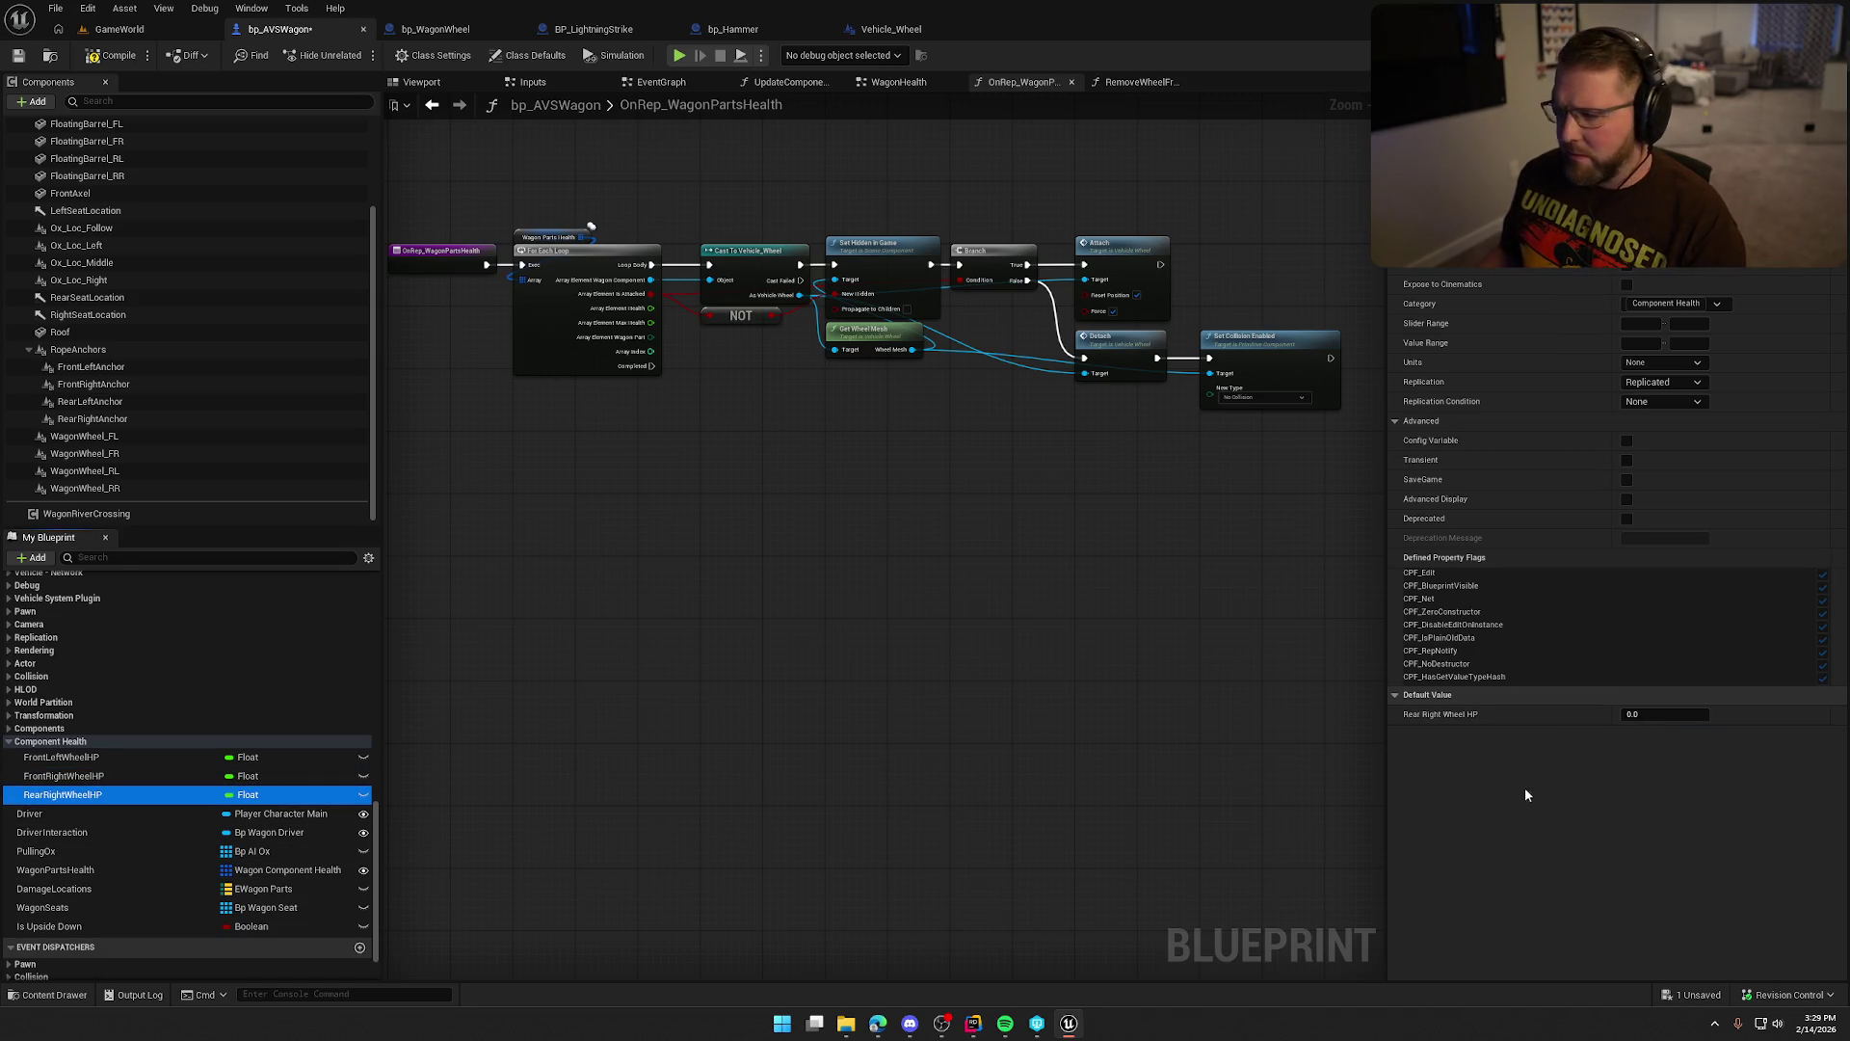
left_click(1652, 714)
type("100")
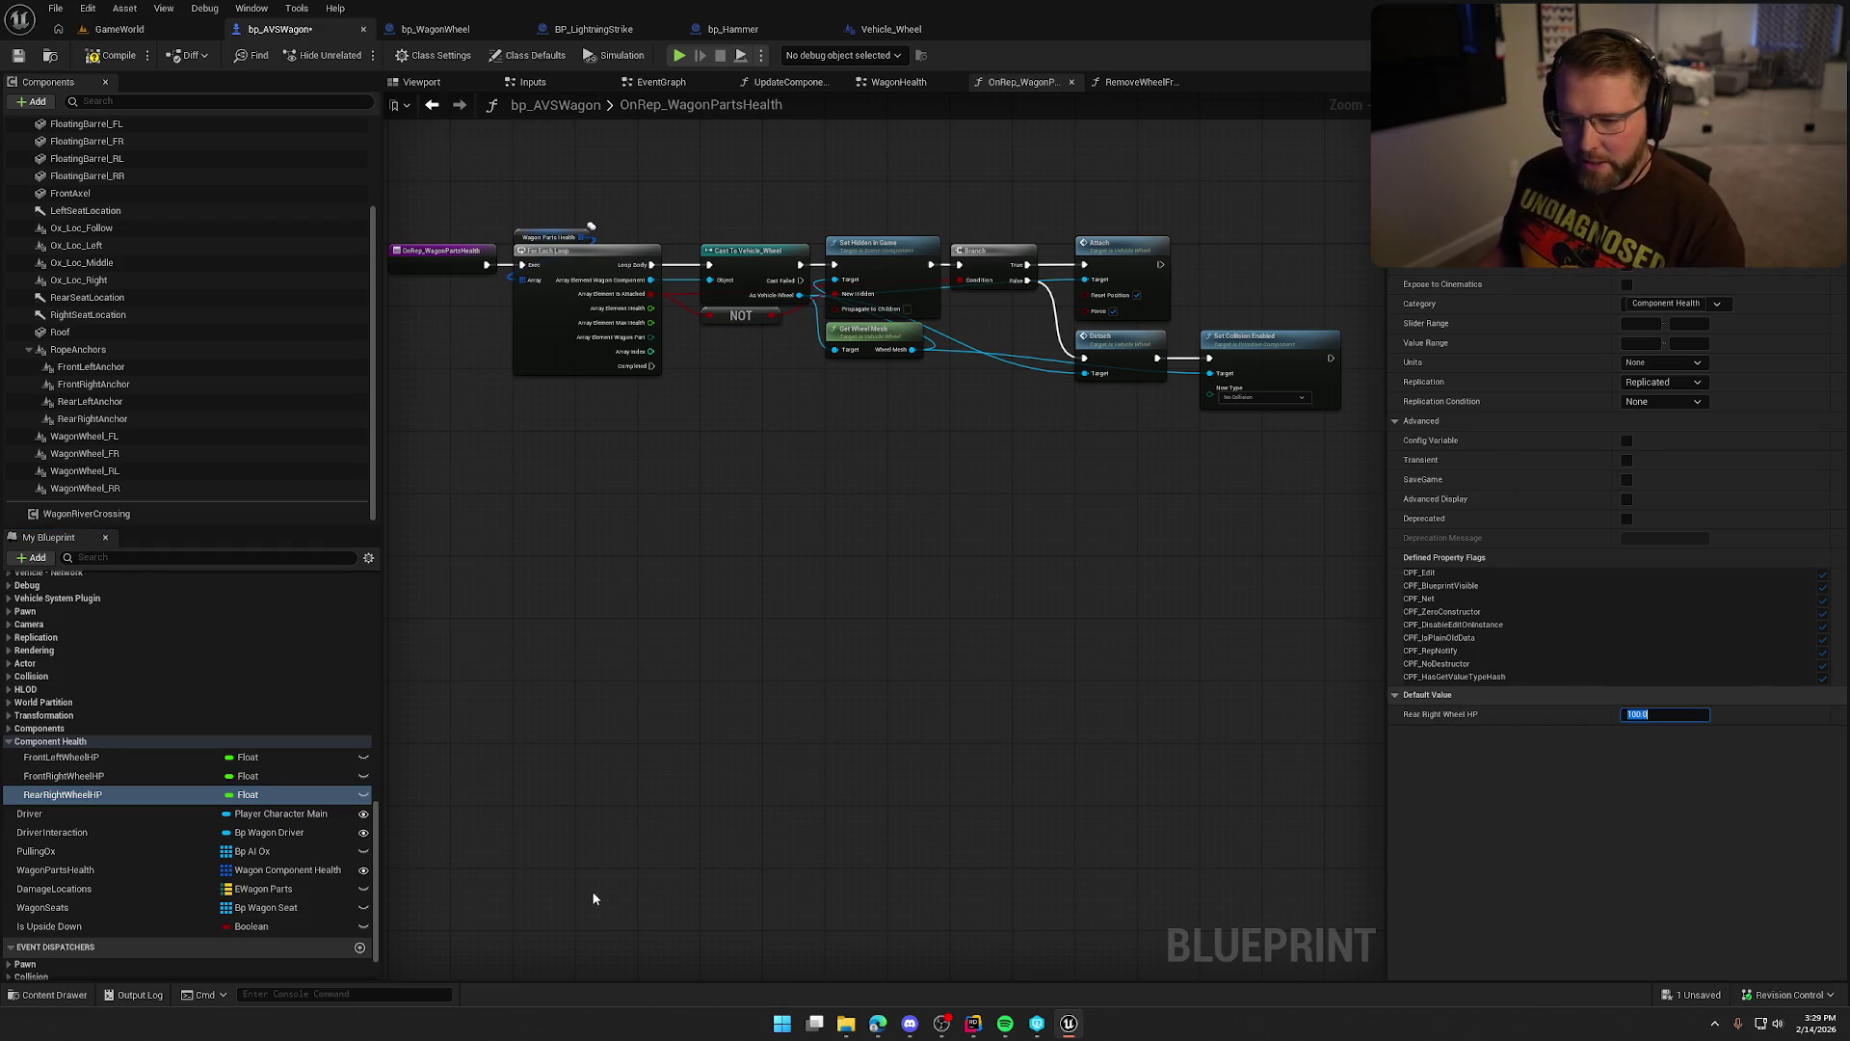
left_click(92, 776)
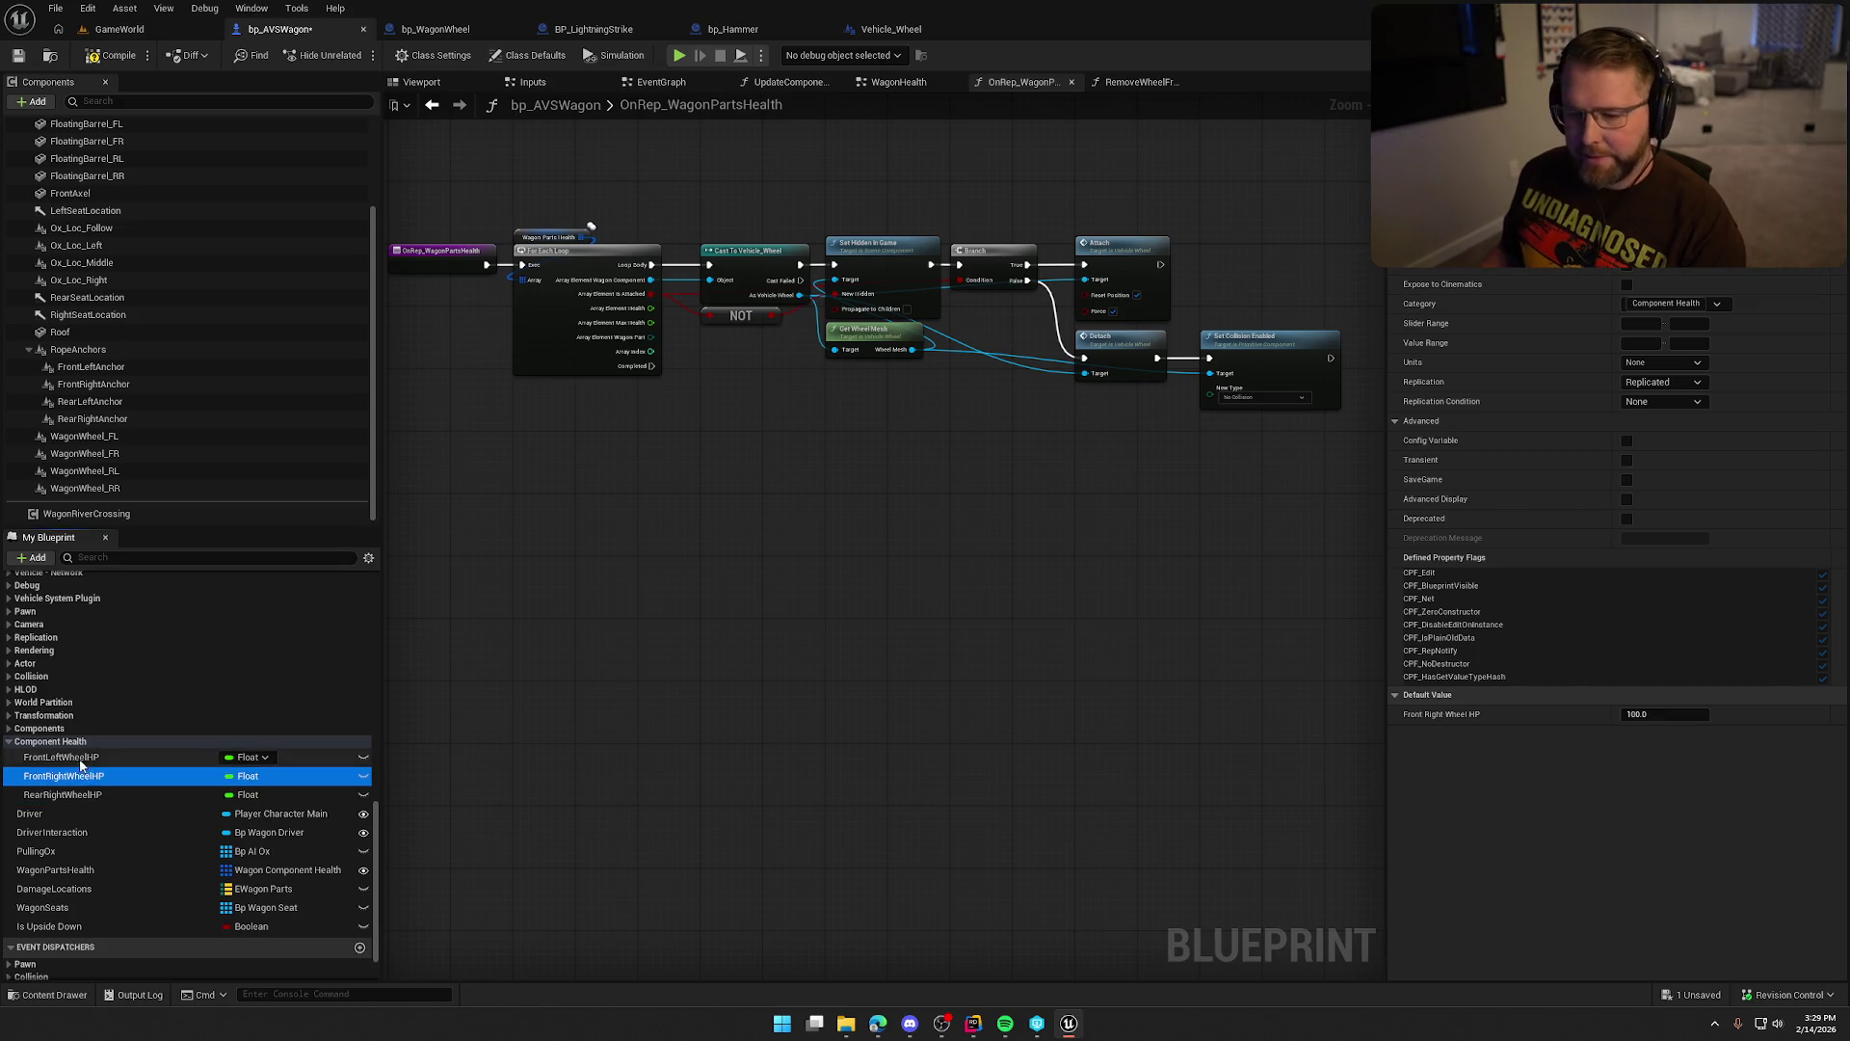
left_click(83, 794)
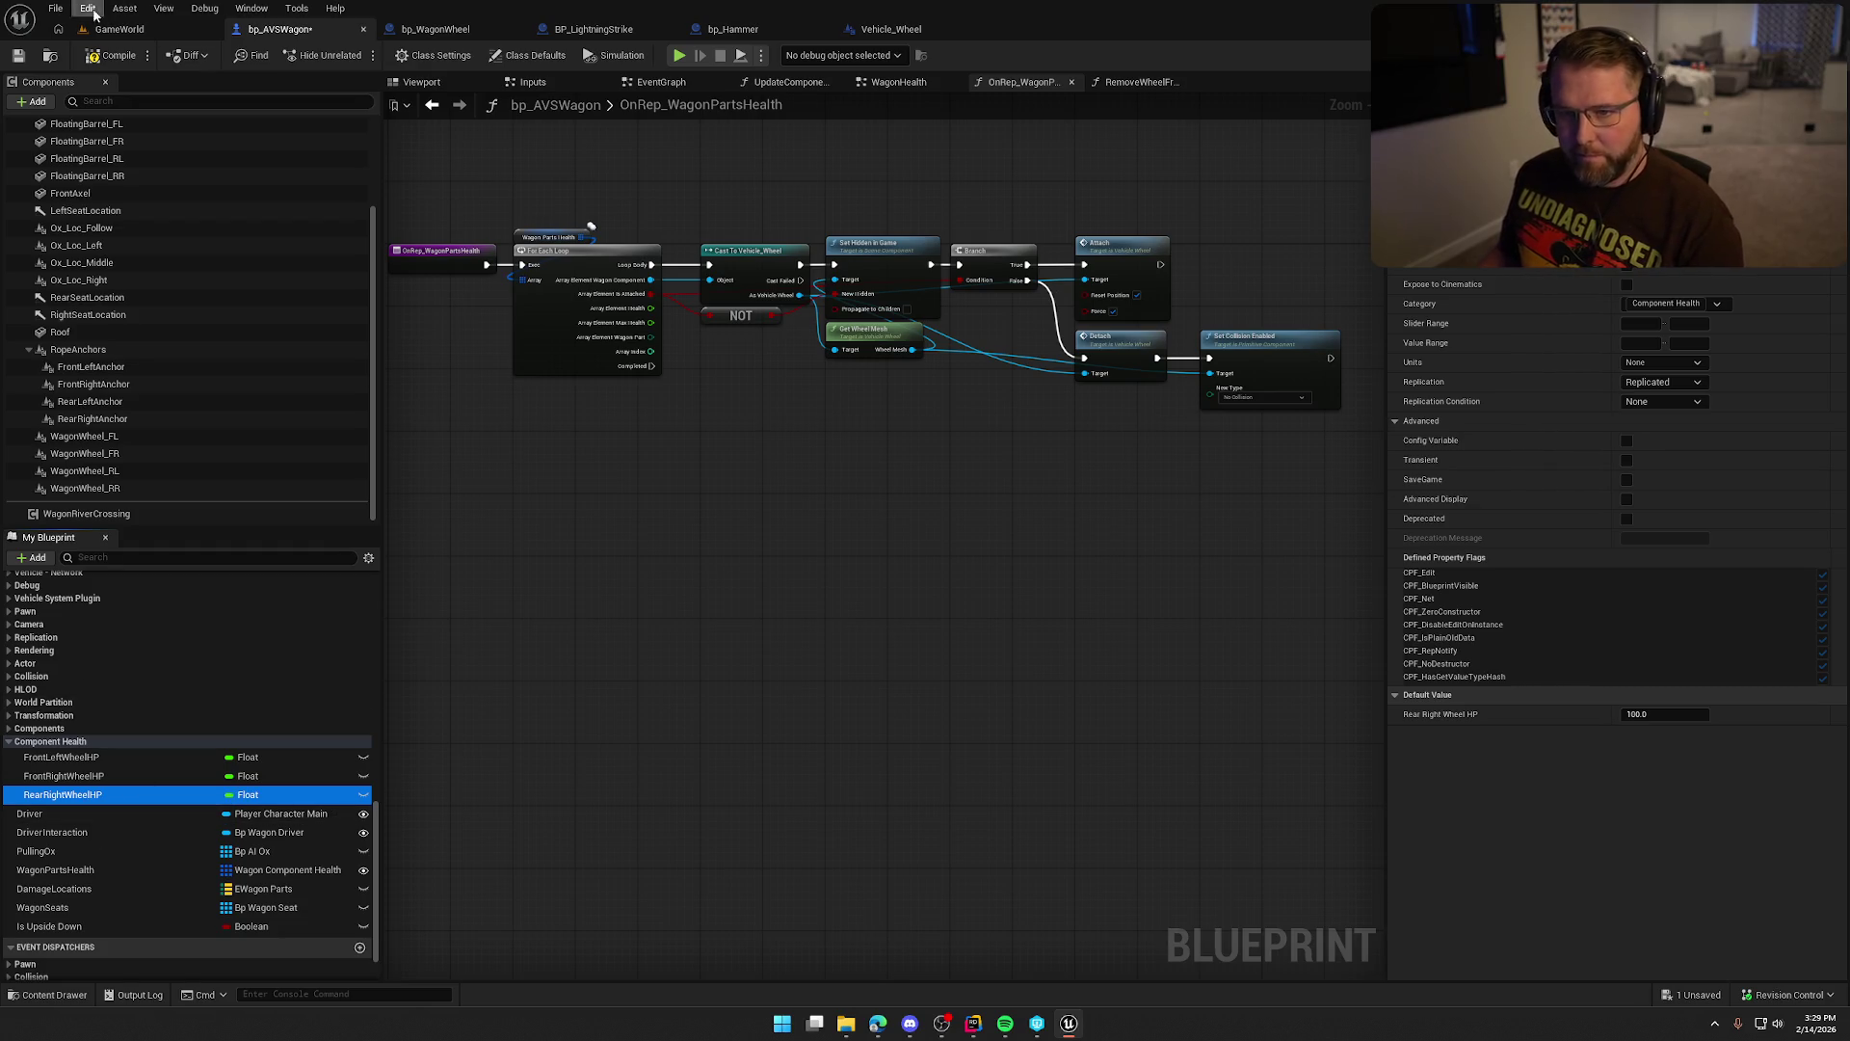
left_click(113, 55)
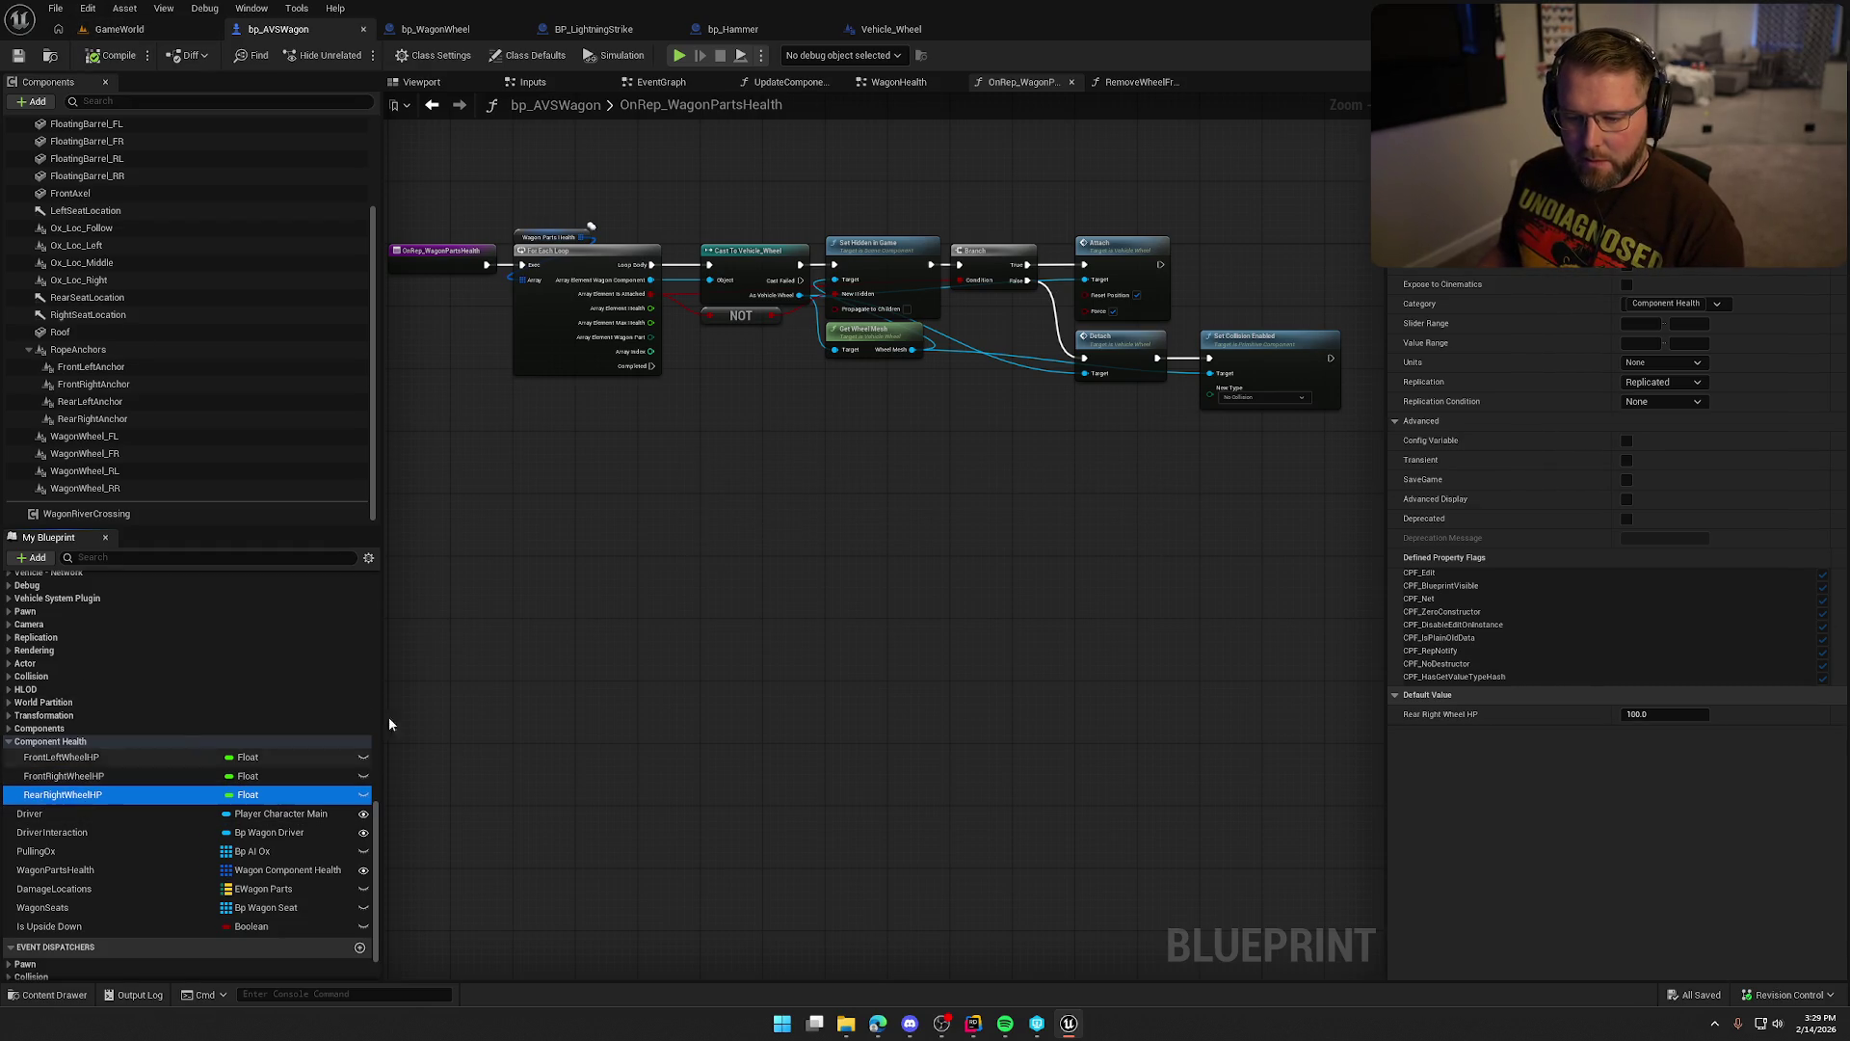
key("ctrl+w")
type("RearLeftWheelHP")
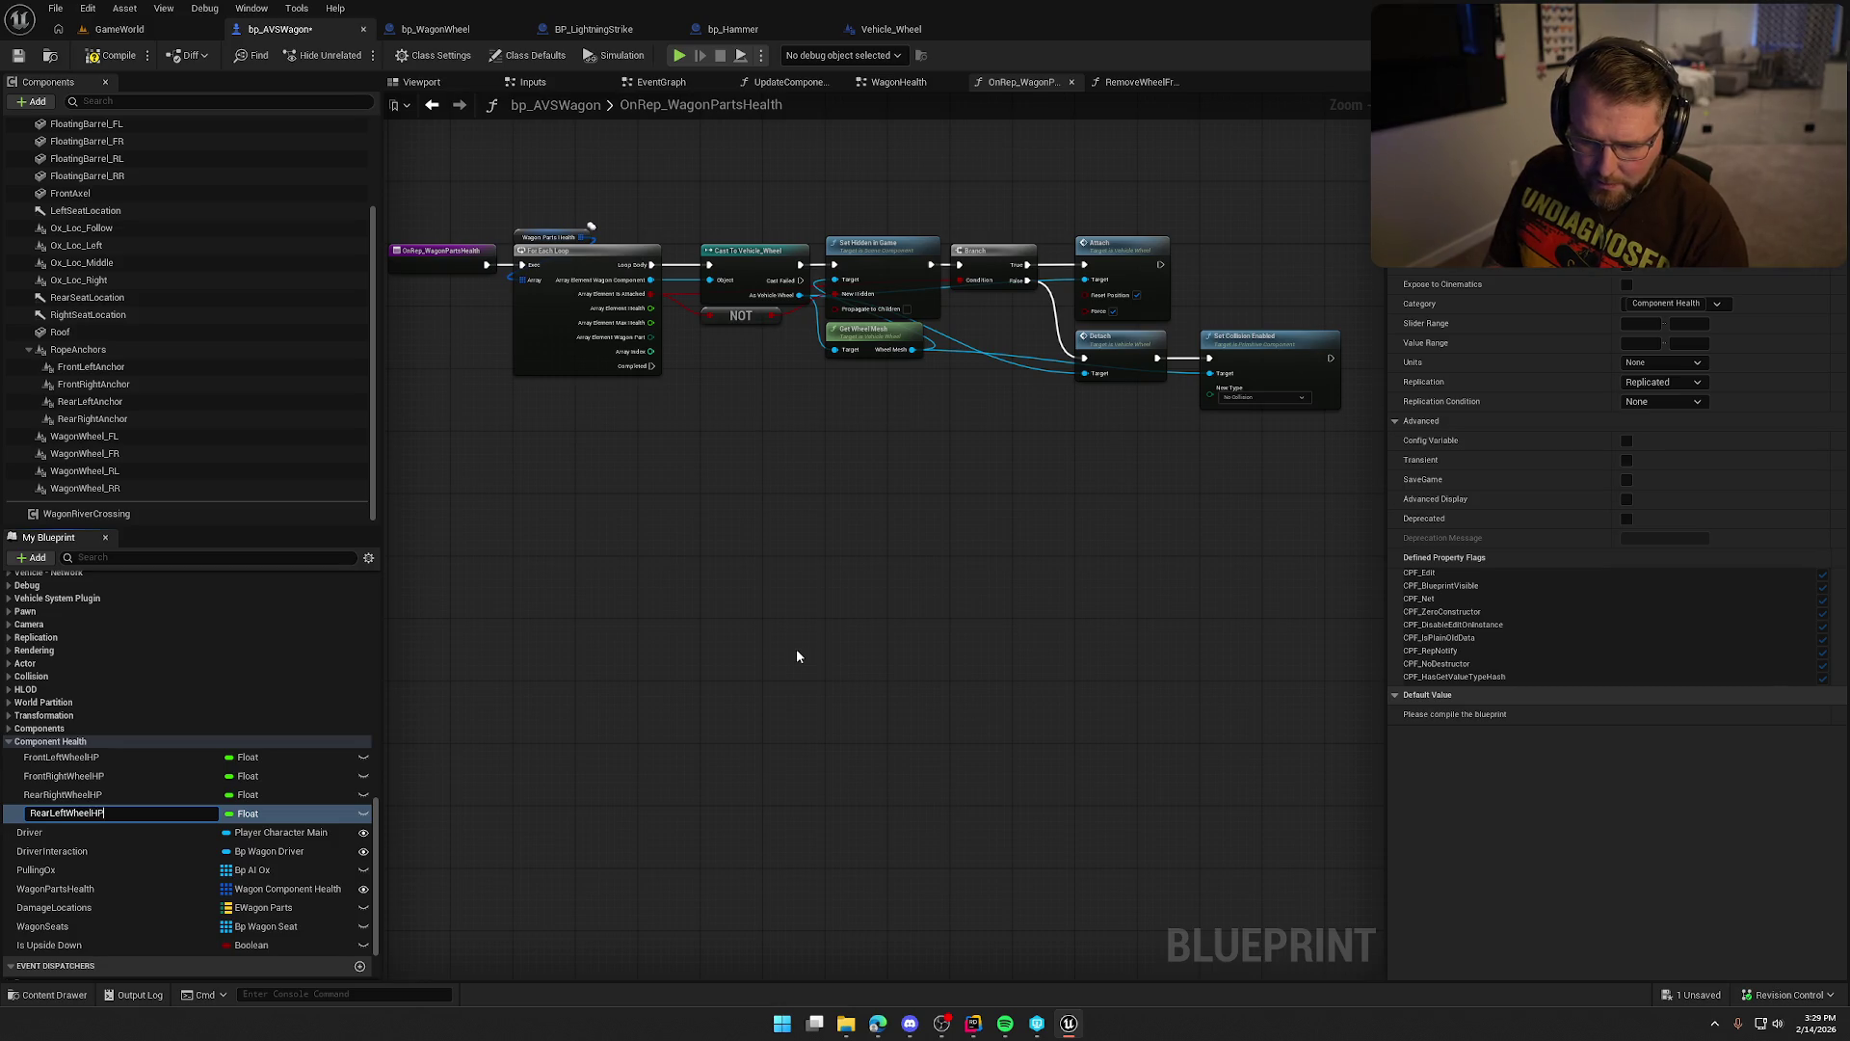
Commit RearLeftWheelHP, save, then duplicate it as a RoofHP variable and compile.
key("Return")
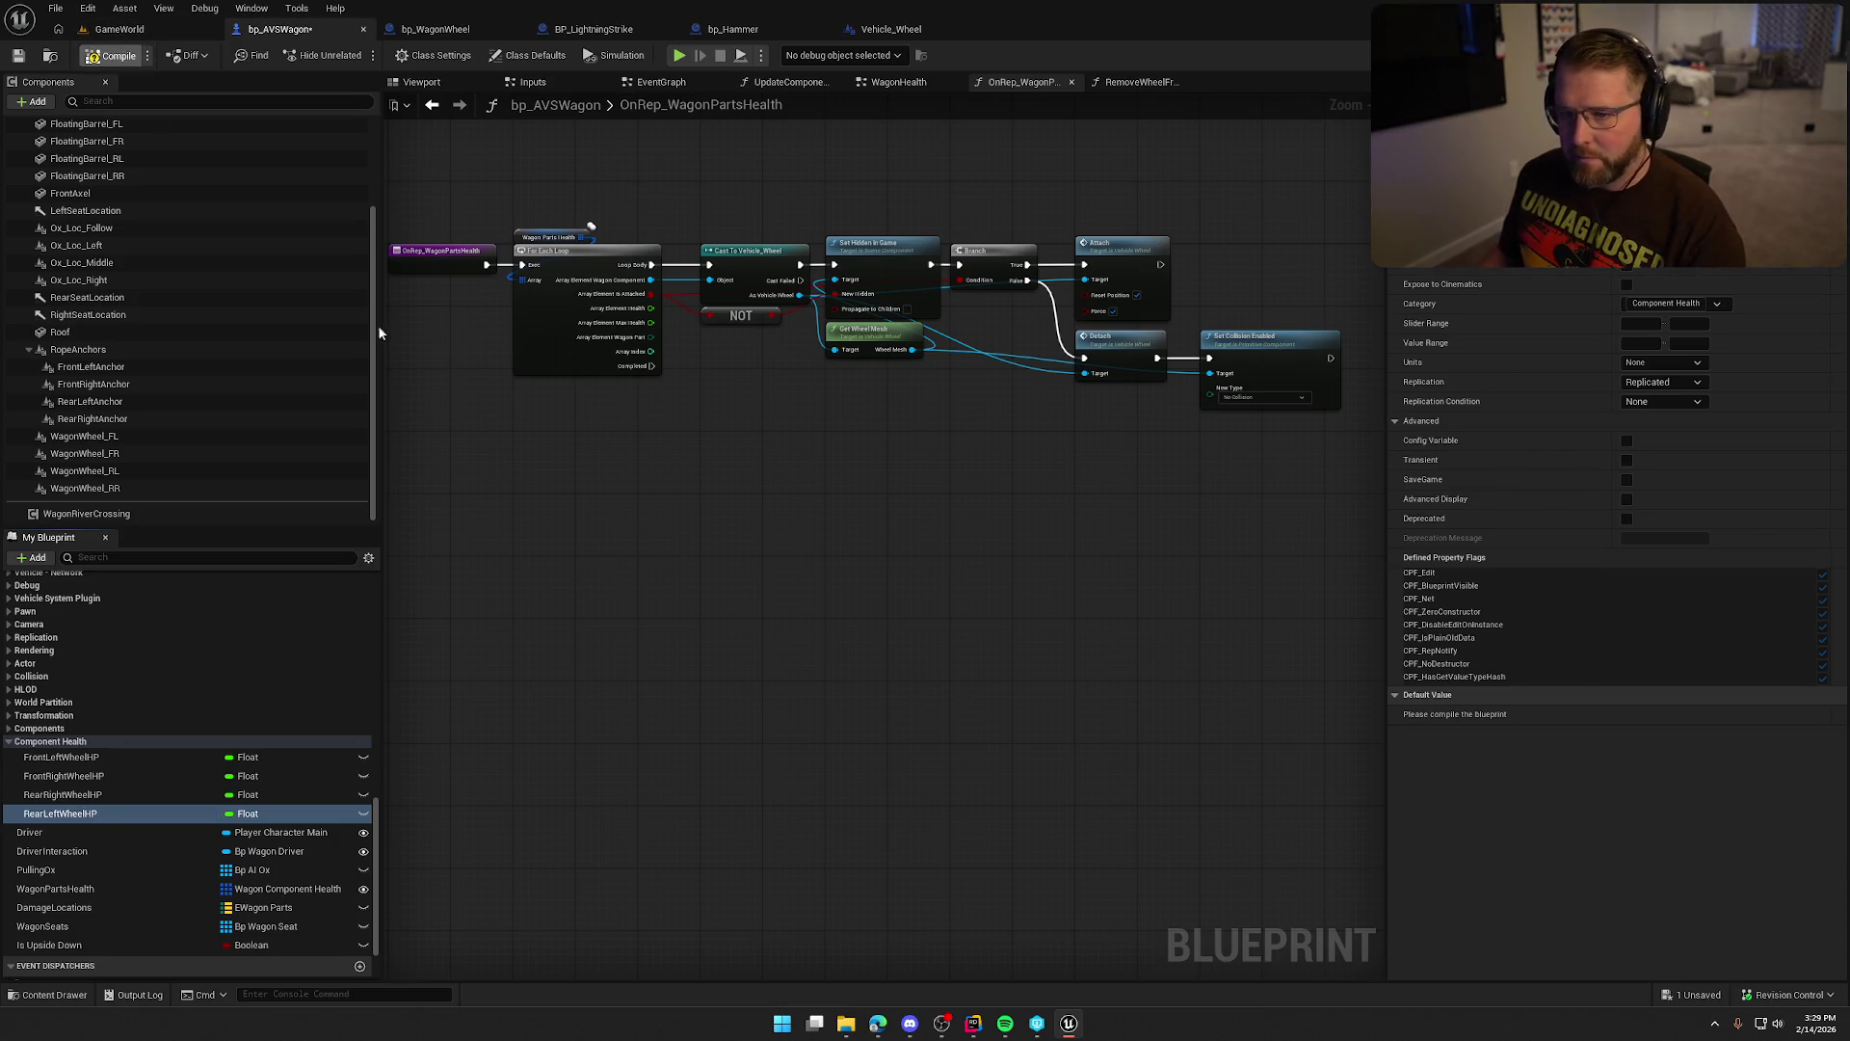
key("ctrl+s")
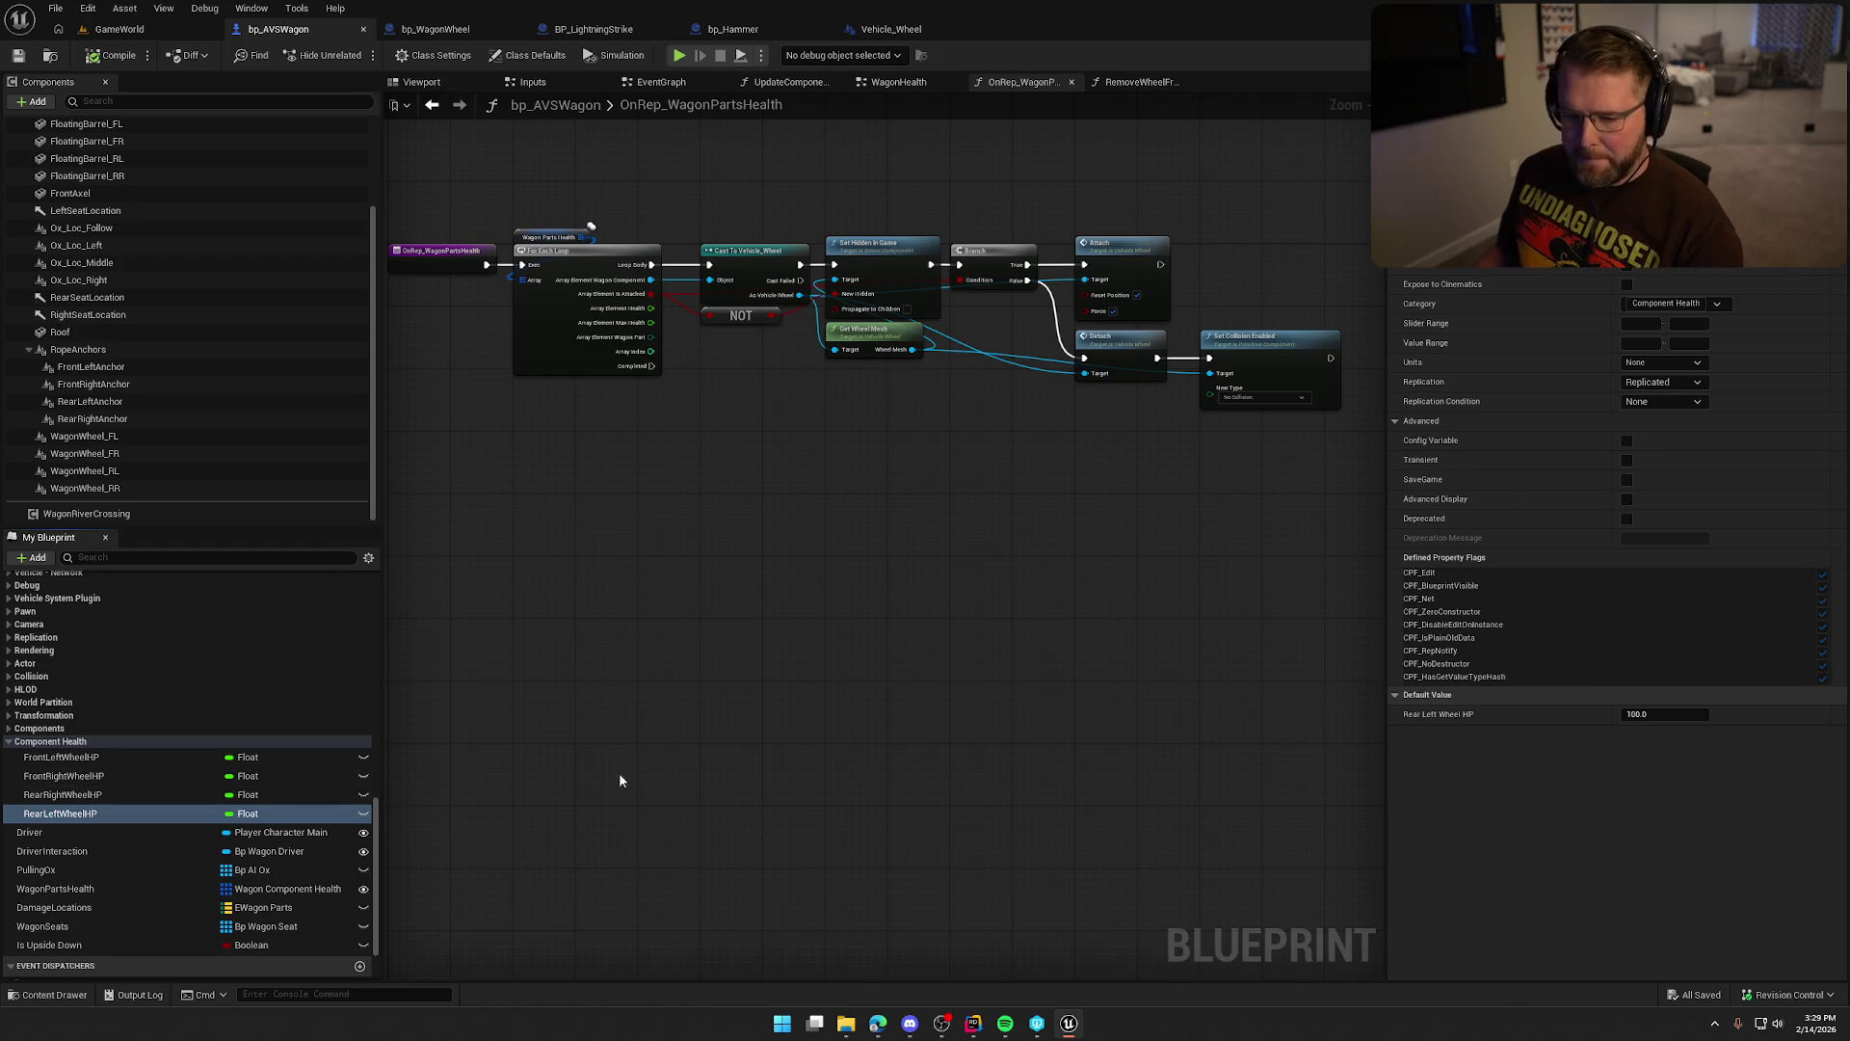
key("ctrl+w")
type("RoofHP")
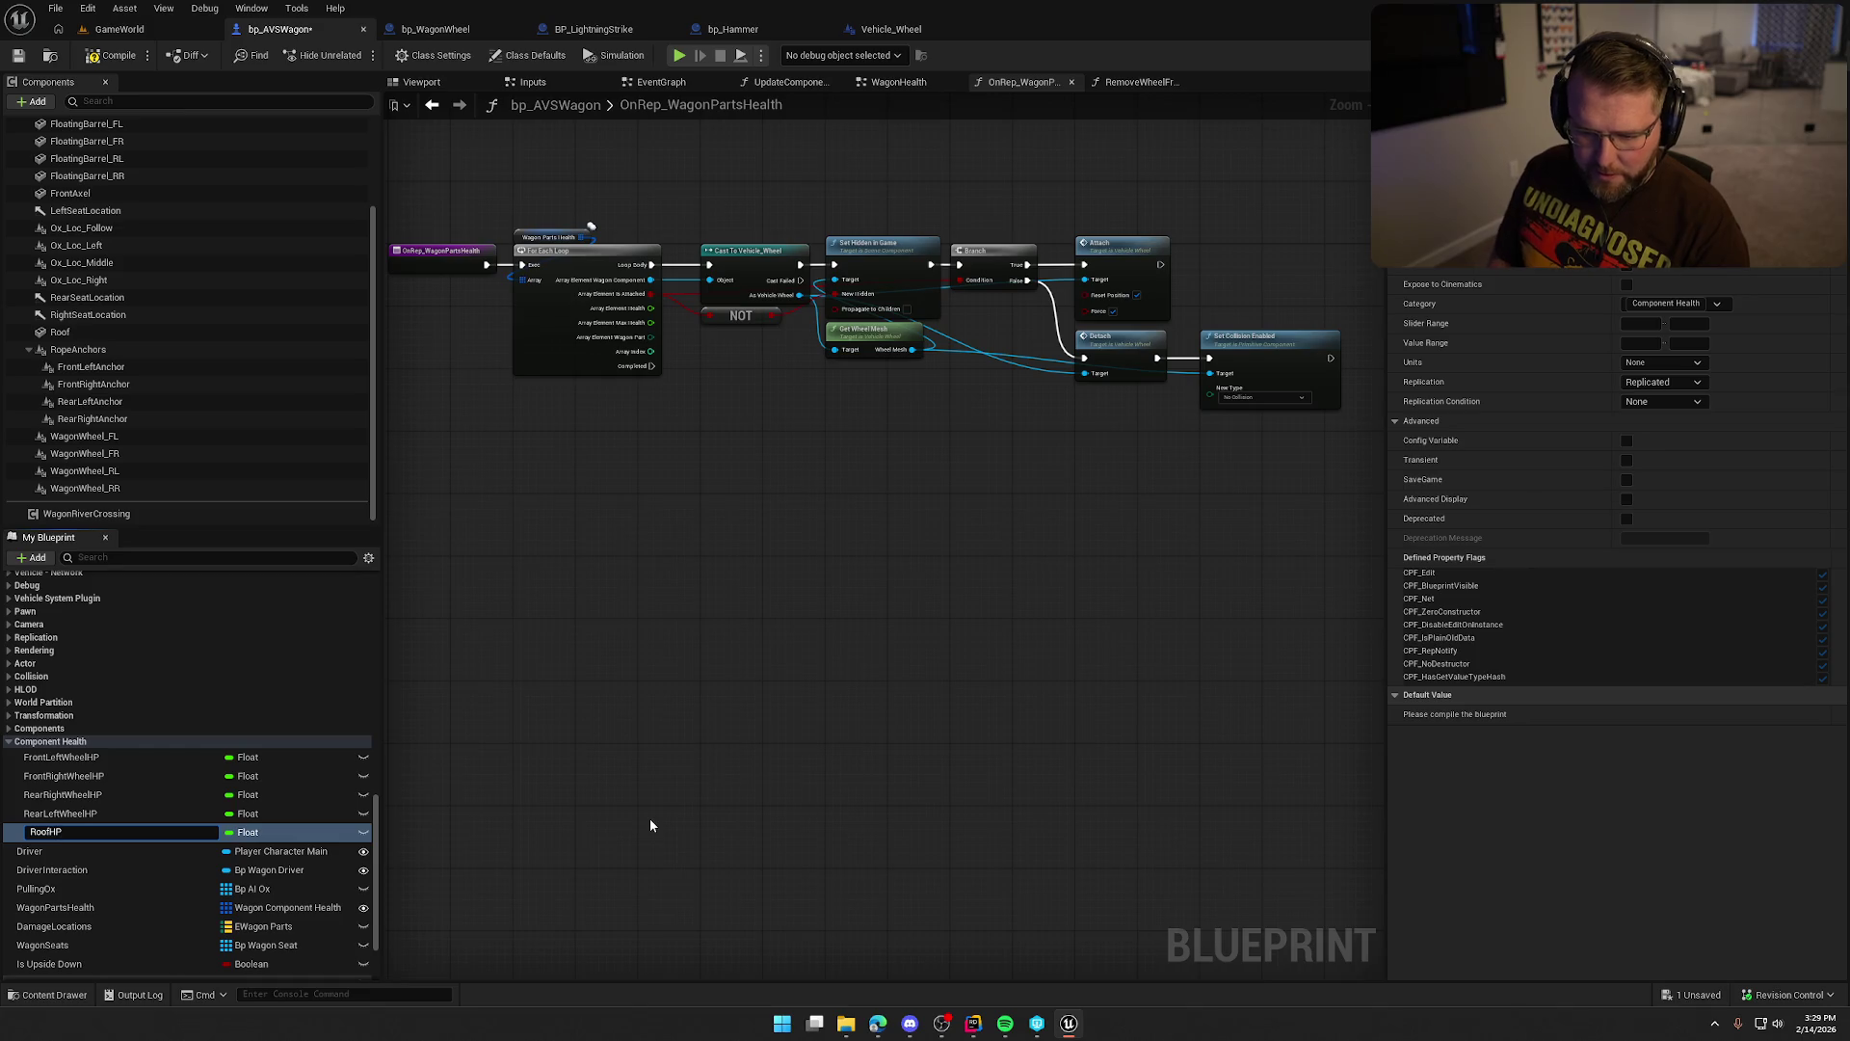
key("Return")
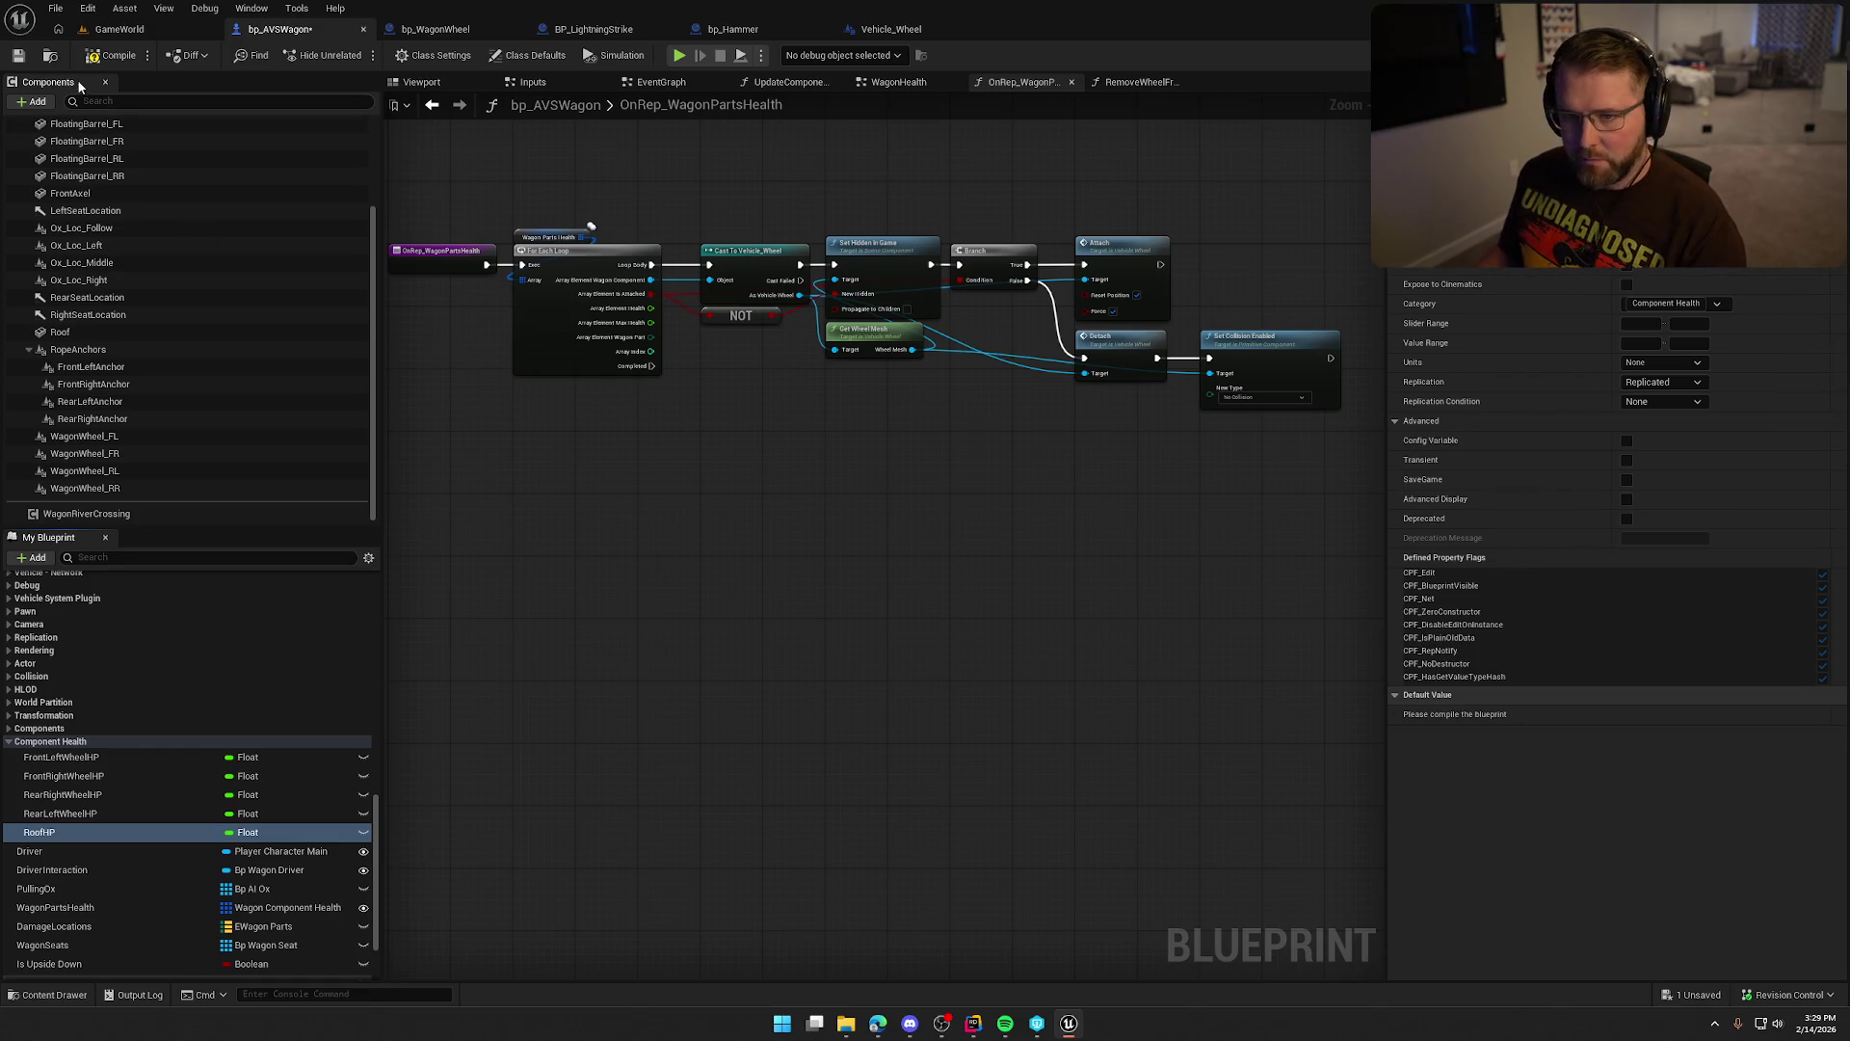
left_click(119, 56)
Duplicate RoofHP into a new HullHP variable defaulting to 100.0.
left_click(84, 815)
right_click(214, 832)
left_click(241, 862)
type("HullHP")
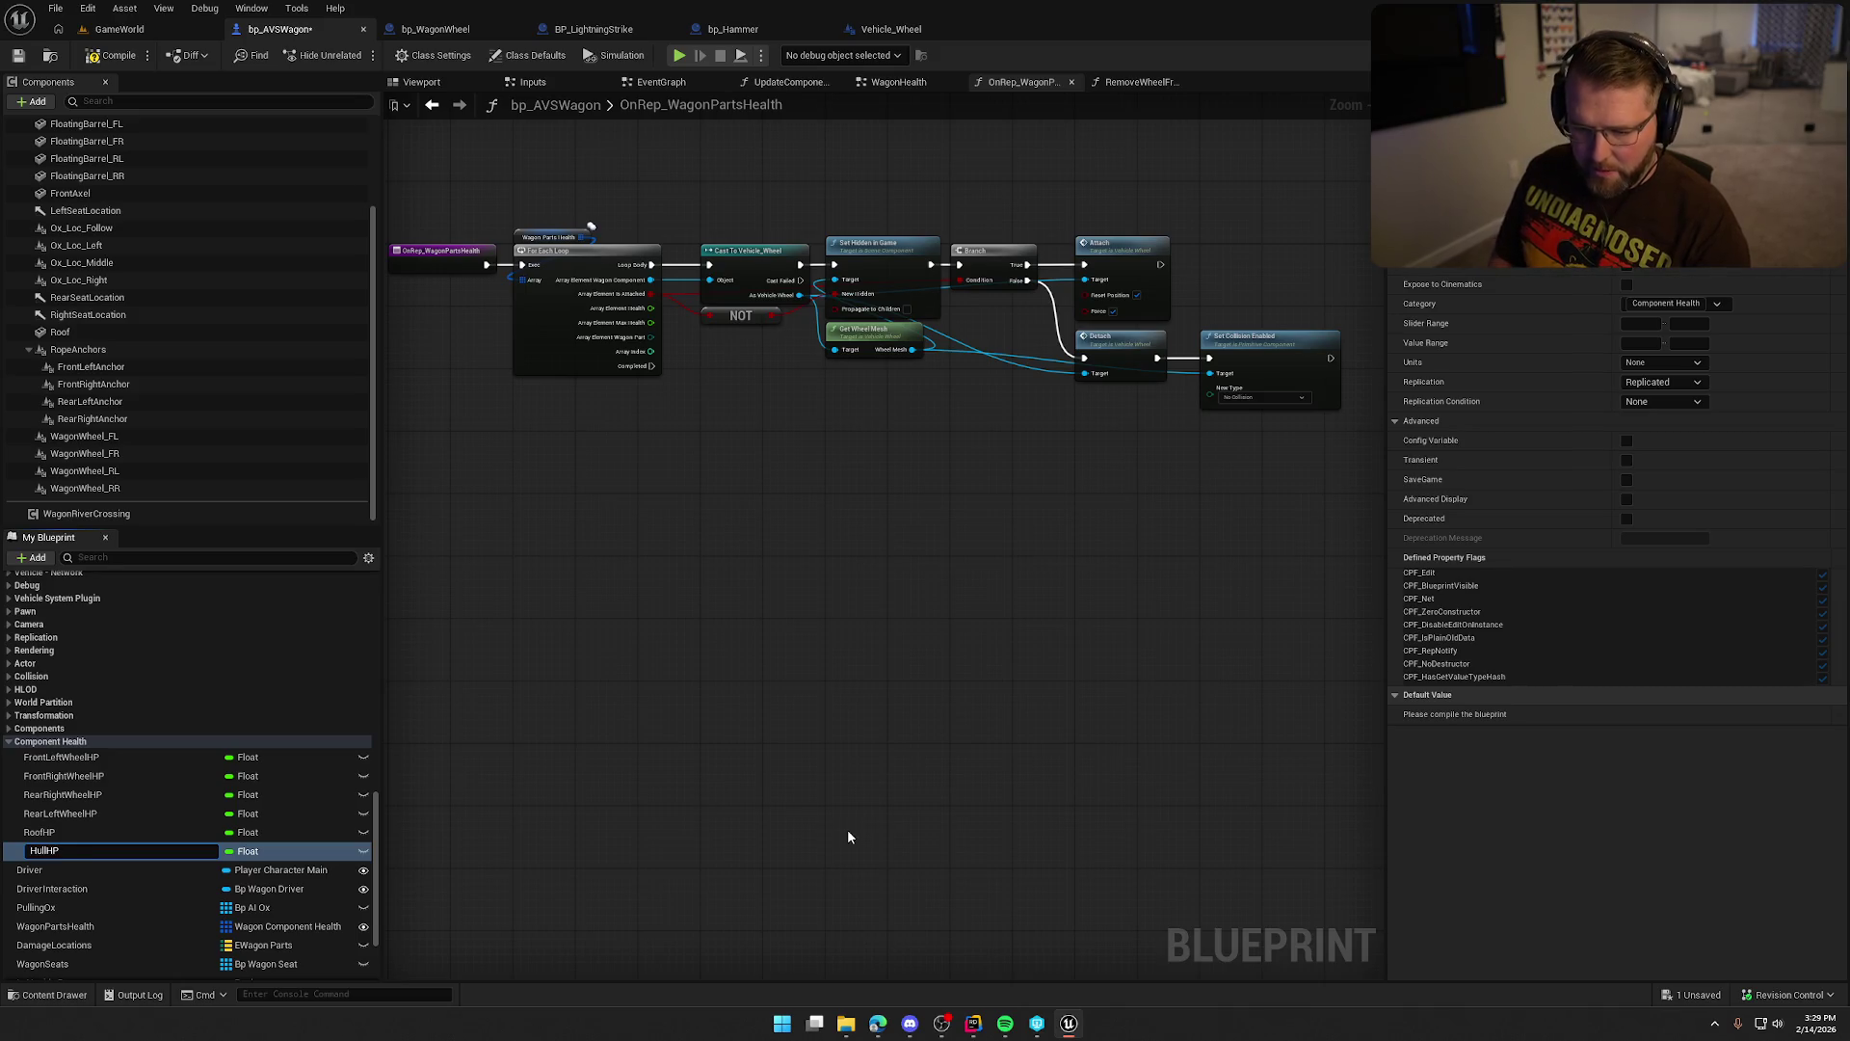
key("Return")
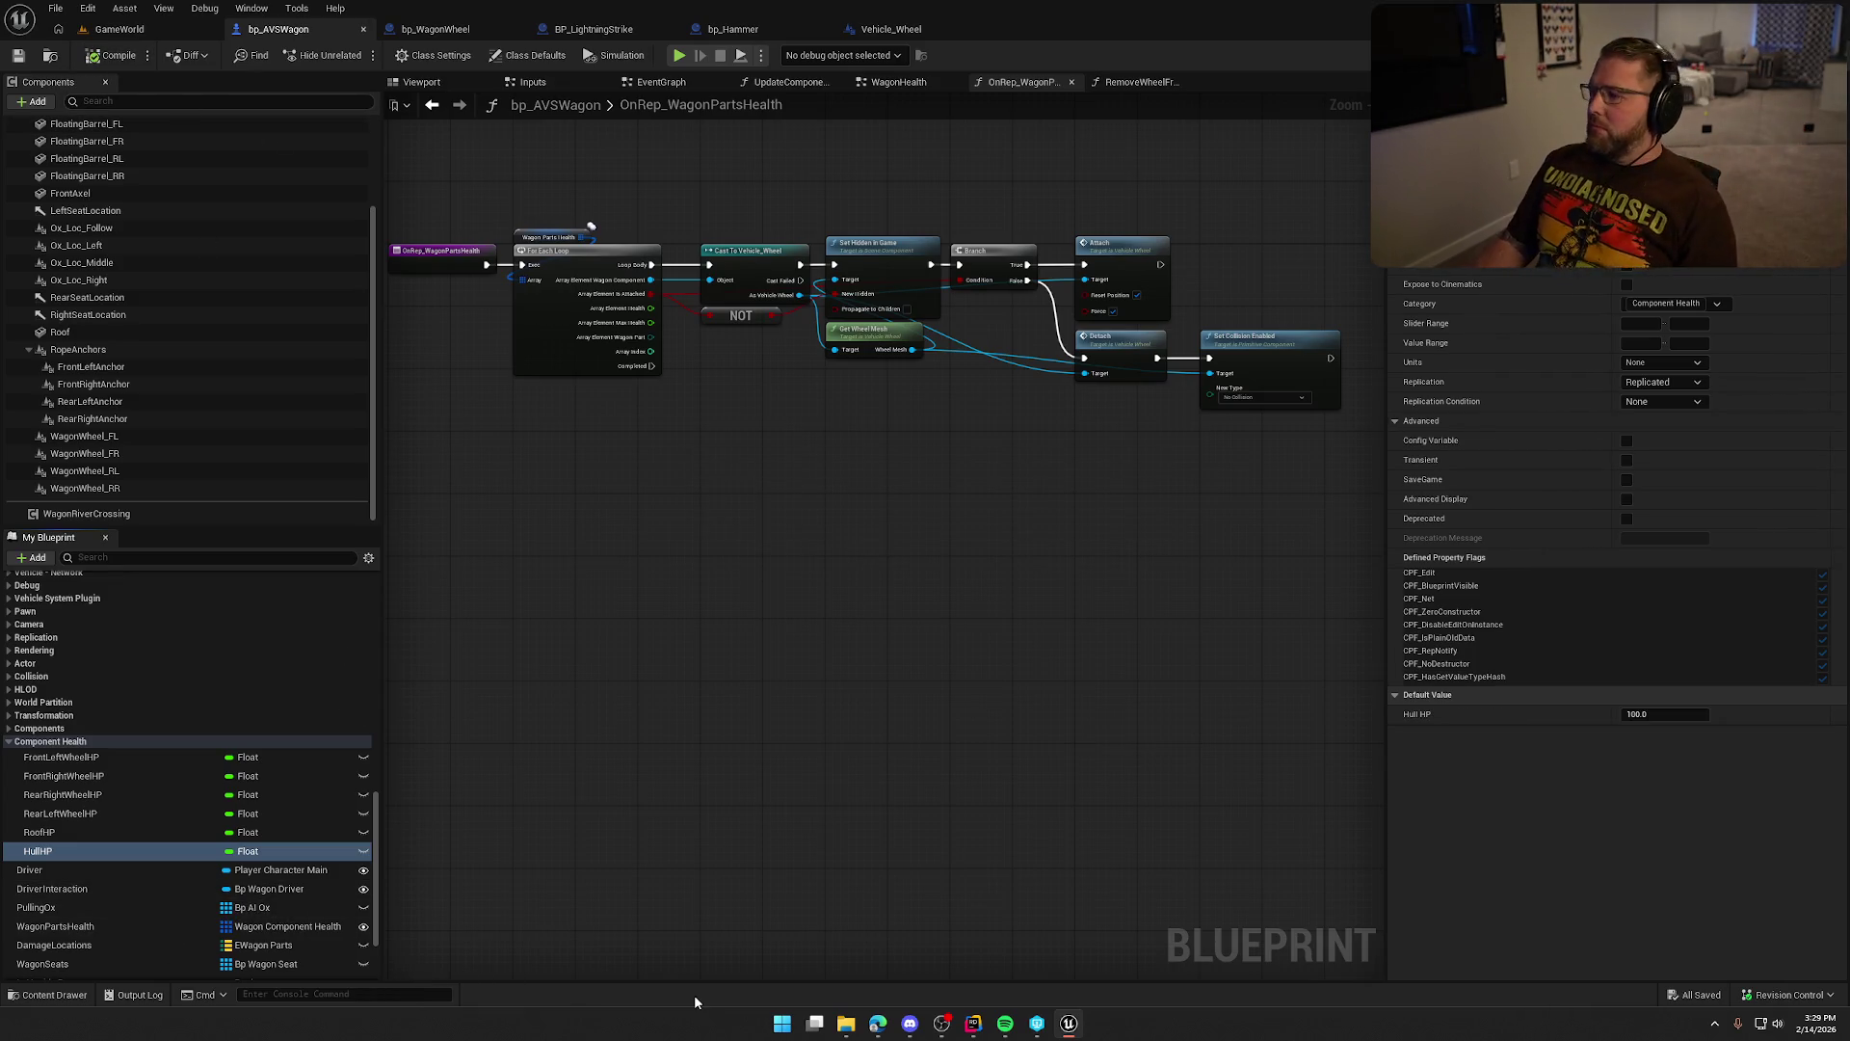
left_click_drag(881, 936, 817, 657)
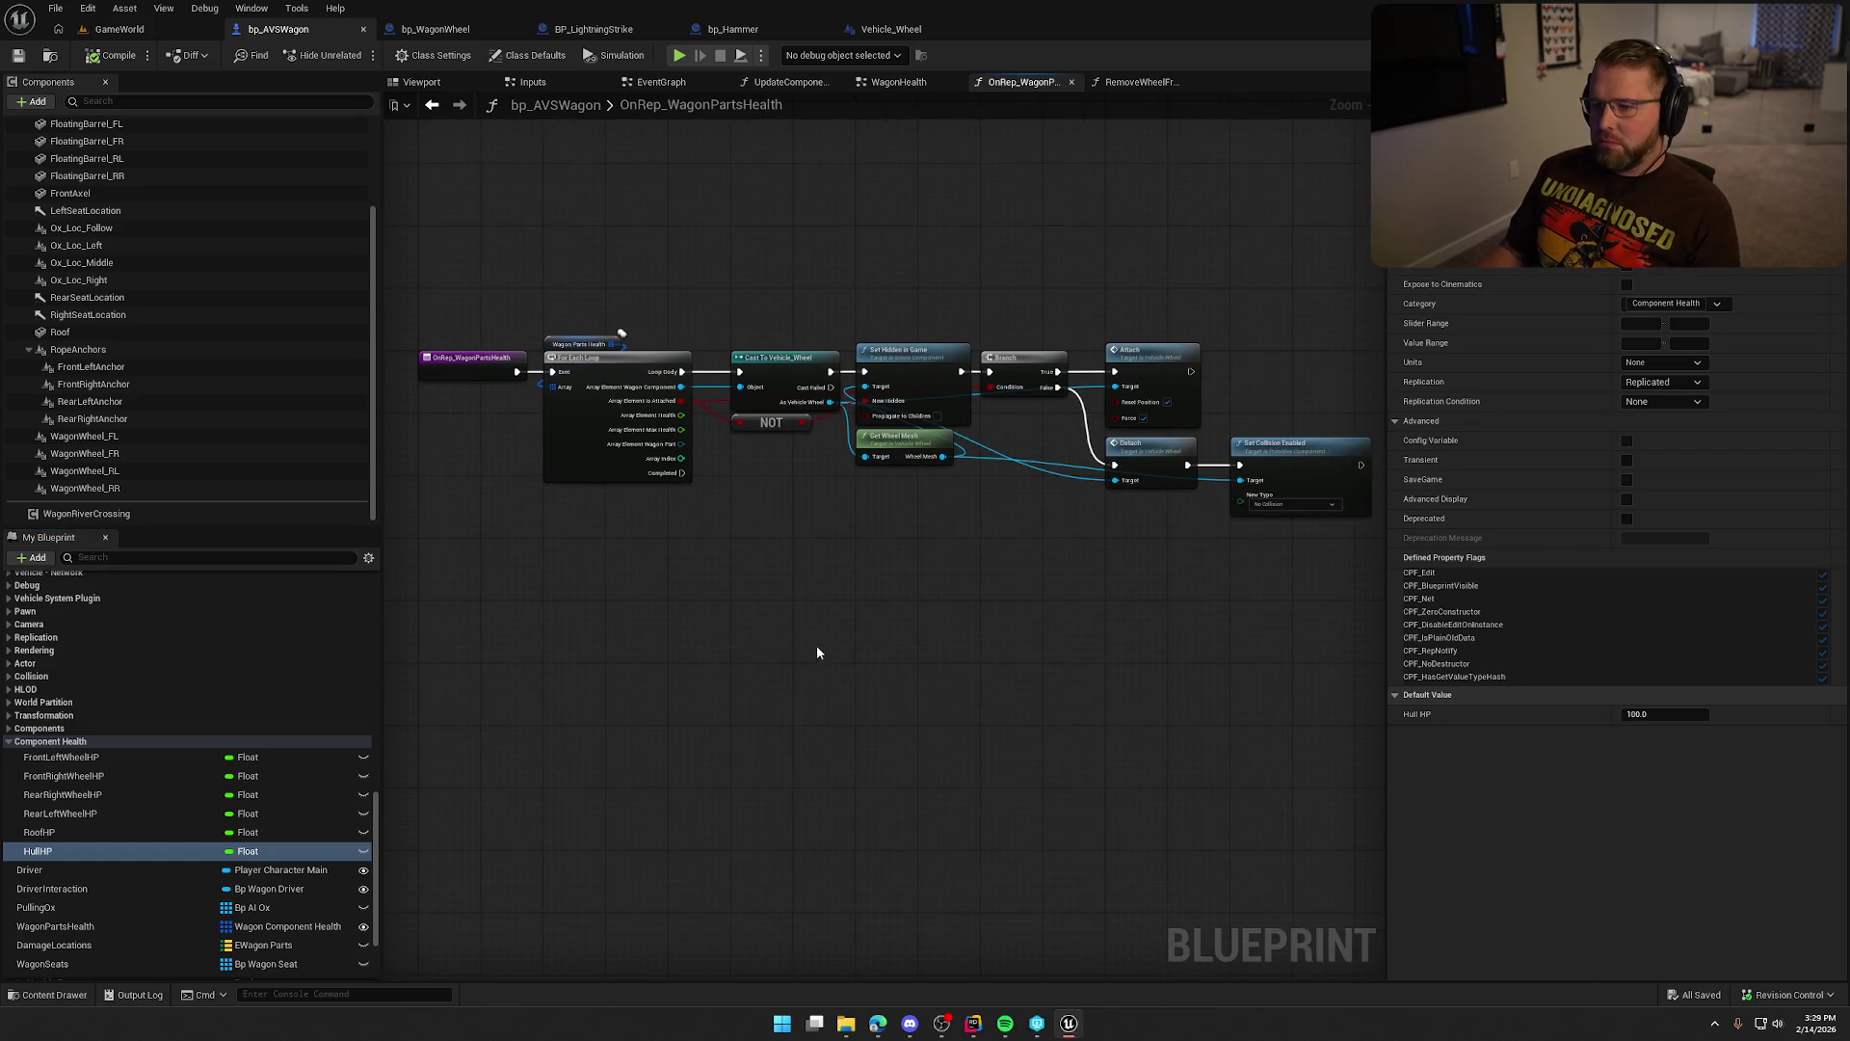
left_click(97, 780)
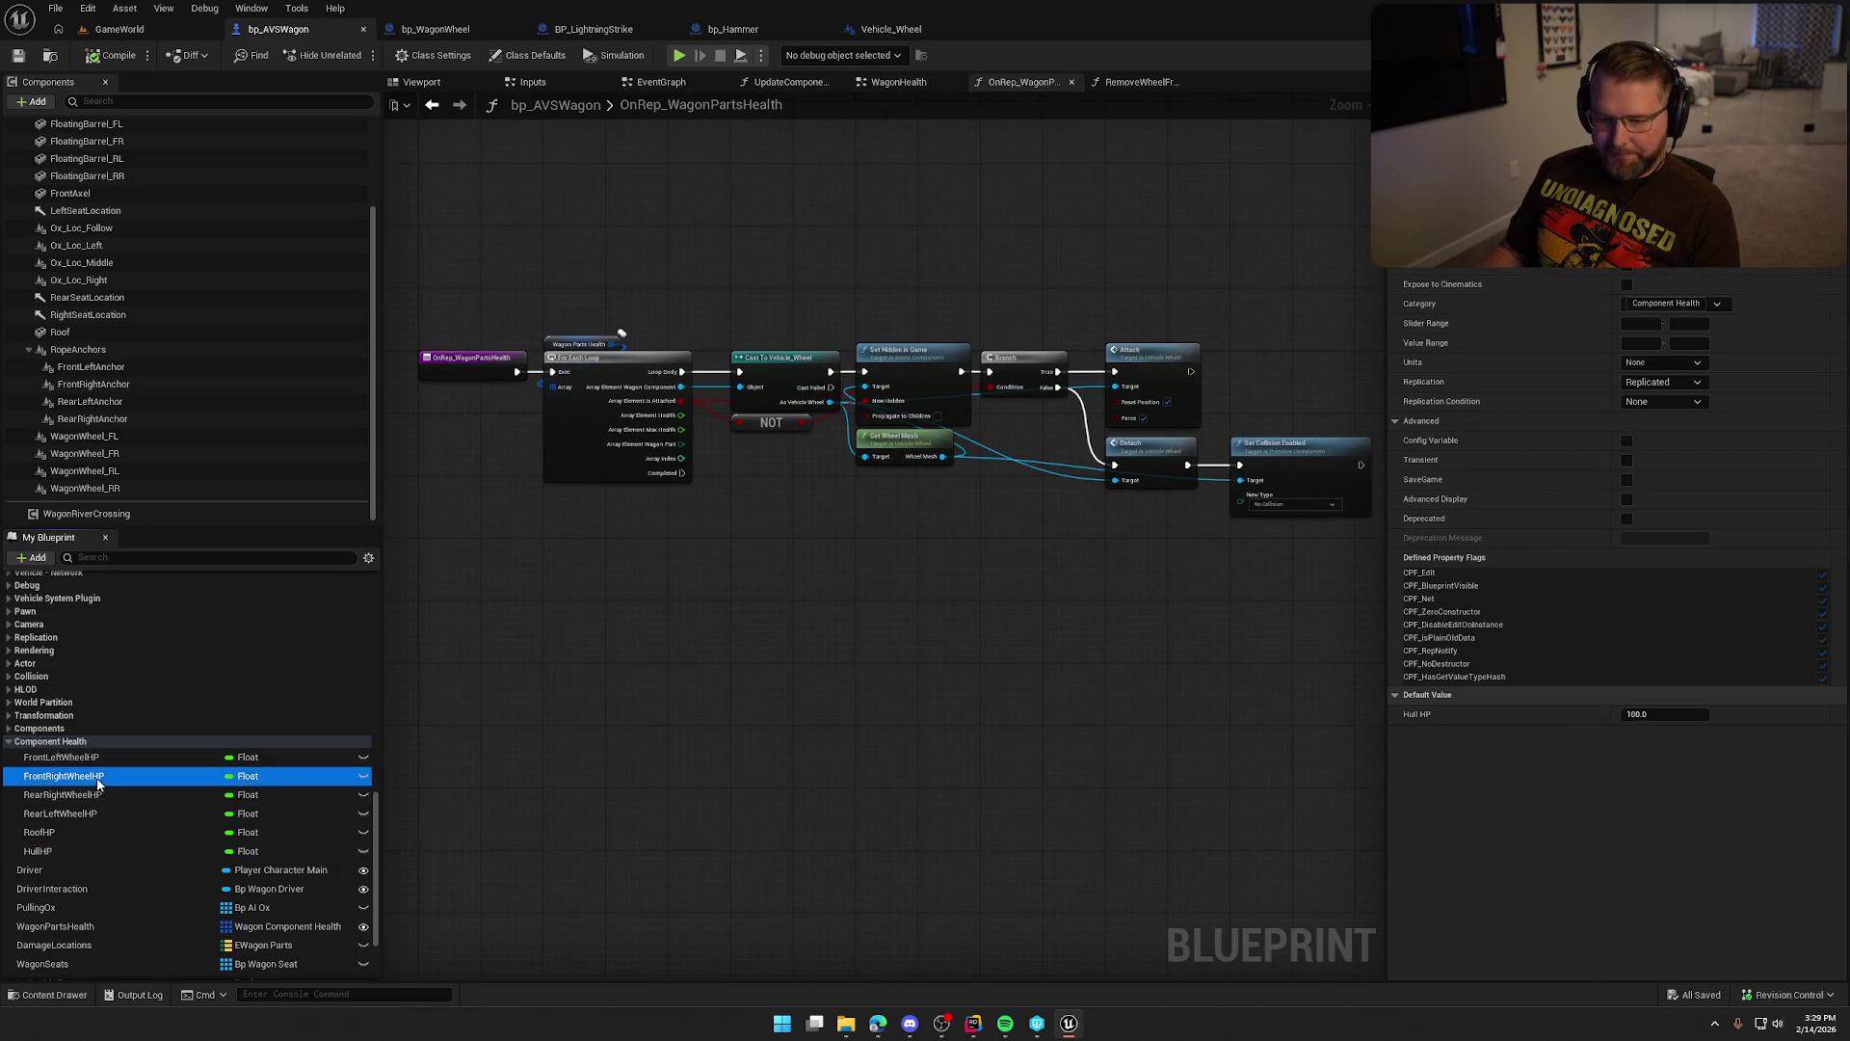
Set FrontRightWheelHP, RearRightWheelHP and RearLeftWheelHP replication to RepNotify.
left_click(1684, 382)
left_click(1648, 426)
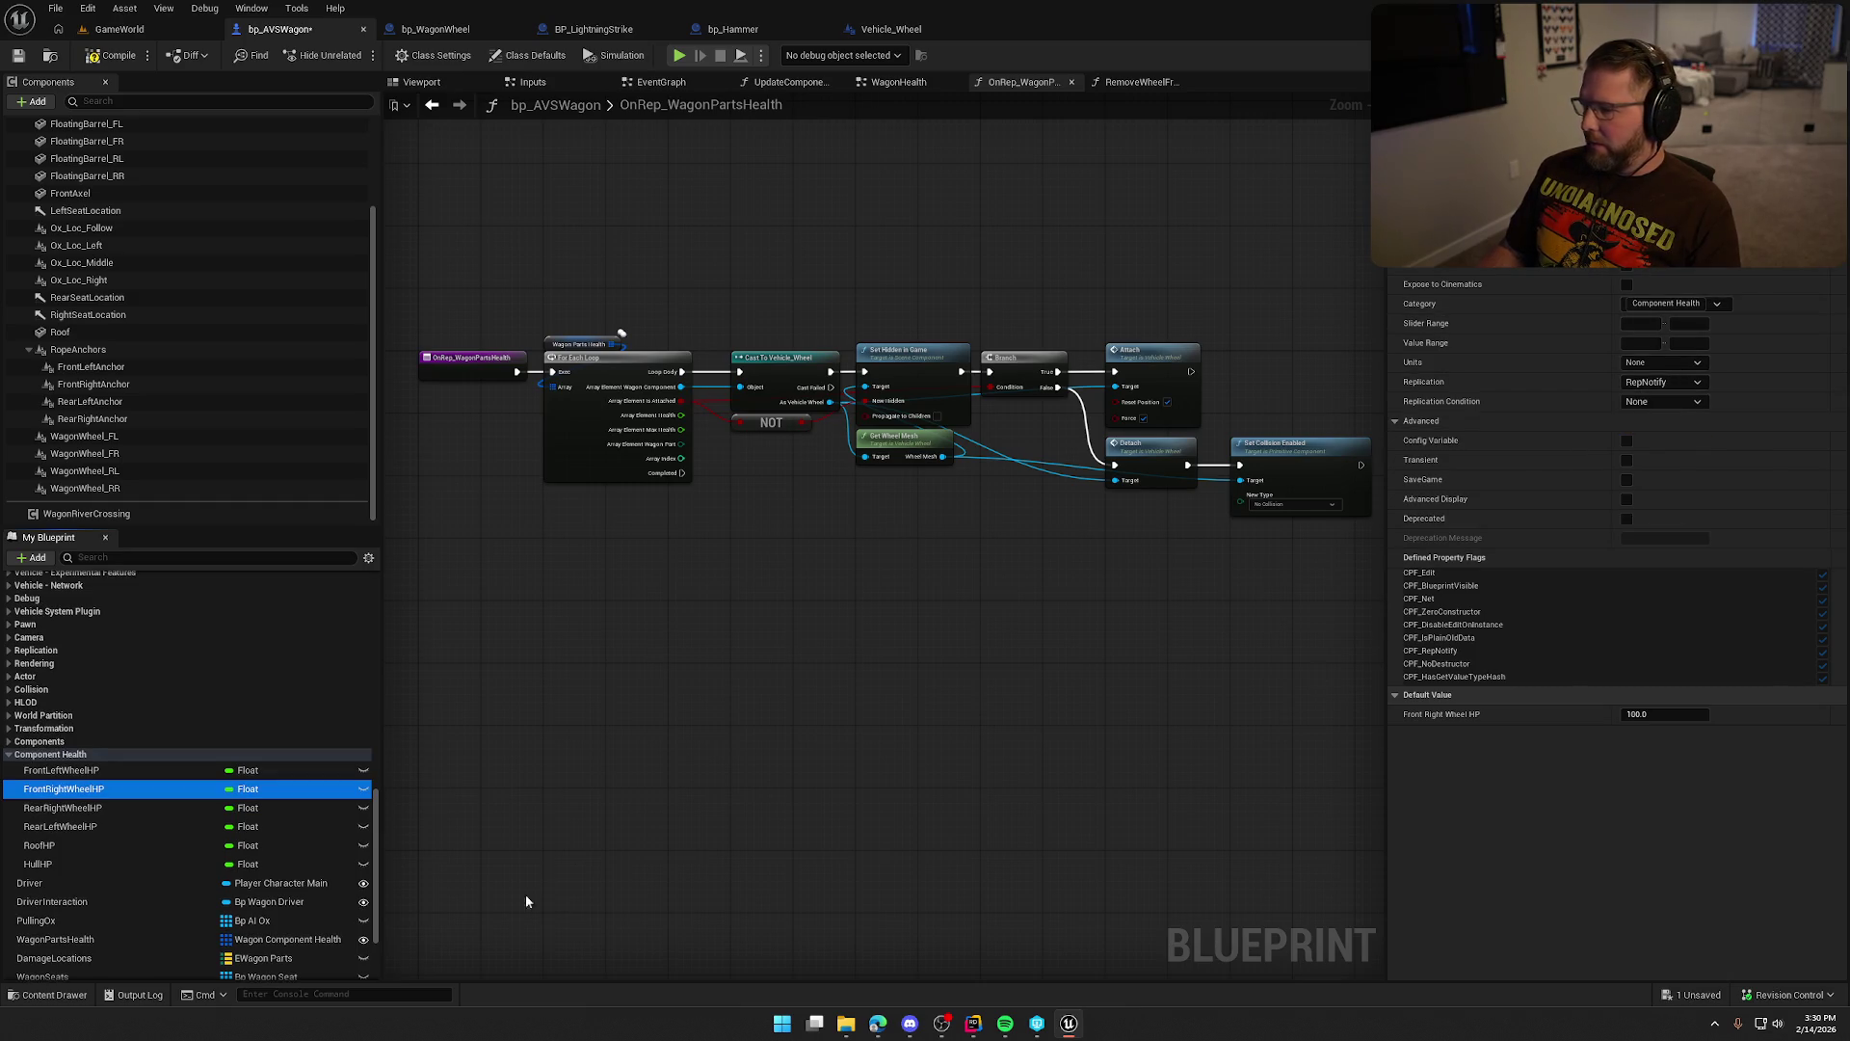
left_click(91, 812)
left_click(1663, 381)
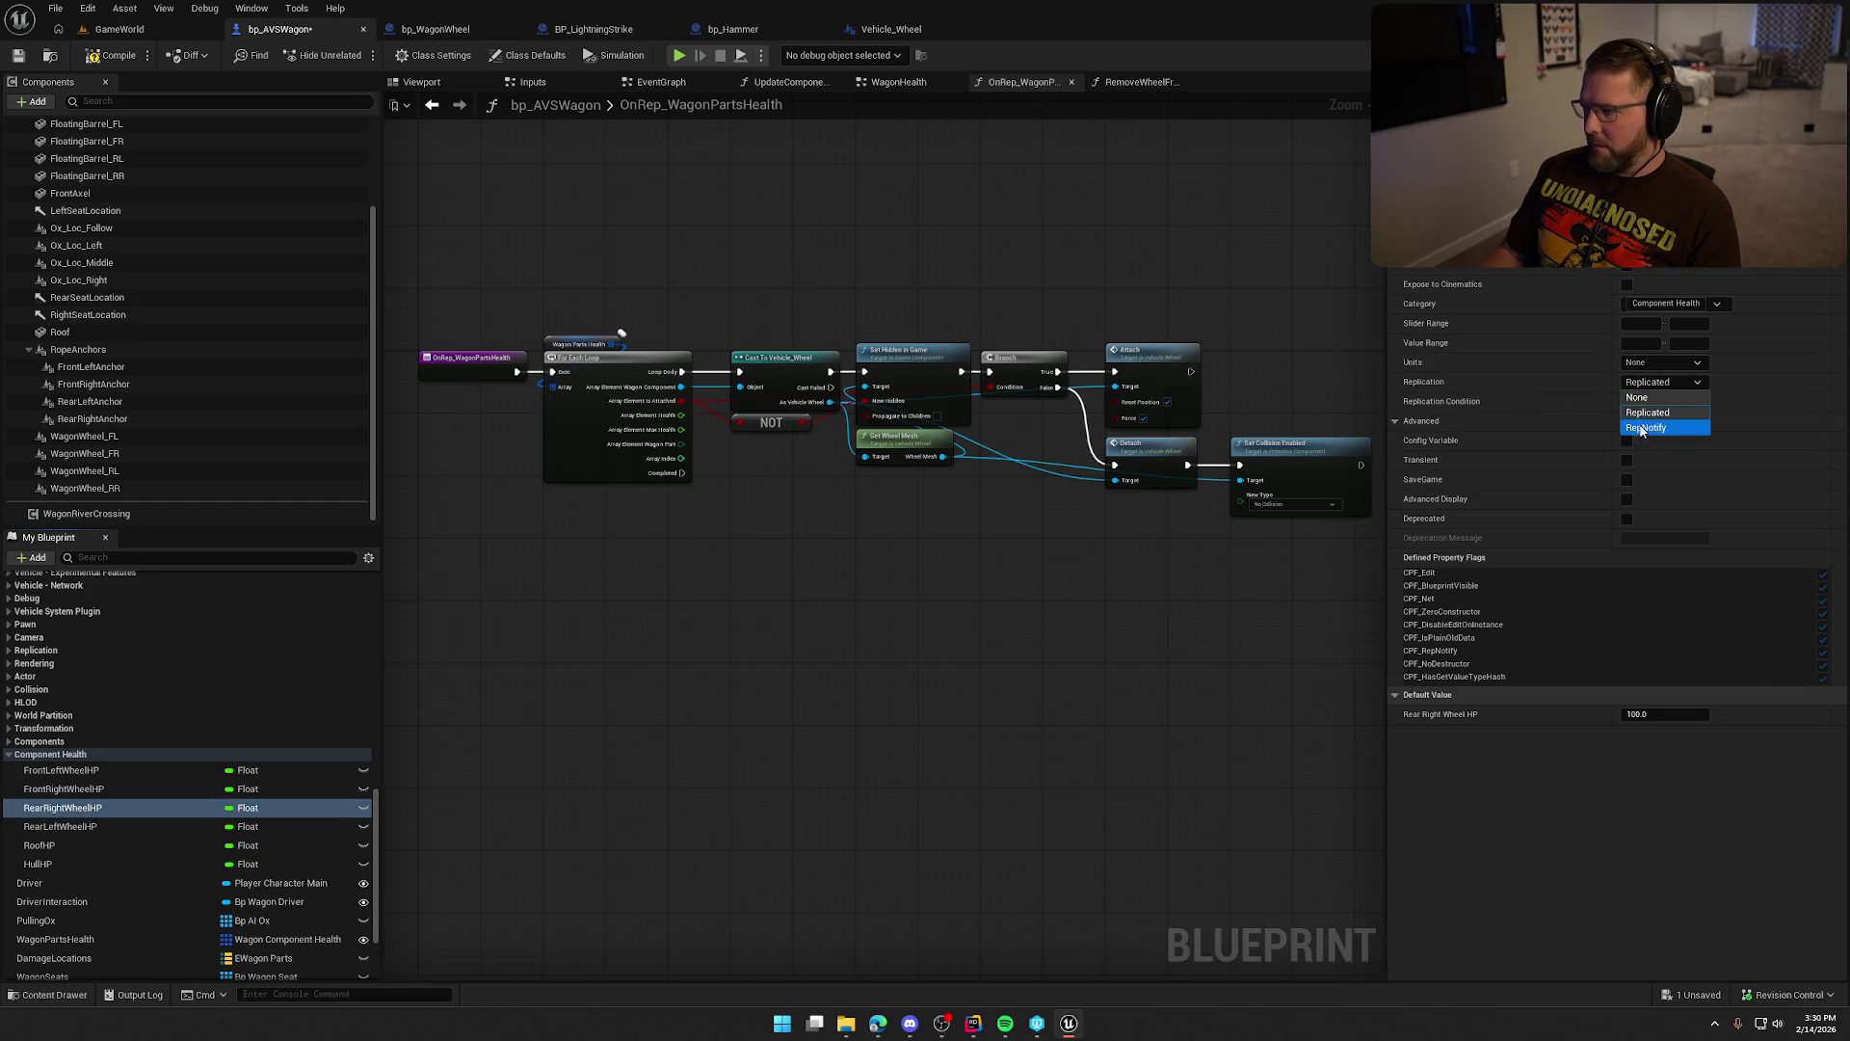
left_click(1648, 427)
left_click(87, 839)
left_click(1662, 382)
left_click(1648, 427)
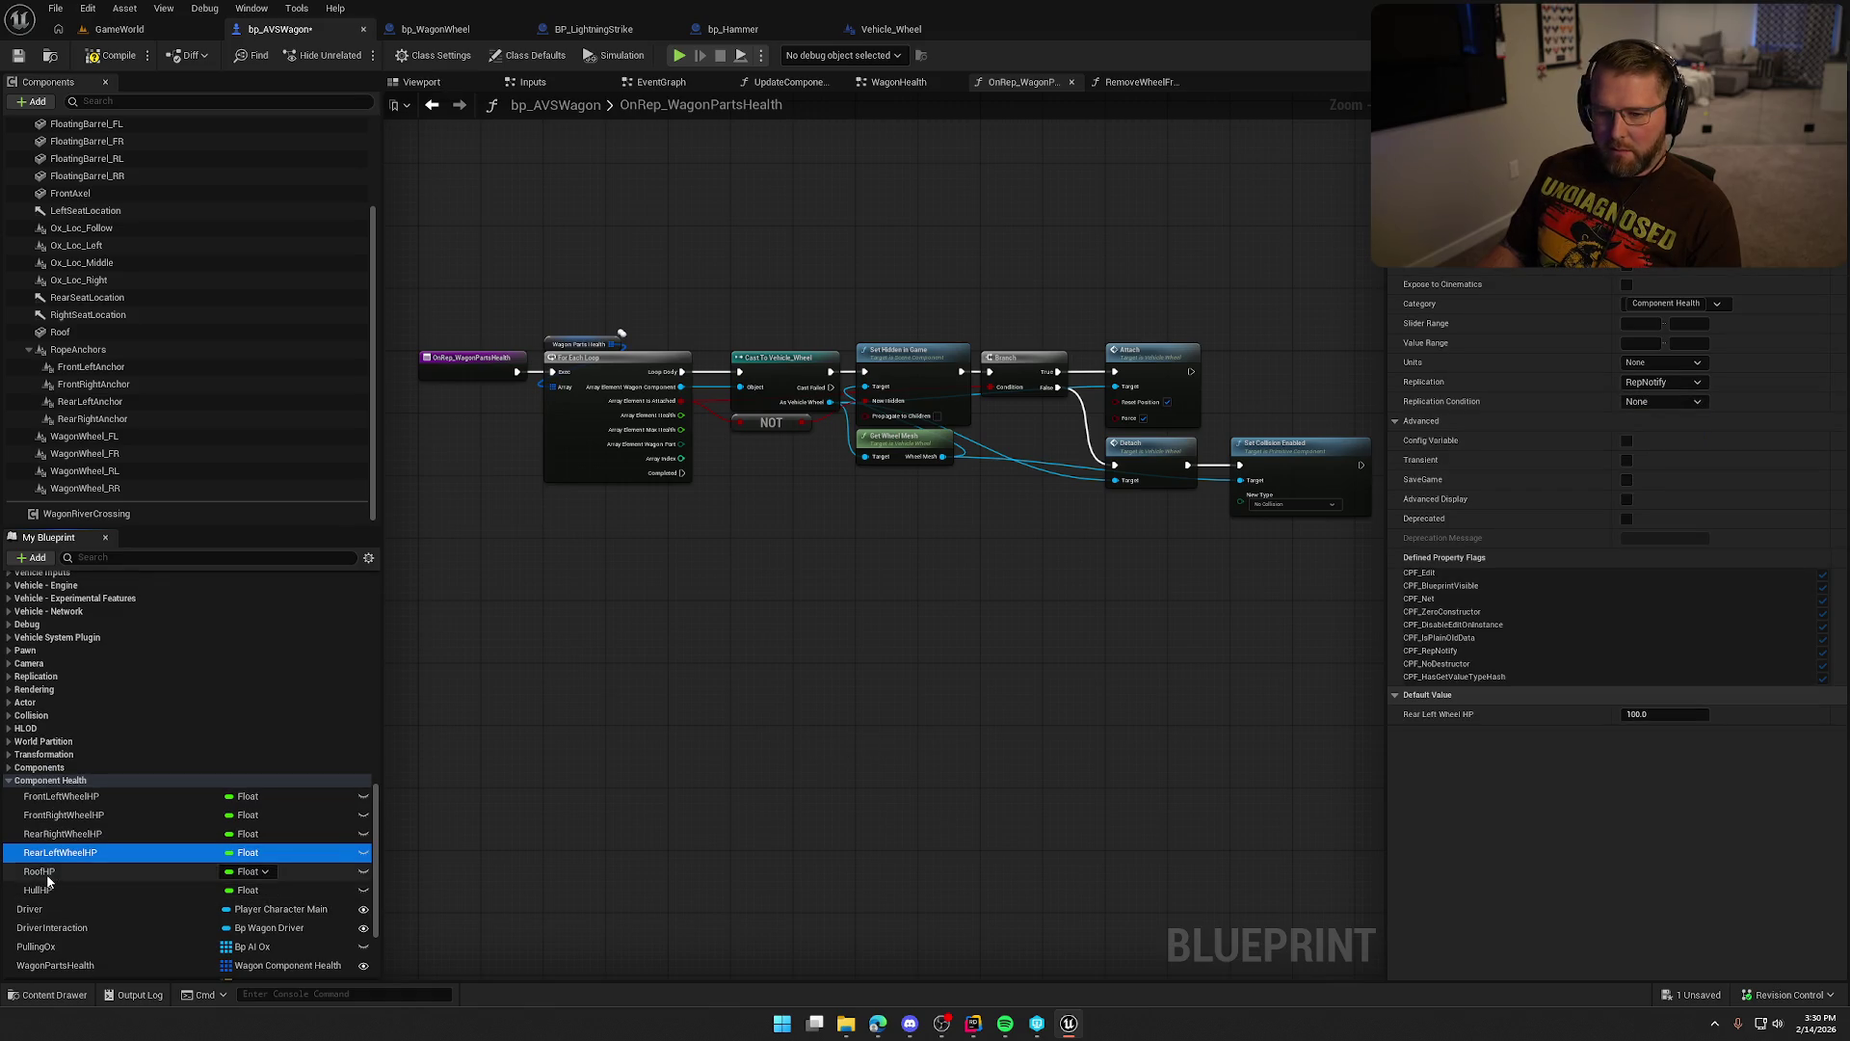
Set RoofHP and HullHP replication to RepNotify and save the blueprint.
left_click(39, 871)
left_click(1656, 381)
left_click(1648, 426)
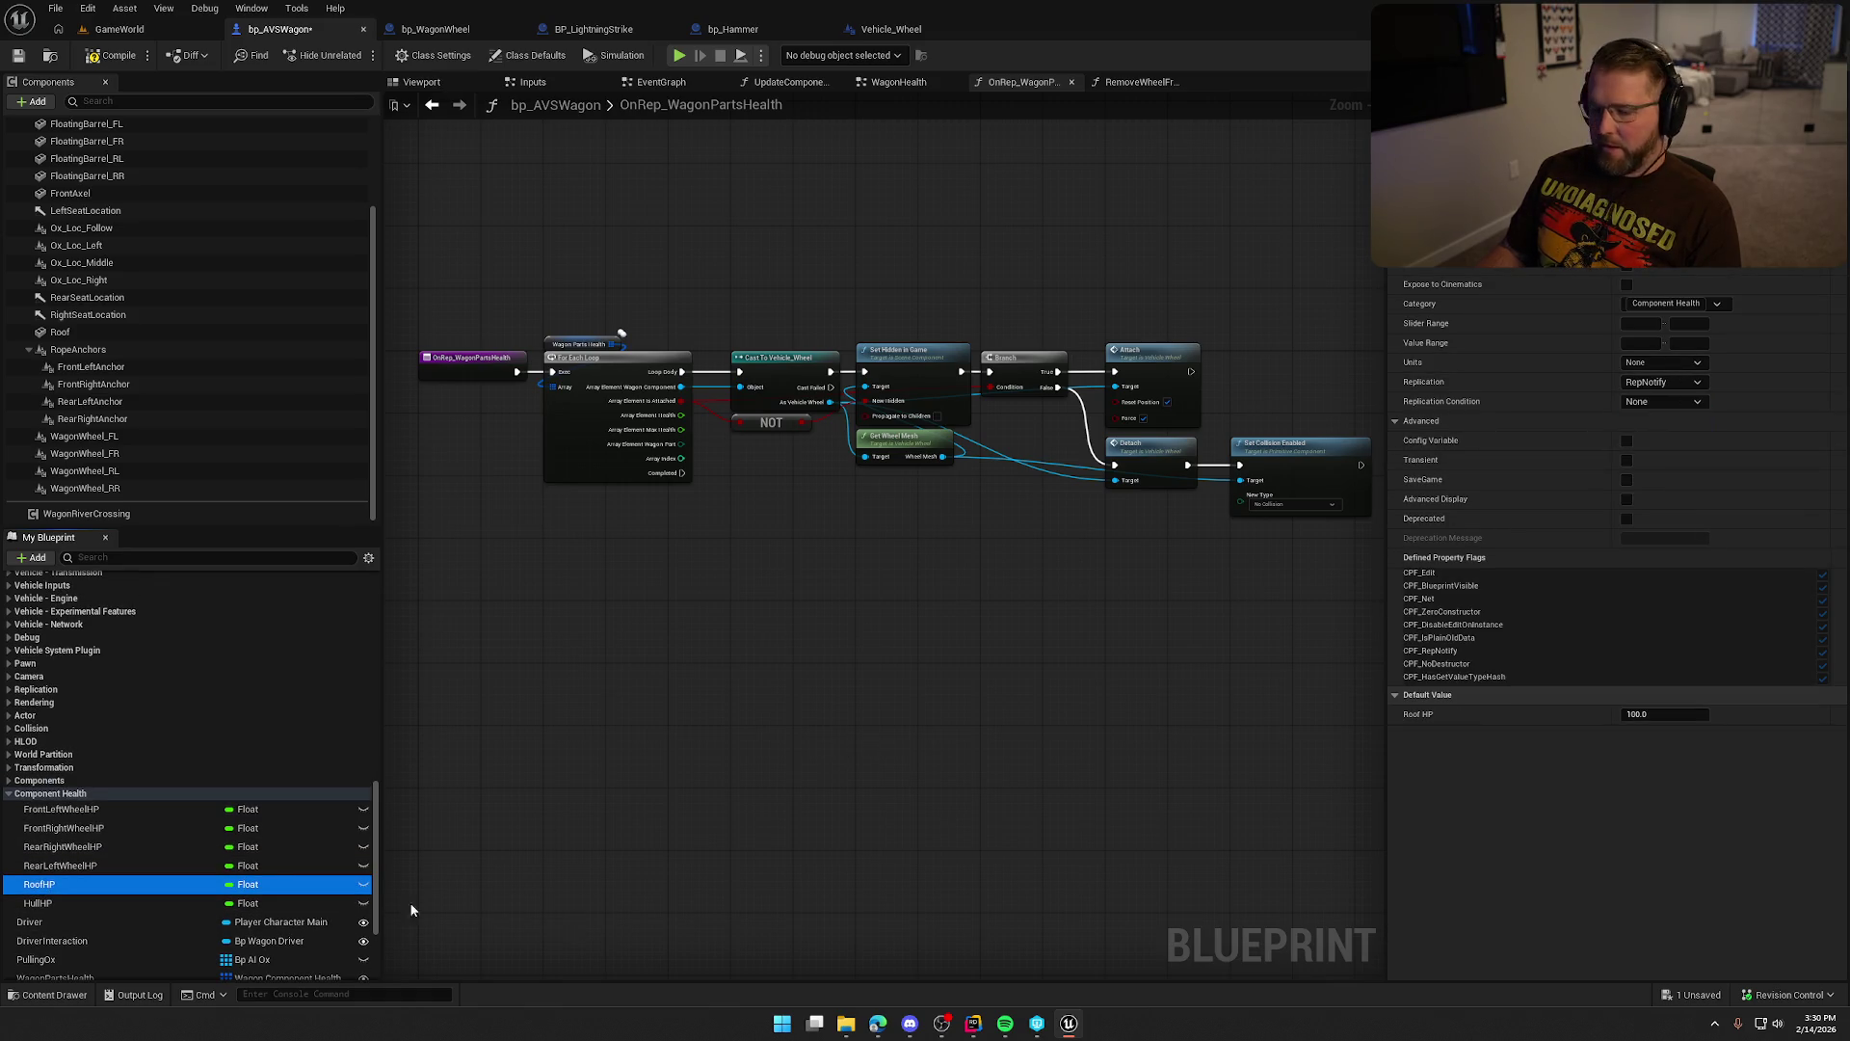
left_click(39, 903)
left_click(1655, 382)
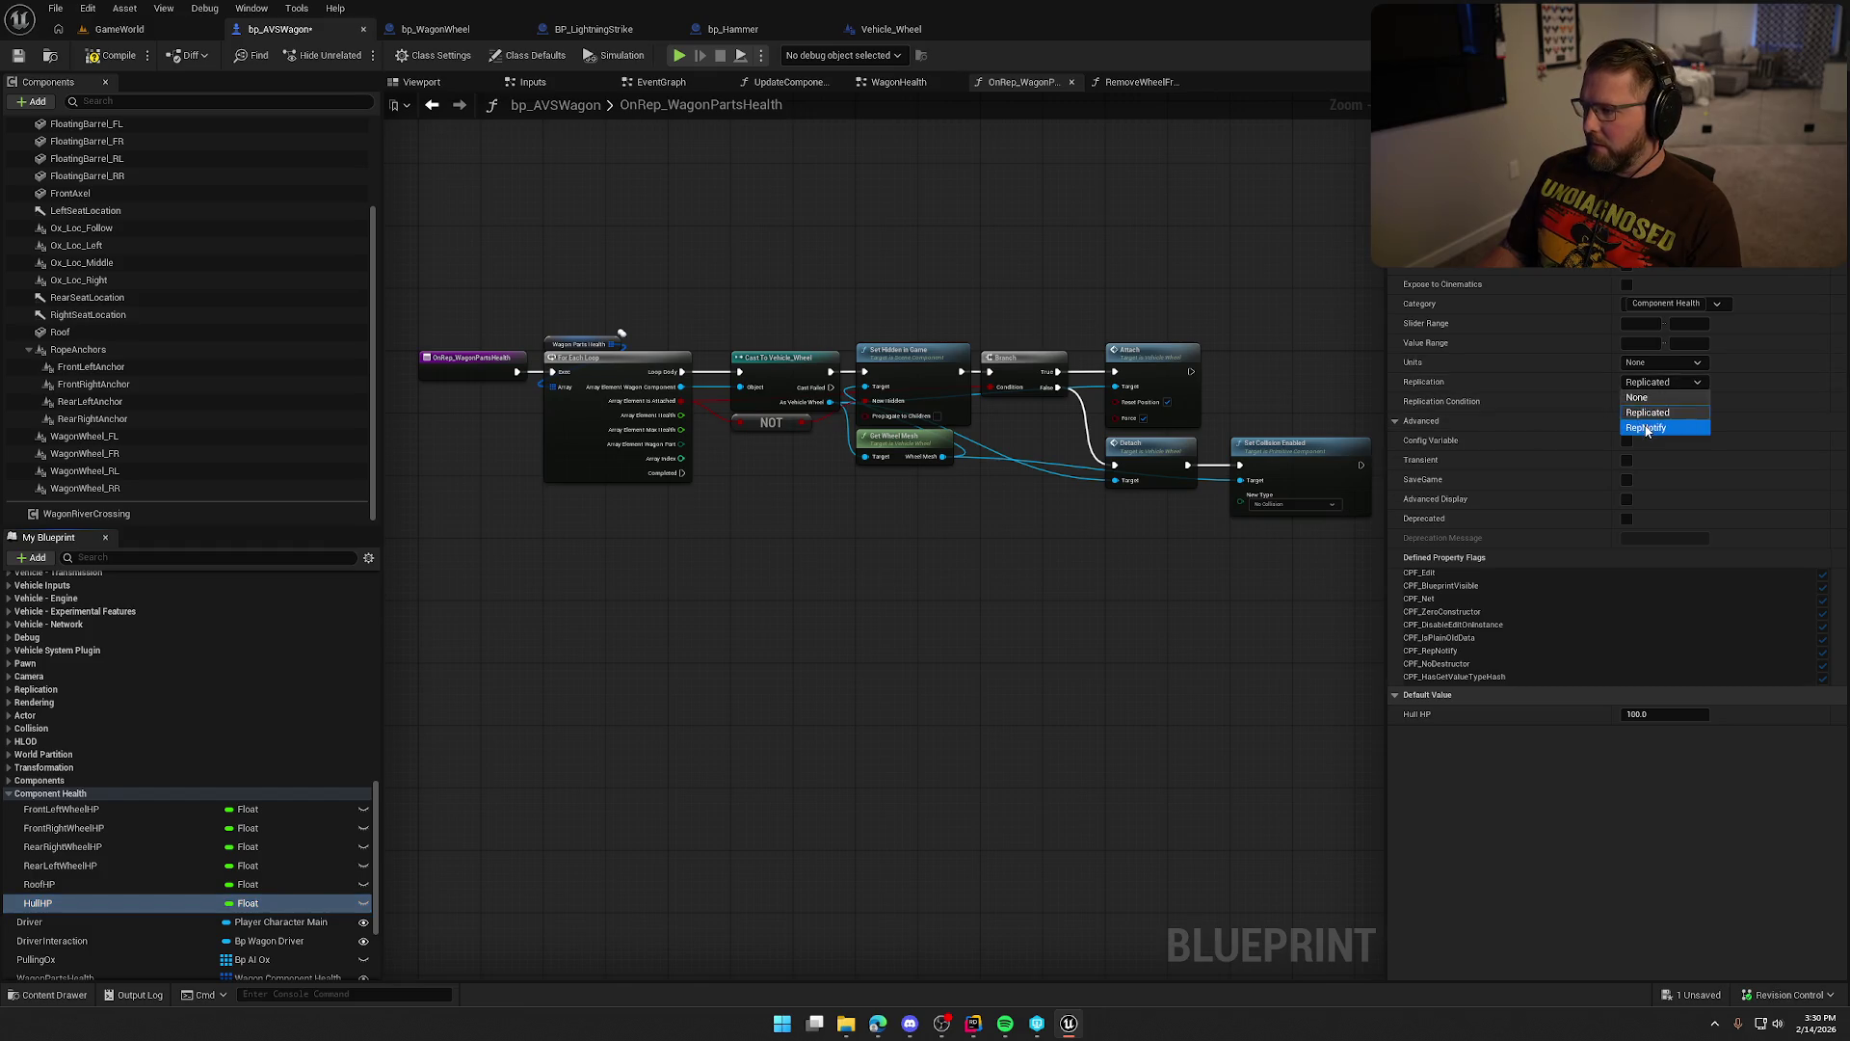
left_click(1648, 427)
key("ctrl+s")
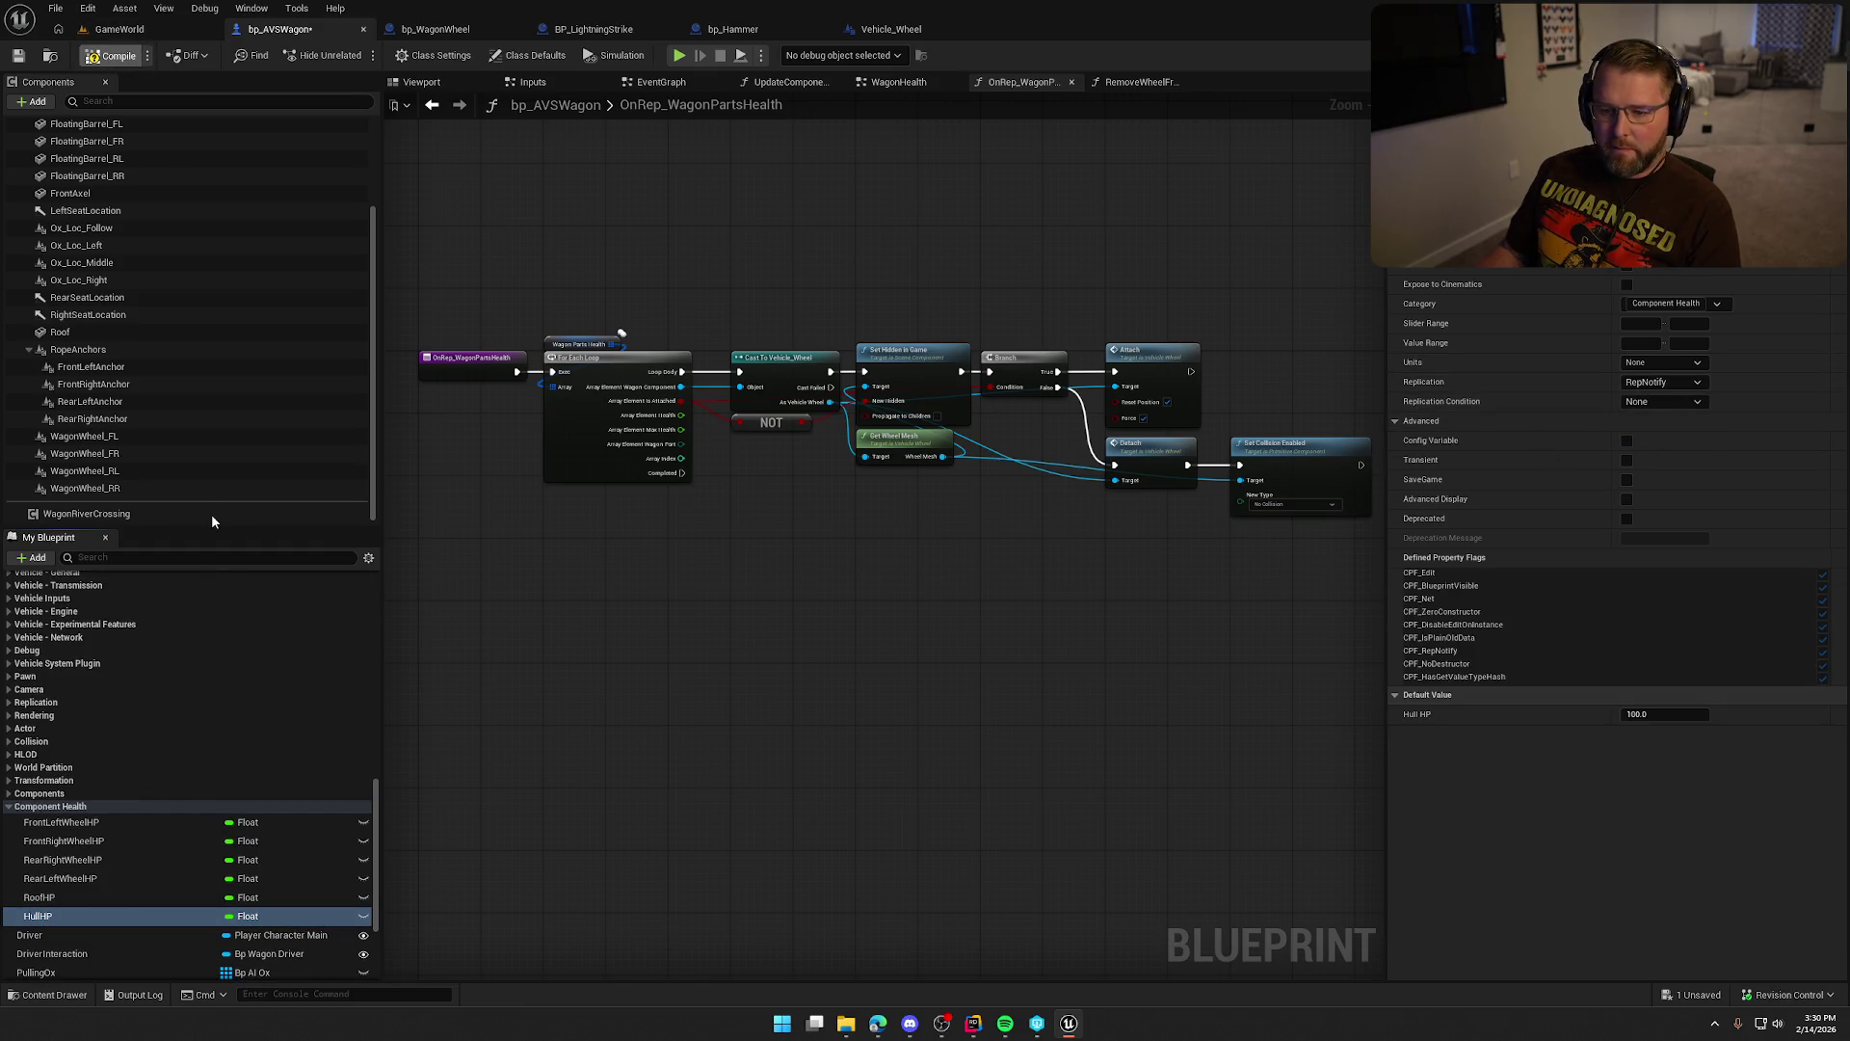
Open the OnRep_FrontLeftWheelHP function graph.
scroll(183, 795, "up", 5)
scroll(183, 795, "down", 3)
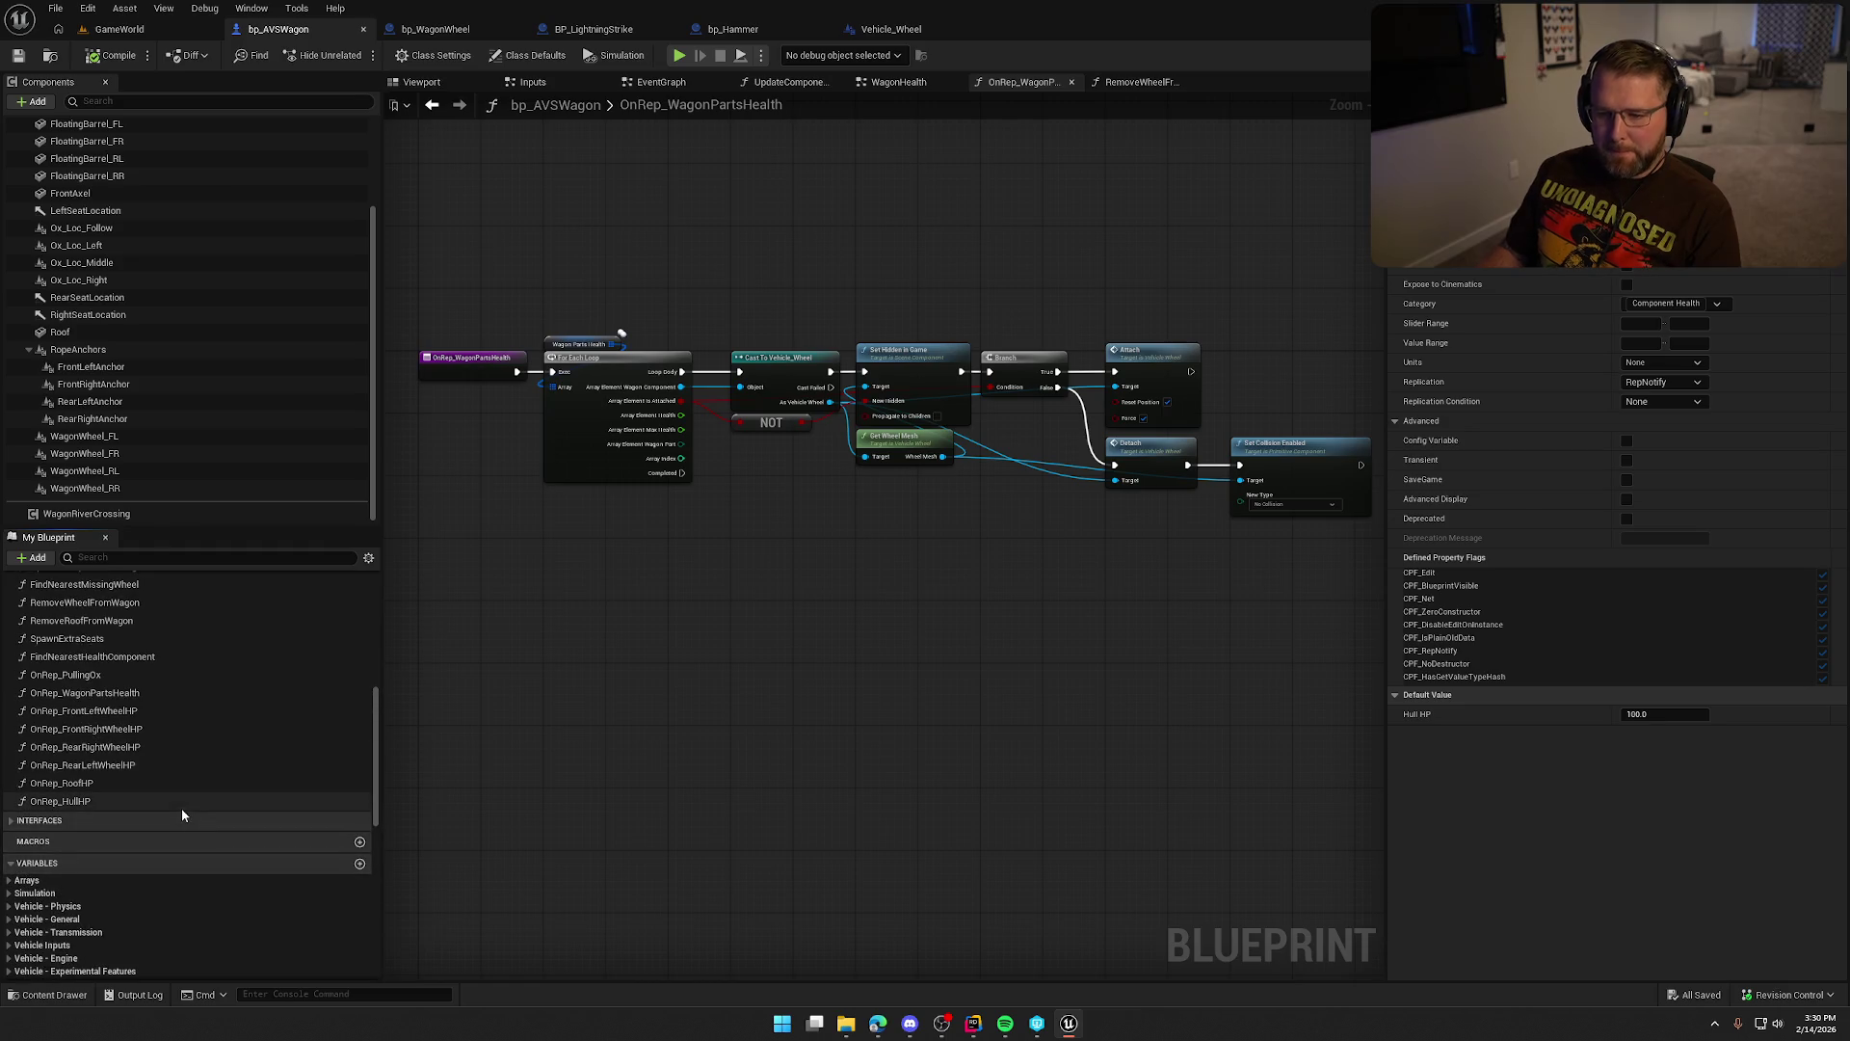
scroll(181, 808, "down", 3)
mouse_move(898, 740)
left_mouse_down()
mouse_move(928, 789)
mouse_move(950, 714)
mouse_move(727, 649)
mouse_move(818, 632)
mouse_move(900, 699)
left_mouse_up()
scroll(922, 680, "up", 1)
scroll(922, 675, "up", 1)
scroll(164, 744, "up", 10)
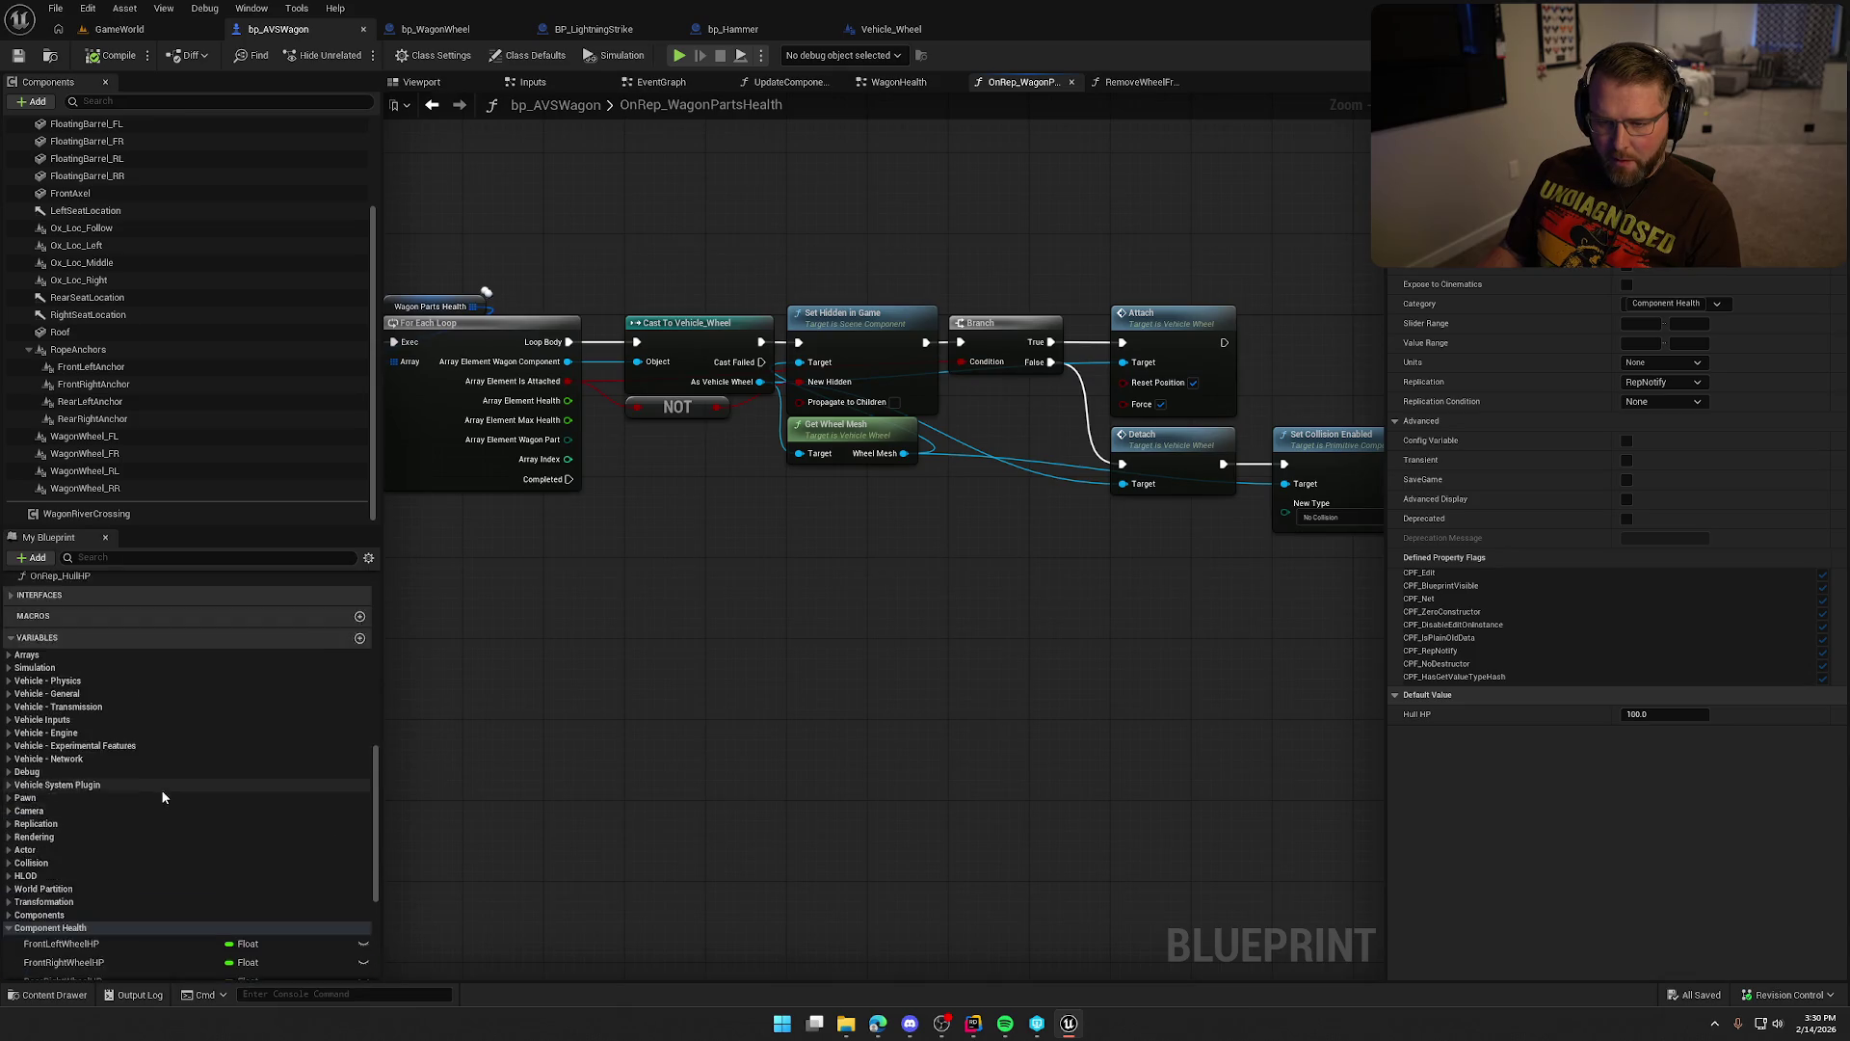
double_click(83, 740)
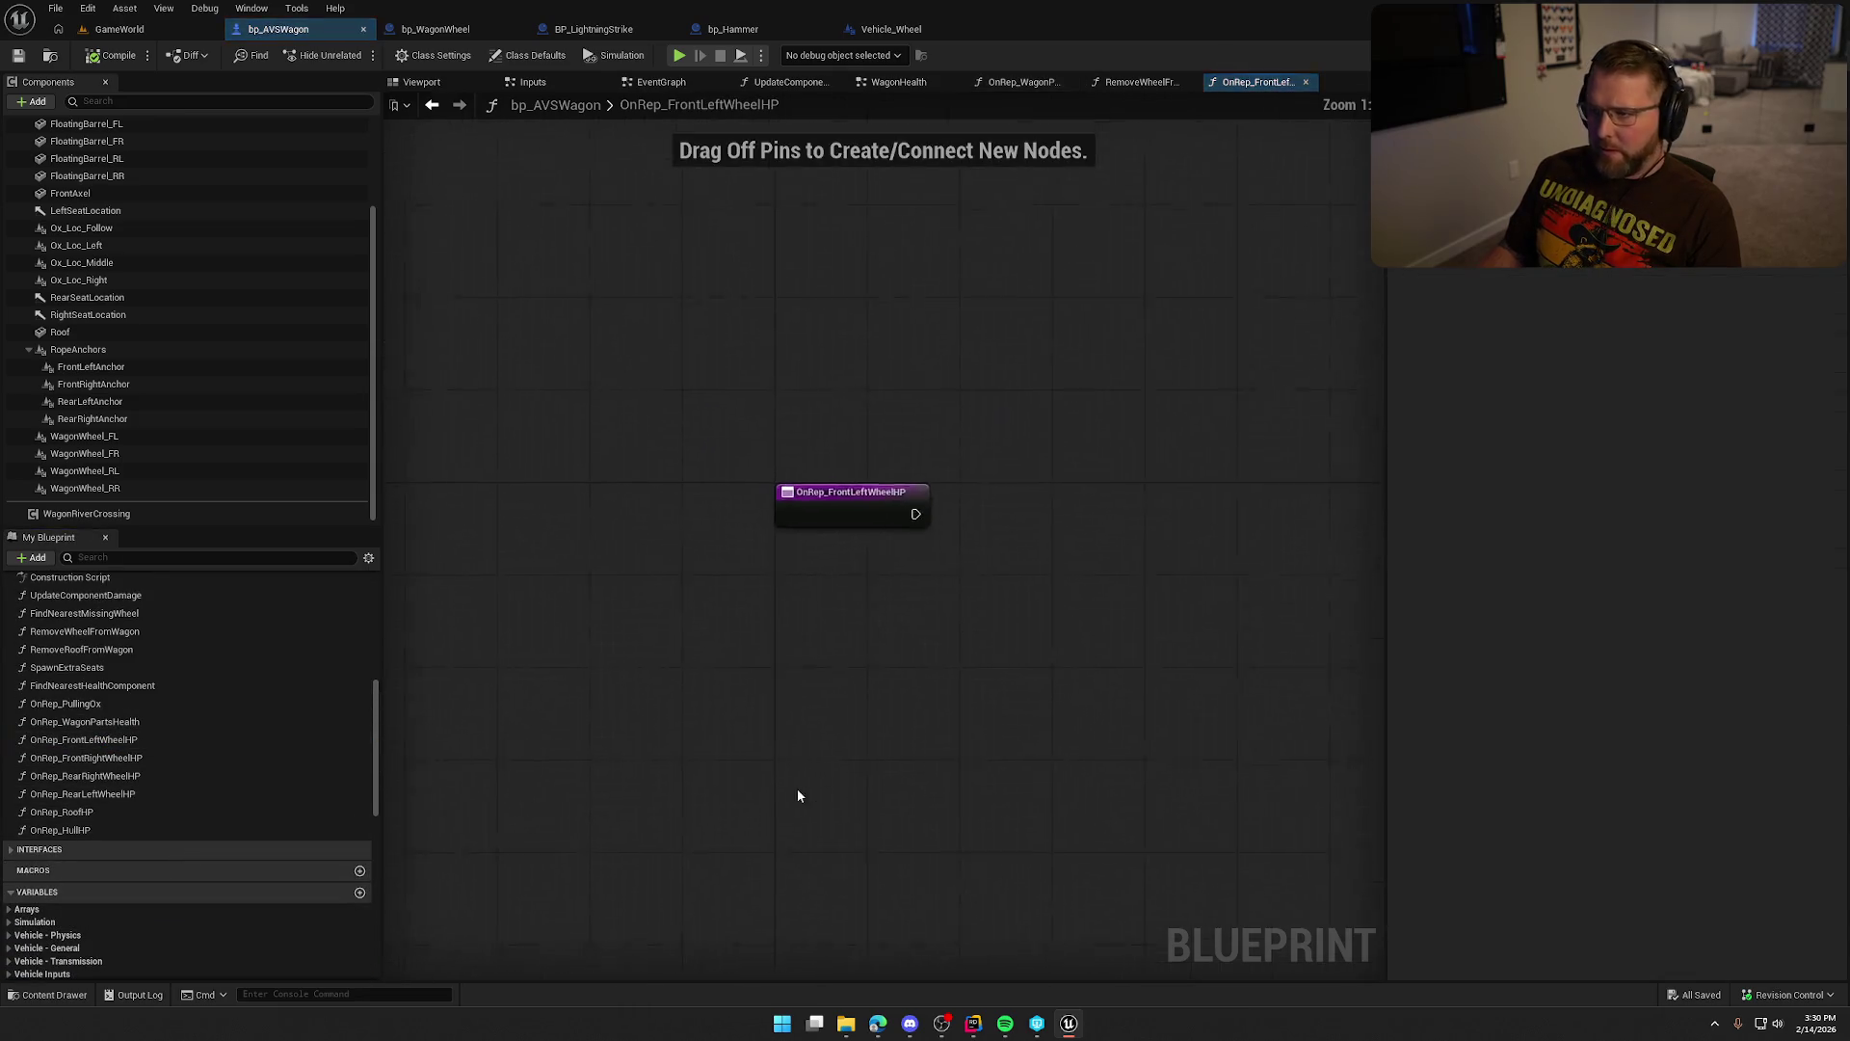
Copy Set Hidden in Game through Set Collision Enabled from OnRep_WagonPartsHealth into OnRep_FrontLeftWheelHP.
left_click_drag(879, 618, 826, 588)
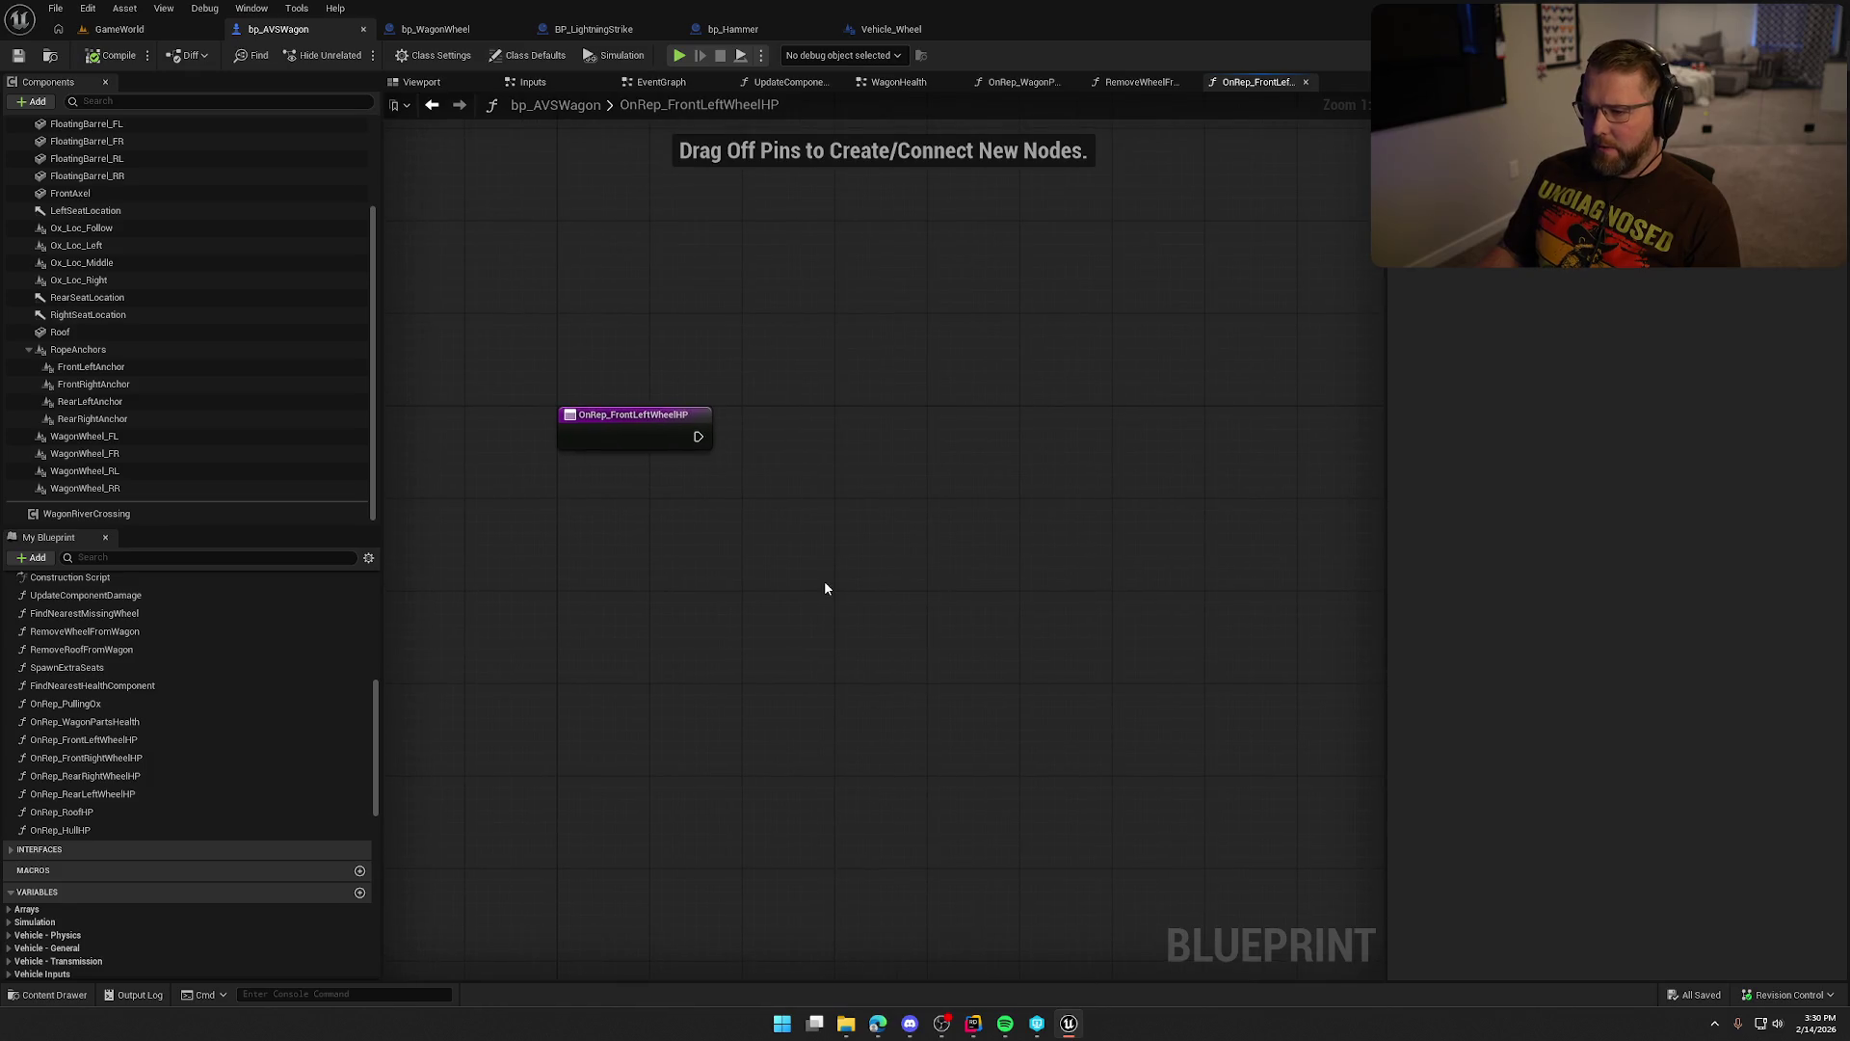
left_click_drag(971, 595, 869, 676)
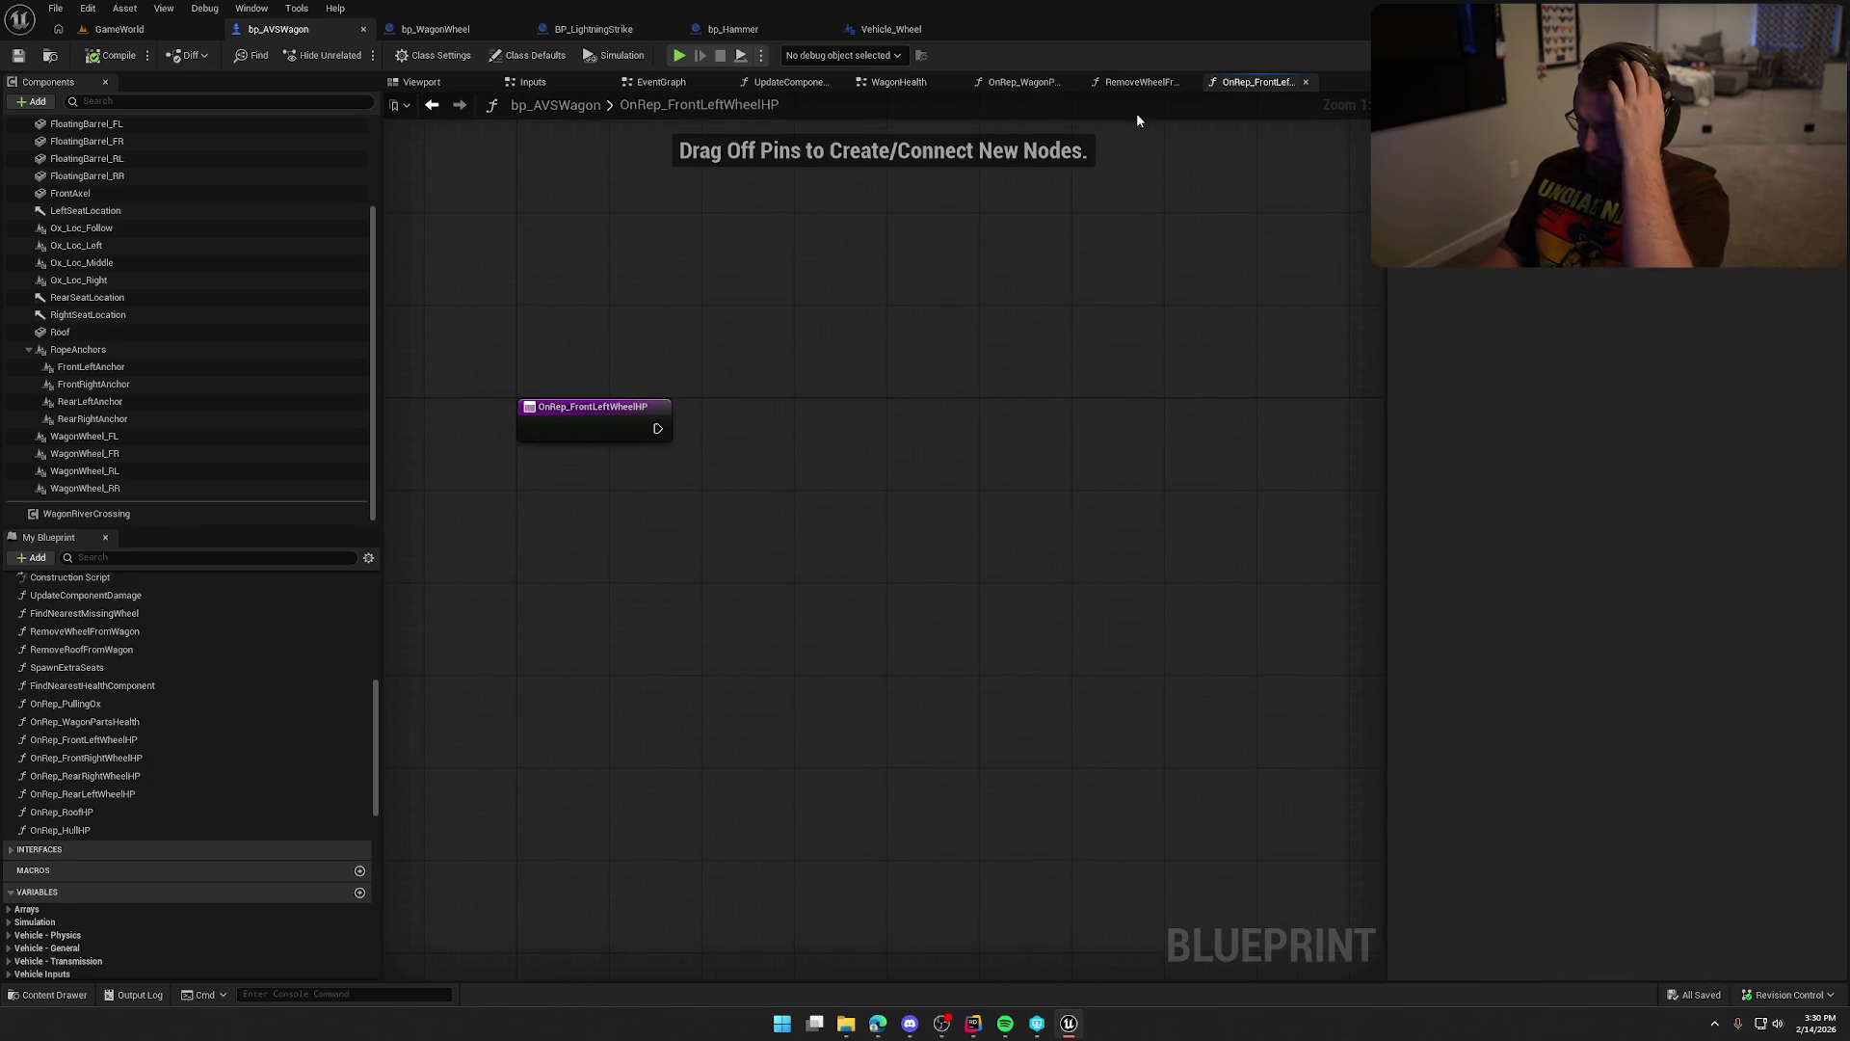
left_click(1022, 82)
mouse_move(912, 595)
left_mouse_down()
mouse_move(958, 621)
mouse_move(744, 582)
left_mouse_up()
left_click(848, 304)
left_click_drag(1009, 622, 837, 607)
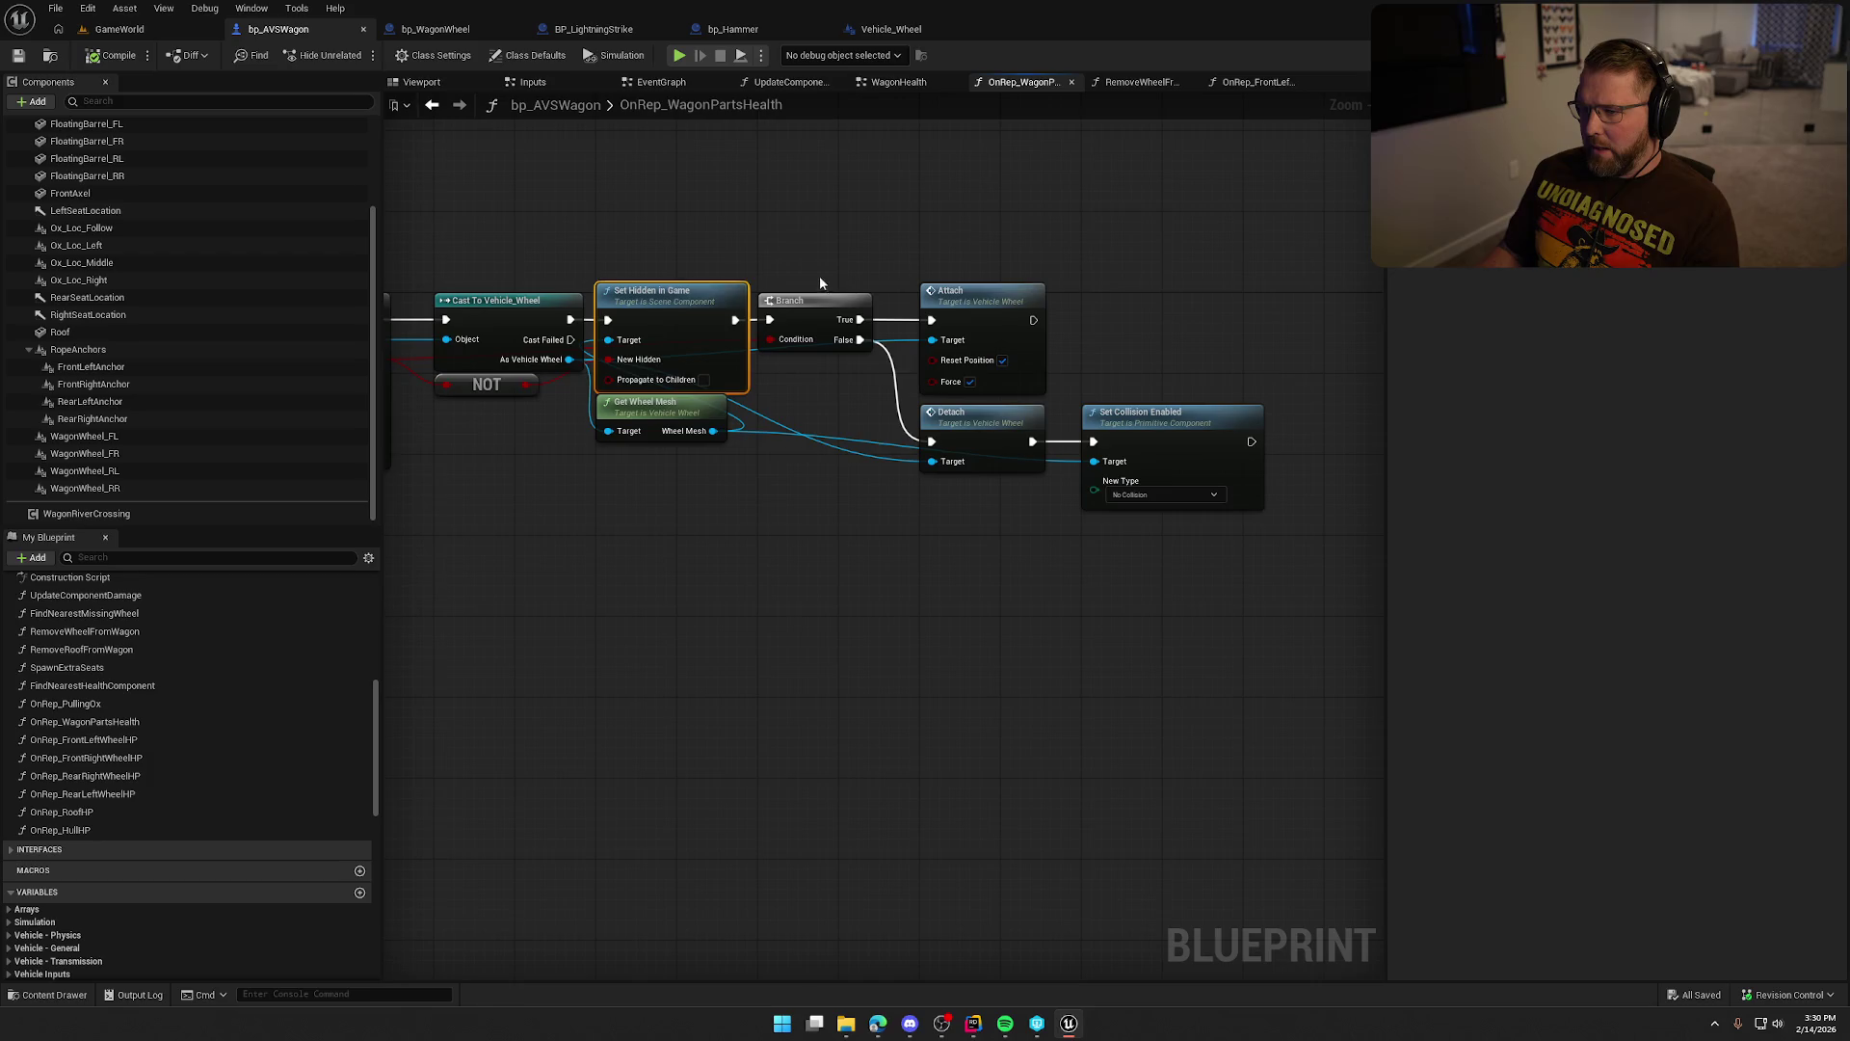
mouse_move(731, 246)
left_mouse_down()
mouse_move(872, 419)
mouse_move(1209, 638)
left_mouse_up()
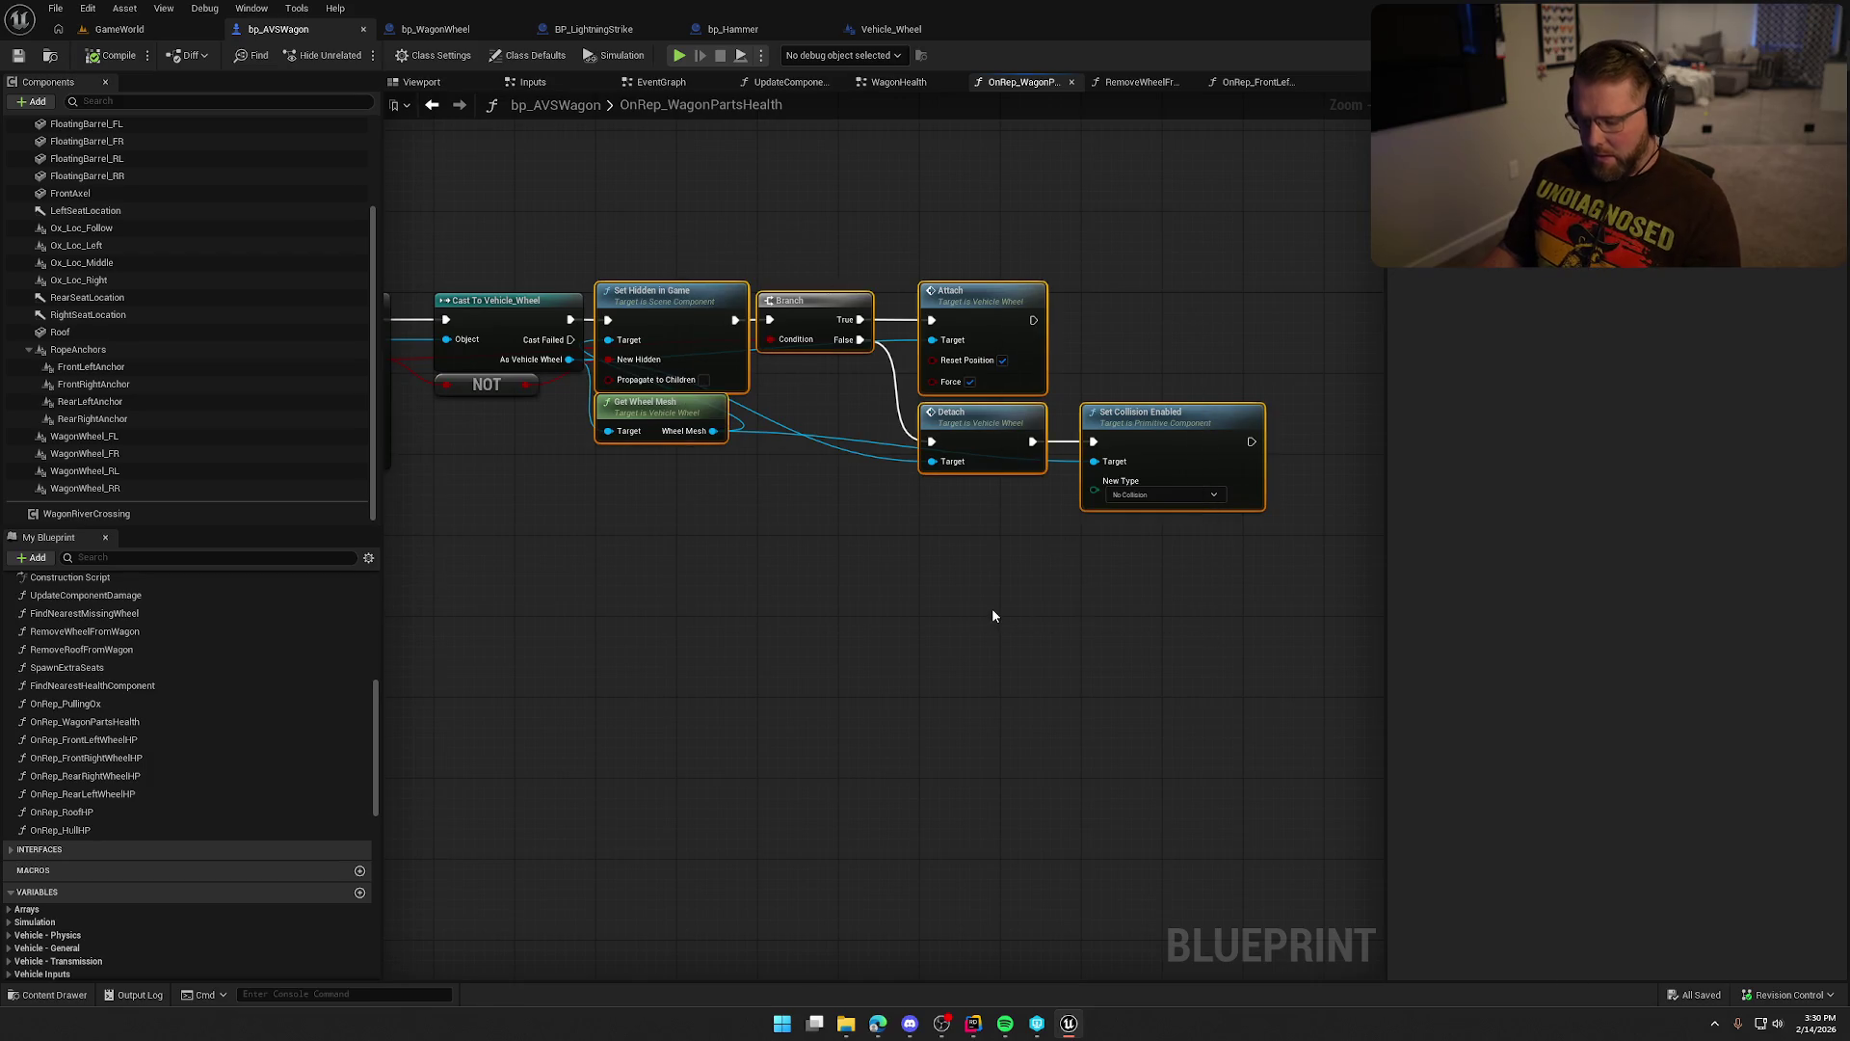
left_click_drag(785, 491, 1010, 472)
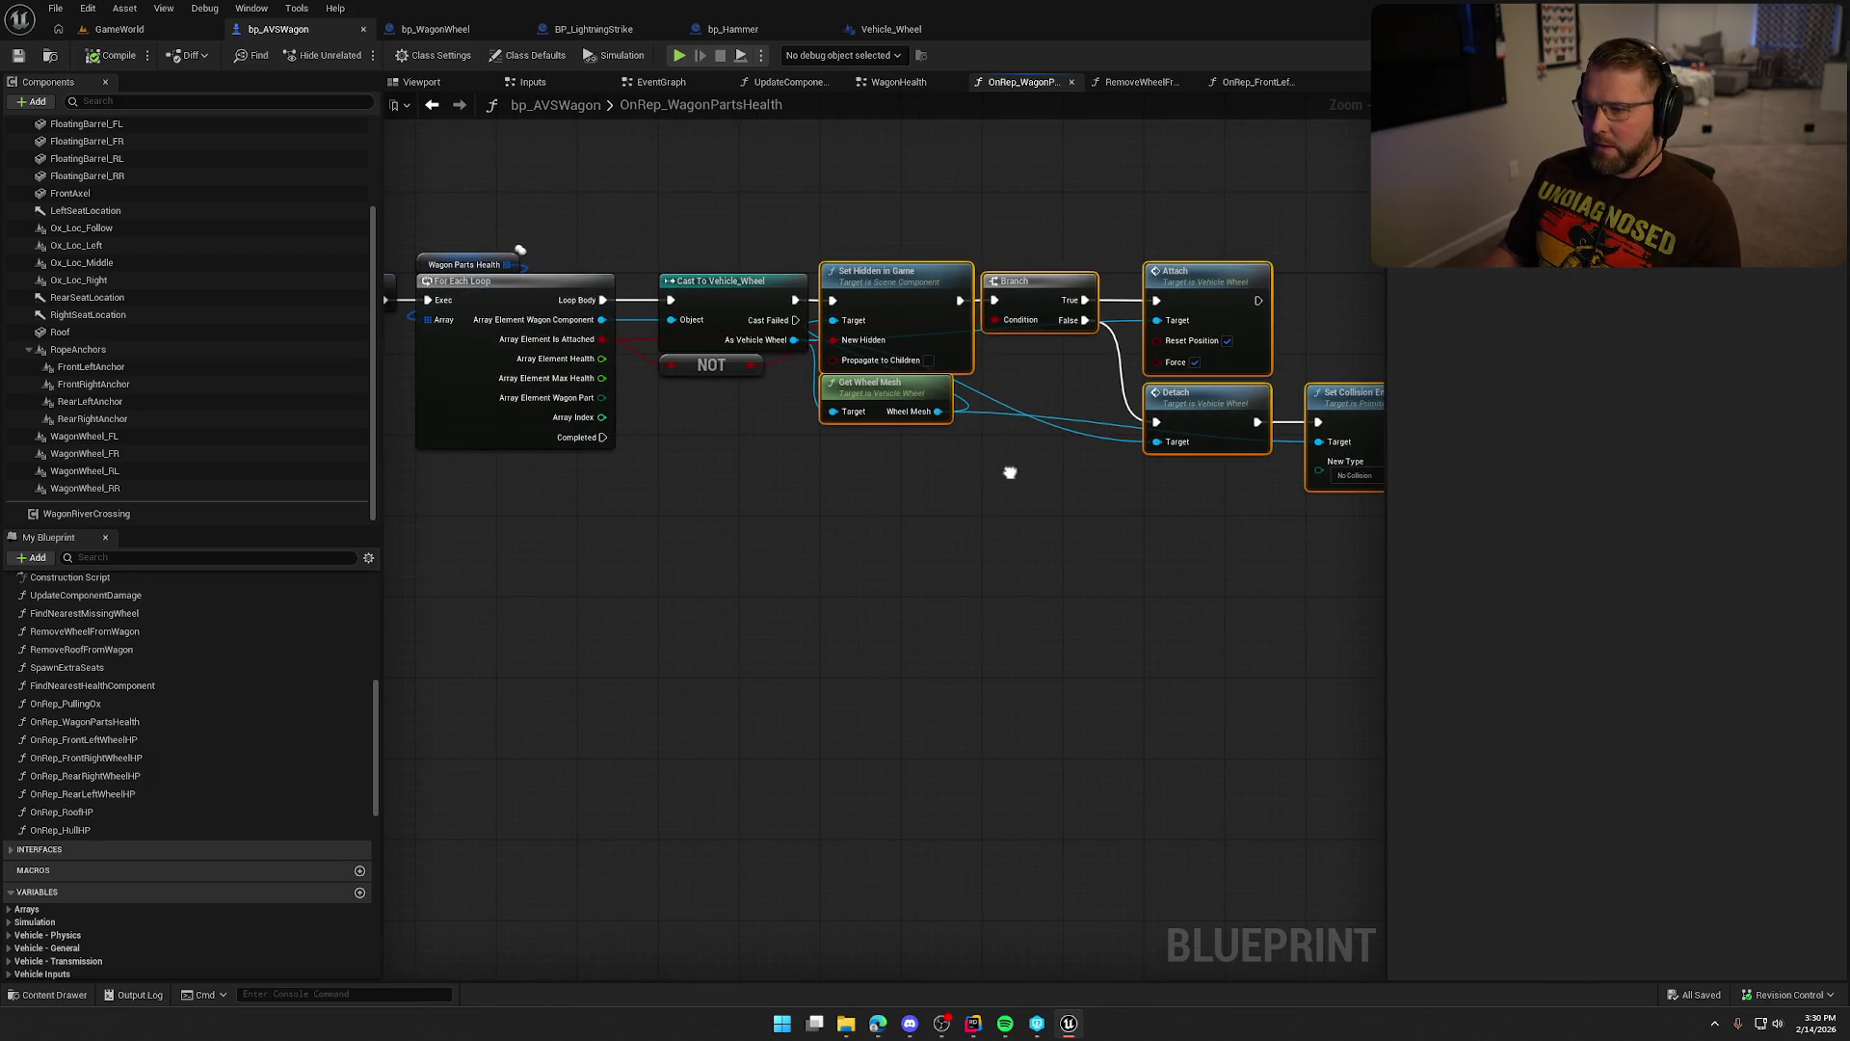
key("ctrl+c")
left_click(1258, 82)
key("ctrl+v")
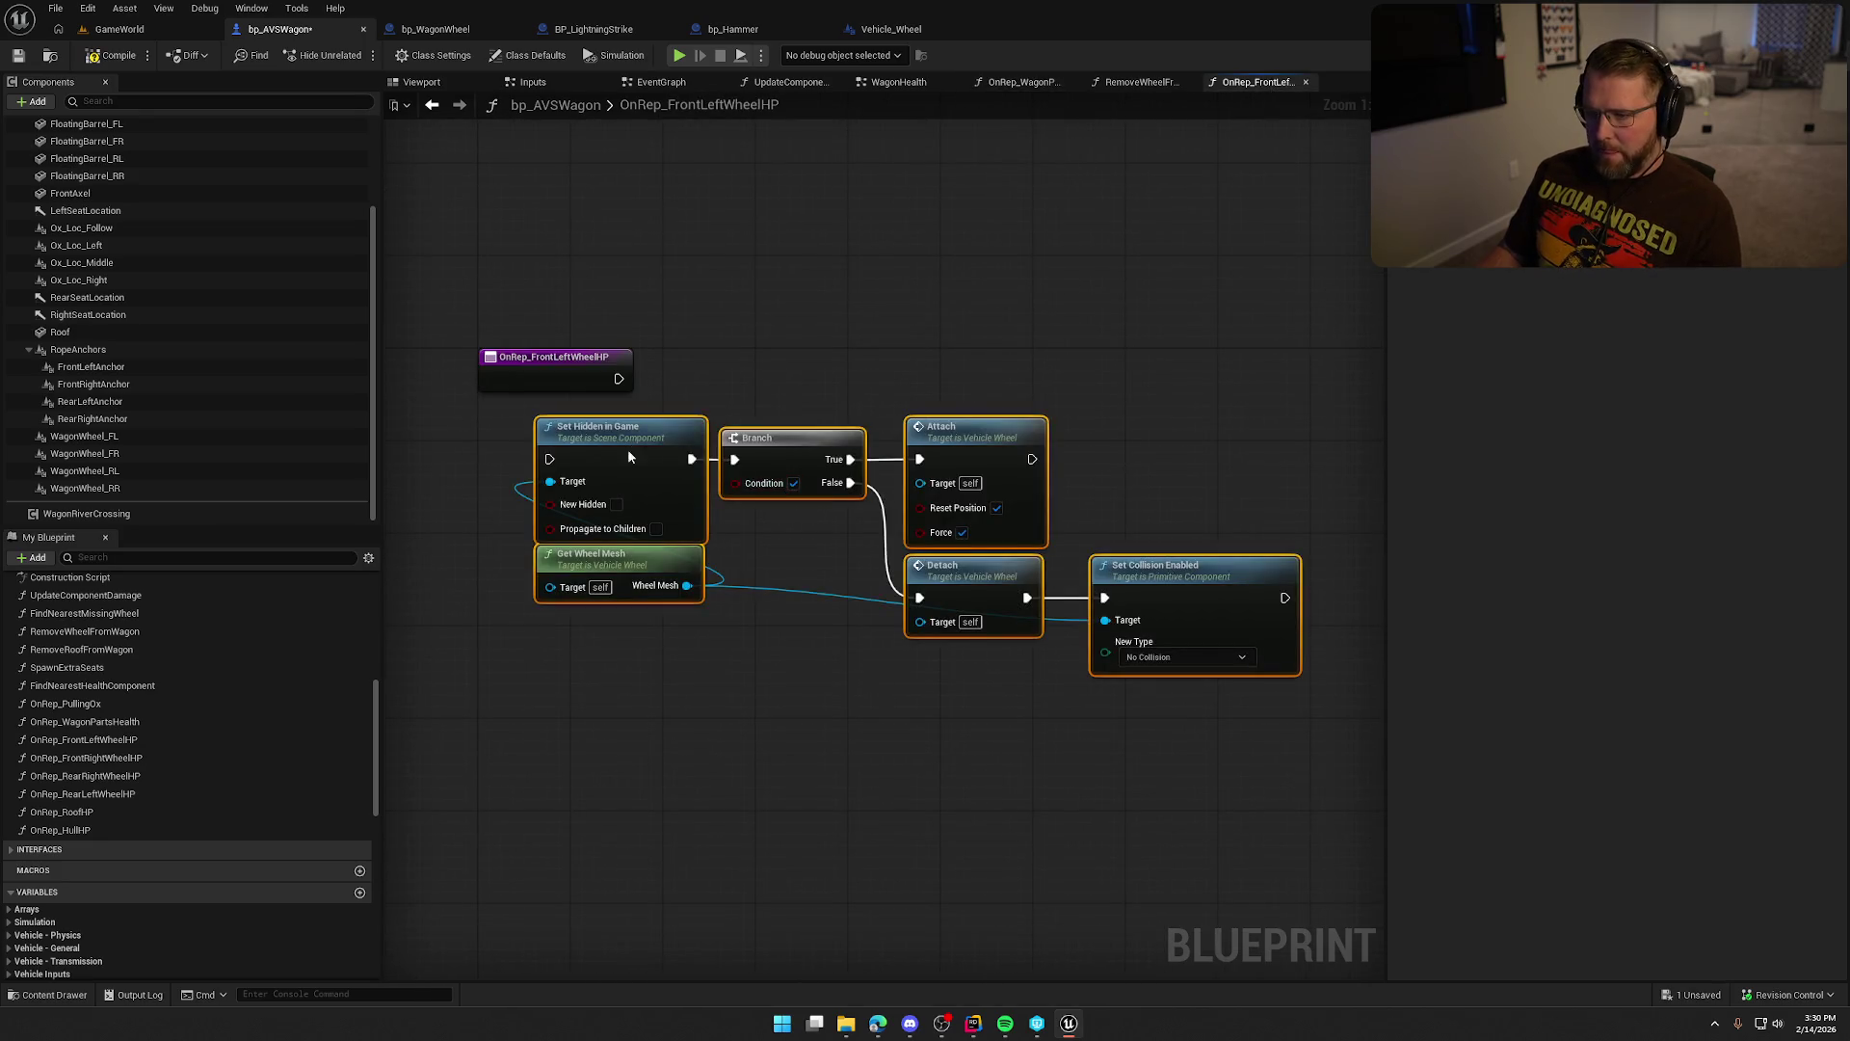
Add a Front Left Wheel HP getter and wire the OnRep entry to Set Hidden in Game.
left_click(802, 675)
scroll(199, 777, "down", 3)
scroll(200, 777, "down", 5)
mouse_move(69, 720)
left_mouse_down()
mouse_move(679, 548)
mouse_move(800, 467)
left_mouse_up()
left_click_drag(636, 390, 579, 410)
mouse_move(689, 338)
left_mouse_down()
mouse_move(852, 338)
mouse_move(1369, 578)
mouse_move(1120, 607)
mouse_move(1010, 547)
left_mouse_up()
left_click_drag(906, 324, 985, 328)
left_click(709, 482)
mouse_move(708, 482)
left_mouse_down()
mouse_move(798, 586)
mouse_move(739, 620)
mouse_move(711, 606)
mouse_move(654, 459)
left_mouse_up()
Add a Greater (>) comparison on Front Left Wheel HP.
key("ctrl+v")
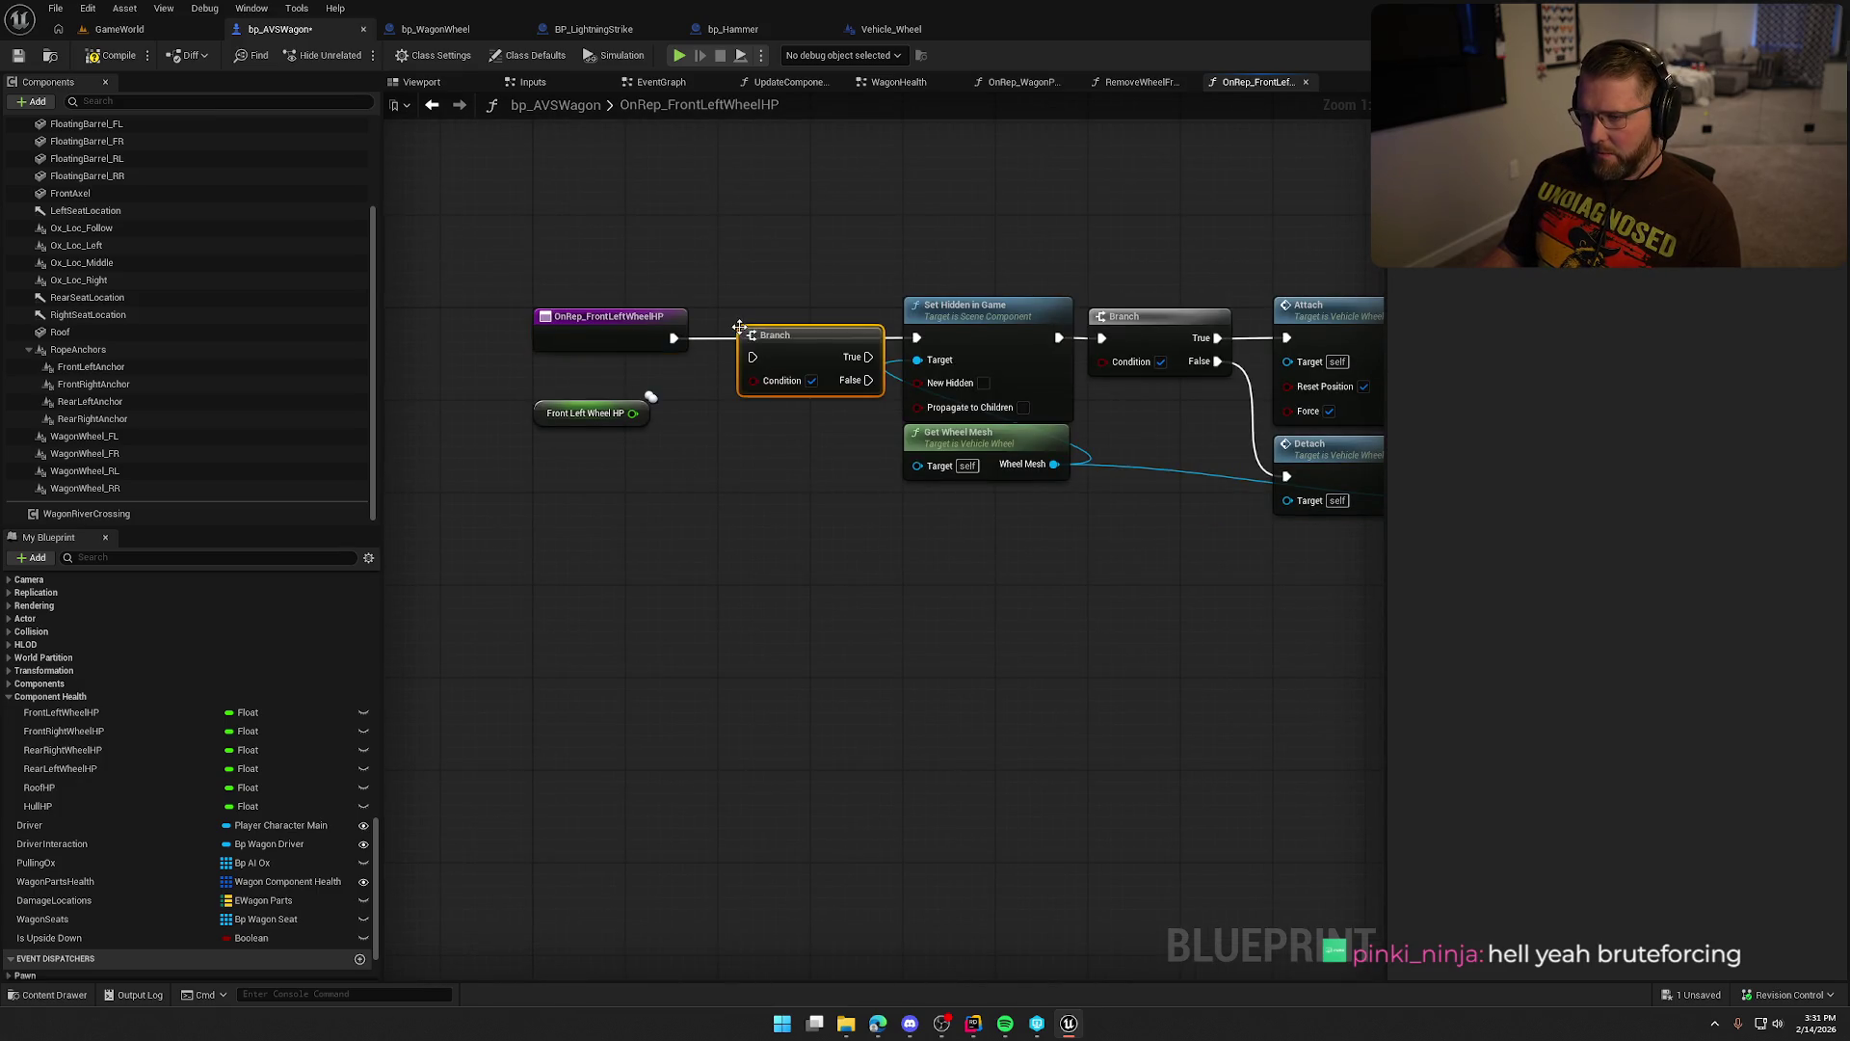
mouse_move(786, 339)
left_mouse_down()
mouse_move(787, 445)
mouse_move(789, 358)
left_mouse_up()
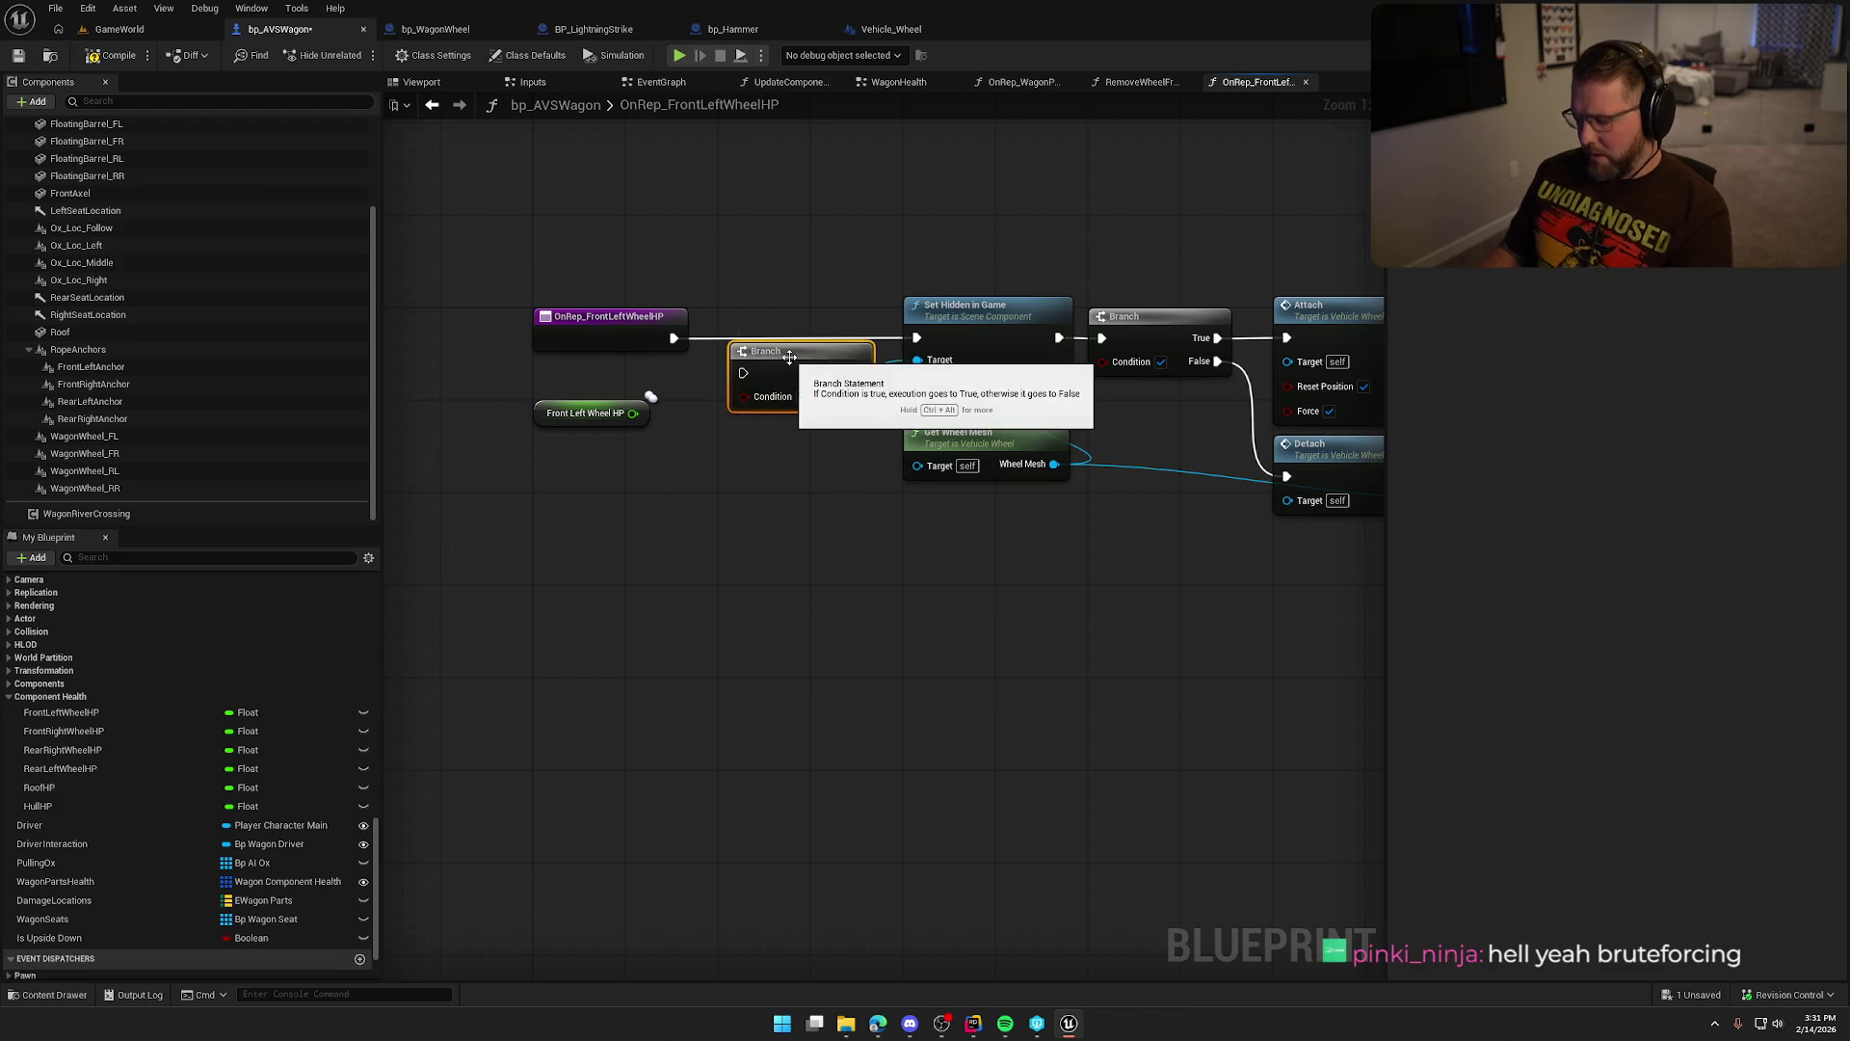
key("Delete")
left_click_drag(632, 413, 692, 429)
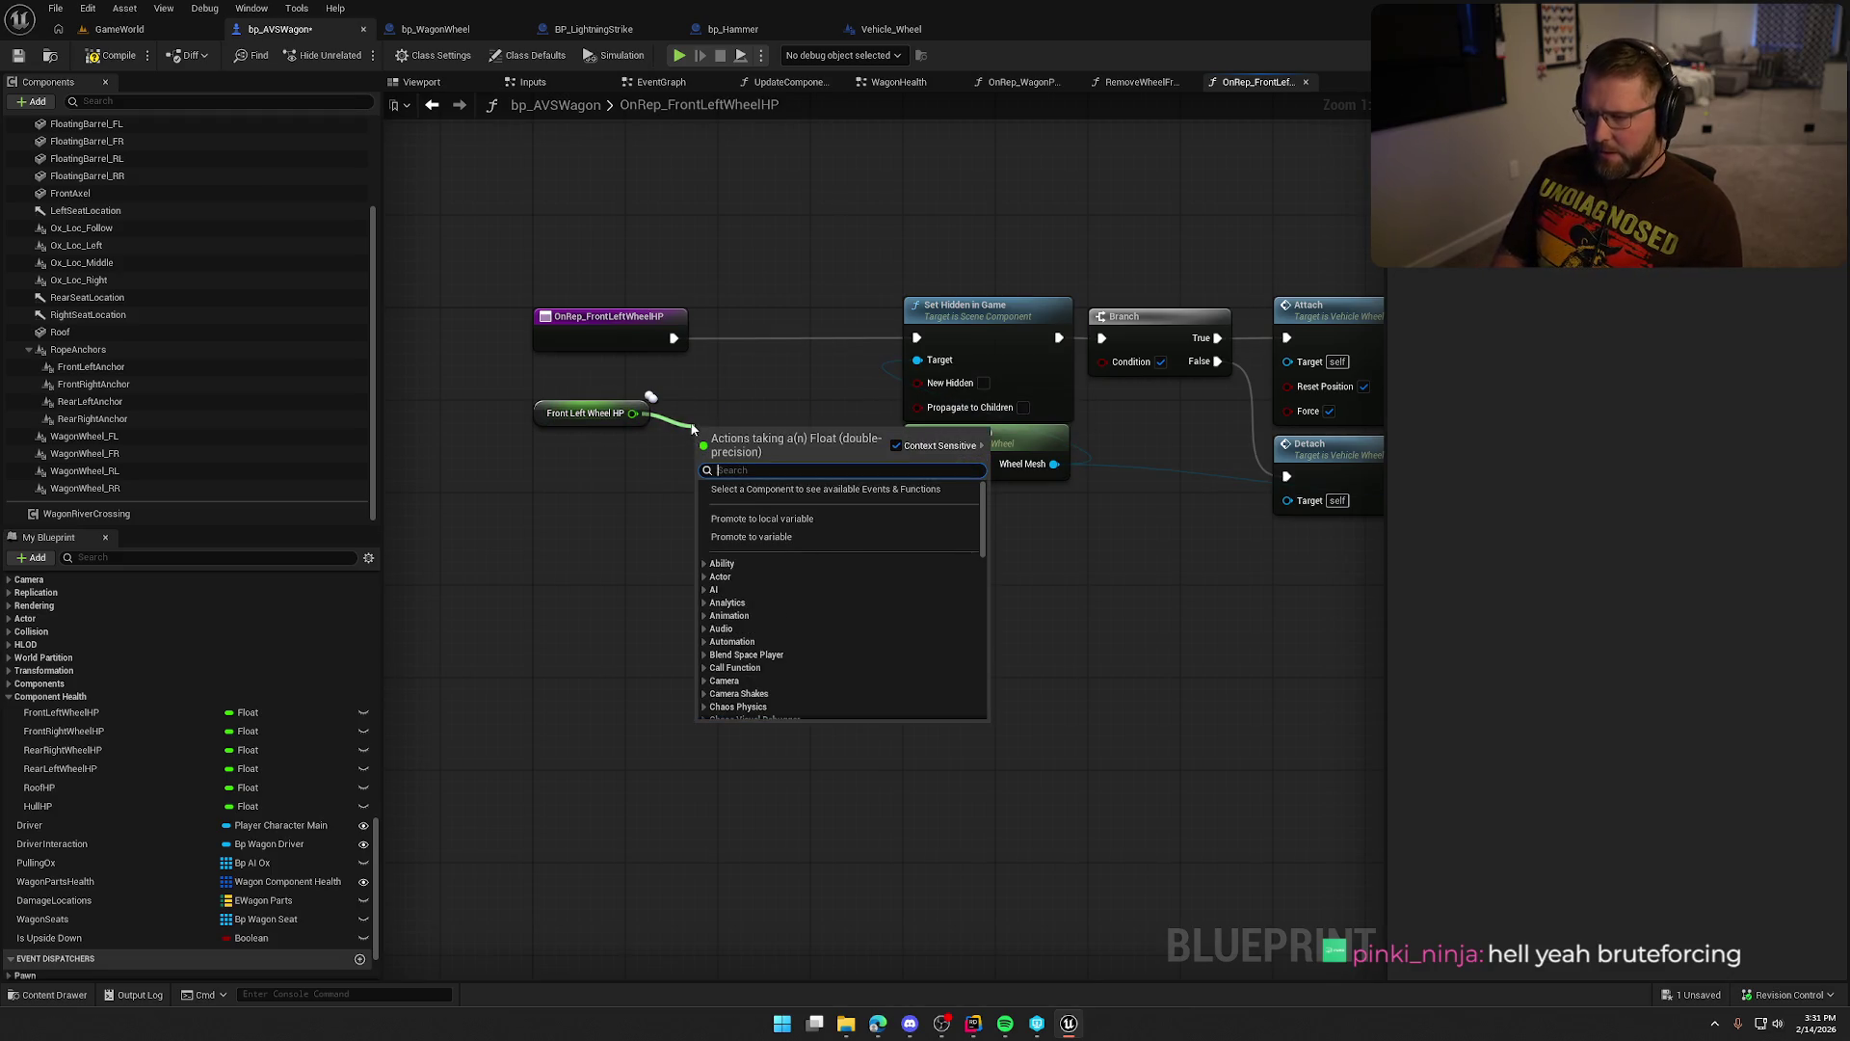
type(">")
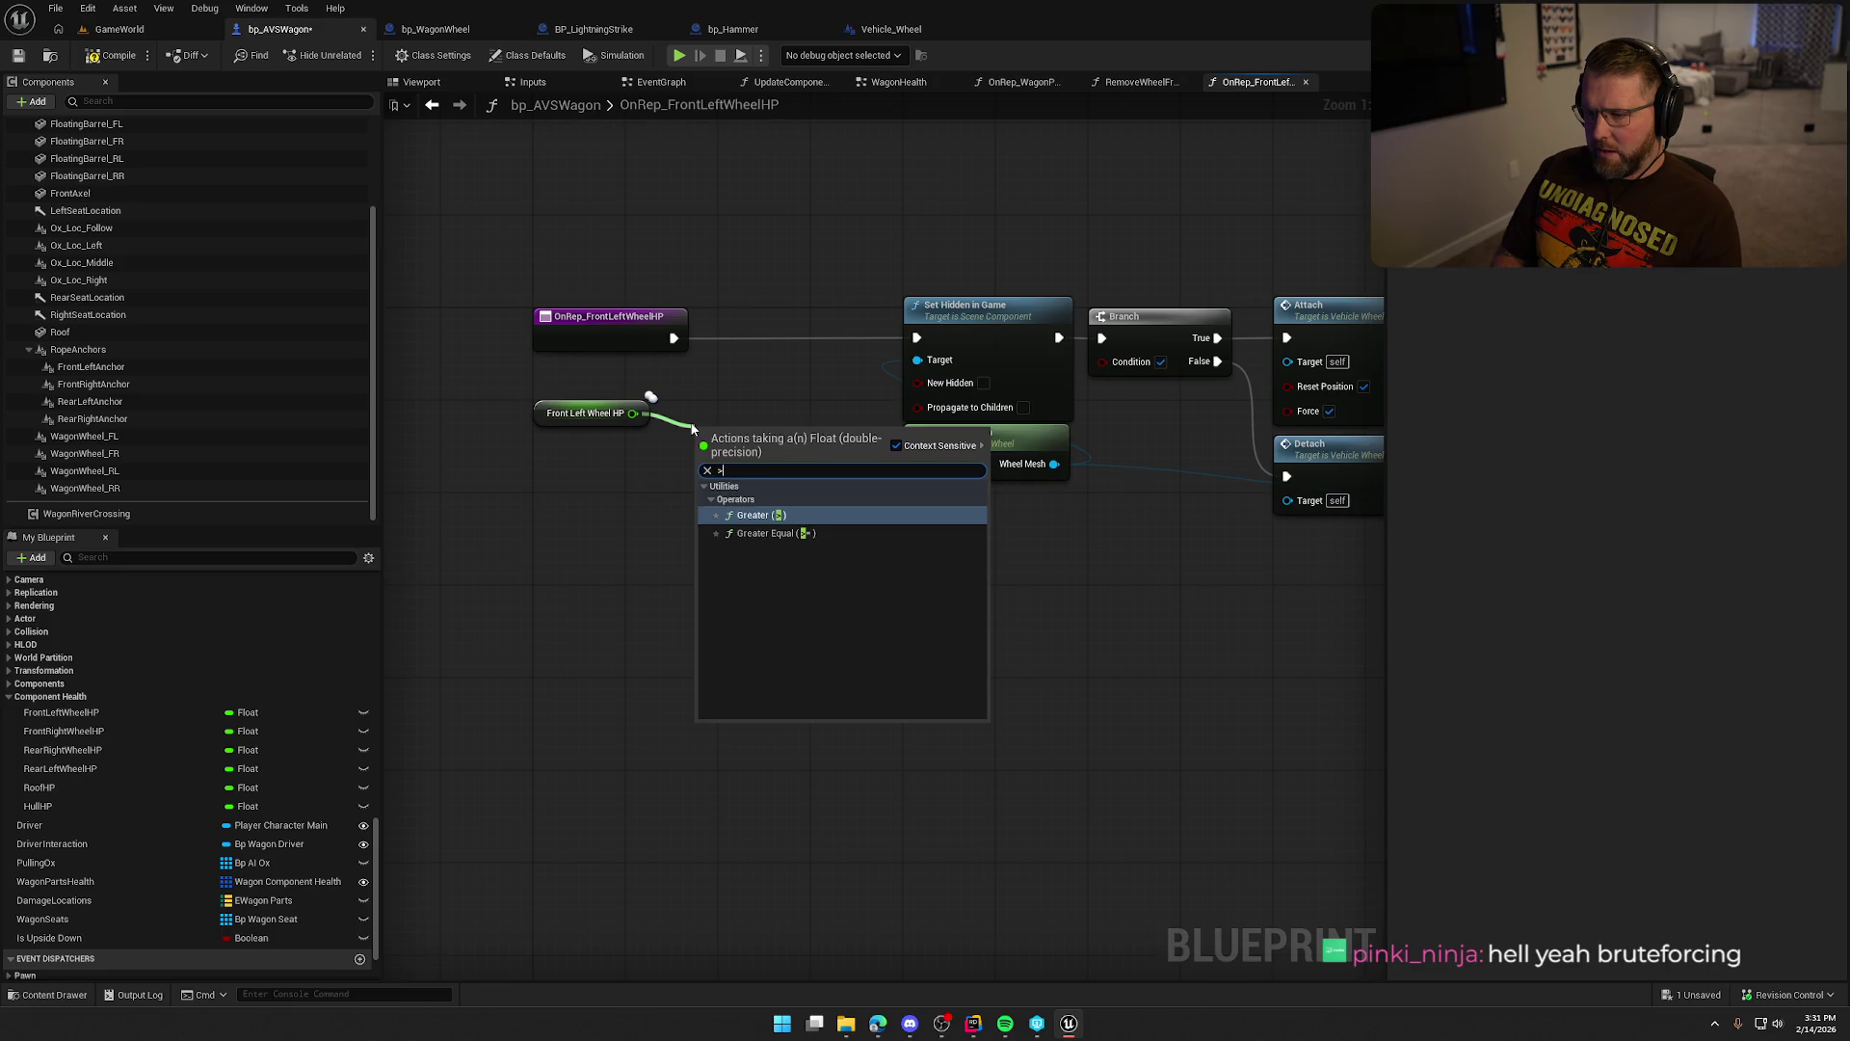
key("Return")
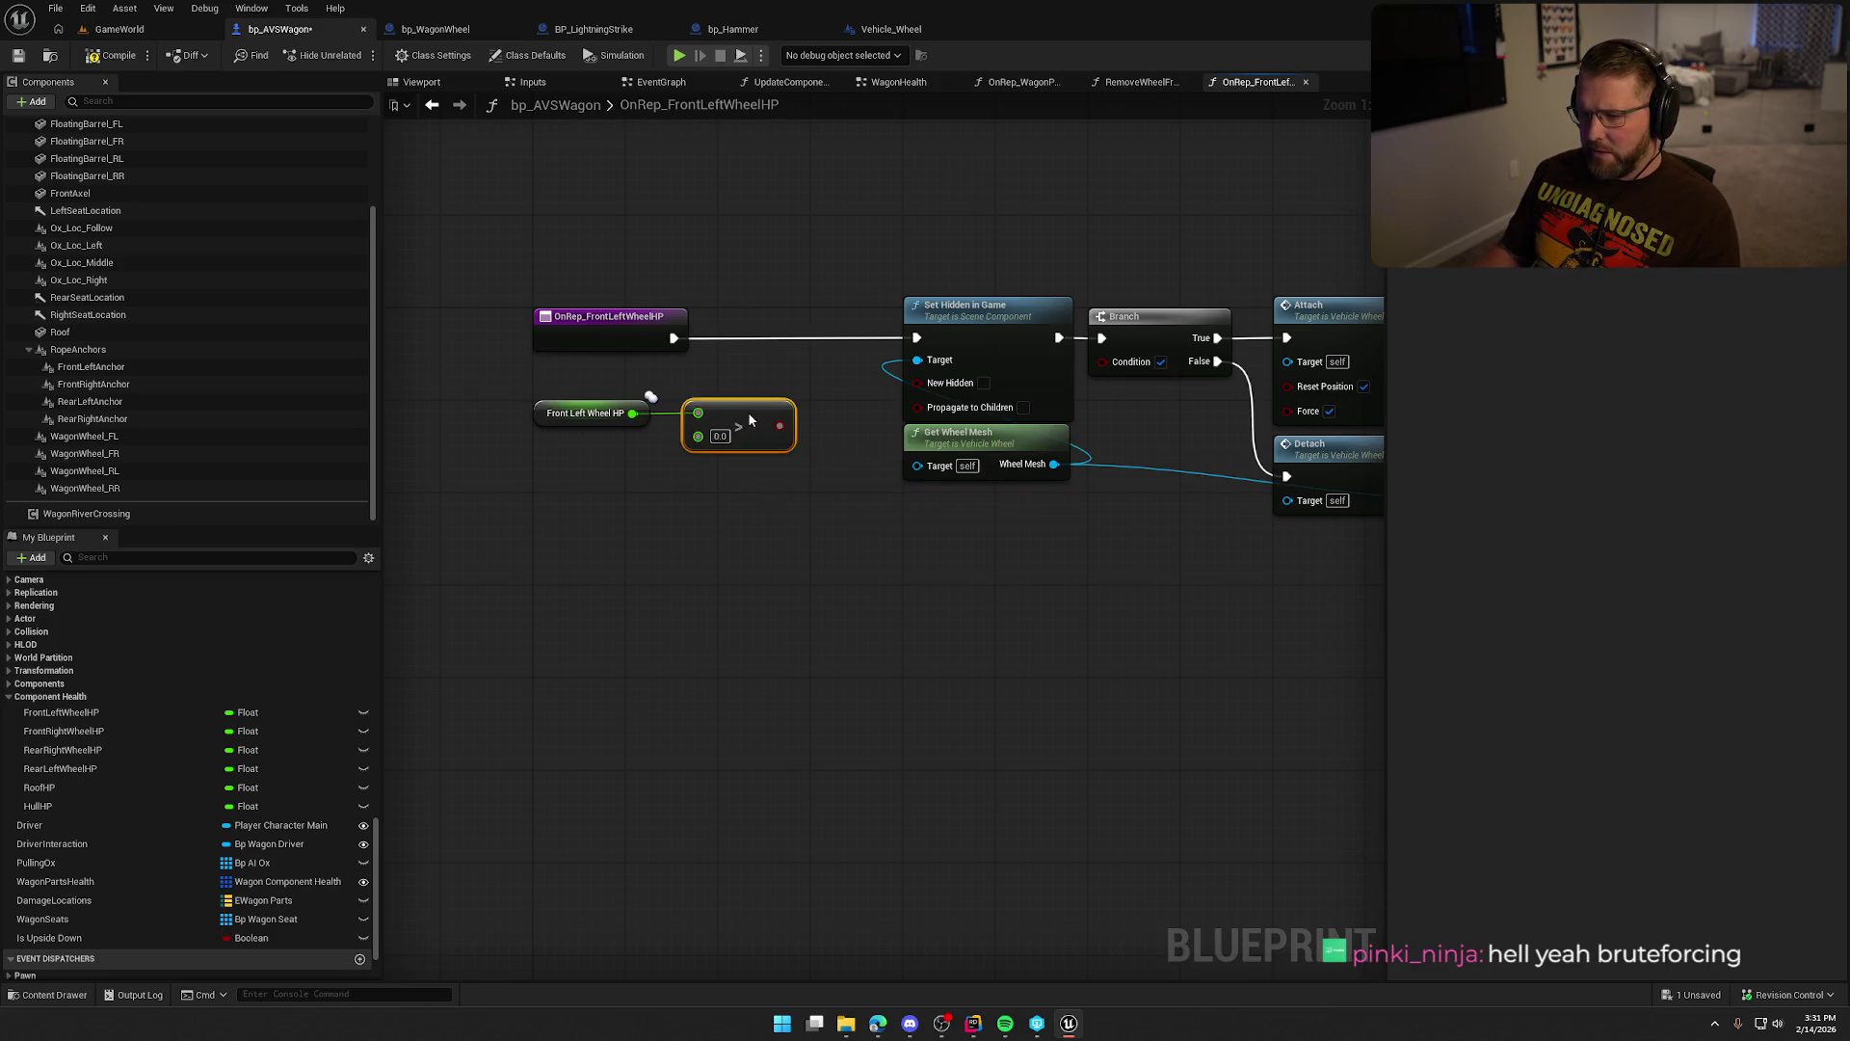
Invert the comparison with a NOT node wired into Set Hidden in Game's New Hidden.
mouse_move(774, 438)
left_mouse_down()
mouse_move(797, 541)
mouse_move(742, 533)
left_mouse_up()
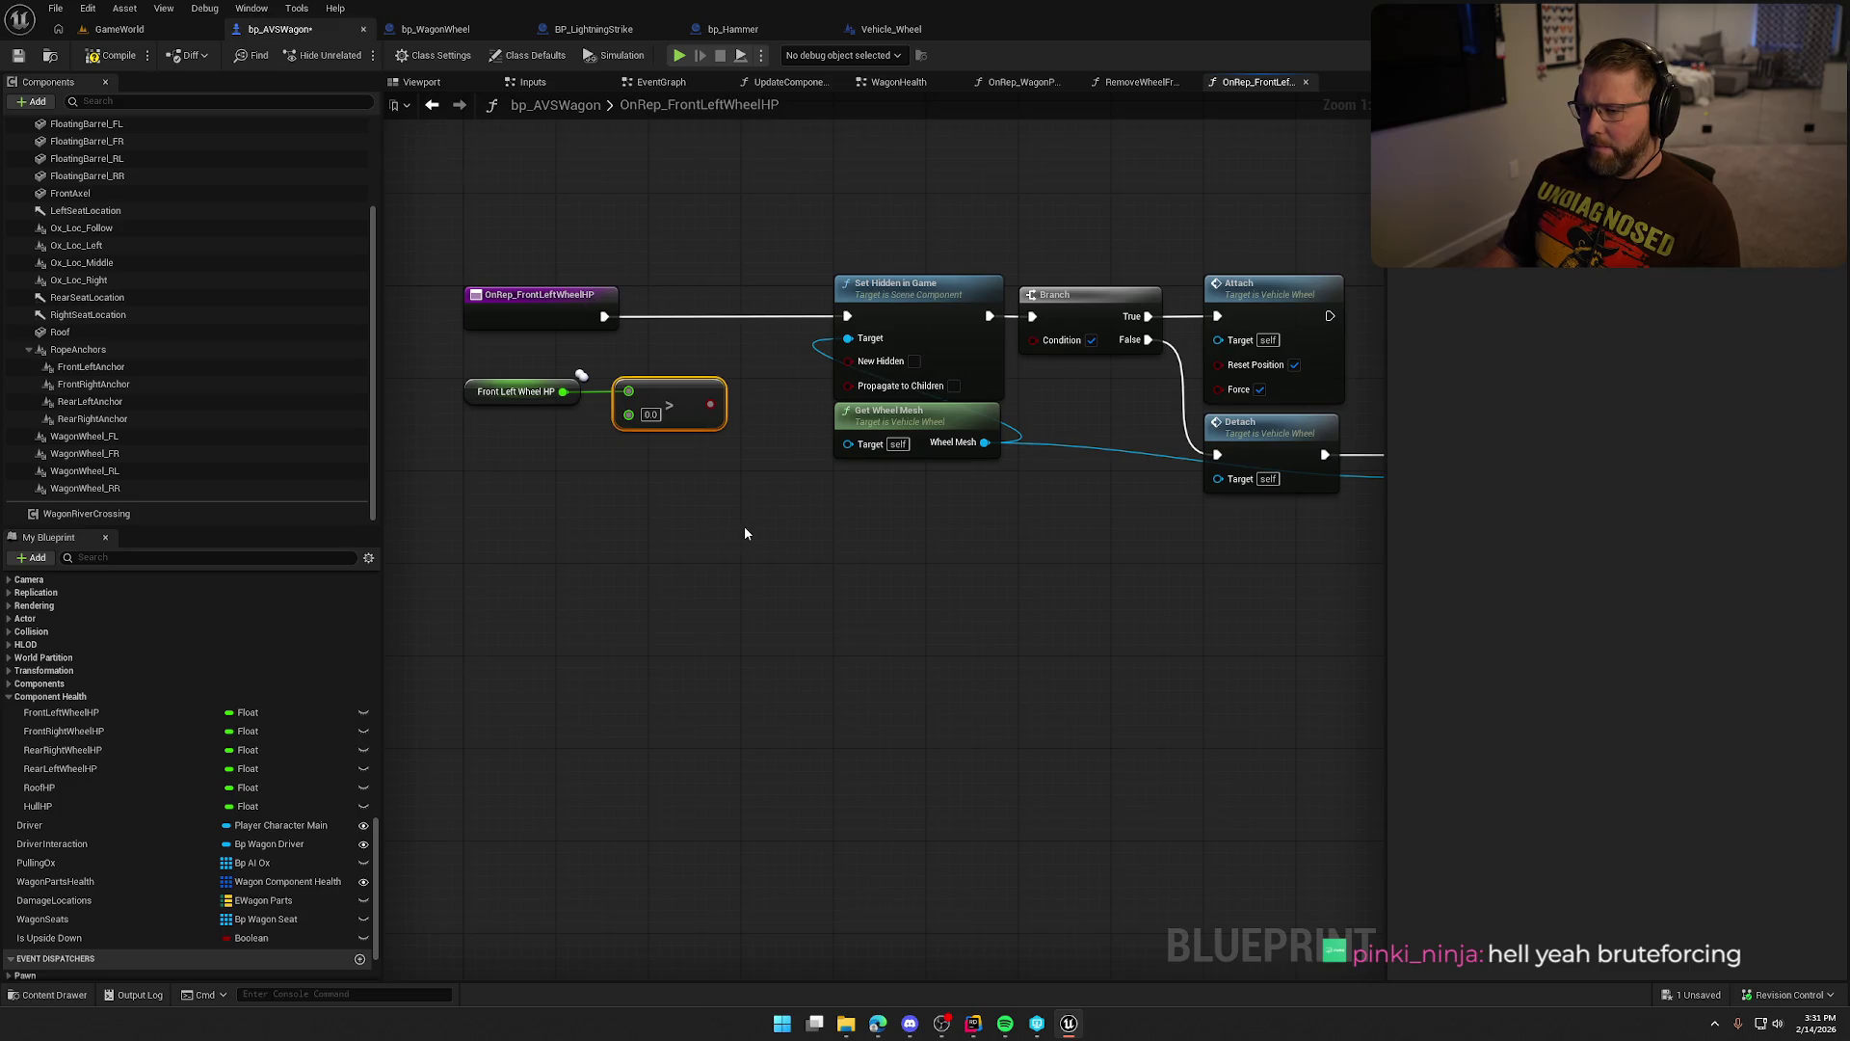
left_click_drag(710, 404, 745, 464)
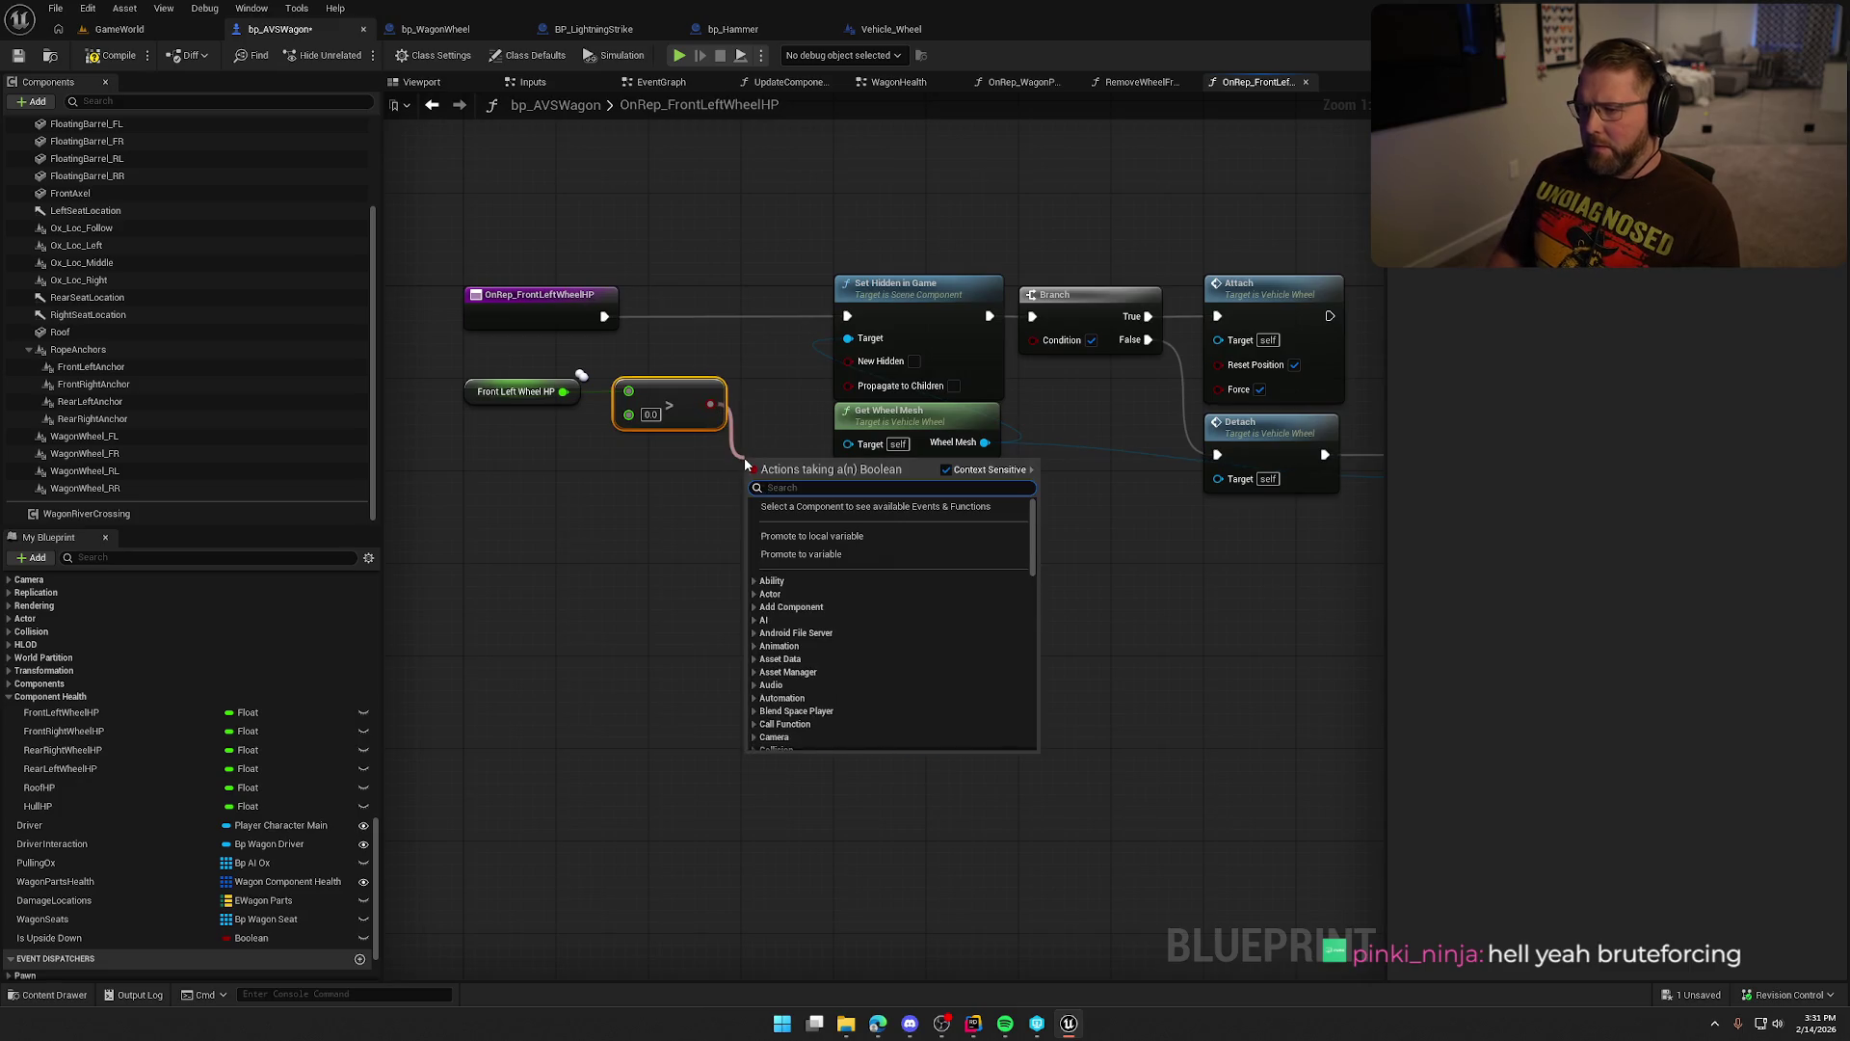
type("not")
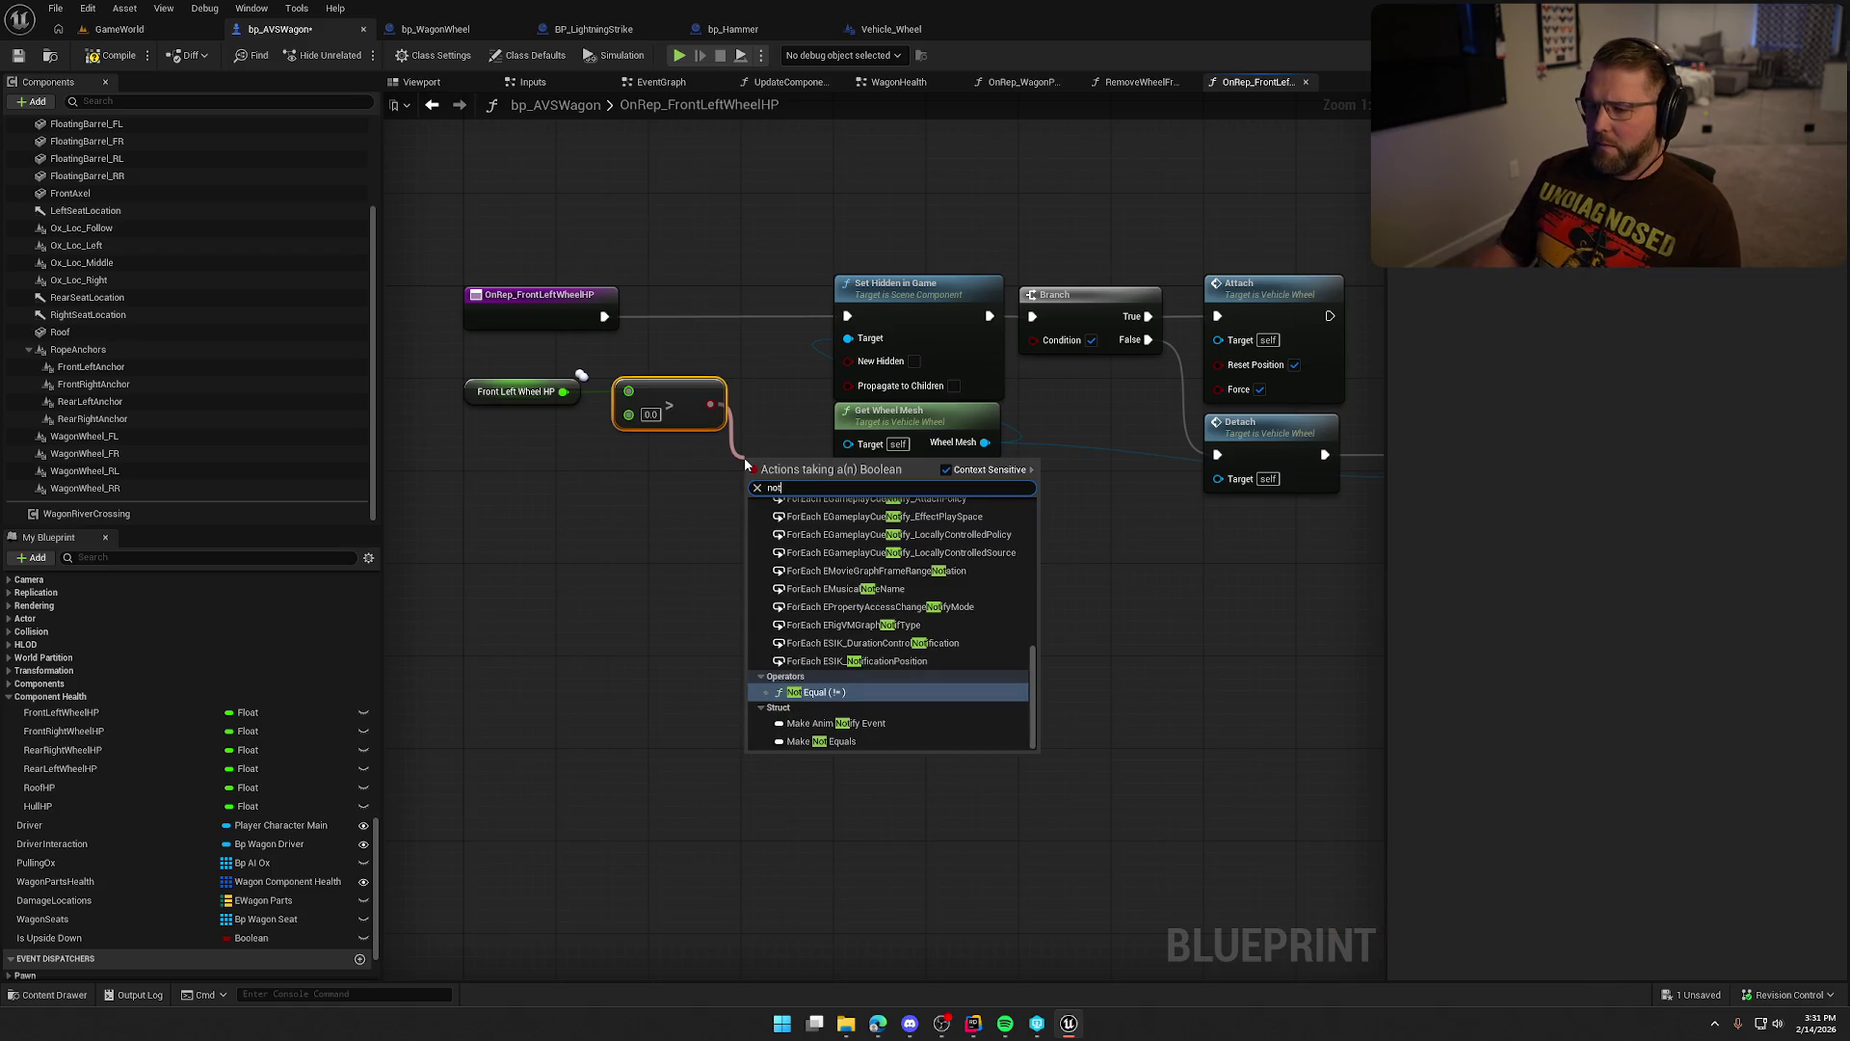
scroll(887, 646, "up", 5)
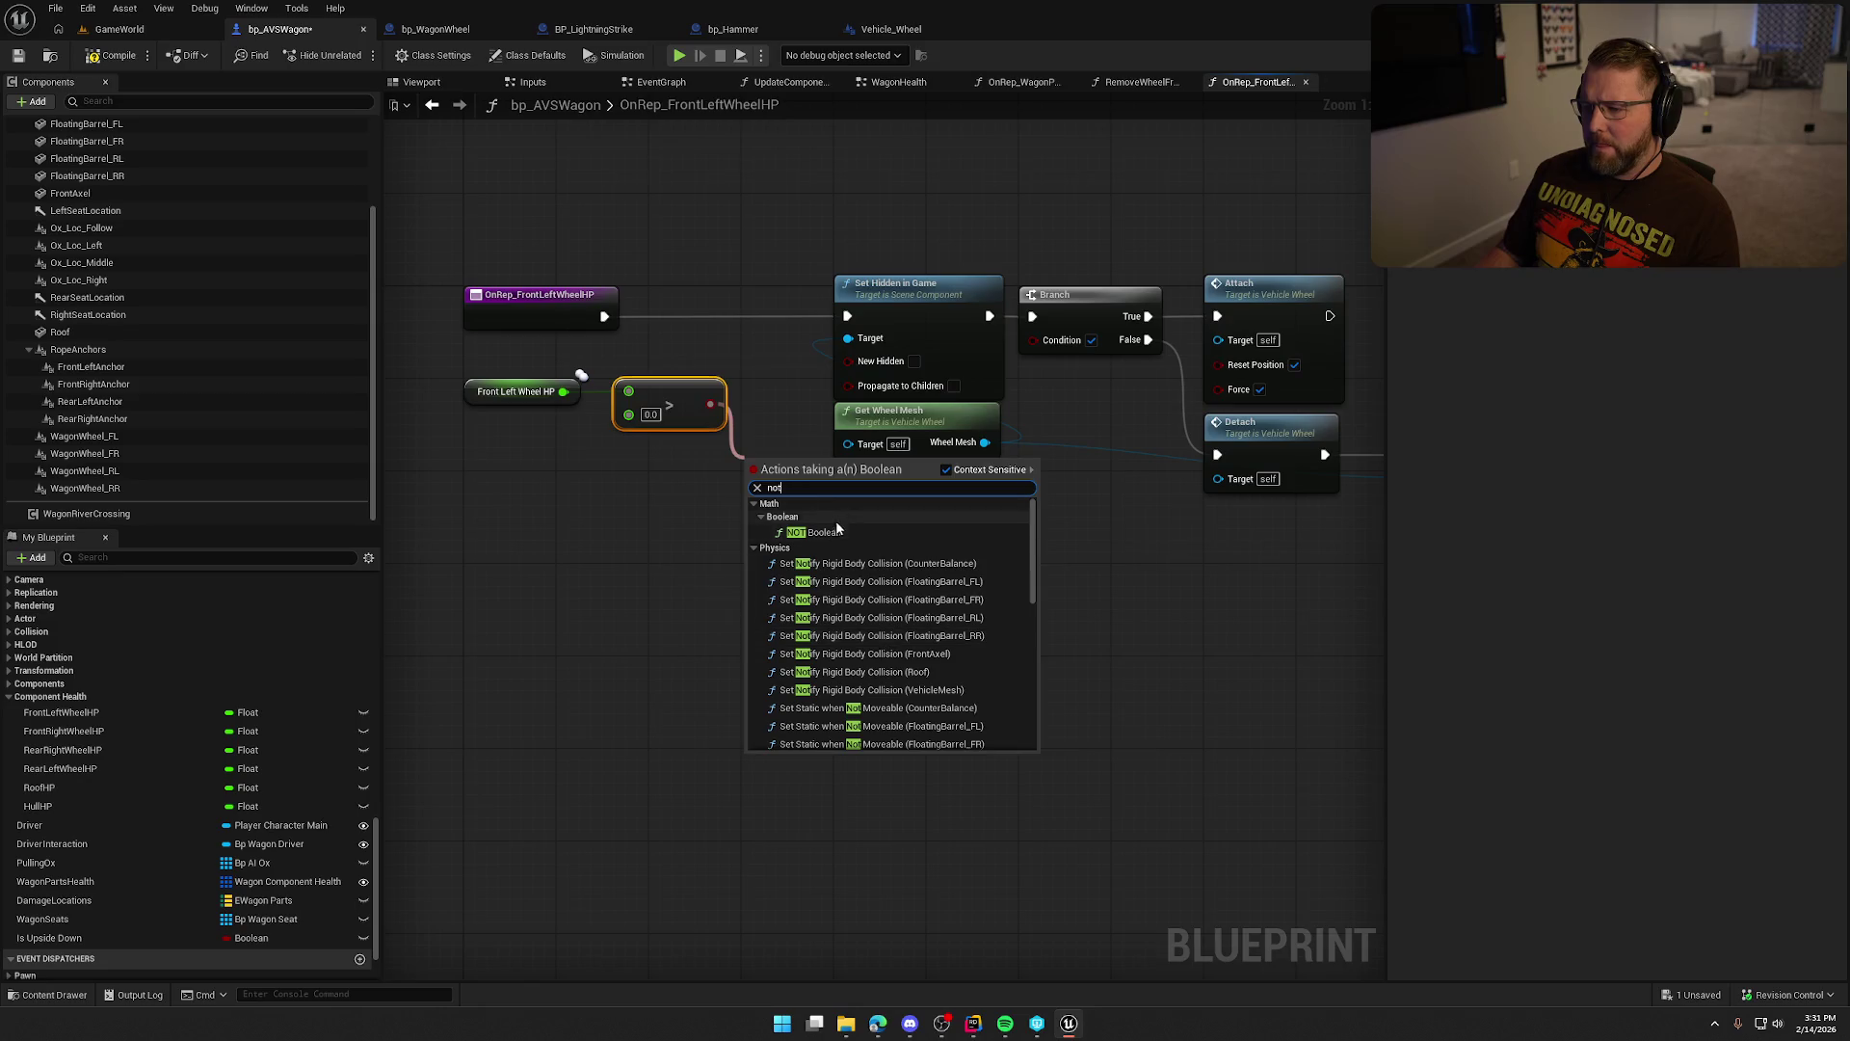
left_click(820, 532)
left_click_drag(848, 462, 846, 361)
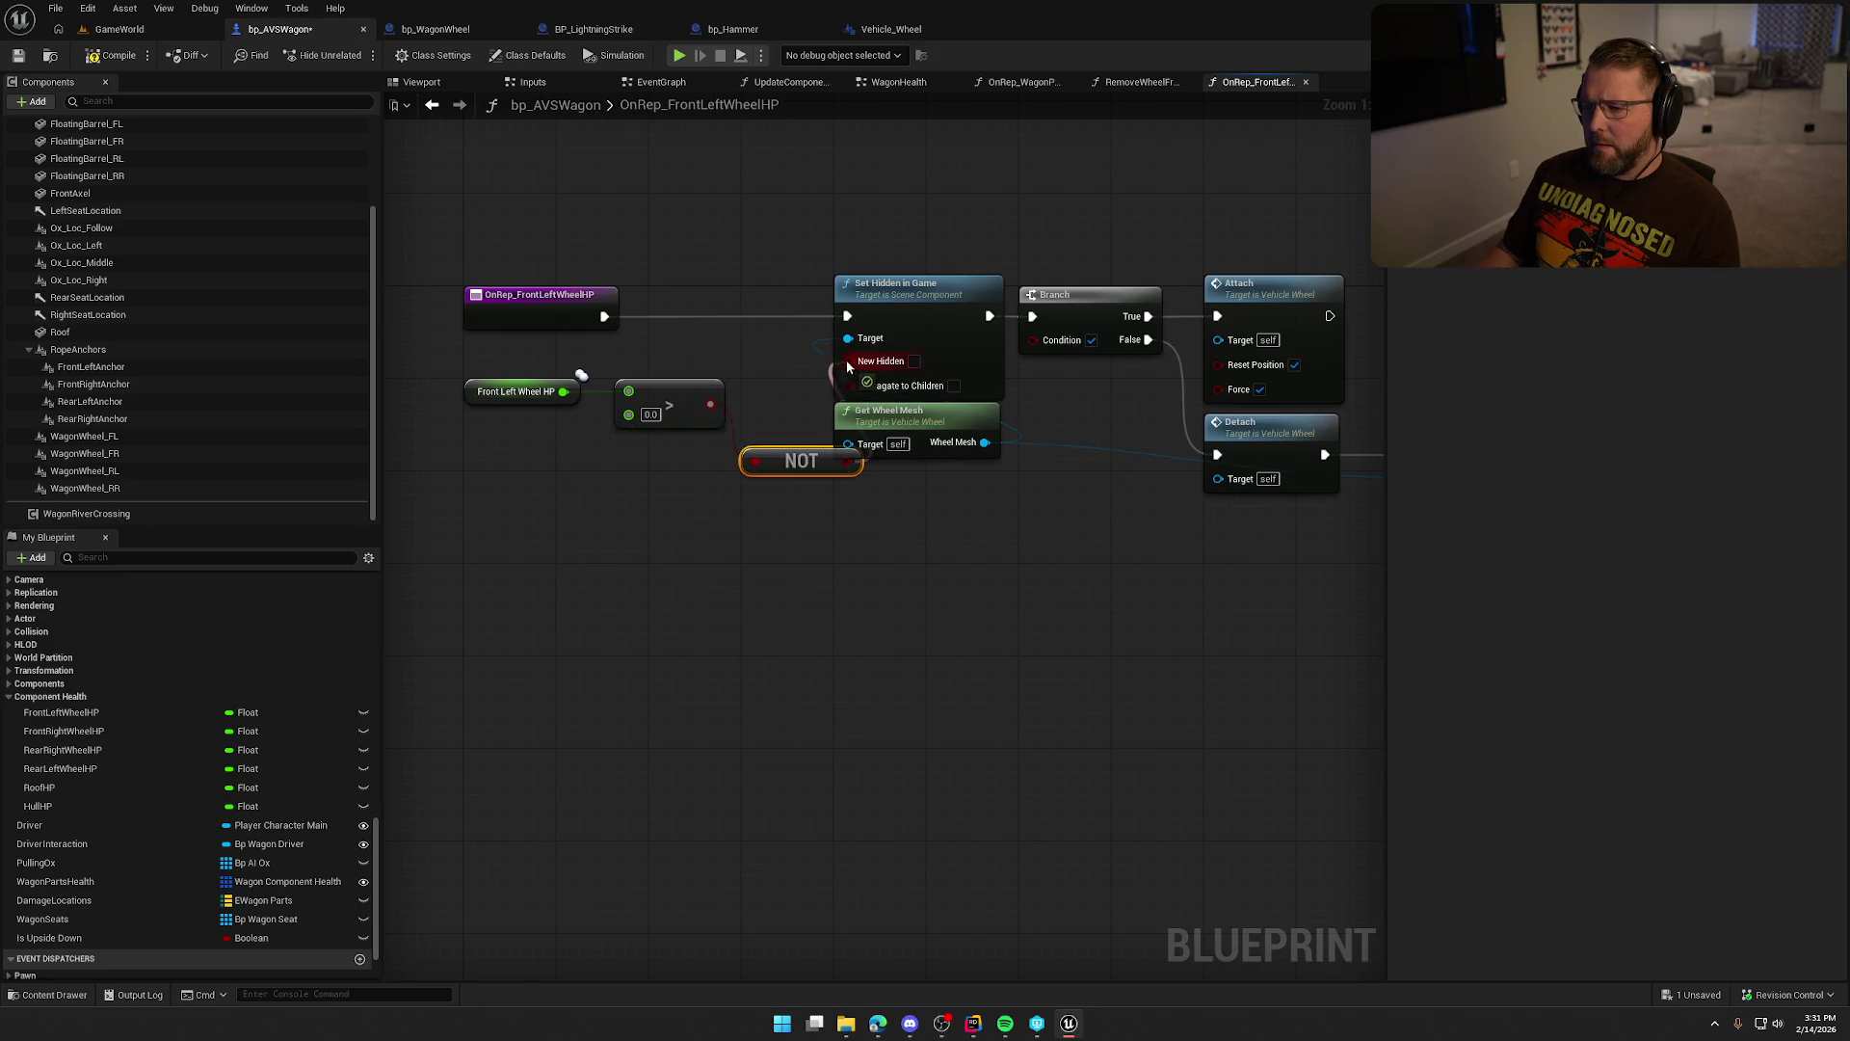
mouse_move(803, 468)
left_mouse_down()
mouse_move(687, 365)
mouse_move(710, 365)
mouse_move(709, 421)
left_mouse_up()
left_click(729, 572)
mouse_move(729, 571)
left_mouse_down()
mouse_move(661, 521)
mouse_move(636, 549)
mouse_move(574, 529)
mouse_move(727, 539)
left_mouse_up()
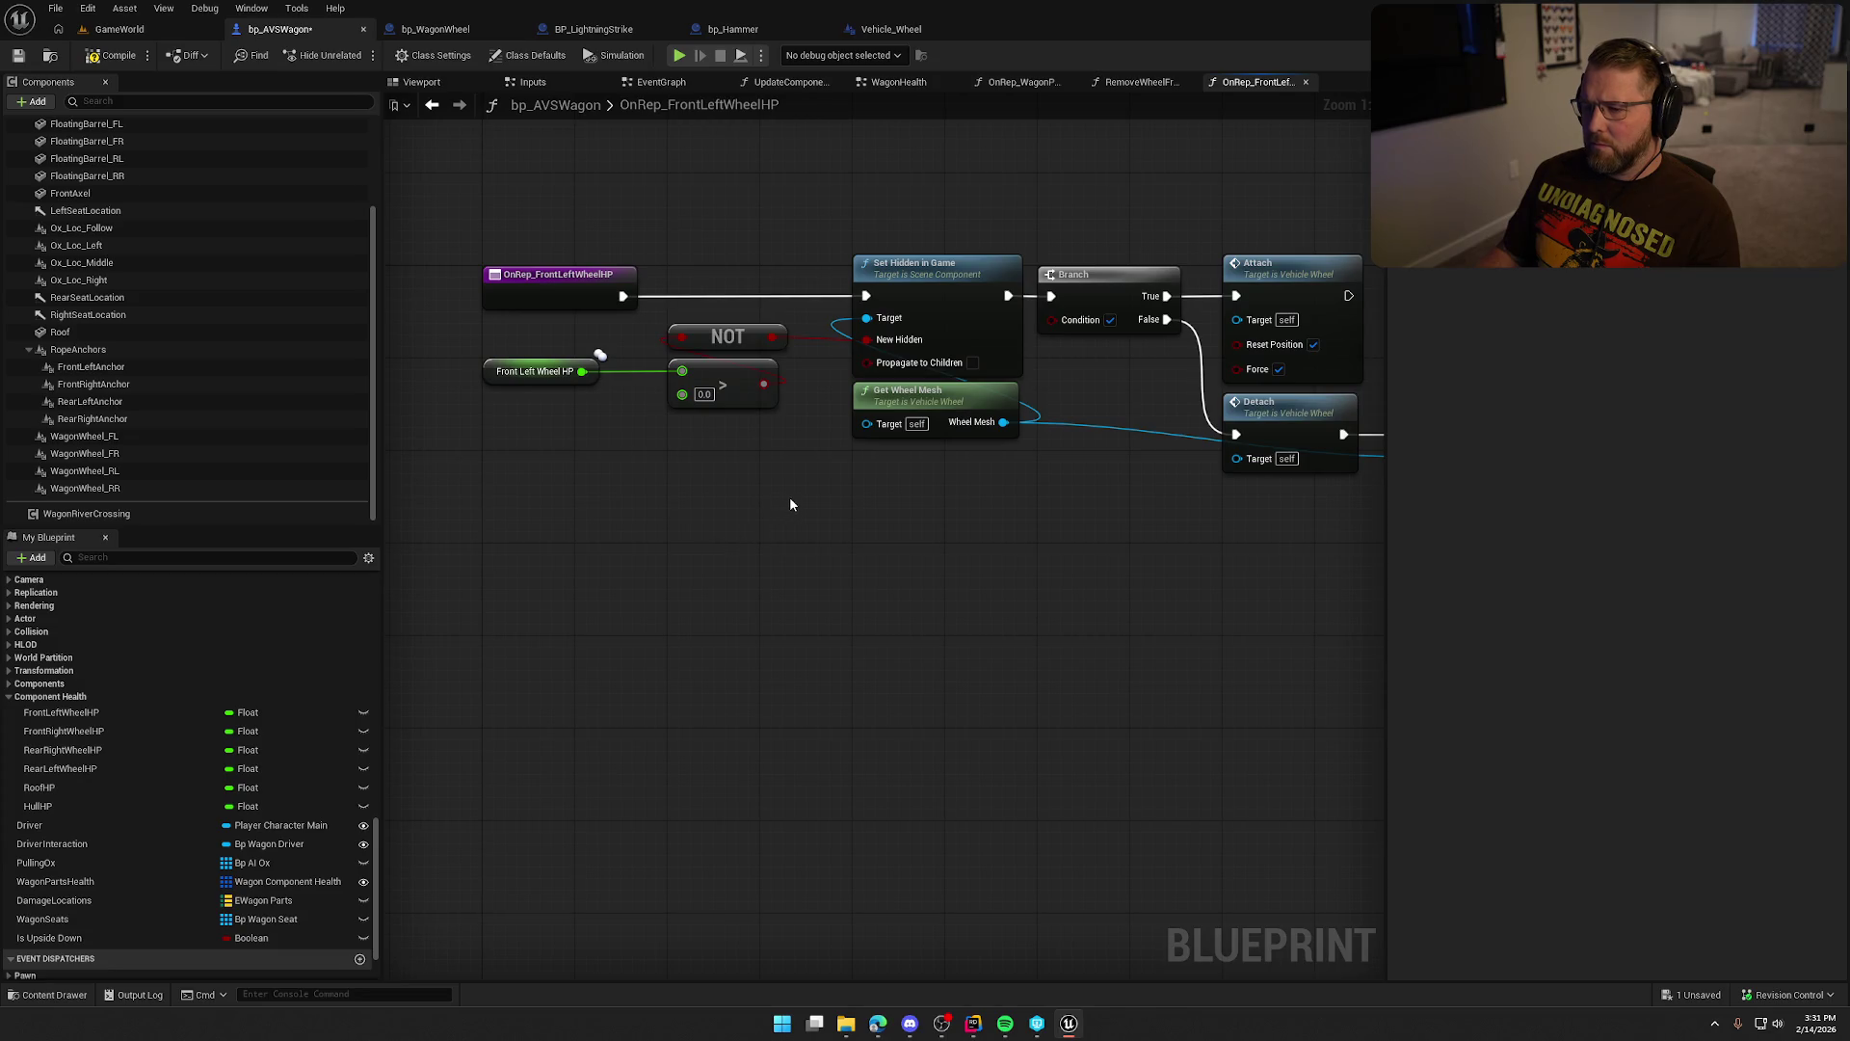
Wire the comparison result to the Branch Condition.
mouse_move(789, 505)
left_mouse_down()
mouse_move(540, 488)
mouse_move(578, 456)
left_mouse_up()
mouse_move(536, 351)
left_mouse_down()
mouse_move(578, 382)
mouse_move(776, 340)
left_mouse_up()
left_click_drag(806, 303, 807, 297)
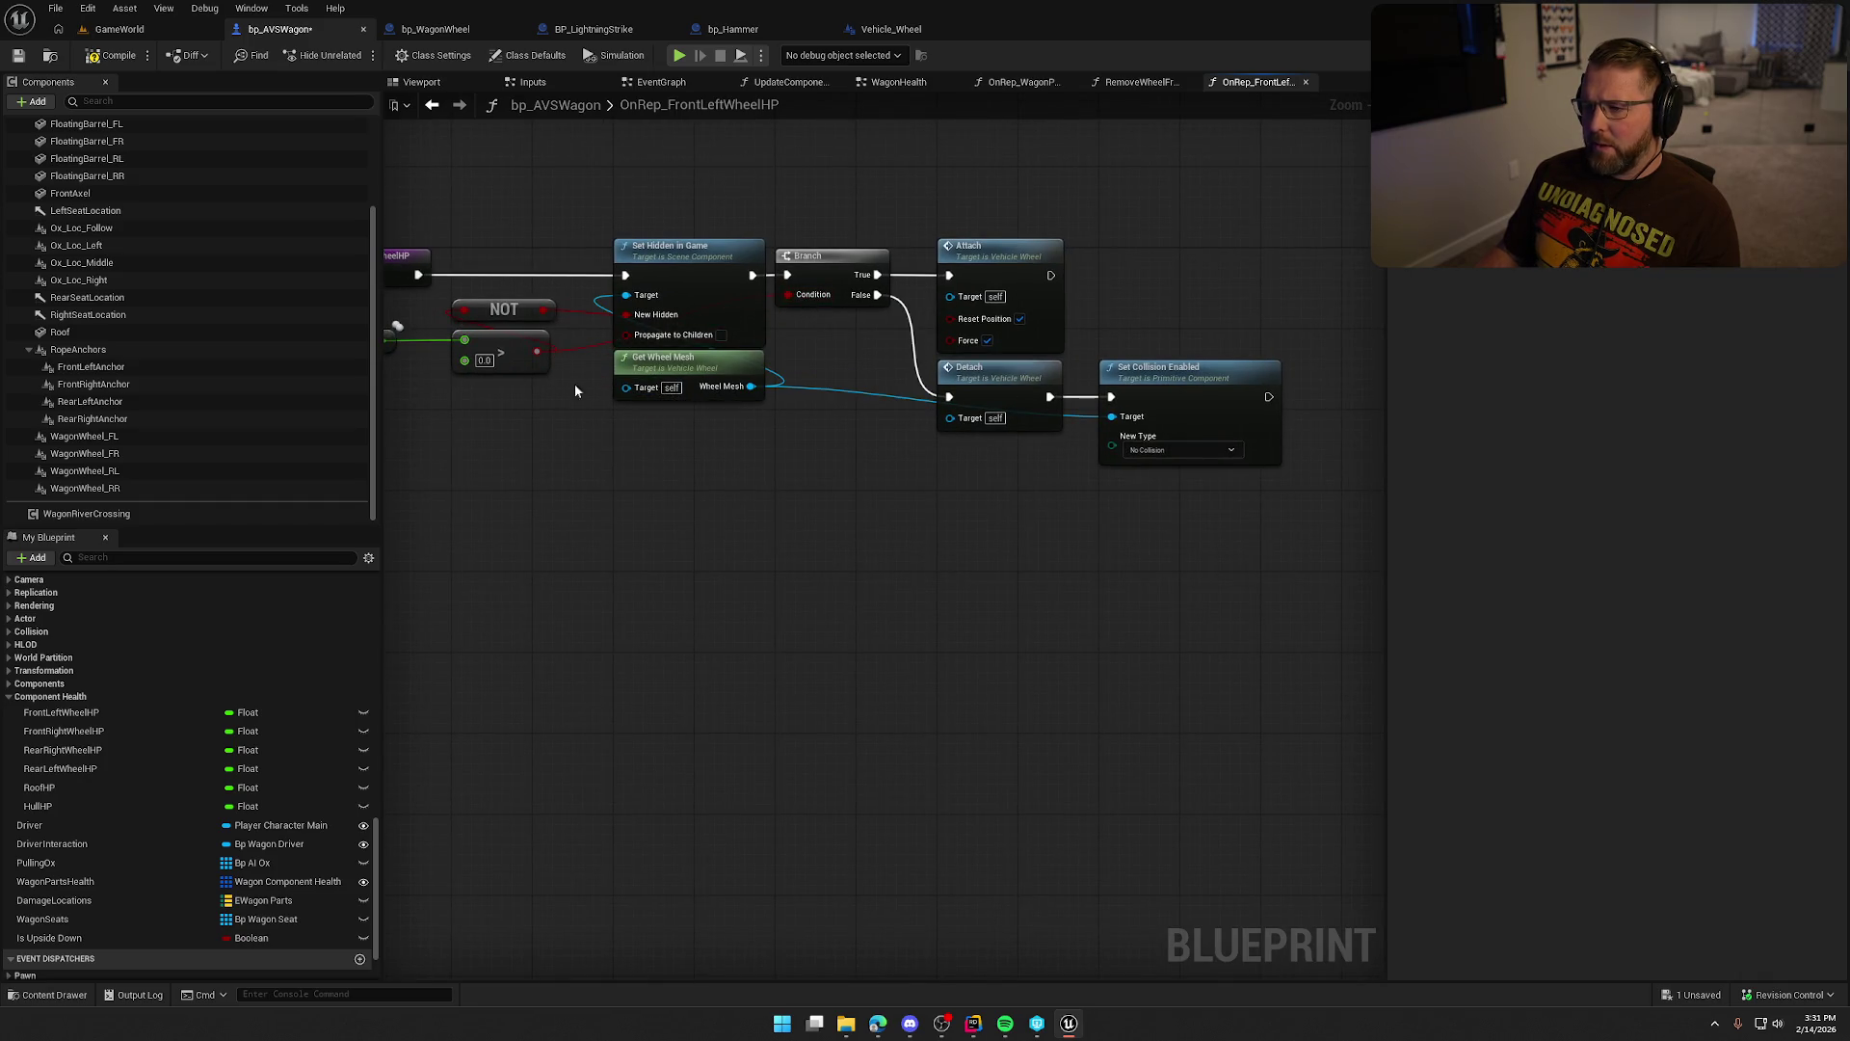
left_click_drag(897, 579, 996, 565)
Compile to reveal the Target errors, then add a Wagon Wheel FL reference to the graph.
key("F7")
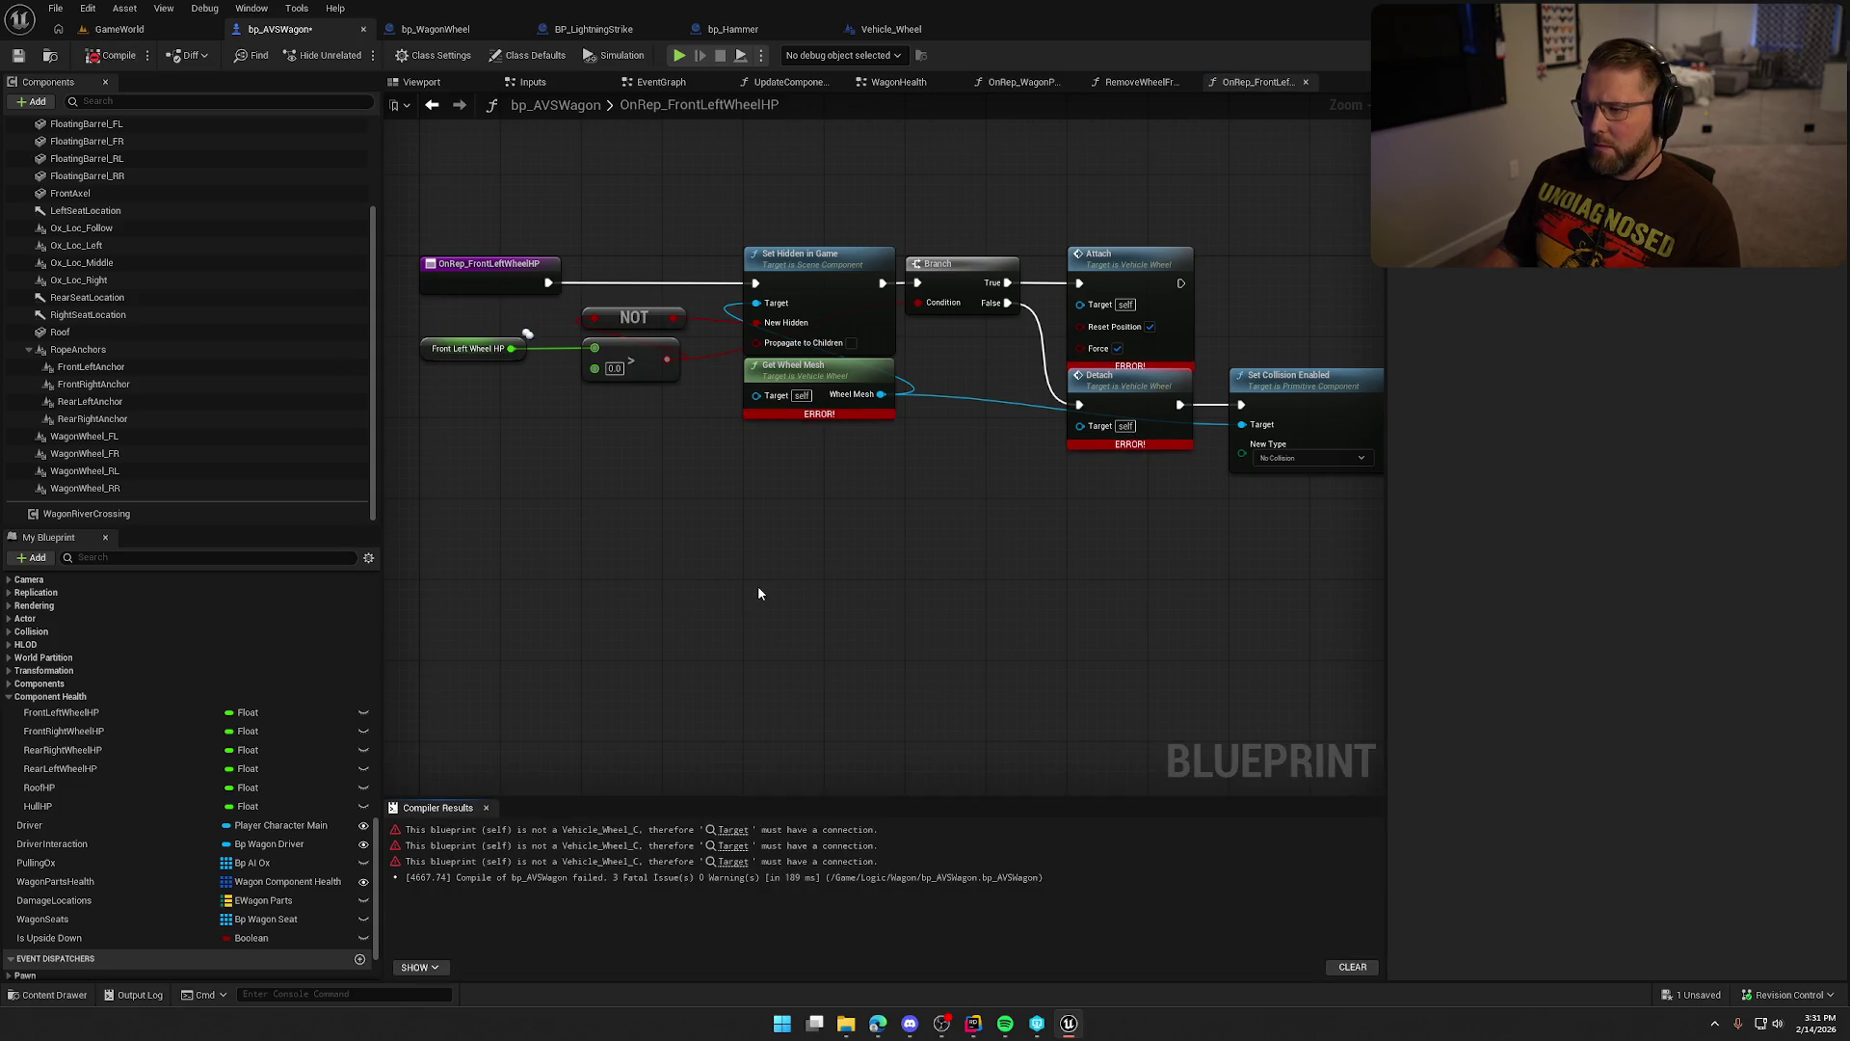
scroll(155, 810, "up", 10)
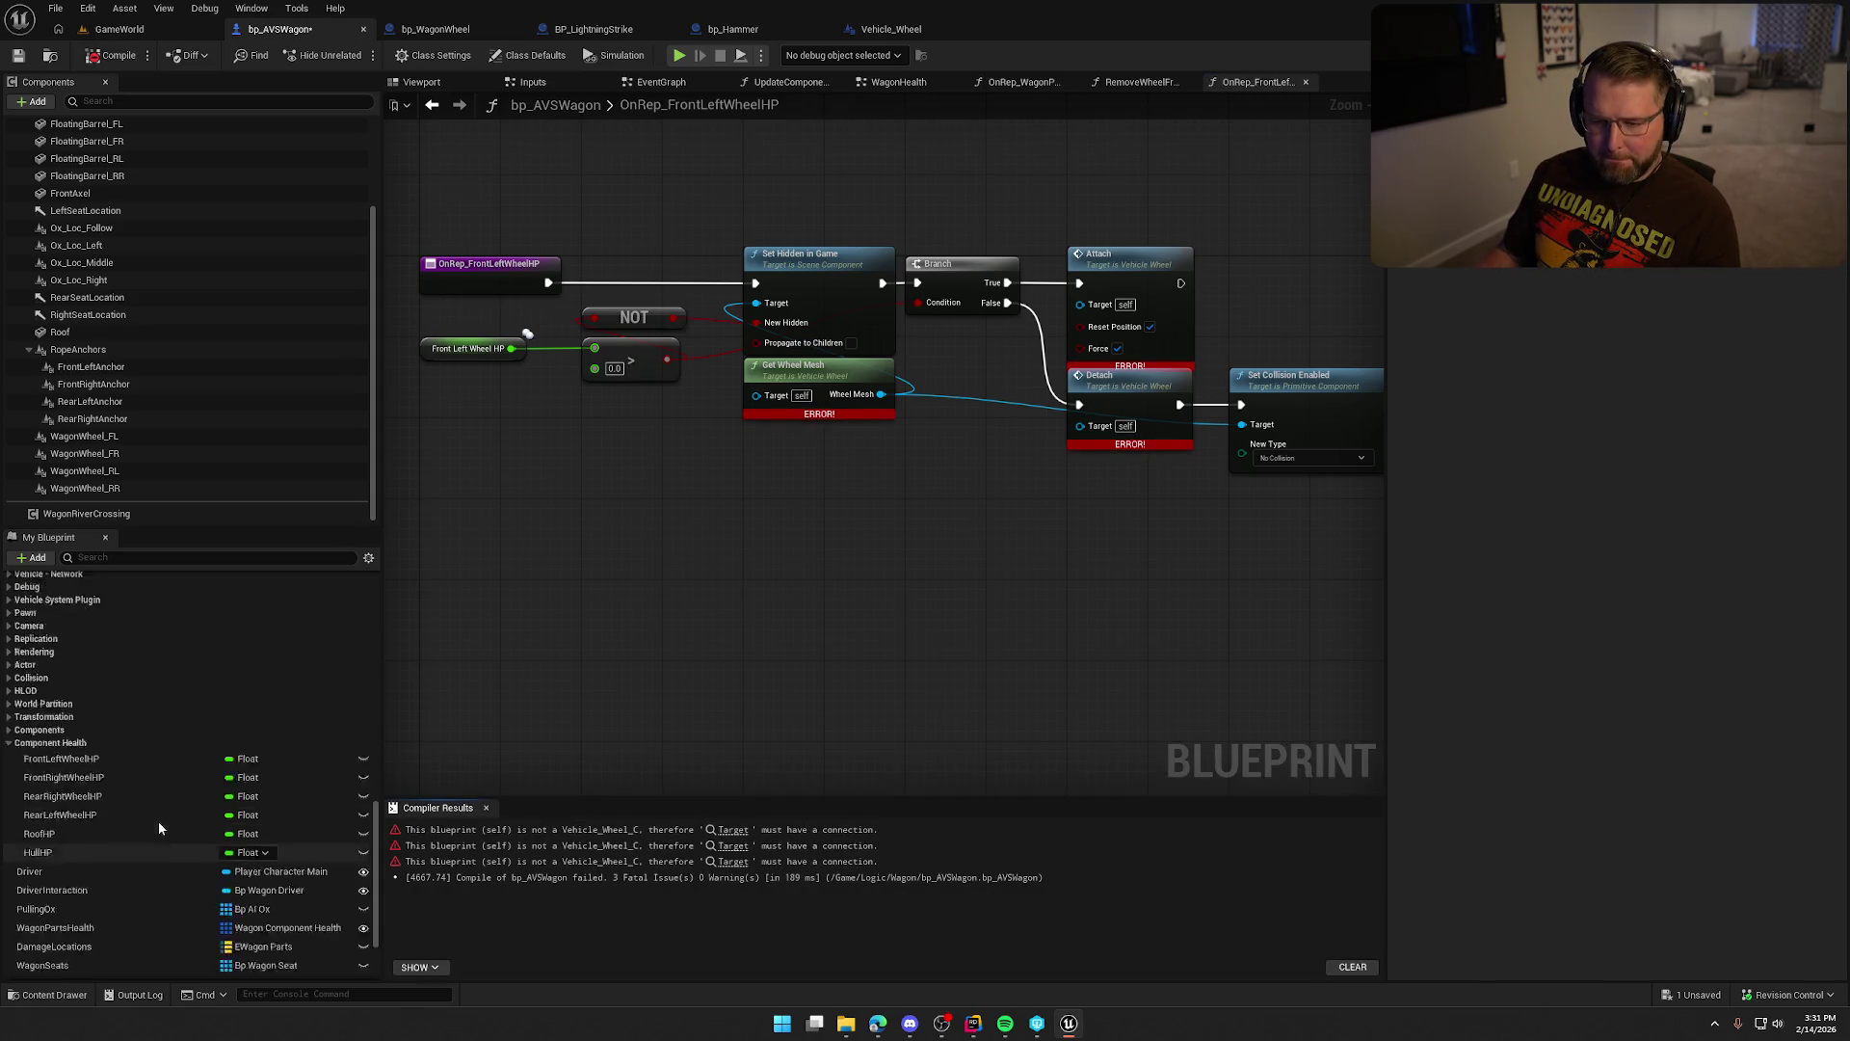
mouse_move(85, 694)
left_mouse_down()
mouse_move(509, 455)
mouse_move(482, 501)
left_mouse_up()
scroll(108, 771, "up", 15)
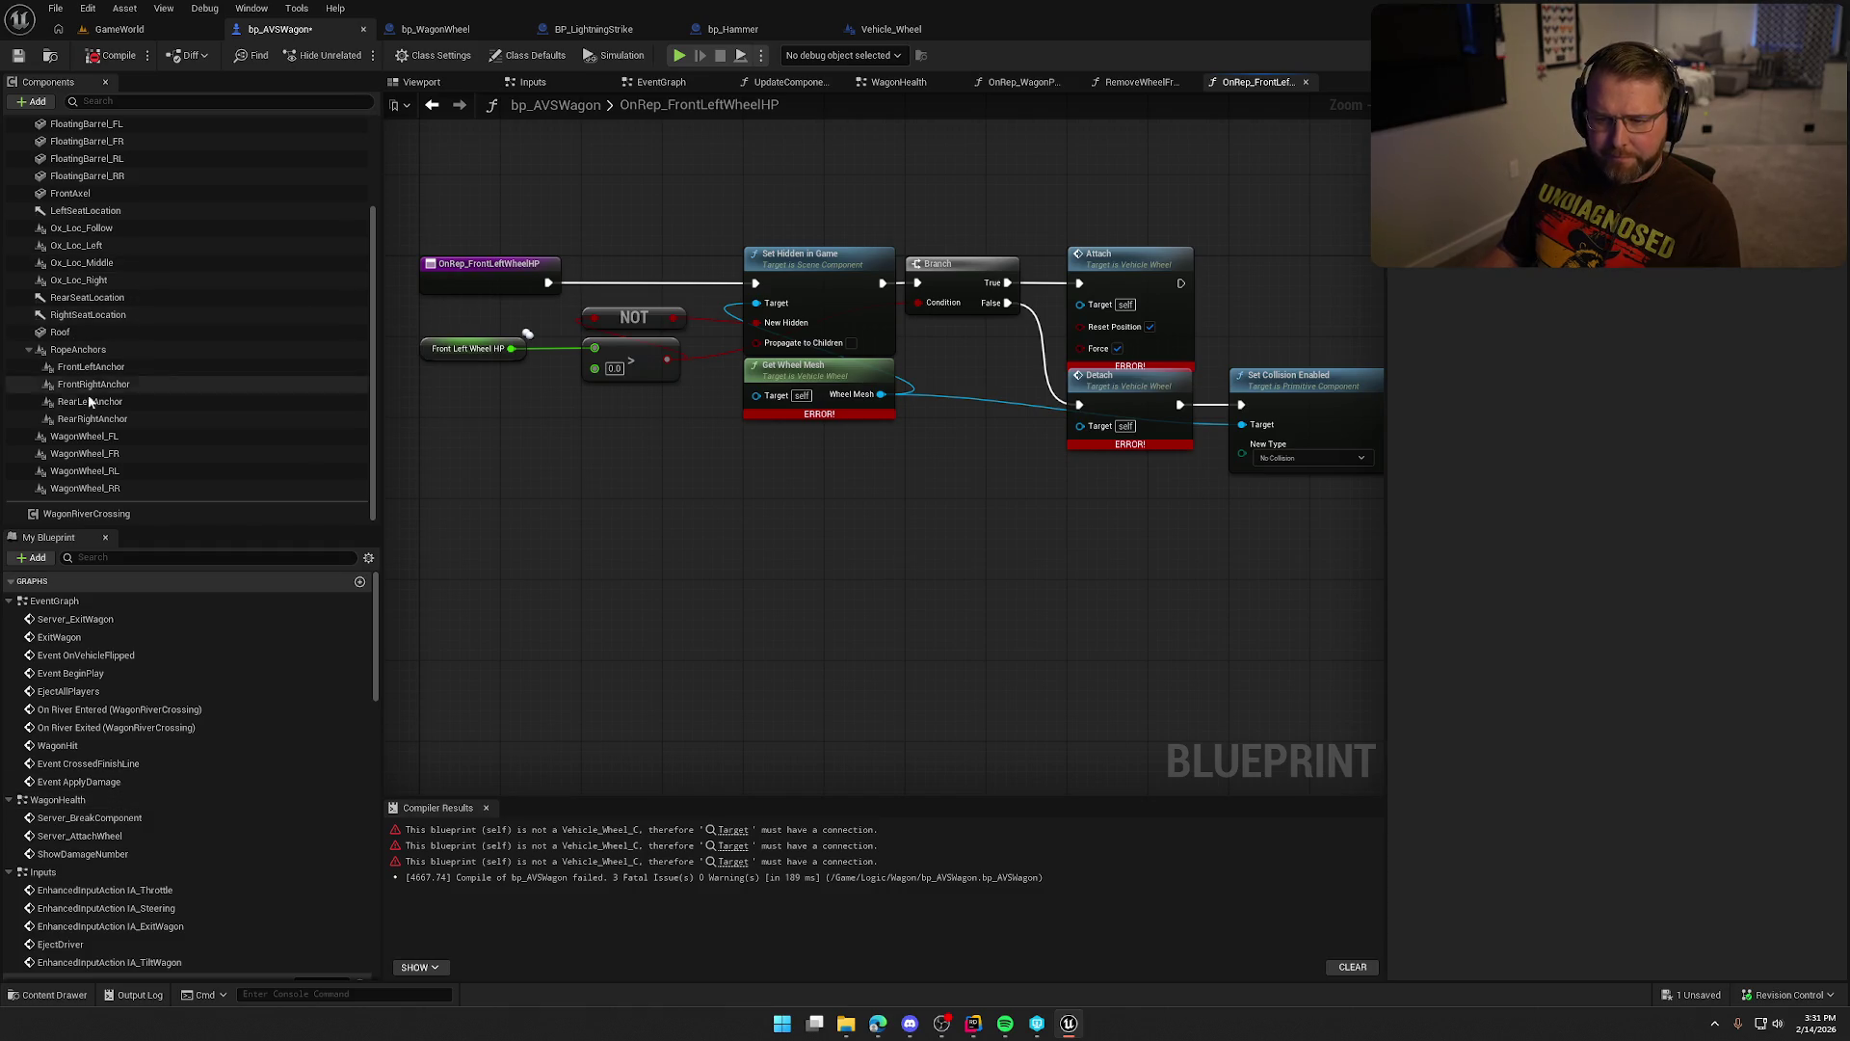
mouse_move(85, 436)
left_mouse_down()
mouse_move(675, 451)
mouse_move(753, 378)
left_mouse_up()
scroll(780, 484, "up", 1)
Wire Wagon Wheel FL into the Detach and Attach targets and recompile without errors.
left_click_drag(734, 456, 1124, 416)
left_click_drag(739, 456, 1124, 276)
mouse_move(668, 456)
left_mouse_down()
mouse_move(576, 459)
mouse_move(406, 398)
mouse_move(529, 399)
left_mouse_up()
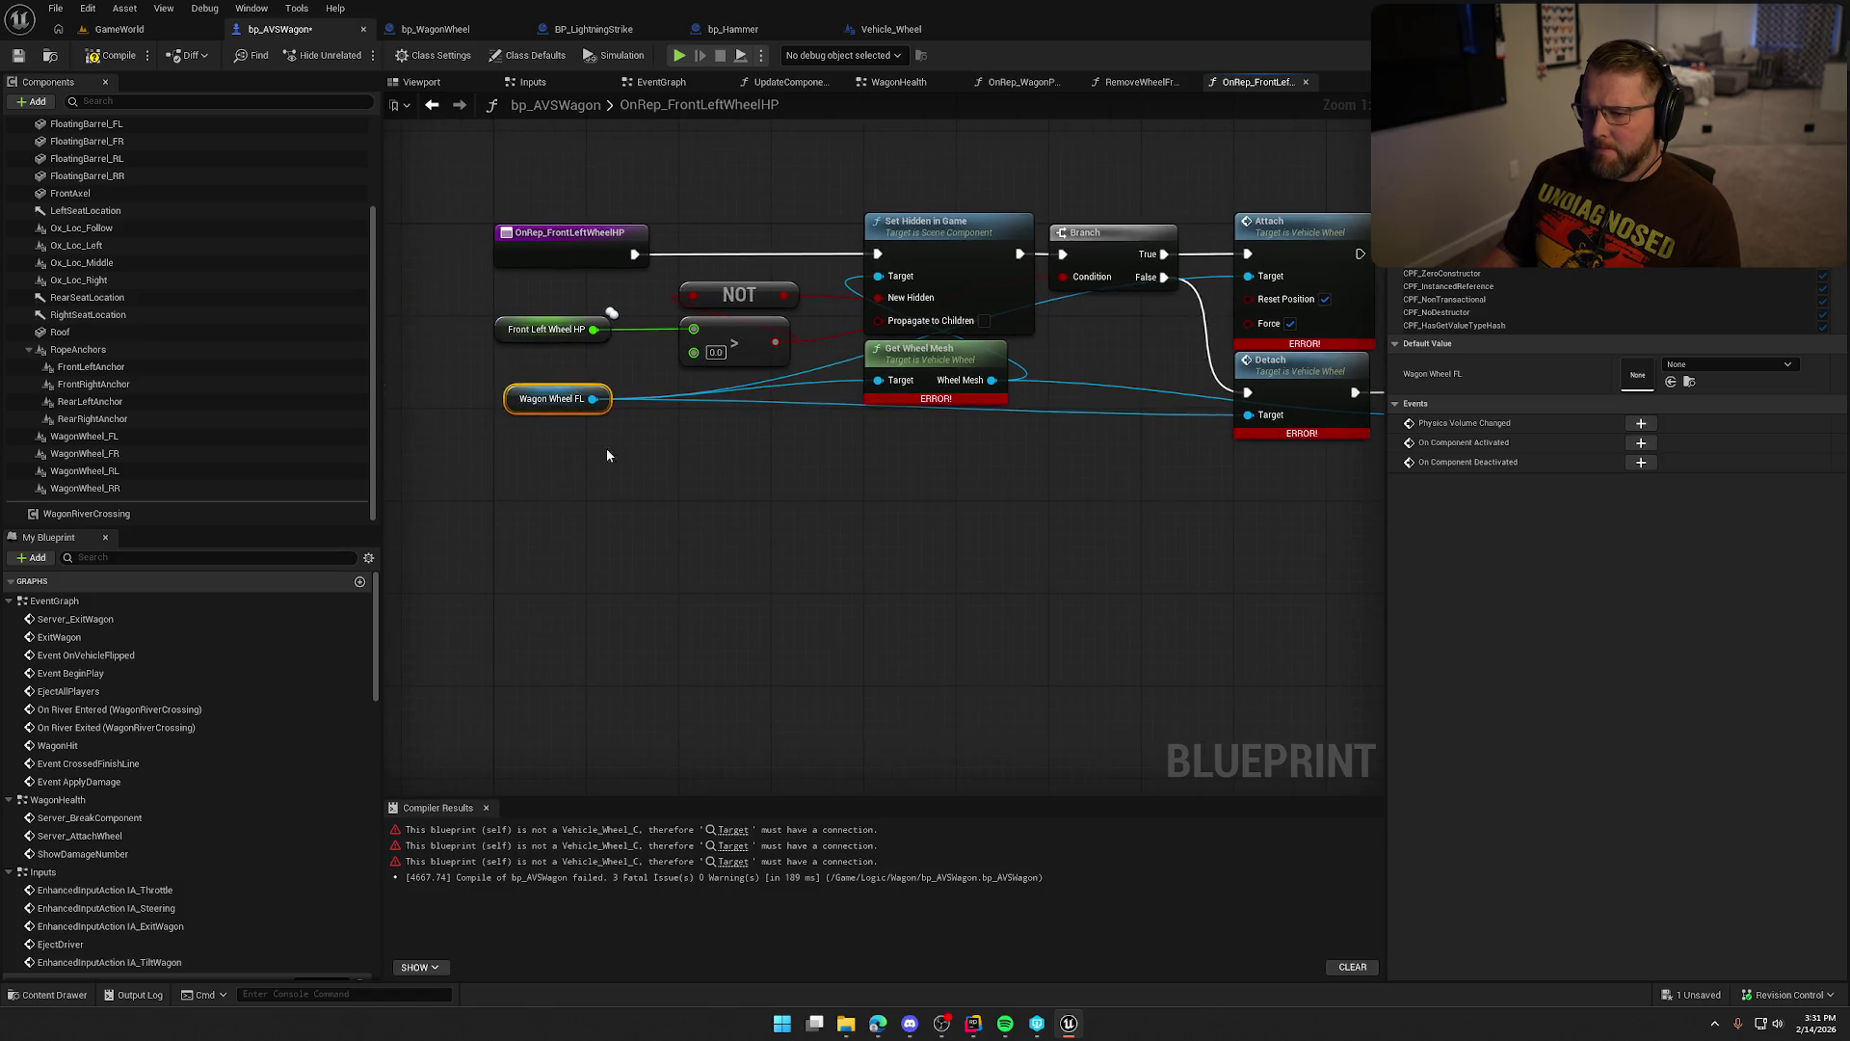
left_click_drag(812, 556, 417, 530)
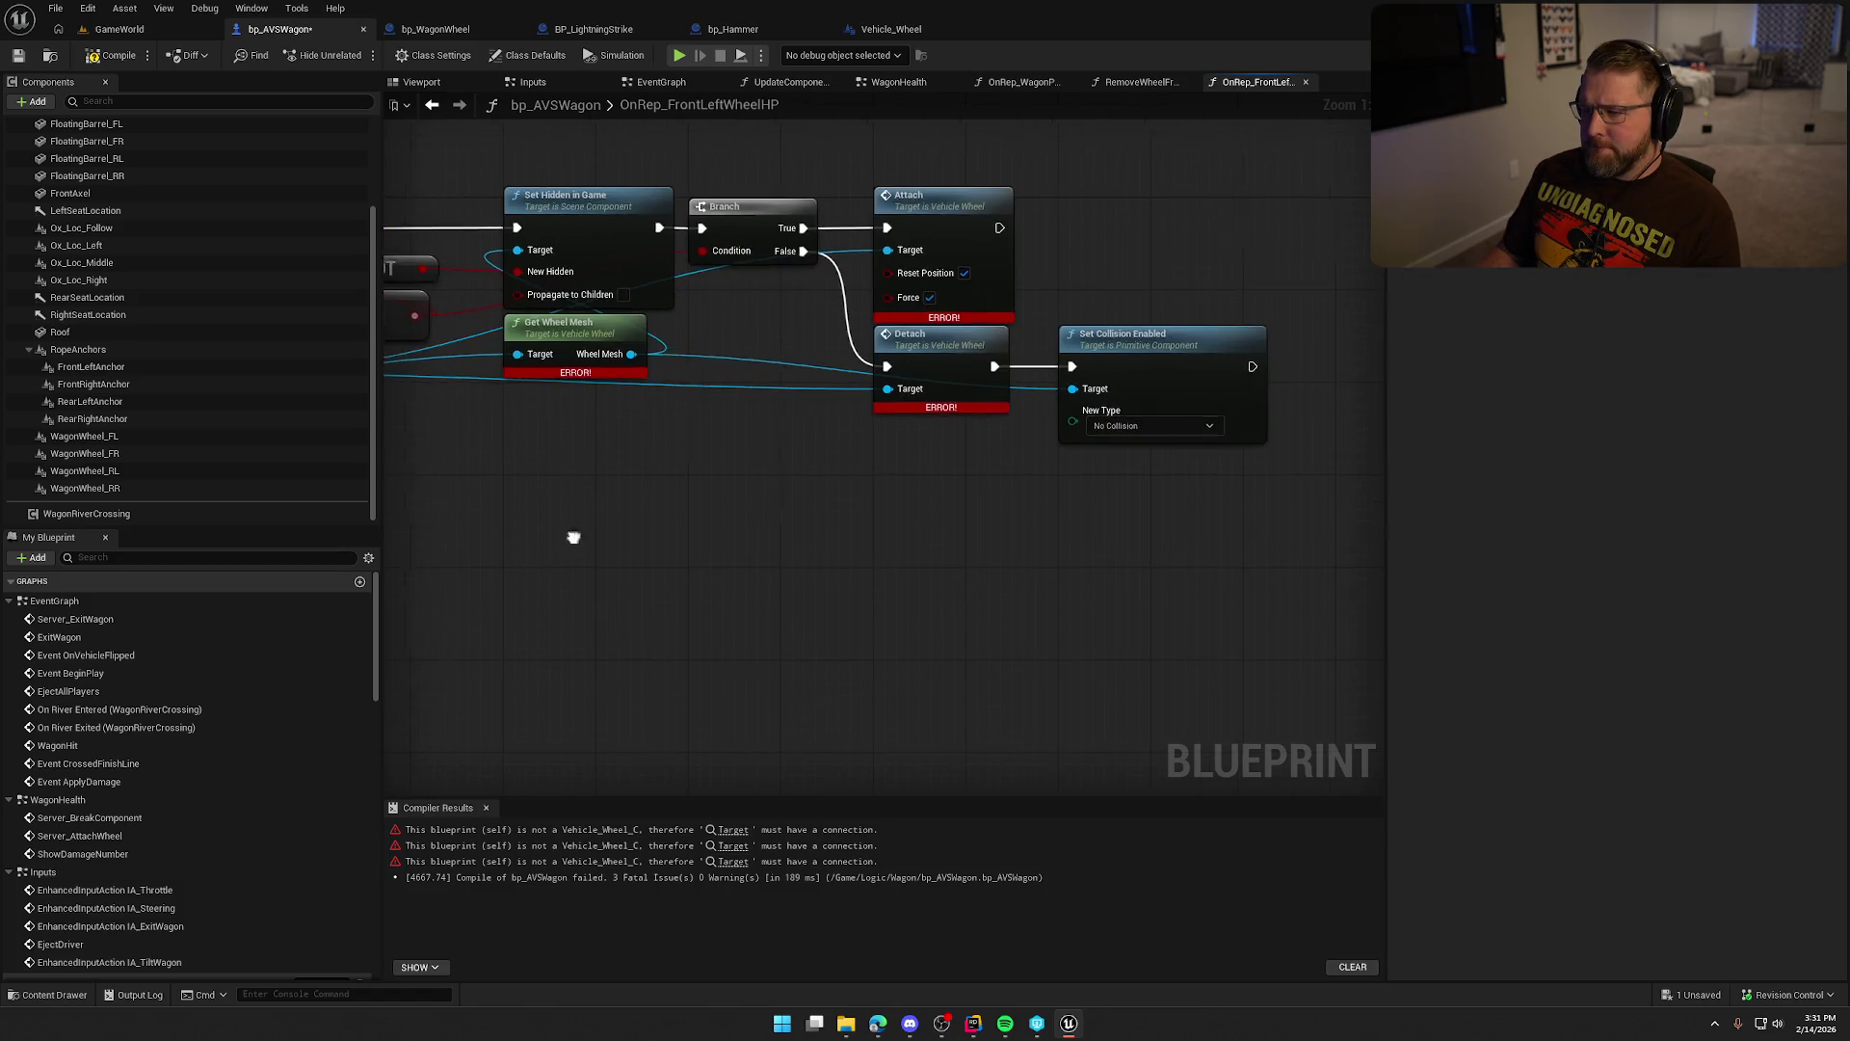
left_click_drag(569, 533, 669, 530)
left_click(100, 56)
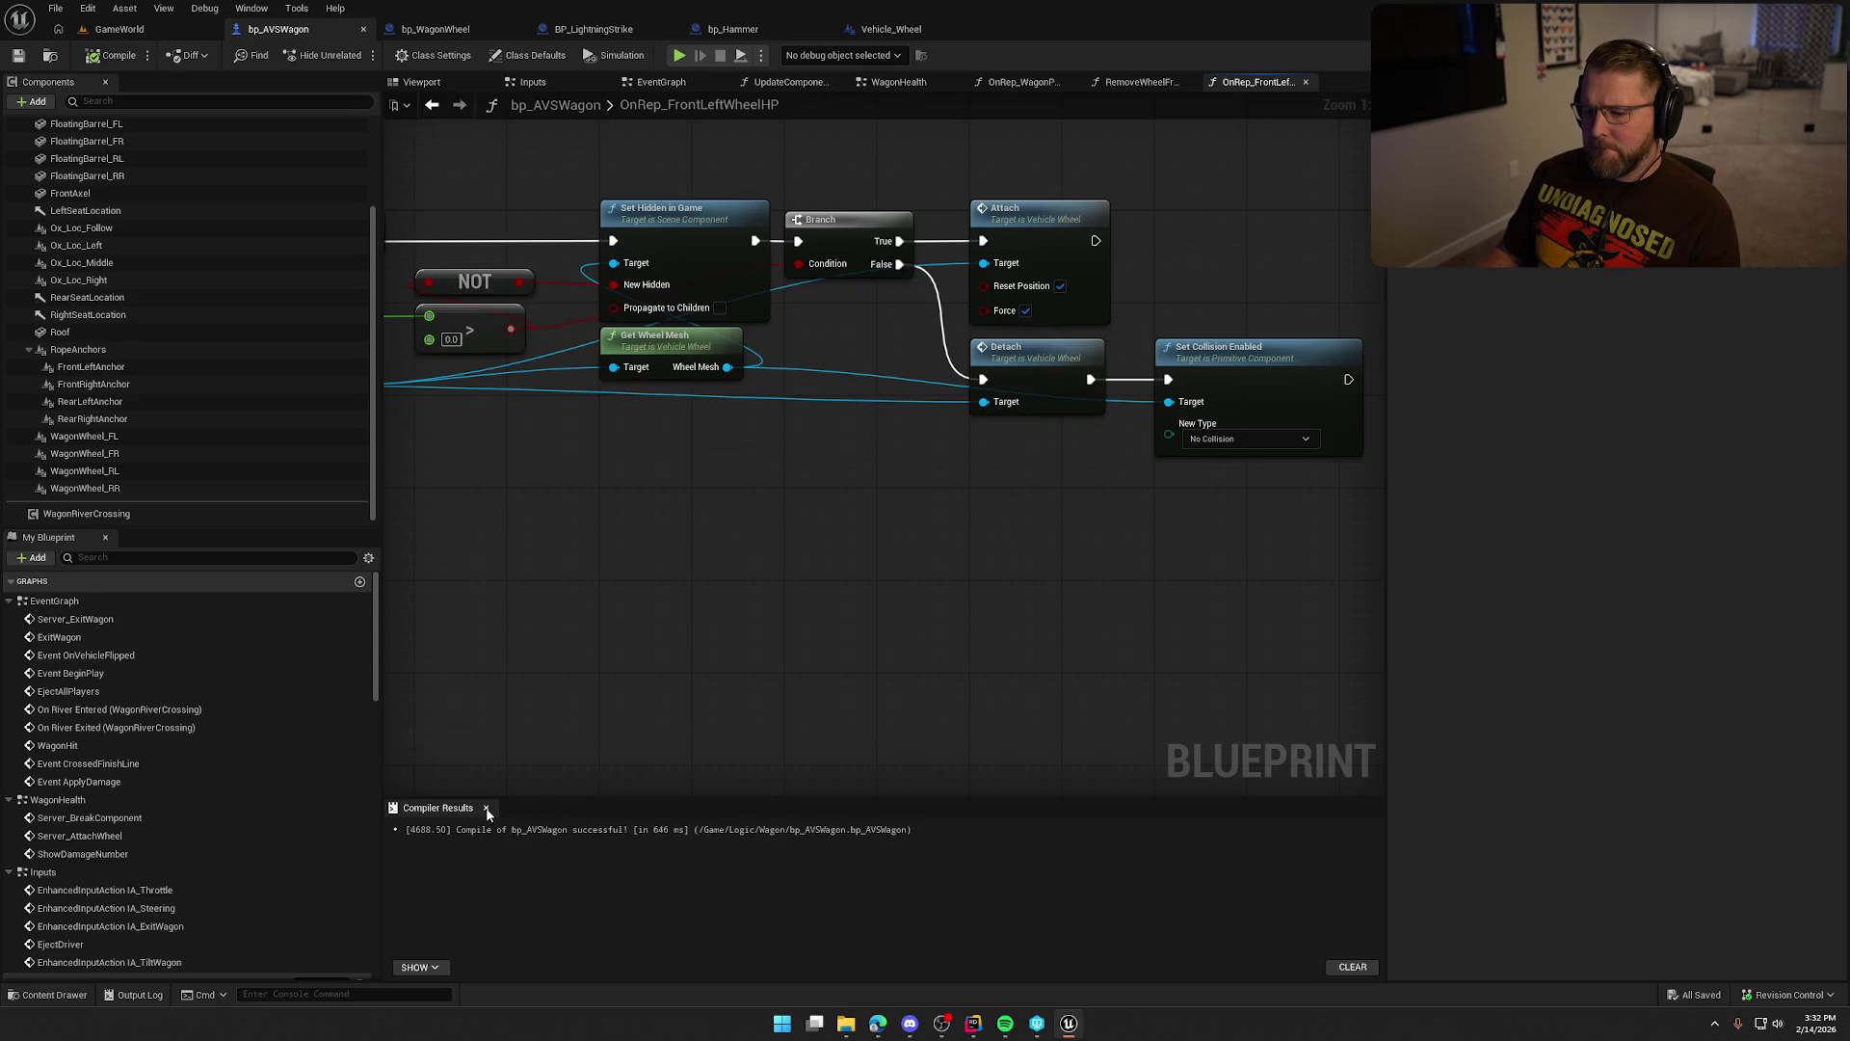
scroll(829, 658, "down", 1)
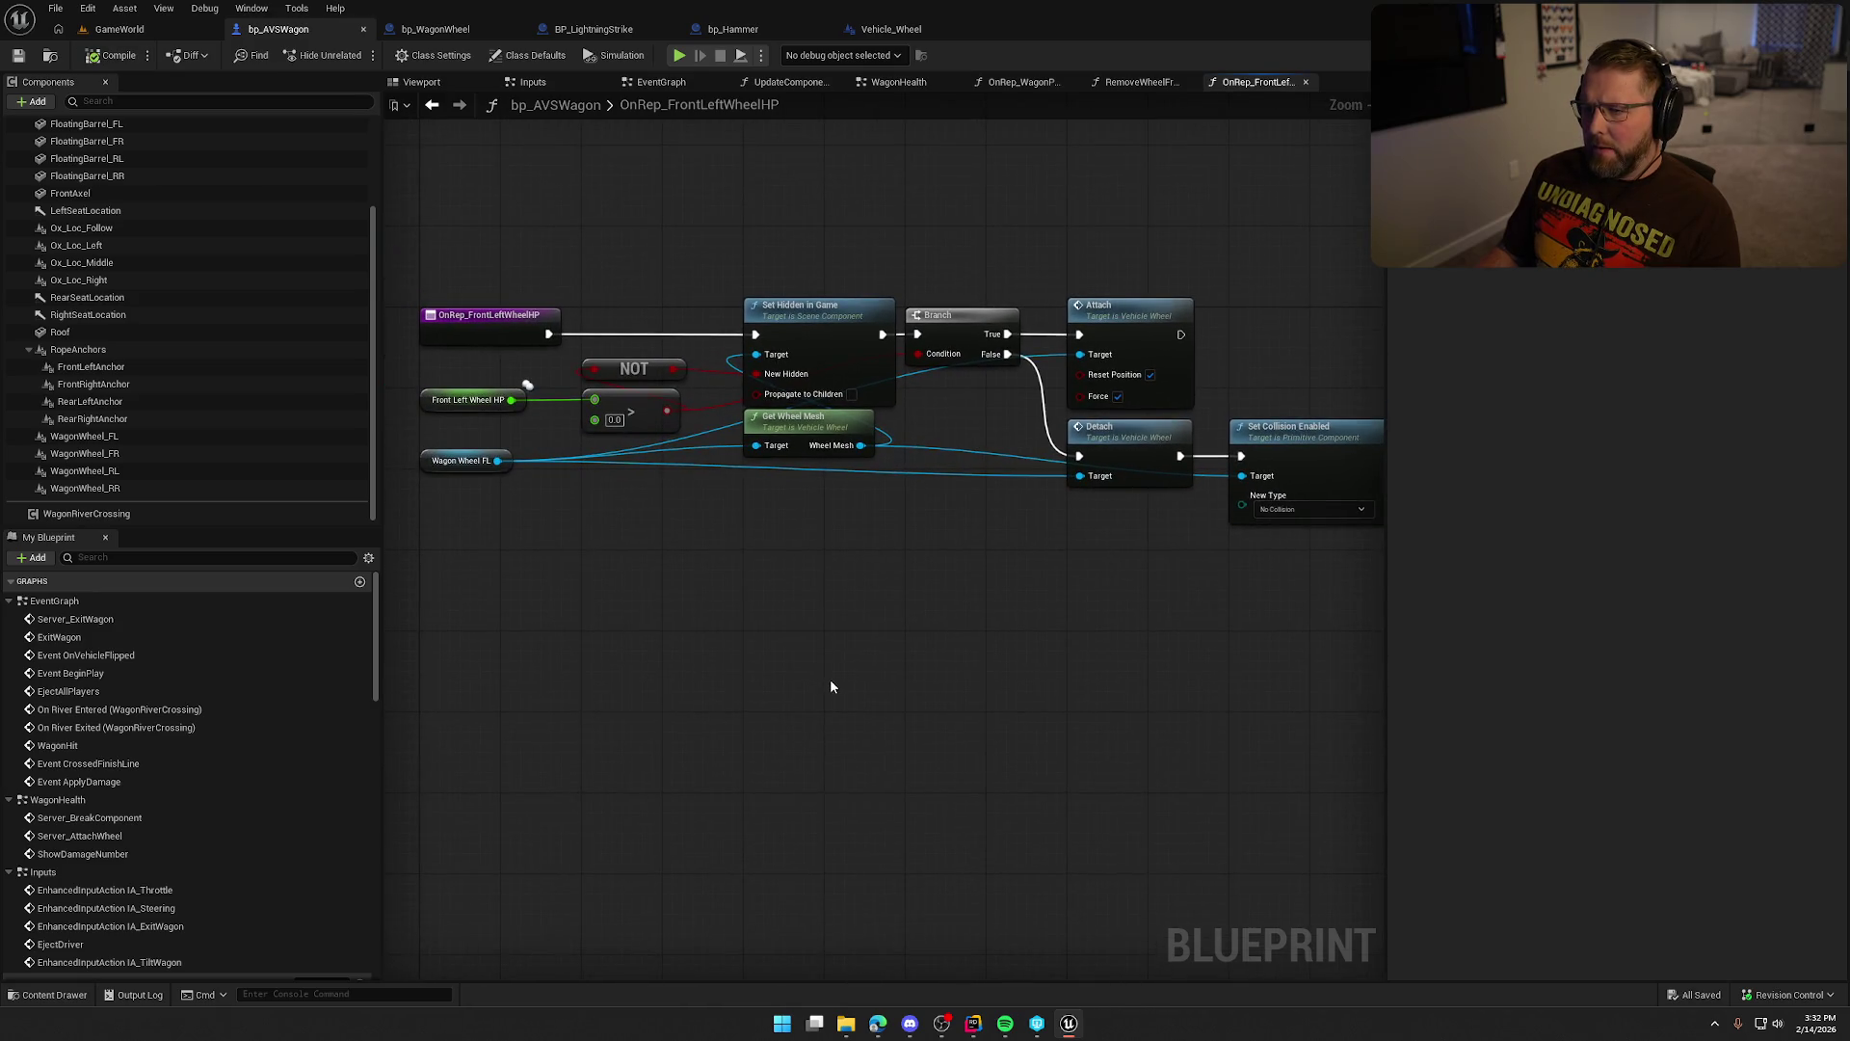
View the WagonHealth graph's Server_AttachWheel event and its Add Impulse at Location node.
left_click(898, 83)
mouse_move(889, 318)
left_mouse_down()
mouse_move(807, 666)
mouse_move(844, 668)
left_mouse_up()
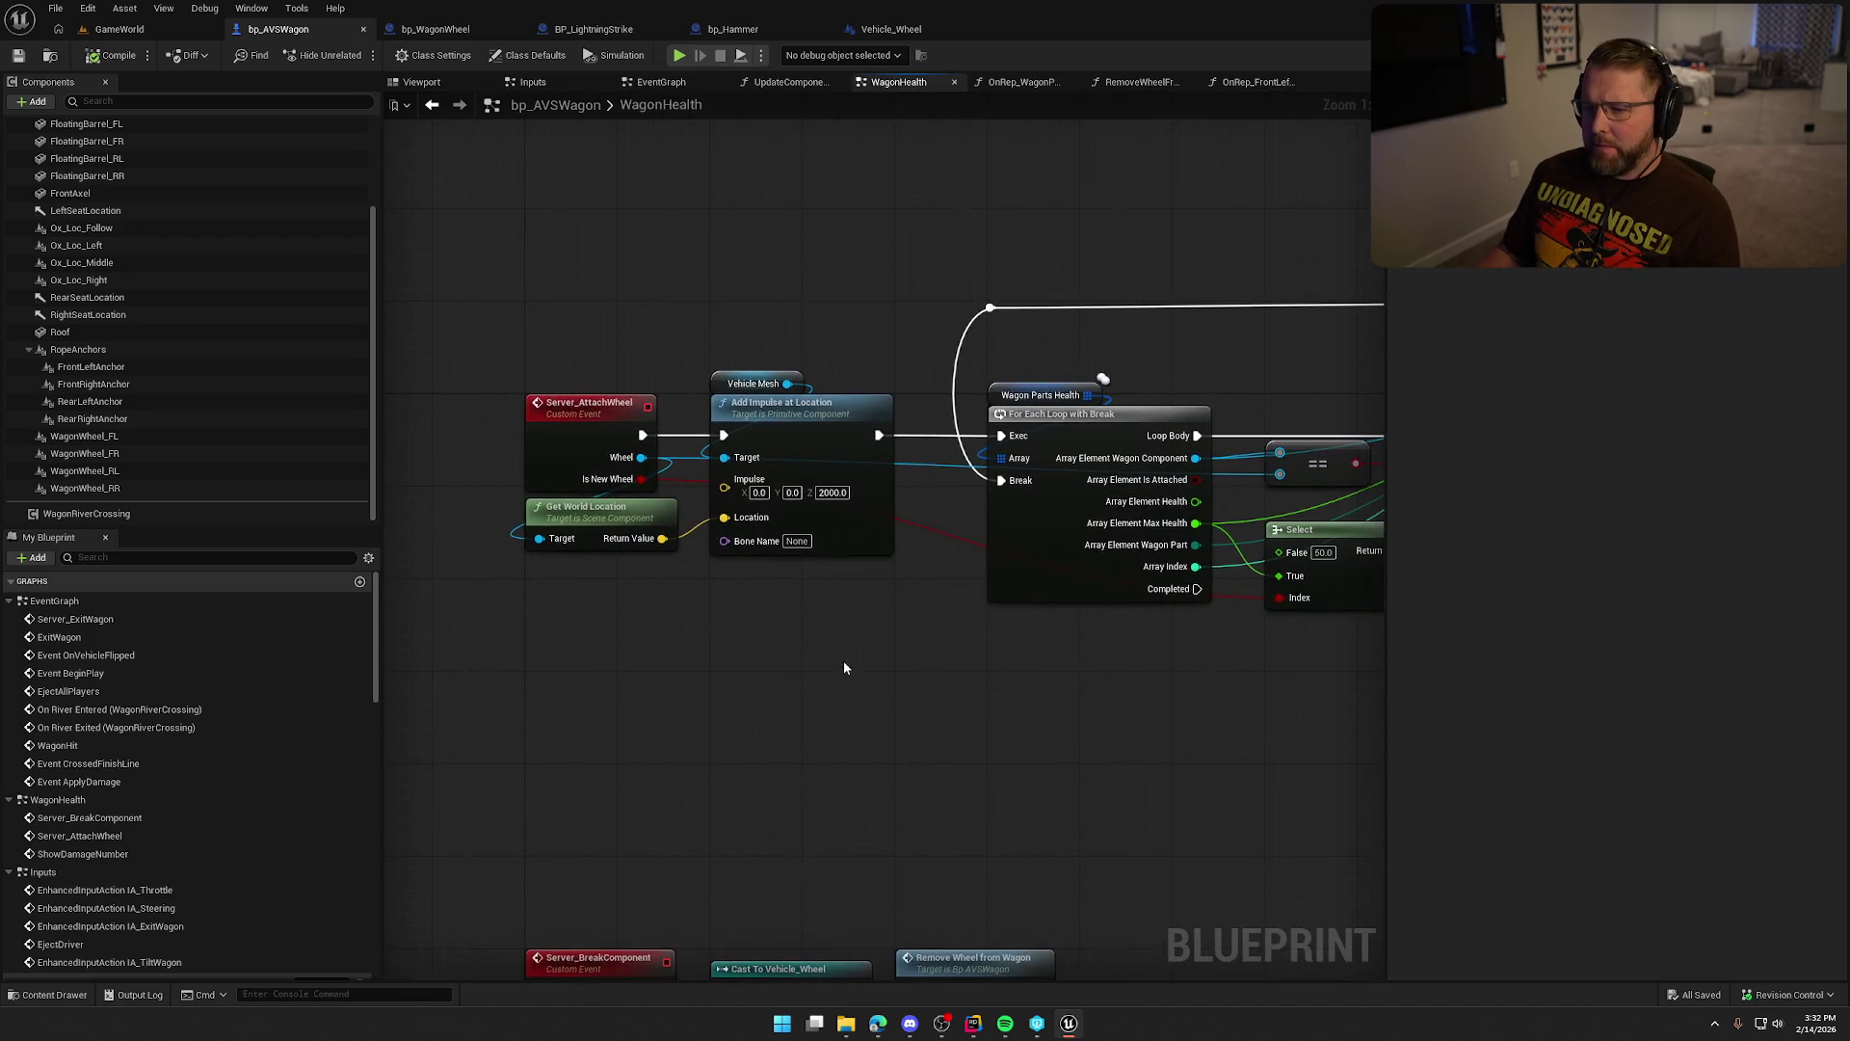
scroll(906, 669, "down", 2)
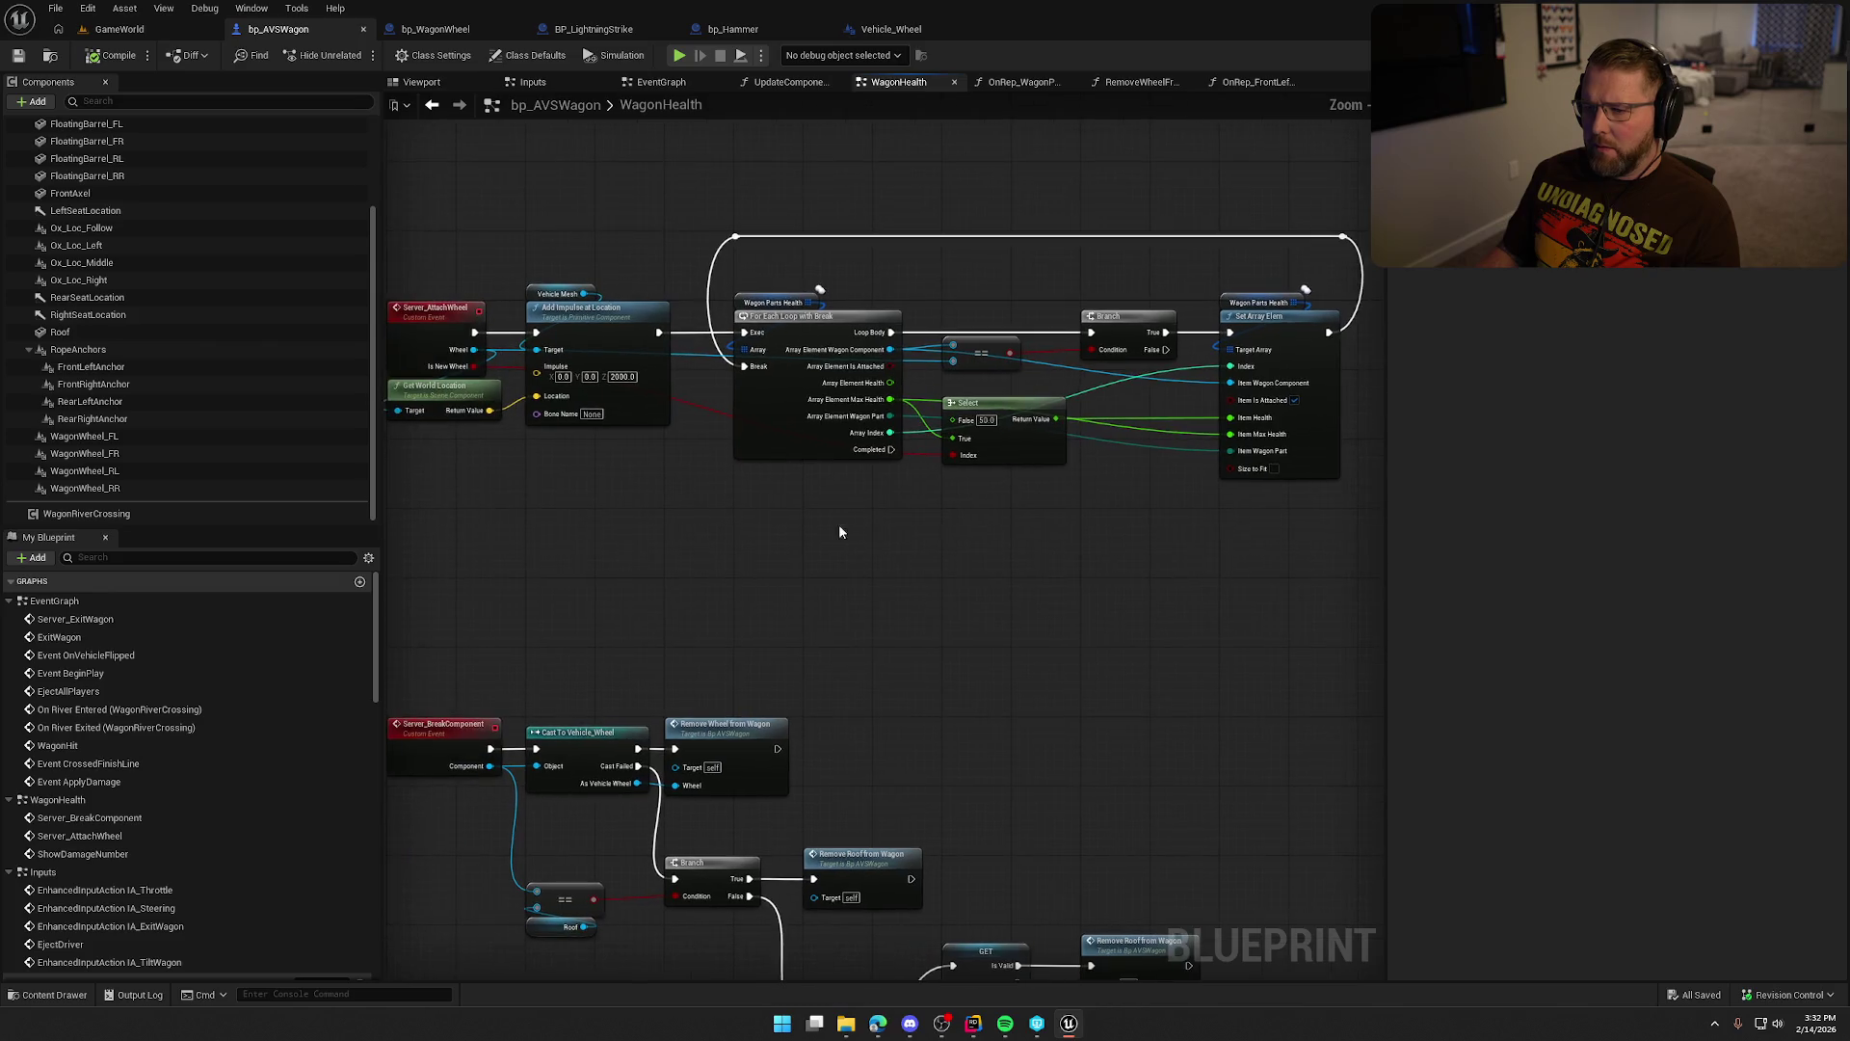
scroll(628, 502, "up", 2)
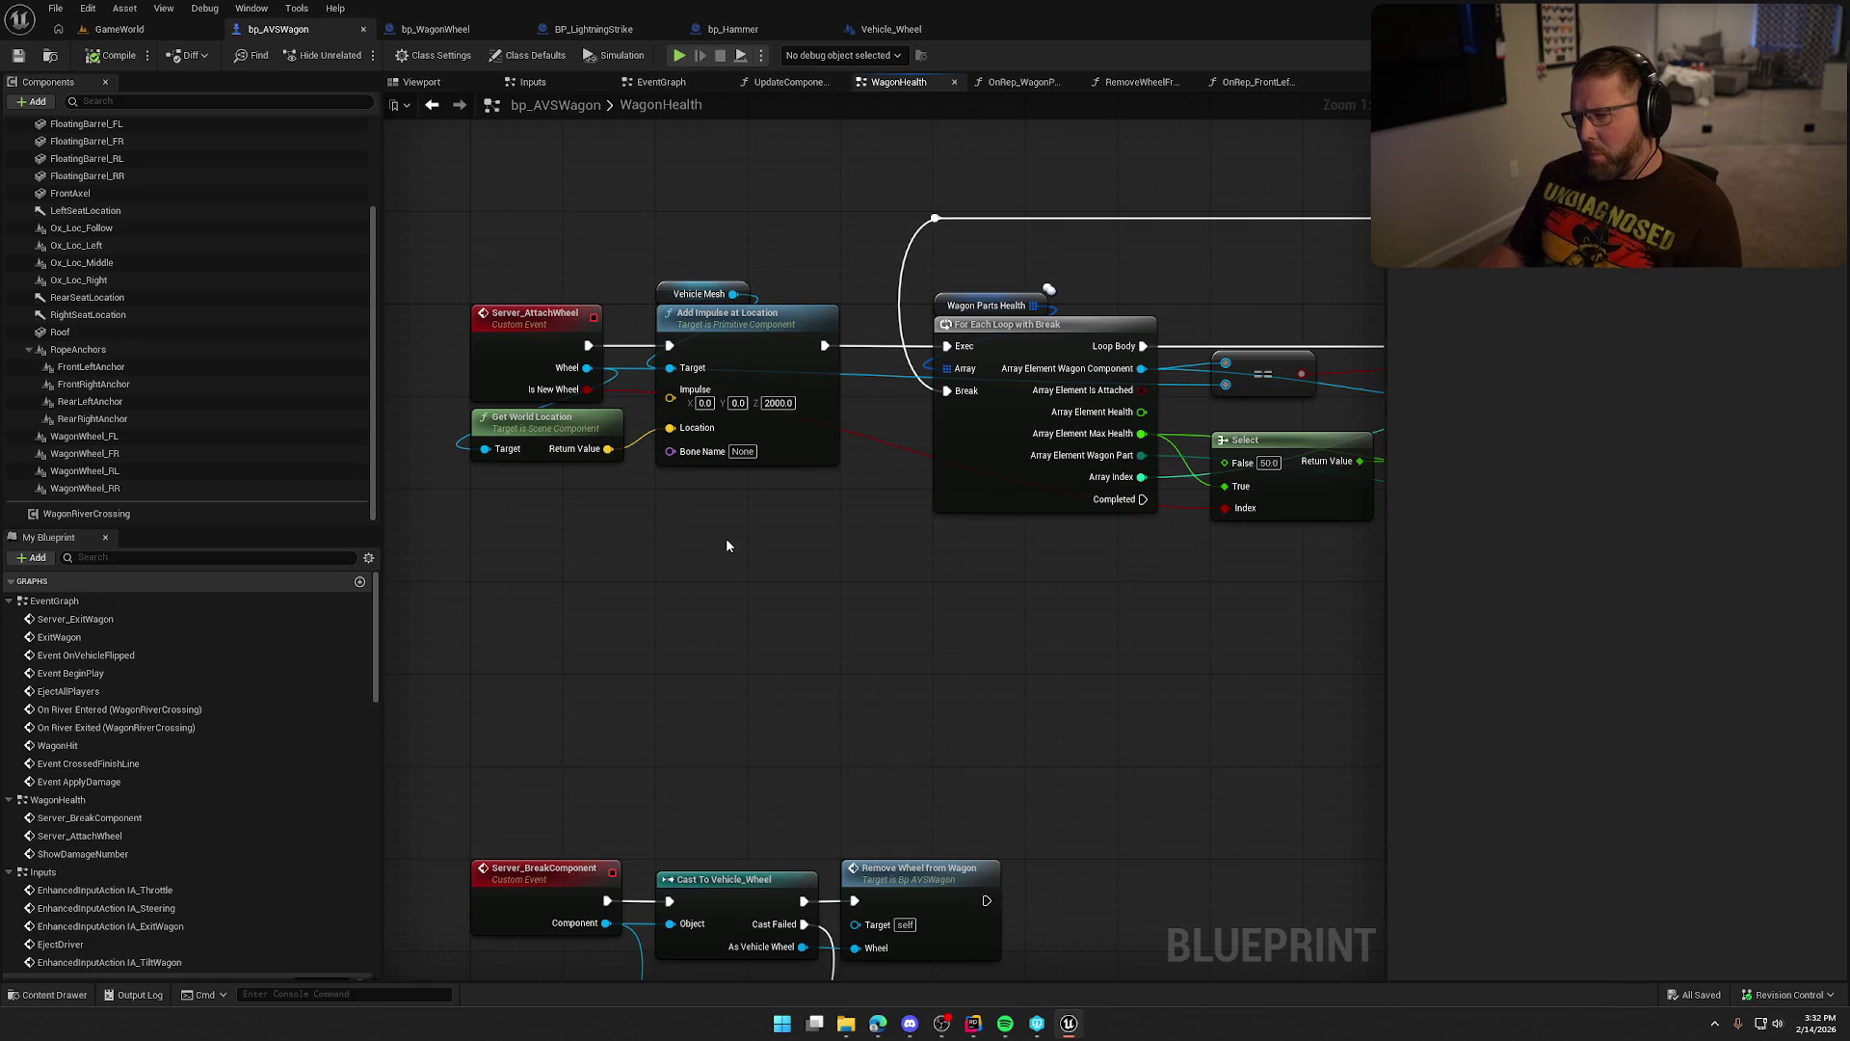
mouse_move(725, 545)
left_mouse_down()
mouse_move(644, 586)
mouse_move(511, 579)
left_mouse_up()
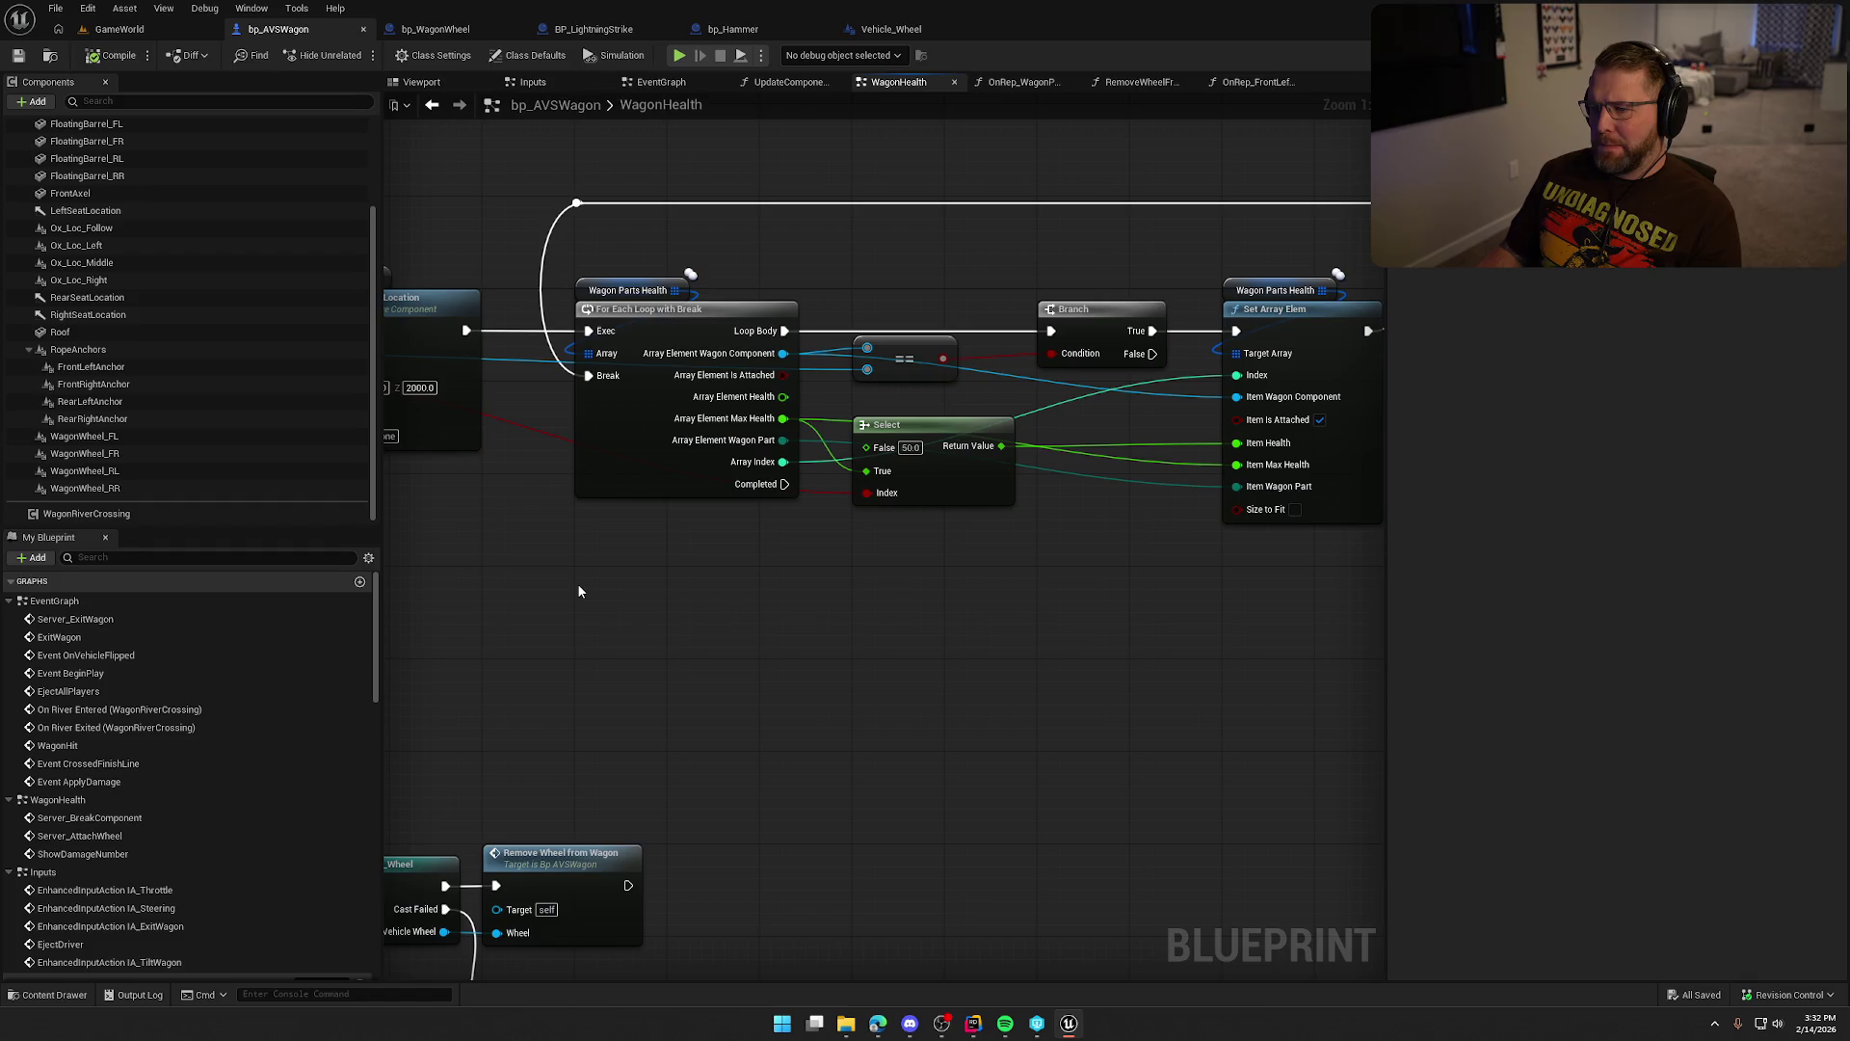
left_click_drag(578, 591, 819, 589)
left_click_drag(696, 590, 736, 598)
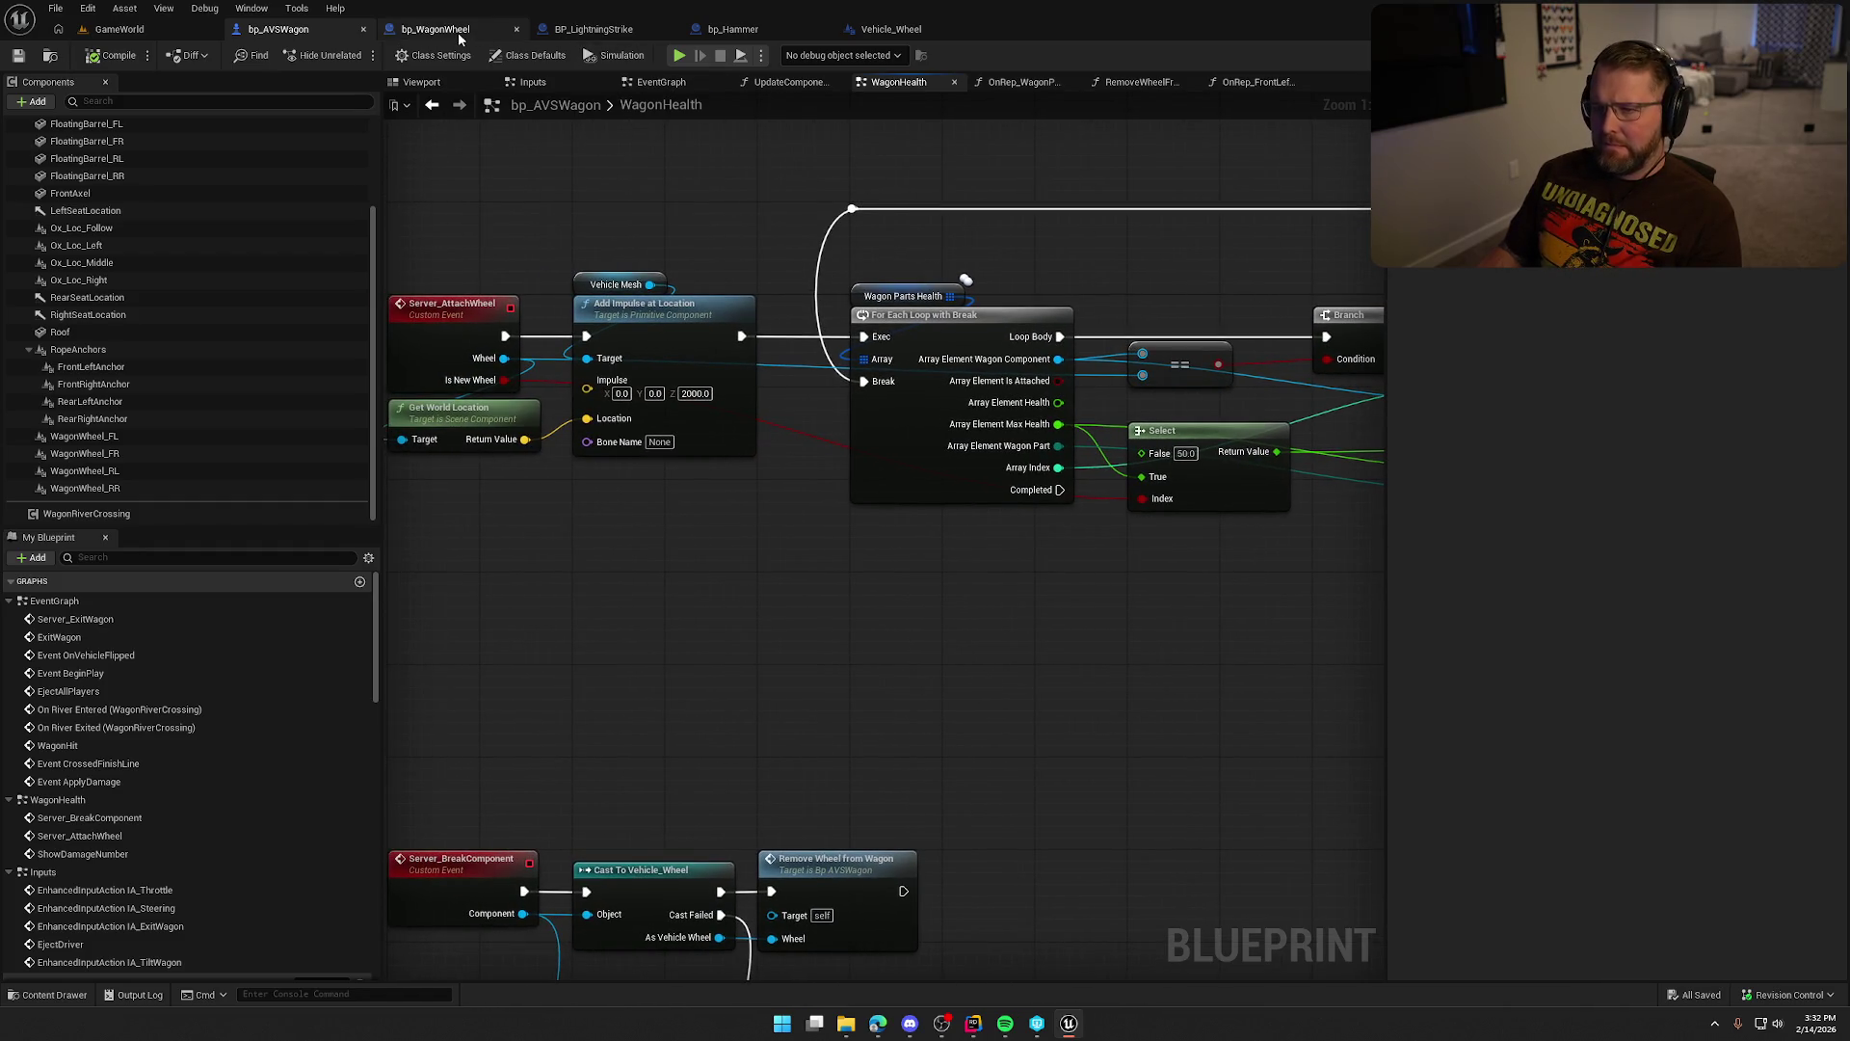
Glance at bp_WagonWheel's UseItem graph, then return to bp_AVSWagon.
left_click(435, 28)
left_click(843, 357)
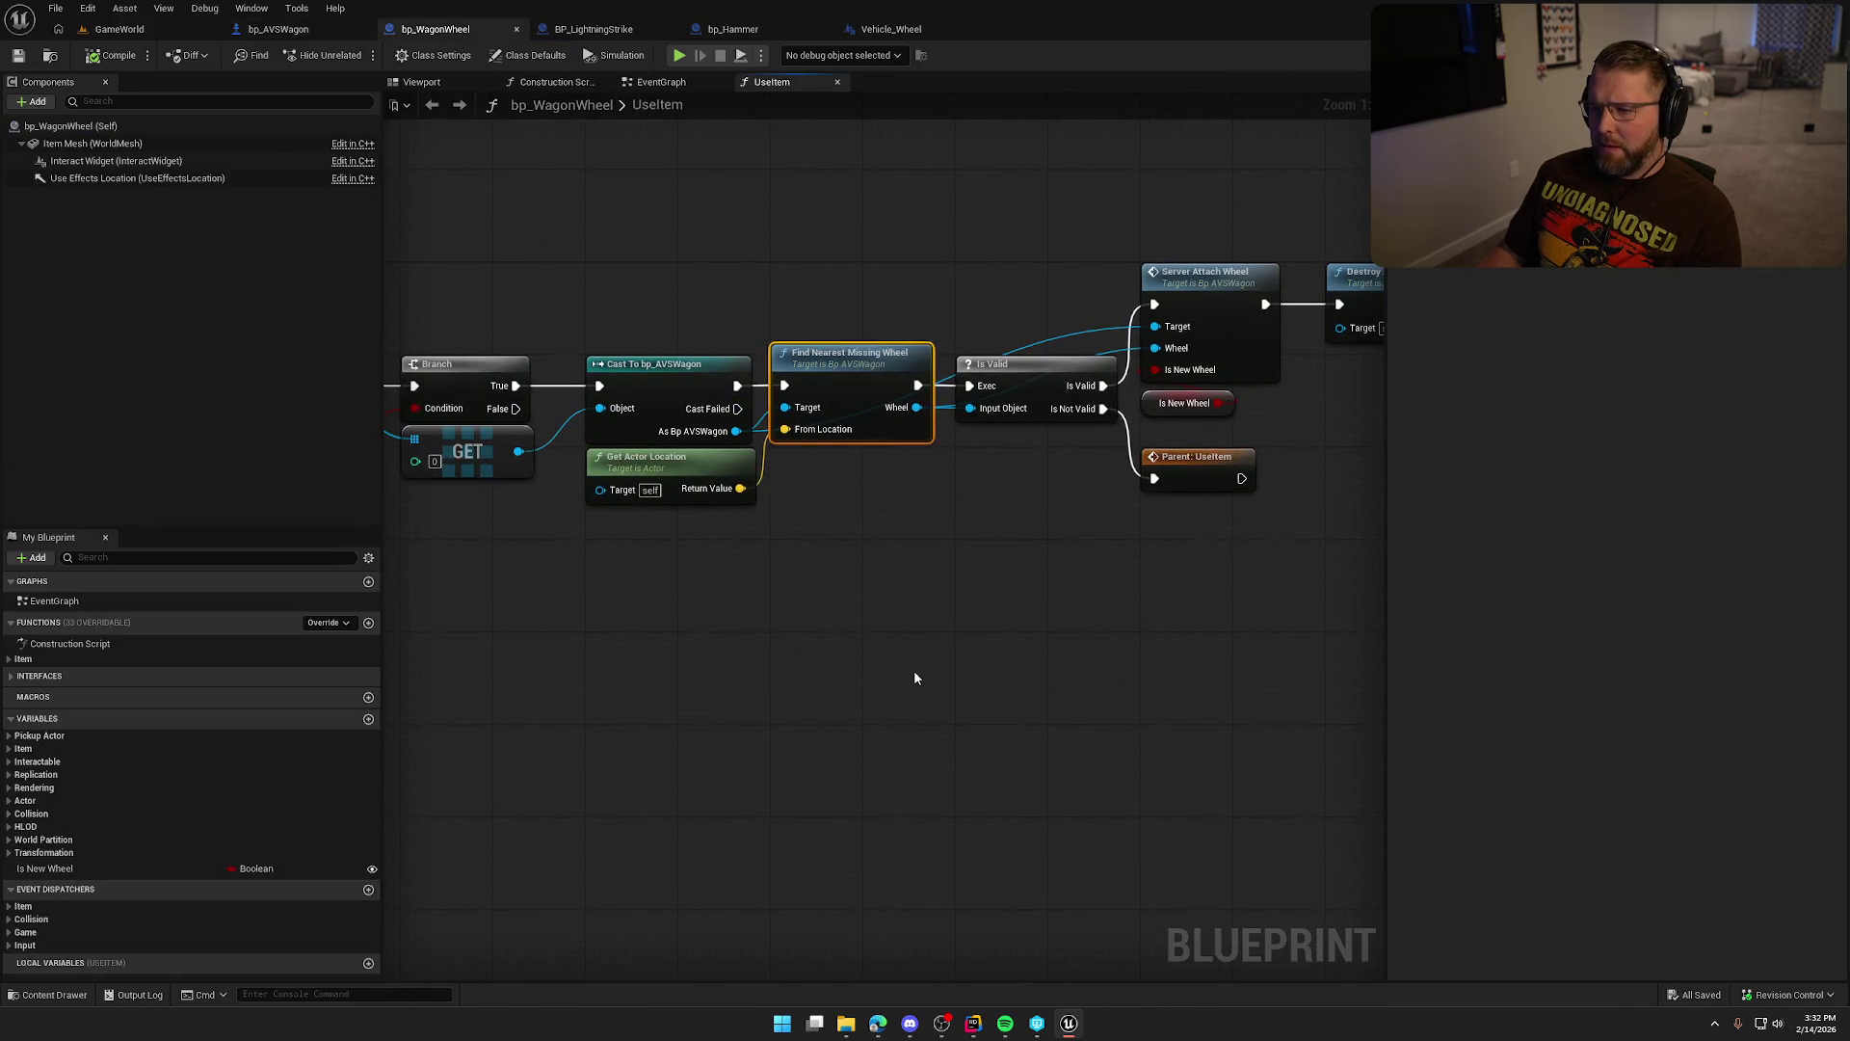
left_click_drag(917, 673, 672, 701)
left_click(279, 29)
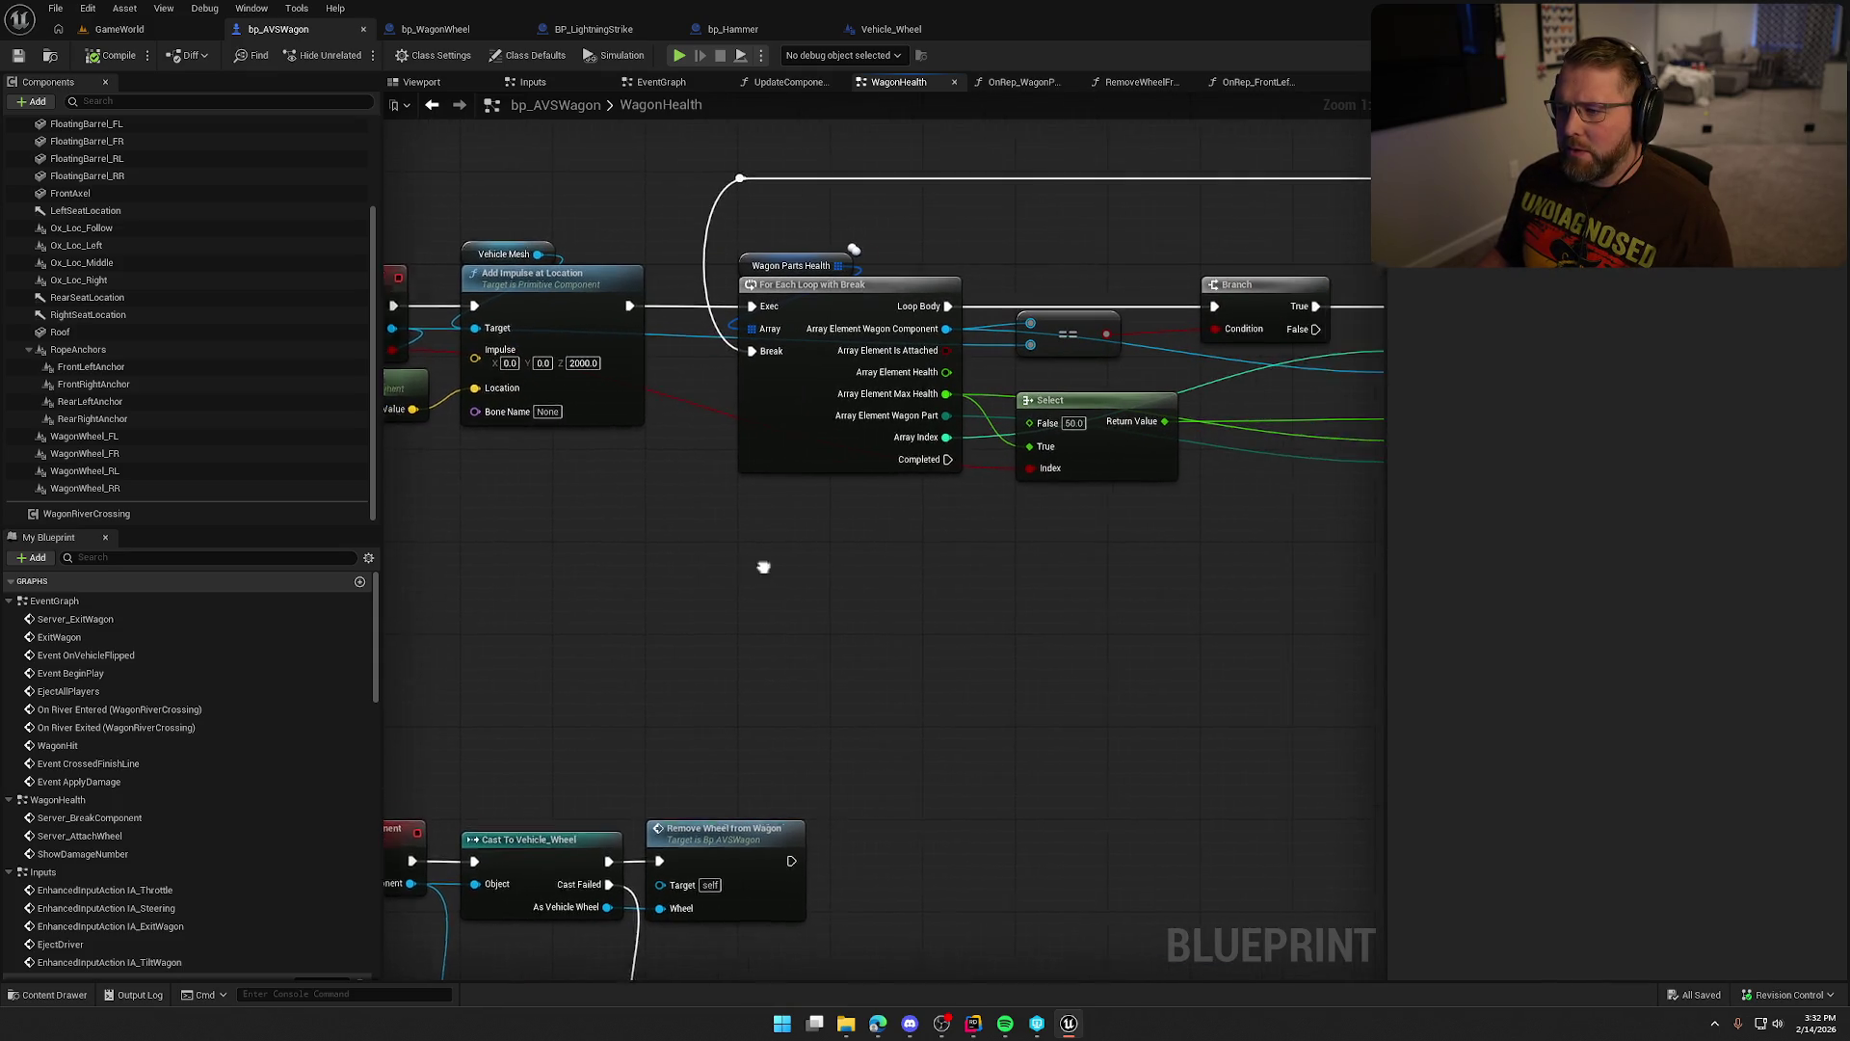
Shift the For Each Loop, ==, Branch, Select and Set Array Elem group rightward.
scroll(512, 308, "down", 1)
mouse_move(489, 229)
left_mouse_down()
mouse_move(1008, 651)
mouse_move(1224, 579)
left_mouse_up()
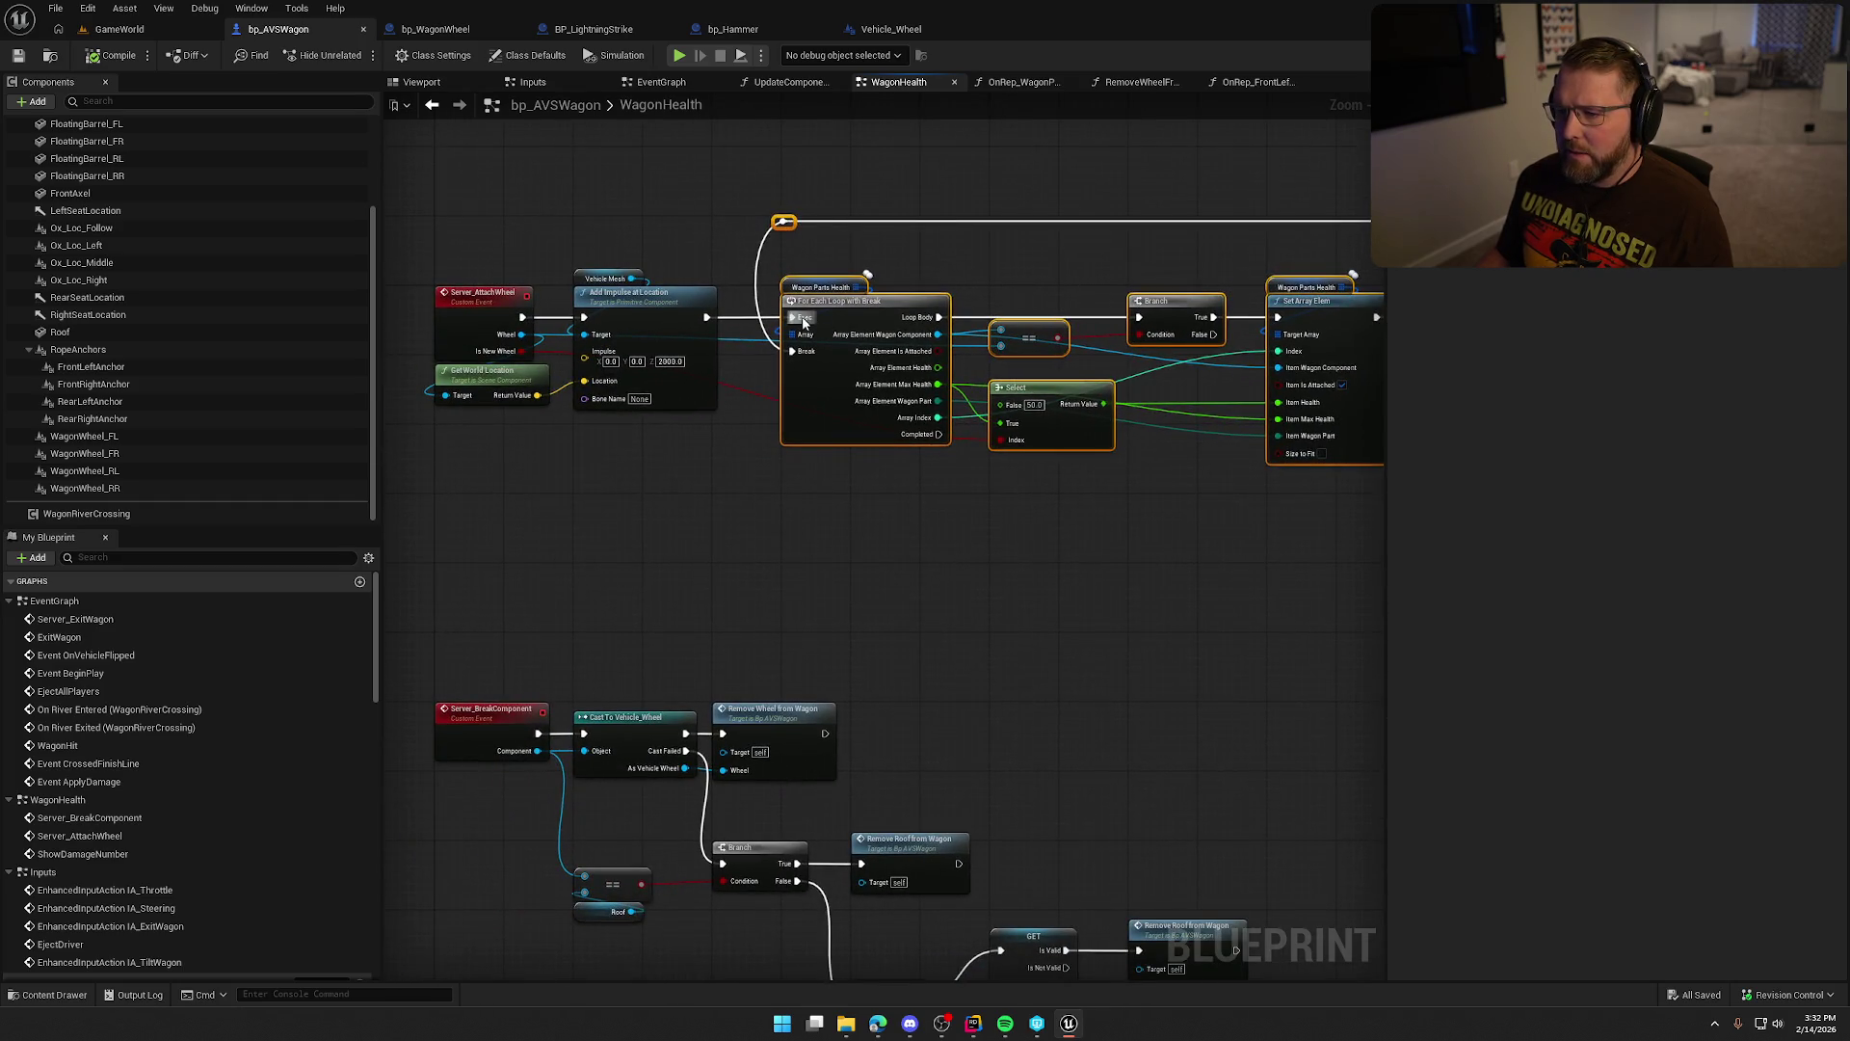
left_click_drag(850, 313, 1199, 302)
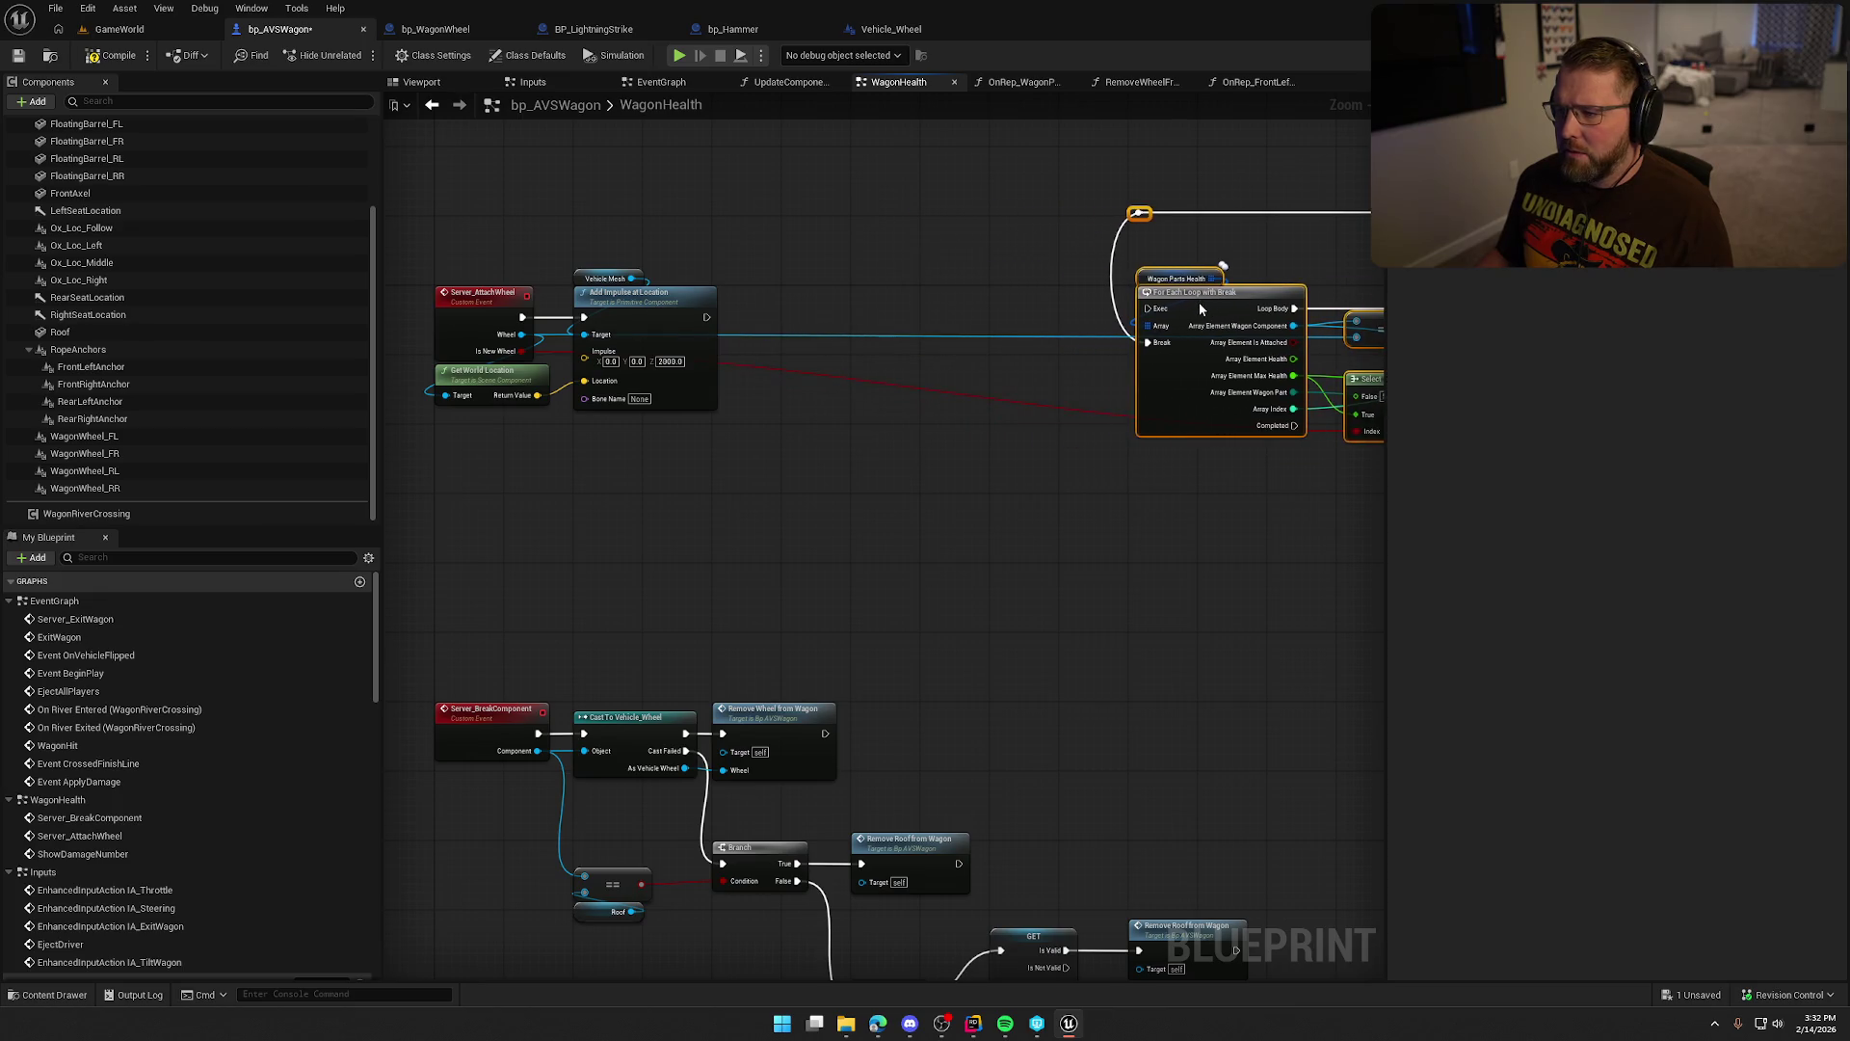
left_click(790, 454)
scroll(791, 455, "up", 1)
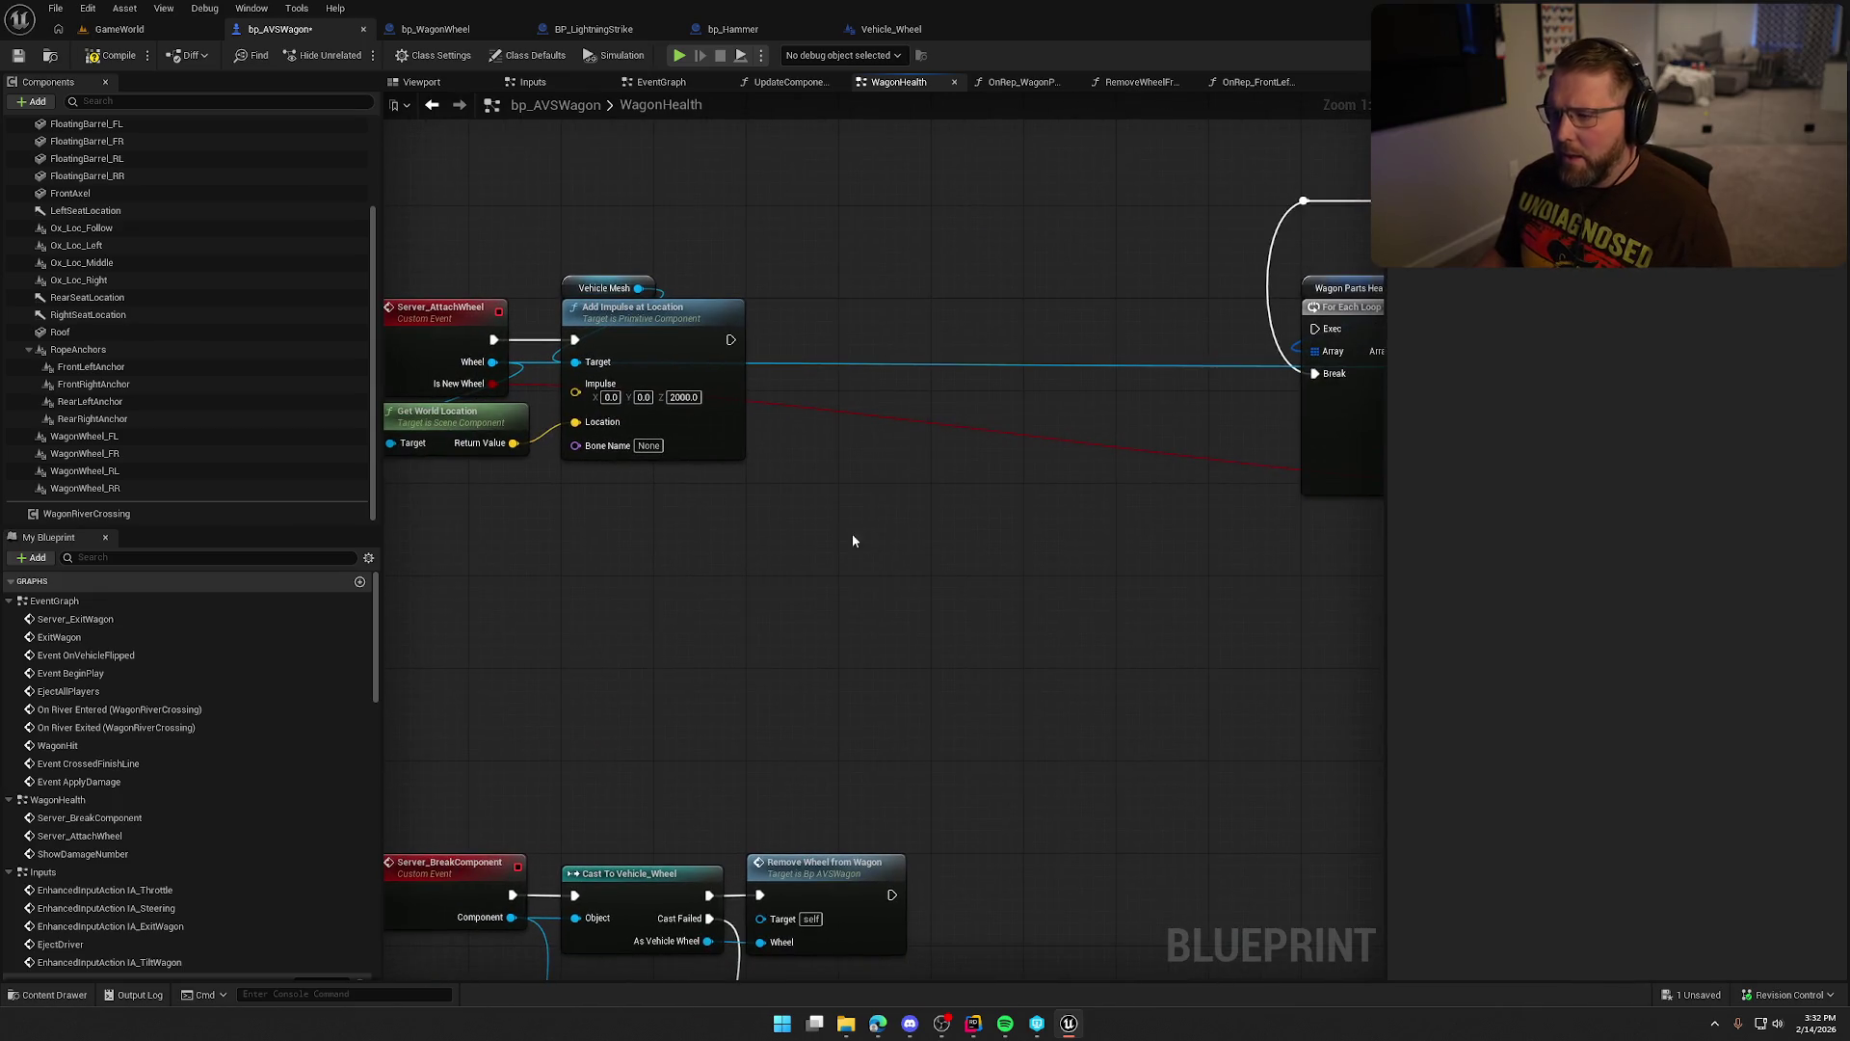
scroll(276, 882, "down", 10)
scroll(193, 839, "down", 5)
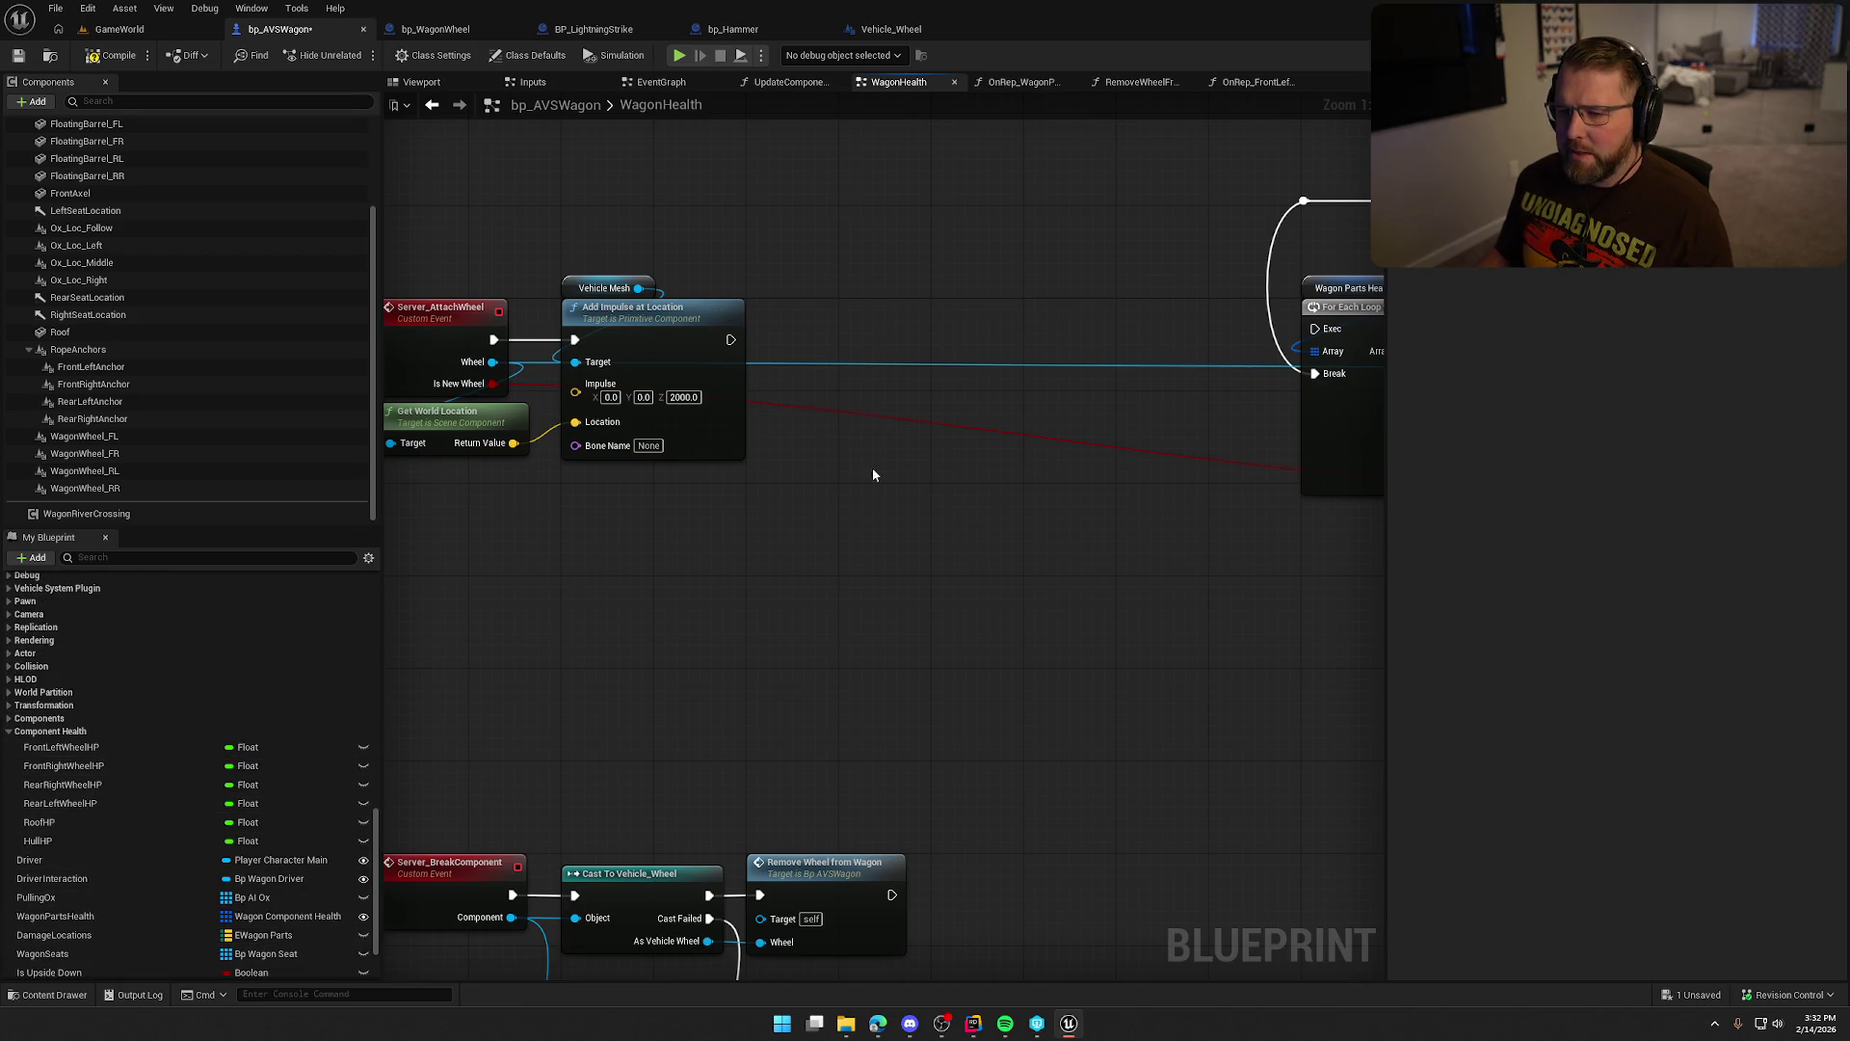
left_click_drag(871, 475, 924, 468)
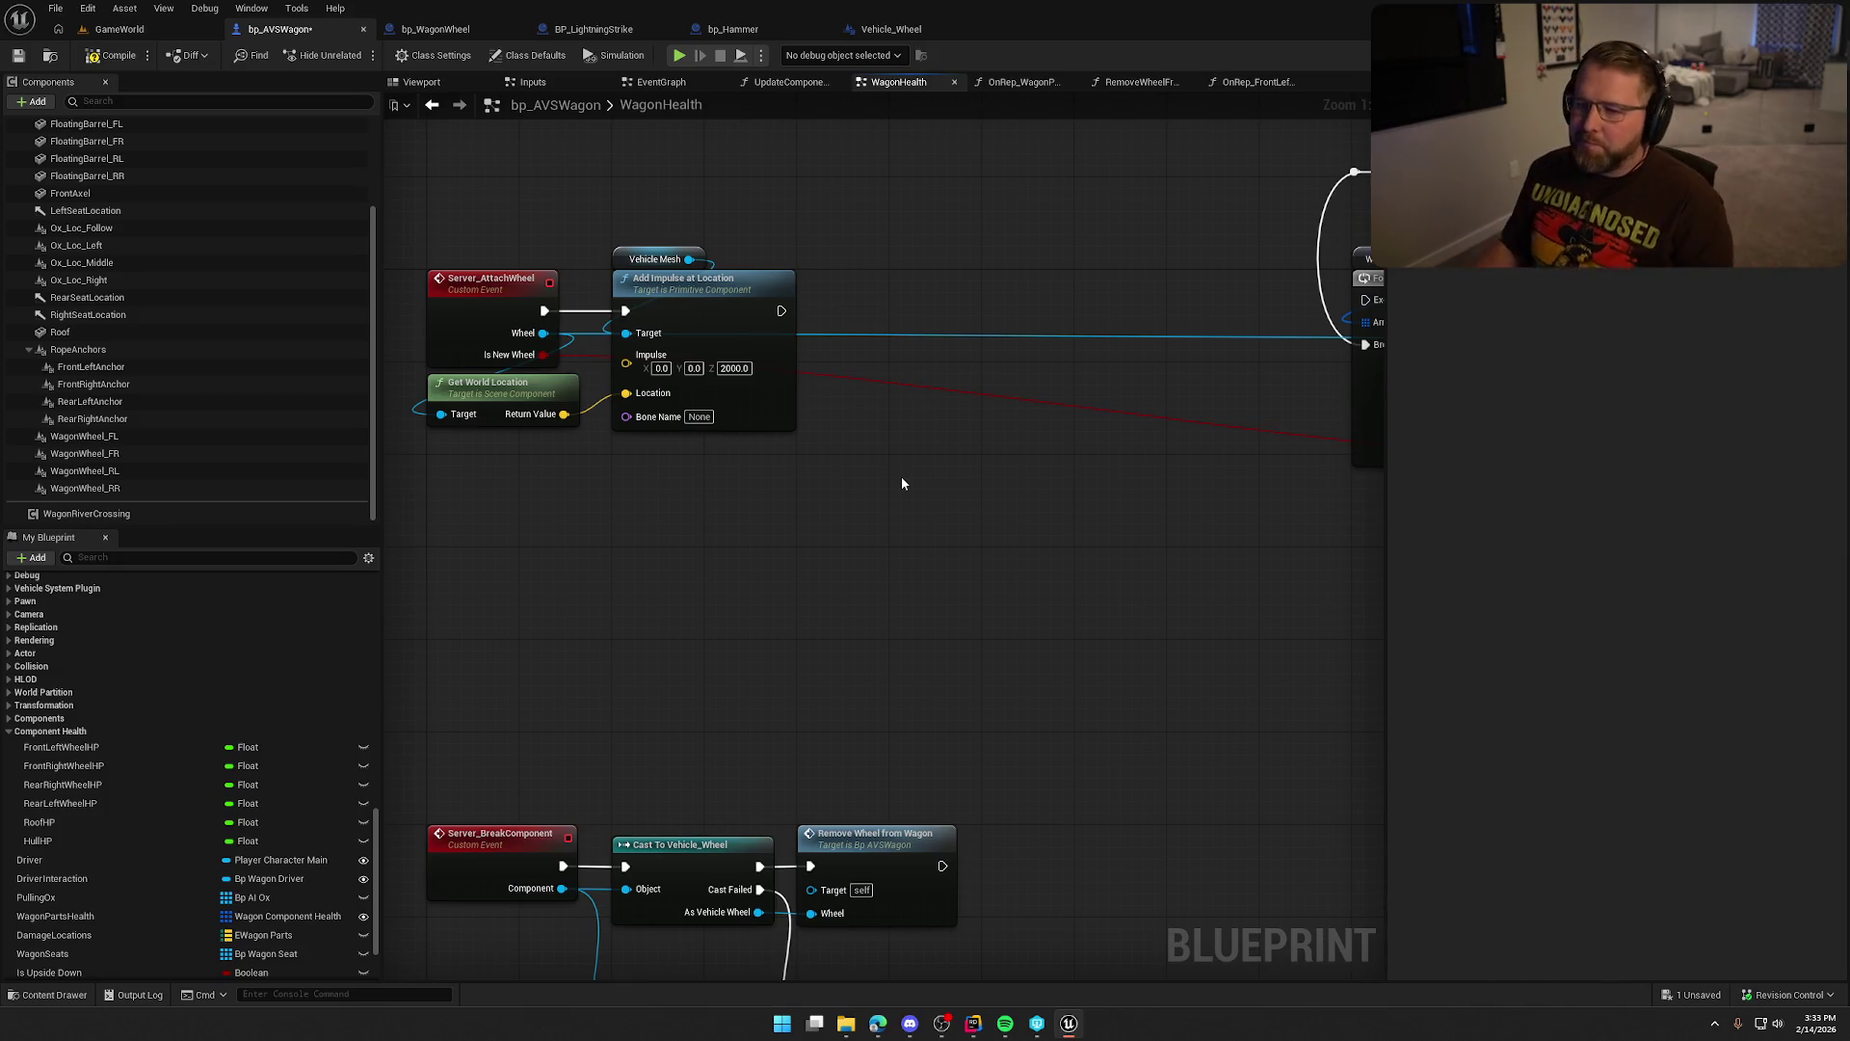
scroll(166, 776, "up", 3)
scroll(166, 776, "up", 10)
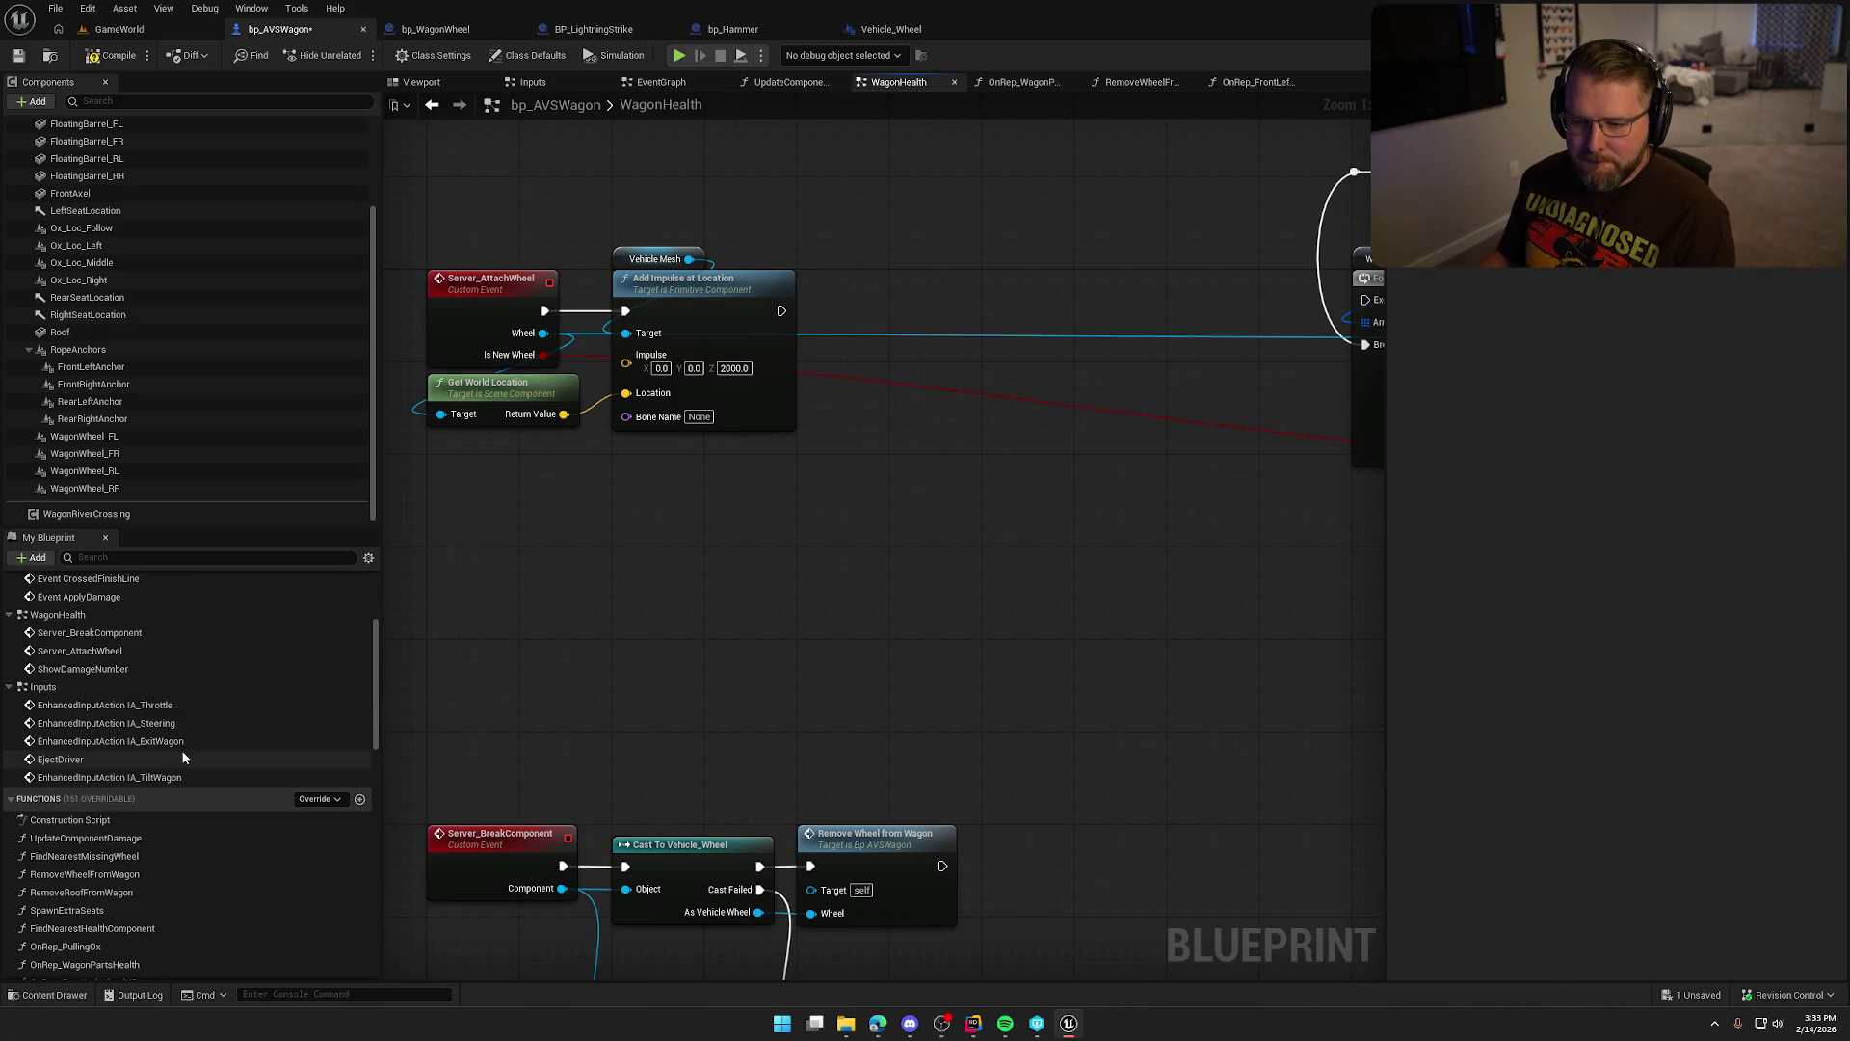
Create a new function named FindComponentHealth.
left_click(359, 800)
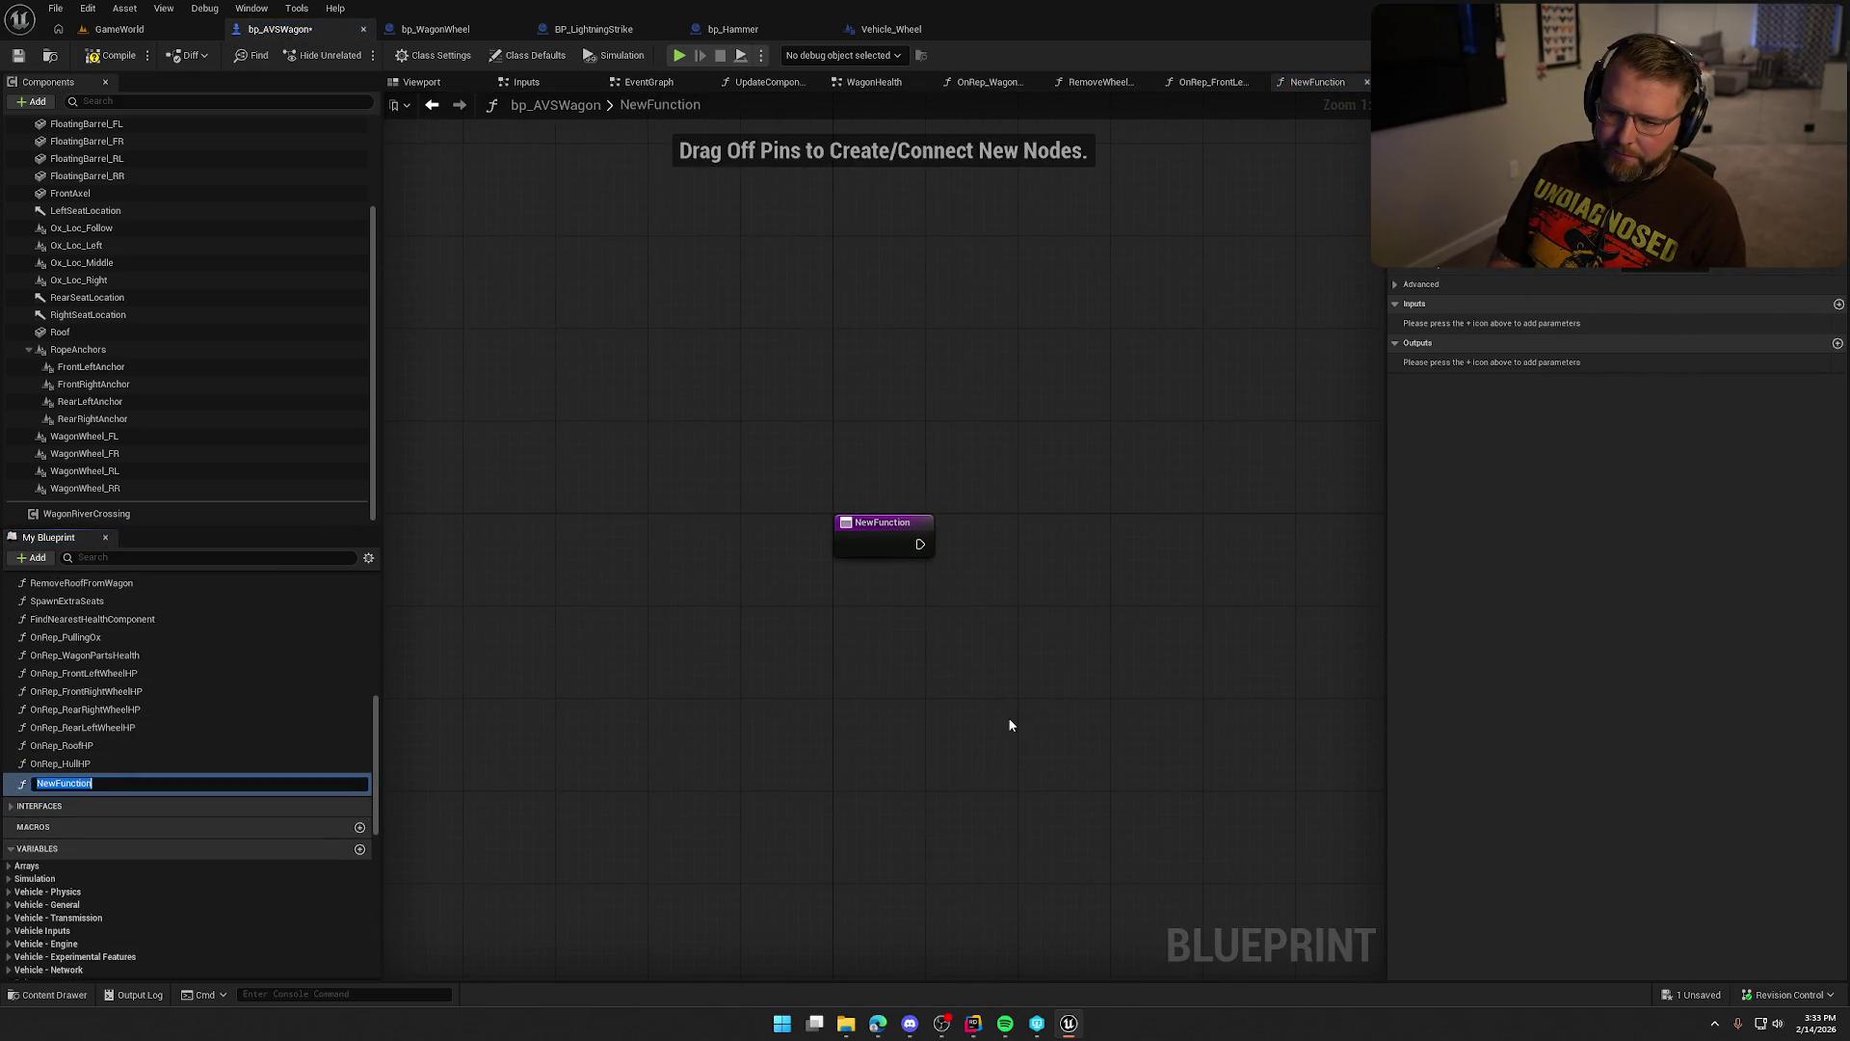
type("Find")
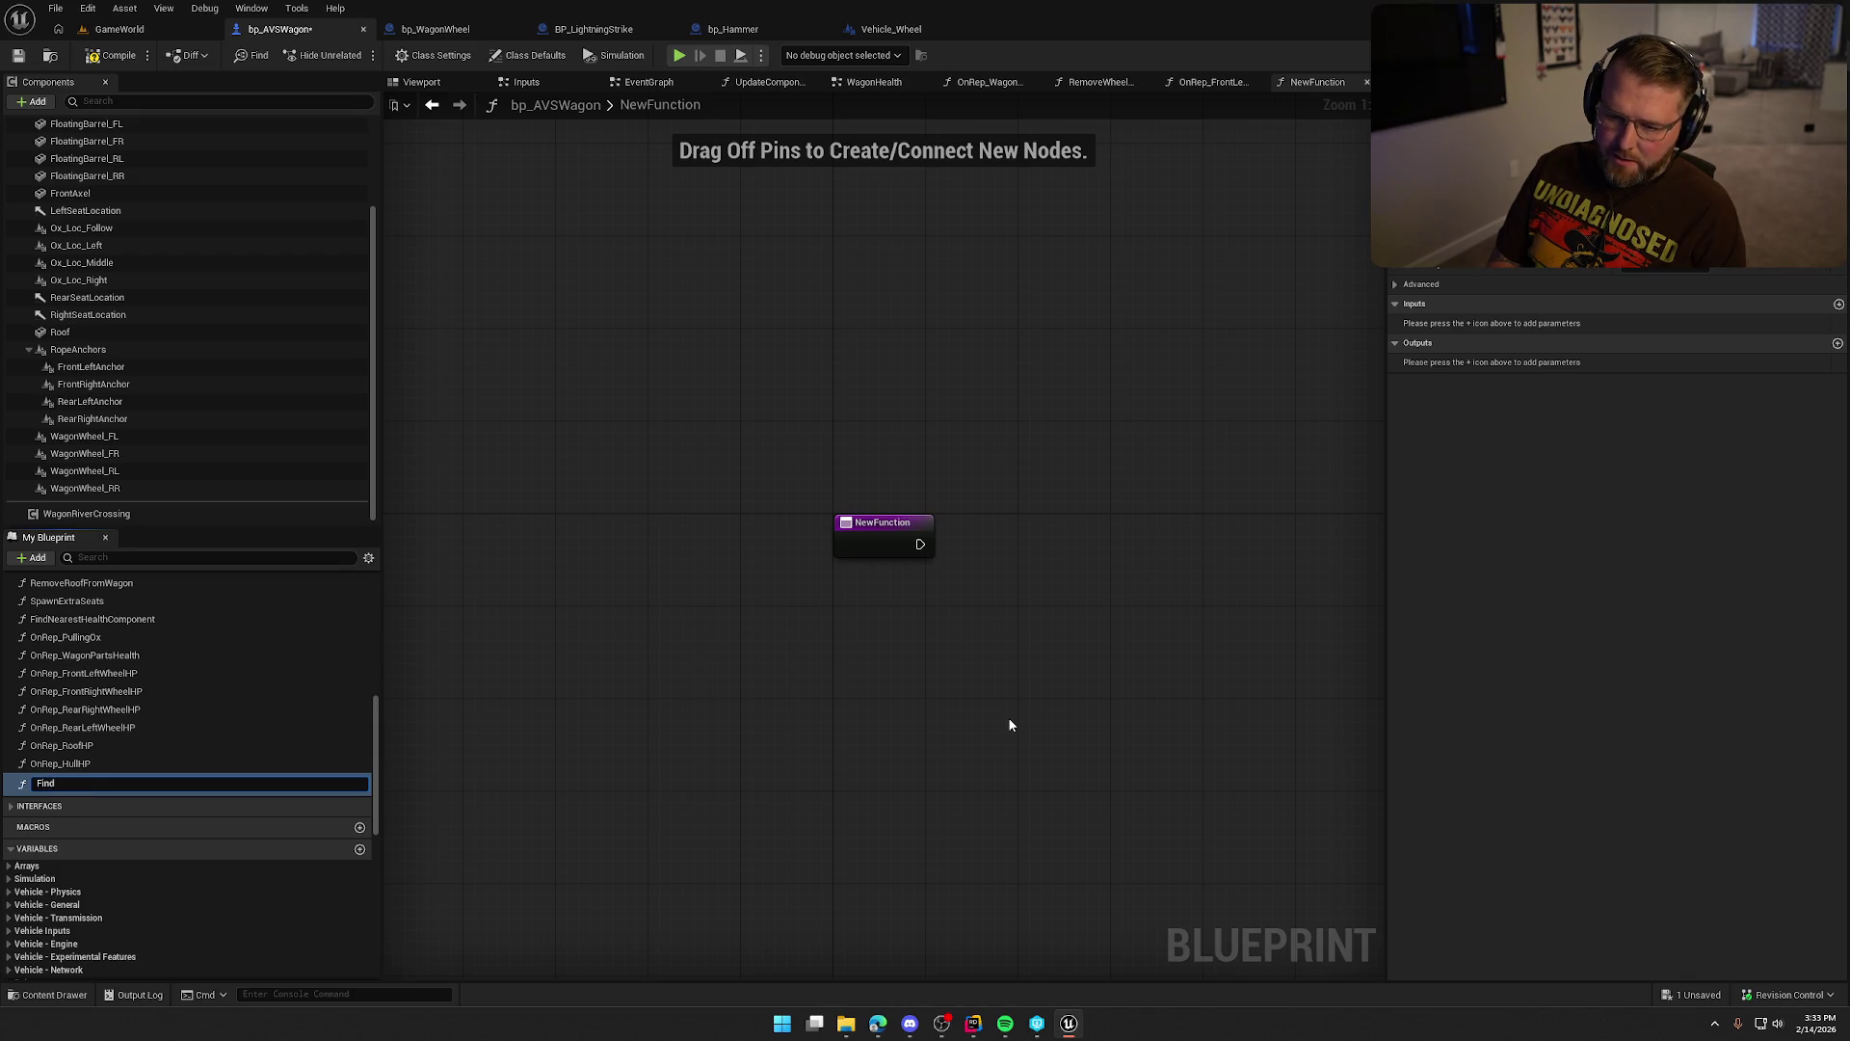
key("BackSpace")
key("BackSpace")
key("BackSpace")
type("ComponentHealth")
key("Return")
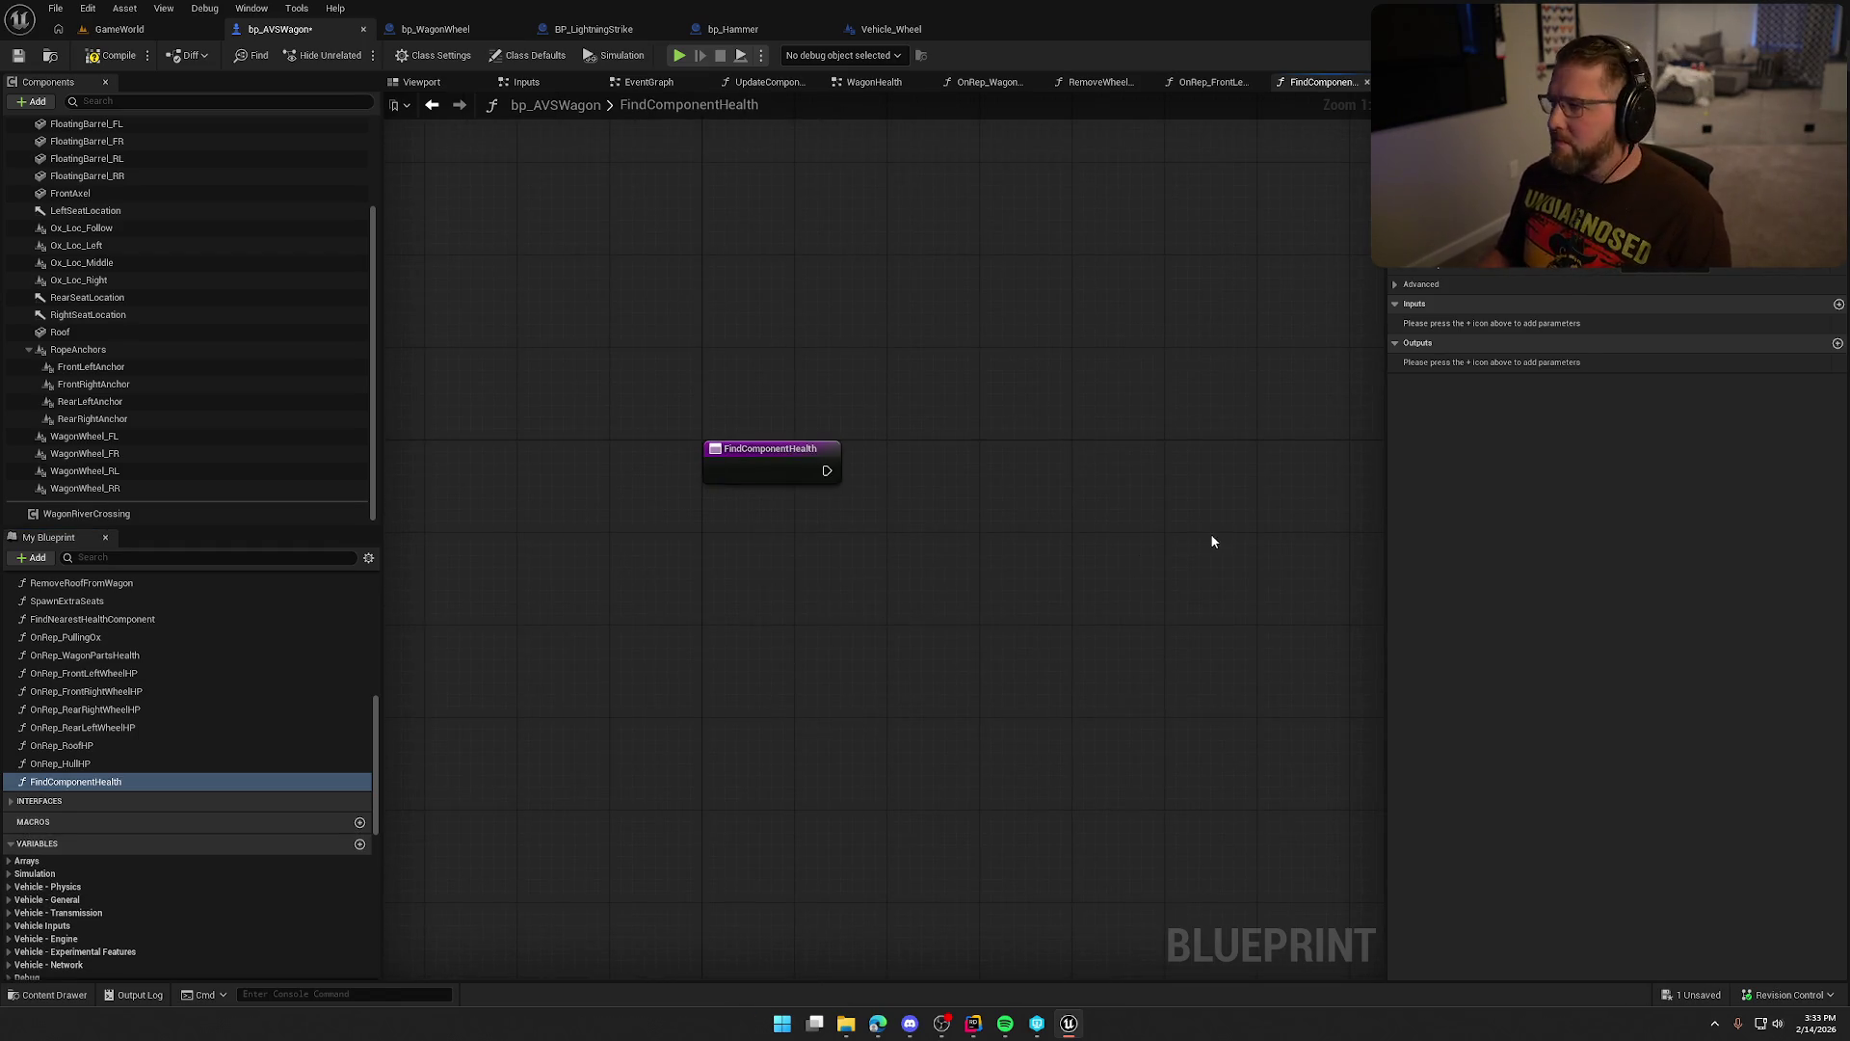
Expand the function's advanced settings and add an output parameter.
left_click(1397, 285)
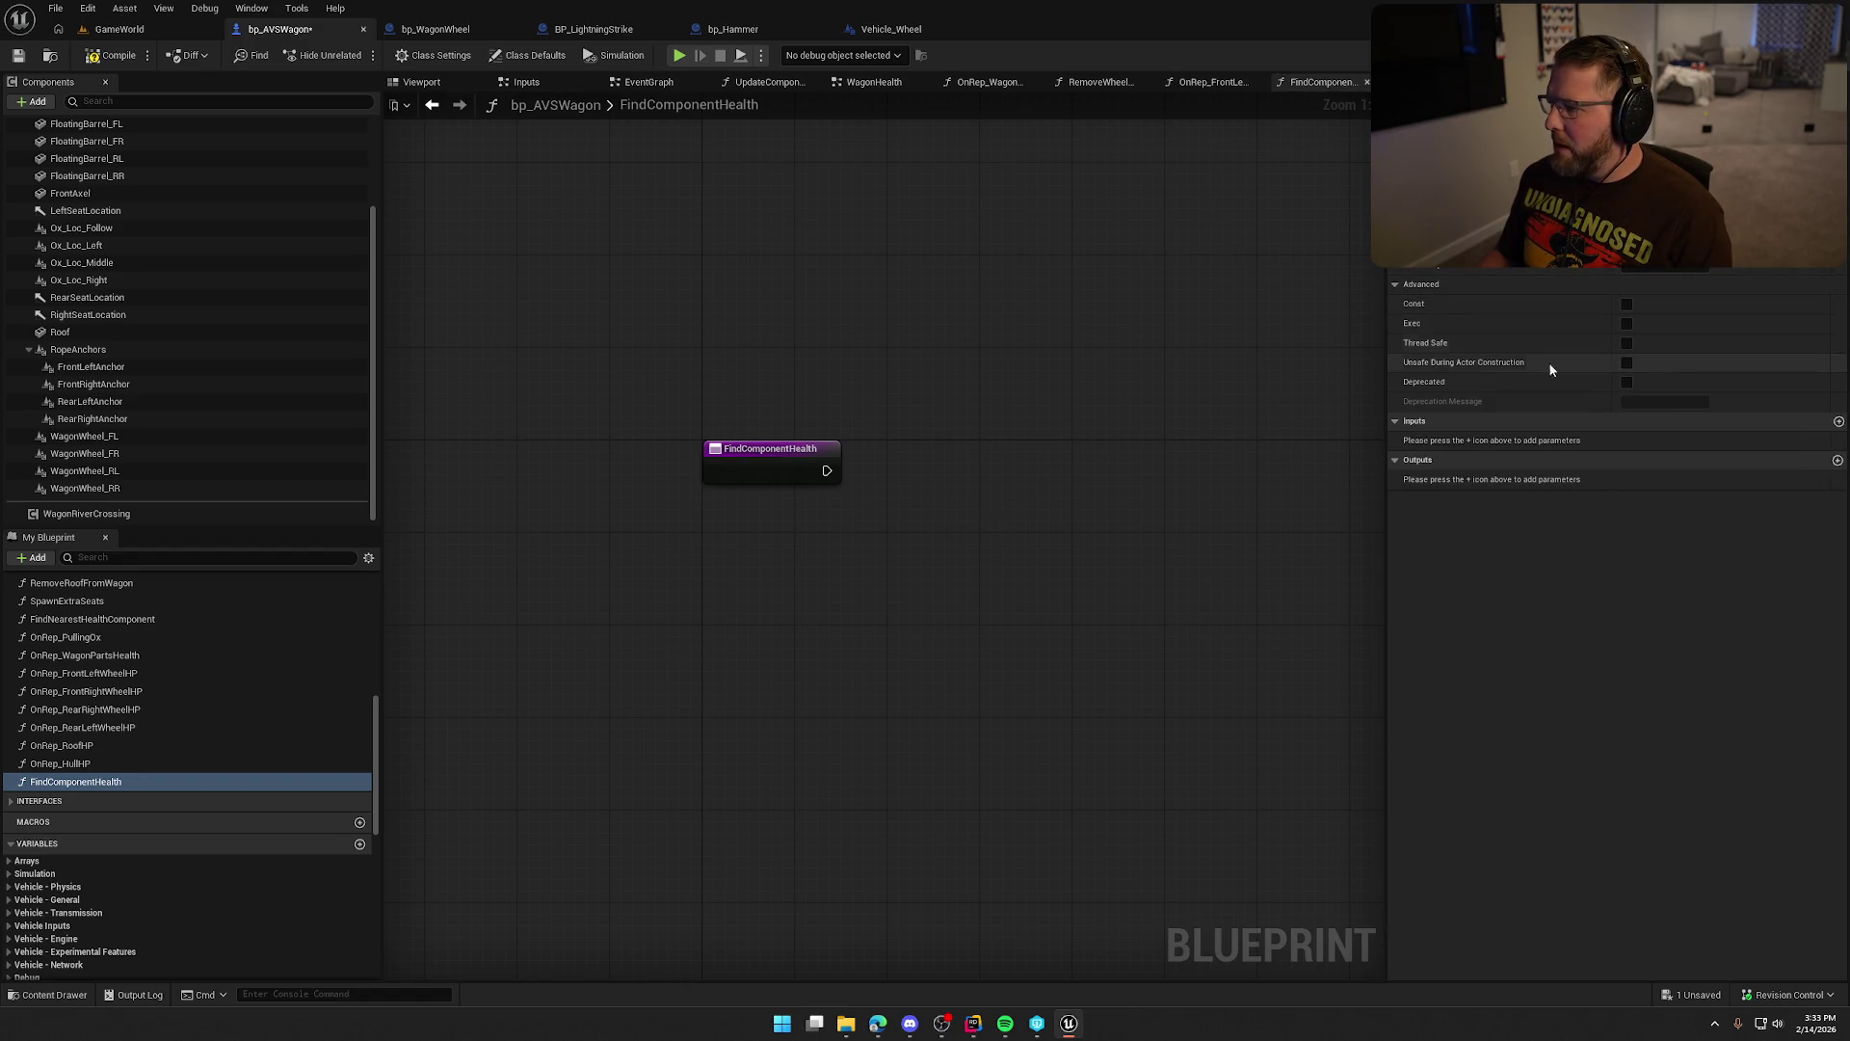
left_click_drag(1363, 537, 1003, 483)
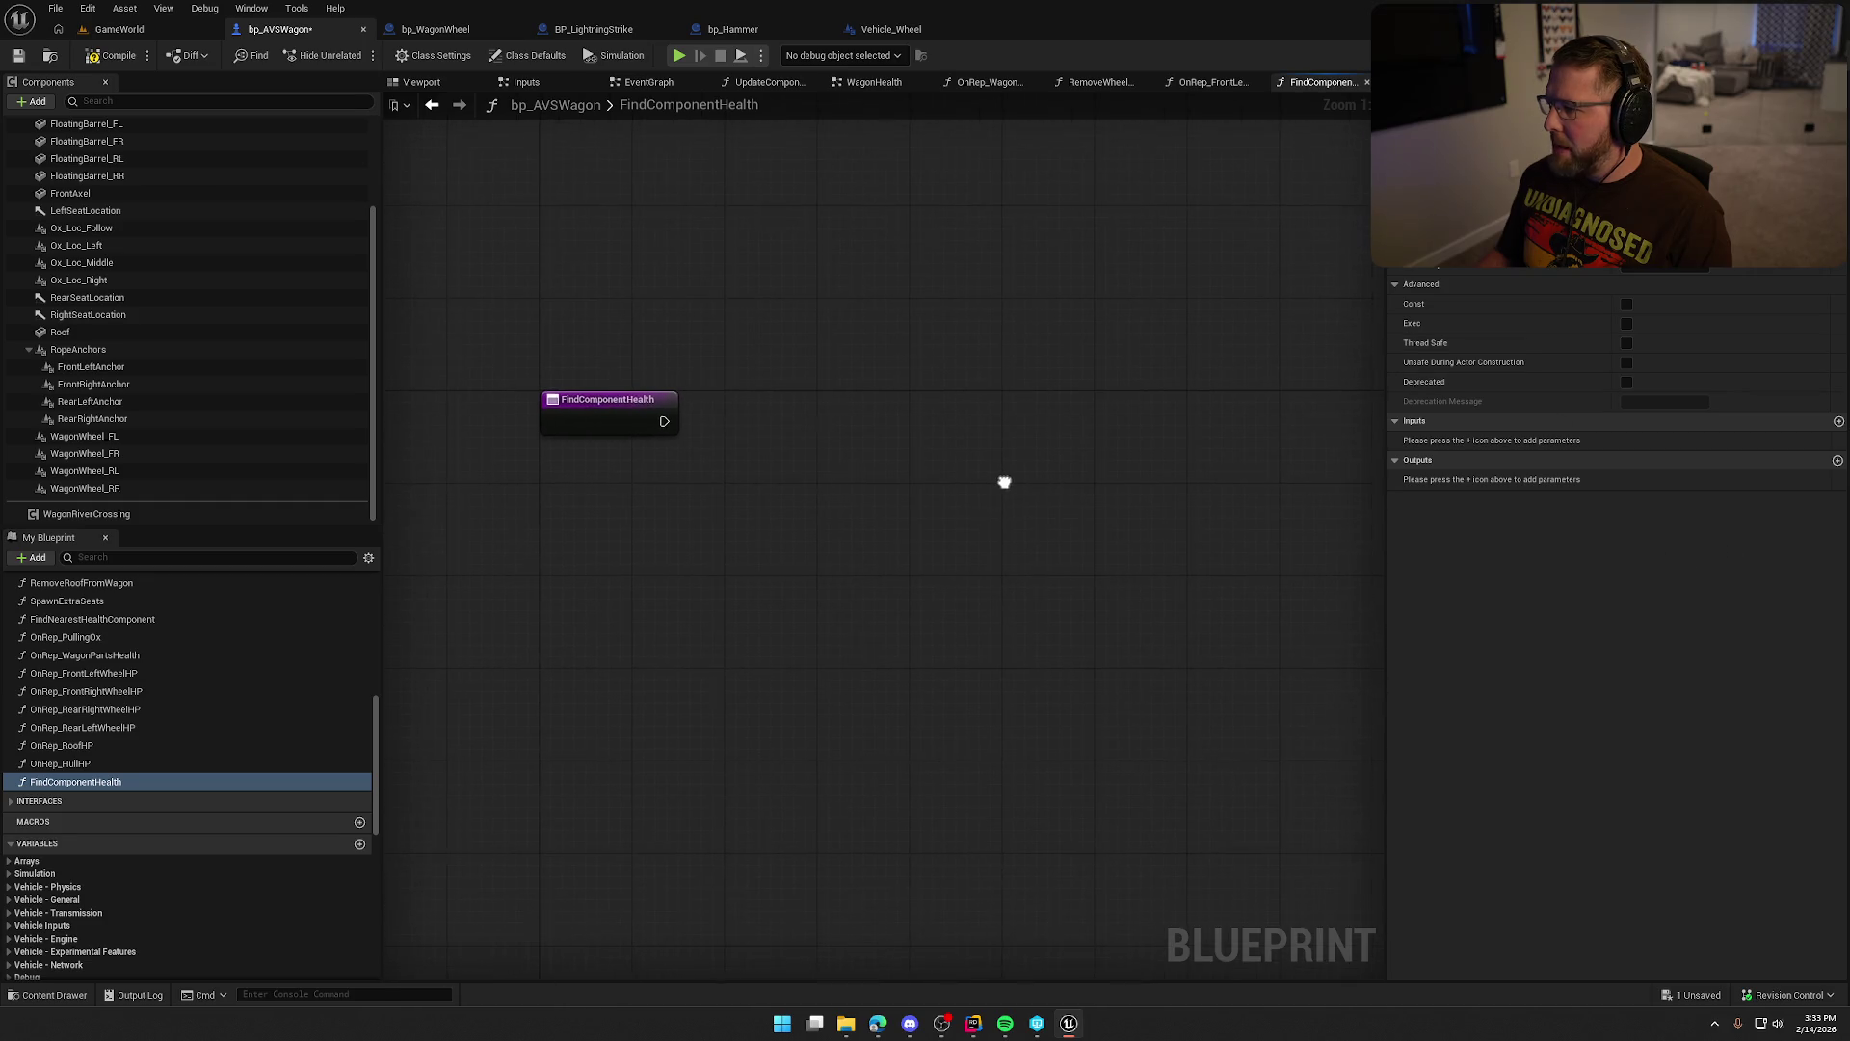
left_click(1837, 462)
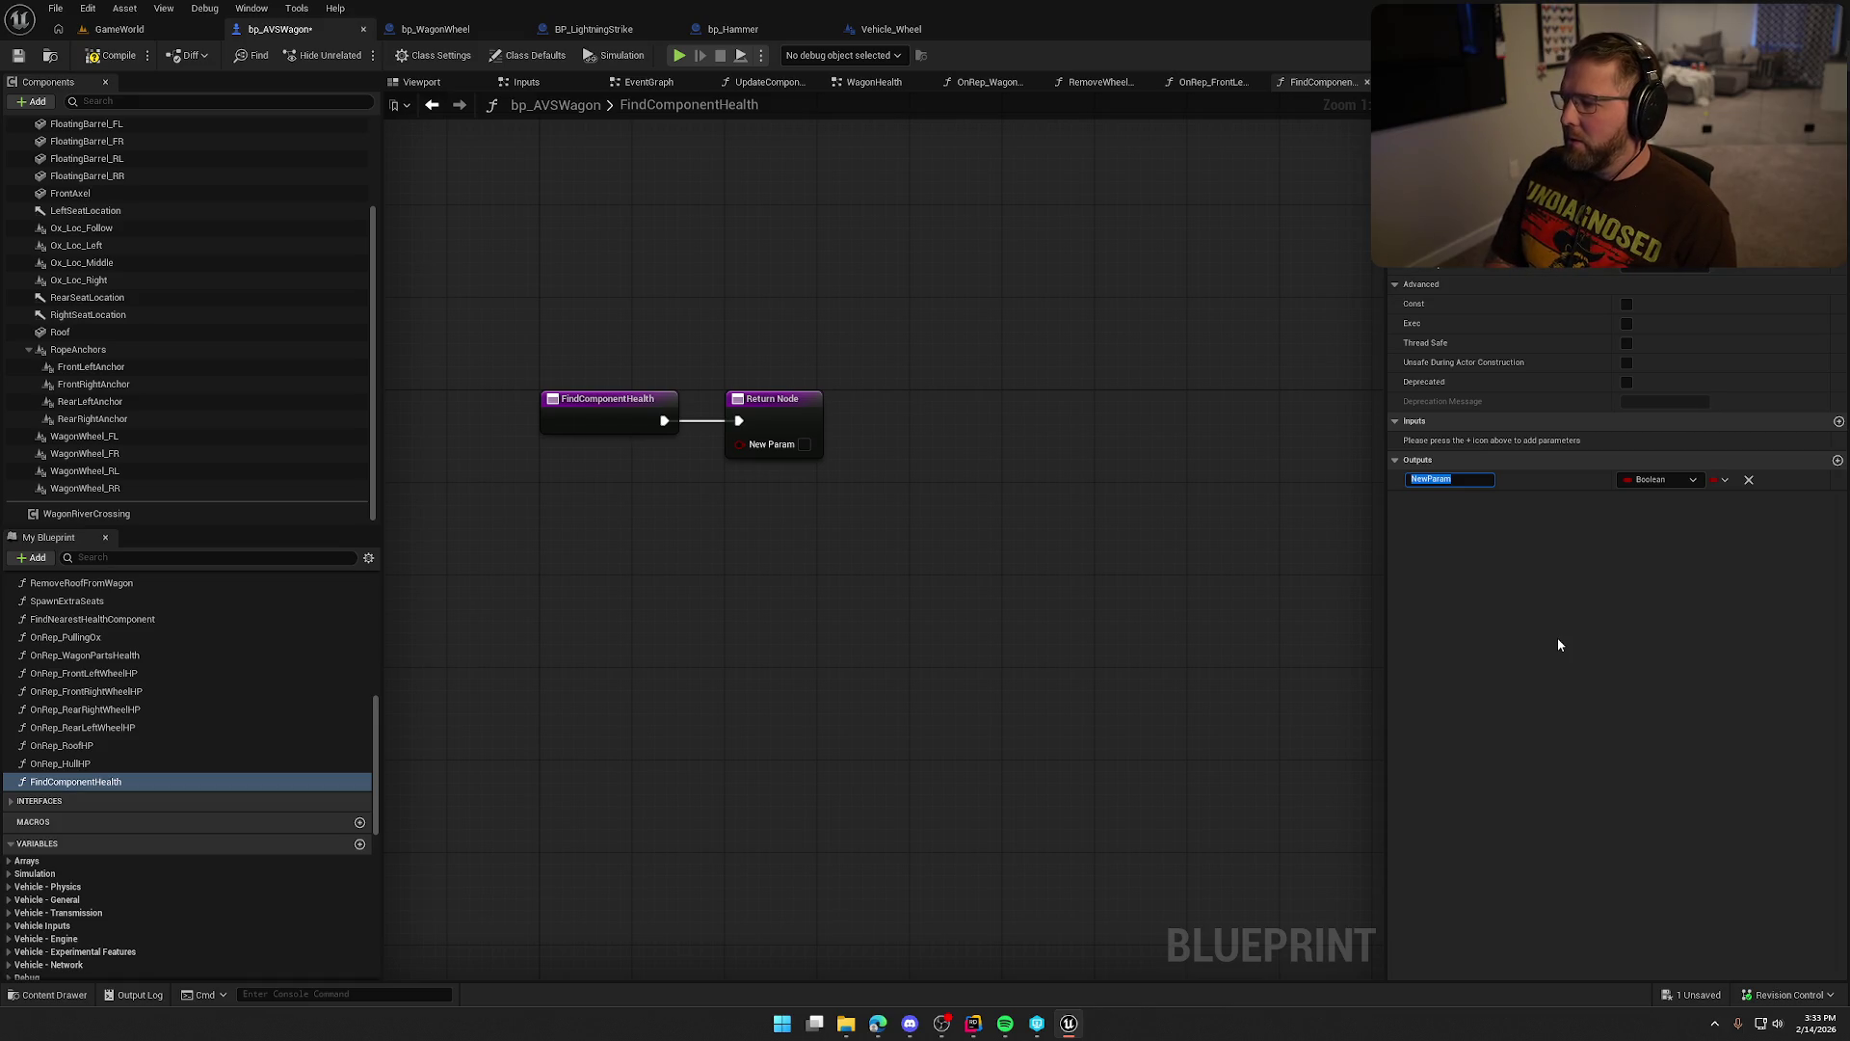
Add a Float output named Health Ref to FindComponentHealth.
type("Health Rea")
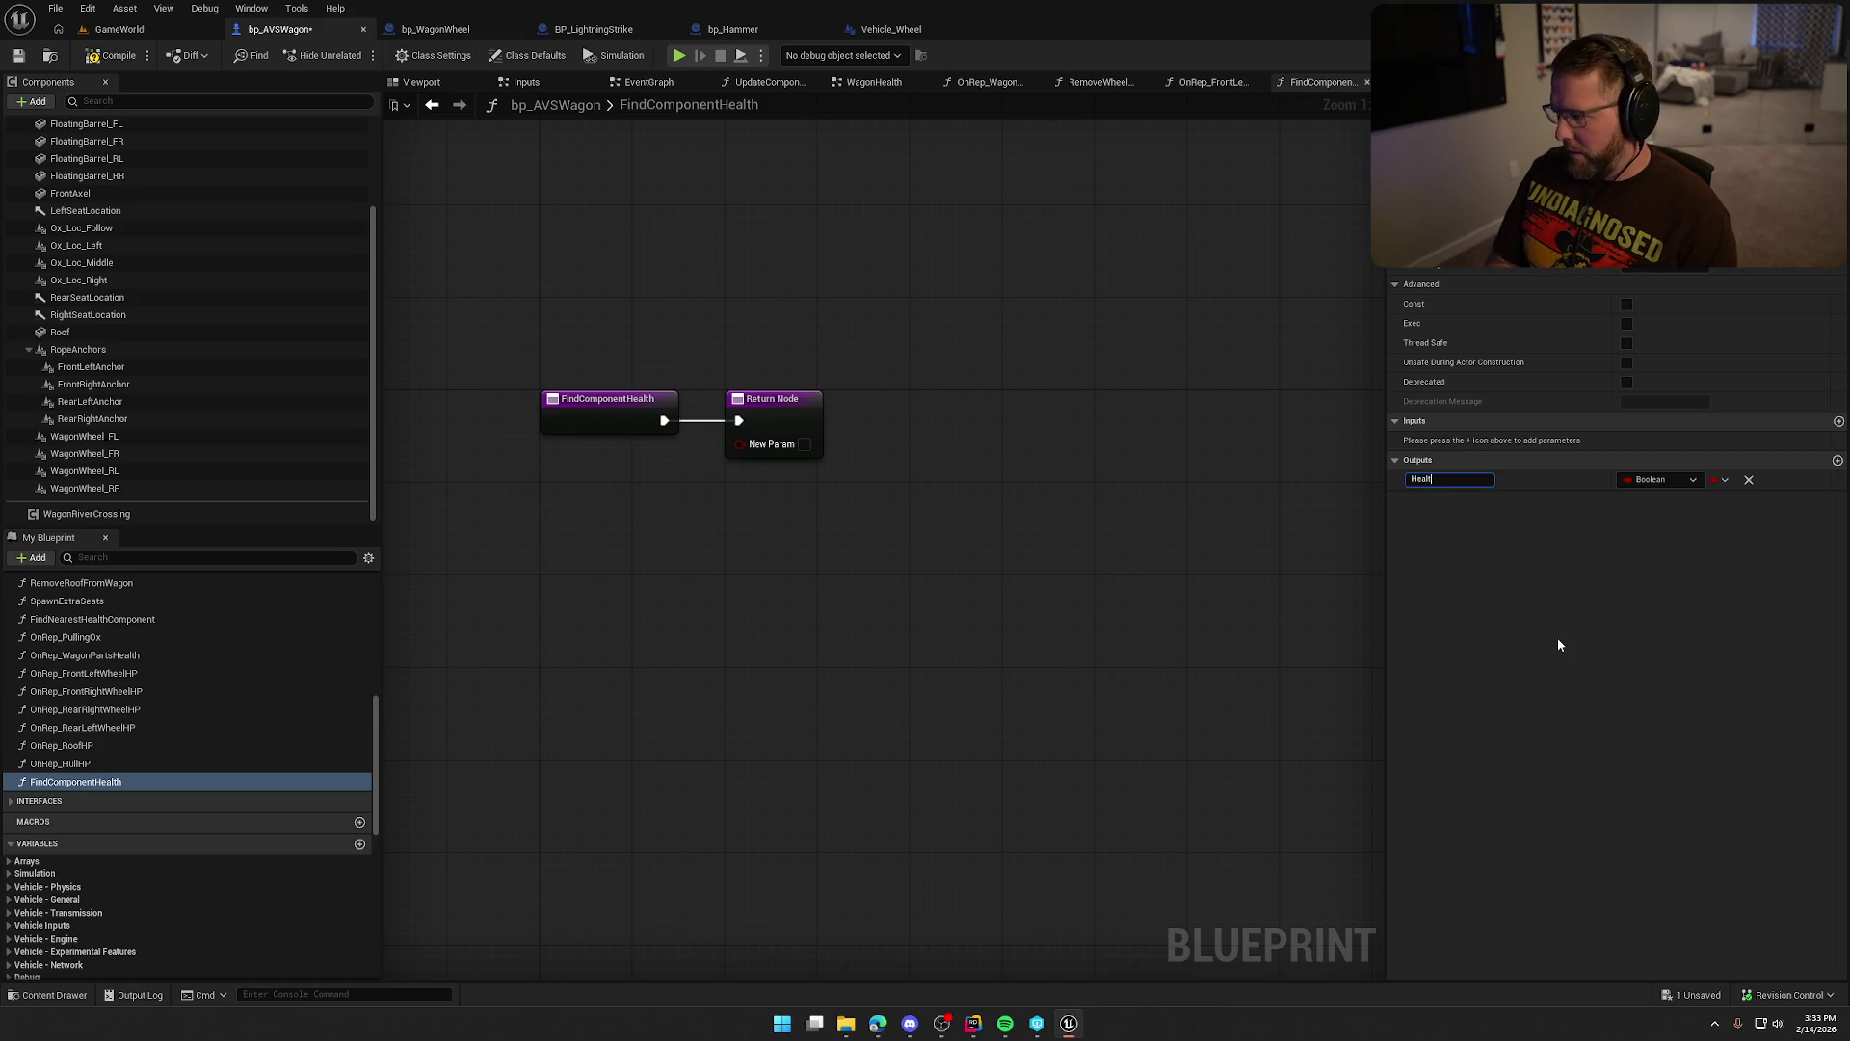
key("BackSpace")
key("BackSpace")
type("f")
key("Return")
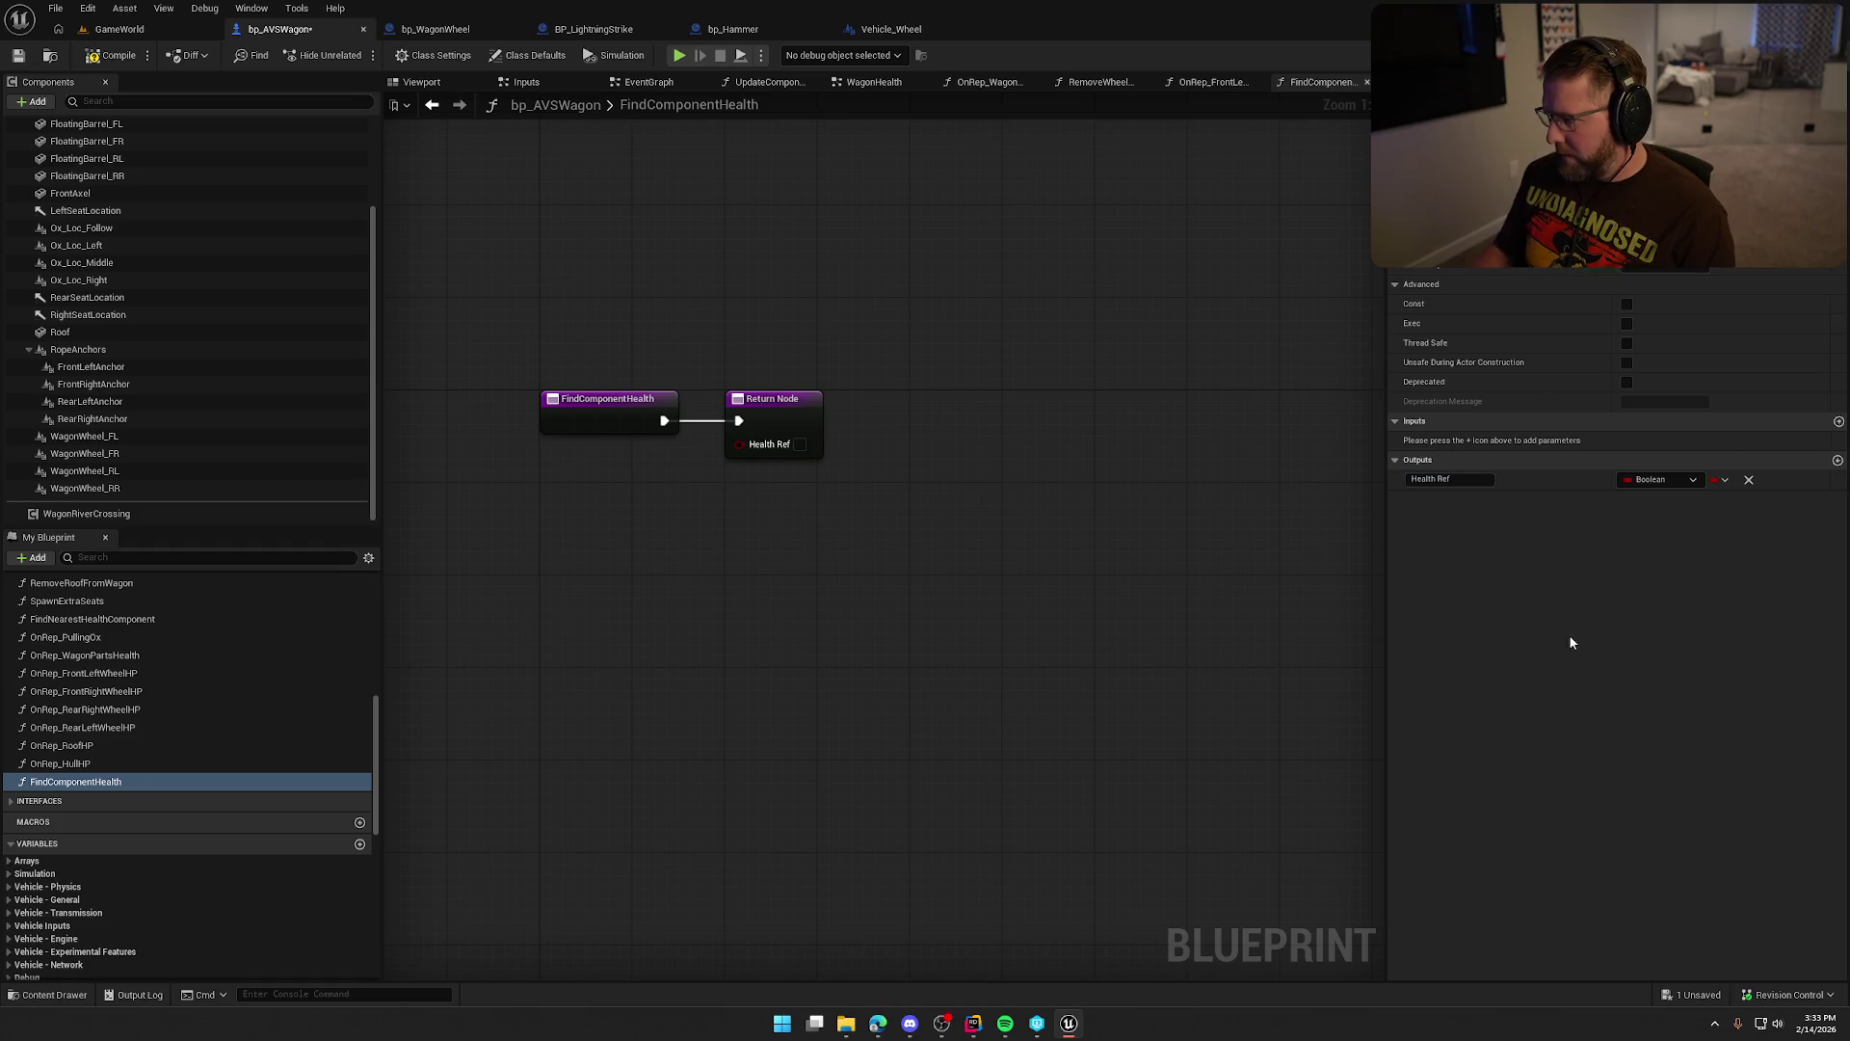
left_click(1658, 482)
left_click(1657, 577)
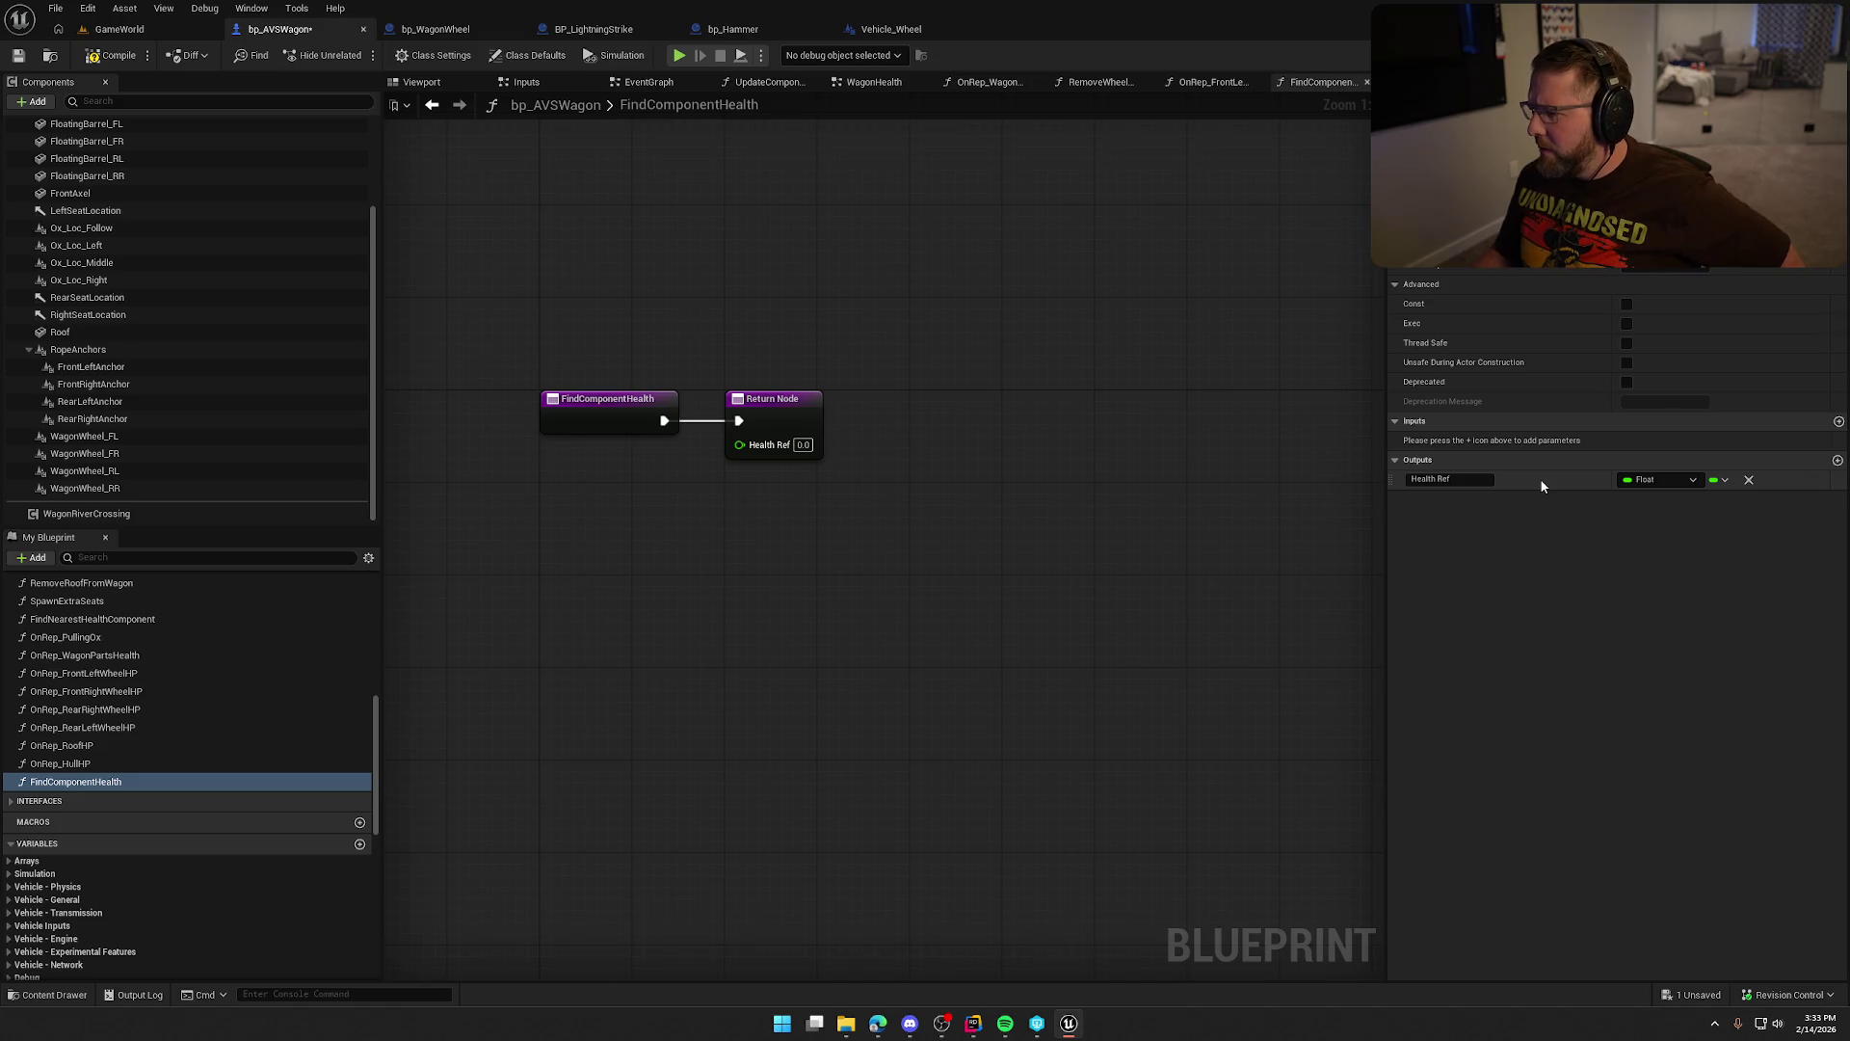
left_click(1724, 481)
left_click(1725, 481)
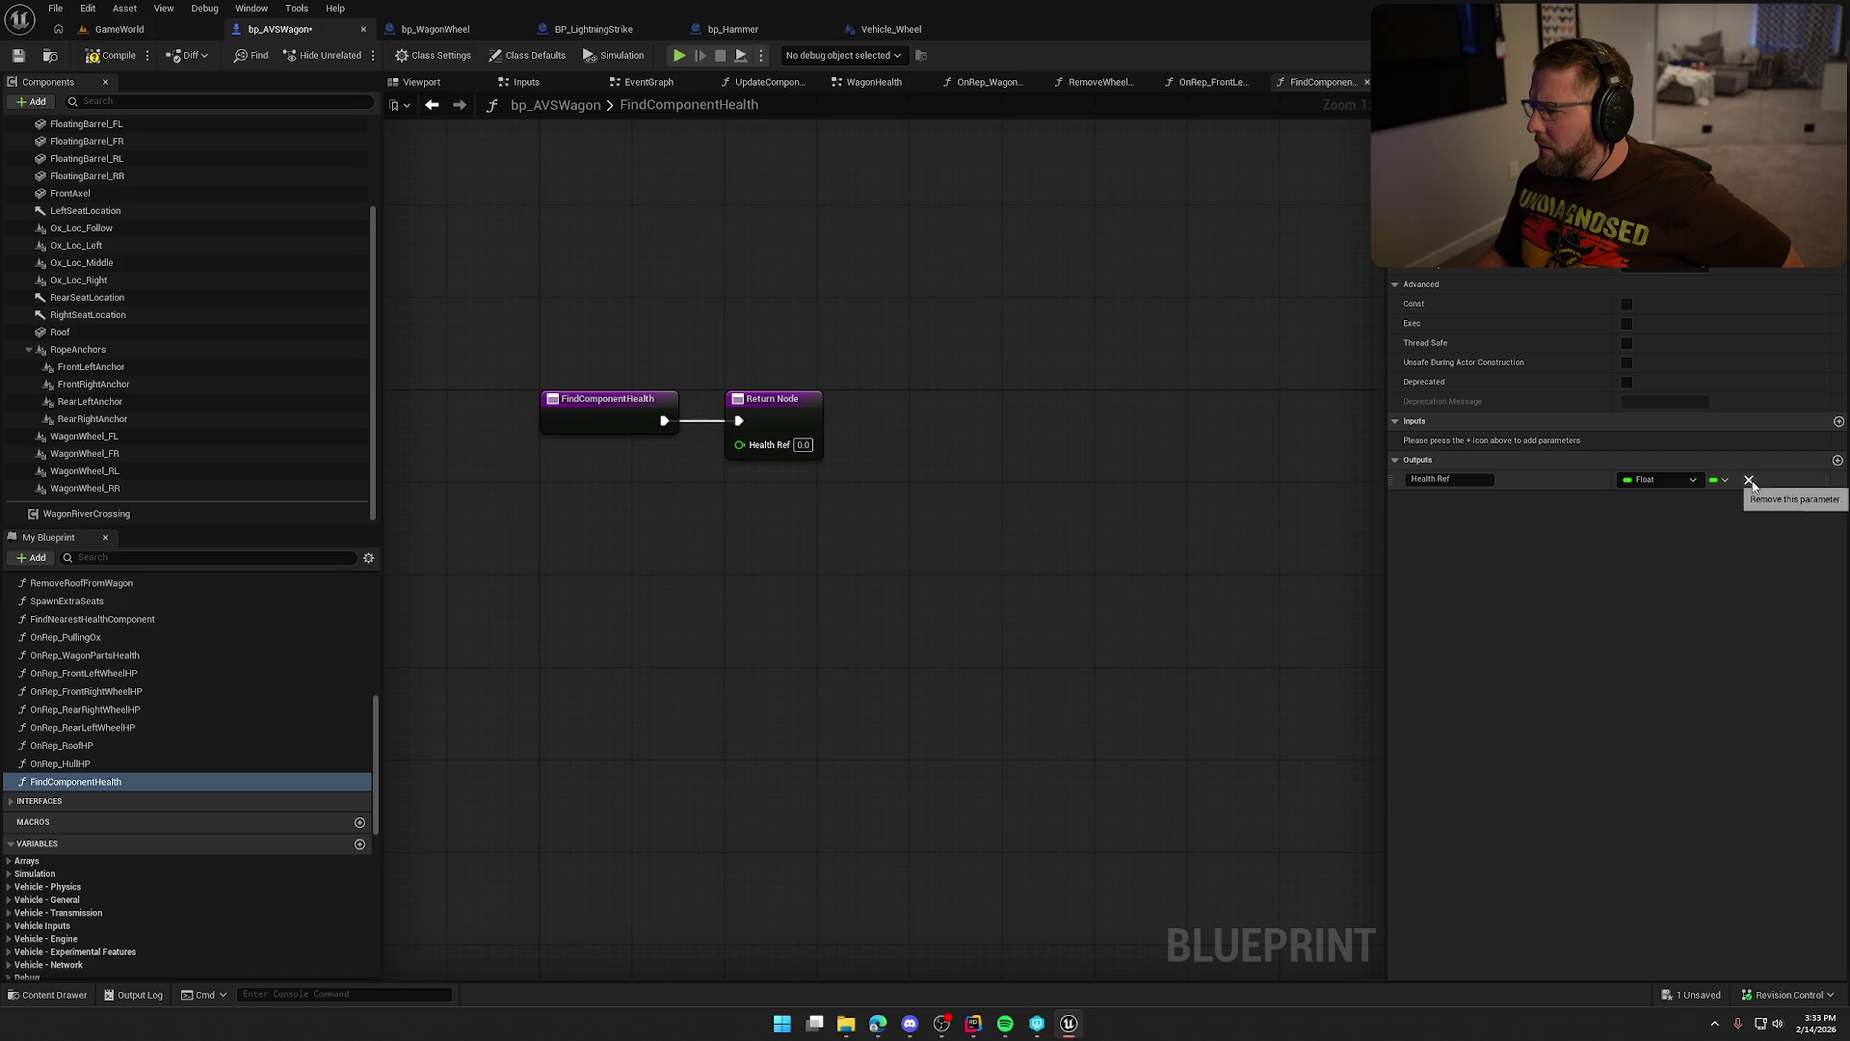
left_click(1653, 481)
left_click(1654, 480)
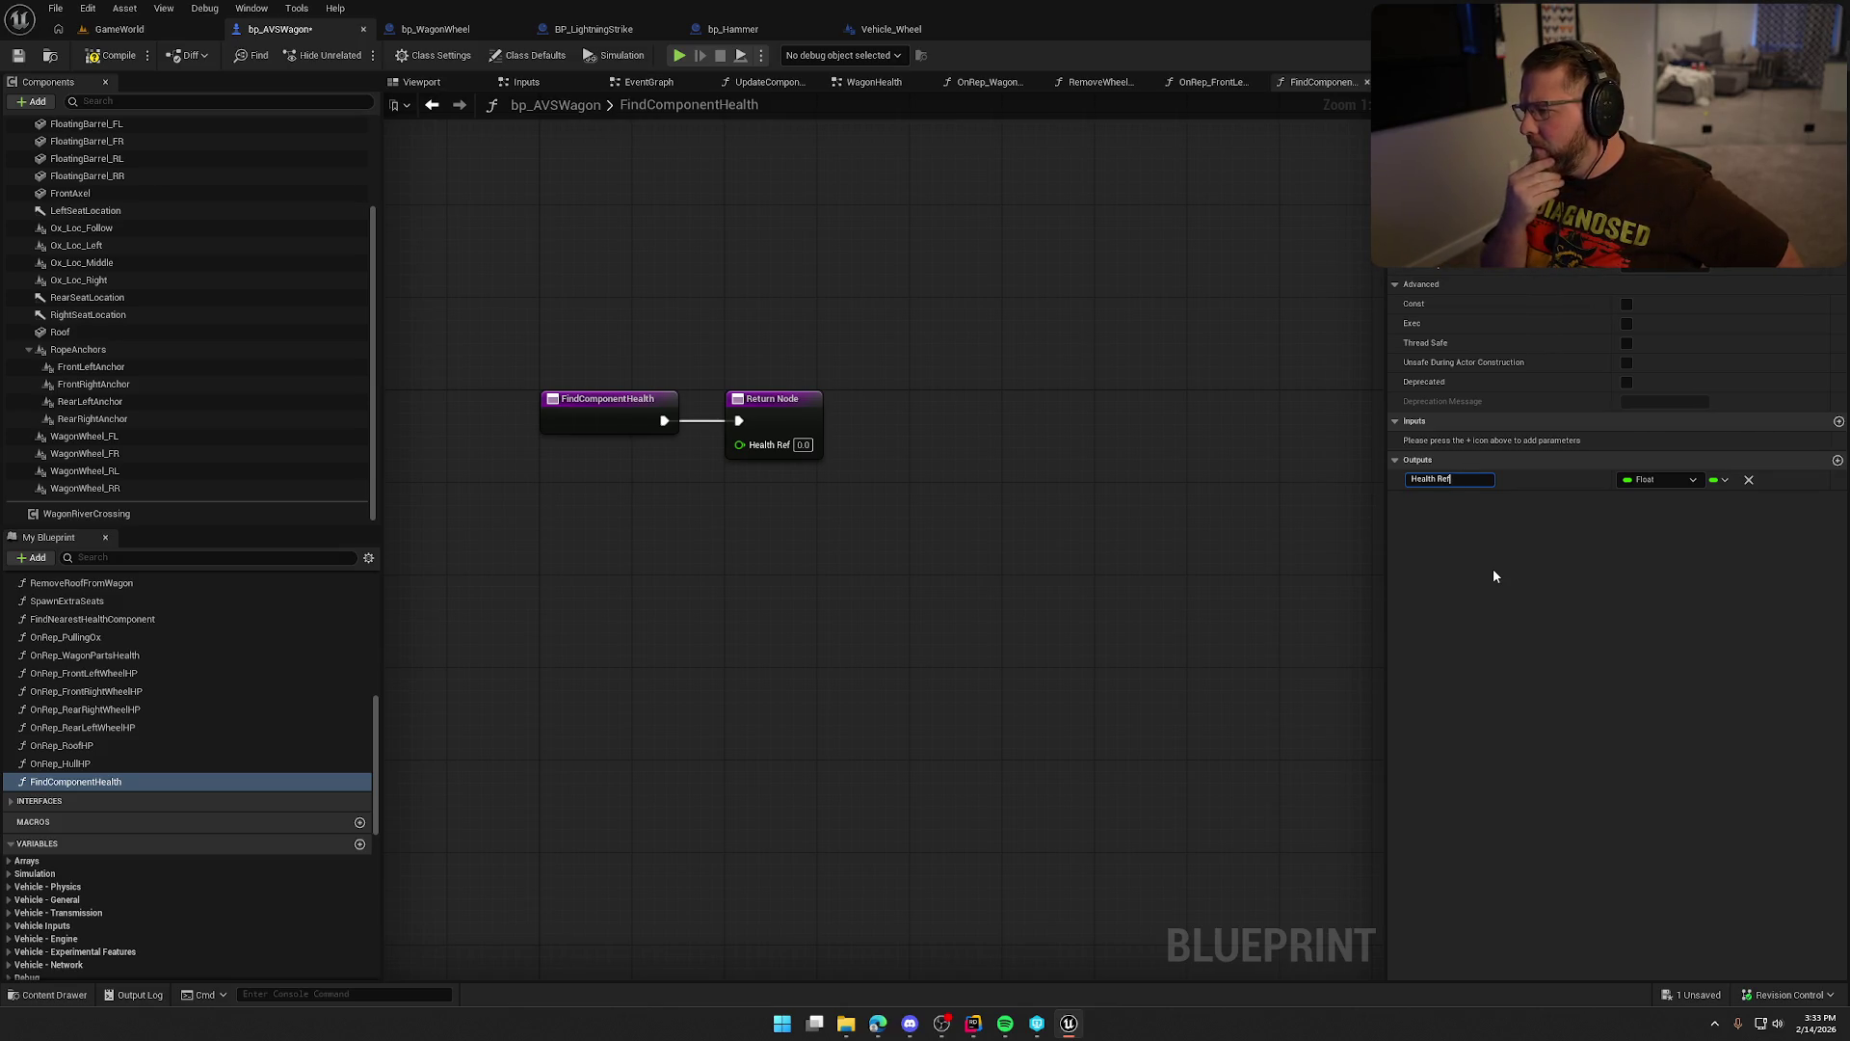
Add an input named Component, then go back to the WagonHealth graph.
left_click(1837, 421)
left_click(1397, 441)
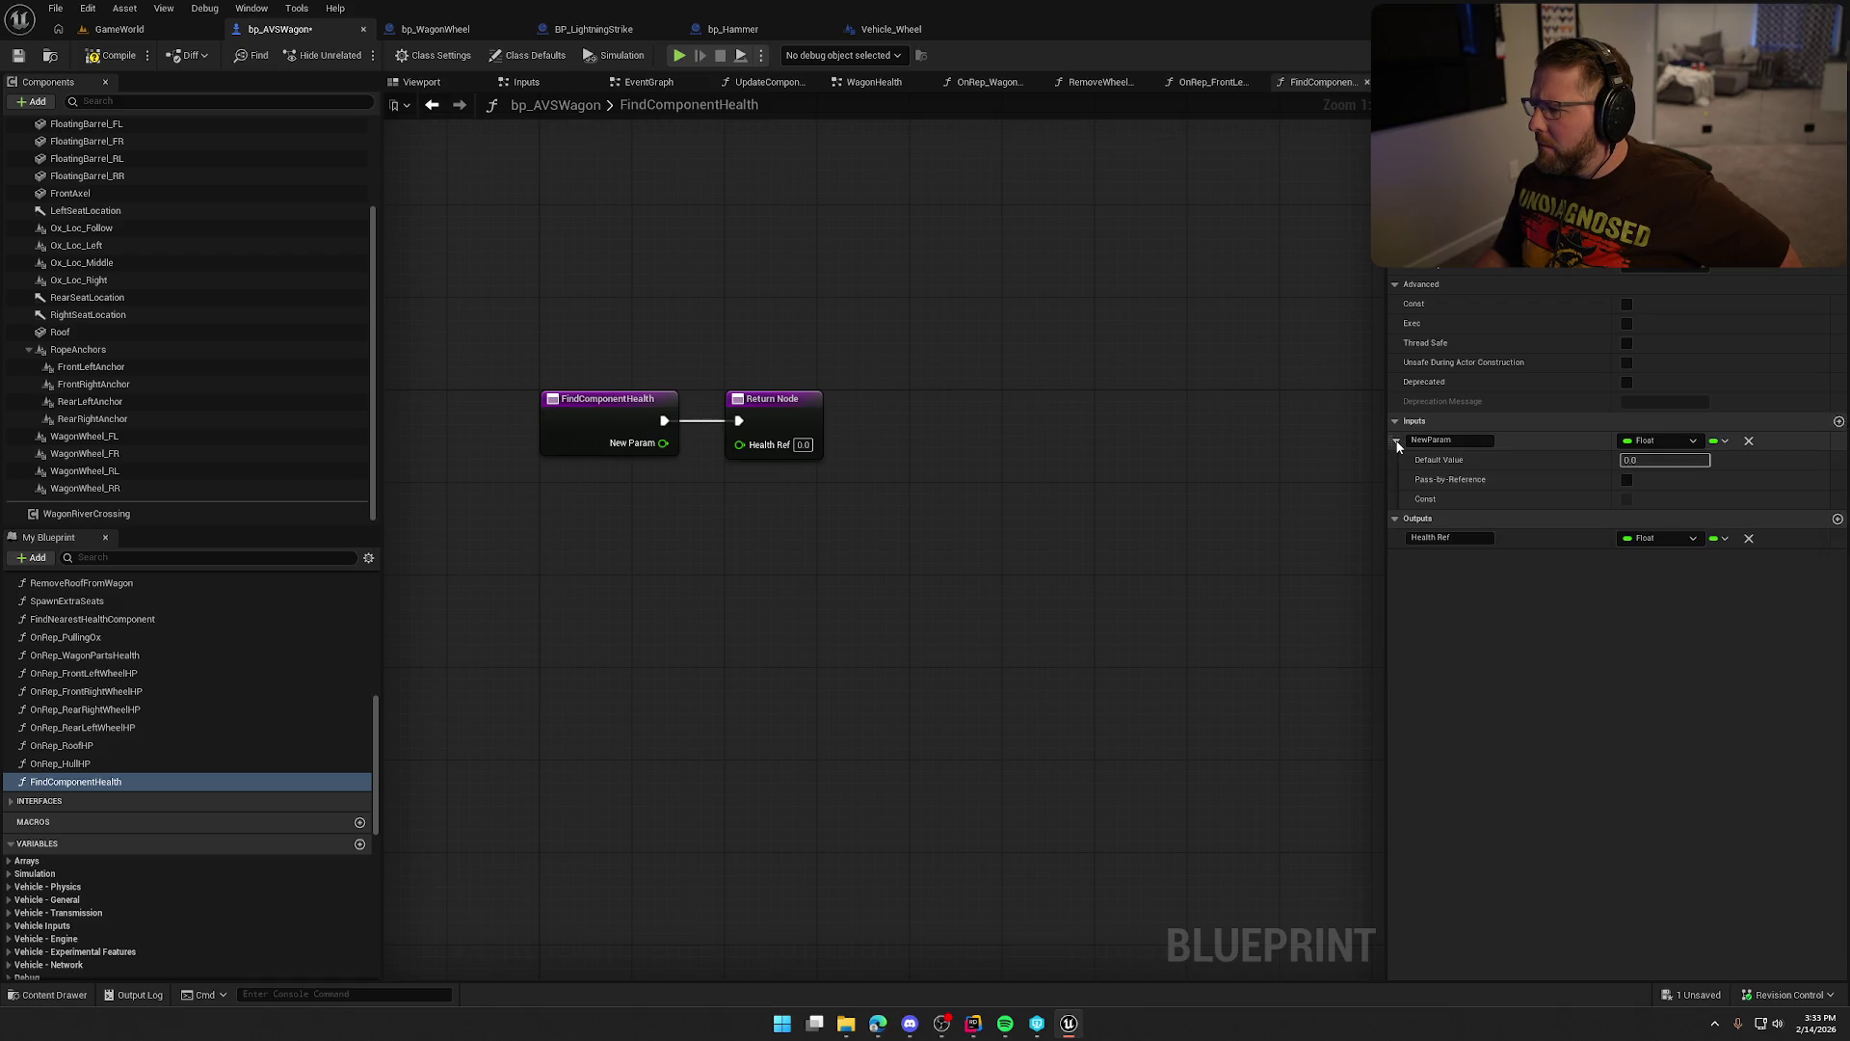
left_click(1447, 441)
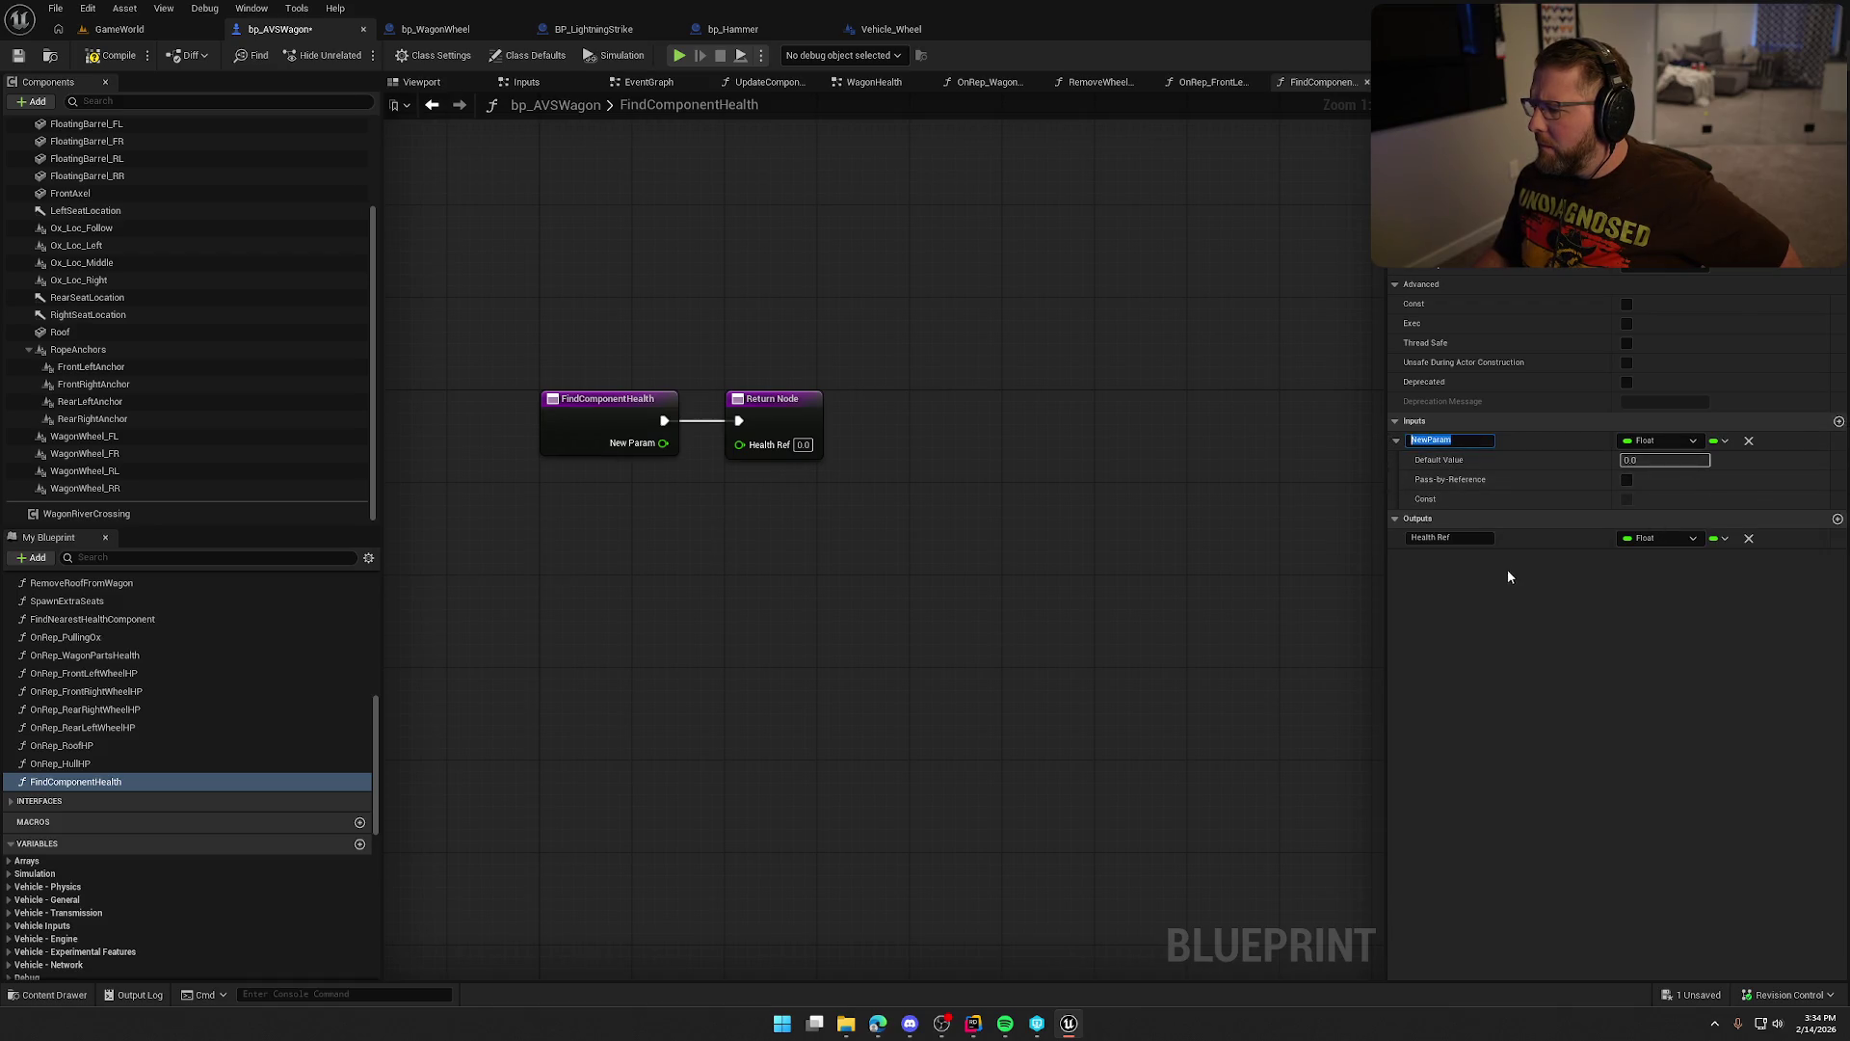
type("Comp")
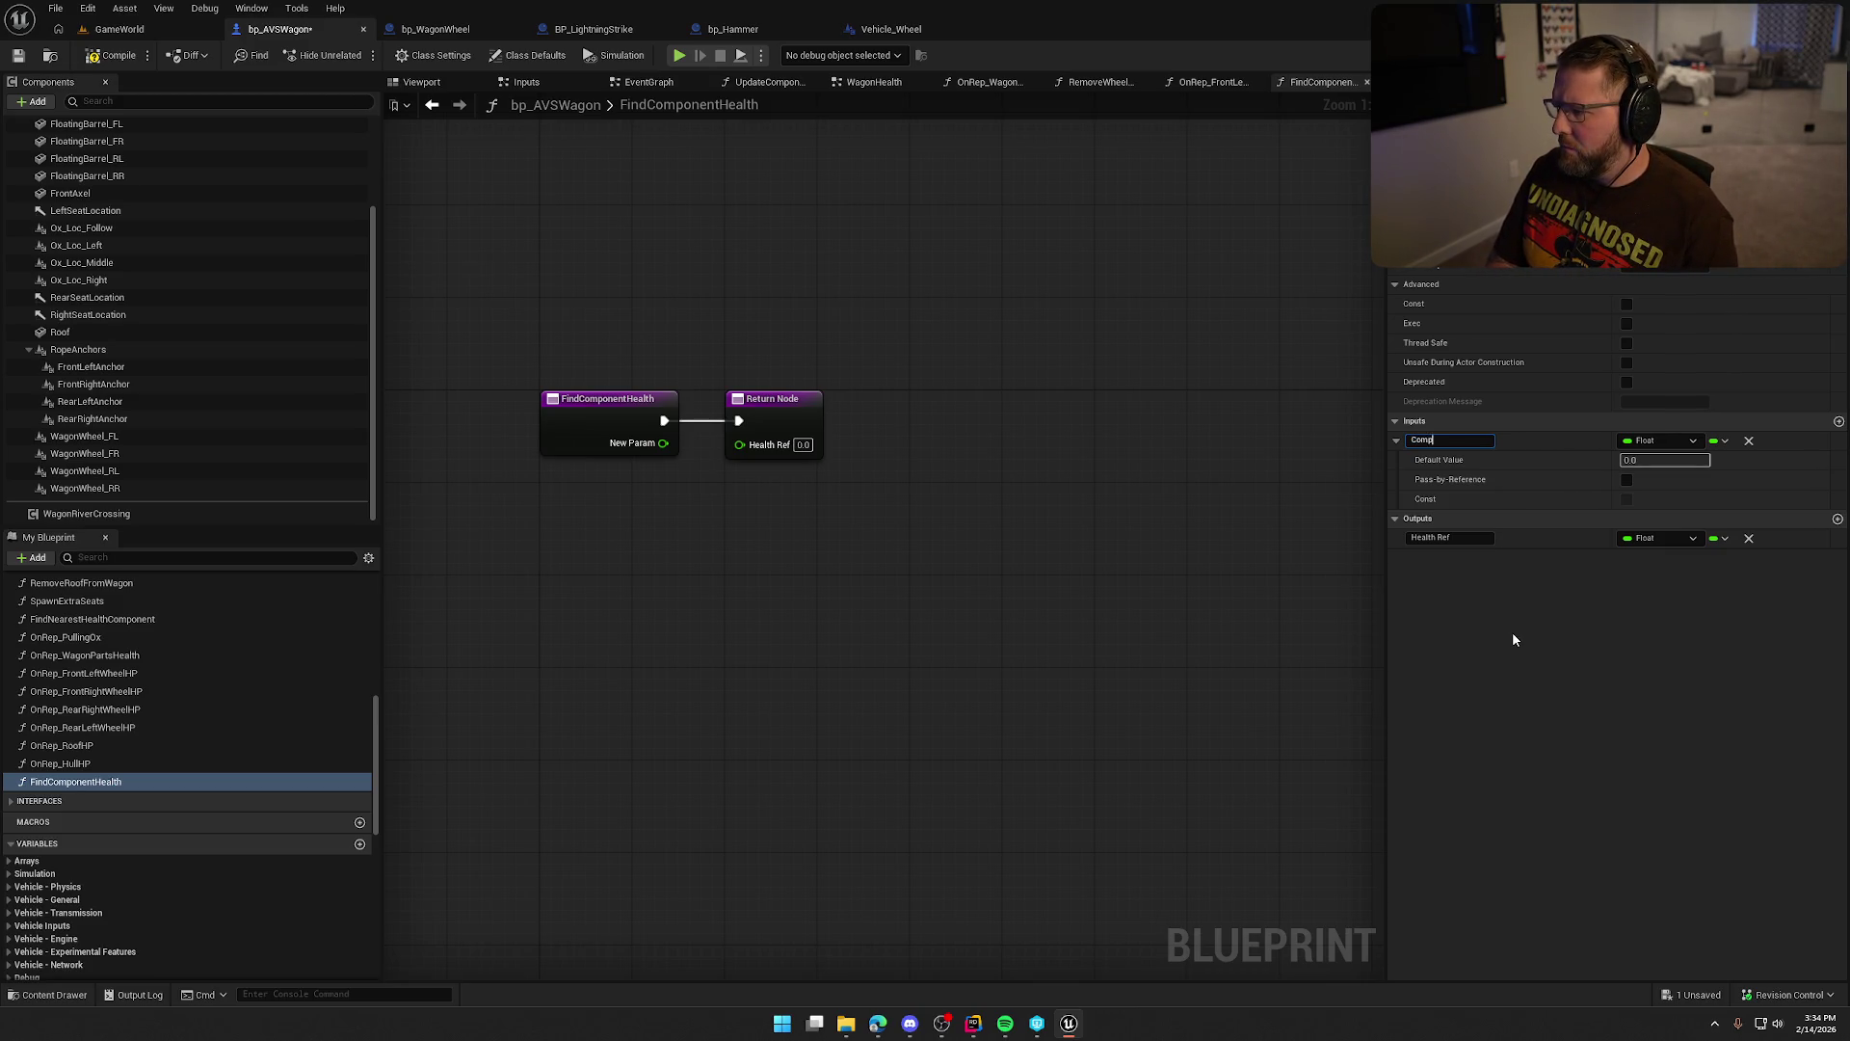
type("onent")
key("Return")
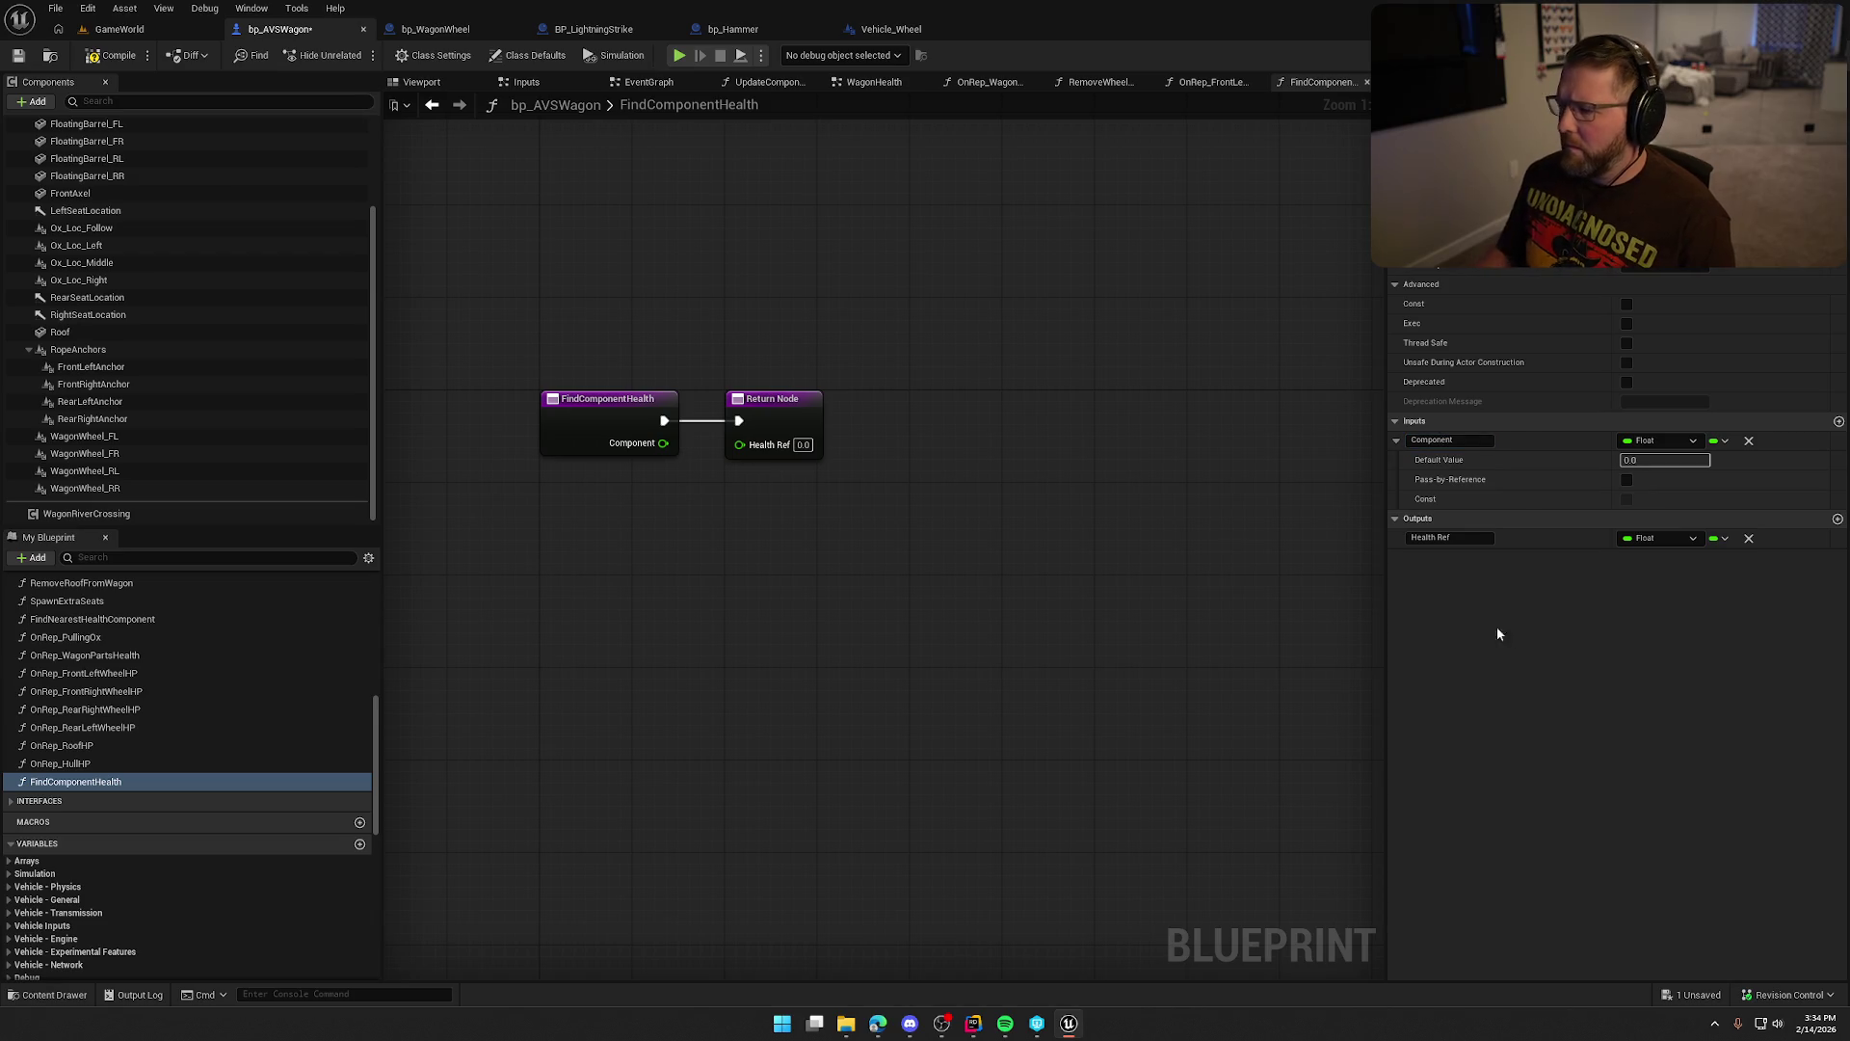
left_click(431, 104)
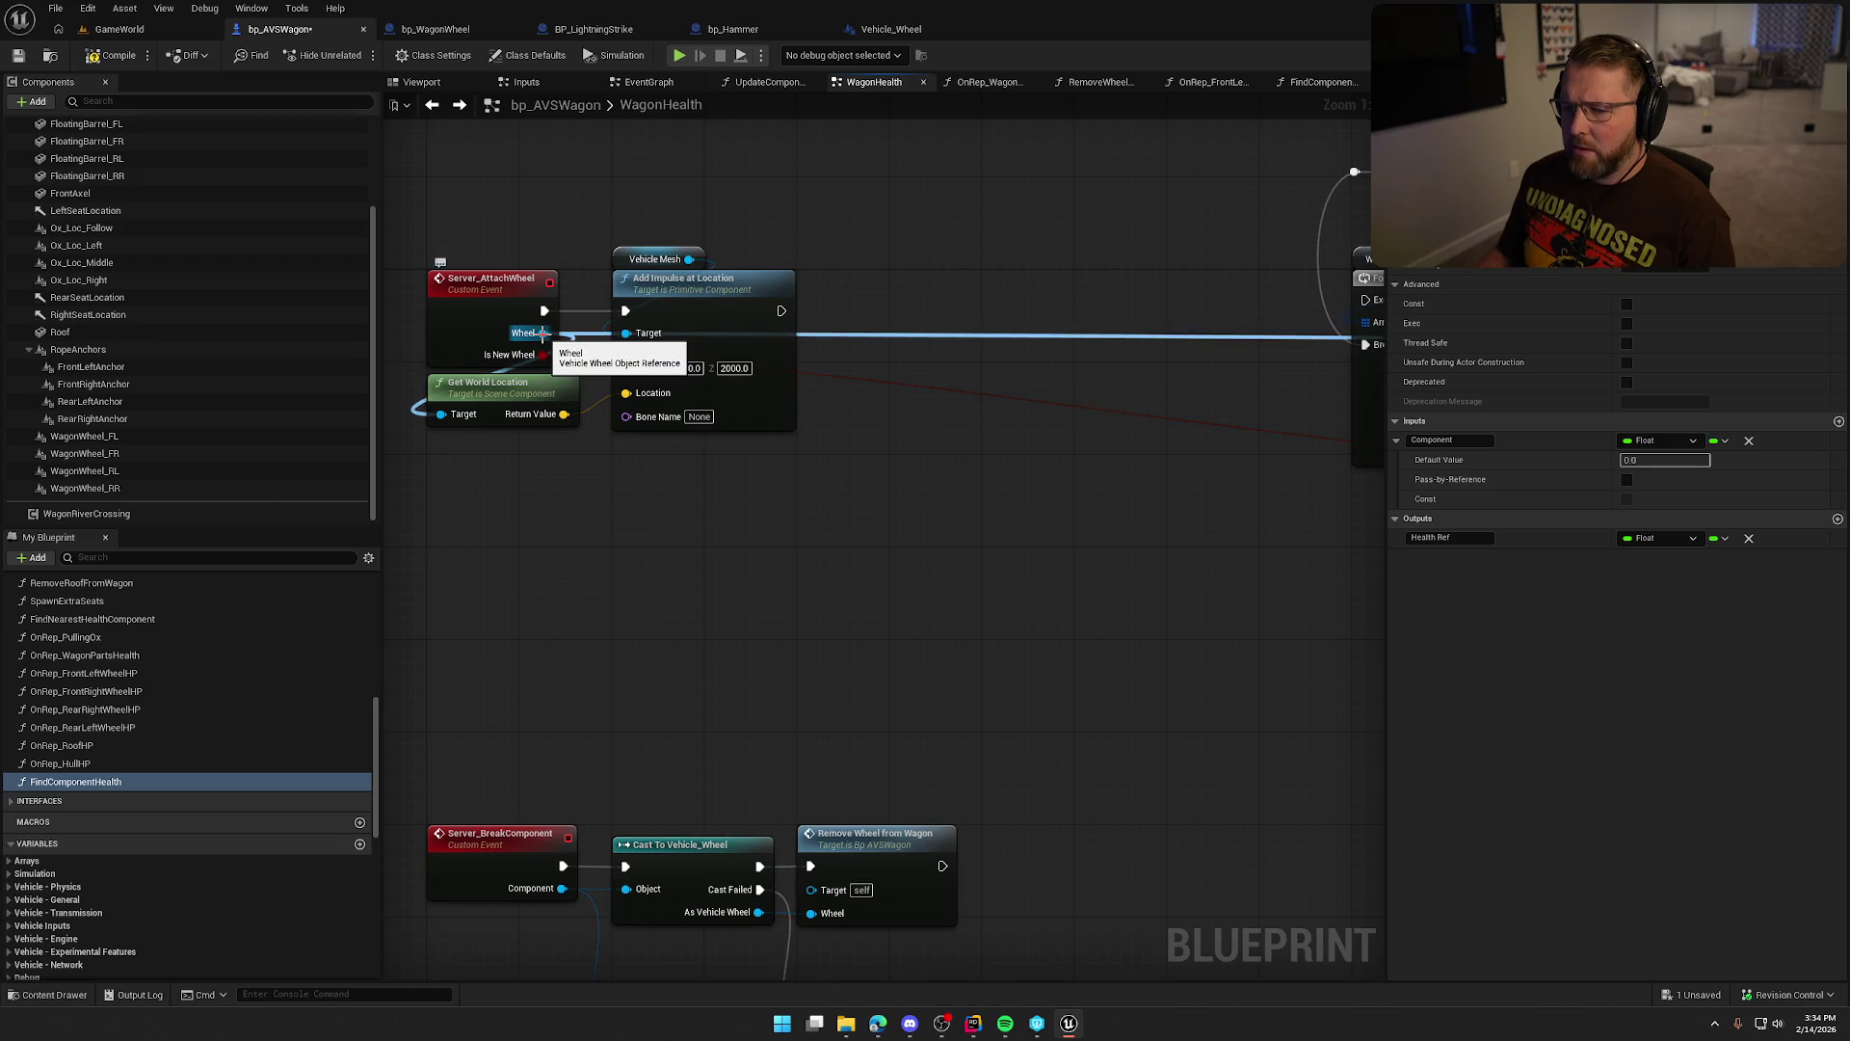
Open the Vehicle_Wheel blueprint from the WagonWheel_FL component with Edit Vehicle Wheel.
left_click(85, 437)
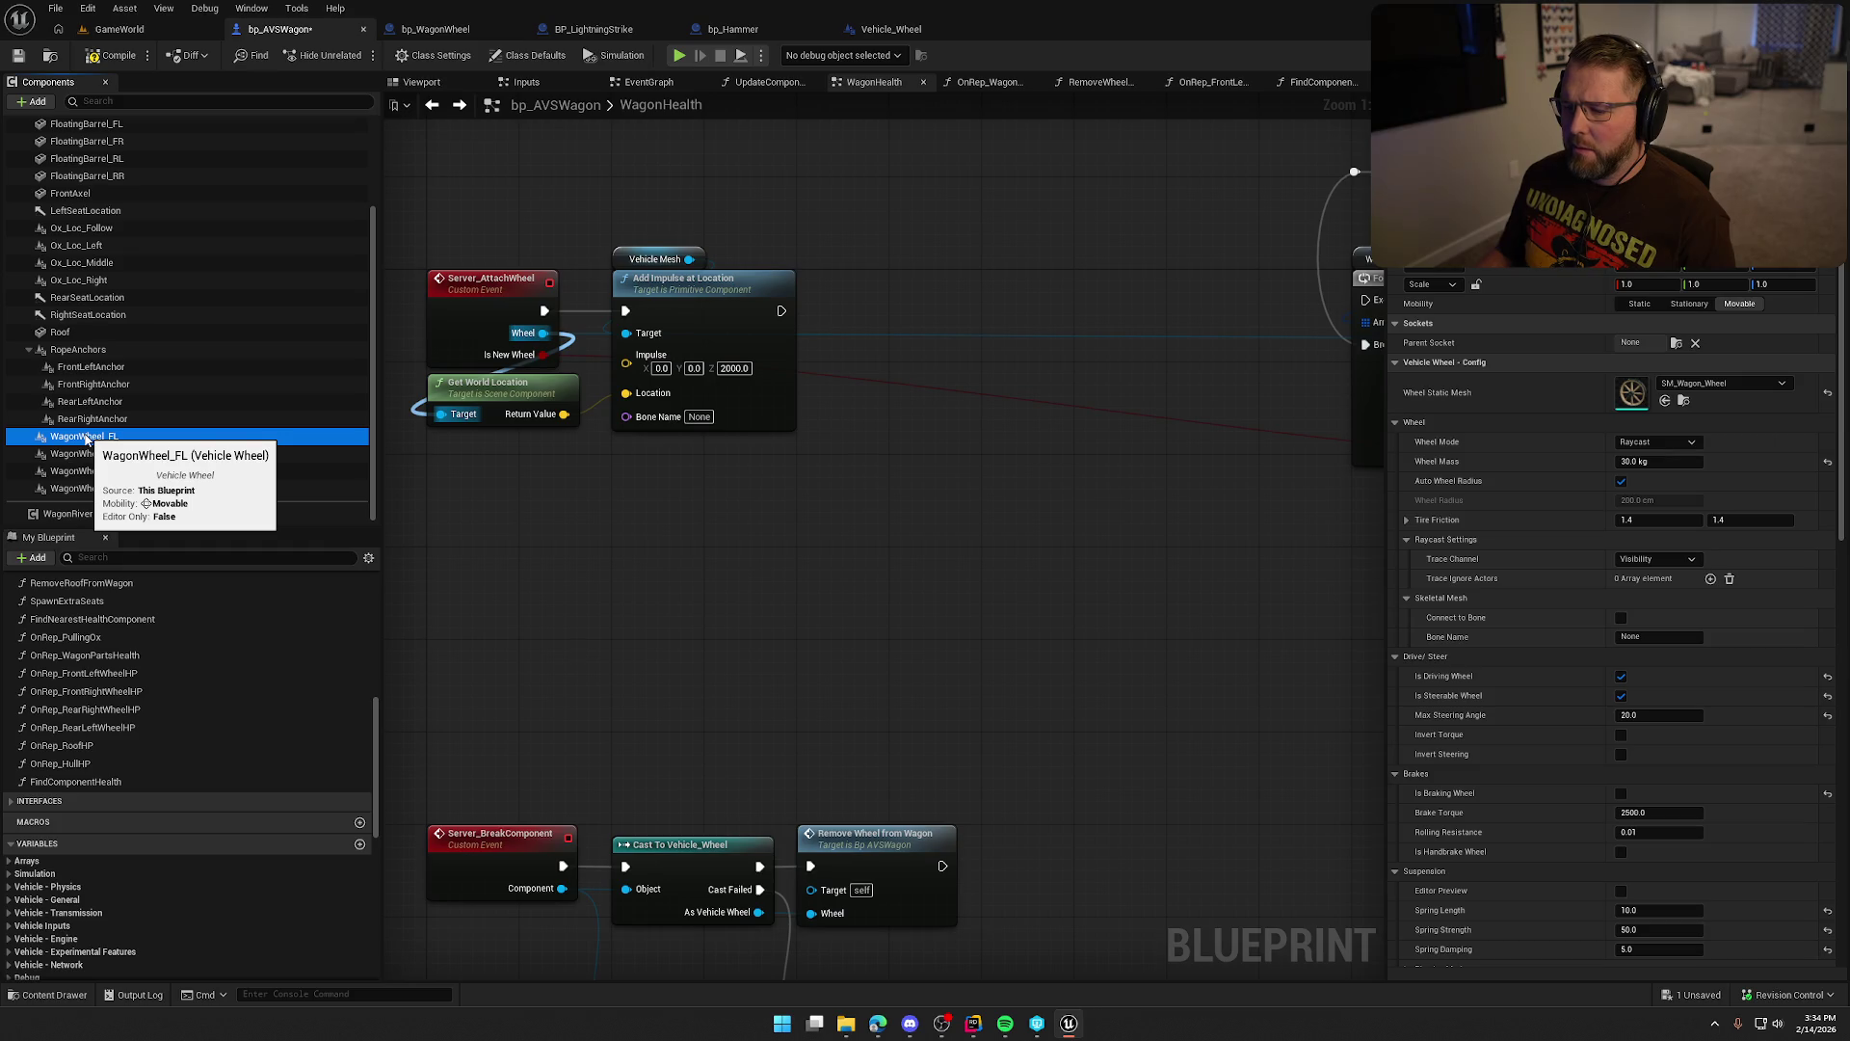
right_click(84, 436)
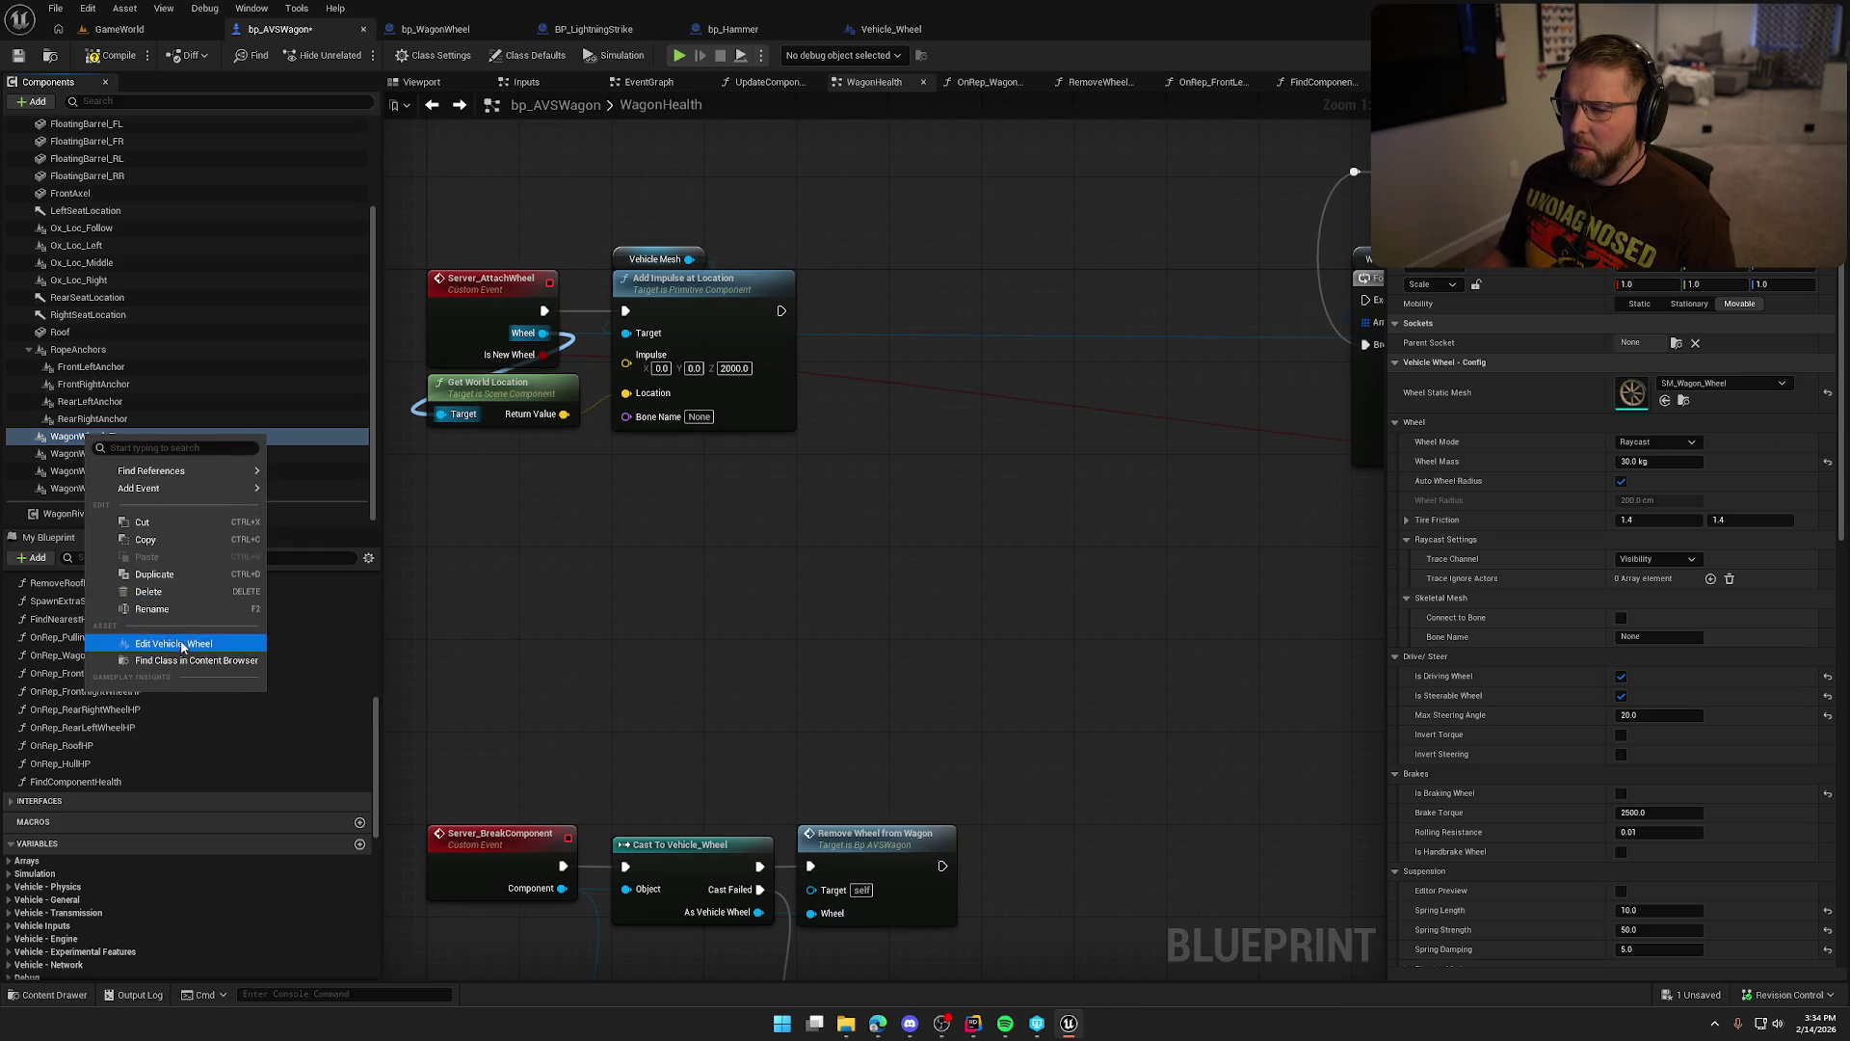
left_click(183, 651)
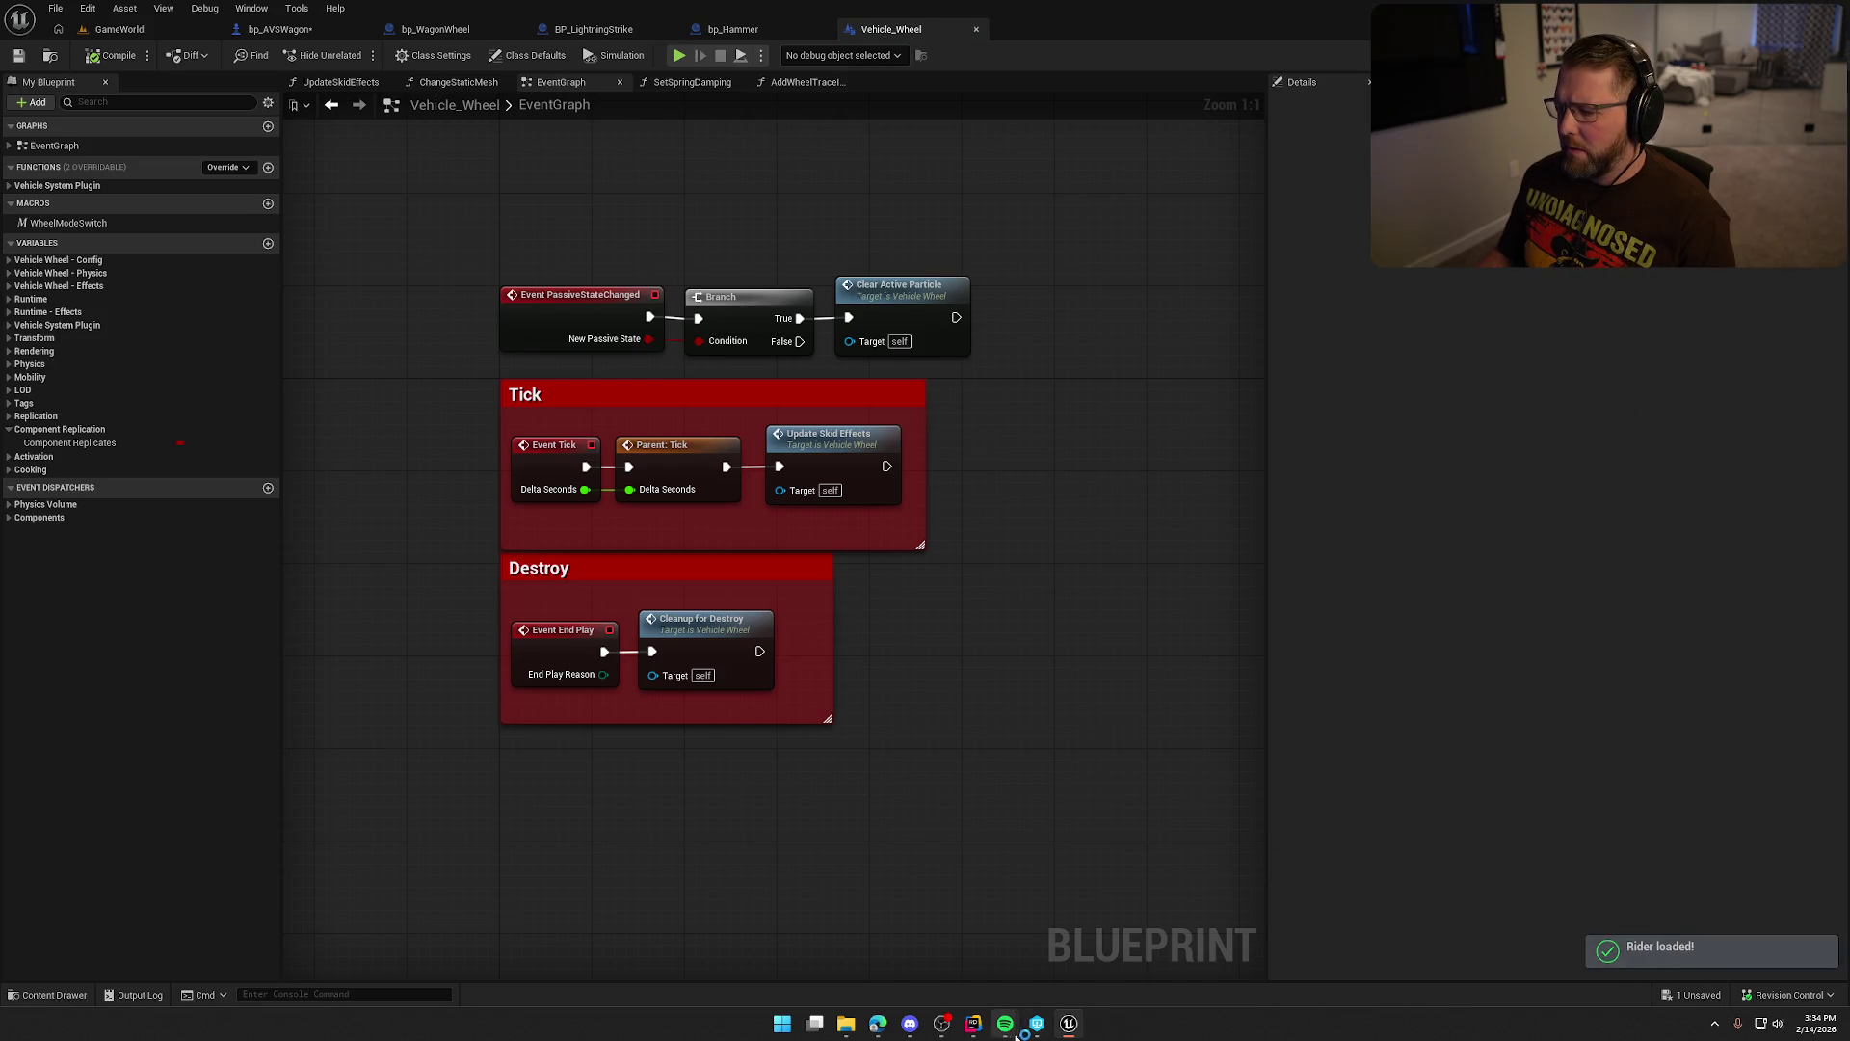
left_click(972, 1025)
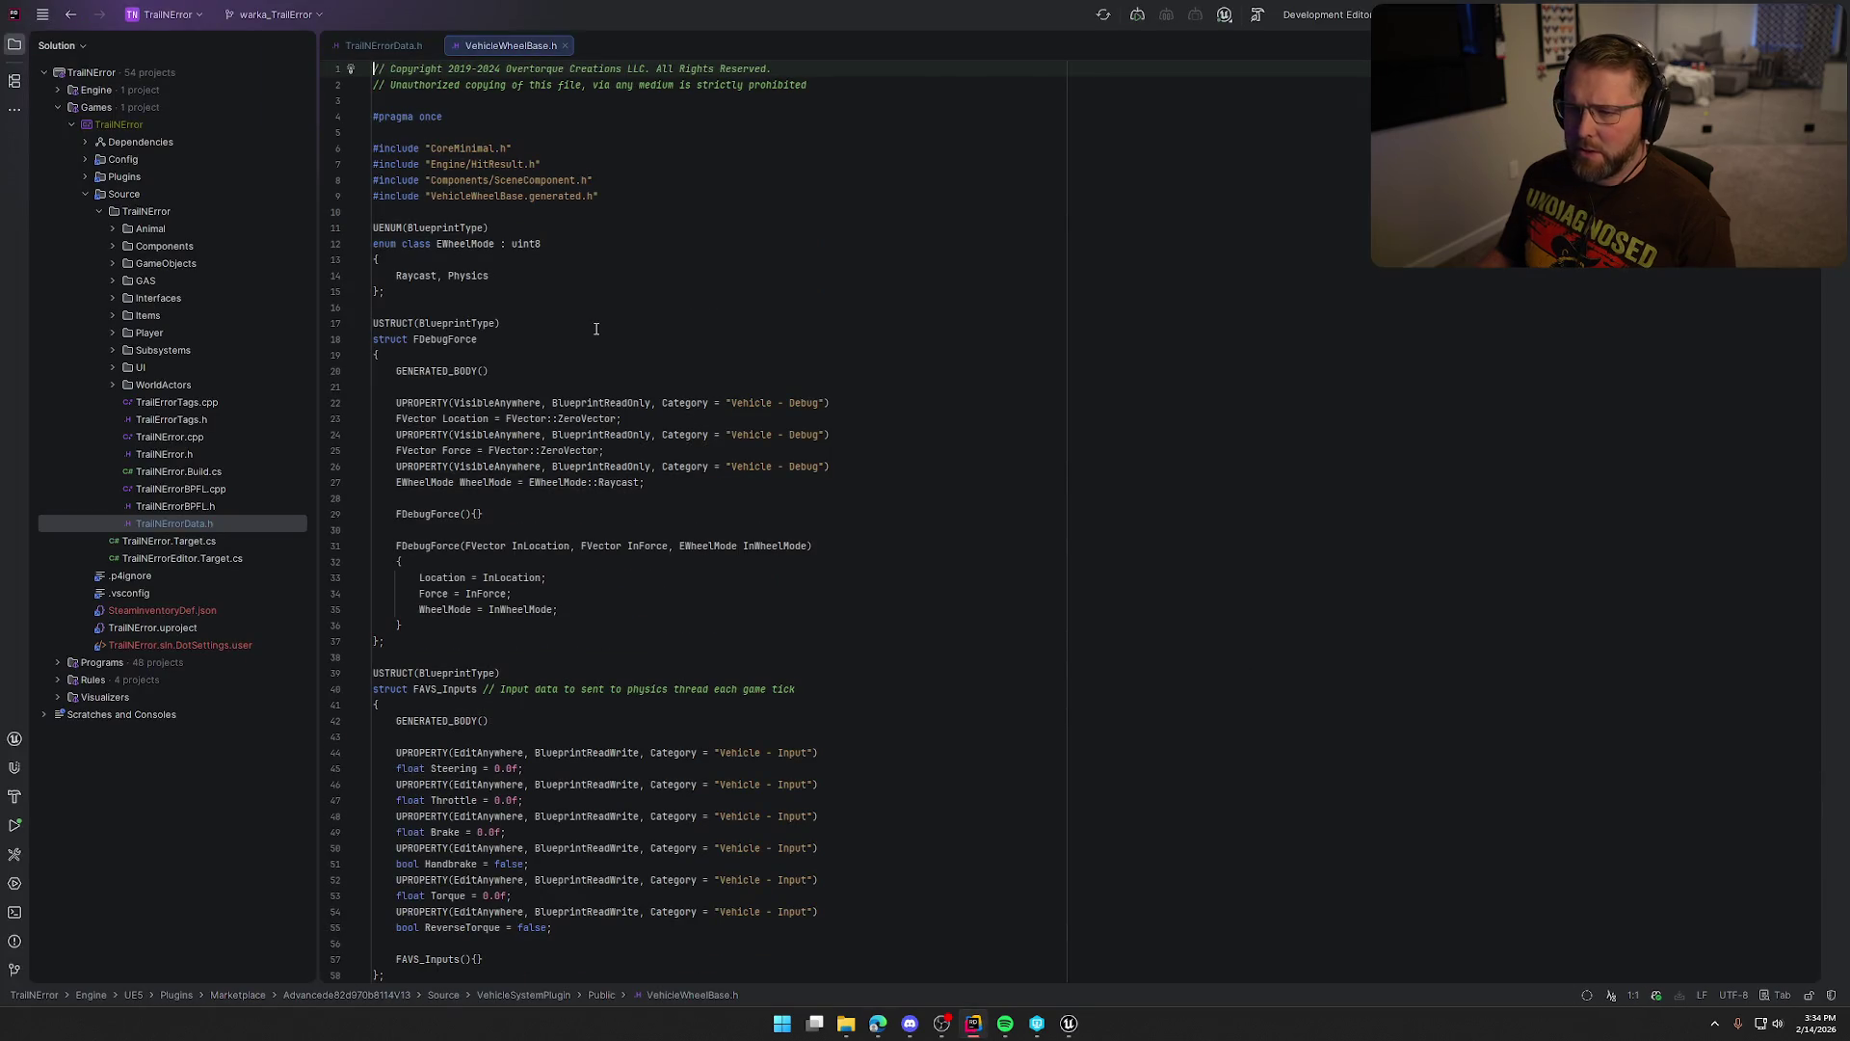
scroll(692, 422, "down", 20)
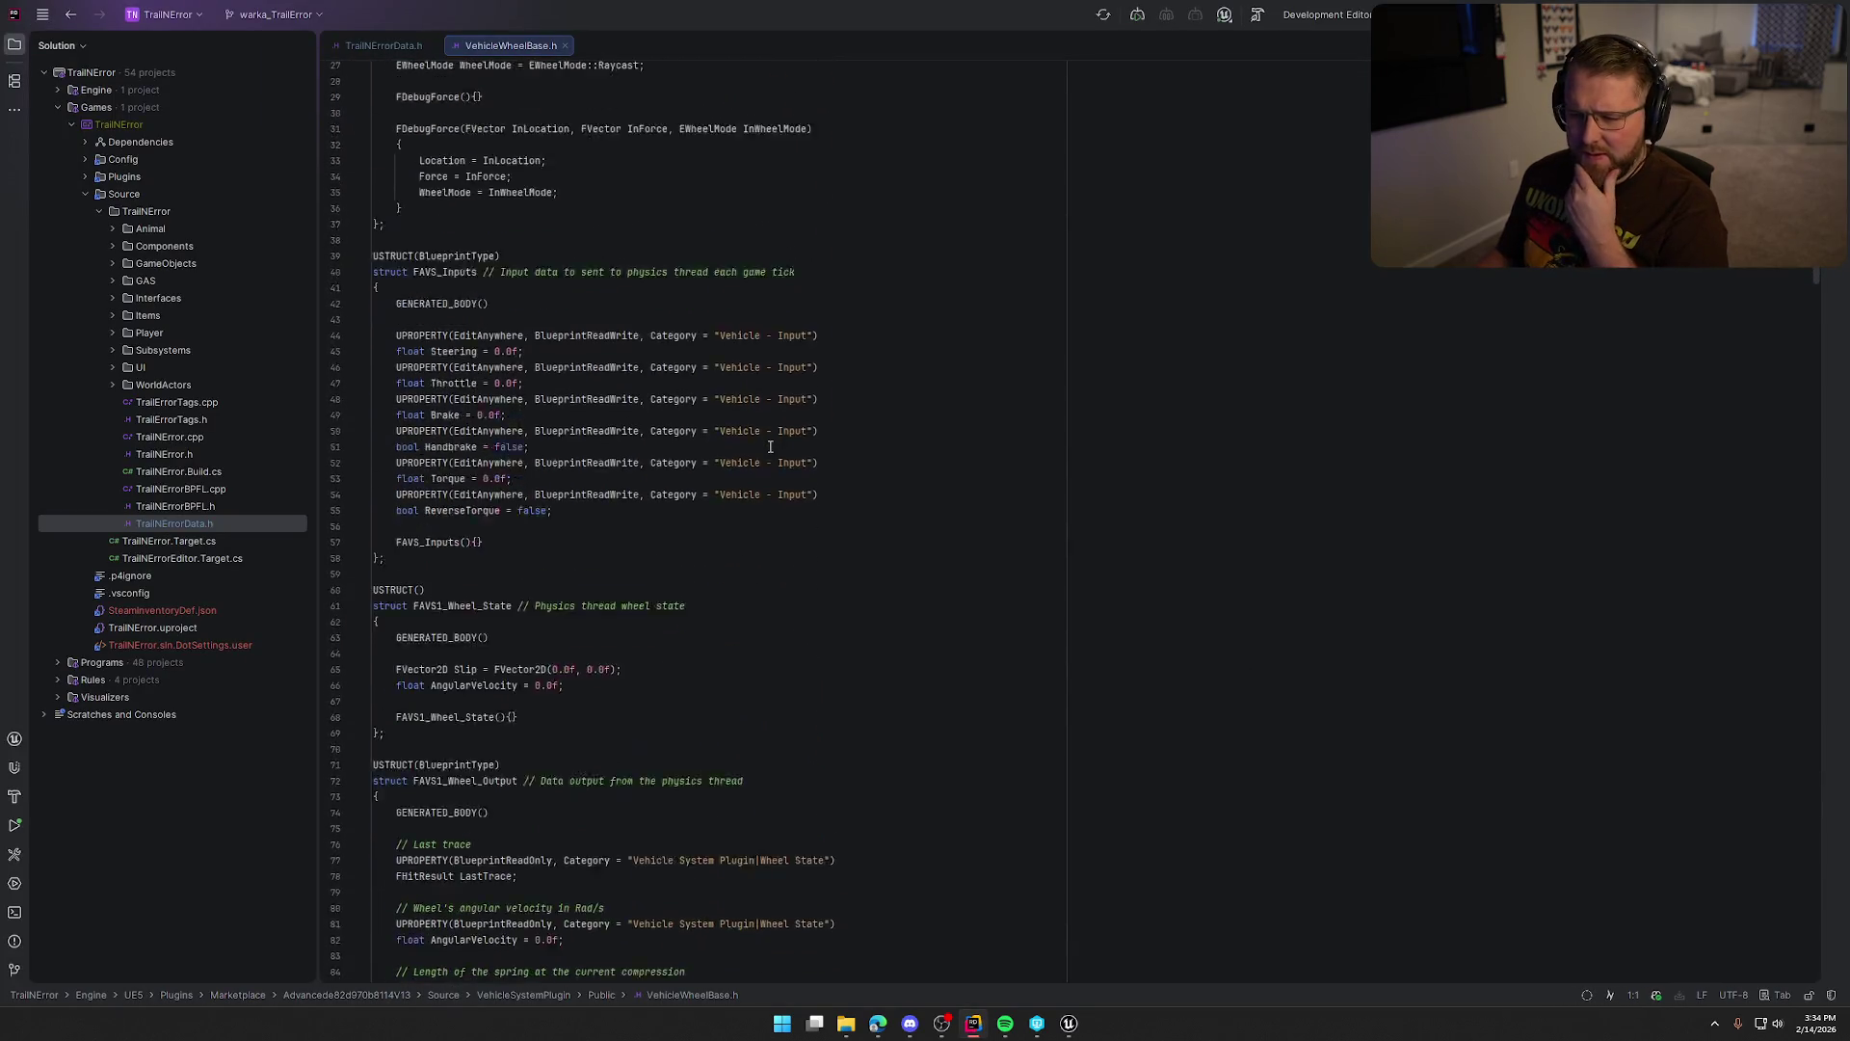
scroll(935, 427, "down", 20)
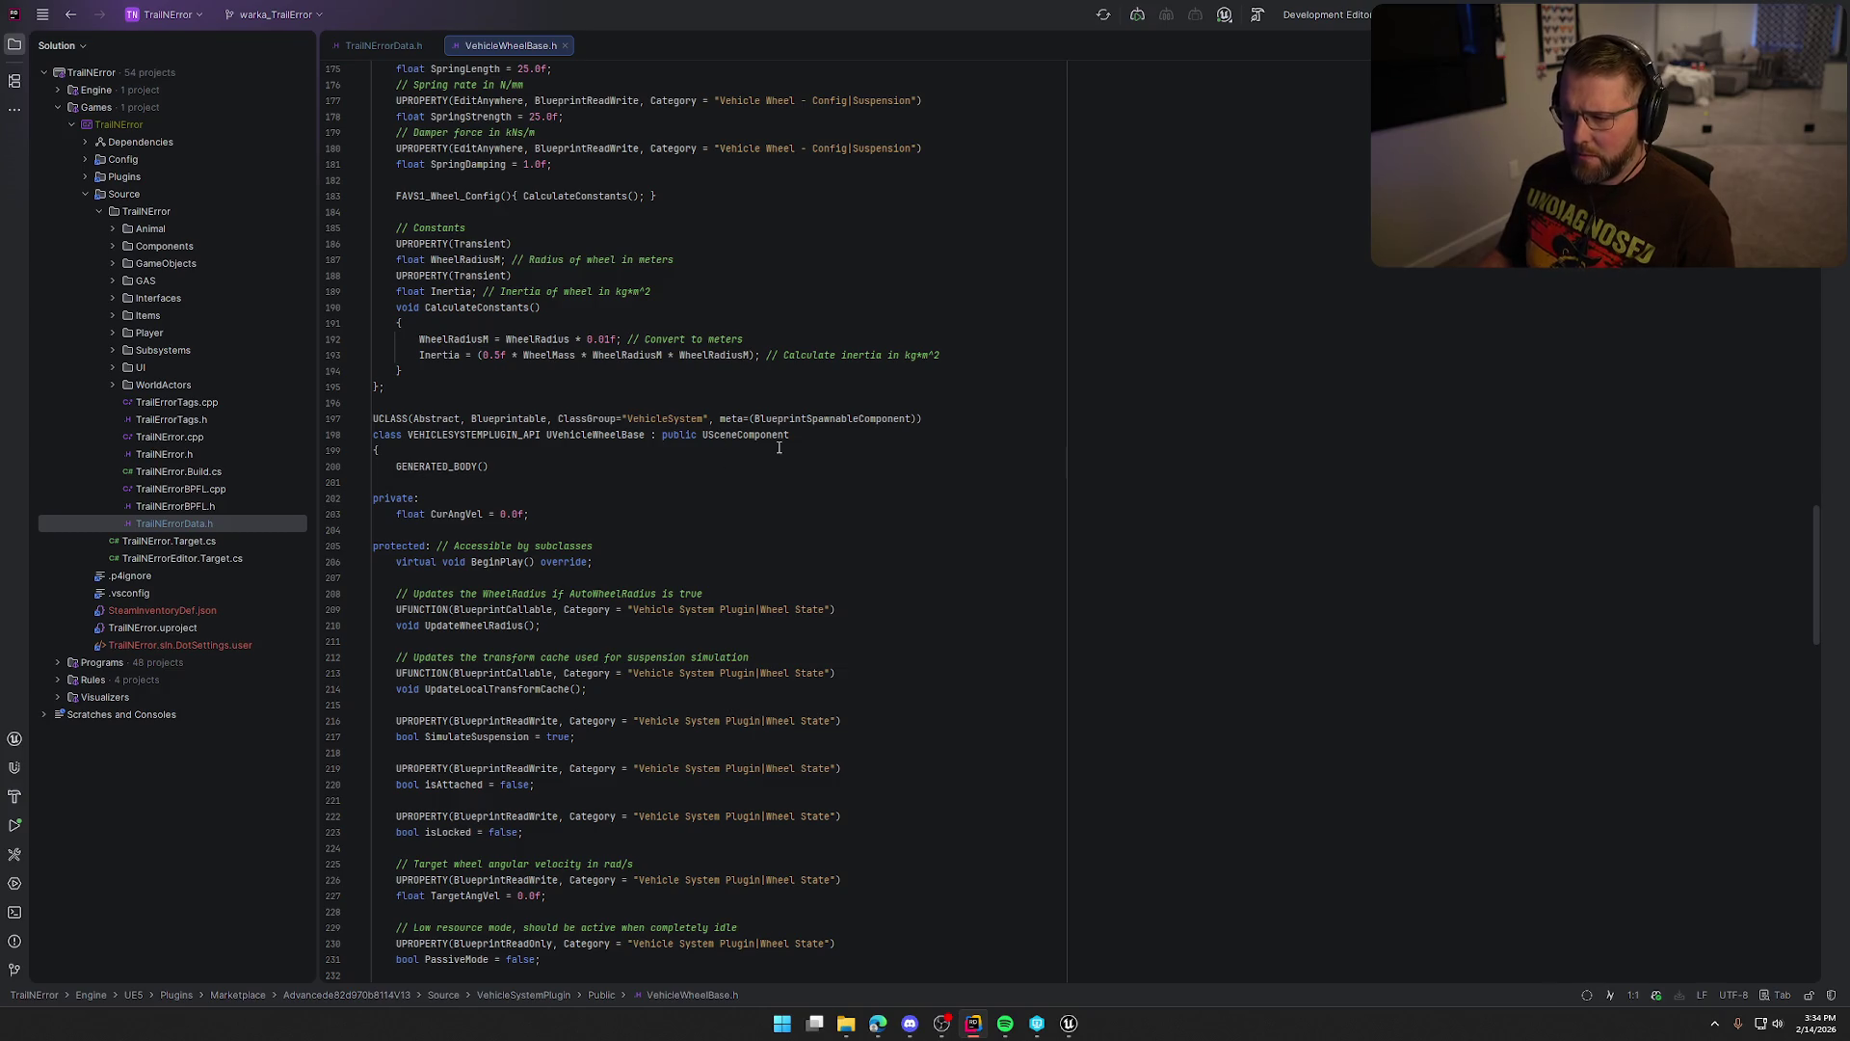
left_click(1066, 1028)
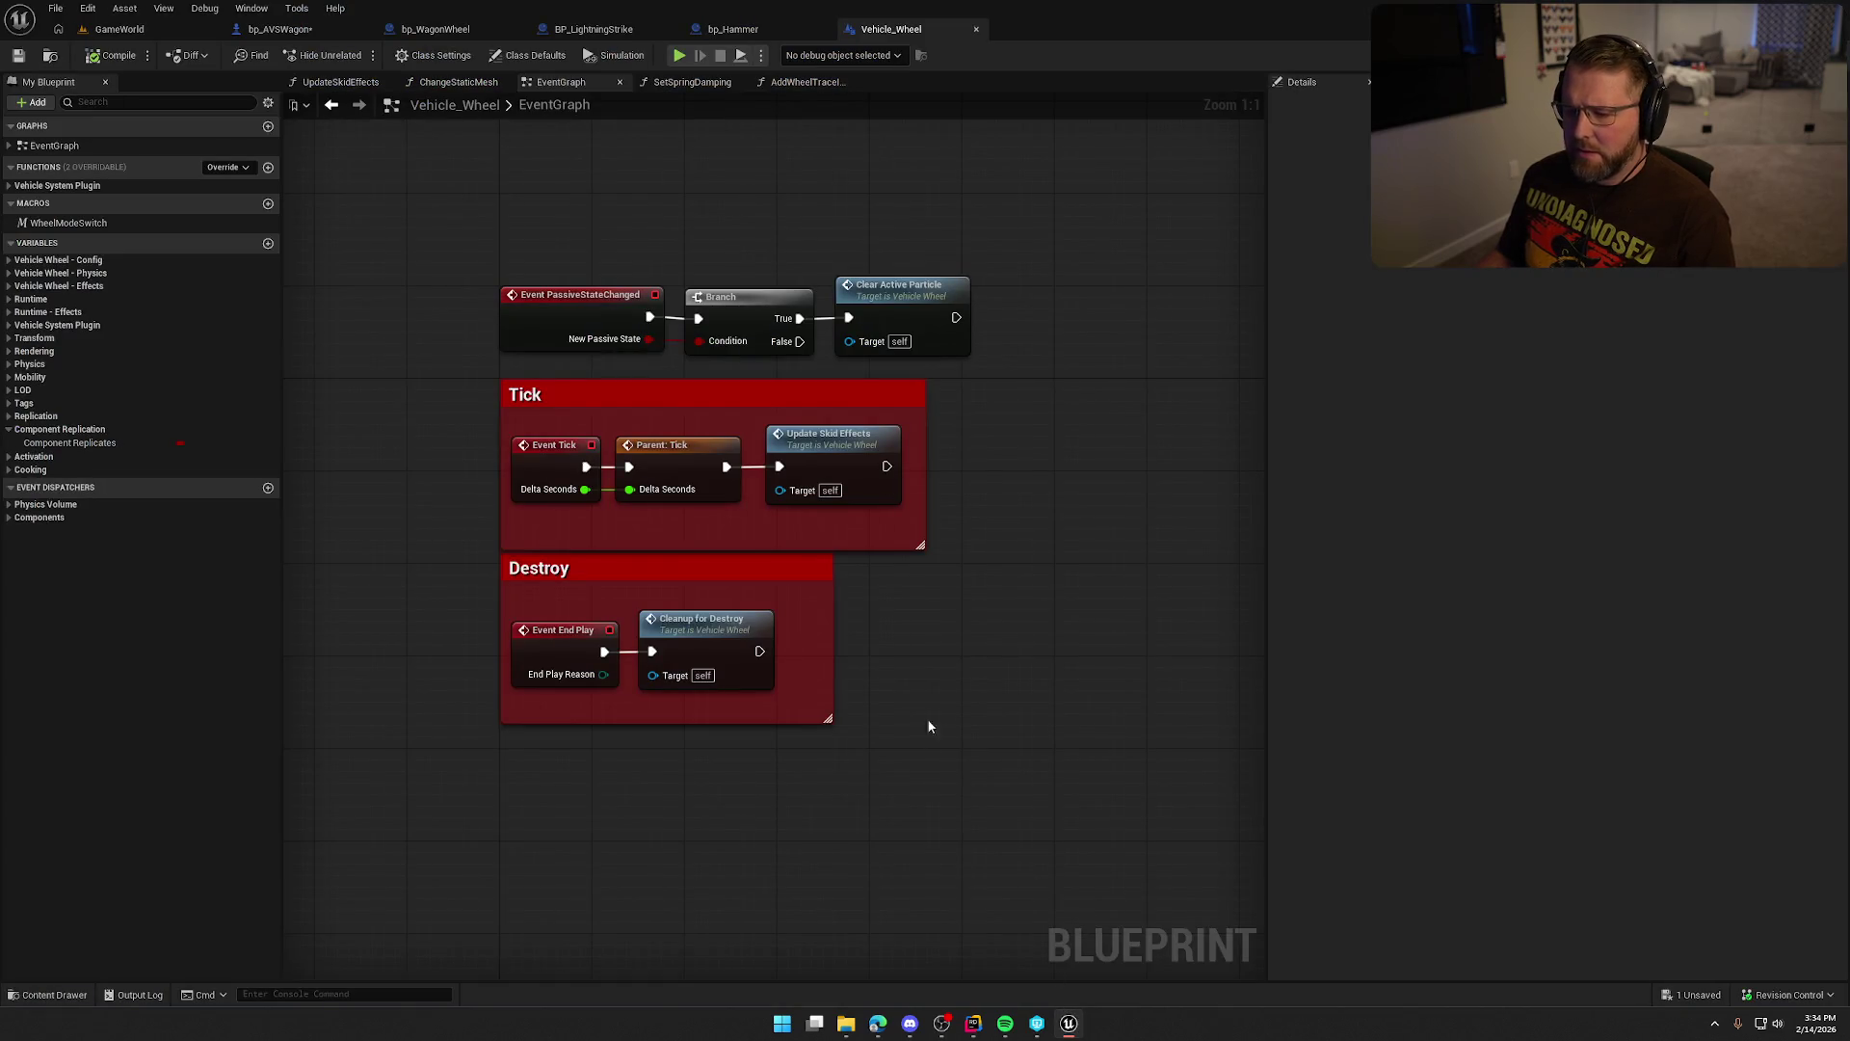
Make FindComponentHealth's Component input a Scene Component reference and mark the function Pure.
left_click(280, 29)
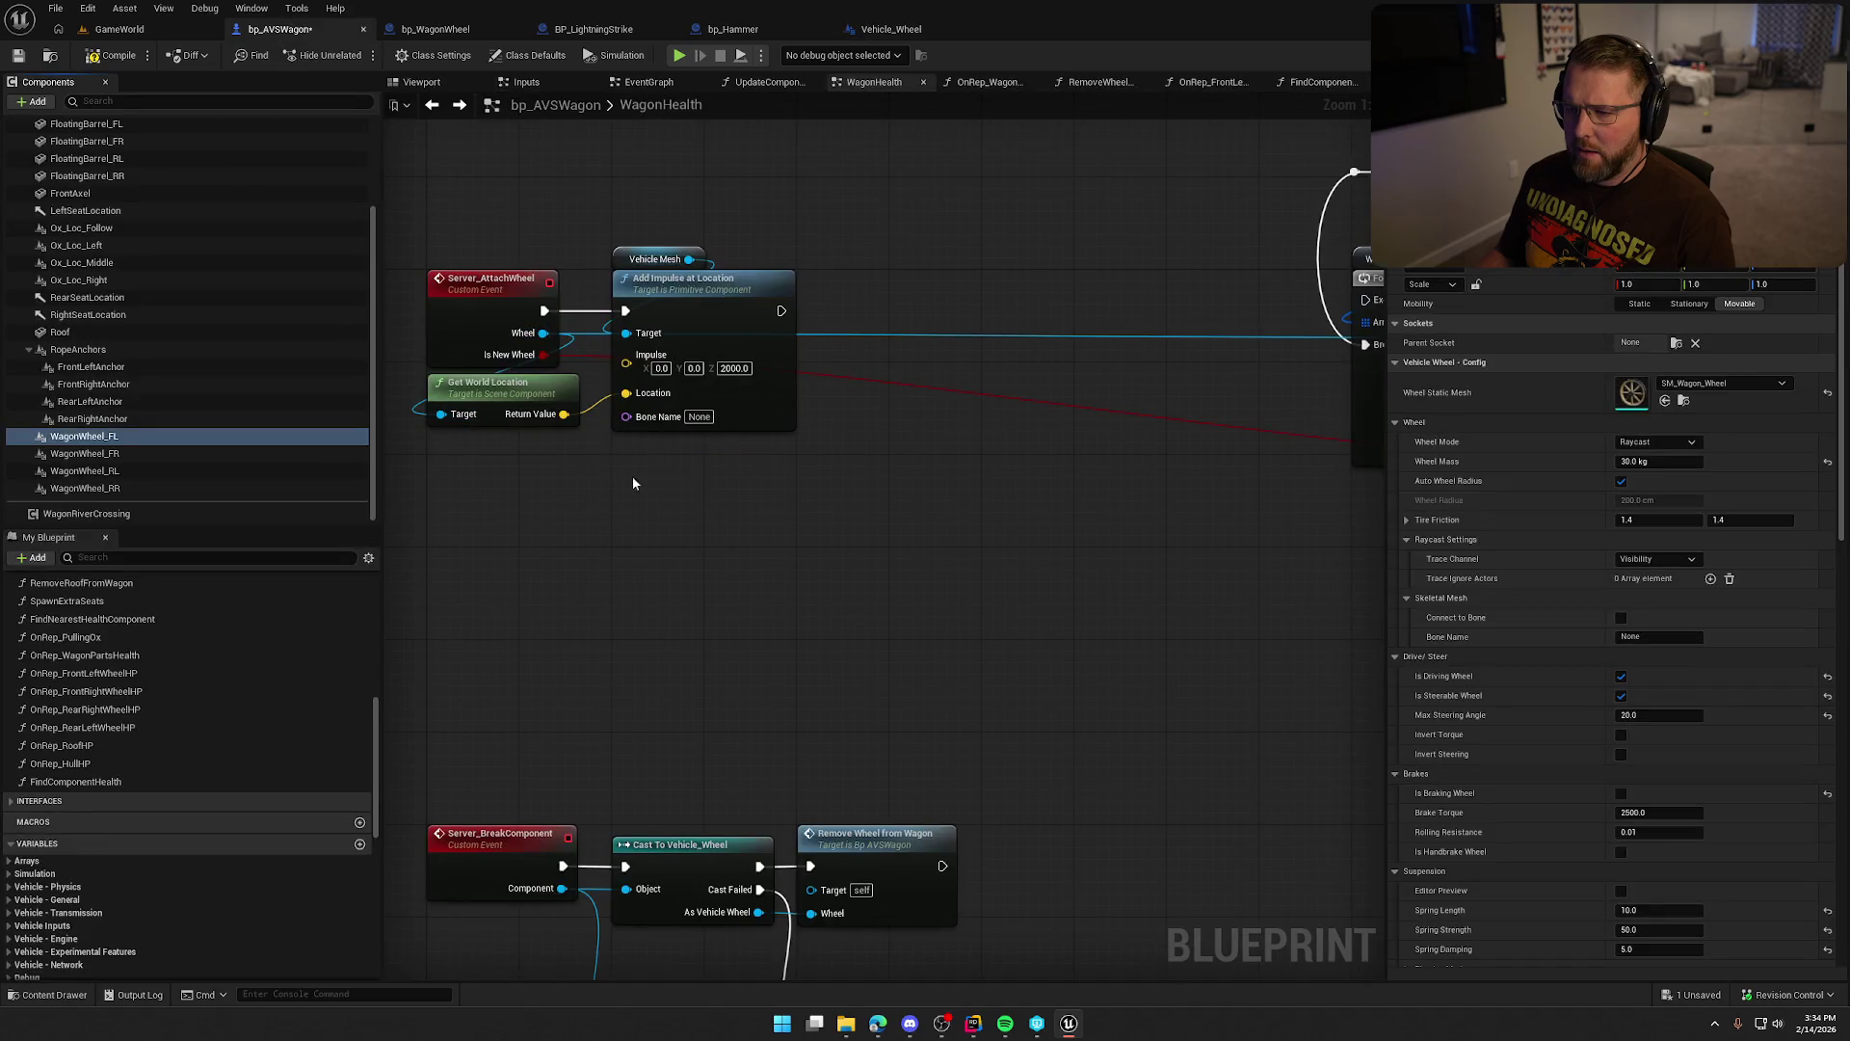
left_click(1322, 82)
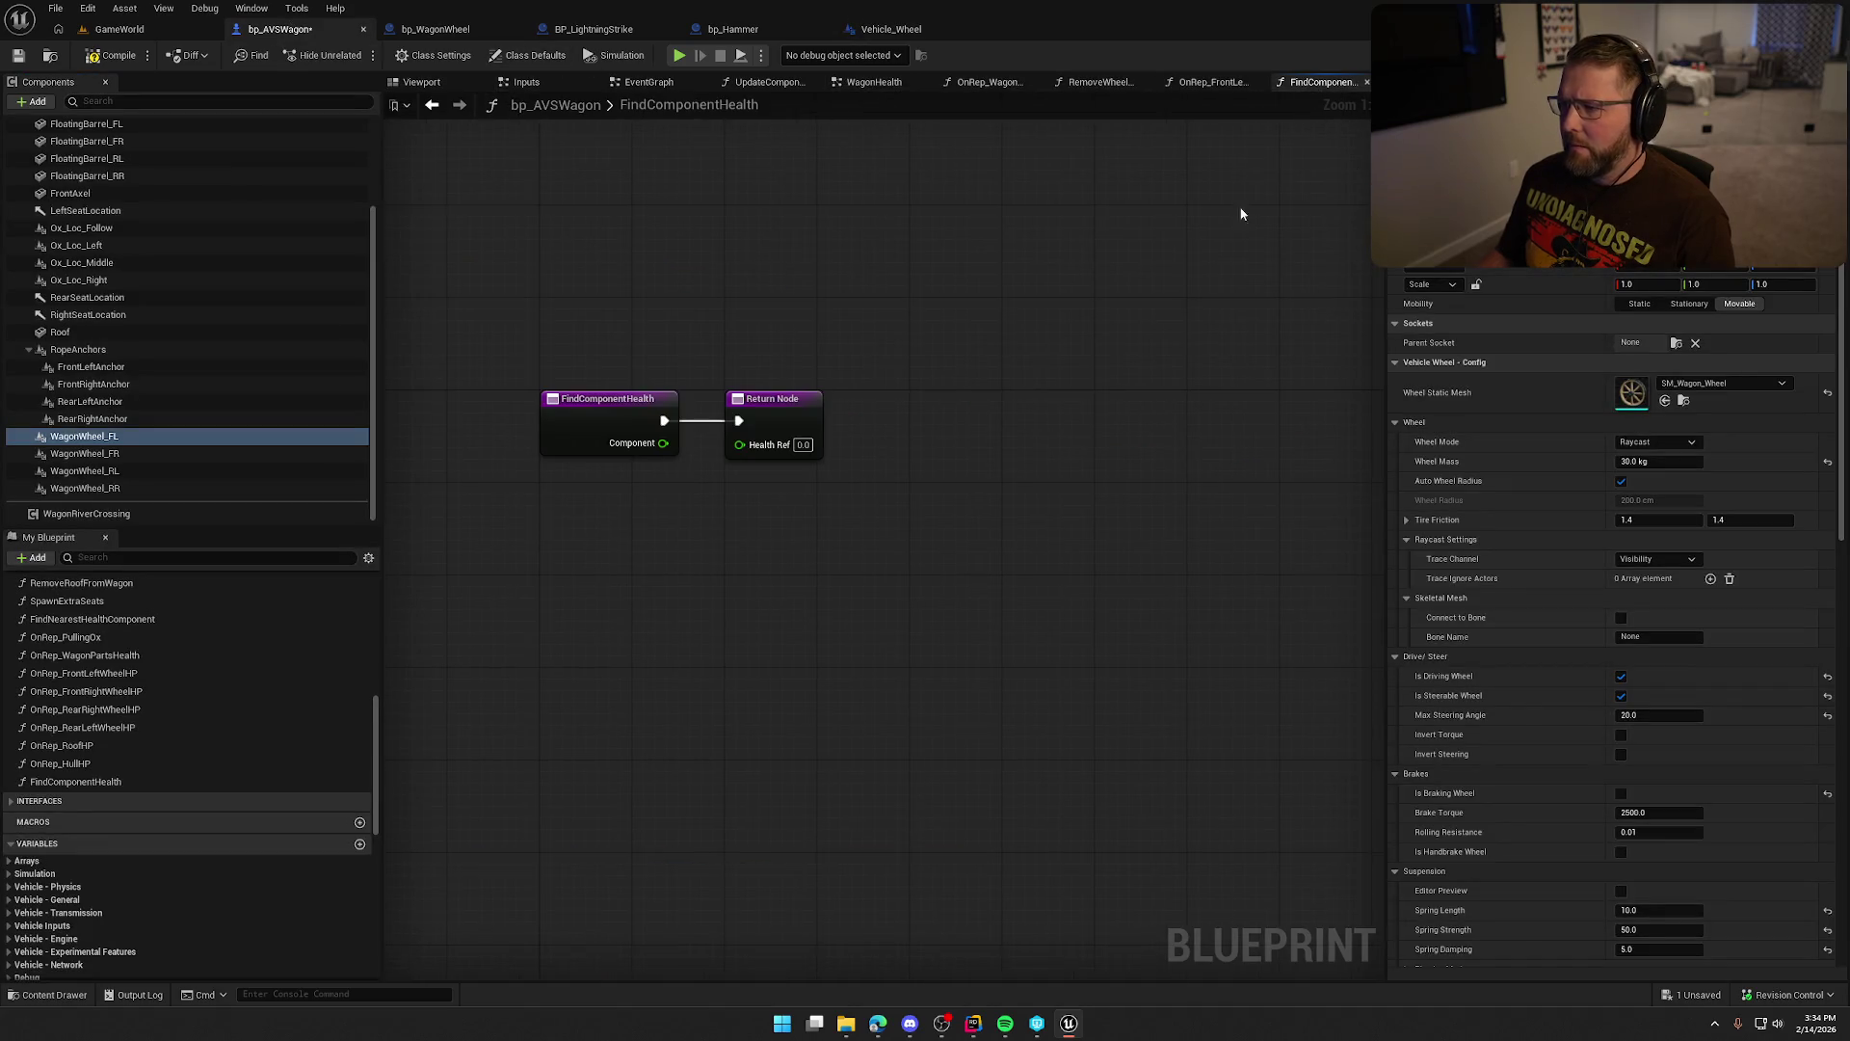
left_click(602, 405)
left_click(1609, 362)
type("scene comp")
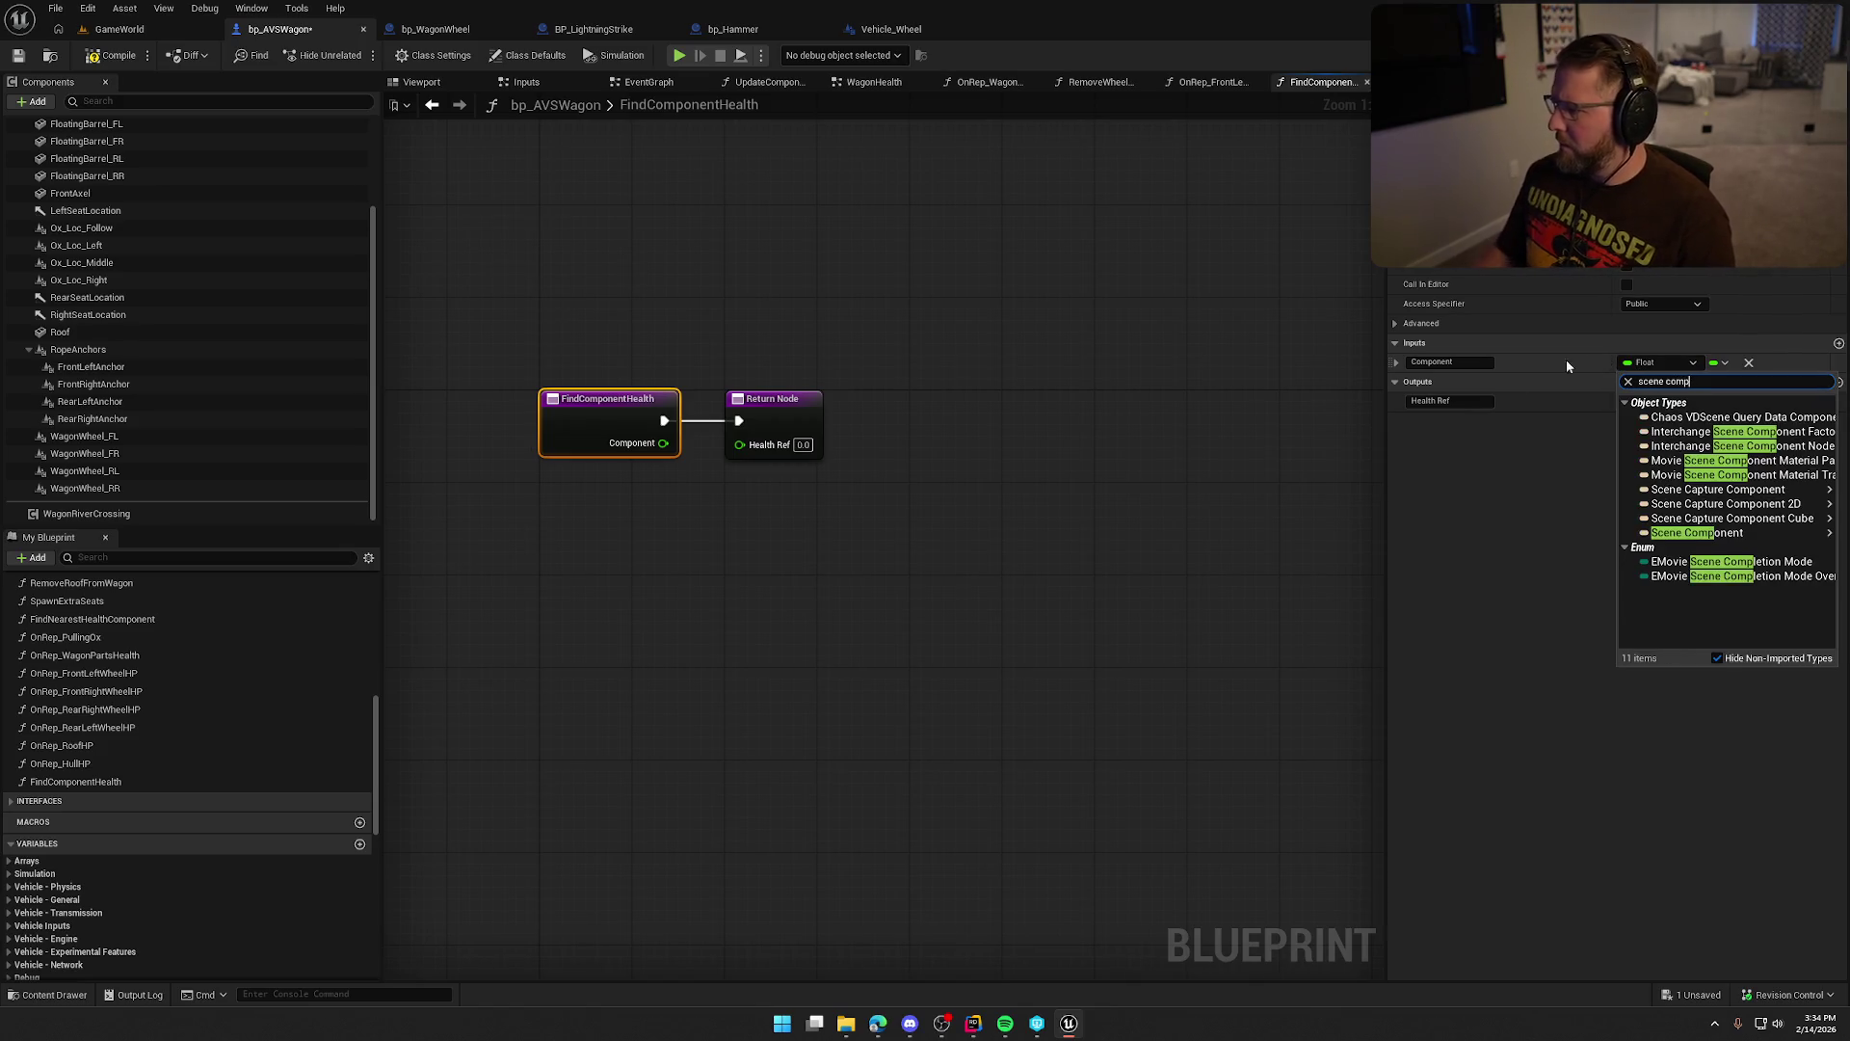
left_click(1627, 534)
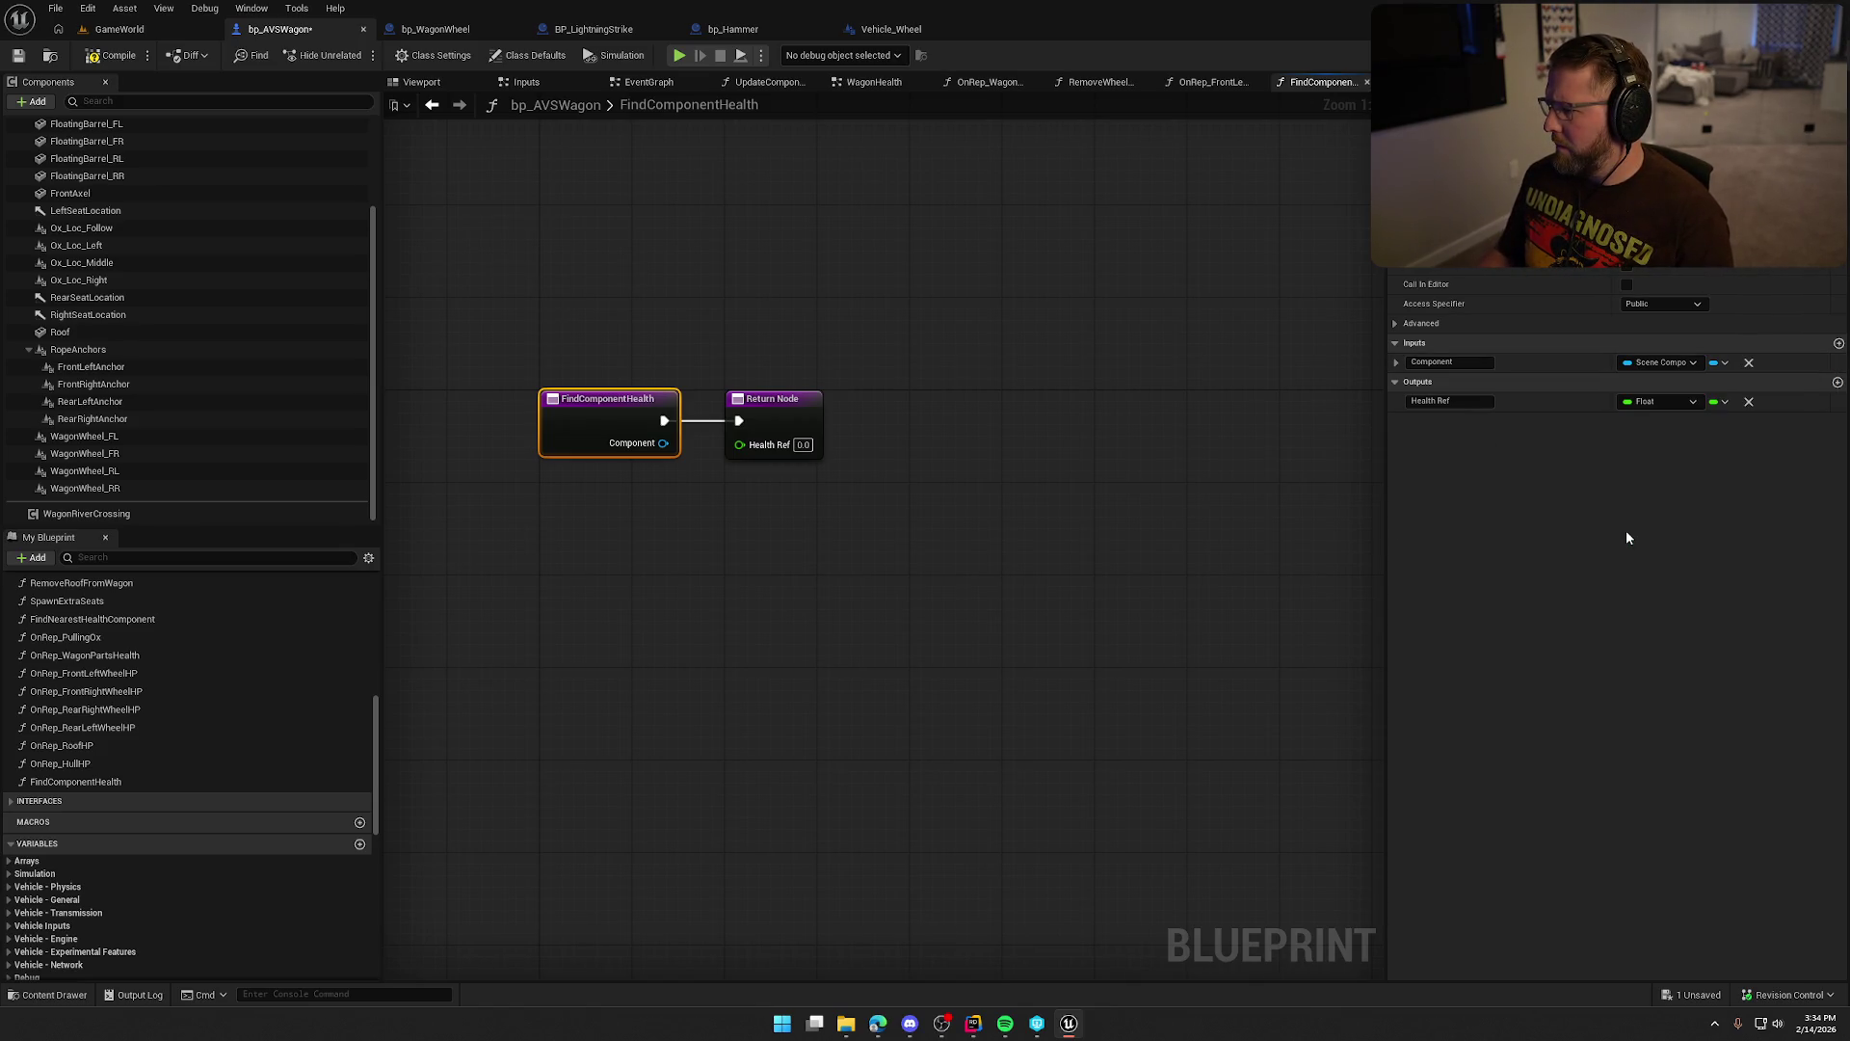
left_click(1396, 361)
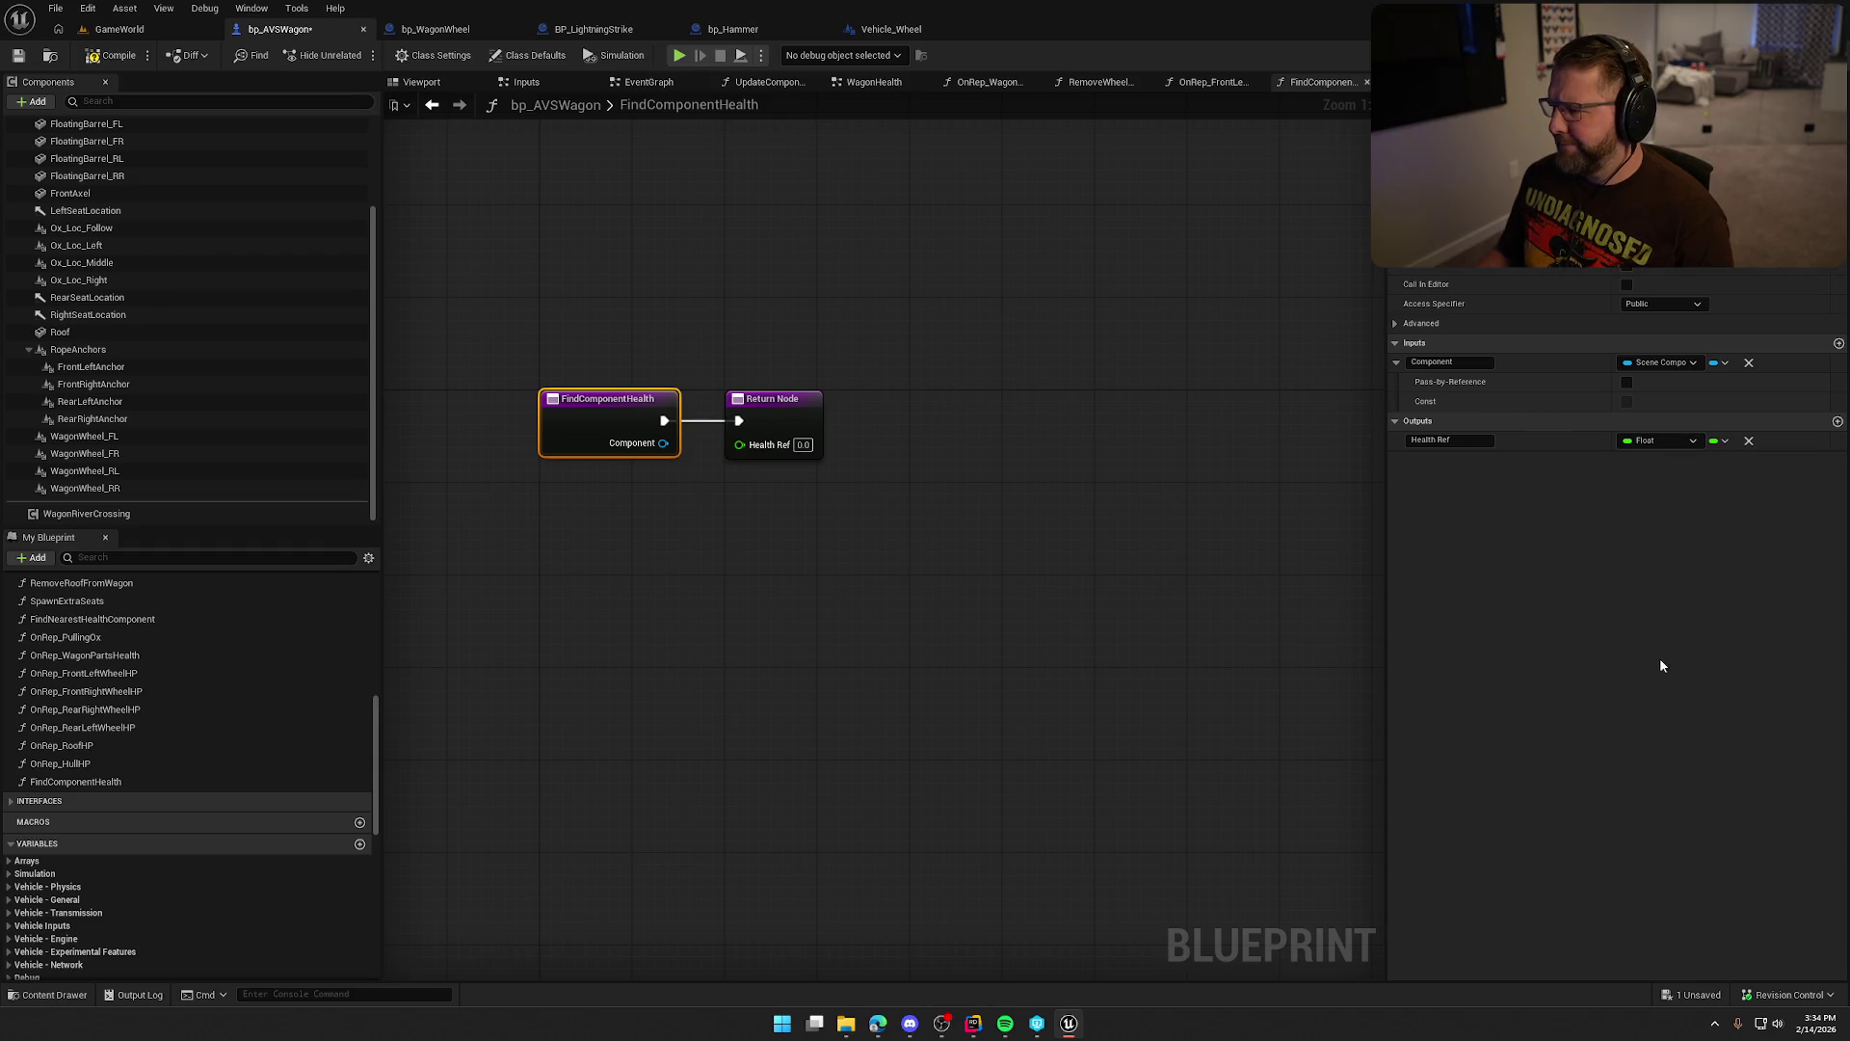
left_click(1619, 268)
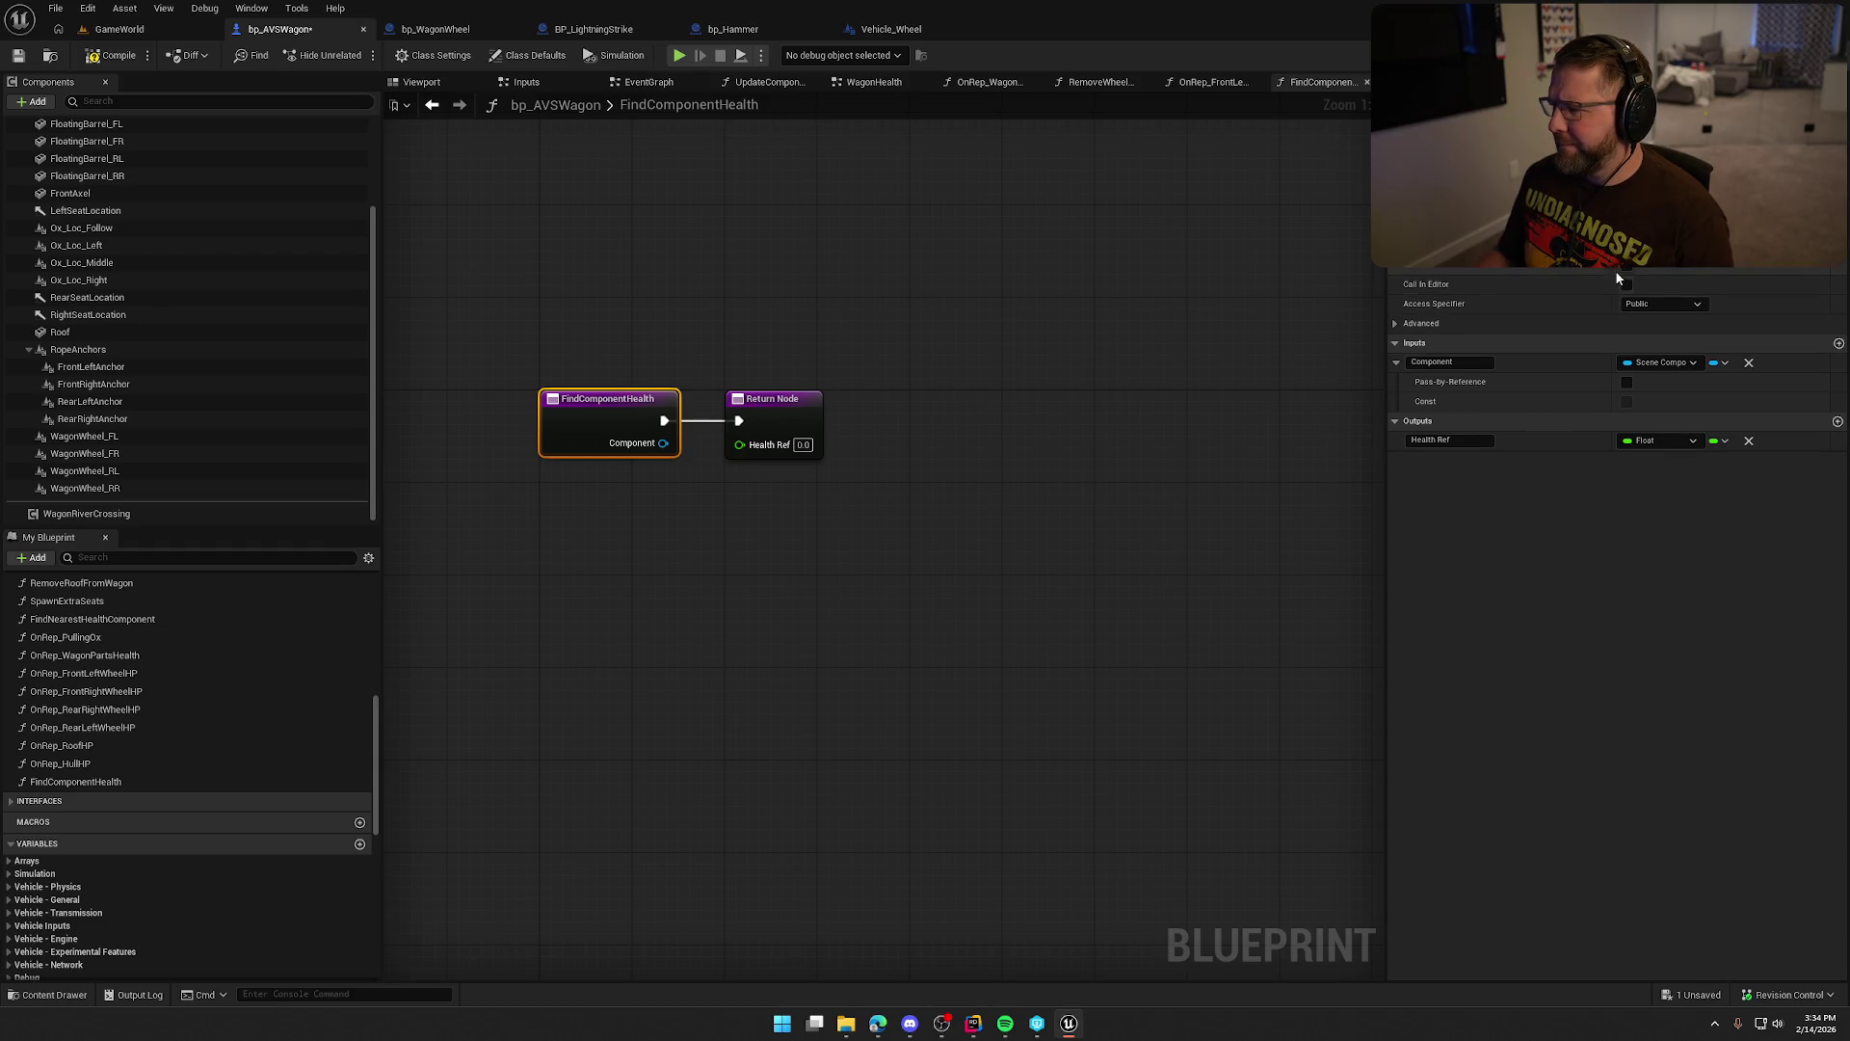
Add and then remove a temporary output parameter, and save the blueprint.
left_click(1393, 321)
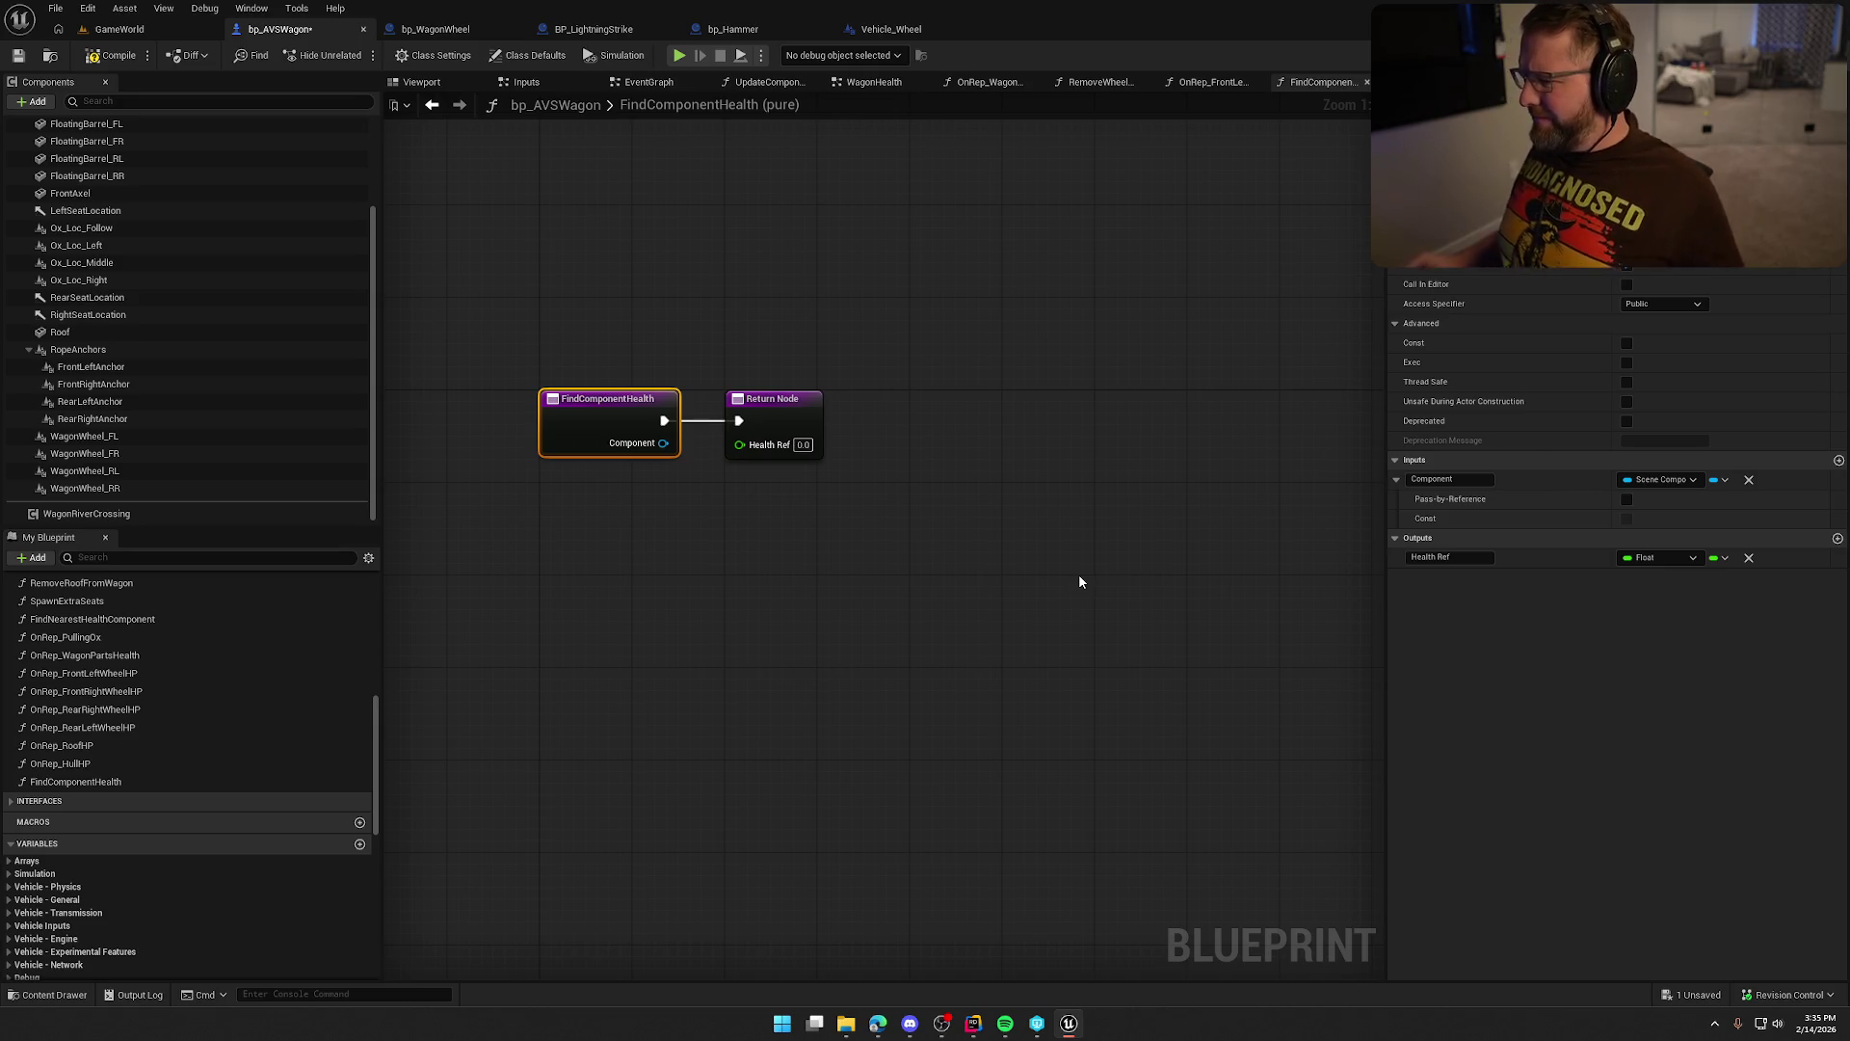
left_click(1838, 537)
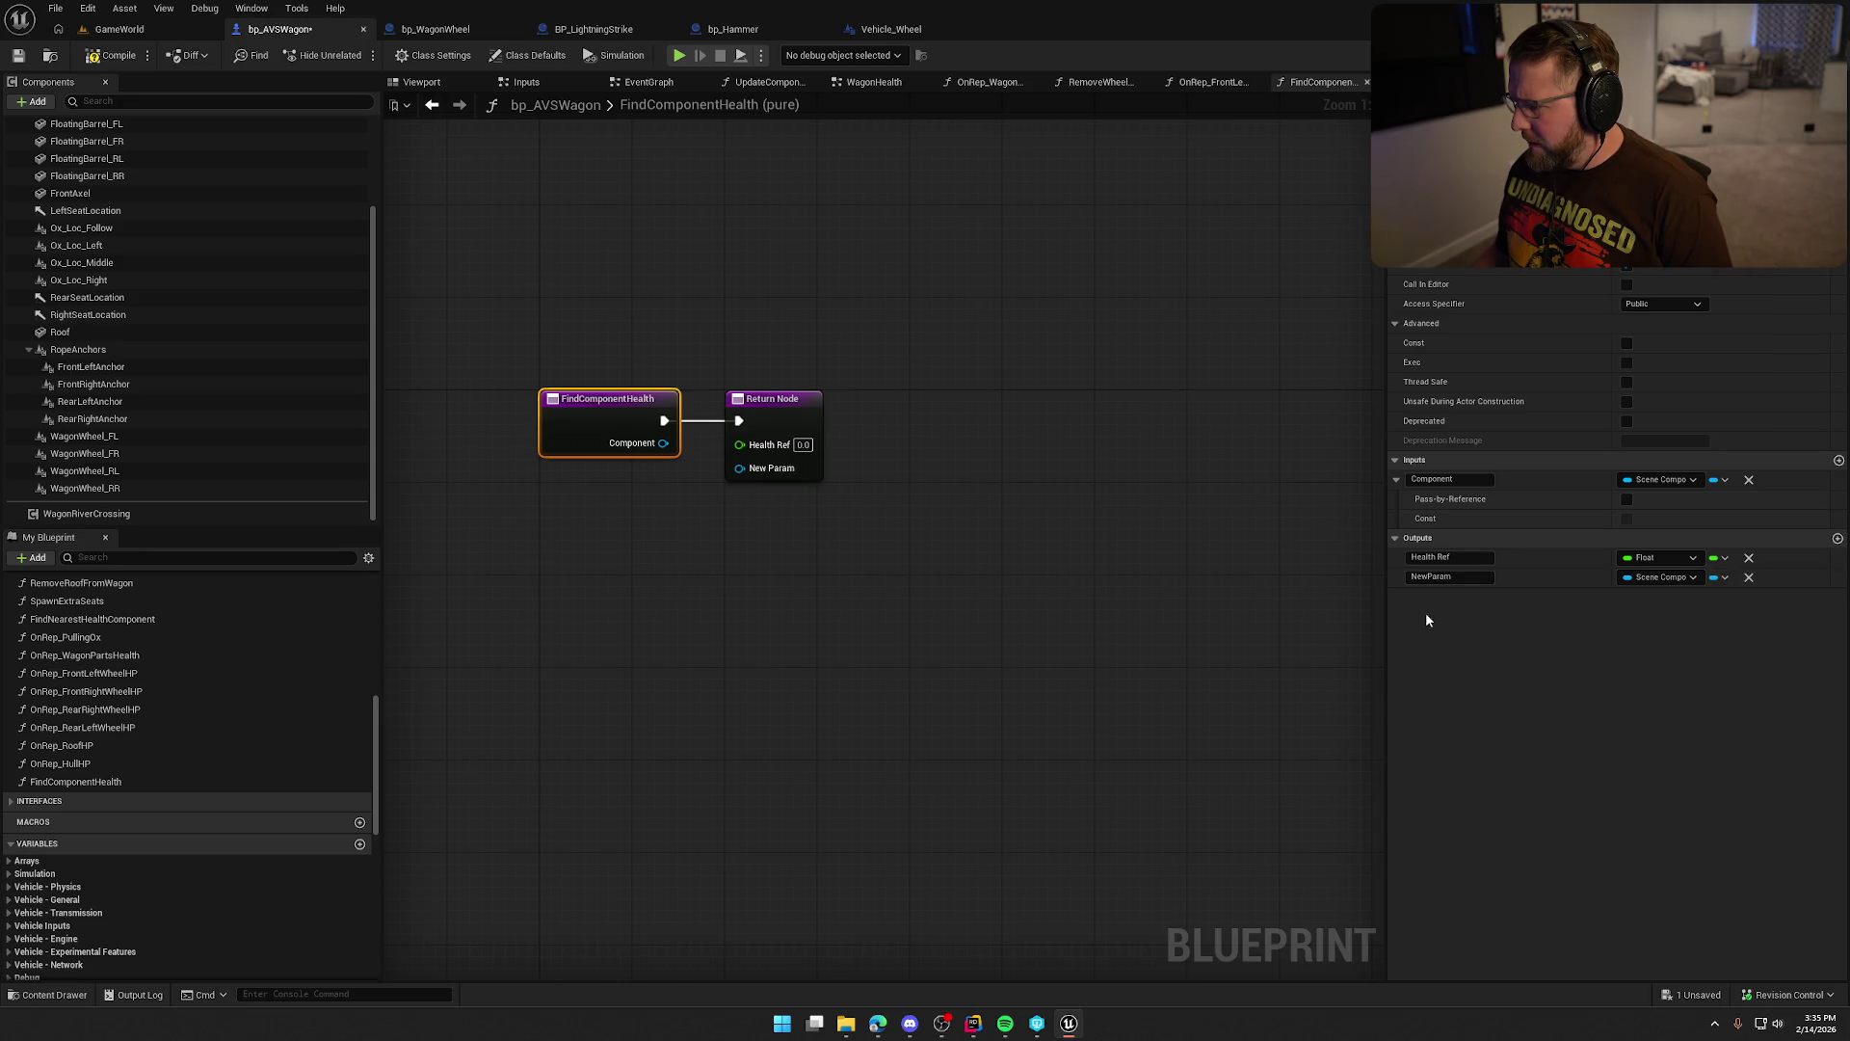
left_click(1750, 577)
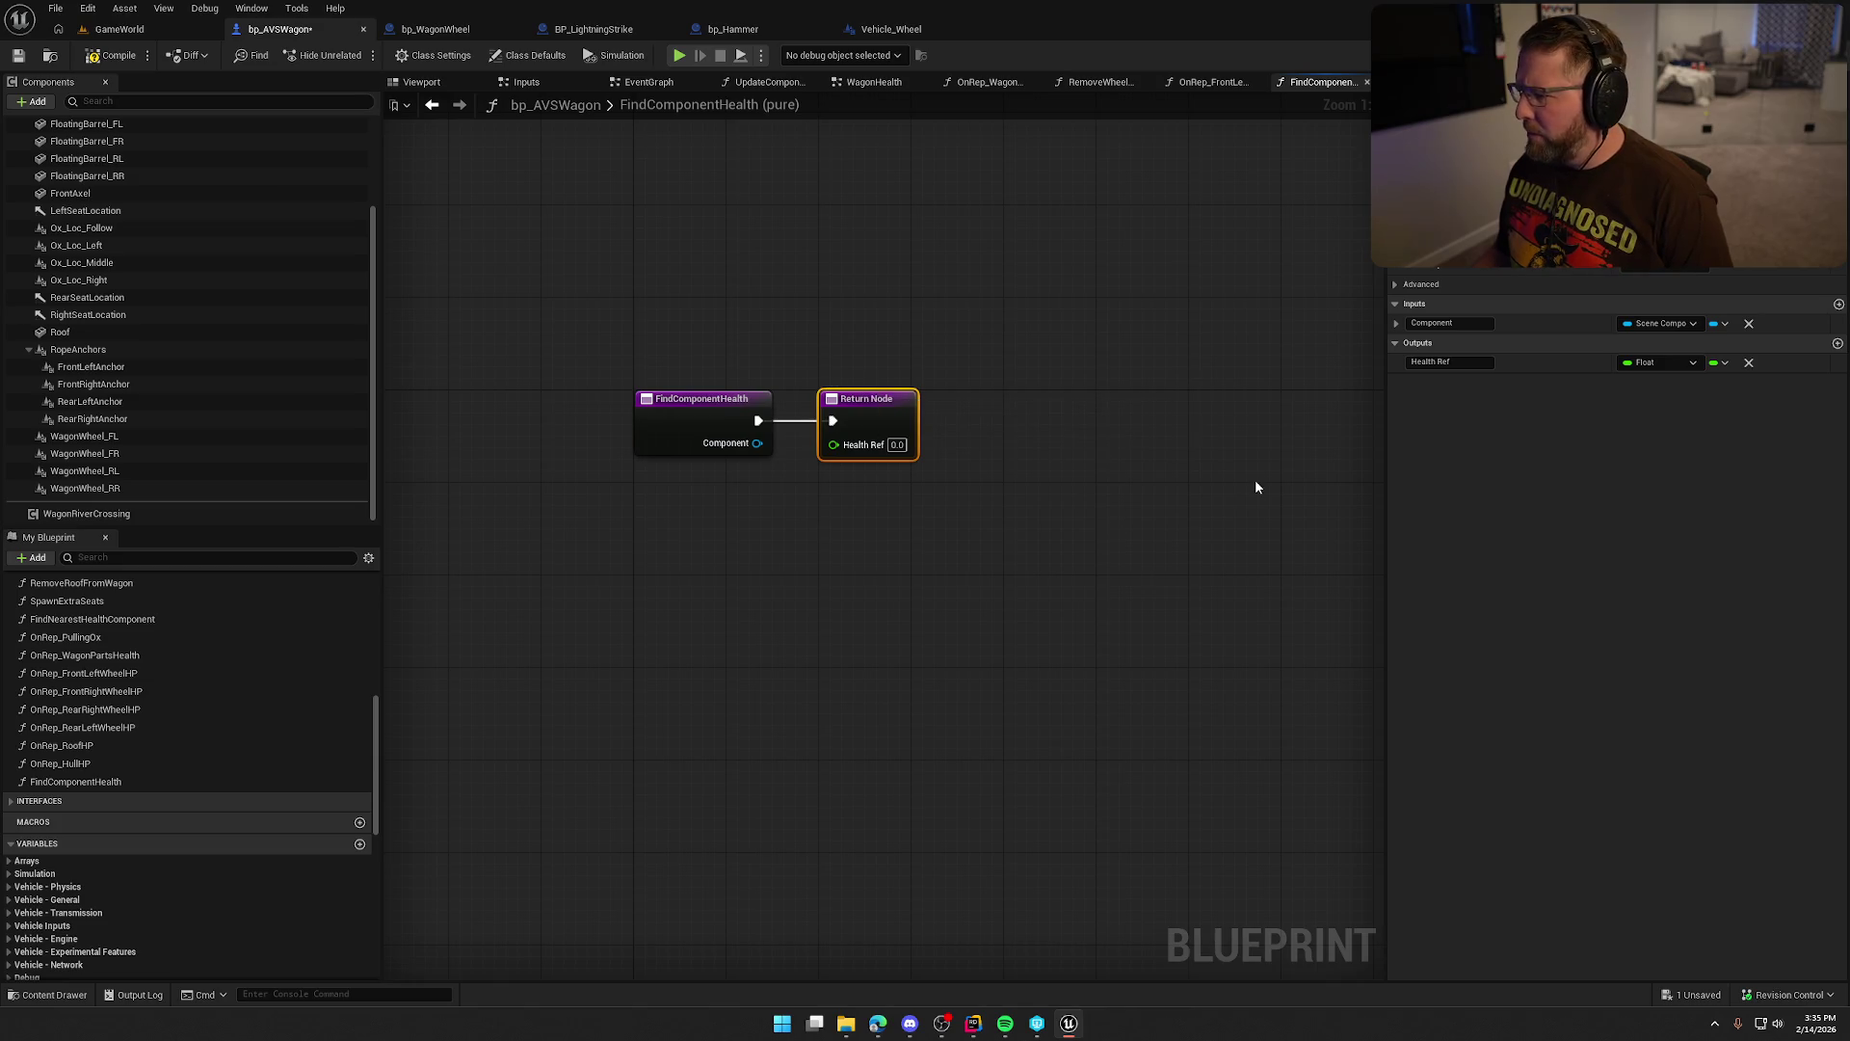
left_click(1436, 284)
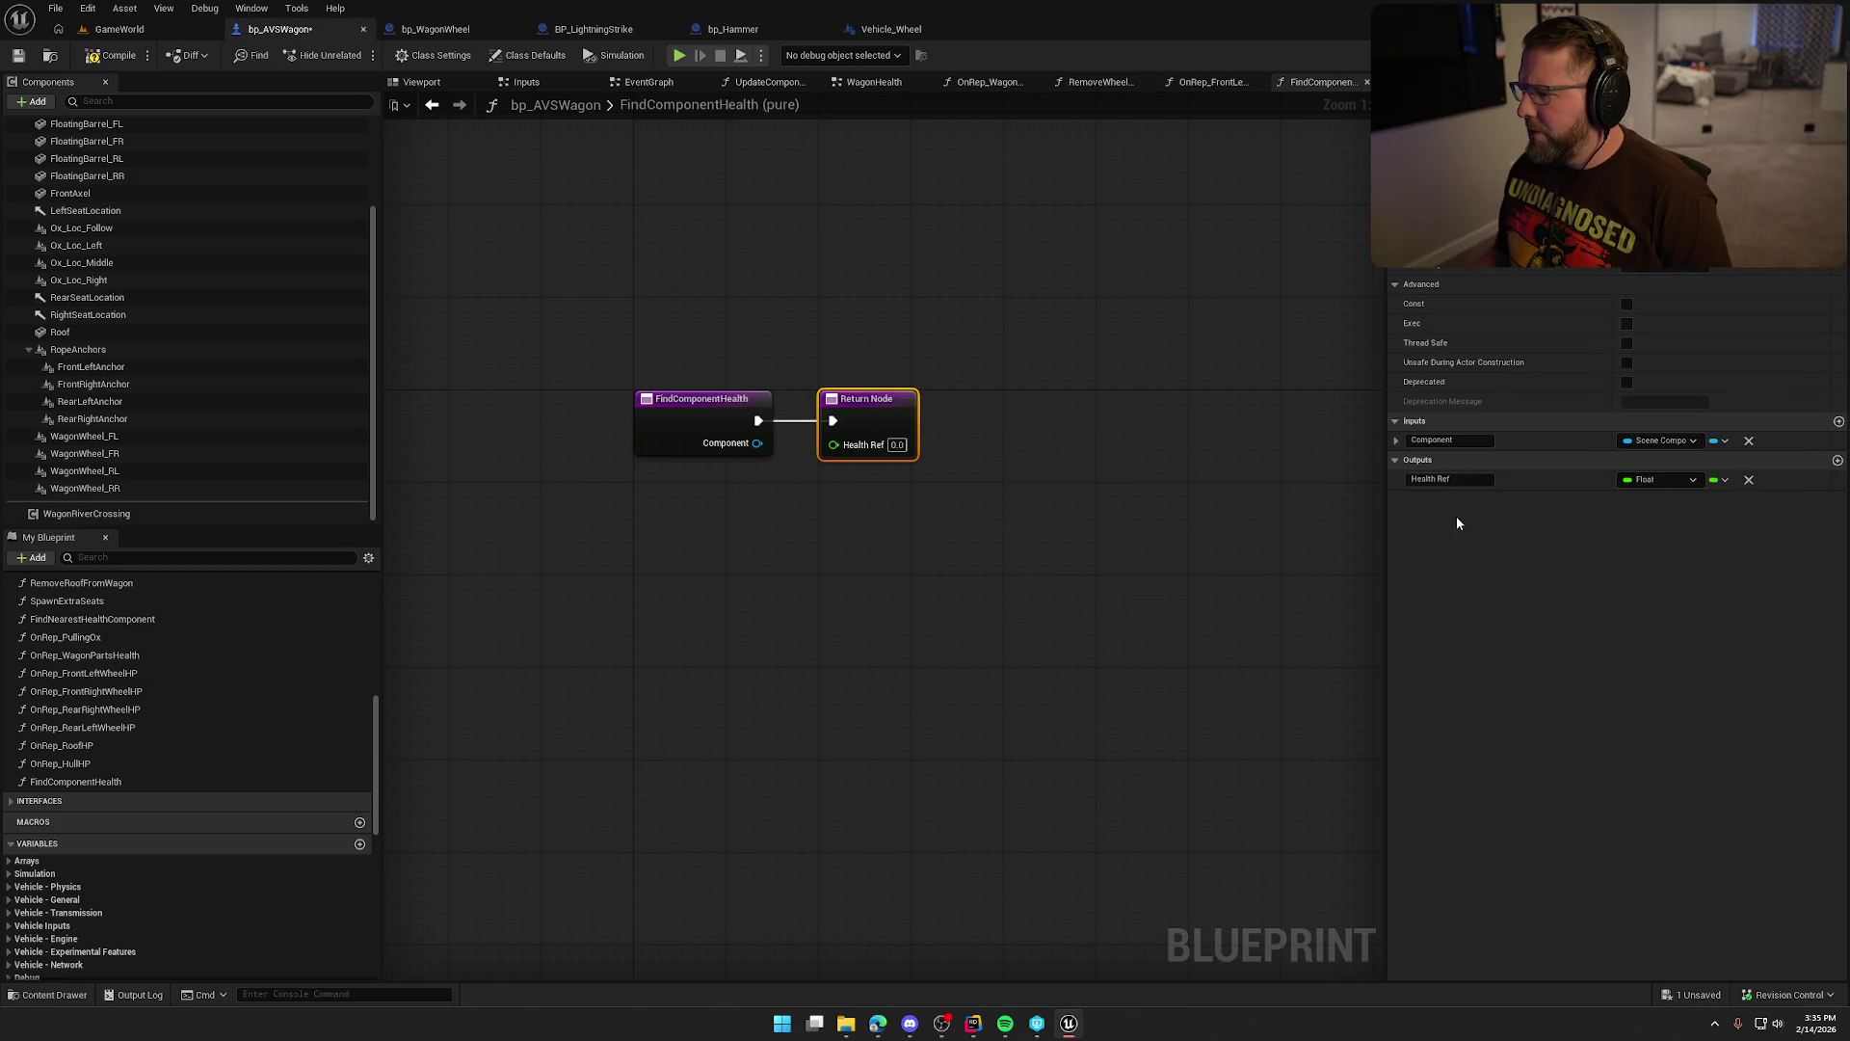
left_click(1063, 331)
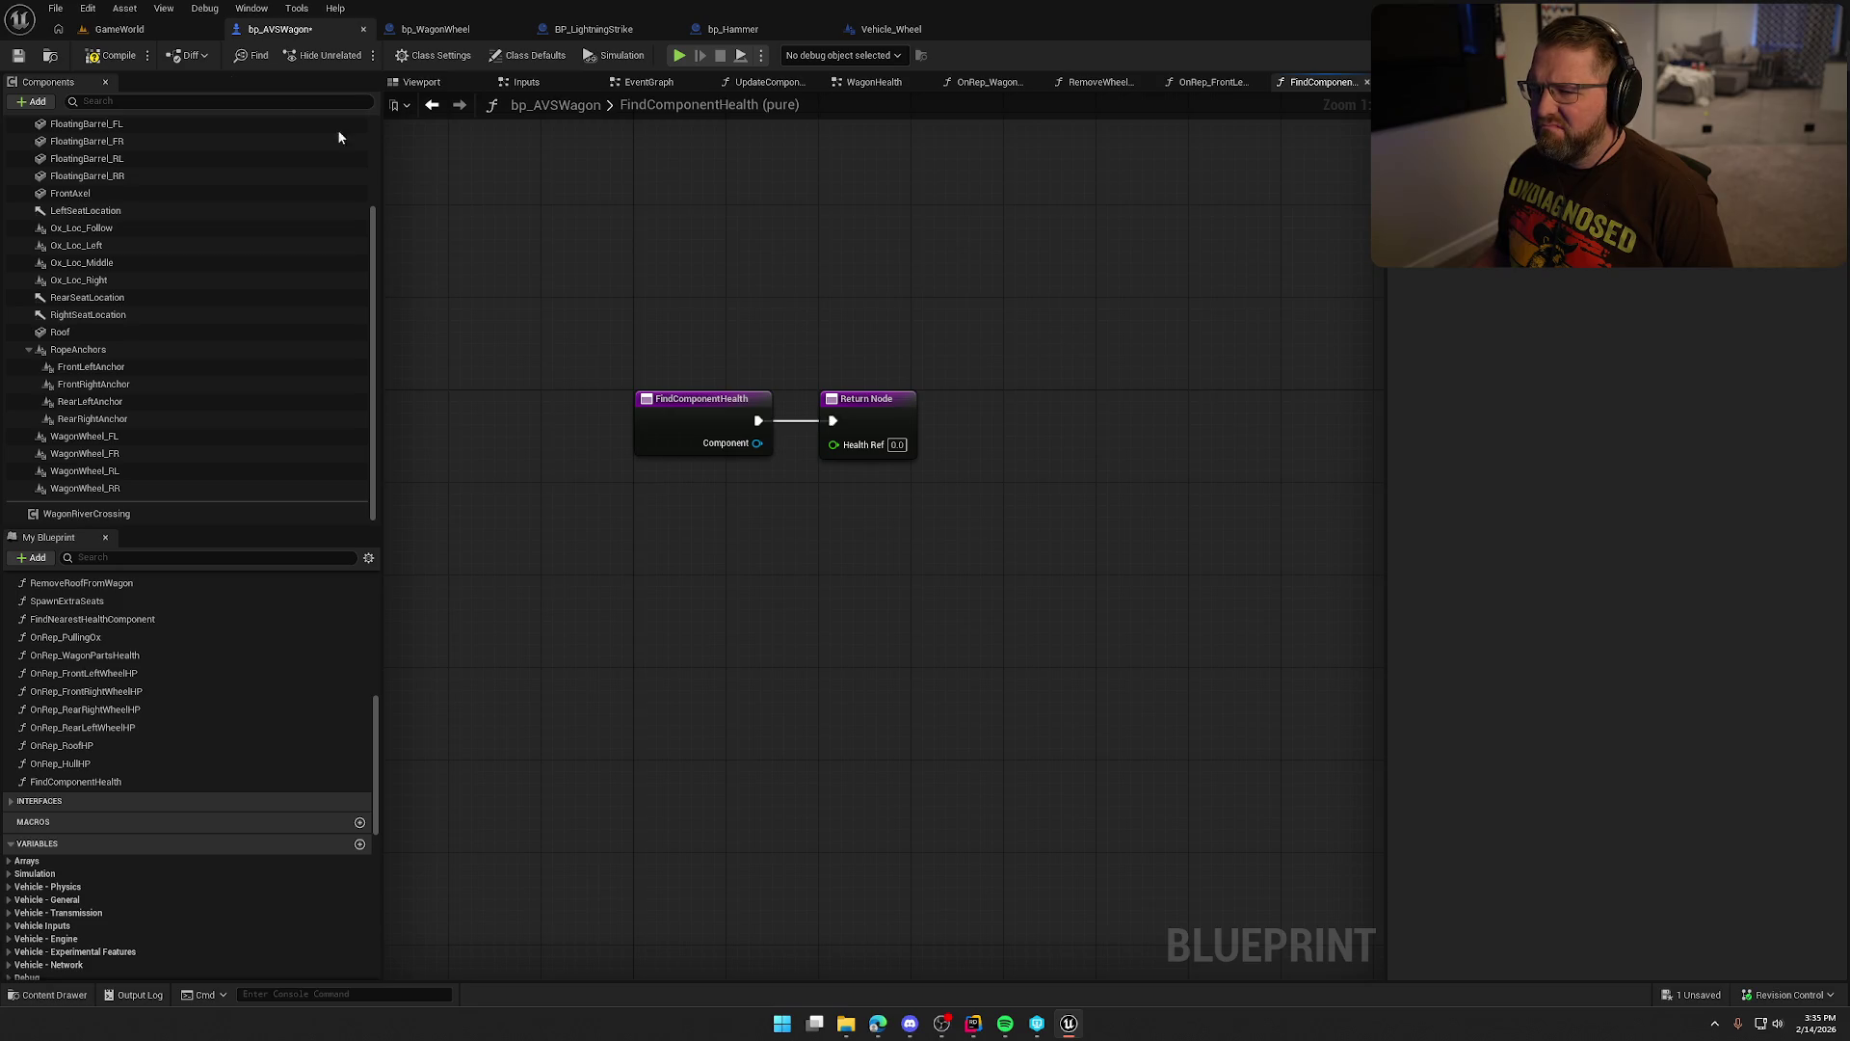
key("ctrl+s")
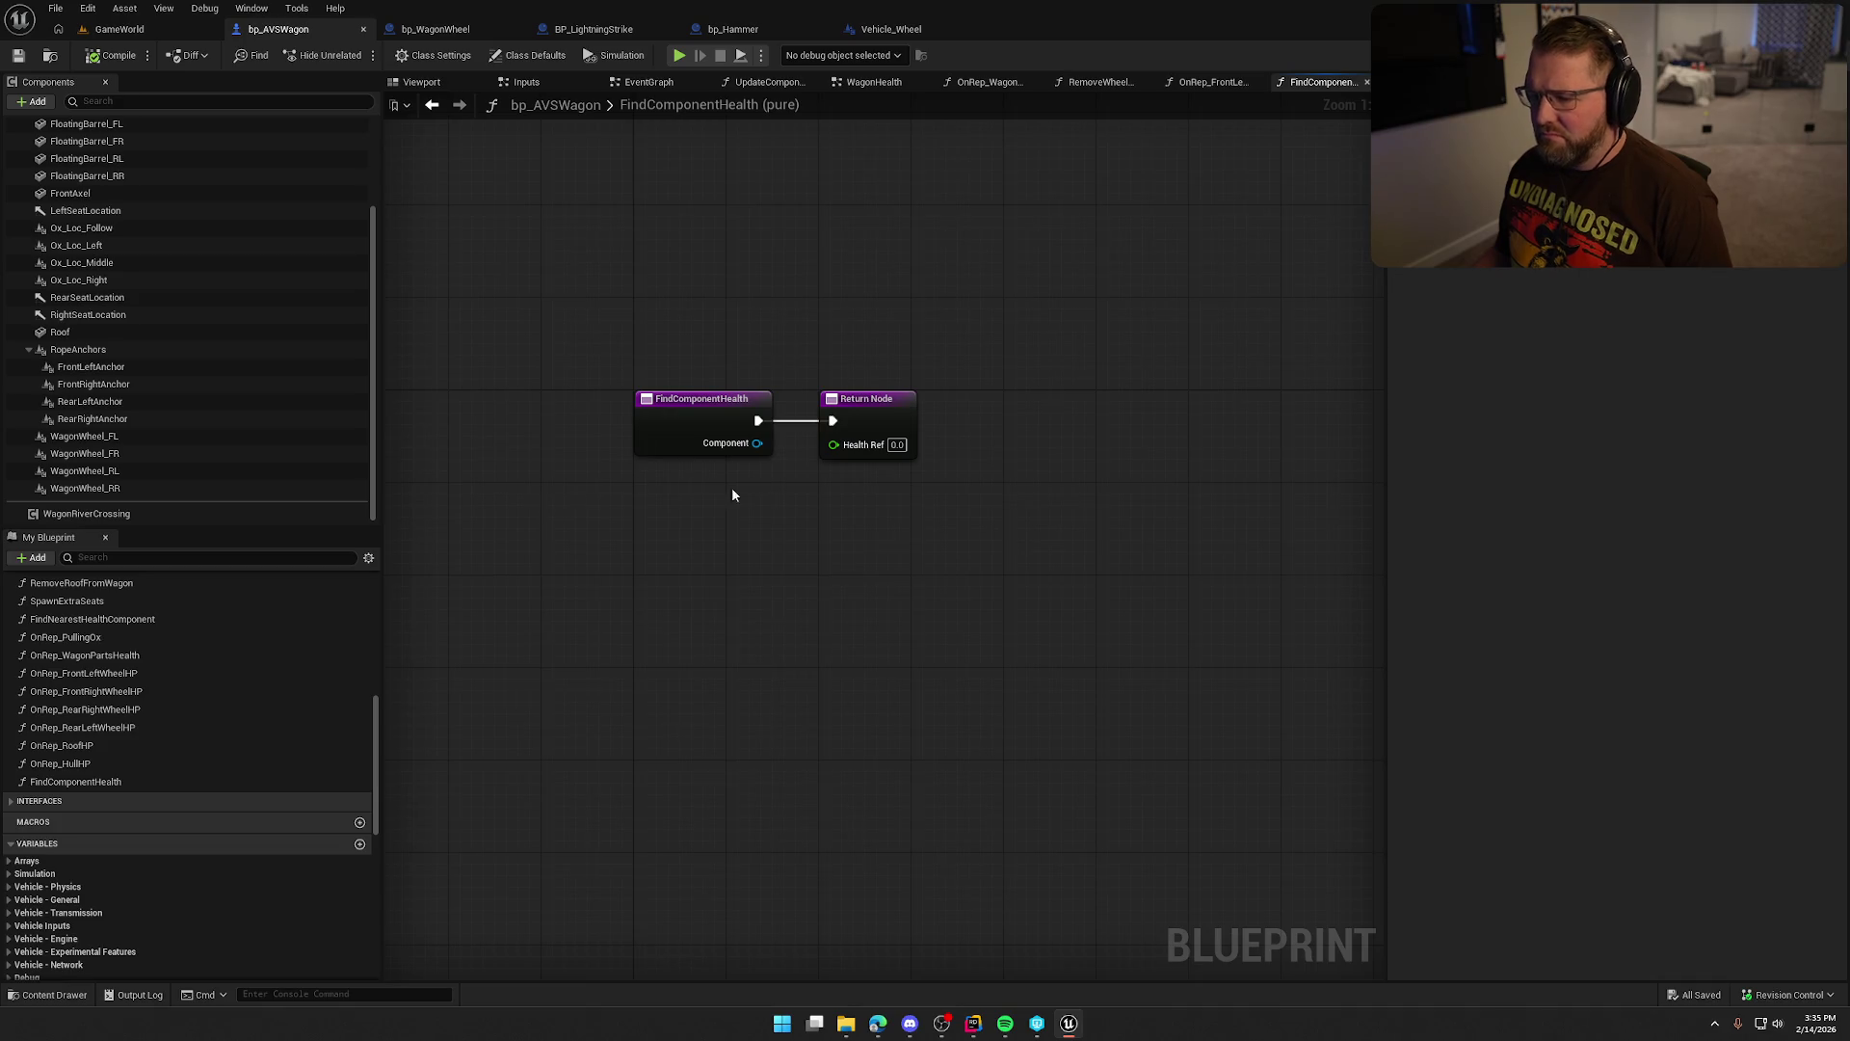
Turn off Pass-by-Reference for the Component input from the Return Node.
left_click(889, 396)
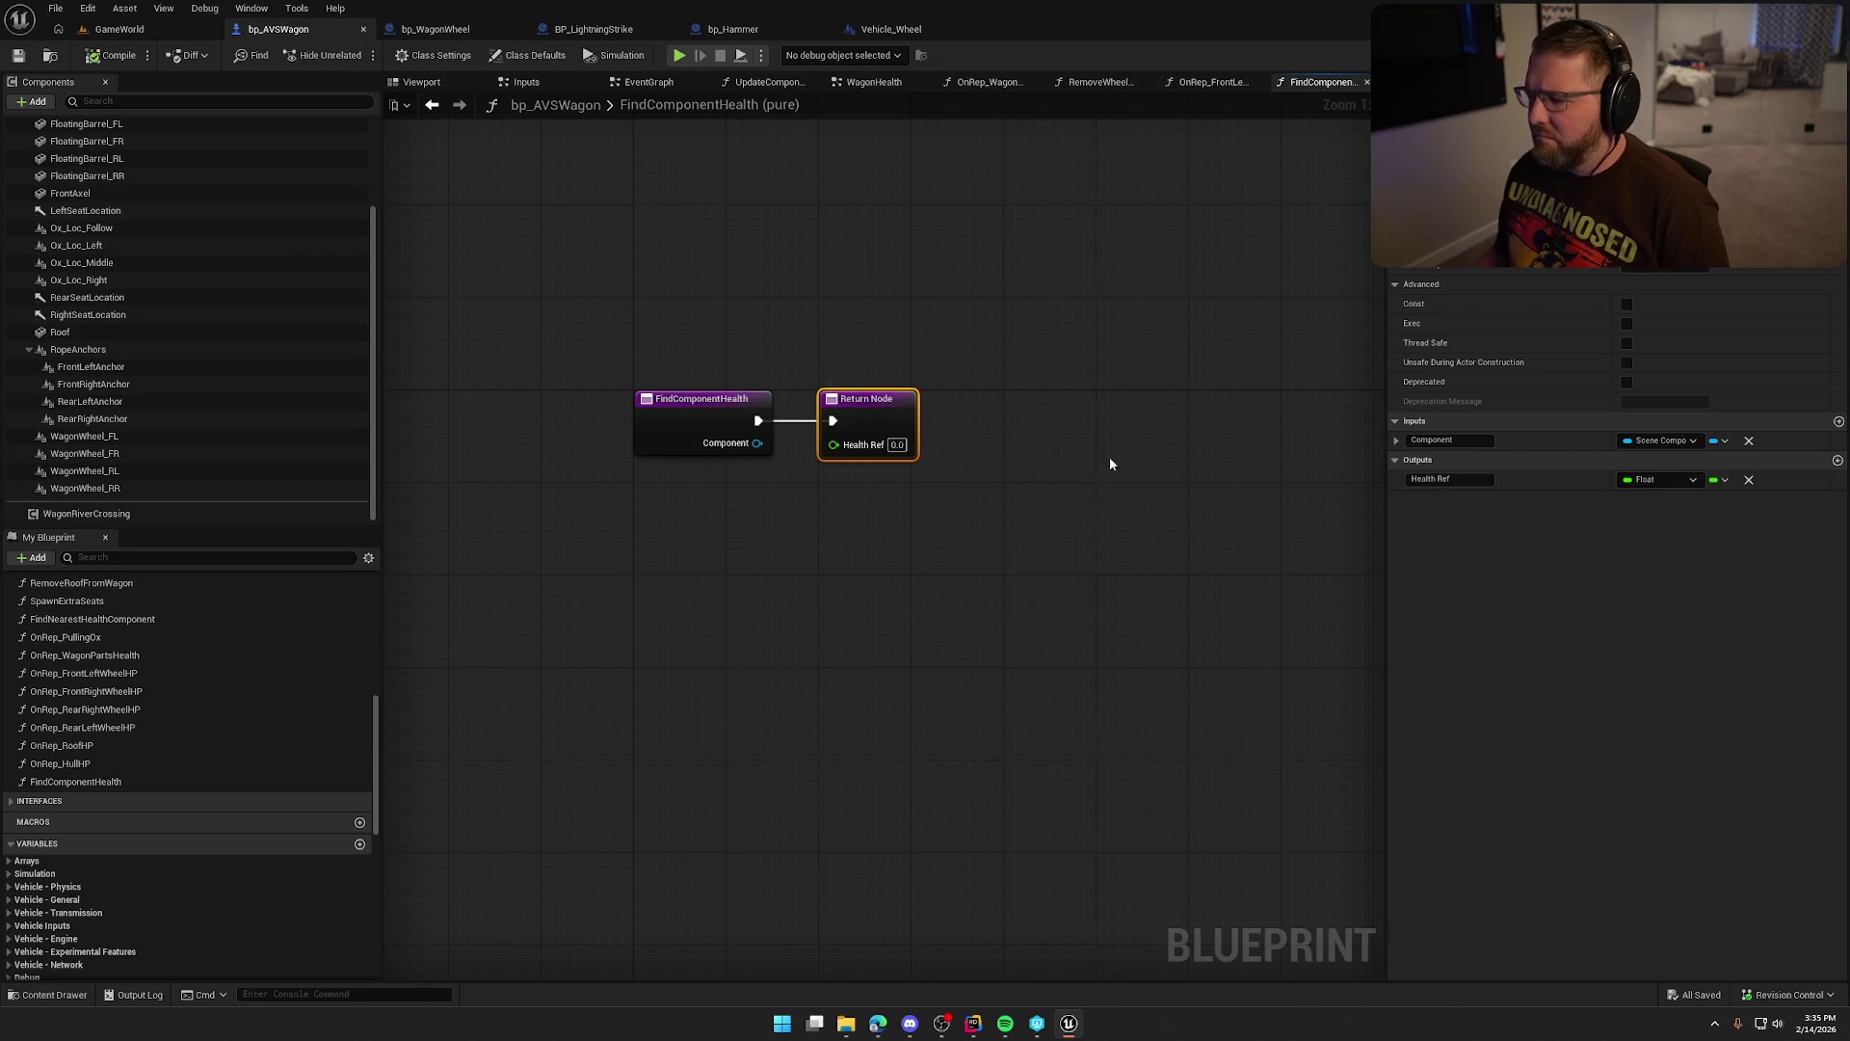
left_click(1396, 442)
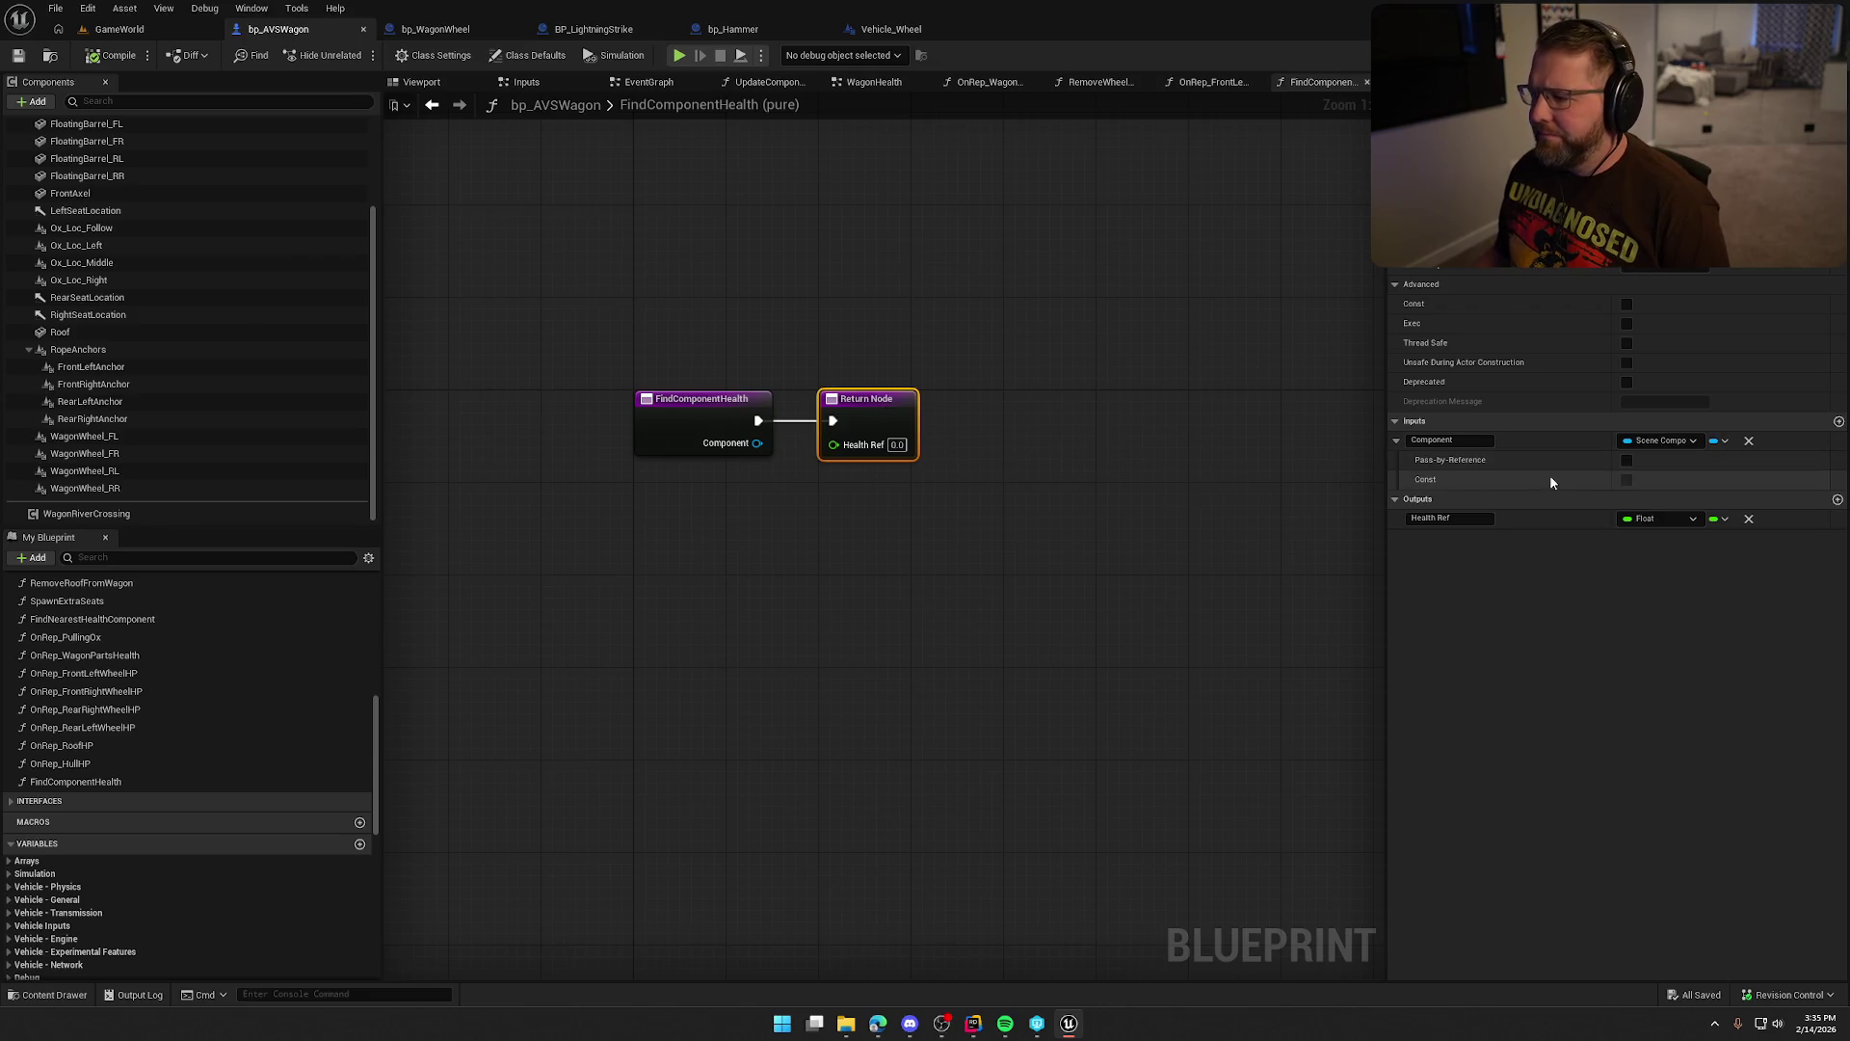
left_click(1628, 462)
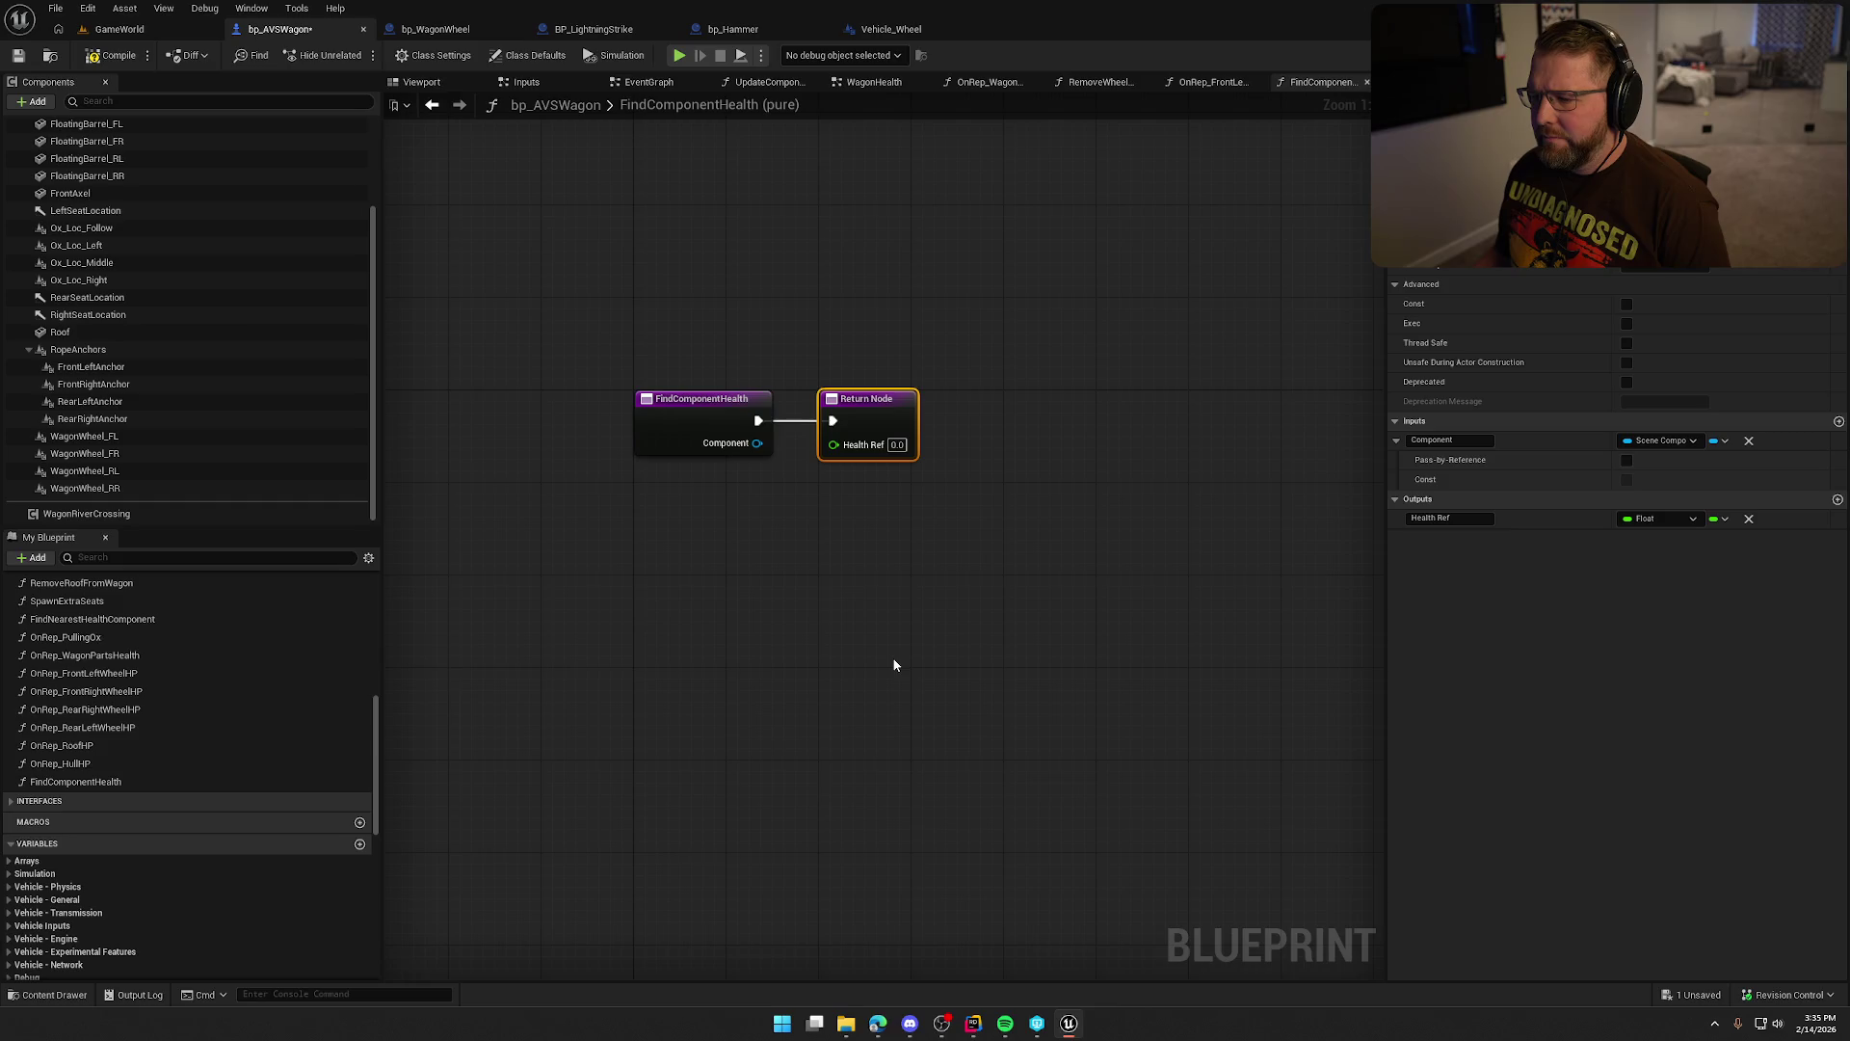
Review the EventGraph, UpdateComponentDamage and WagonHealth graphs and FindComponentHealth's pins.
left_click(632, 83)
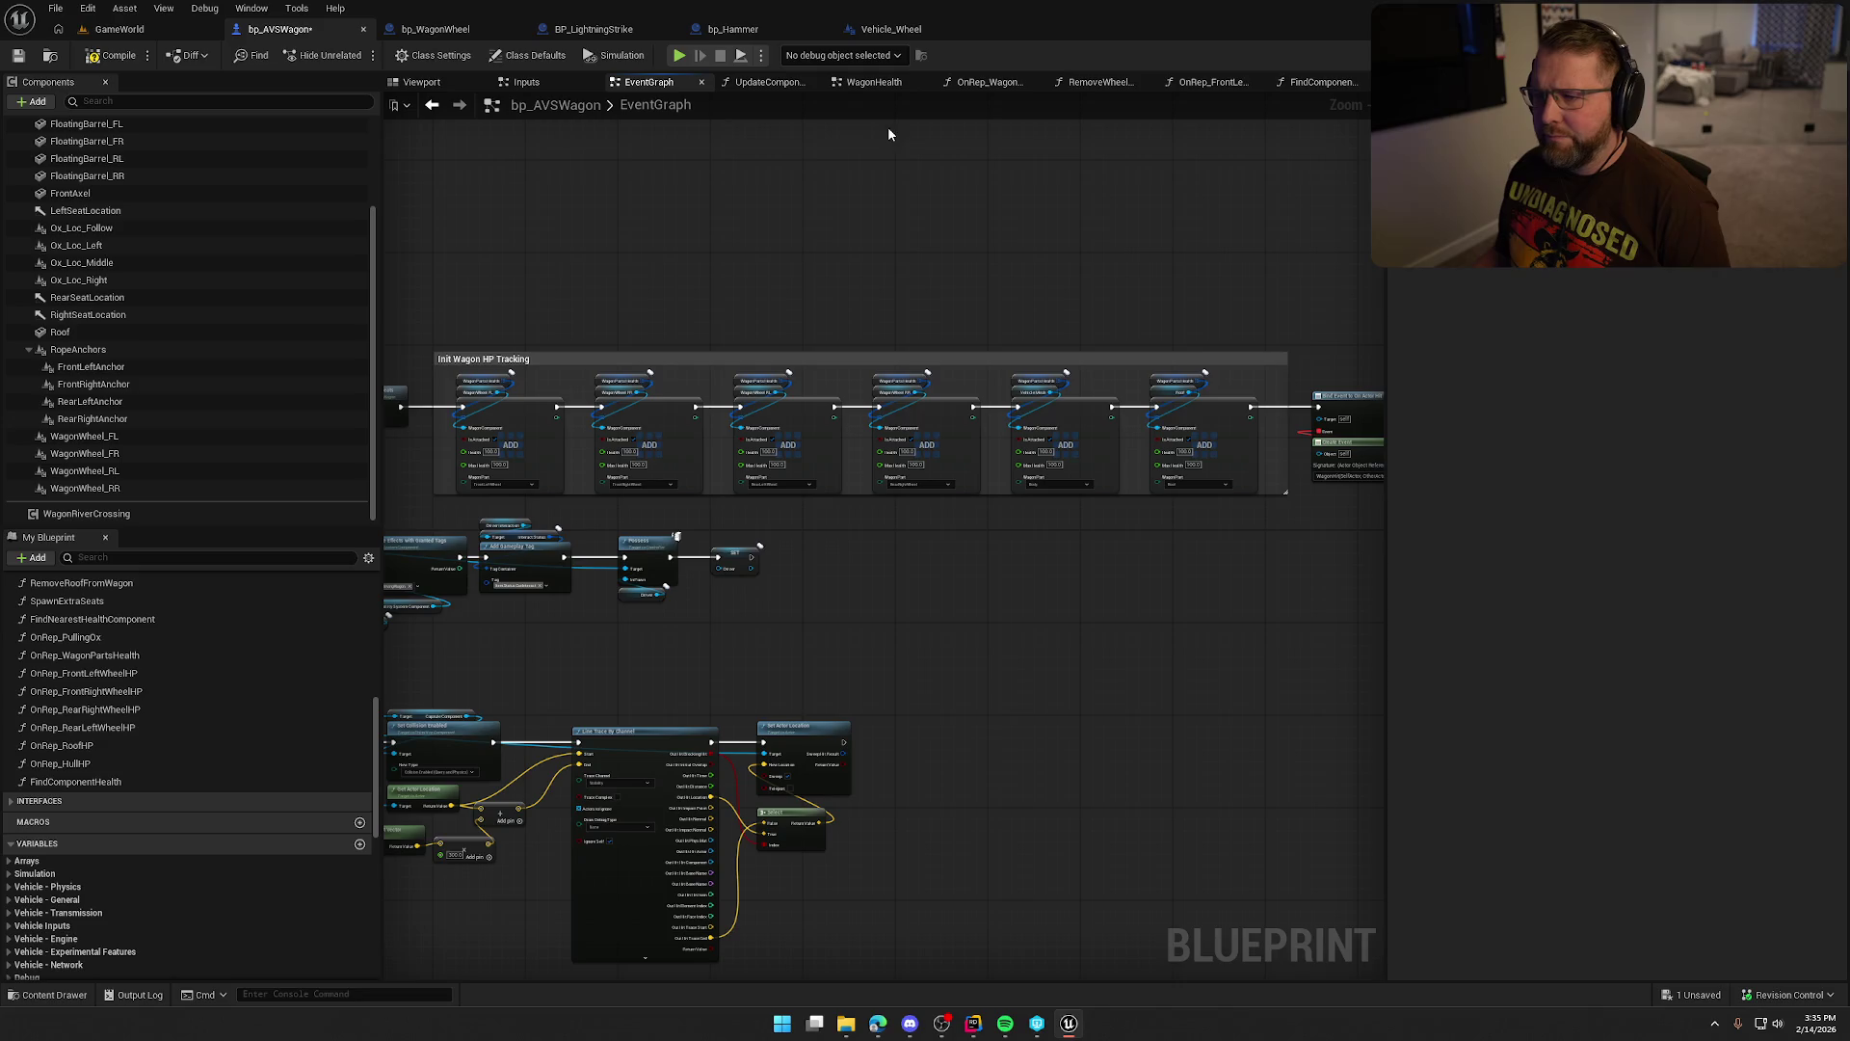
left_click(769, 83)
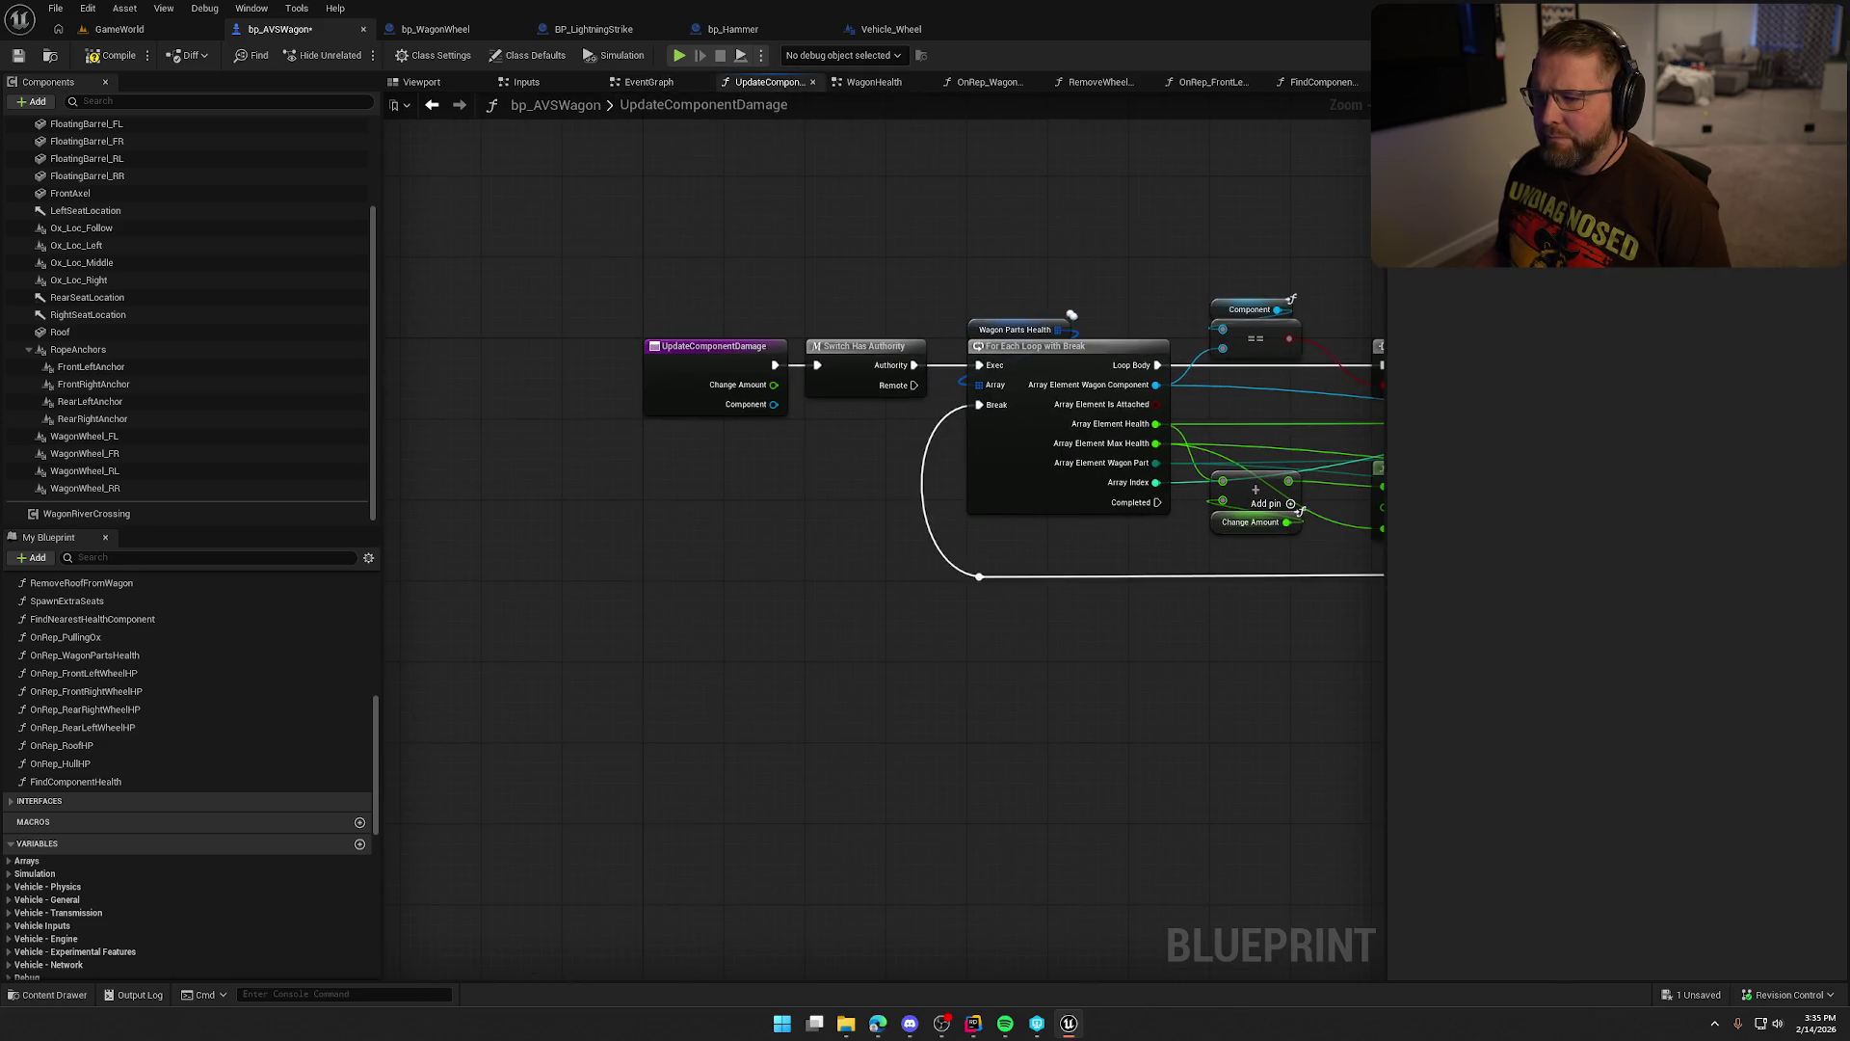
left_click(870, 82)
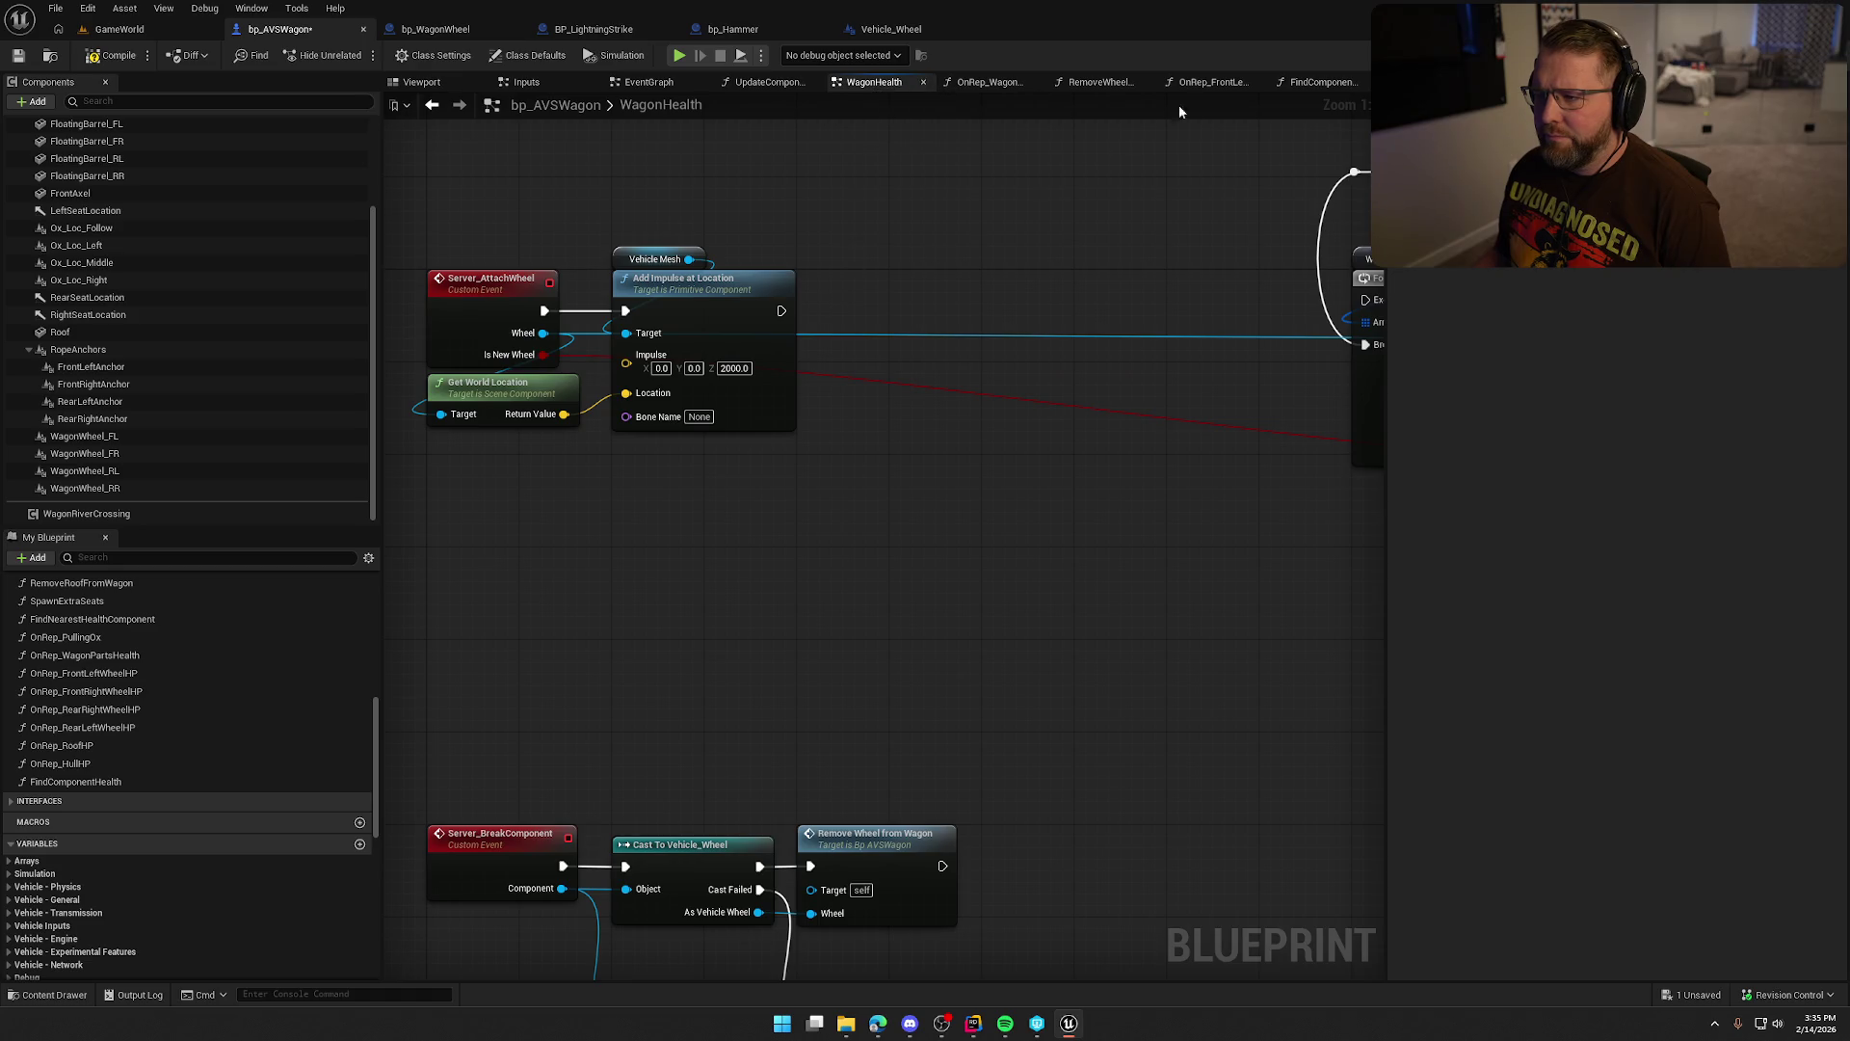
left_click(276, 781)
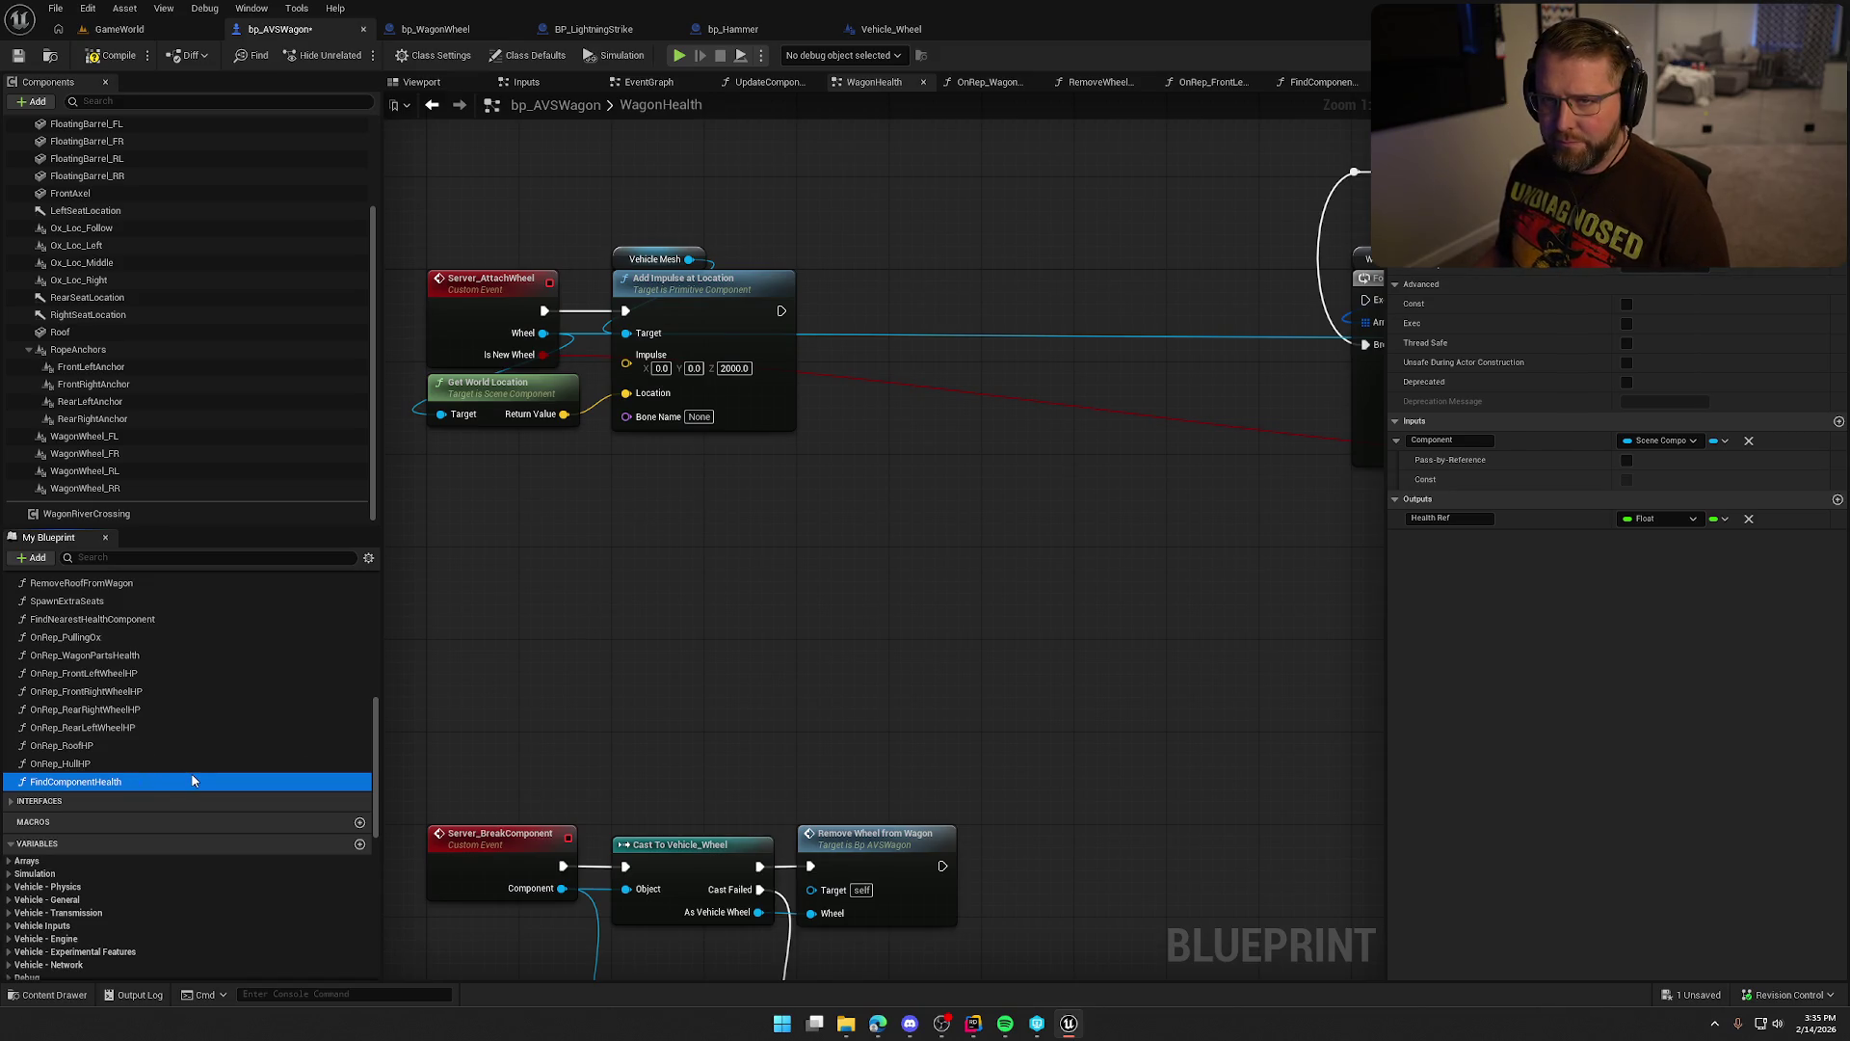
Save the wagon blueprint, close the Vehicle_Wheel tab, and pull a wire from Wheel.
left_click(97, 32)
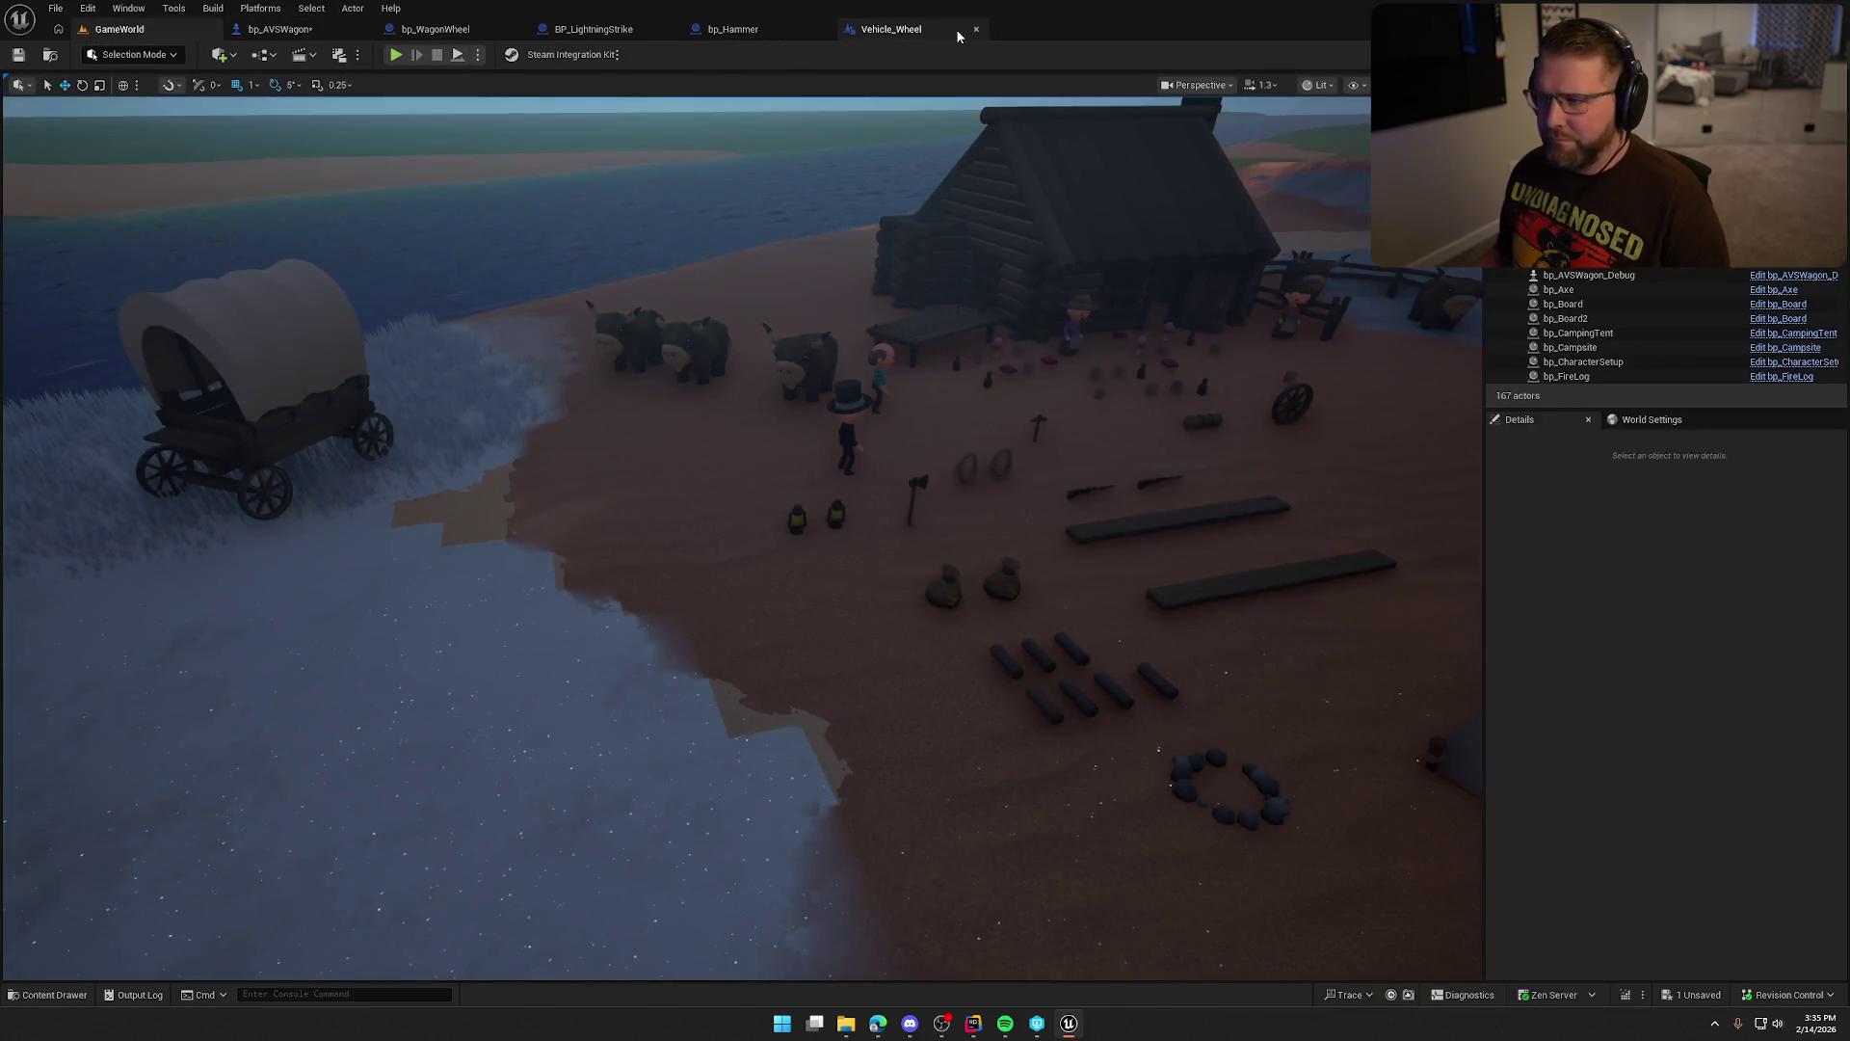
left_click(279, 29)
key("ctrl+s")
left_click(968, 28)
mouse_move(760, 627)
left_mouse_down()
mouse_move(826, 533)
mouse_move(766, 598)
left_mouse_up()
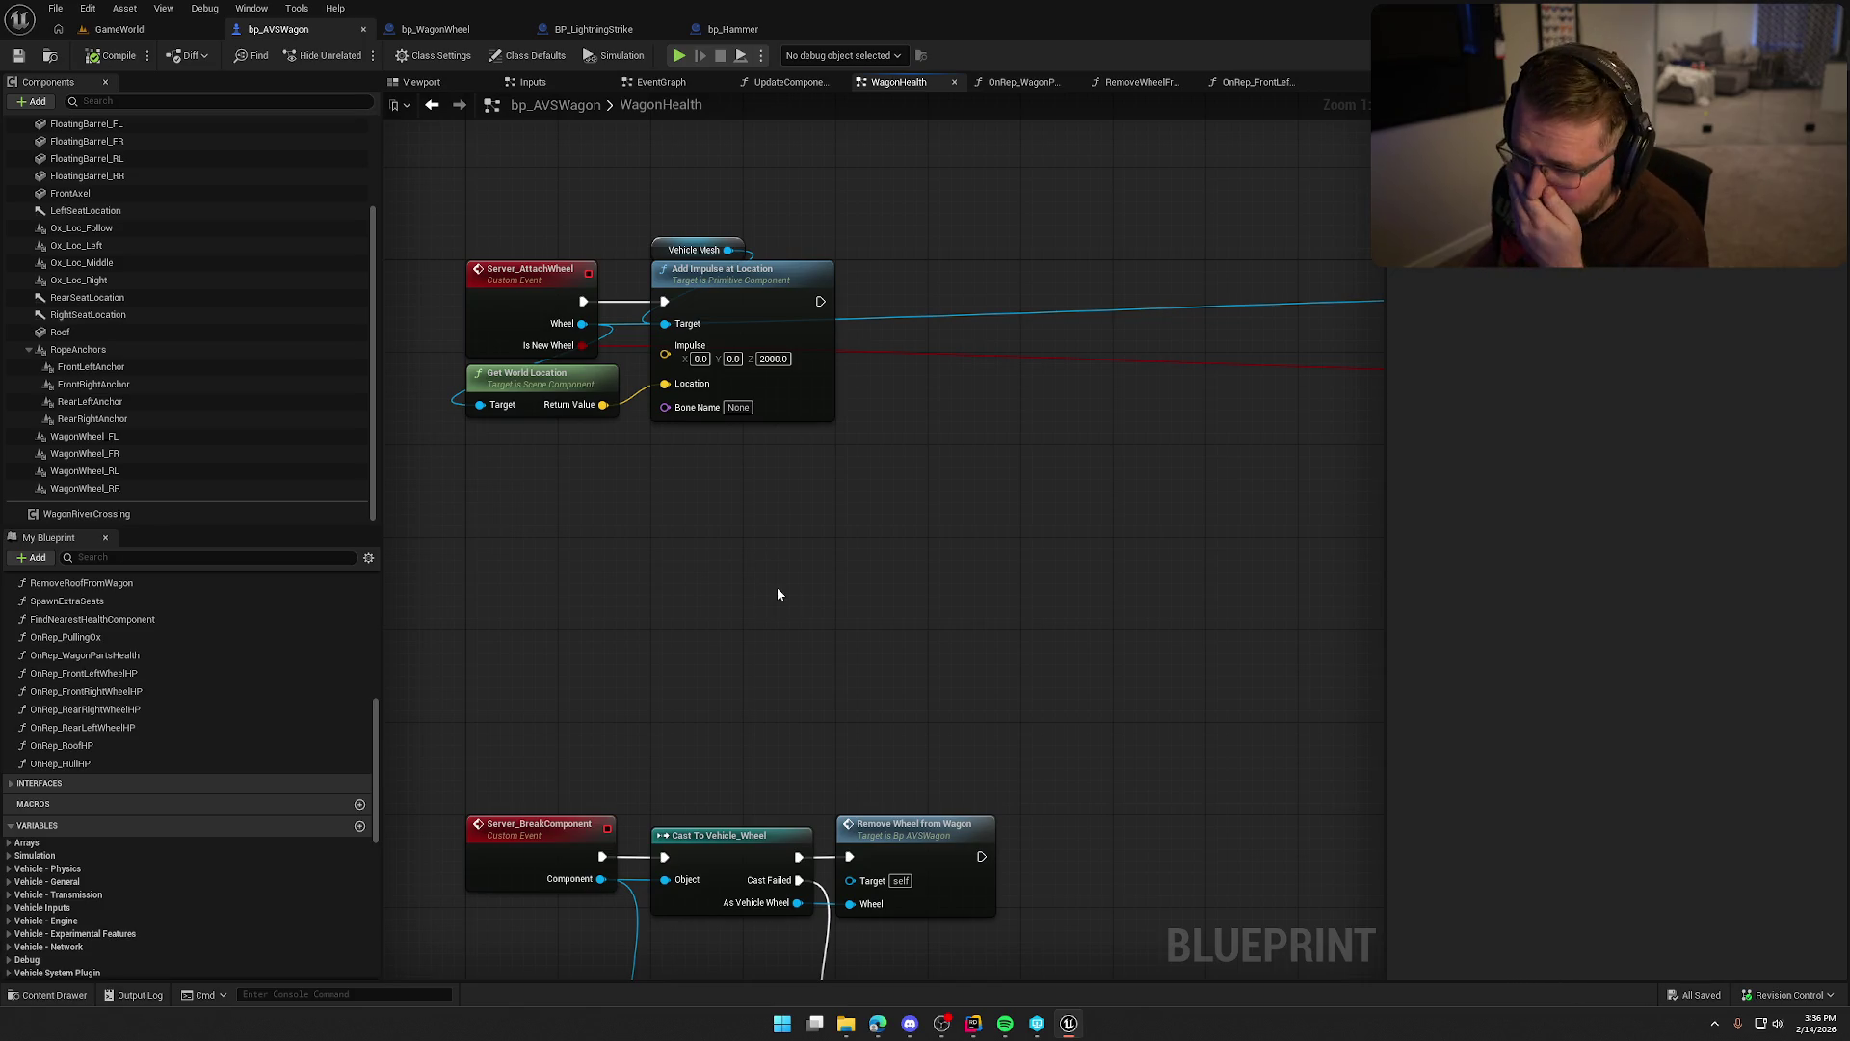
mouse_move(582, 323)
left_mouse_down()
mouse_move(864, 533)
mouse_move(933, 479)
mouse_move(904, 453)
left_mouse_up()
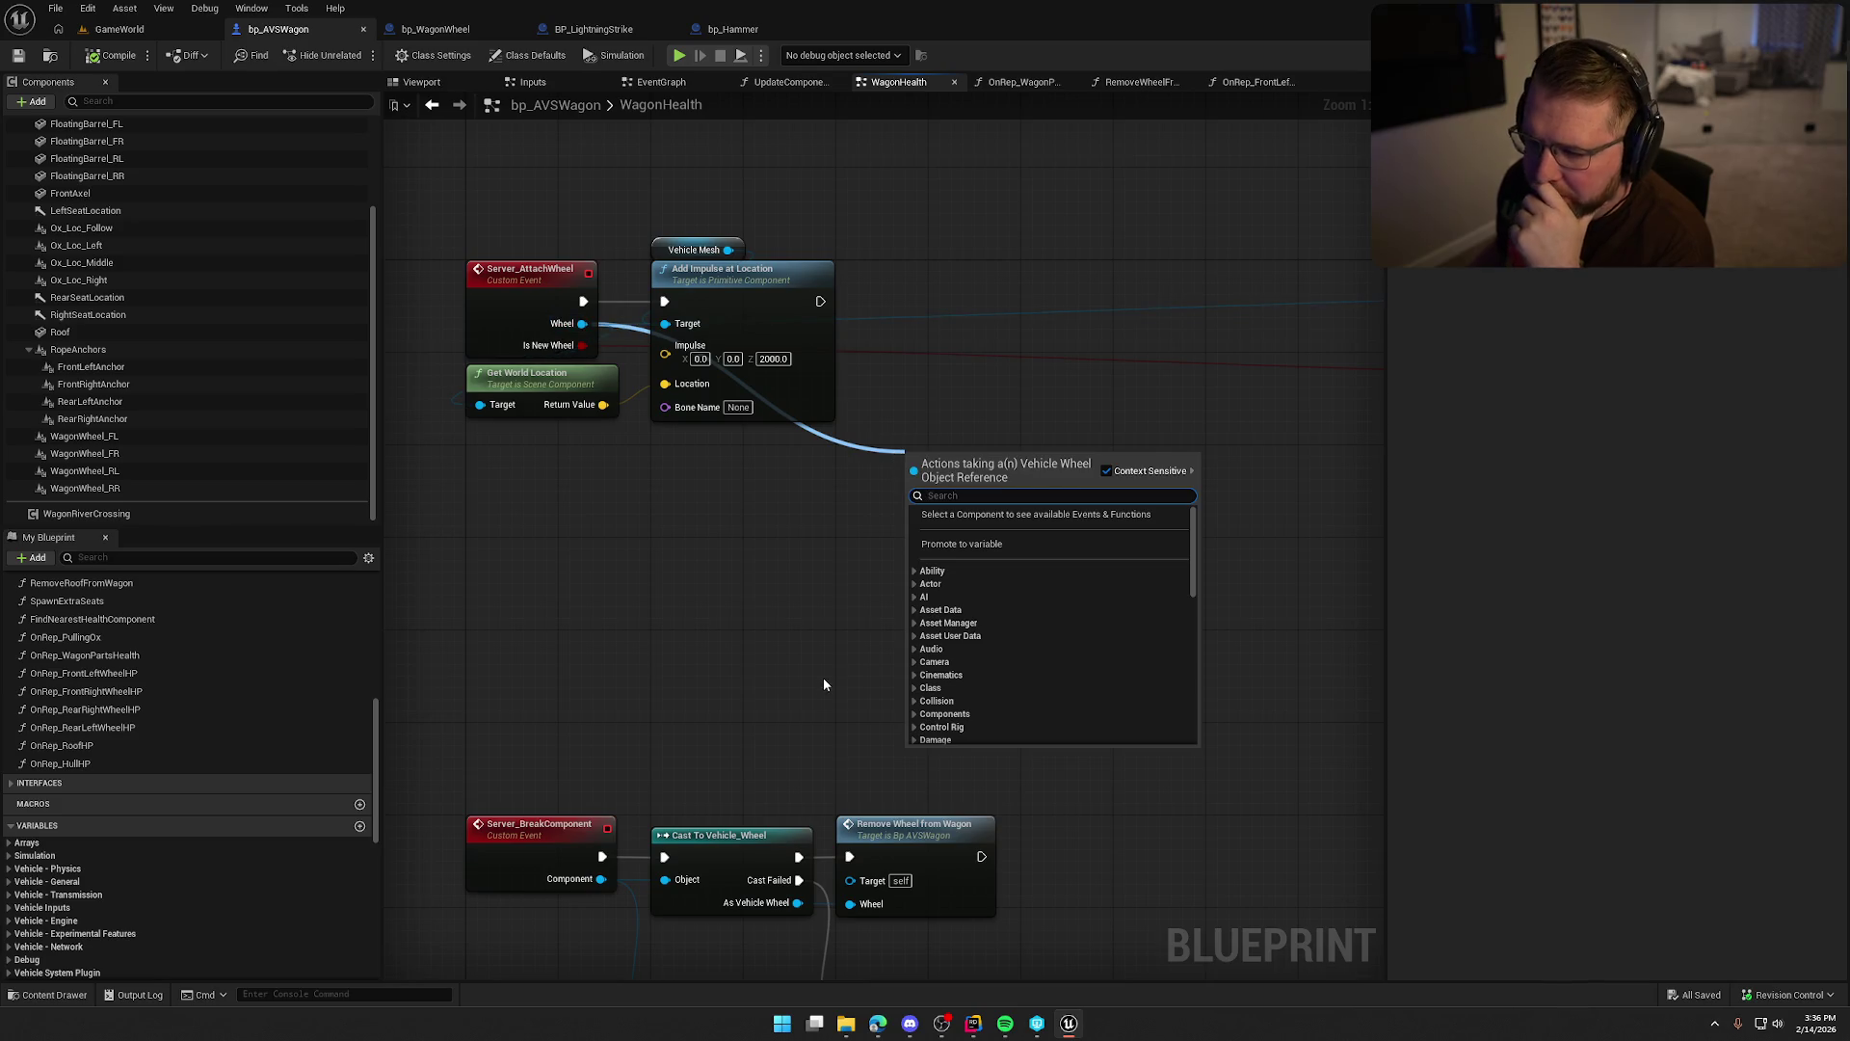
Change Server_AttachWheel's Wheel input type to the EWagonParts enum.
left_click(739, 581)
left_click(538, 280)
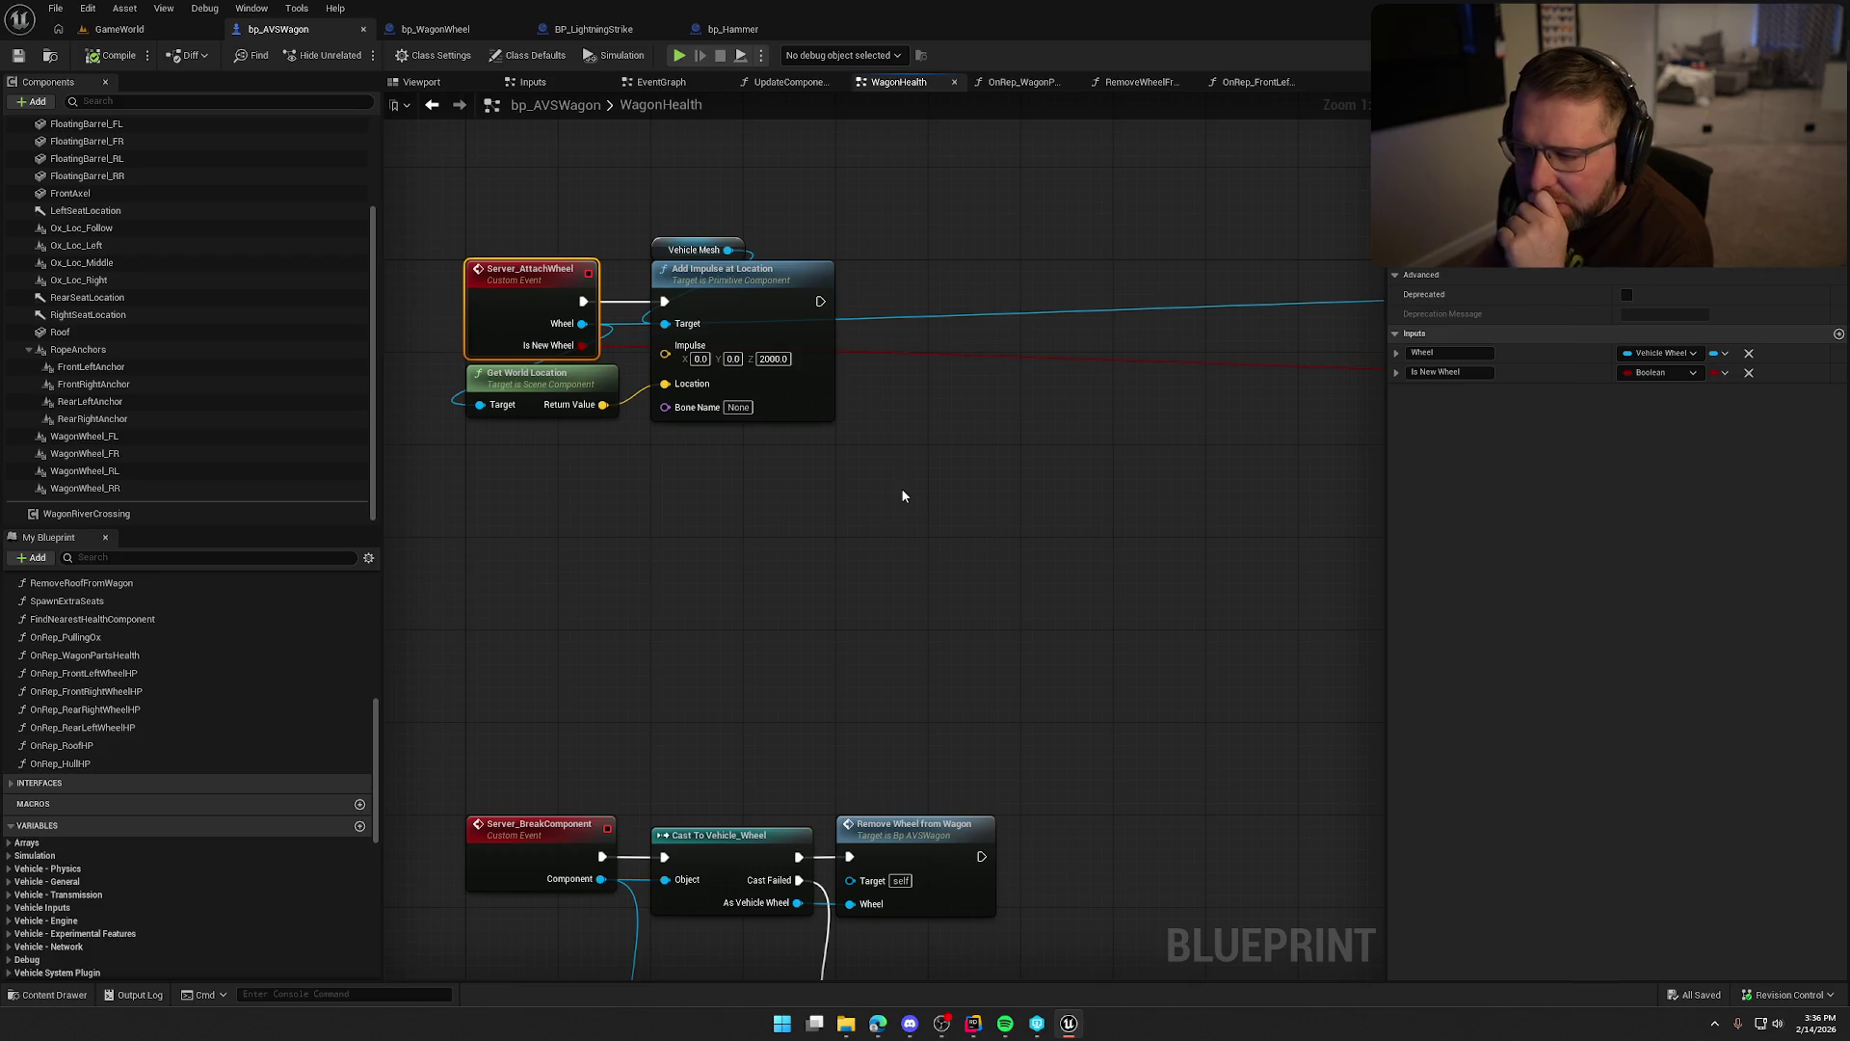
left_click(1660, 353)
type("wagon")
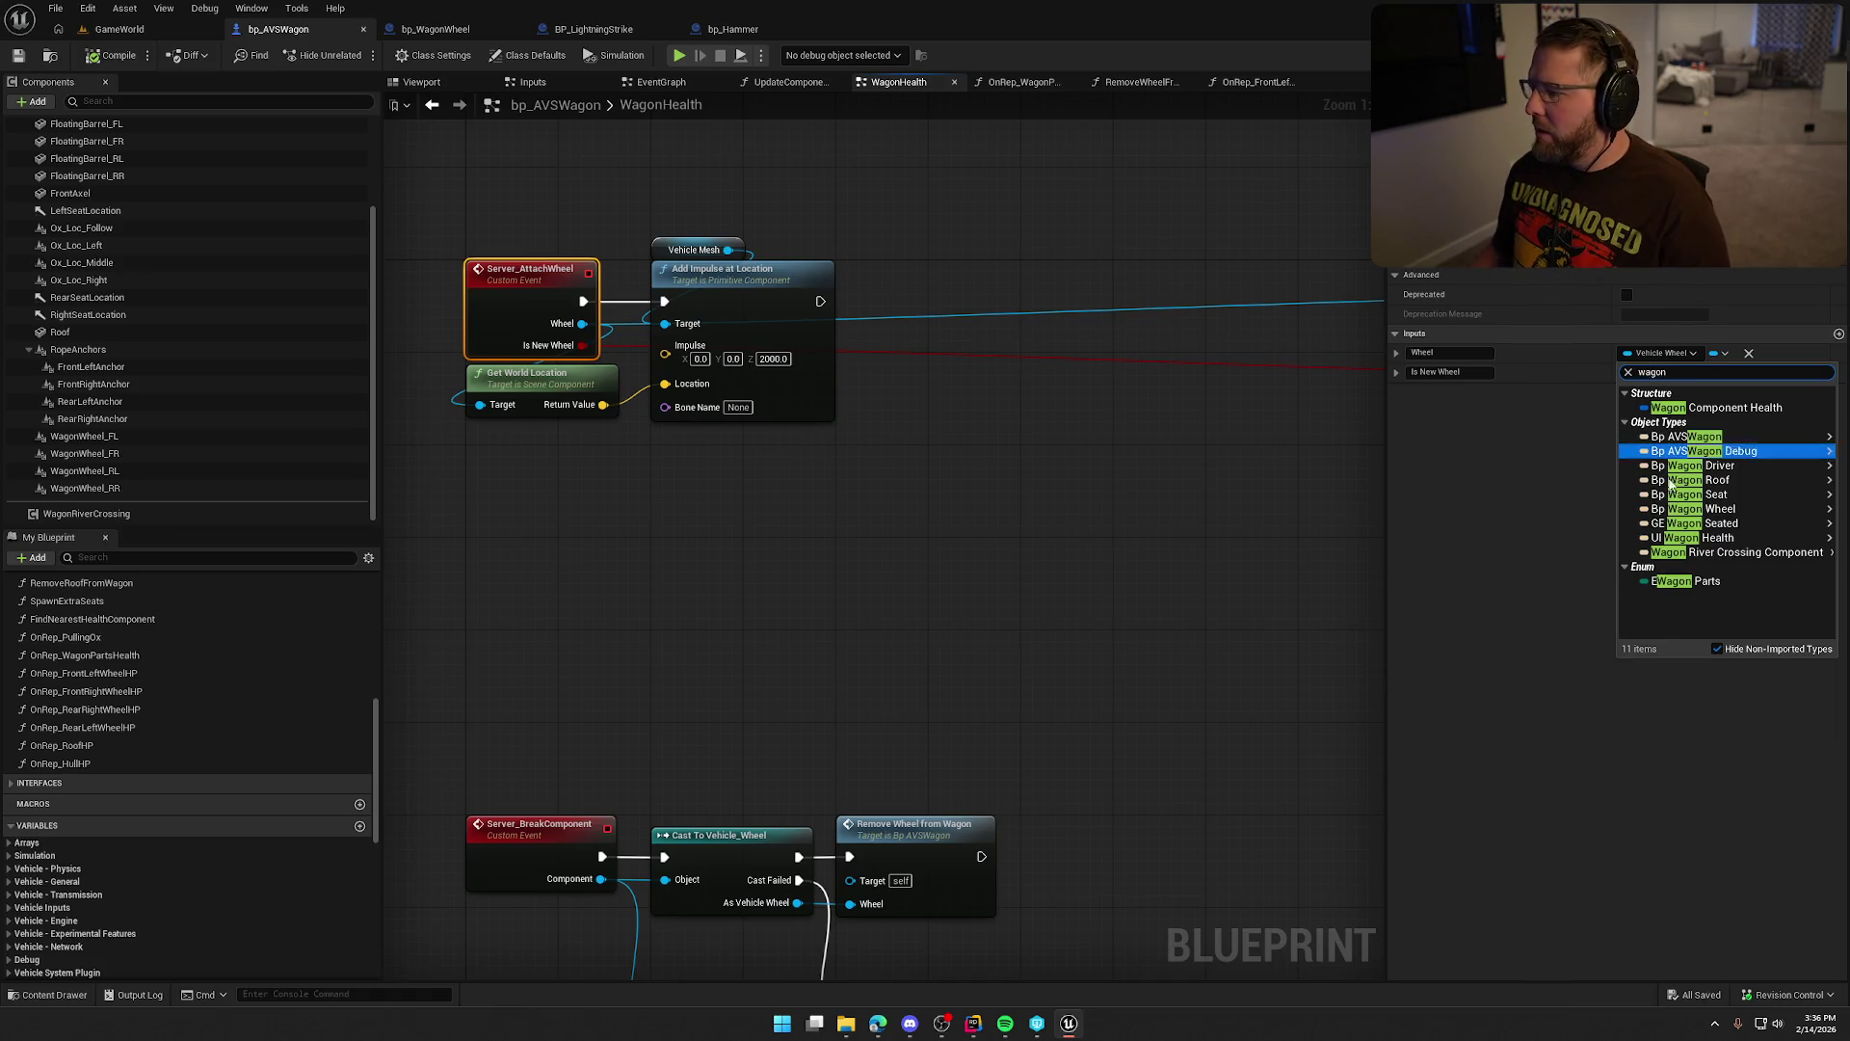
left_click(1699, 581)
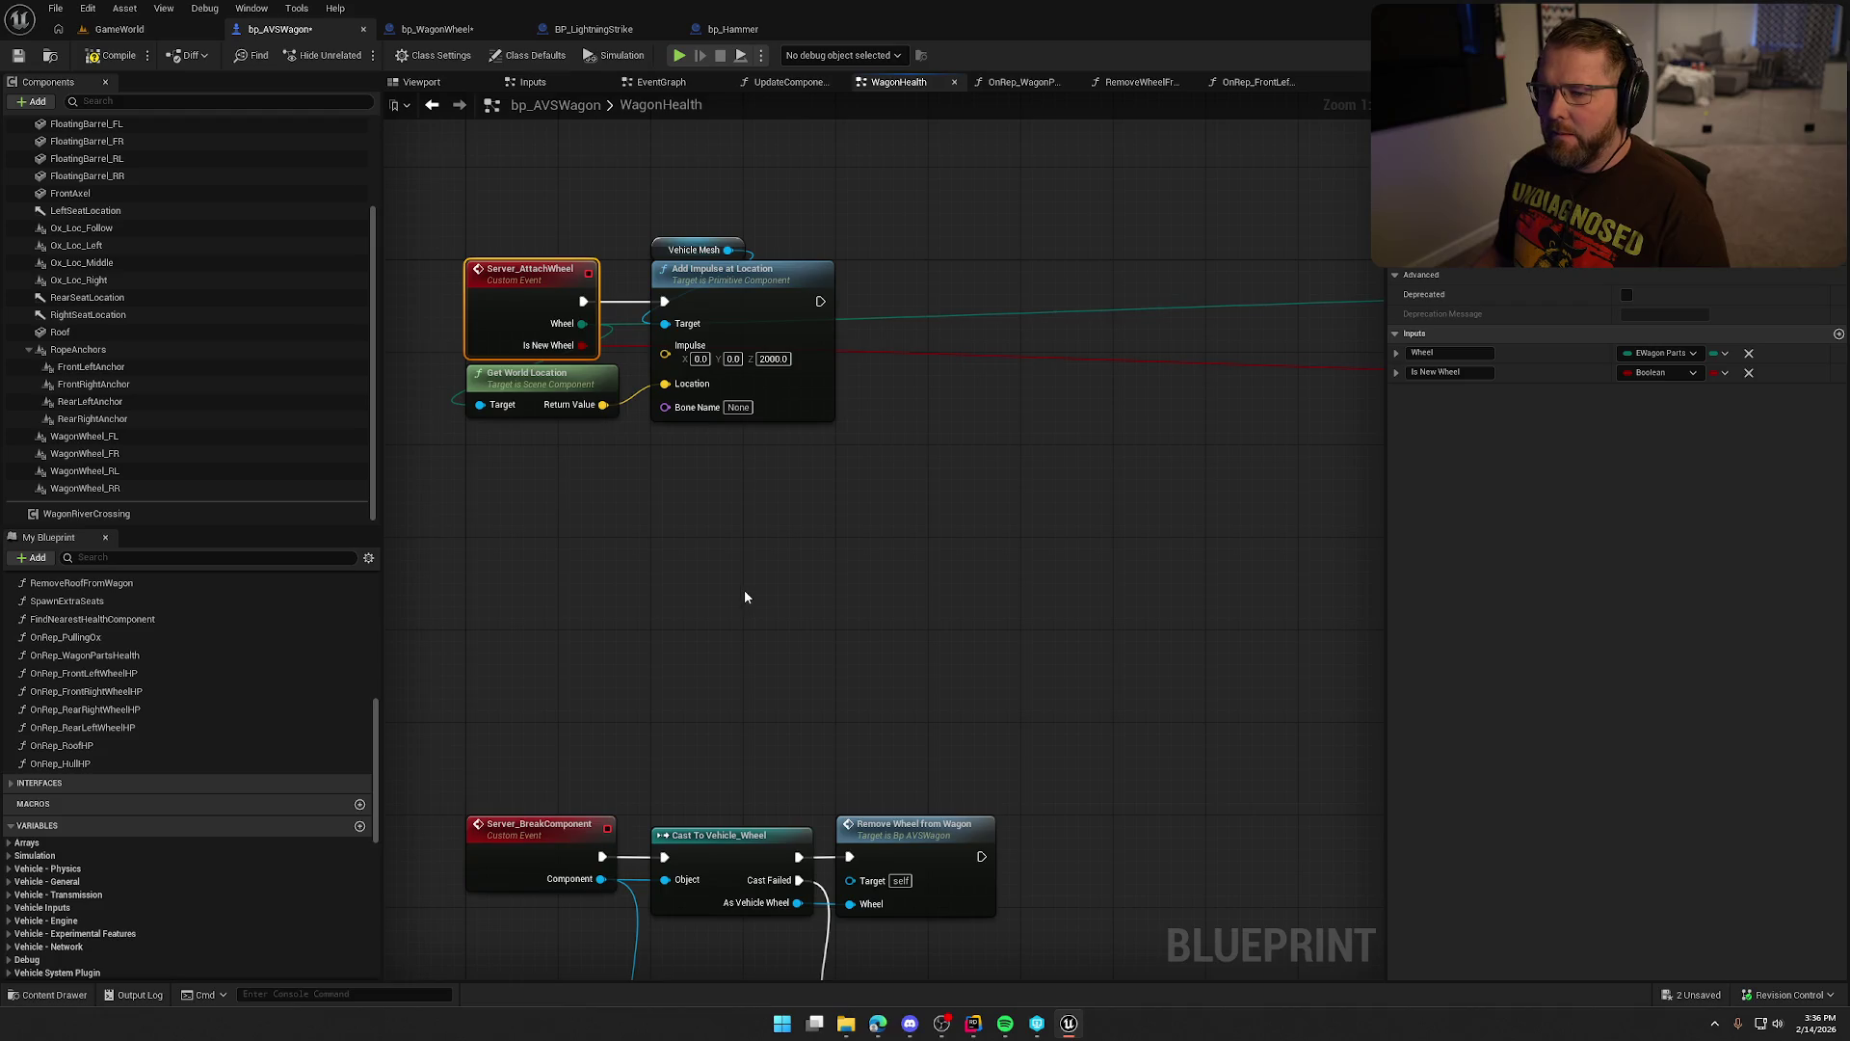
Move Get World Location below the event and the impulse nodes further right.
mouse_move(853, 554)
left_mouse_down()
mouse_move(1157, 482)
mouse_move(665, 482)
mouse_move(1103, 502)
left_mouse_up()
mouse_move(701, 523)
left_mouse_down()
mouse_move(876, 550)
mouse_move(830, 558)
left_mouse_up()
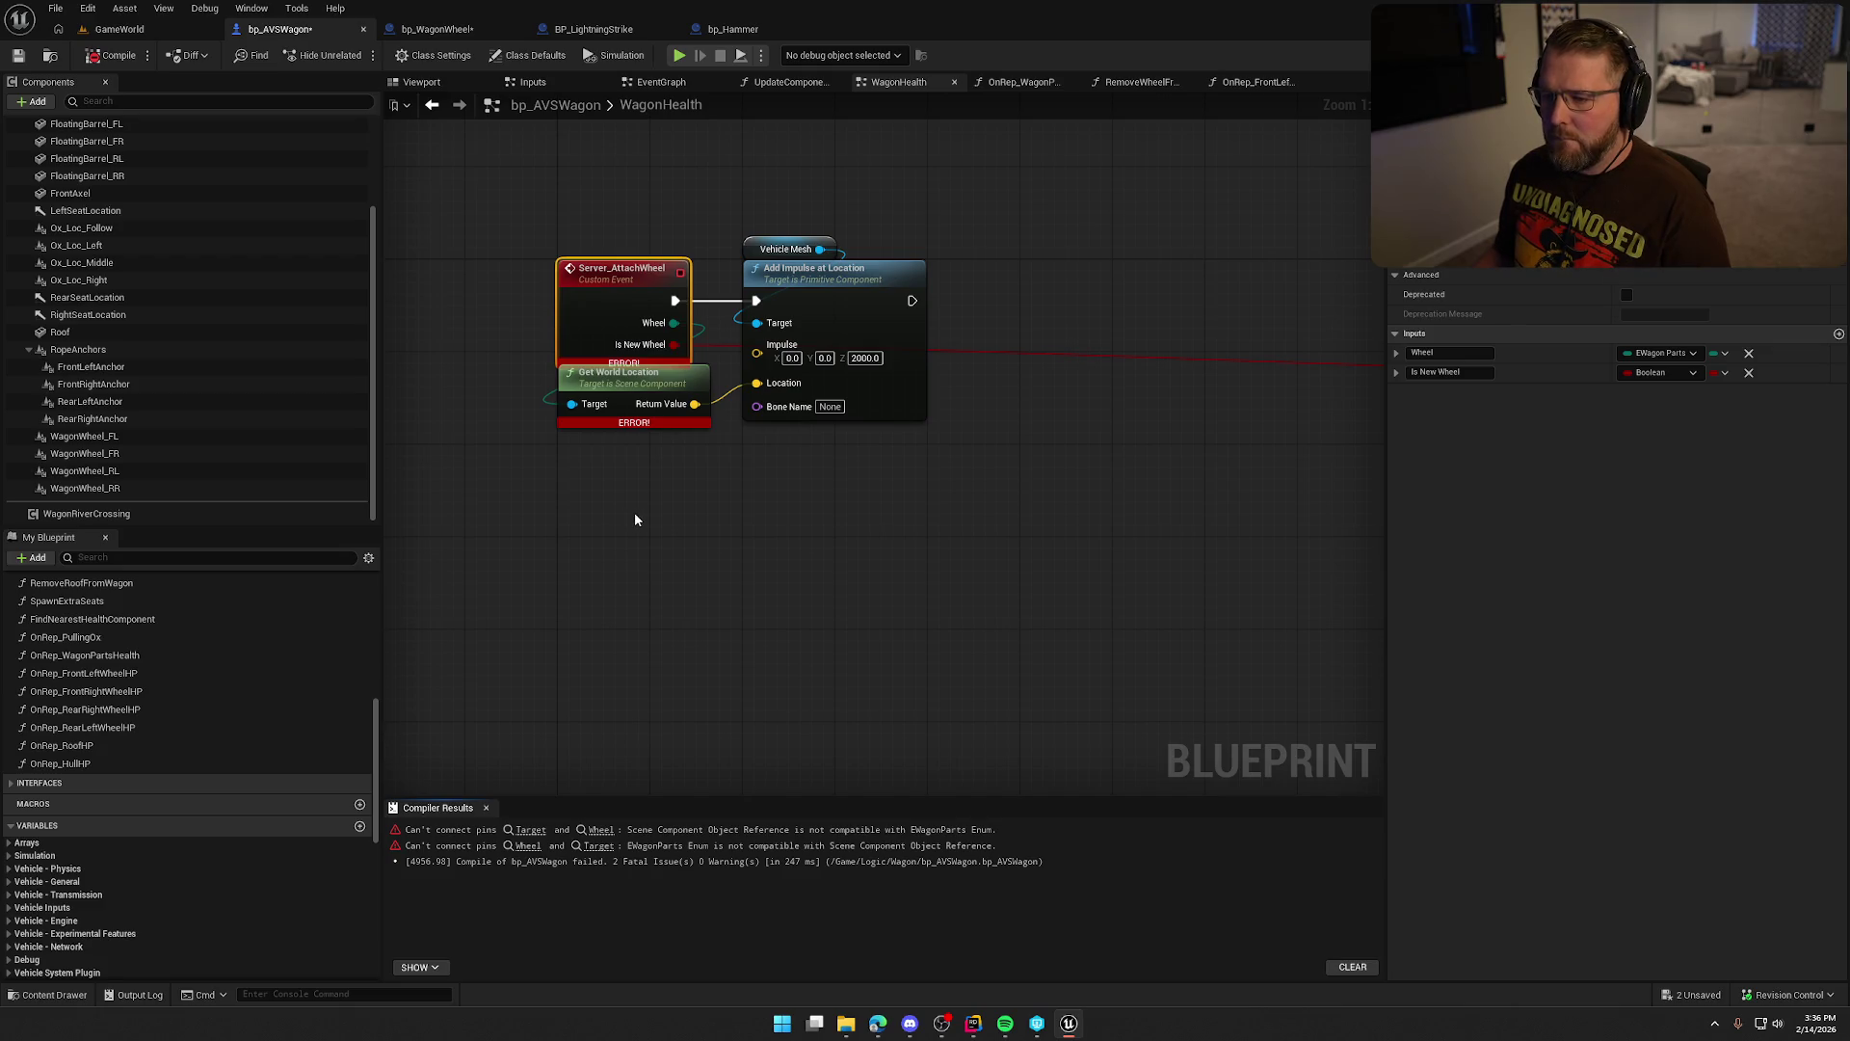
mouse_move(644, 379)
left_mouse_down()
mouse_move(655, 449)
mouse_move(638, 397)
left_mouse_up()
mouse_move(733, 199)
left_mouse_down()
mouse_move(835, 291)
mouse_move(1303, 303)
left_mouse_up()
Add a Select node whose Index is driven by the Wheel enum input.
left_click(714, 362)
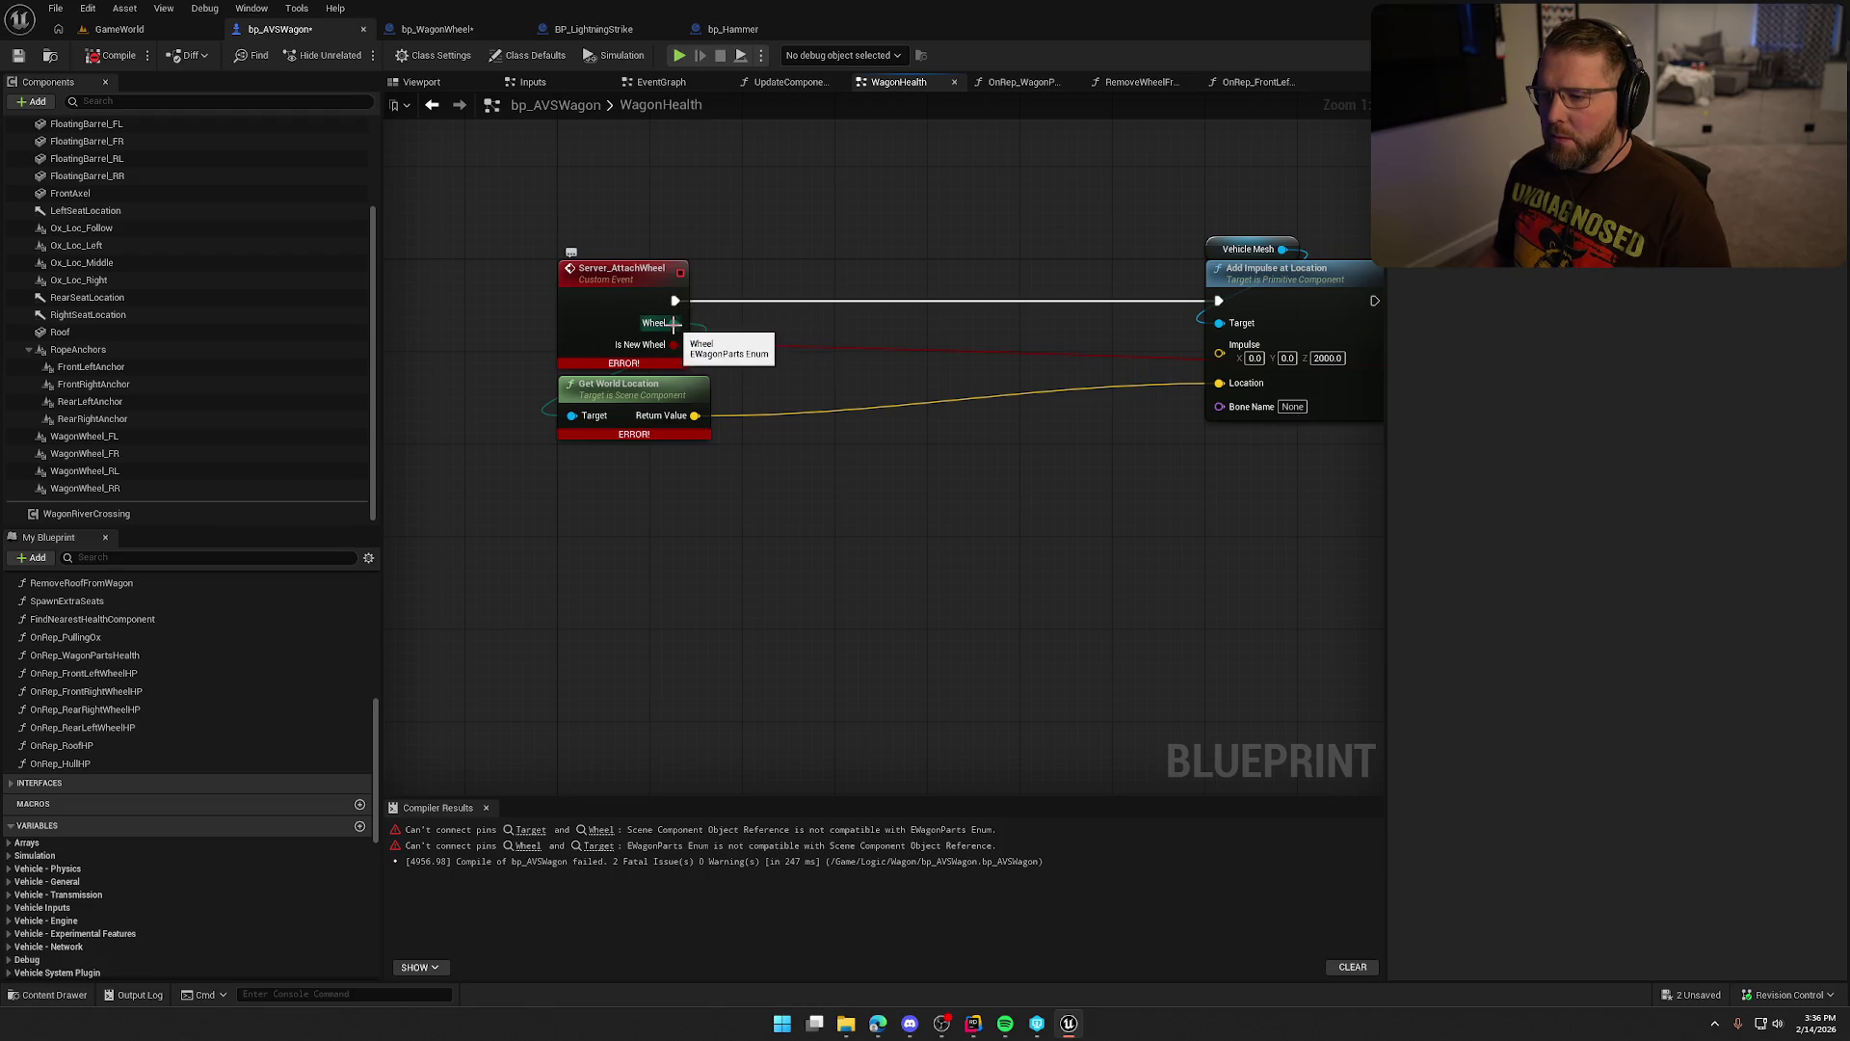
mouse_move(1120, 438)
left_mouse_down()
mouse_move(911, 576)
mouse_move(991, 567)
left_mouse_up()
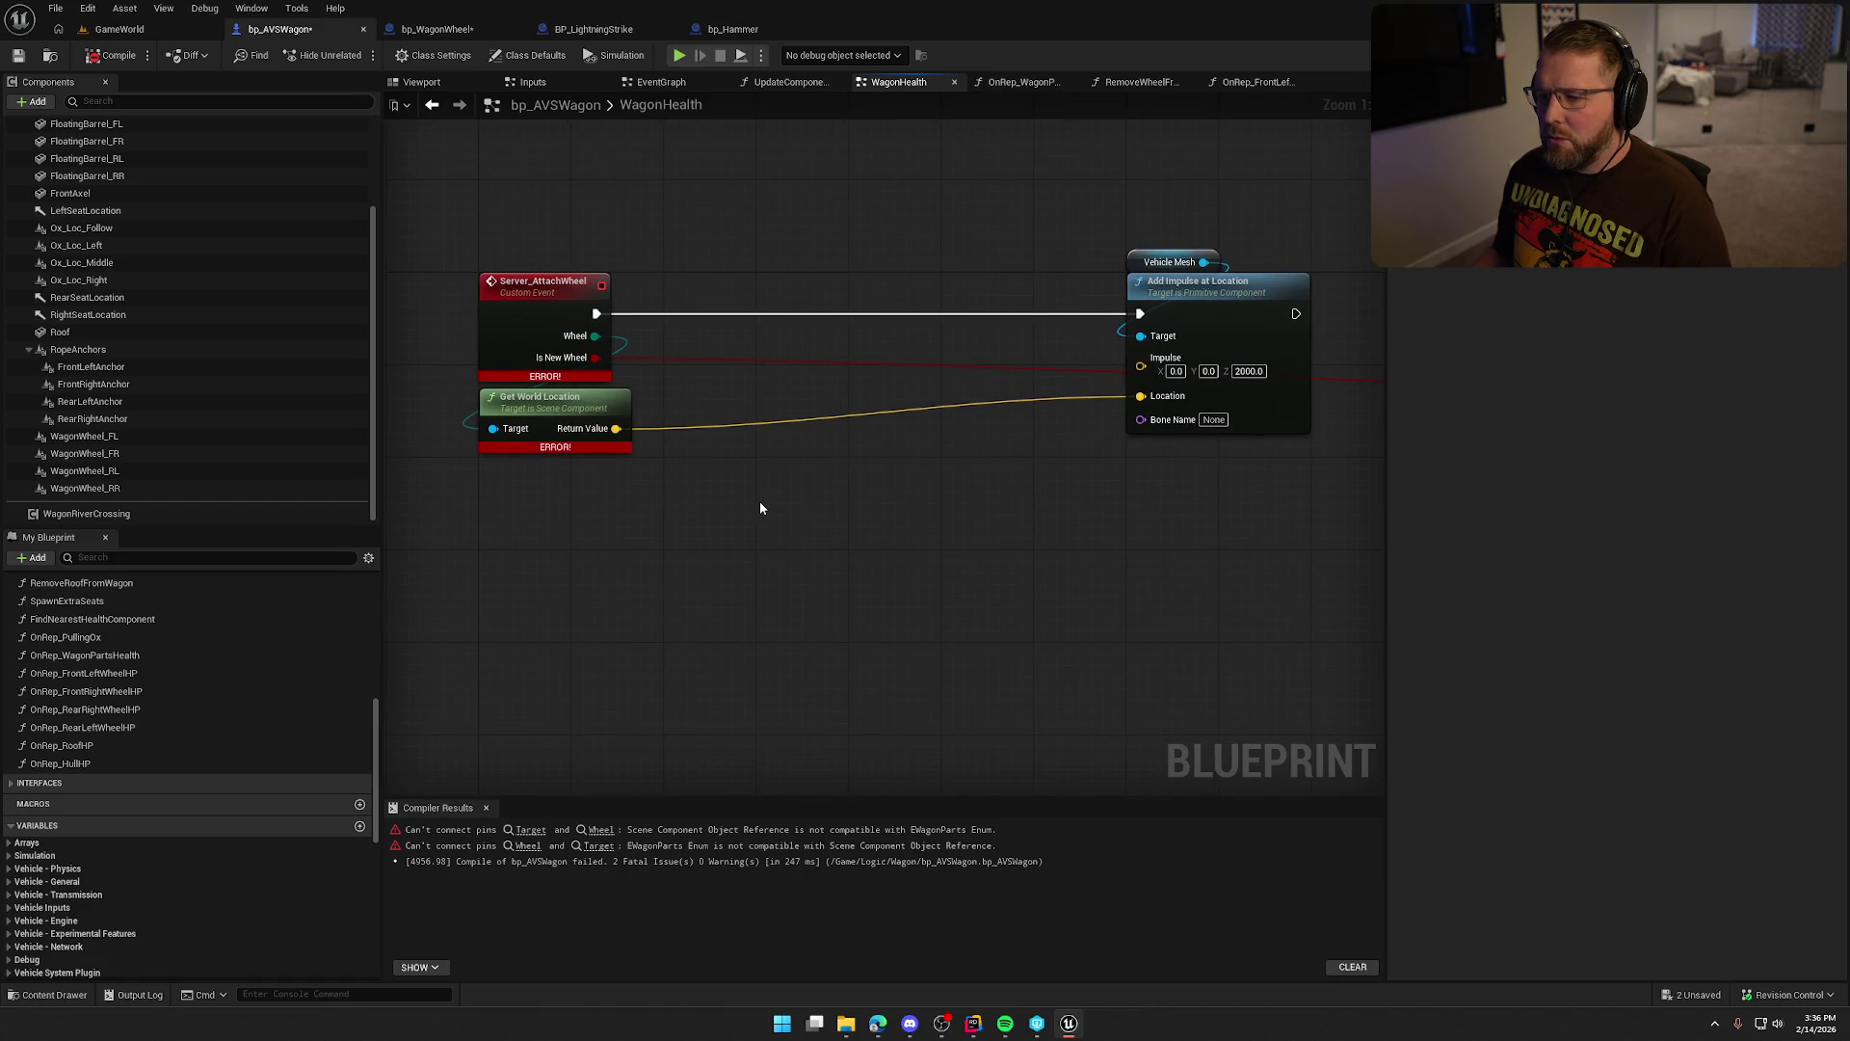
mouse_move(598, 345)
left_mouse_down()
mouse_move(727, 468)
mouse_move(640, 475)
mouse_move(579, 529)
mouse_move(1269, 355)
mouse_move(706, 484)
mouse_move(646, 406)
left_mouse_up()
scroll(587, 526, "down", 1)
type("selec")
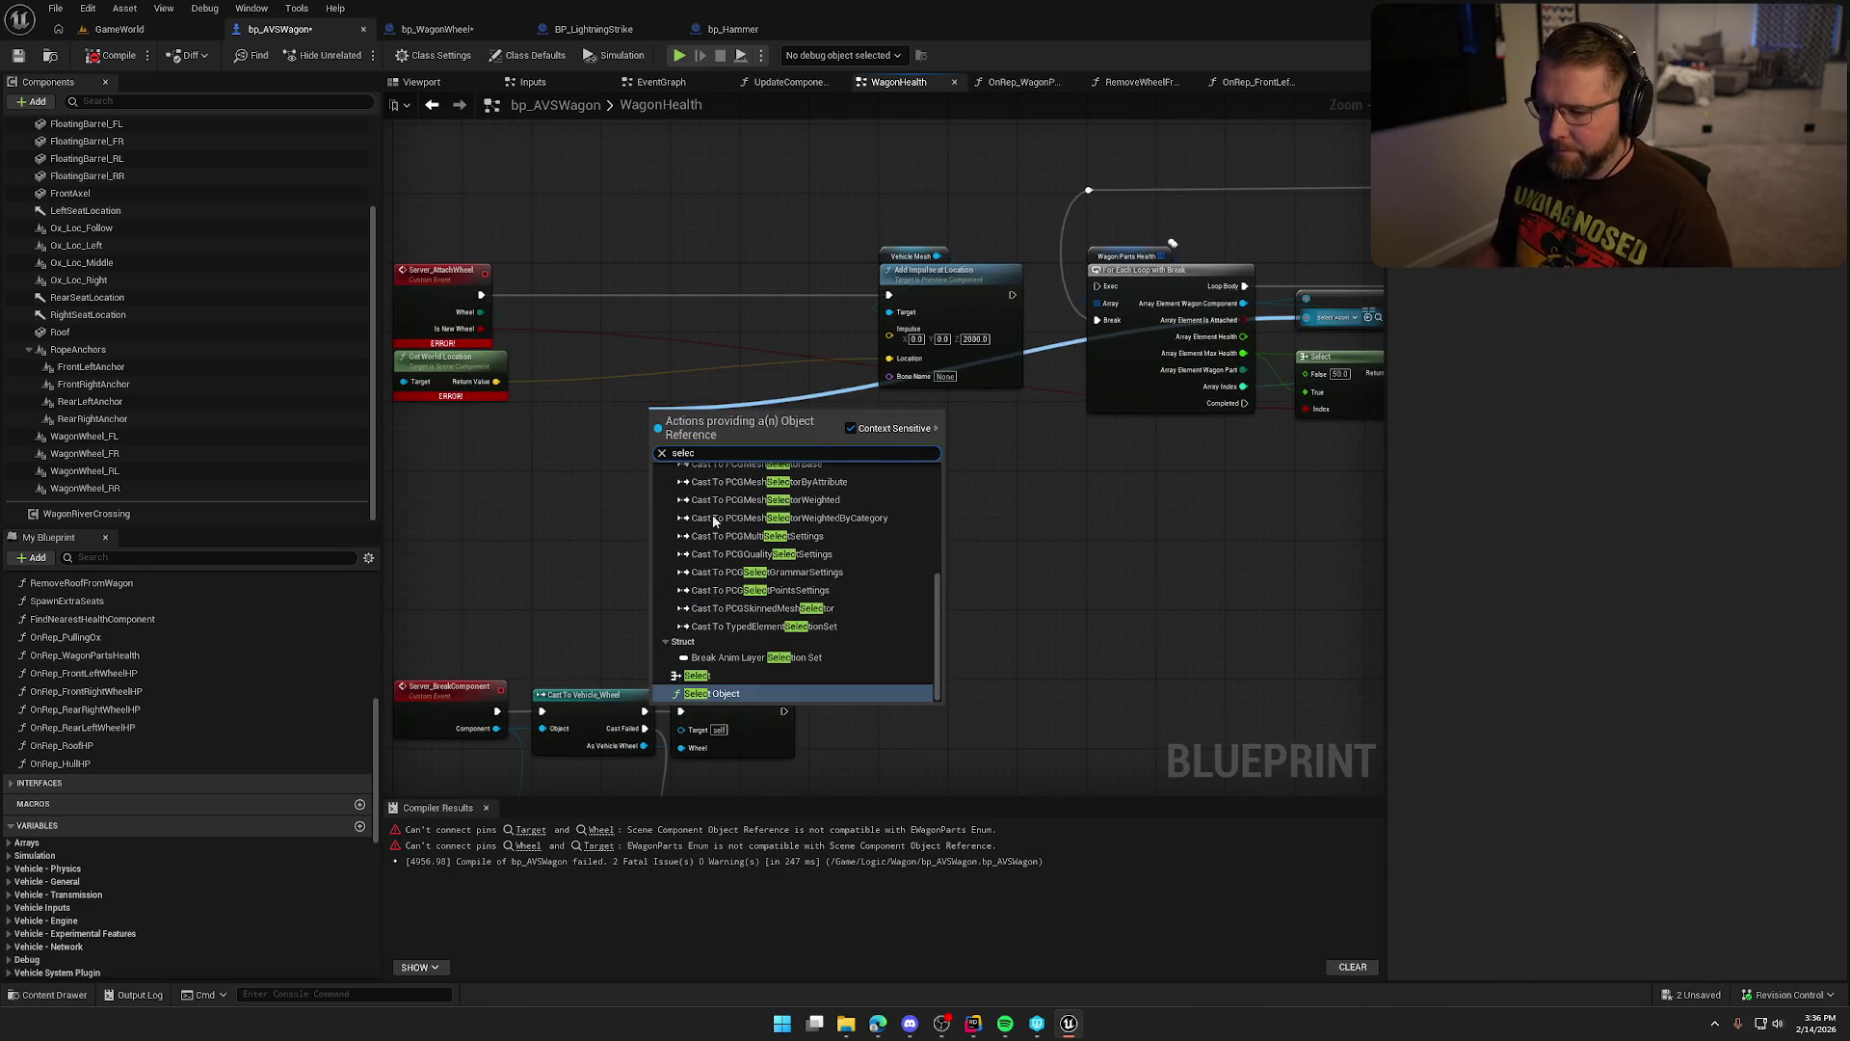
left_click(697, 674)
left_click_drag(656, 490, 478, 321)
scroll(611, 464, "up", 3)
scroll(1033, 419, "down", 1)
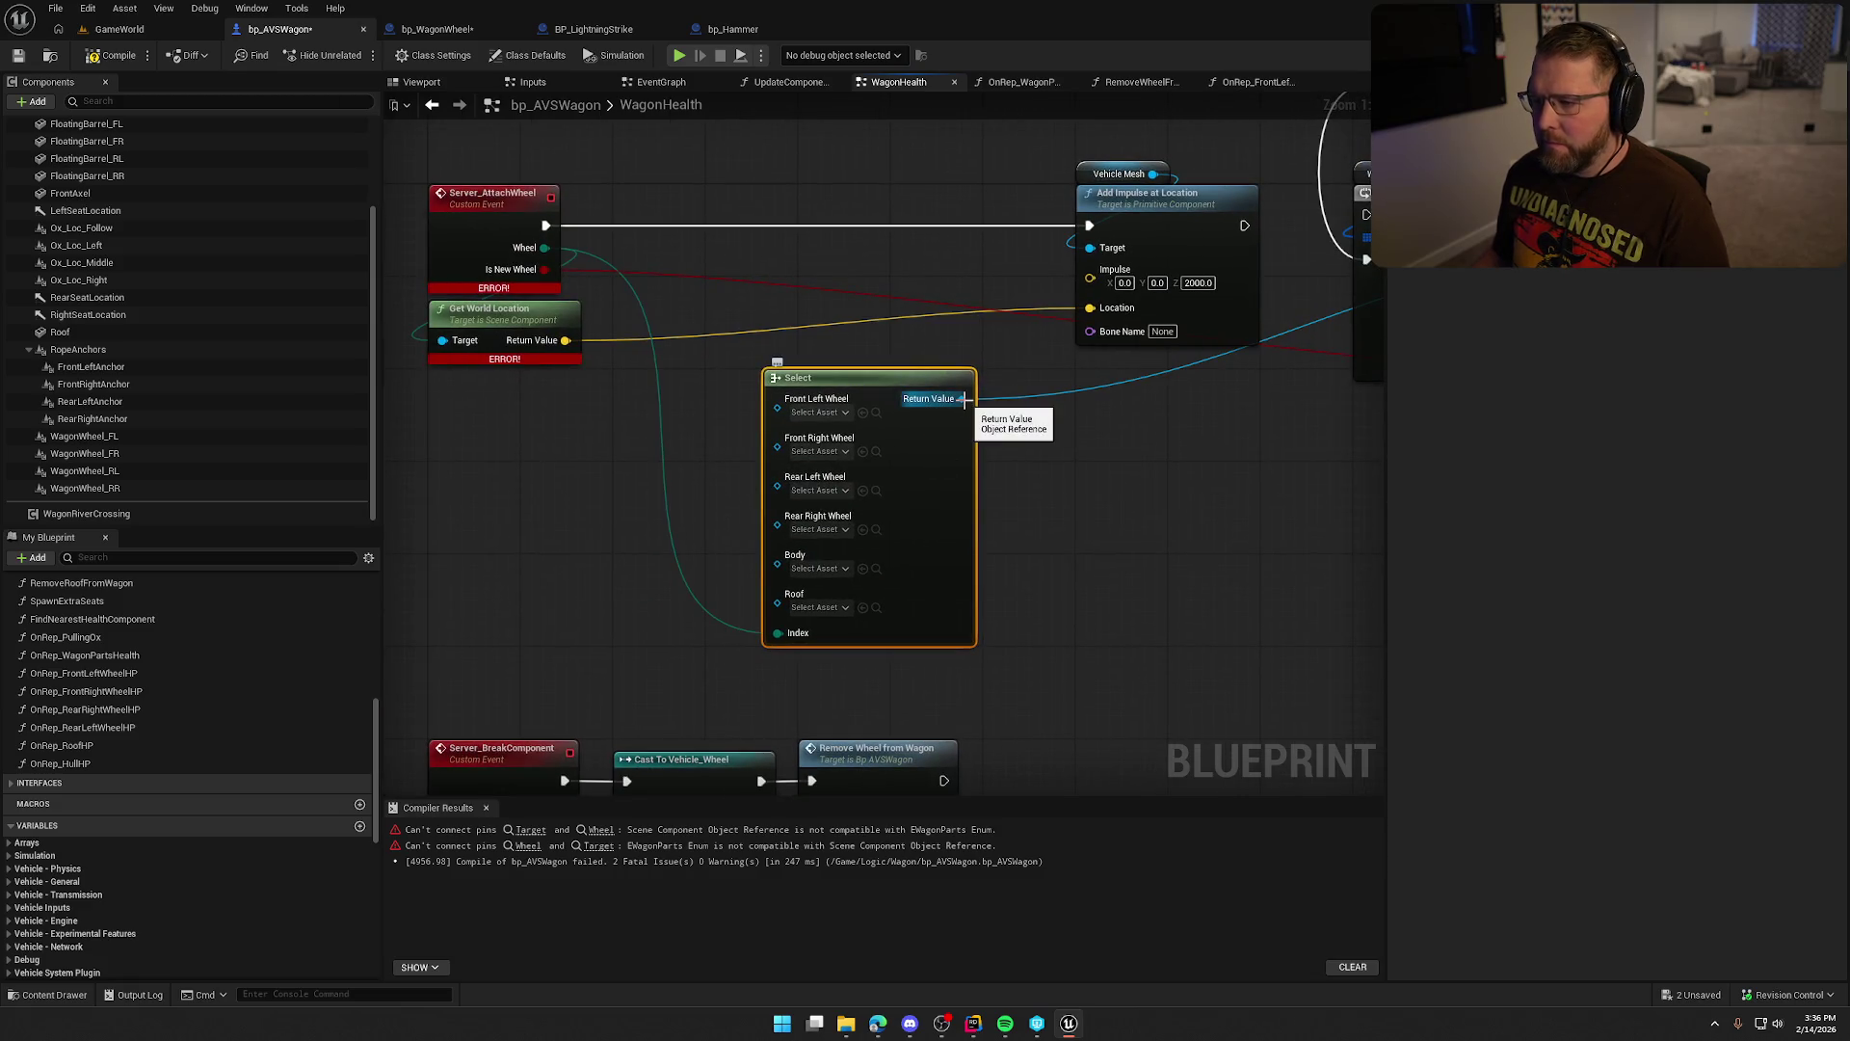
Move the Select node closer to the event, abandoning a location-node search from its output.
mouse_move(964, 399)
left_mouse_down()
mouse_move(660, 371)
mouse_move(633, 349)
mouse_move(694, 353)
mouse_move(680, 371)
left_mouse_up()
left_click(918, 283)
mouse_move(1056, 377)
left_mouse_down()
mouse_move(718, 363)
mouse_move(823, 402)
left_mouse_up()
type("get worl")
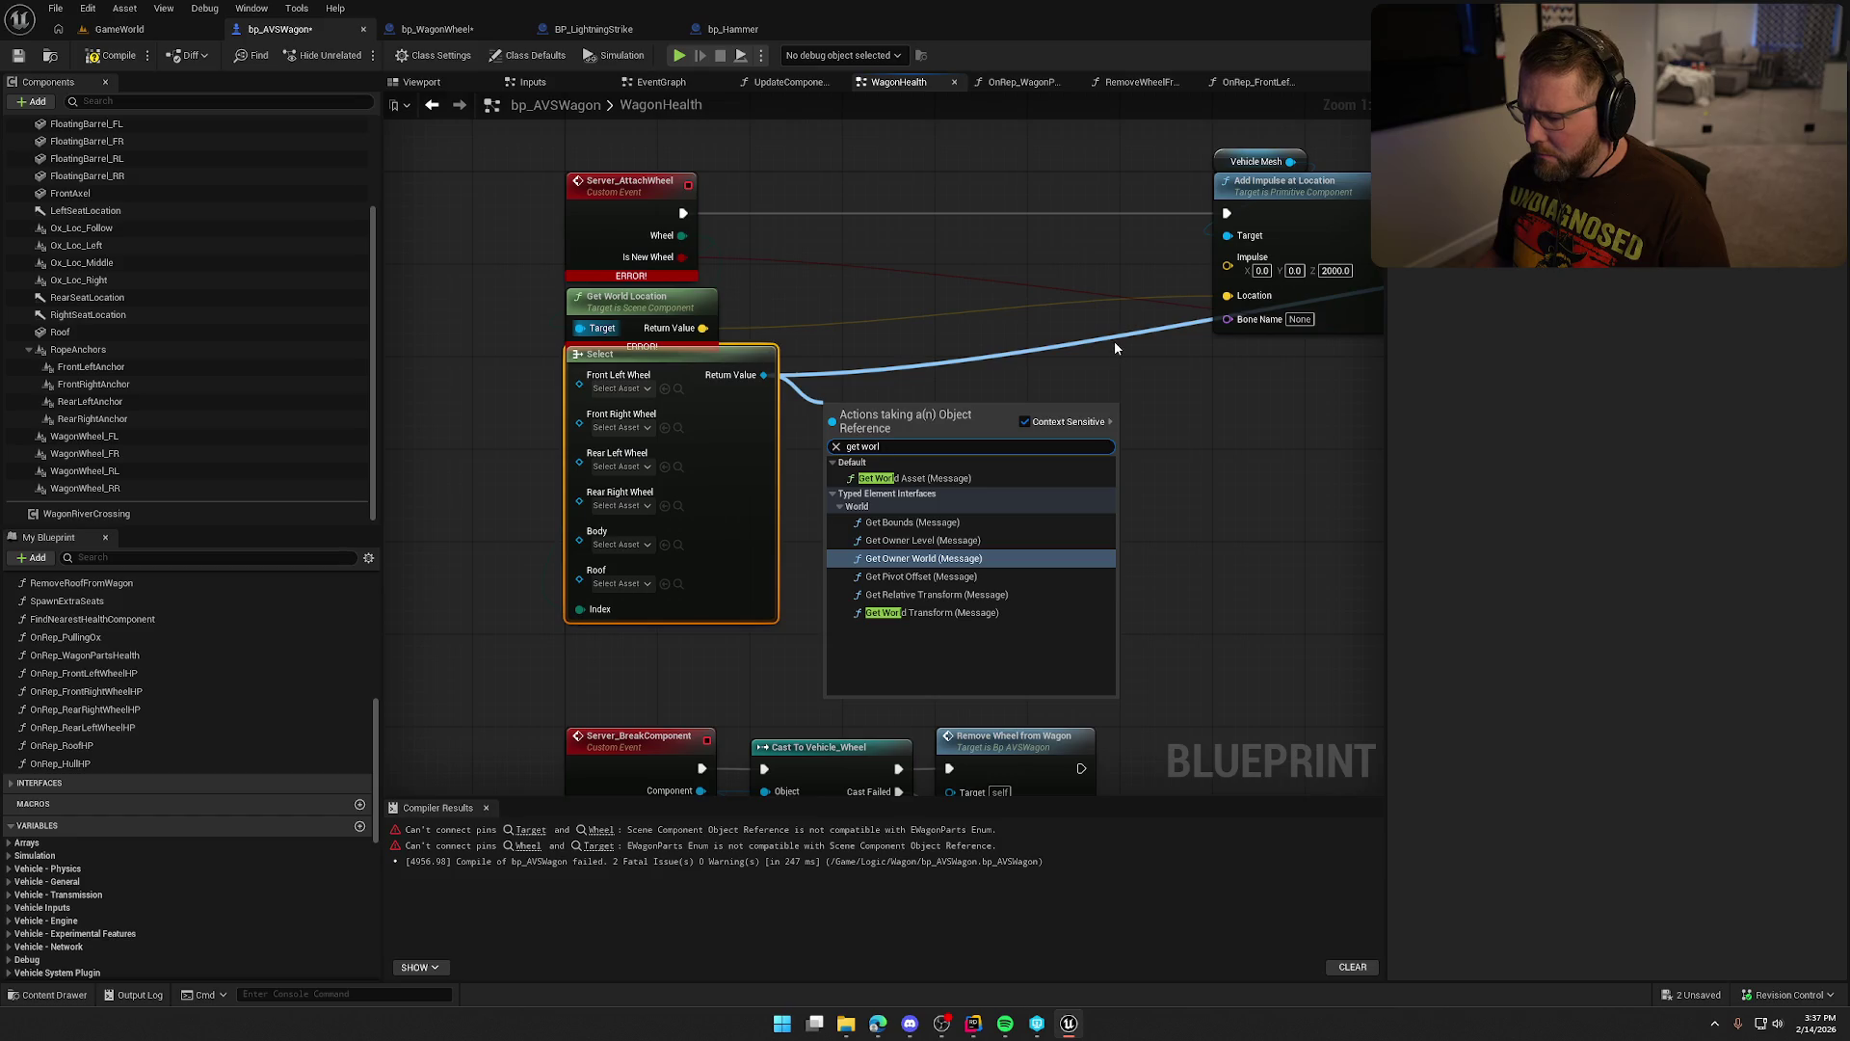
key("BackSpace")
key("BackSpace")
key("BackSpace")
key("BackSpace")
type("loc")
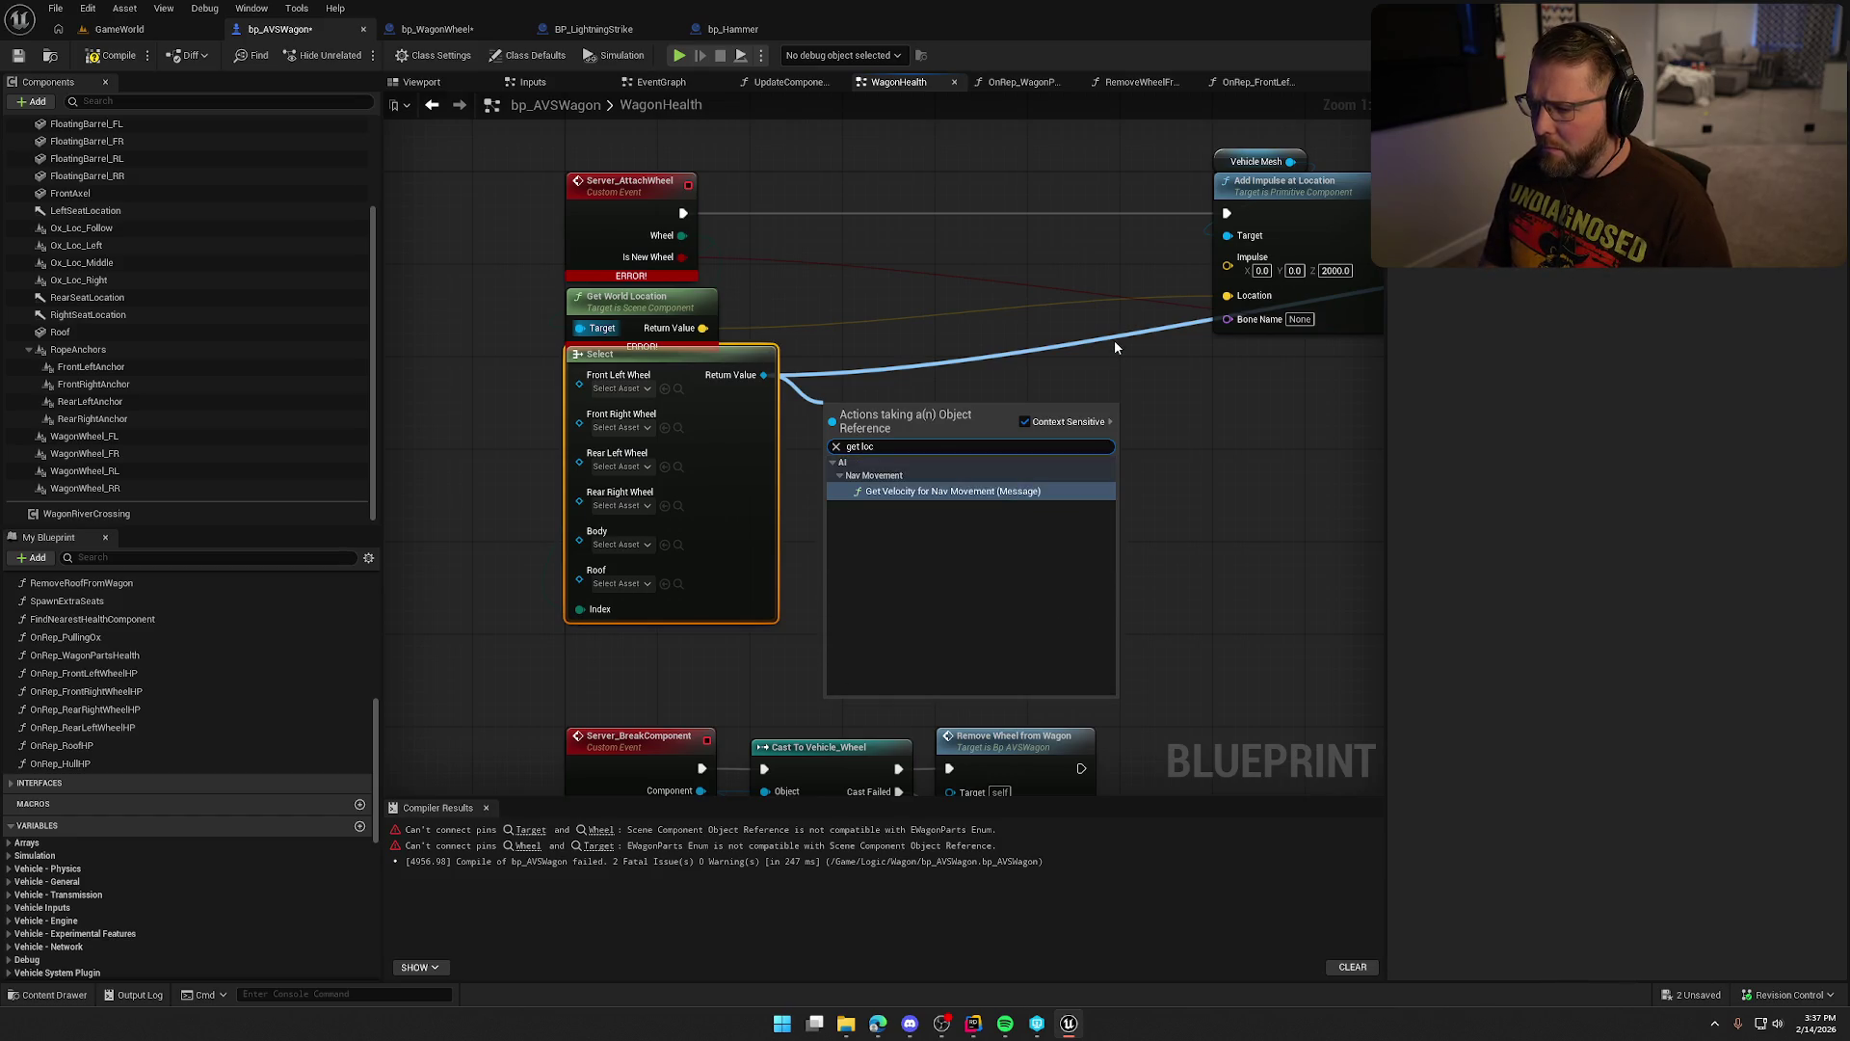
left_click(993, 309)
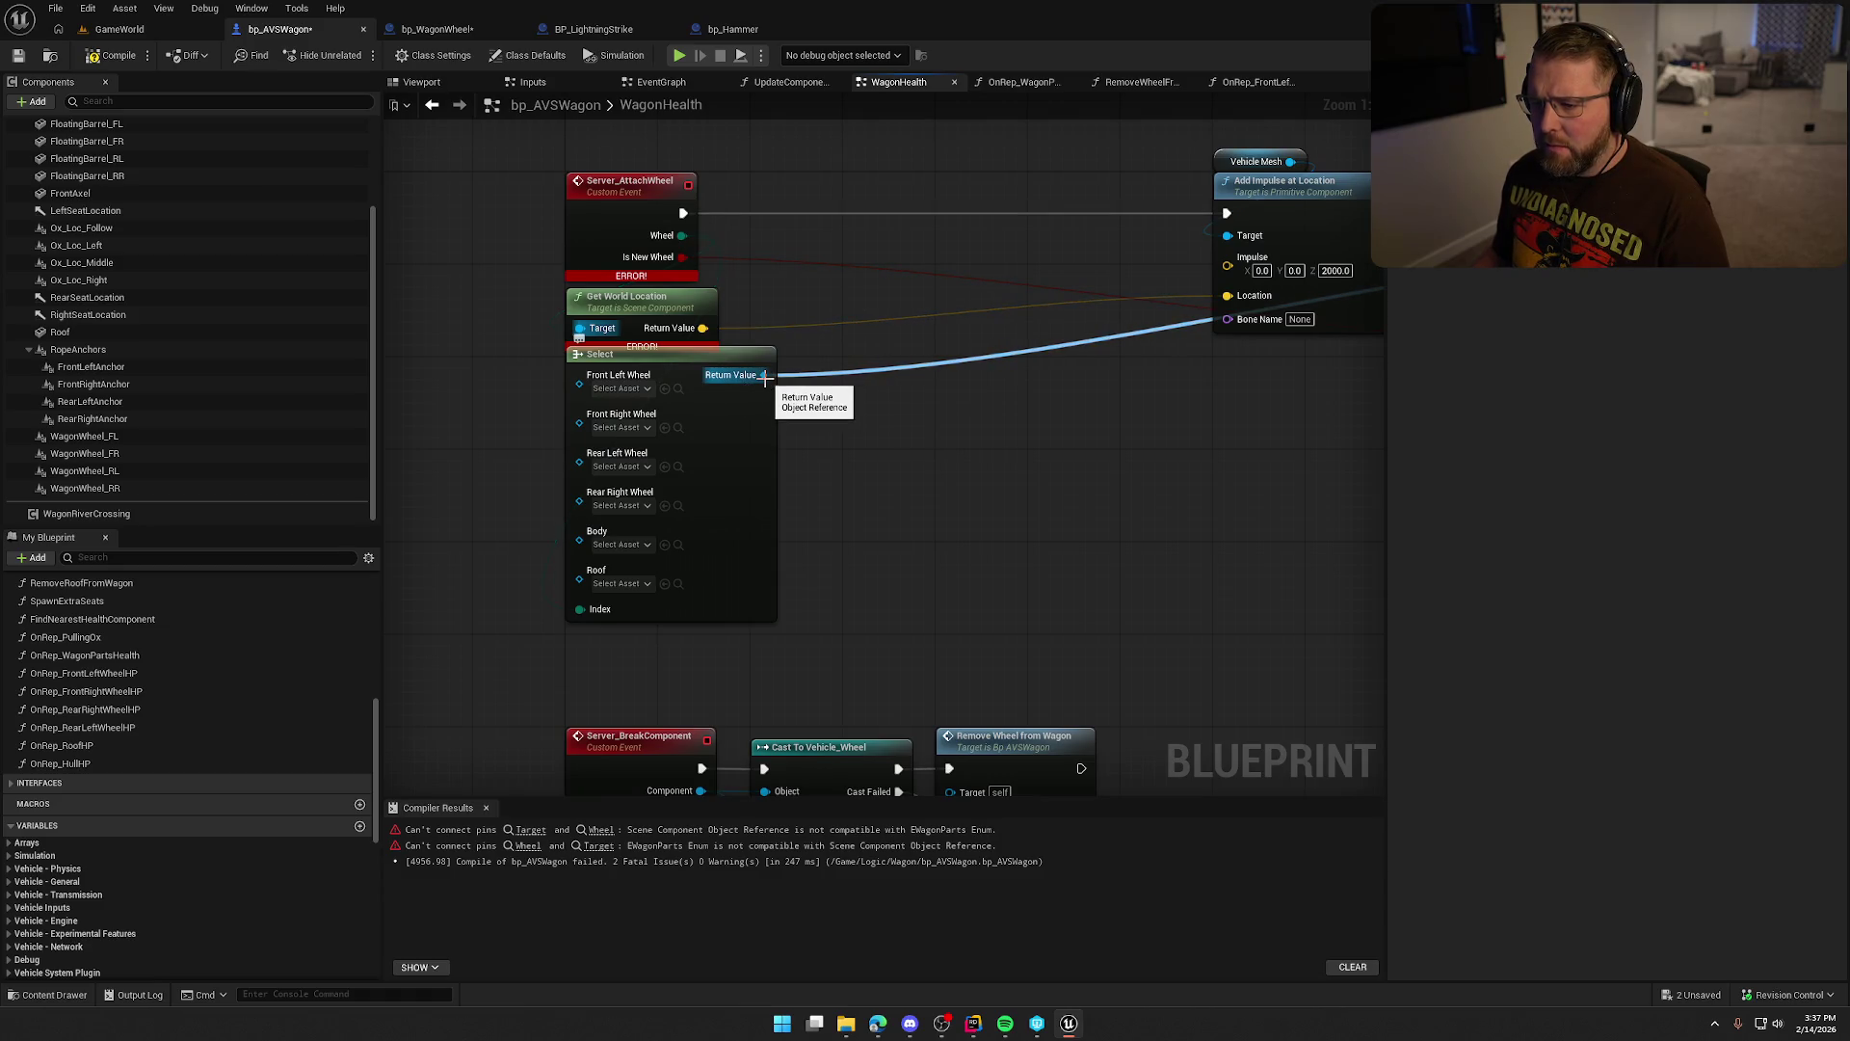
Wire Select's Return Value into Get World Location's Target and place that node beside it.
left_click_drag(1061, 471, 348, 464)
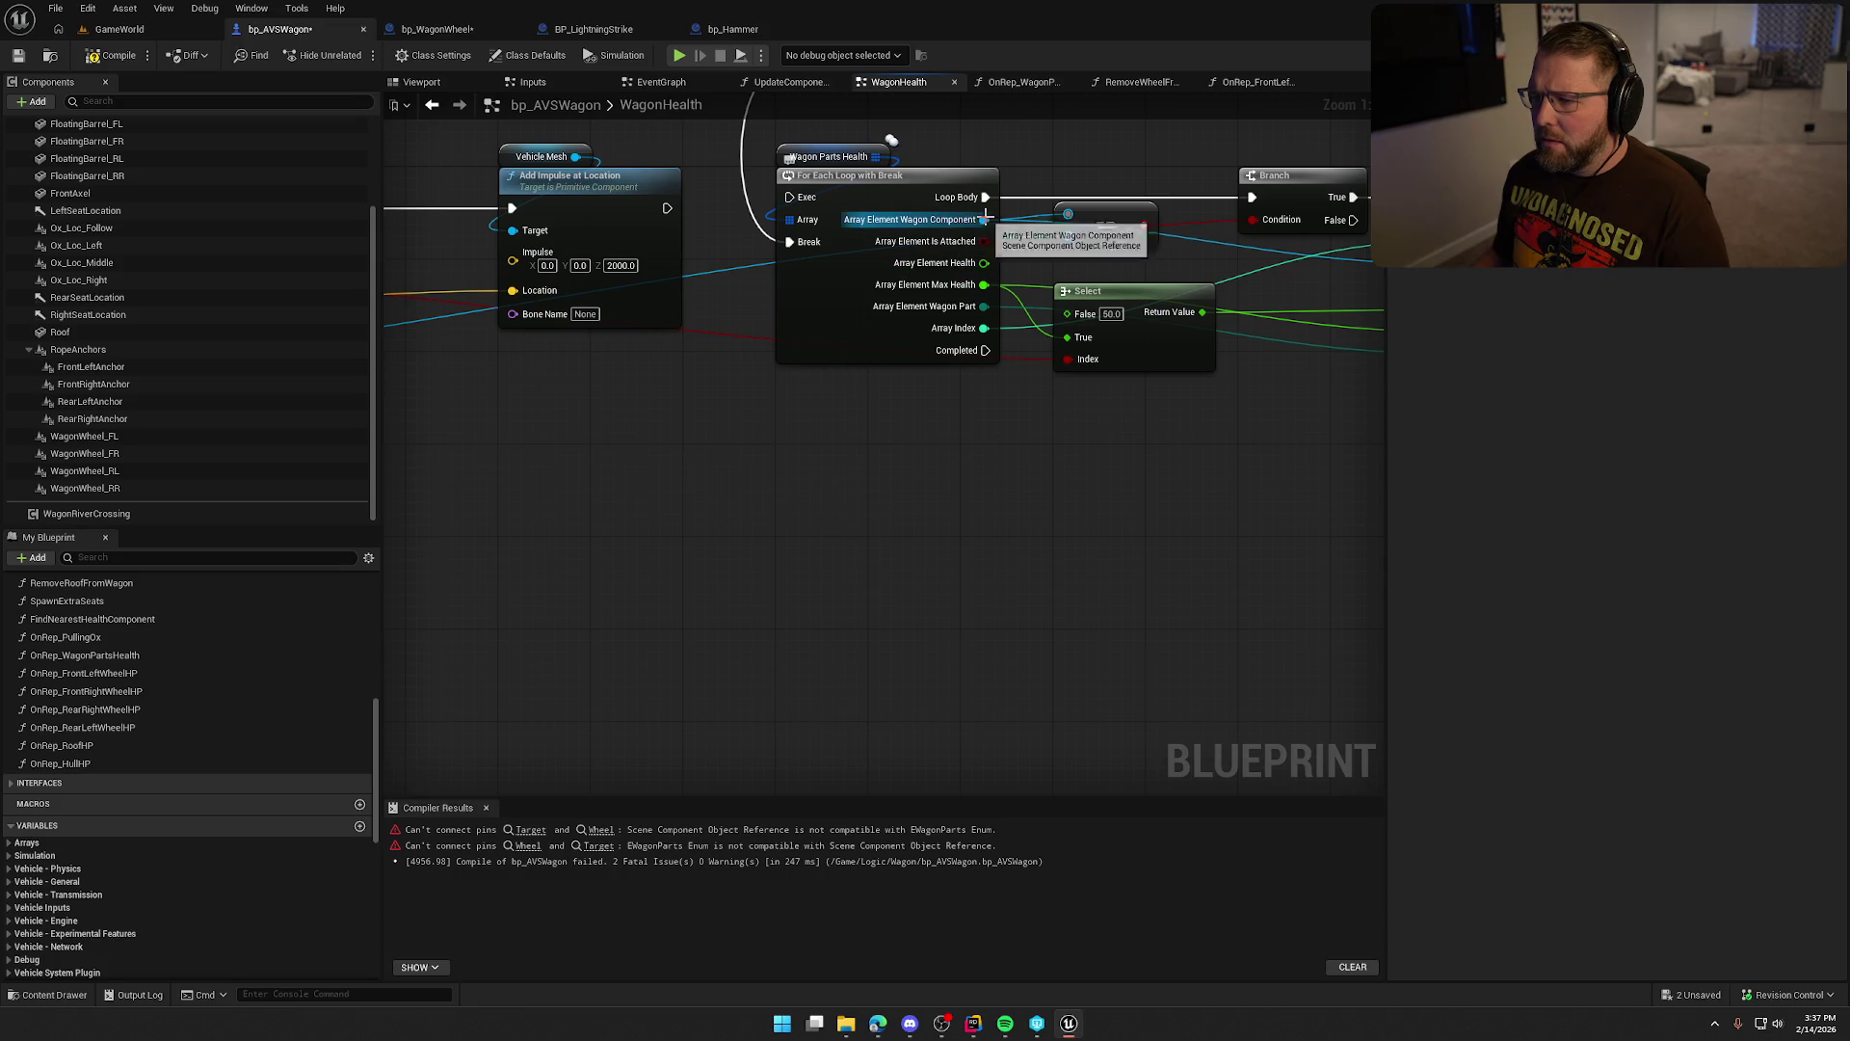
mouse_move(984, 220)
left_mouse_down()
mouse_move(723, 508)
mouse_move(598, 570)
mouse_move(1106, 547)
mouse_move(1016, 564)
left_mouse_up()
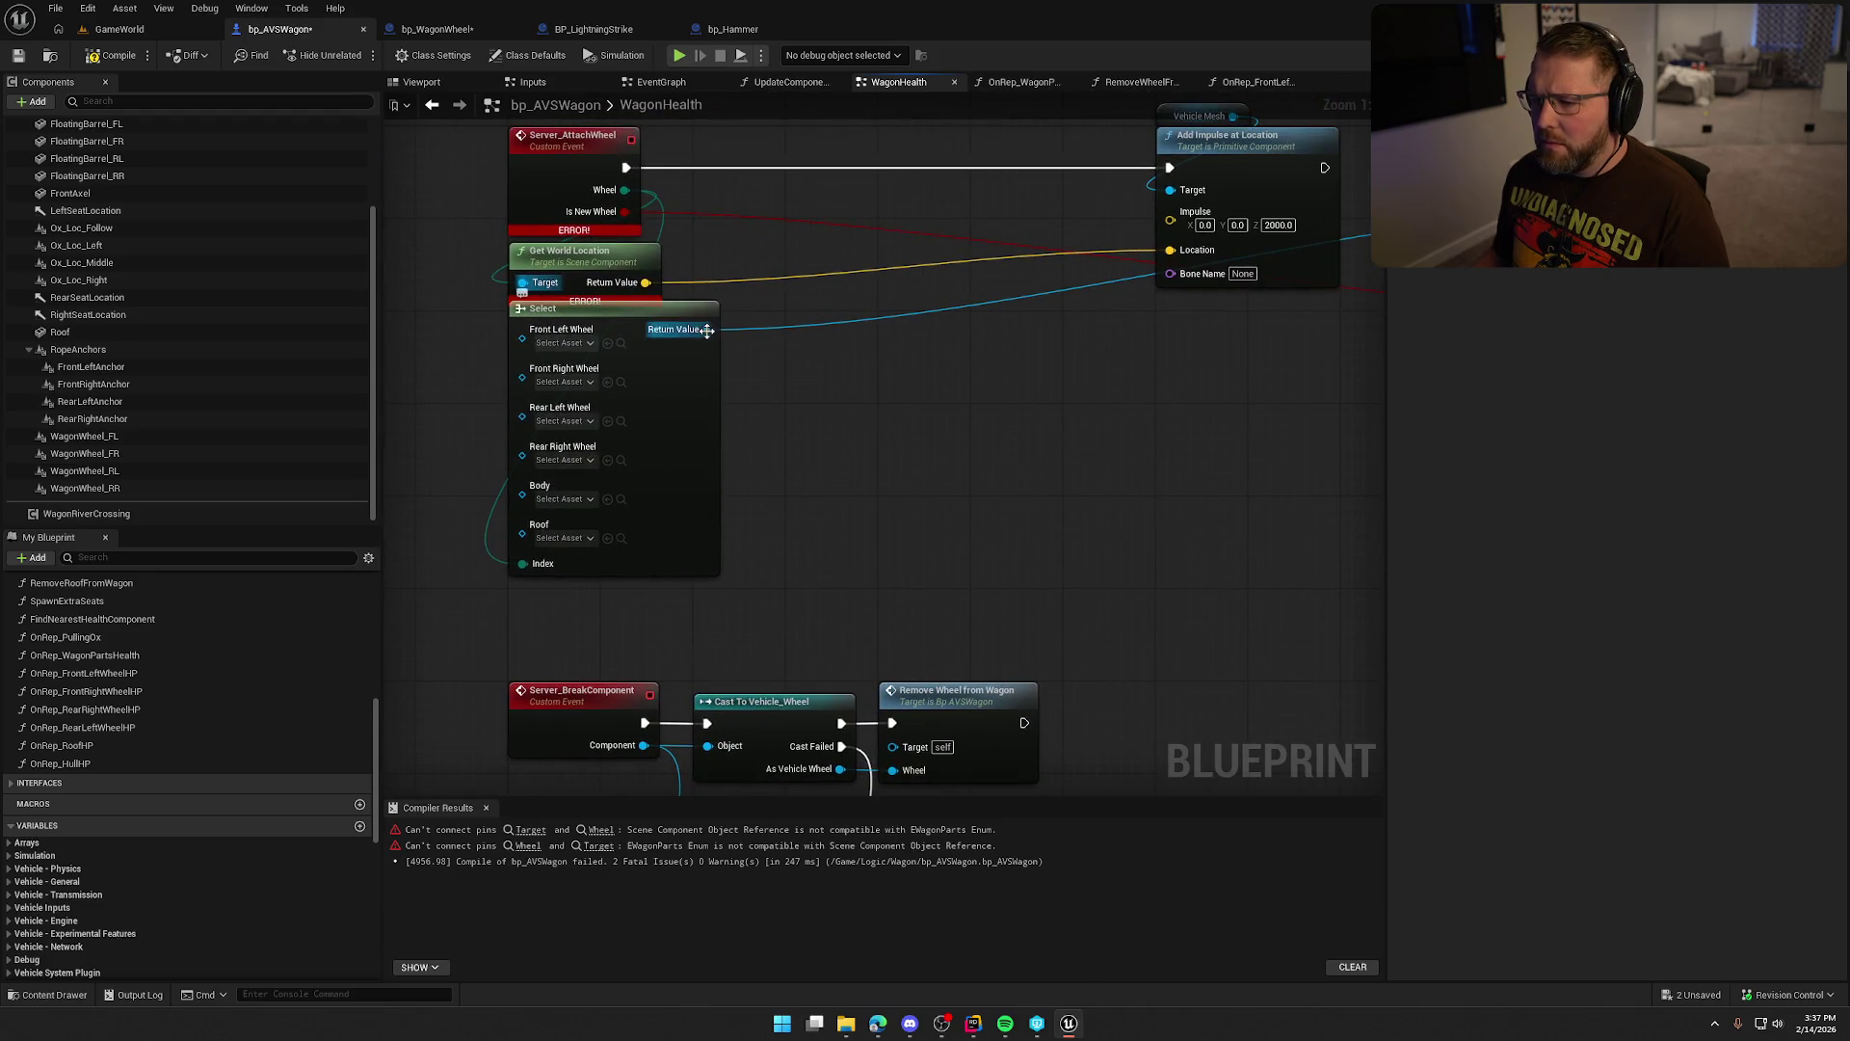
left_click(709, 329, "alt")
mouse_move(678, 330)
left_mouse_down()
mouse_move(699, 333)
mouse_move(515, 284)
mouse_move(842, 254)
mouse_move(808, 316)
mouse_move(974, 297)
mouse_move(993, 240)
left_mouse_up()
left_click(810, 323, "ctrl")
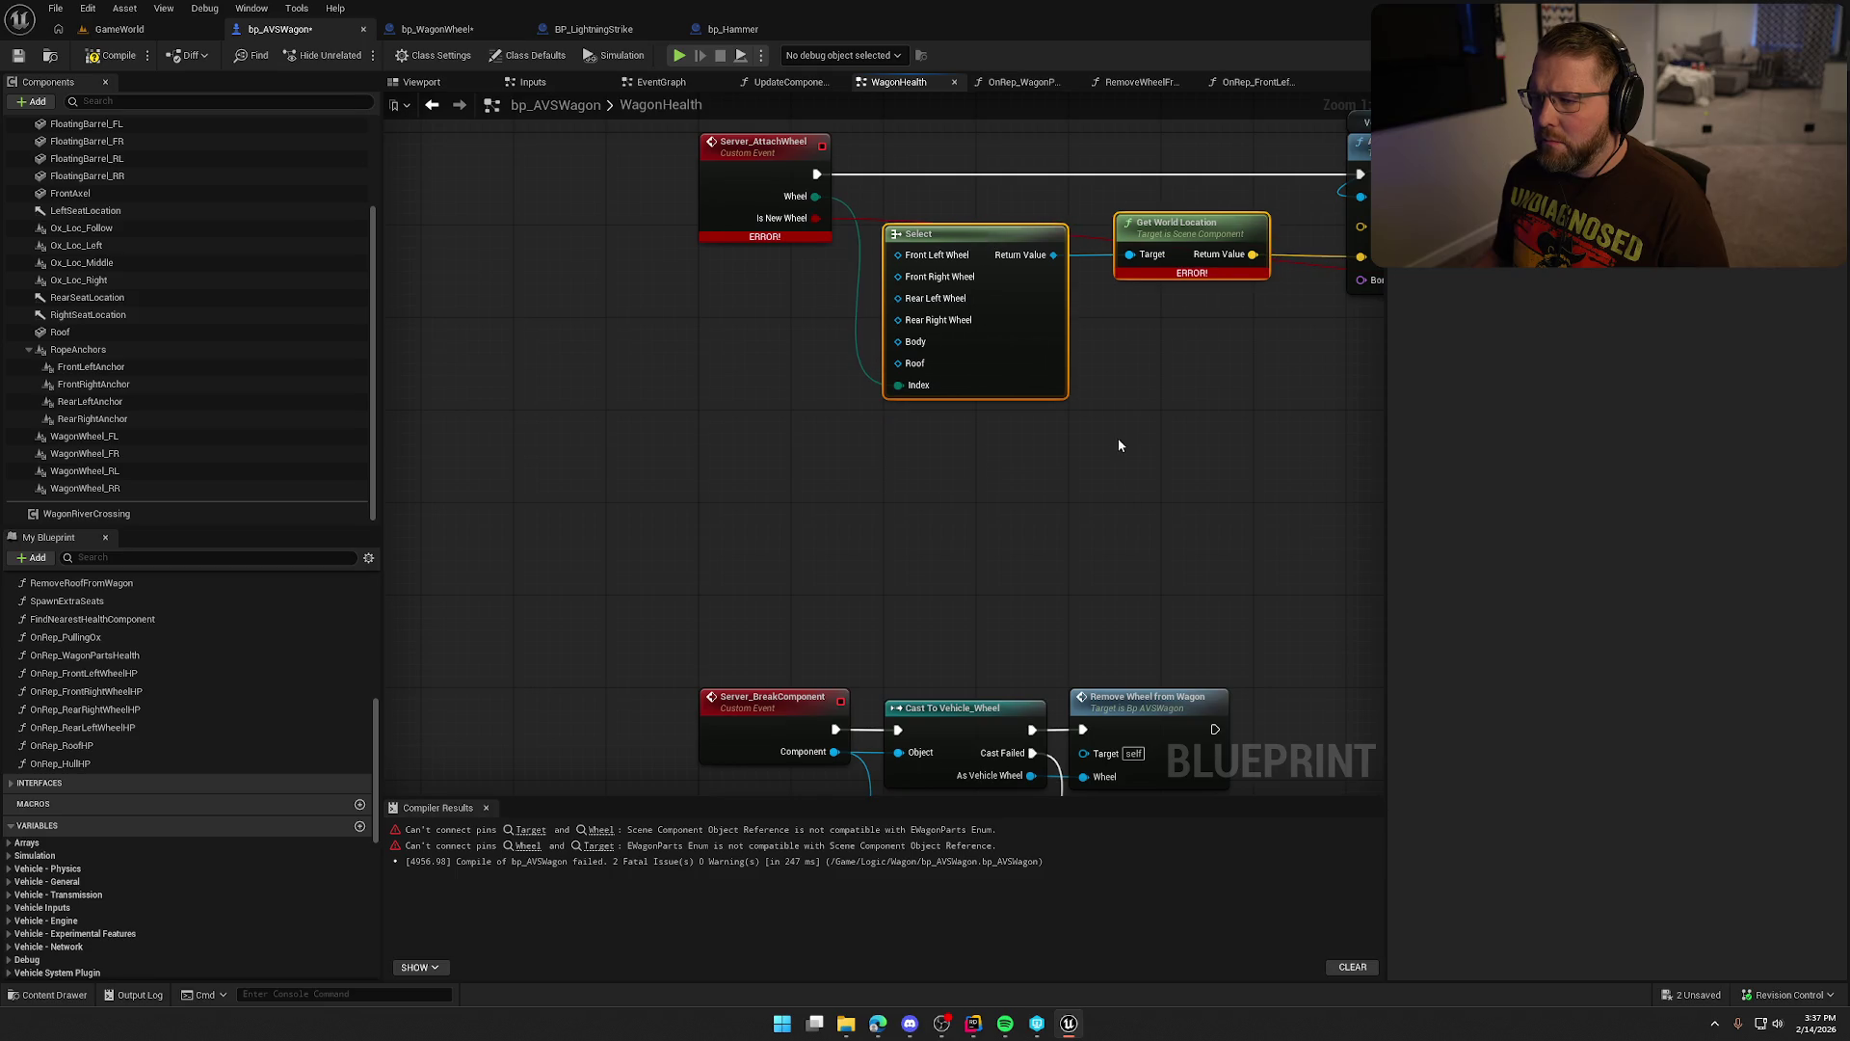
left_click_drag(863, 338, 906, 339)
left_click(909, 359)
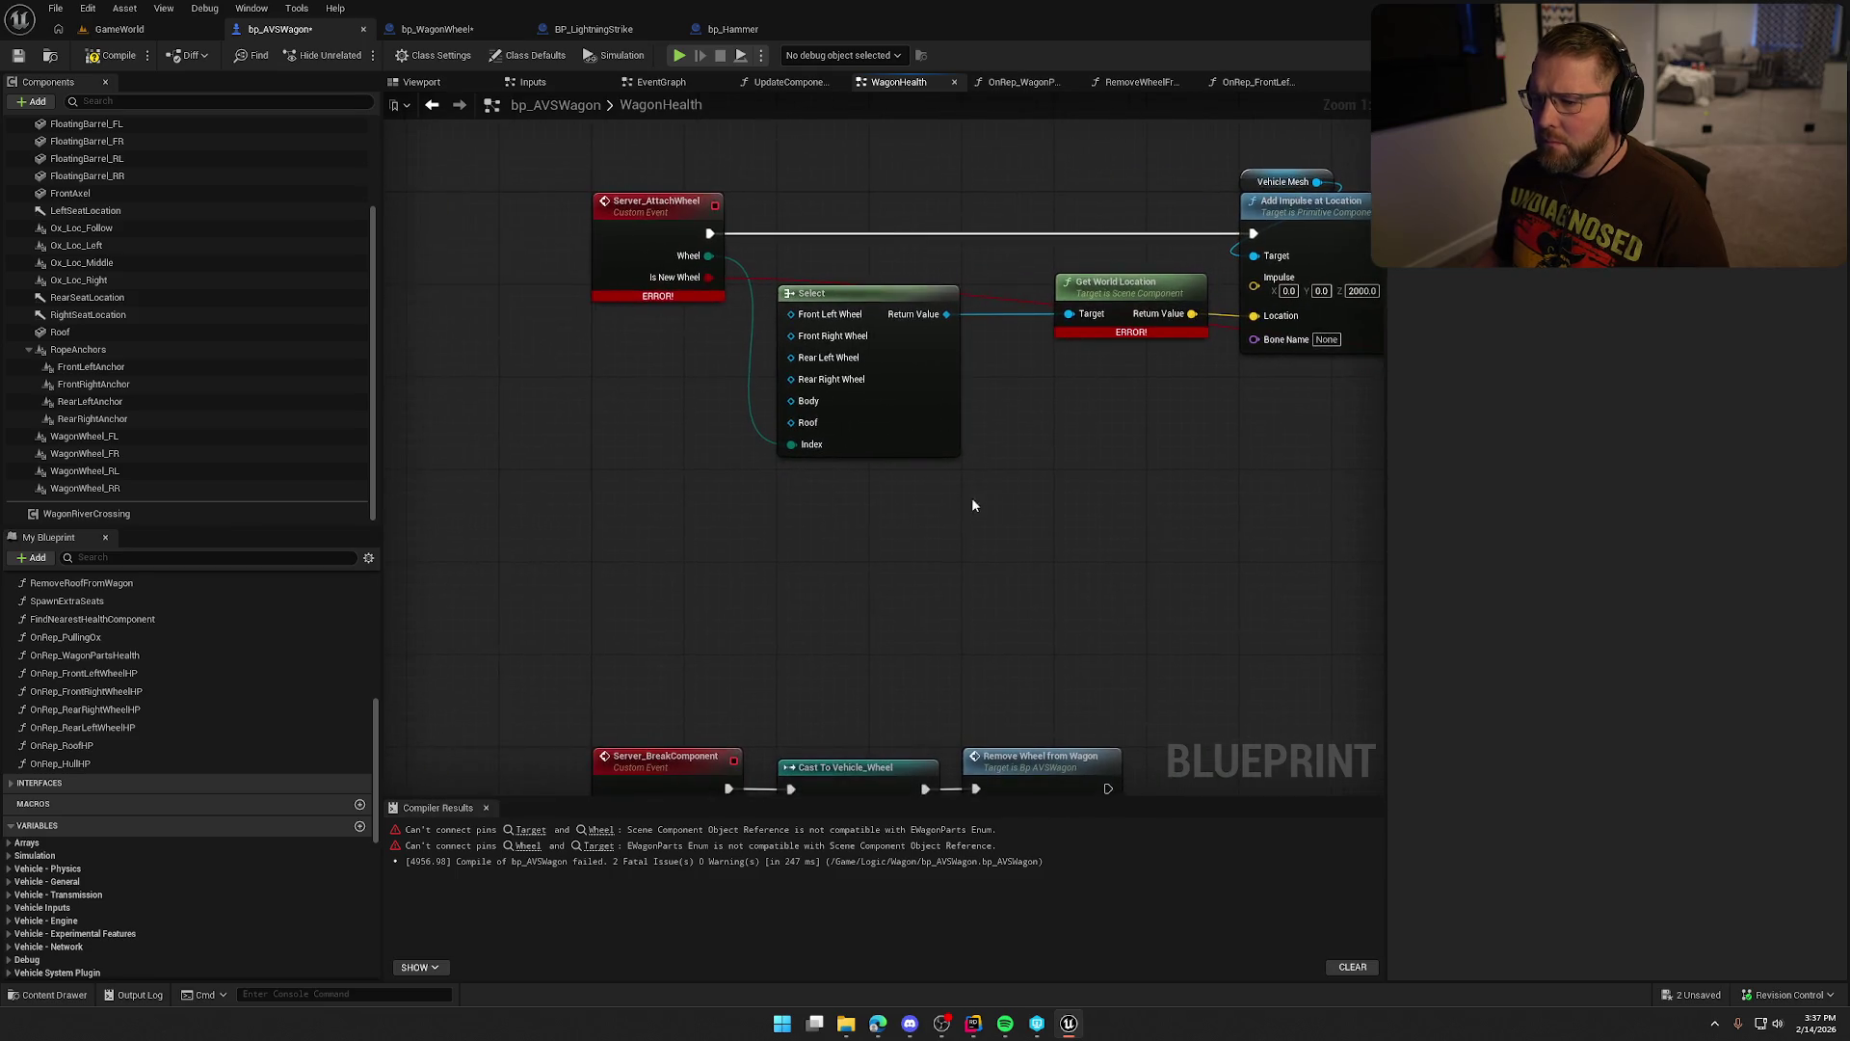
Add Wagon Wheel FL, FR and RL references and wire them into Select's wheel options.
left_click(126, 436)
left_click_drag(478, 393, 625, 328)
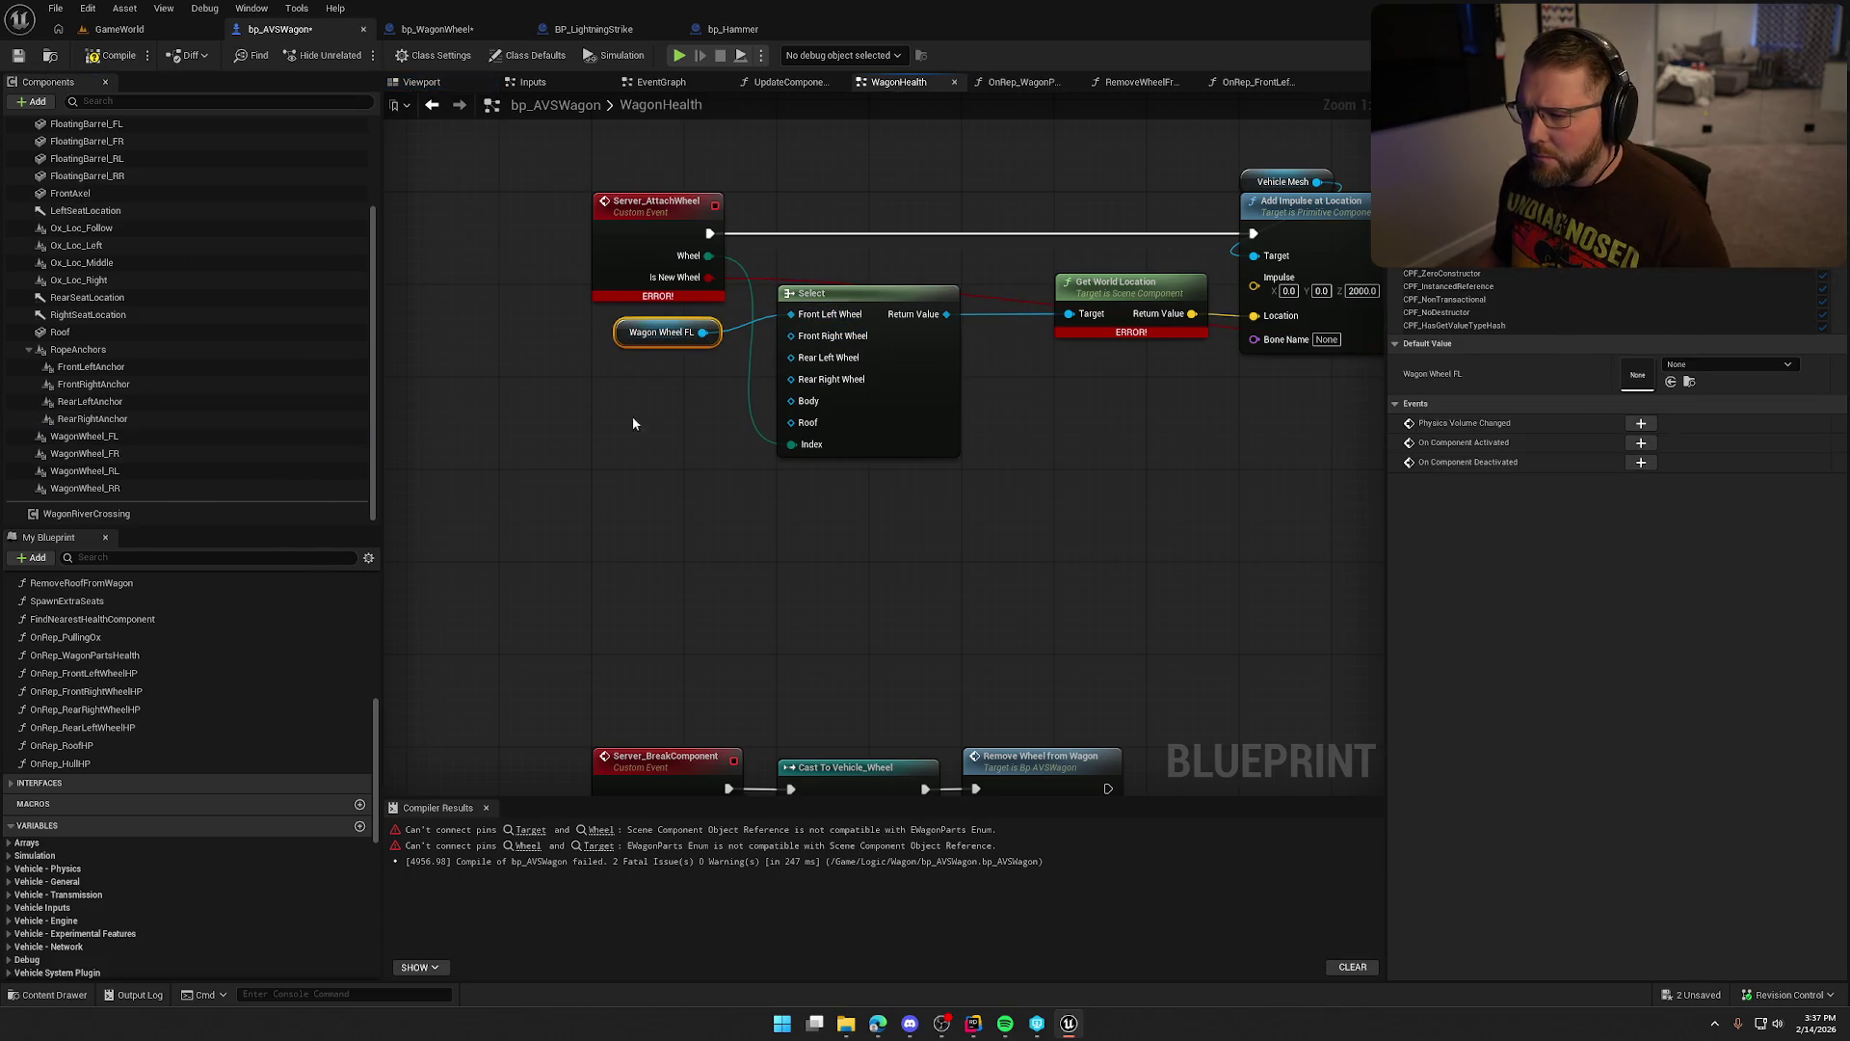
mouse_move(85, 453)
left_mouse_down()
mouse_move(479, 458)
mouse_move(792, 335)
left_mouse_up()
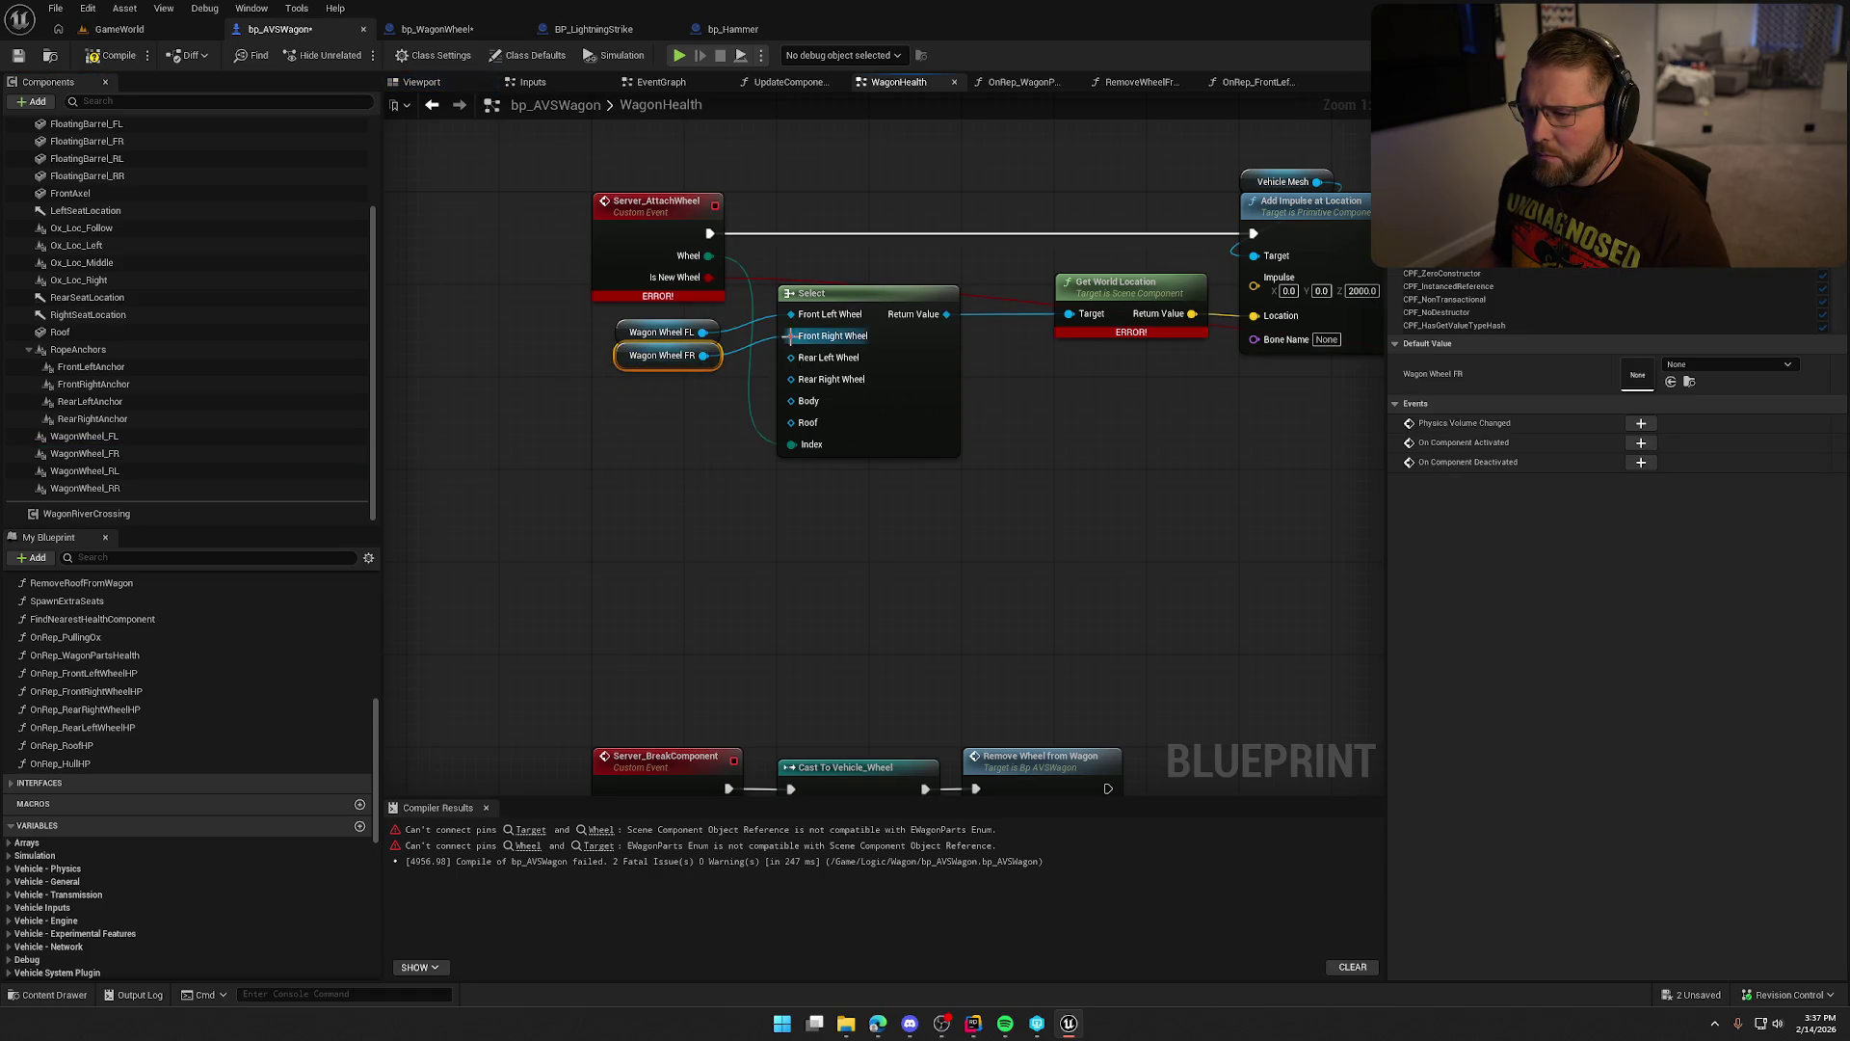
left_click_drag(127, 470, 791, 358)
left_click_drag(659, 409, 671, 385)
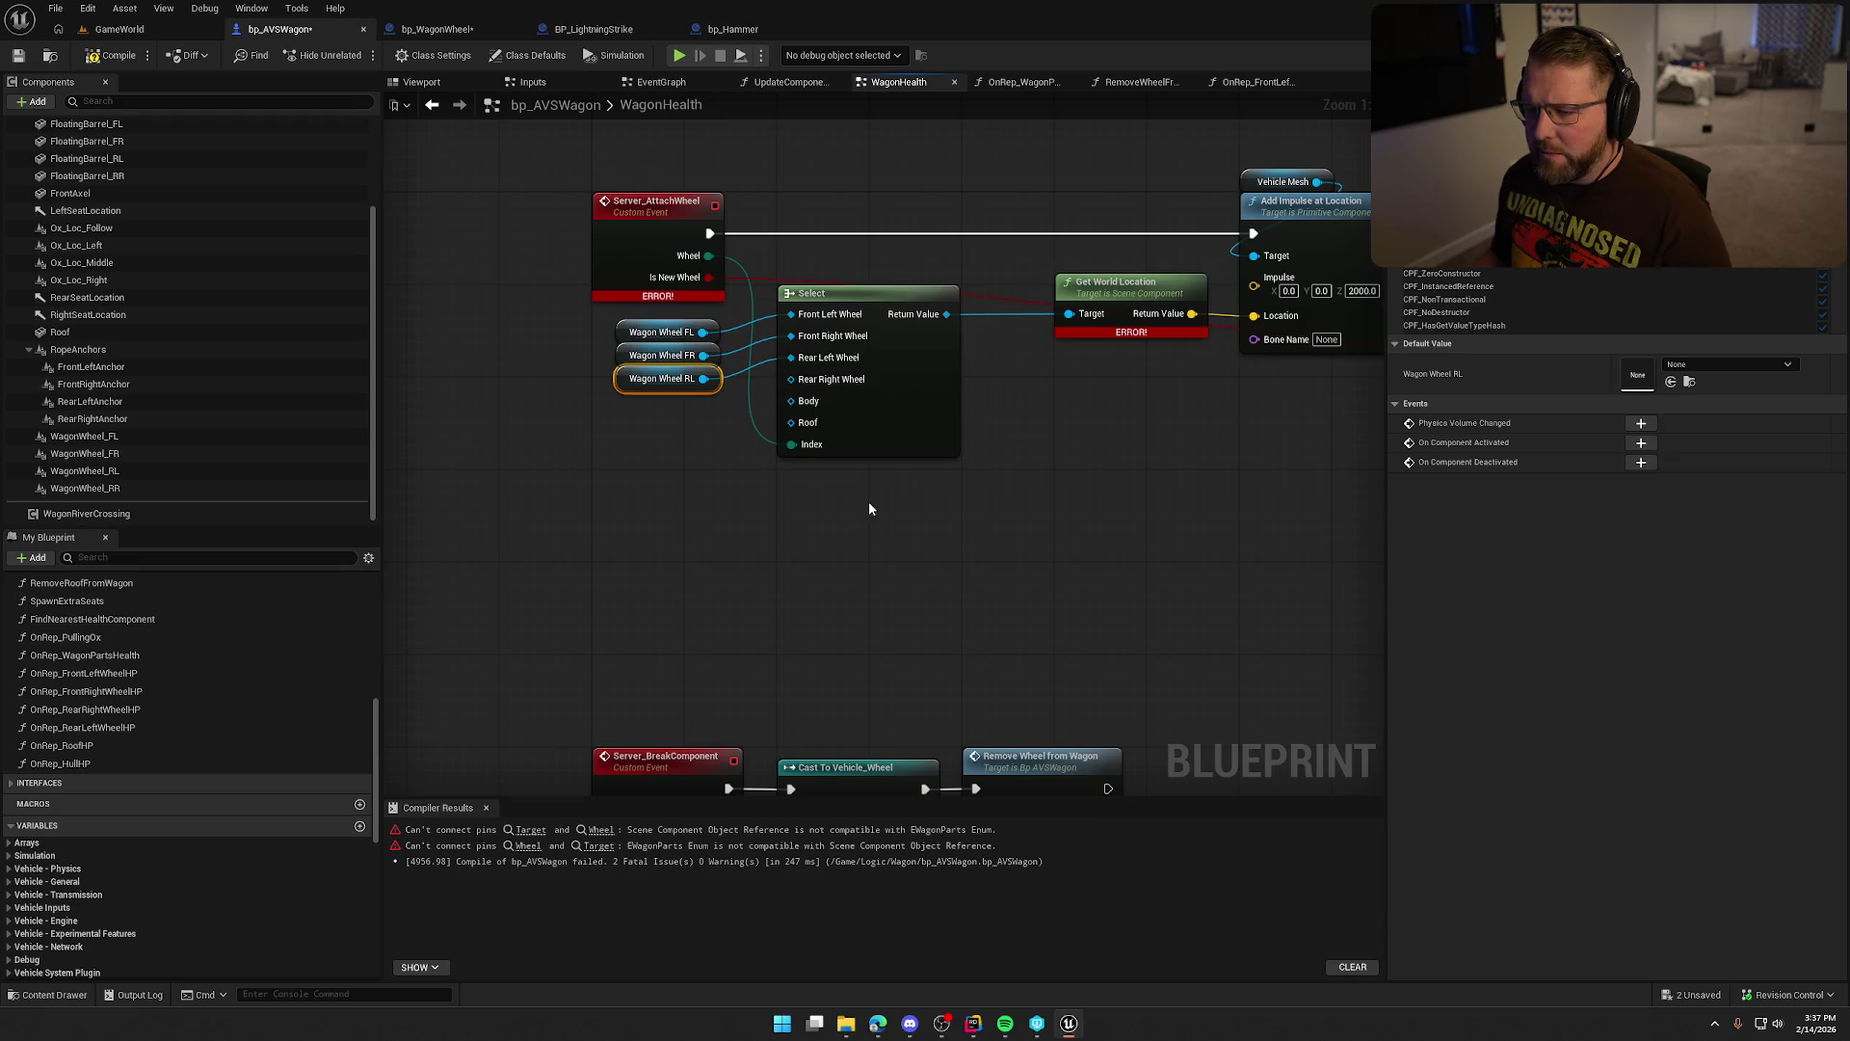
left_click_drag(962, 532, 612, 285)
left_click(644, 415)
mouse_move(644, 416)
left_mouse_down()
mouse_move(674, 367)
mouse_move(665, 345)
left_mouse_up()
key("ctrl+z")
left_click(659, 437)
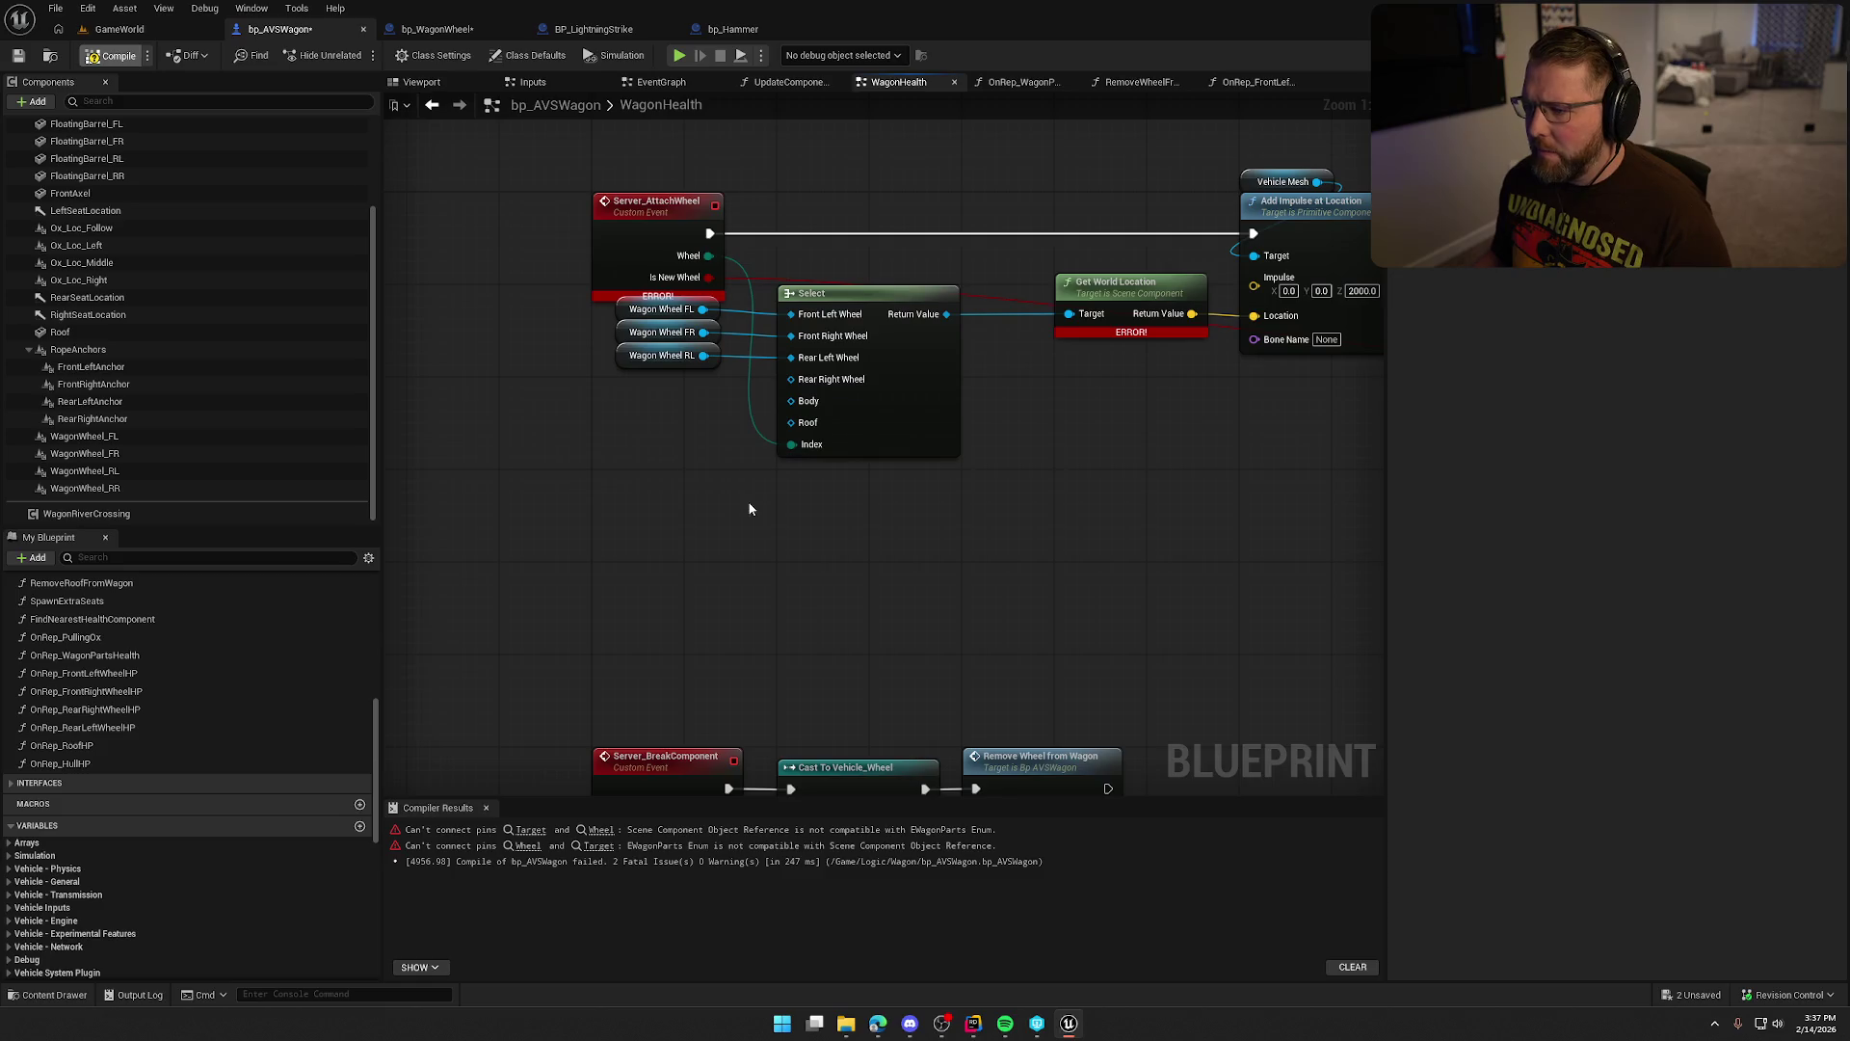
left_click(486, 809)
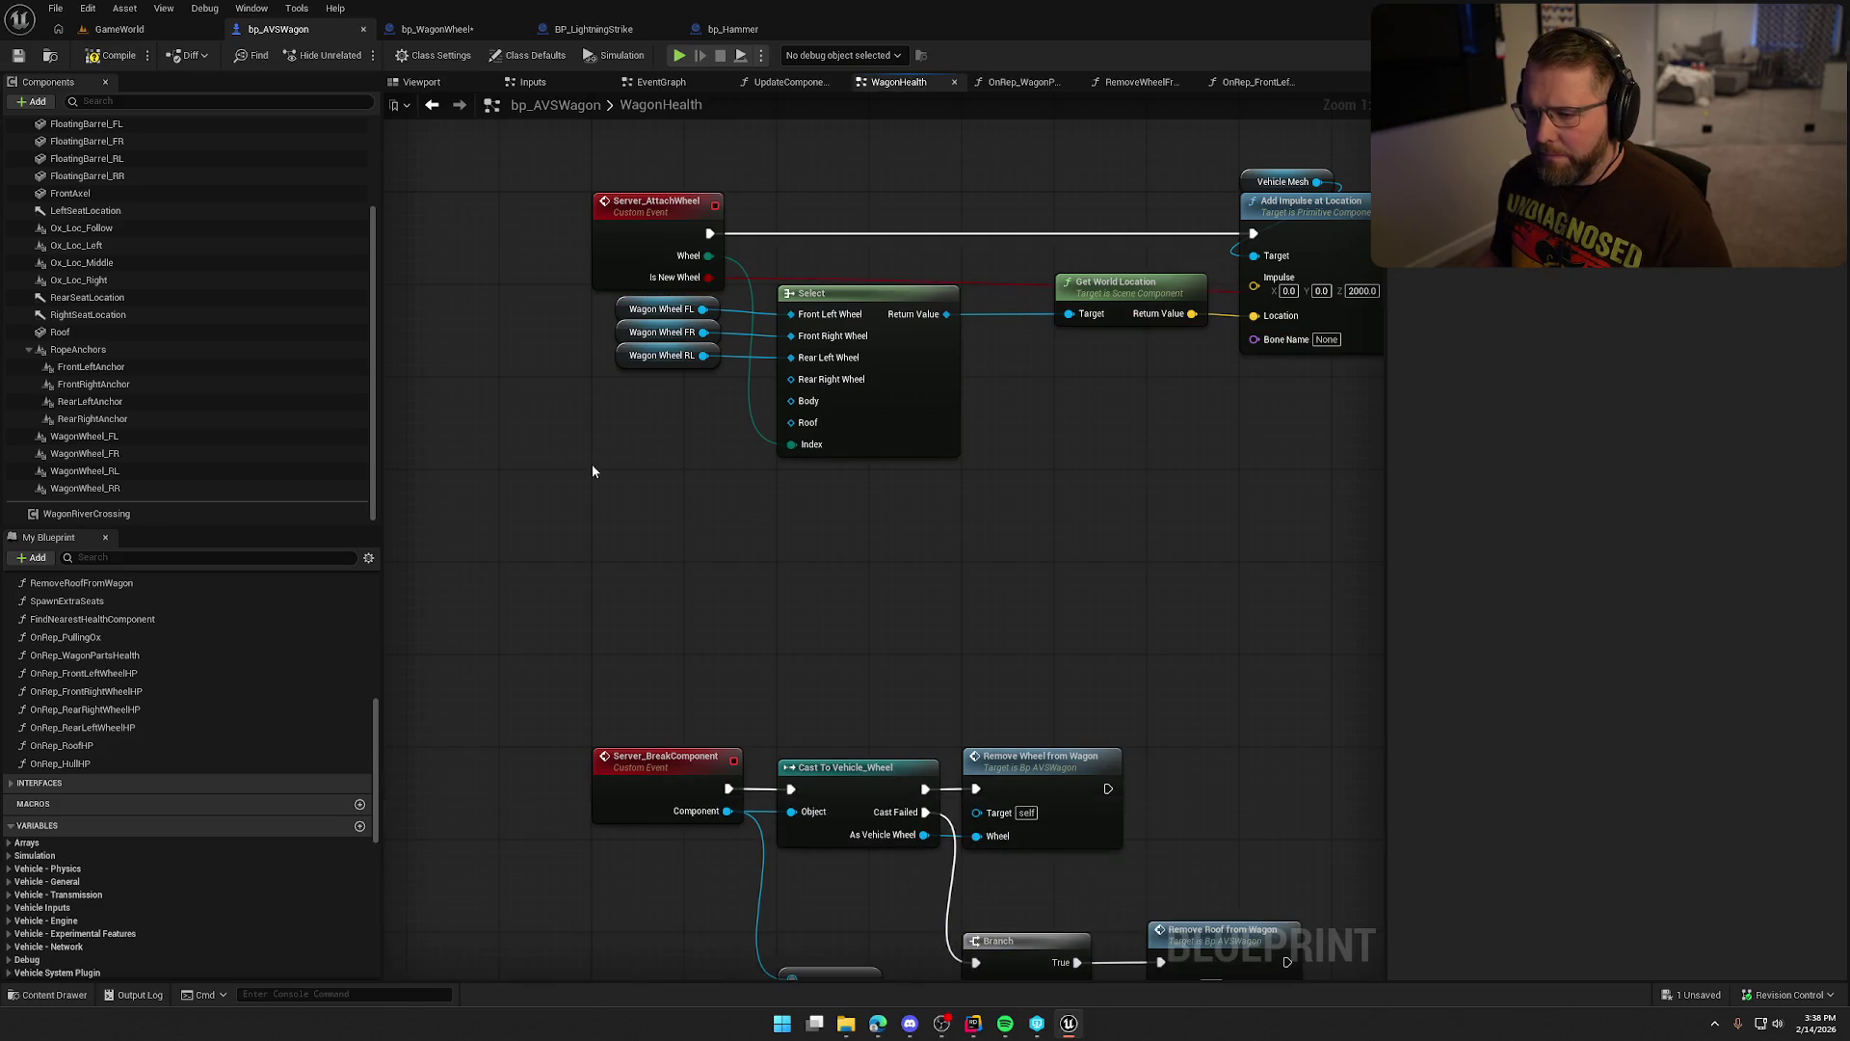
Wire Wagon Wheel RR, Vehicle Mesh and Roof into Select's remaining options, then save.
left_click_drag(106, 488, 791, 379)
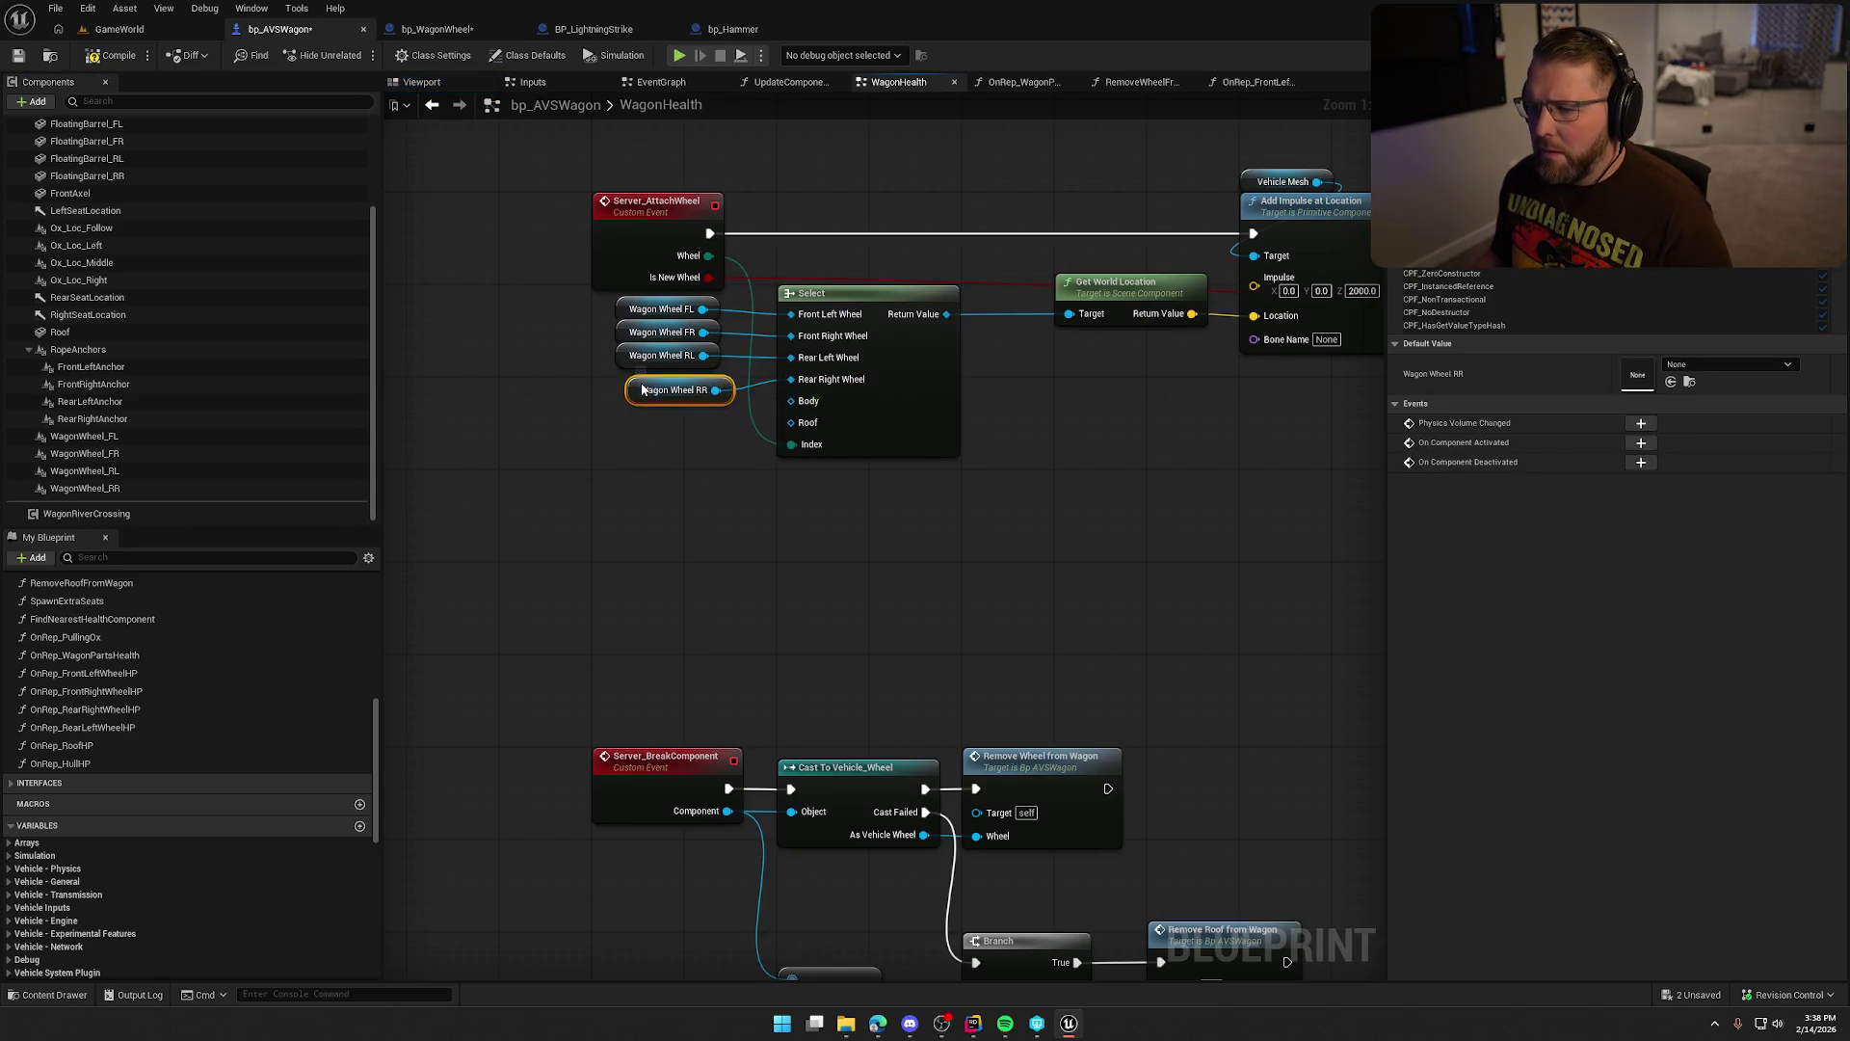
scroll(87, 289, "up", 5)
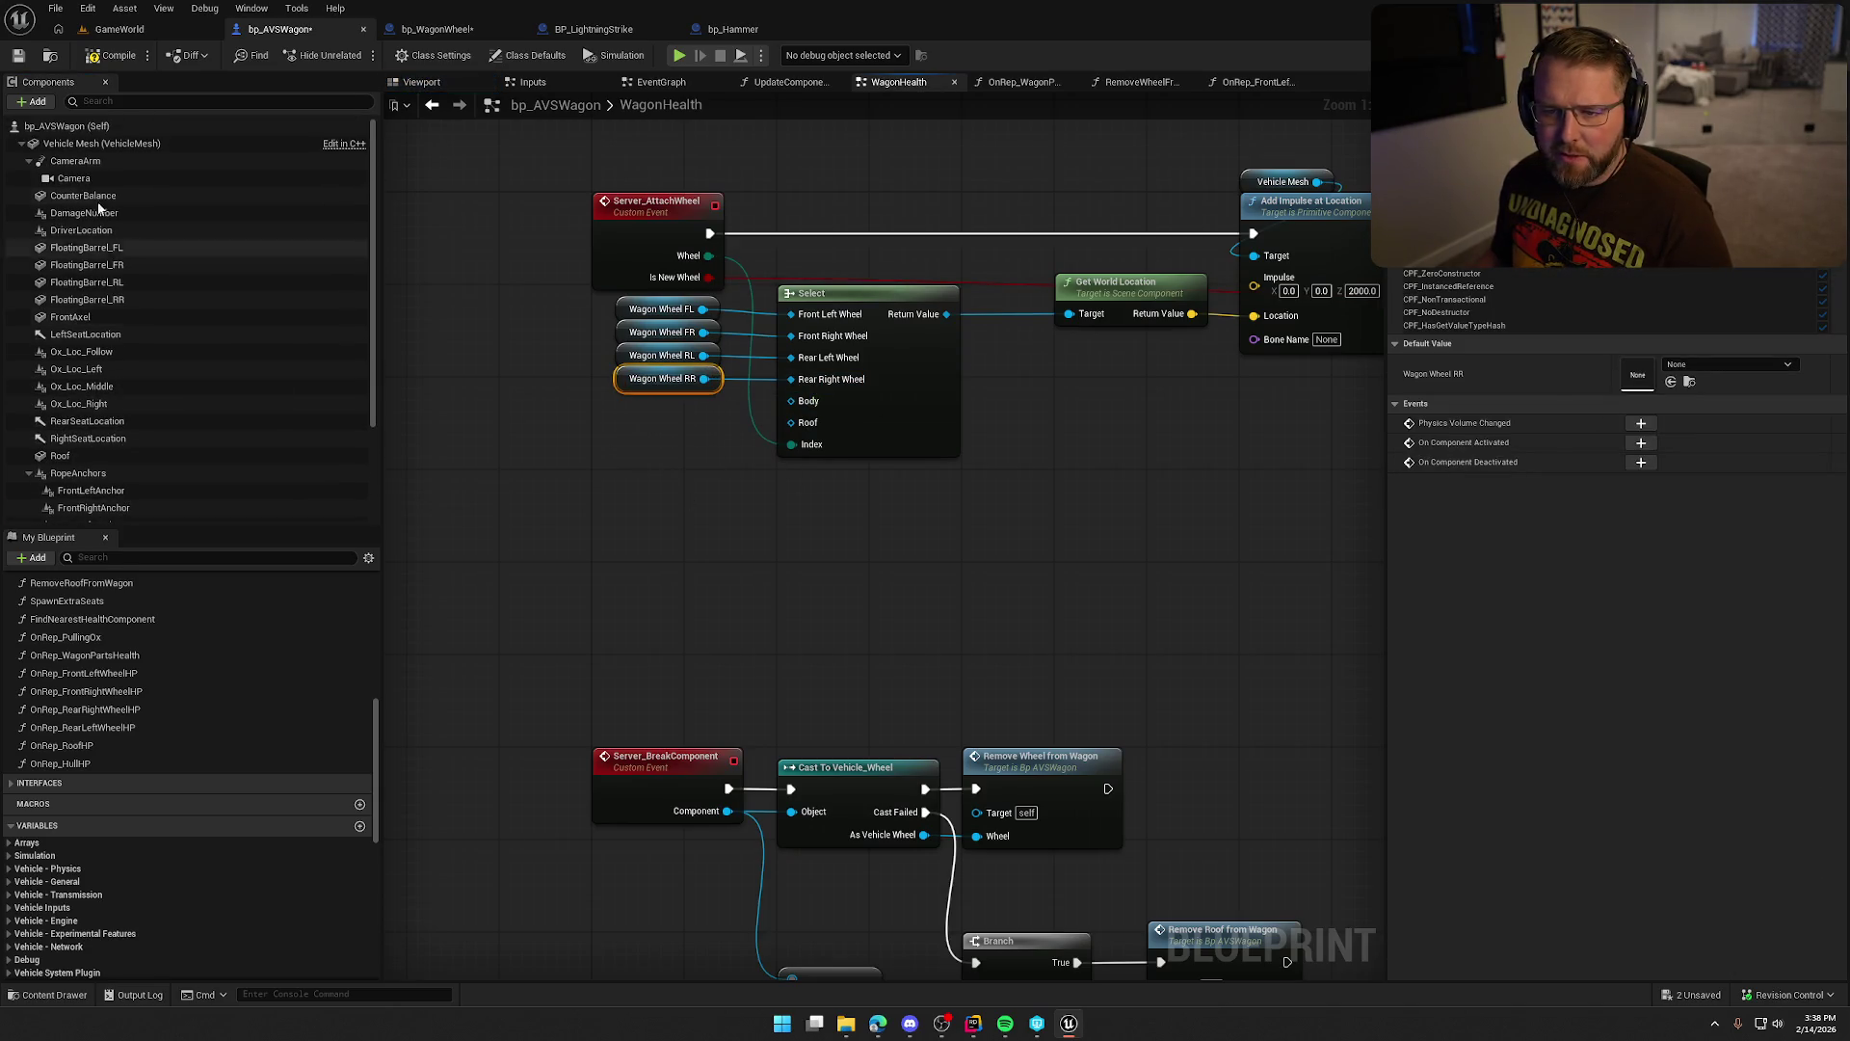
left_click(85, 145)
mouse_move(84, 145)
left_mouse_down()
mouse_move(622, 403)
mouse_move(792, 401)
left_mouse_up()
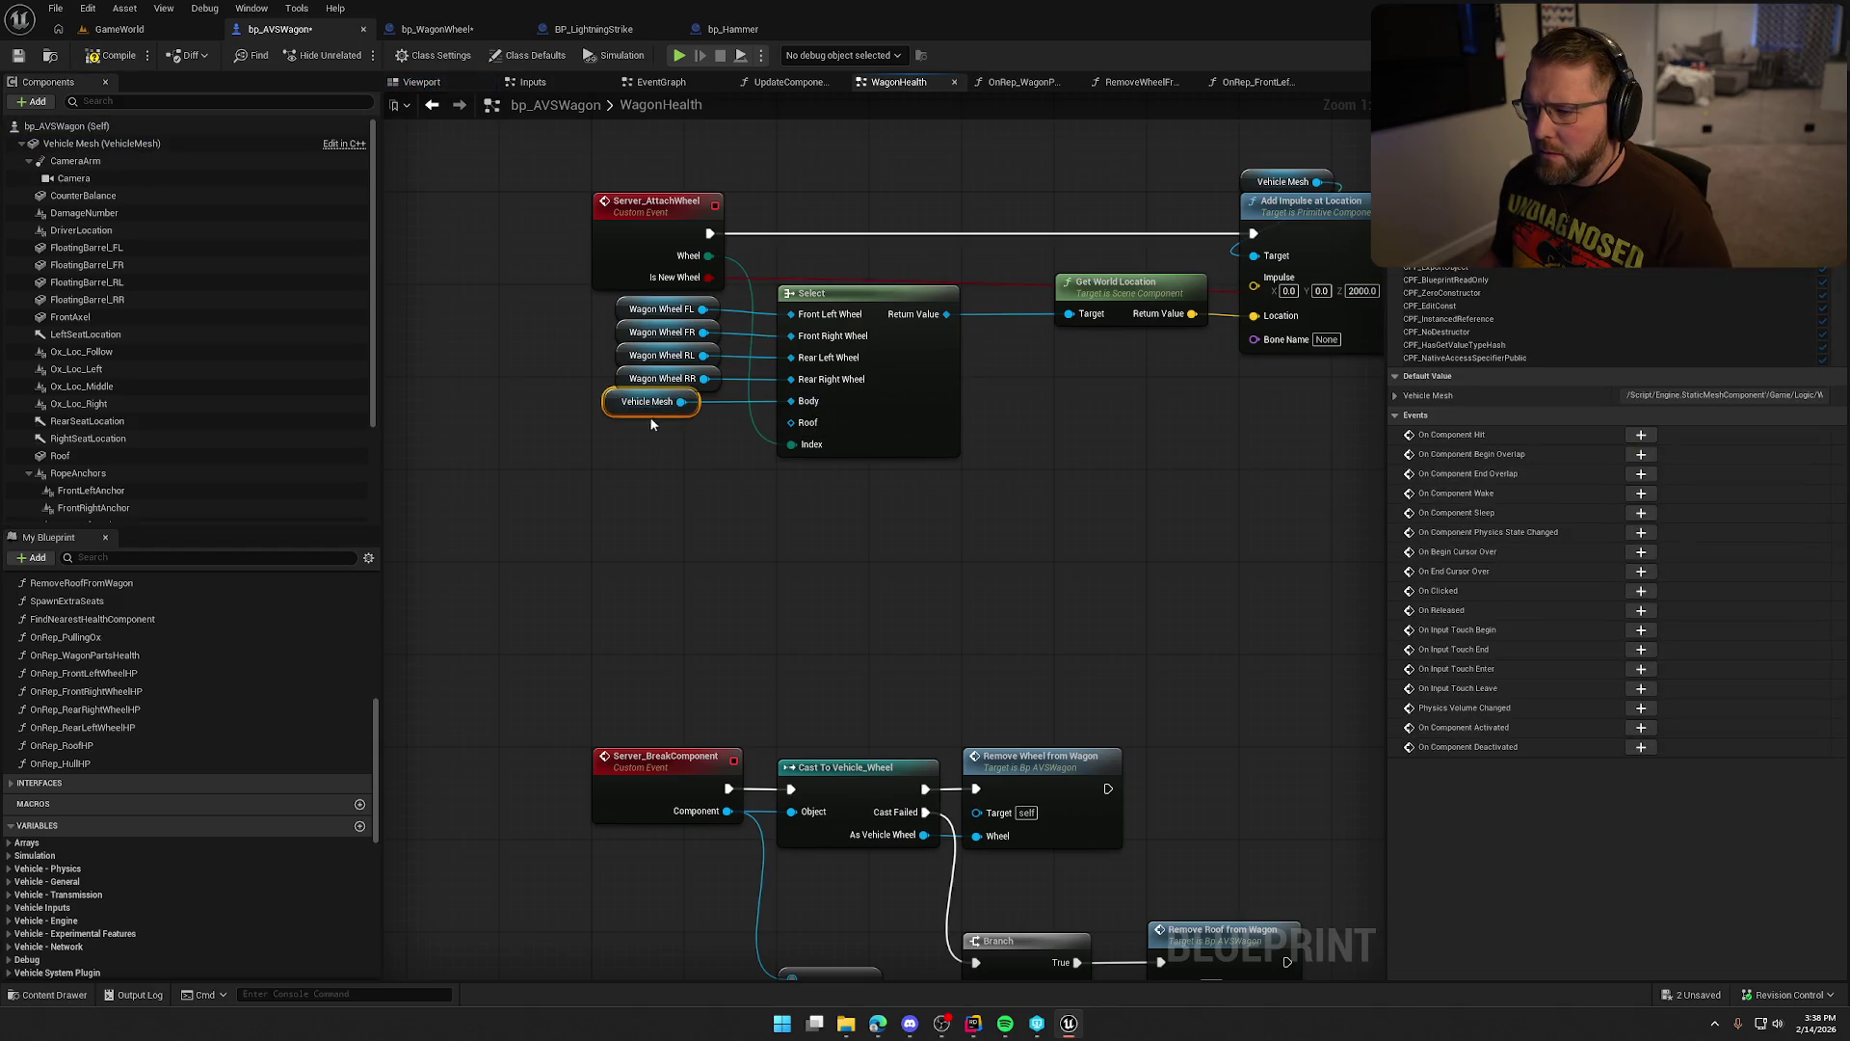
left_click_drag(636, 409, 649, 410)
left_click(615, 438)
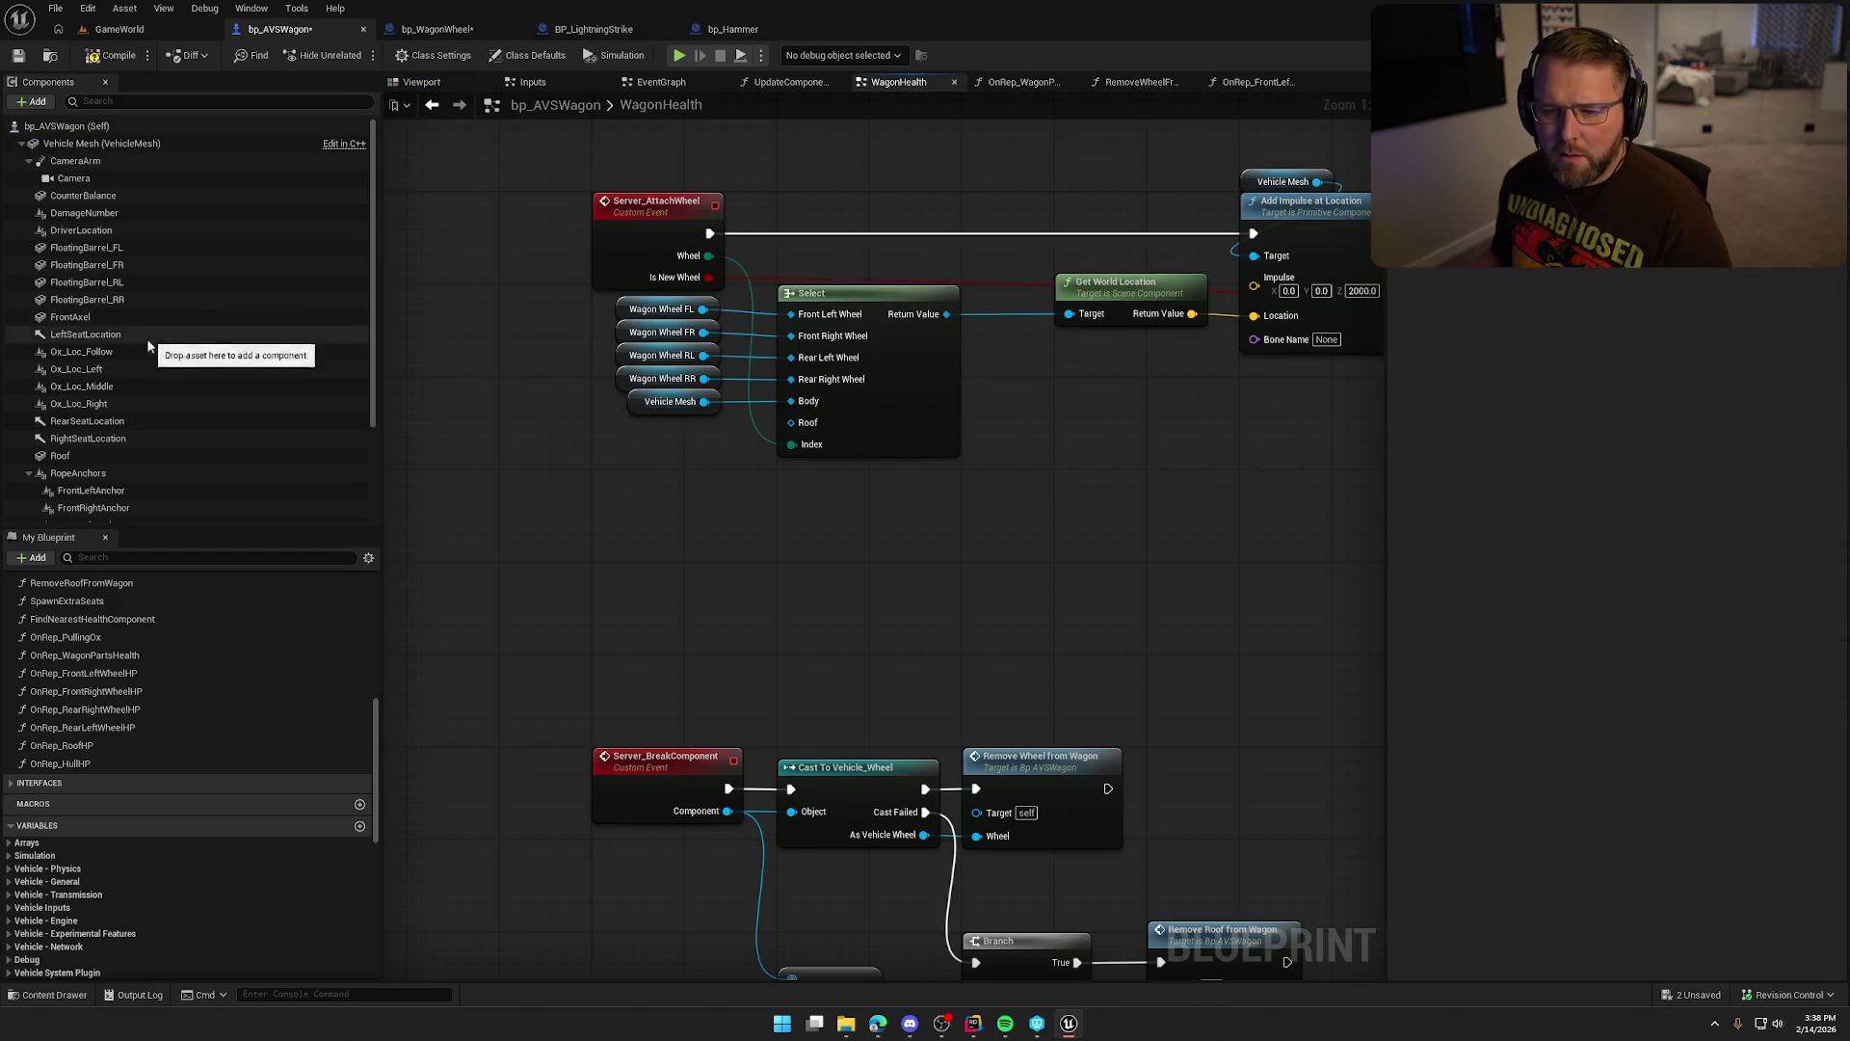
mouse_move(113, 461)
left_mouse_down()
mouse_move(553, 473)
mouse_move(791, 422)
left_mouse_up()
left_click_drag(660, 469, 706, 434)
left_click(764, 517)
key("ctrl+s")
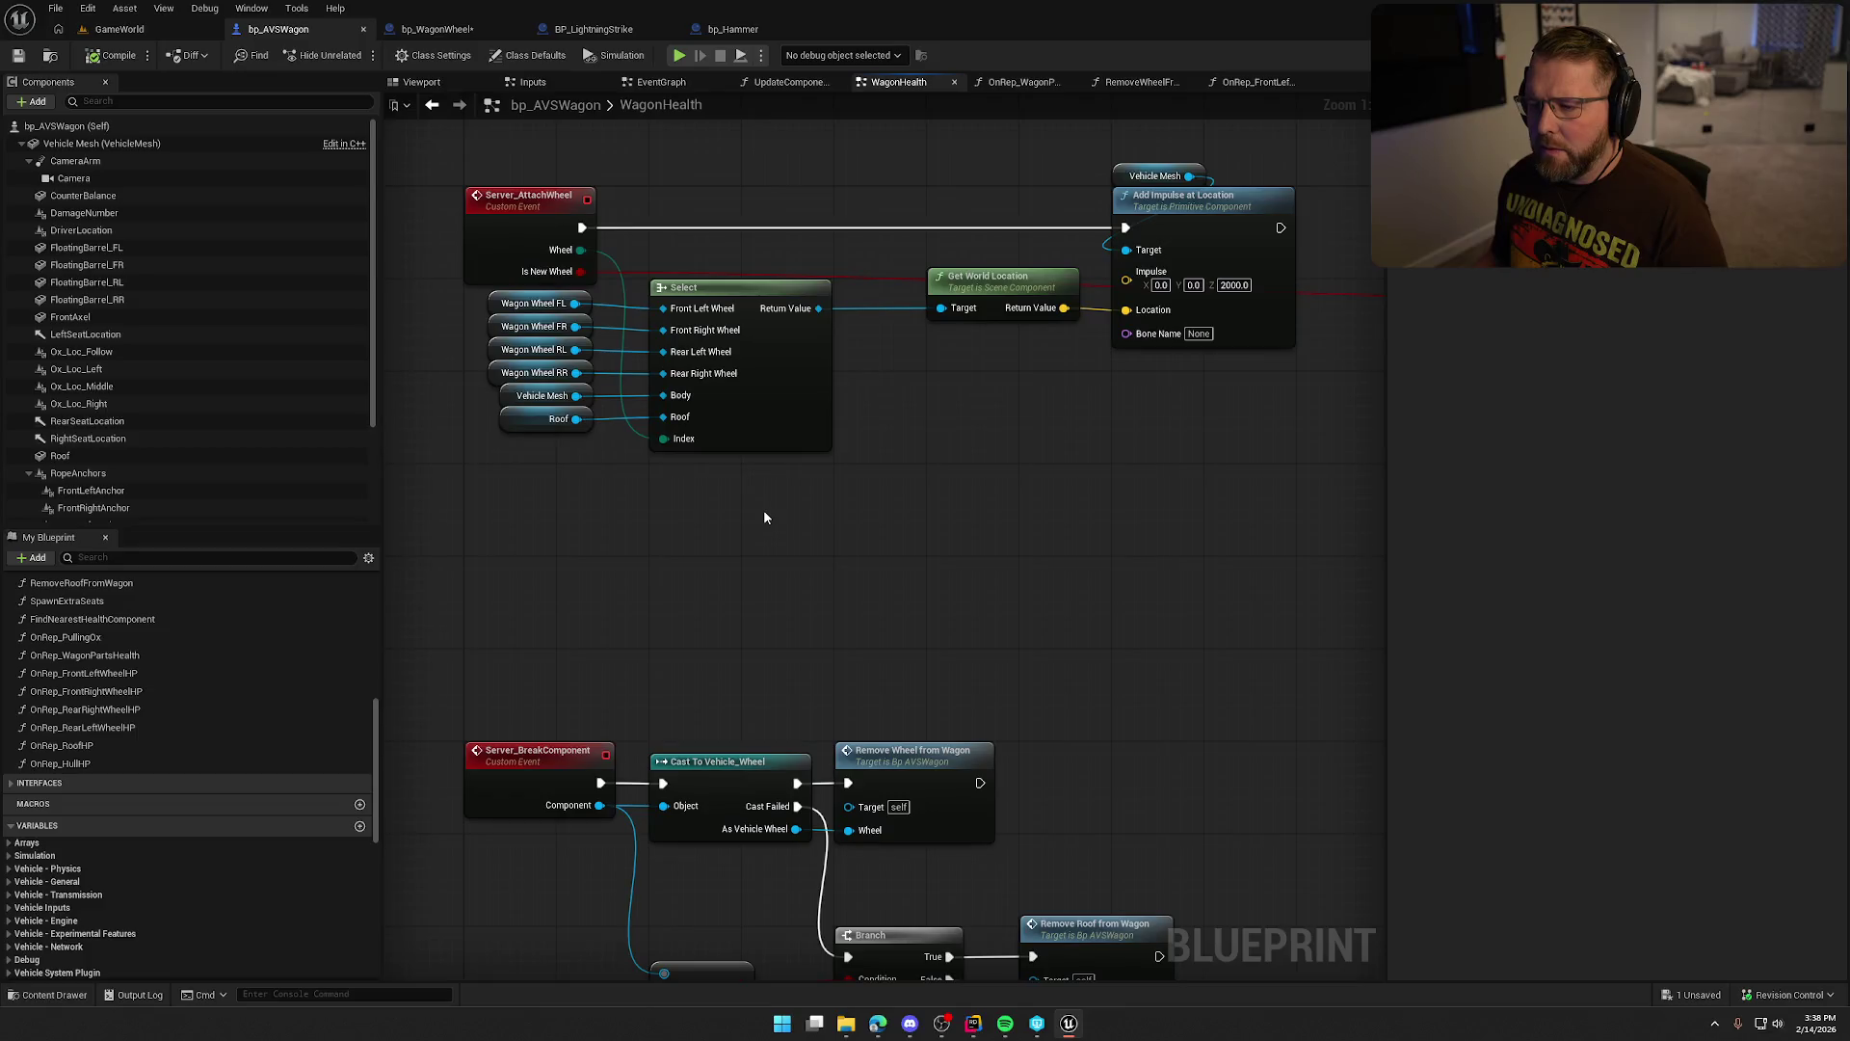
Move the loop, branch, select and set nodes further right to make room.
left_click(528, 224)
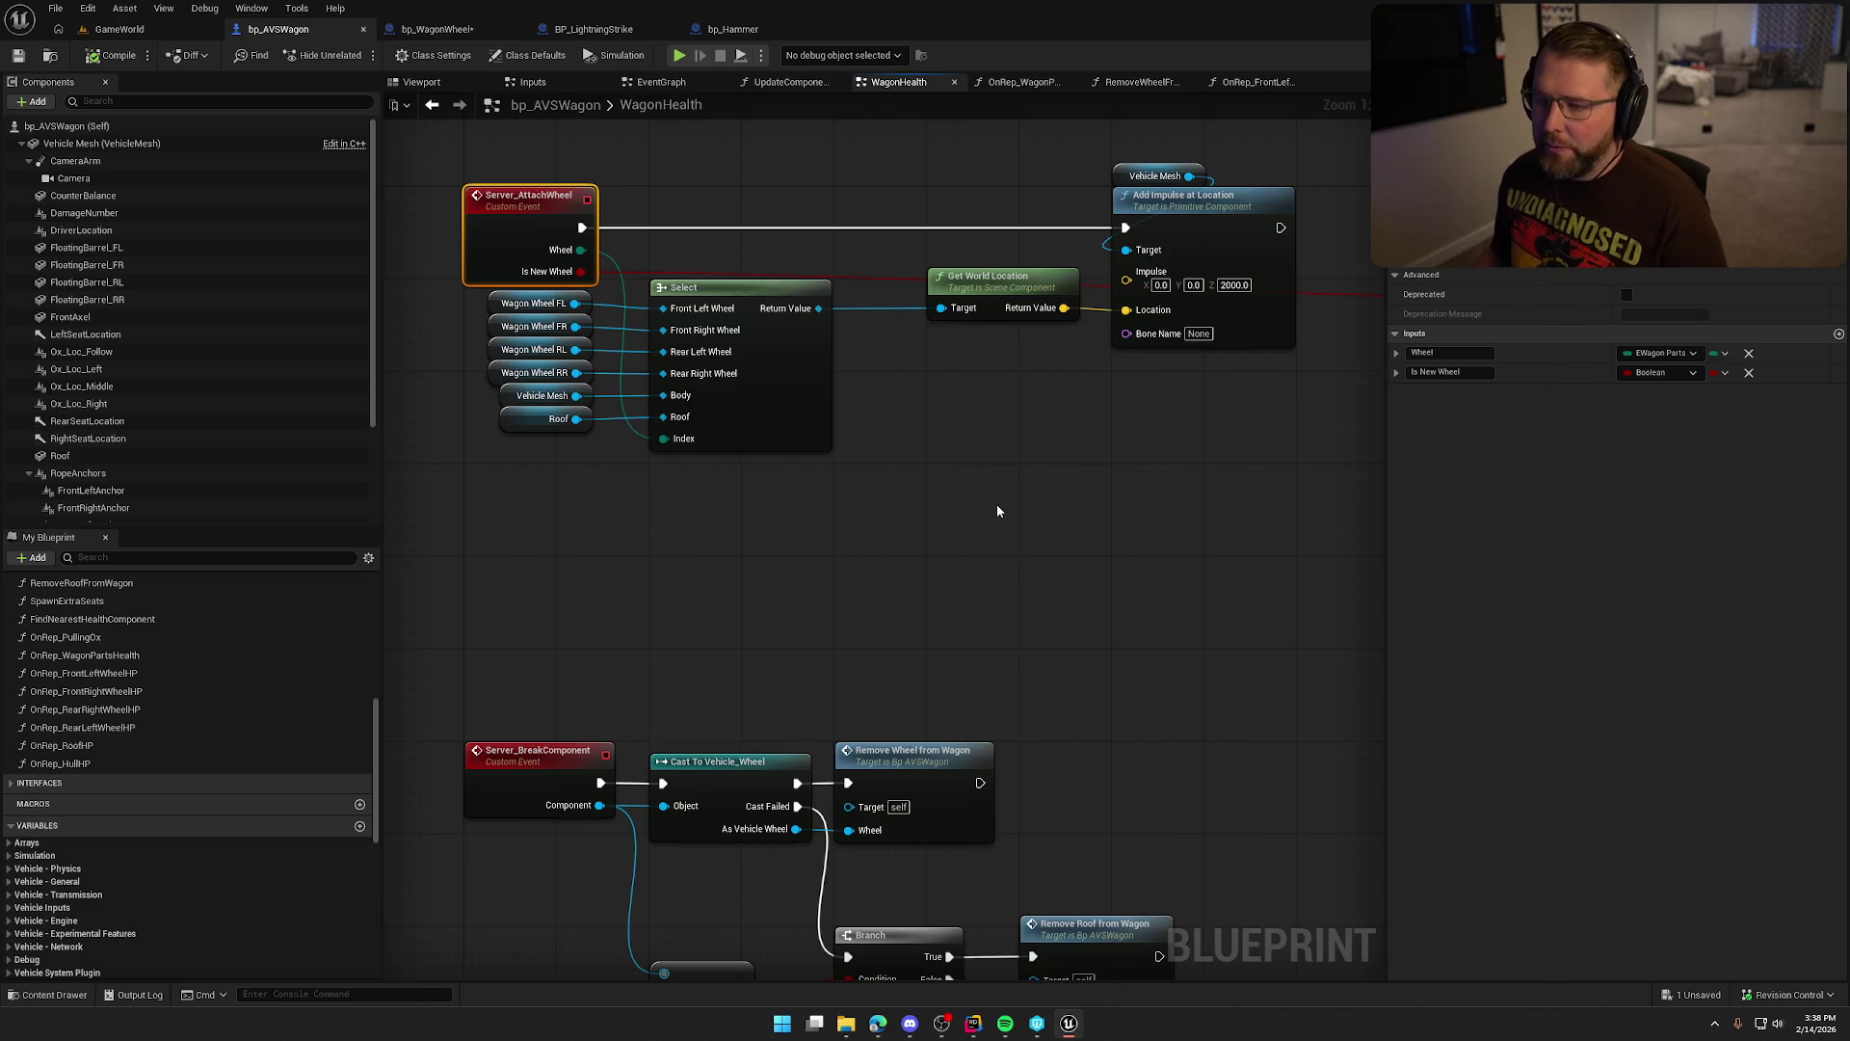
left_click_drag(898, 541, 793, 546)
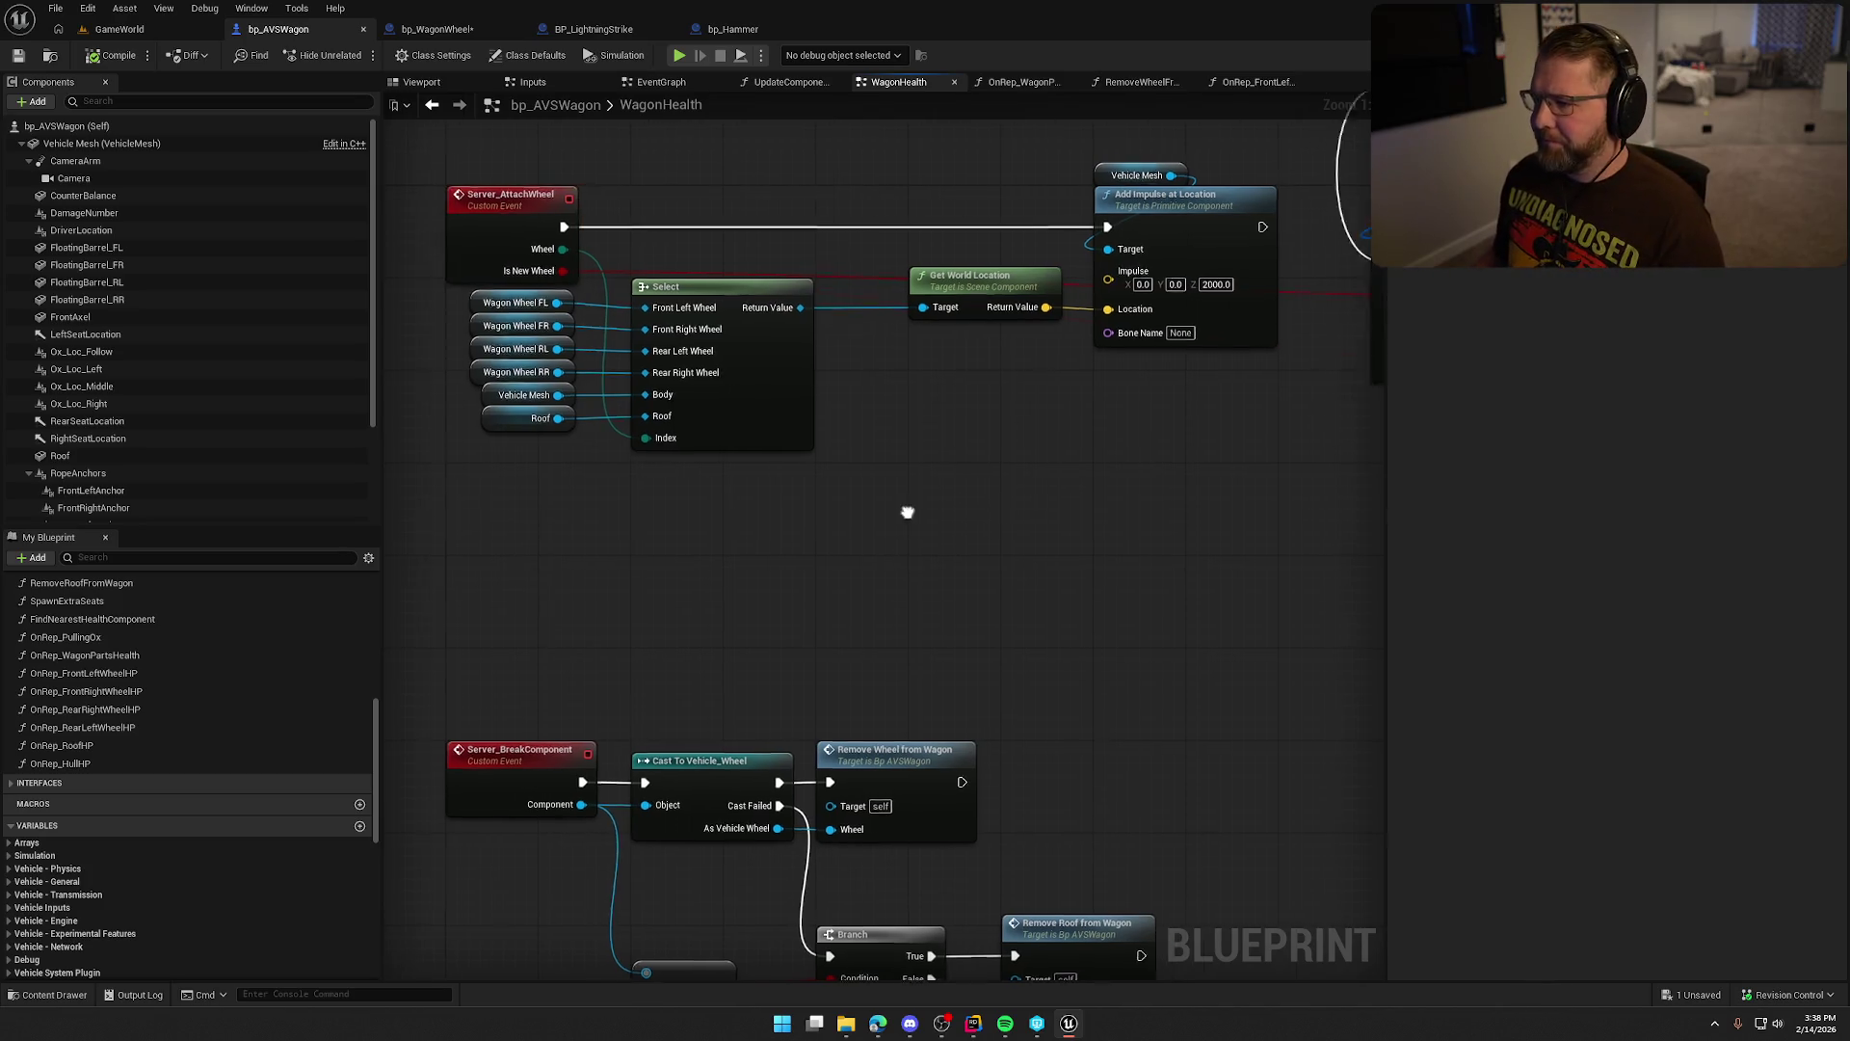
left_click_drag(818, 145, 1190, 414)
mouse_move(1133, 473)
left_mouse_down()
mouse_move(1037, 549)
mouse_move(599, 512)
left_mouse_up()
scroll(711, 564, "down", 3)
left_click_drag(651, 200, 1217, 537)
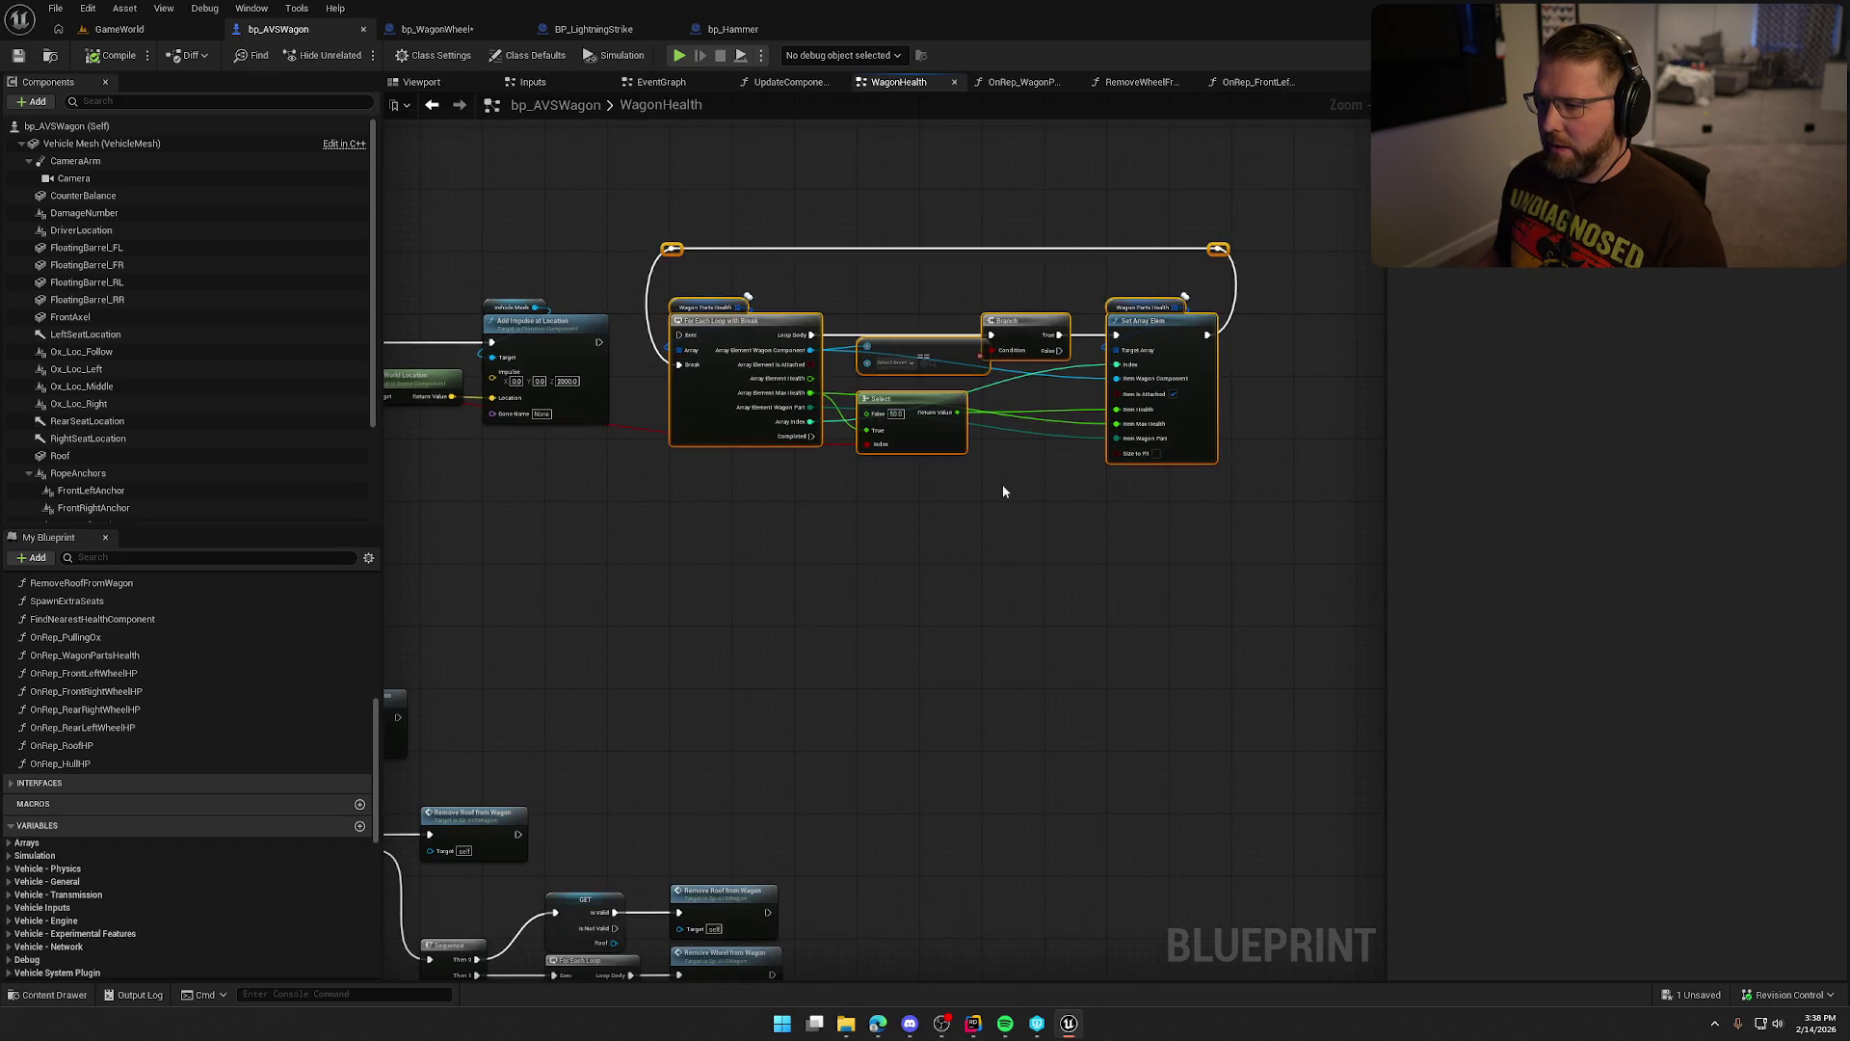
scroll(742, 437, "up", 2)
left_click_drag(749, 270, 1116, 286)
left_click(711, 513)
mouse_move(711, 513)
left_mouse_down()
mouse_move(956, 607)
mouse_move(1165, 478)
mouse_move(1031, 493)
left_mouse_up()
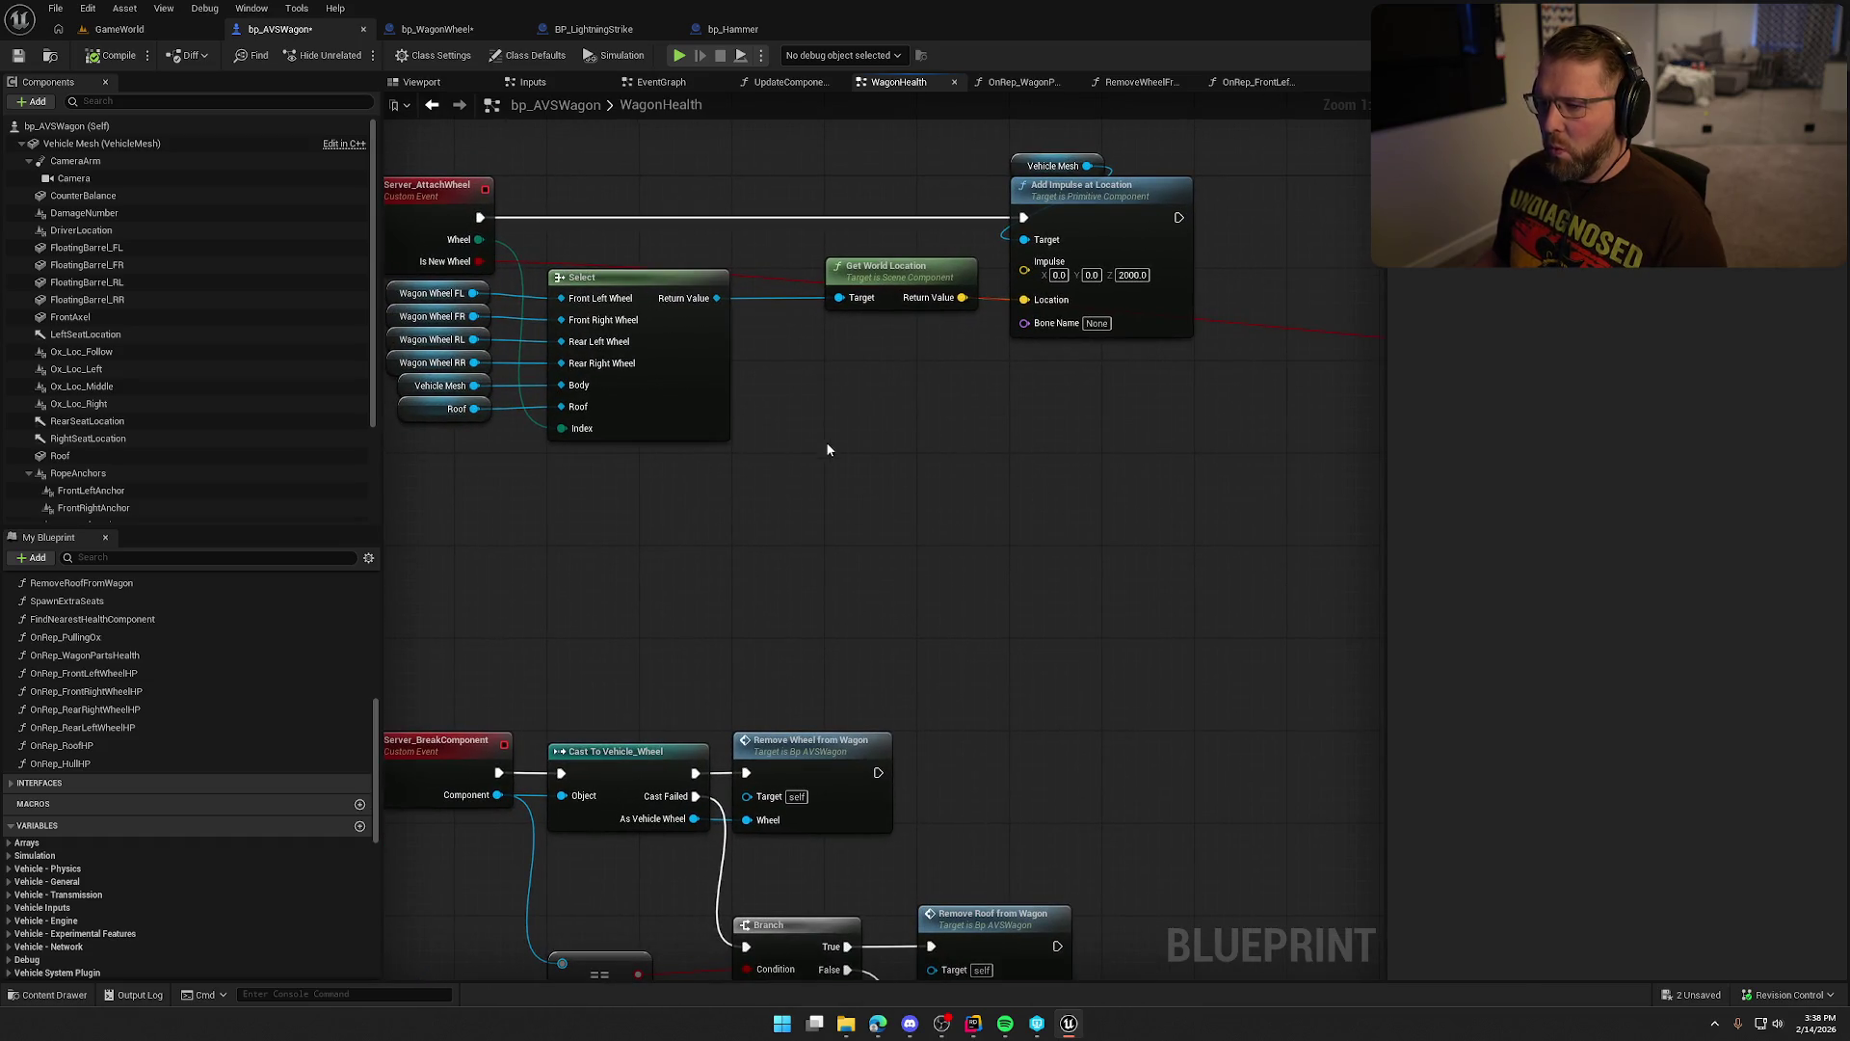
scroll(222, 801, "down", 10)
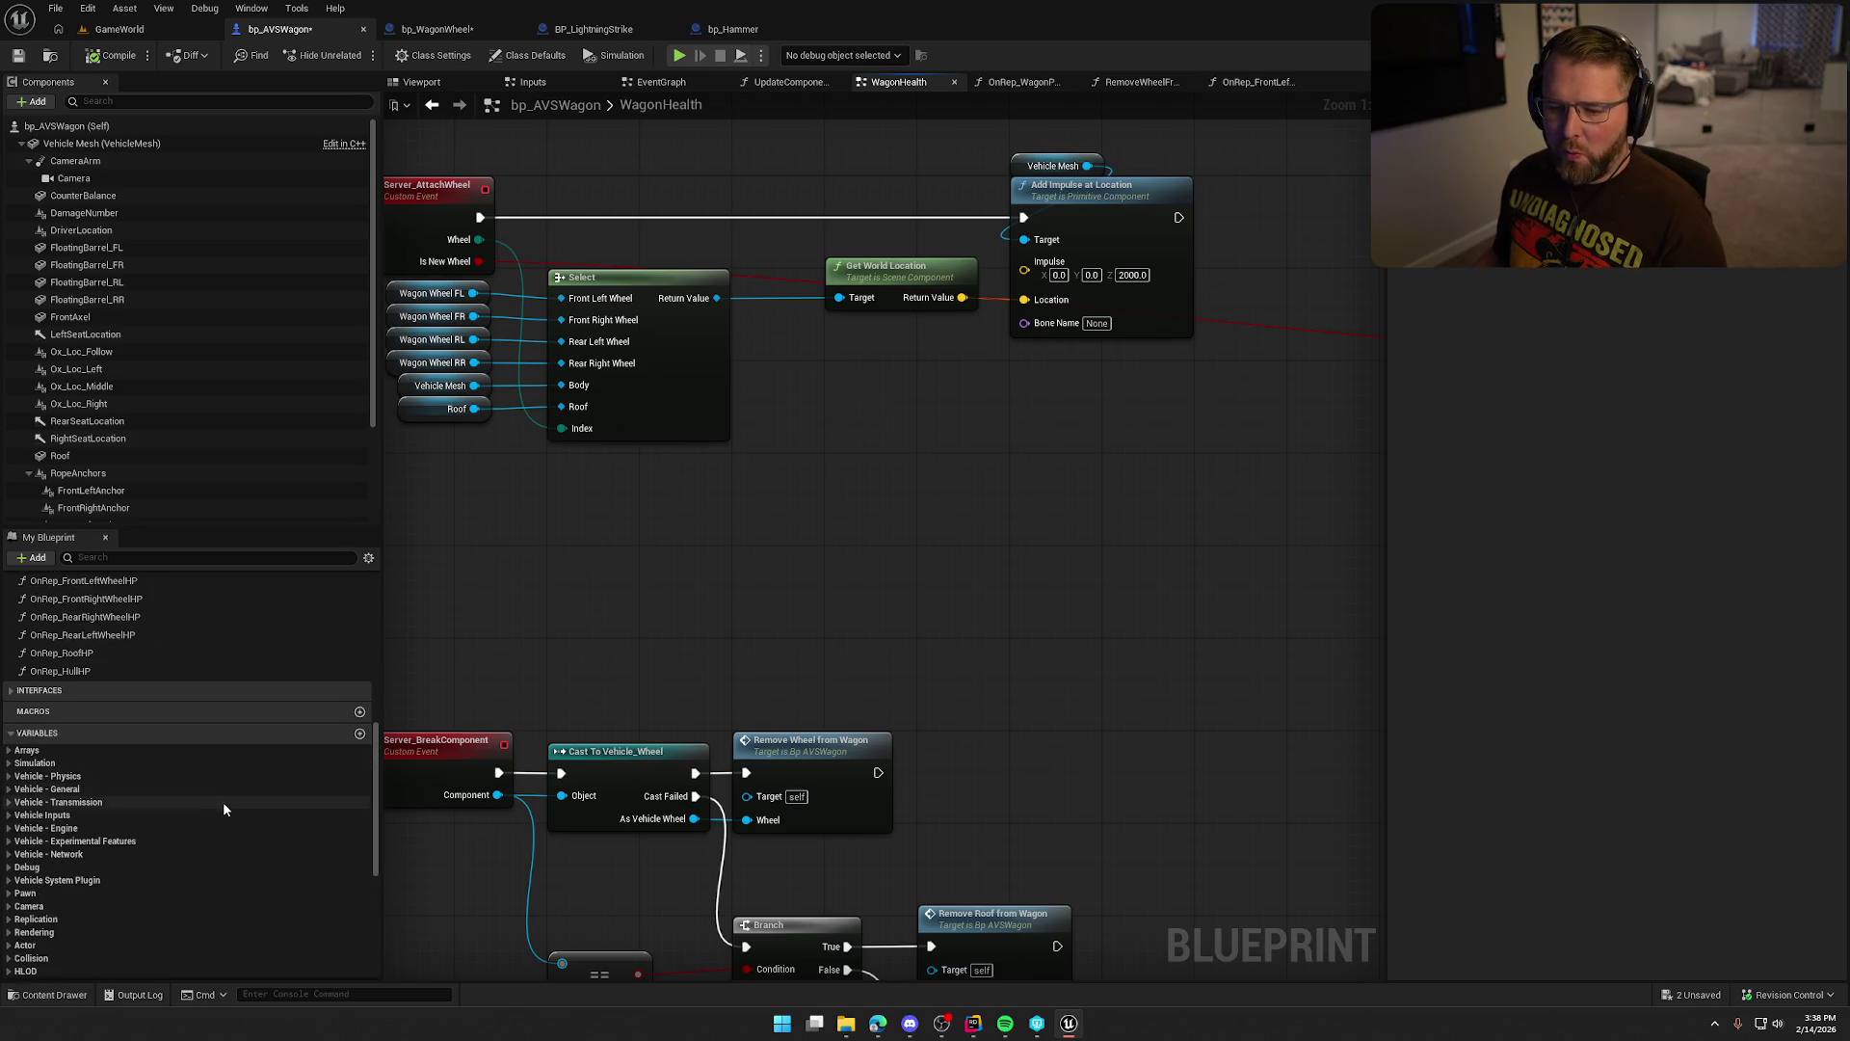
scroll(256, 831, "up", 1)
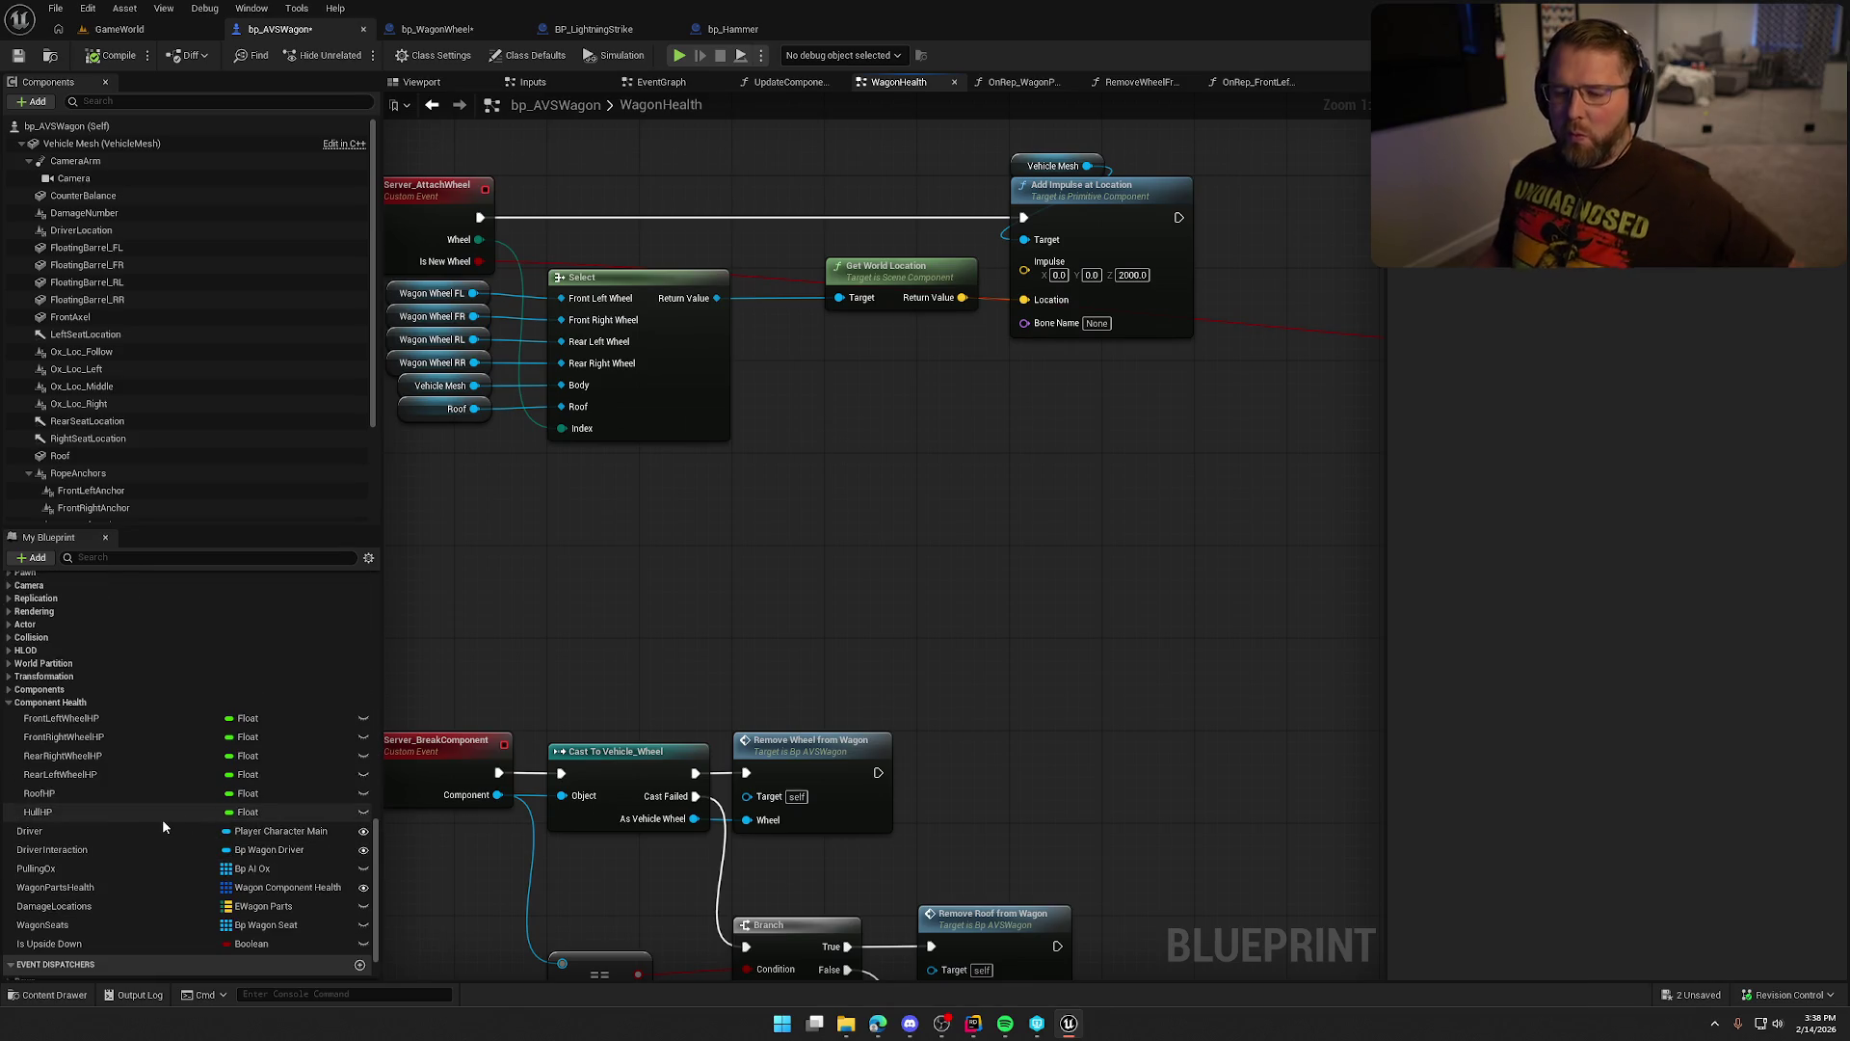
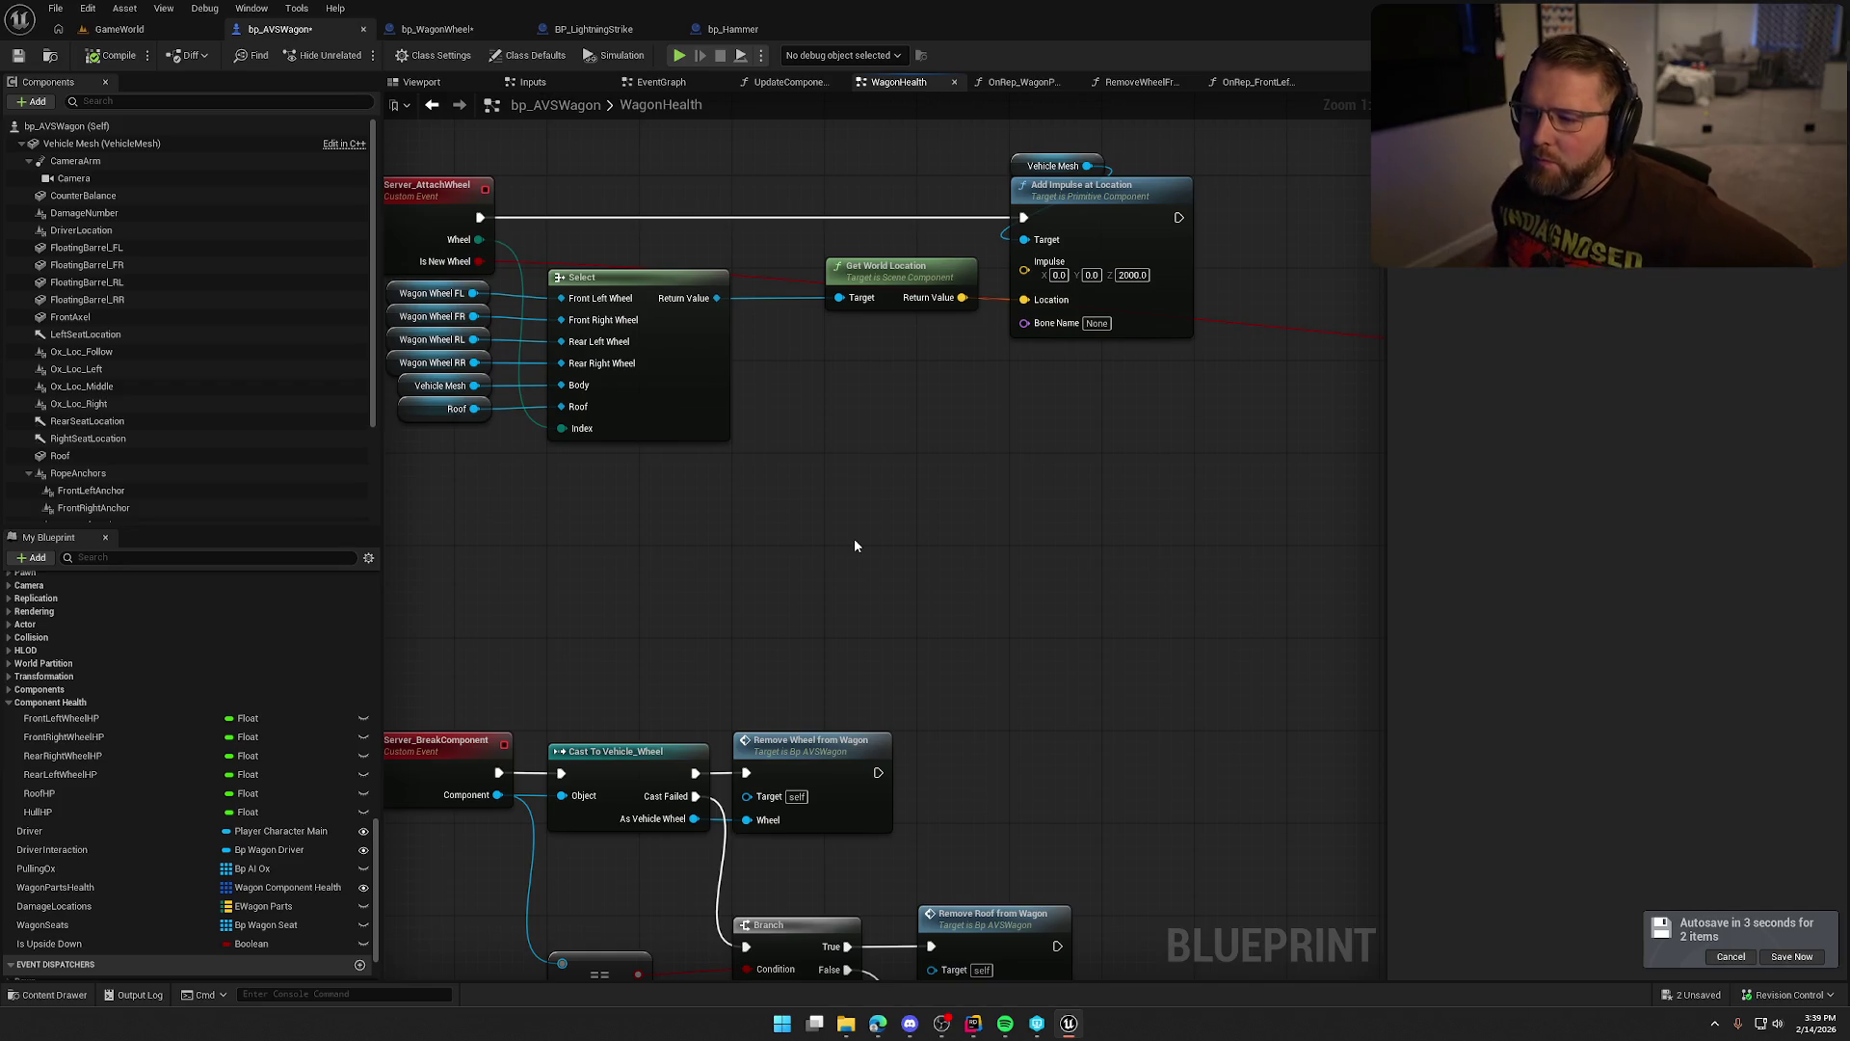
Connect the Roof component getter to the component Select node's Roof option.
left_click(701, 410)
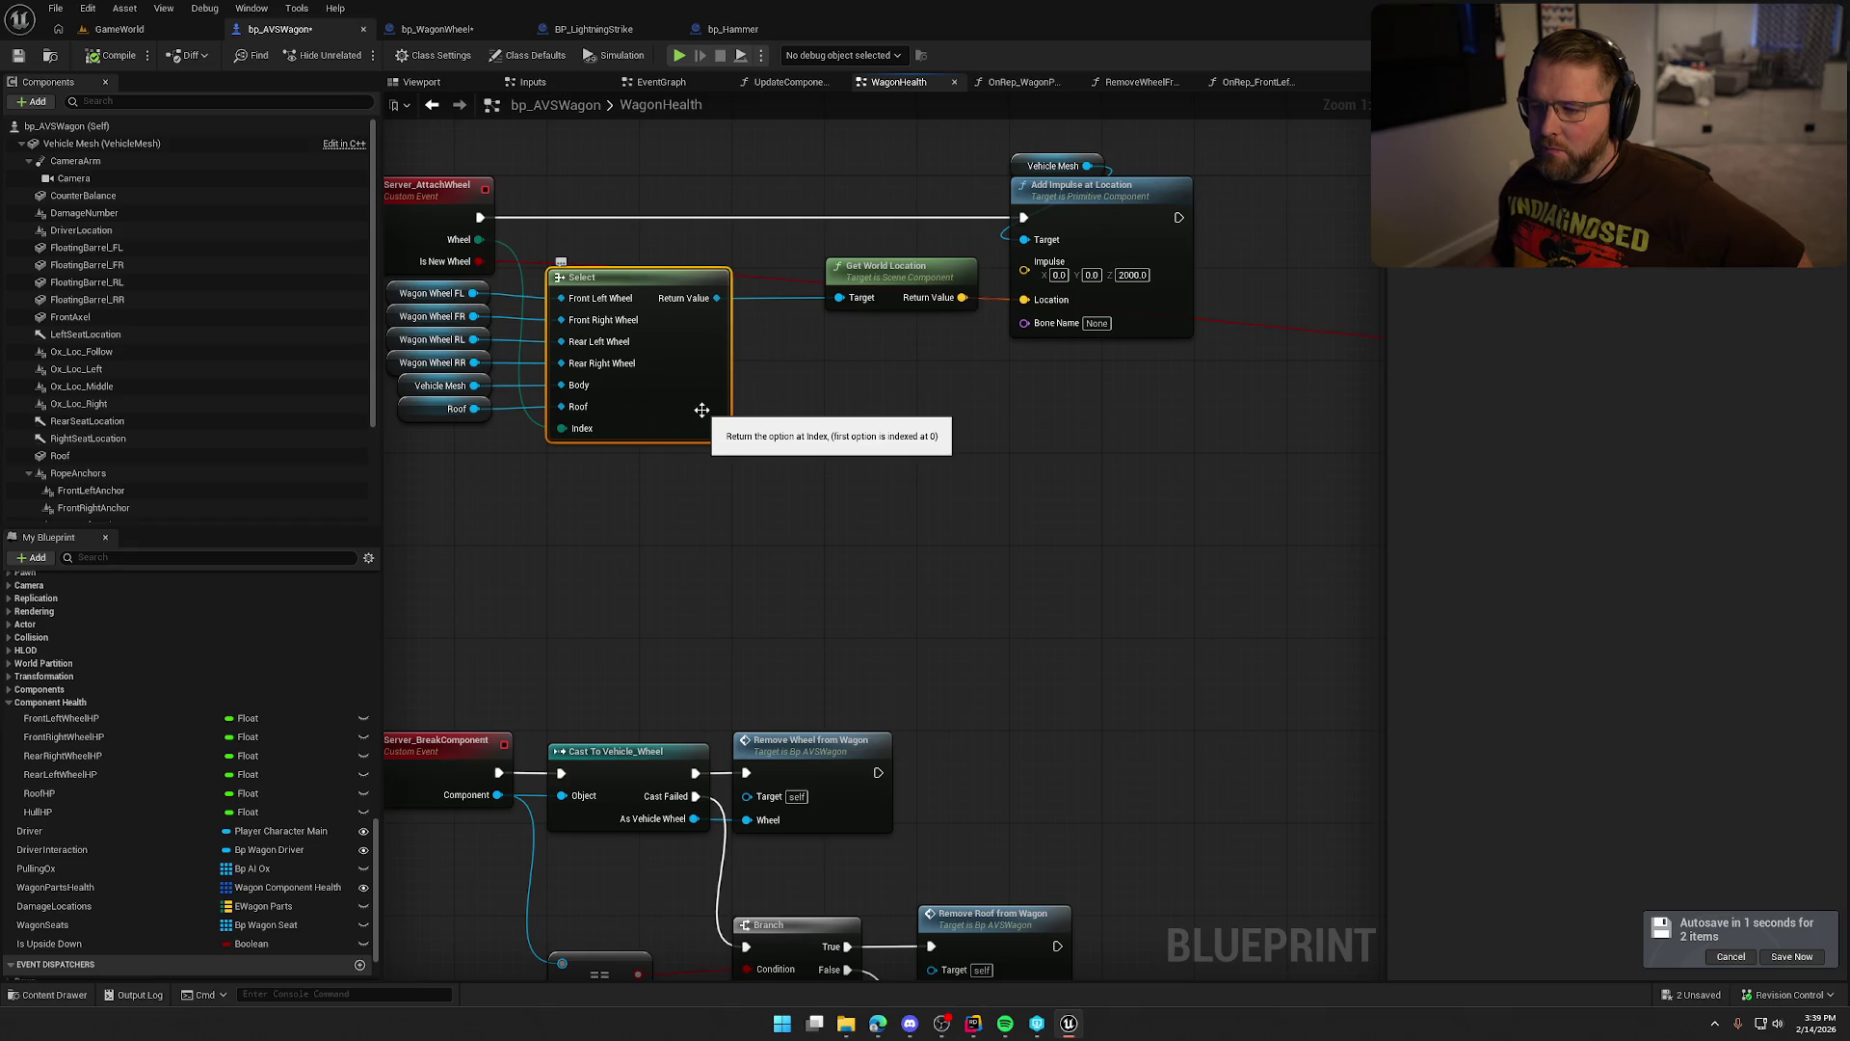
left_click_drag(561, 409, 561, 409)
left_click(1002, 443)
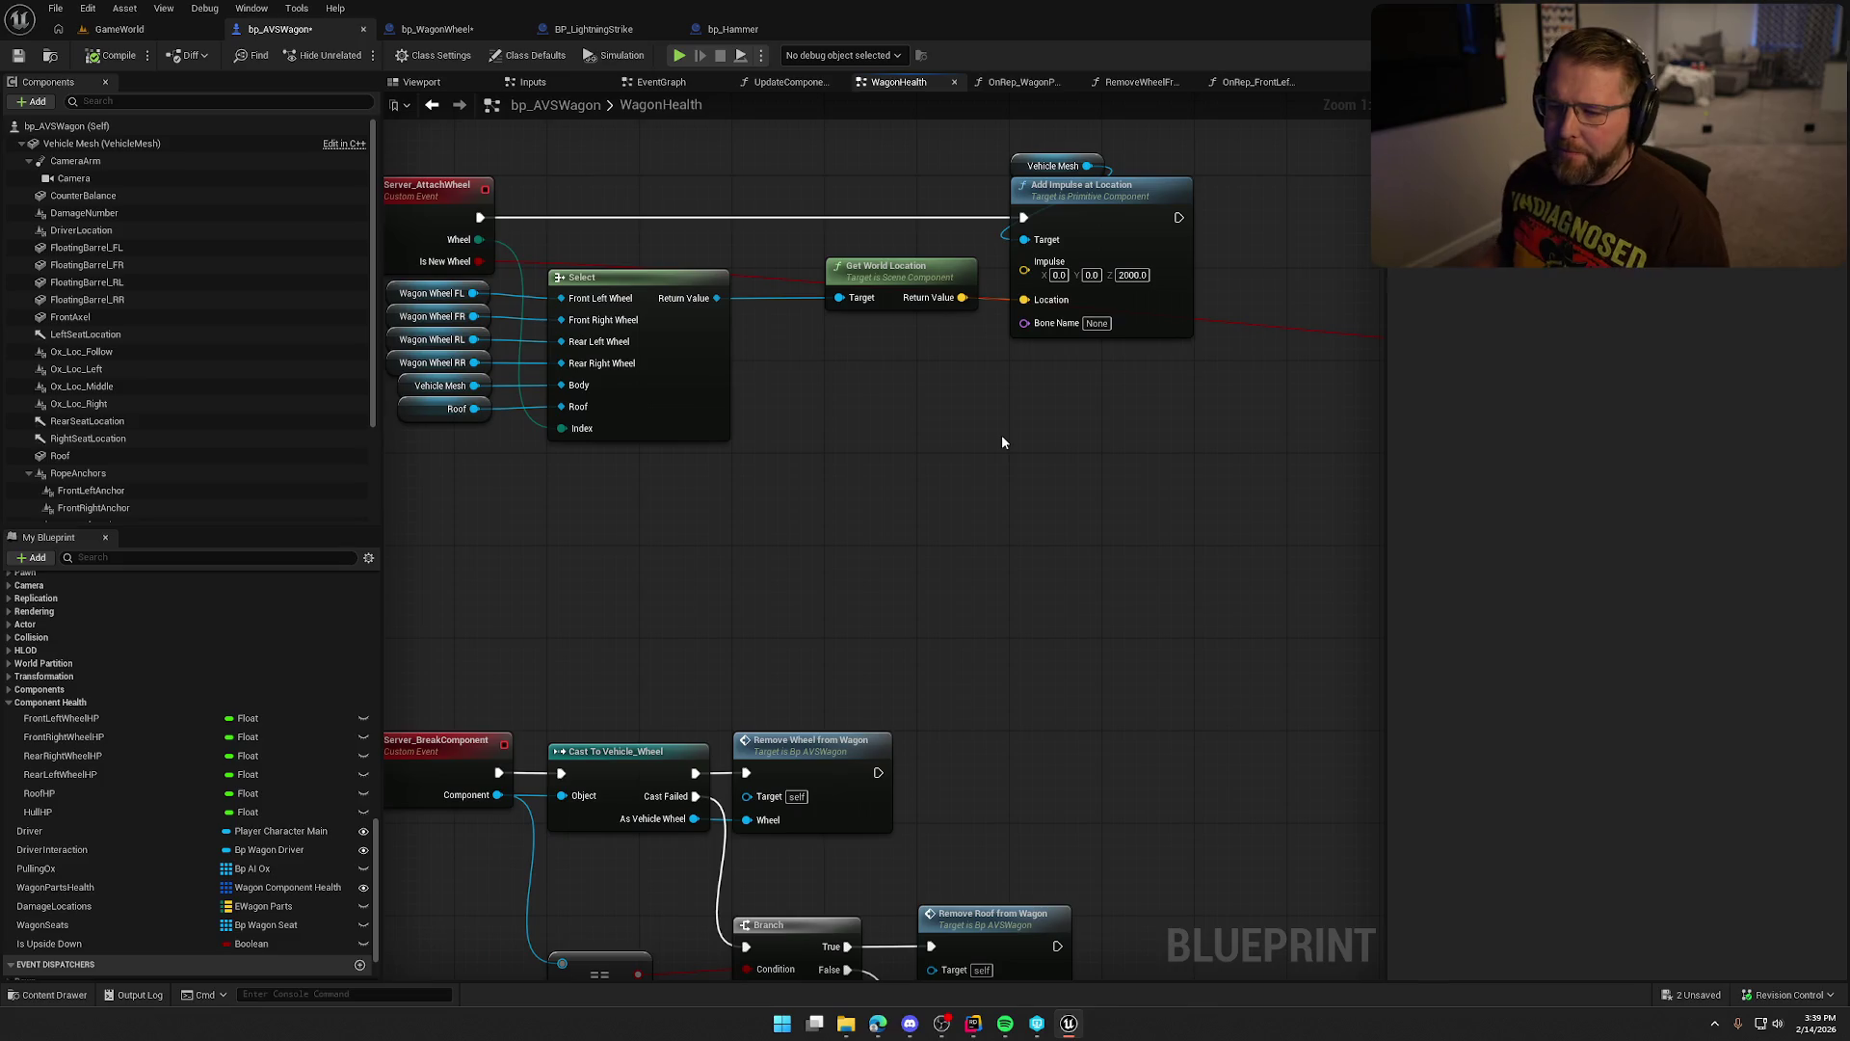
Add a new Select with its index wired, fed by a Front Left Wheel HP getter.
mouse_move(87, 718)
left_mouse_down()
mouse_move(771, 522)
mouse_move(771, 438)
mouse_move(1007, 441)
left_mouse_up()
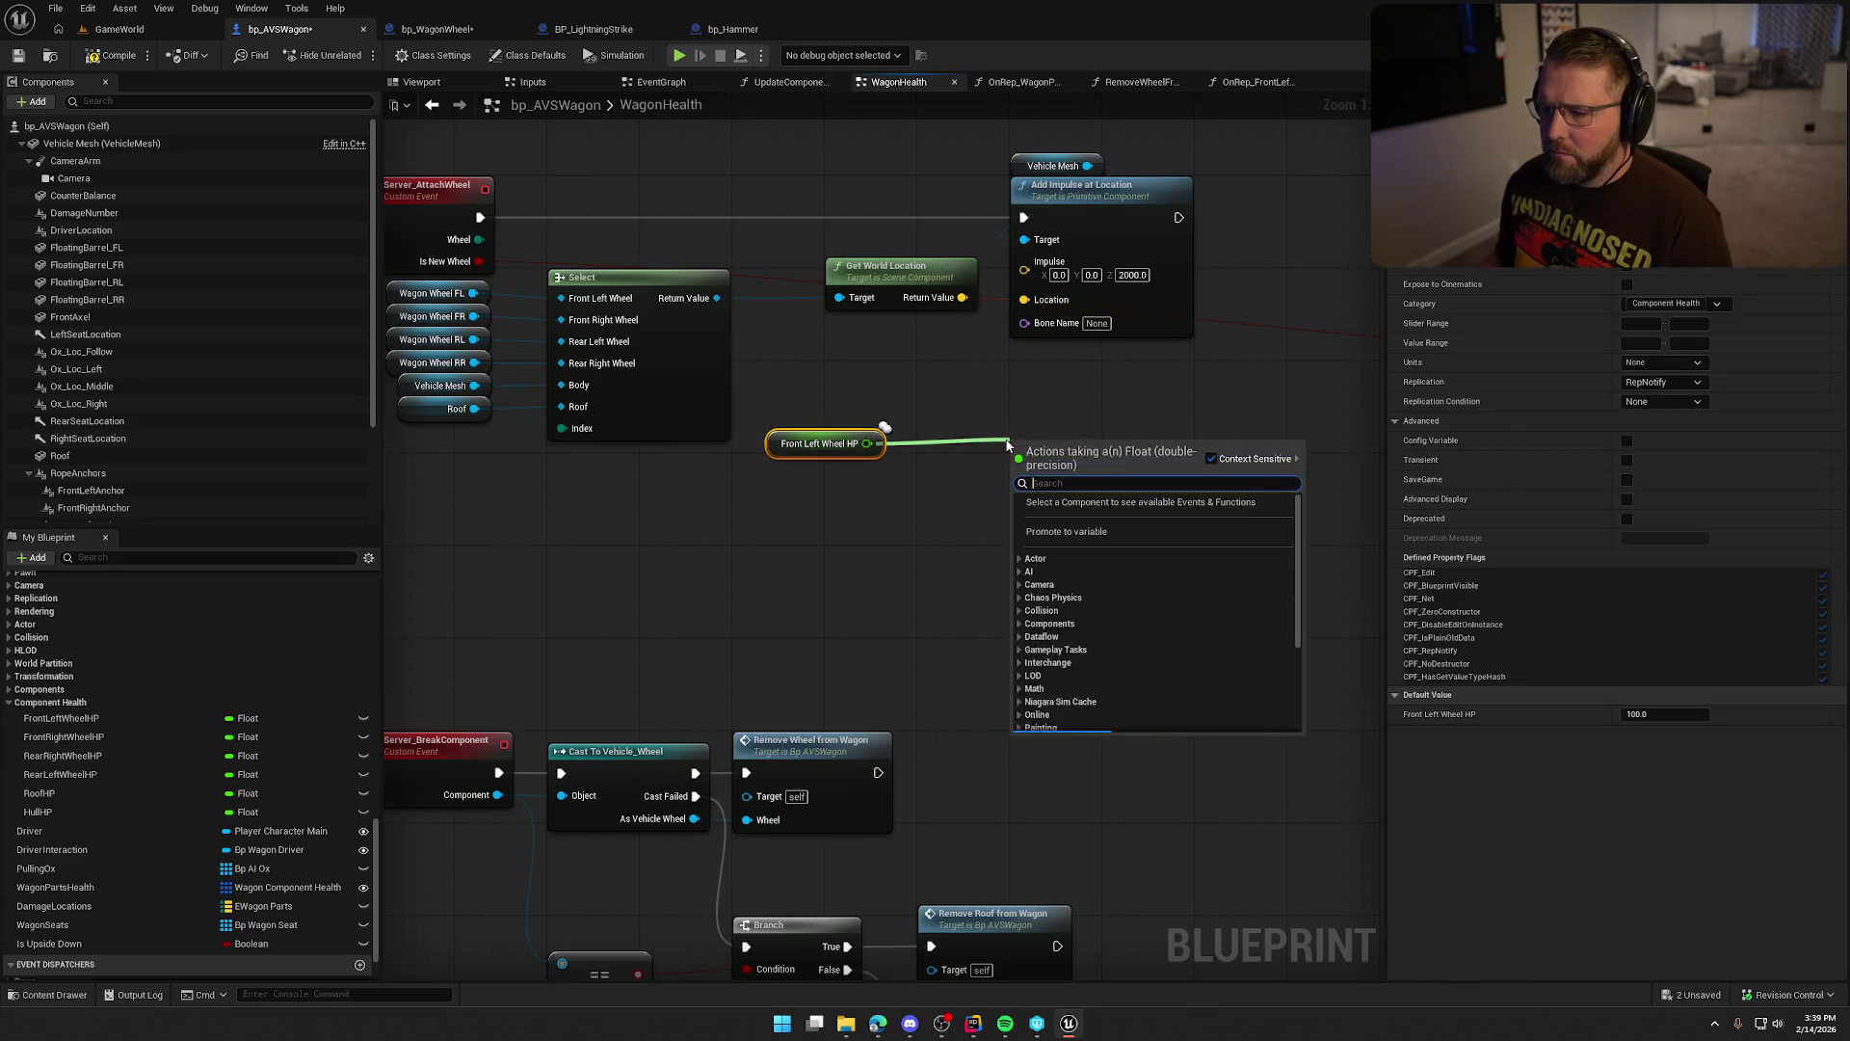
type("select")
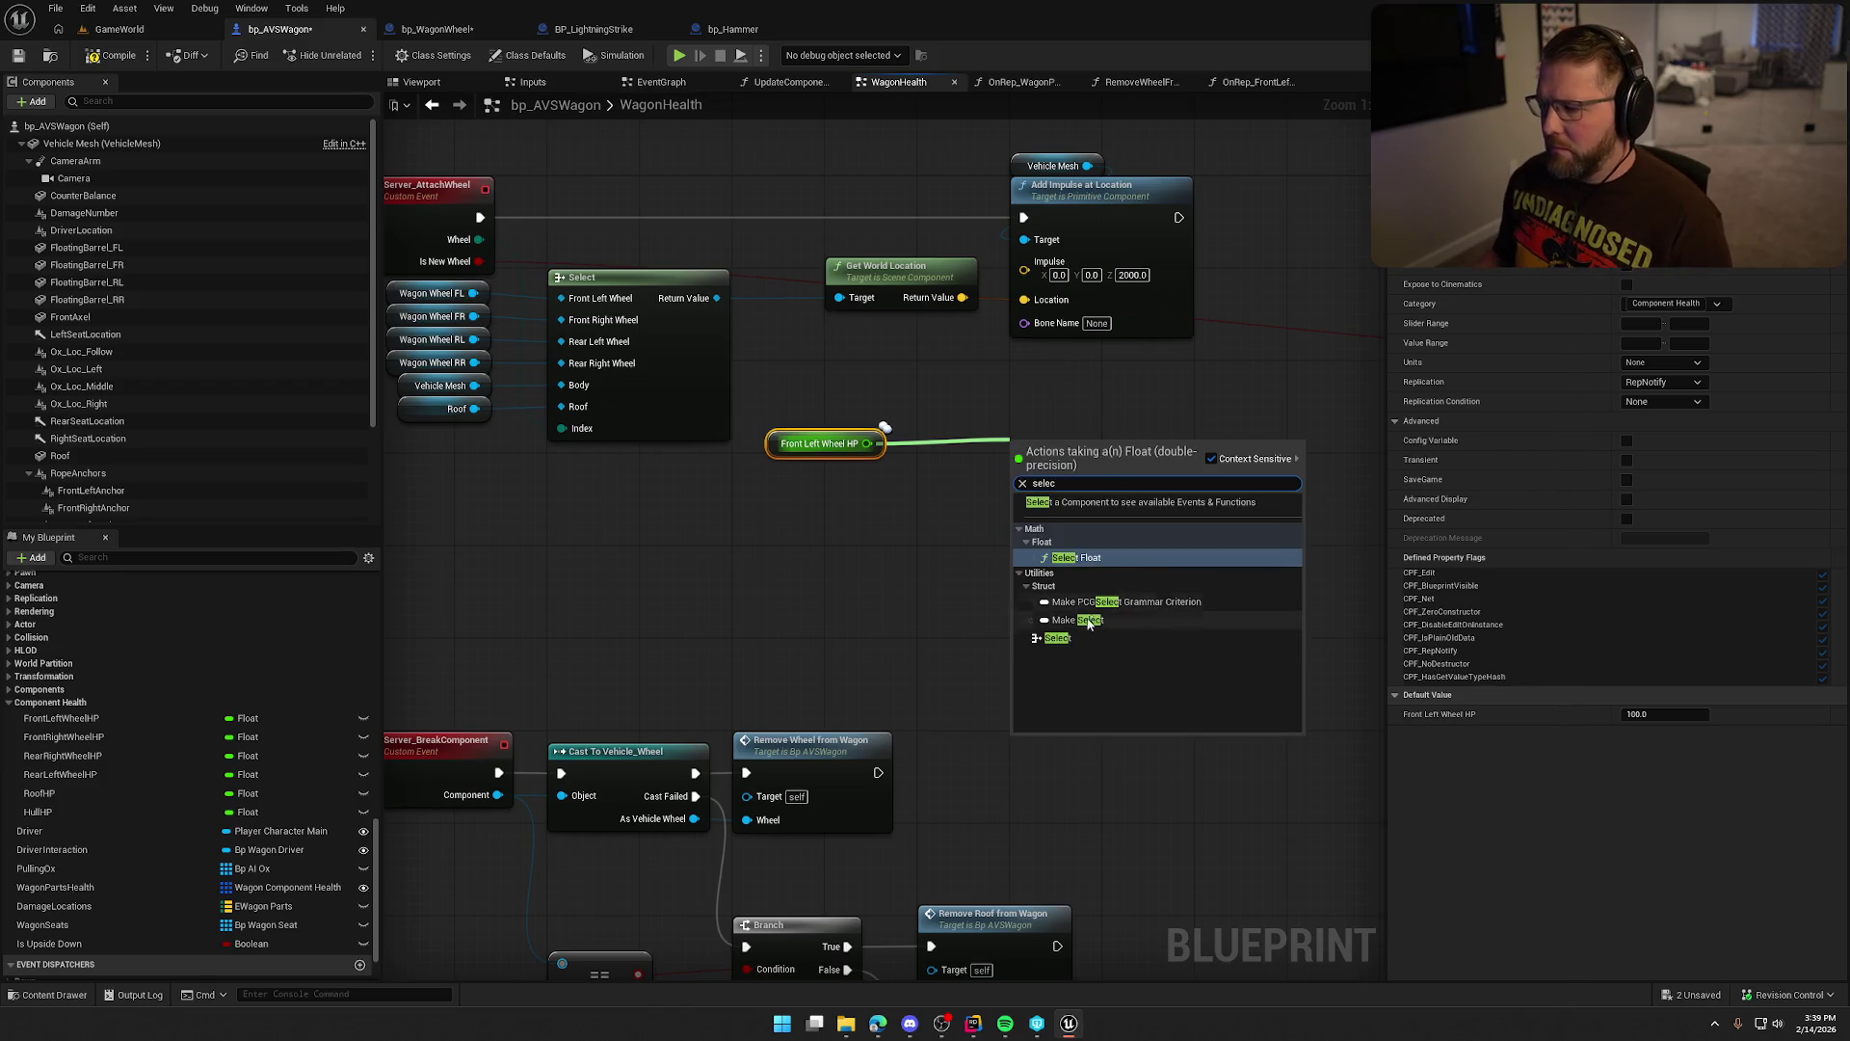
left_click(1070, 636)
left_click_drag(1090, 457, 1044, 434)
mouse_move(978, 492)
left_mouse_down()
mouse_move(453, 267)
mouse_move(472, 245)
left_mouse_up()
left_click_drag(867, 443, 977, 437)
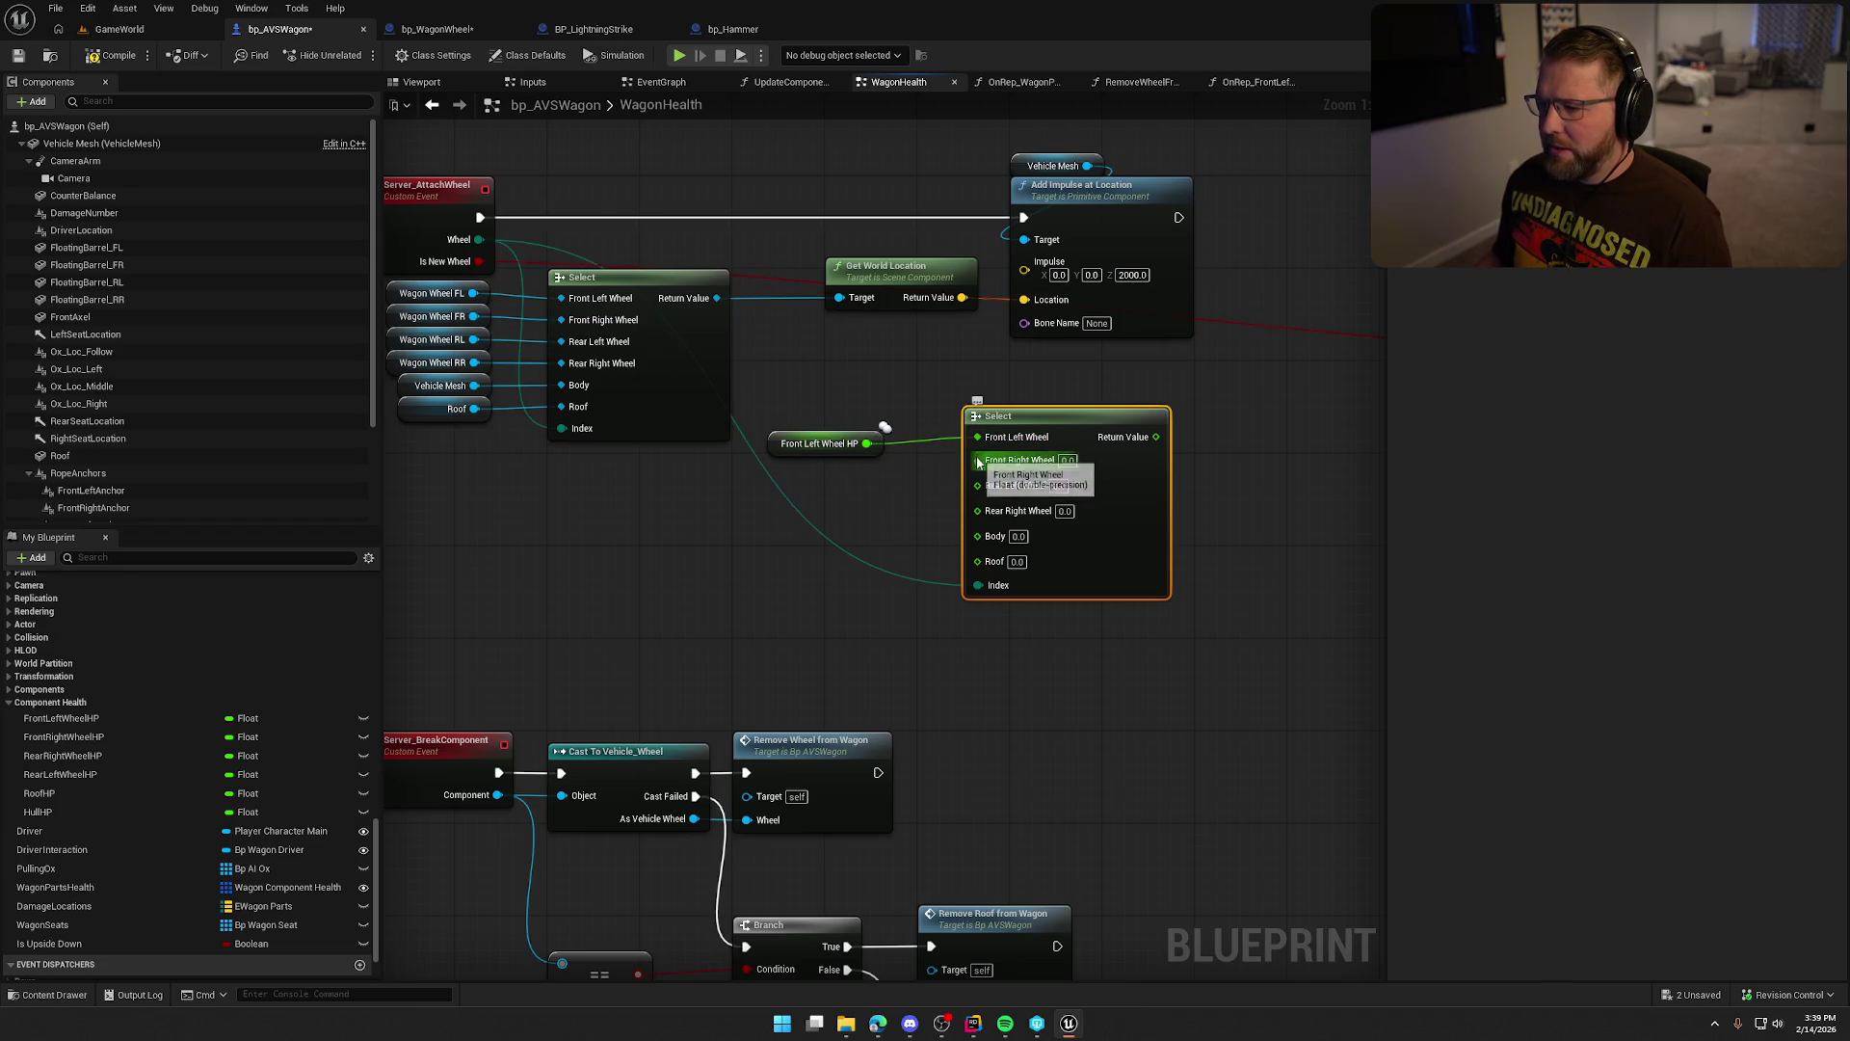
left_click_drag(819, 443, 866, 397)
Add a by-reference Set Float node driven by the new Select's result.
left_click_drag(970, 441, 1058, 427)
type("set b")
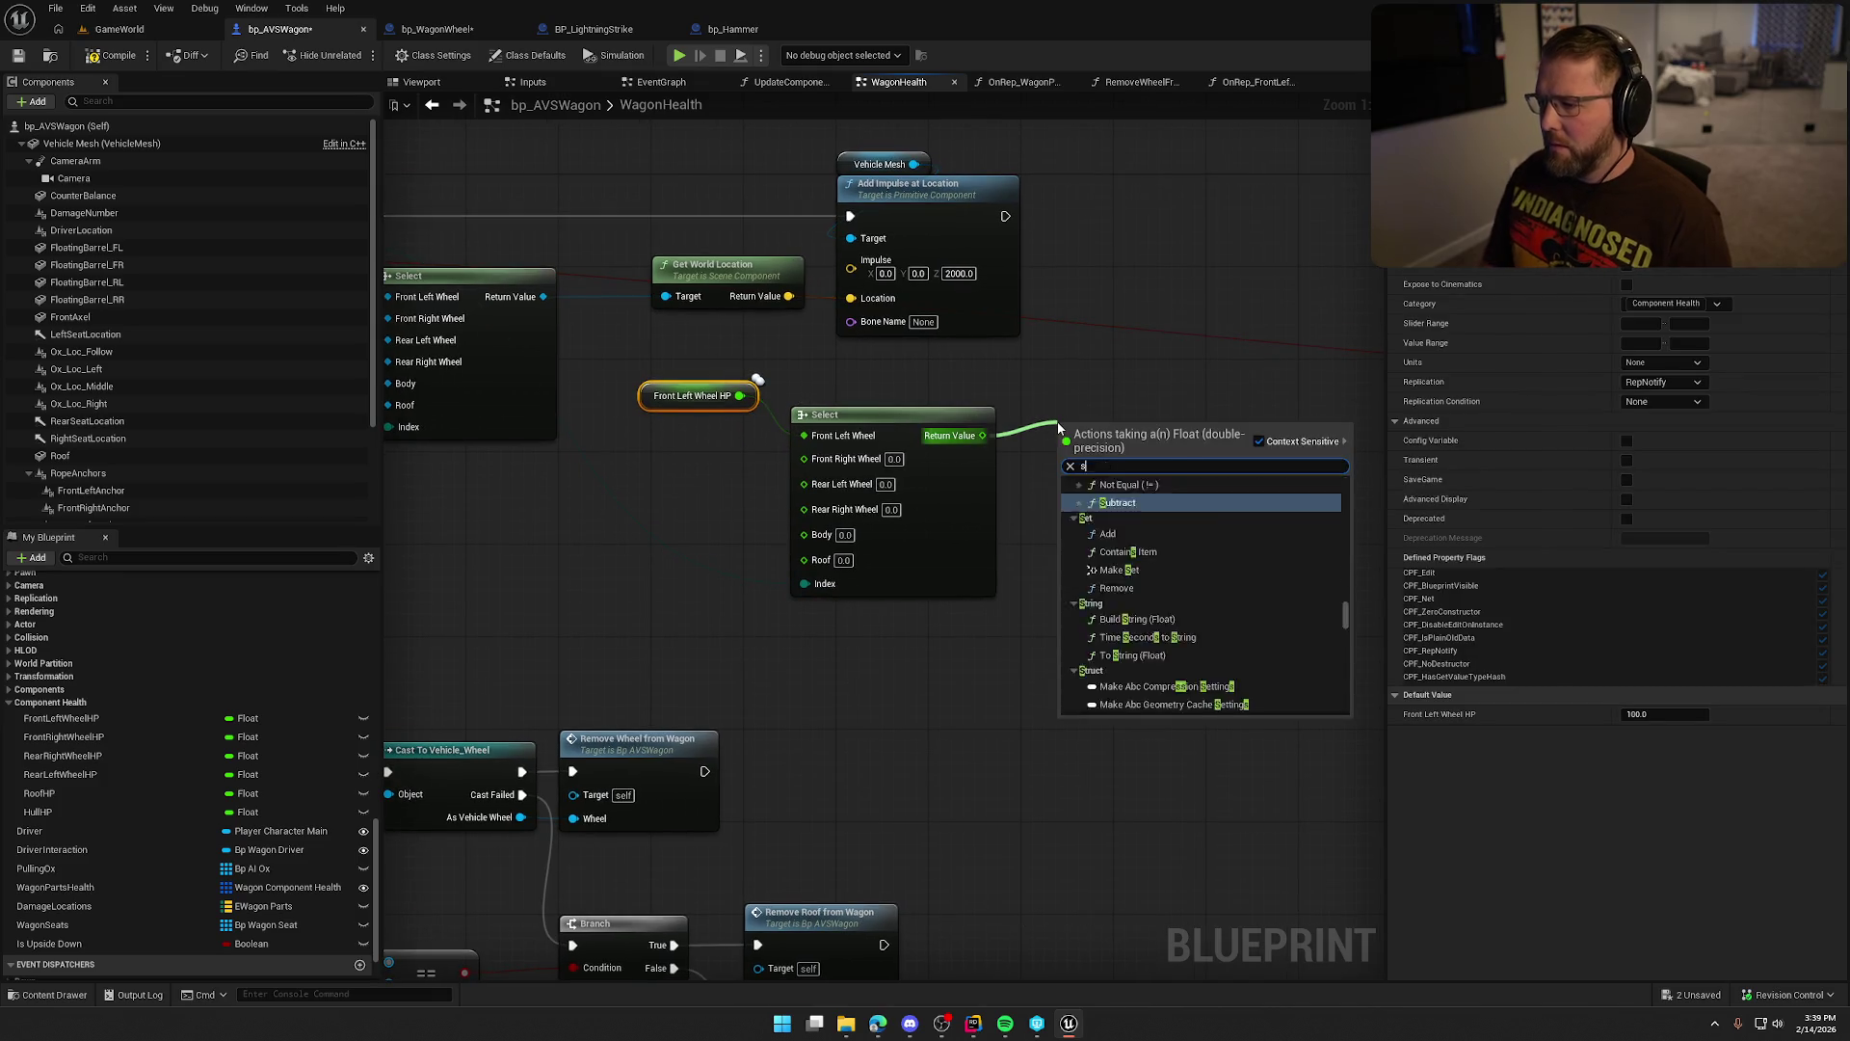
key("BackSpace")
type("float")
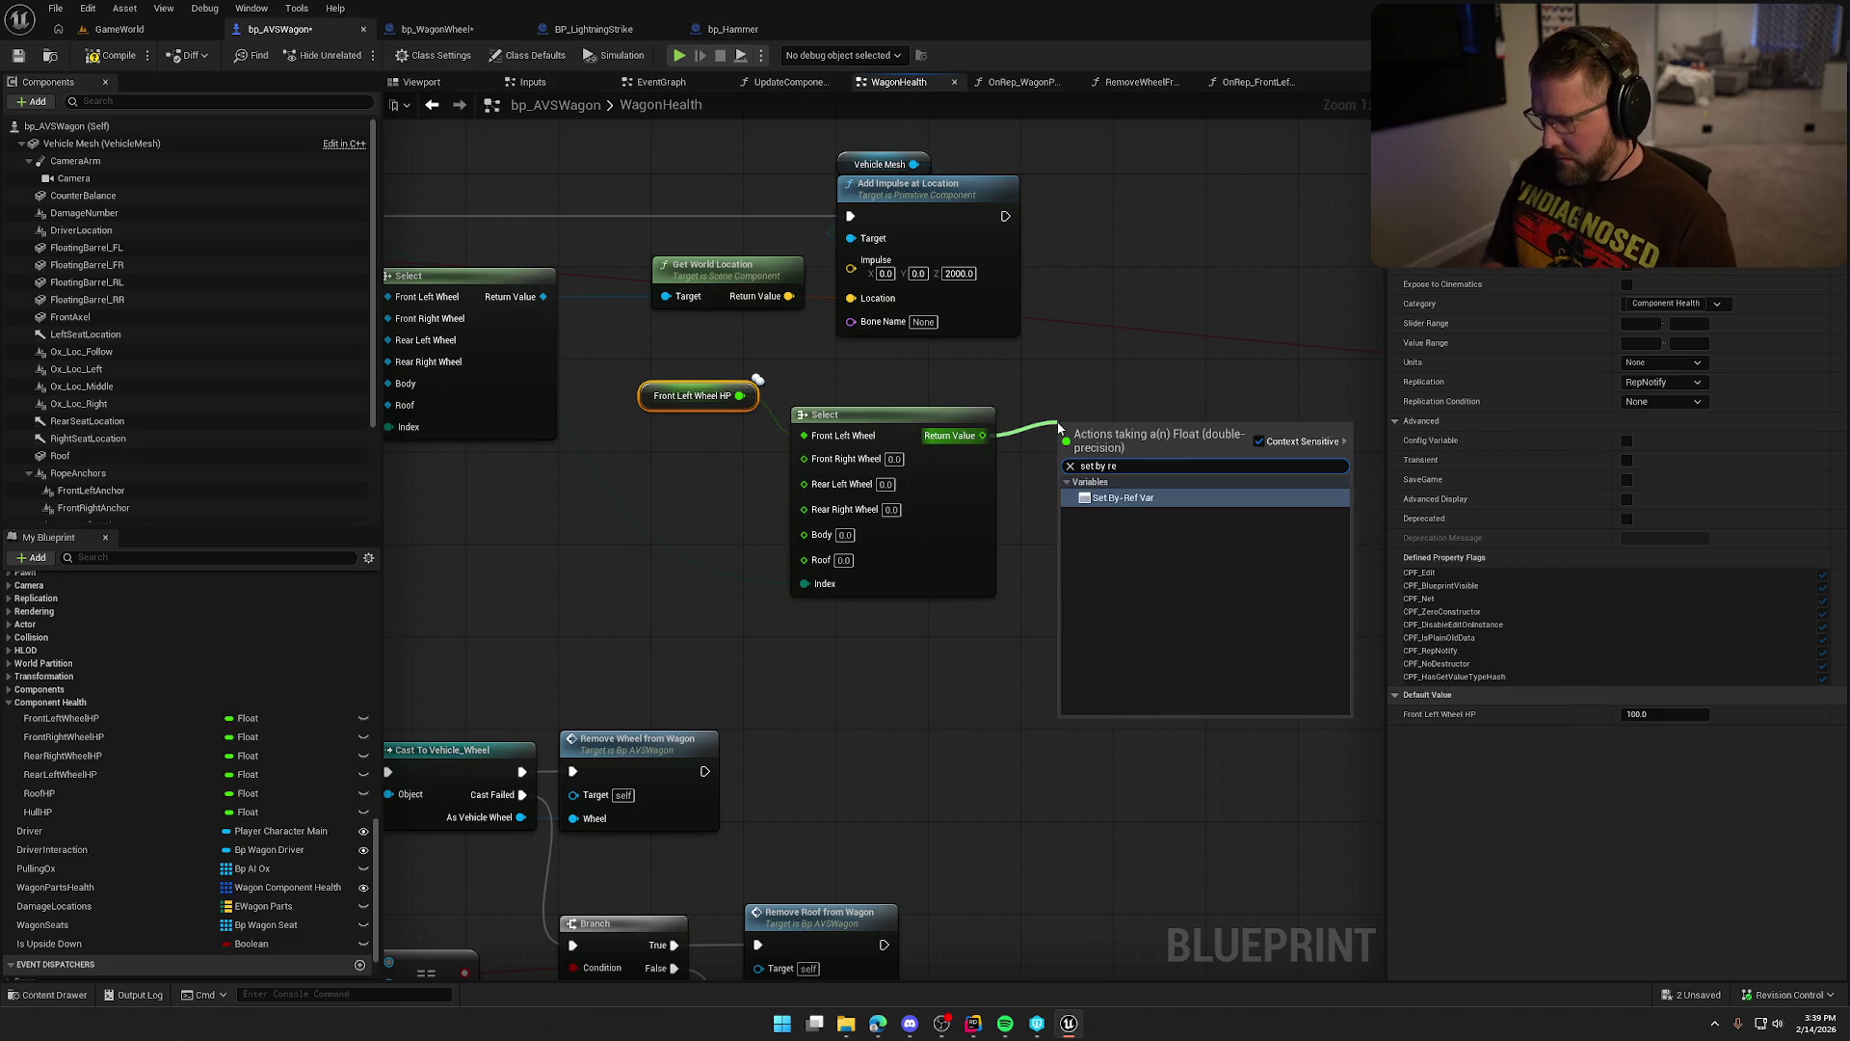
key("Return")
left_click_drag(1143, 453, 1134, 418)
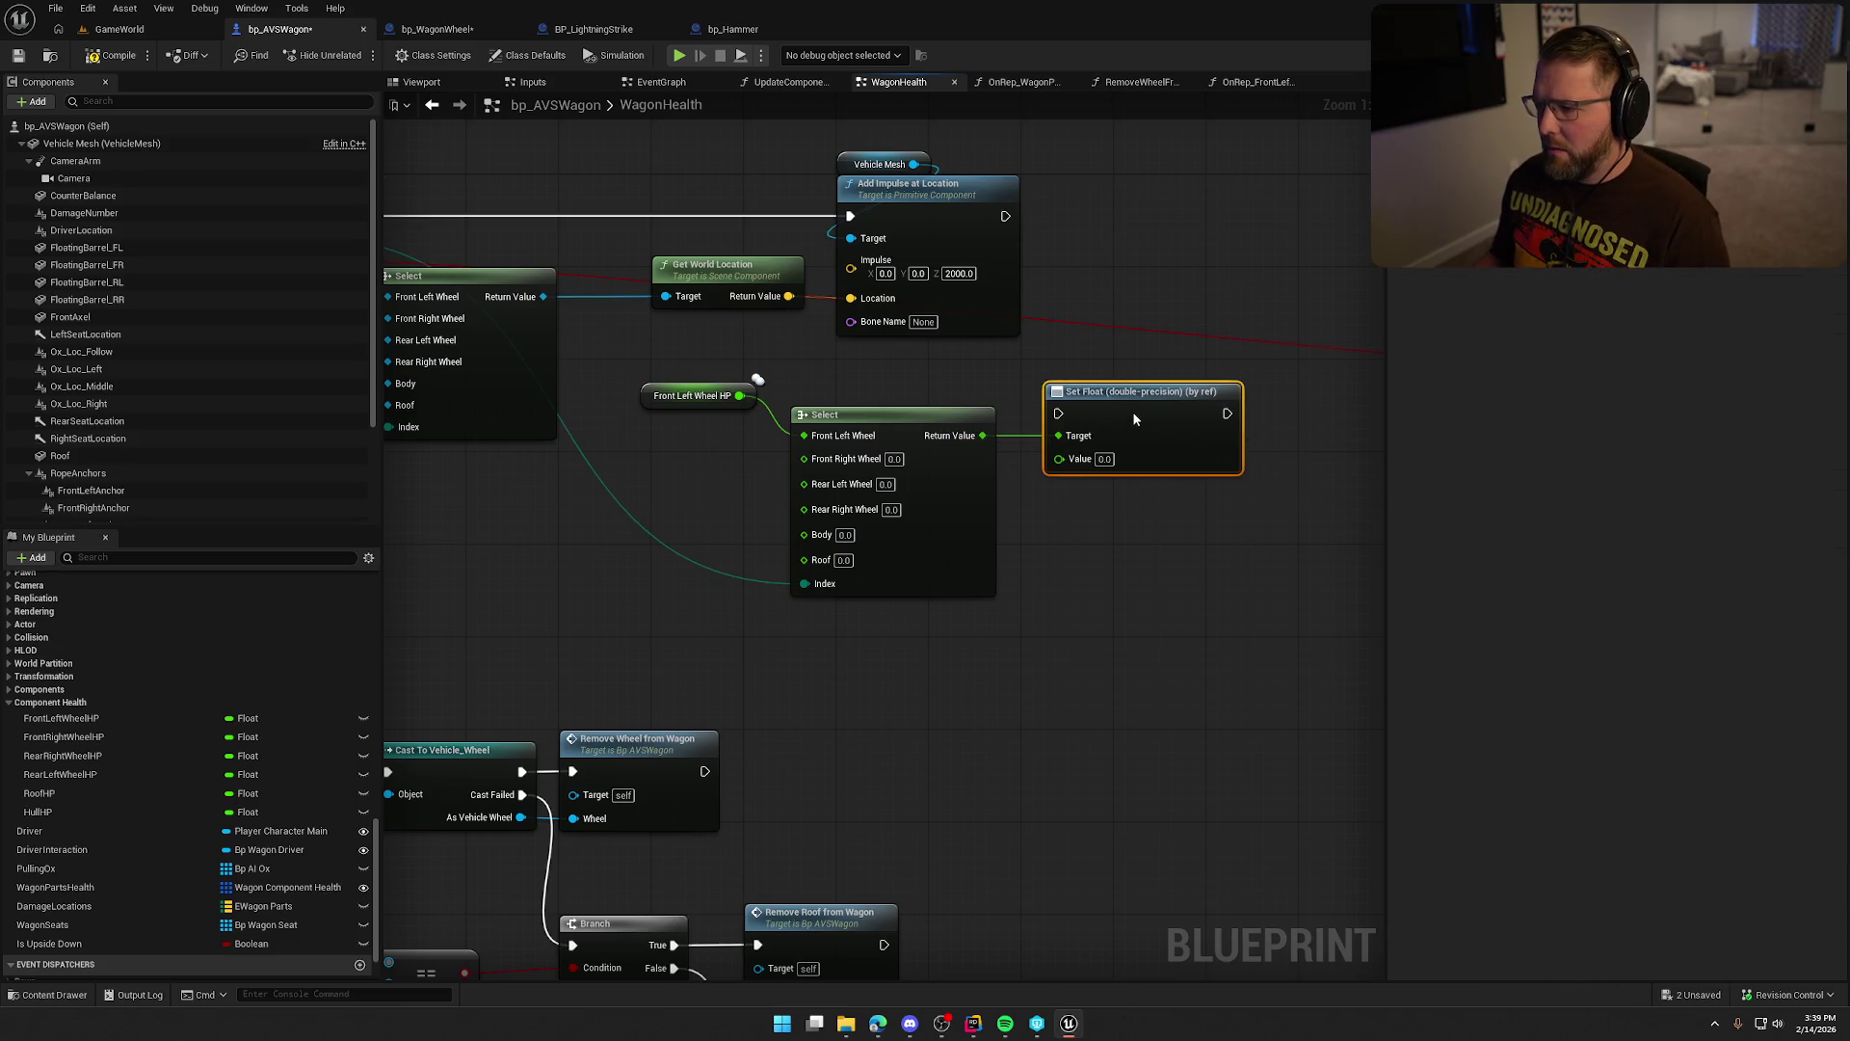
left_click(1120, 628)
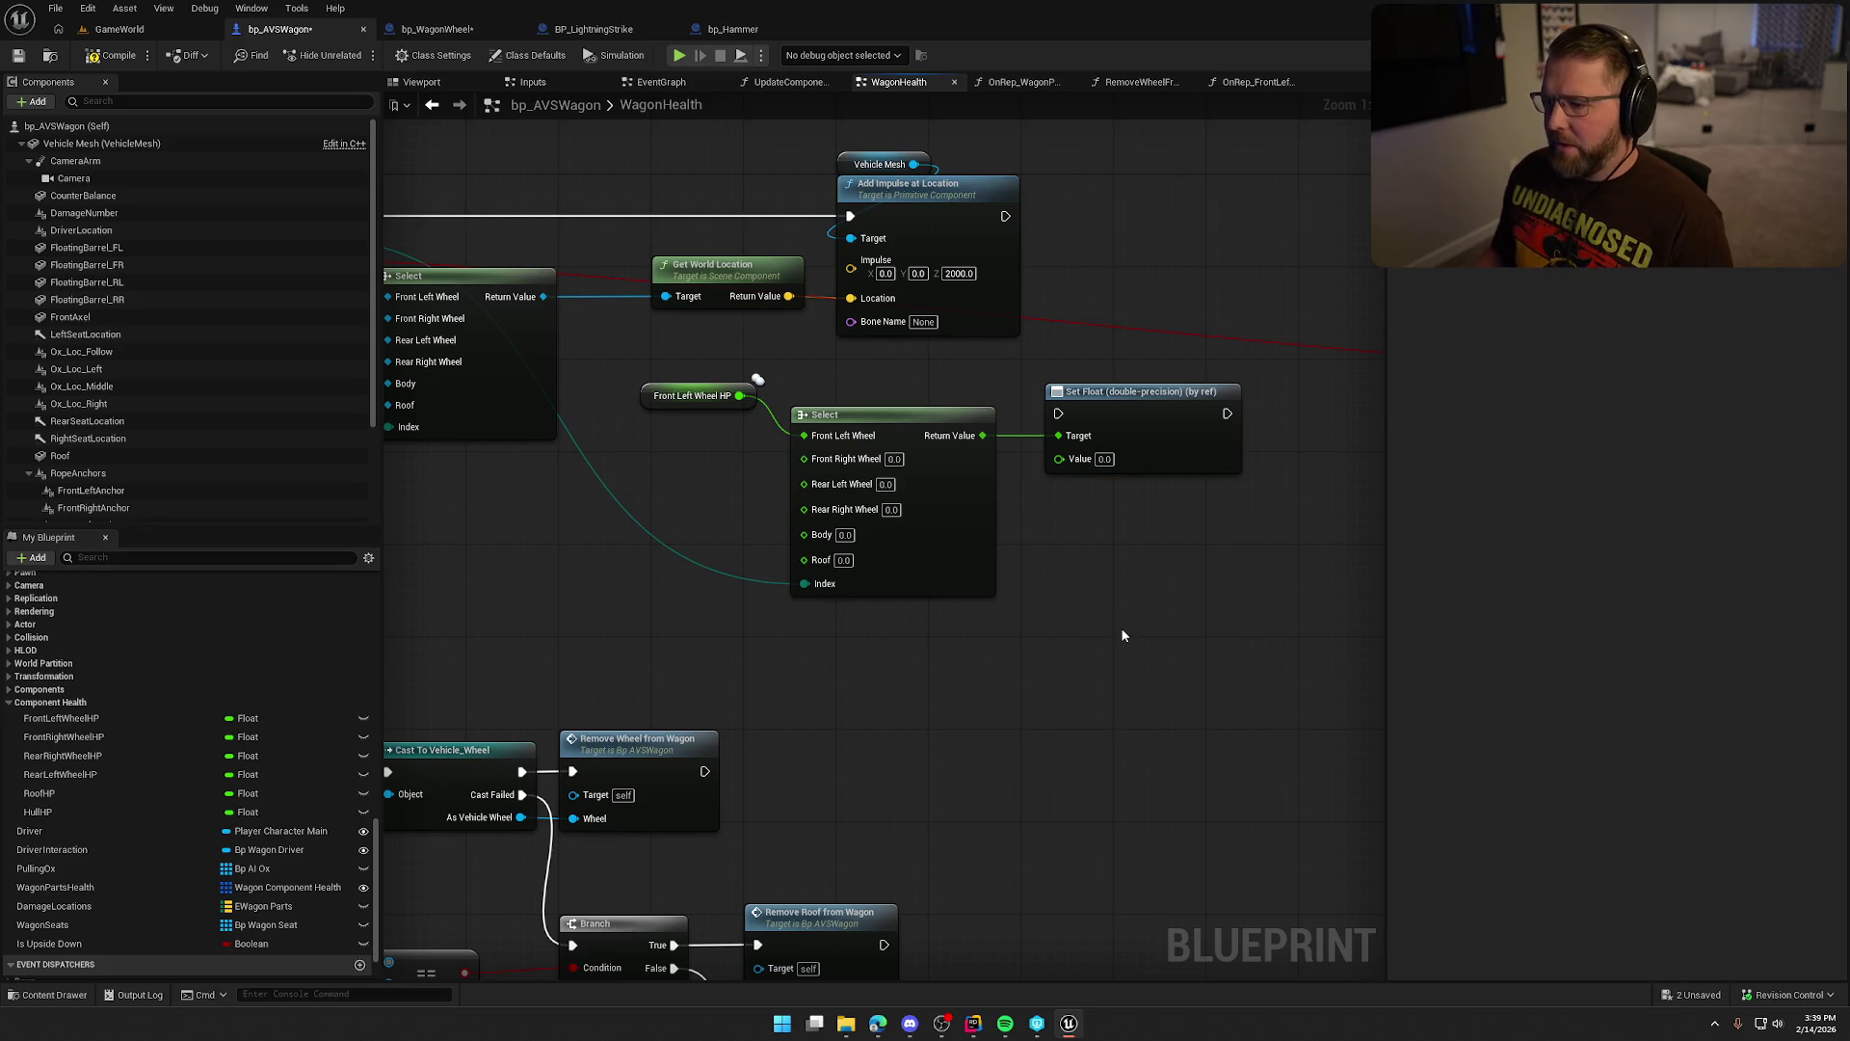
Feed Front Right, Rear Left and Rear Right Wheel HP getters into their Select options.
left_click_drag(685, 656, 742, 556)
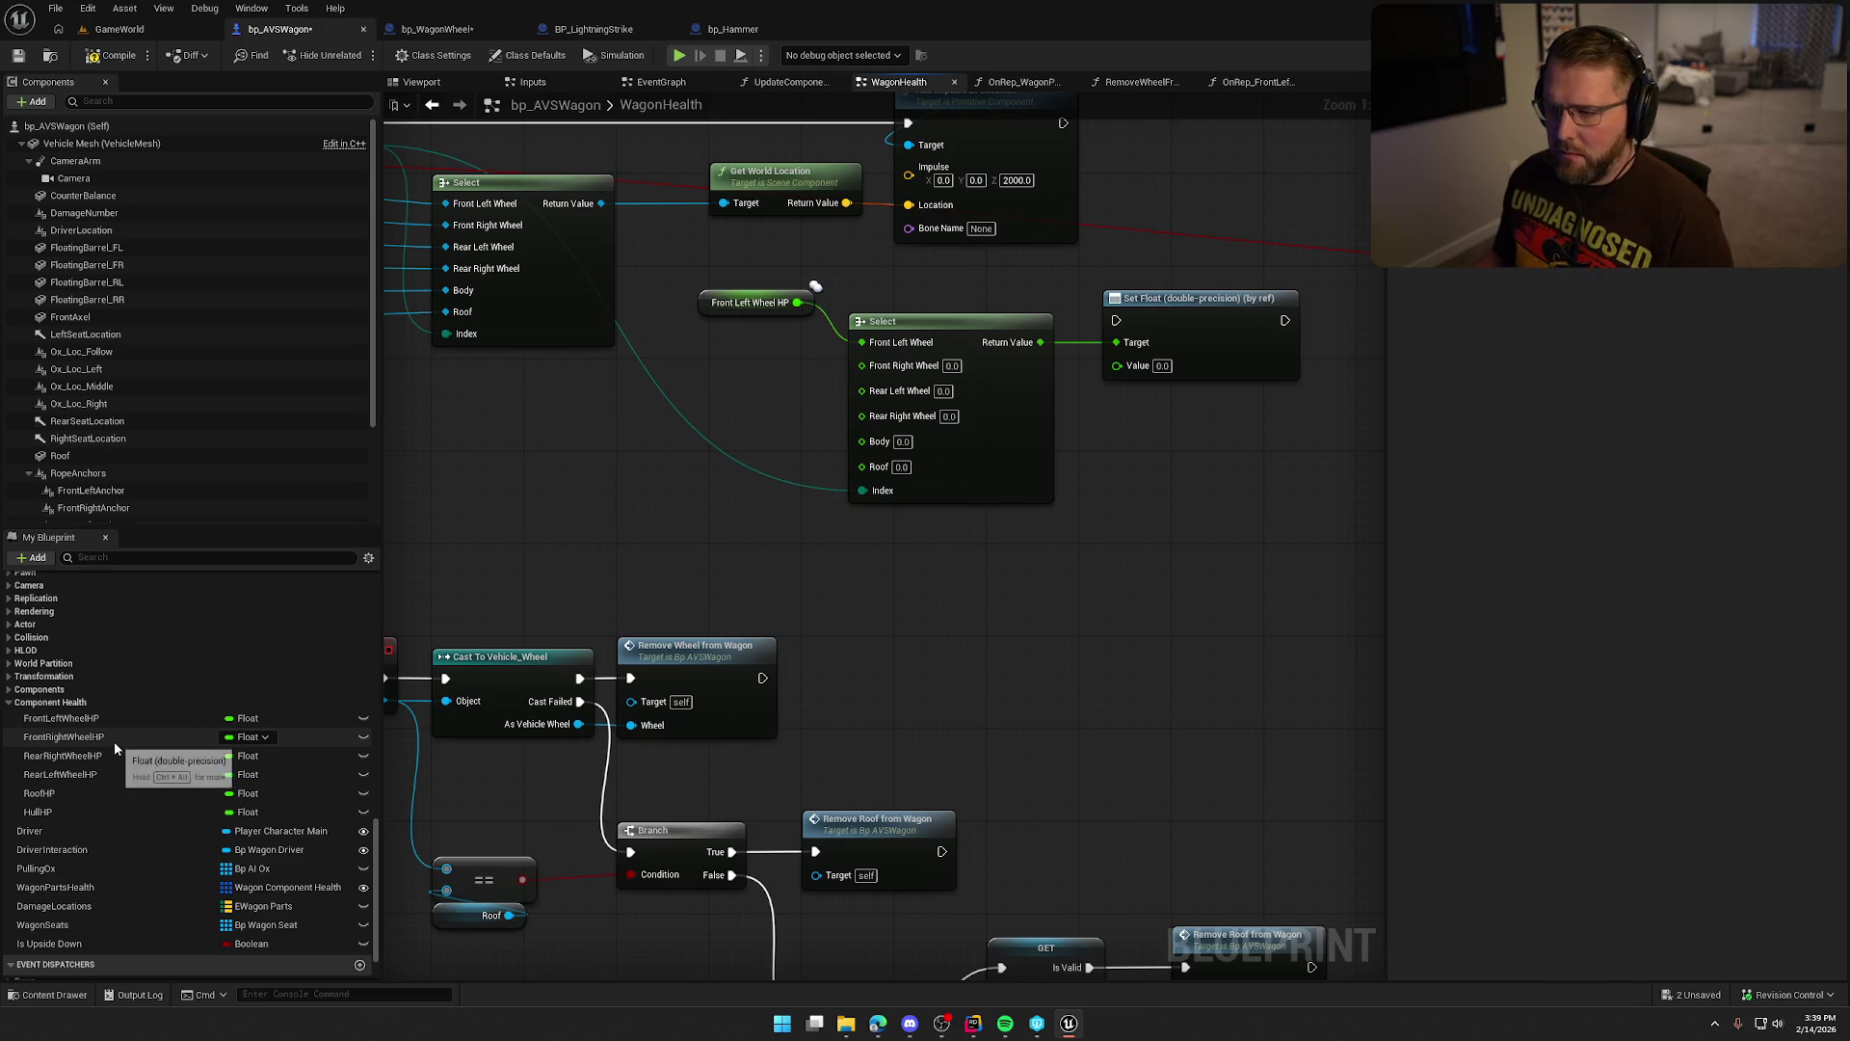
mouse_move(114, 742)
left_mouse_down()
mouse_move(636, 431)
mouse_move(859, 366)
left_mouse_up()
left_click_drag(703, 386, 714, 362)
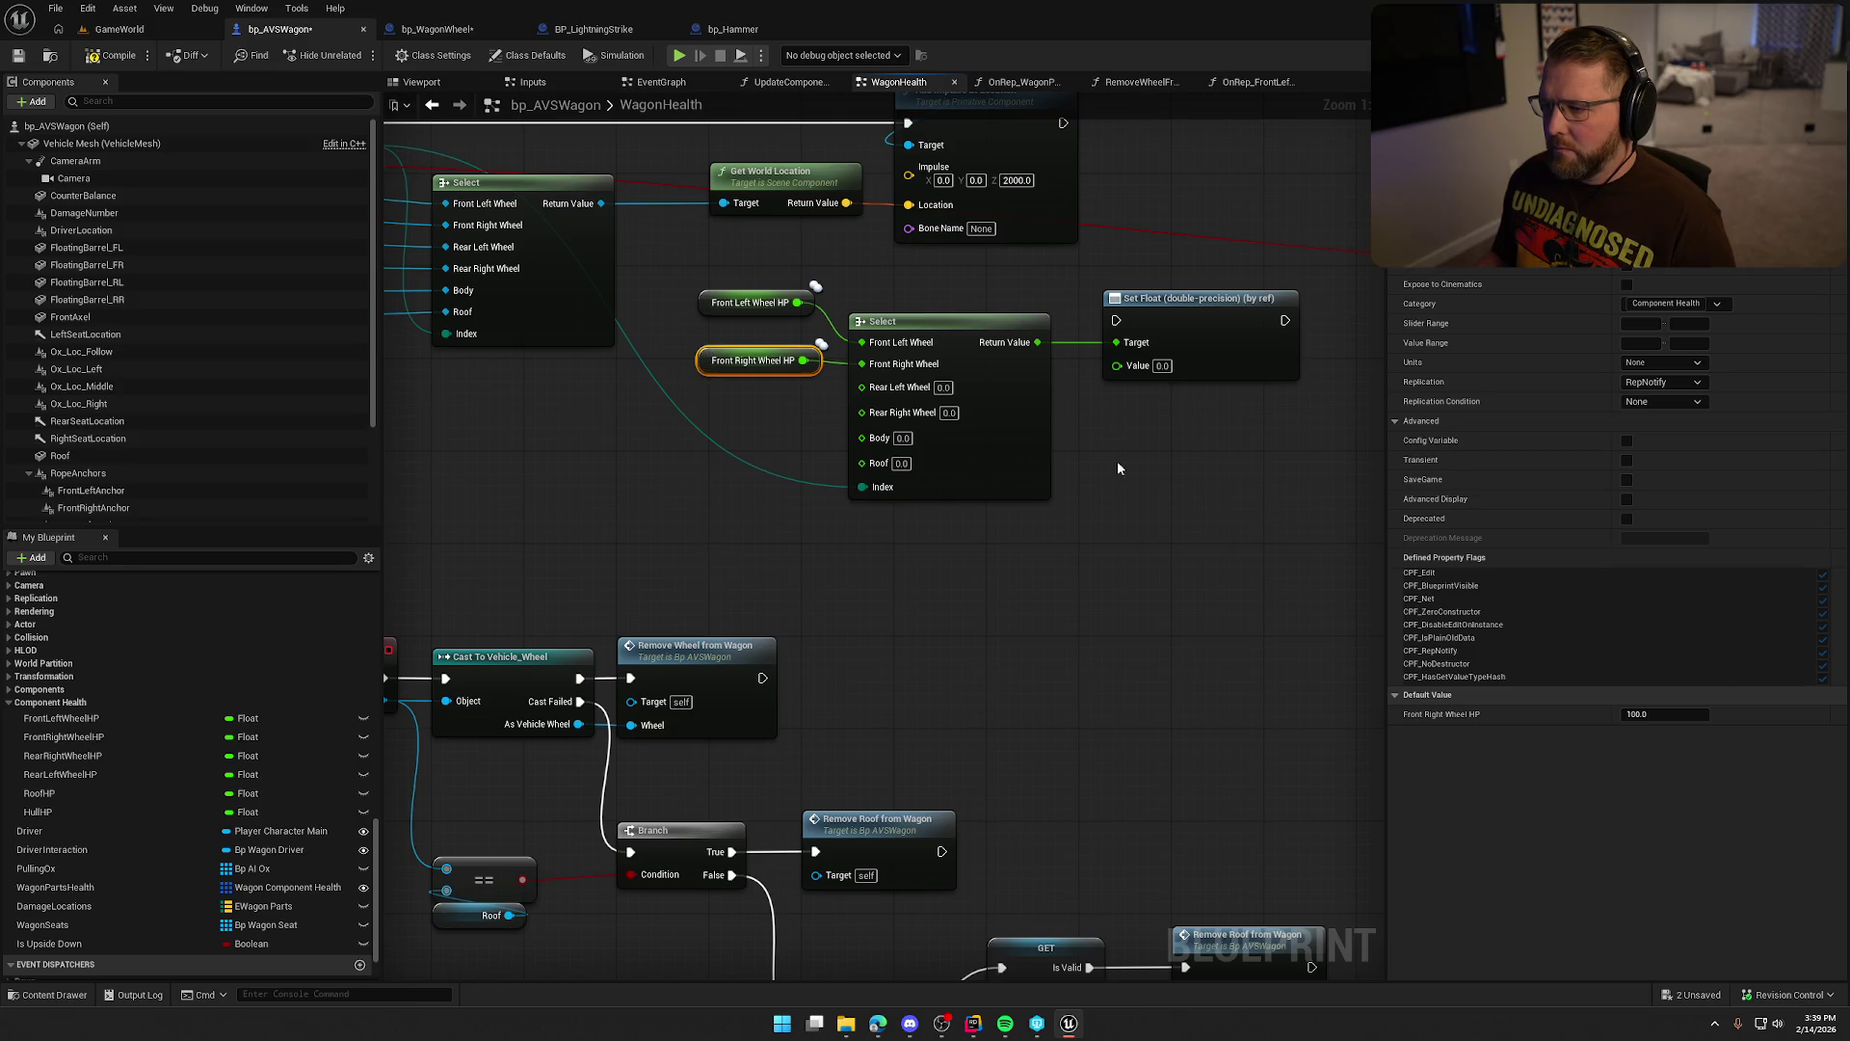
left_click_drag(1109, 542, 1124, 671)
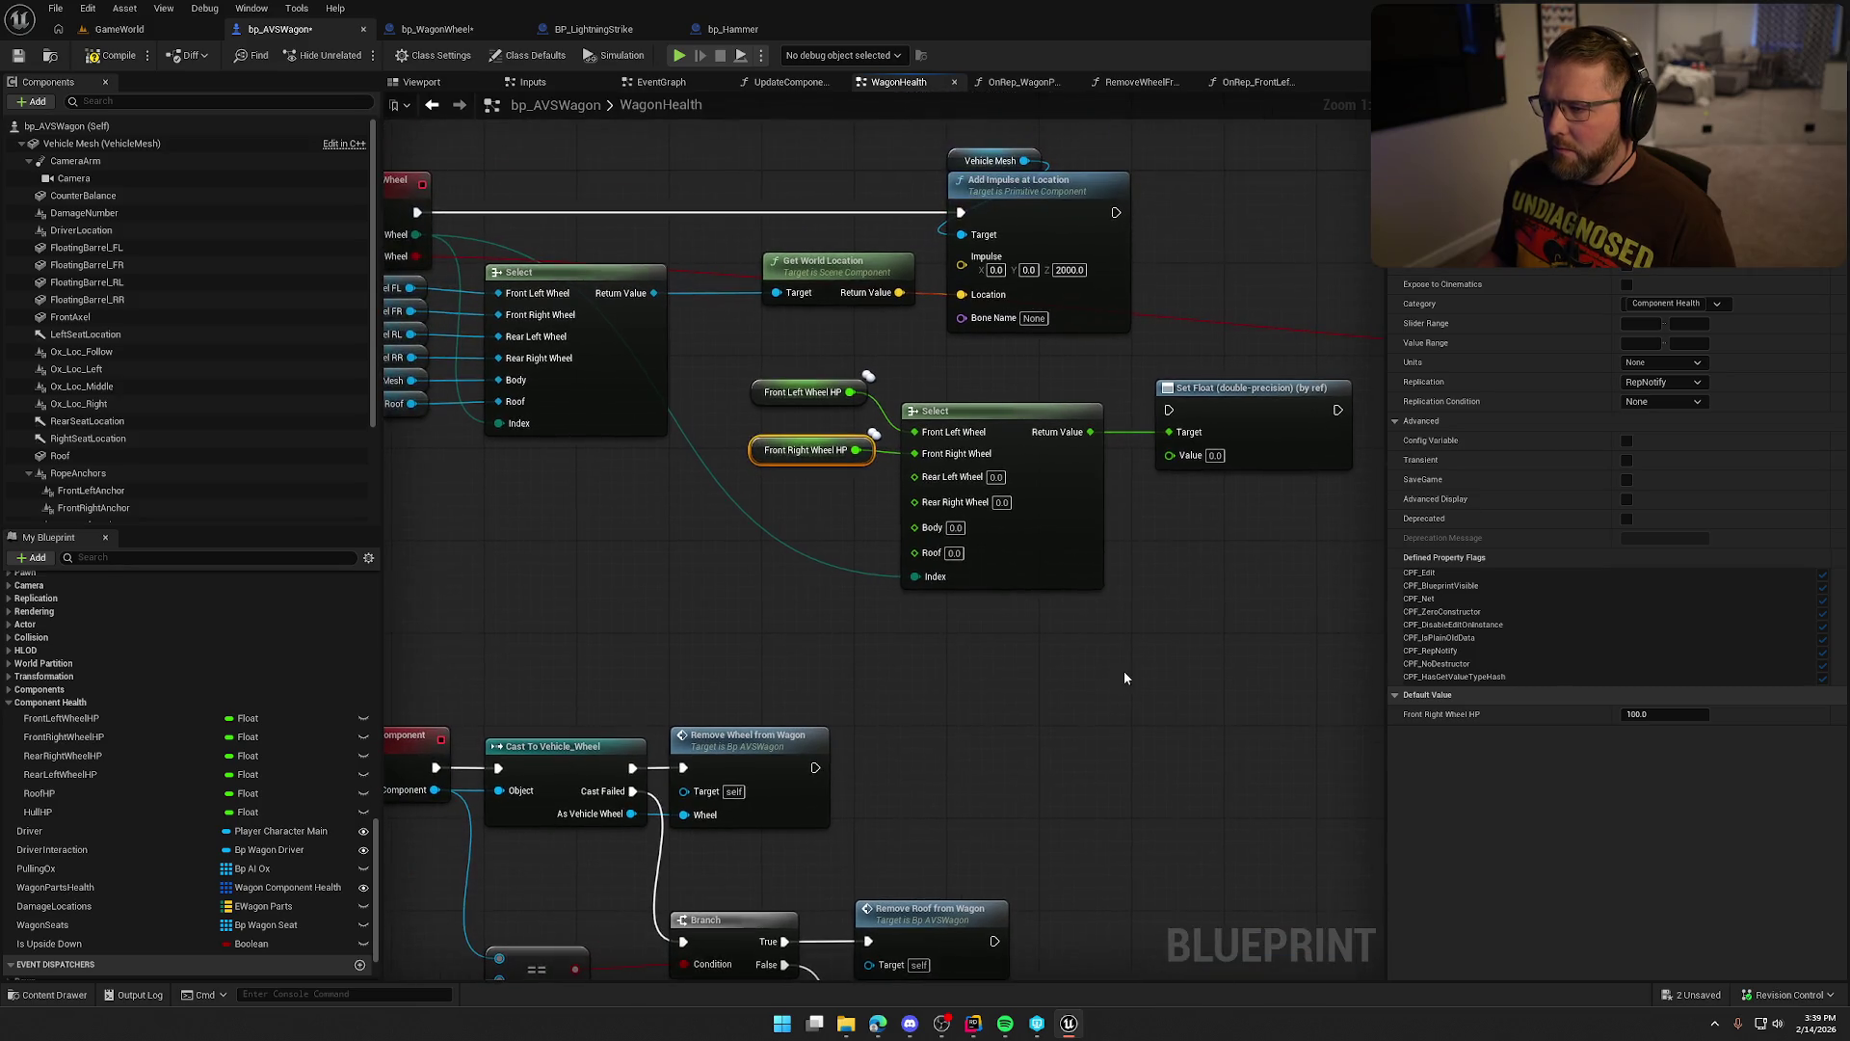
left_click_drag(802, 393, 800, 428)
left_click(796, 531)
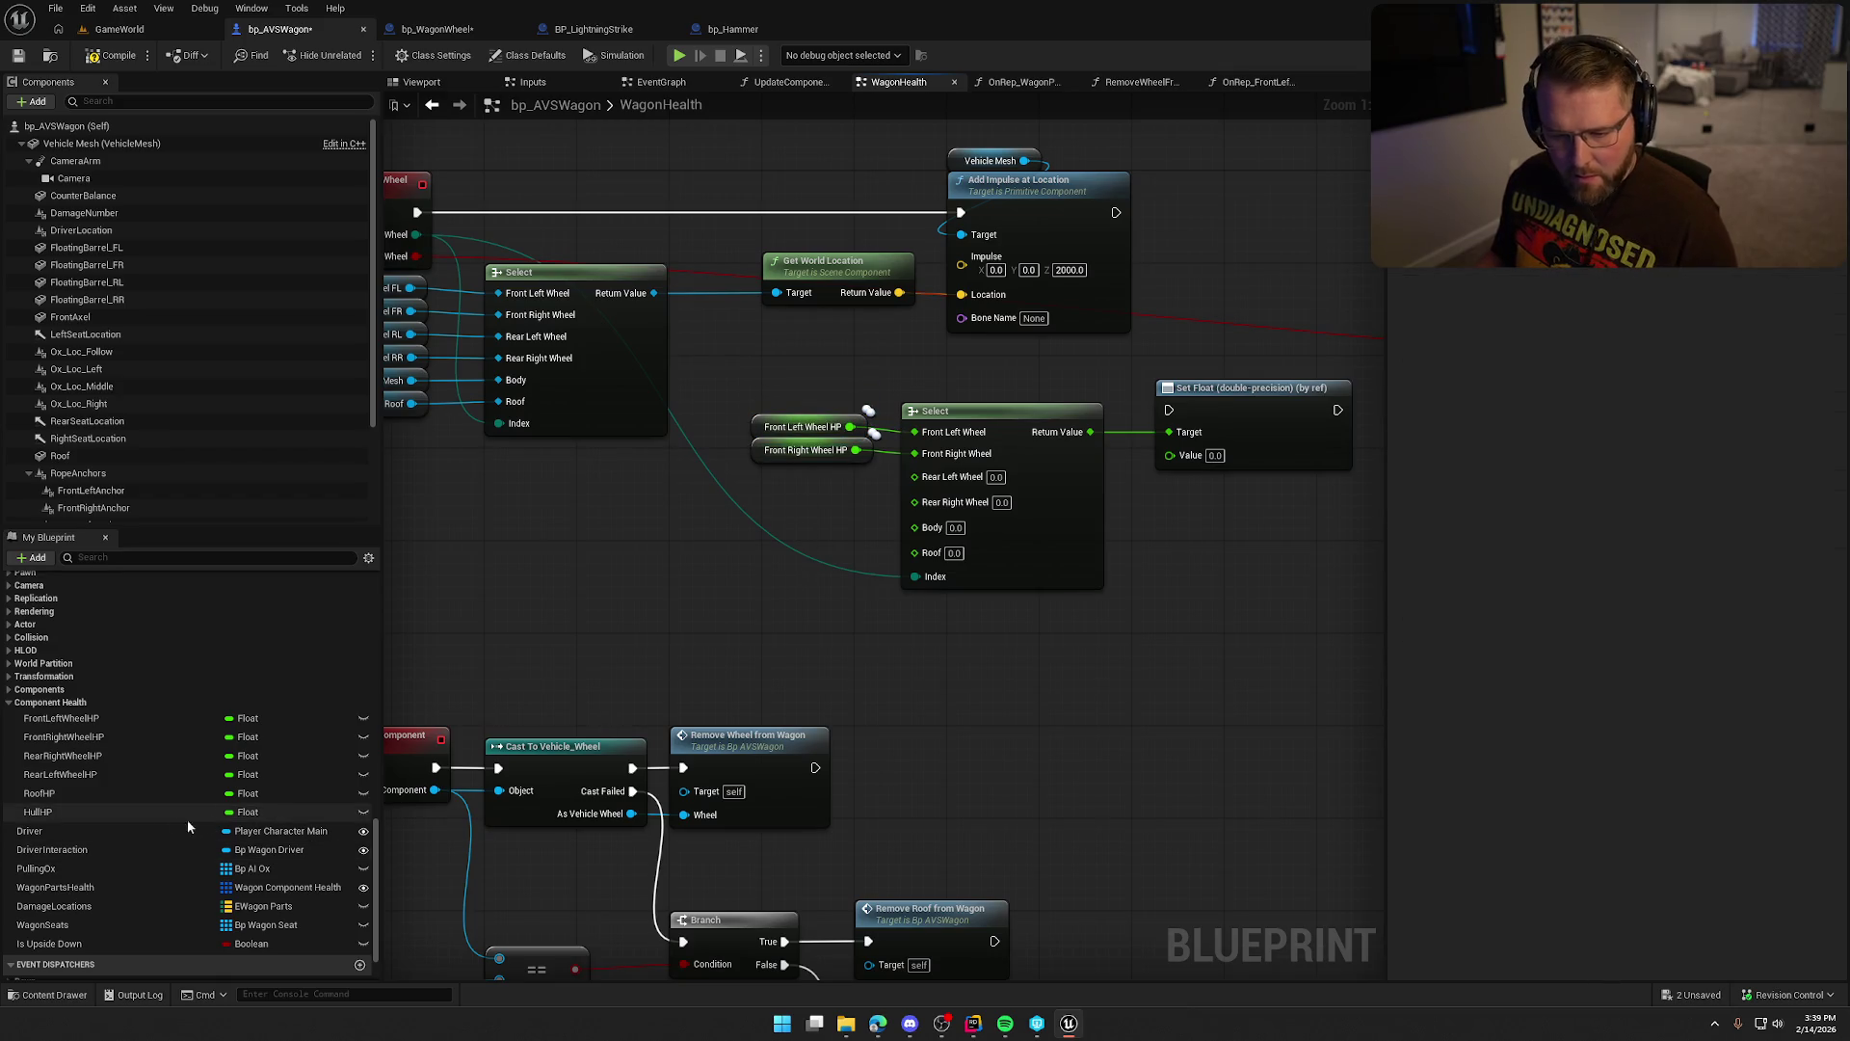
mouse_move(67, 777)
left_mouse_down()
mouse_move(588, 655)
mouse_move(754, 495)
mouse_move(915, 476)
left_mouse_up()
left_click_drag(788, 504, 789, 480)
mouse_move(62, 756)
left_mouse_down()
mouse_move(565, 707)
mouse_move(758, 495)
mouse_move(915, 498)
left_mouse_up()
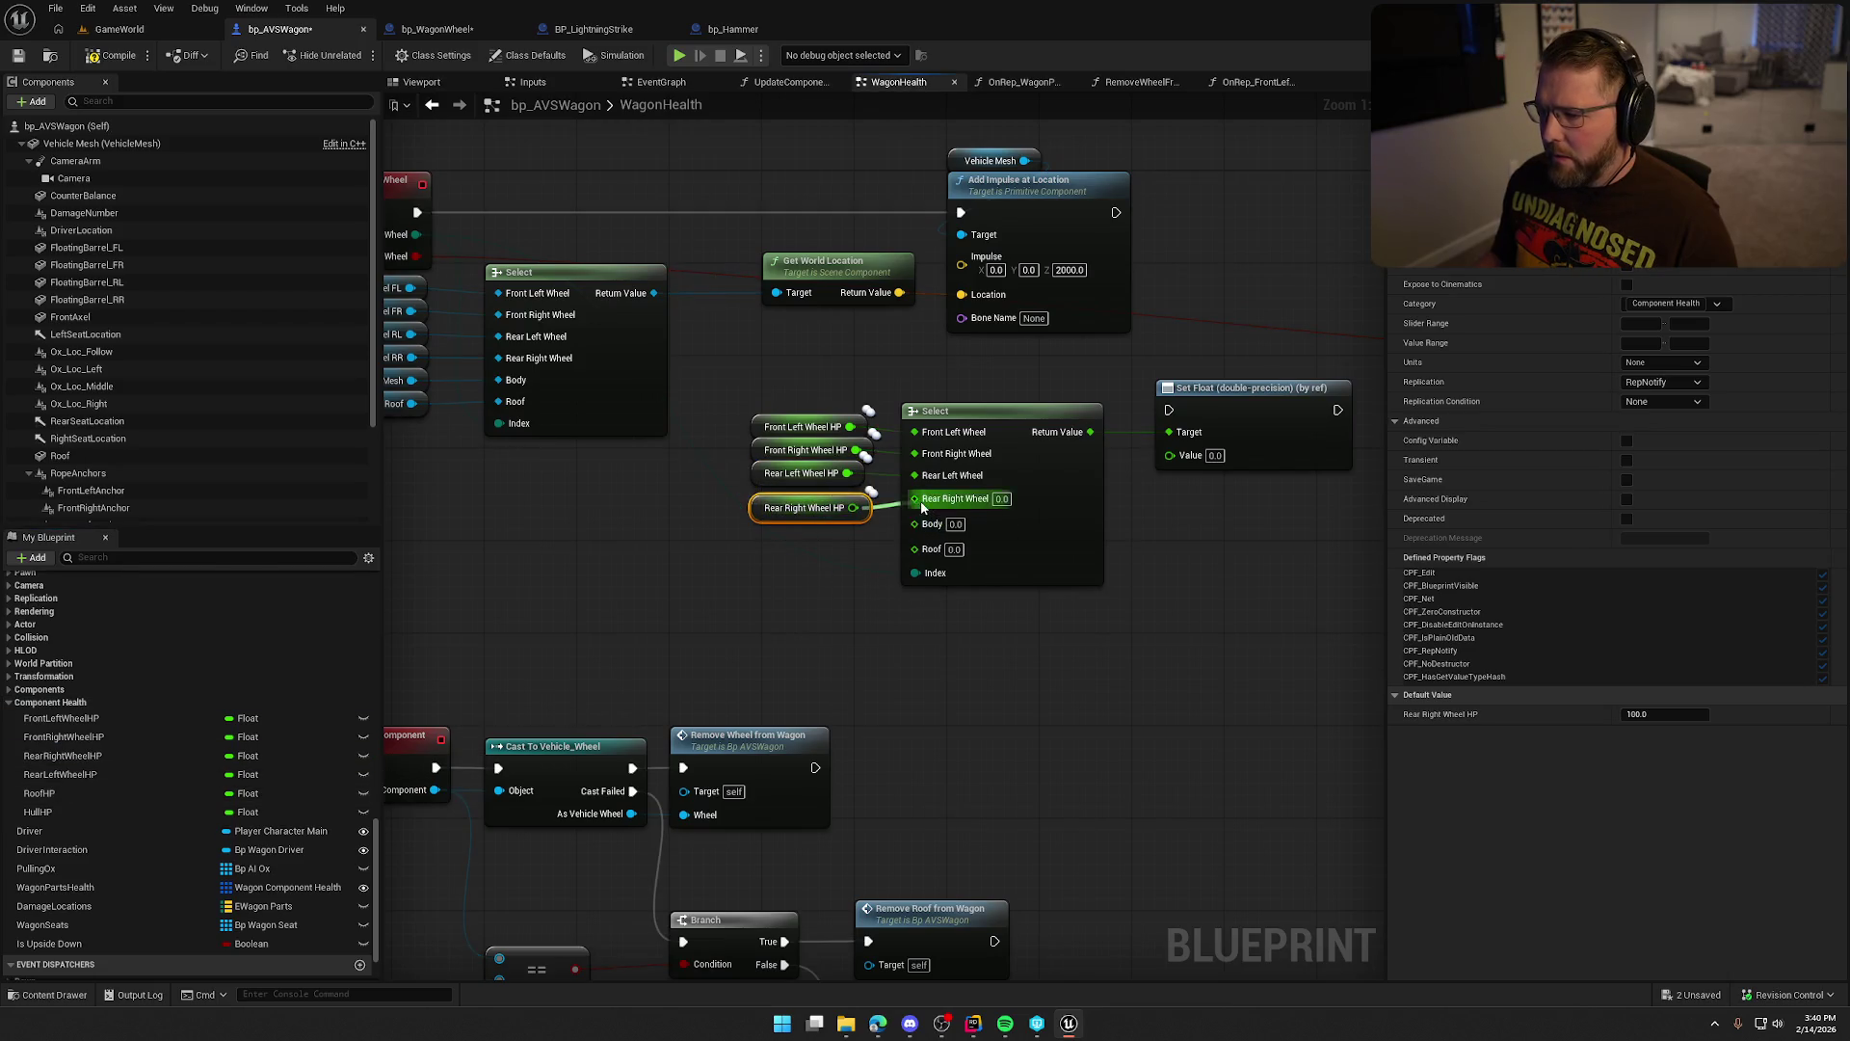
left_click_drag(800, 508, 800, 497)
Wire Hull HP into Body and Roof HP into Roof; run Set Float after Add Impulse.
left_click_drag(44, 793, 810, 556)
mouse_move(41, 812)
left_mouse_down()
mouse_move(819, 530)
mouse_move(922, 524)
mouse_move(829, 570)
mouse_move(765, 571)
mouse_move(915, 542)
left_mouse_up()
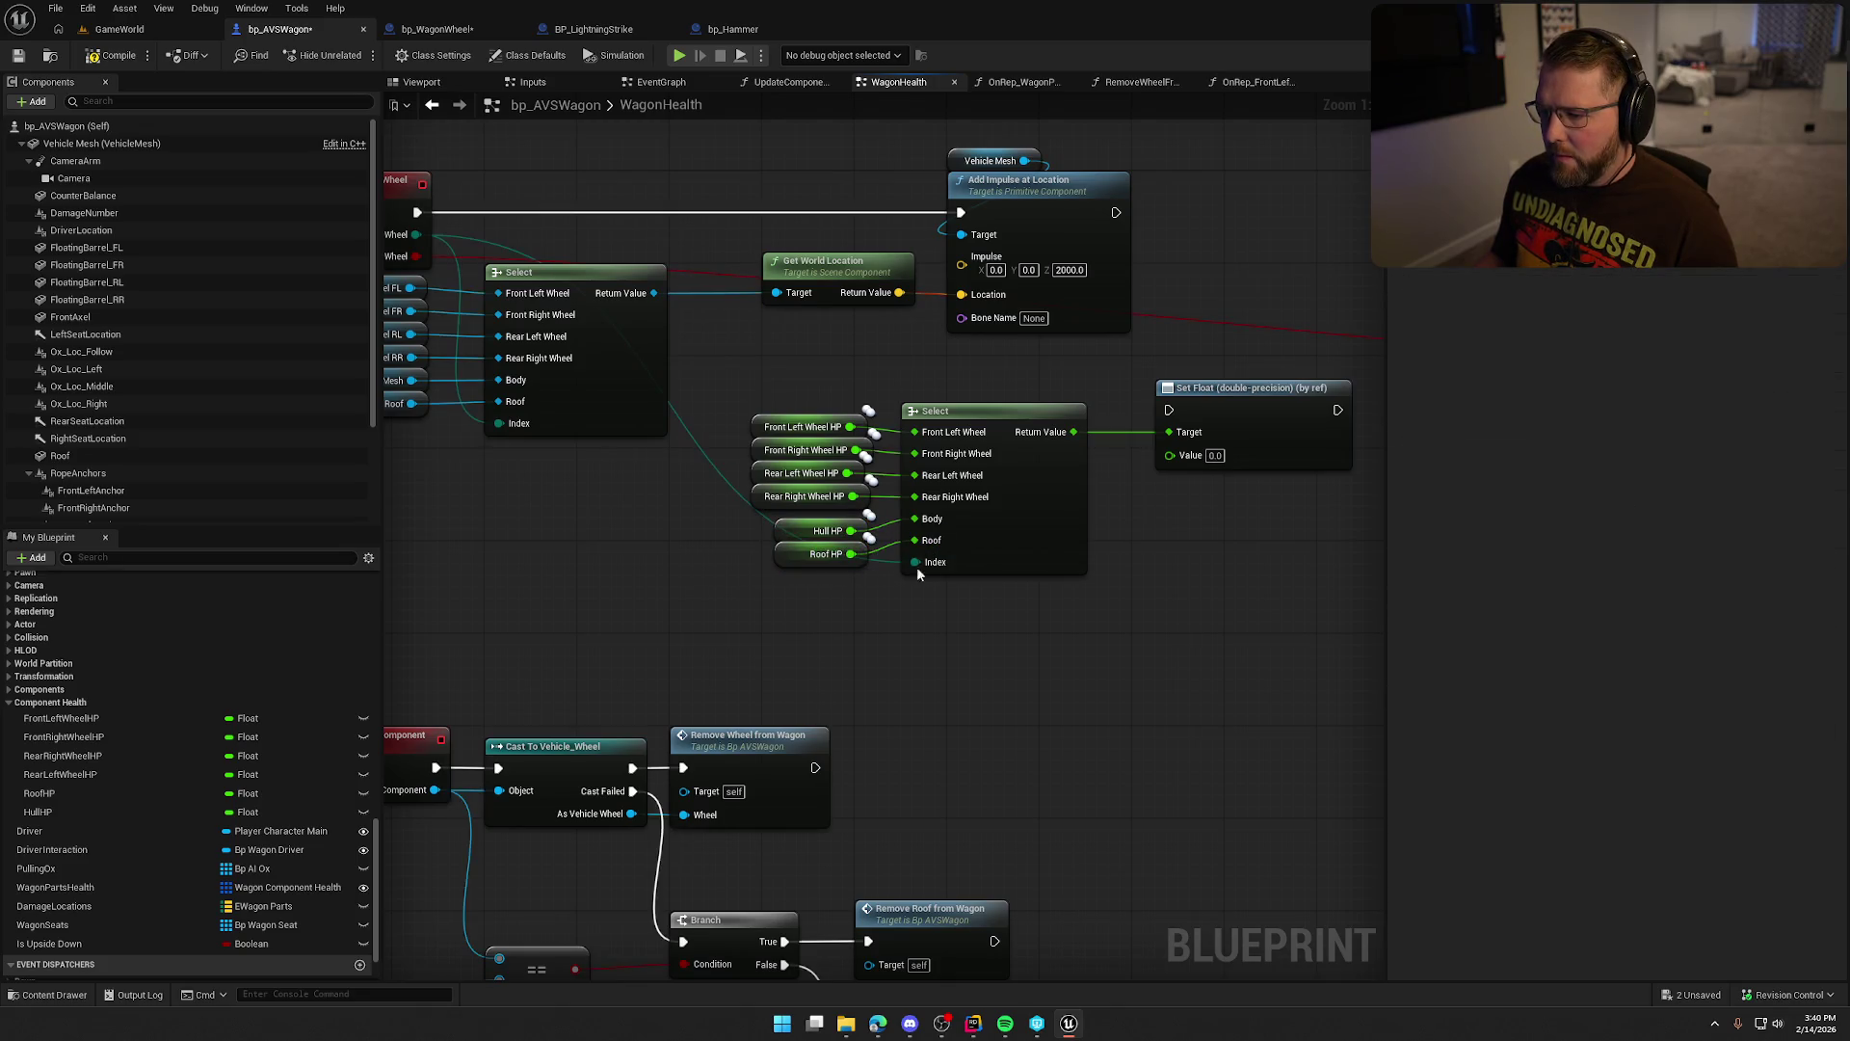
left_click_drag(968, 650, 814, 720)
mouse_move(1014, 479)
left_mouse_down()
mouse_move(964, 356)
mouse_move(961, 281)
left_mouse_up()
left_click_drag(1128, 462, 1176, 286)
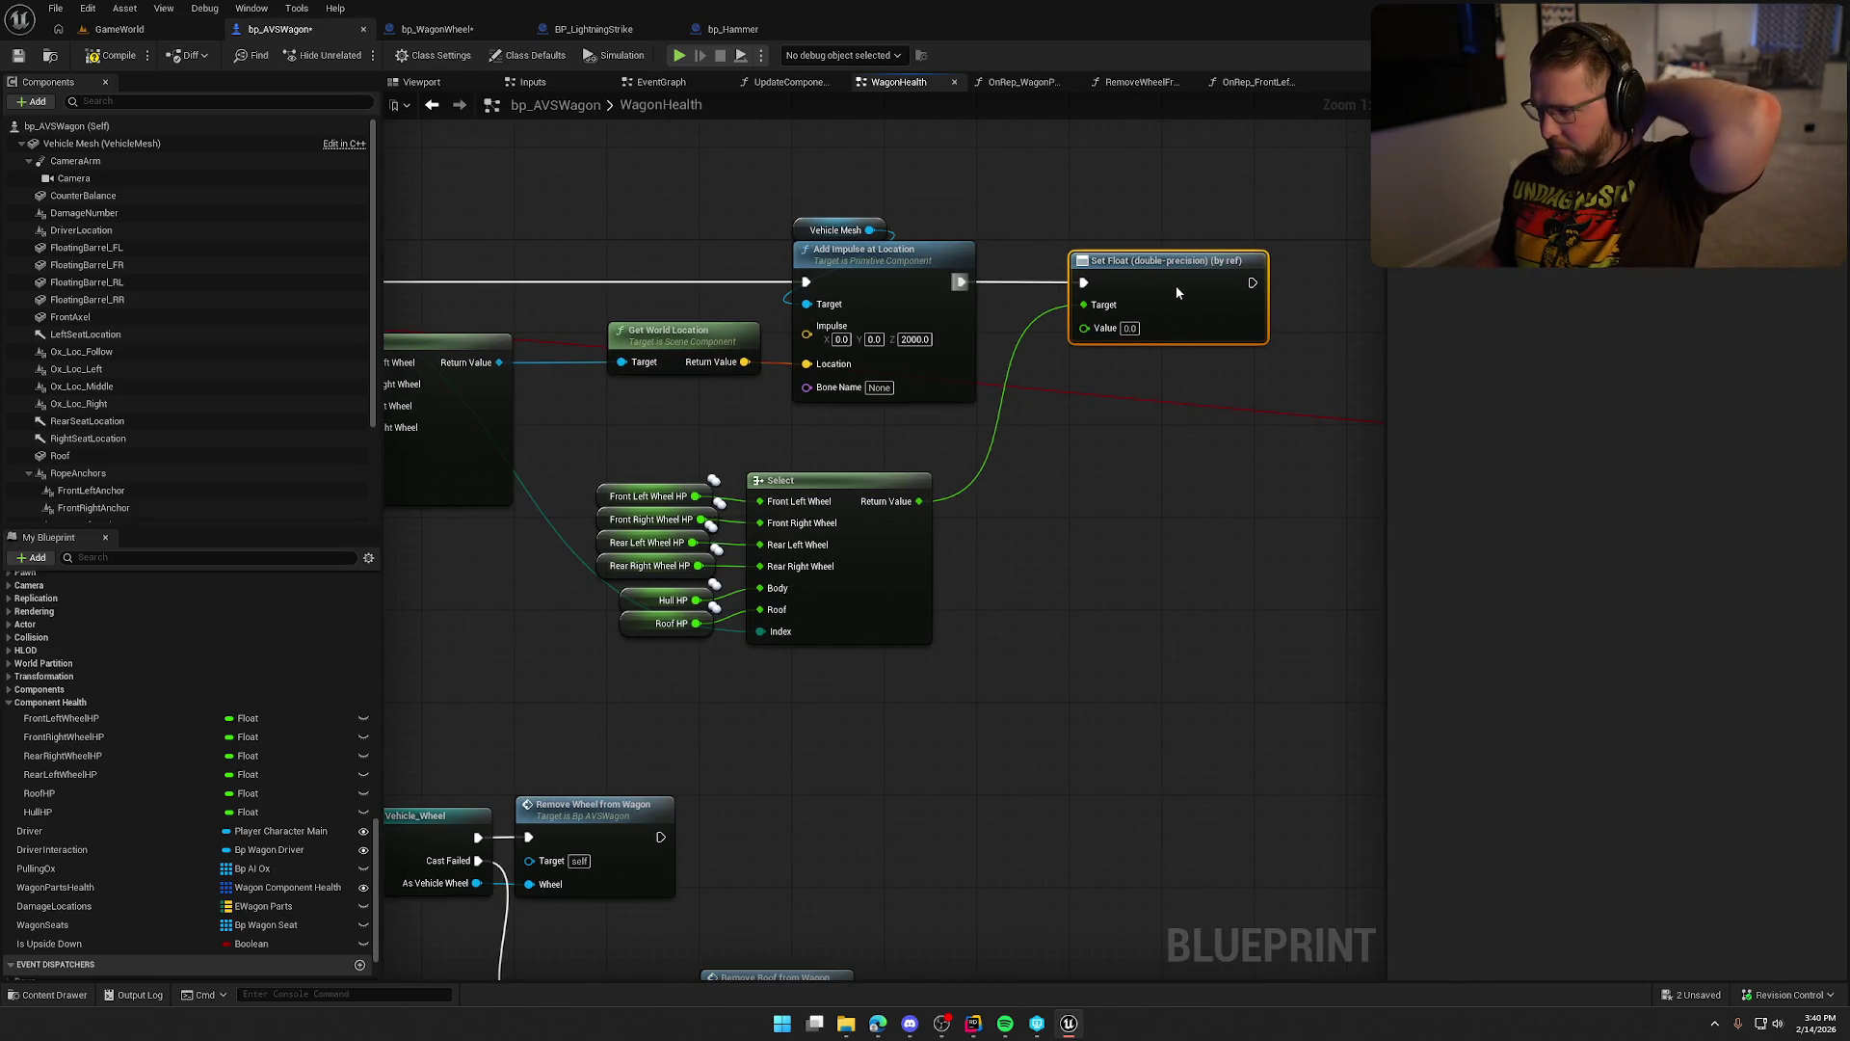
Reposition the HP Select node and its getters beneath Set Float.
left_click_drag(999, 691, 597, 480)
left_click_drag(854, 498, 900, 441)
mouse_move(750, 735)
left_mouse_down()
mouse_move(1227, 801)
mouse_move(632, 723)
left_mouse_up()
left_click_drag(786, 414, 785, 426)
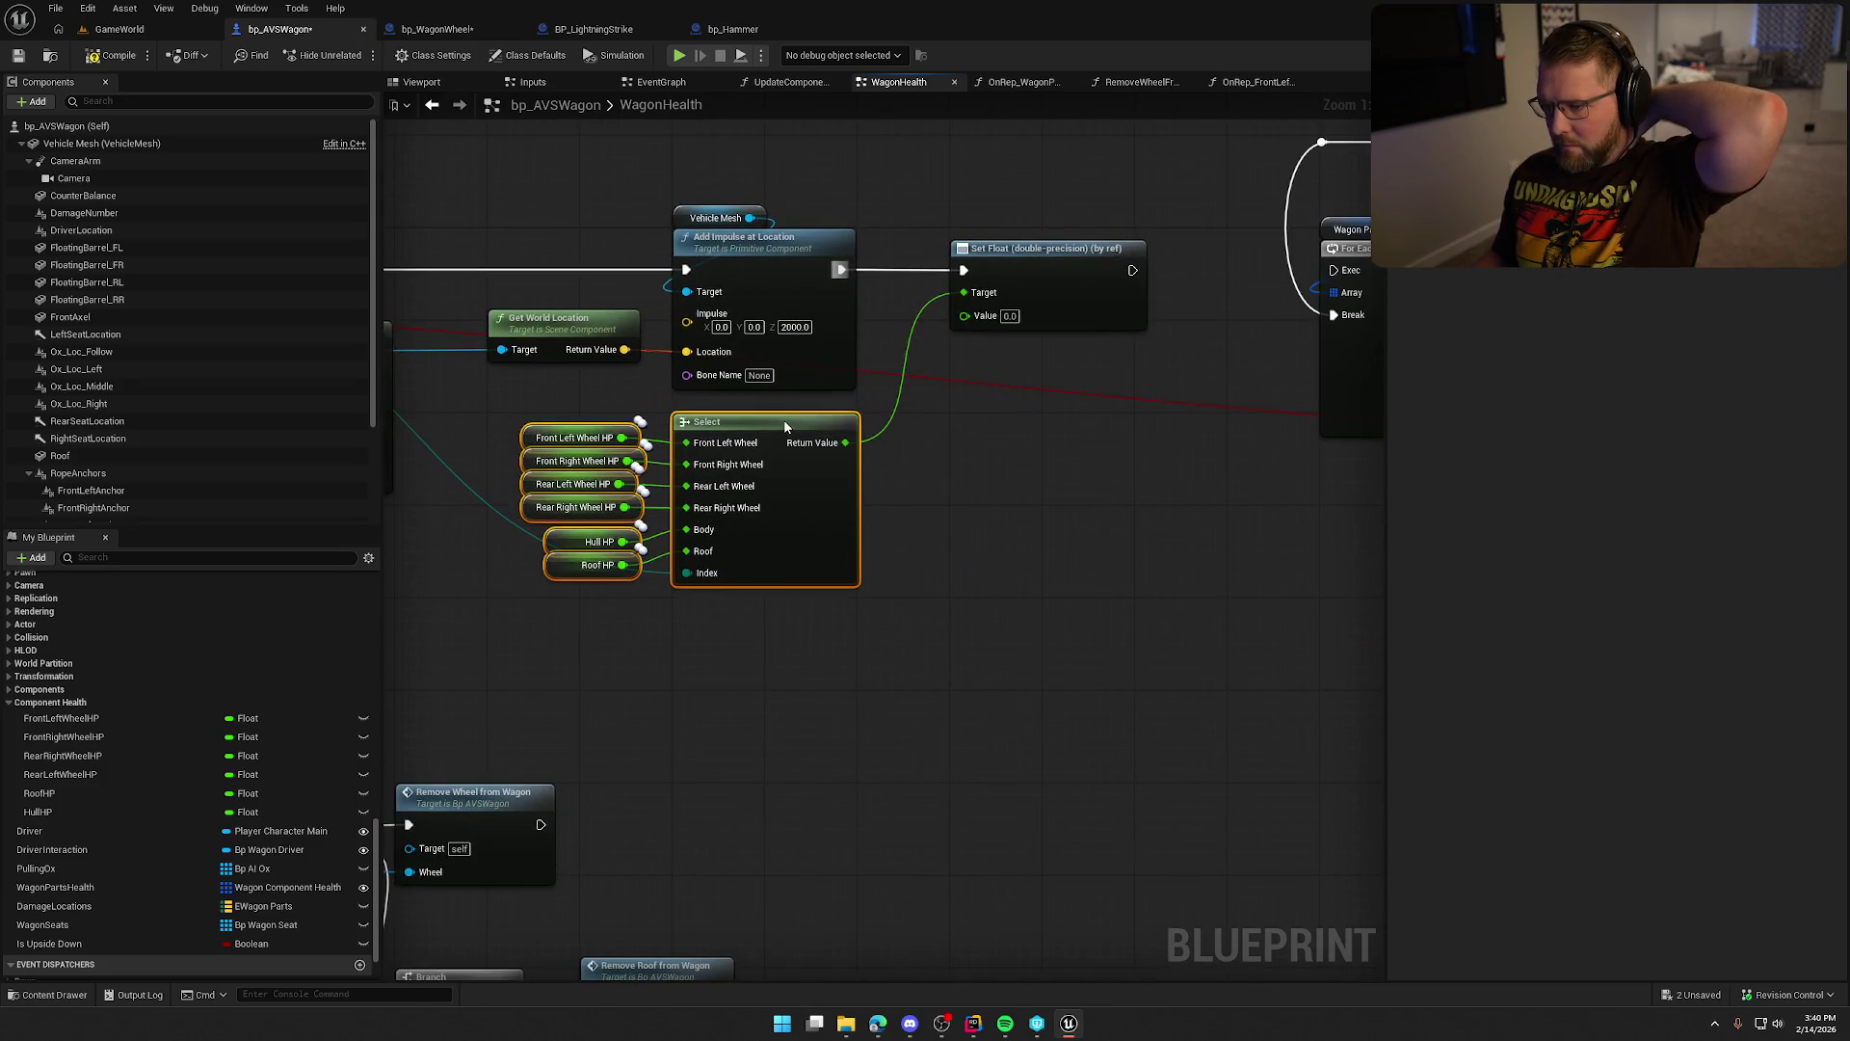
left_click(980, 471)
Move the loop's bool Select below Set Float and wire its result into Value.
mouse_move(964, 315)
left_mouse_down()
mouse_move(1060, 446)
mouse_move(1045, 459)
left_mouse_up()
type("see")
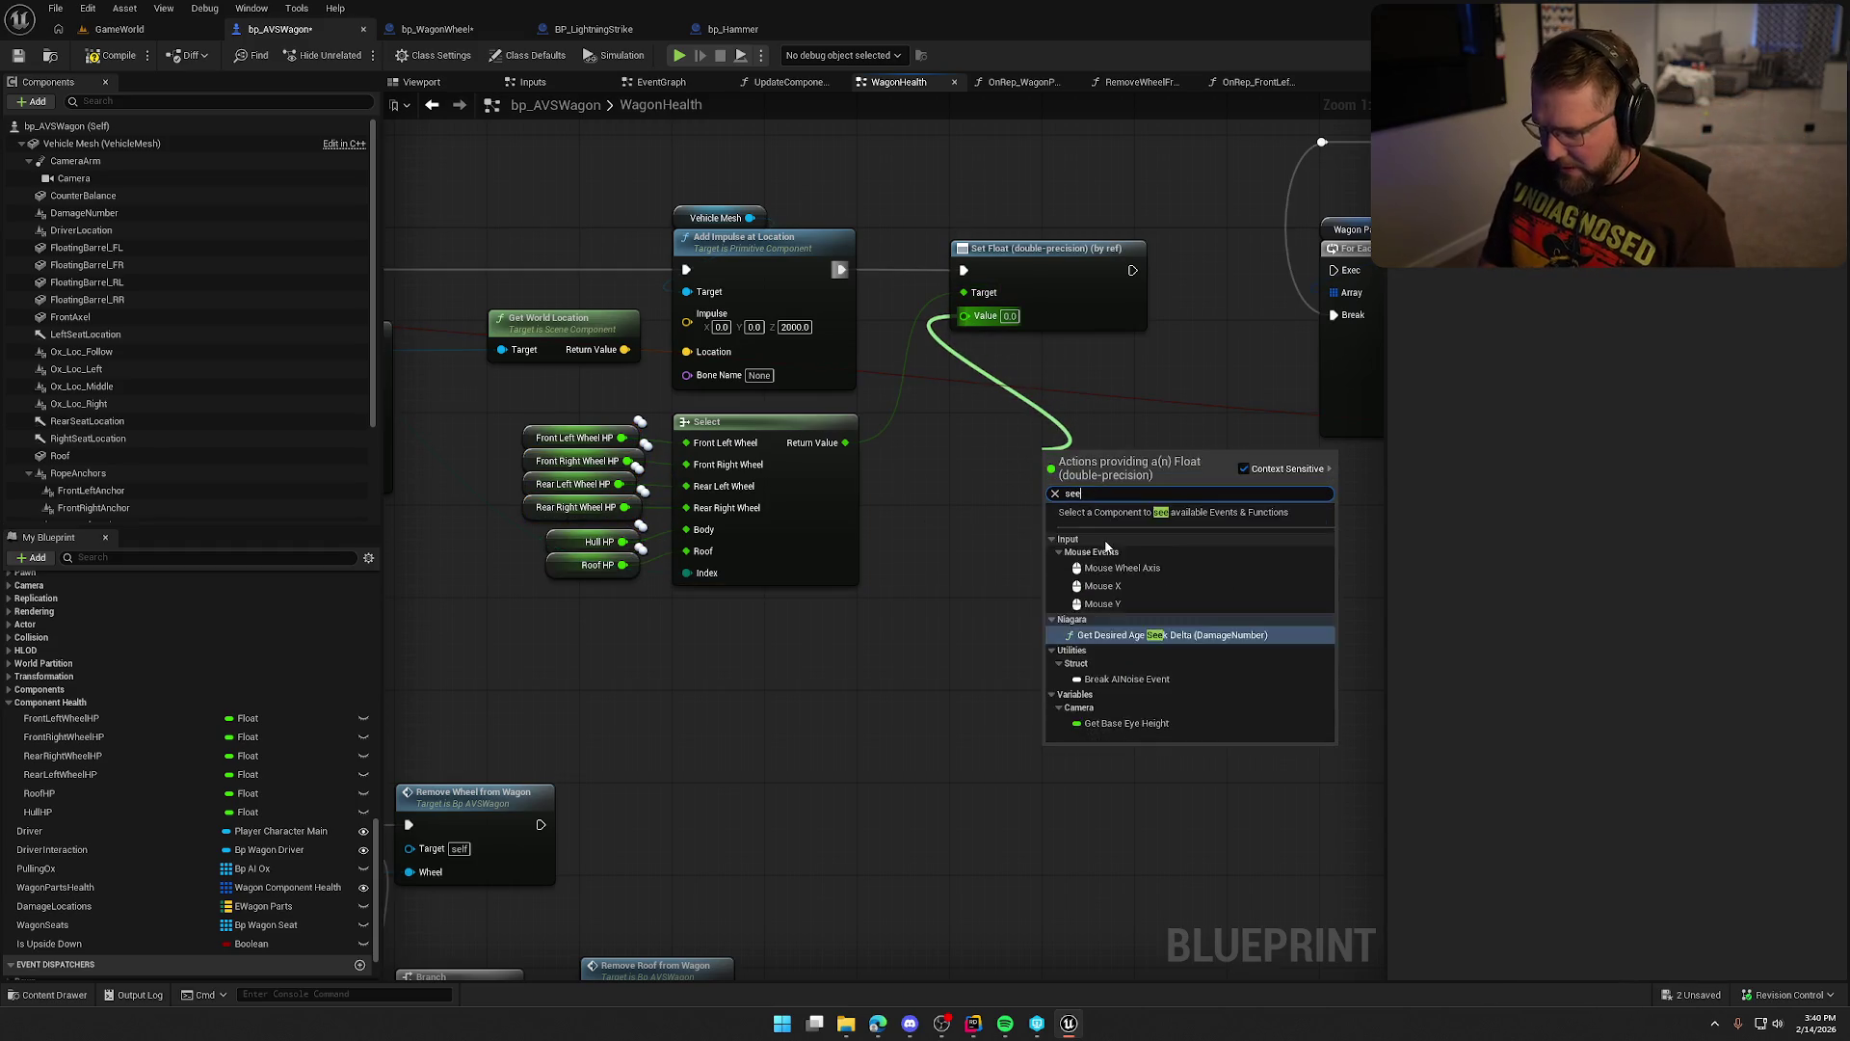
key("BackSpace")
type("lect")
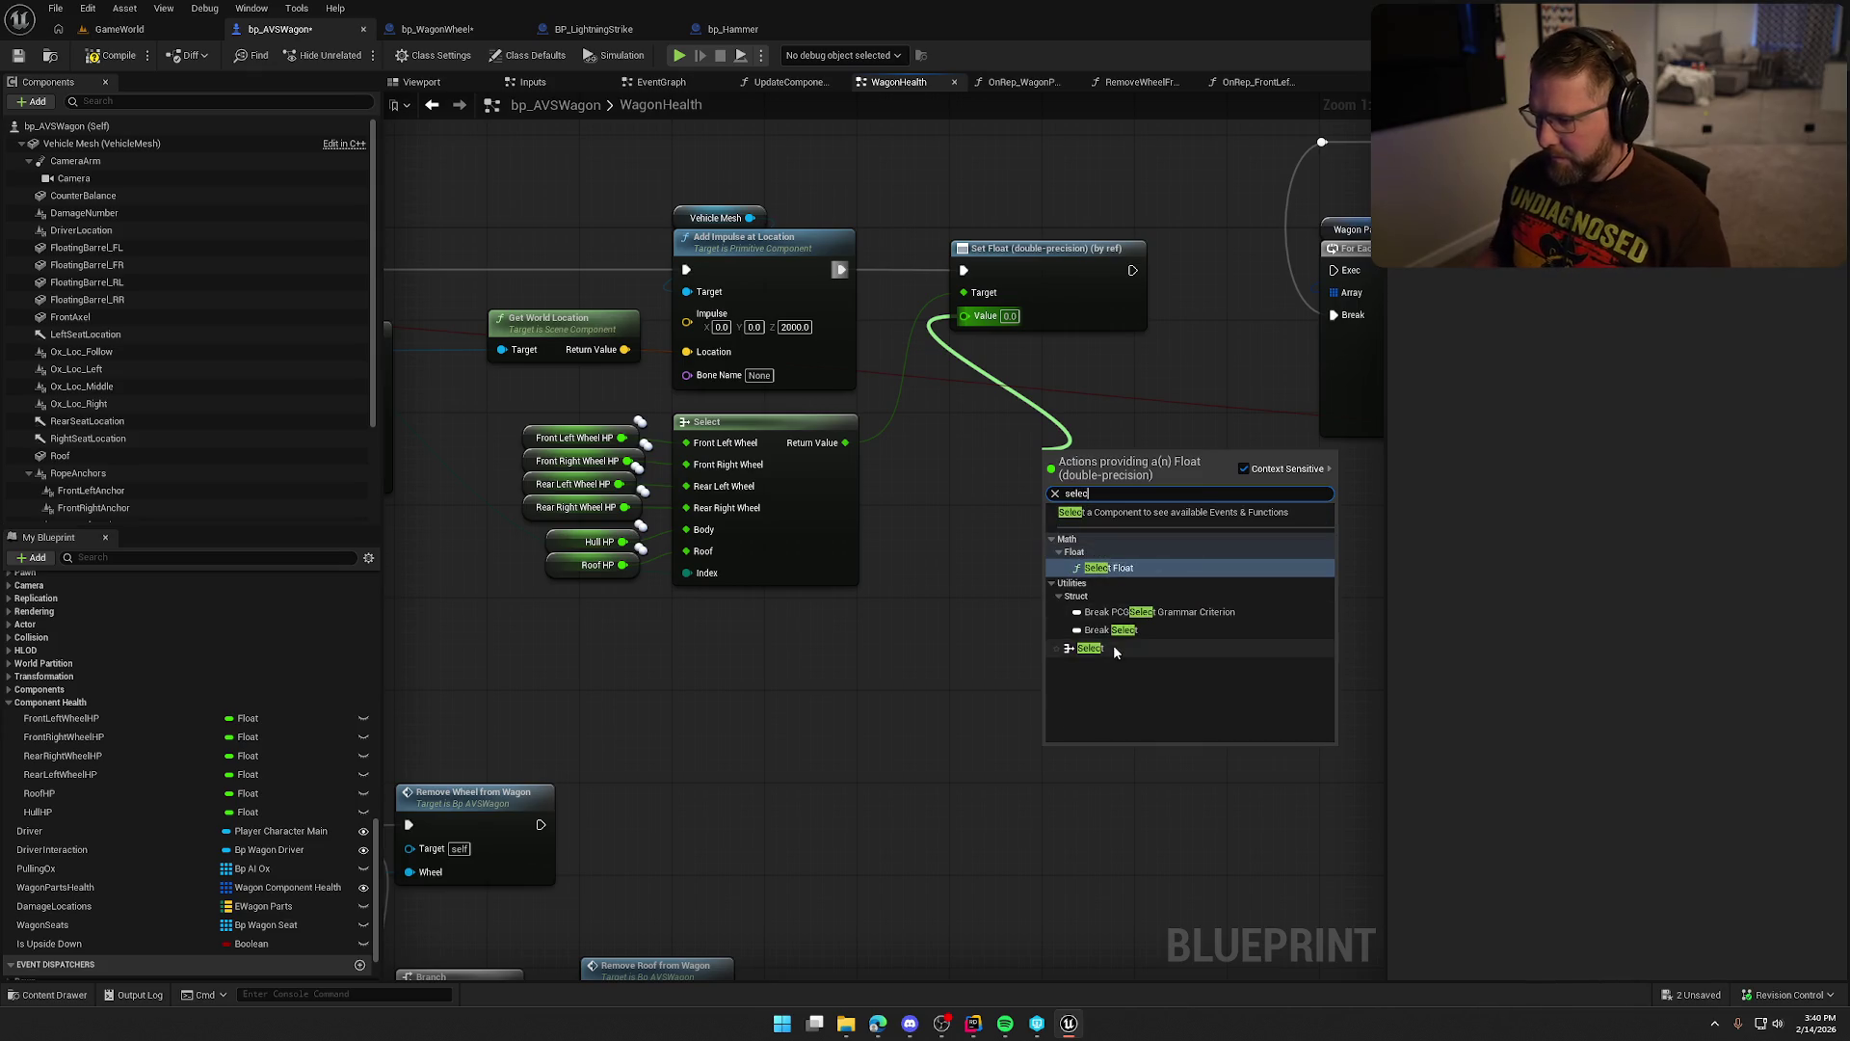
left_click(1113, 645)
left_click_drag(1087, 459, 997, 395)
scroll(1178, 586, "down", 1)
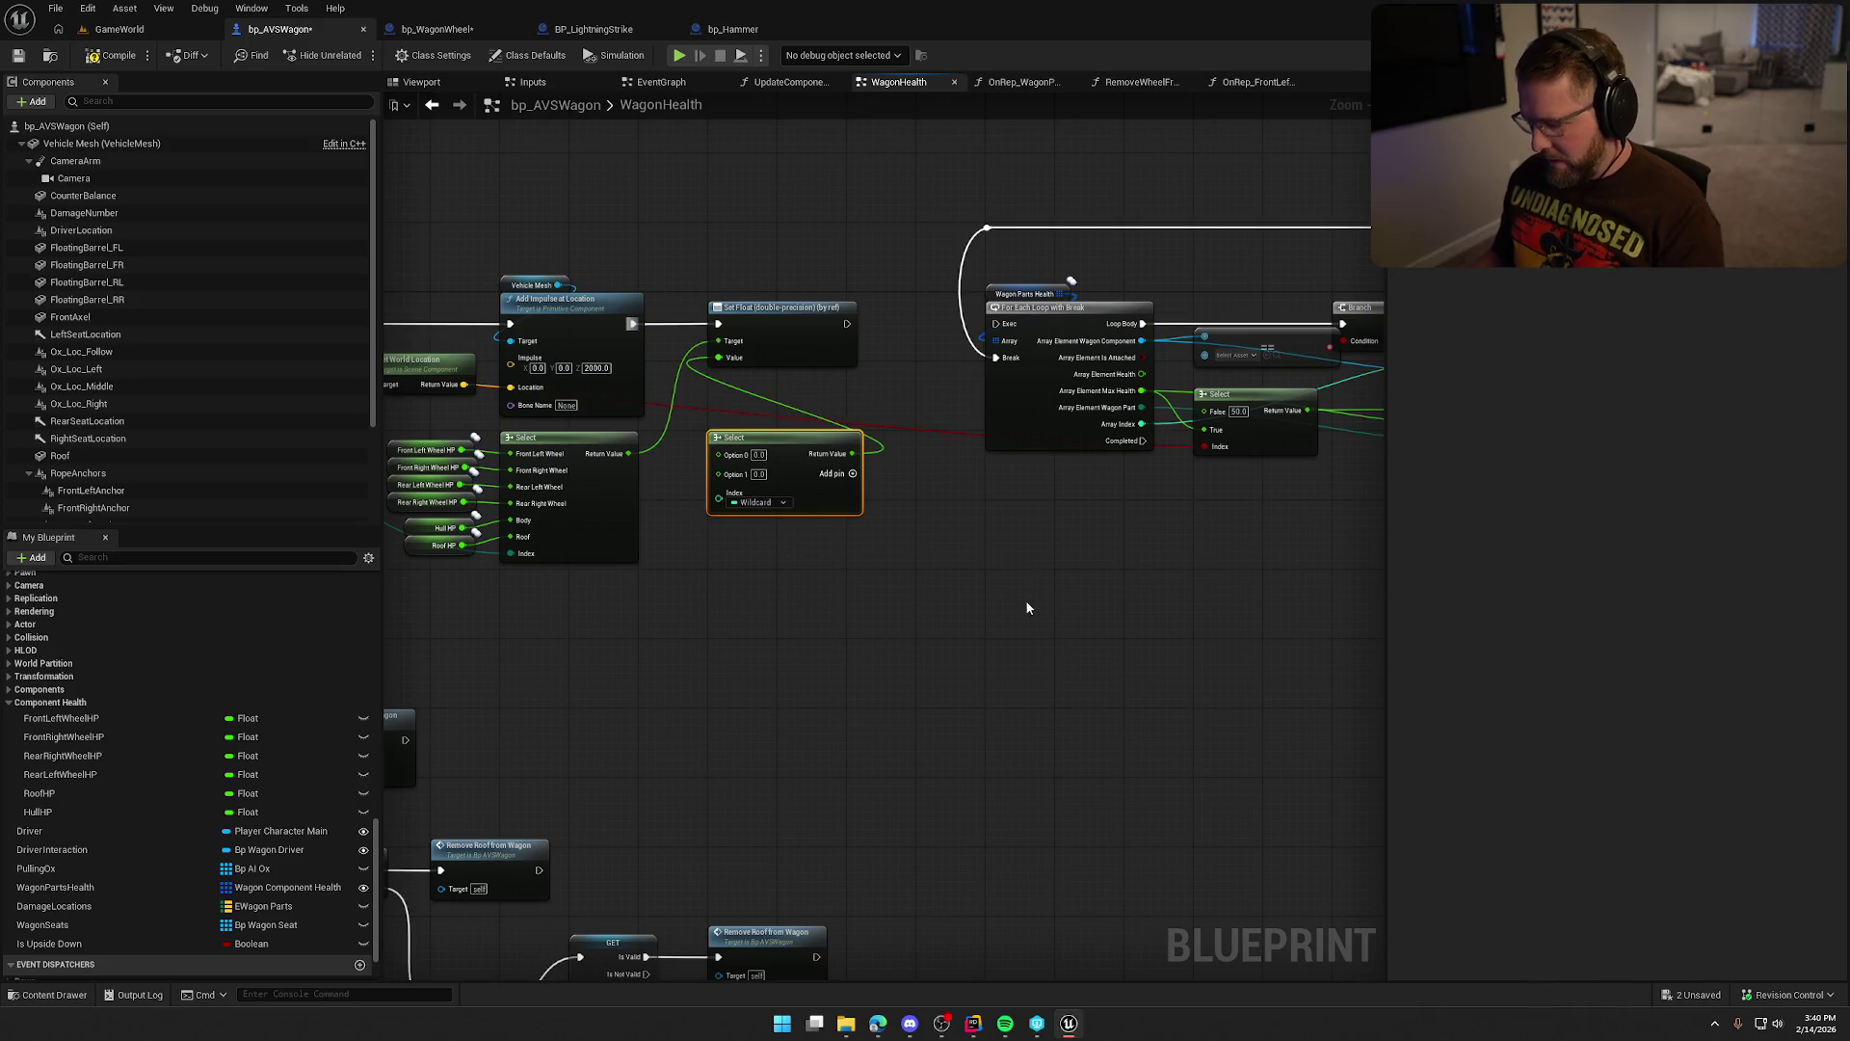
key("Delete")
left_click(1249, 399)
key("ctrl+x")
key("ctrl+v")
scroll(796, 501, "up", 2)
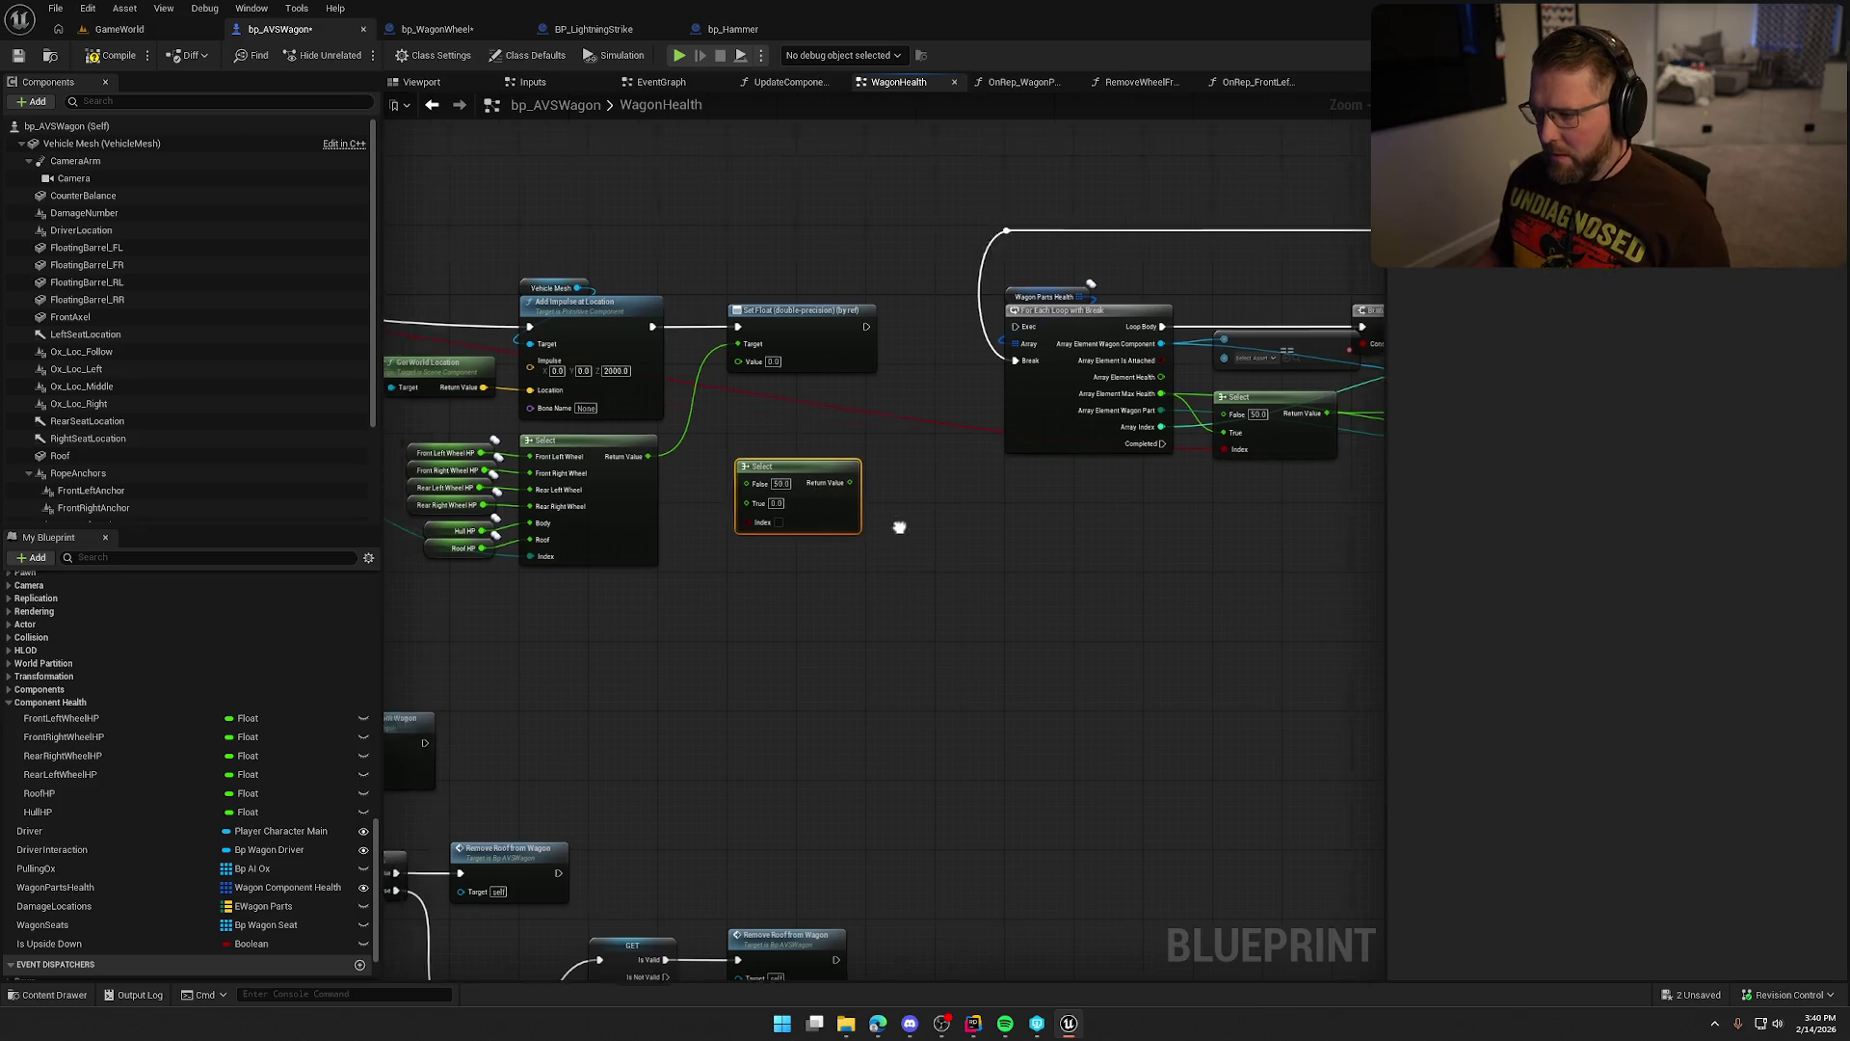
left_click_drag(879, 451, 829, 305)
Drive that Select's index with Is New Wheel and set its True value to 100.0.
mouse_move(841, 535)
left_mouse_down()
mouse_move(1033, 557)
mouse_move(1311, 496)
left_mouse_up()
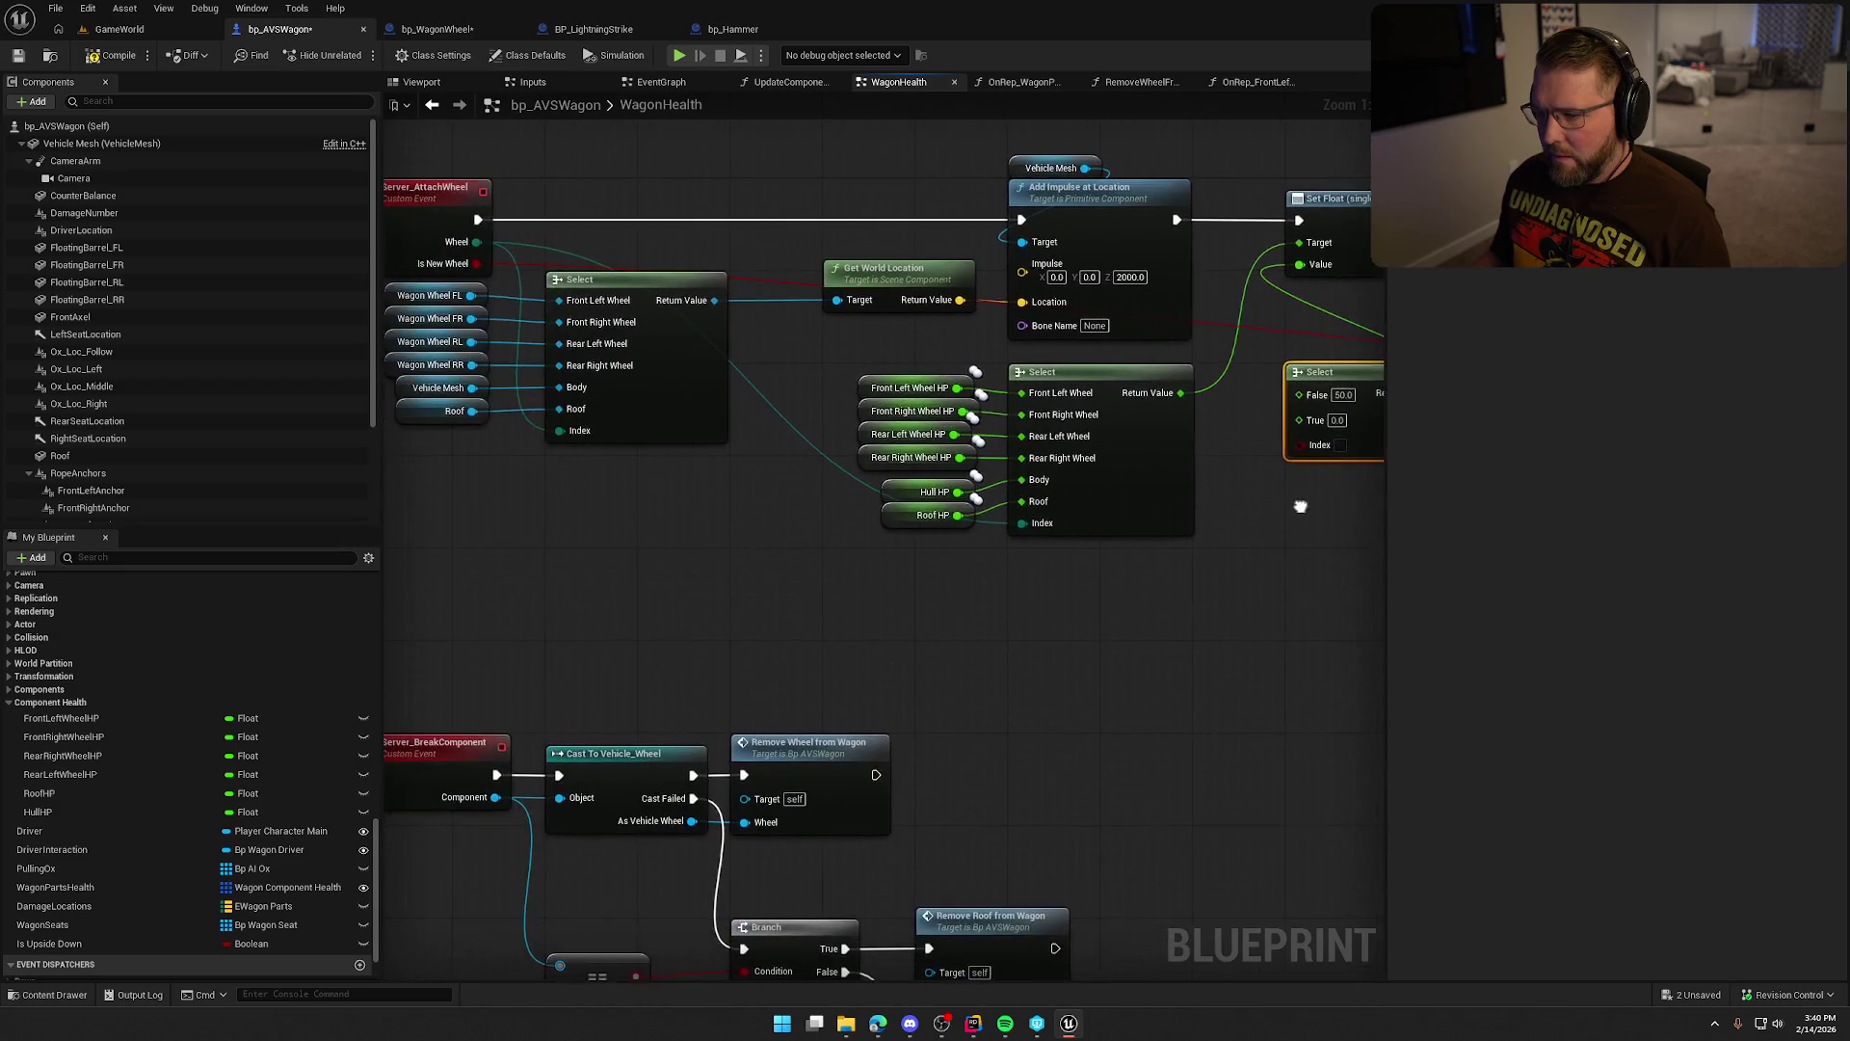
mouse_move(479, 264)
left_mouse_down()
mouse_move(1288, 453)
mouse_move(1328, 444)
mouse_move(1054, 465)
left_mouse_up()
left_click(1066, 440)
type("00")
left_click(1069, 505)
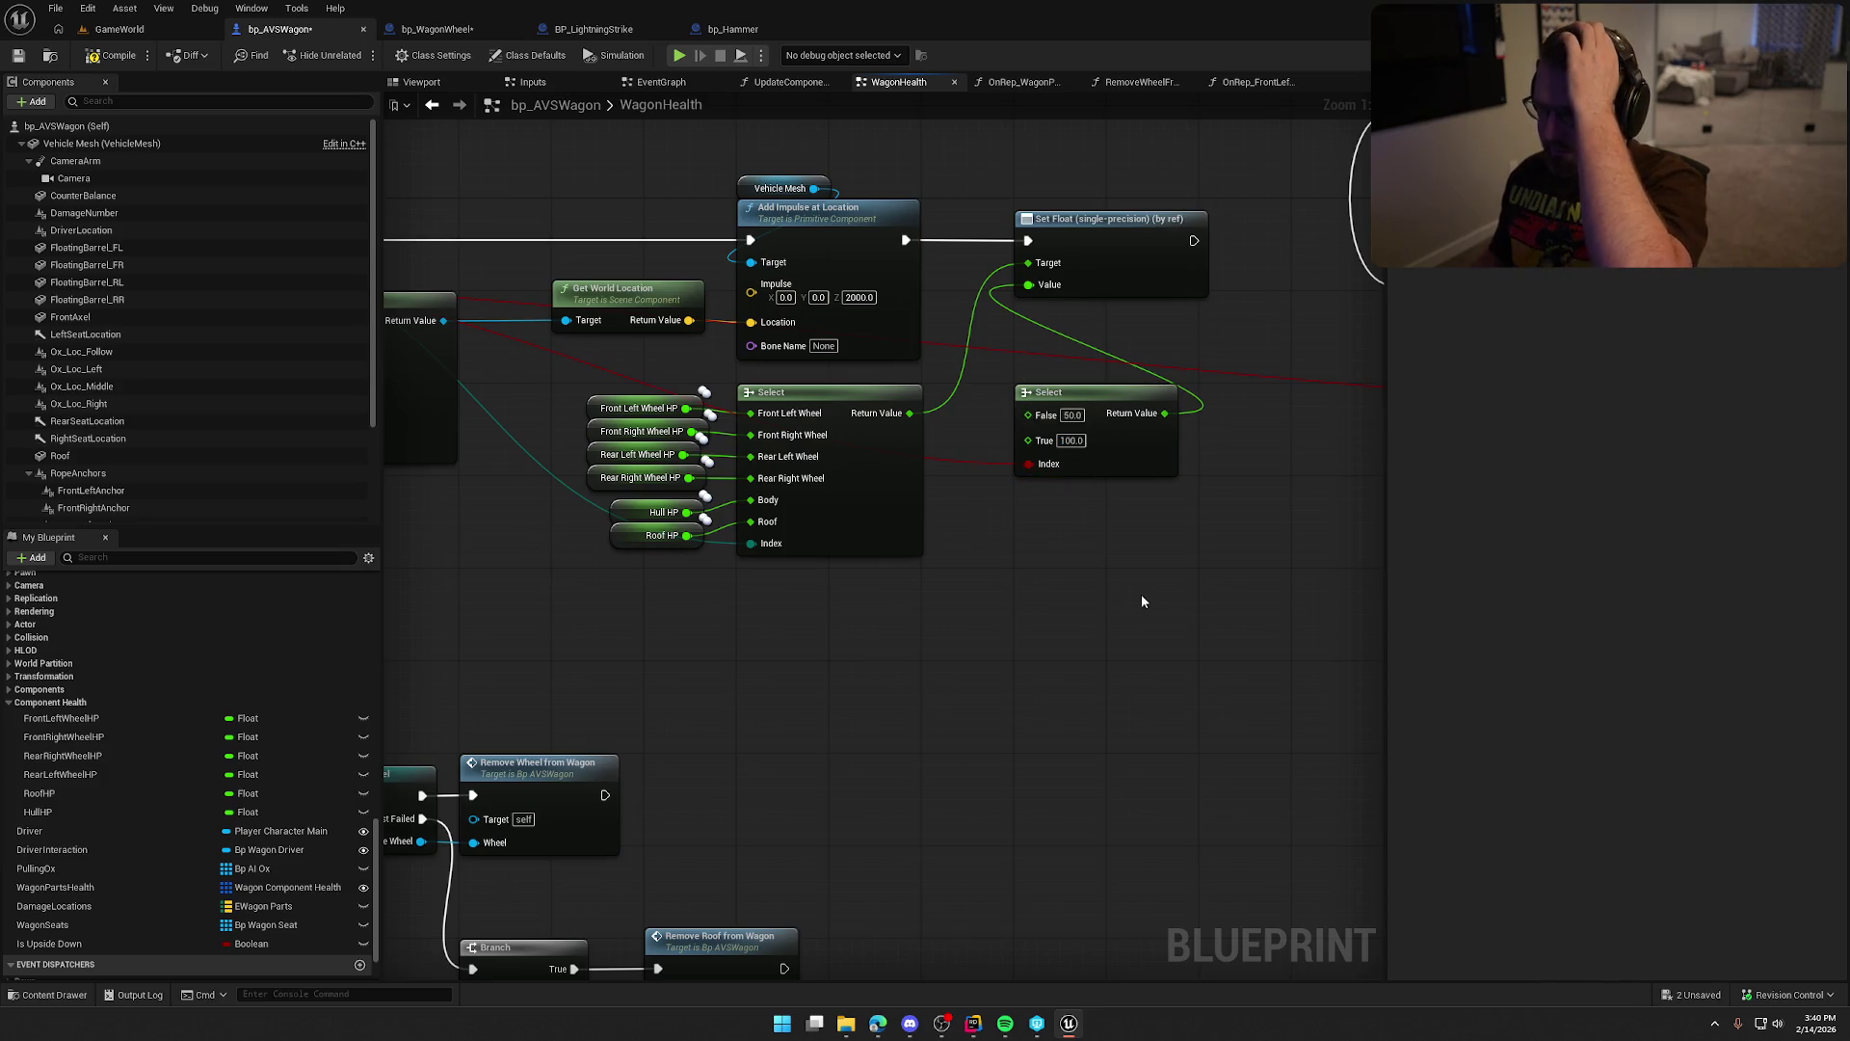
Delete the old For Each loop nodes.
scroll(1141, 601, "down", 3)
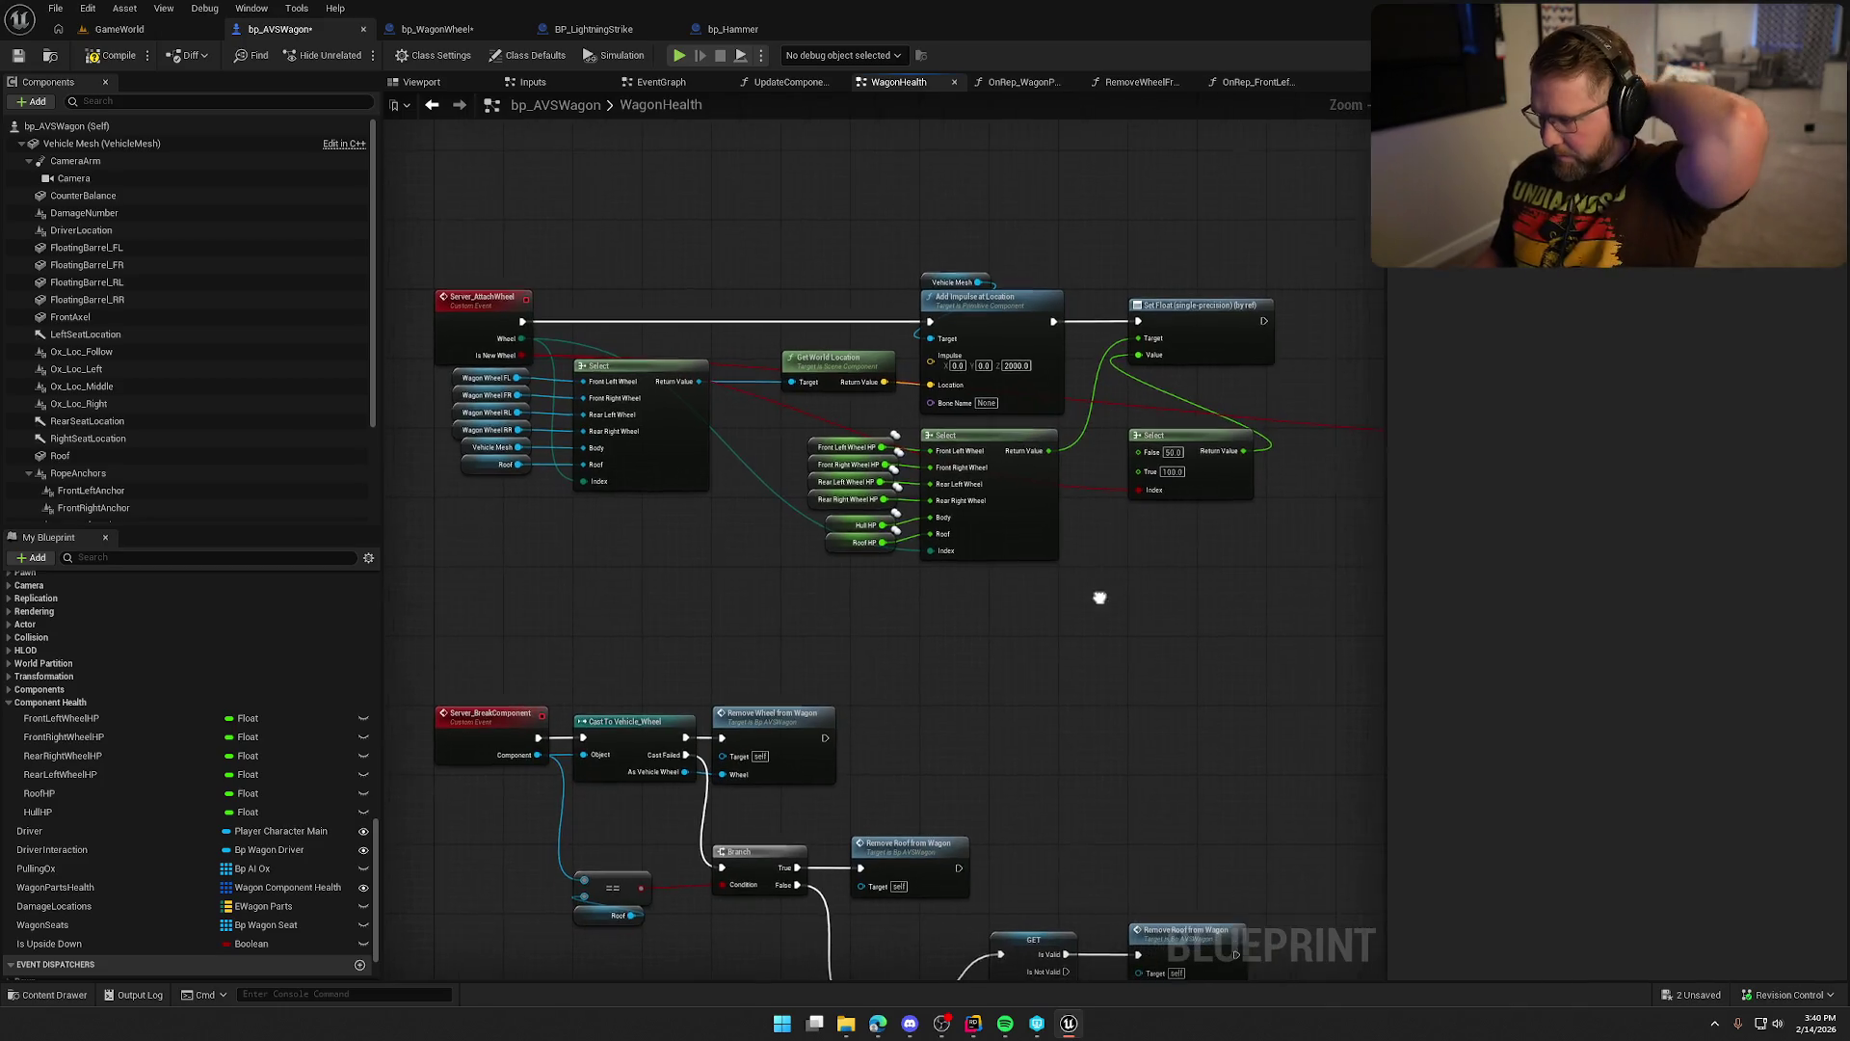
left_click_drag(1114, 593, 395, 575)
mouse_move(640, 164)
left_mouse_down()
mouse_move(1193, 513)
mouse_move(1314, 530)
mouse_move(1087, 616)
mouse_move(1132, 681)
mouse_move(1198, 674)
left_mouse_up()
key("Delete")
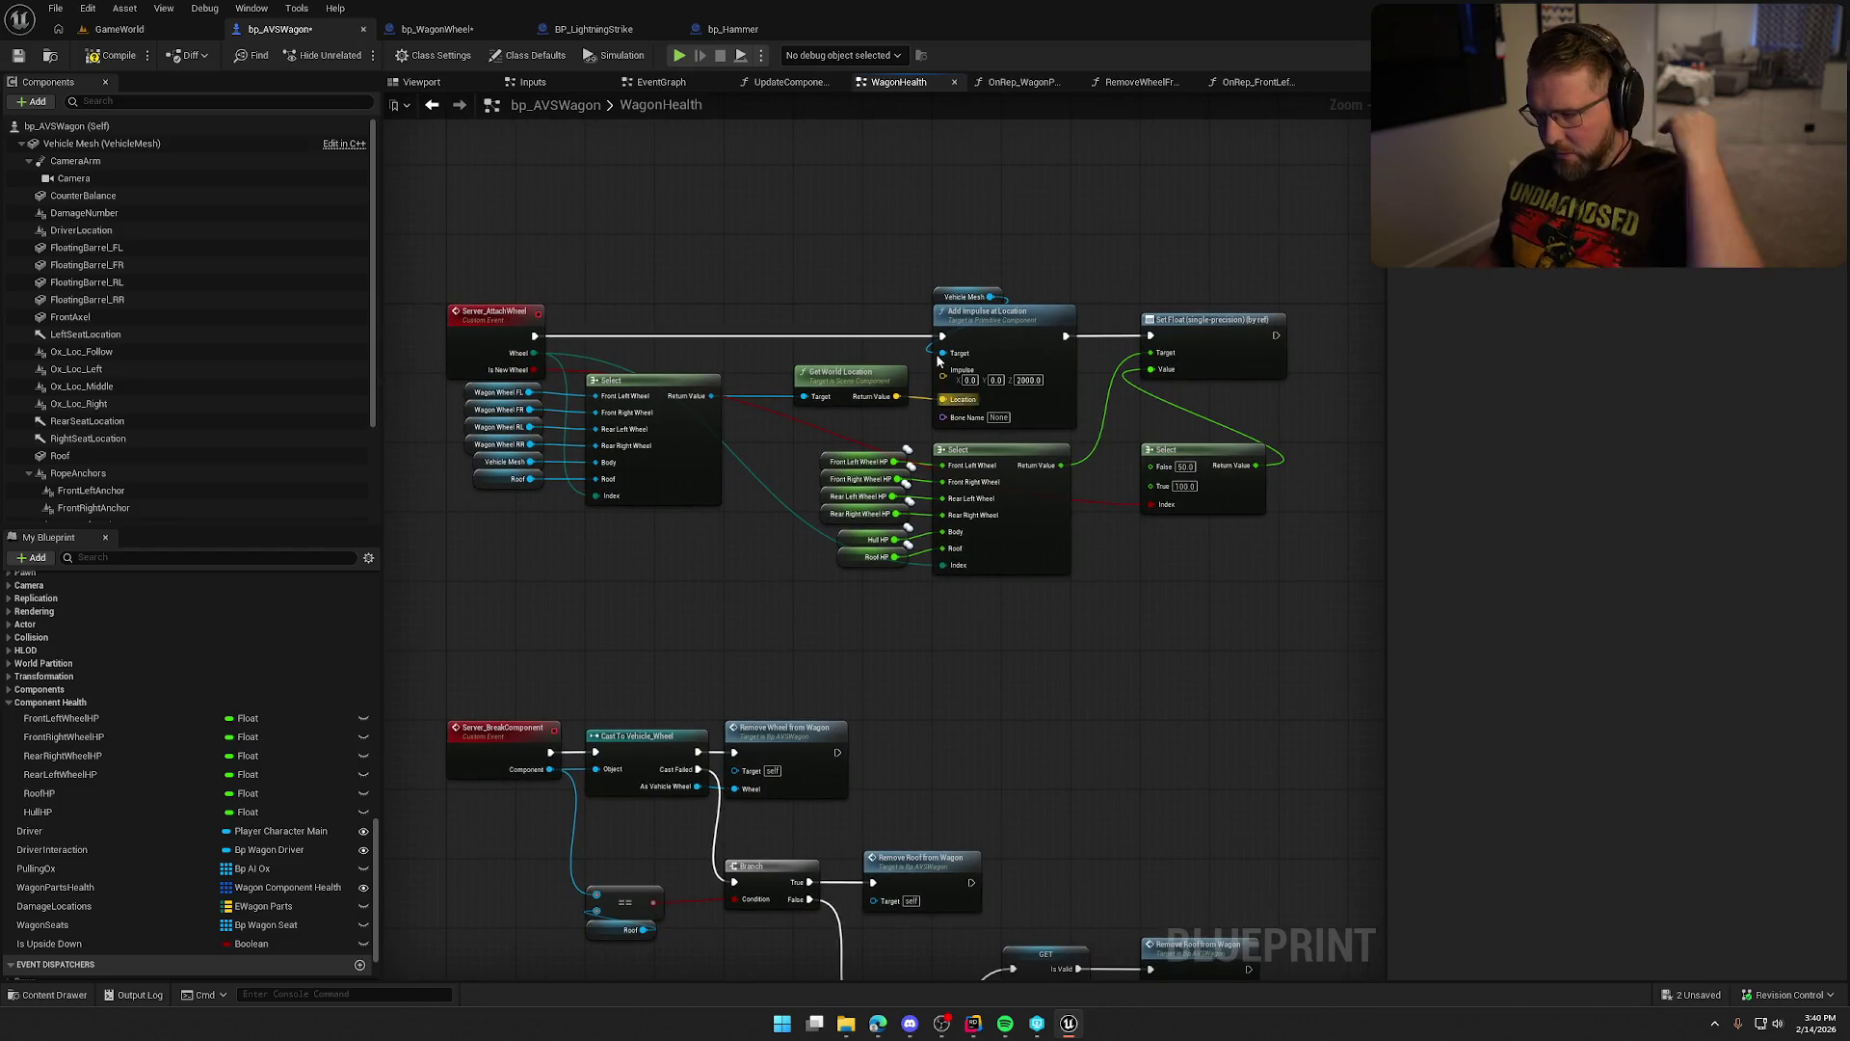
scroll(792, 597, "up", 2)
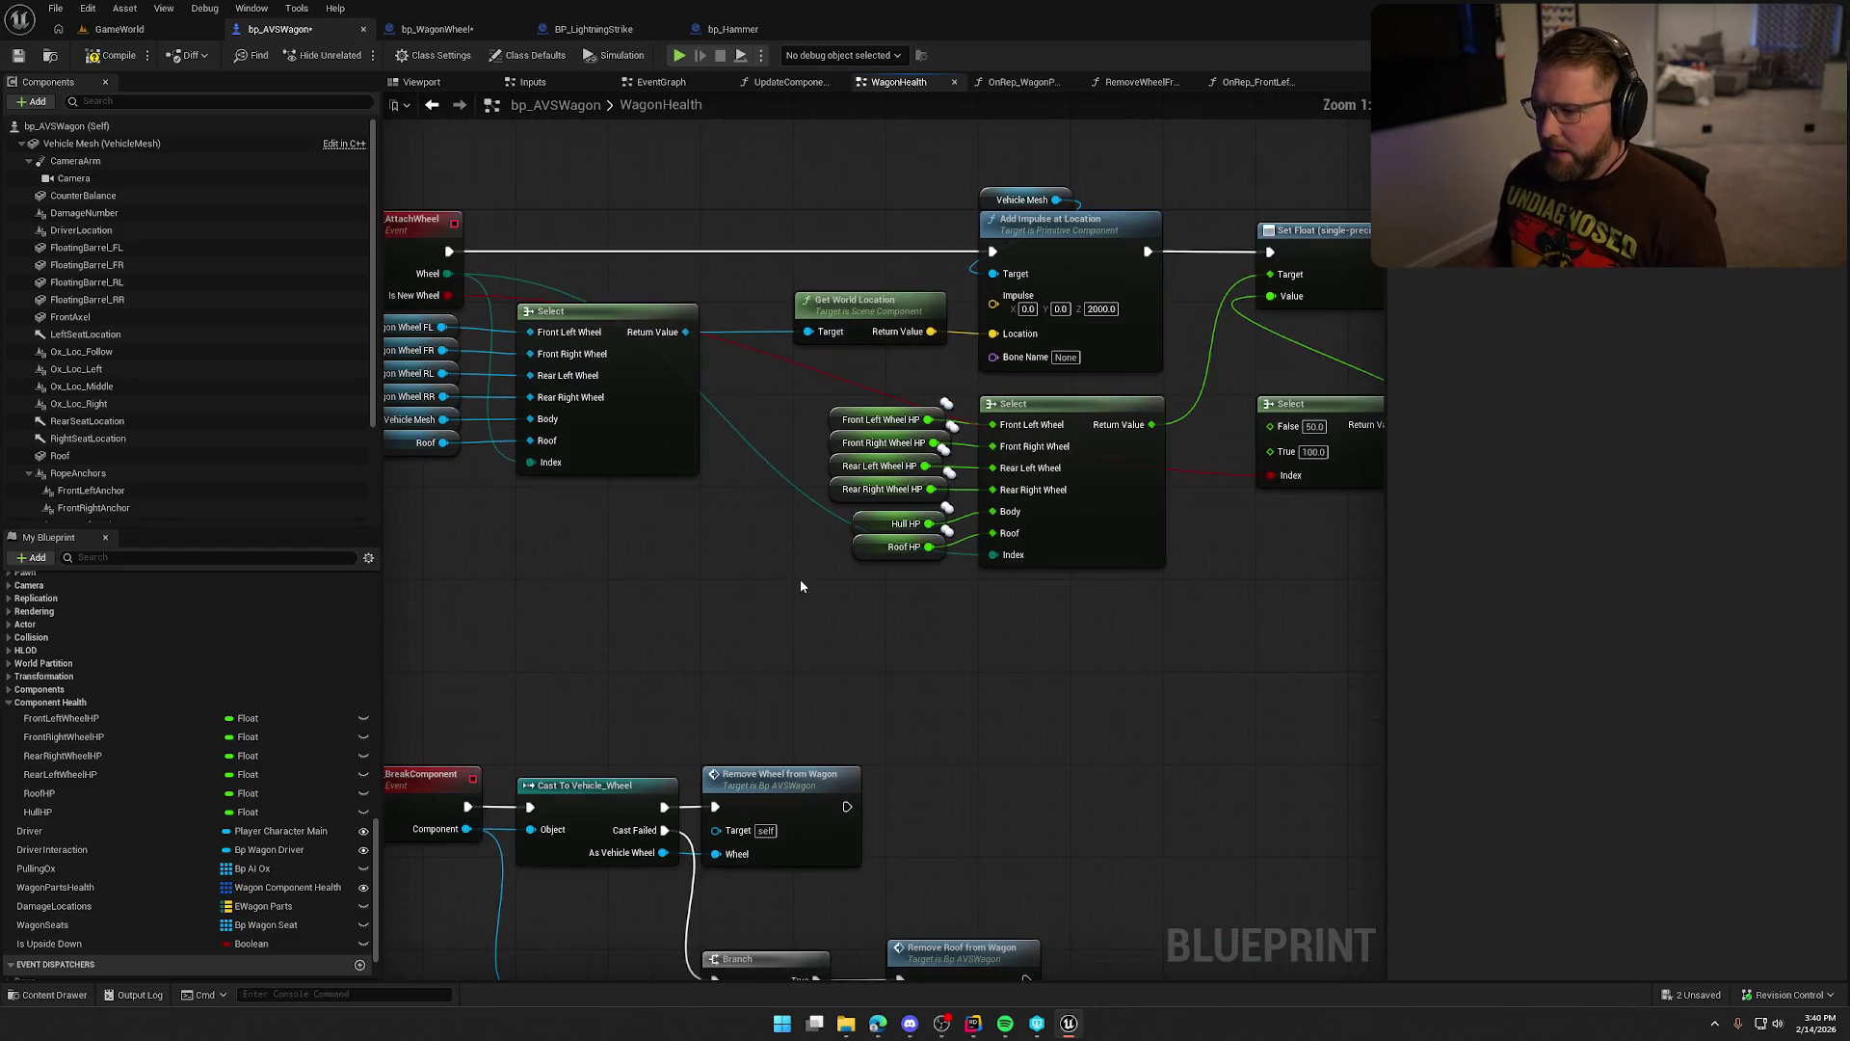
left_click(888, 524)
left_click(867, 600)
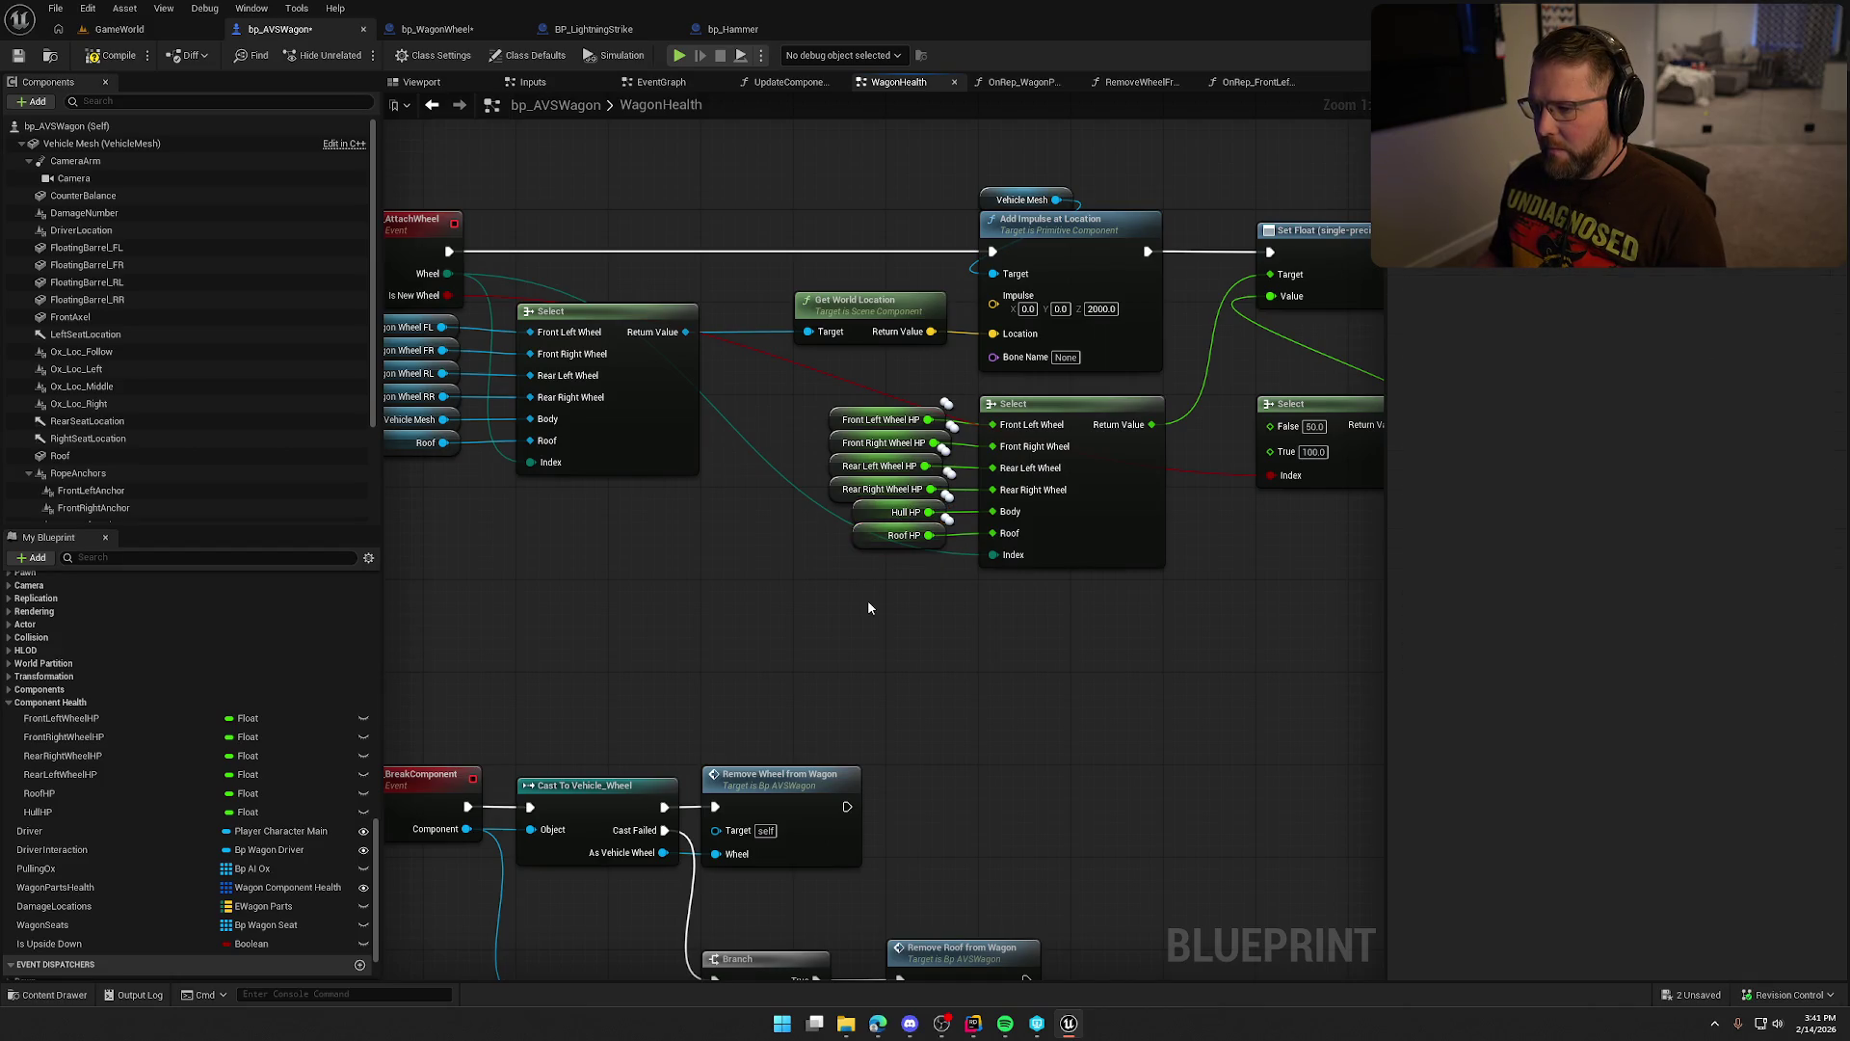
left_click_drag(865, 599, 720, 566)
scroll(720, 567, "down", 1)
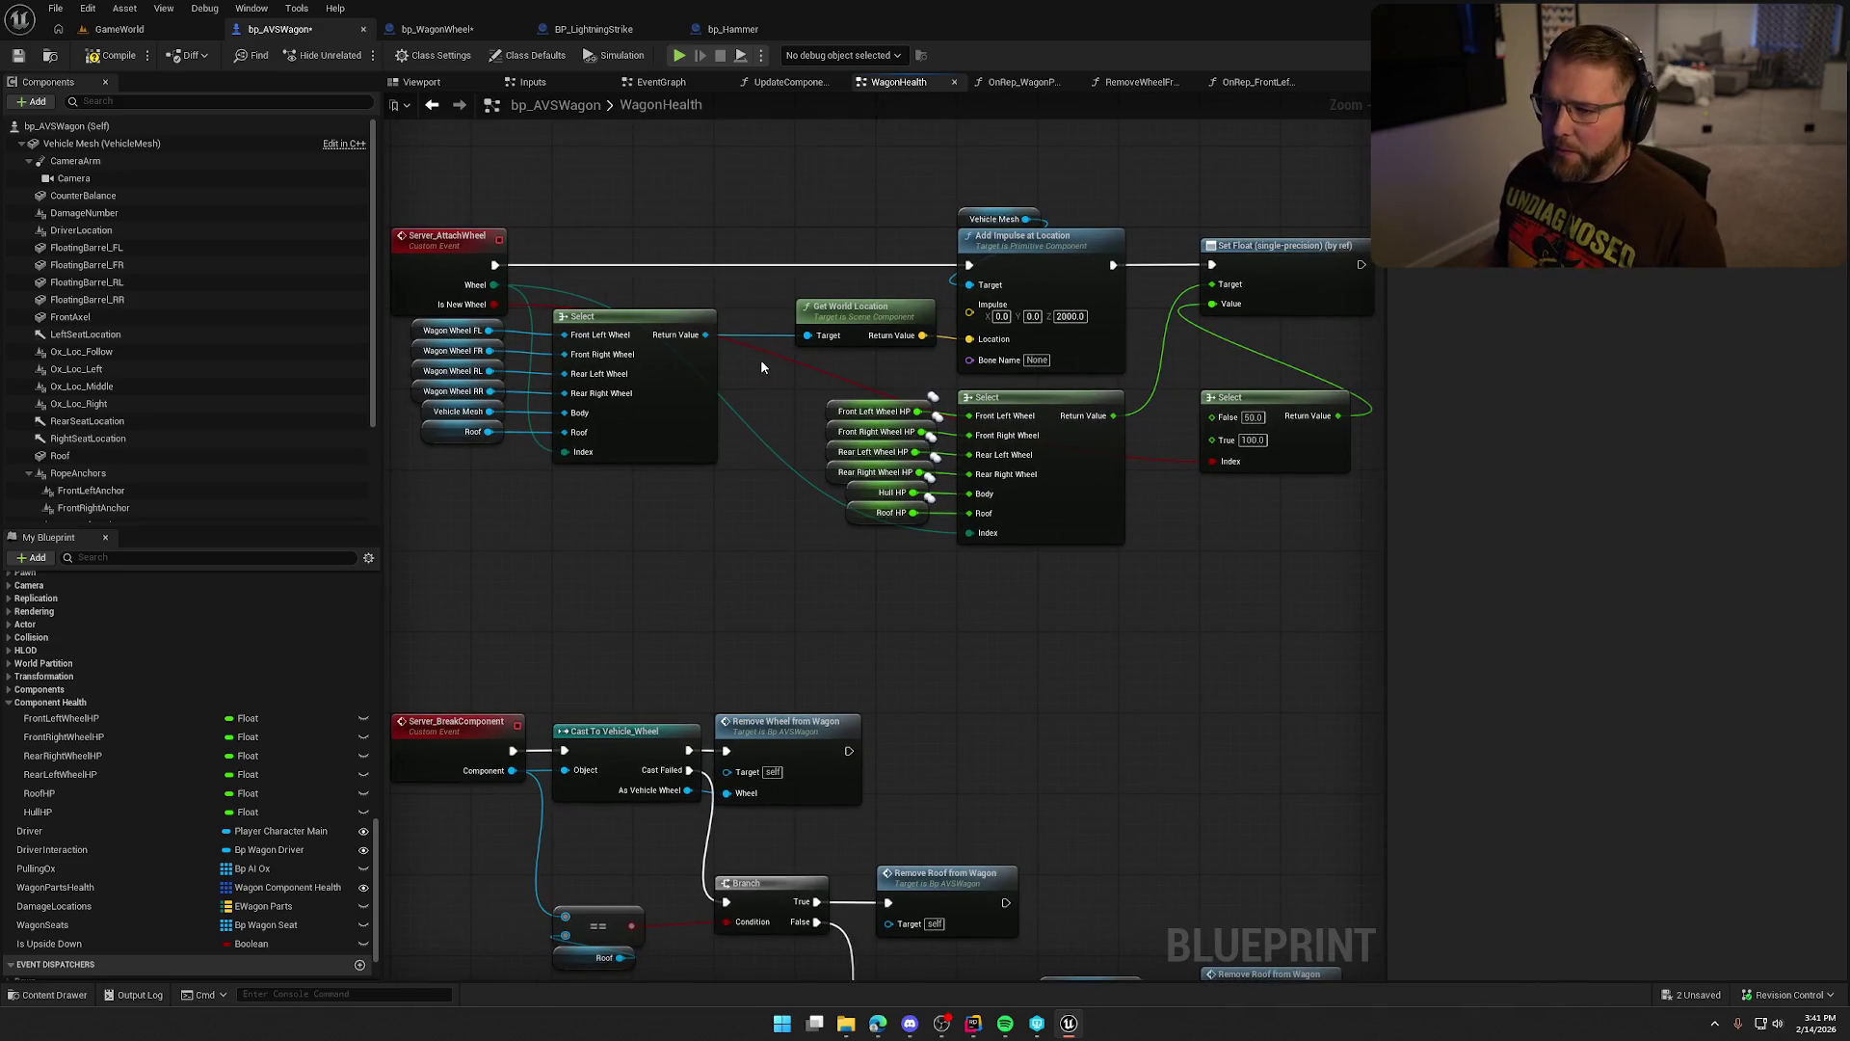
Compile the bp_AVSWagon blueprint.
left_click(107, 58)
scroll(681, 582, "down", 2)
scroll(975, 586, "up", 2)
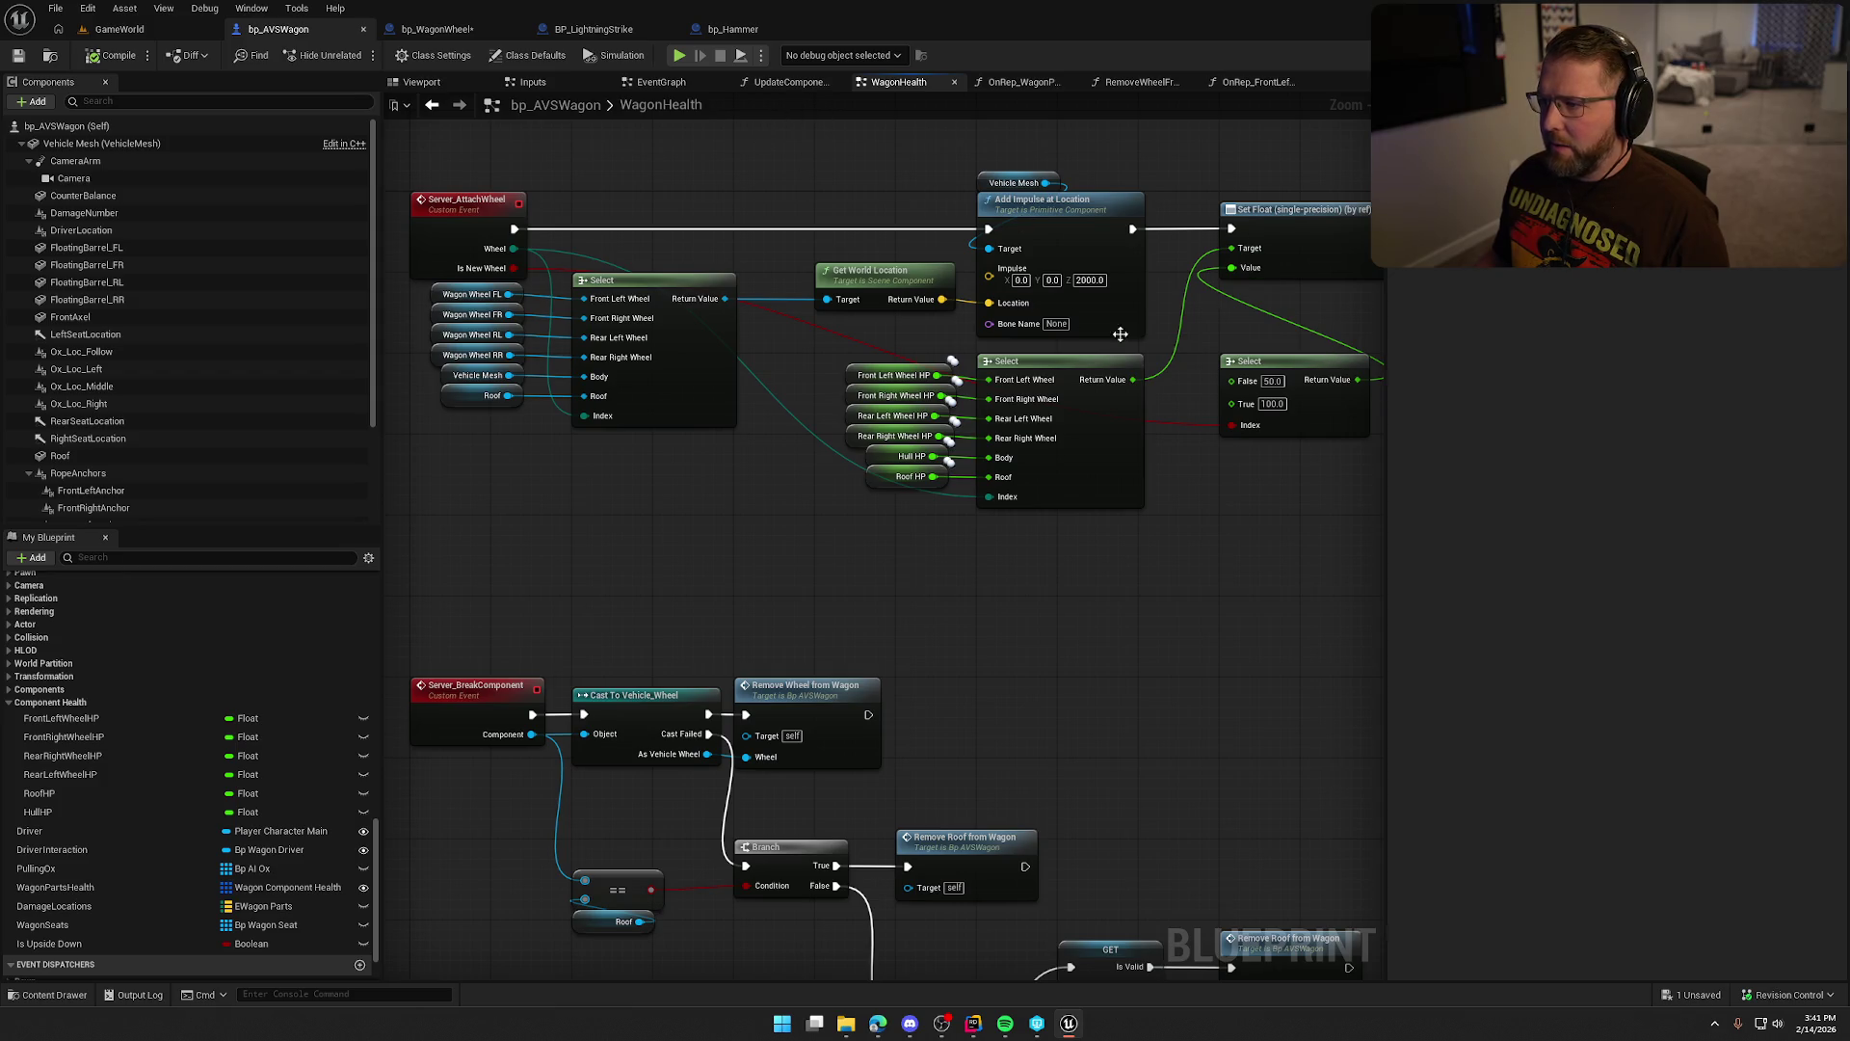
In bp_WagonWheel, unlink Server Attach Wheel's wheel input and open FindNearestMissingWheel.
left_click(437, 29)
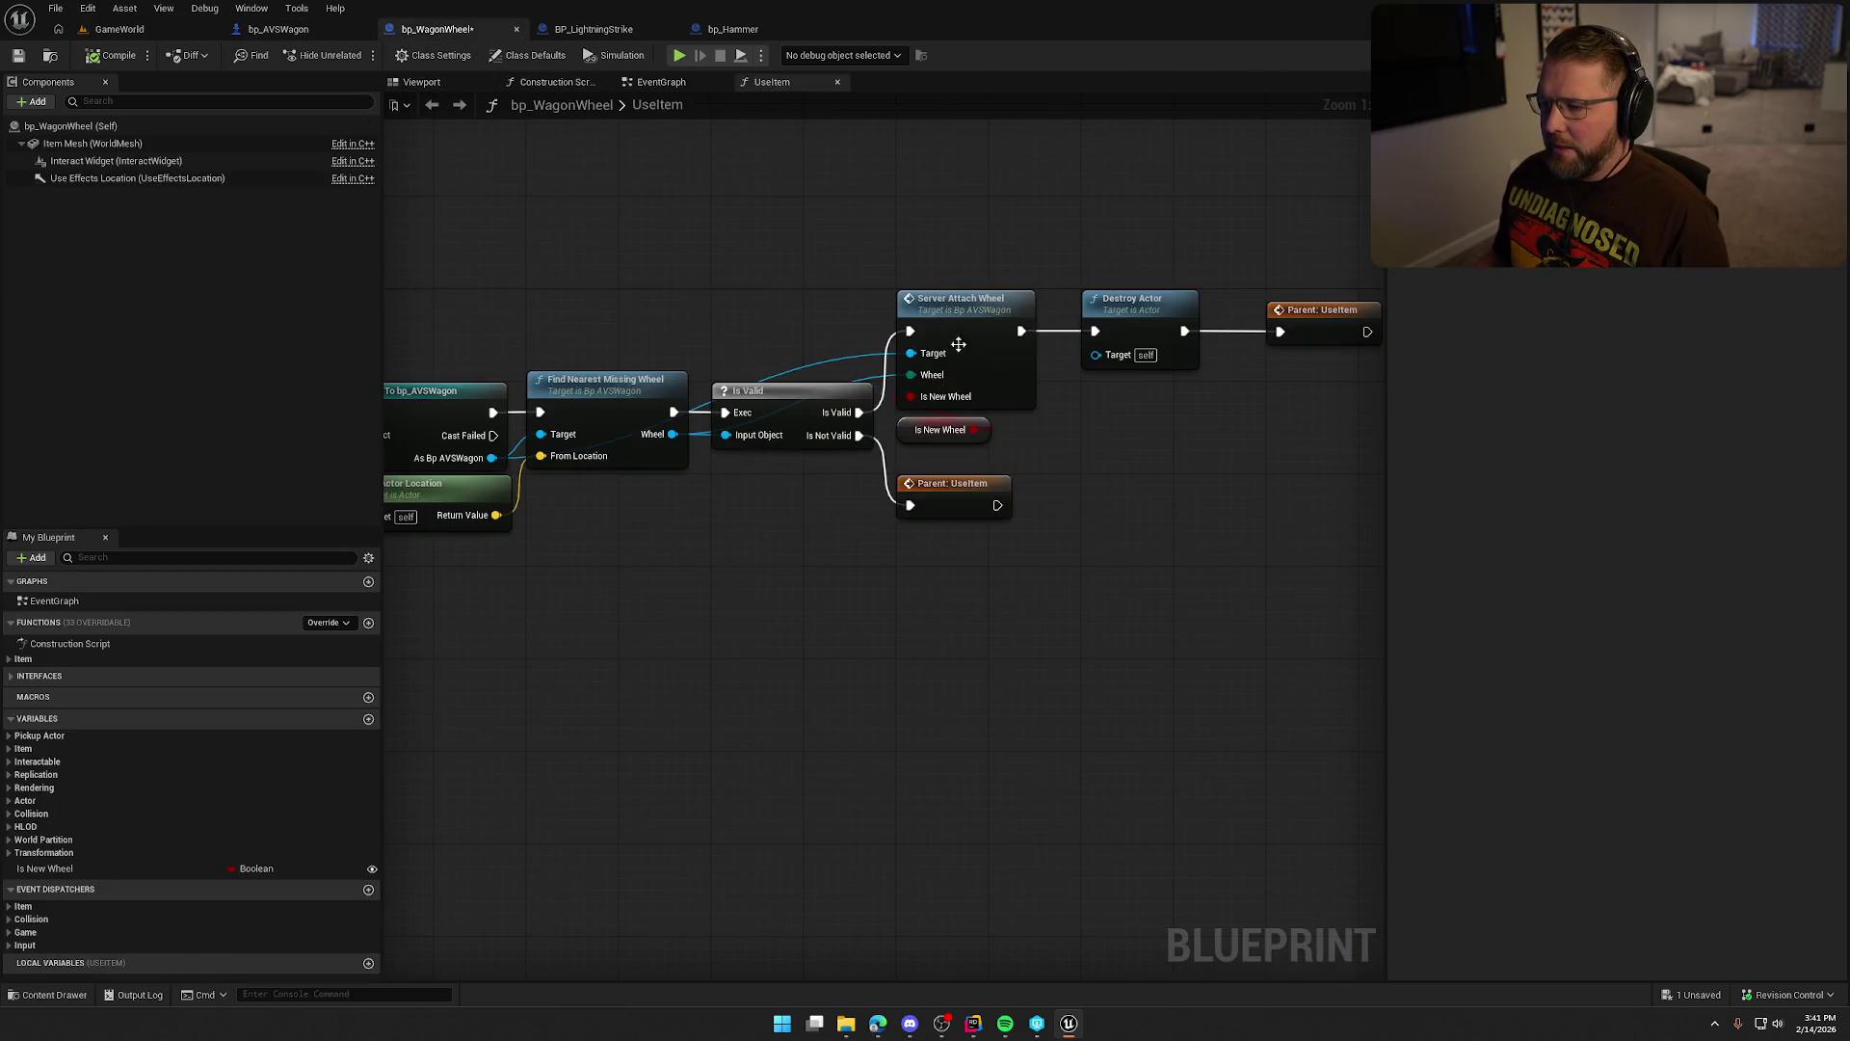
left_click(911, 374, "alt")
mouse_move(1219, 434)
left_mouse_down()
mouse_move(955, 281)
mouse_move(990, 329)
mouse_move(1027, 329)
left_mouse_up()
mouse_move(709, 445)
left_mouse_down()
mouse_move(703, 460)
mouse_move(855, 567)
mouse_move(937, 521)
left_mouse_up()
left_click(674, 497)
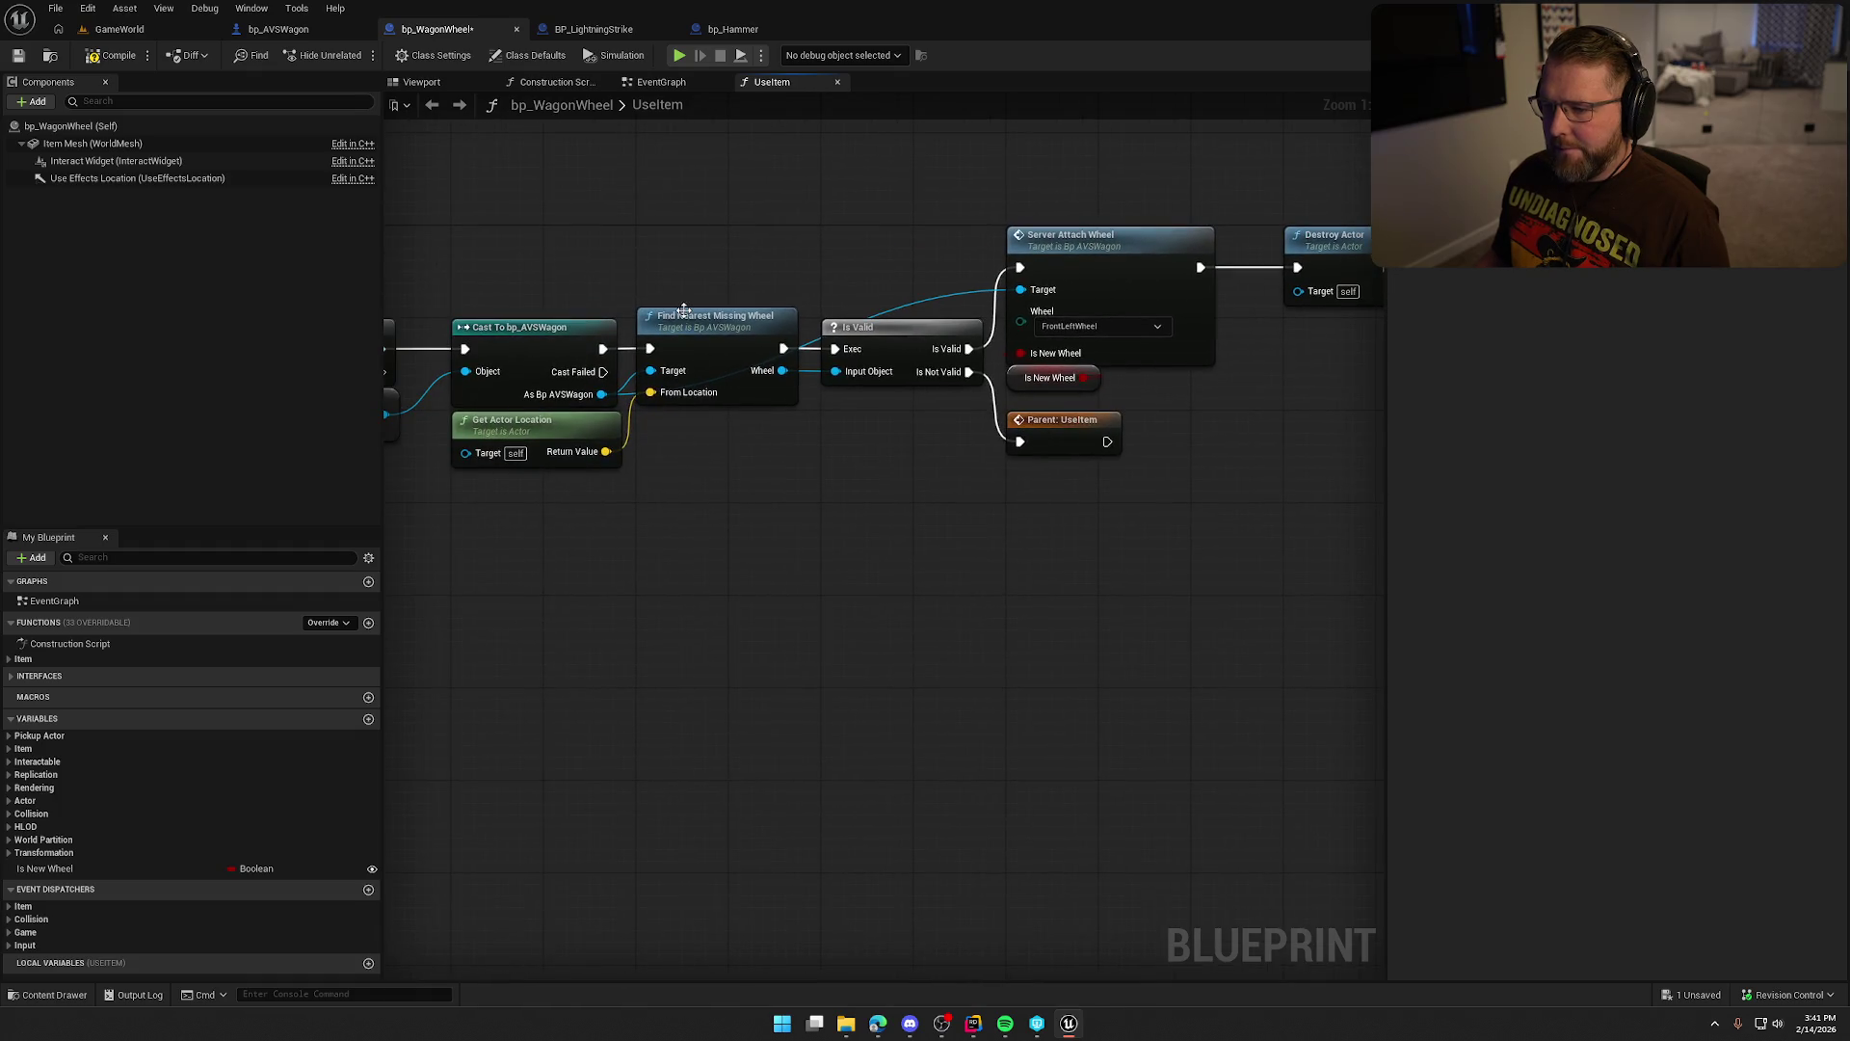
double_click(684, 315)
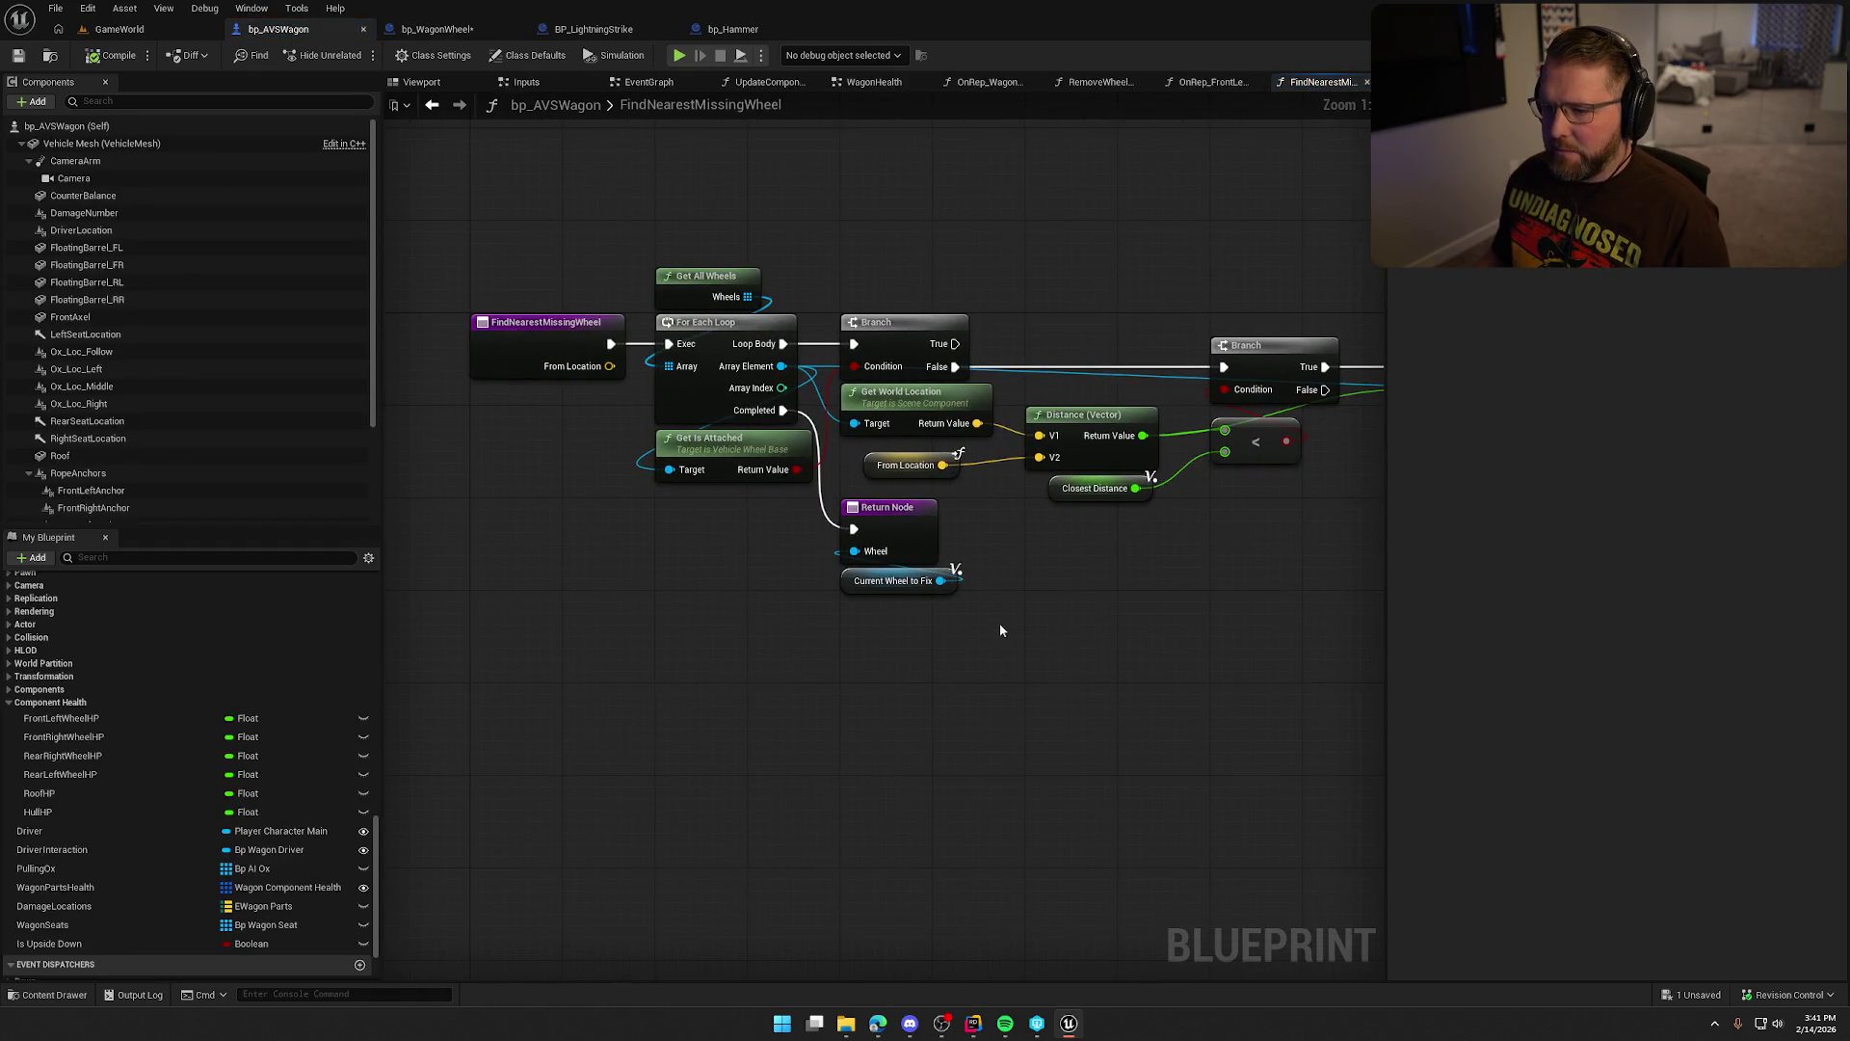
Change the Return Node's Wheel output type to EWagon Parts.
left_click_drag(1025, 636, 970, 607)
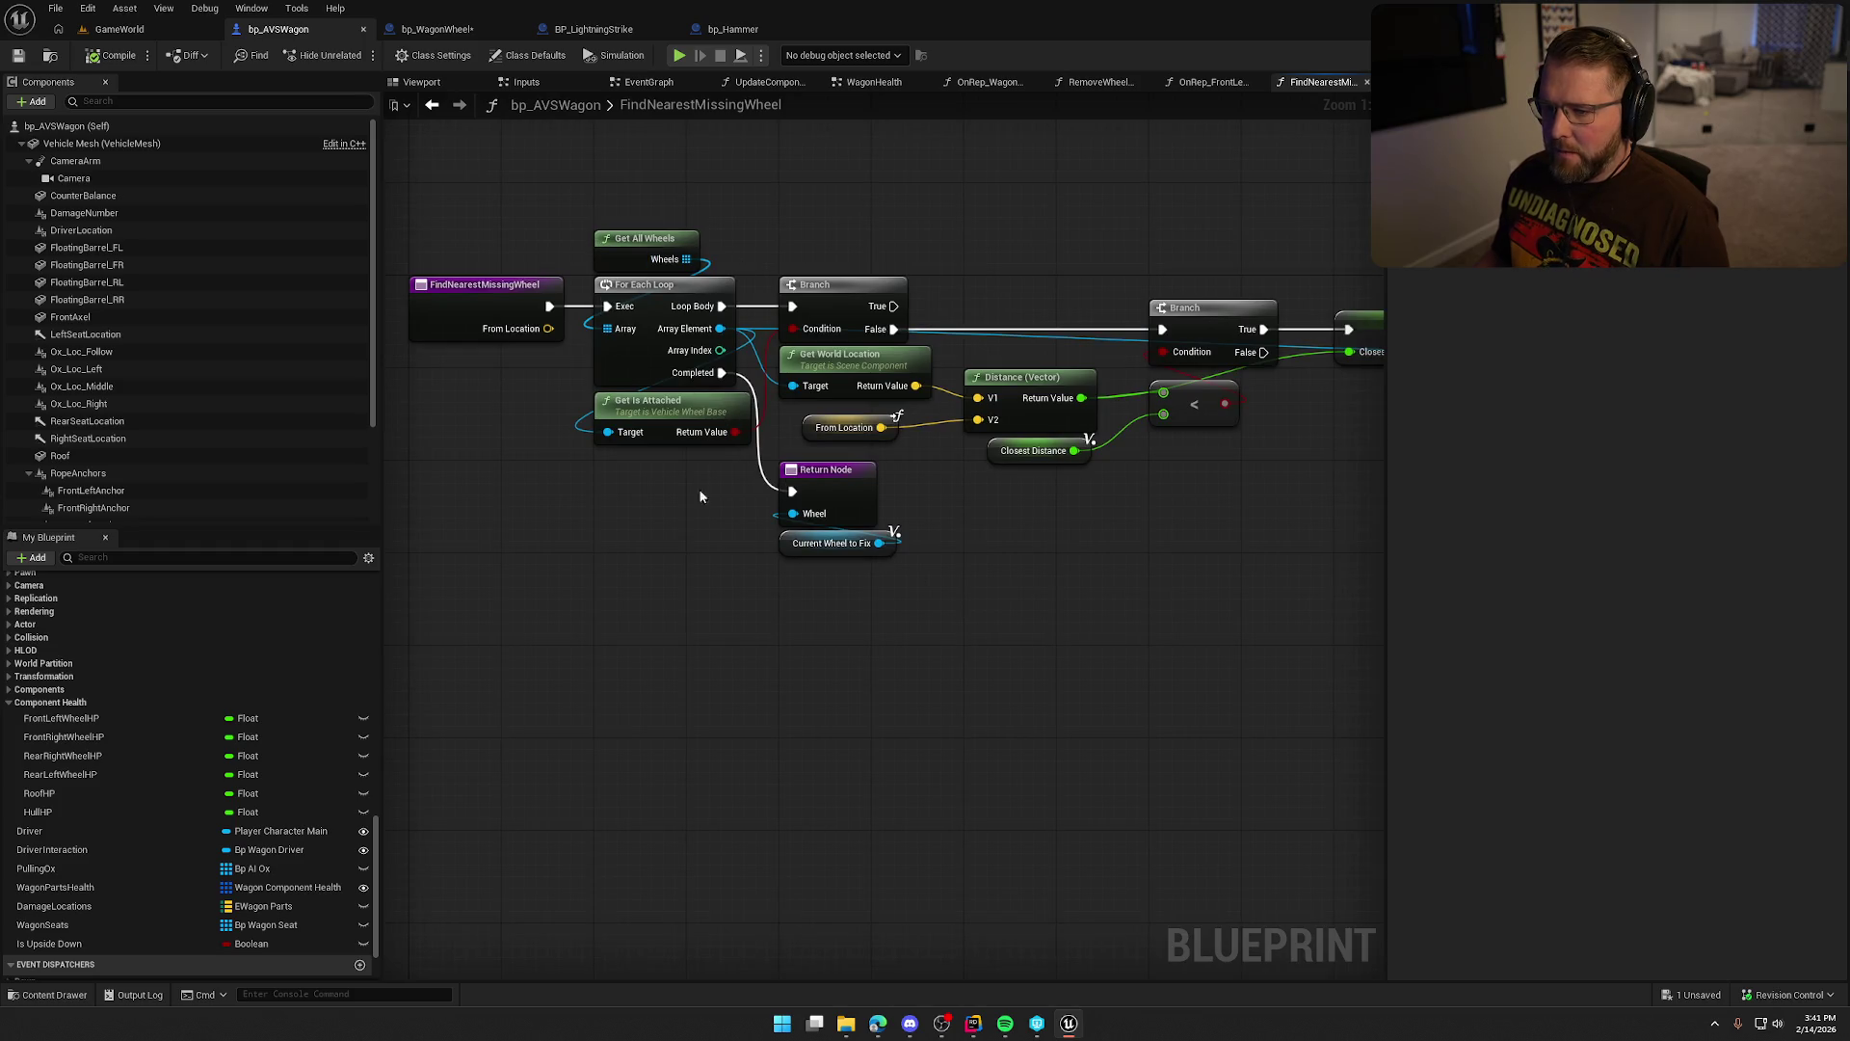
left_click_drag(701, 497, 781, 627)
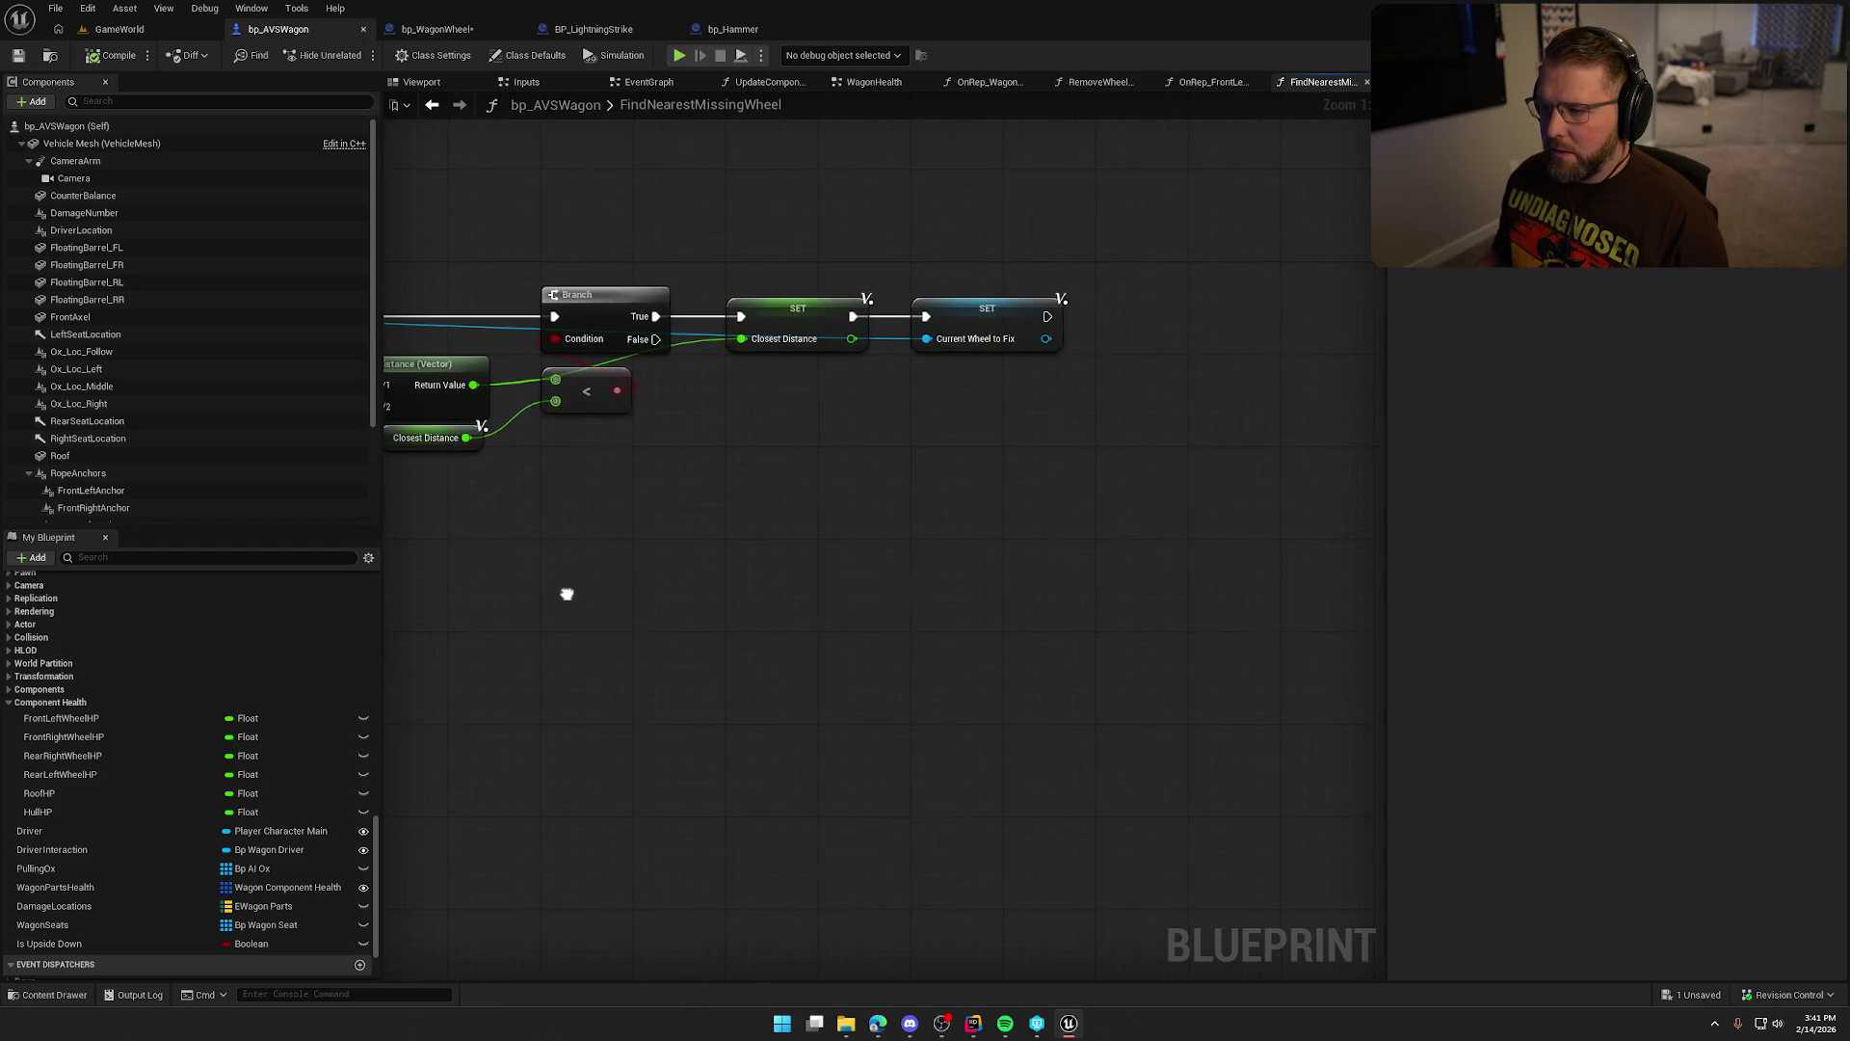
scroll(1103, 582, "down", 1)
left_click_drag(1103, 582, 1047, 572)
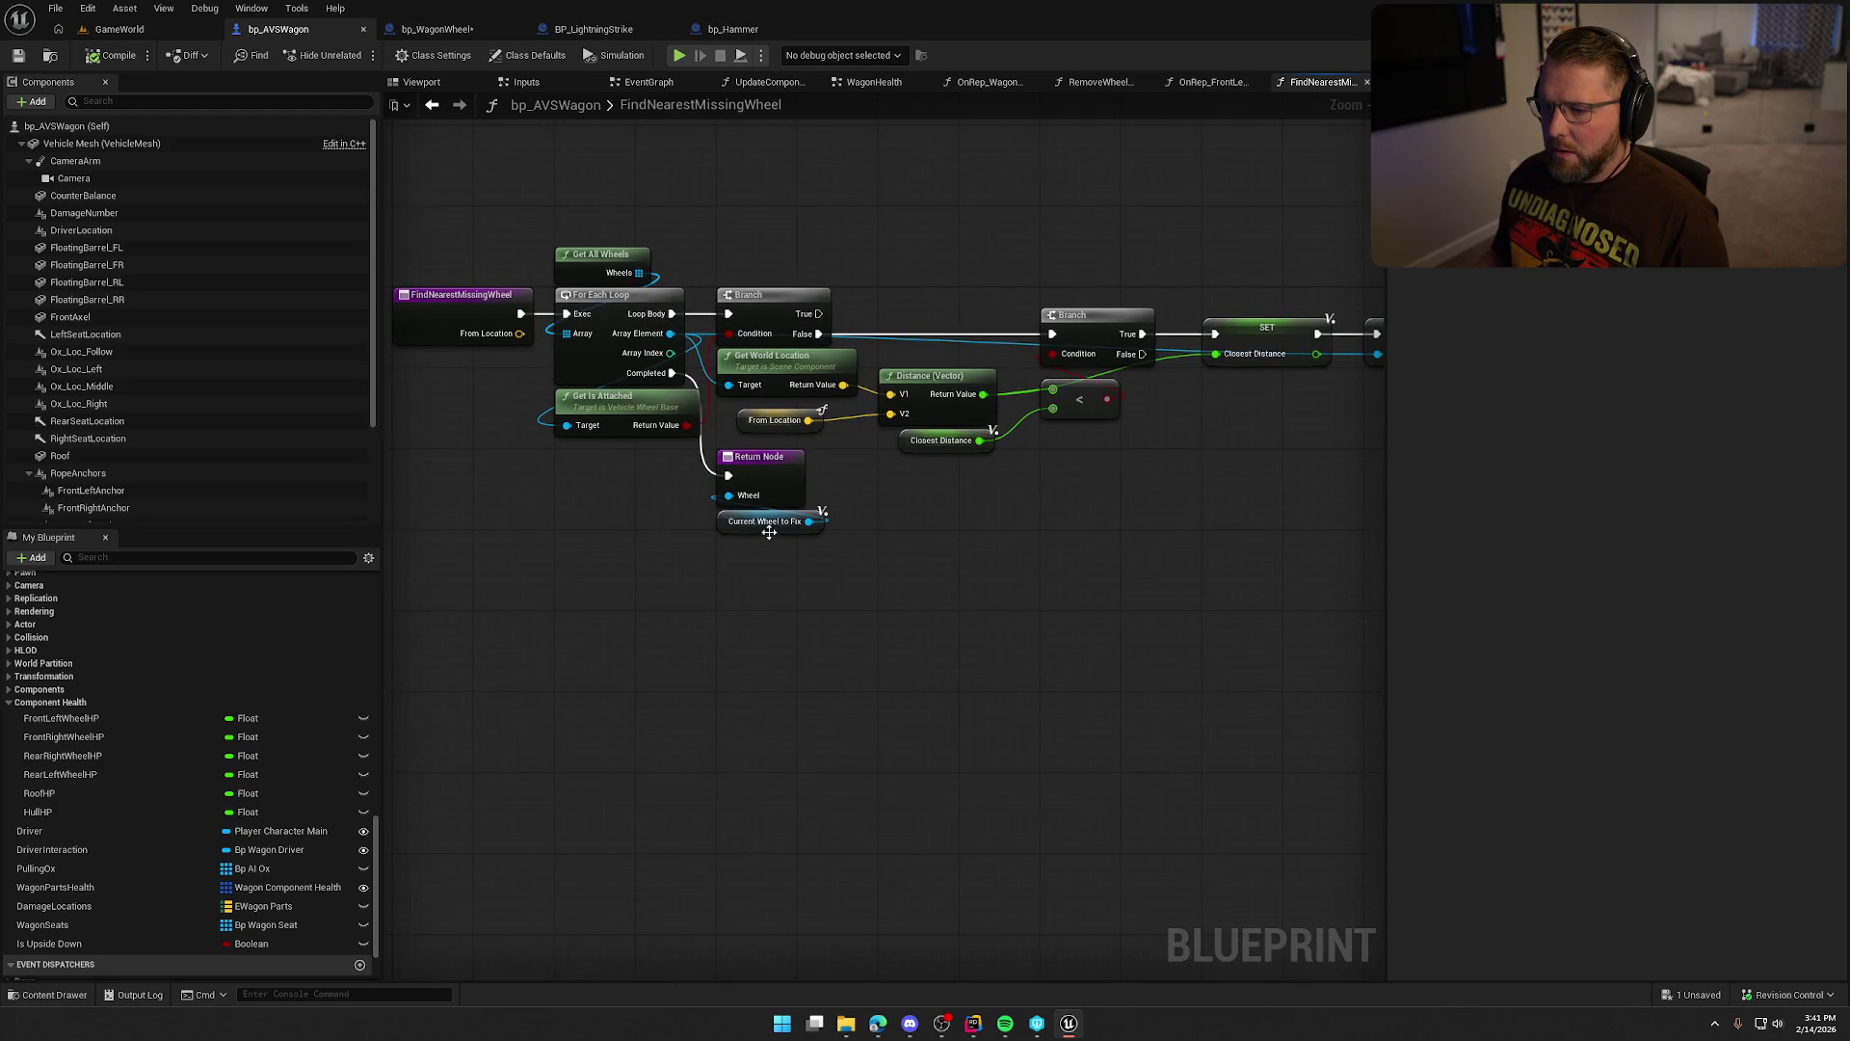
scroll(850, 549, "up", 1)
left_click(779, 486)
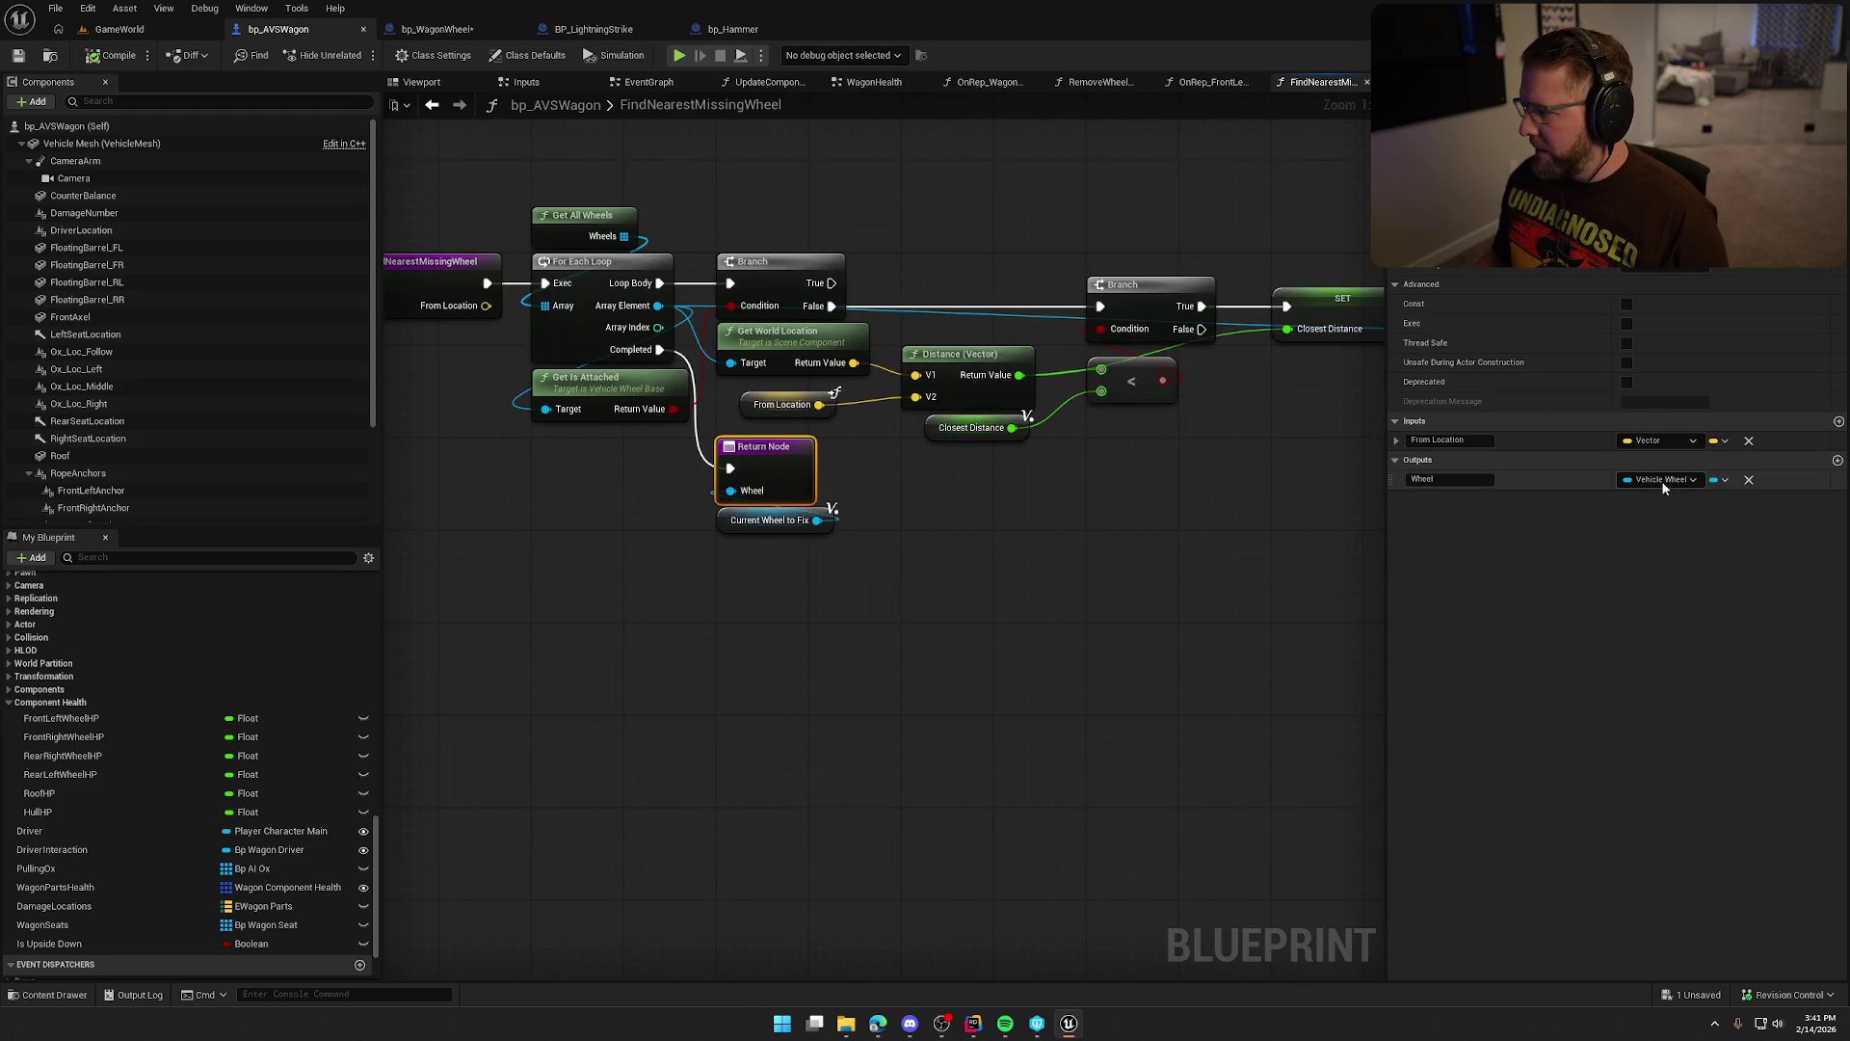
left_click(1660, 479)
type("gon")
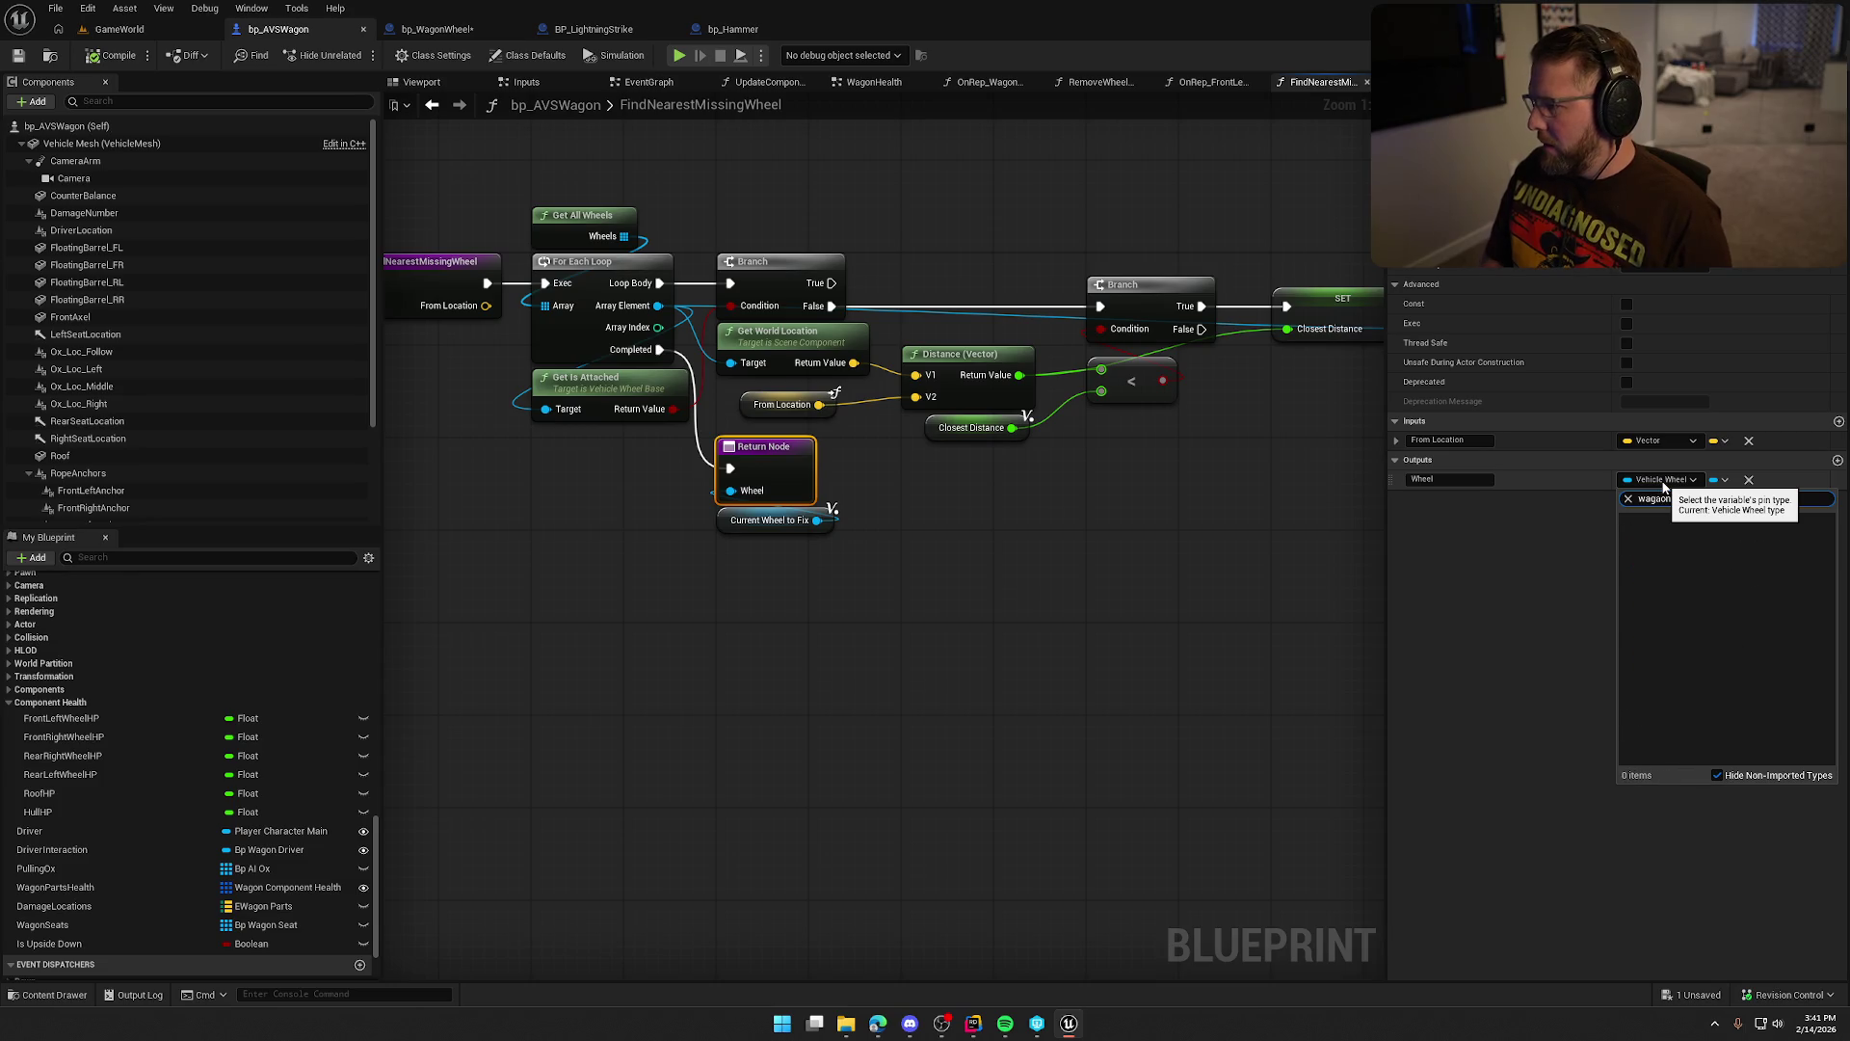
type(" Compon")
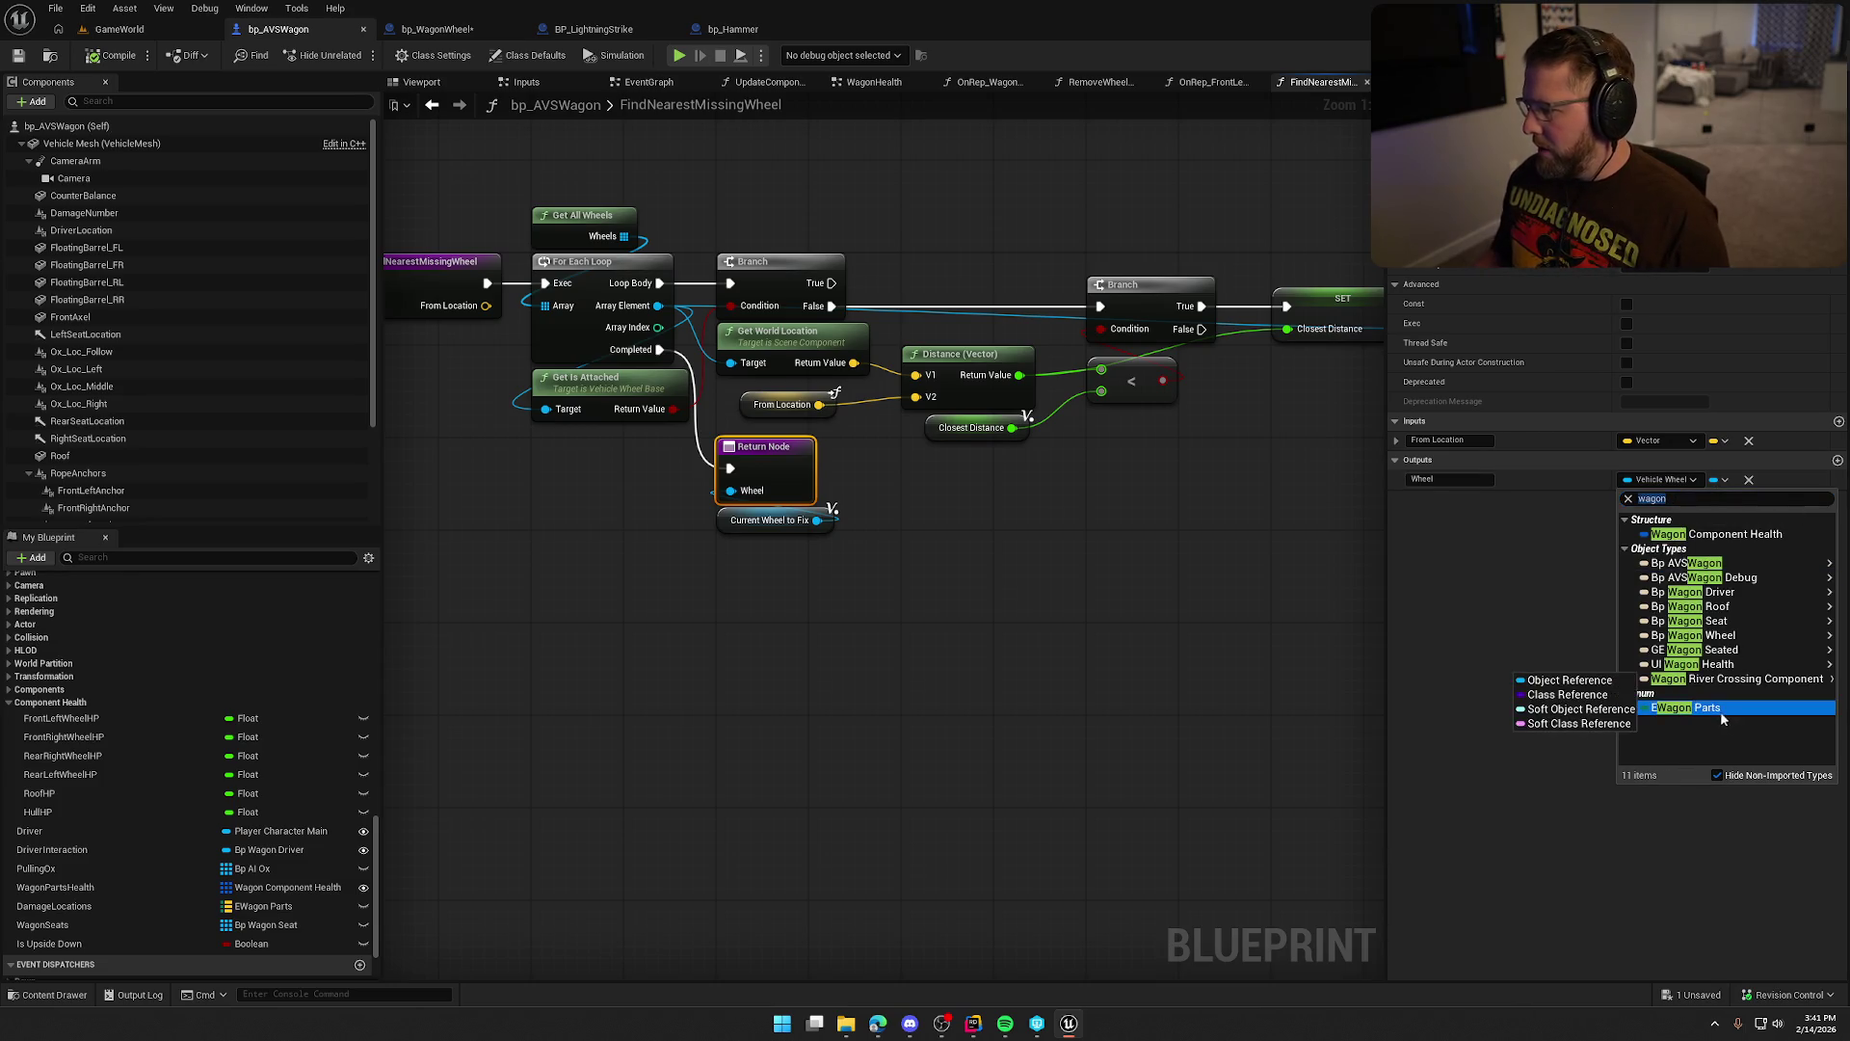
left_click(1720, 711)
Change the Current Wheel to Fix variable to EWagon Parts and confirm the type change.
left_click_drag(748, 445, 627, 434)
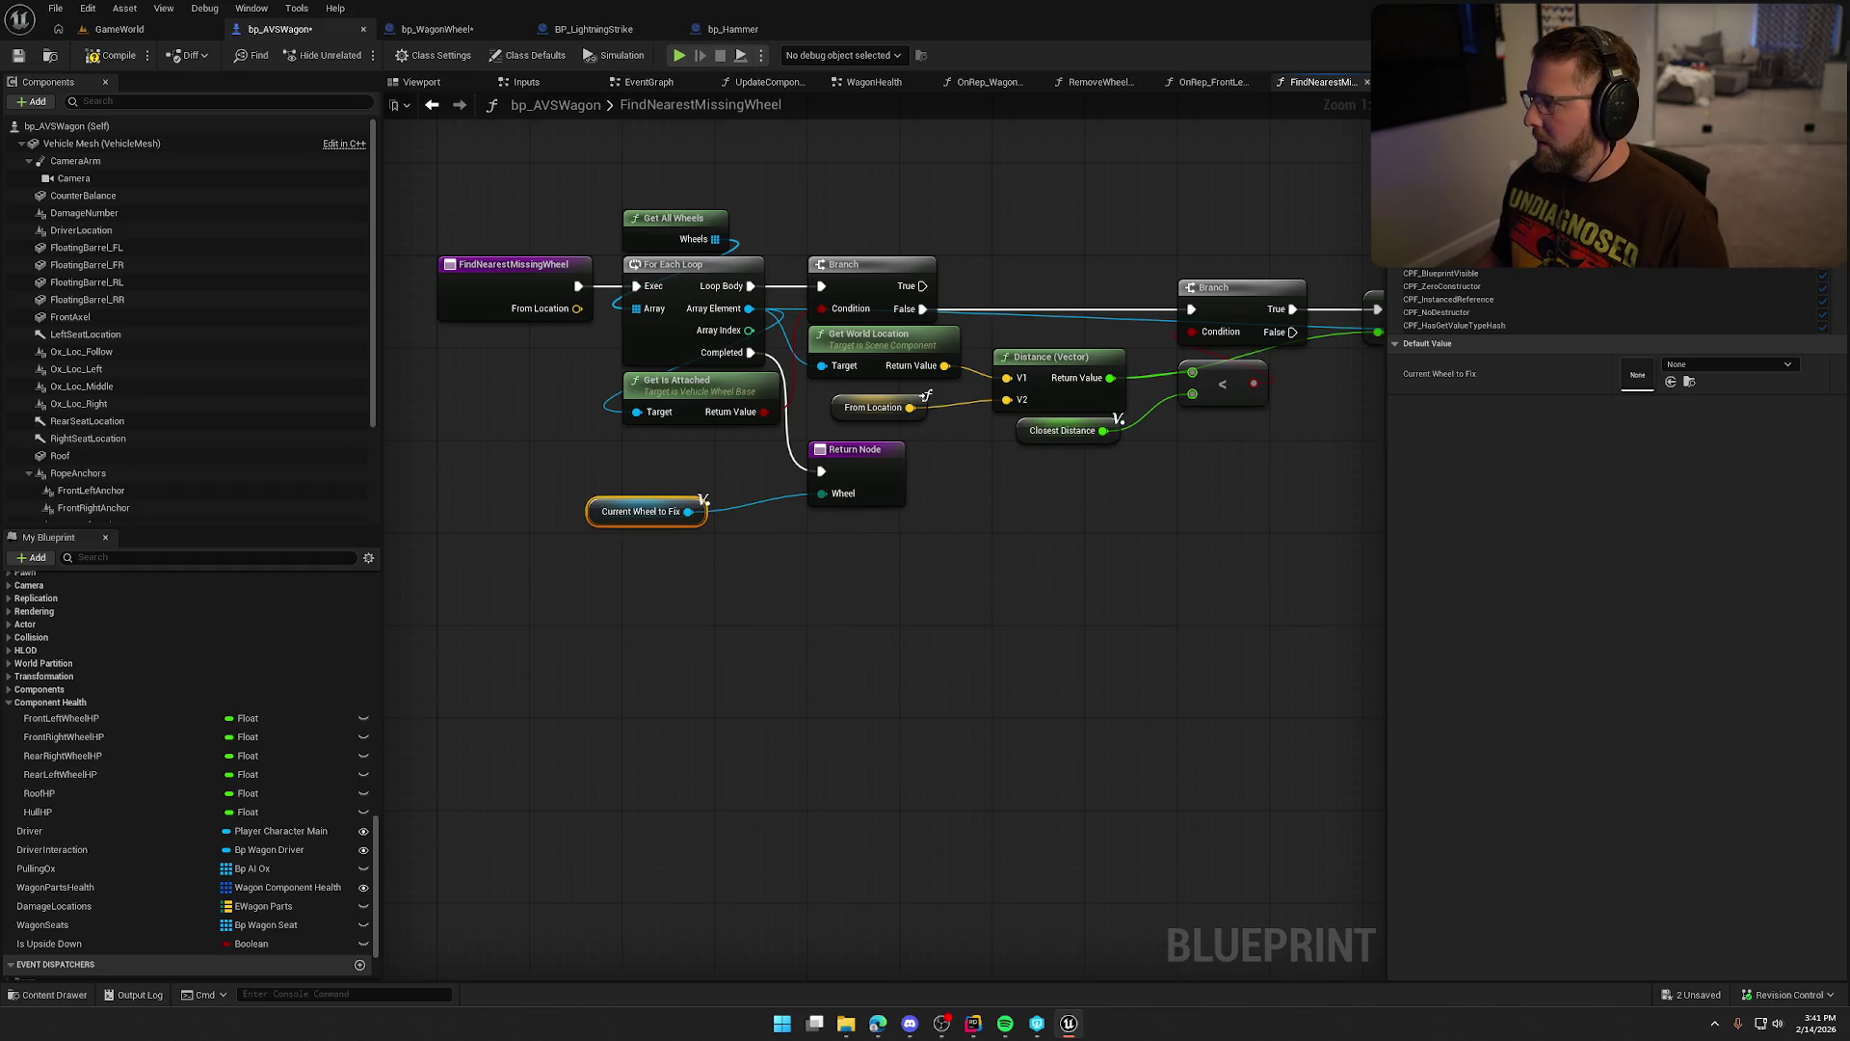
left_click(1696, 173)
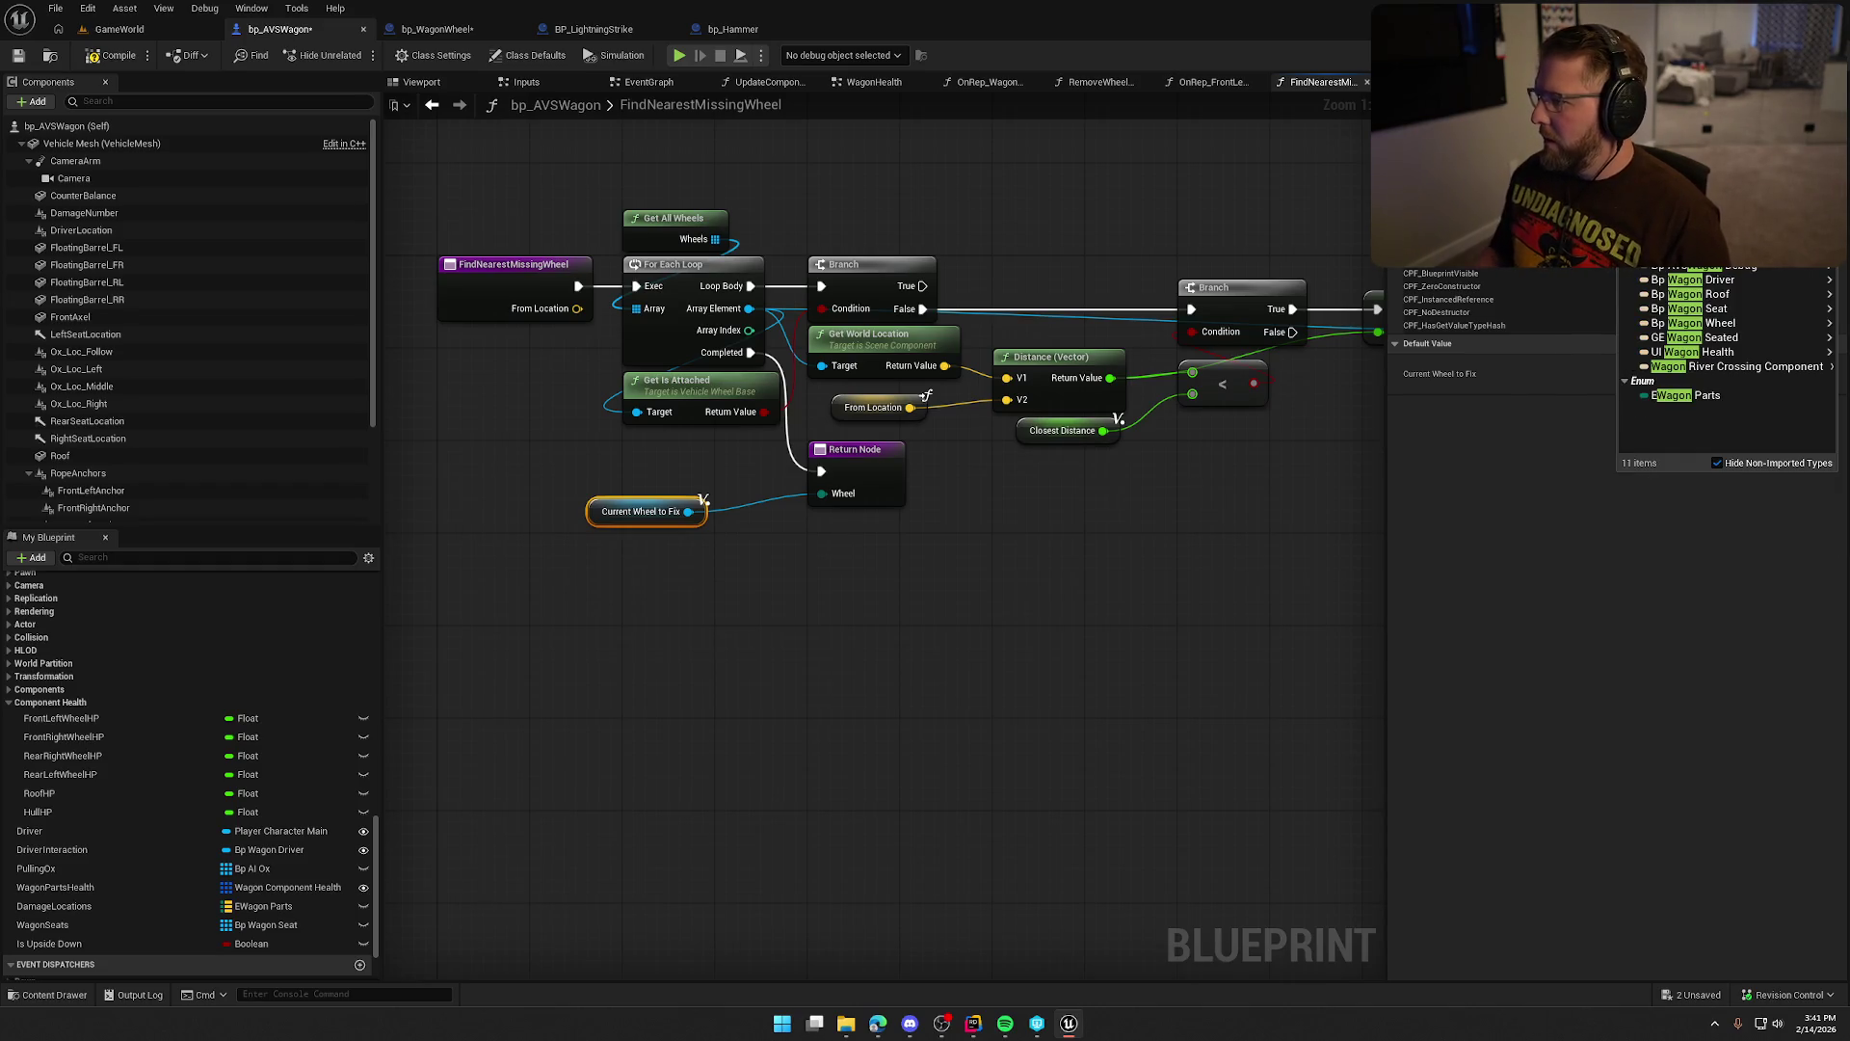
left_click(1676, 497)
key("Return")
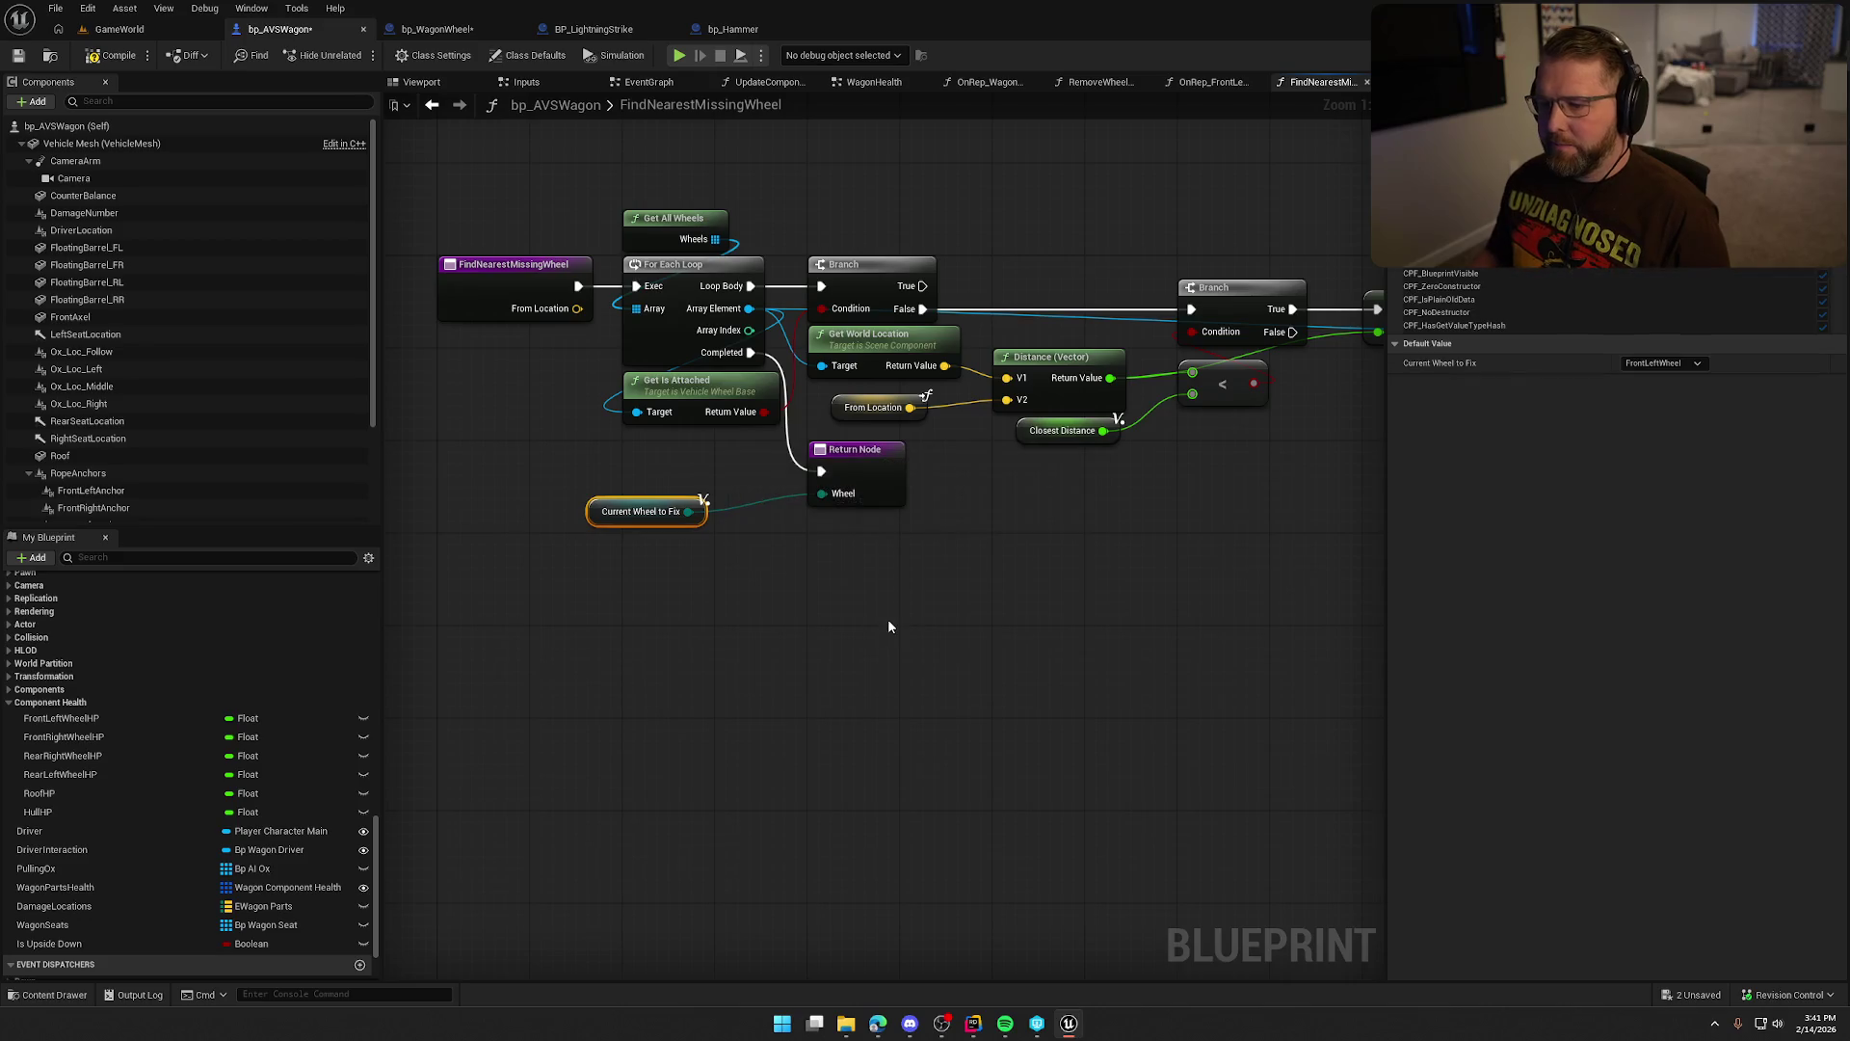
left_click_drag(632, 521, 856, 533)
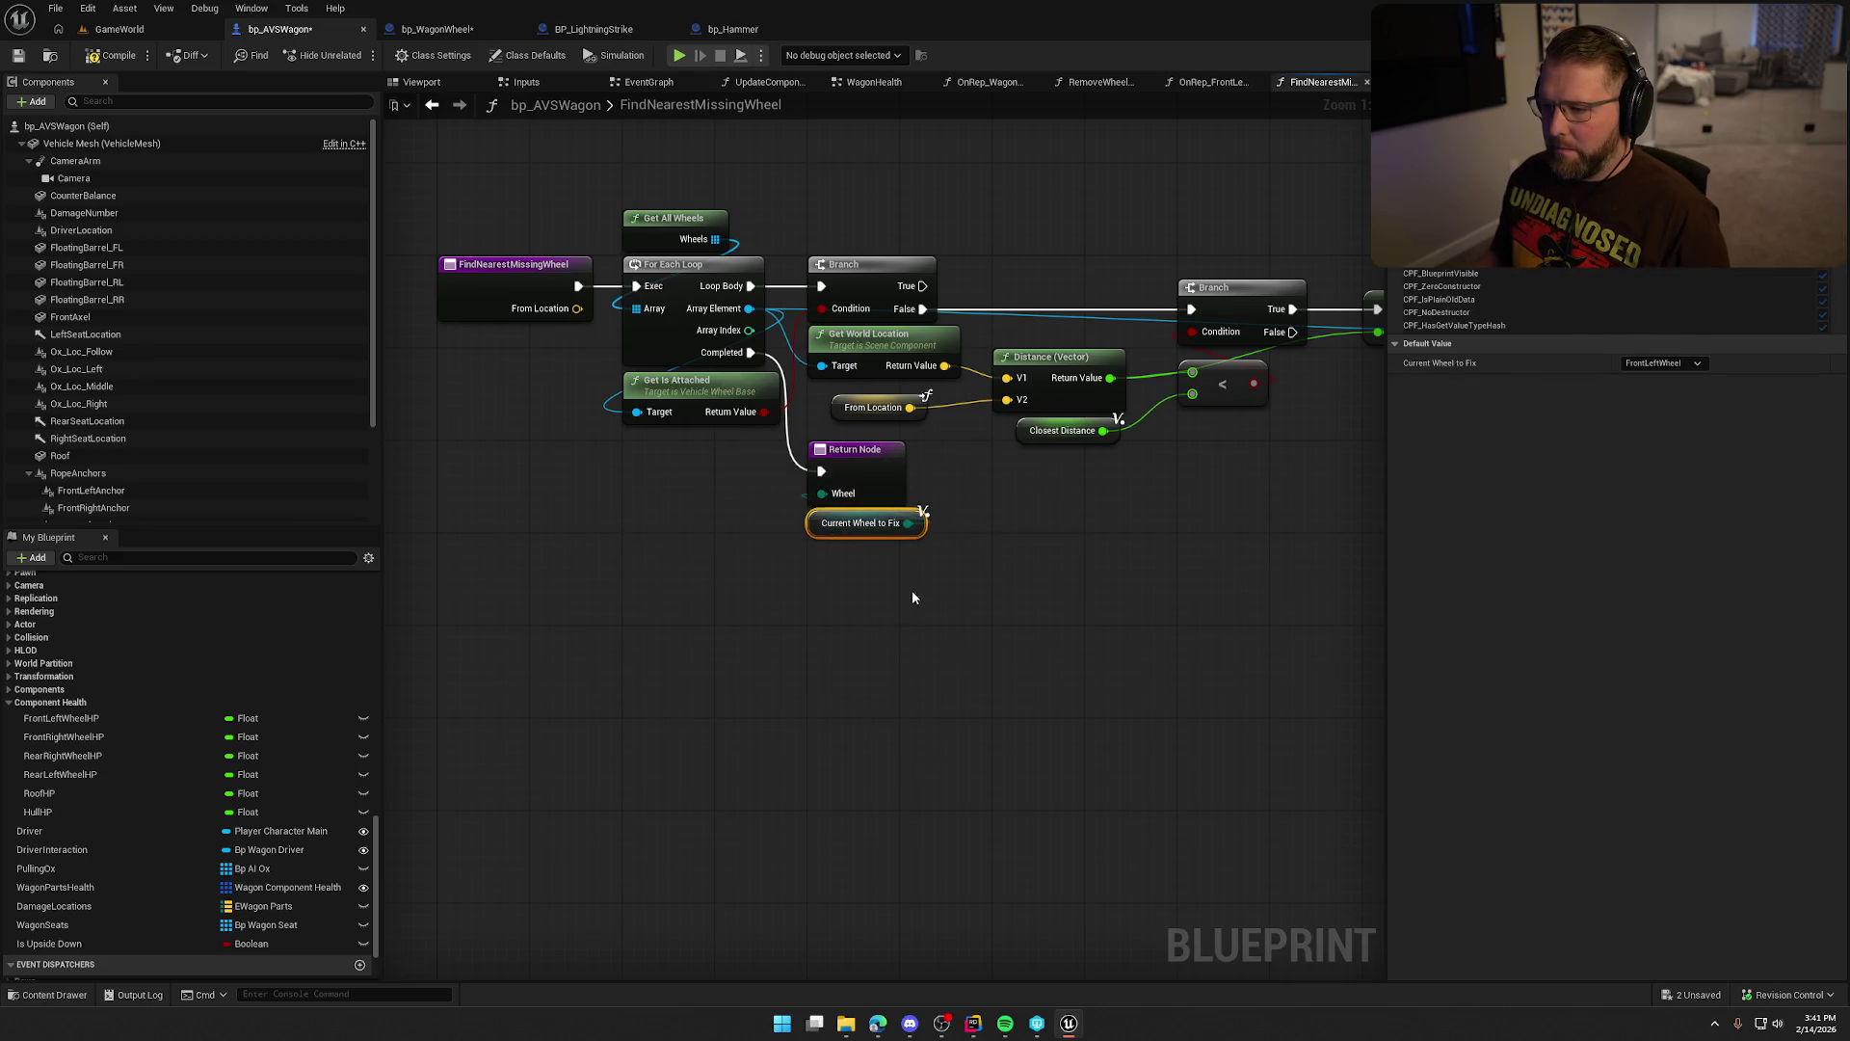
left_click(864, 590)
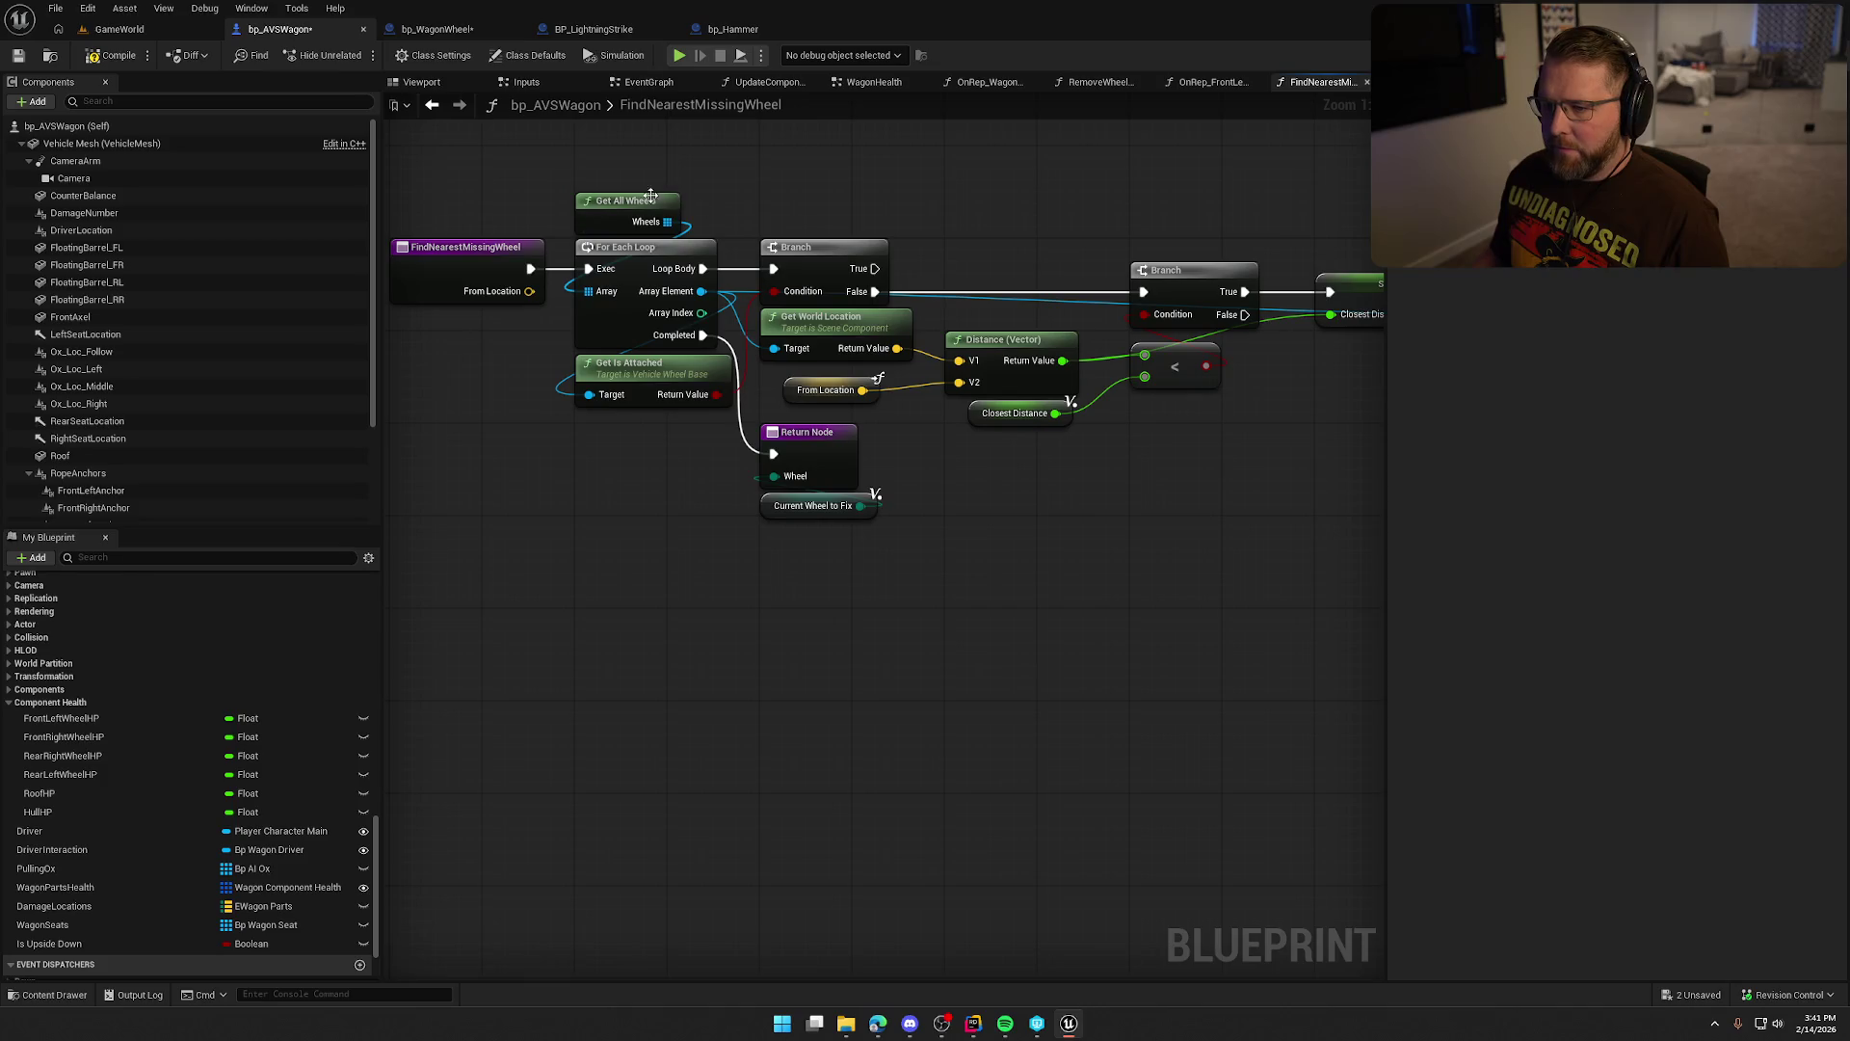
Review the SET nodes and the For Each Loop over Get All Wheels.
mouse_move(957, 484)
left_mouse_down()
mouse_move(852, 456)
mouse_move(1032, 516)
mouse_move(1046, 263)
left_mouse_up()
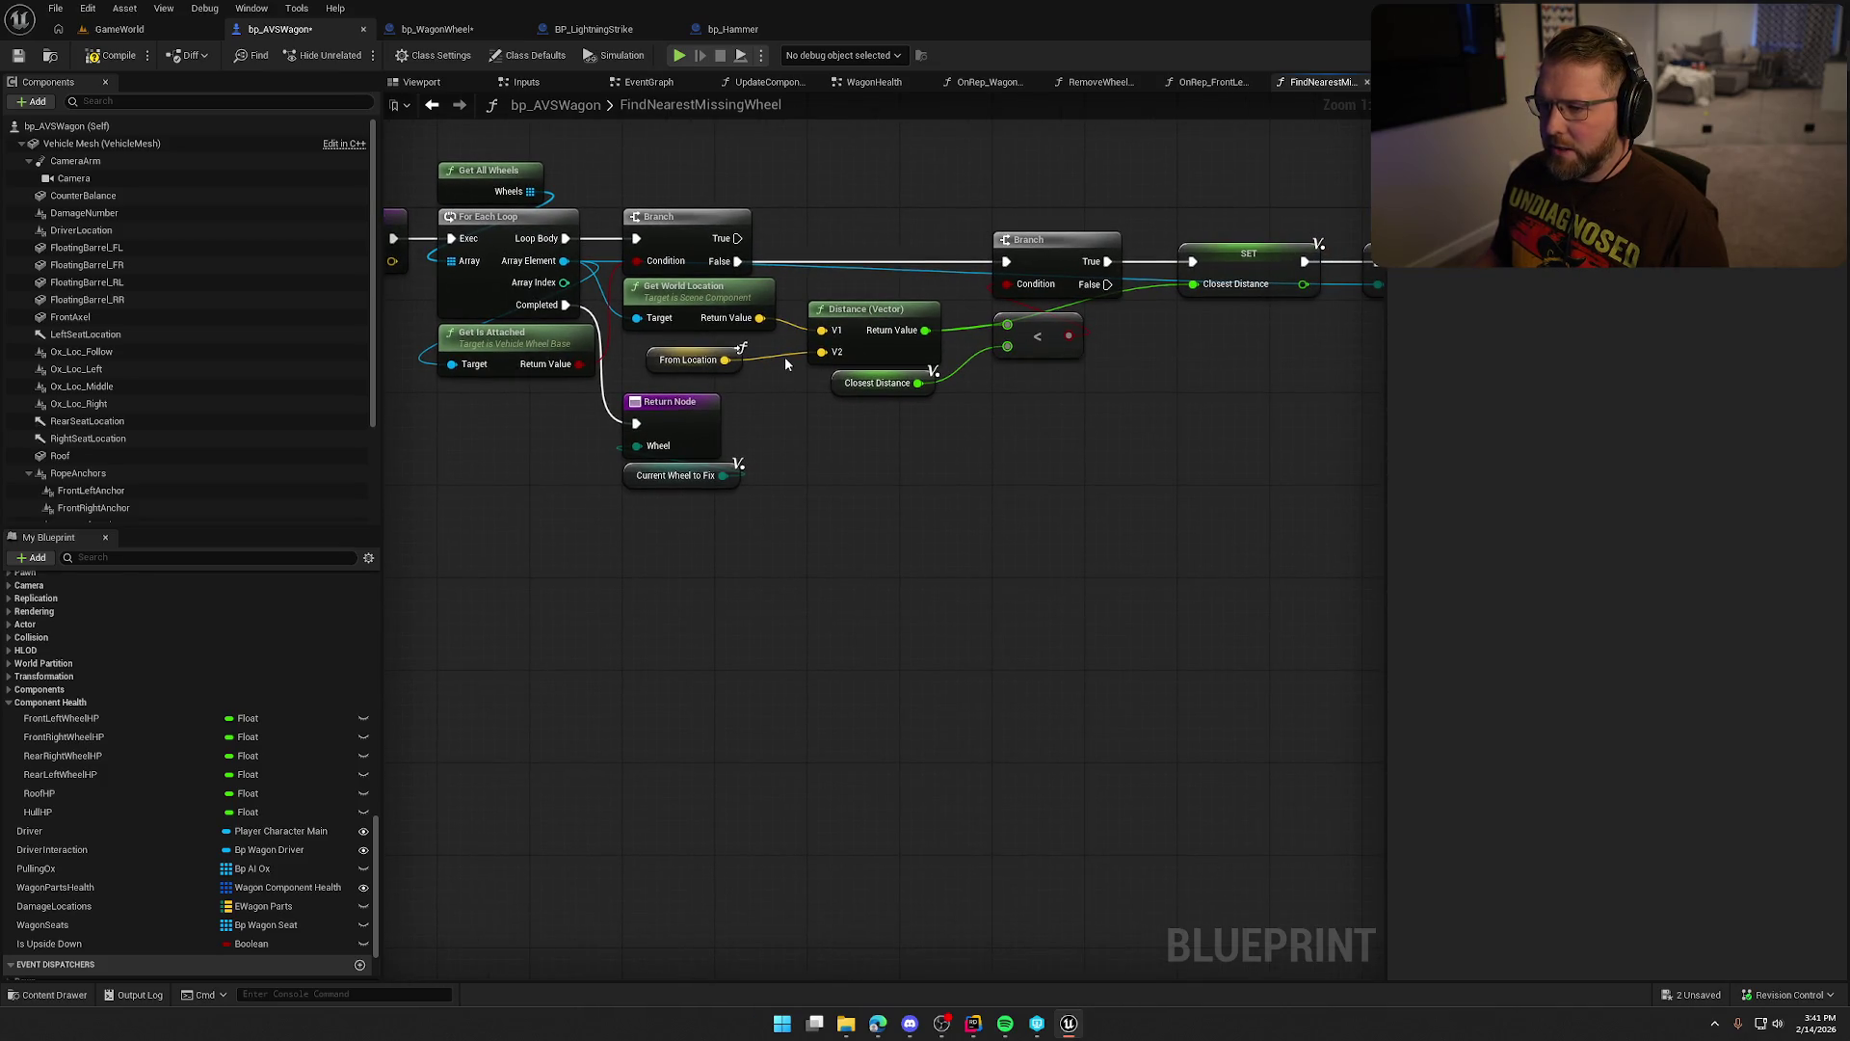
left_click_drag(933, 382, 548, 333)
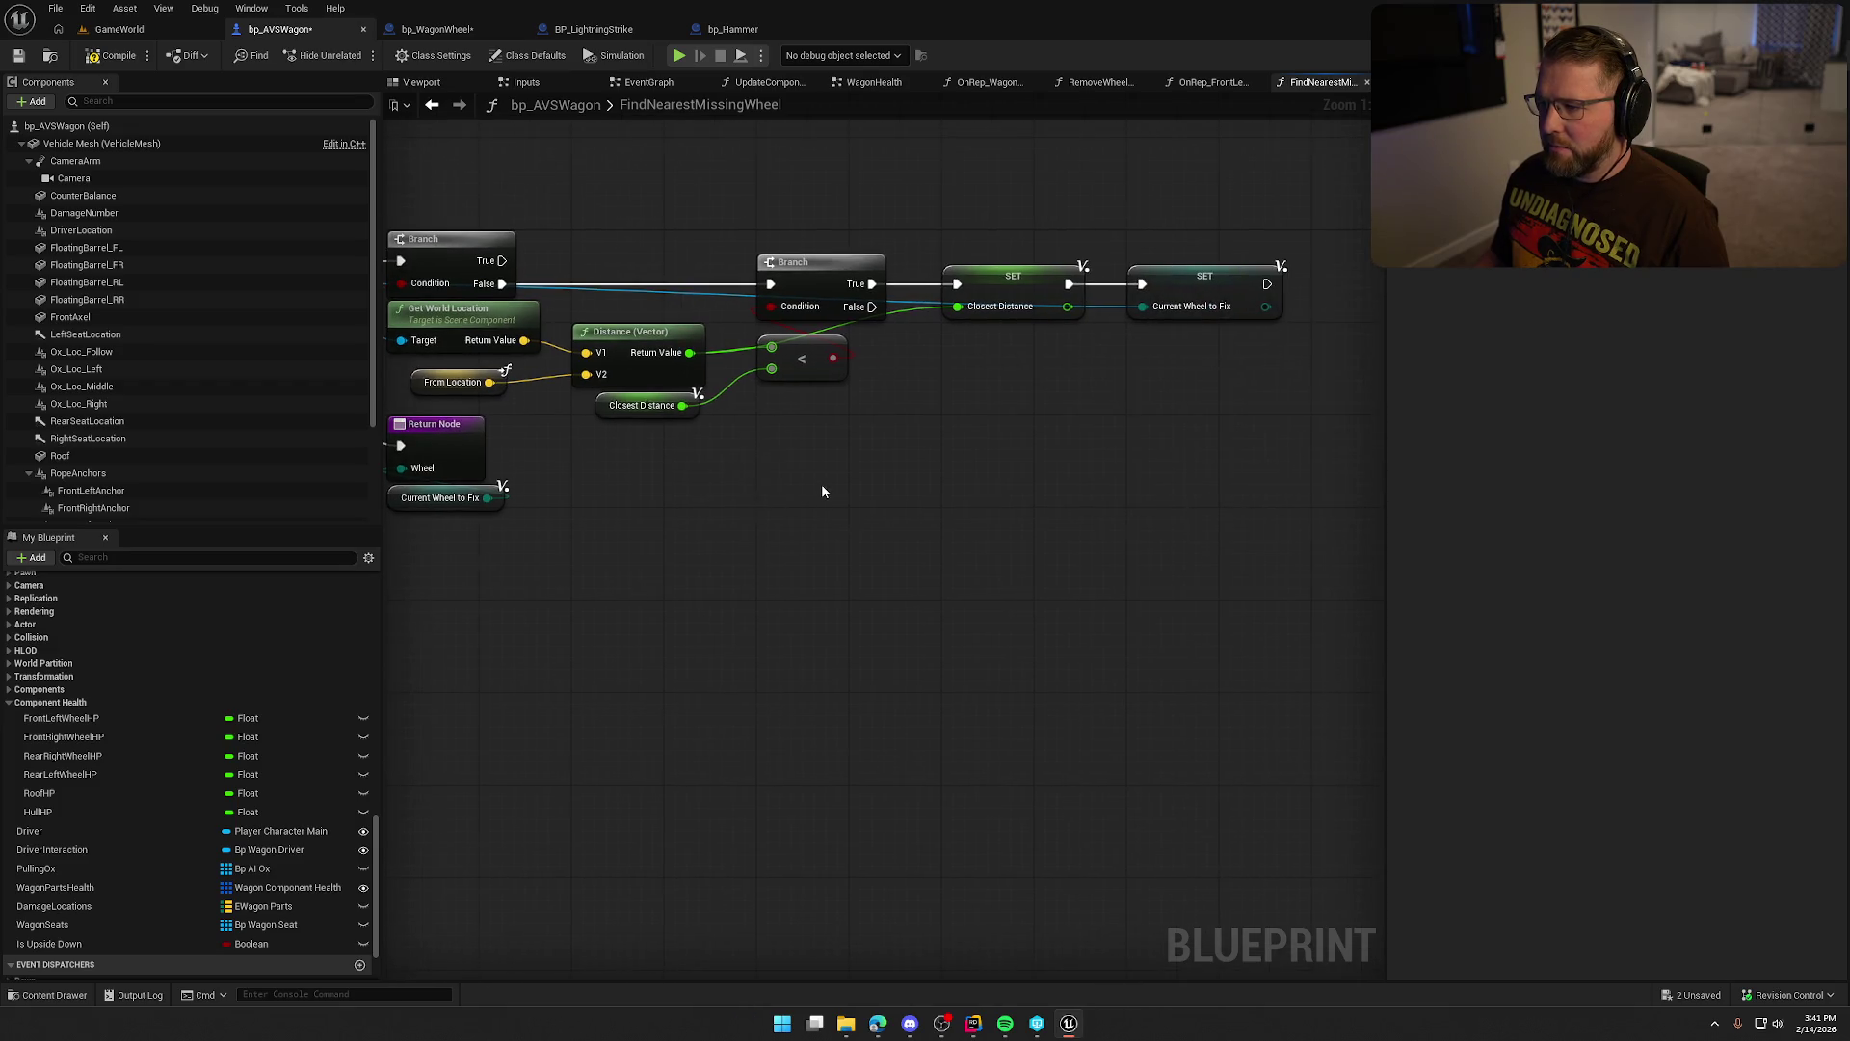
scroll(995, 471, "down", 2)
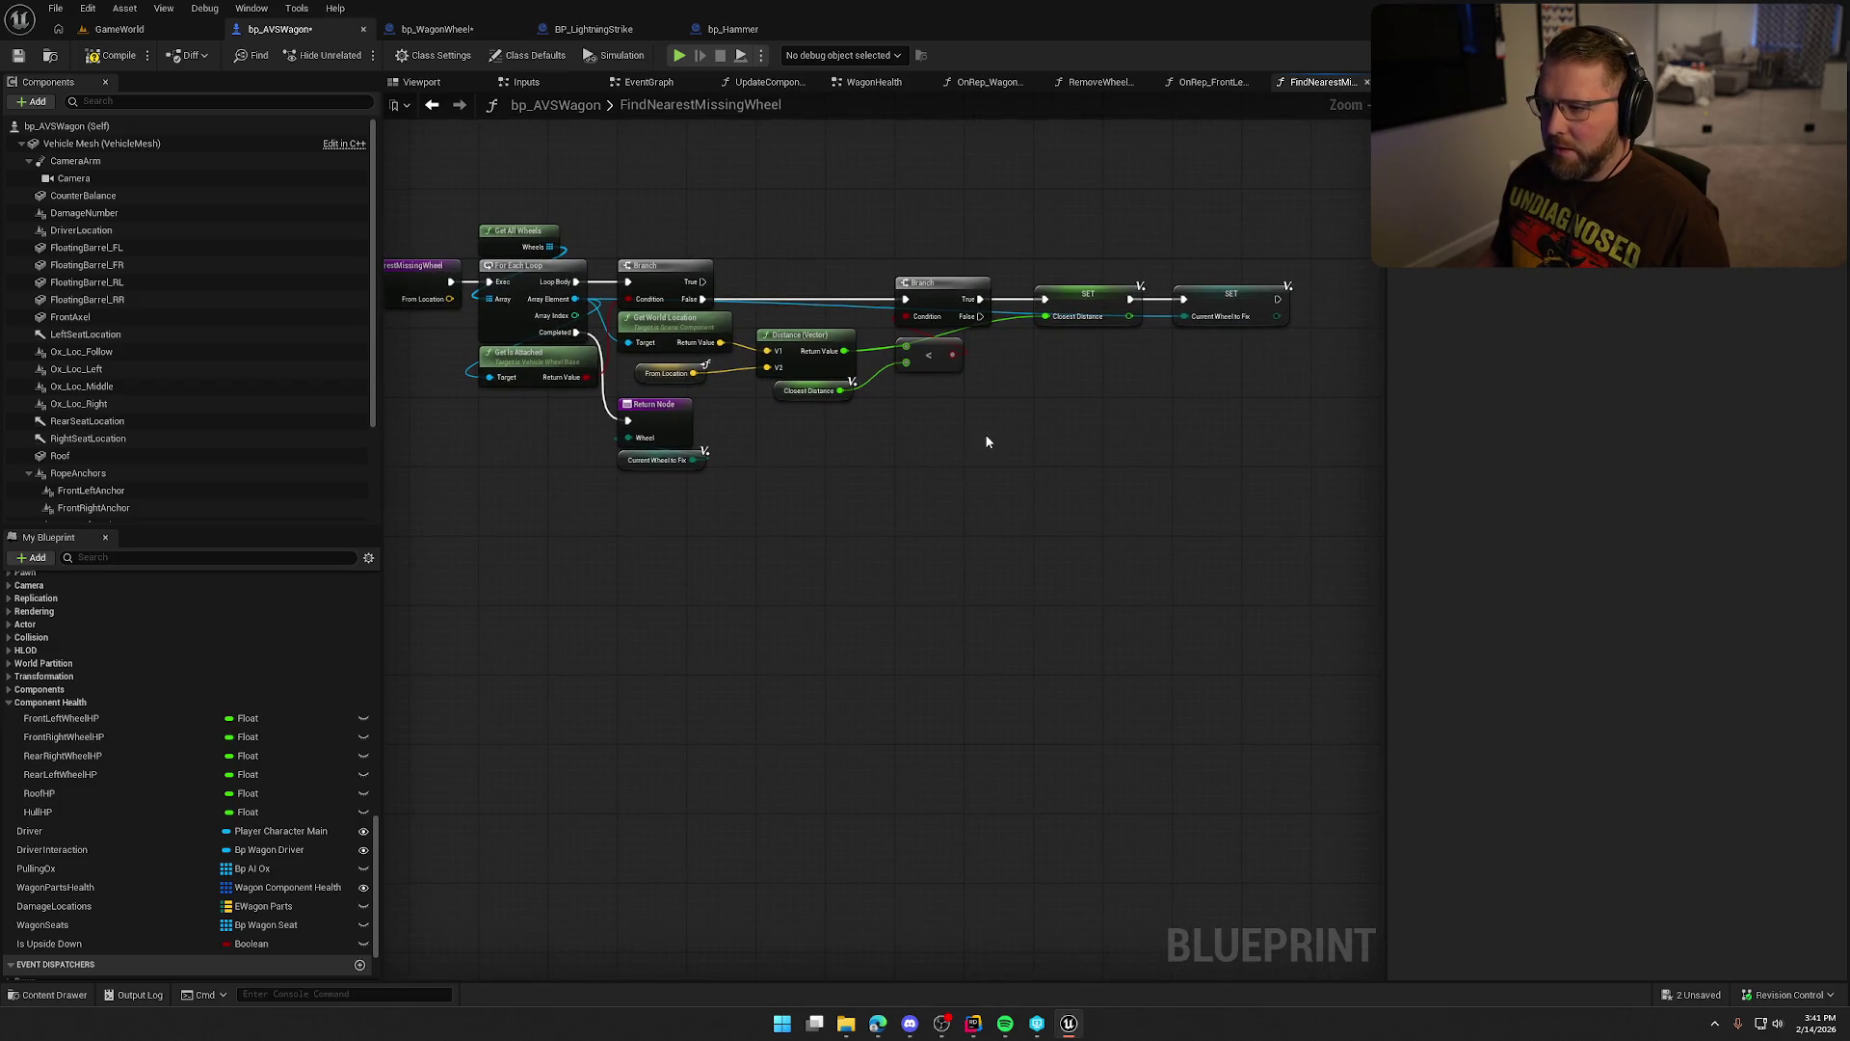
scroll(1141, 424, "up", 1)
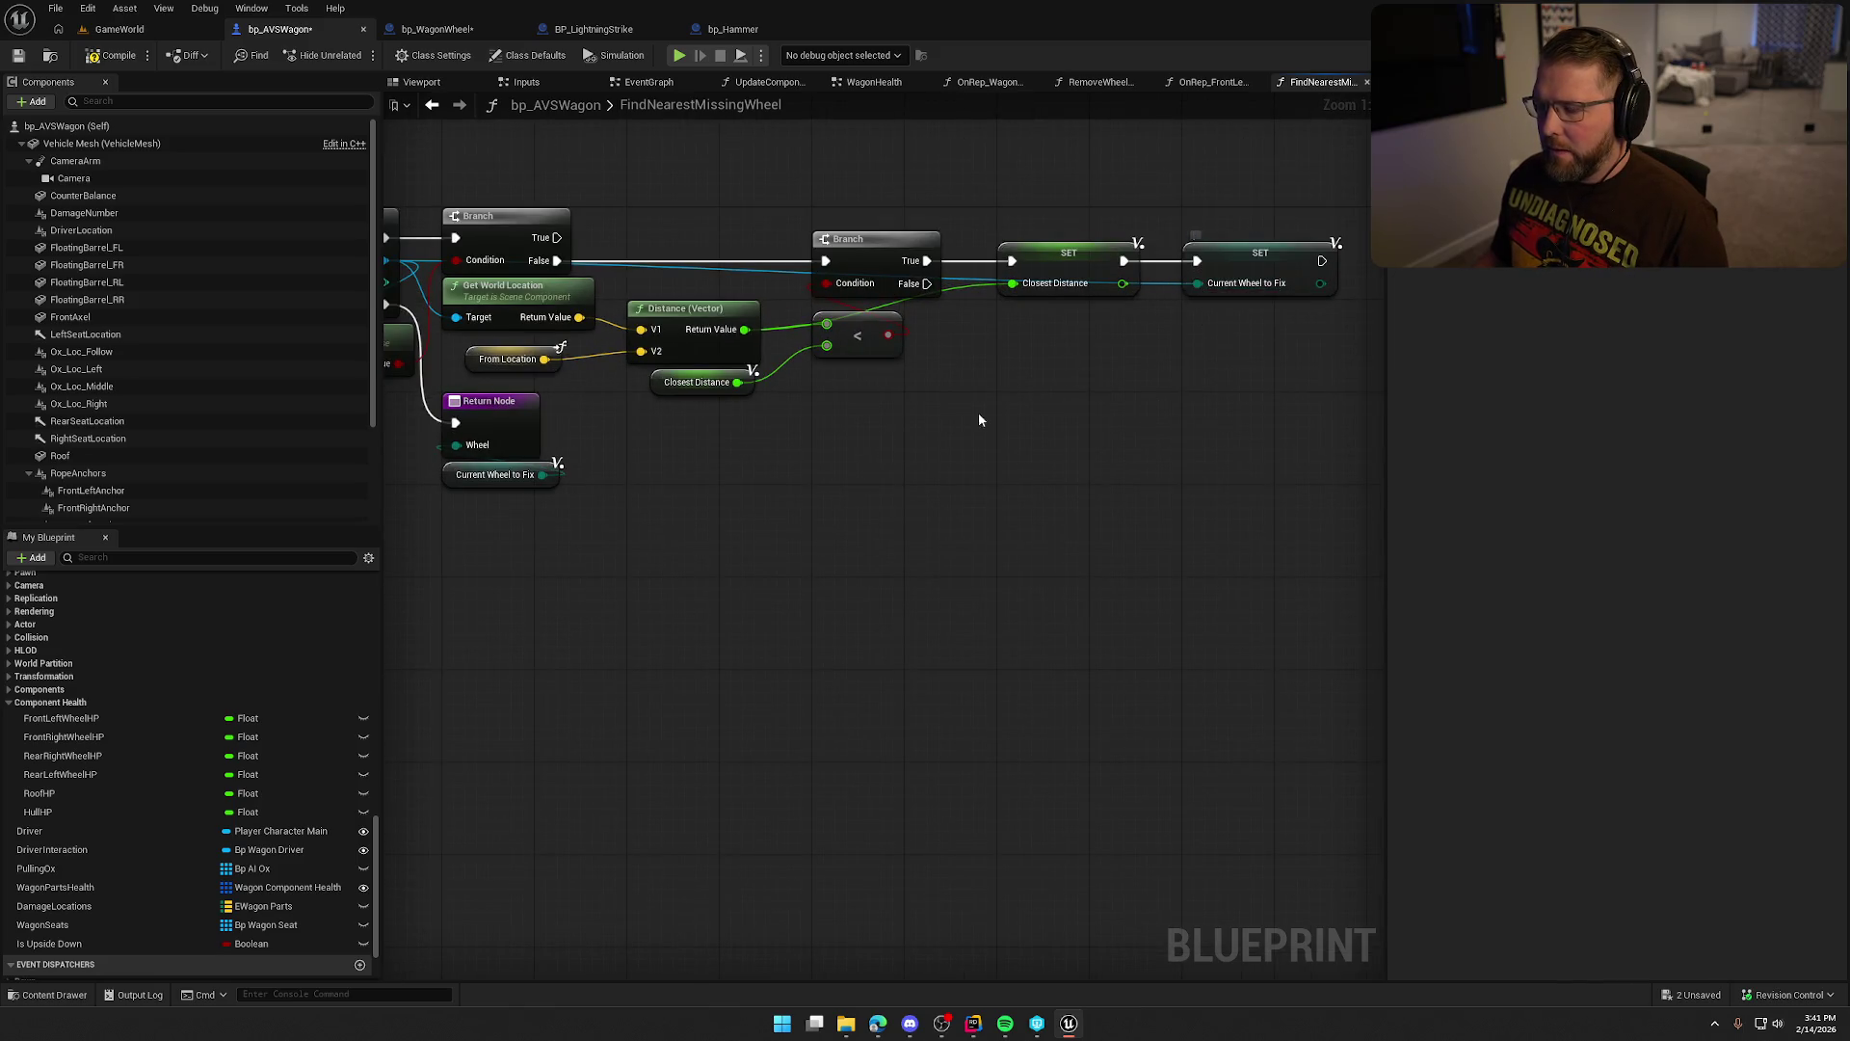
scroll(1058, 395, "up", 2)
mouse_move(1072, 423)
left_mouse_down()
mouse_move(1272, 441)
mouse_move(1062, 446)
left_mouse_up()
left_click(1281, 261)
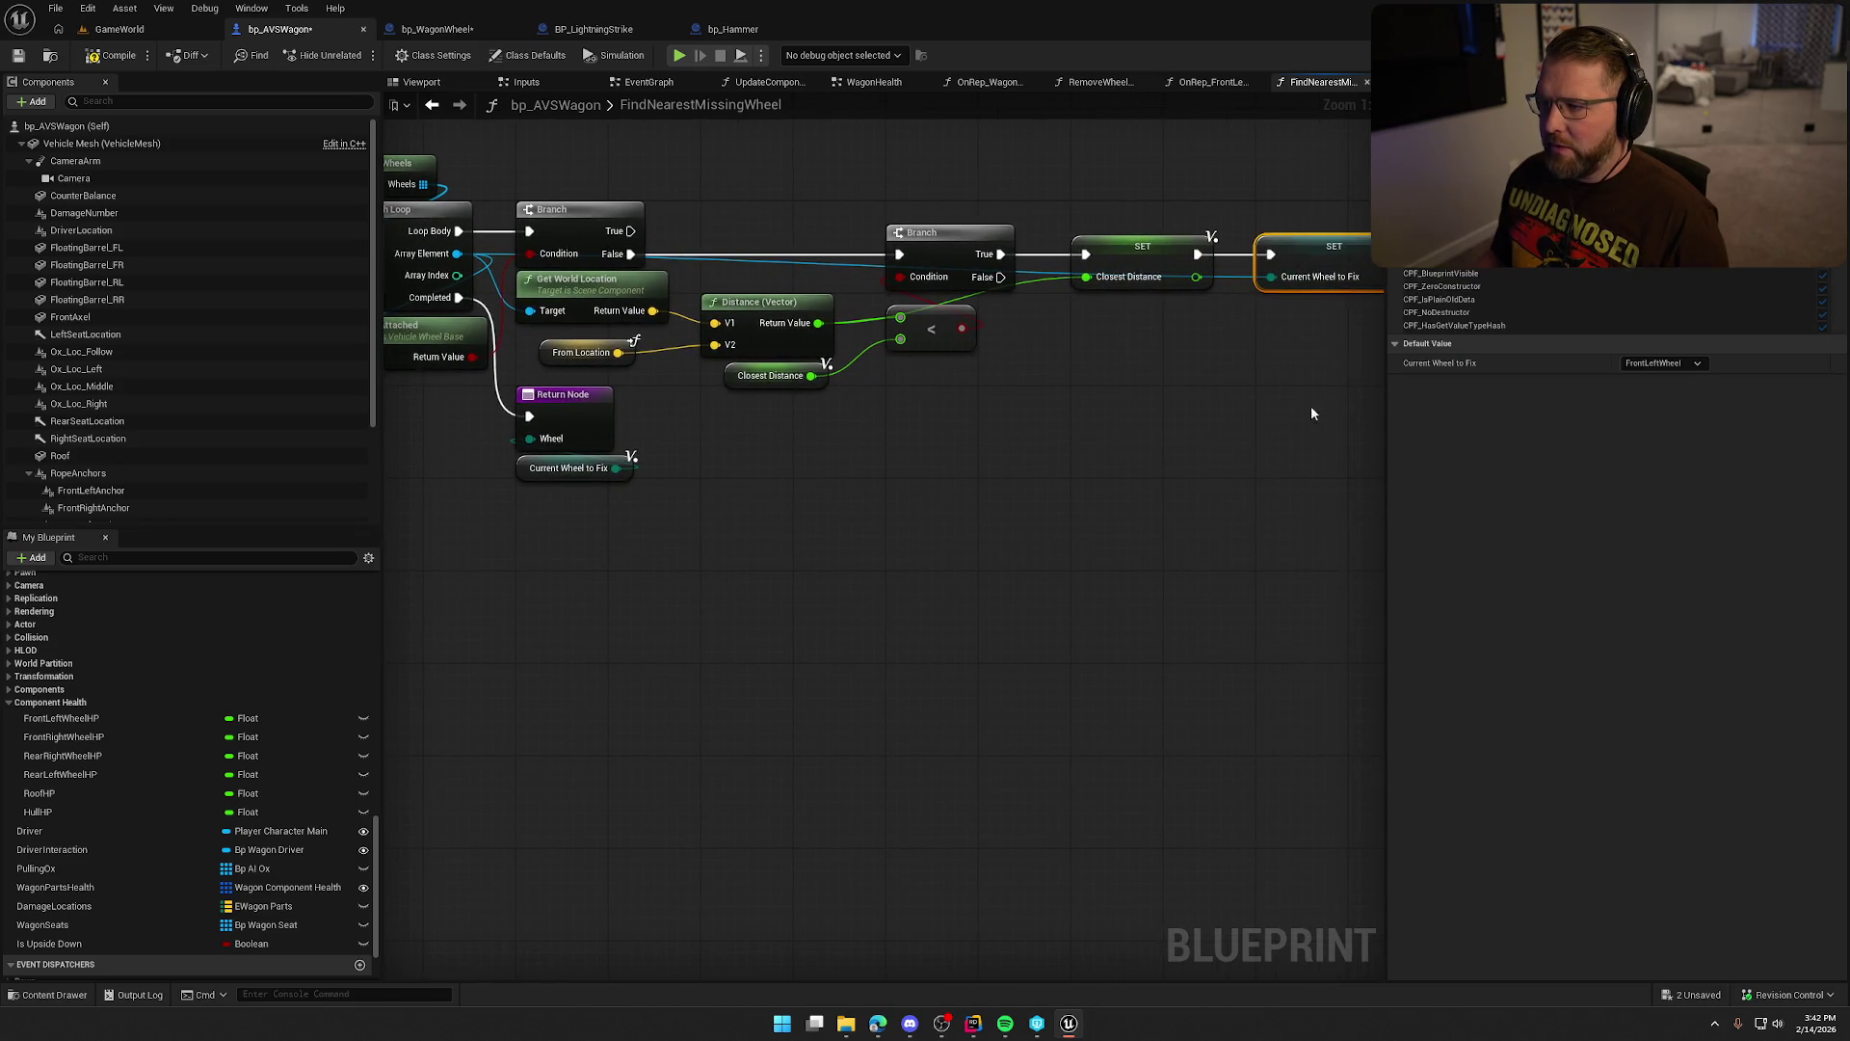
left_click_drag(1263, 276, 1188, 258)
left_click(1170, 345)
scroll(1151, 420, "down", 1)
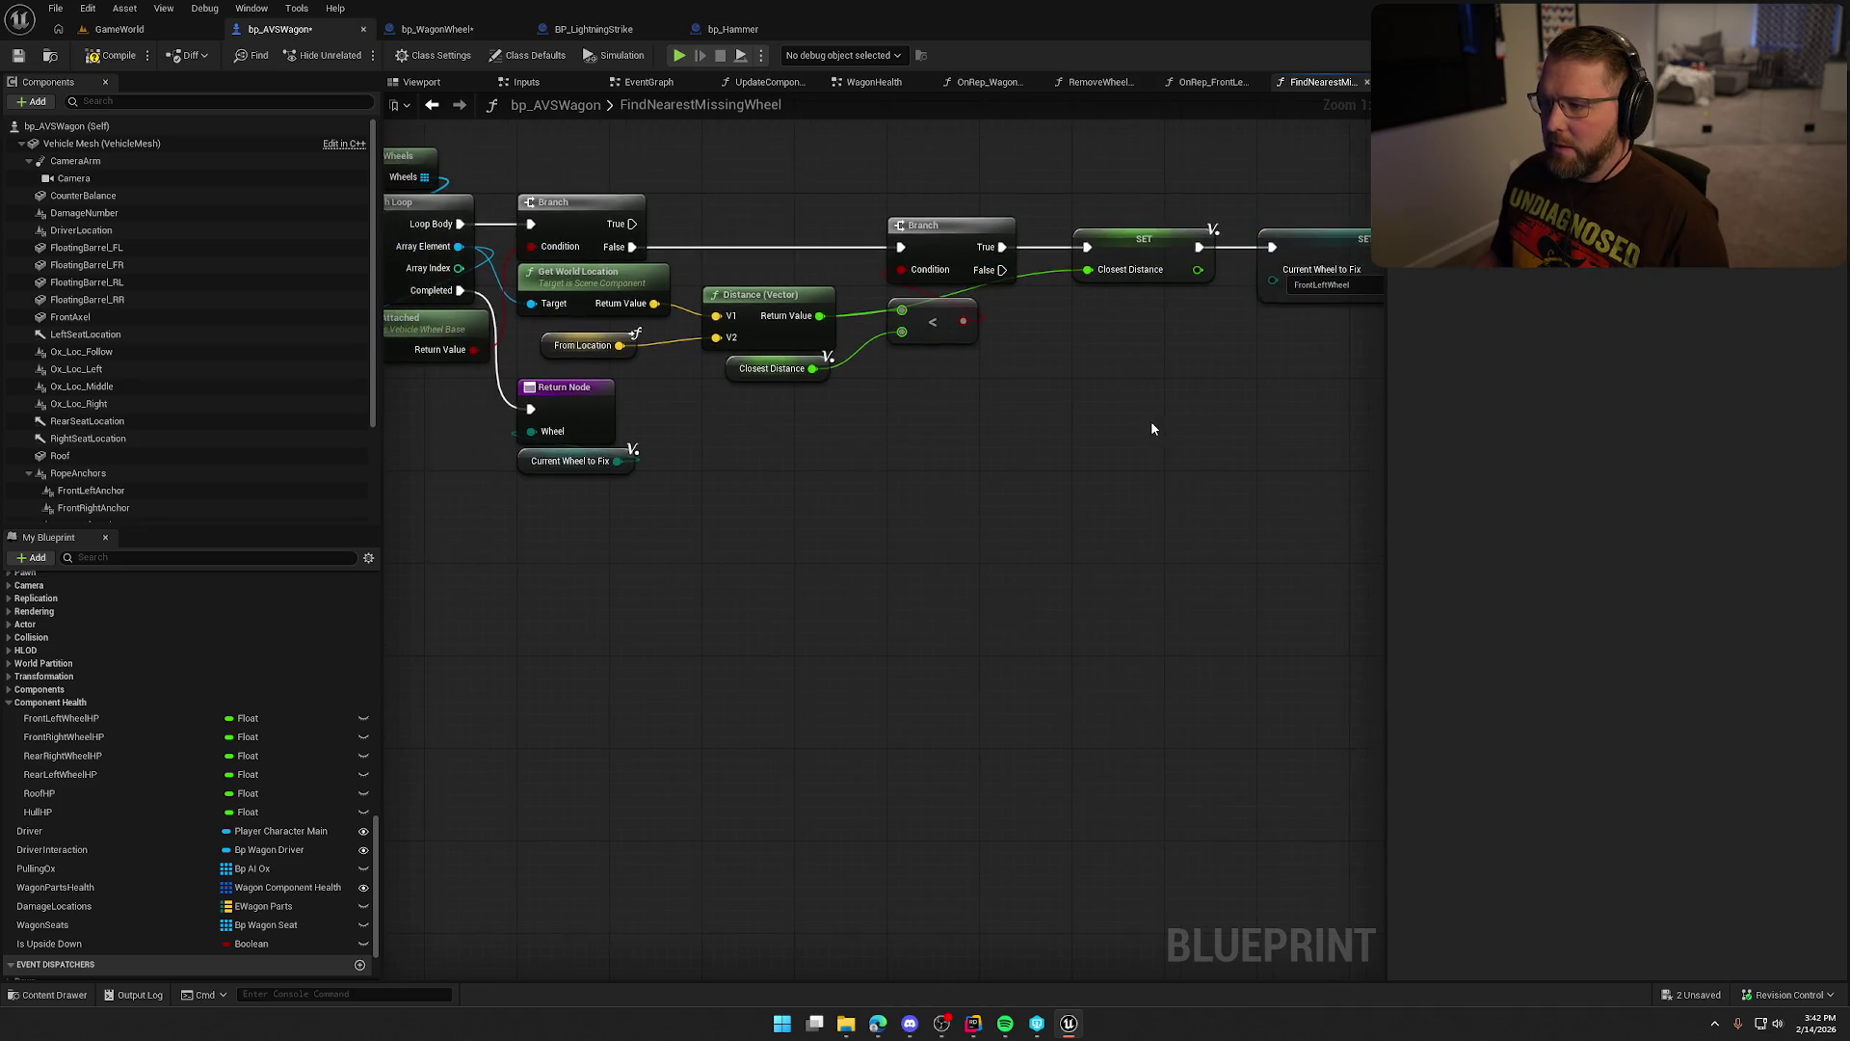
mouse_move(551, 269)
left_mouse_down()
mouse_move(1073, 370)
mouse_move(1088, 344)
left_mouse_up()
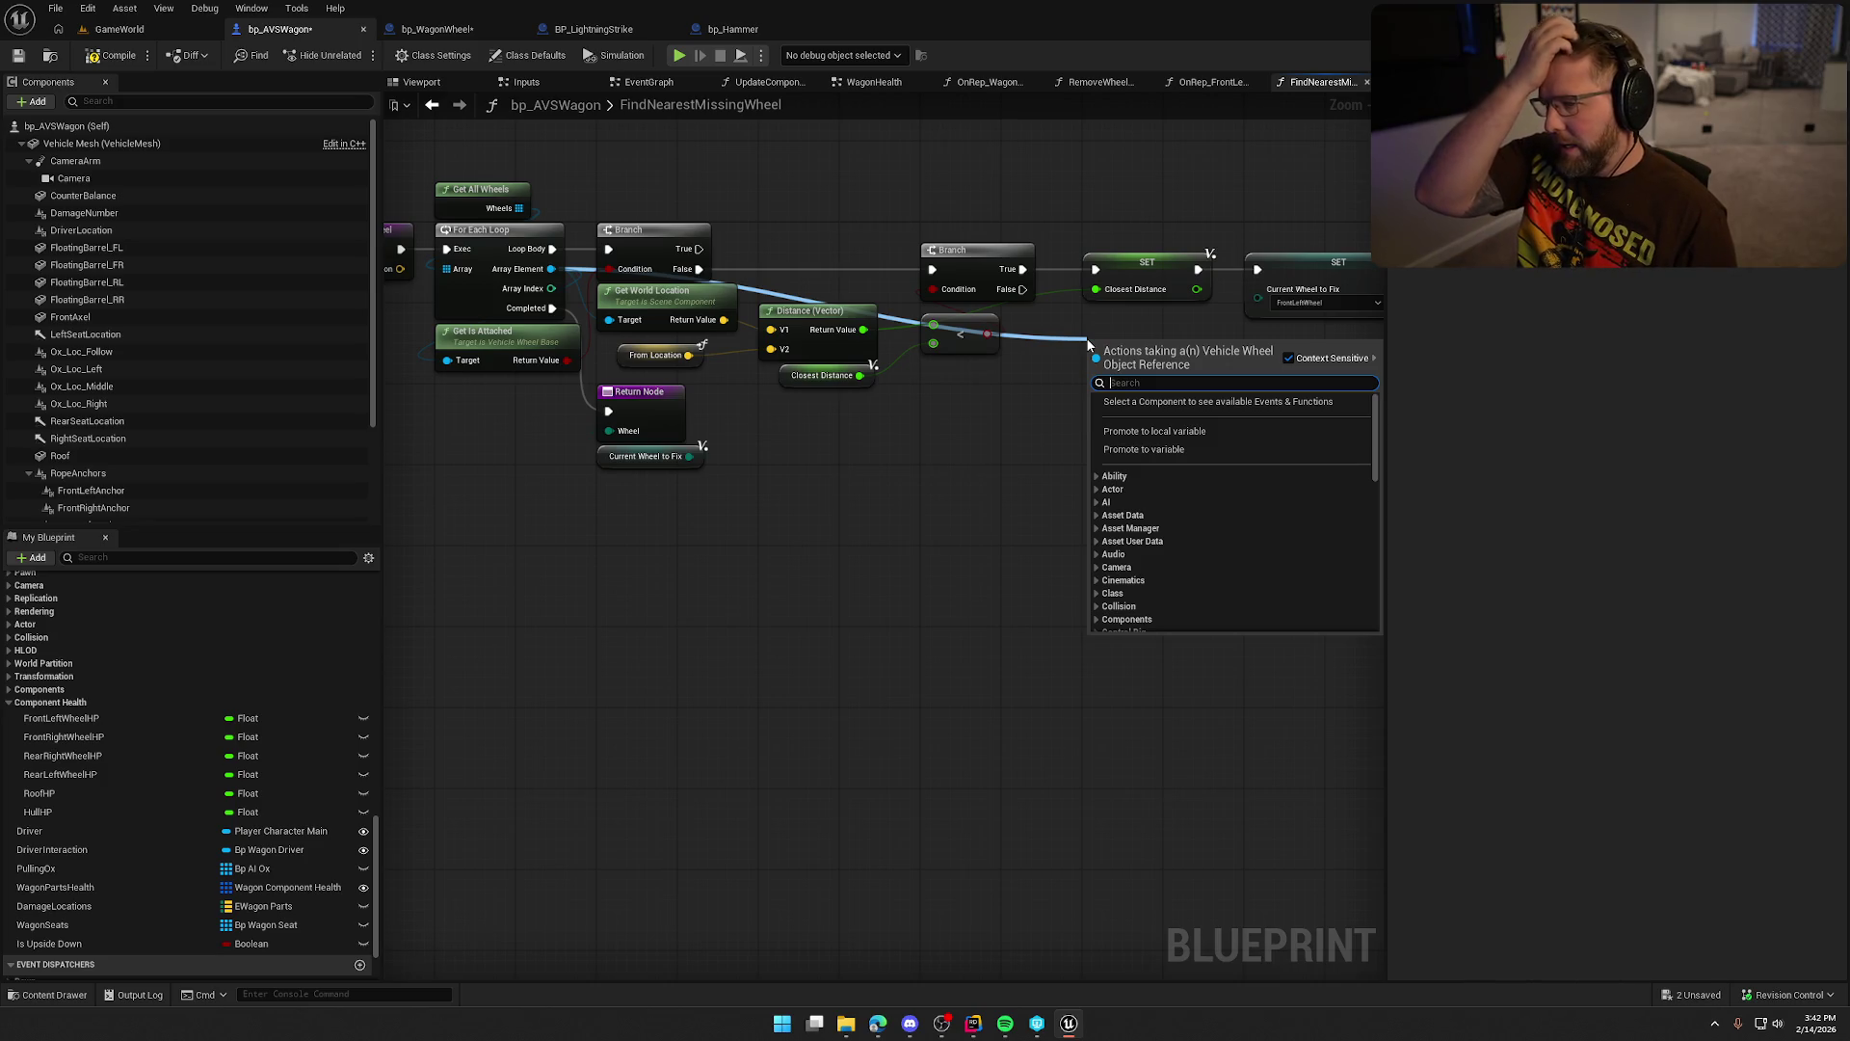
key("Escape")
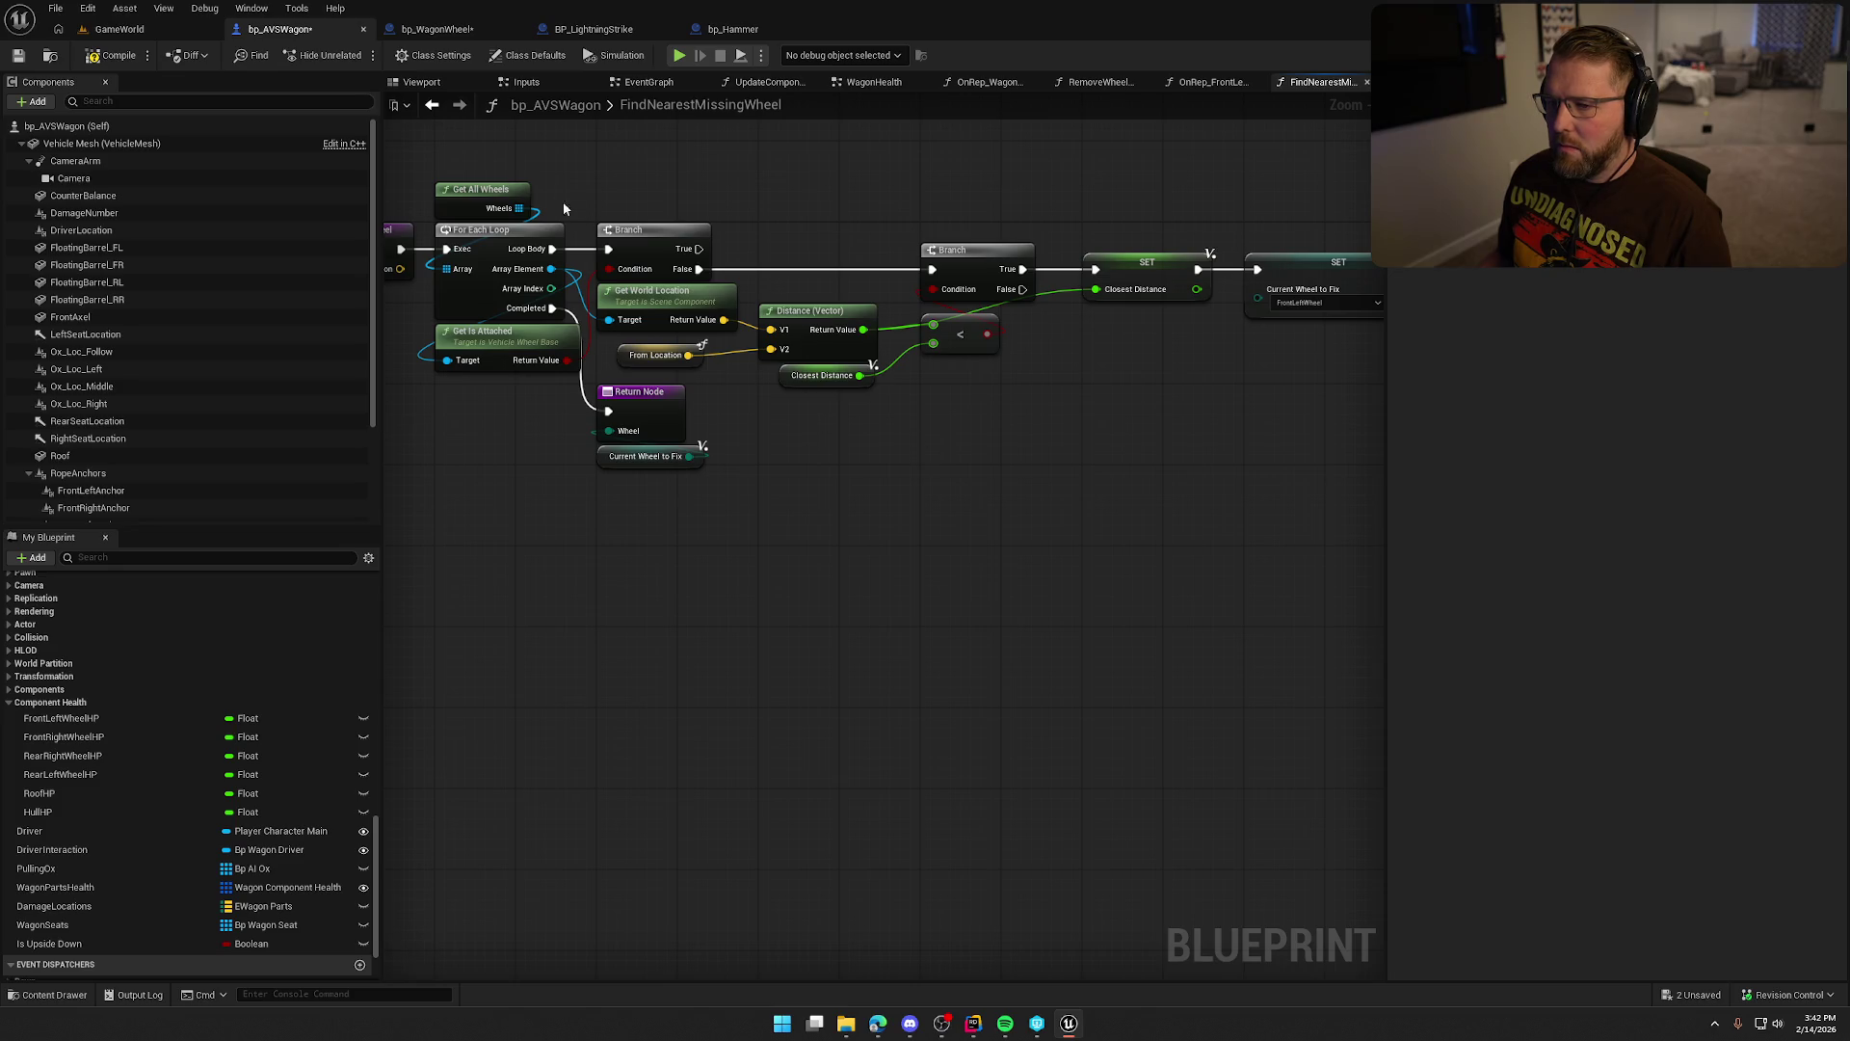
Place the Current Wheel to Fix getter beside the Return Node.
left_click_drag(558, 165, 530, 172)
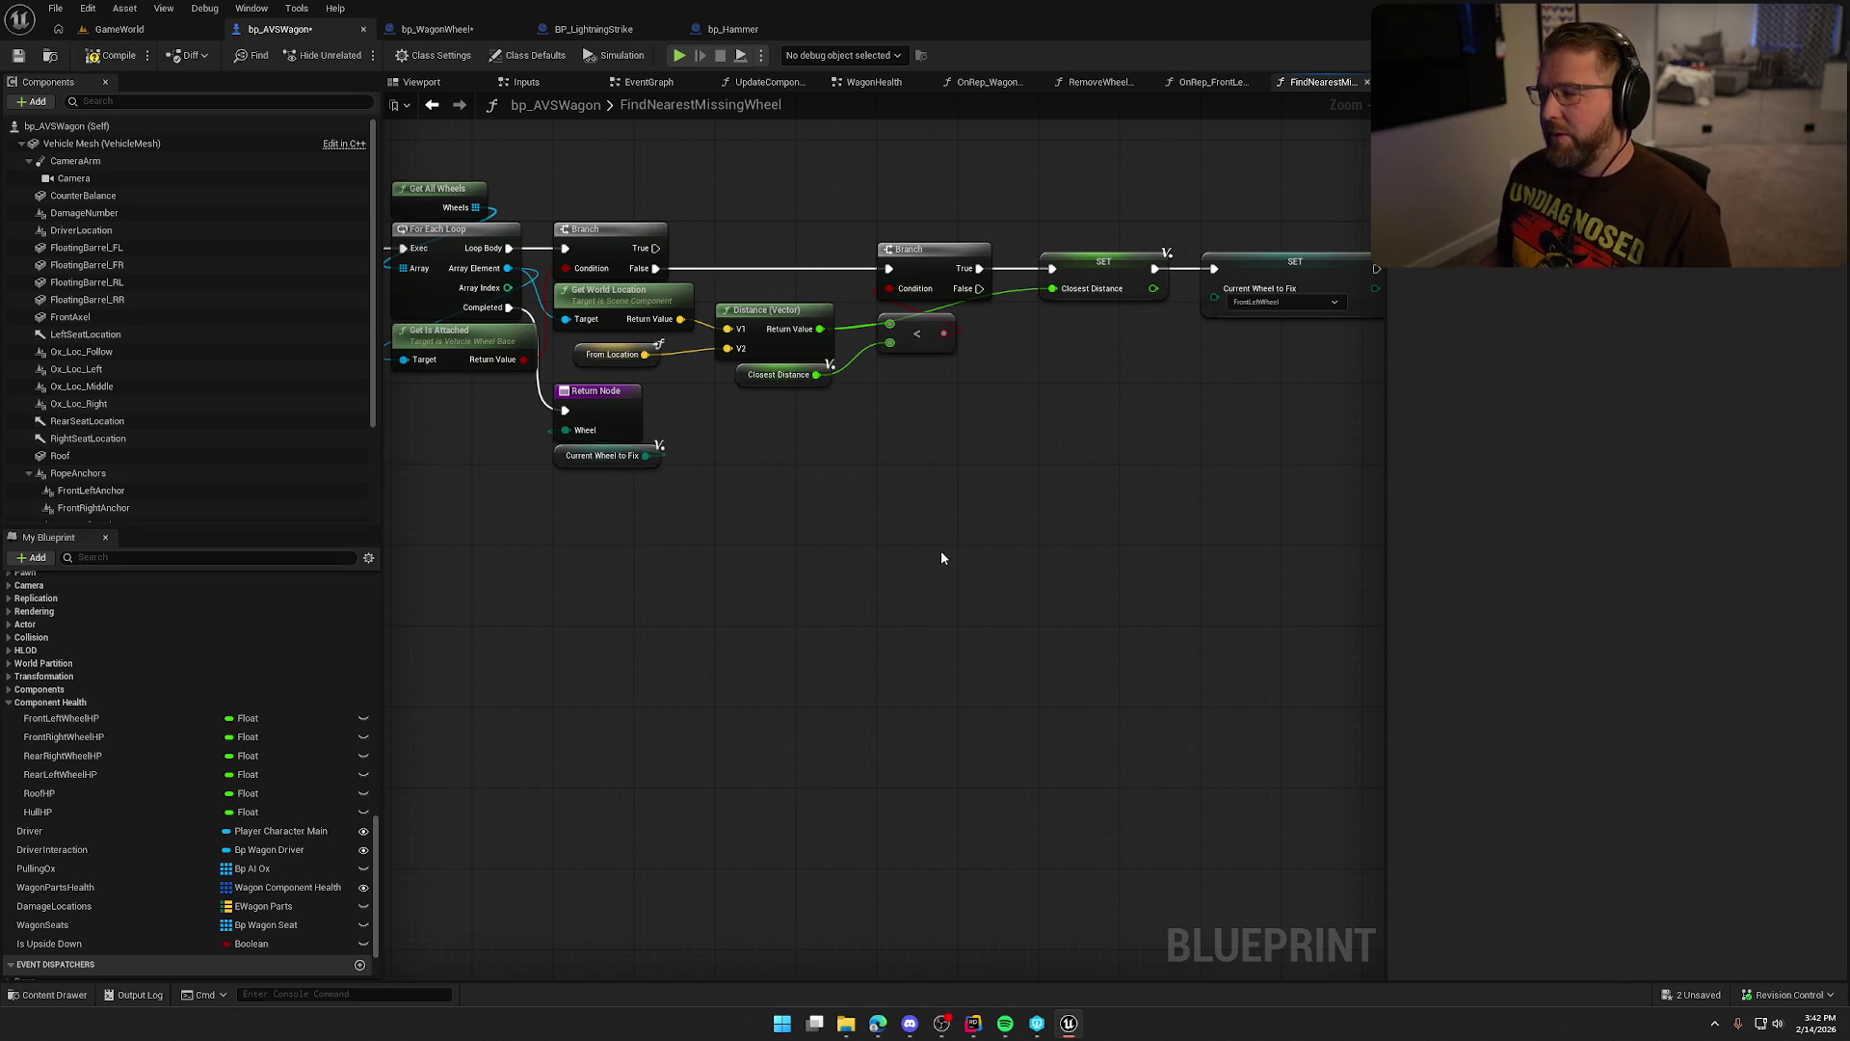
left_click(1272, 275)
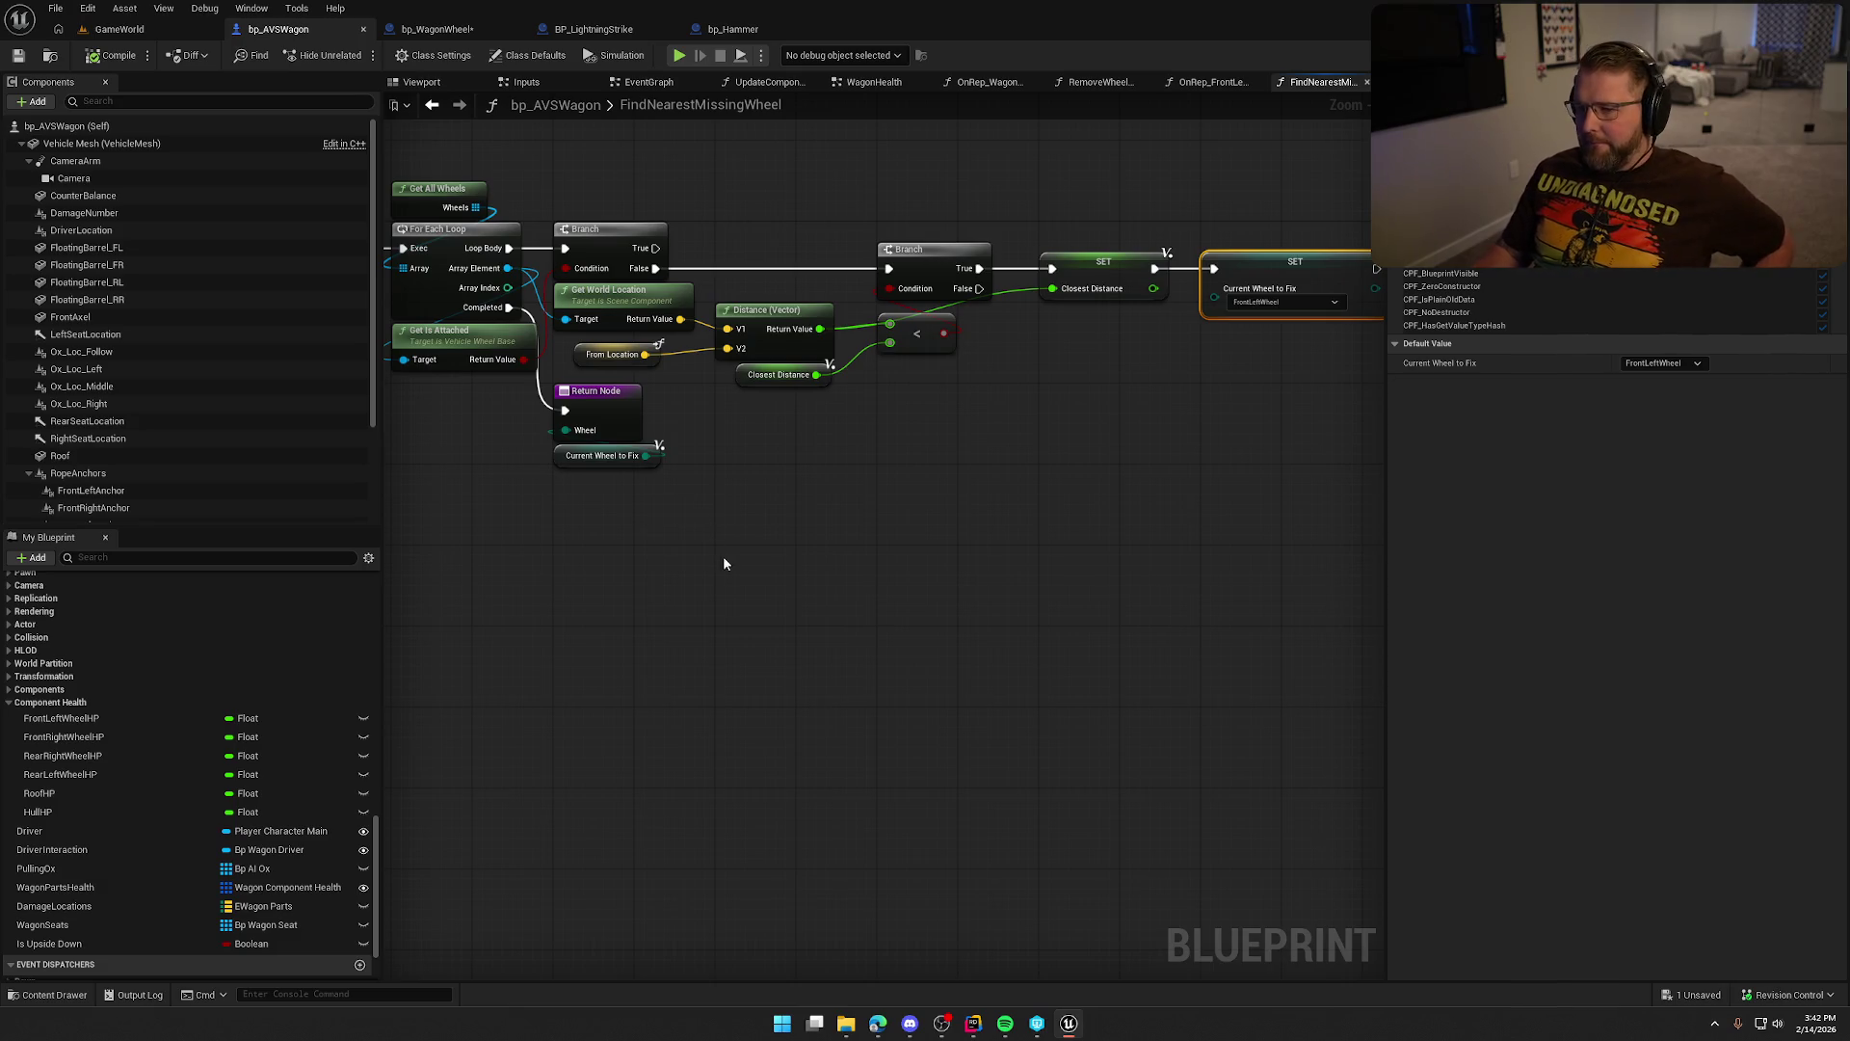
left_click_drag(701, 619, 920, 521)
mouse_move(804, 397)
left_mouse_down()
mouse_move(665, 361)
mouse_move(682, 377)
left_mouse_up()
left_click_drag(858, 488, 664, 607)
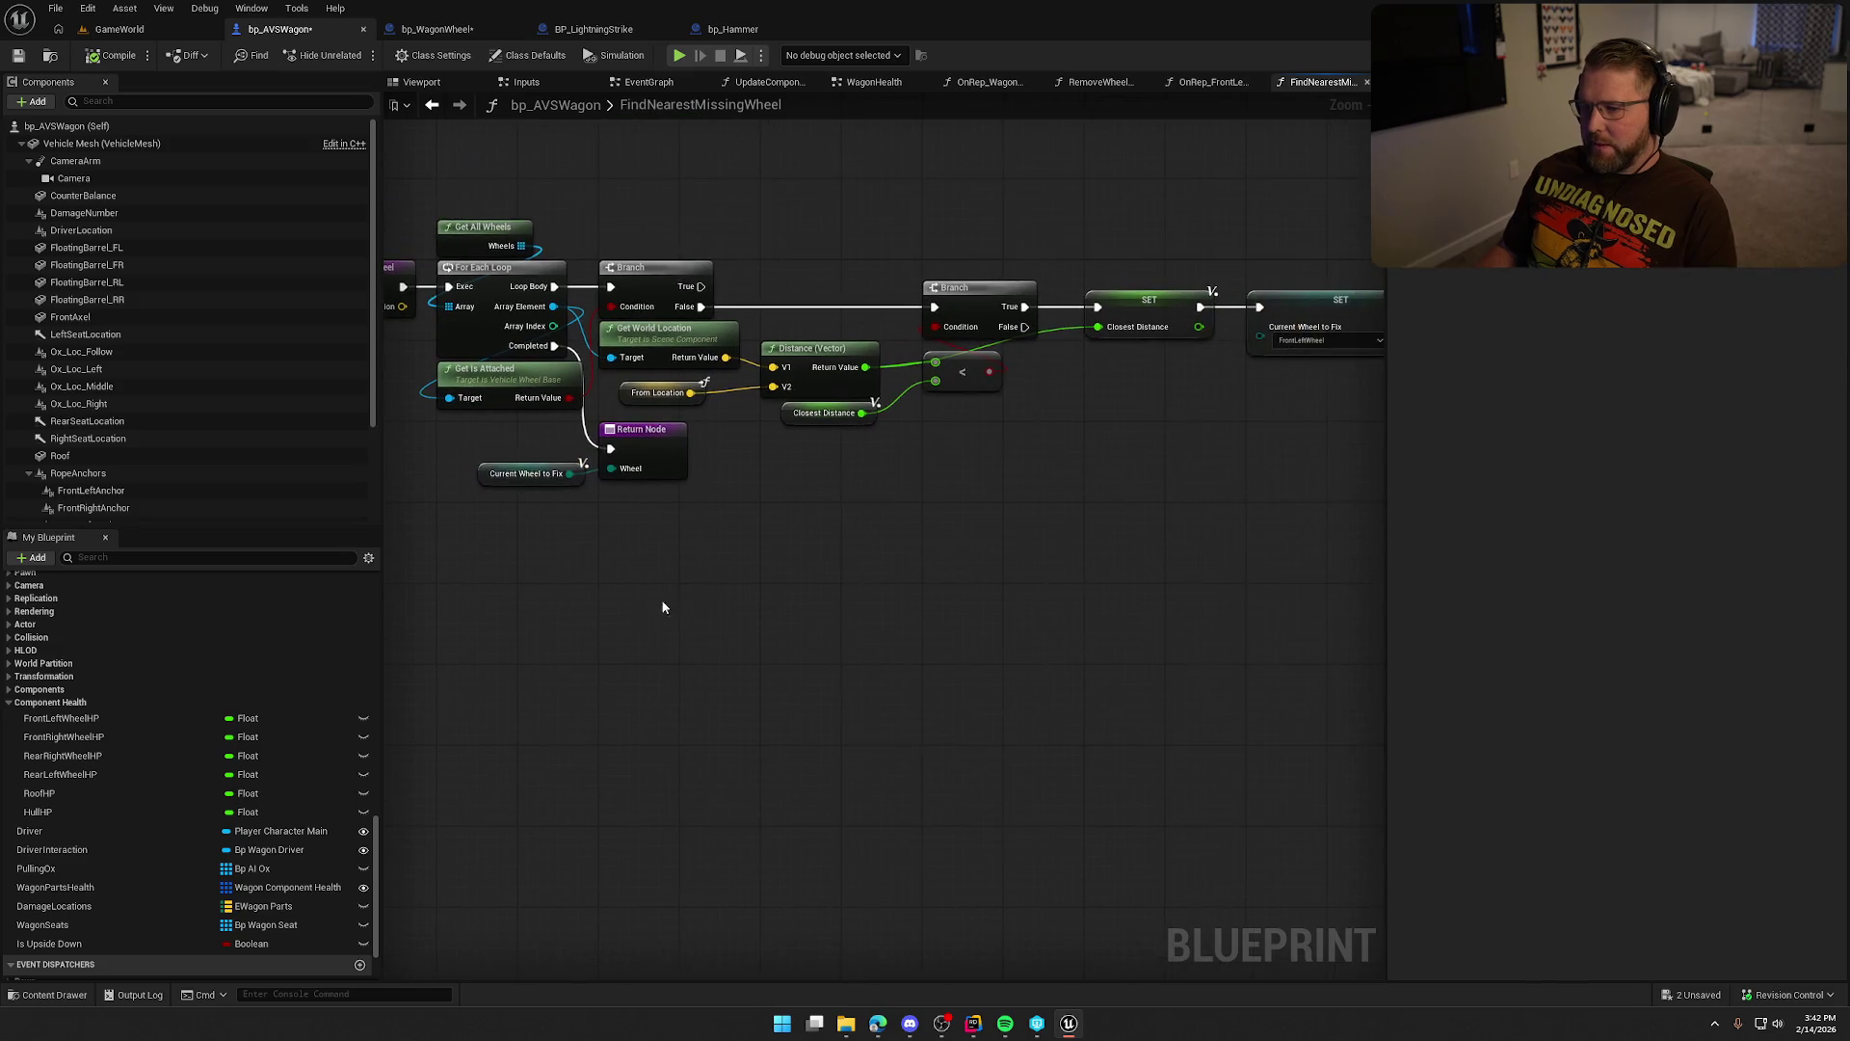
scroll(834, 565, "down", 1)
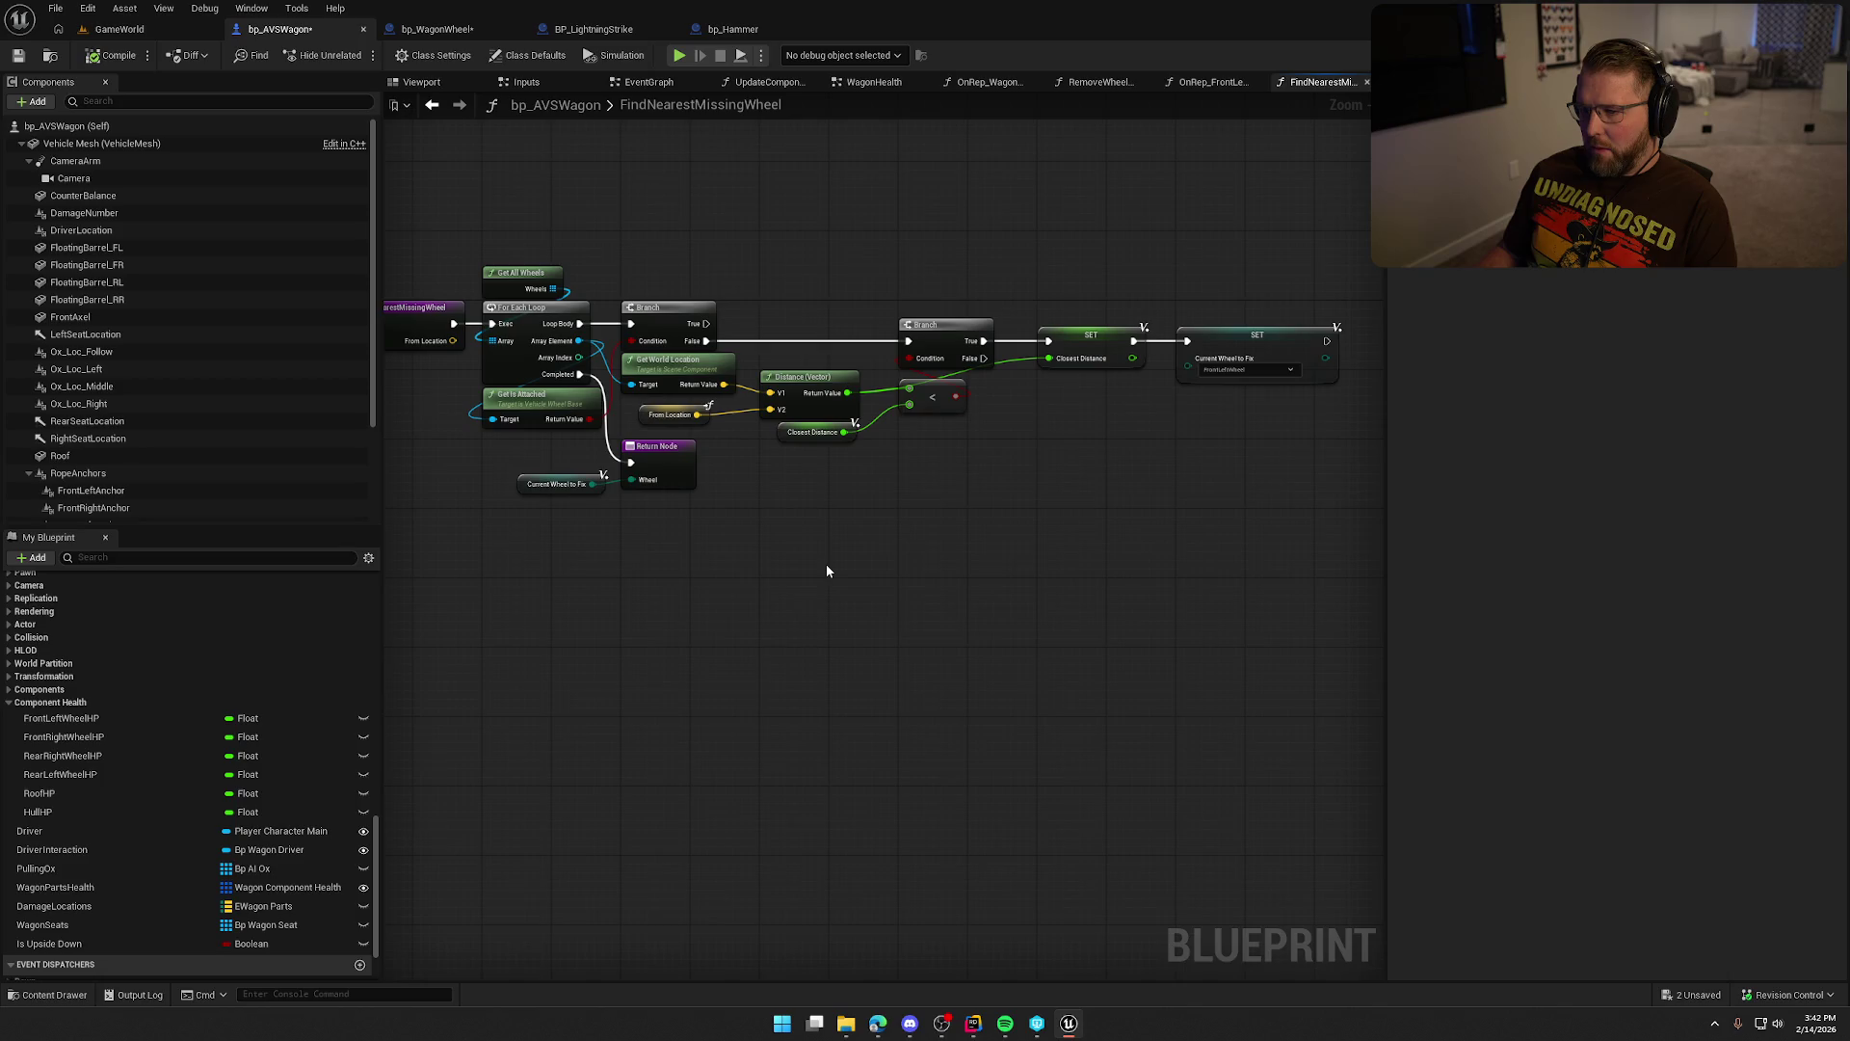
scroll(164, 867, "down", 2)
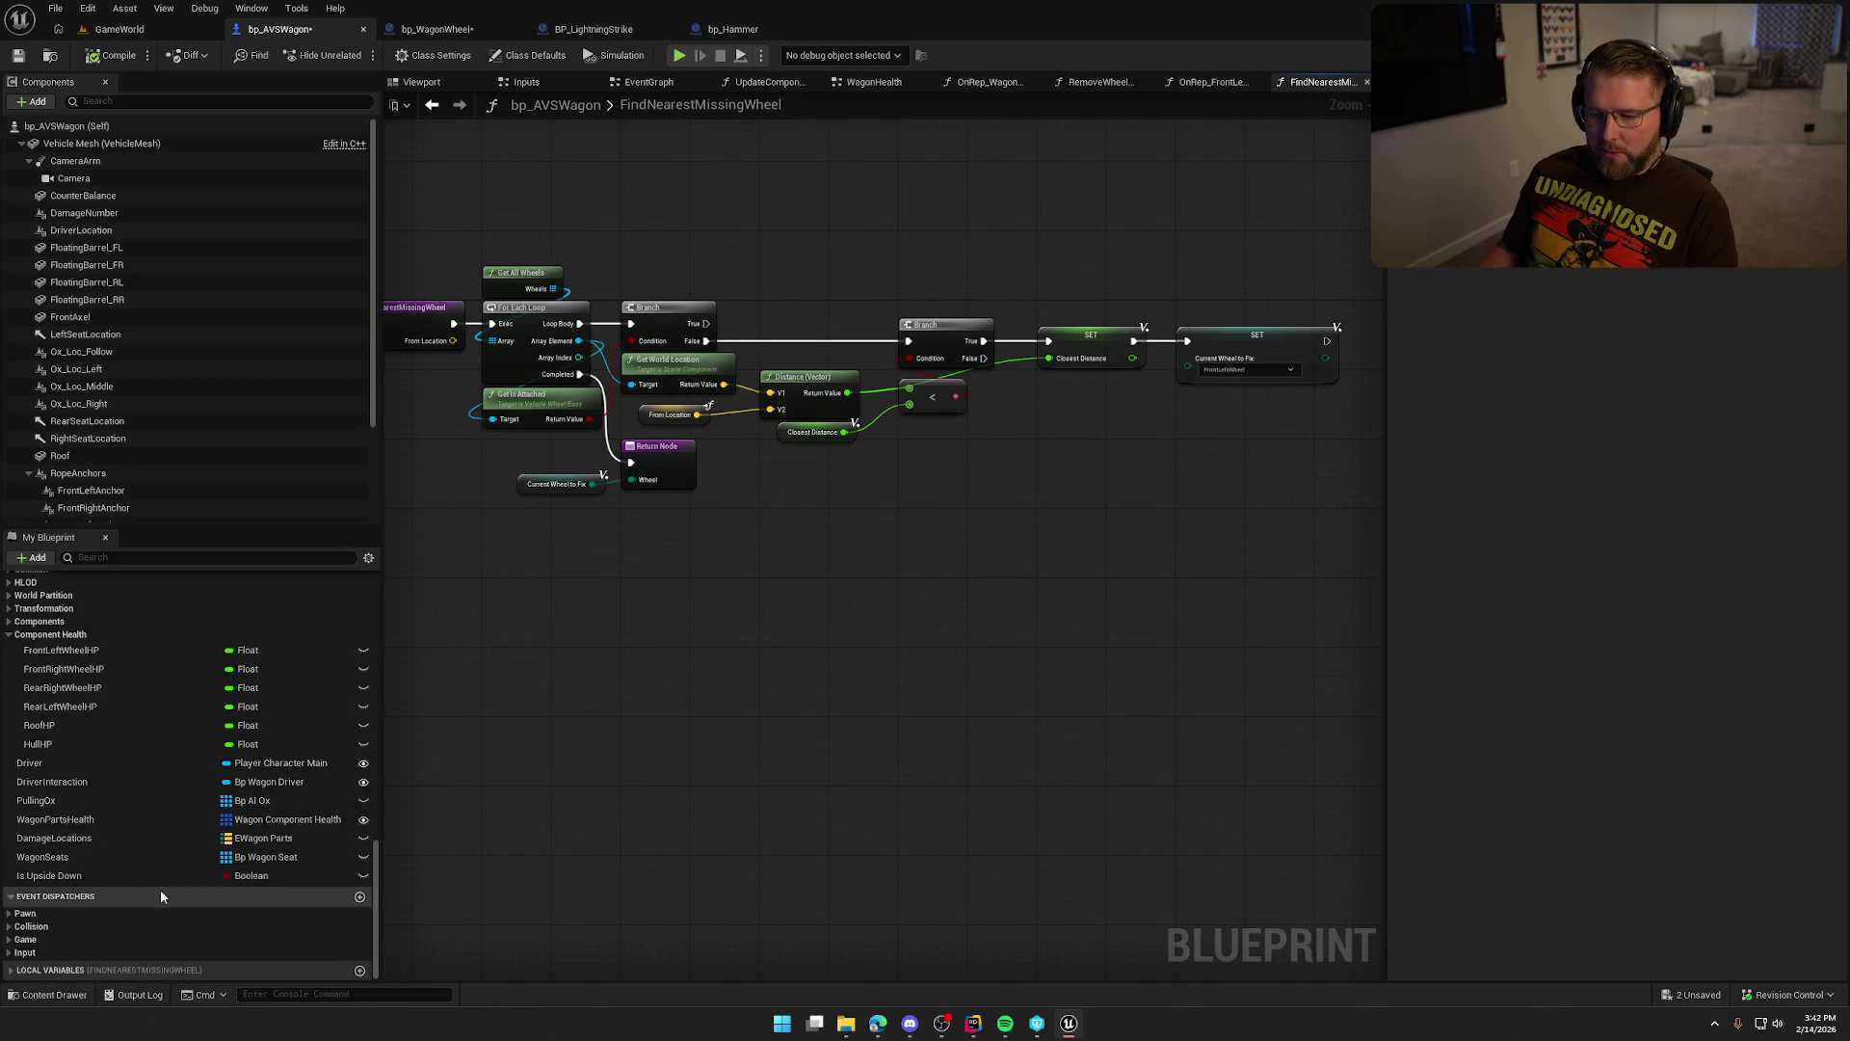
Inspect the DamageLocations map defaults, then box-select nodes in the function graph.
left_click(72, 838)
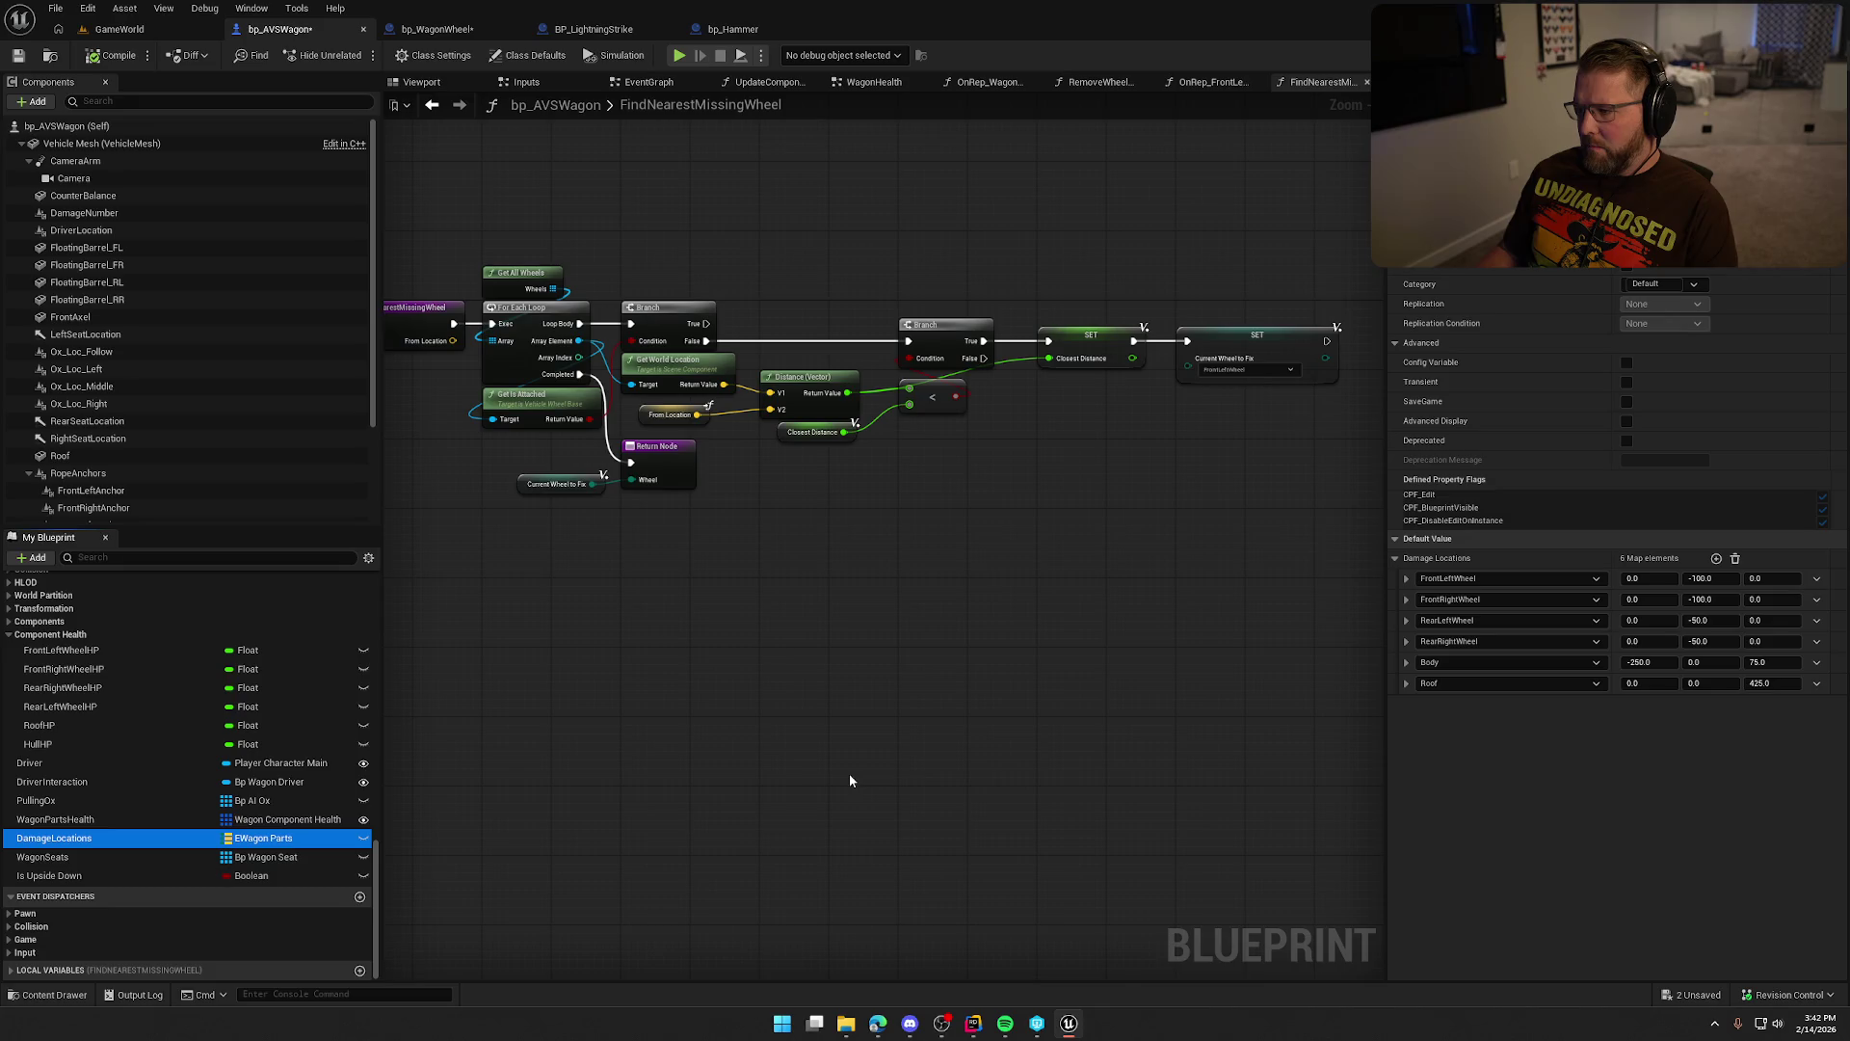
left_click(528, 749)
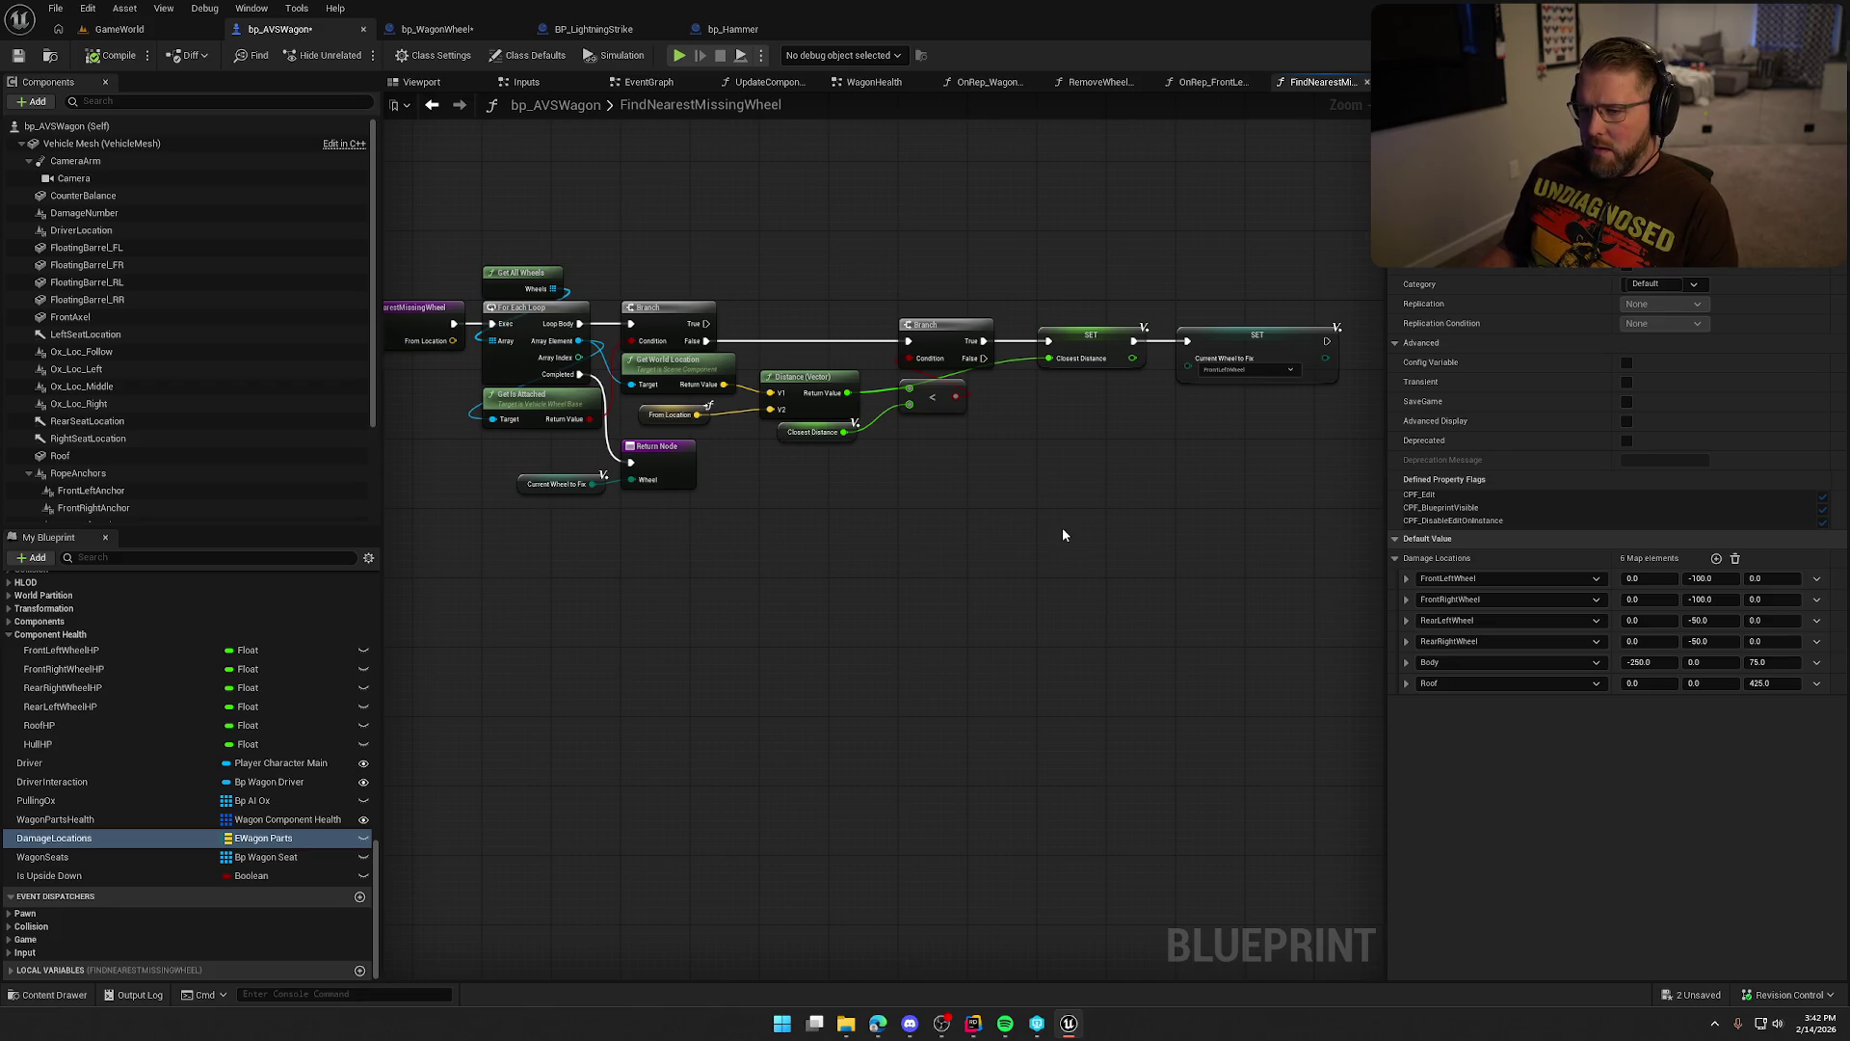
mouse_move(544, 231)
left_mouse_down()
mouse_move(1084, 559)
mouse_move(1106, 543)
left_mouse_up()
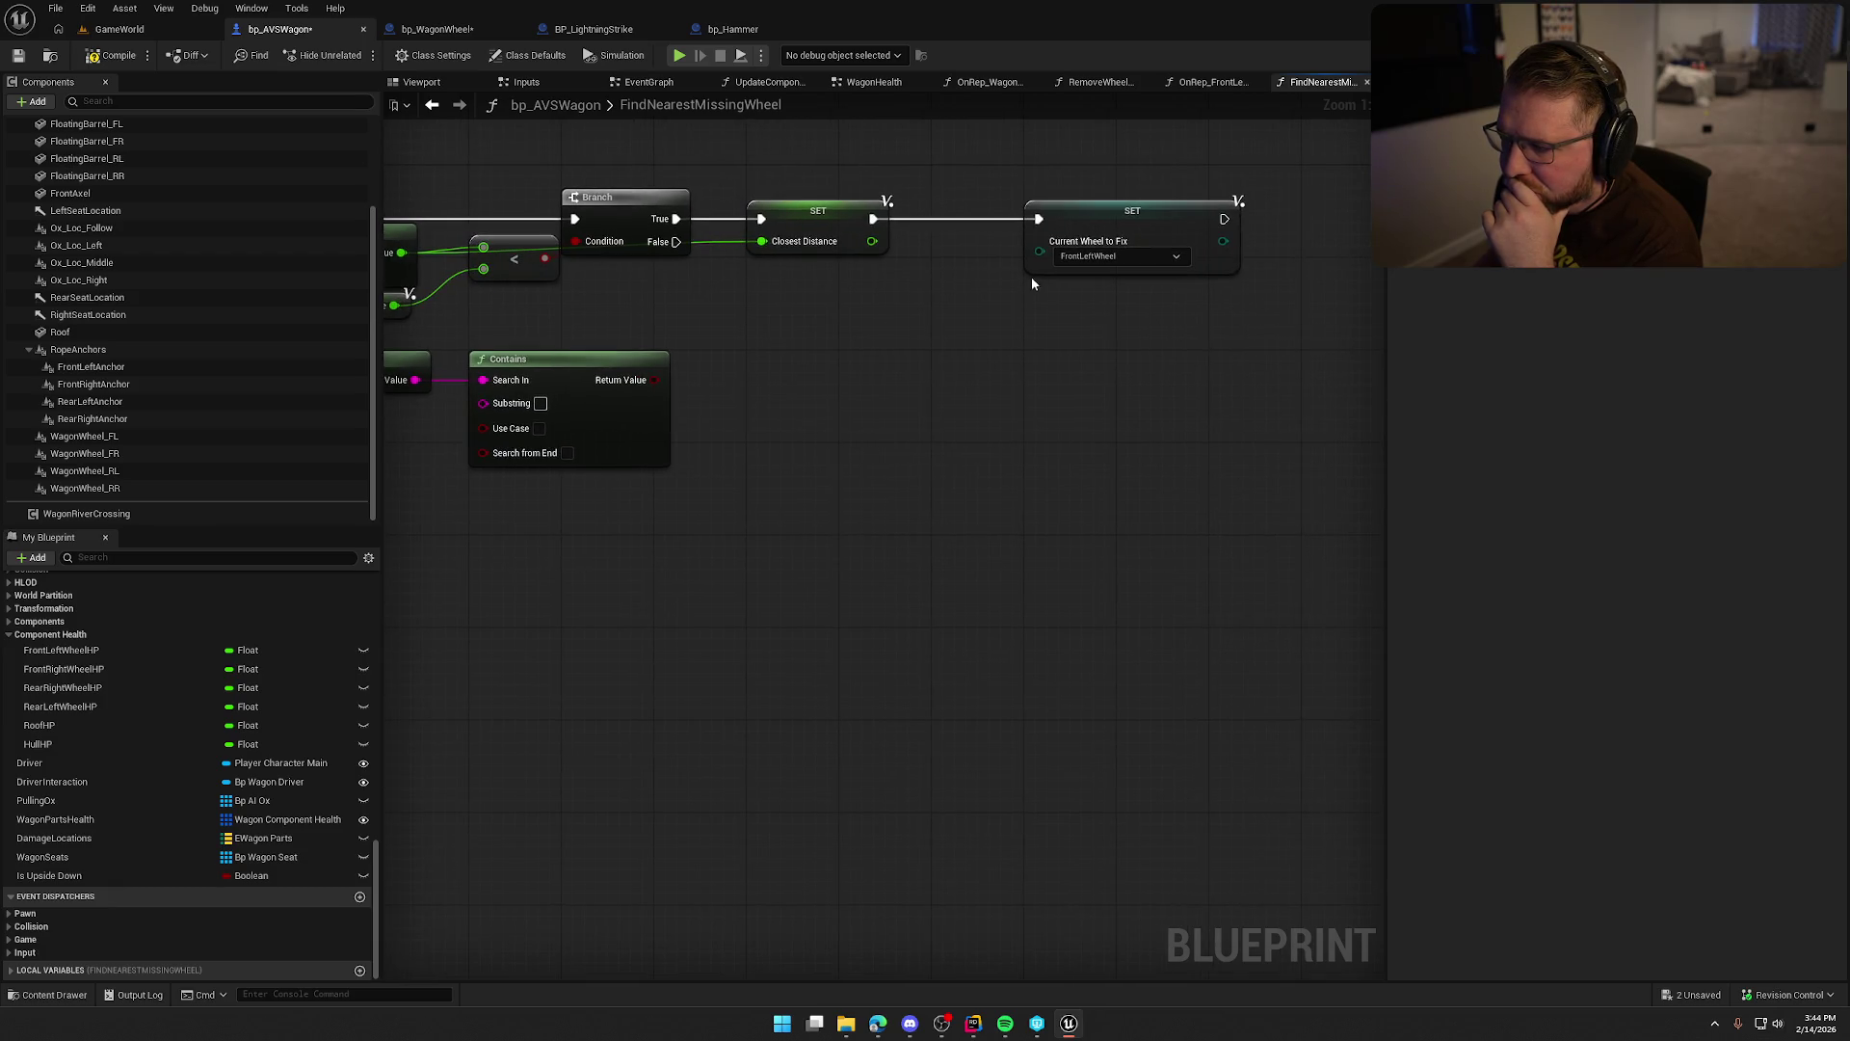
Add a Select node for the EWagon Parts enum below the SET nodes.
left_click_drag(1039, 252, 904, 345)
type("se")
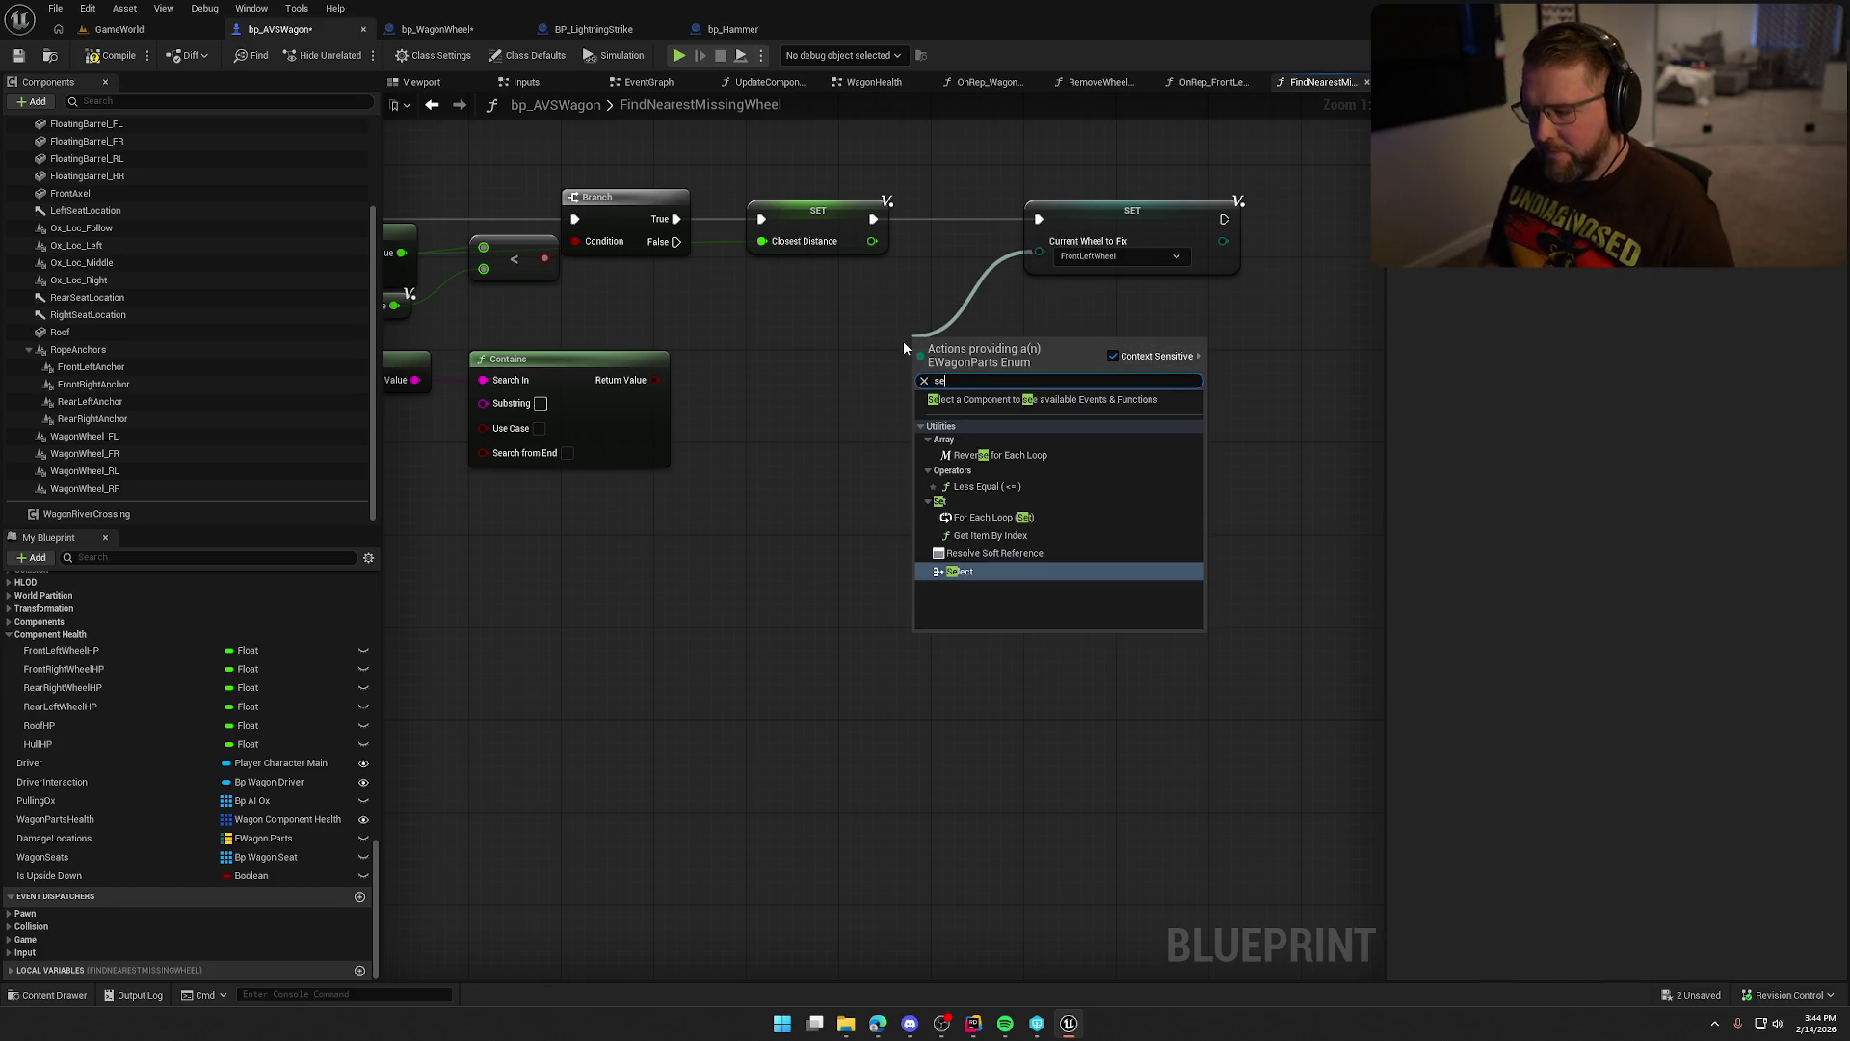
key("Return")
left_click_drag(1012, 334, 860, 275)
mouse_move(939, 467)
left_mouse_down()
mouse_move(1089, 494)
mouse_move(1211, 557)
mouse_move(1161, 589)
left_mouse_up()
scroll(1267, 570, "down", 2)
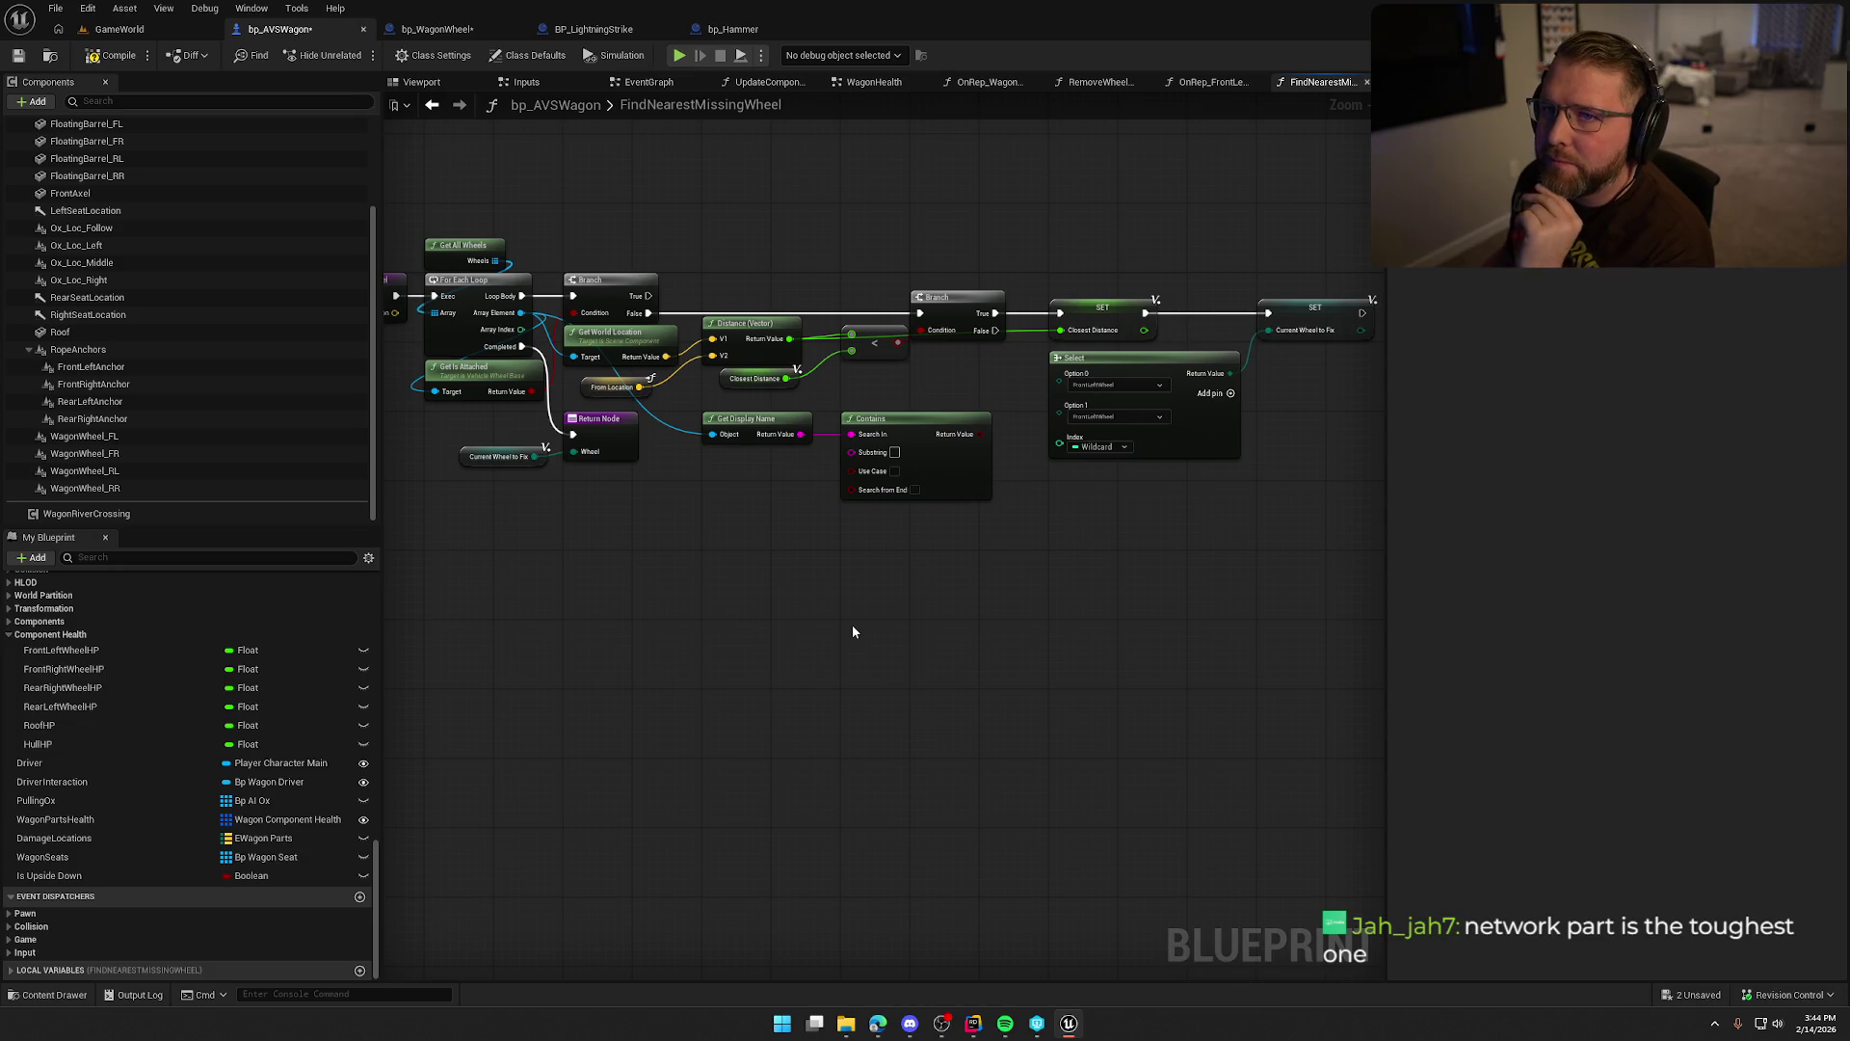
scroll(882, 609, "up", 2)
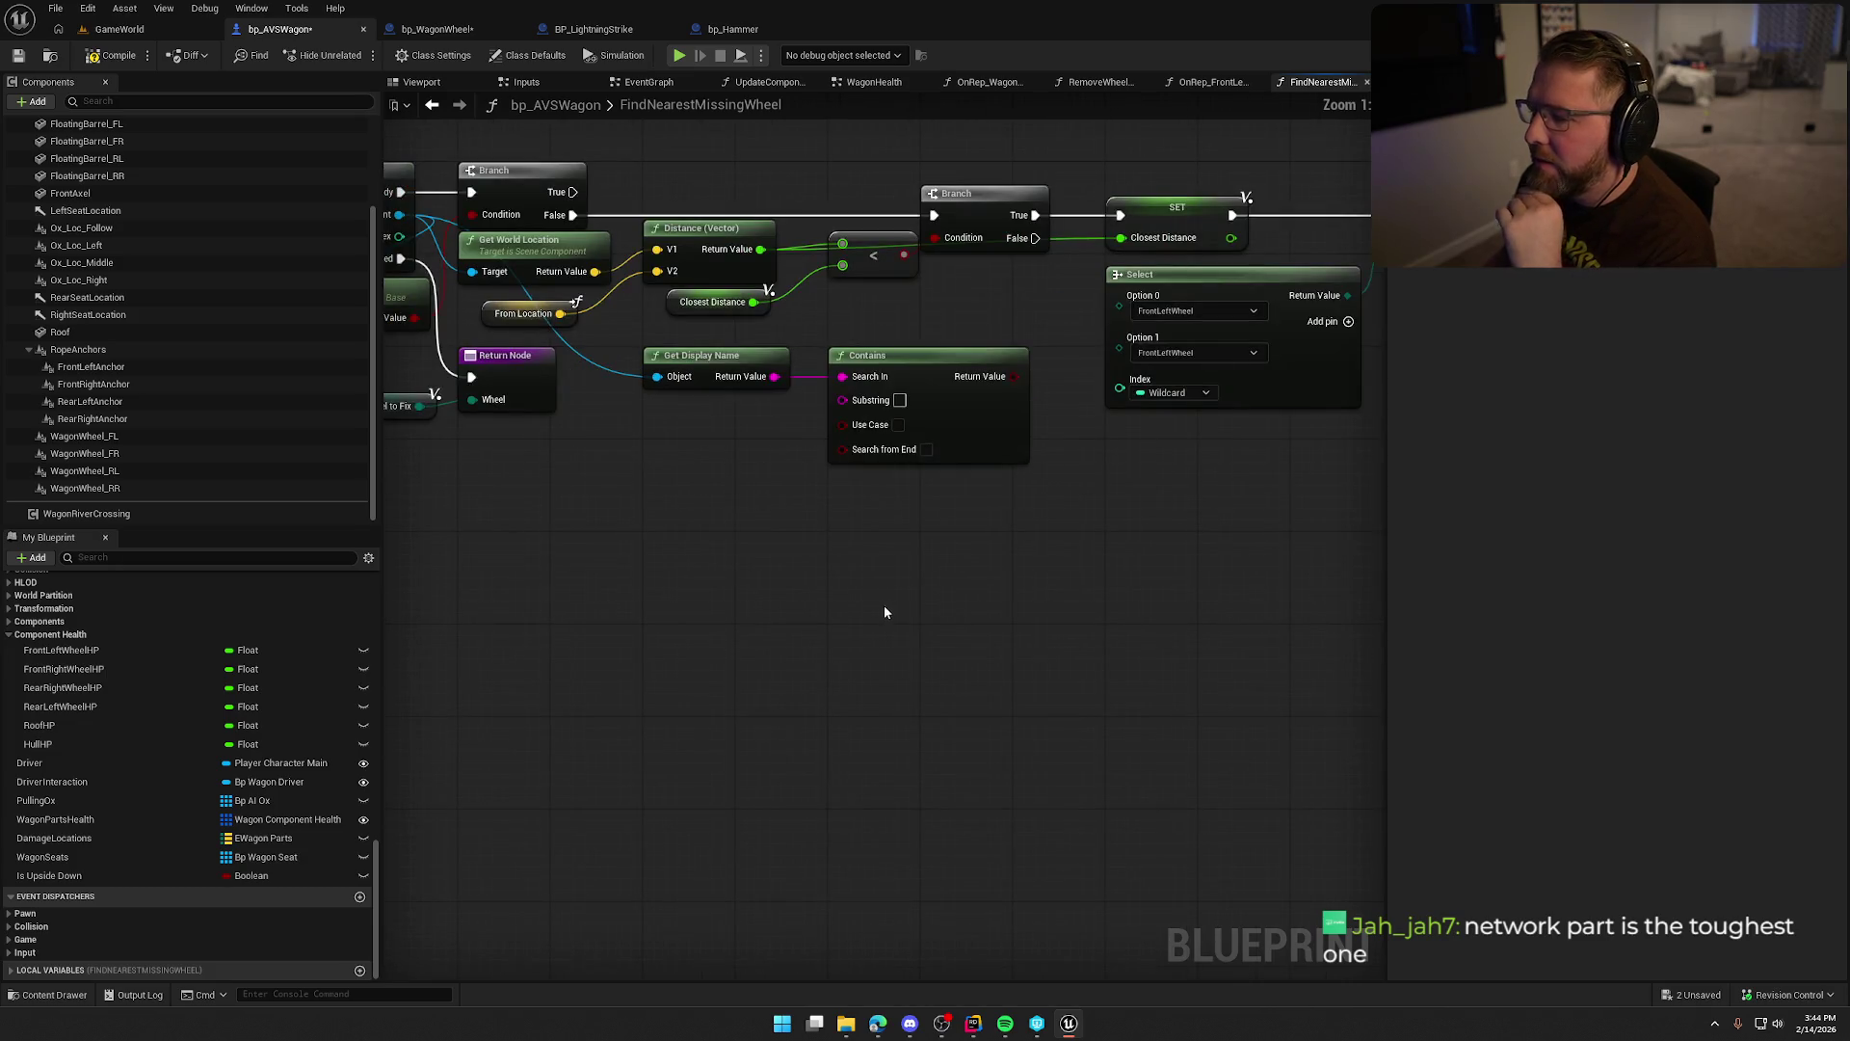
Delete Get Display Name and Contains, leaving the Select's Option 1 as FrontLeftWheel.
left_click_drag(955, 521, 660, 431)
key("Delete")
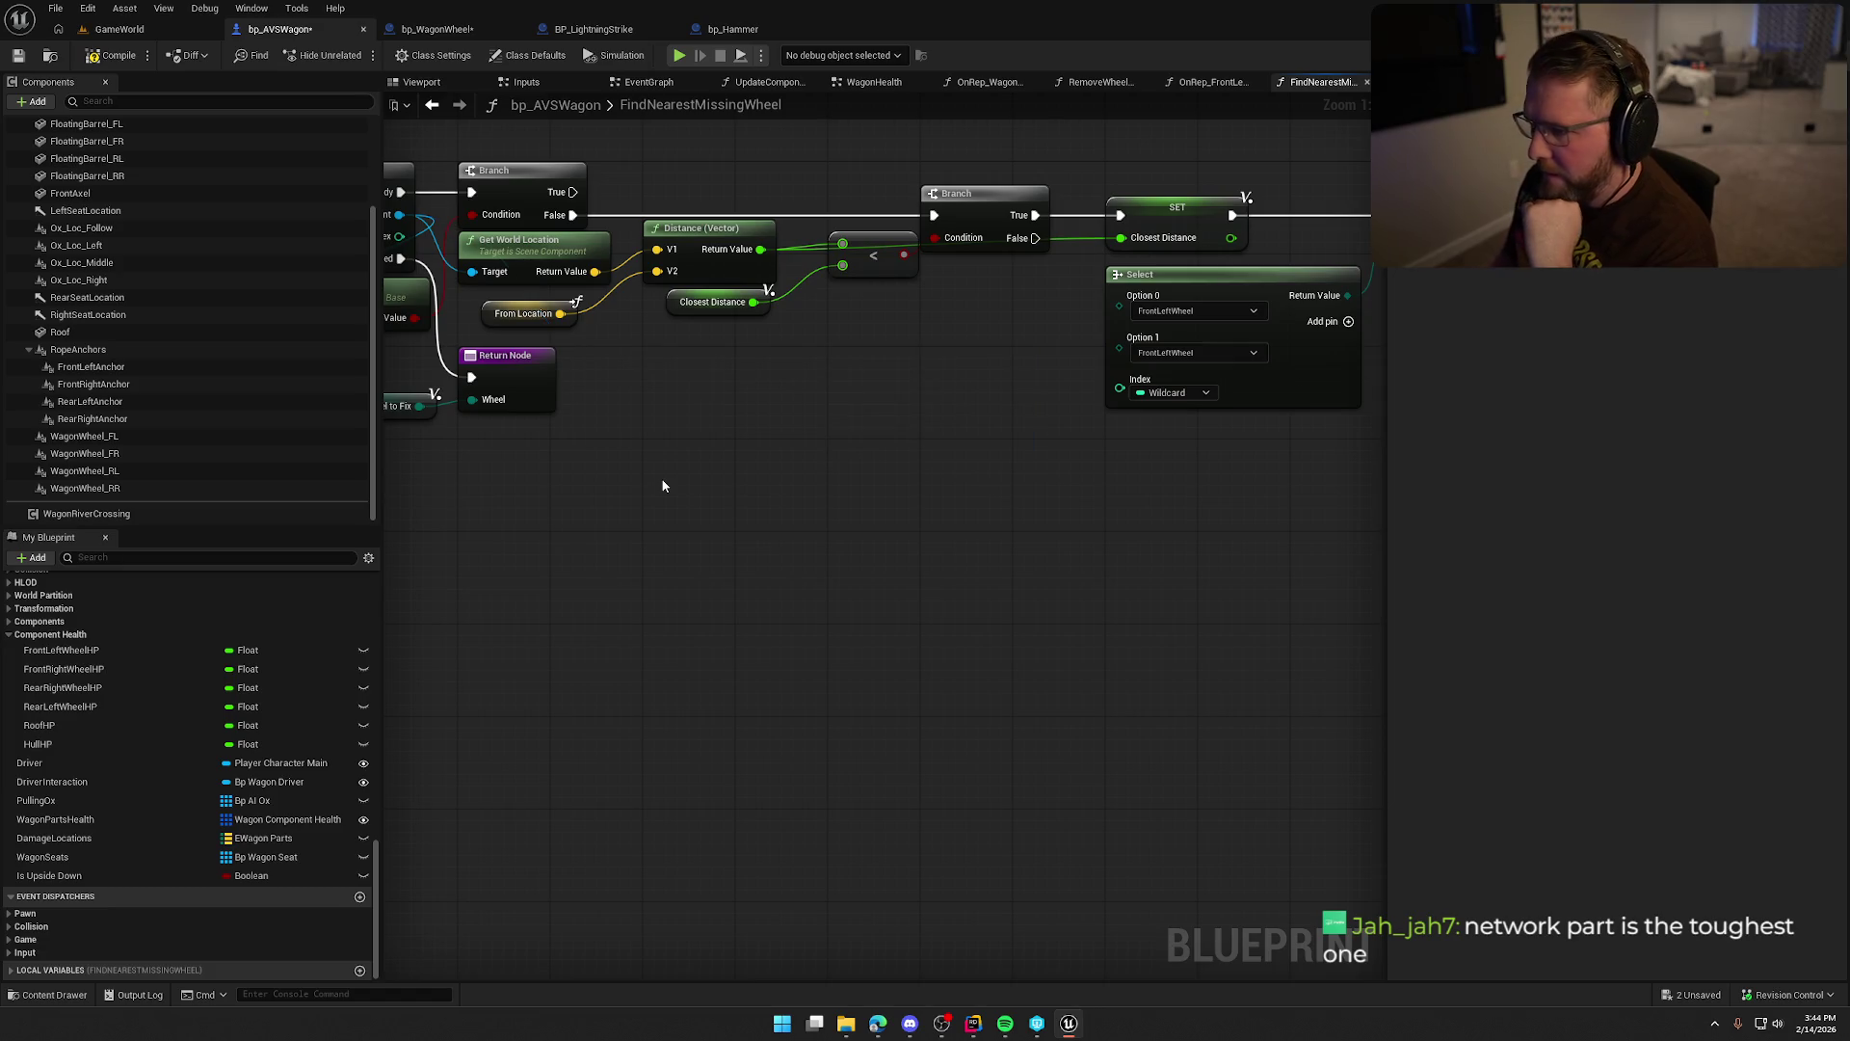
mouse_move(885, 535)
left_mouse_down()
mouse_move(511, 555)
mouse_move(813, 576)
mouse_move(961, 538)
left_mouse_up()
left_click(1195, 337)
left_click(996, 371)
Review the Get All Wheels loop and select the WagonWheel_FL component.
mouse_move(997, 371)
left_mouse_down()
mouse_move(1098, 380)
mouse_move(804, 425)
mouse_move(1116, 440)
left_mouse_up()
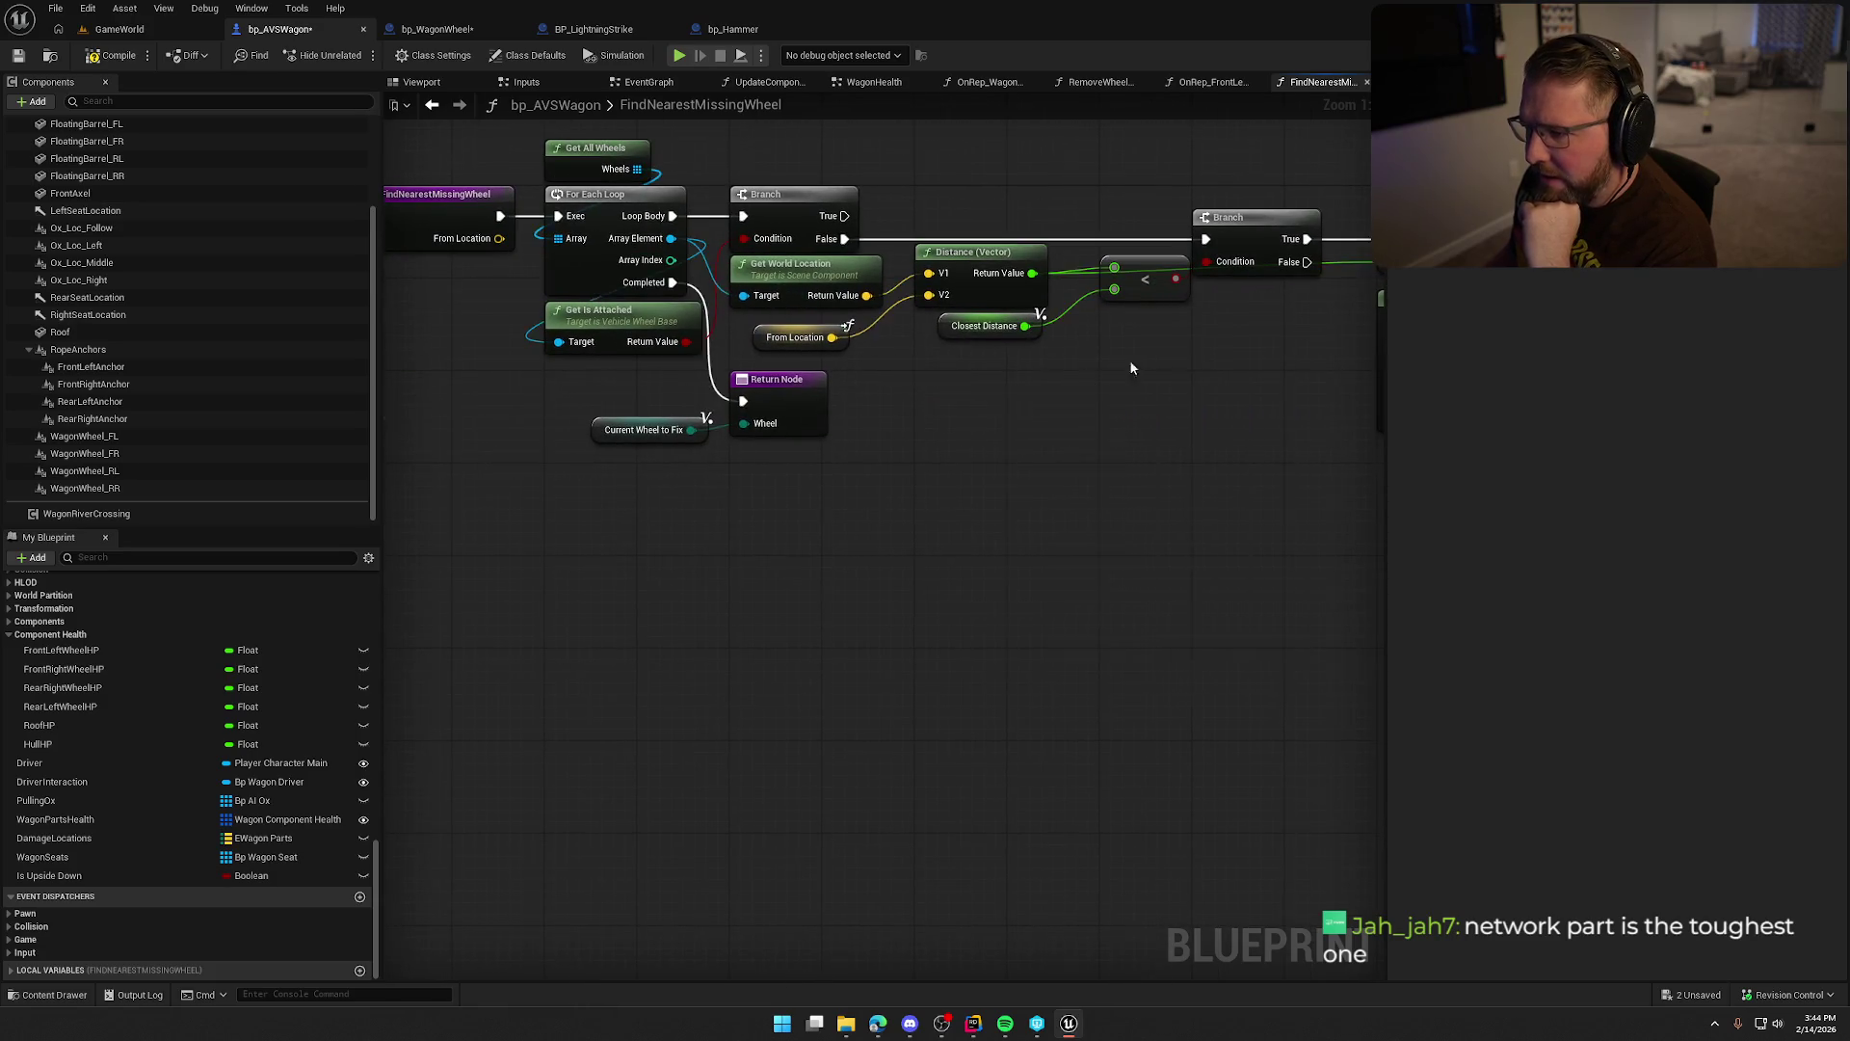
left_click_drag(1132, 367, 967, 367)
left_click(424, 163)
left_click_drag(686, 523, 797, 531)
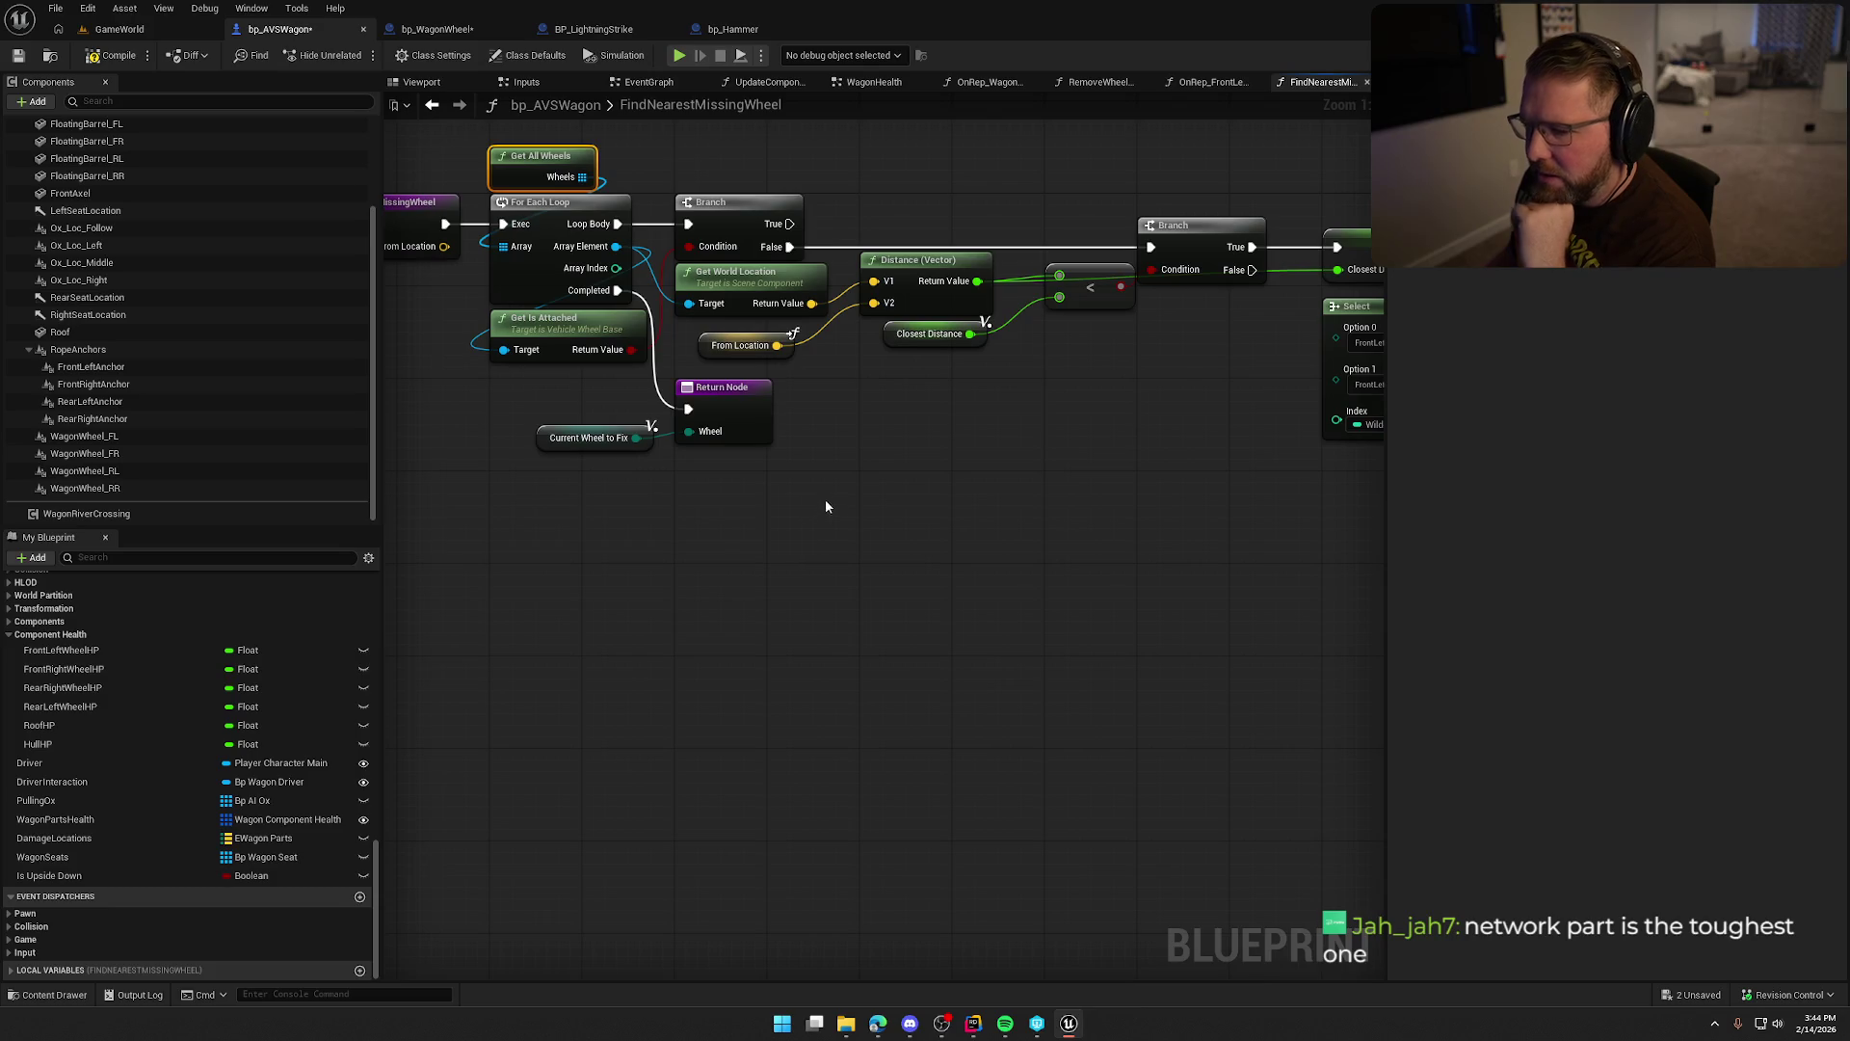
left_click(973, 449)
mouse_move(962, 449)
left_mouse_down()
mouse_move(738, 471)
mouse_move(772, 446)
left_mouse_up()
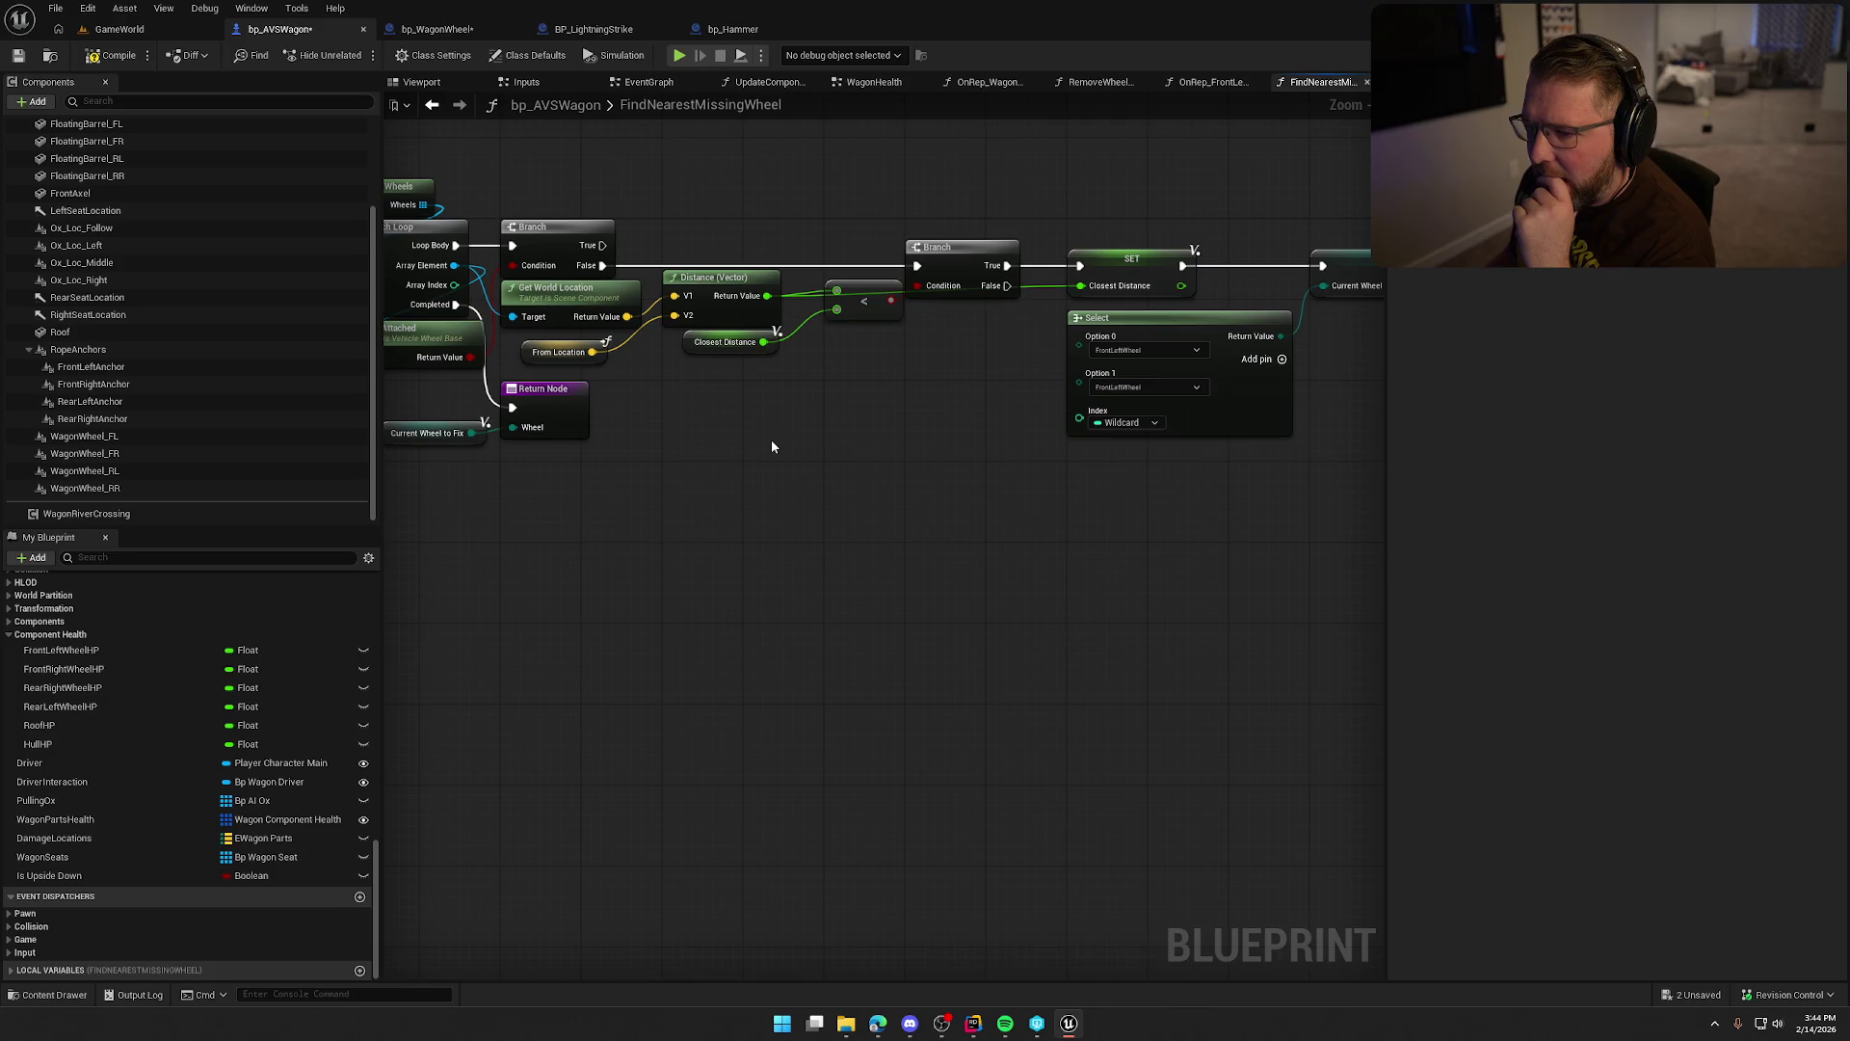
left_click(263, 434)
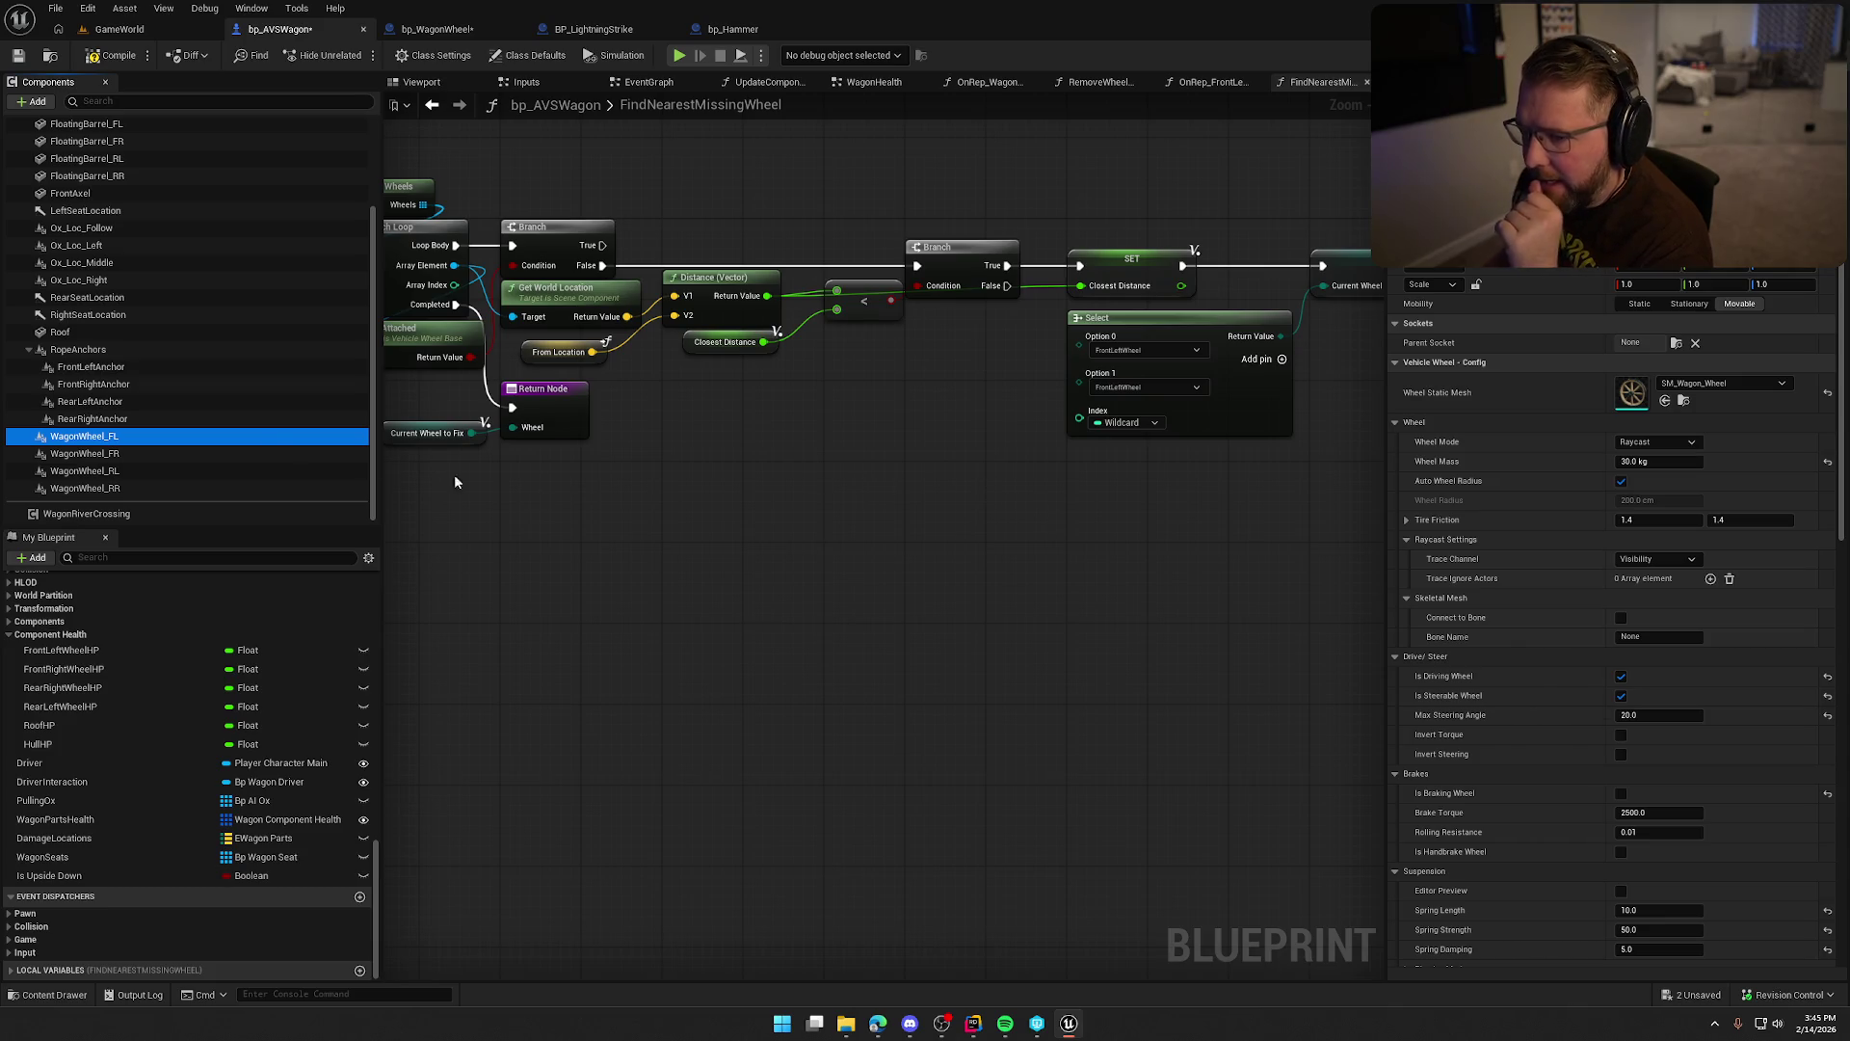
In WagonWheel_FL's Vehicle_Wheel blueprint, add a WheelPart variable of type EWagon Parts.
right_click(130, 439)
left_click(260, 641)
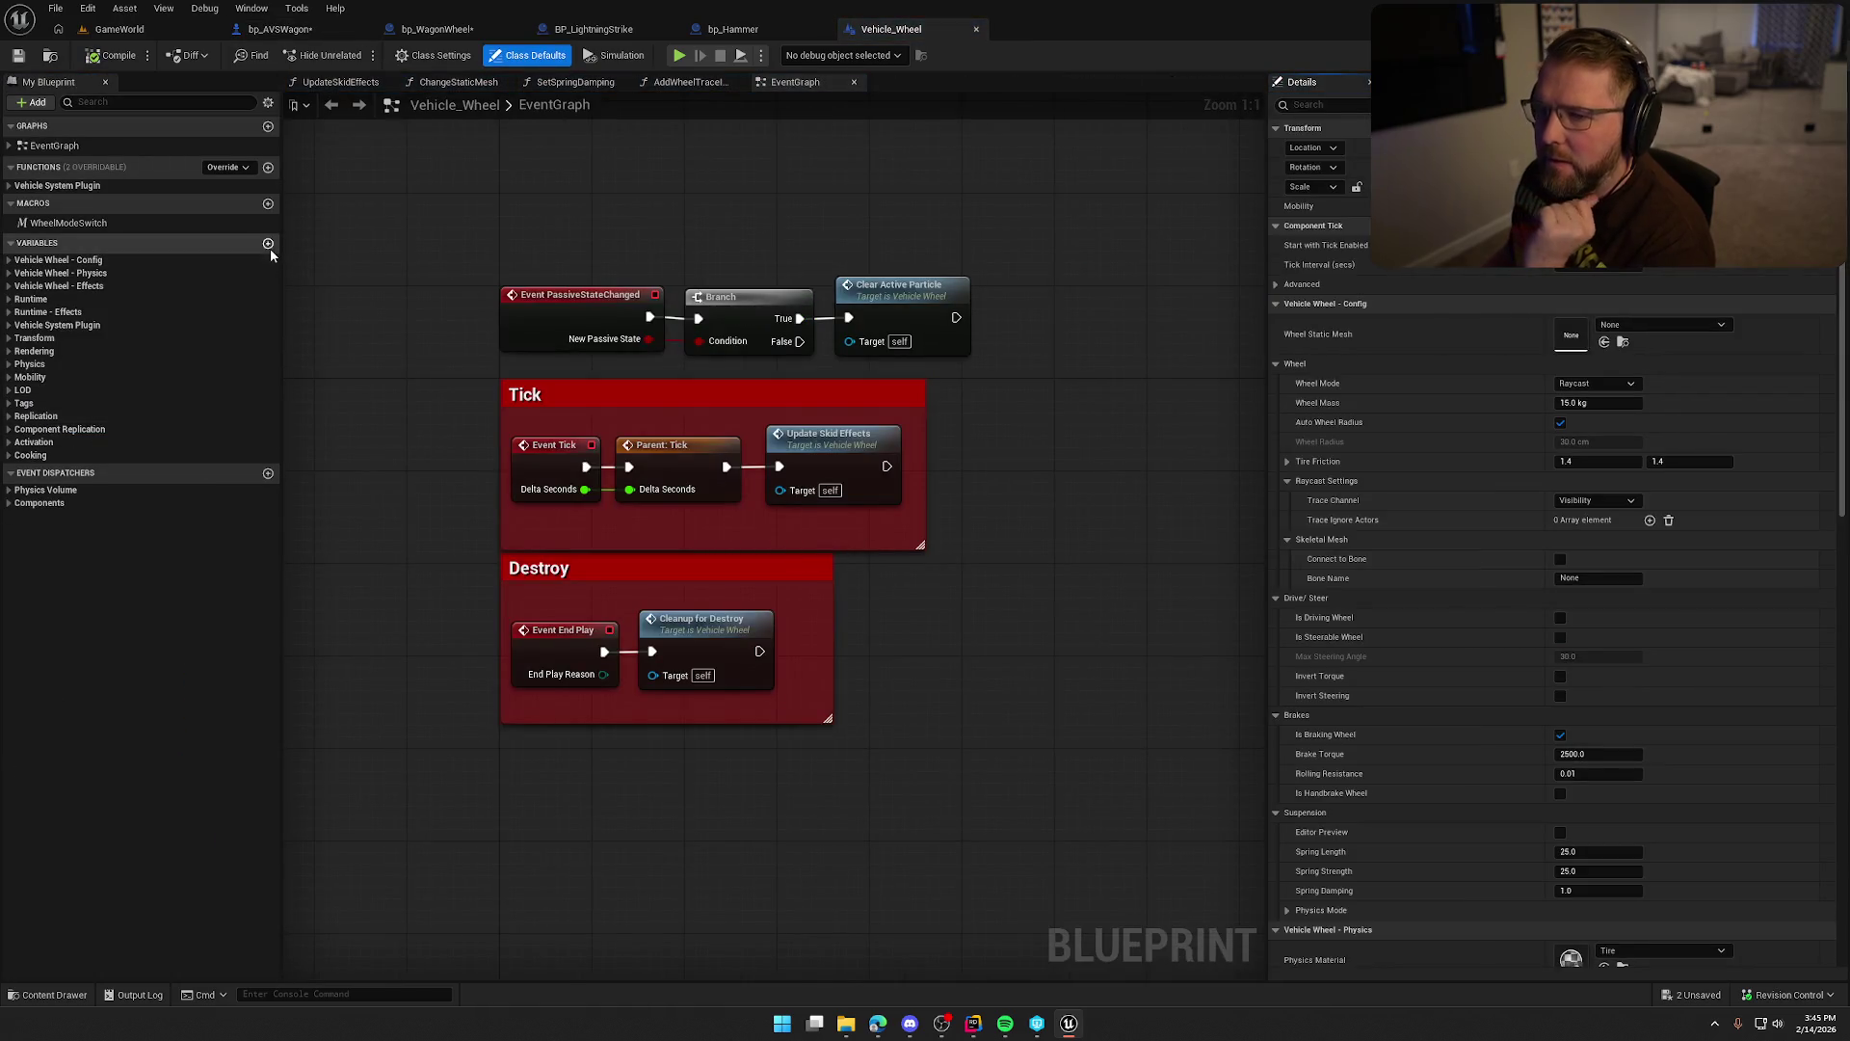
left_click(268, 243)
type("WheelPart")
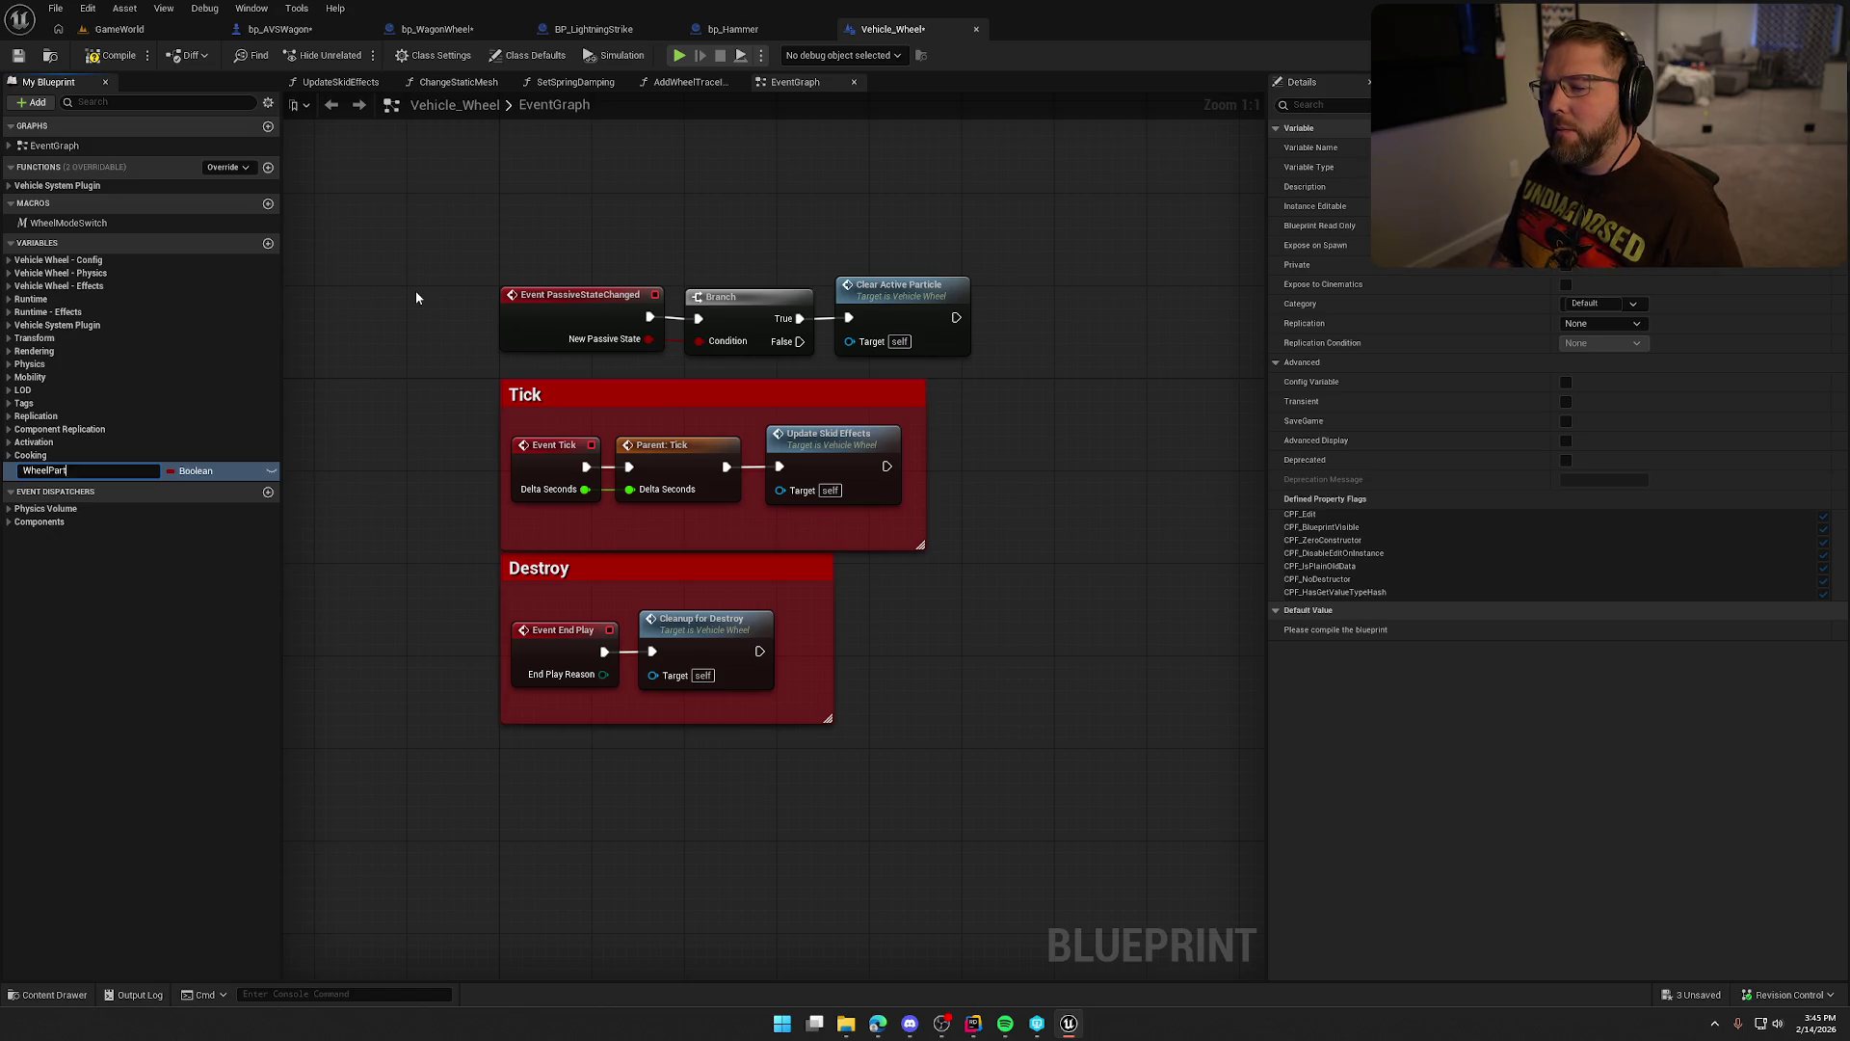
key("Return")
left_click(169, 474)
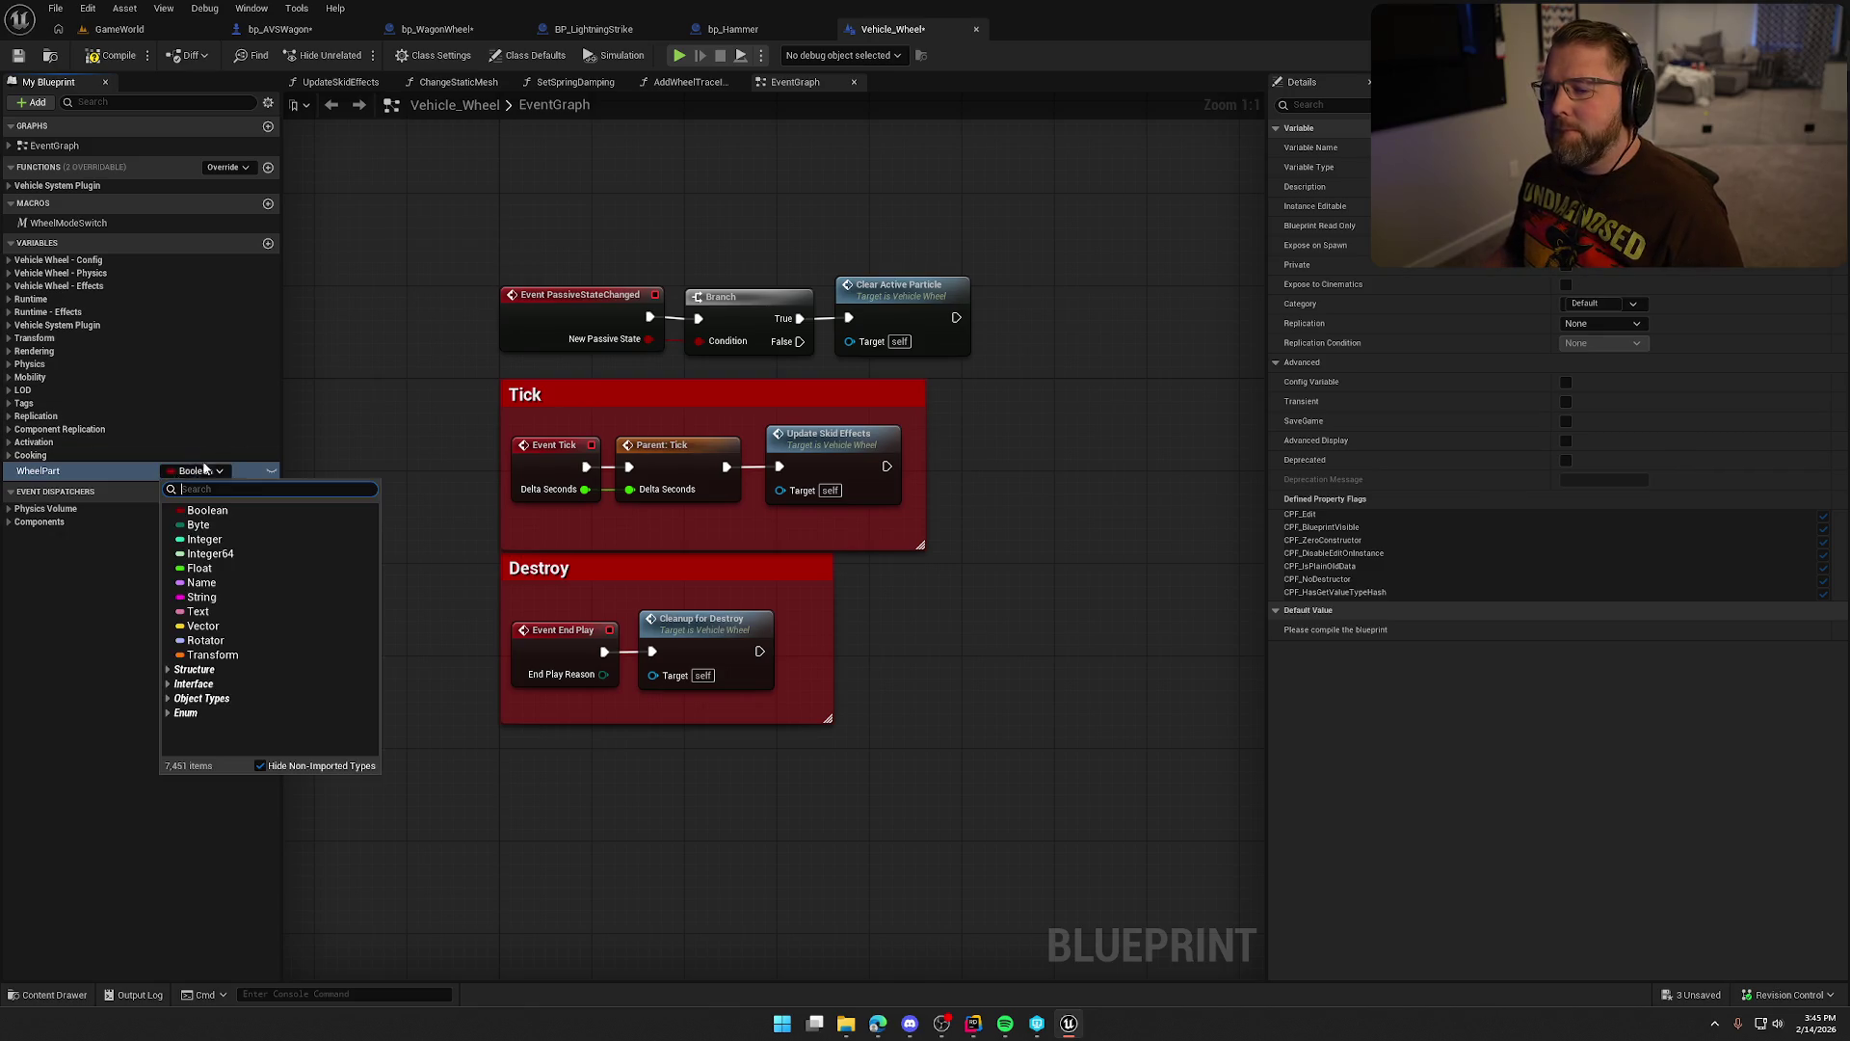
type("wagon")
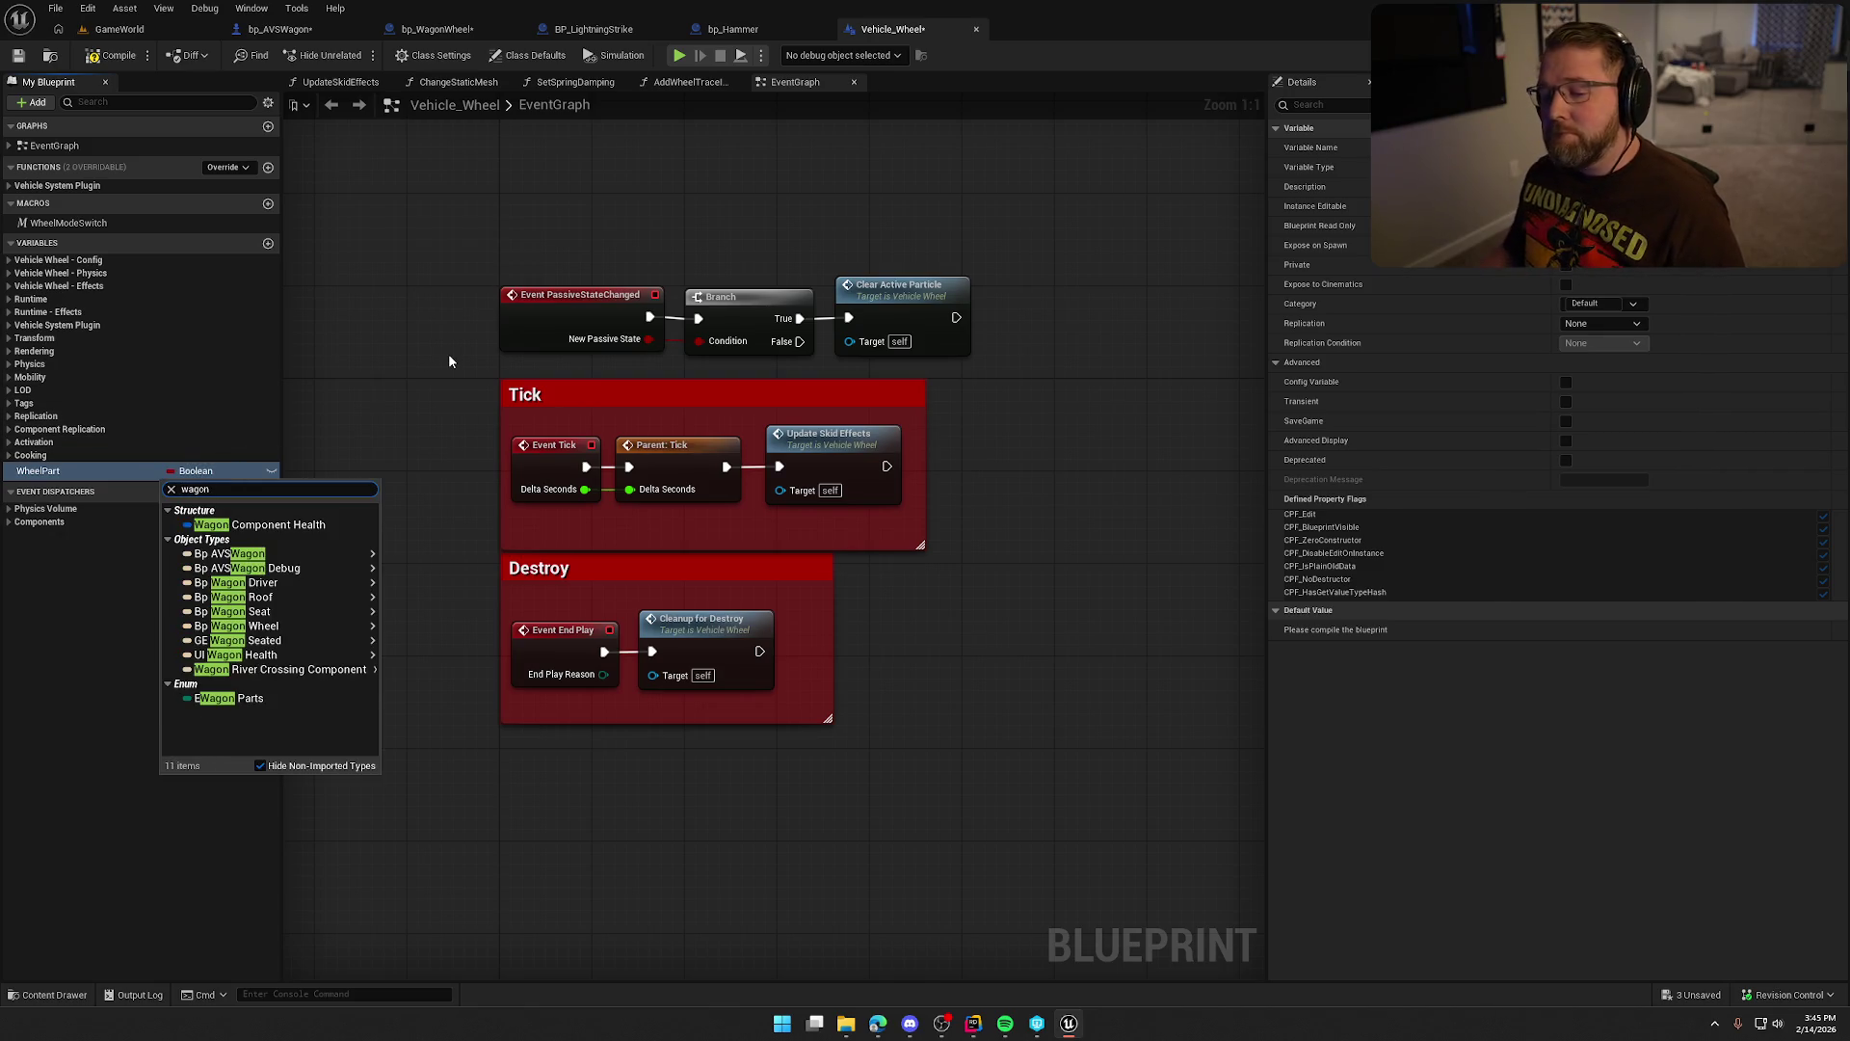
left_click(233, 697)
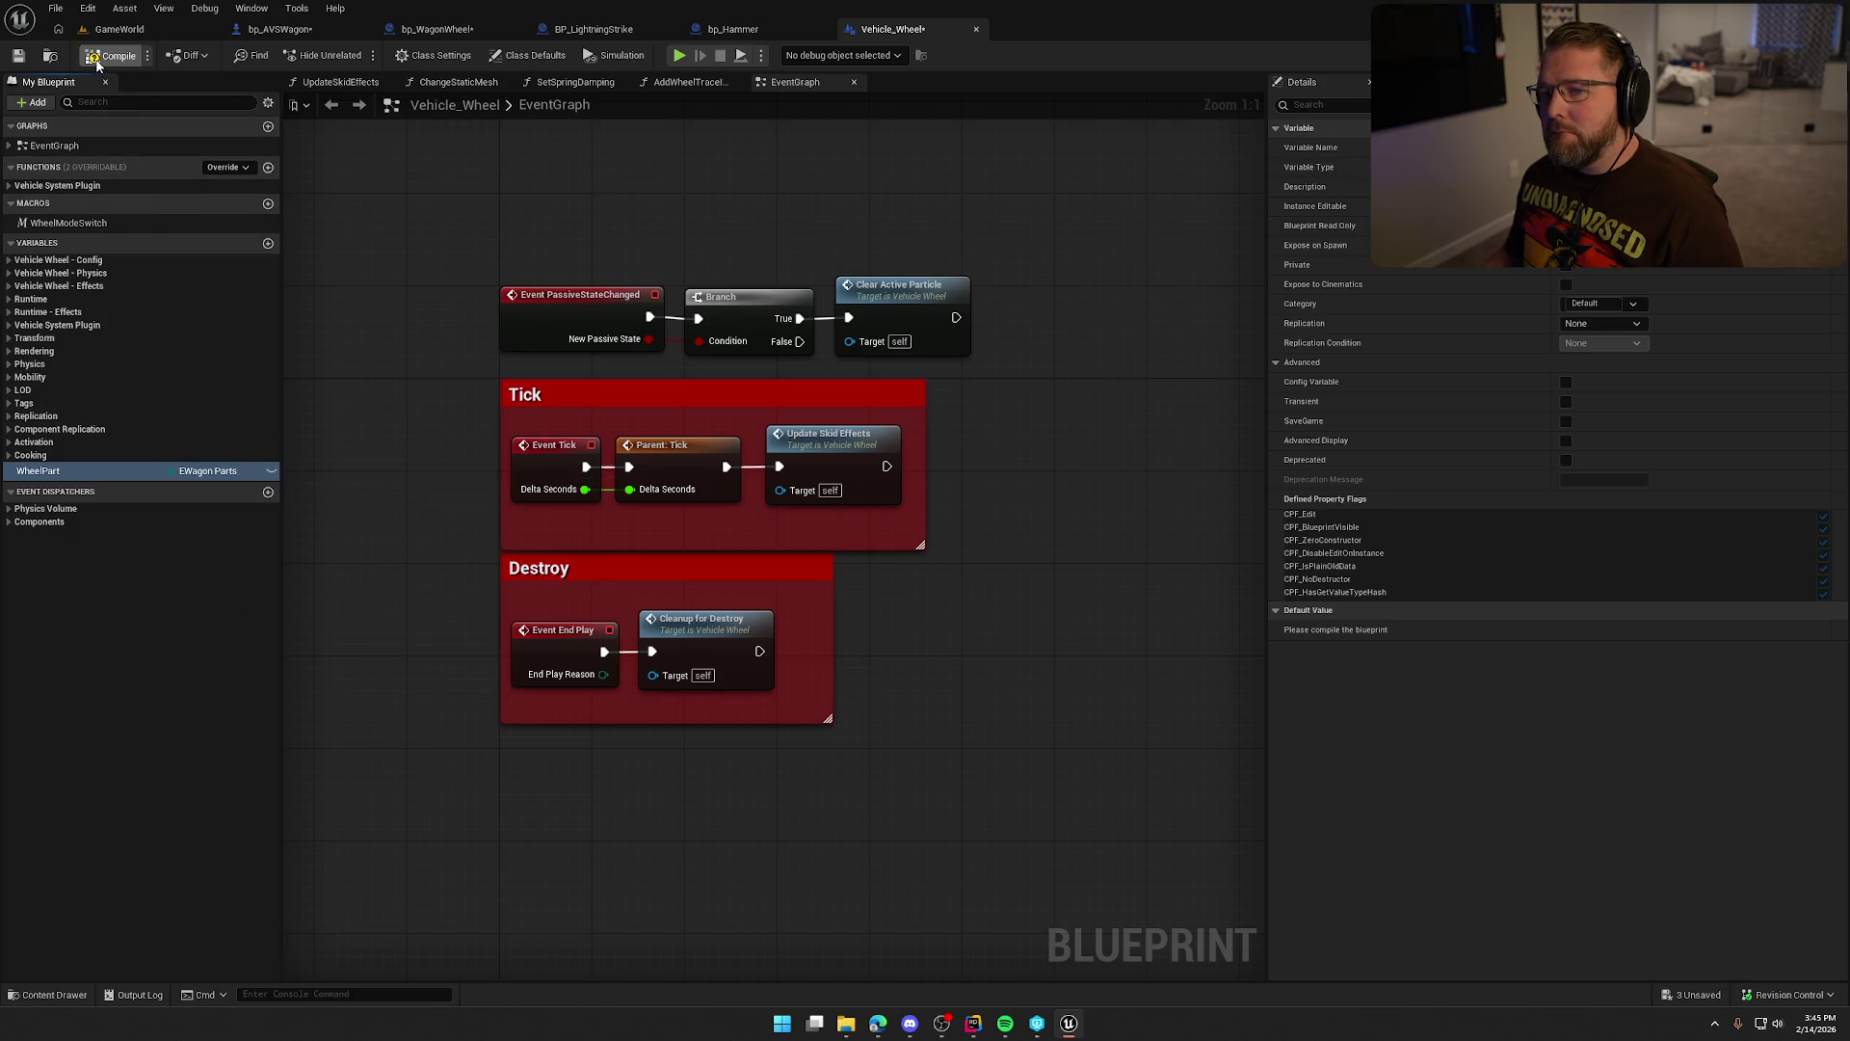
Save the Vehicle_Wheel blueprint and return to bp_AVSWagon.
key("ctrl+shift+s")
left_click(962, 677)
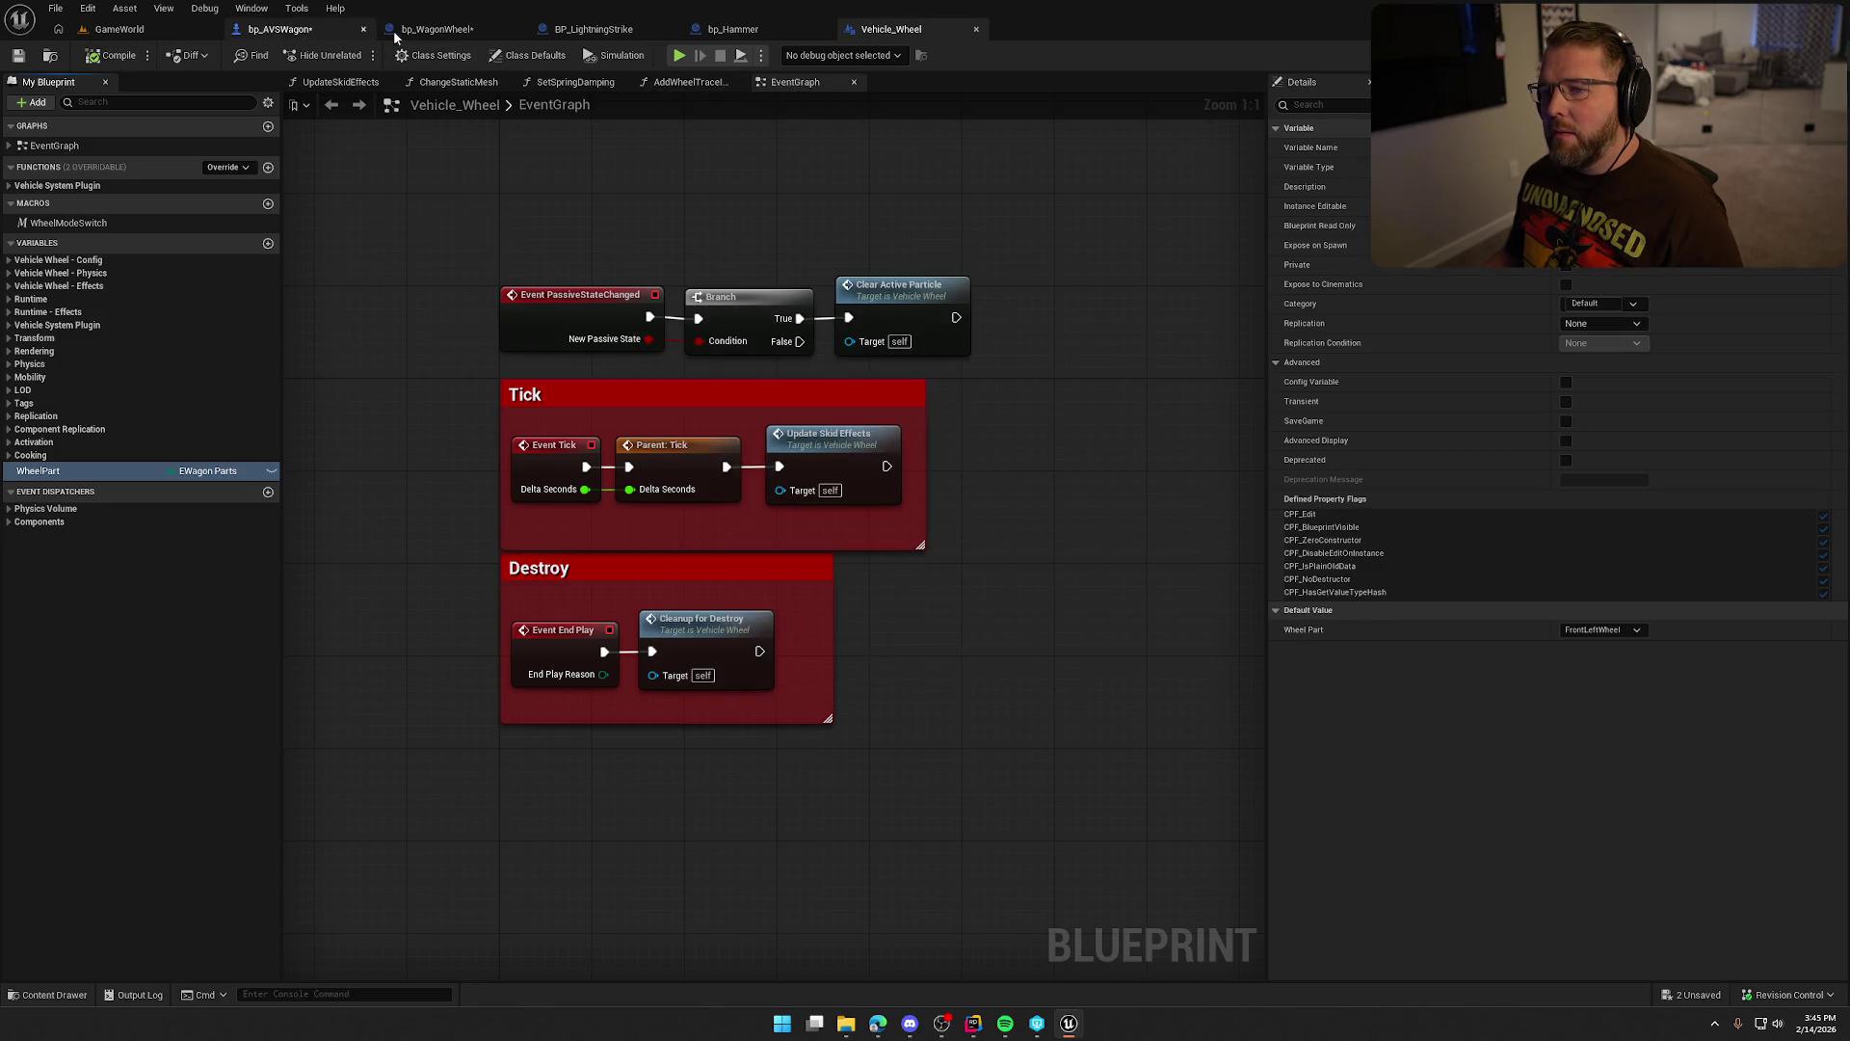
left_click(284, 29)
Replace the Select node with Array Element's Wheel Part feeding the Current Wheel to Fix SET, then compile.
mouse_move(733, 476)
left_mouse_down()
mouse_move(872, 467)
mouse_move(752, 413)
mouse_move(716, 425)
left_mouse_up()
left_click_drag(508, 236, 837, 374)
type("whe")
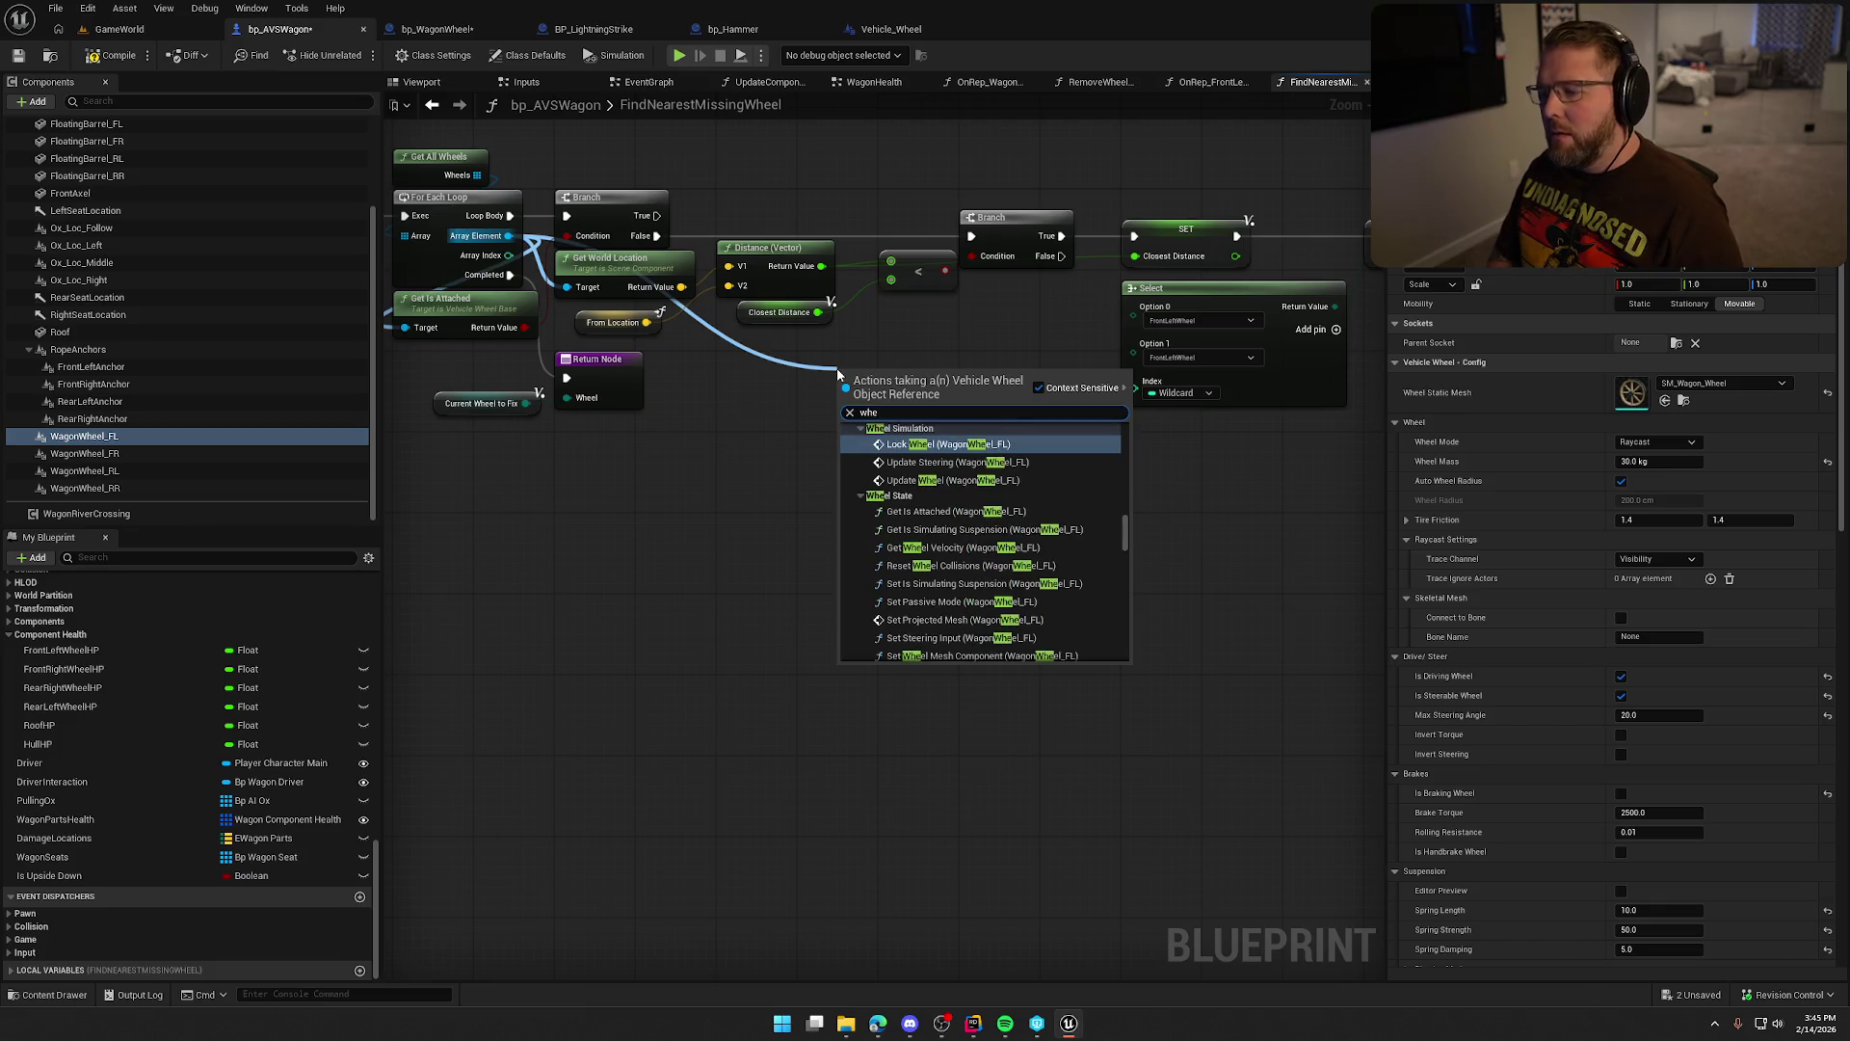
type("ell")
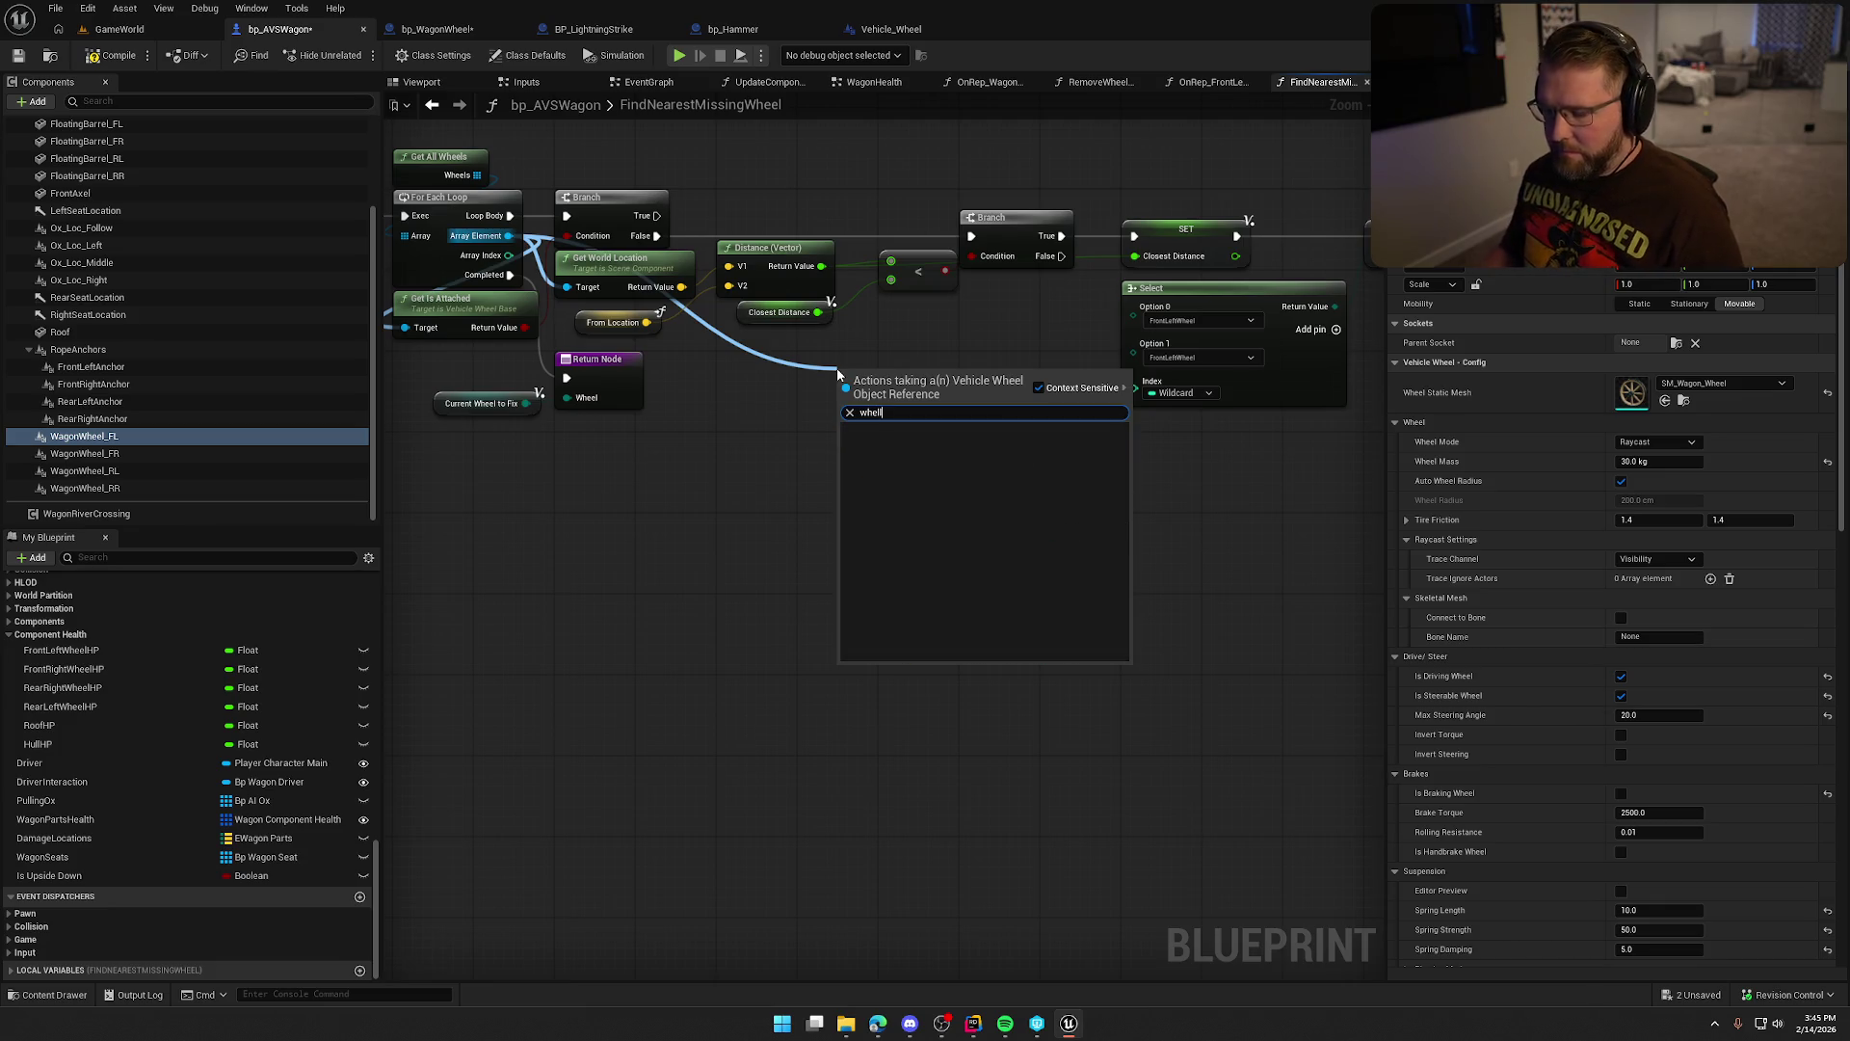
key("BackSpace")
type("e")
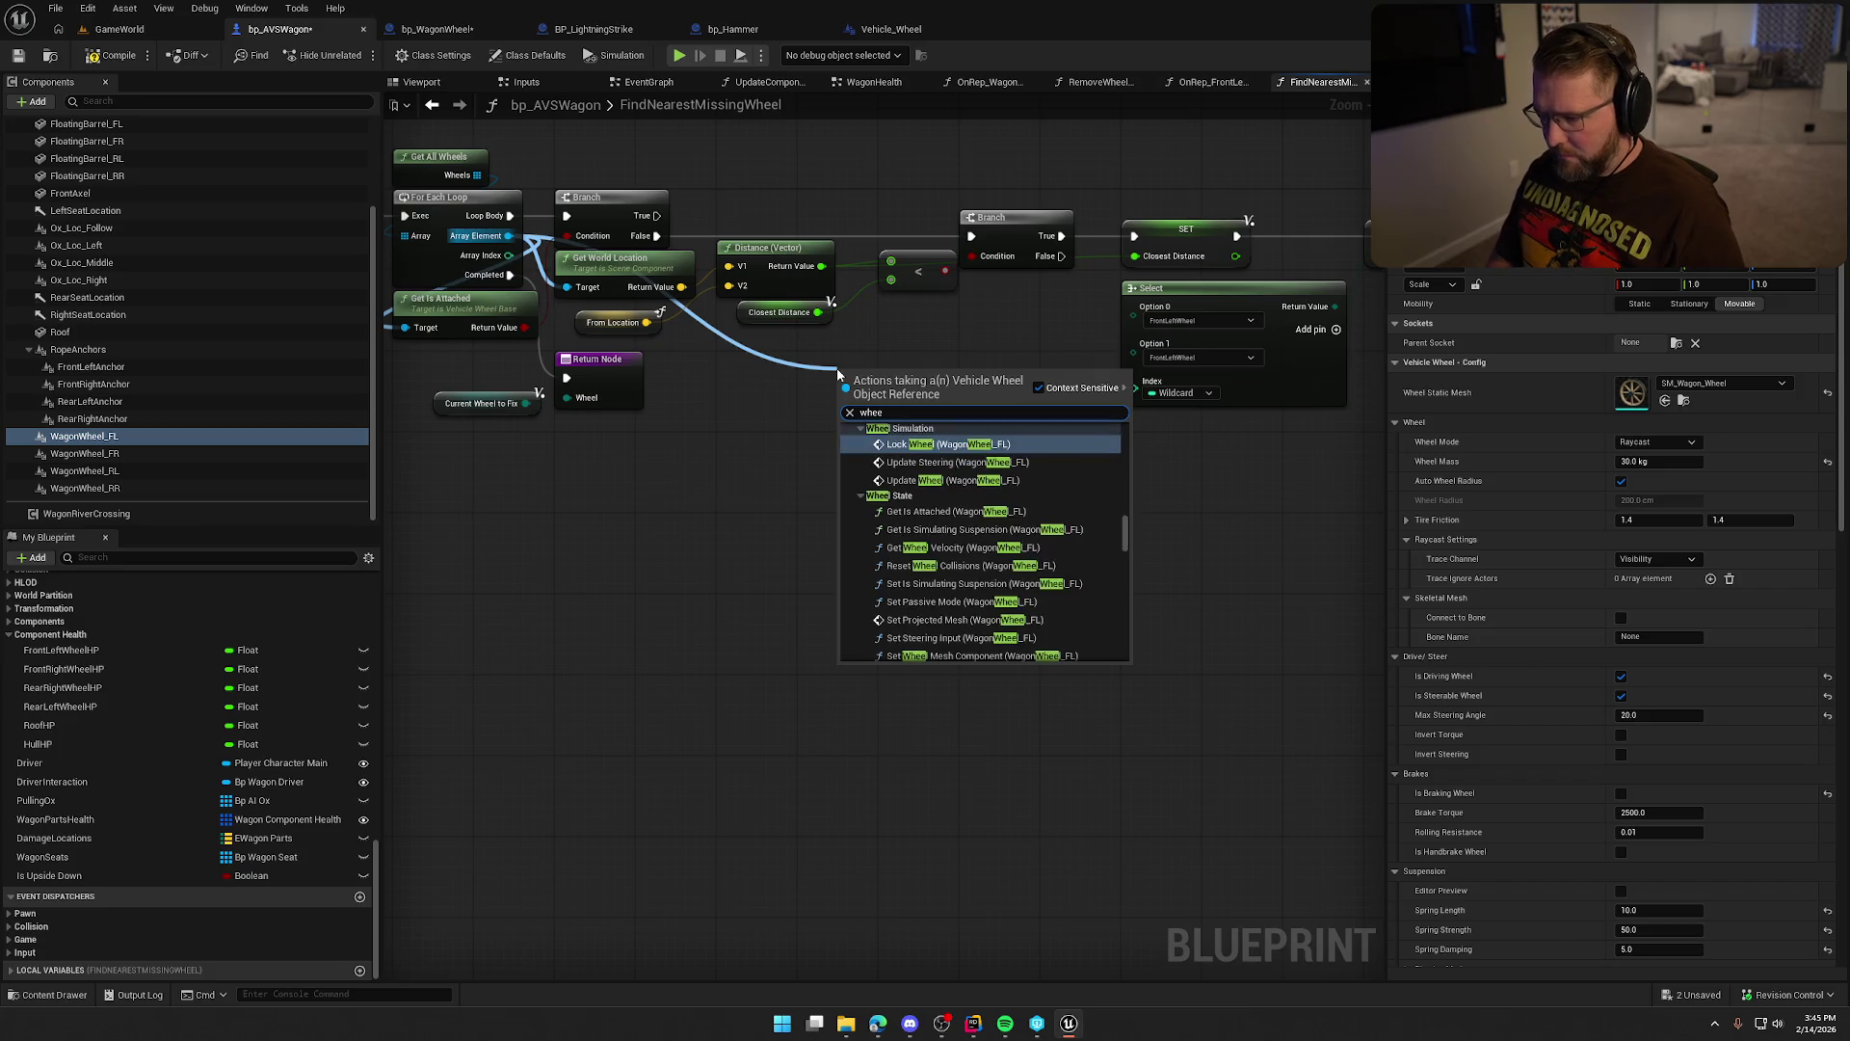
type("l part")
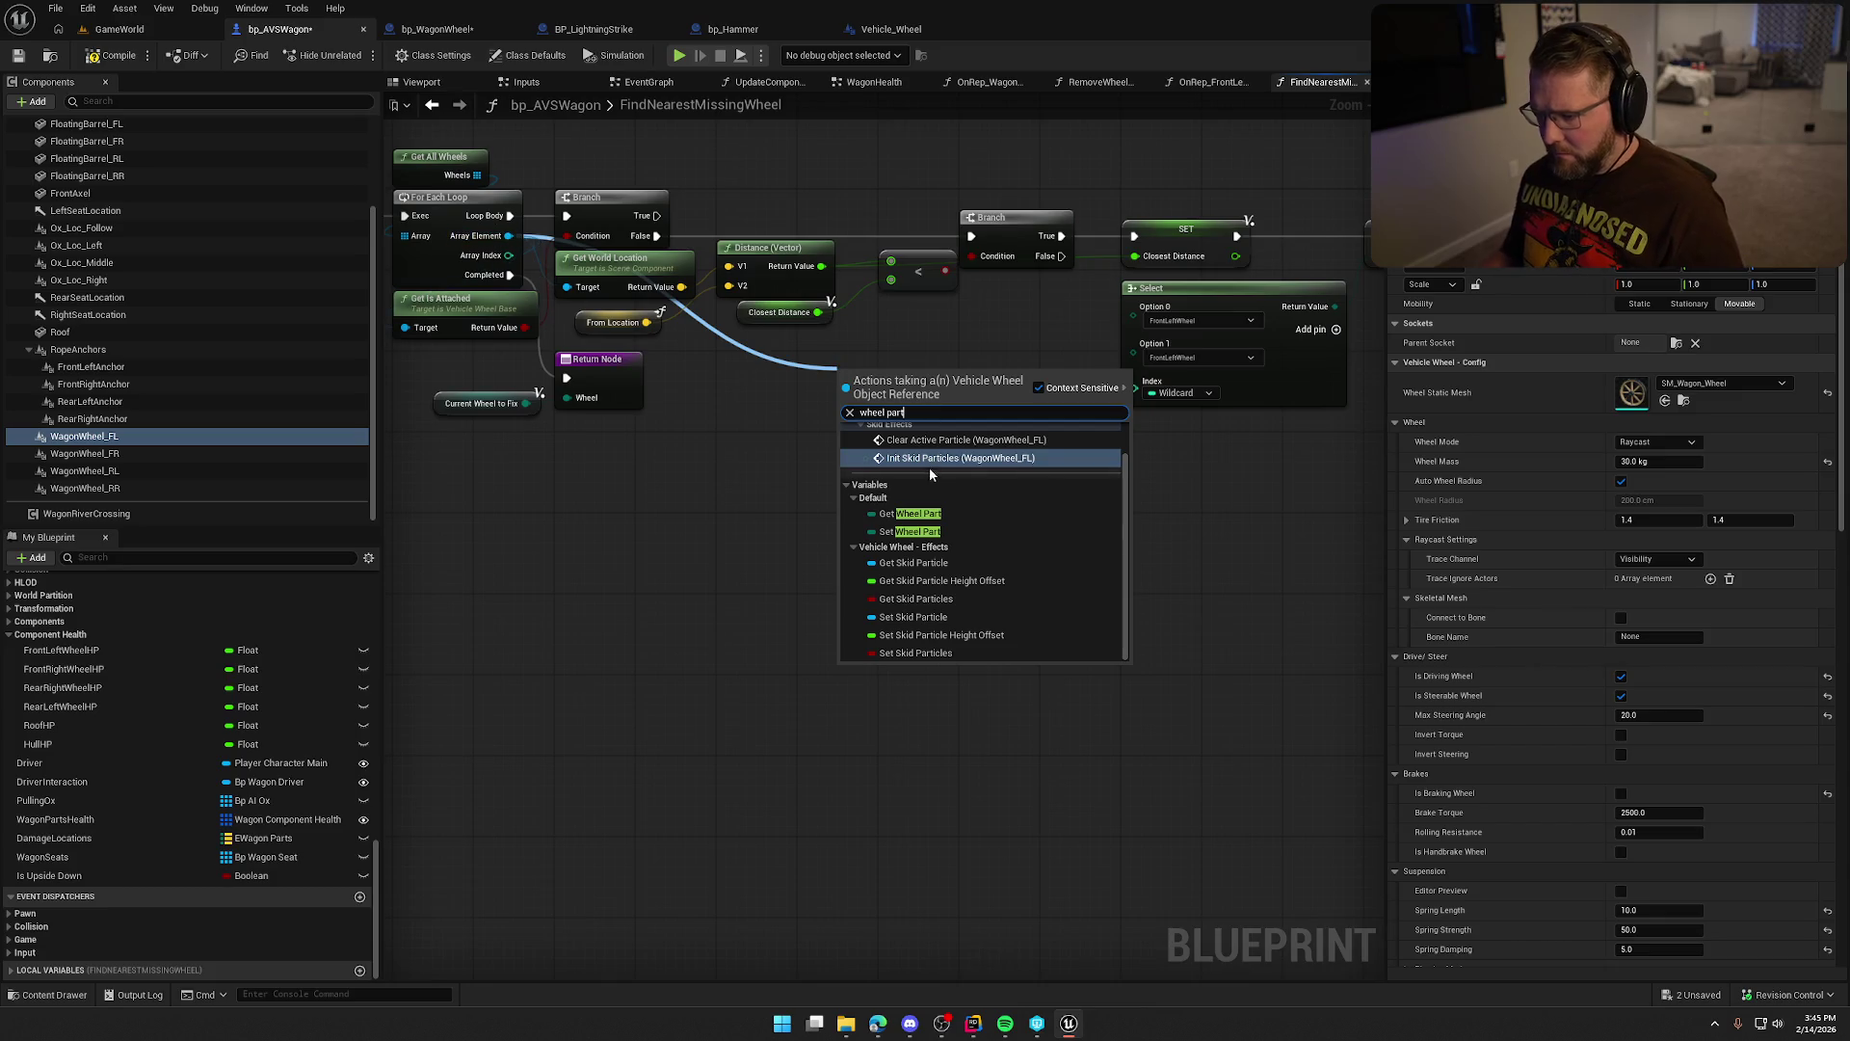
left_click(910, 513)
mouse_move(708, 386)
left_mouse_down()
mouse_move(906, 366)
mouse_move(1148, 272)
mouse_move(1041, 357)
left_mouse_up()
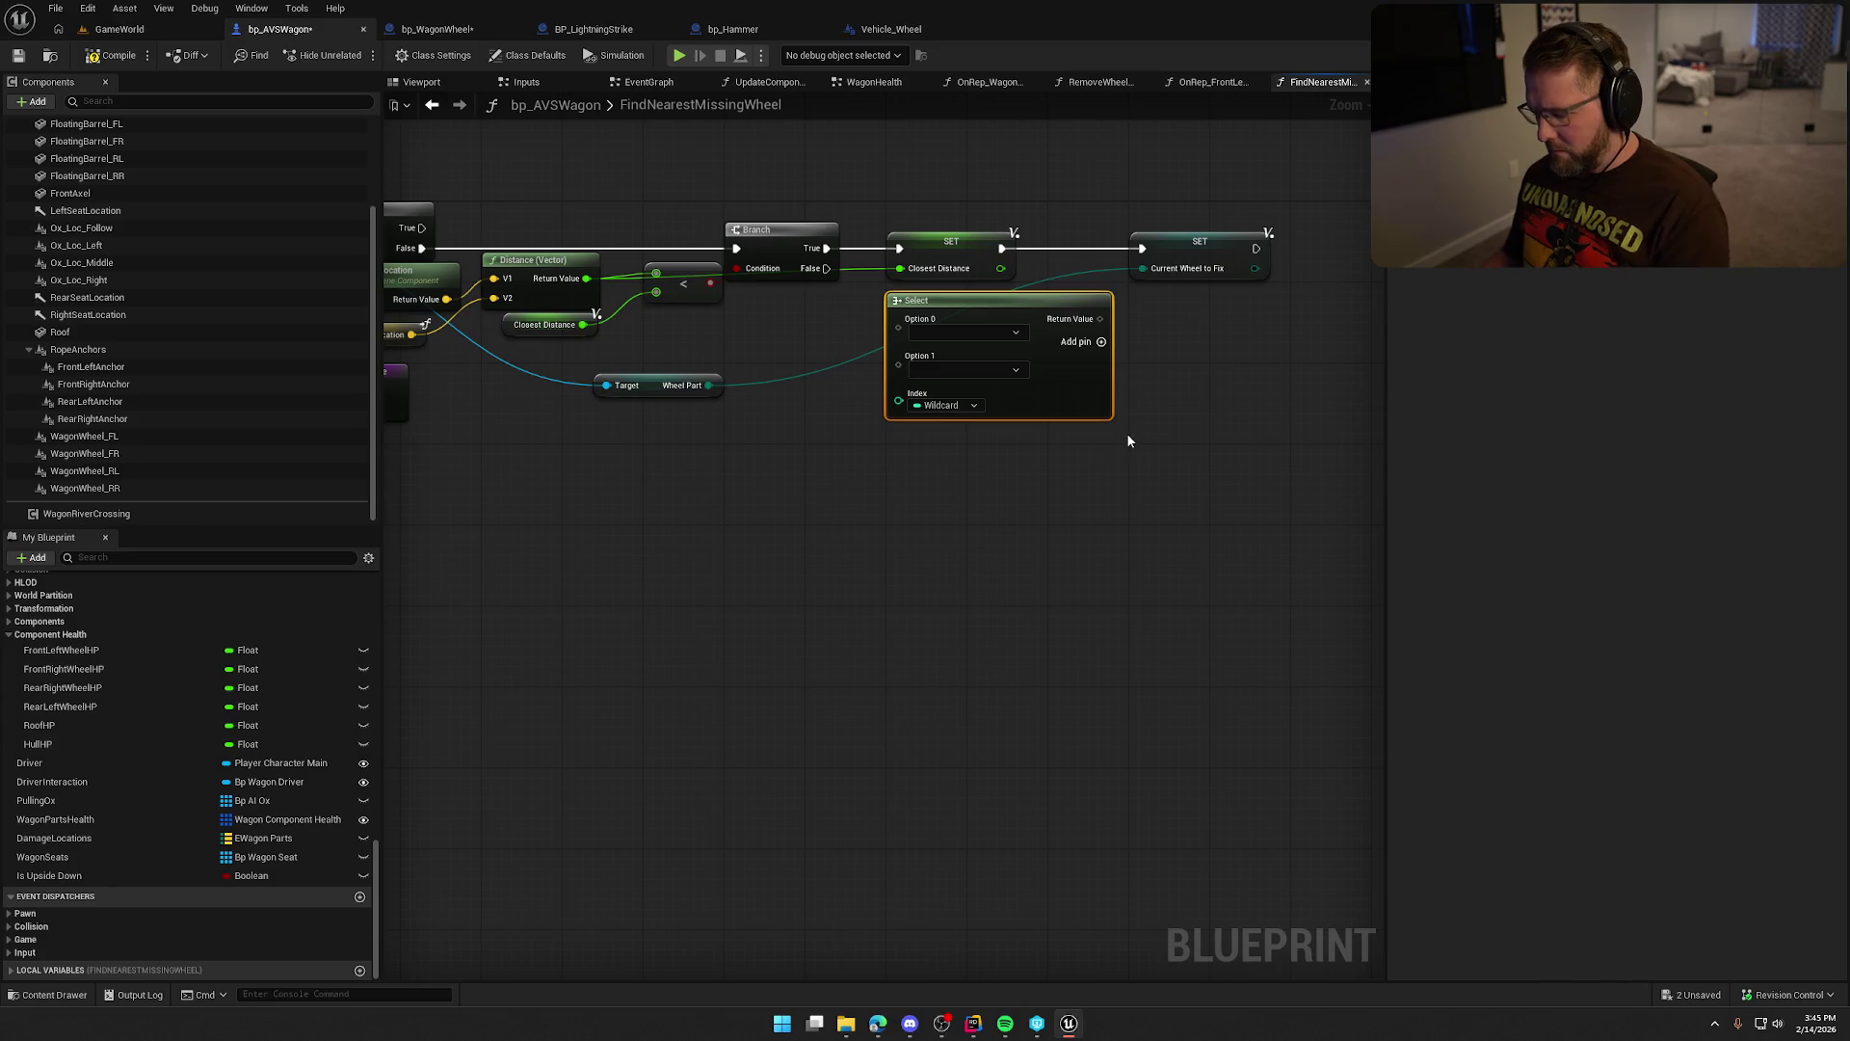
key("Delete")
left_click_drag(652, 392, 946, 301)
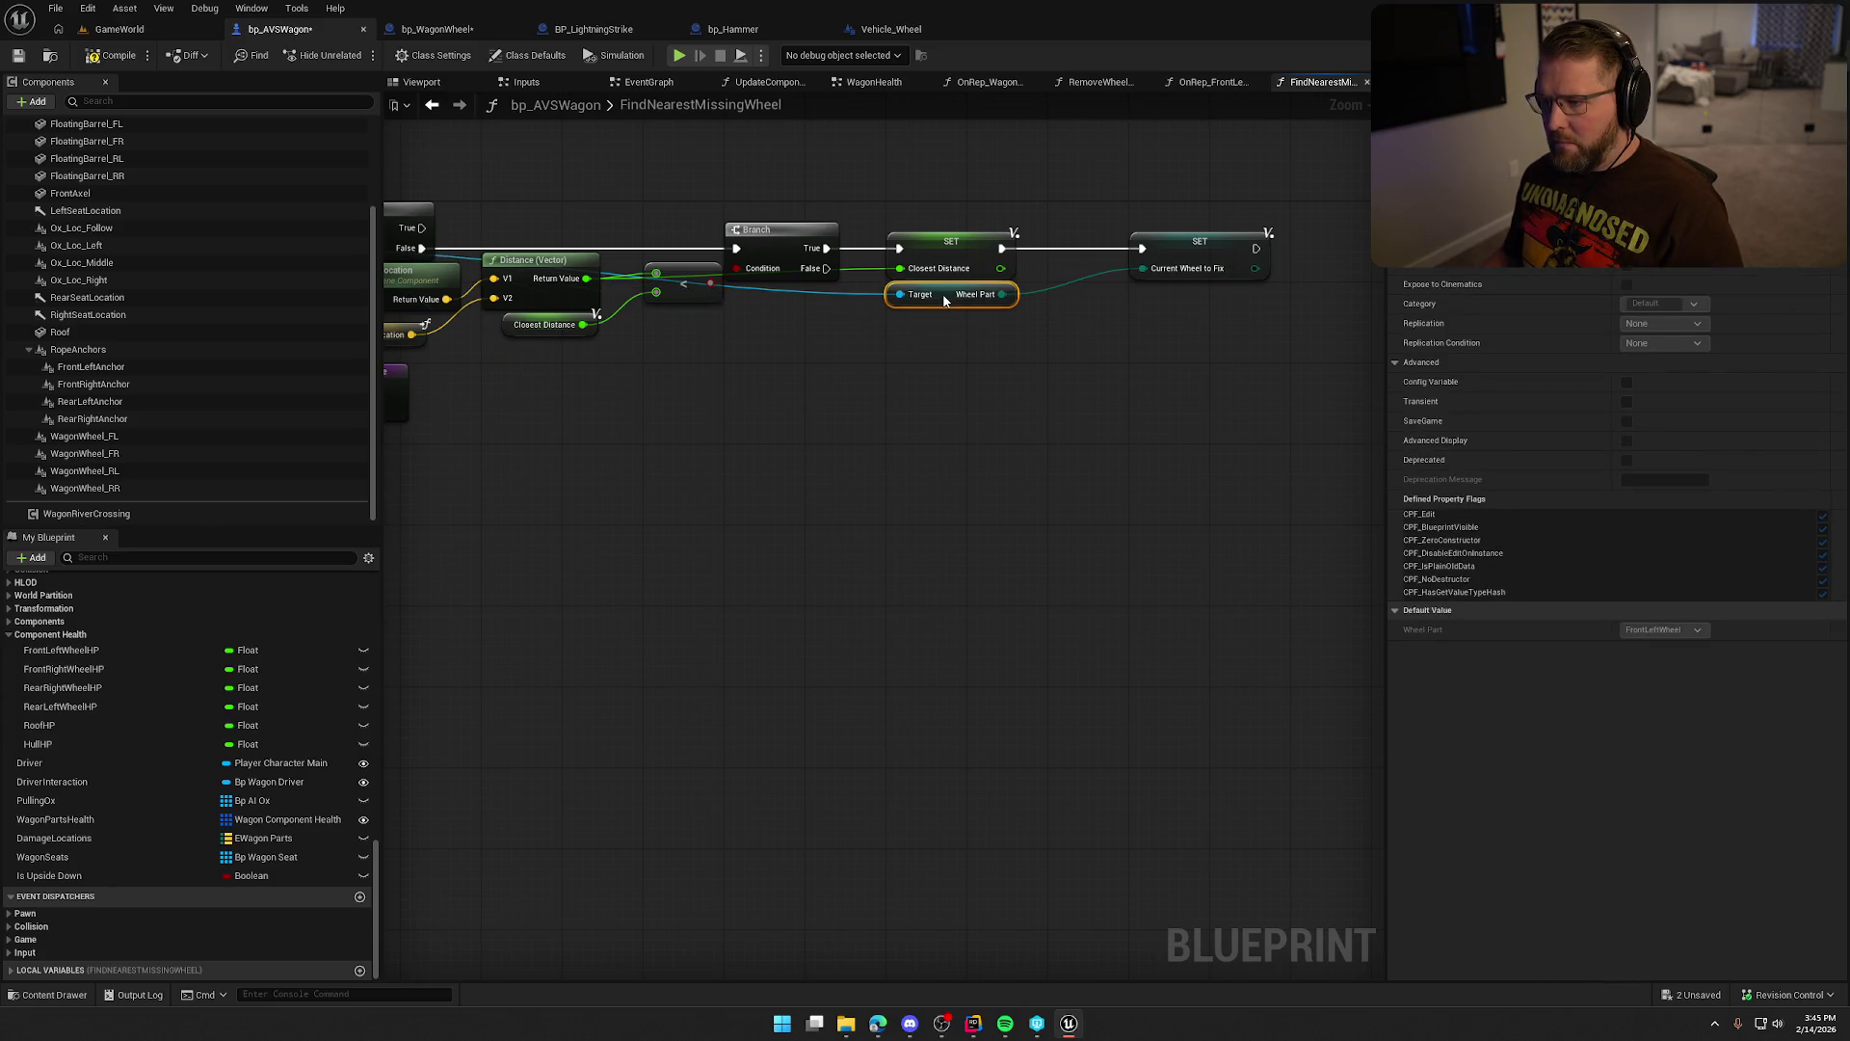
left_click_drag(1201, 248, 1120, 246)
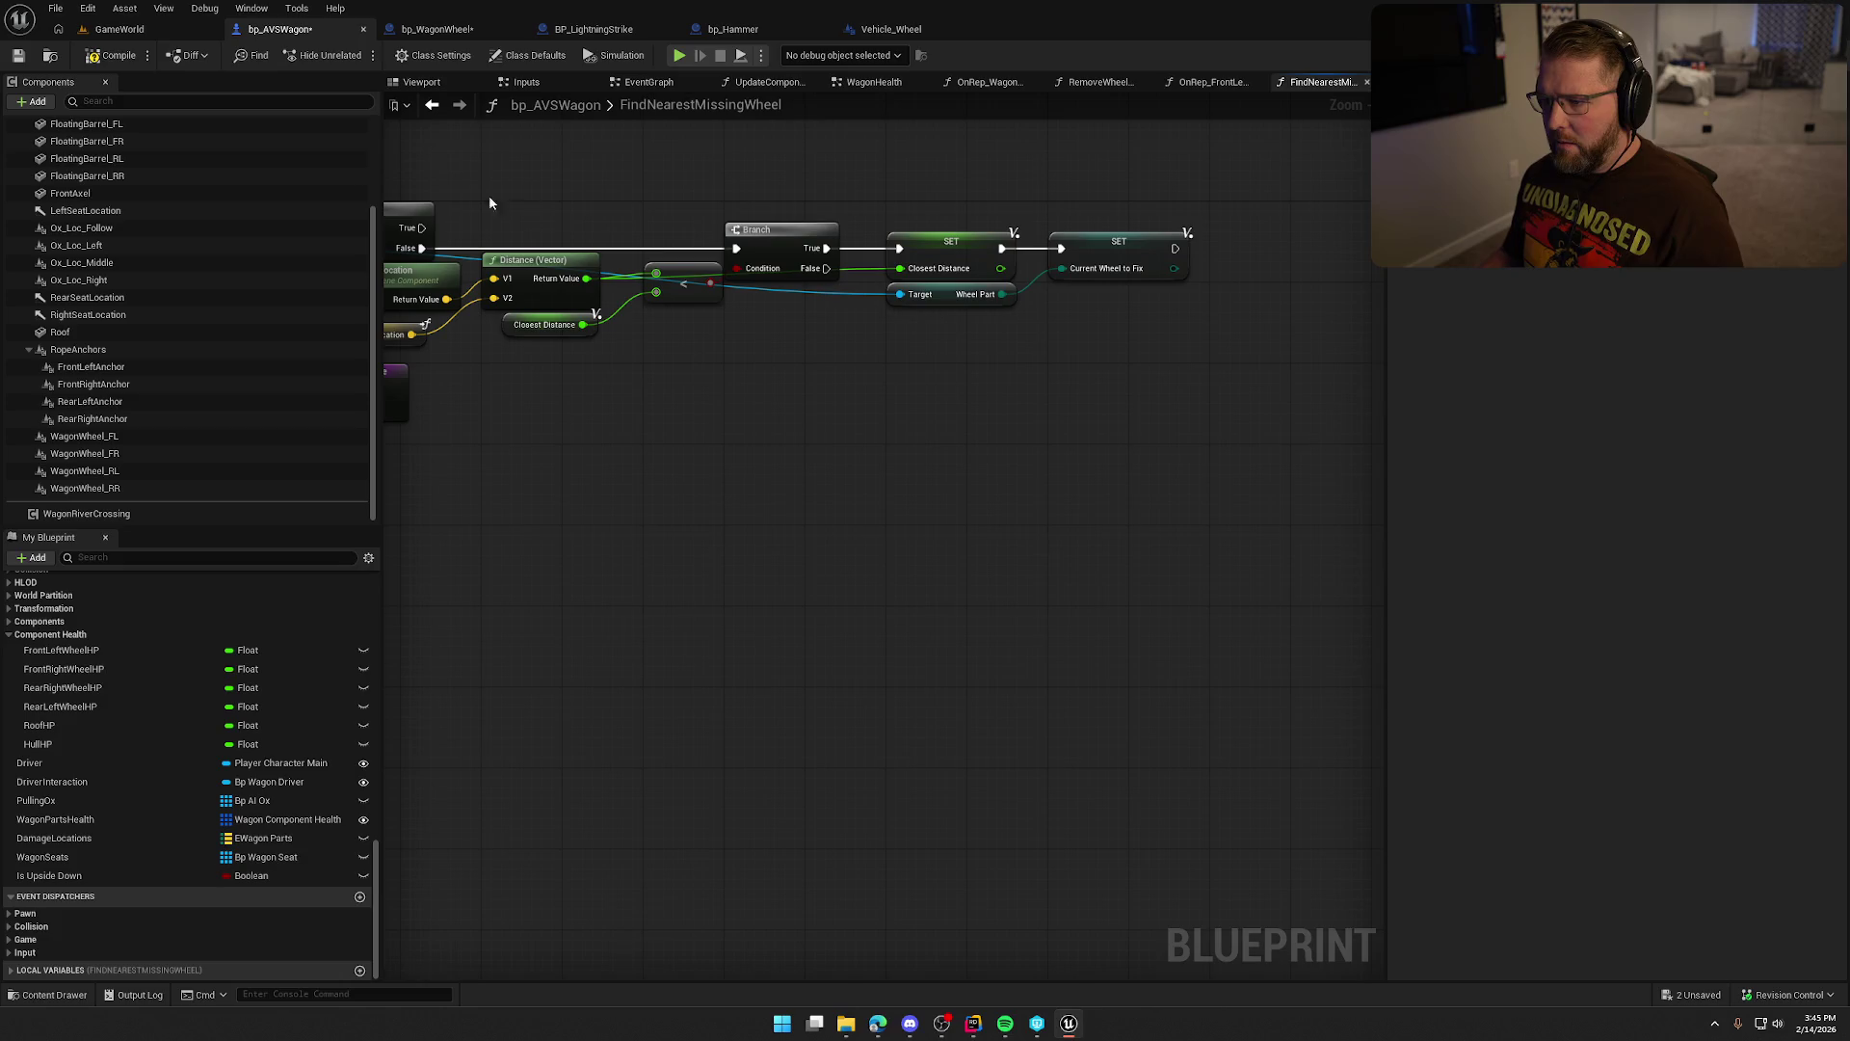
left_click(97, 56)
Check WagonWheel_FL's details to confirm its Wheel Part reads FrontLeftWheel.
left_click(116, 435)
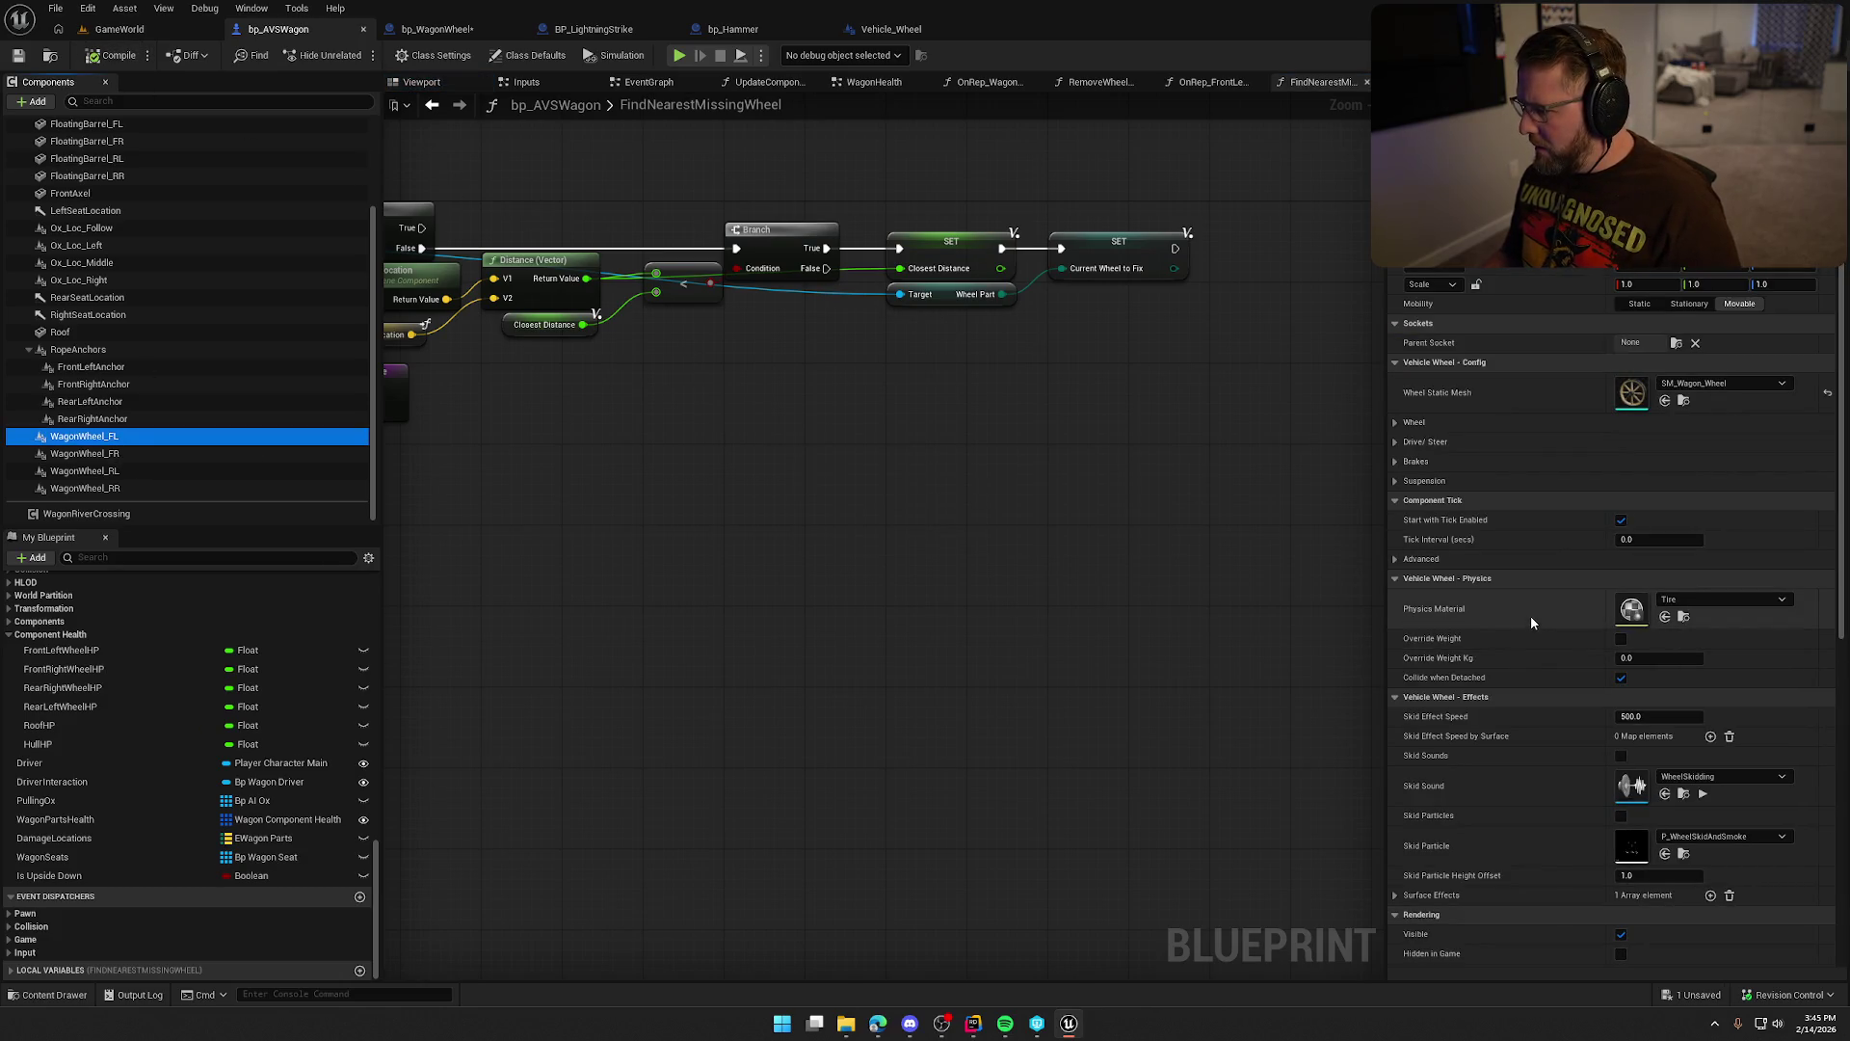
scroll(1531, 615, "down", 5)
scroll(1534, 613, "down", 6)
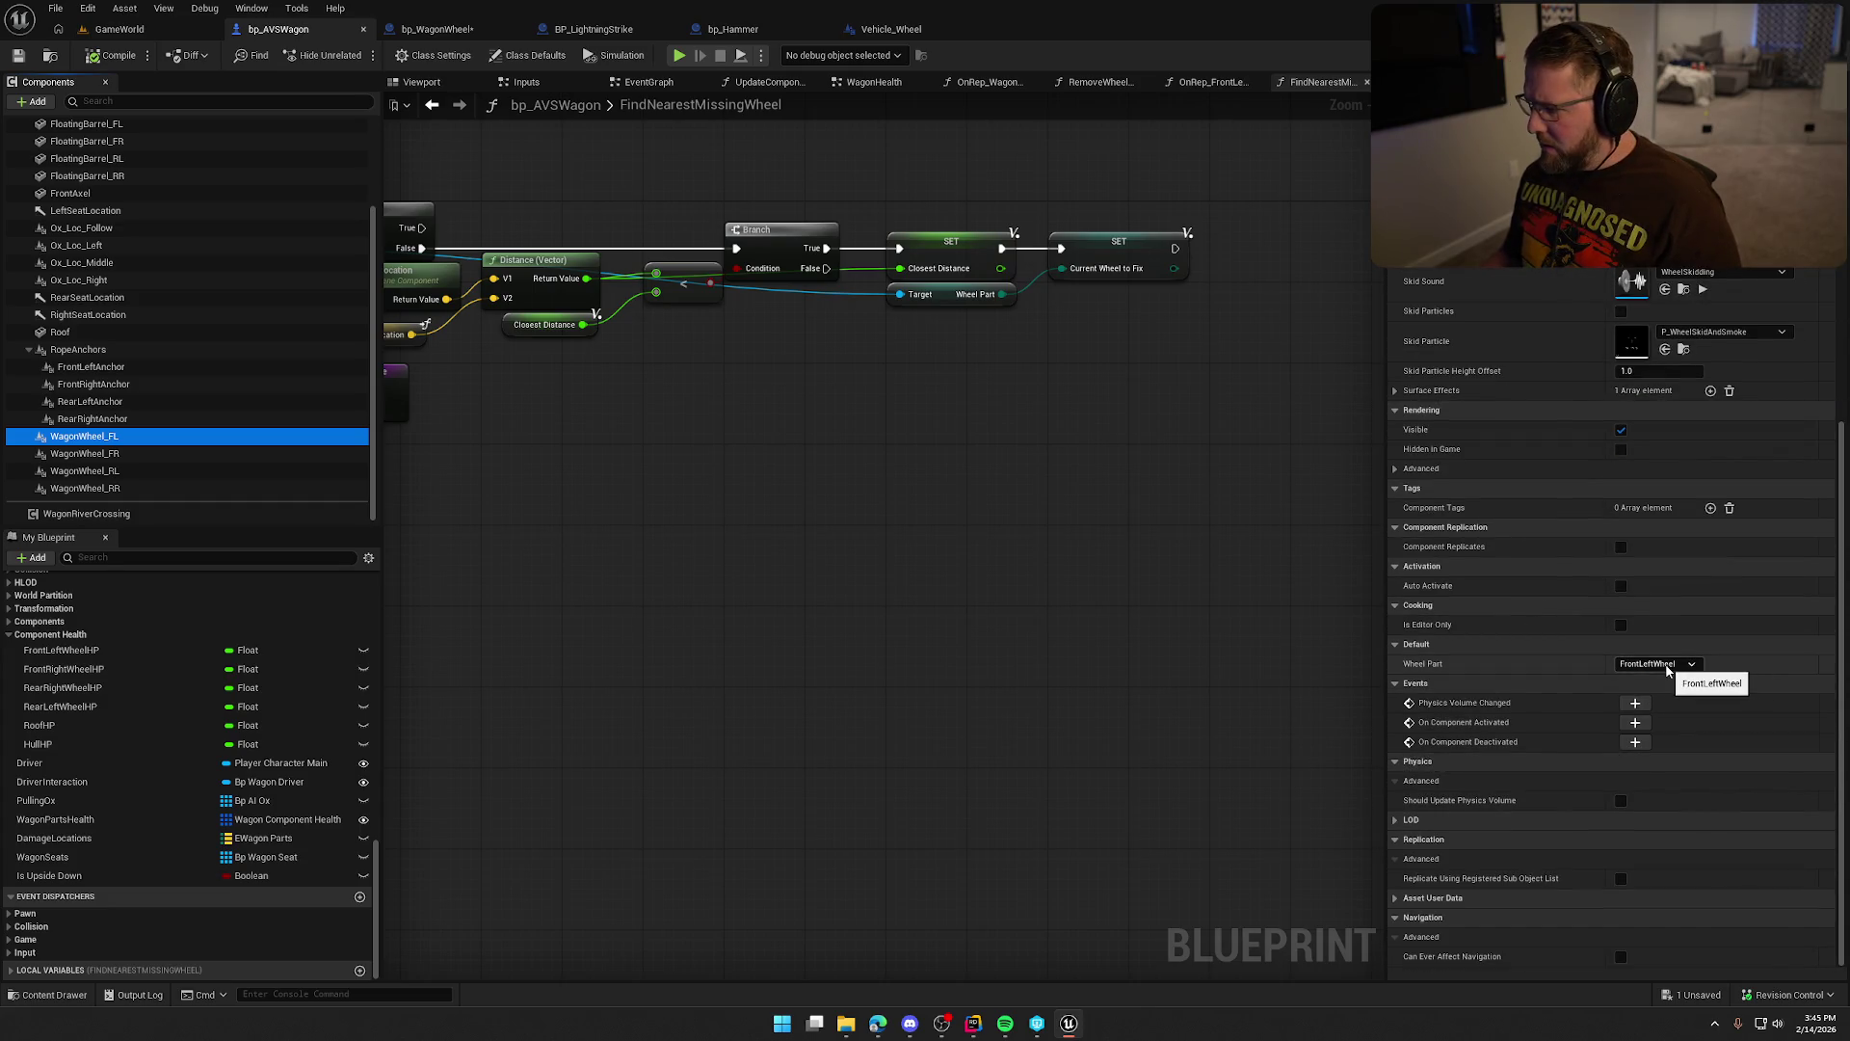
scroll(1667, 667, "up", 10)
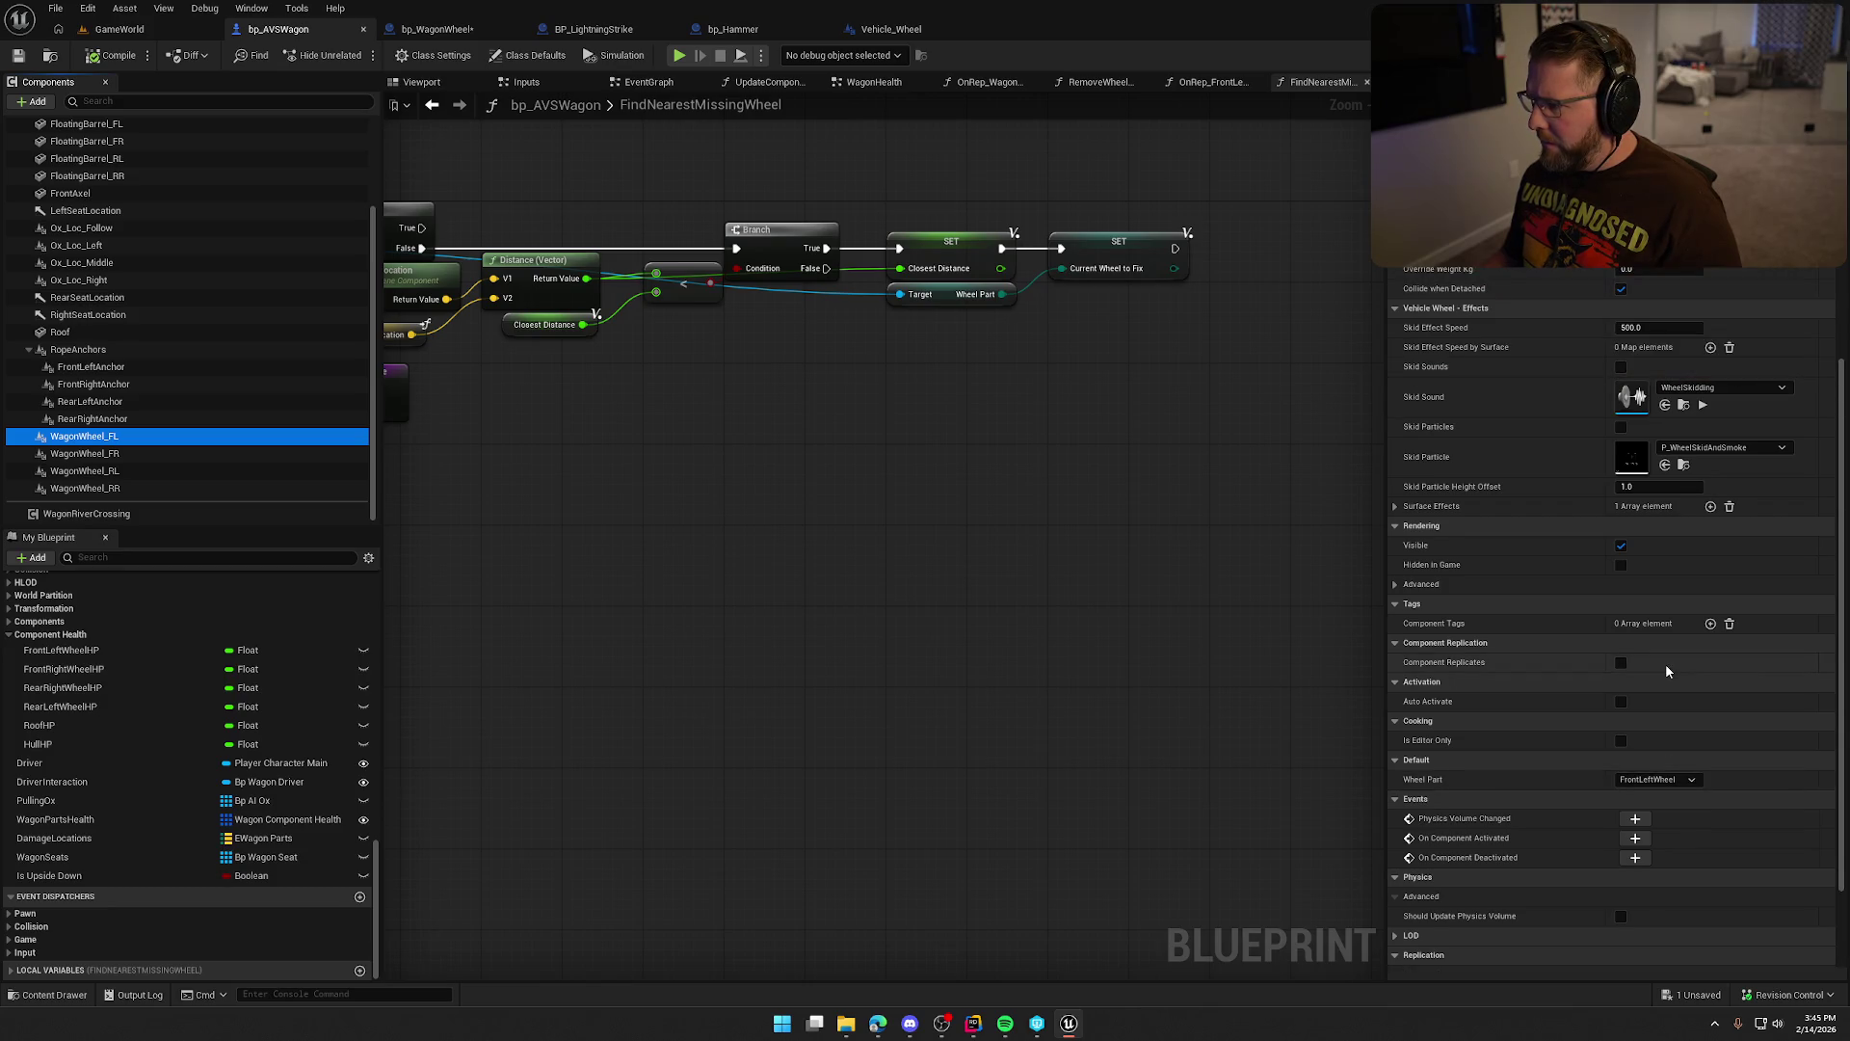
scroll(1665, 663, "up", 1)
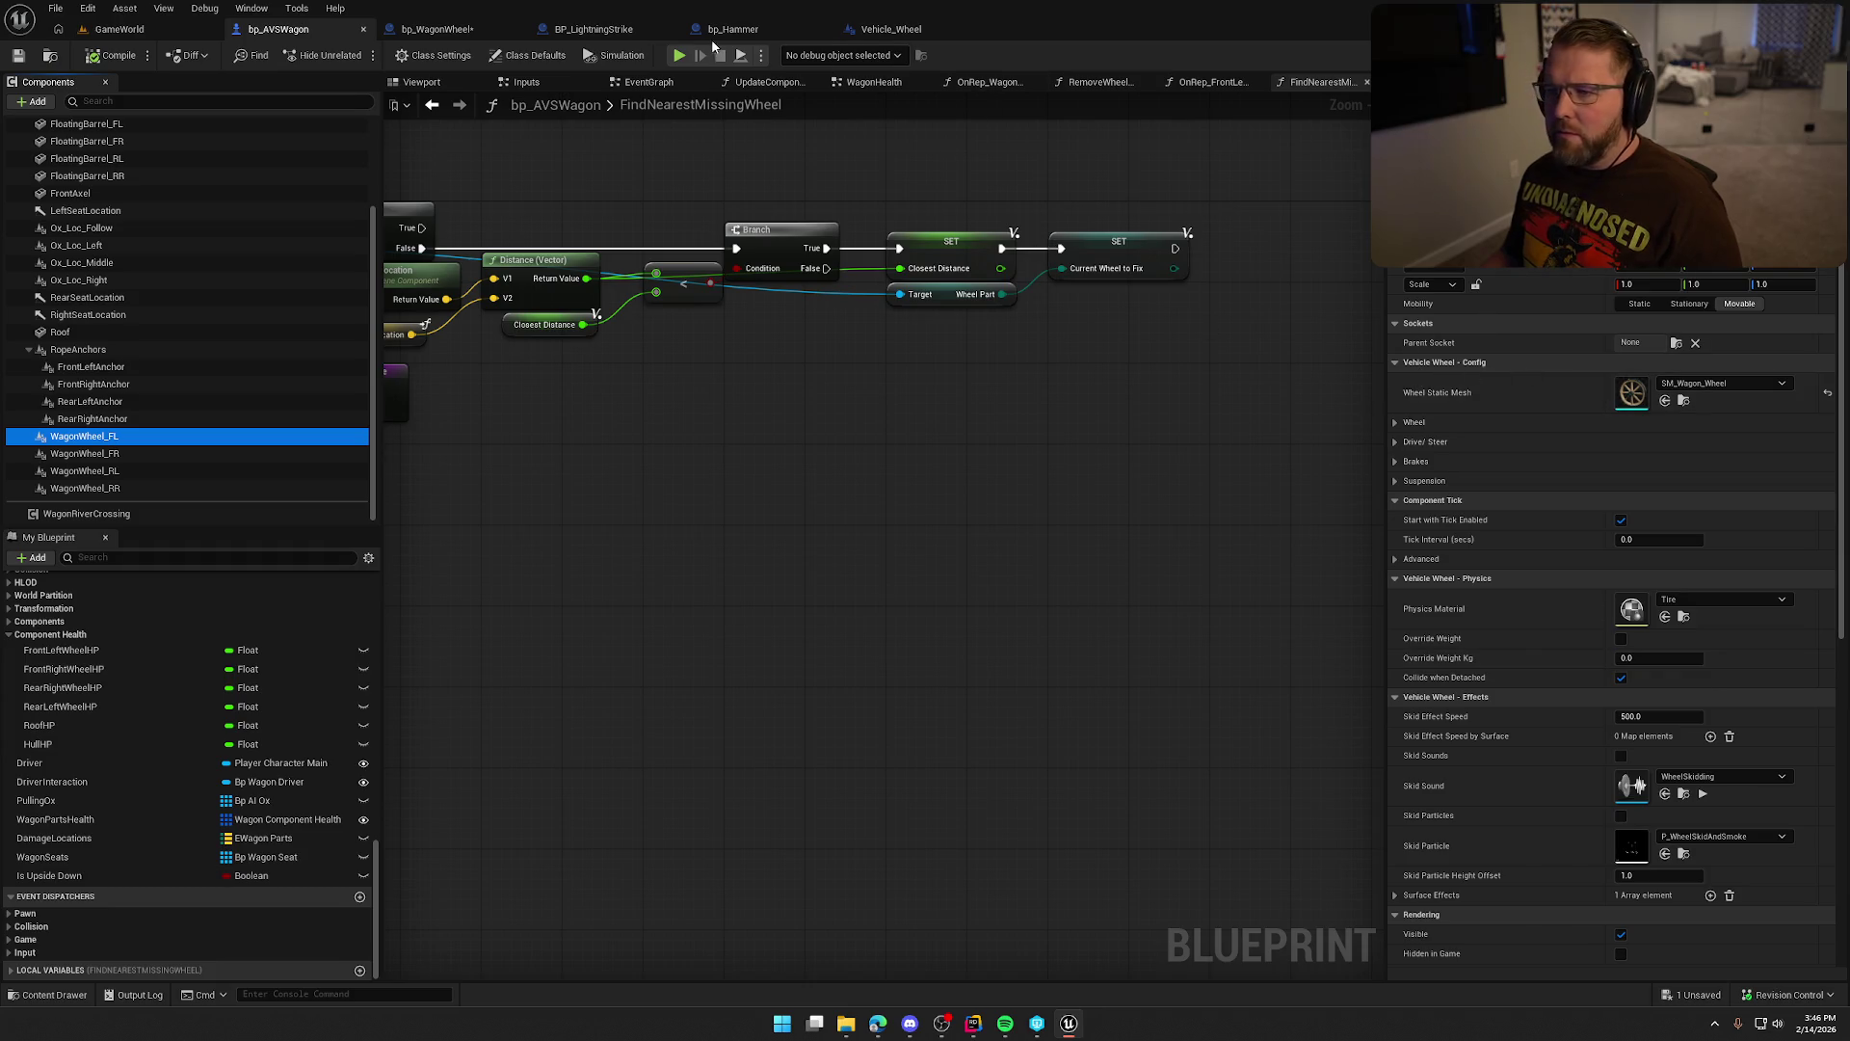
In Vehicle_Wheel, move the WheelPart variable into the Vehicle Wheel - Config category and save.
left_click(891, 29)
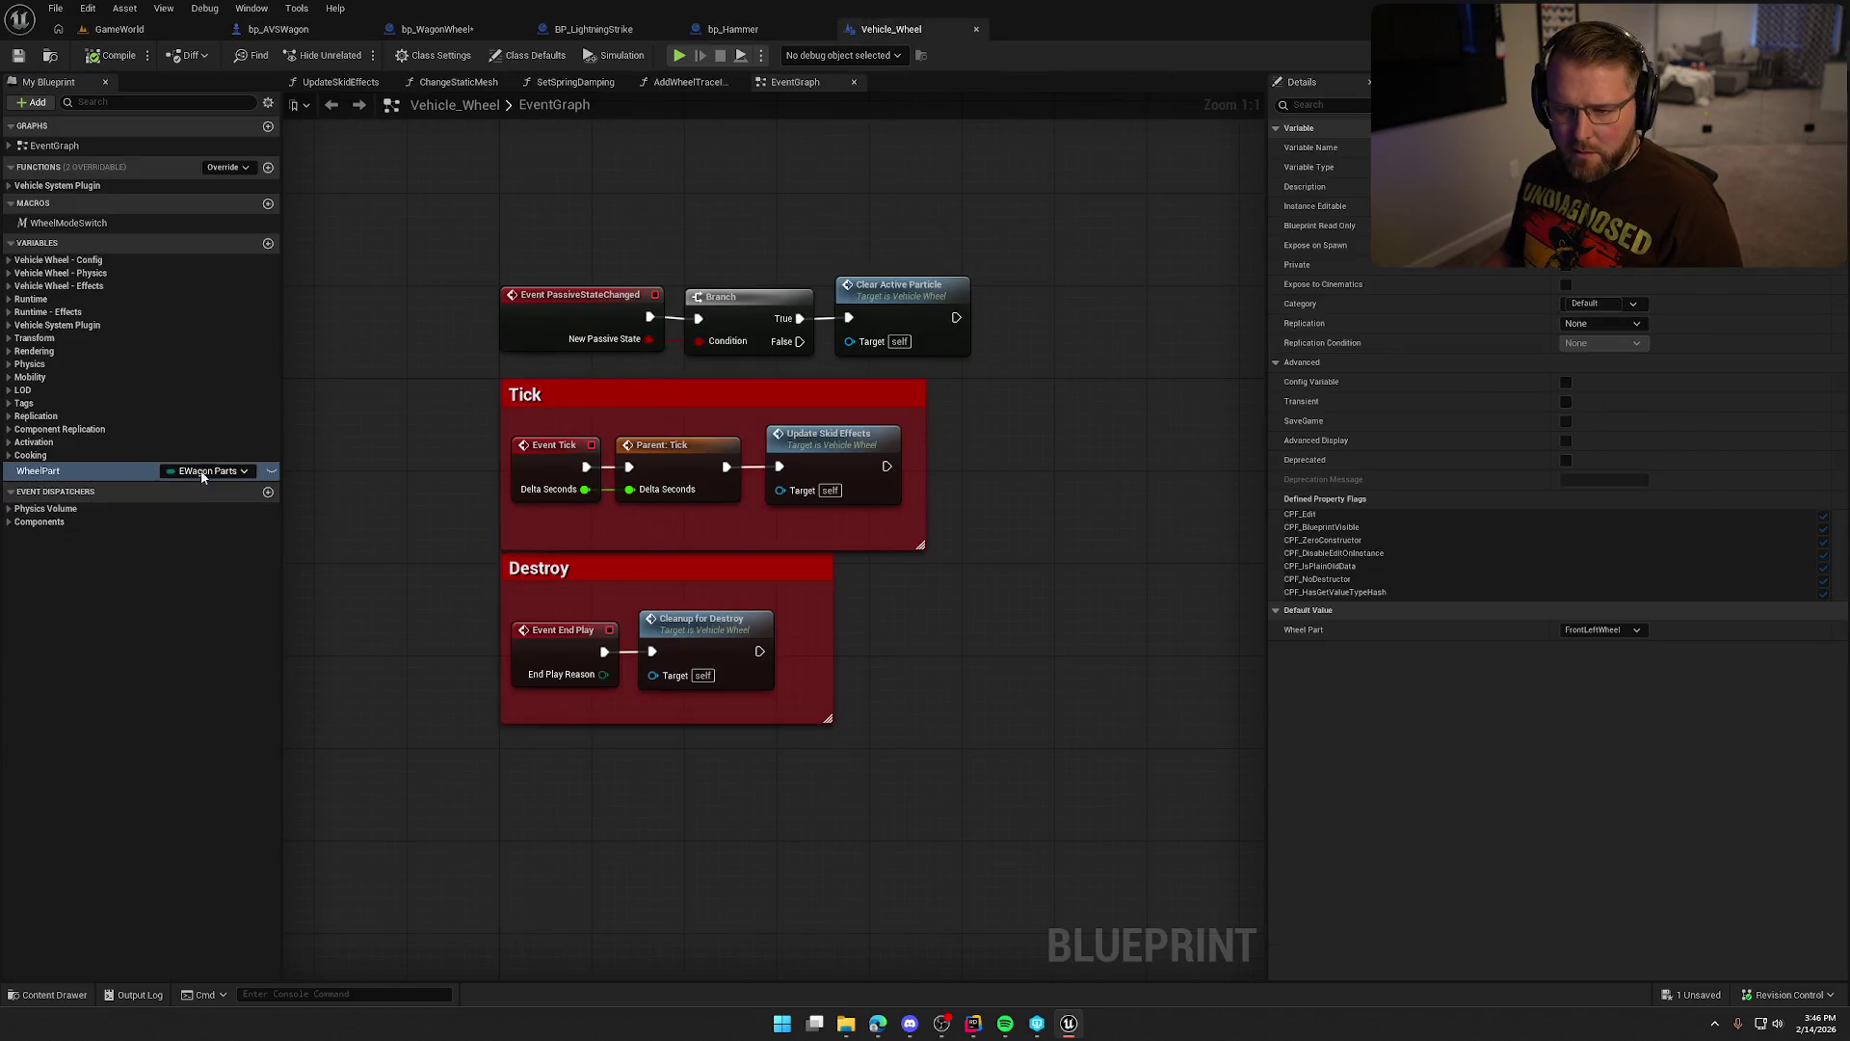
left_click(1602, 303)
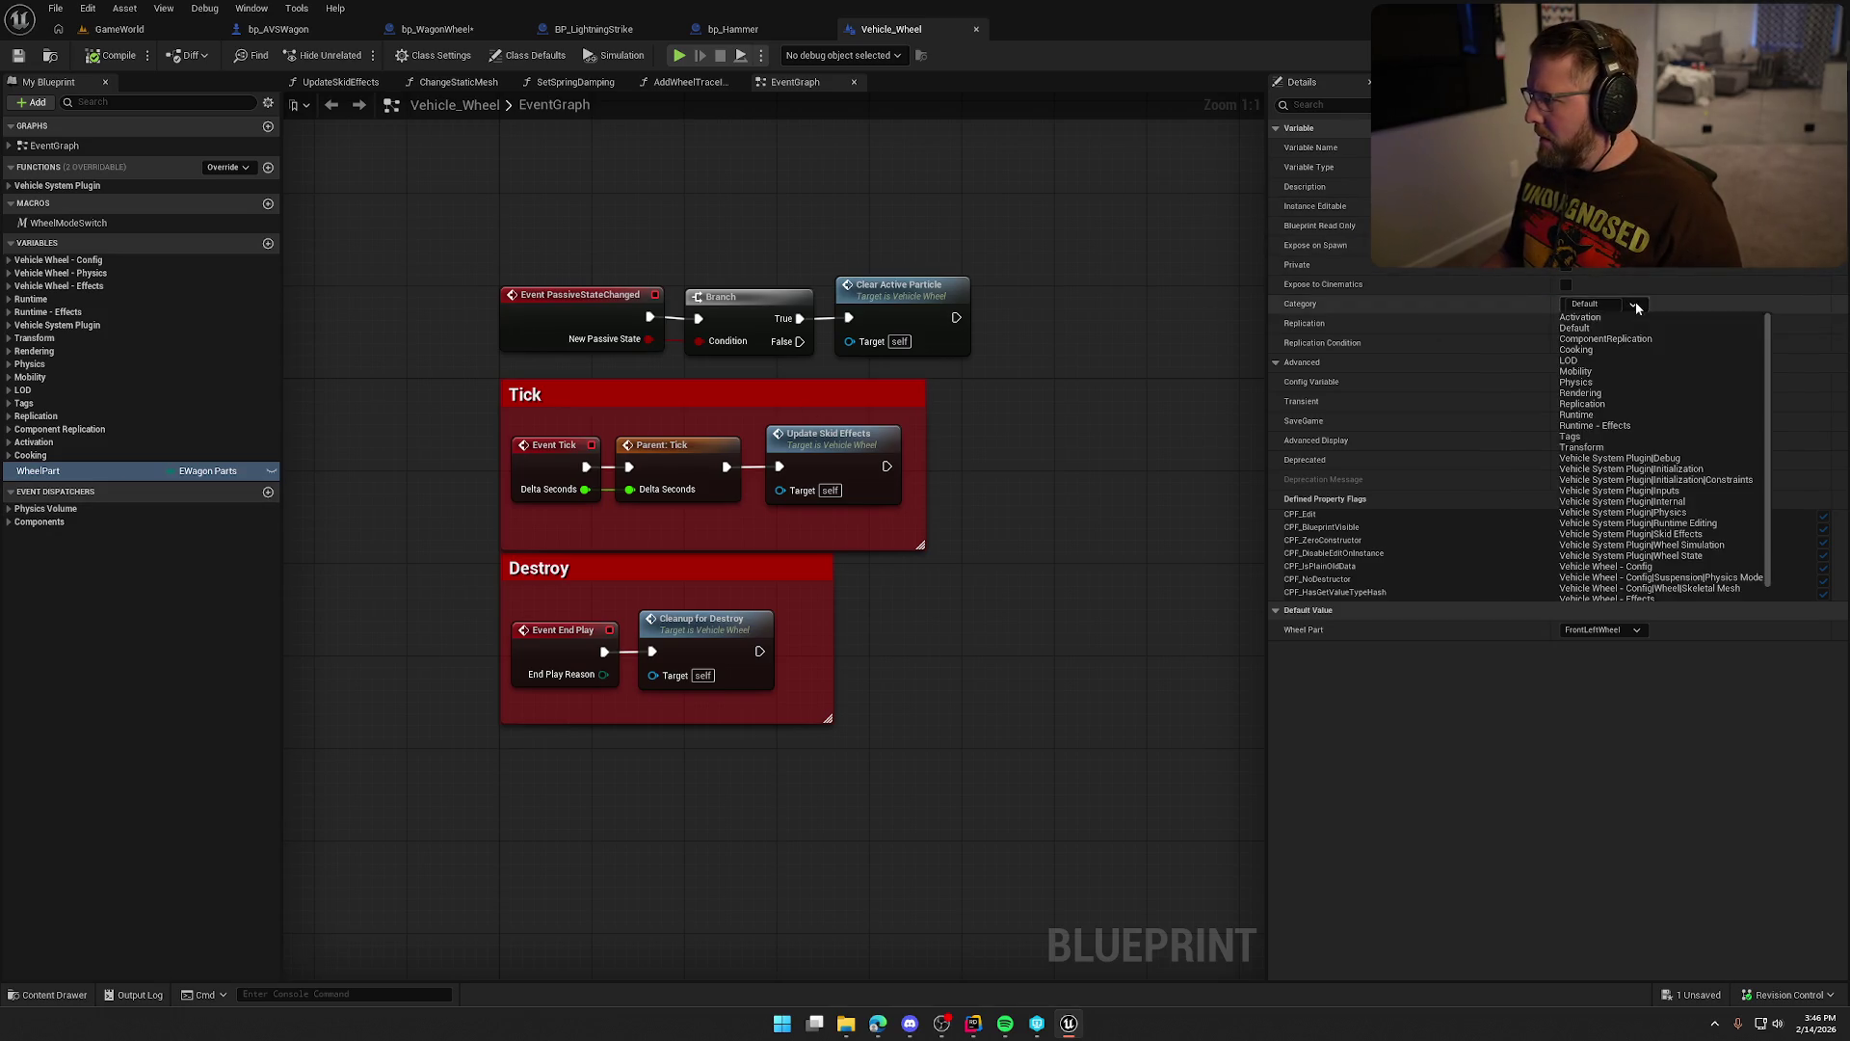
scroll(1644, 474, "down", 1)
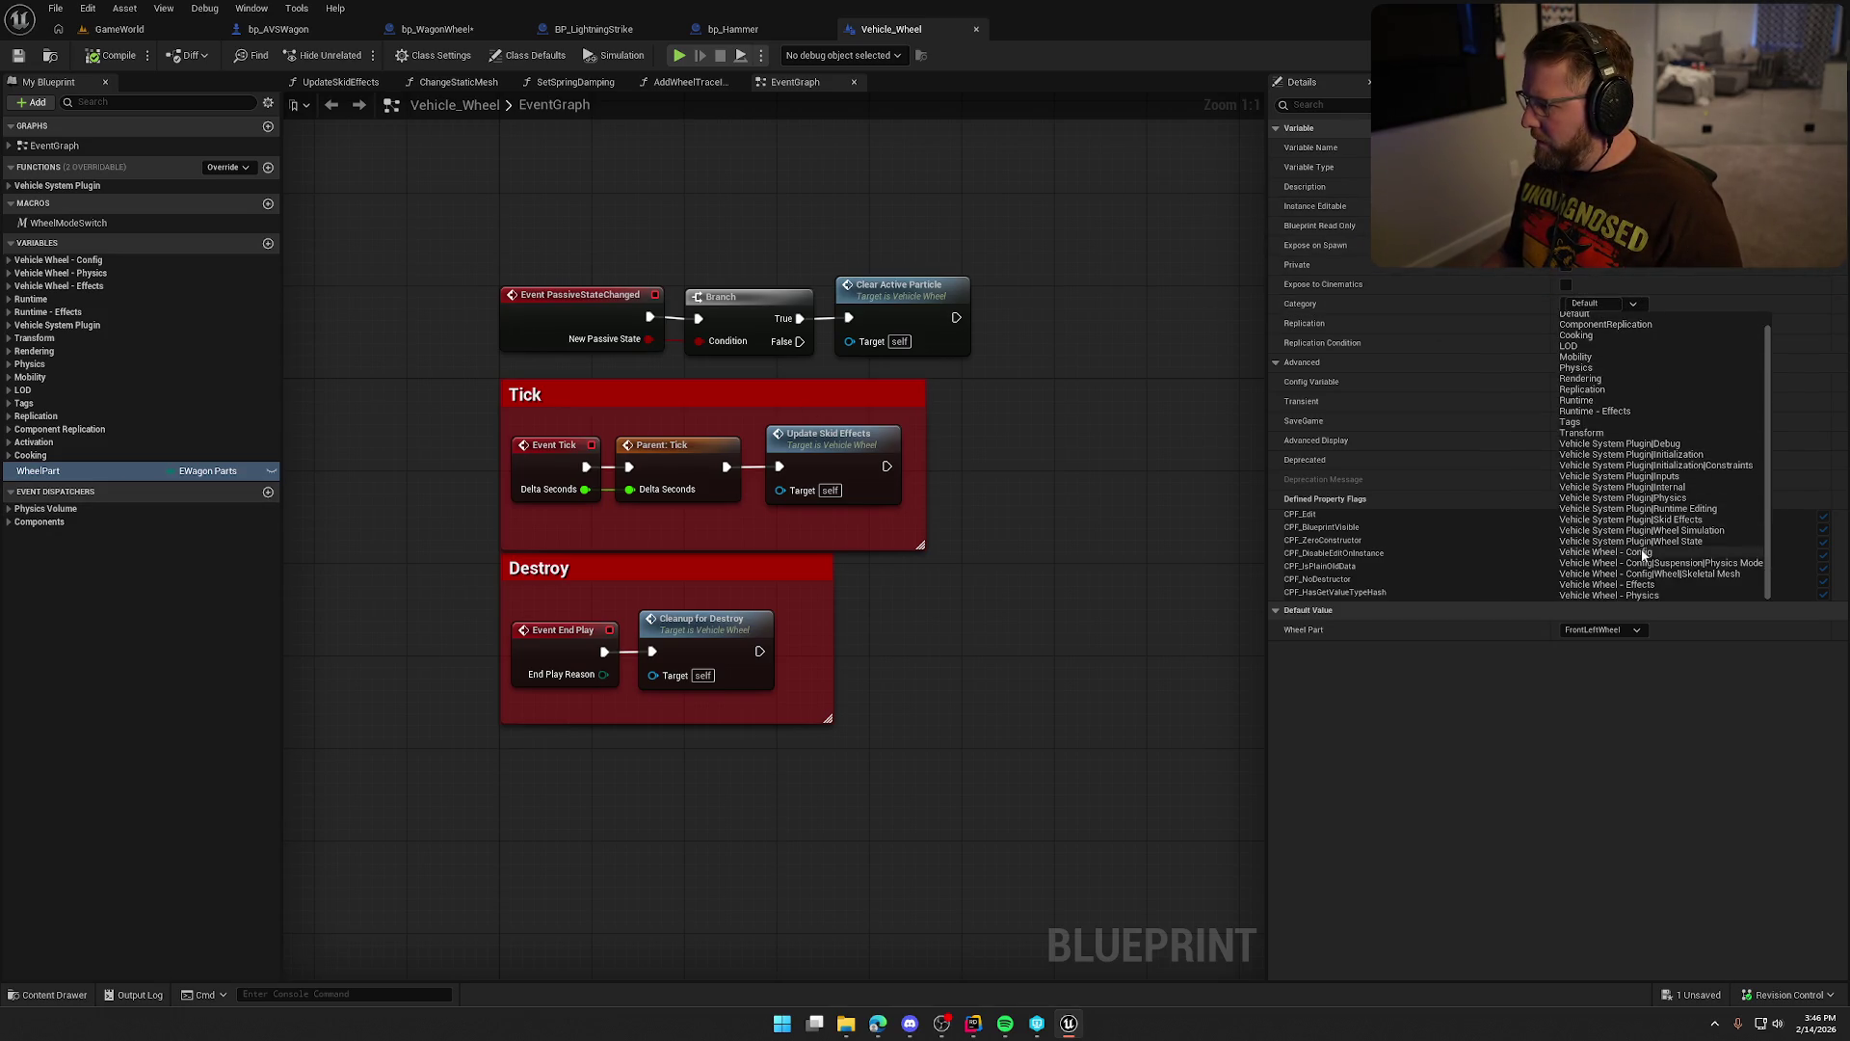
left_click(1606, 552)
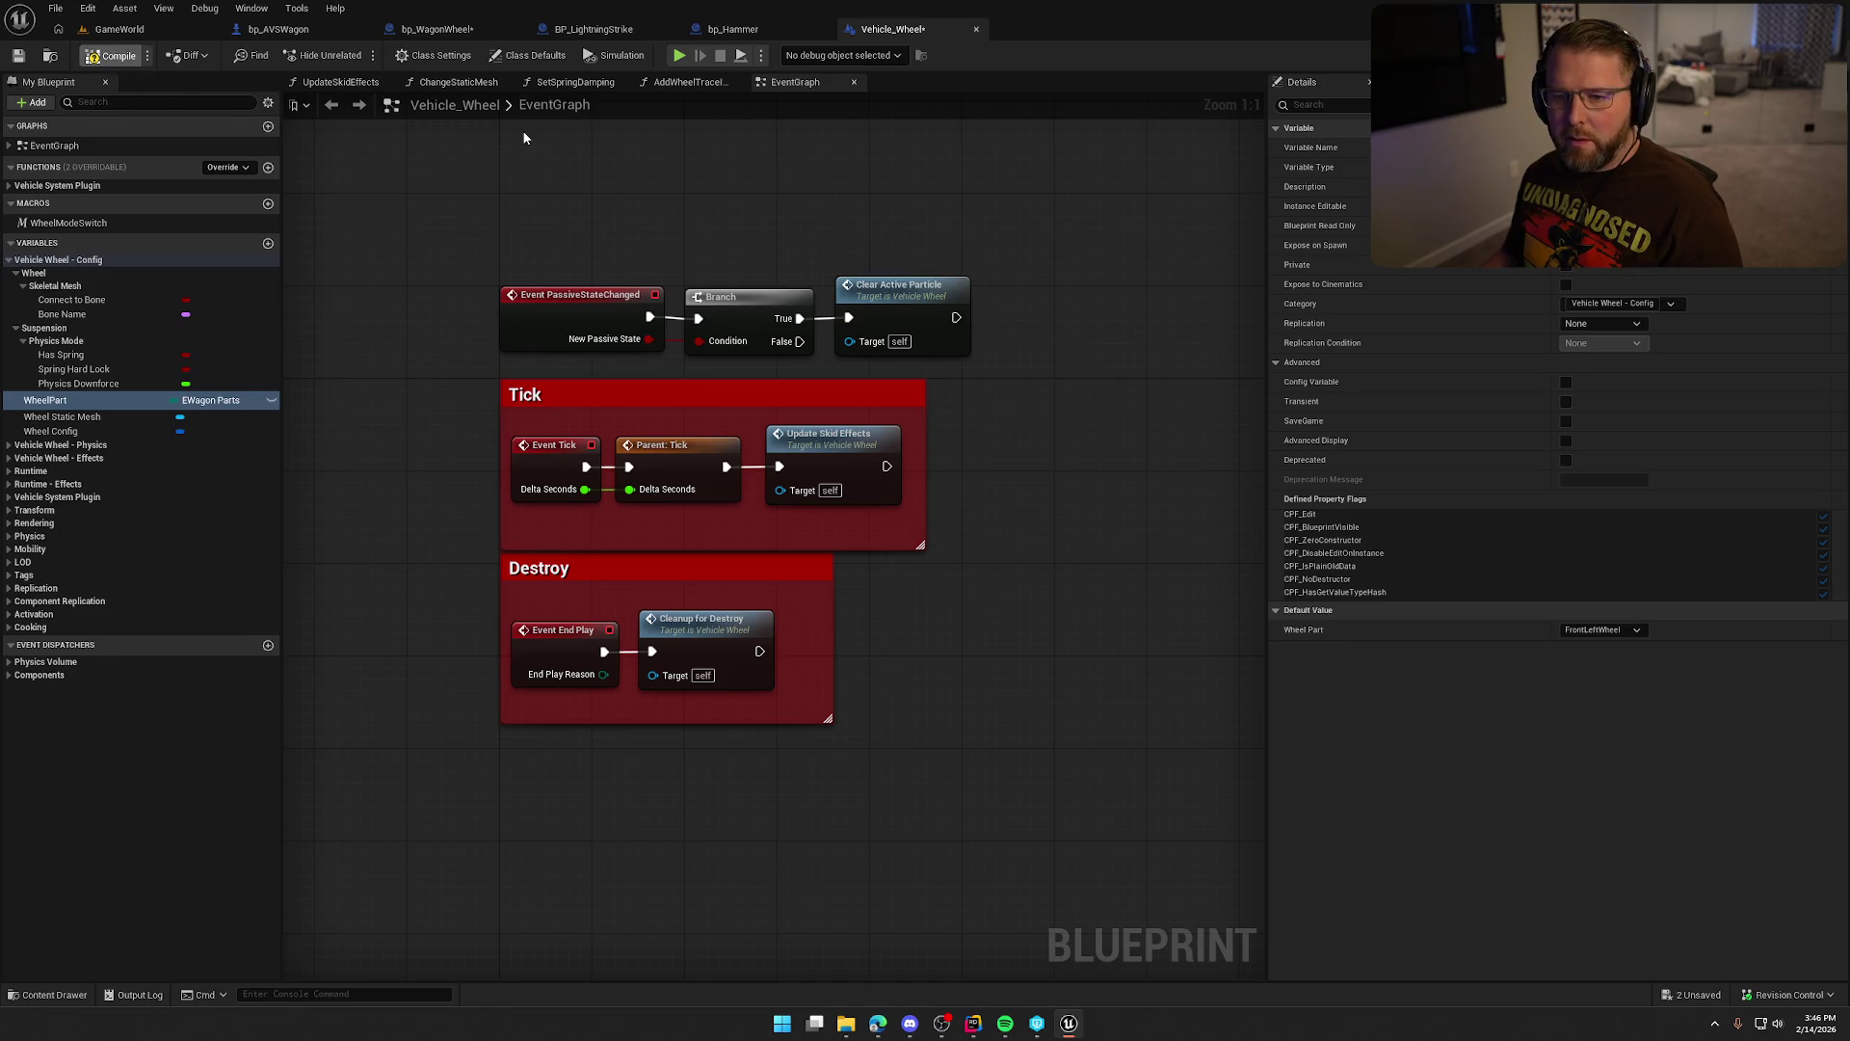
key("ctrl+s")
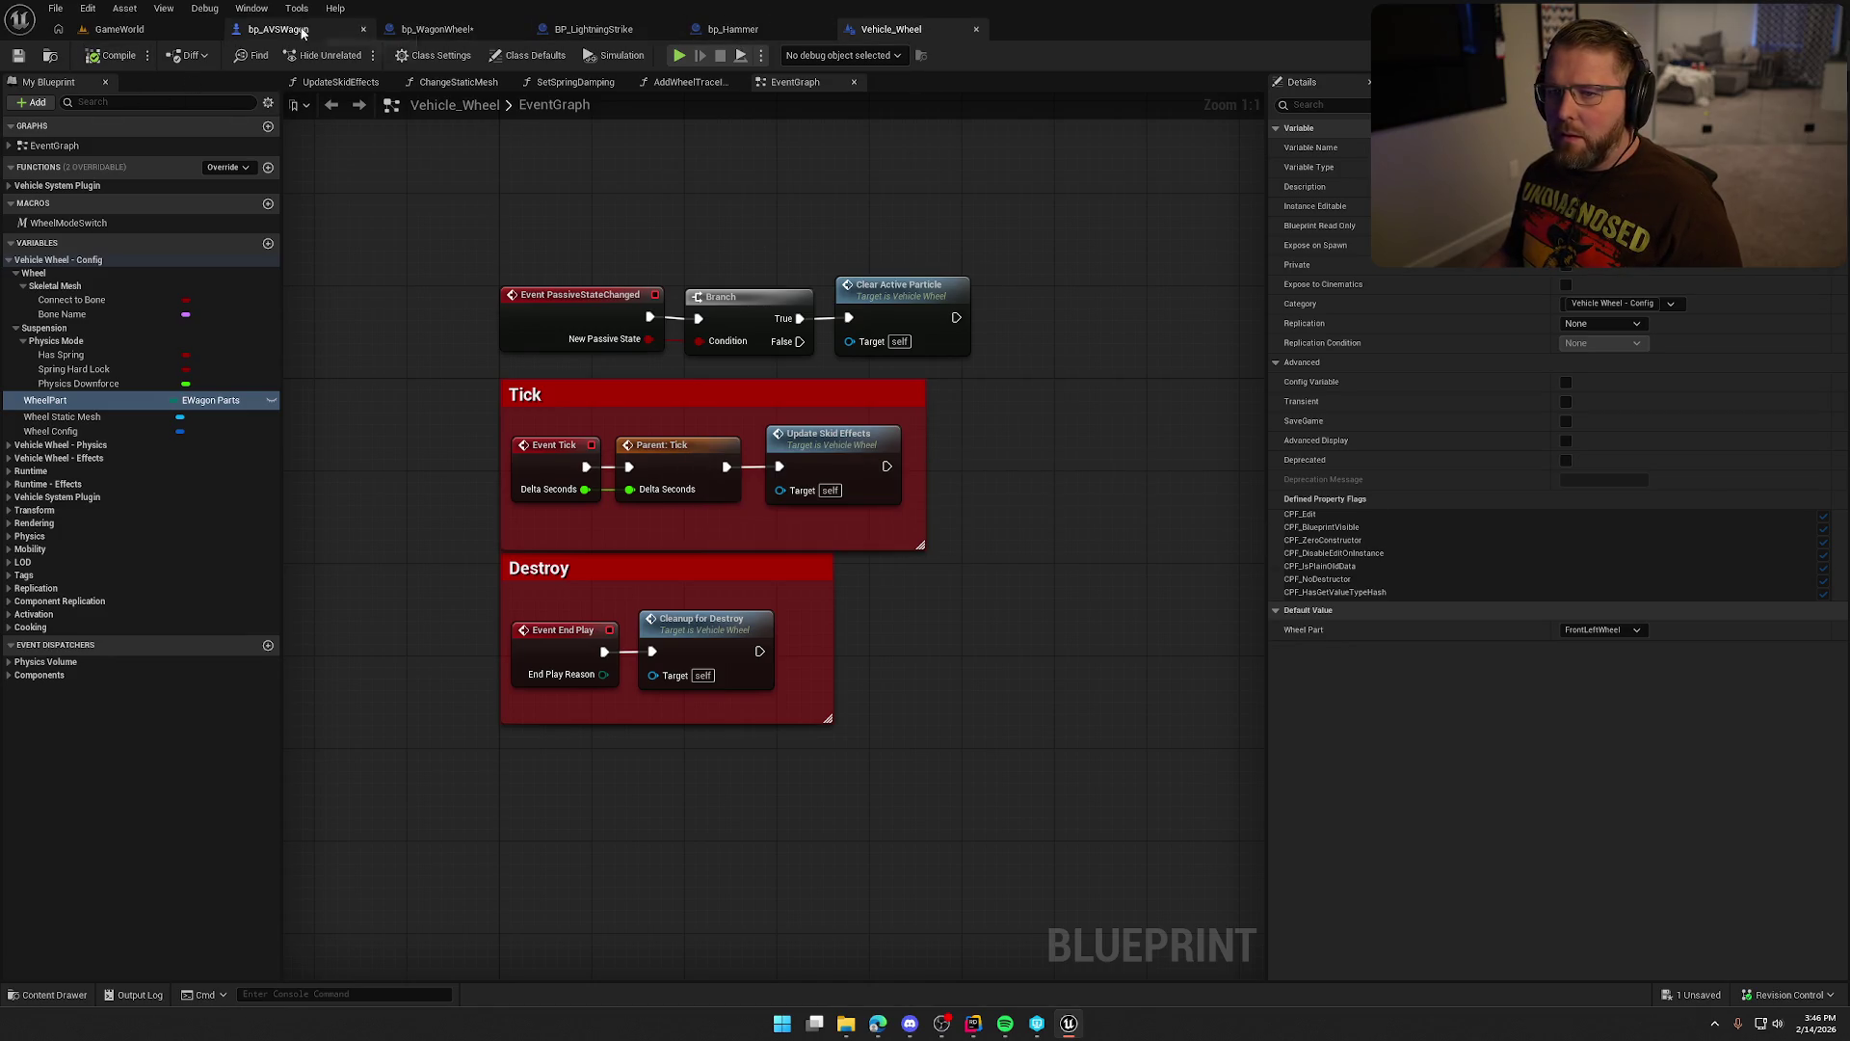
left_click(302, 32)
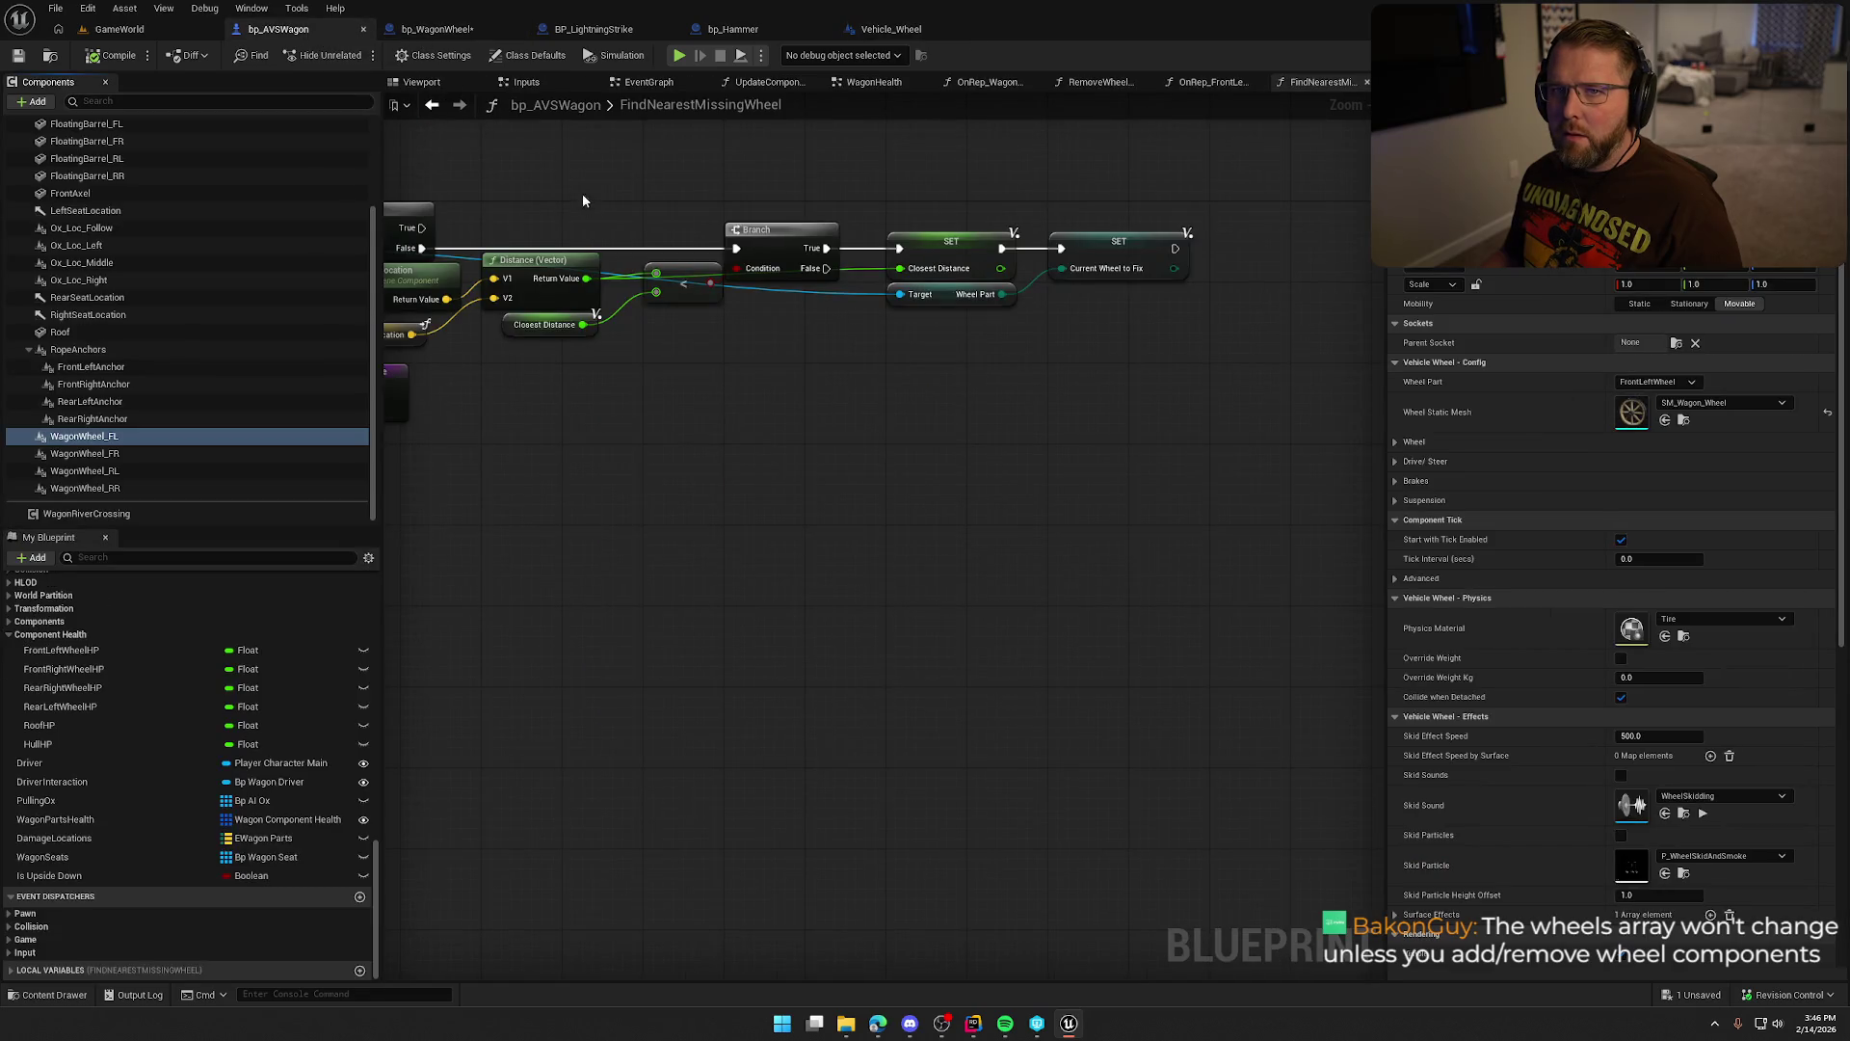
left_click_drag(605, 205, 747, 260)
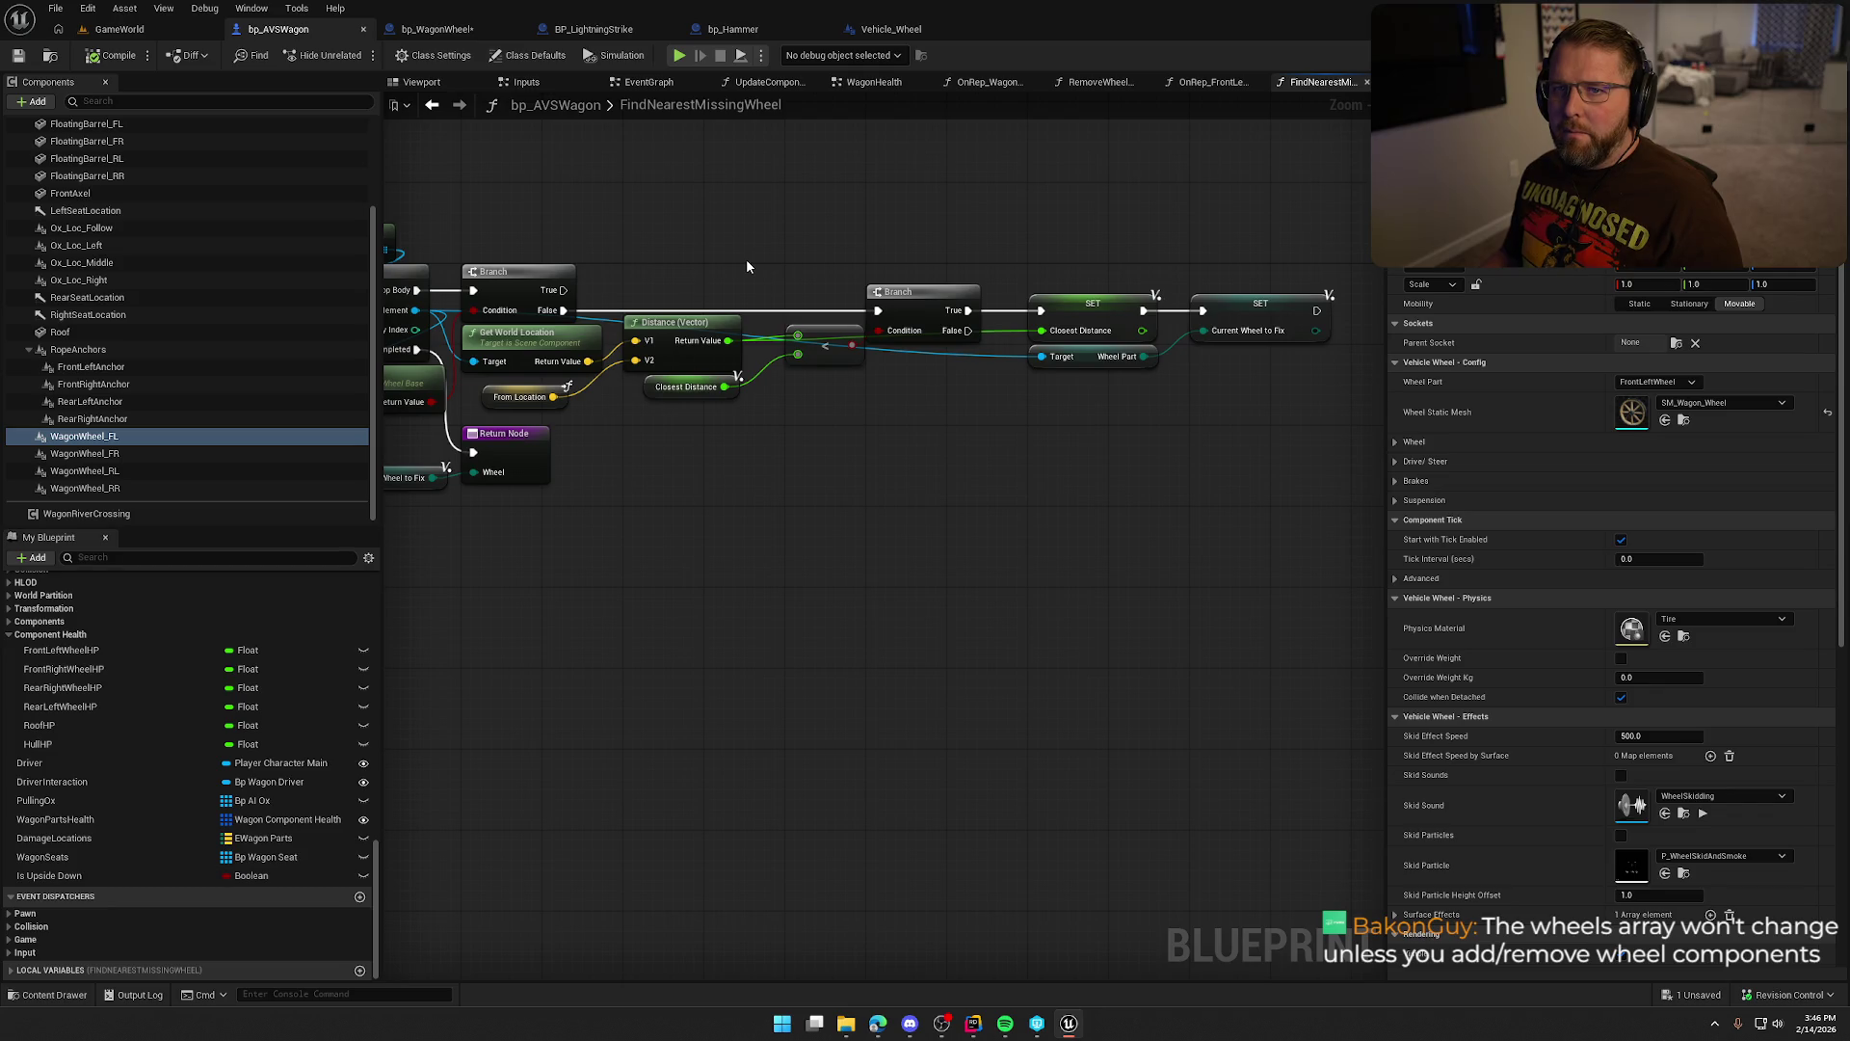
left_click_drag(746, 258, 969, 248)
left_click(568, 222)
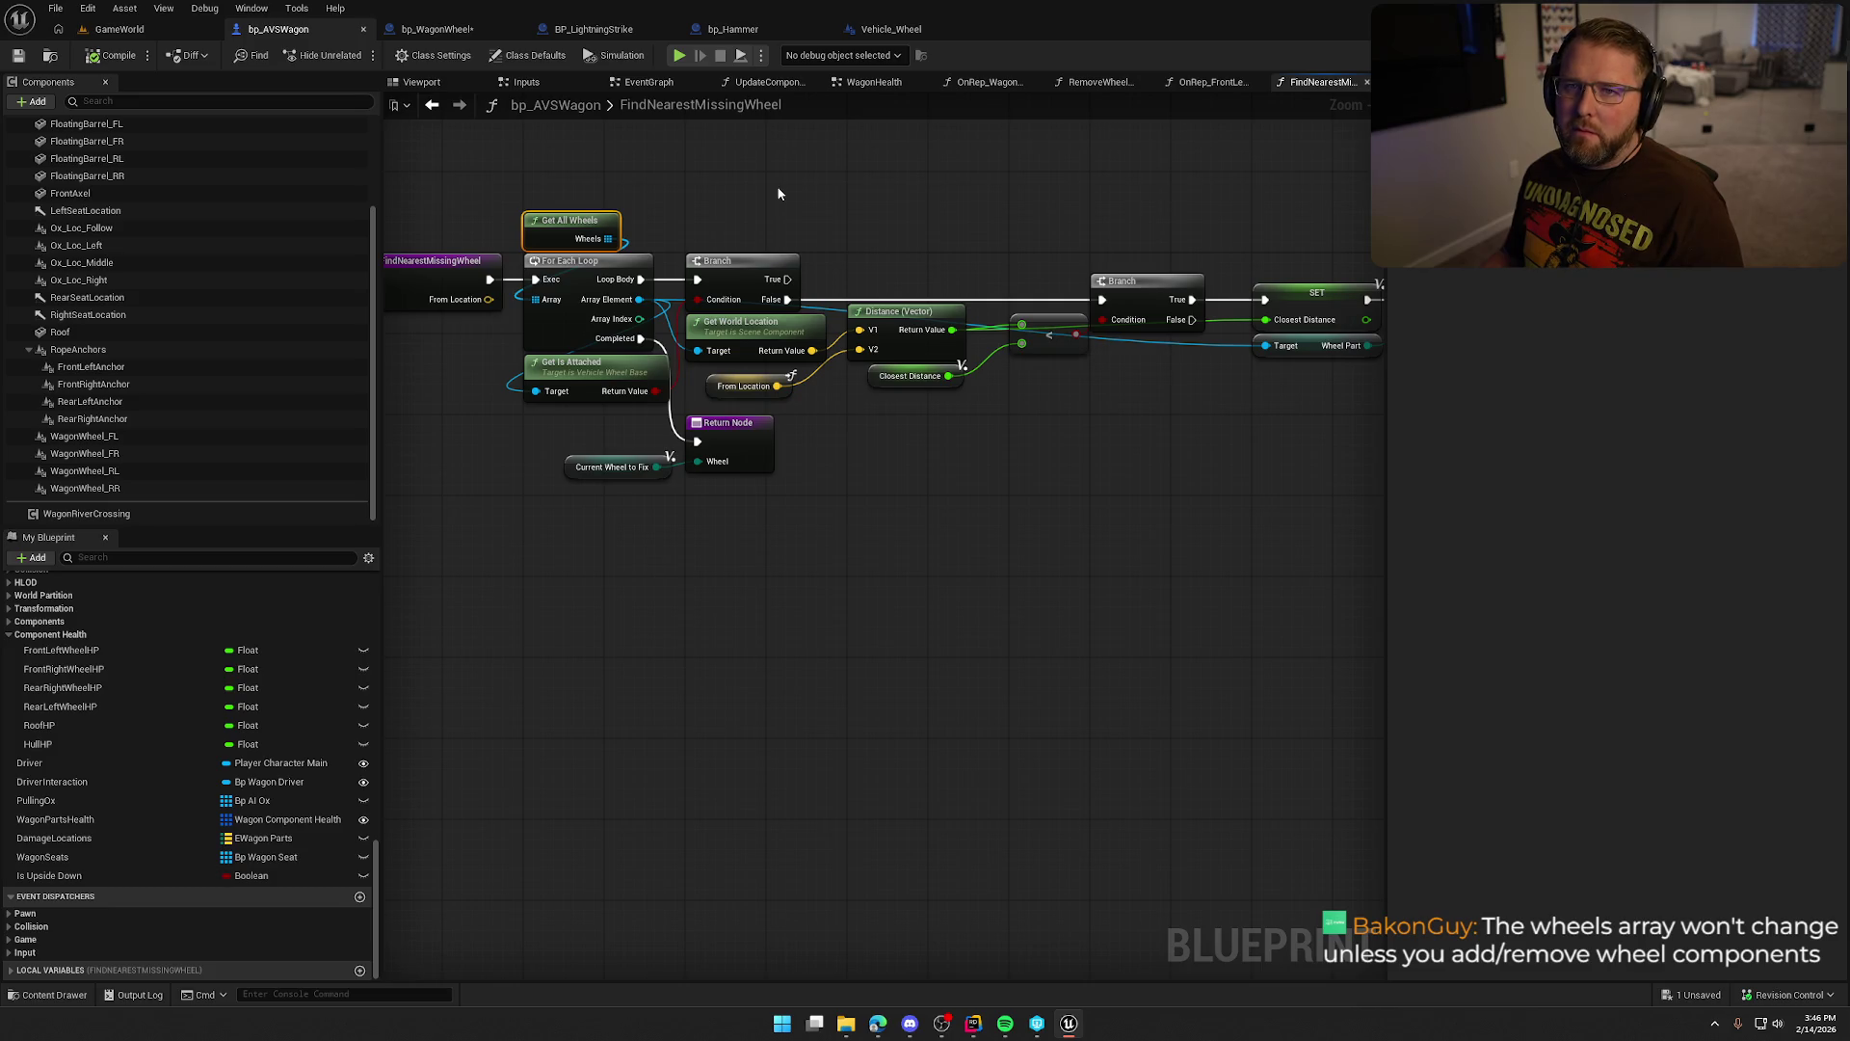
left_click(794, 188)
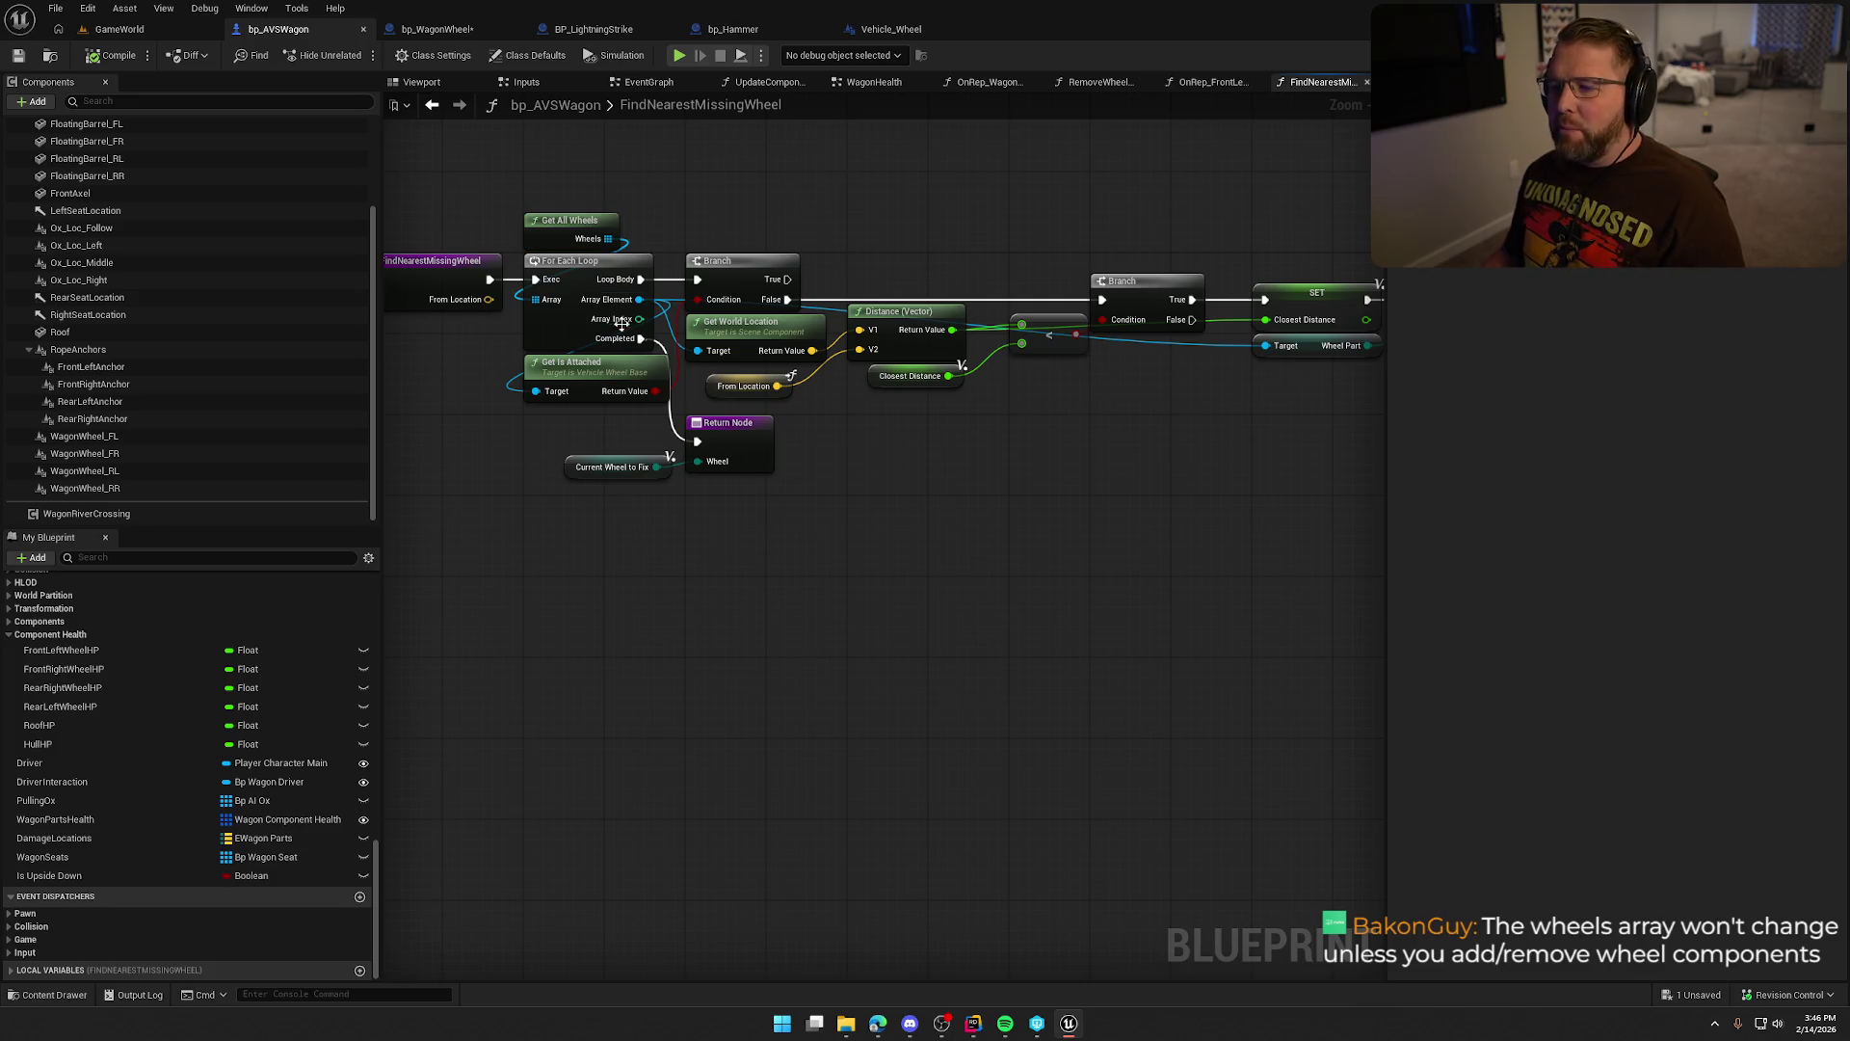
left_click_drag(493, 184, 695, 228)
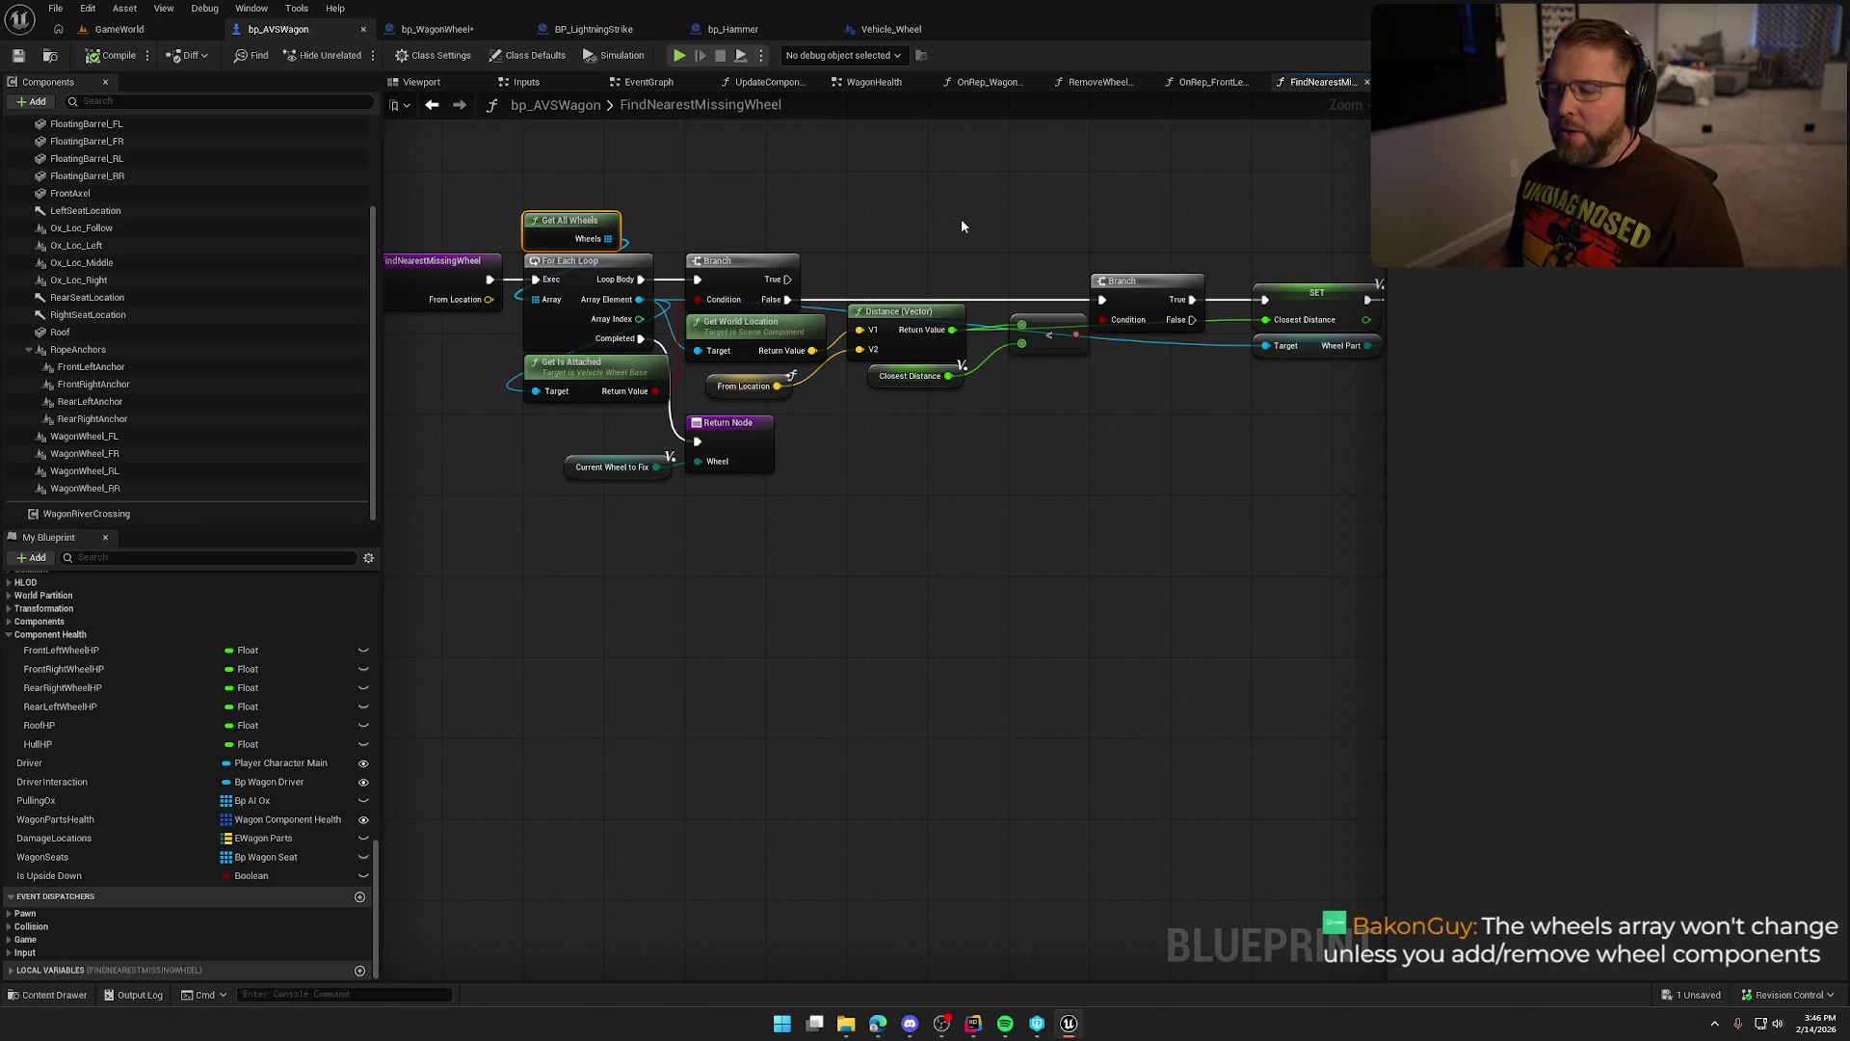
left_click_drag(989, 437, 875, 472)
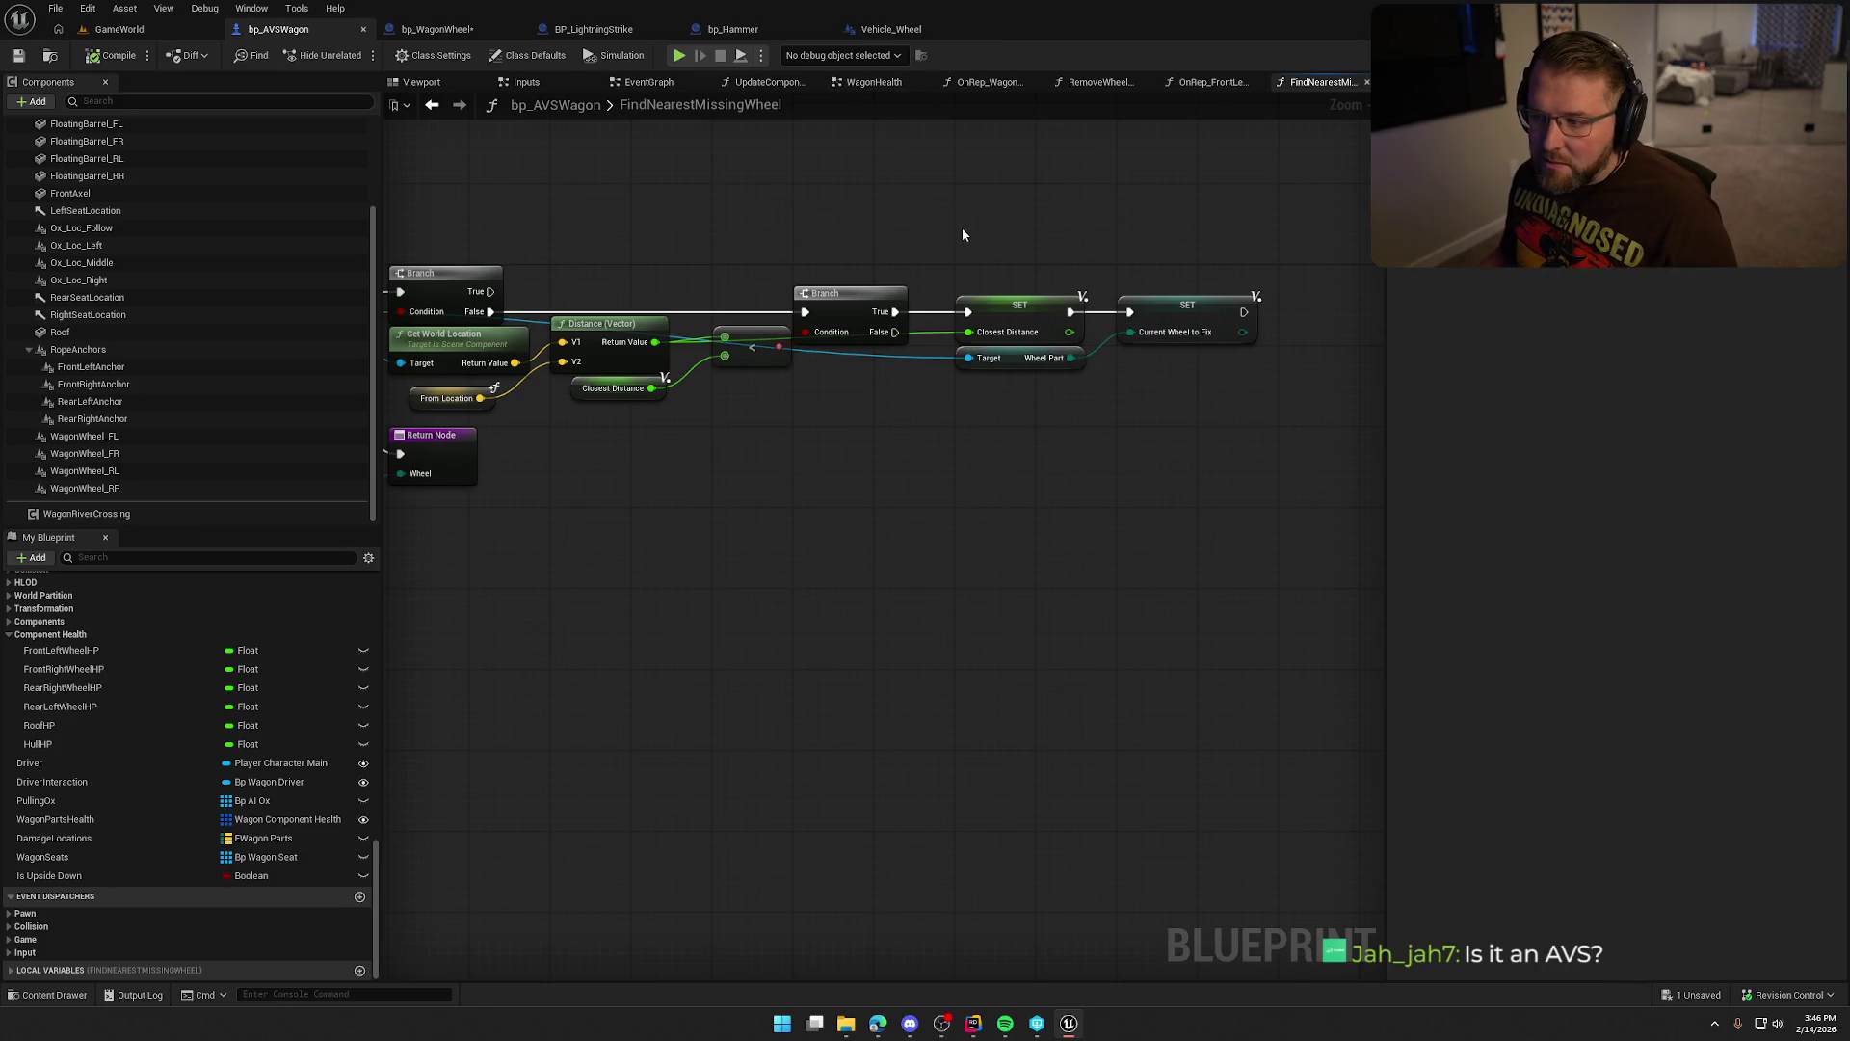
Set Wheel Part to FrontRightWheel on WagonWheel_FR and RearRightWheel on WagonWheel_RR.
left_click(124, 439)
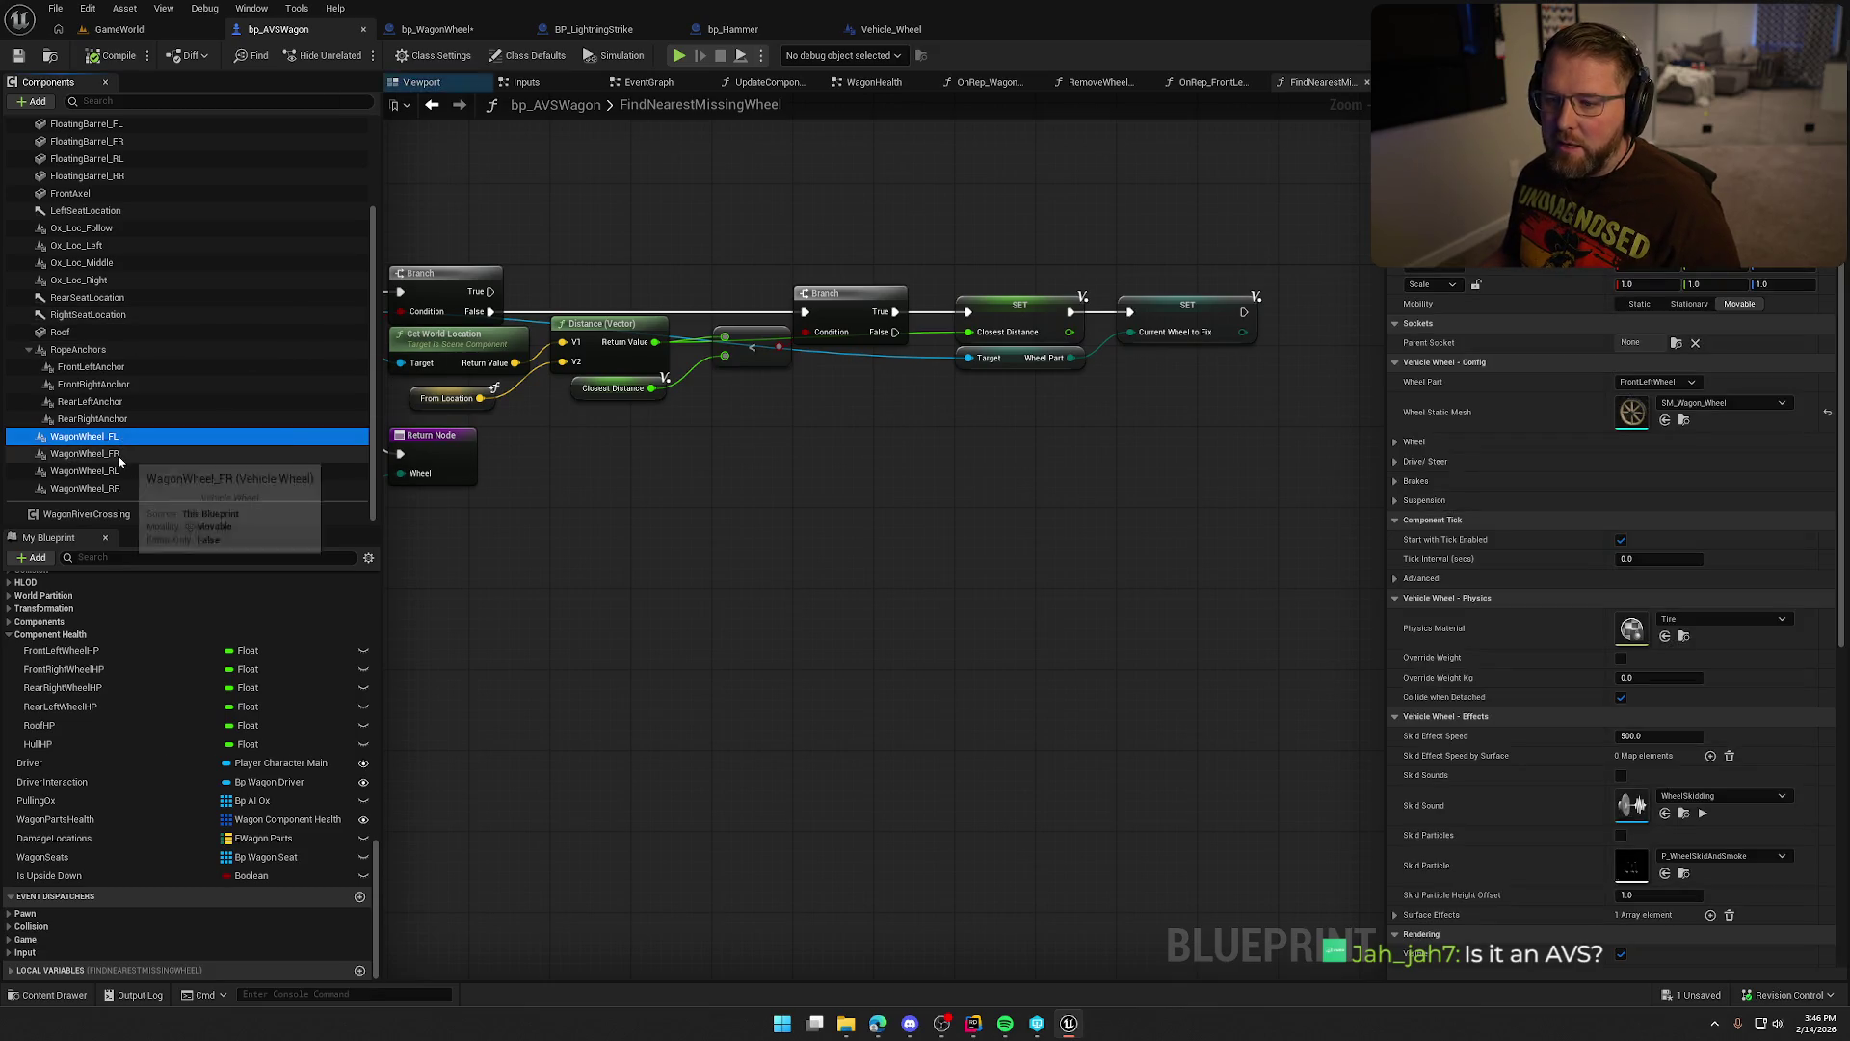
left_click(118, 456)
left_click(1658, 381)
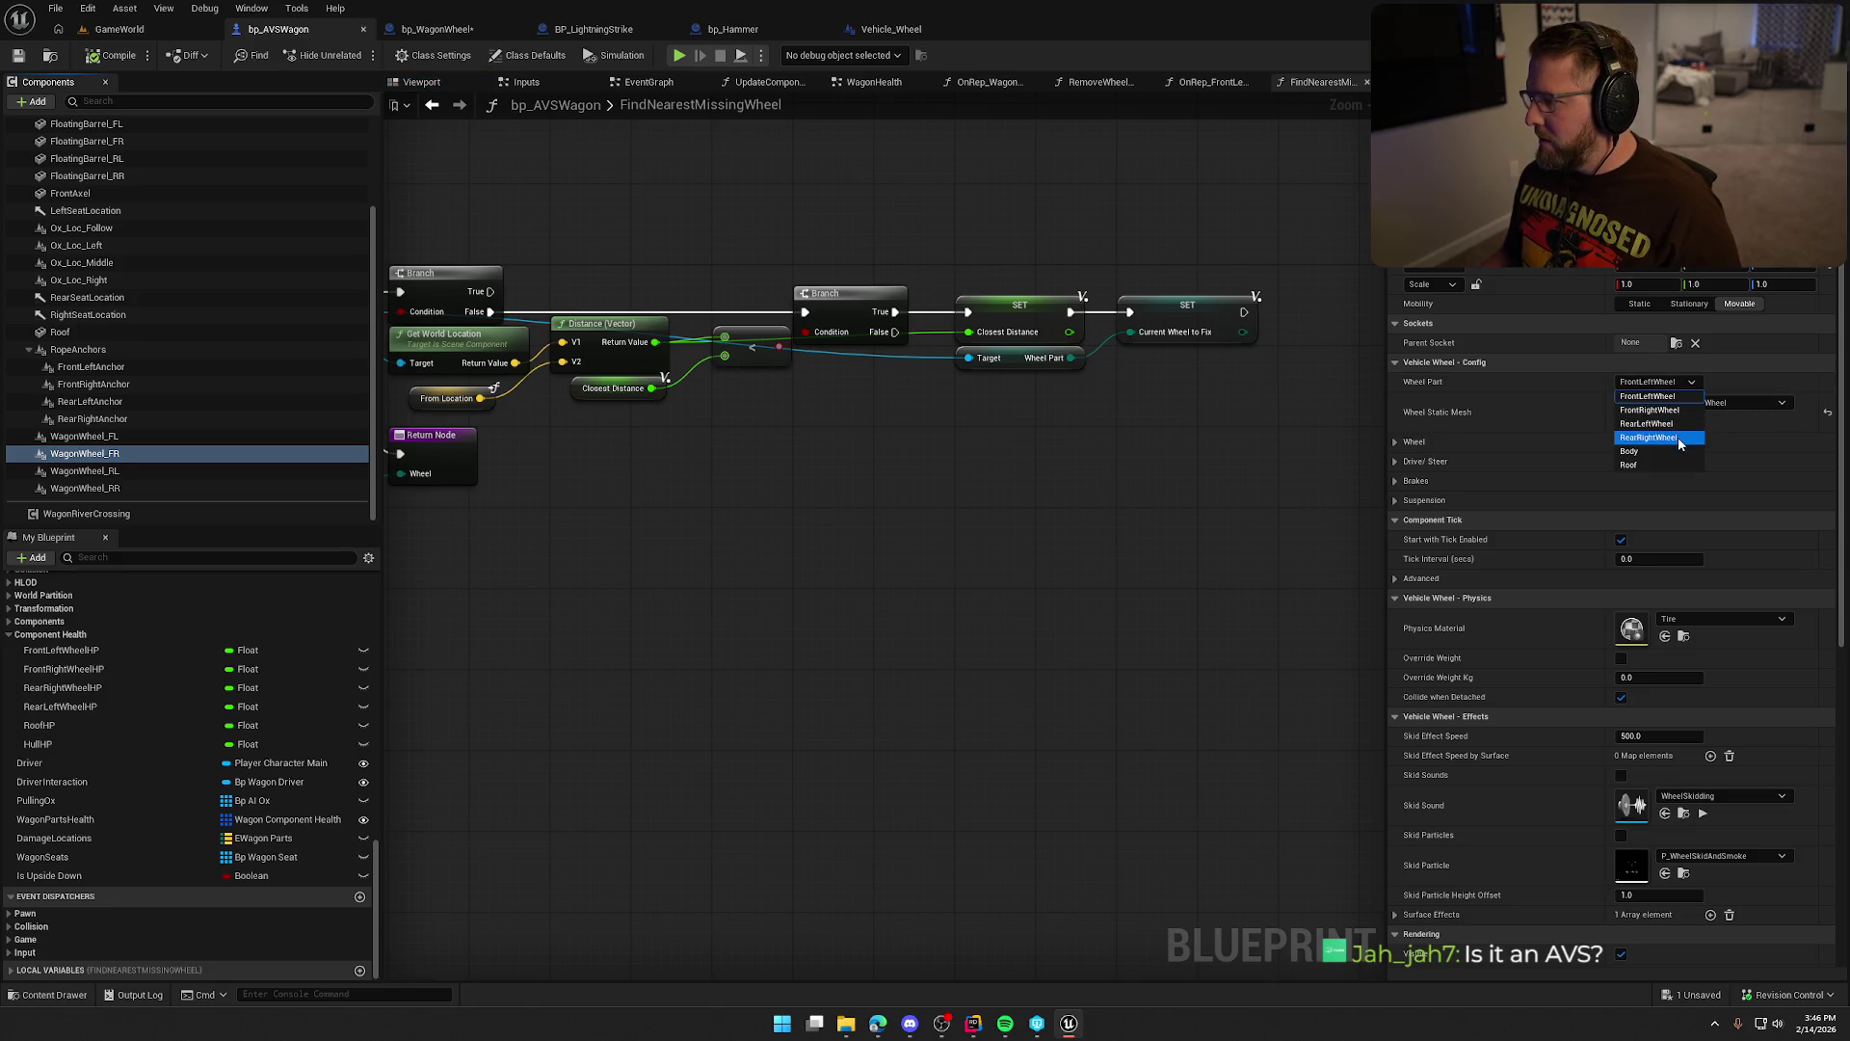
left_click(1650, 409)
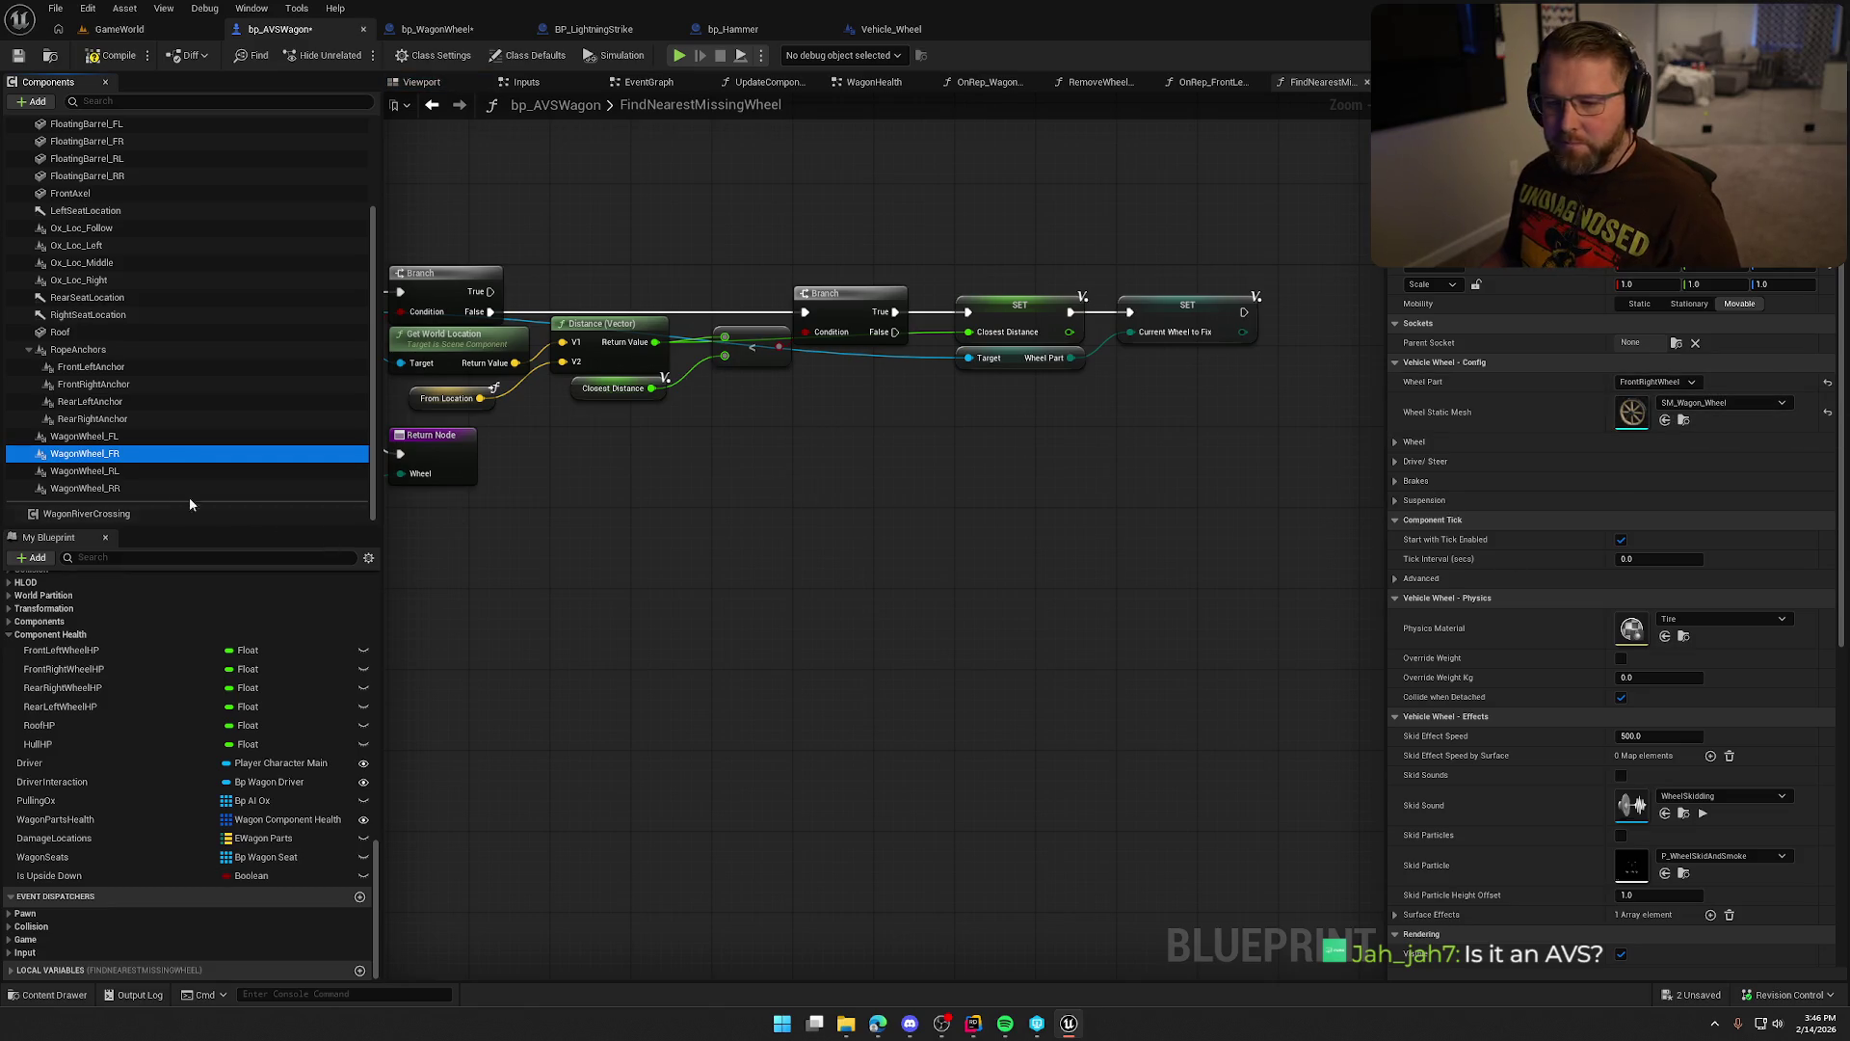
left_click(164, 471)
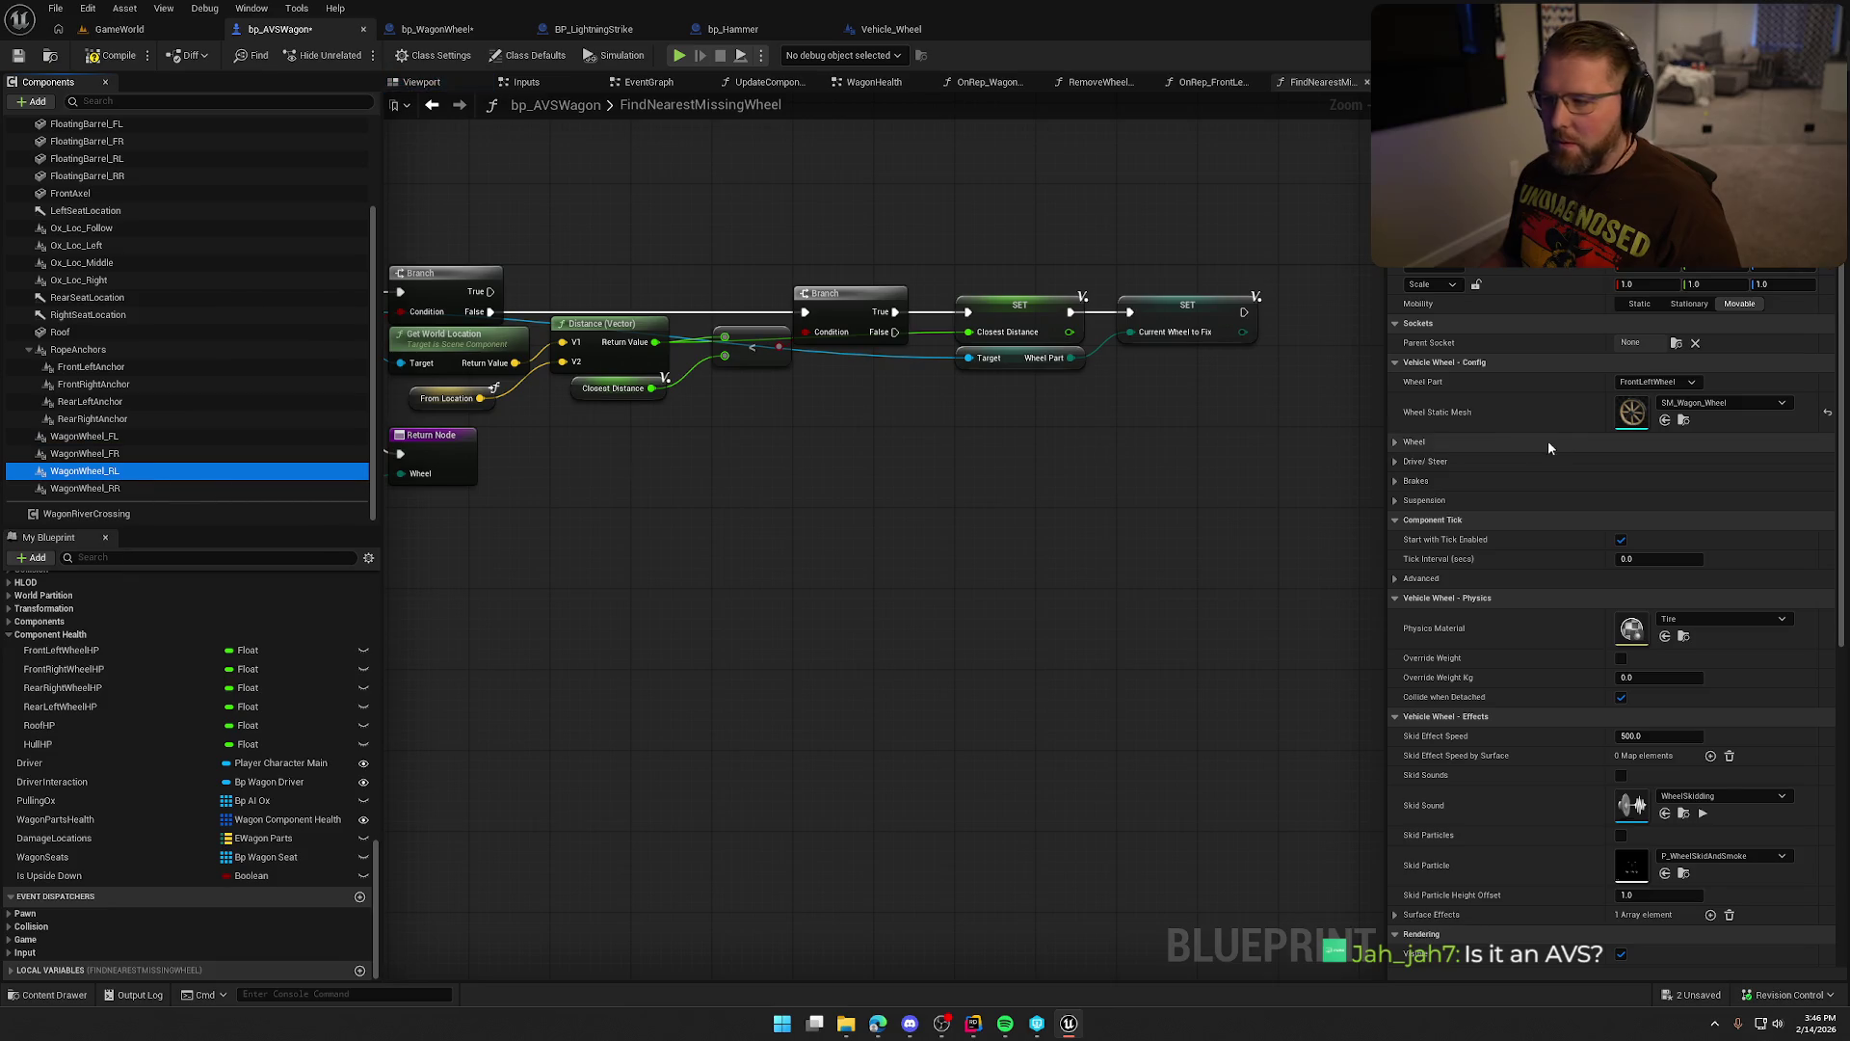
left_click(1647, 381)
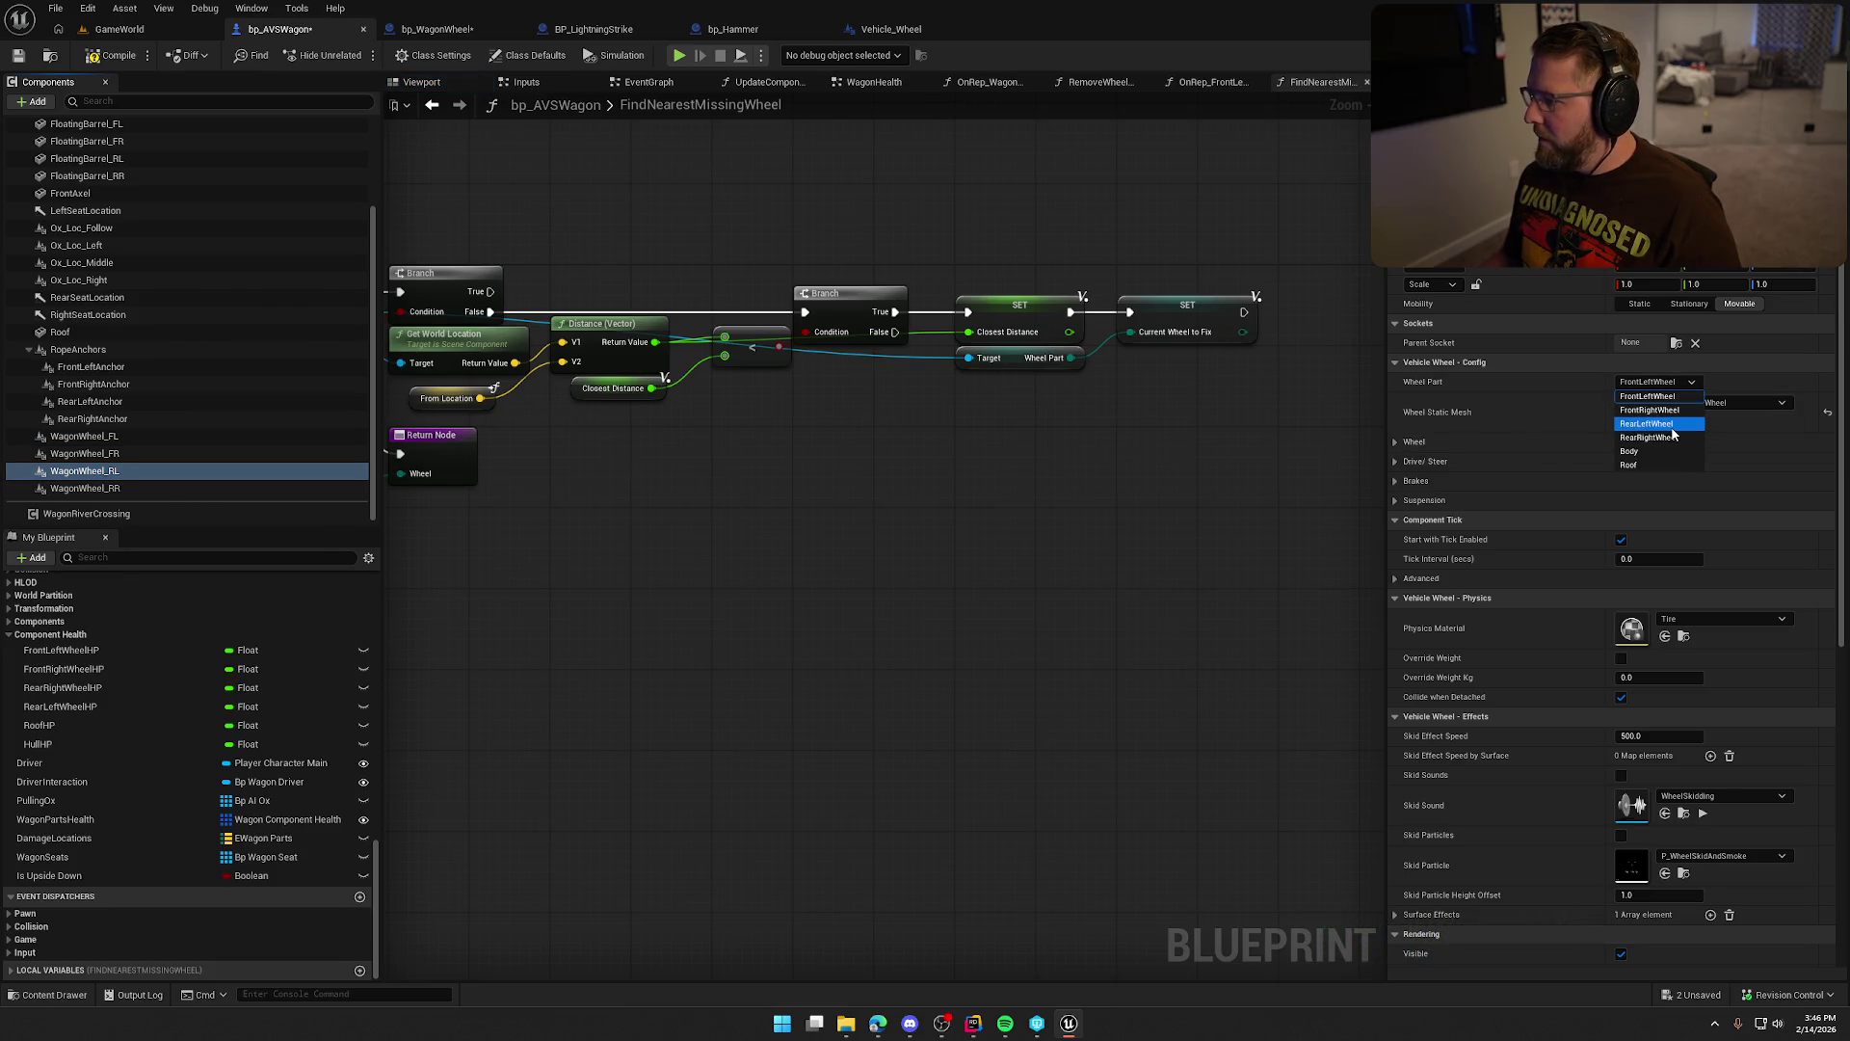
left_click(144, 487)
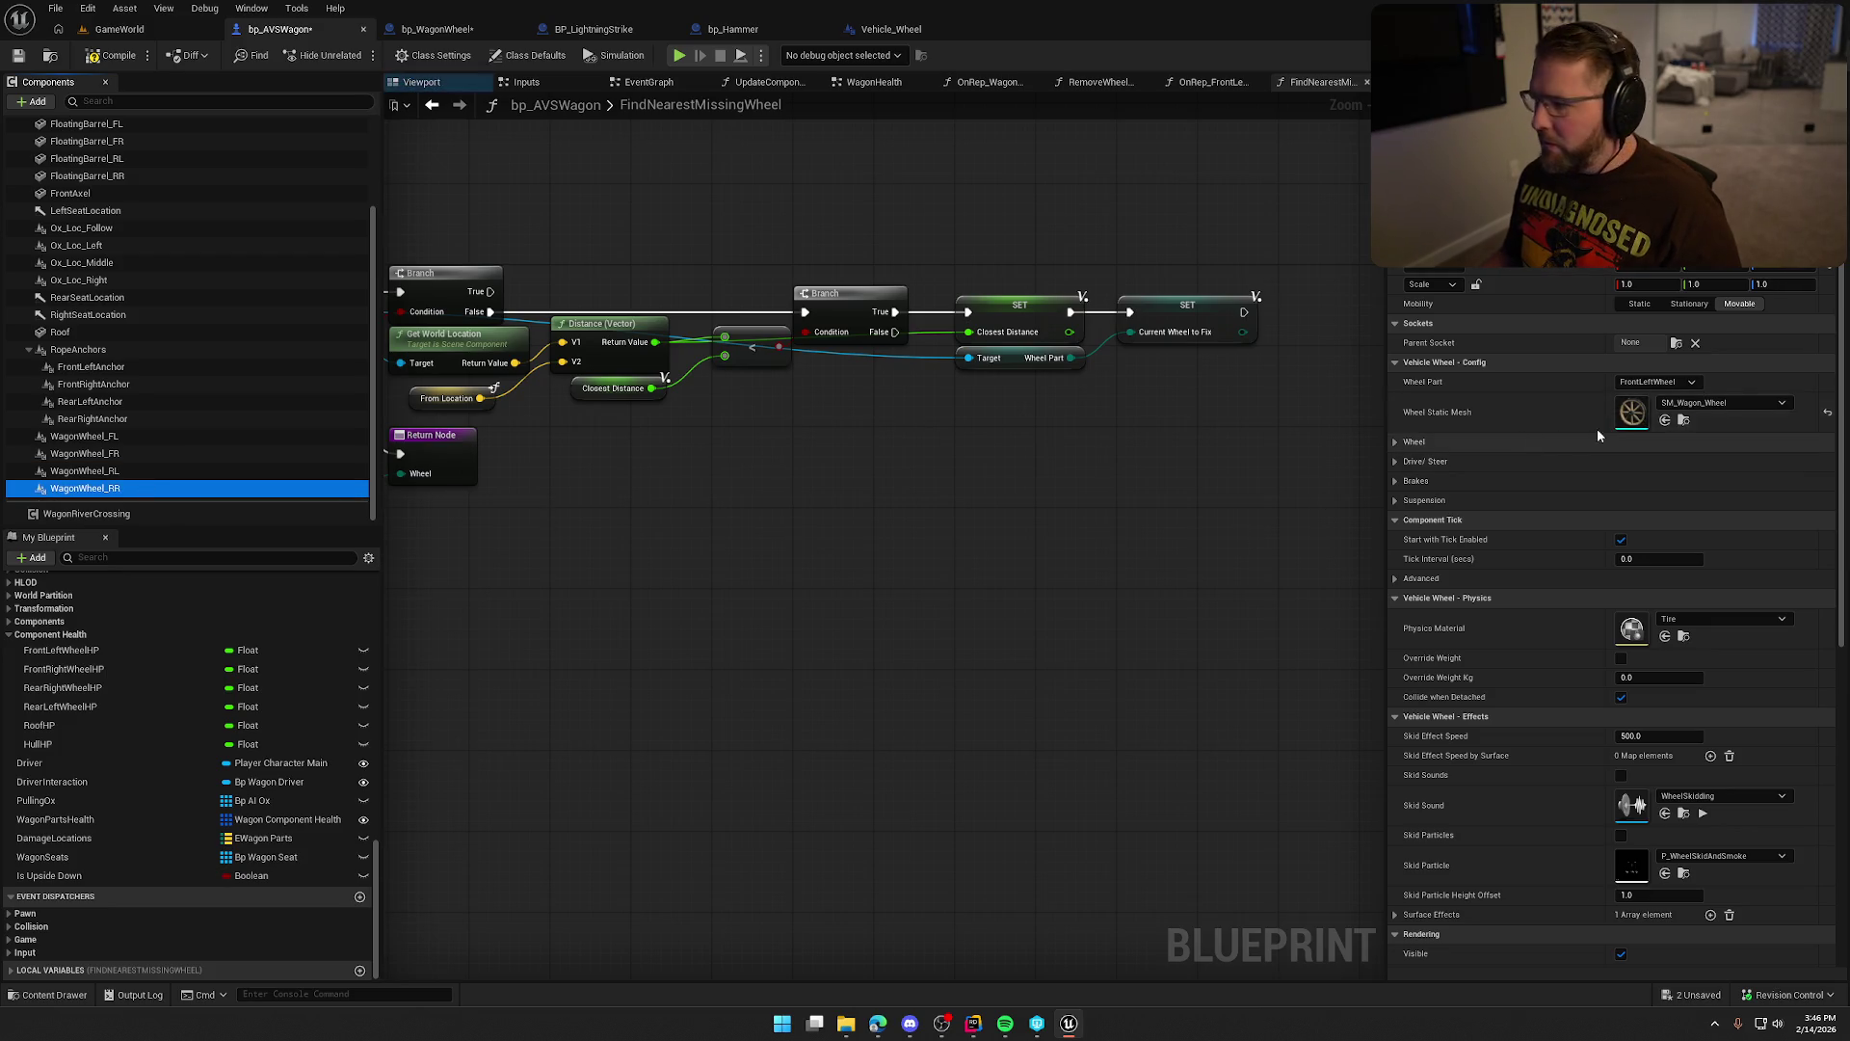
left_click(1655, 382)
left_click(1670, 440)
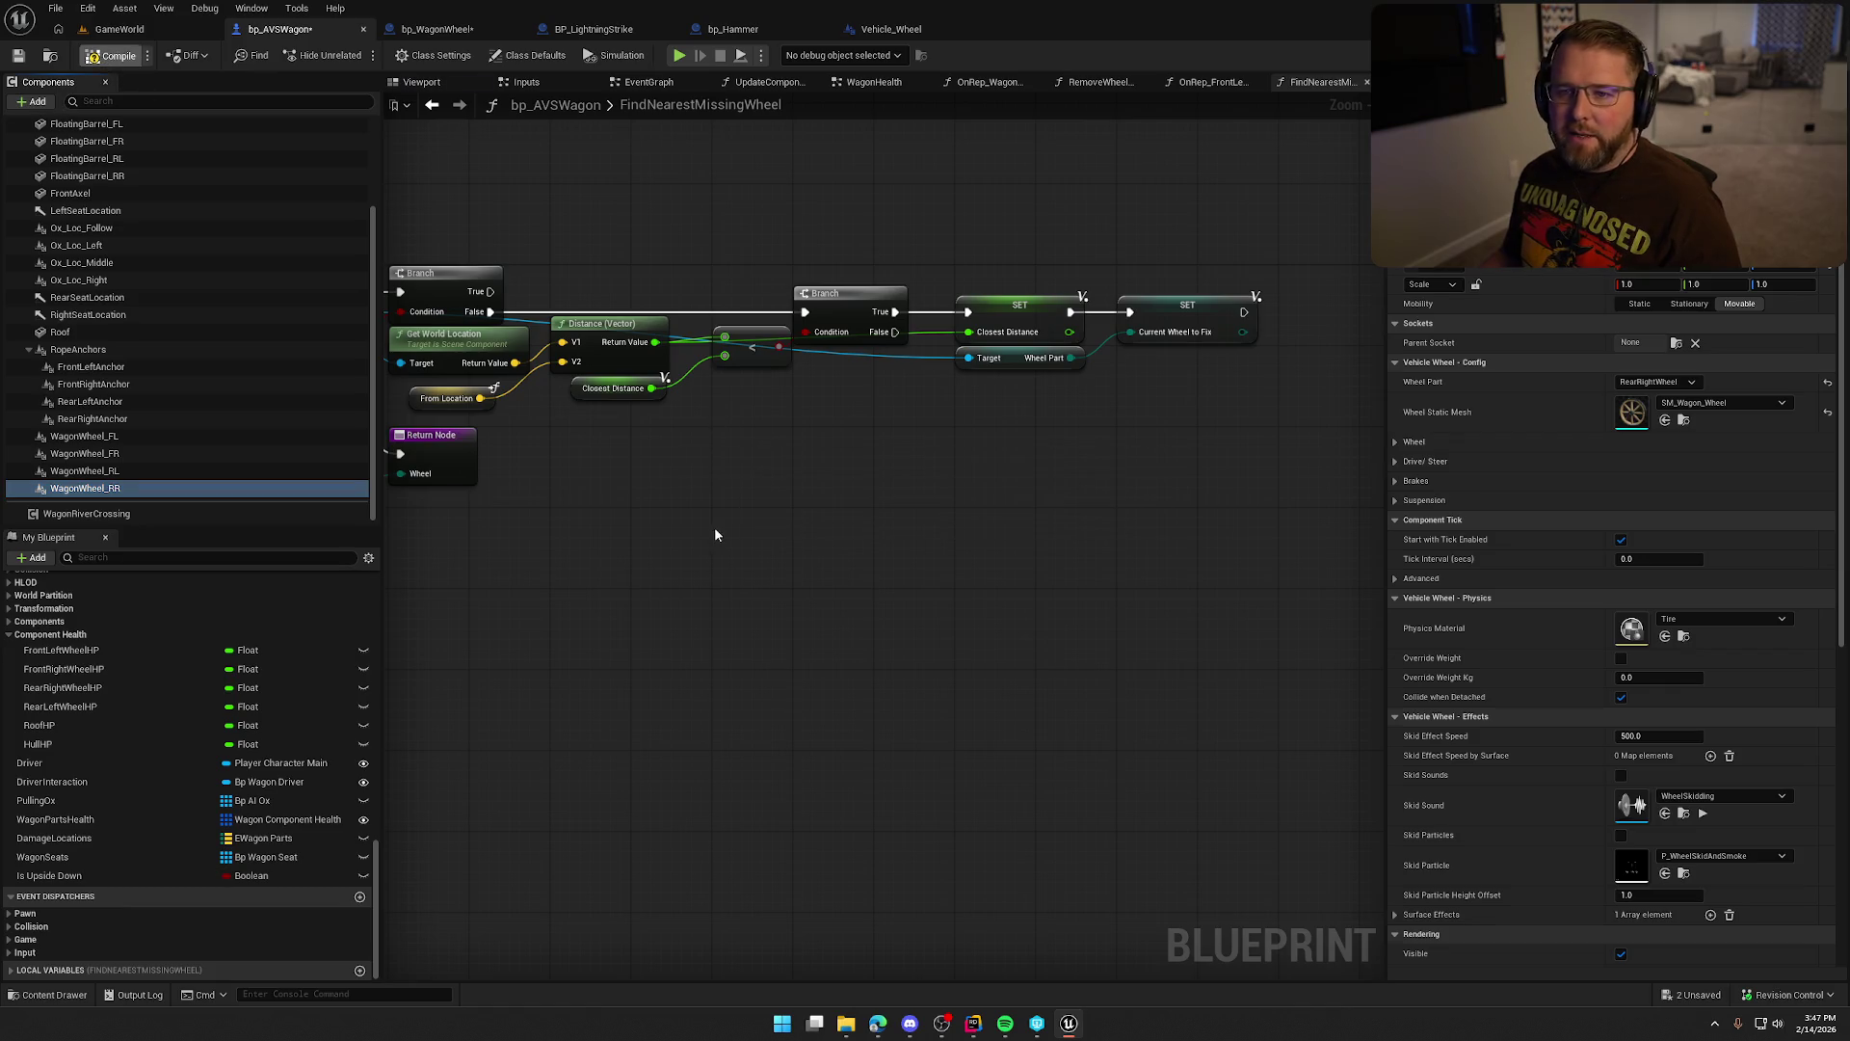
Save bp_AVSWagon and bring up bp_WagonWheel's UseItem graph.
key("ctrl+s")
right_click(1015, 239)
left_click(942, 212)
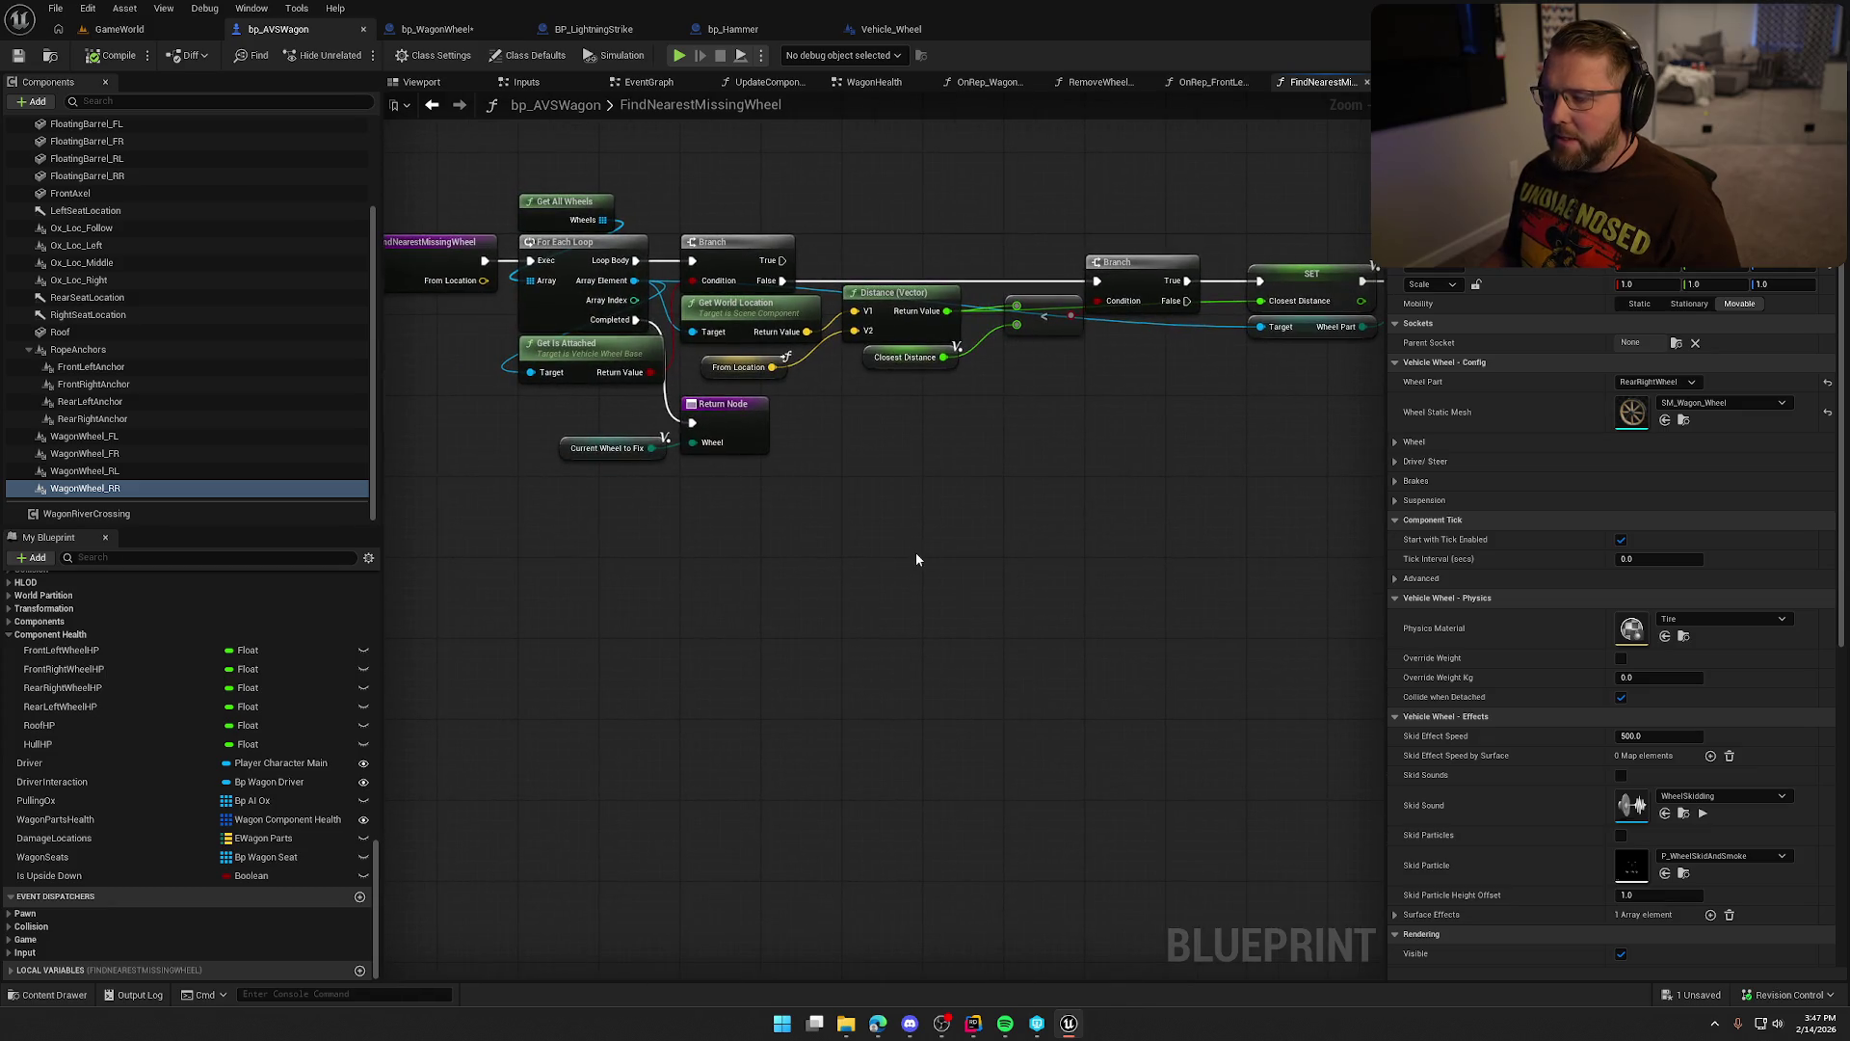
left_click(435, 29)
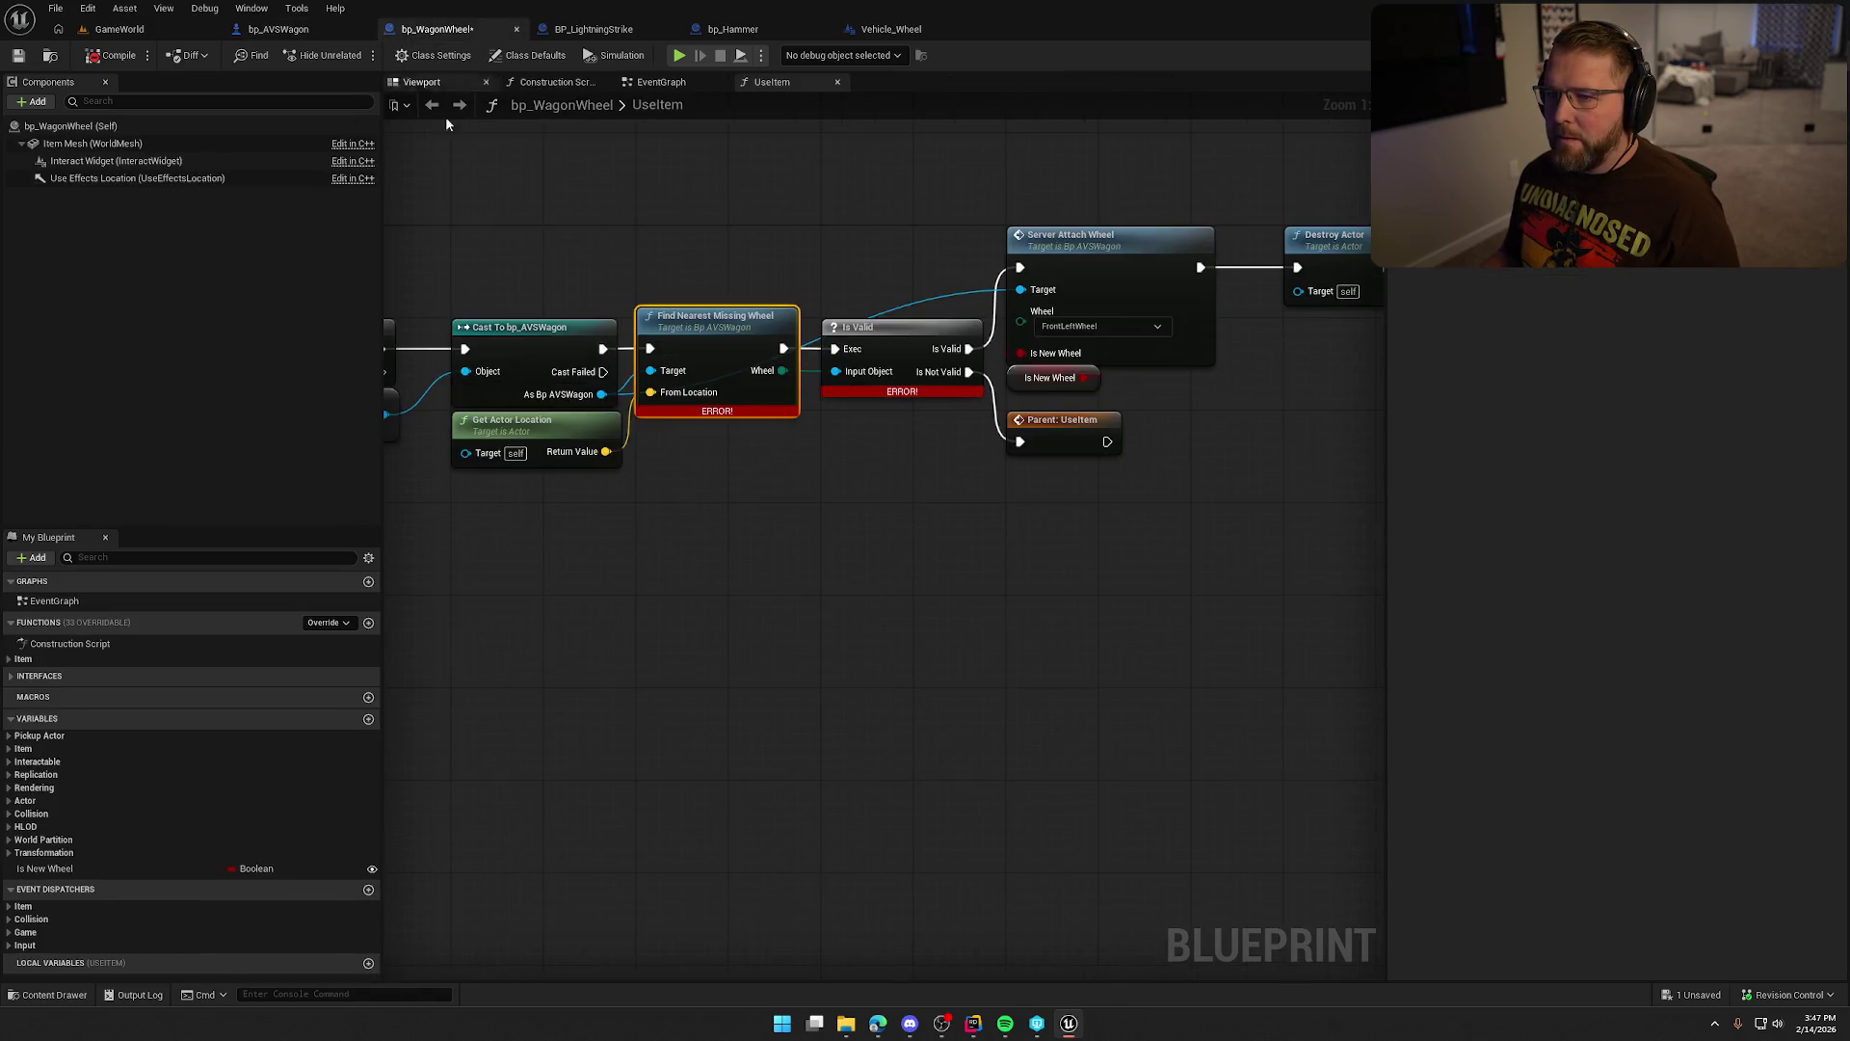
Refresh Find Nearest Missing Wheel, delete Is Valid, and wire its exec and Wheel into Server Attach Wheel.
right_click(673, 320)
left_click(759, 420)
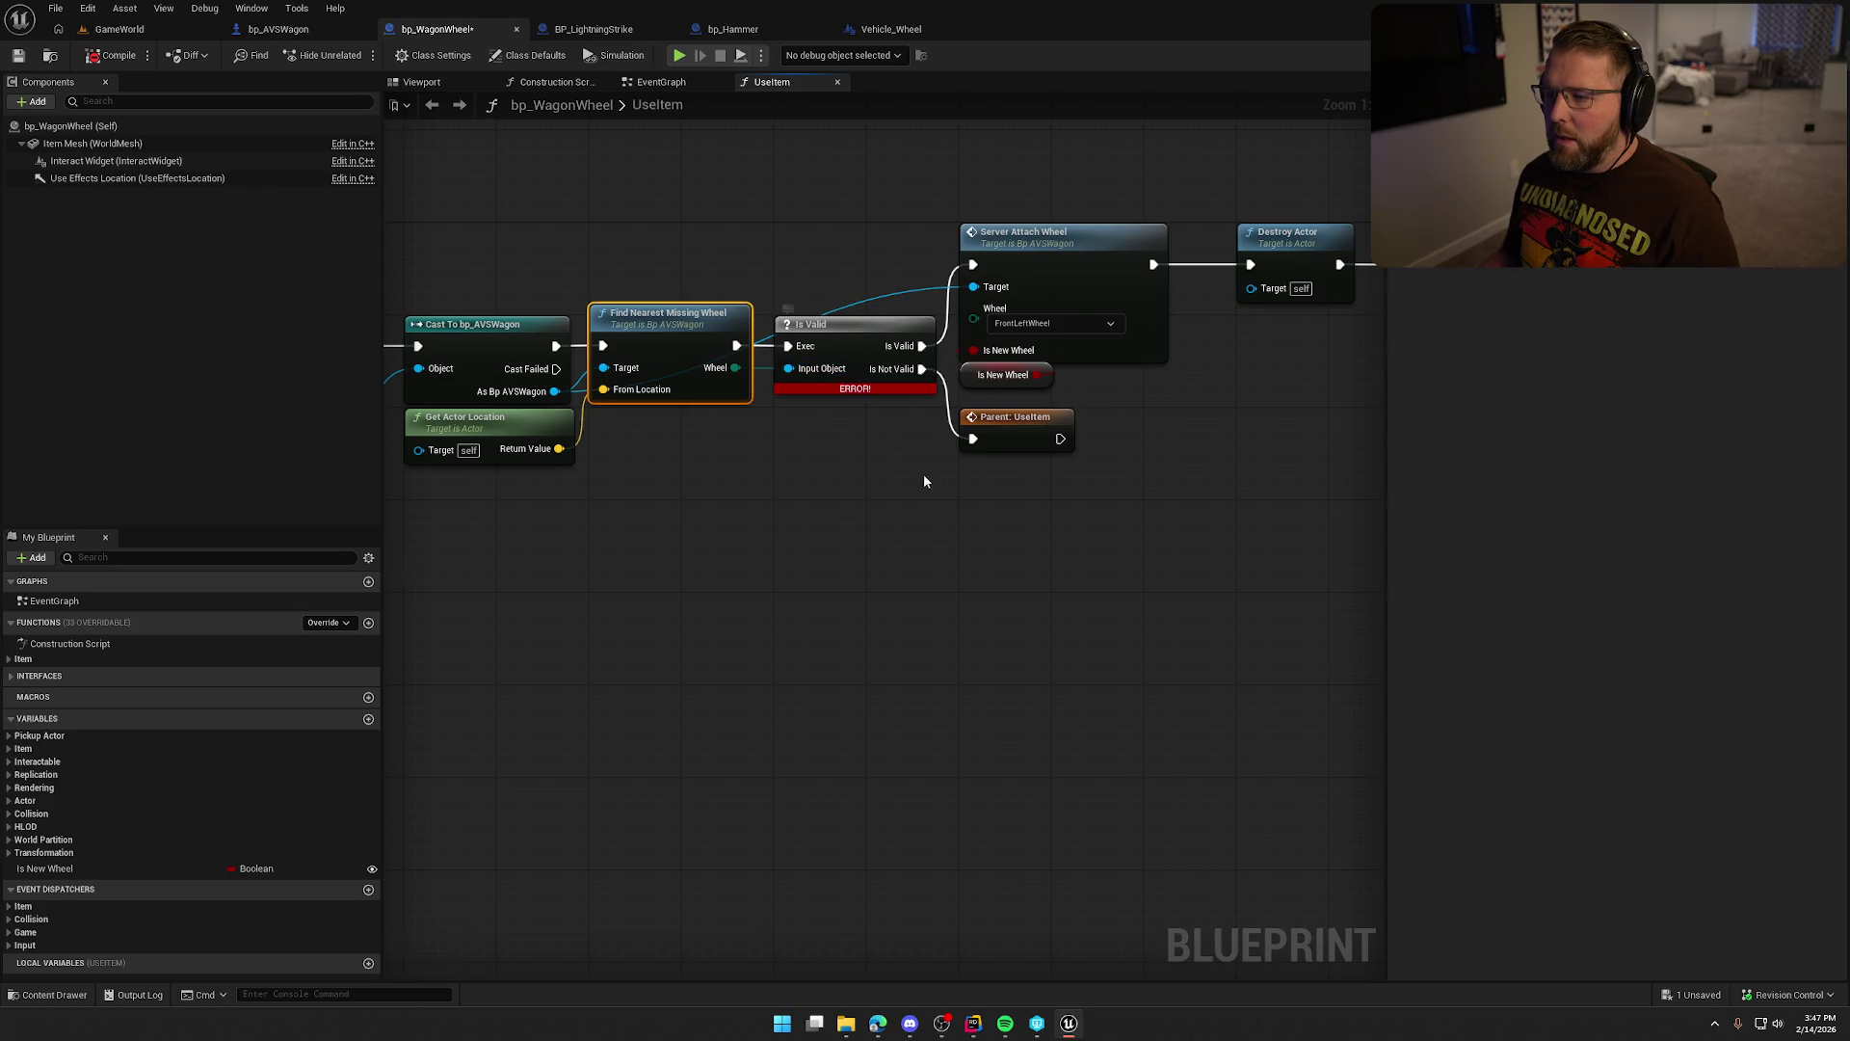
scroll(761, 476, "down", 1)
scroll(738, 465, "up", 1)
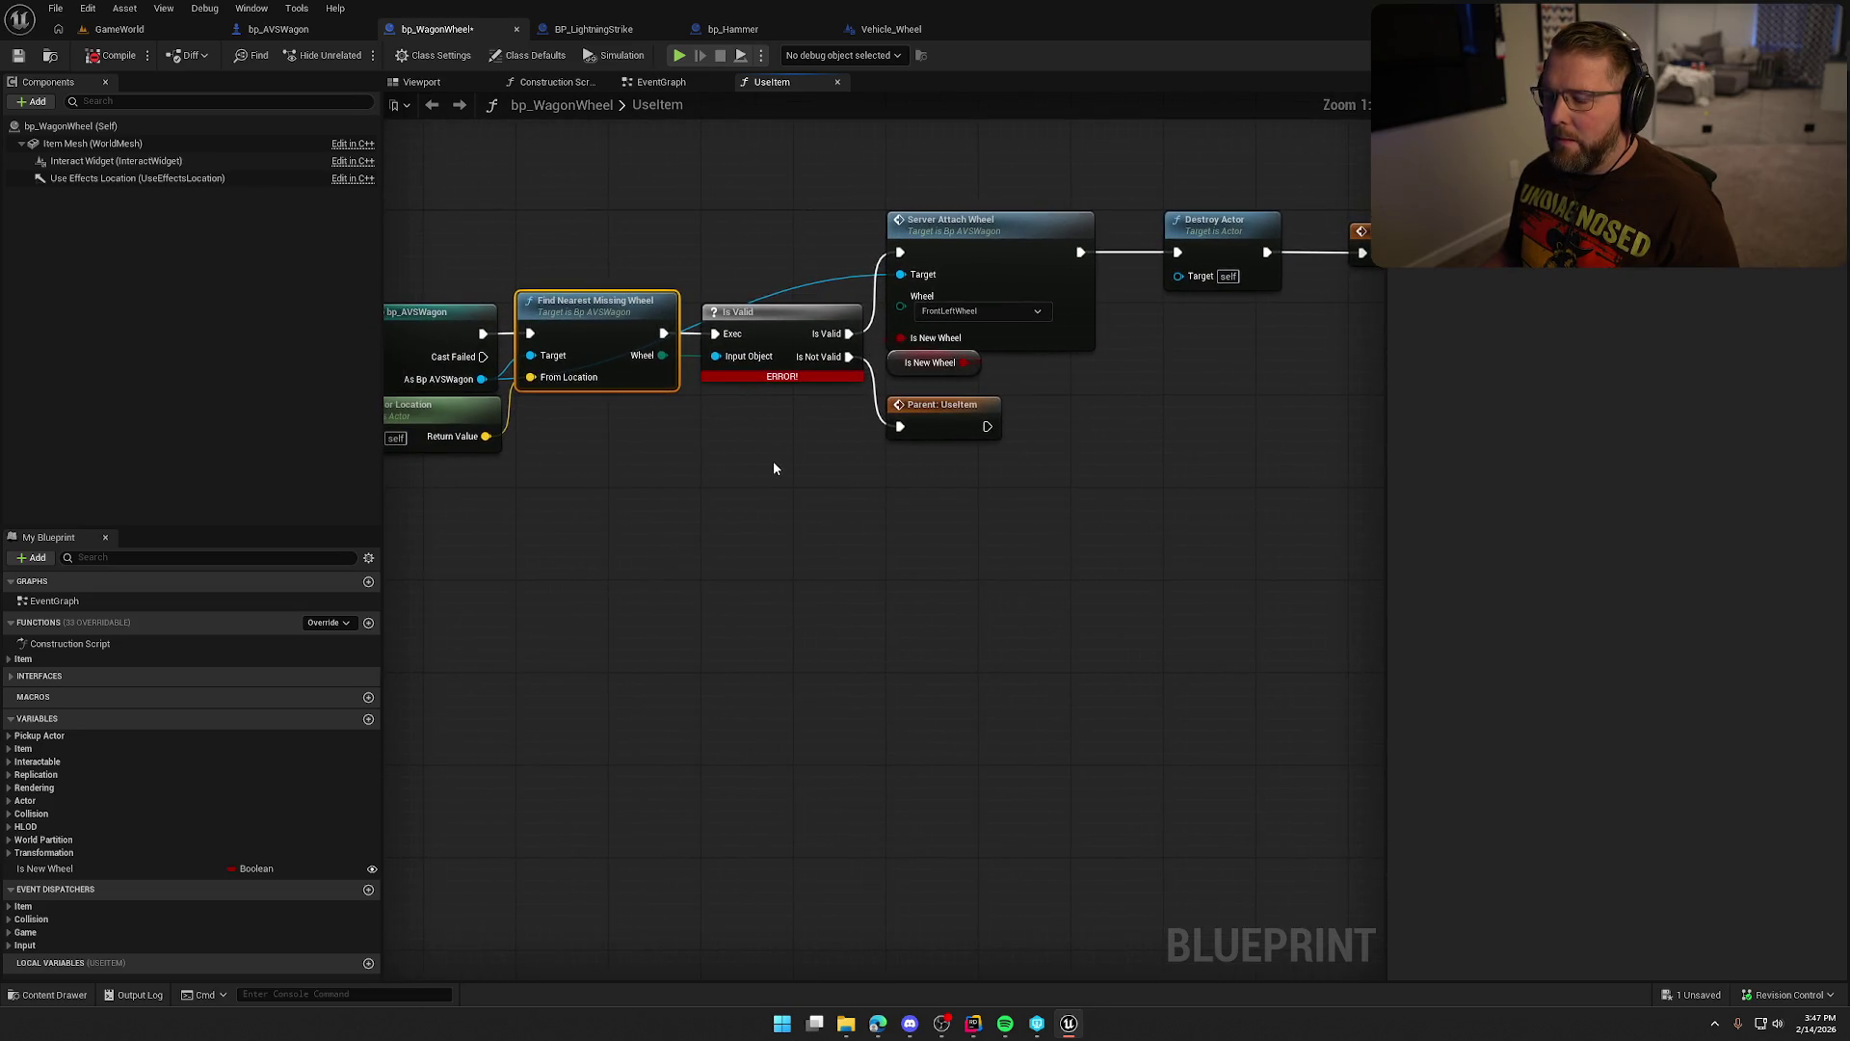
left_click(765, 341)
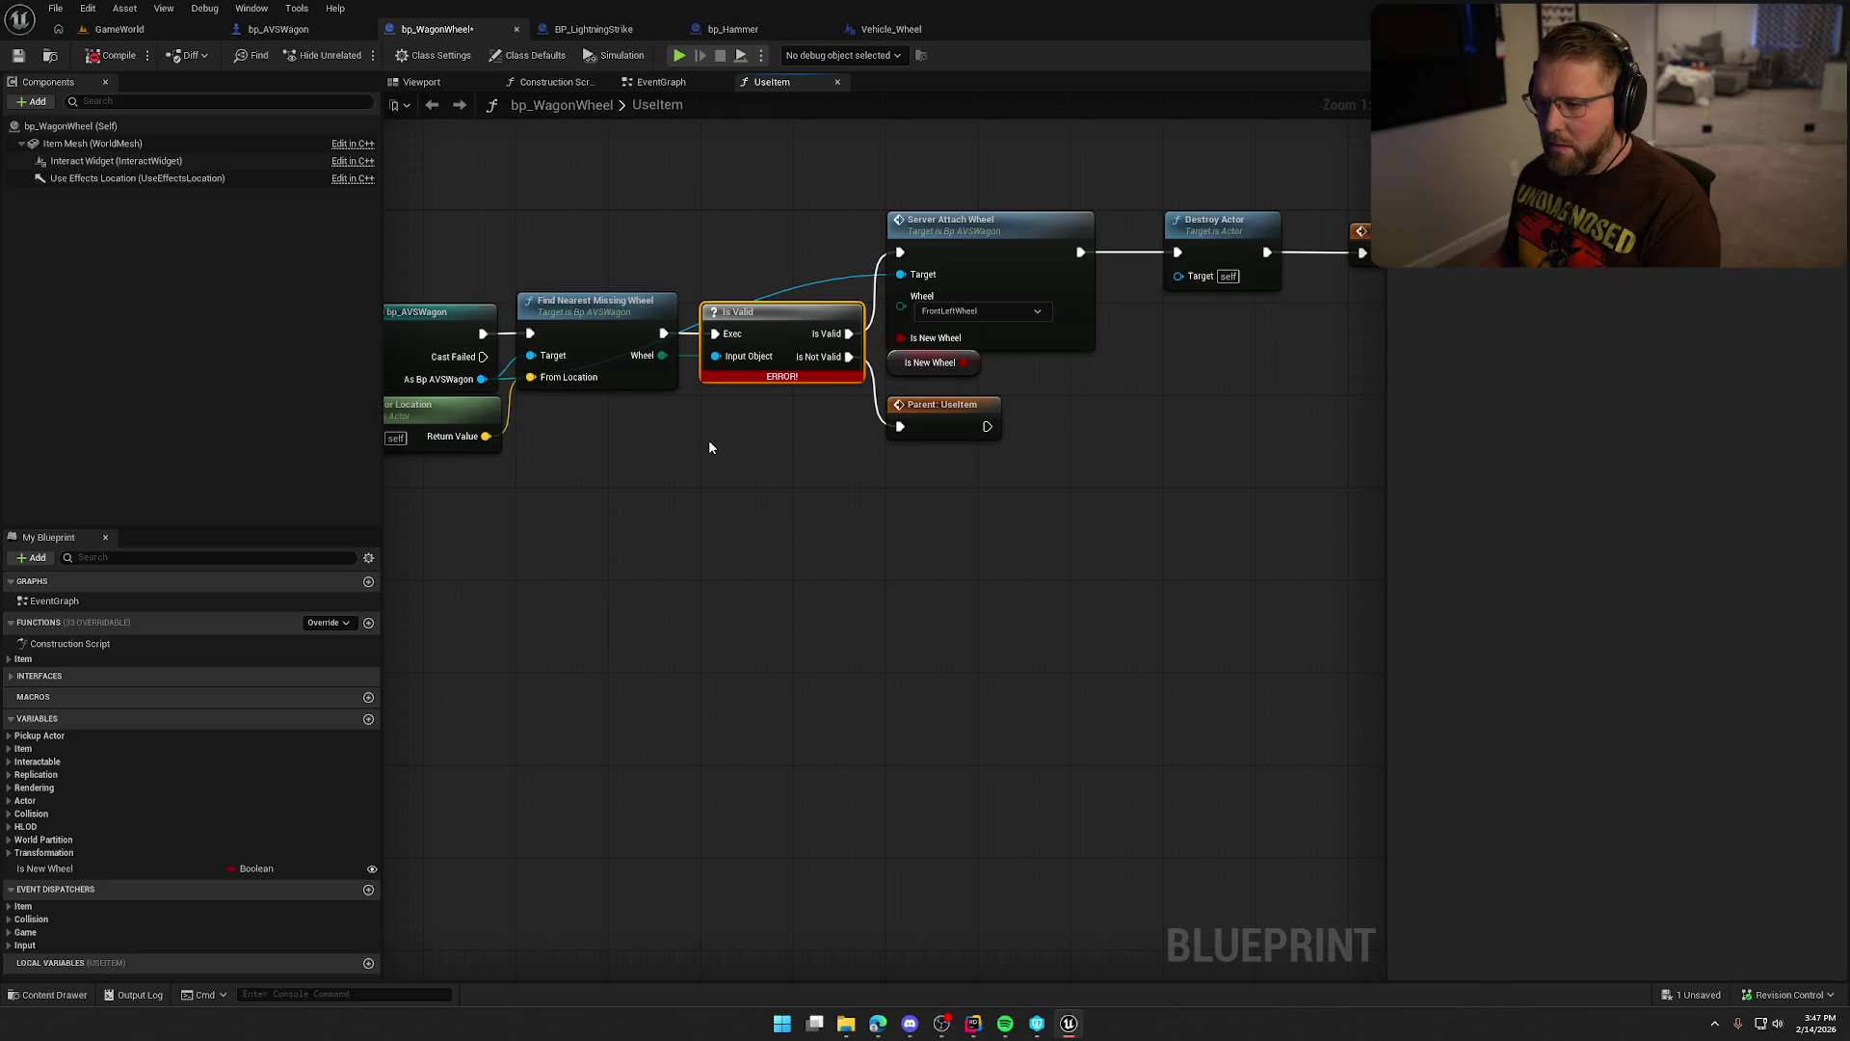
key("Delete")
mouse_move(663, 334)
left_mouse_down()
mouse_move(912, 441)
mouse_move(798, 332)
mouse_move(900, 253)
left_mouse_up()
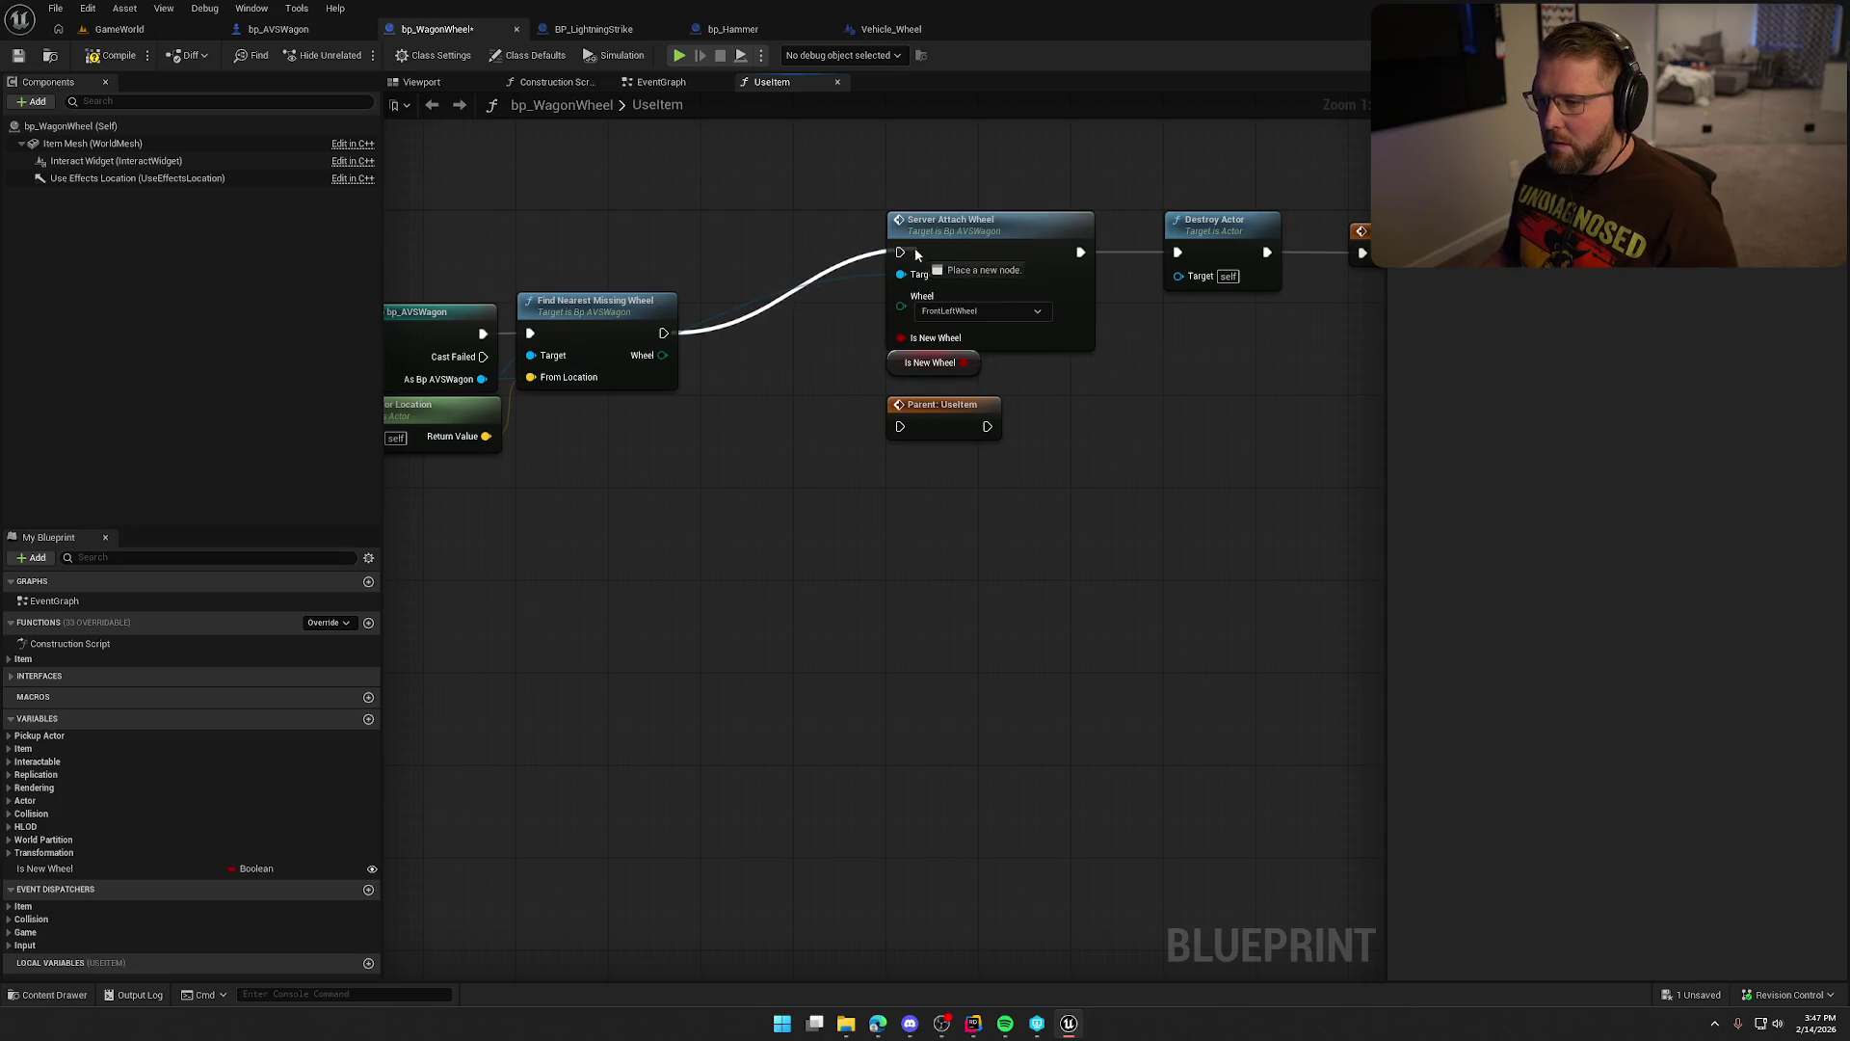
left_click_drag(963, 431, 867, 552)
key("Delete")
Move the attach, Is New Wheel and Destroy Actor nodes left to tidy the graph, then save bp_WagonWheel.
left_click_drag(804, 168, 1191, 399)
left_click_drag(1087, 239, 902, 320)
left_click_drag(805, 397, 756, 363)
left_click(780, 234)
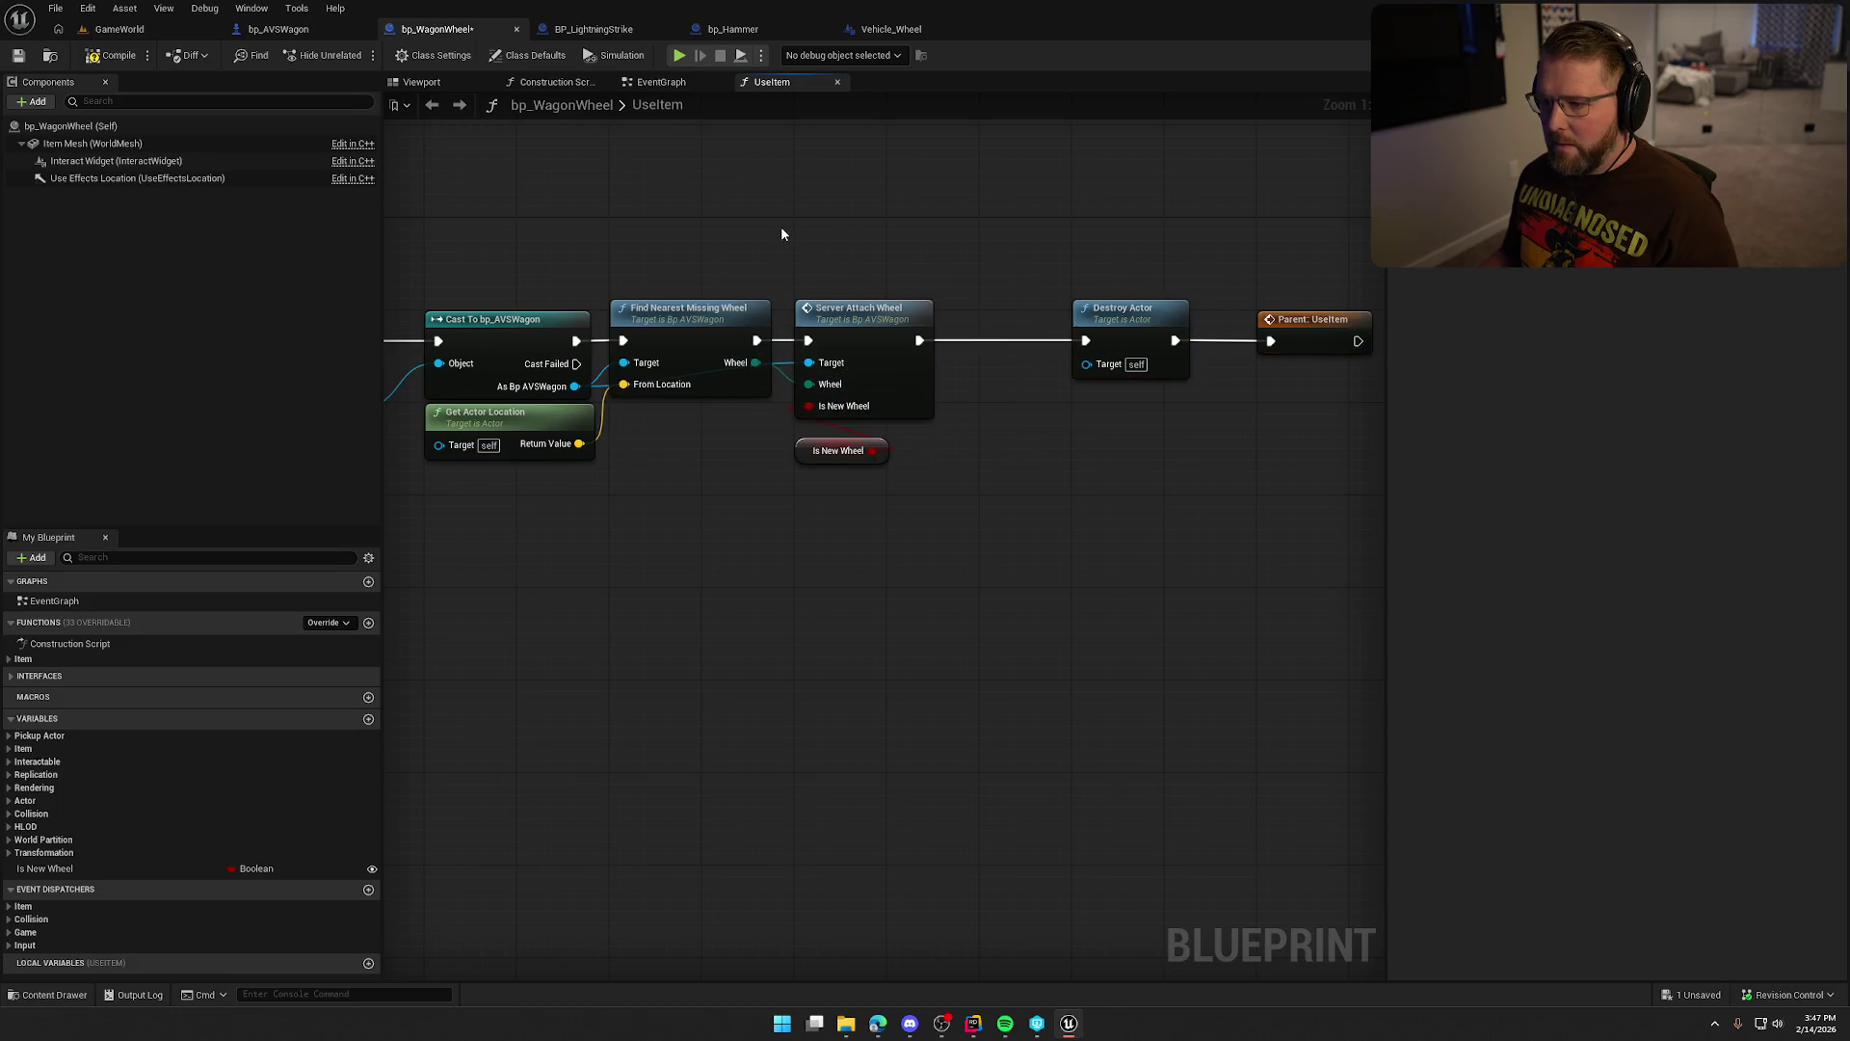
left_click_drag(817, 460, 815, 444)
mouse_move(1378, 444)
left_mouse_down()
mouse_move(1108, 366)
mouse_move(1056, 308)
mouse_move(1031, 308)
left_mouse_up()
left_click(868, 231)
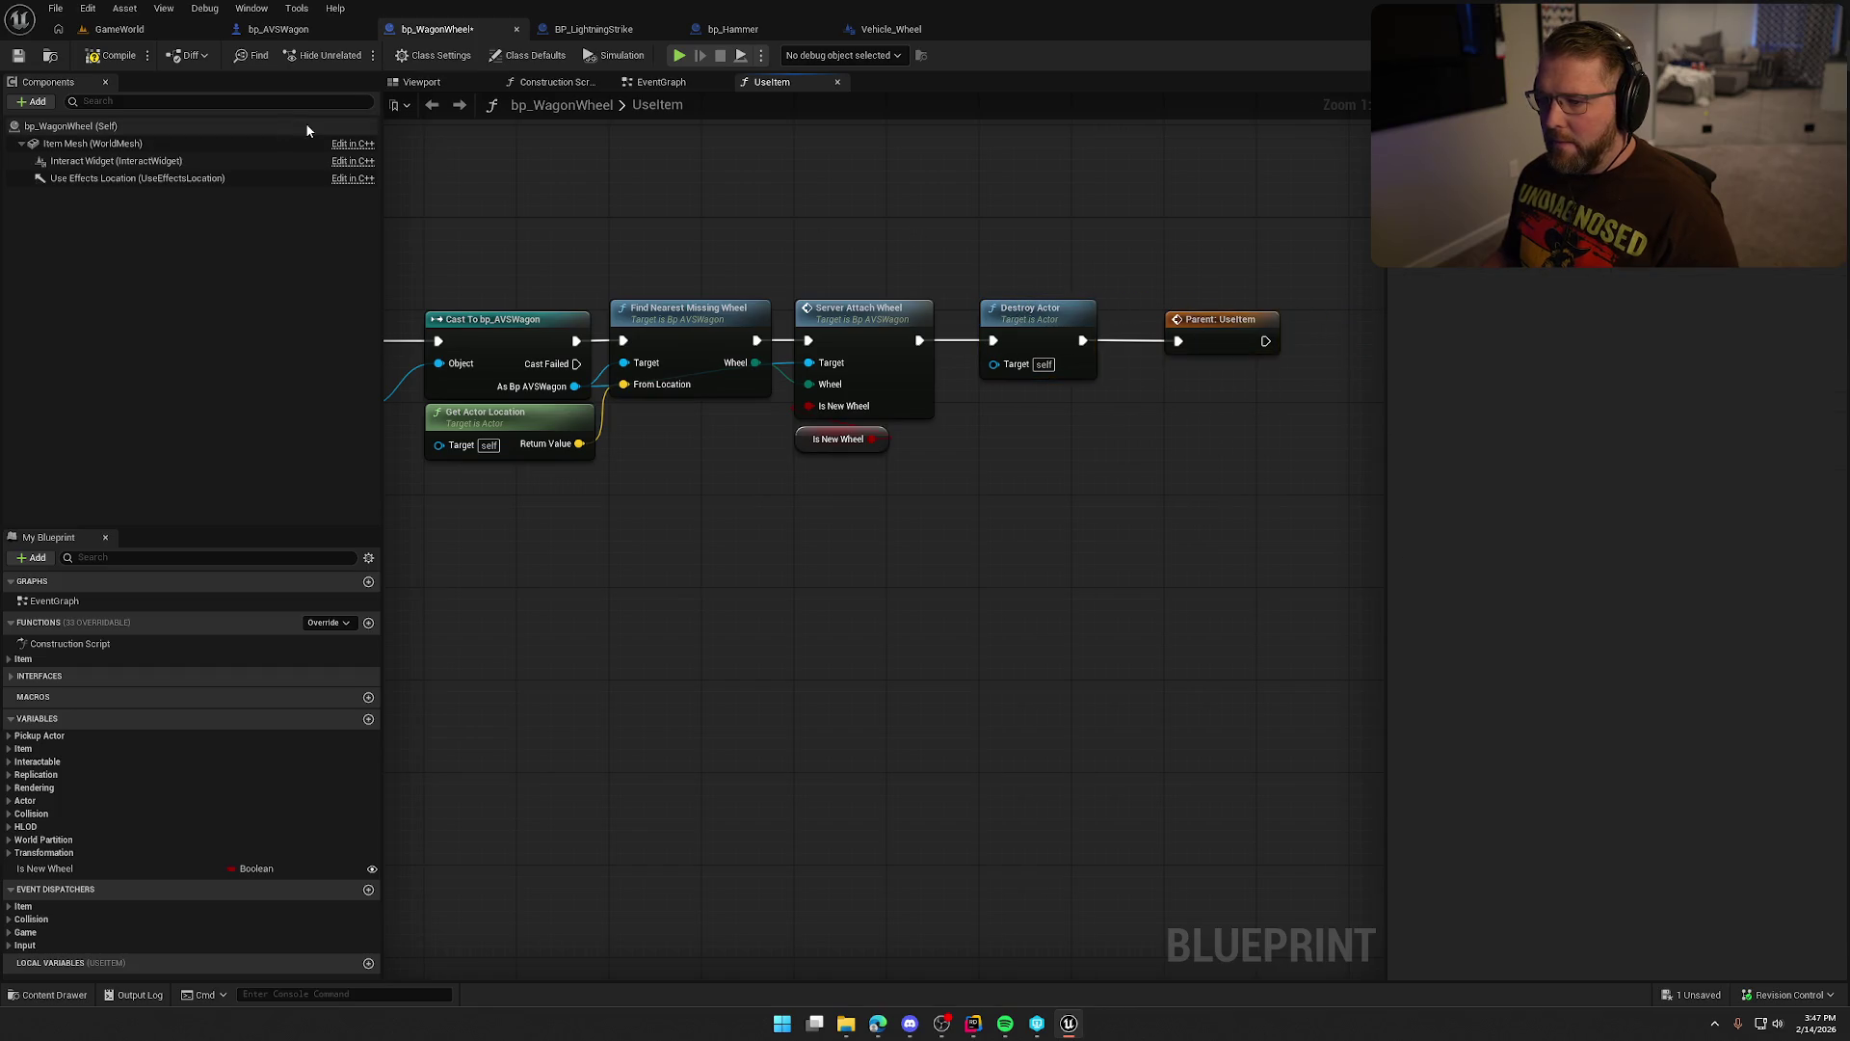
key("ctrl+s")
mouse_move(777, 193)
left_mouse_down()
mouse_move(902, 247)
mouse_move(1235, 281)
mouse_move(1197, 289)
left_mouse_up()
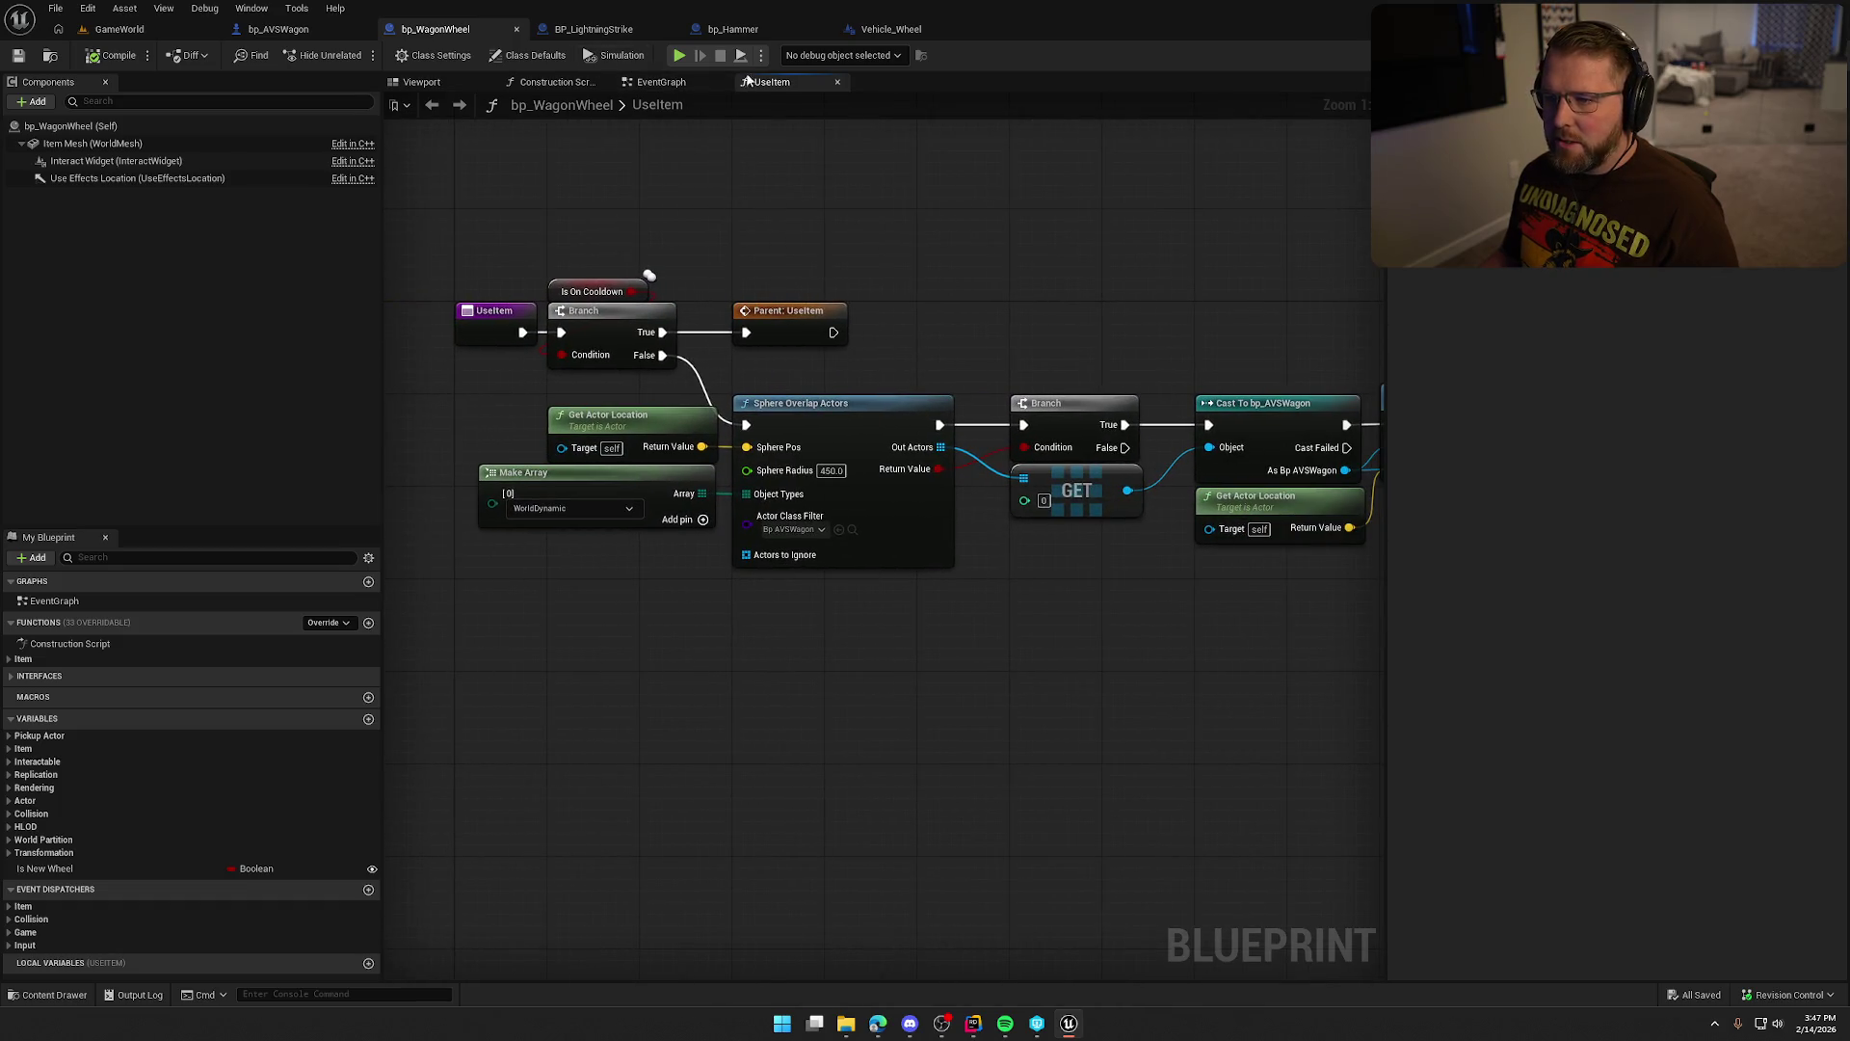
Close bp_AVSWagon's FindNearestMissingWheel graph and open RemoveWheelFromWagon.
left_click(279, 29)
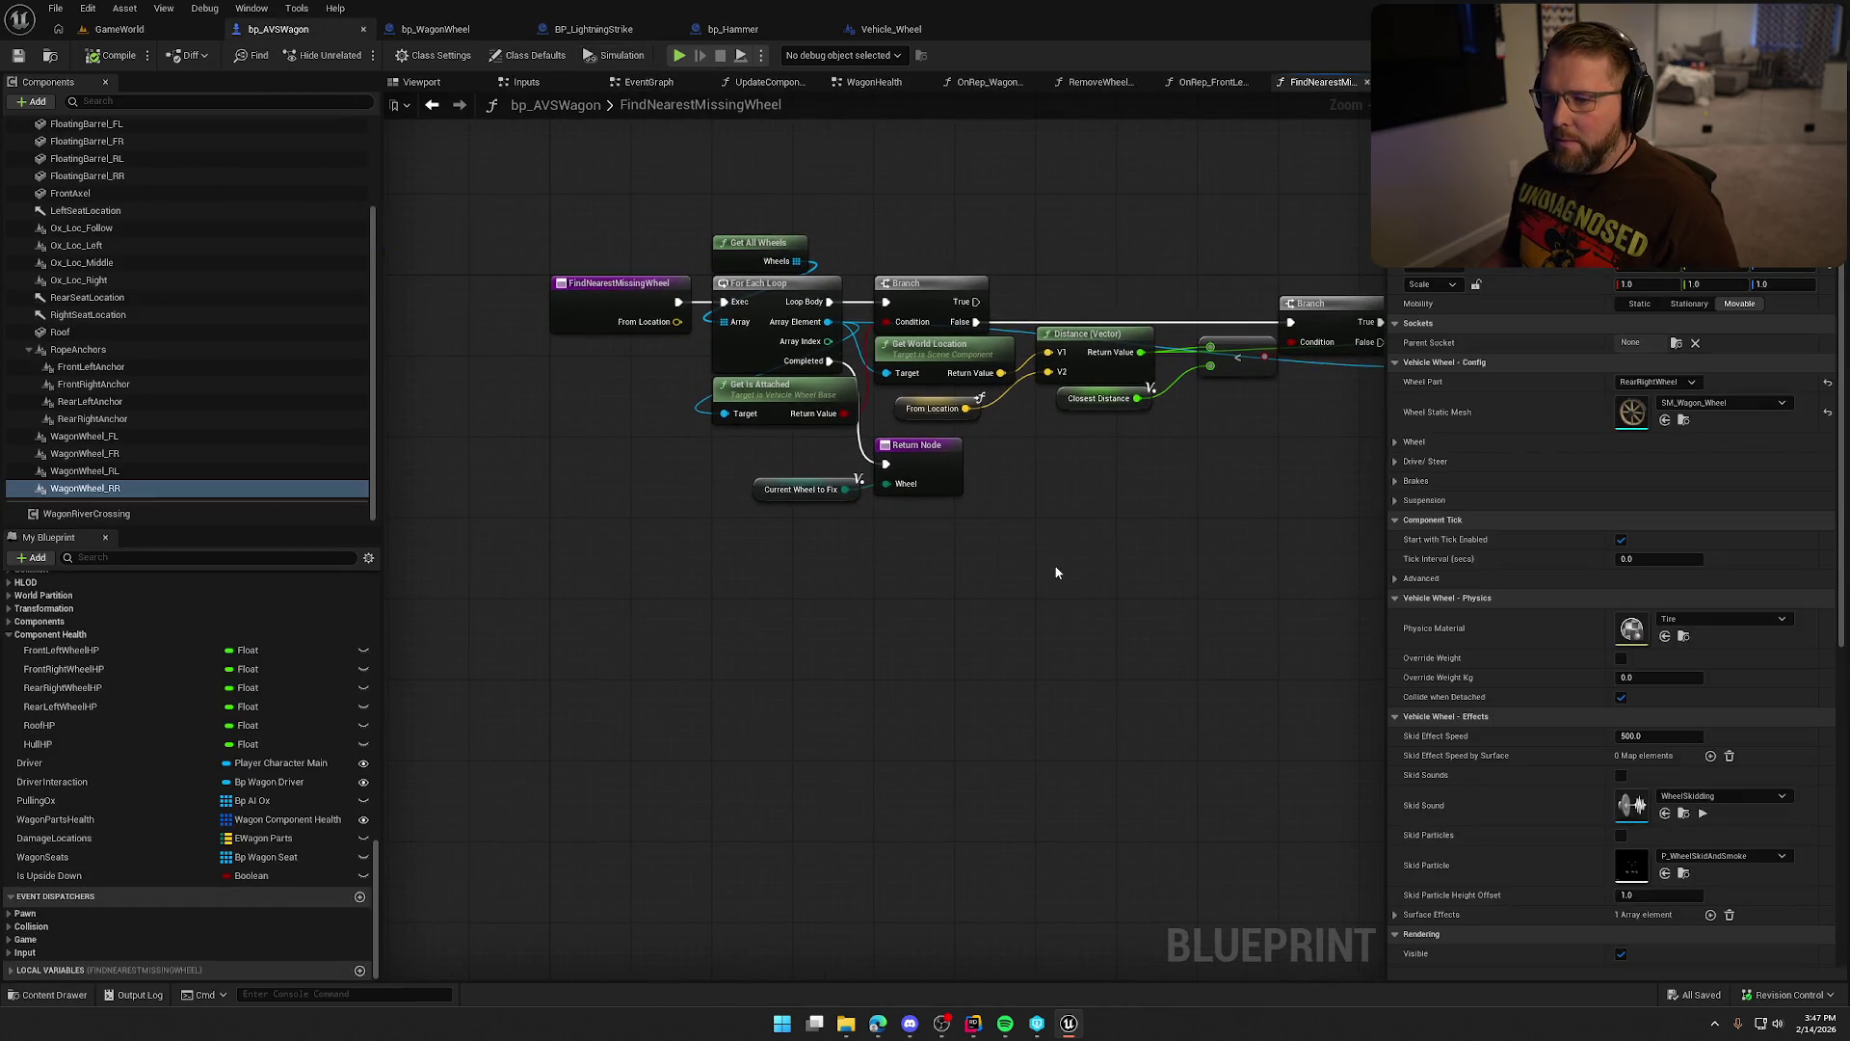
middle_click(1345, 80)
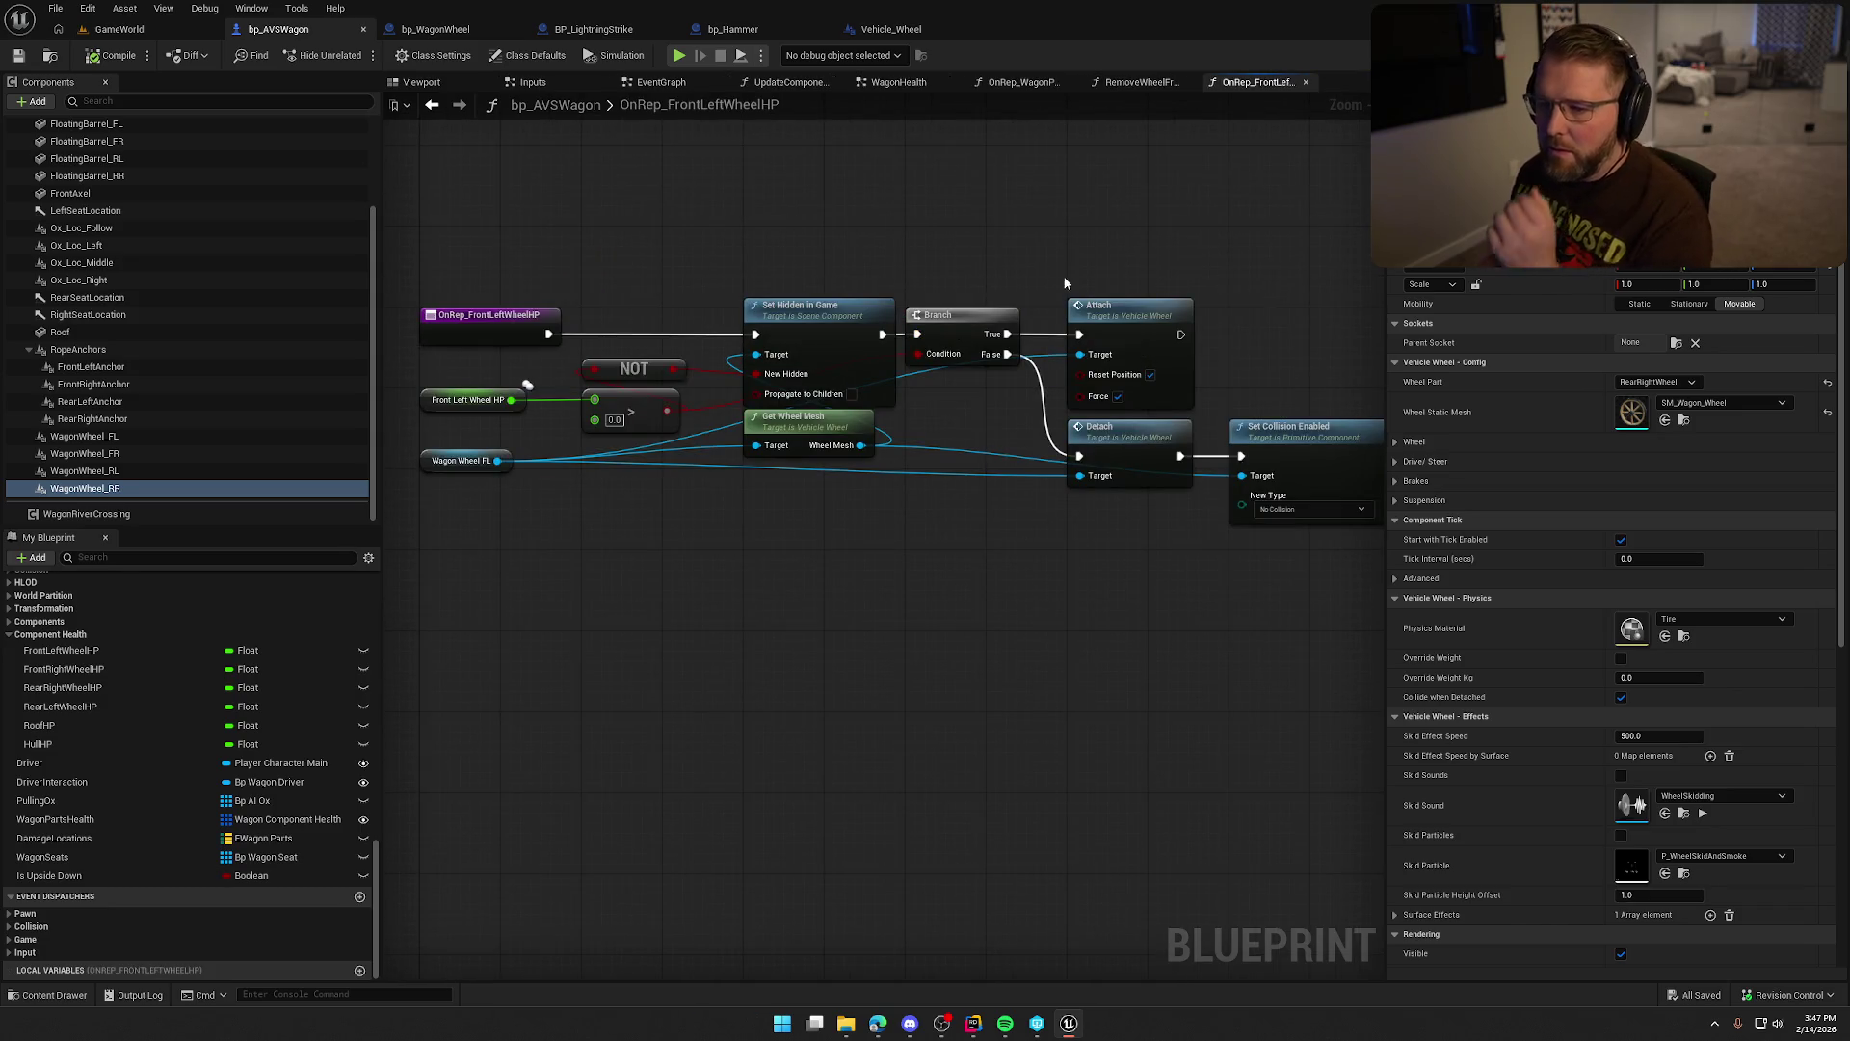
left_click(1118, 83)
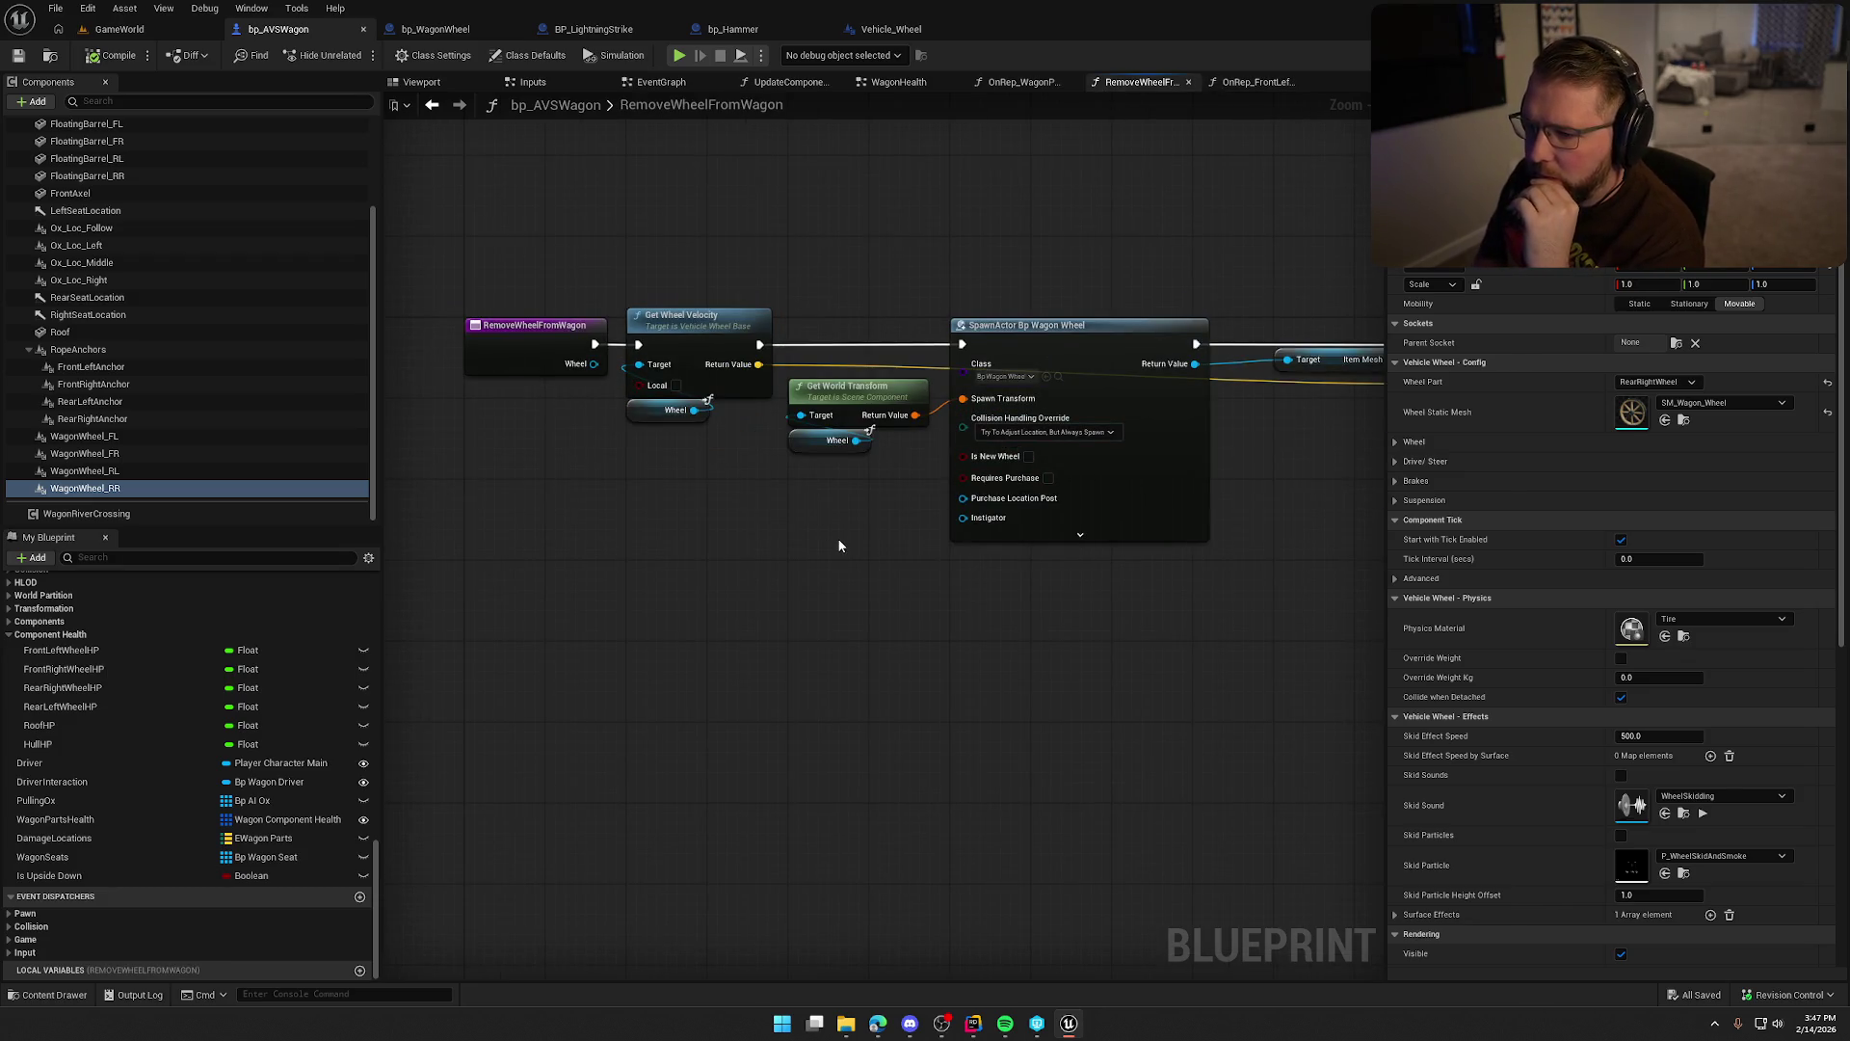
mouse_move(876, 629)
left_mouse_down()
mouse_move(940, 689)
mouse_move(1043, 708)
mouse_move(934, 665)
left_mouse_up()
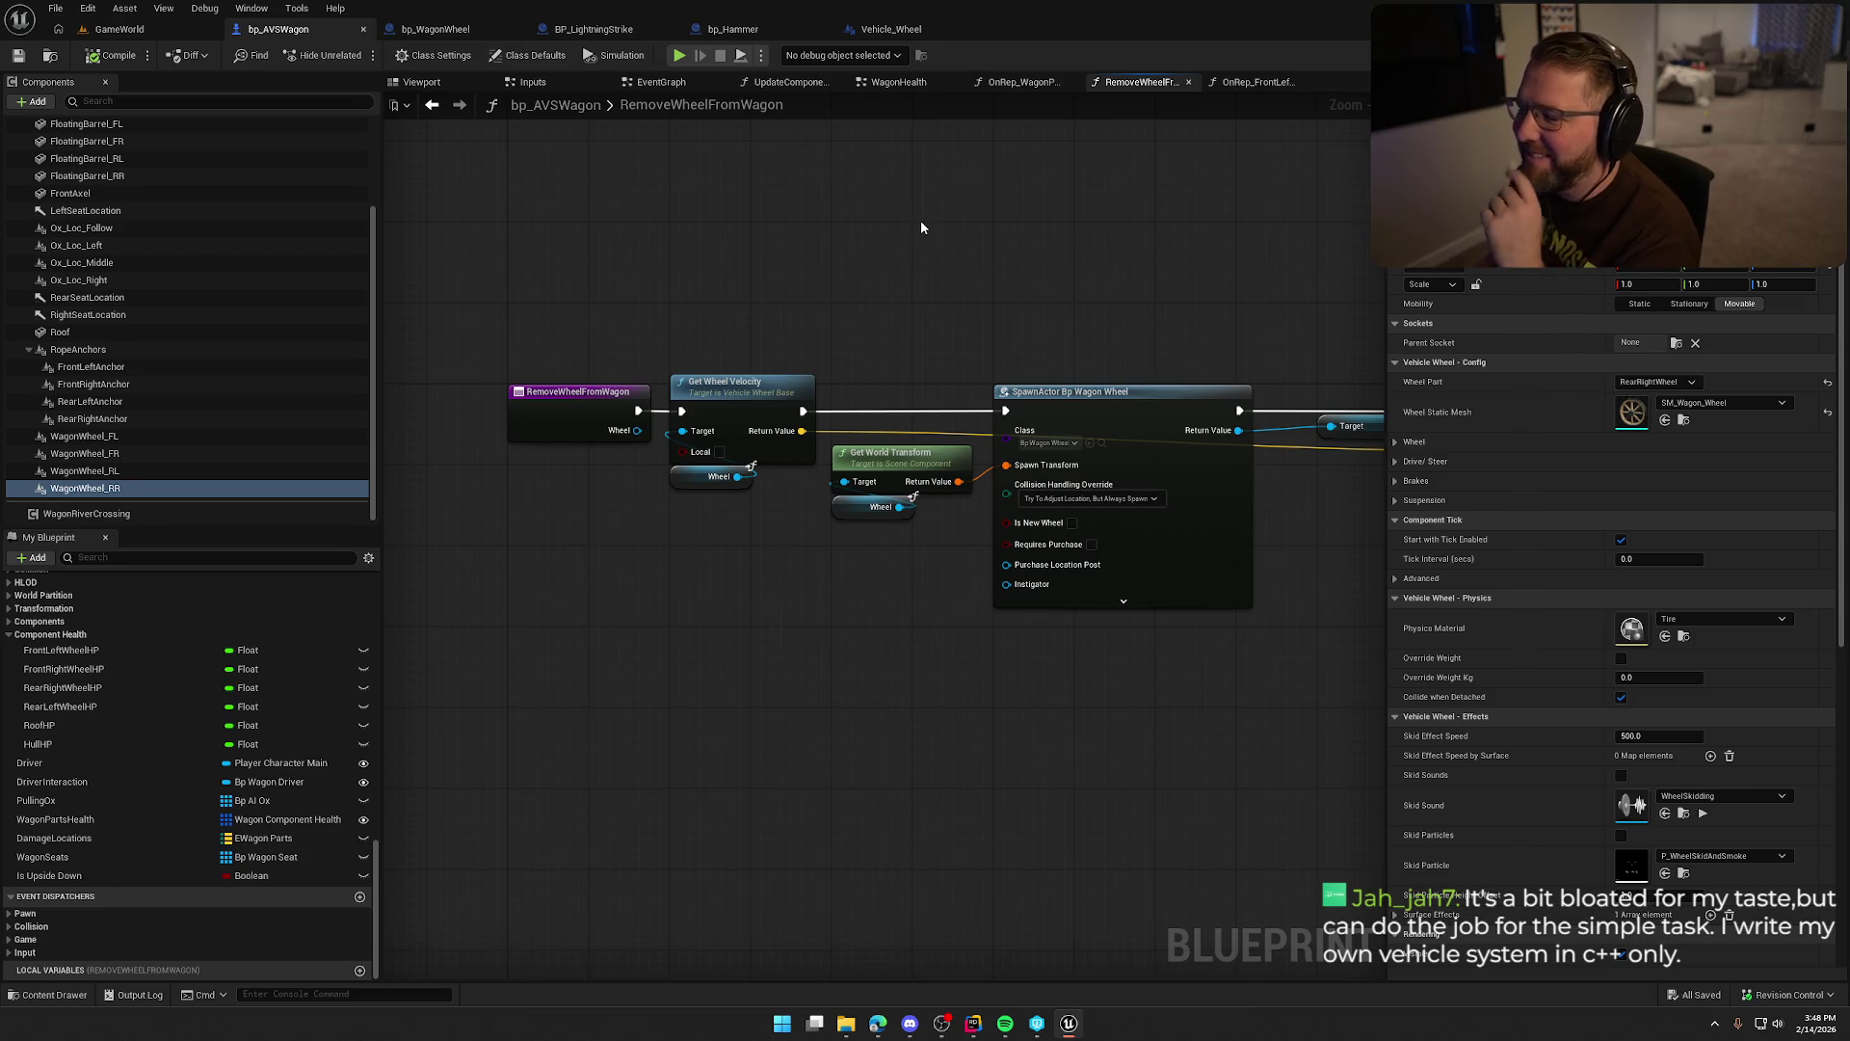
Review the RemoveWheelFromWagon nodes, save bp_AVSWagon, and move on to OnRep_WagonPartsHealth.
left_click_drag(922, 227, 837, 177)
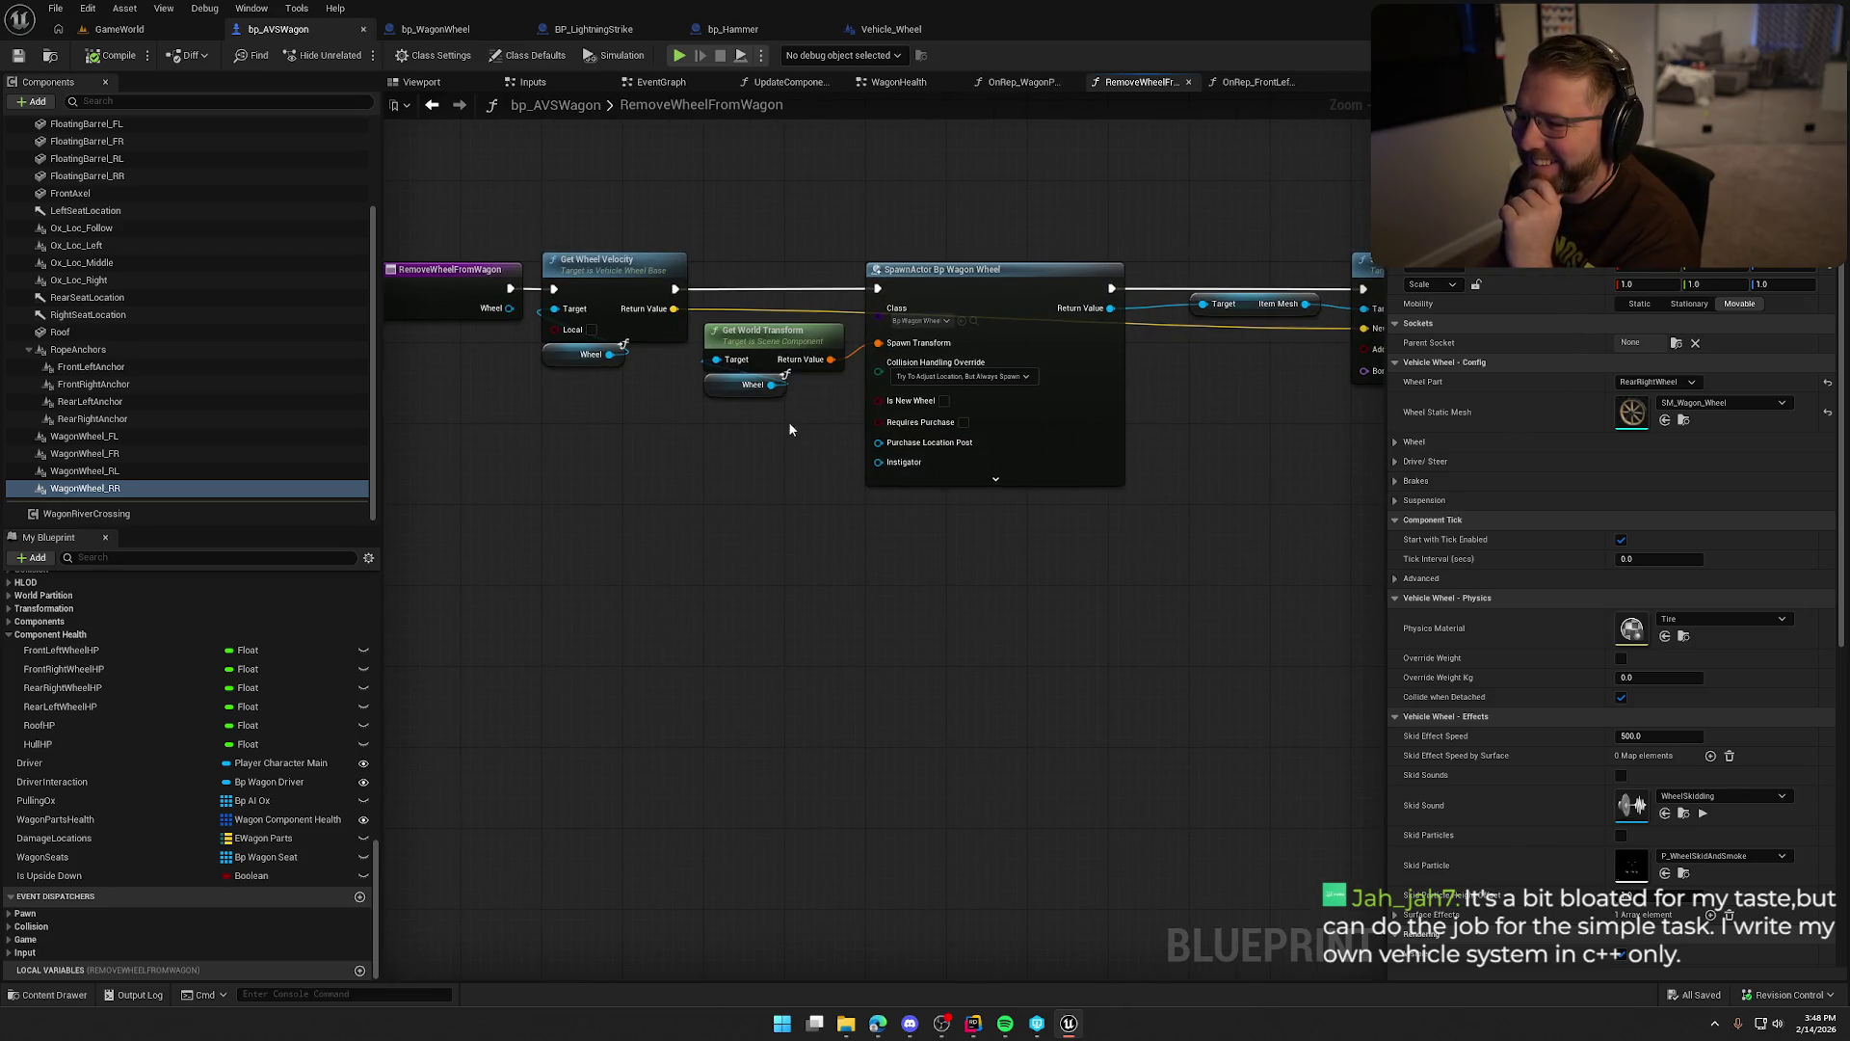
left_click_drag(771, 330, 771, 320)
mouse_move(906, 200)
left_mouse_down()
mouse_move(781, 207)
mouse_move(927, 233)
mouse_move(966, 271)
left_mouse_up()
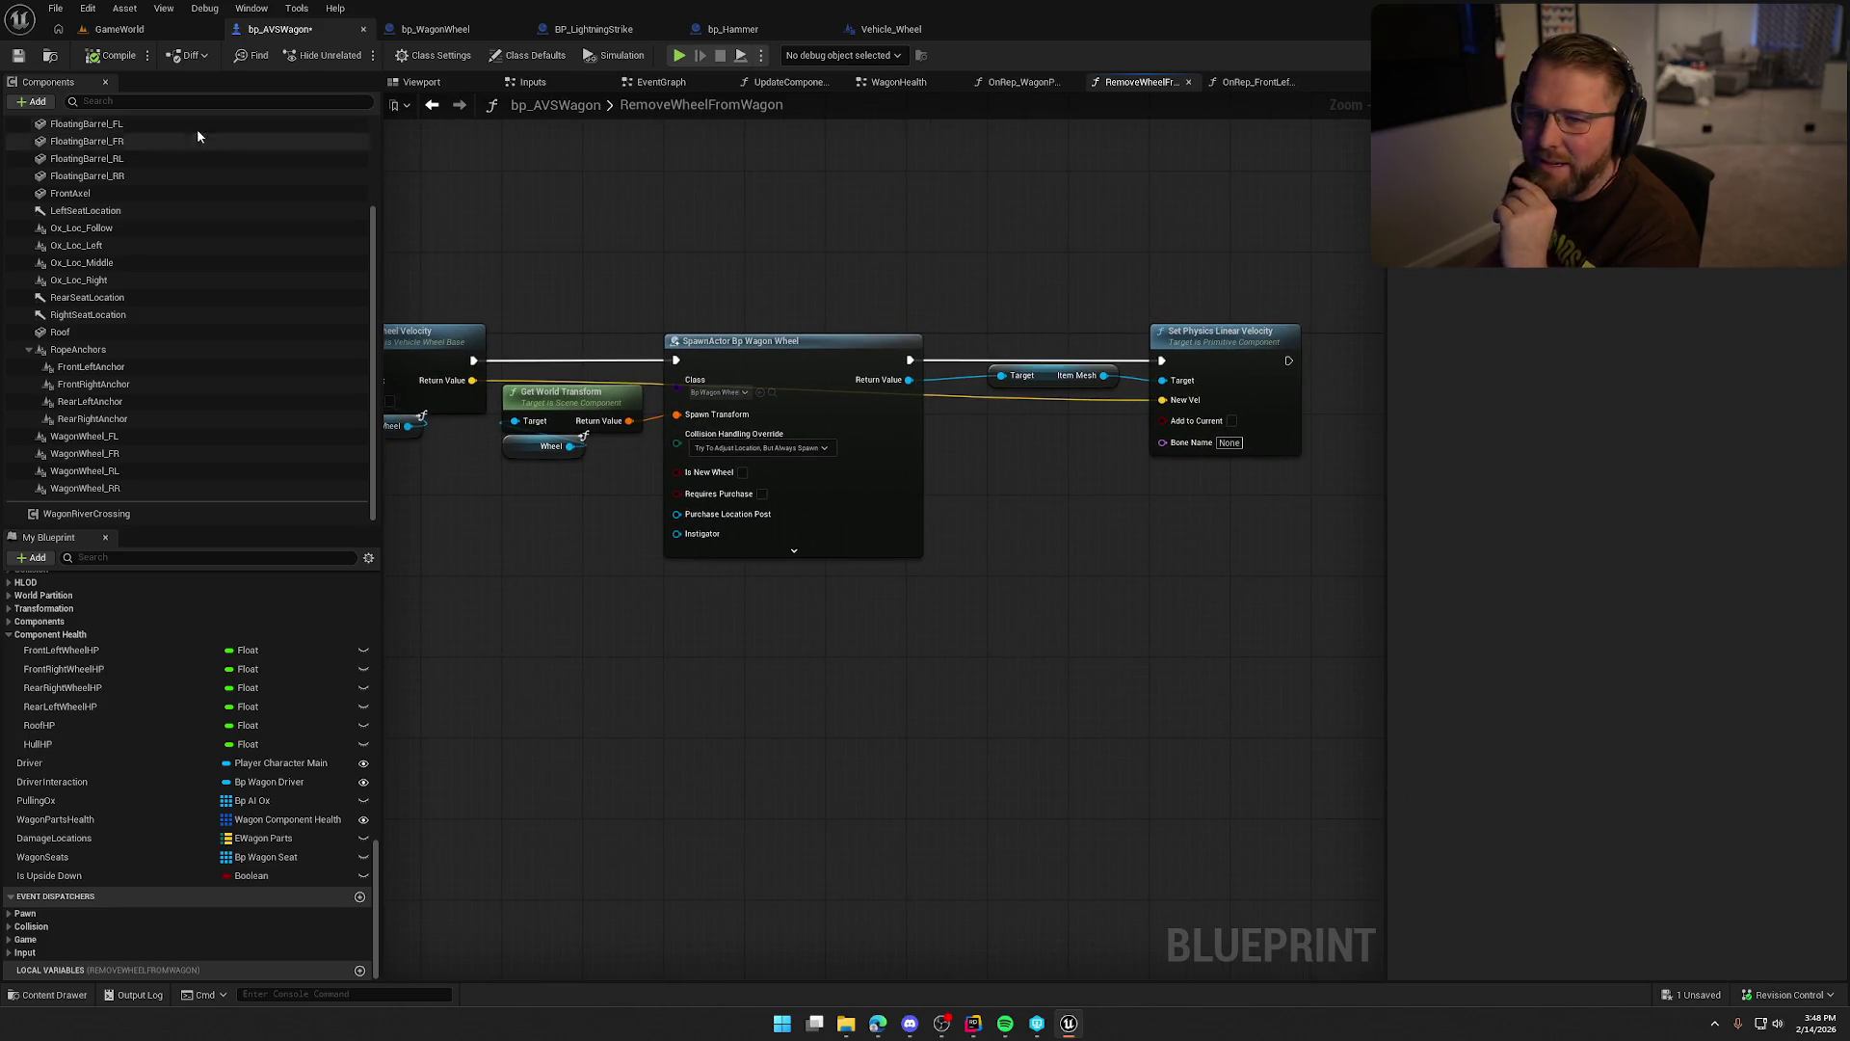
key("ctrl+s")
left_click_drag(816, 216, 891, 260)
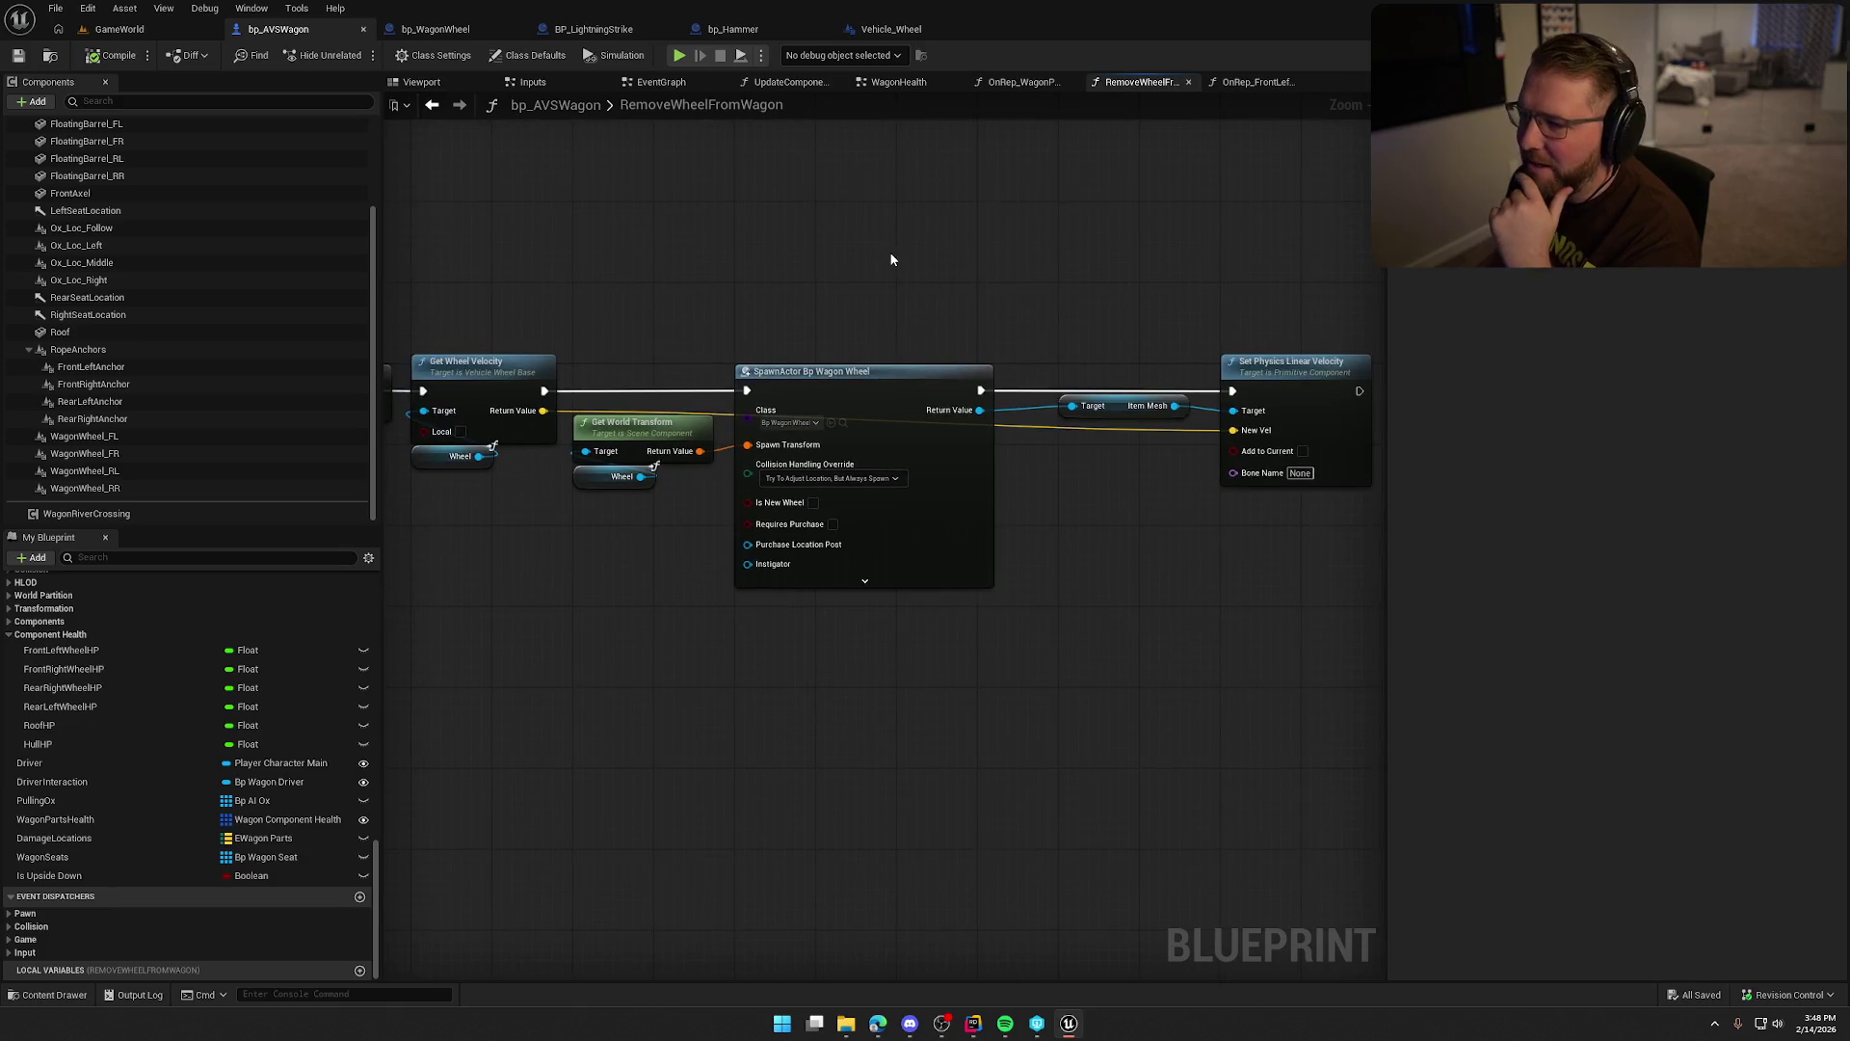
left_click(1031, 86)
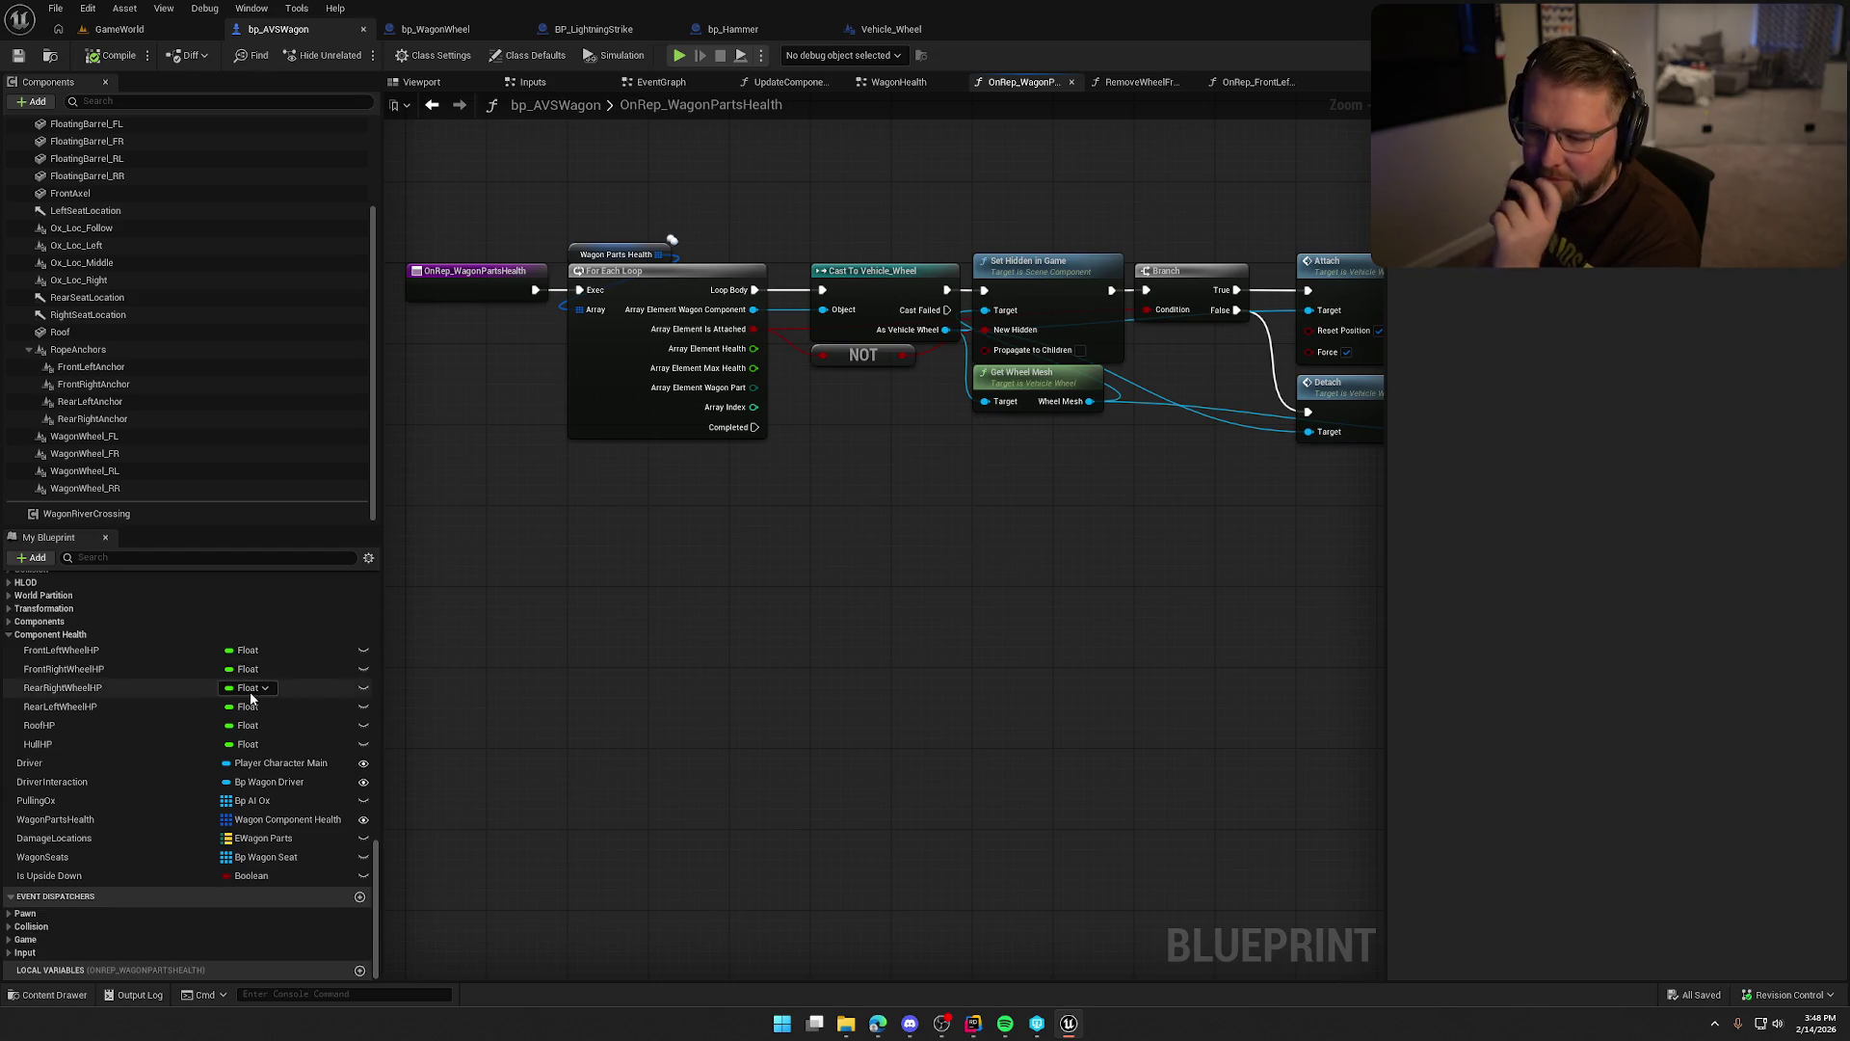
Change WagonPartsHealth's Replication from RepNotify to None and save the blueprint.
scroll(136, 747, "up", 5)
scroll(145, 737, "down", 5)
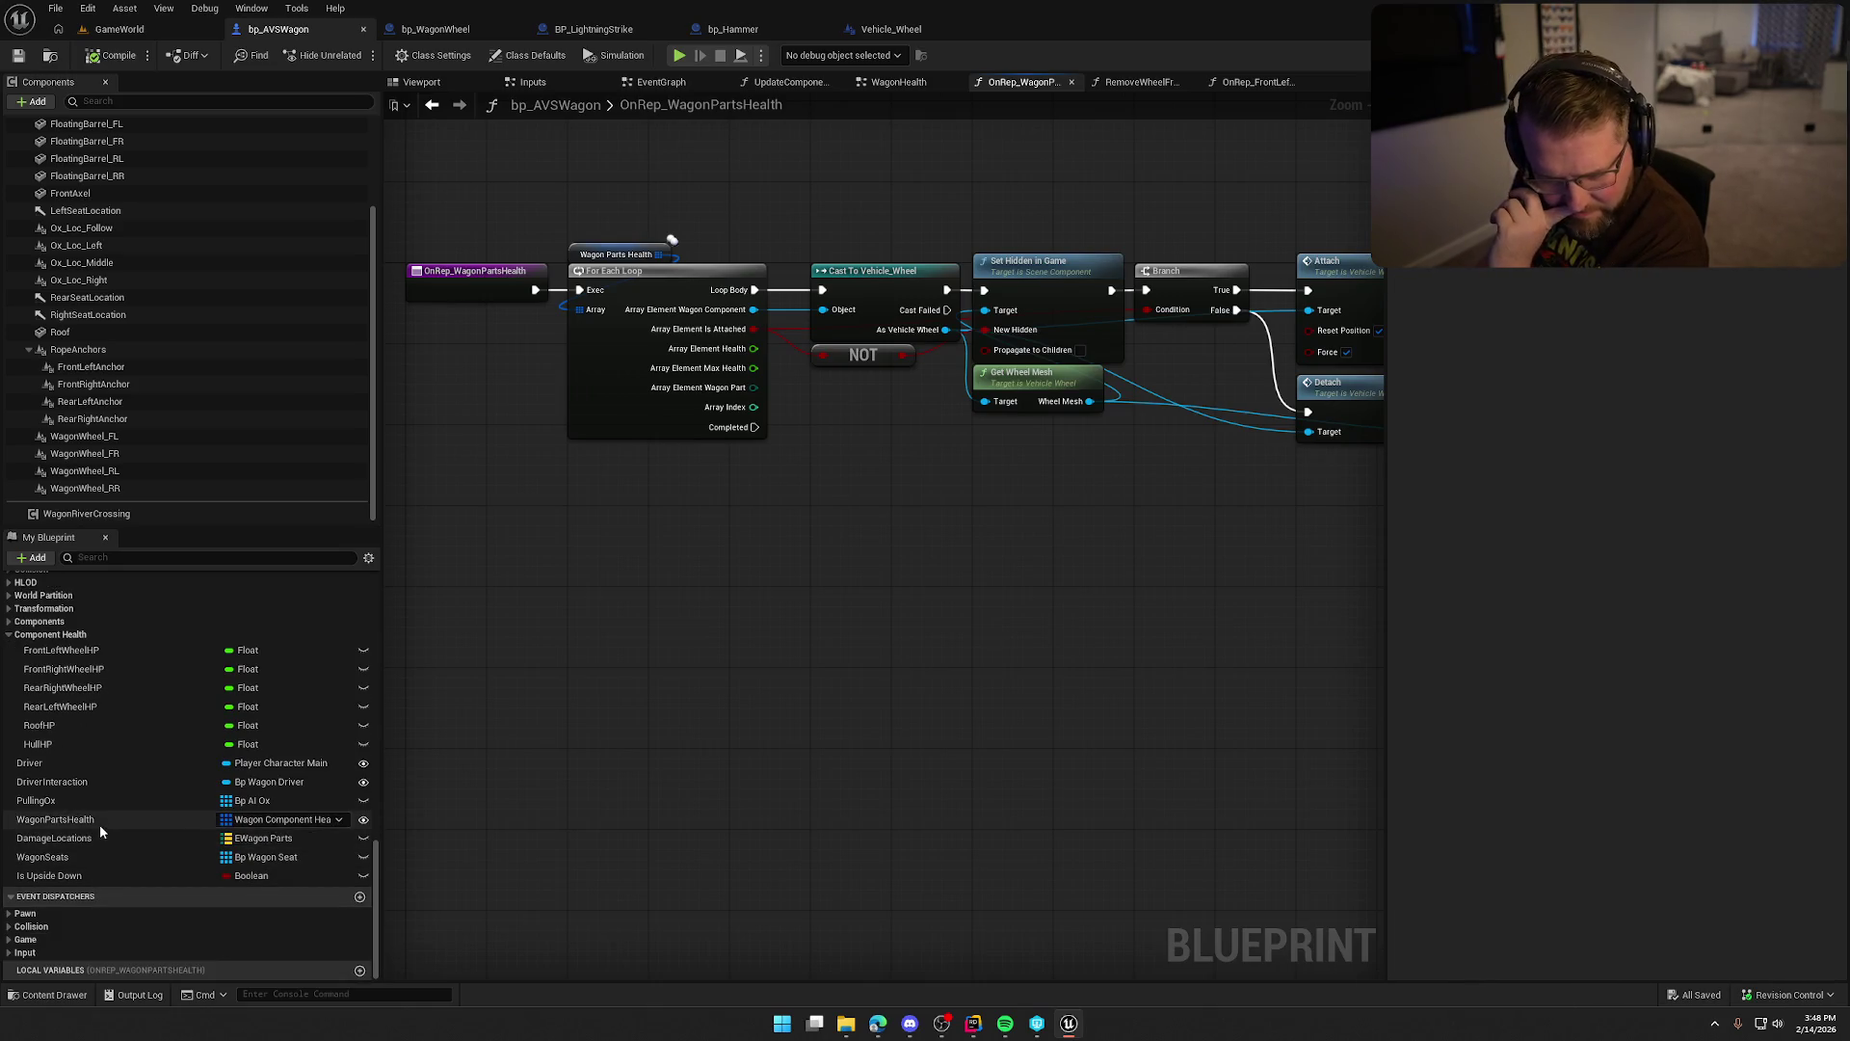
left_click(100, 820)
left_click(1663, 304)
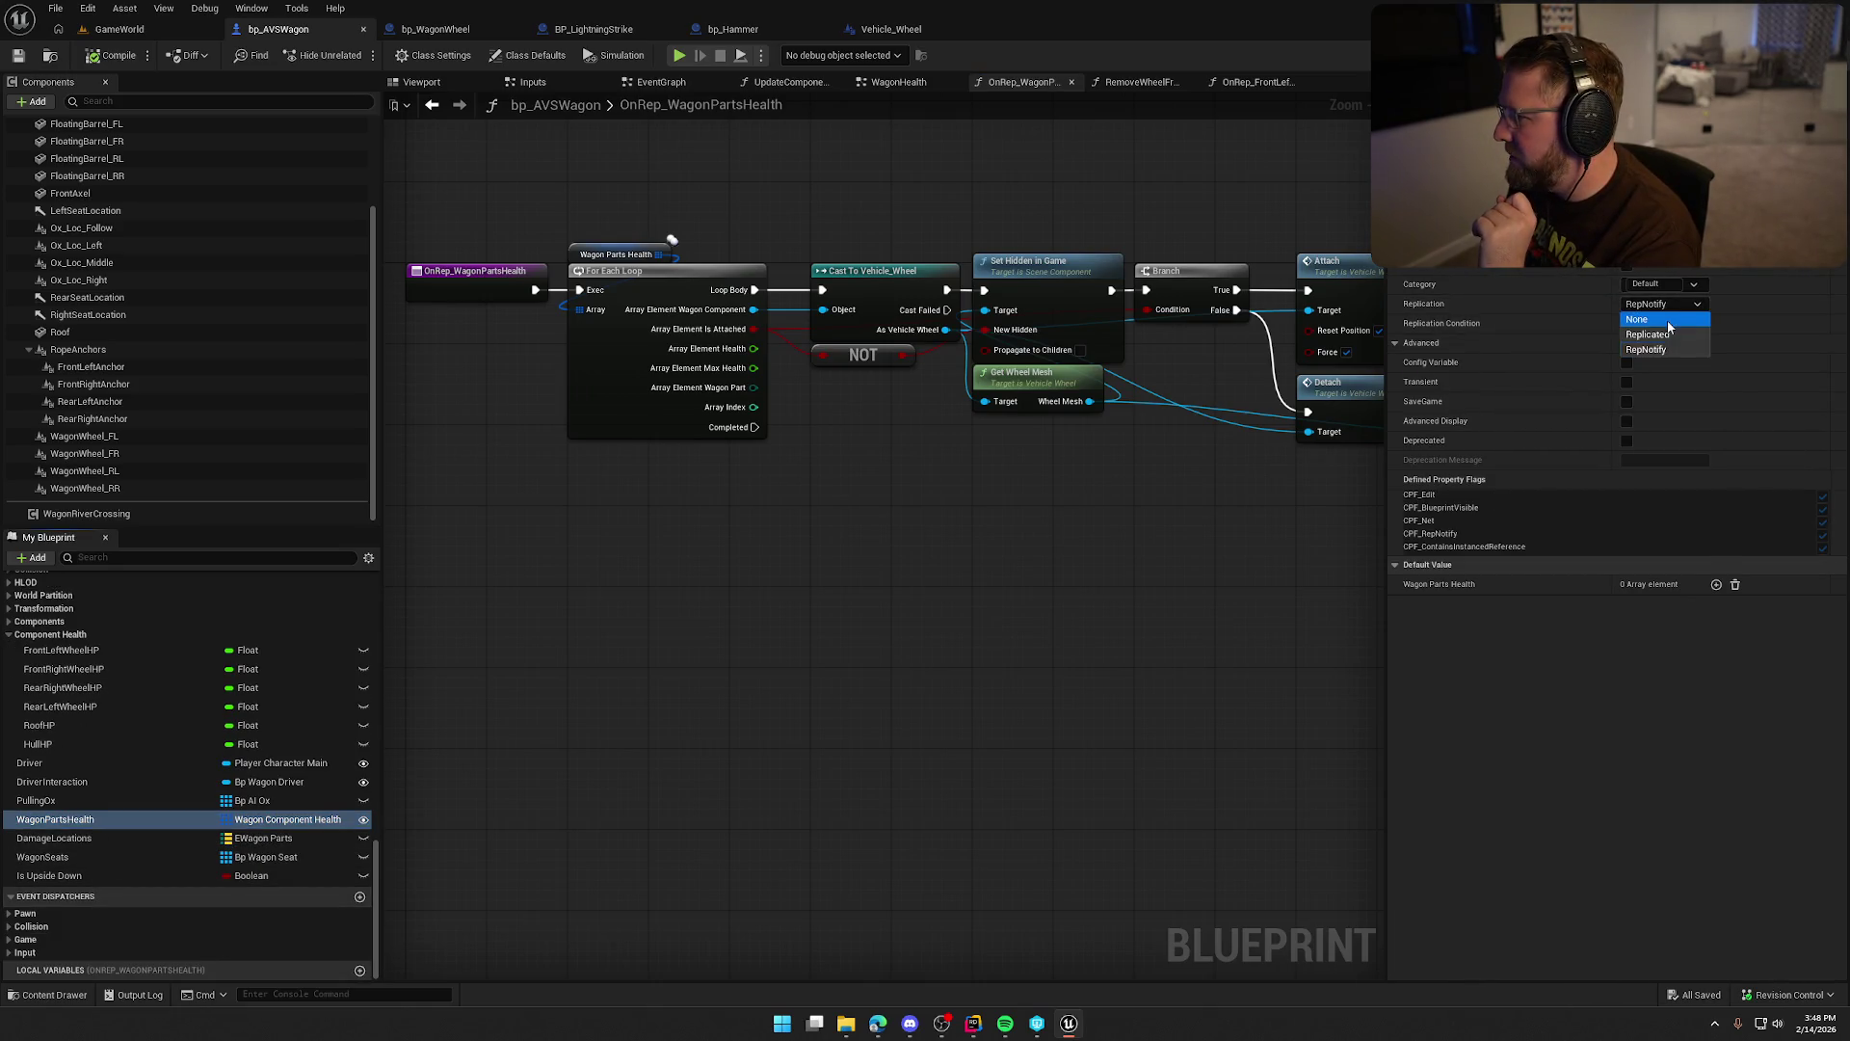
left_click(1644, 314)
scroll(181, 715, "up", 4)
scroll(167, 685, "up", 8)
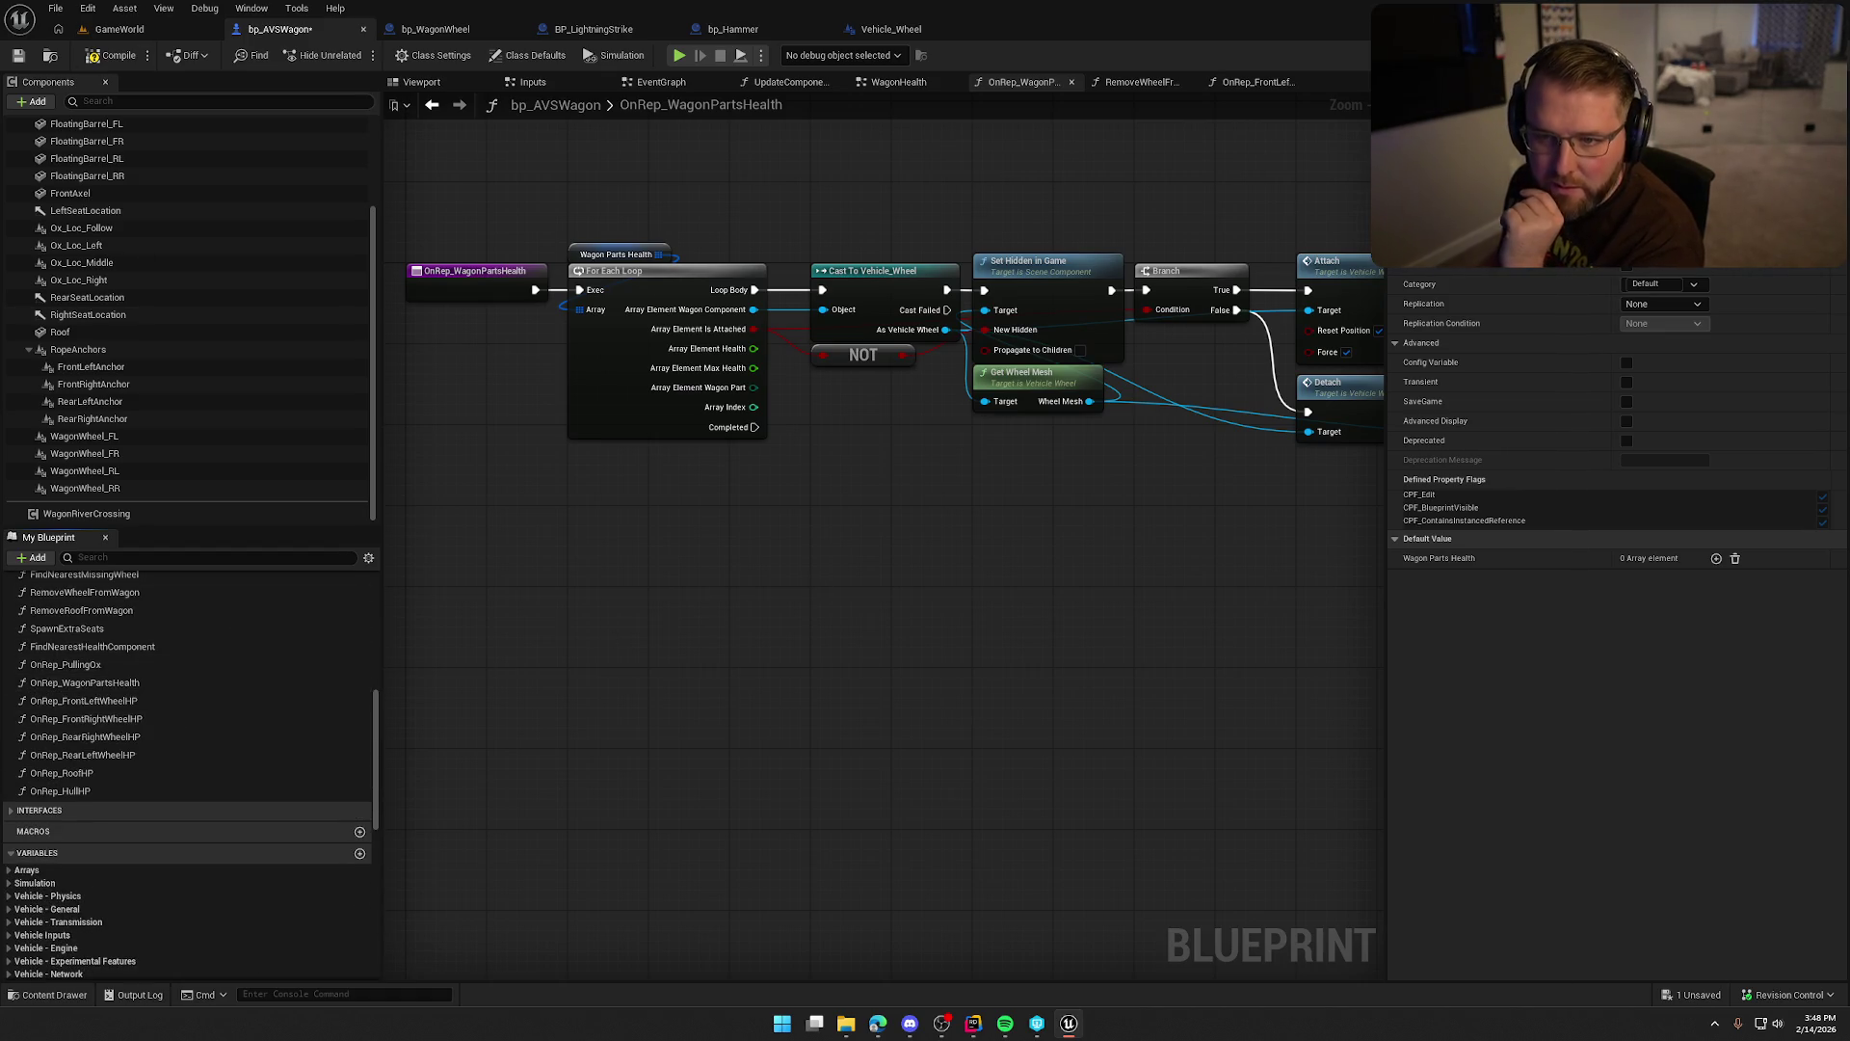
left_click(114, 55)
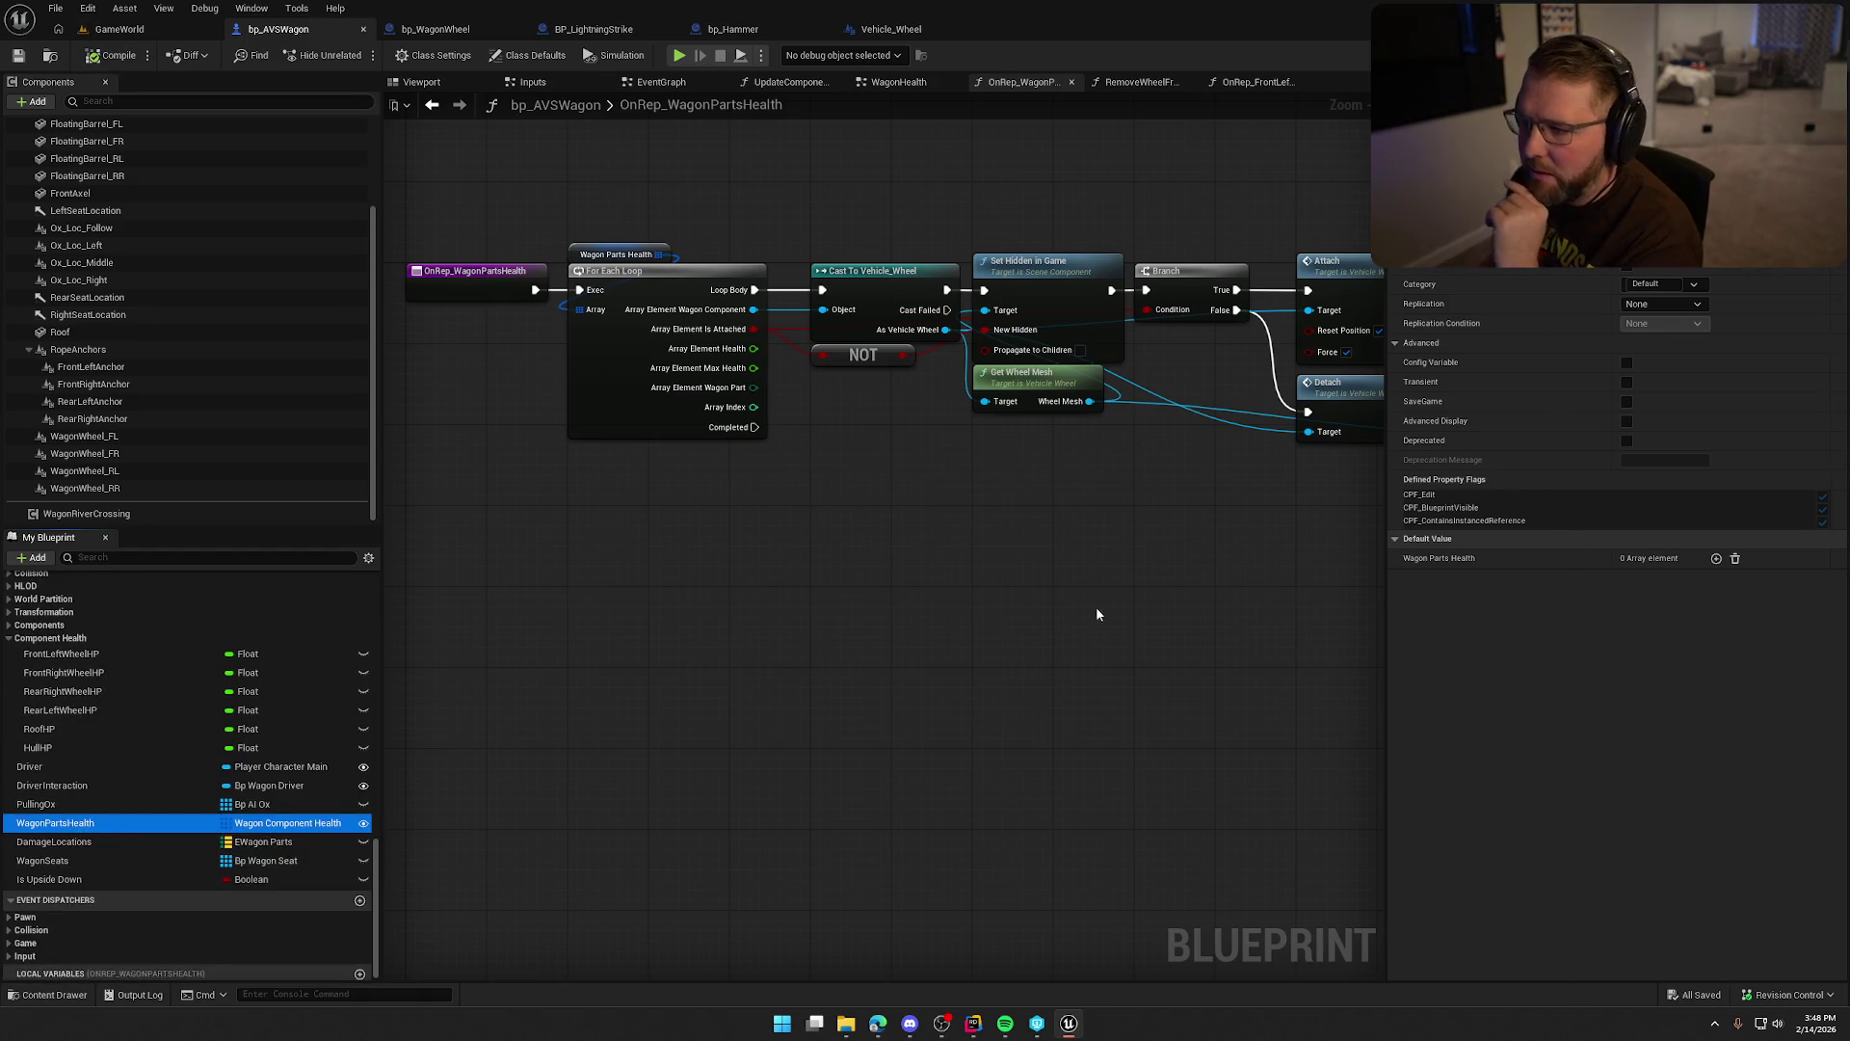
Open the WagonHealth graph and centre it on the attach logic.
left_click(896, 81)
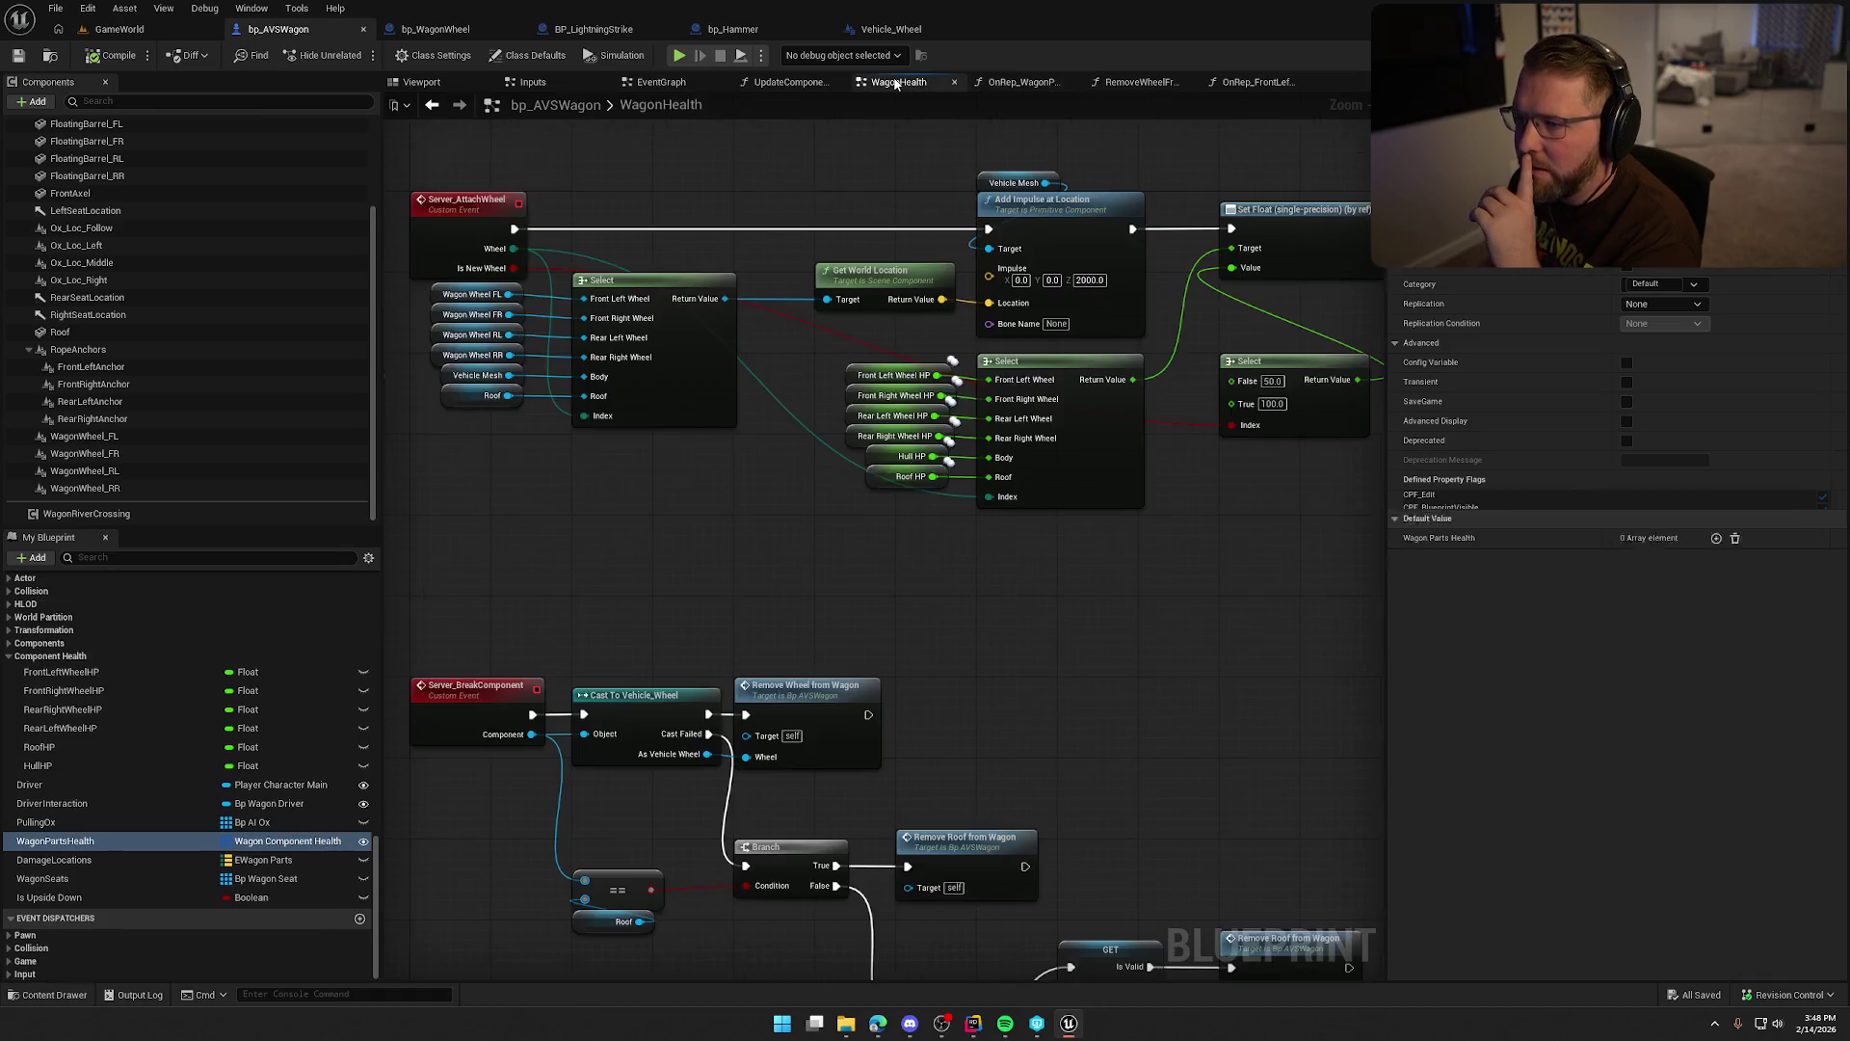
mouse_move(814, 569)
left_mouse_down()
mouse_move(444, 569)
mouse_move(915, 605)
left_mouse_up()
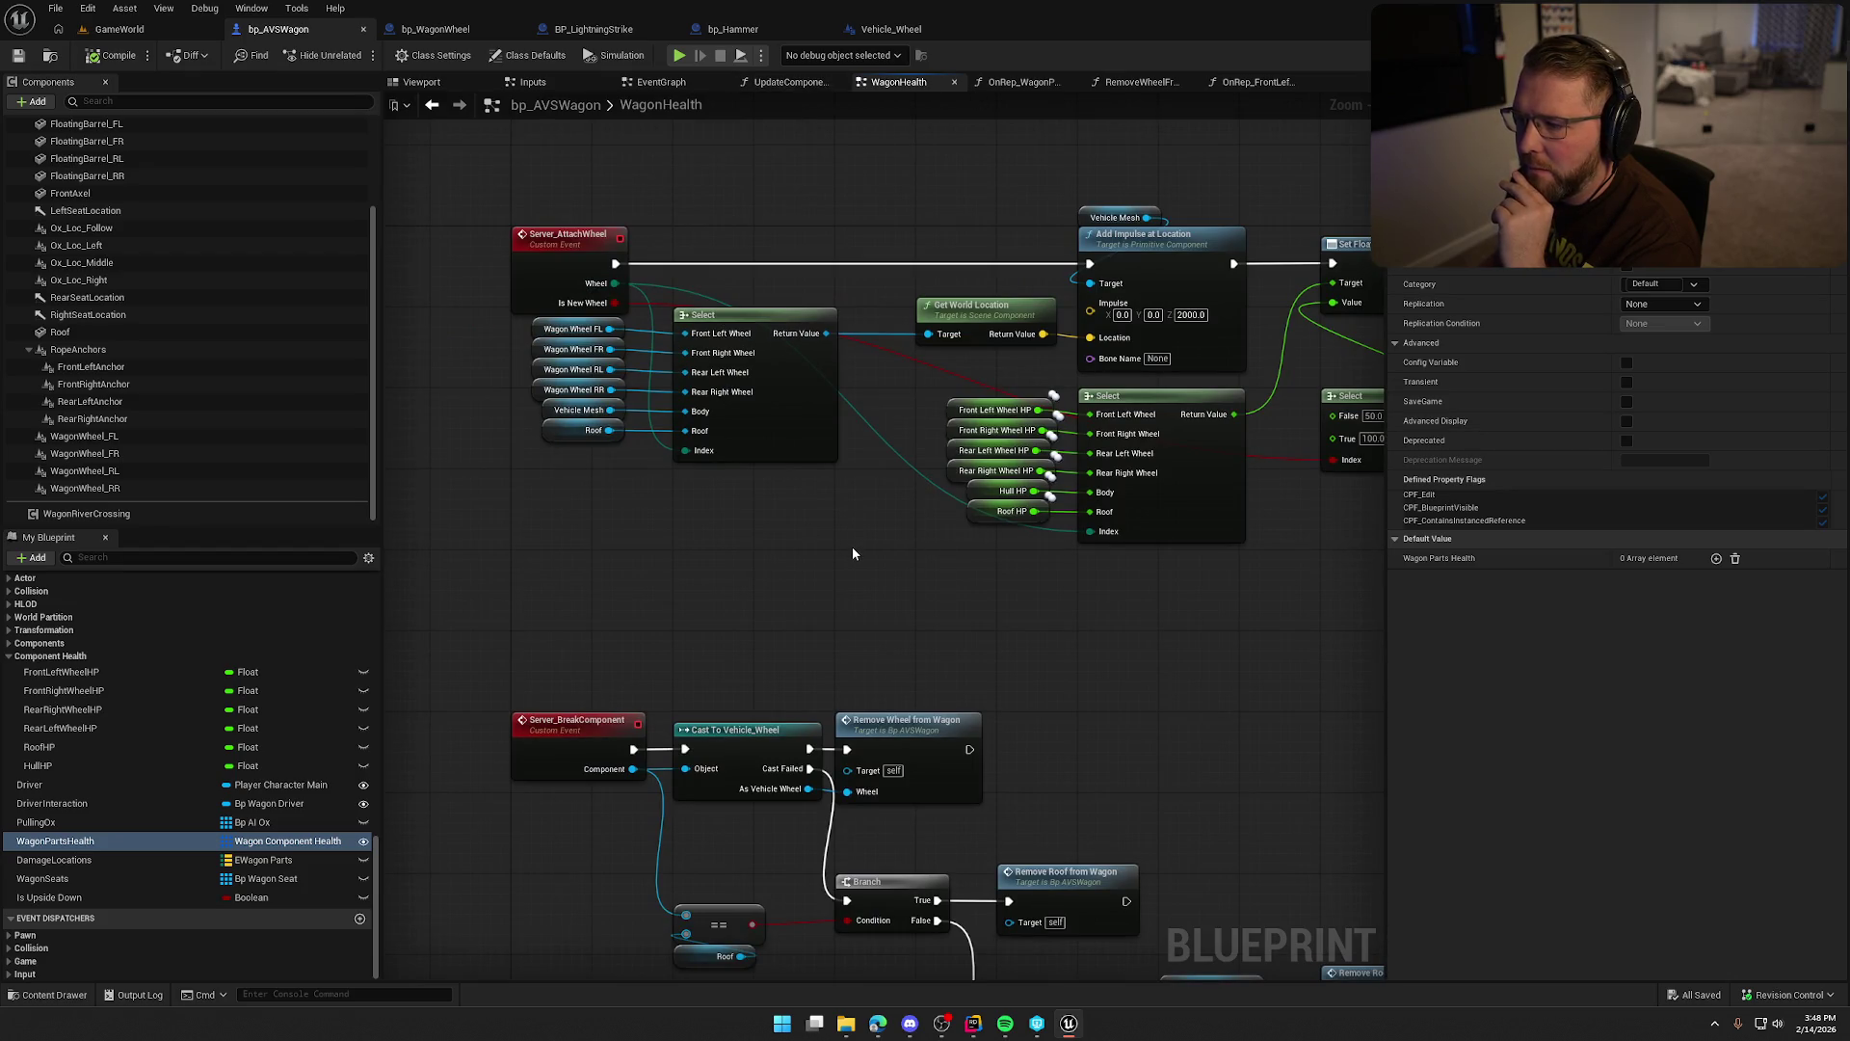
mouse_move(855, 549)
left_mouse_down()
mouse_move(475, 525)
mouse_move(731, 520)
left_mouse_up()
Open UpdateComponentDamage and inspect its Change Amount and Component inputs.
left_click(777, 82)
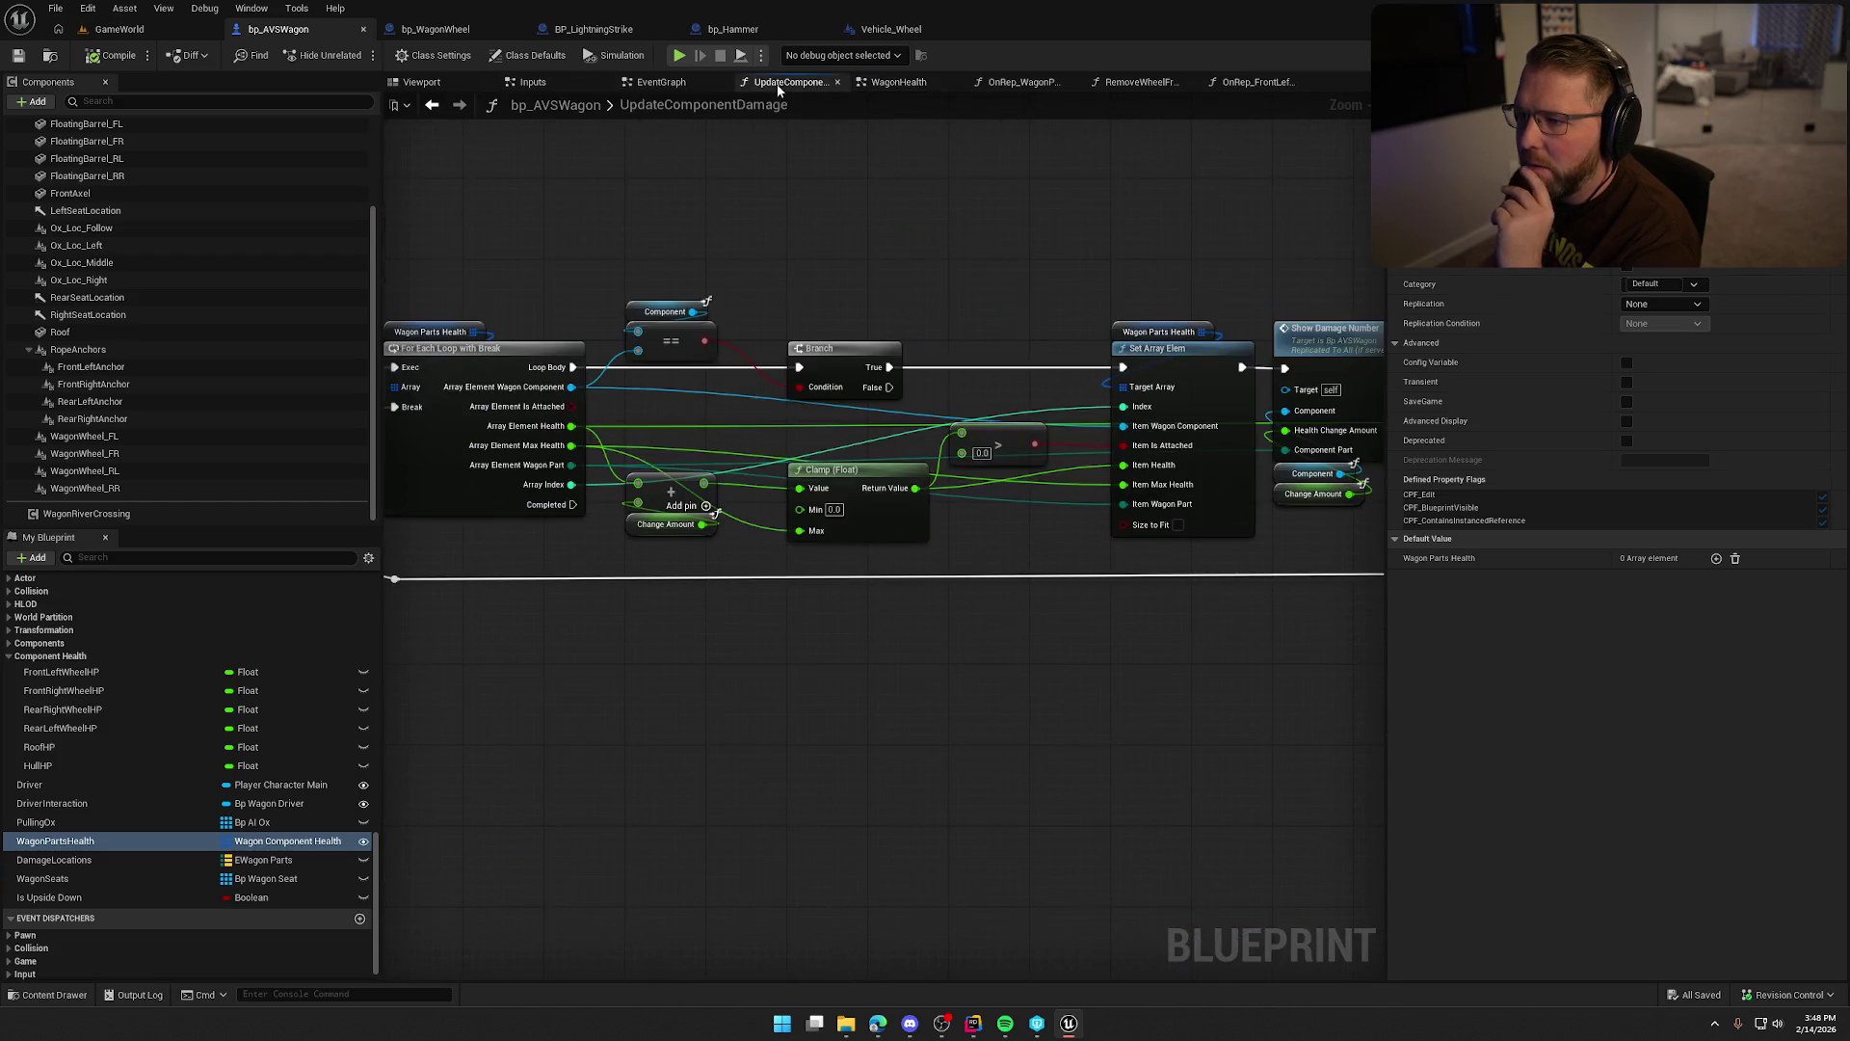
left_click_drag(1148, 596, 1317, 597)
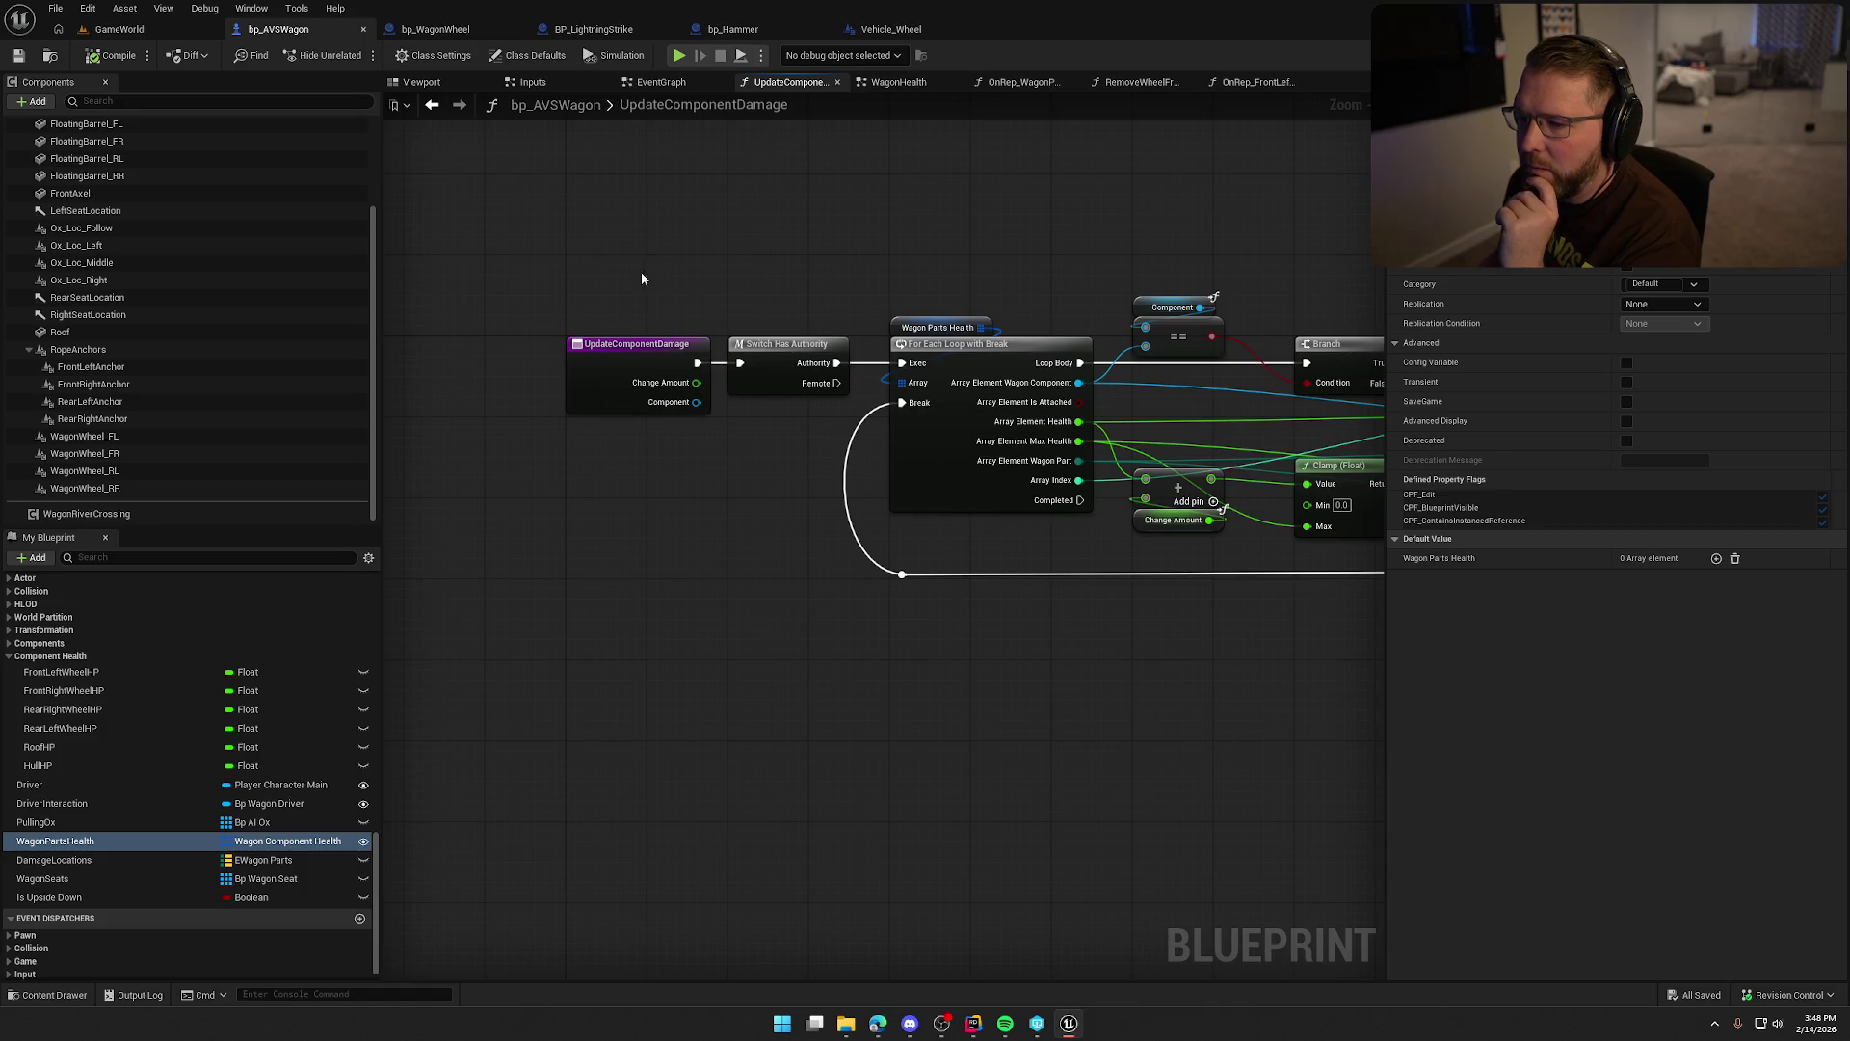
left_click_drag(1120, 643, 951, 582)
scroll(951, 578, "down", 2)
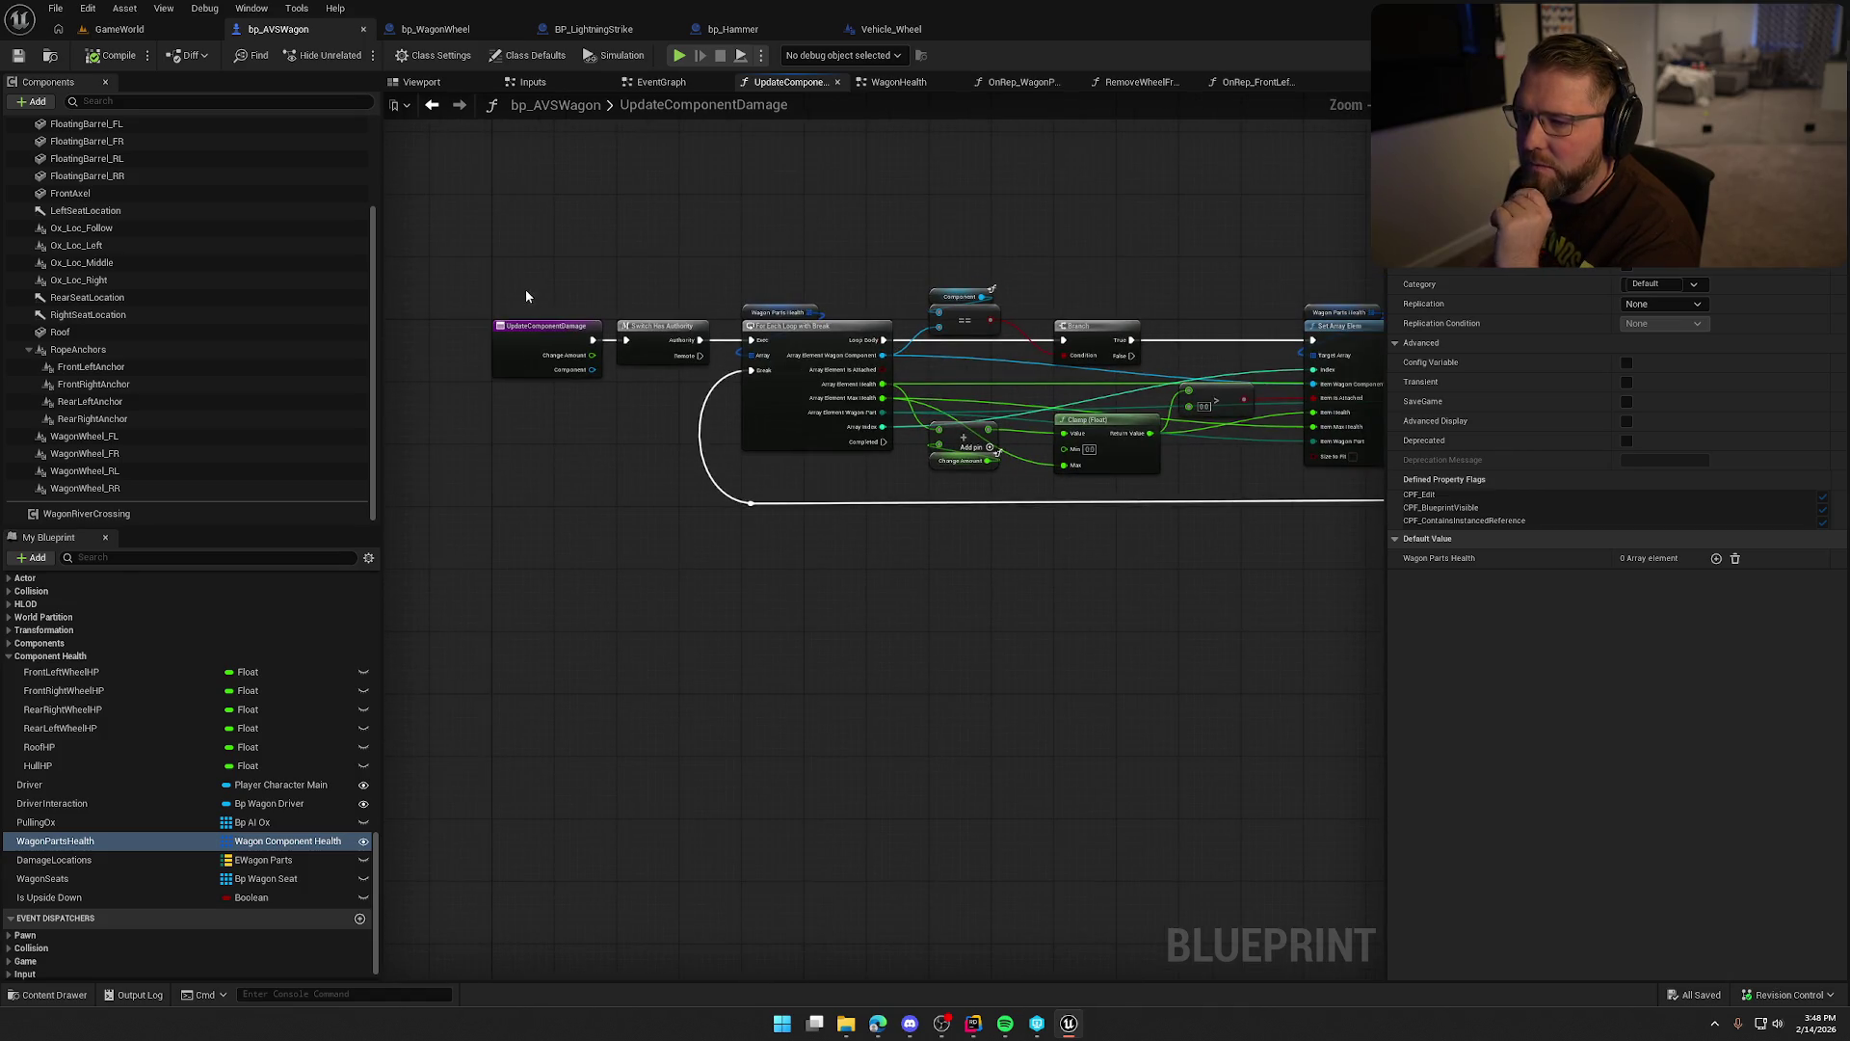
left_click(547, 347)
scroll(644, 518, "up", 2)
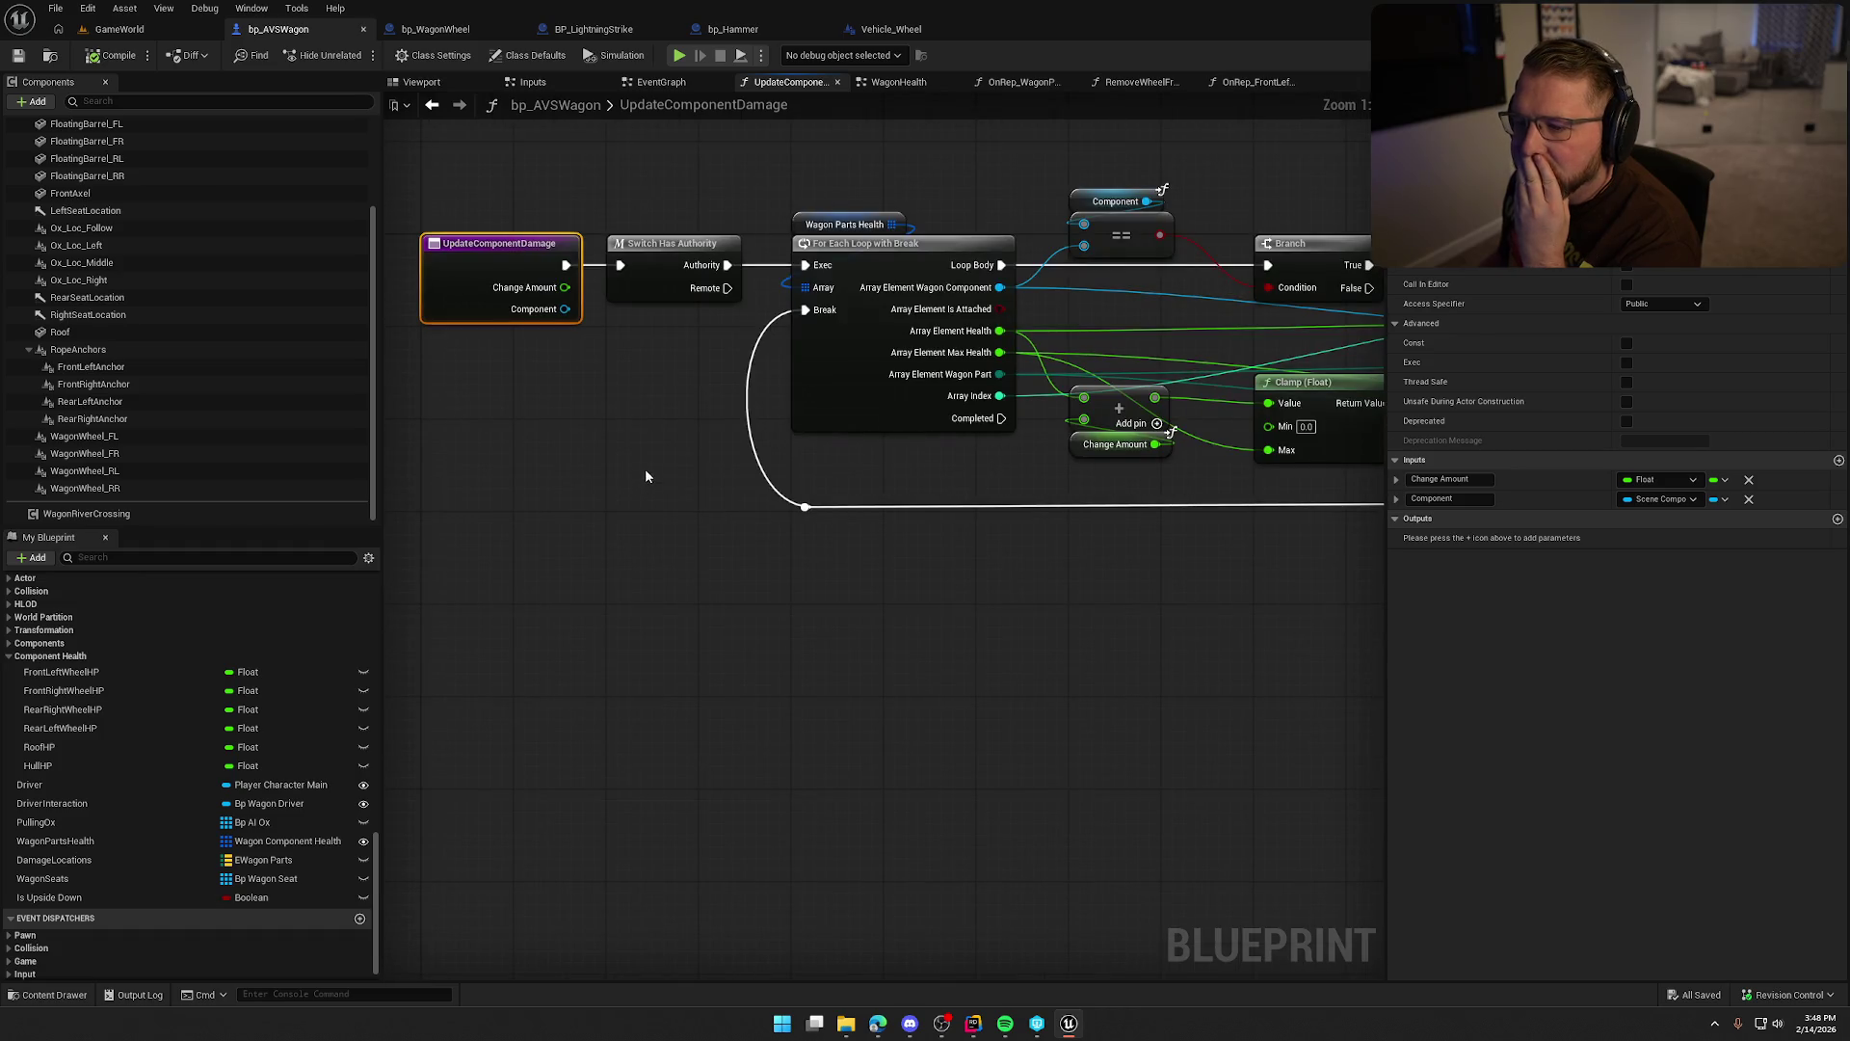
left_click(986, 654)
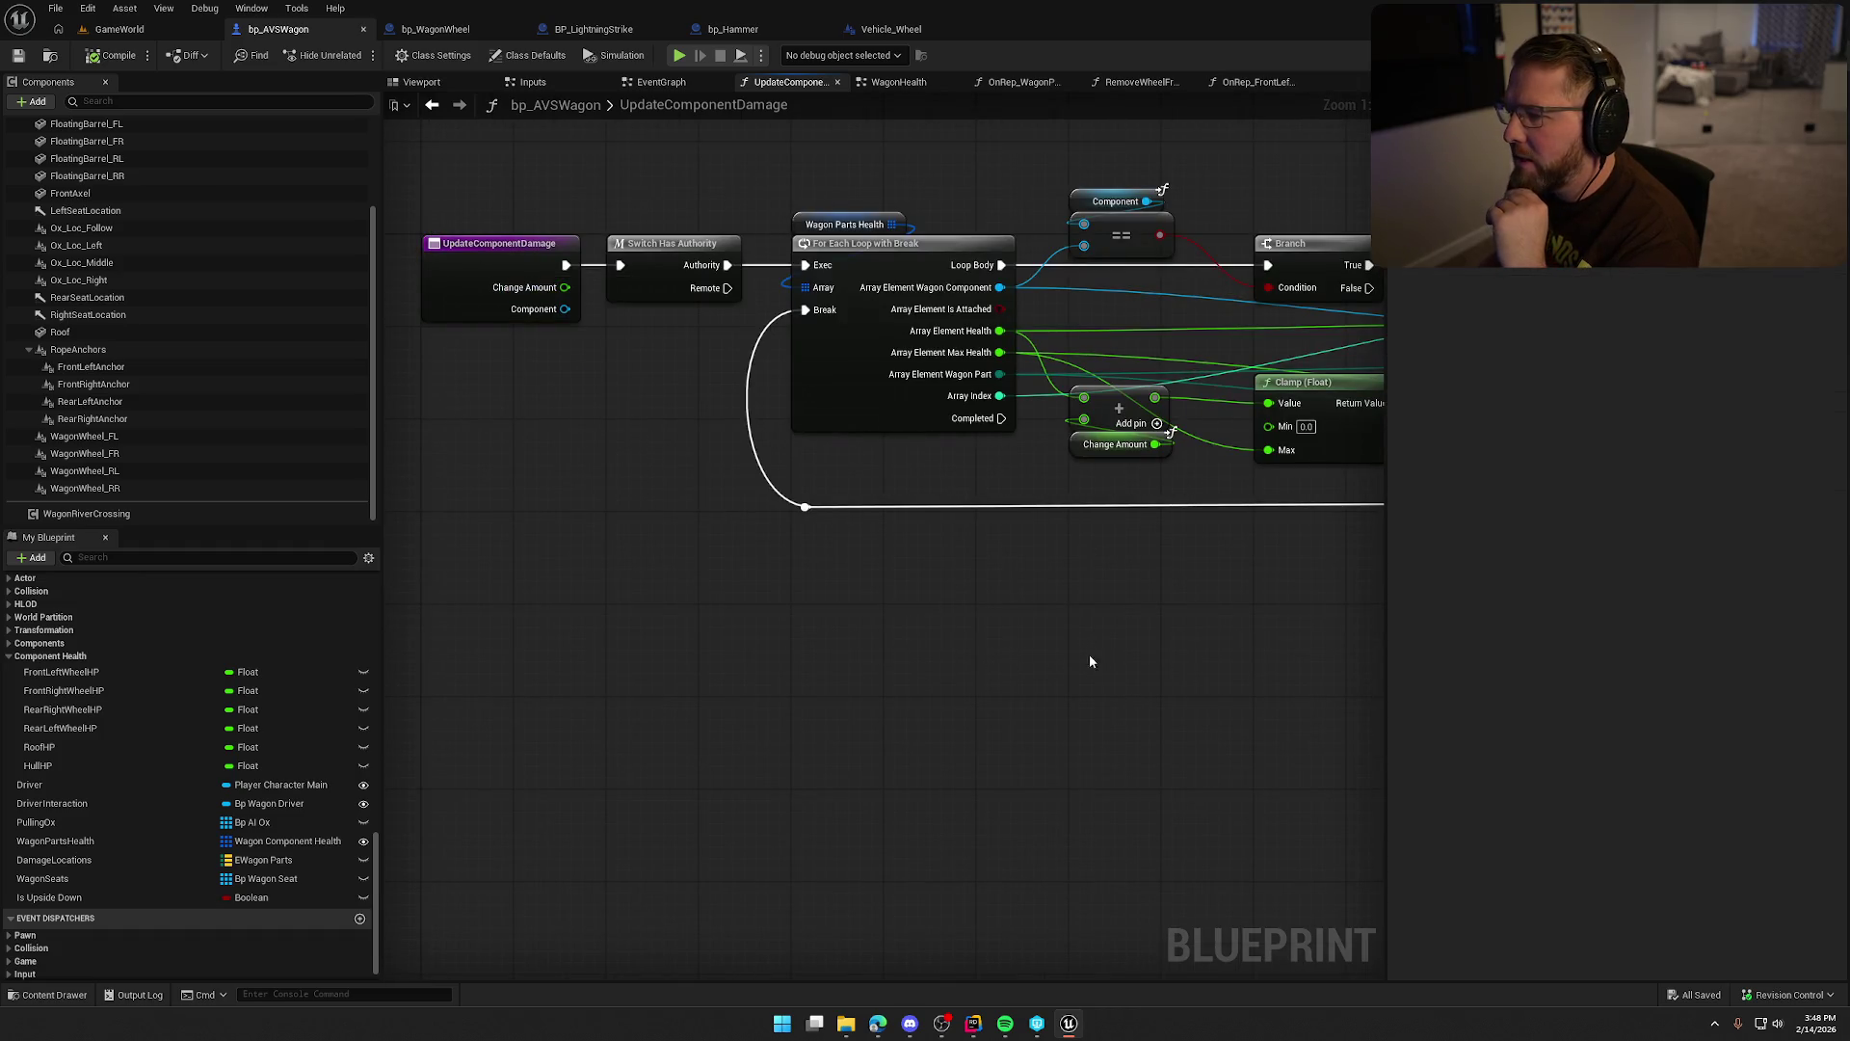
left_click_drag(1089, 656, 857, 643)
scroll(848, 636, "down", 5)
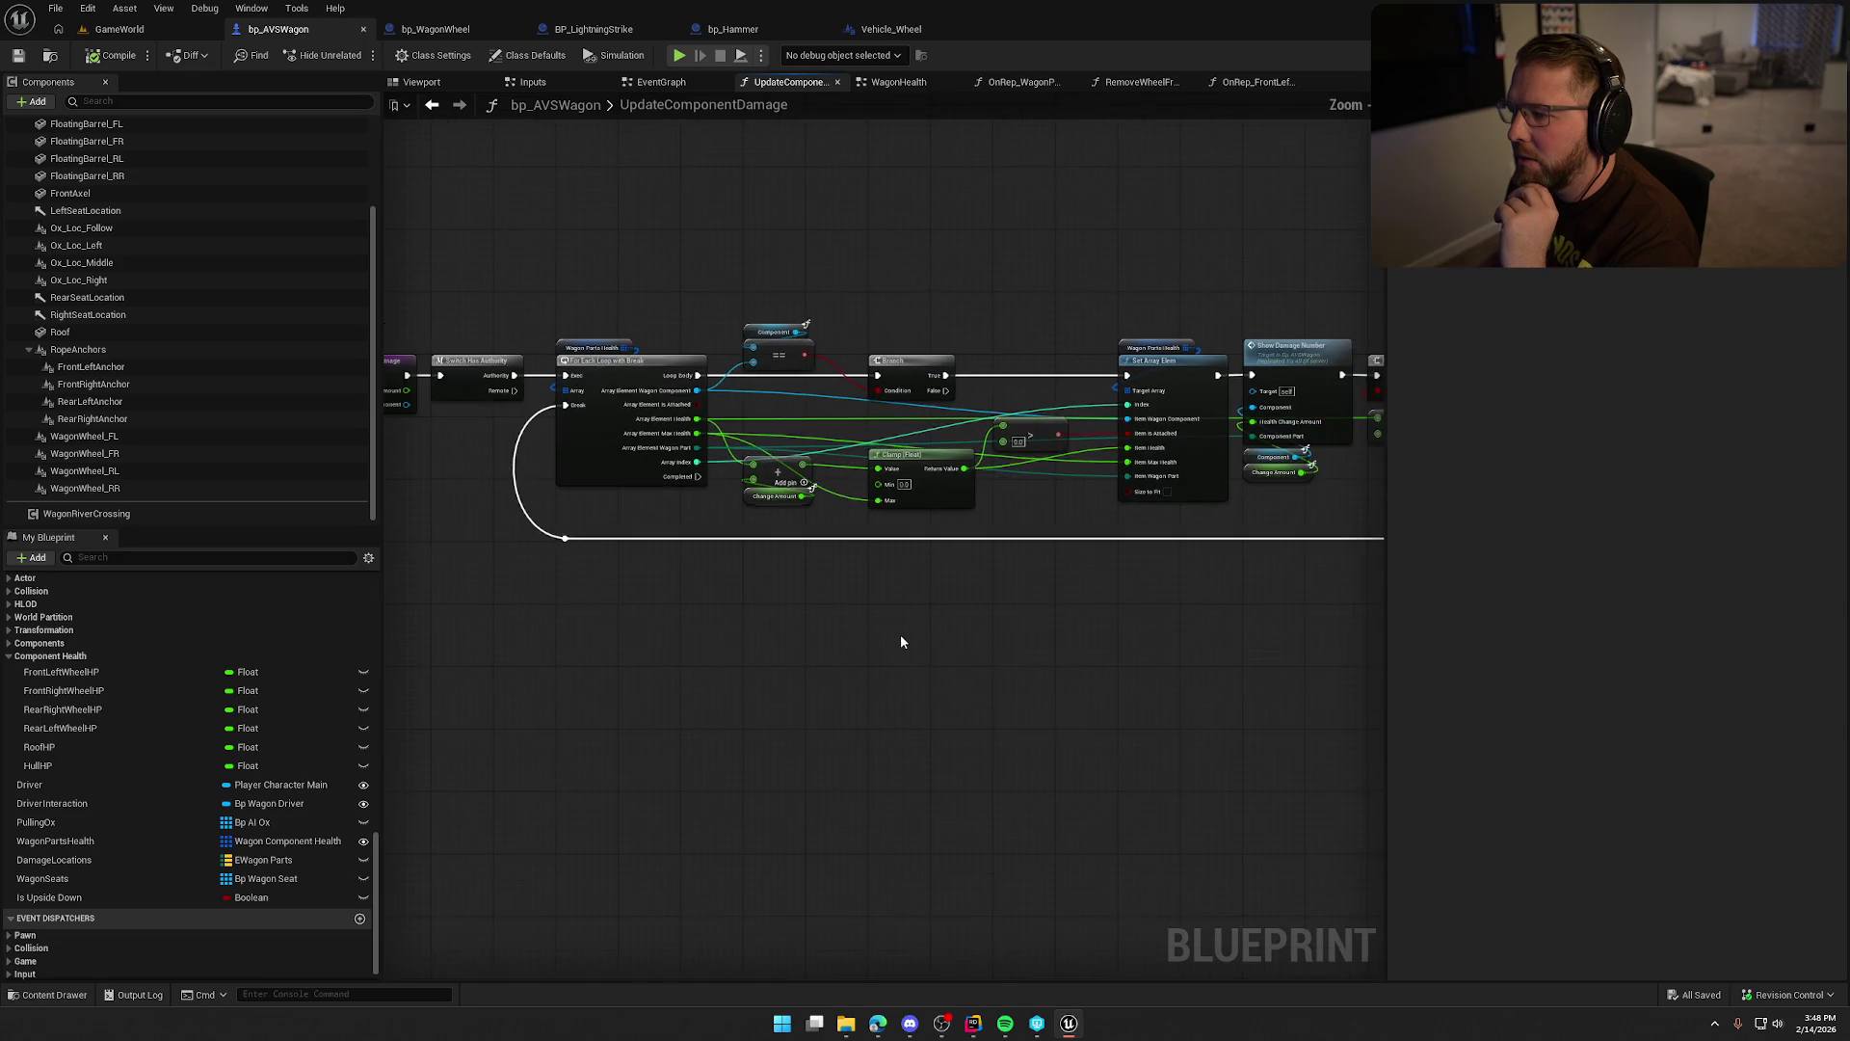
scroll(925, 521, "up", 3)
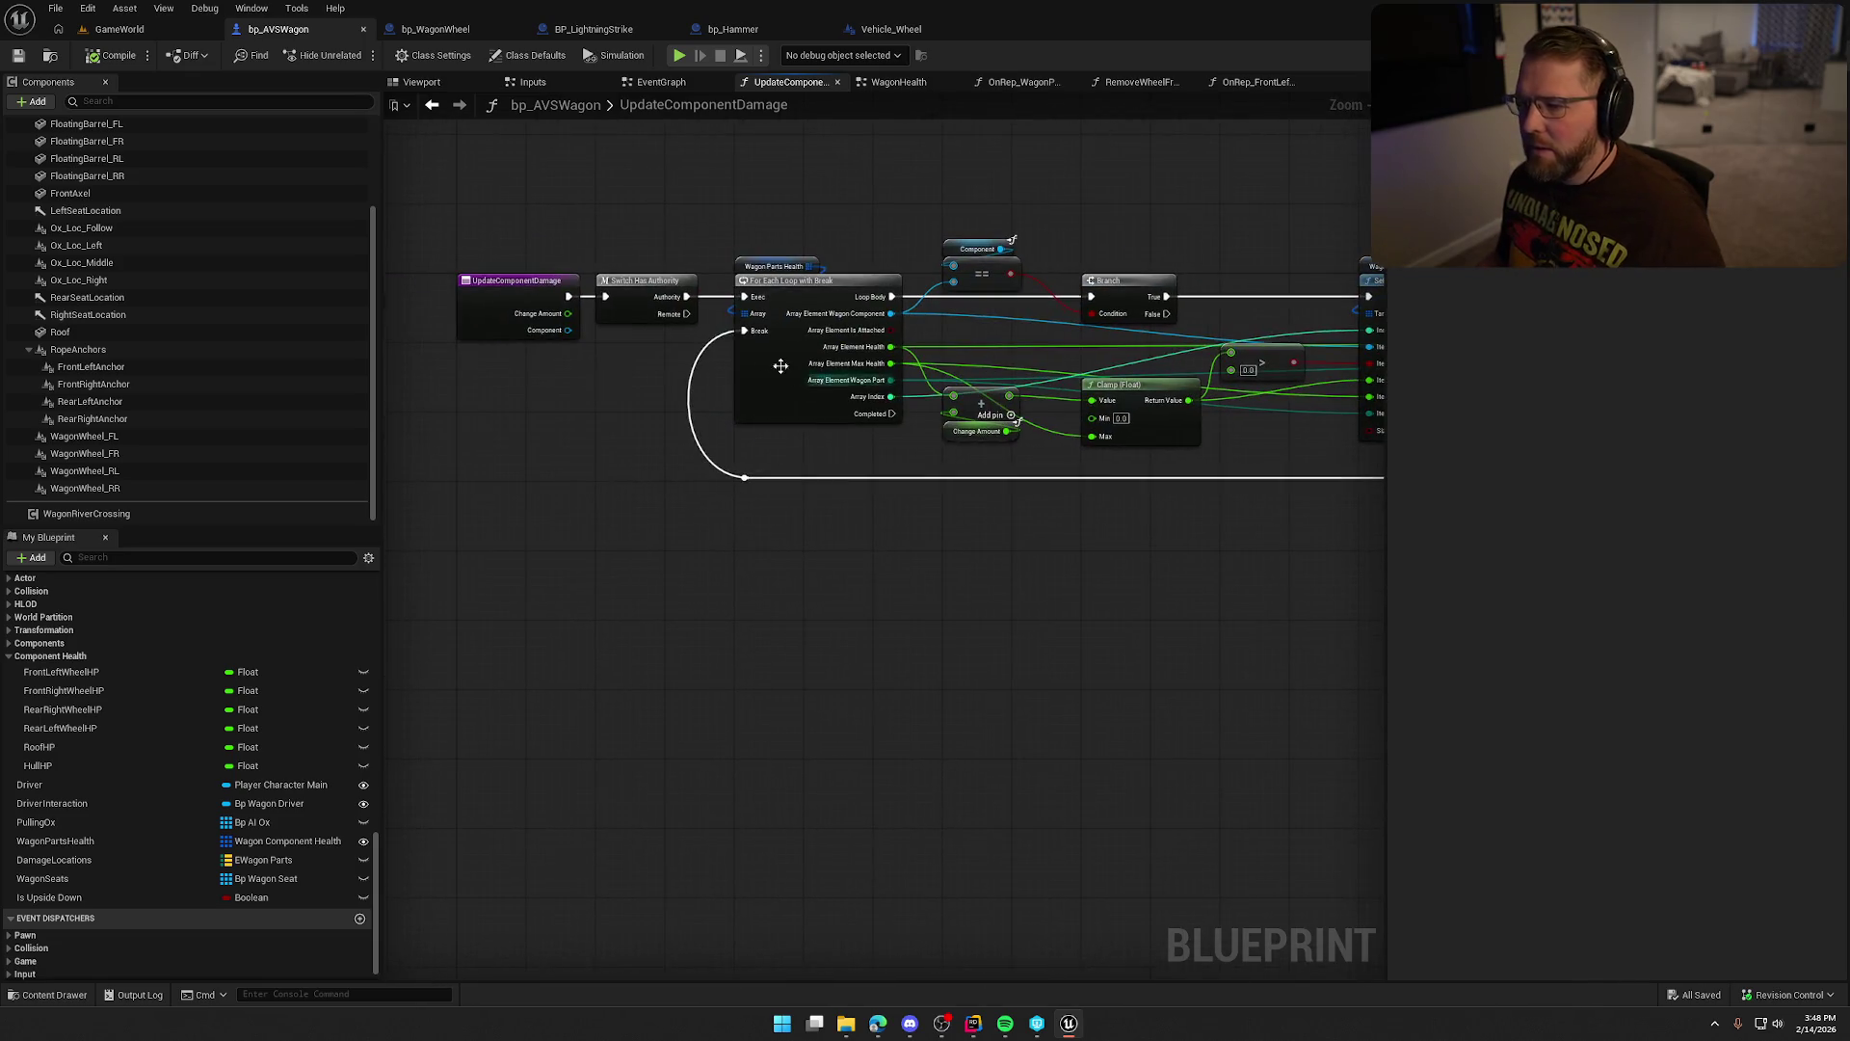
Delete then restore Switch Has Authority, and shift the For Each Loop nodes to the right.
left_click(647, 306)
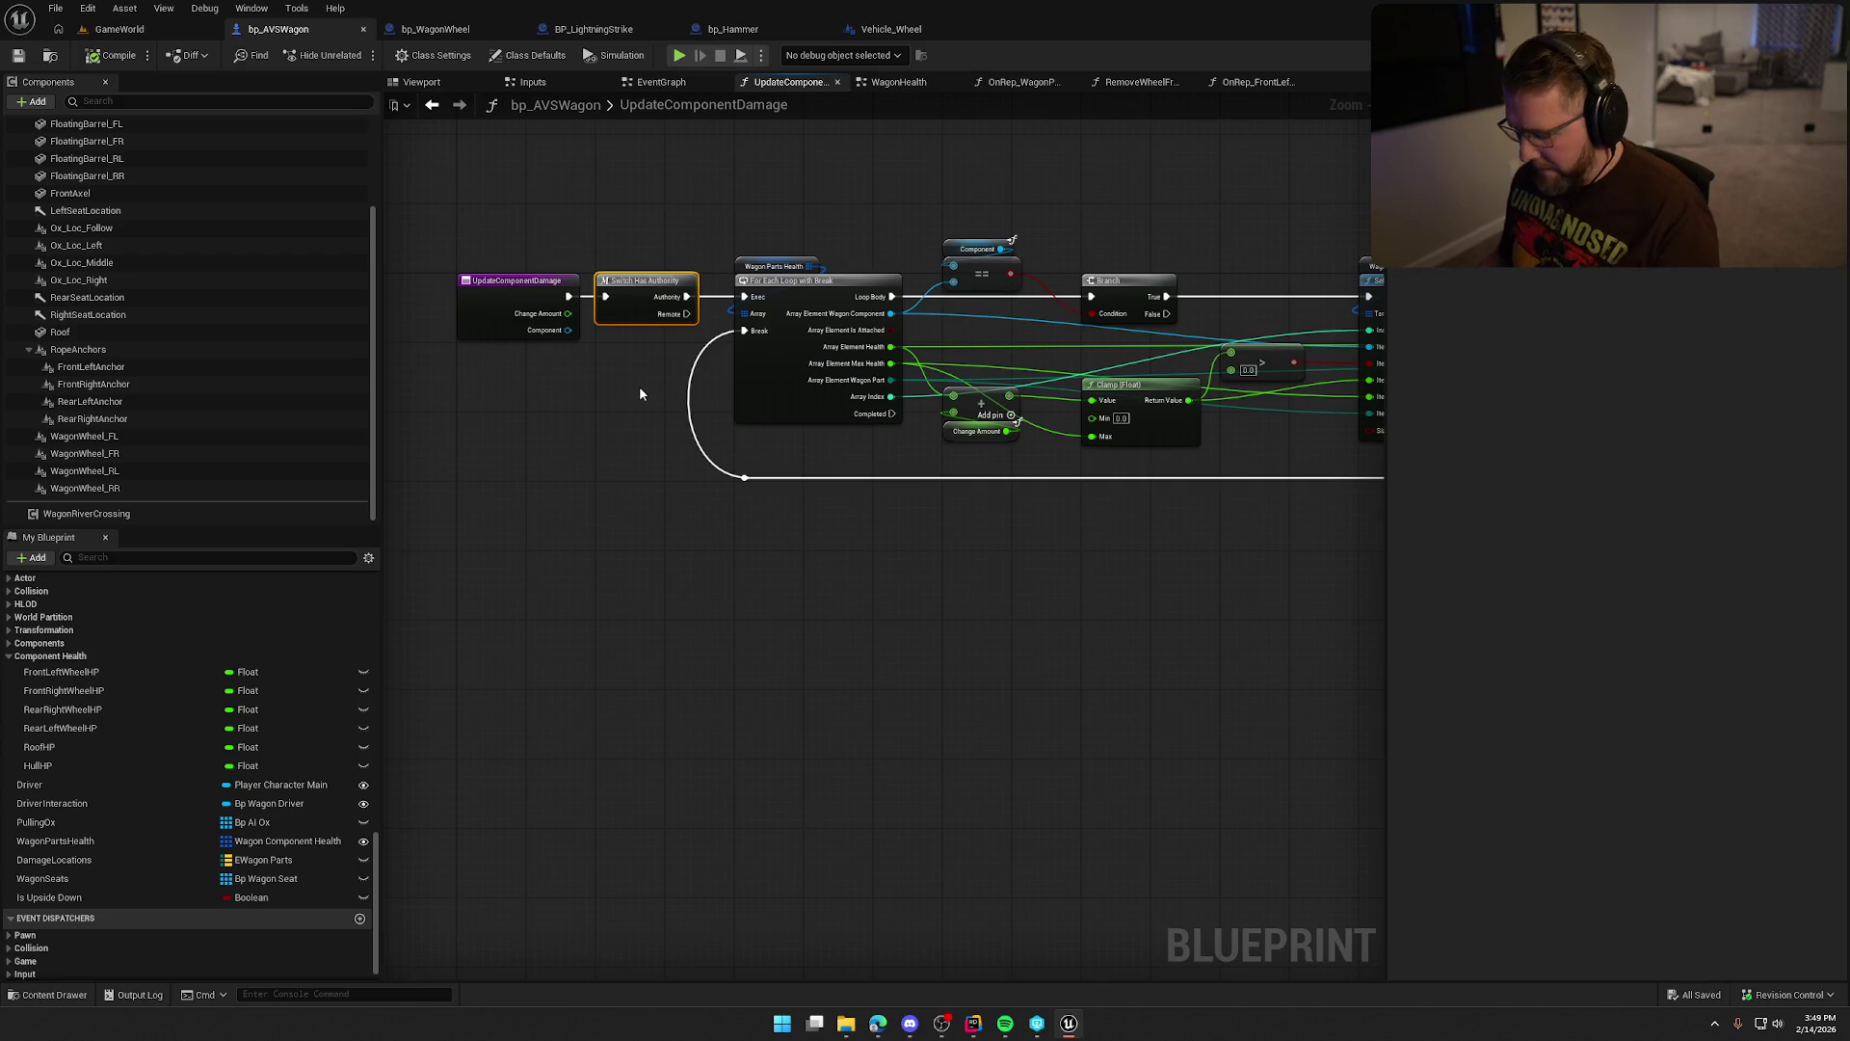
scroll(612, 378, "up", 2)
key("Delete")
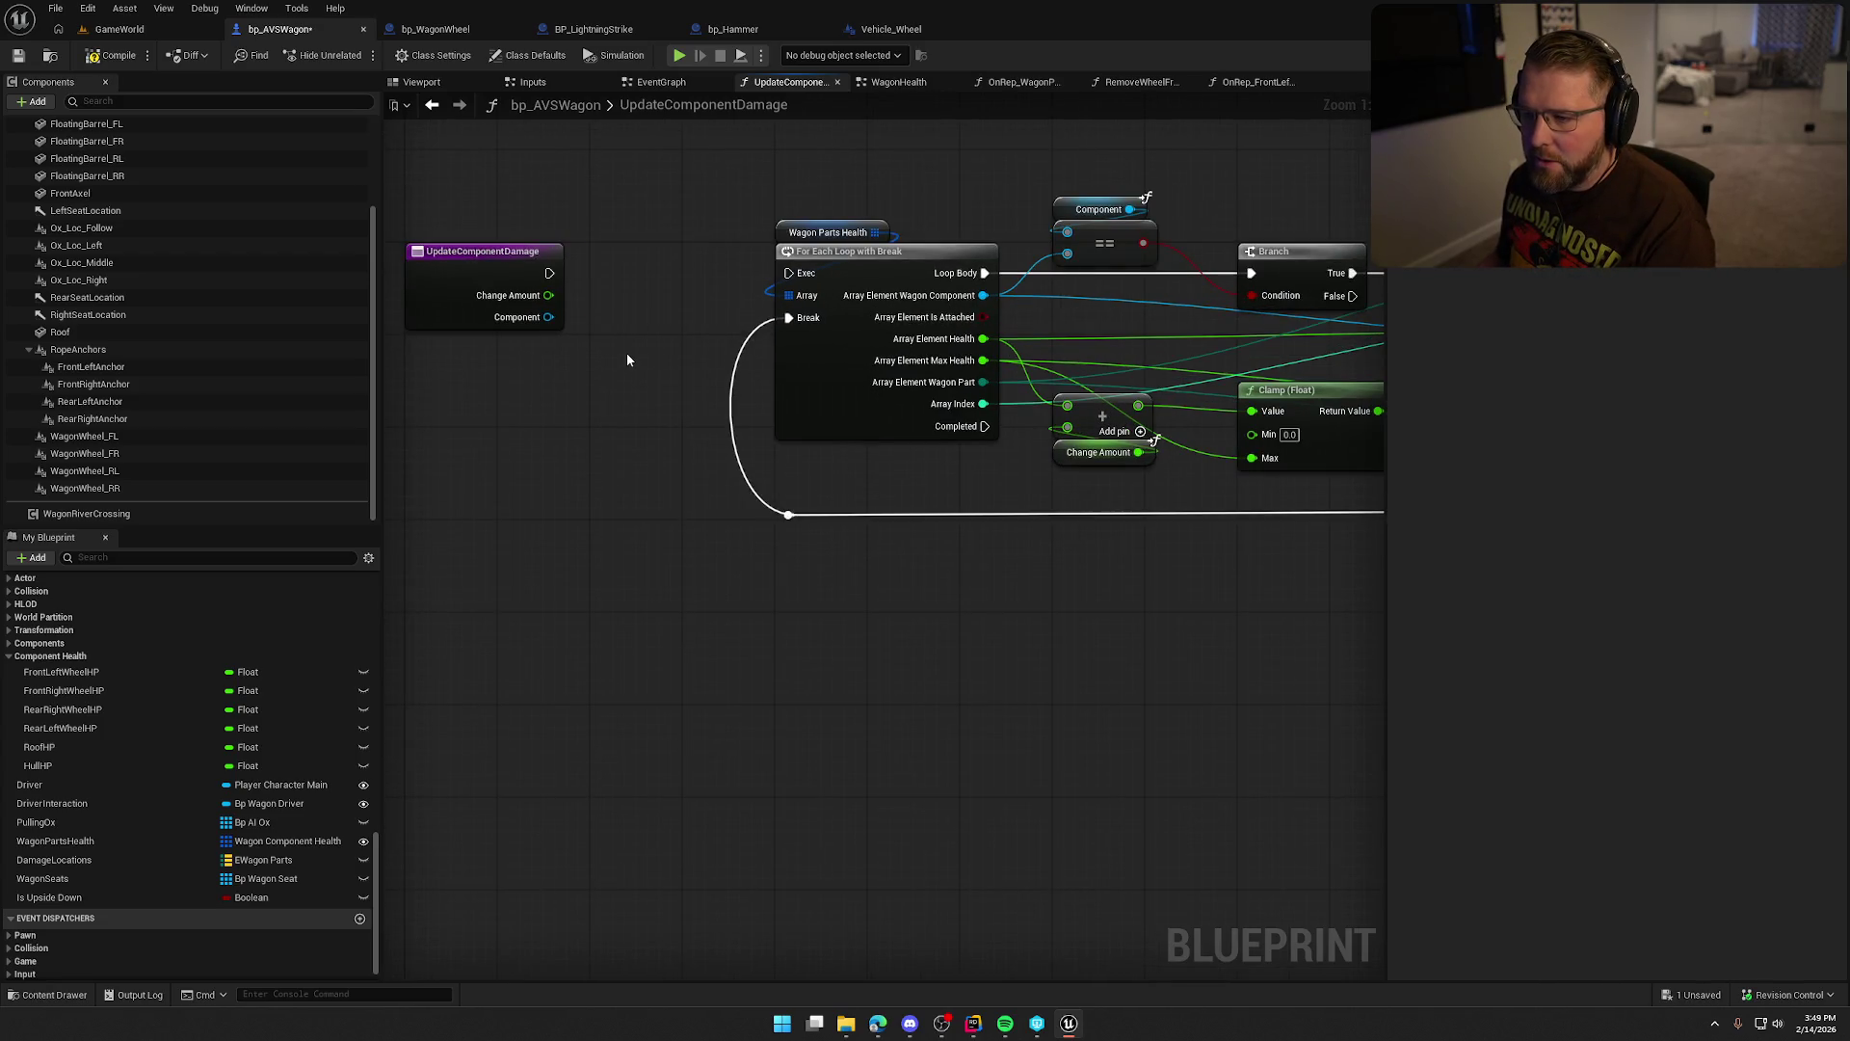
key("ctrl+z")
scroll(650, 414, "down", 3)
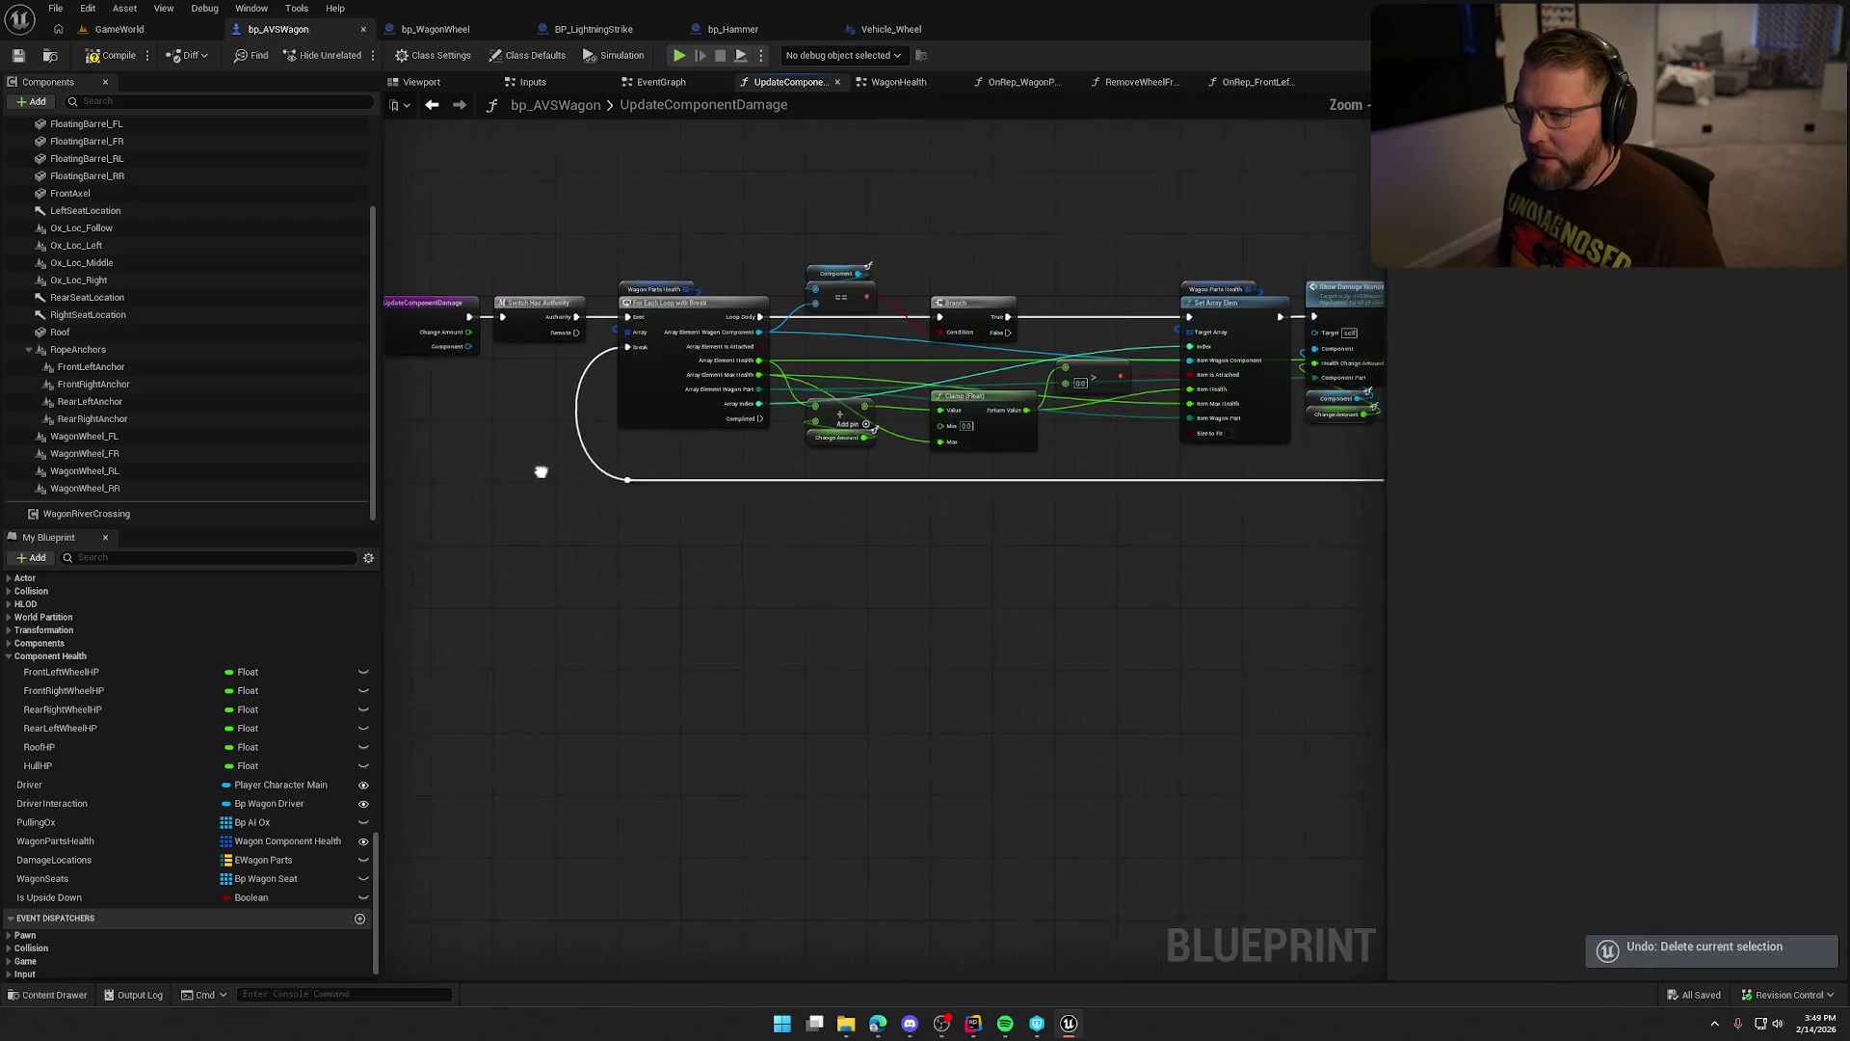
mouse_move(529, 226)
left_mouse_down()
mouse_move(1449, 512)
mouse_move(1380, 552)
mouse_move(1000, 578)
left_mouse_up()
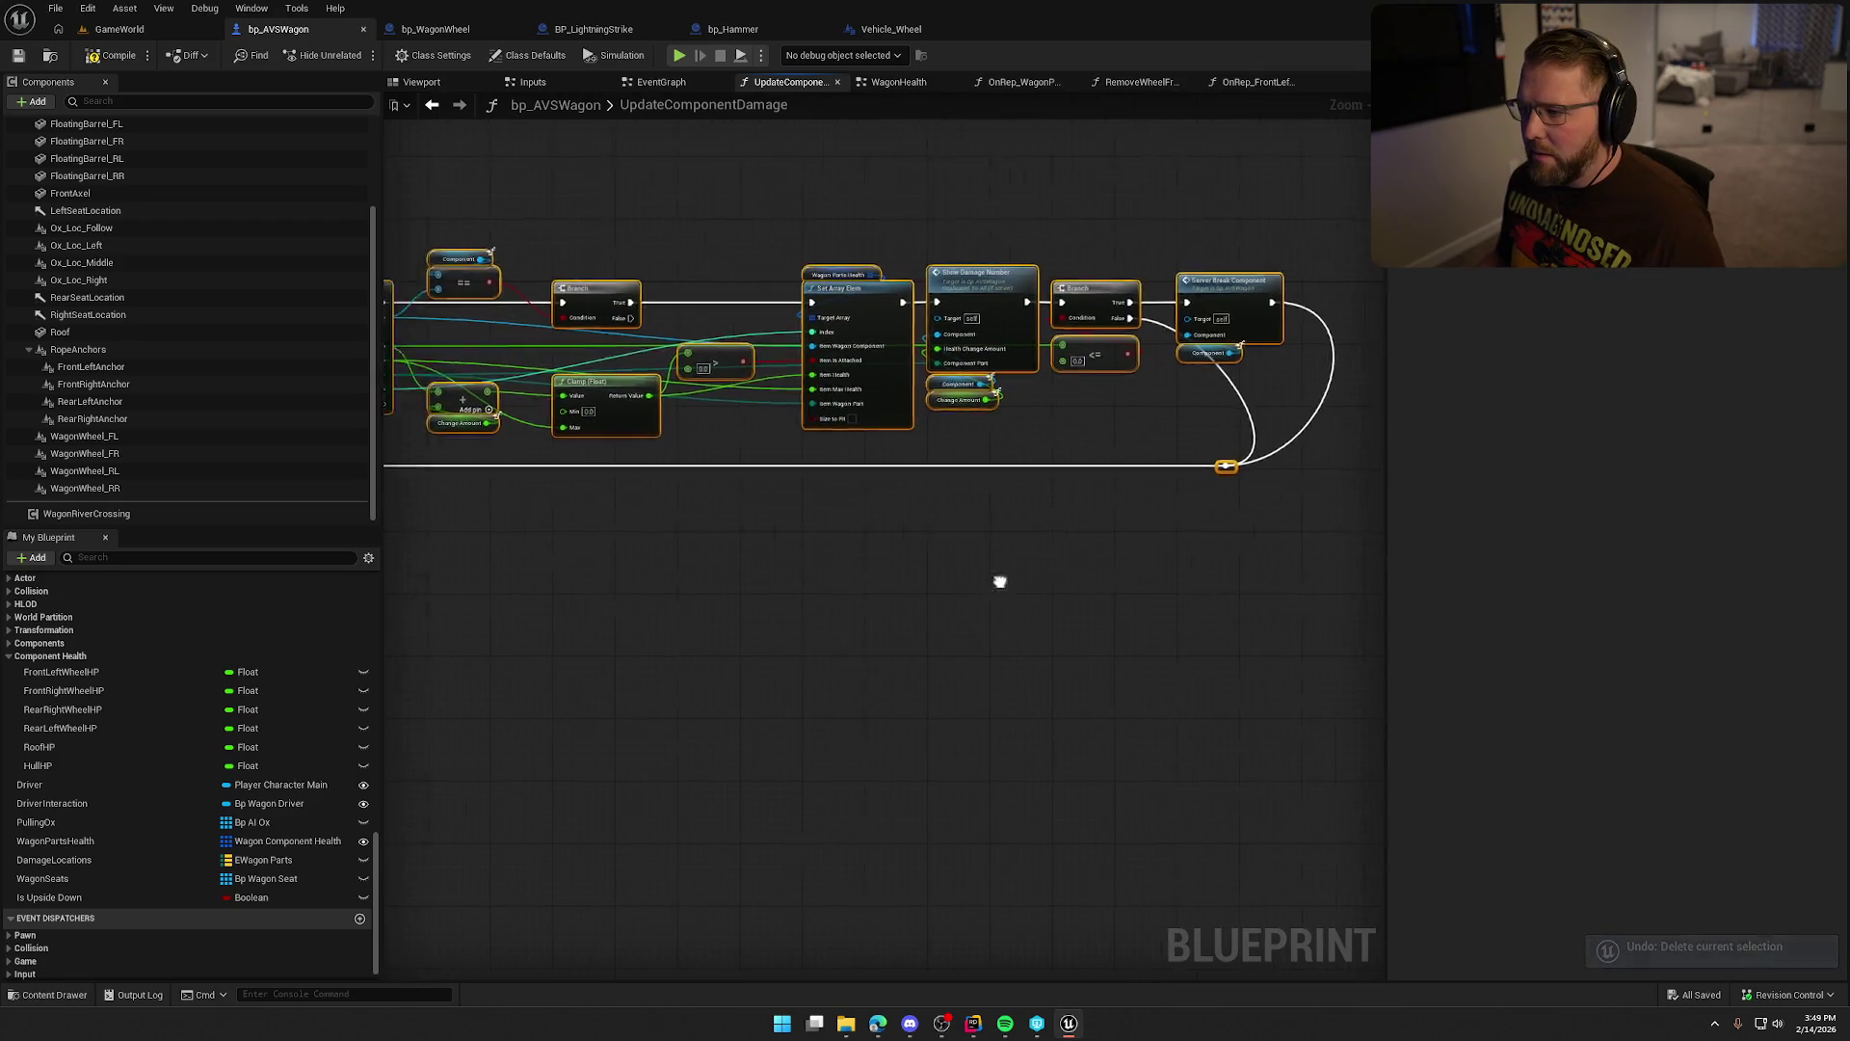
scroll(846, 348, "up", 4)
left_click_drag(930, 198, 1300, 198)
left_click(781, 400)
left_click(537, 220)
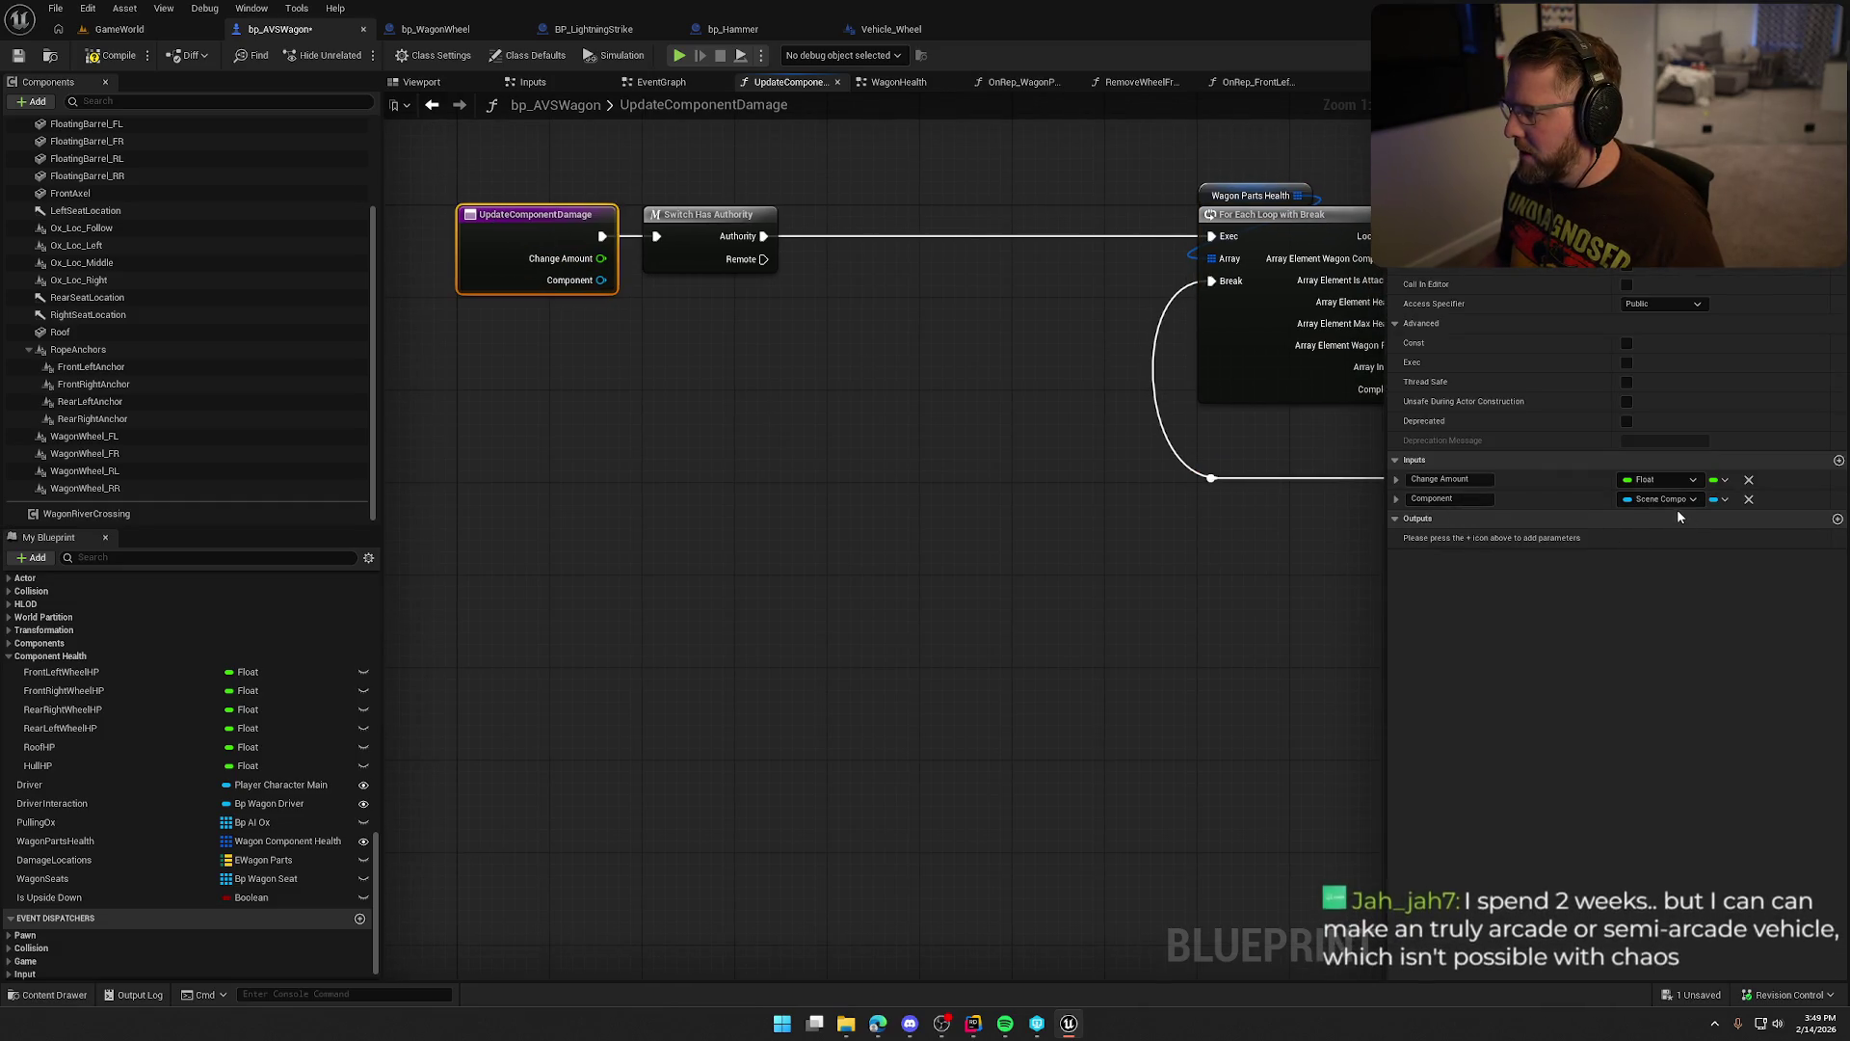
Change UpdateComponentDamage's Component input type to EWagon Parts.
left_click(1674, 500)
type("wag")
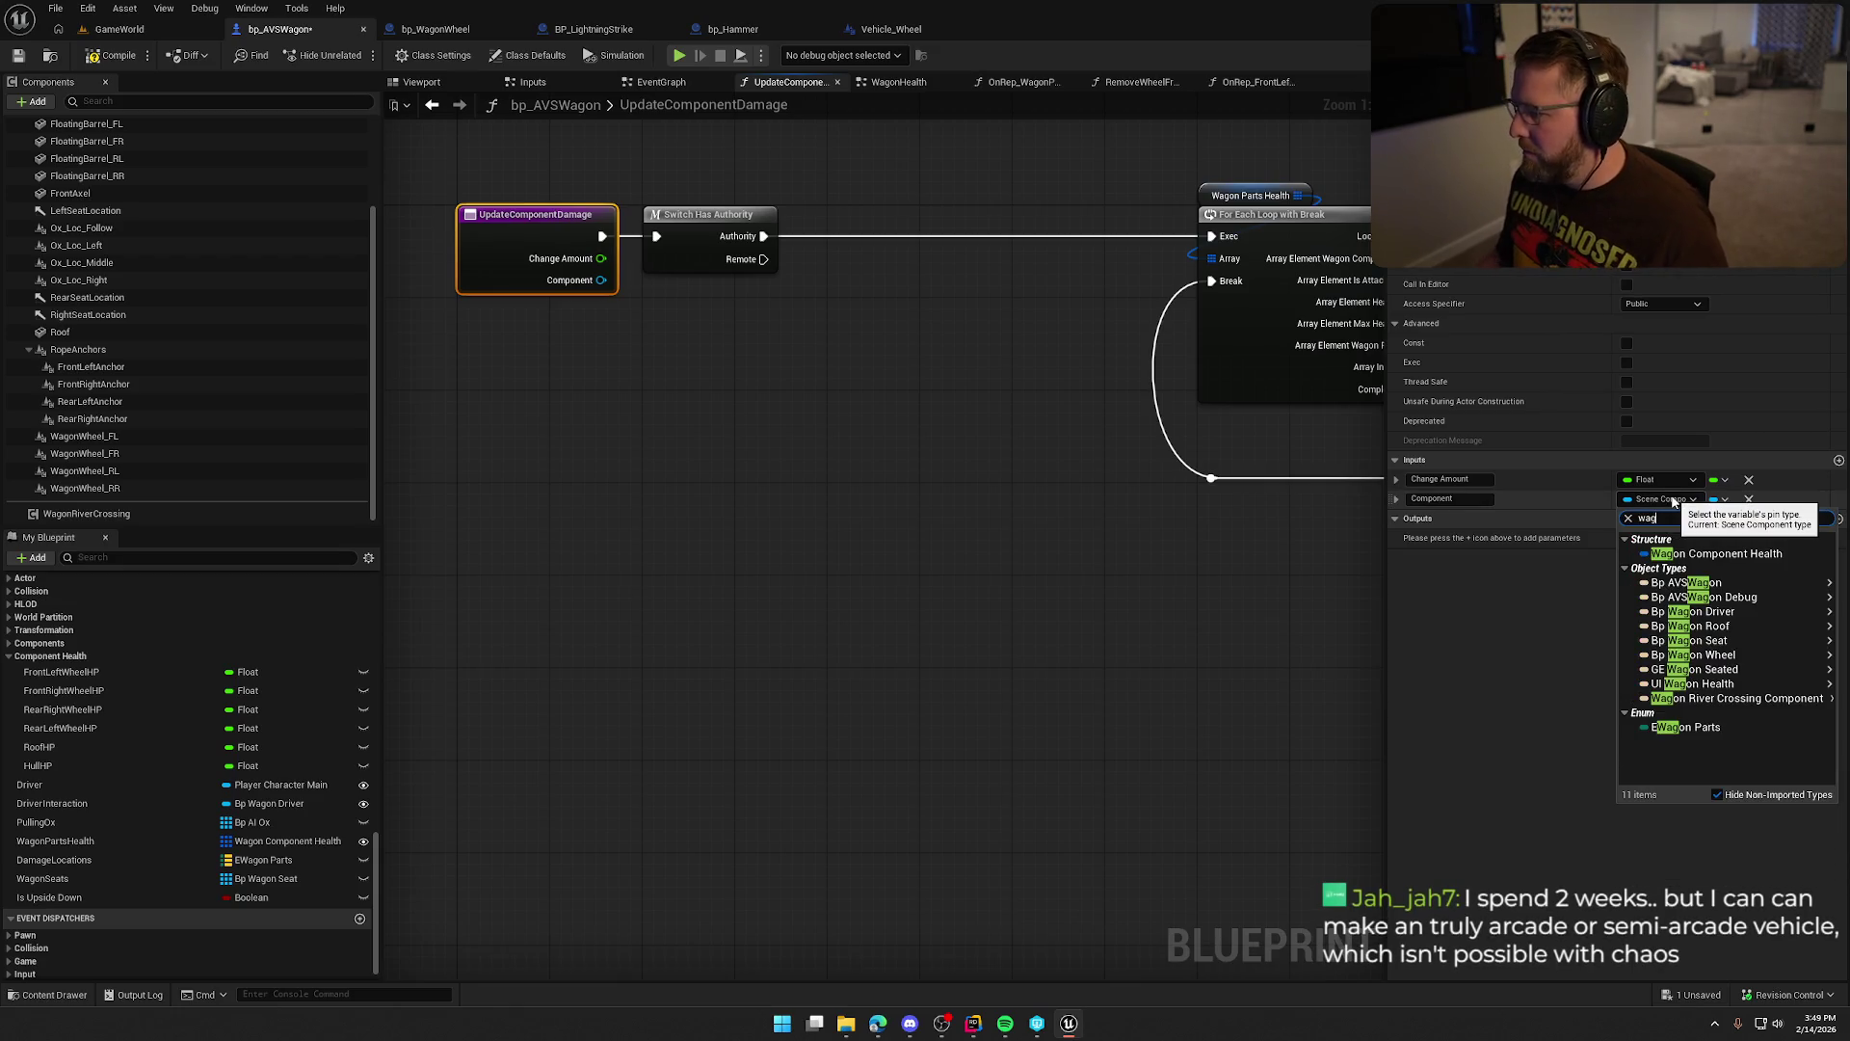
left_click(1692, 729)
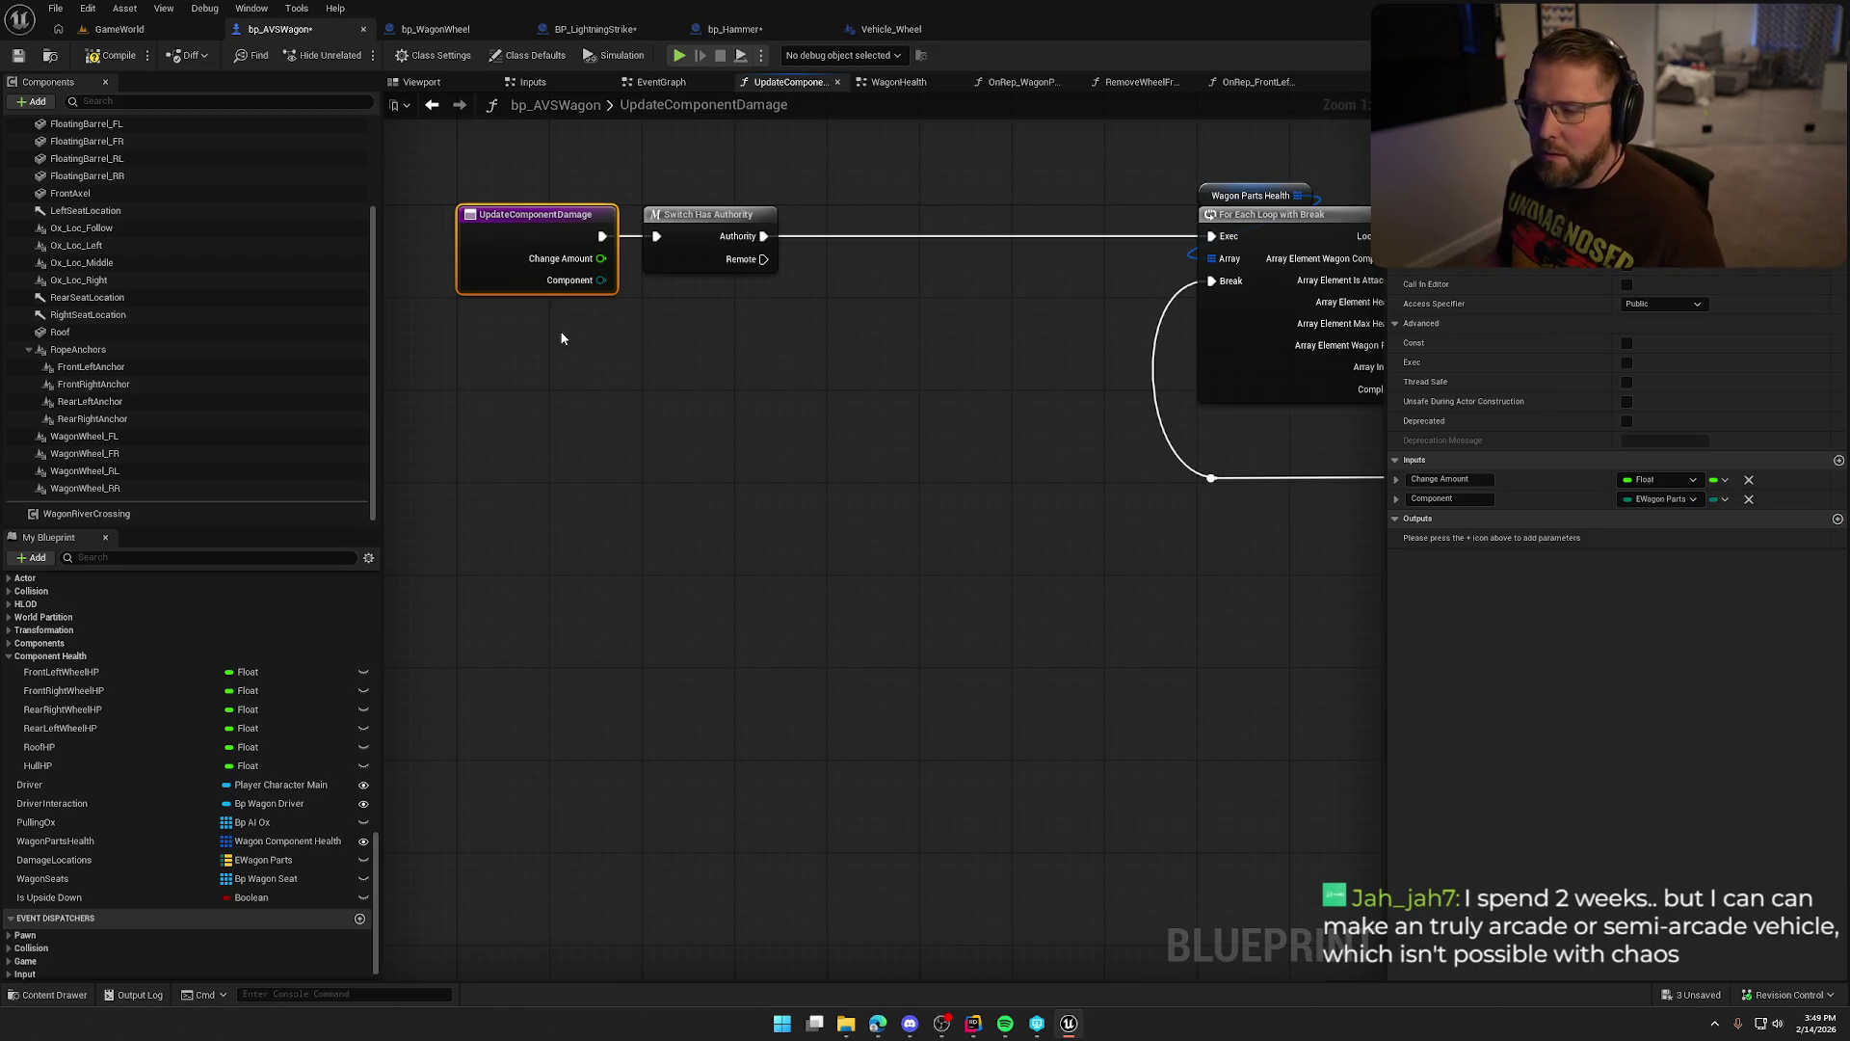
left_click_drag(608, 351, 644, 410)
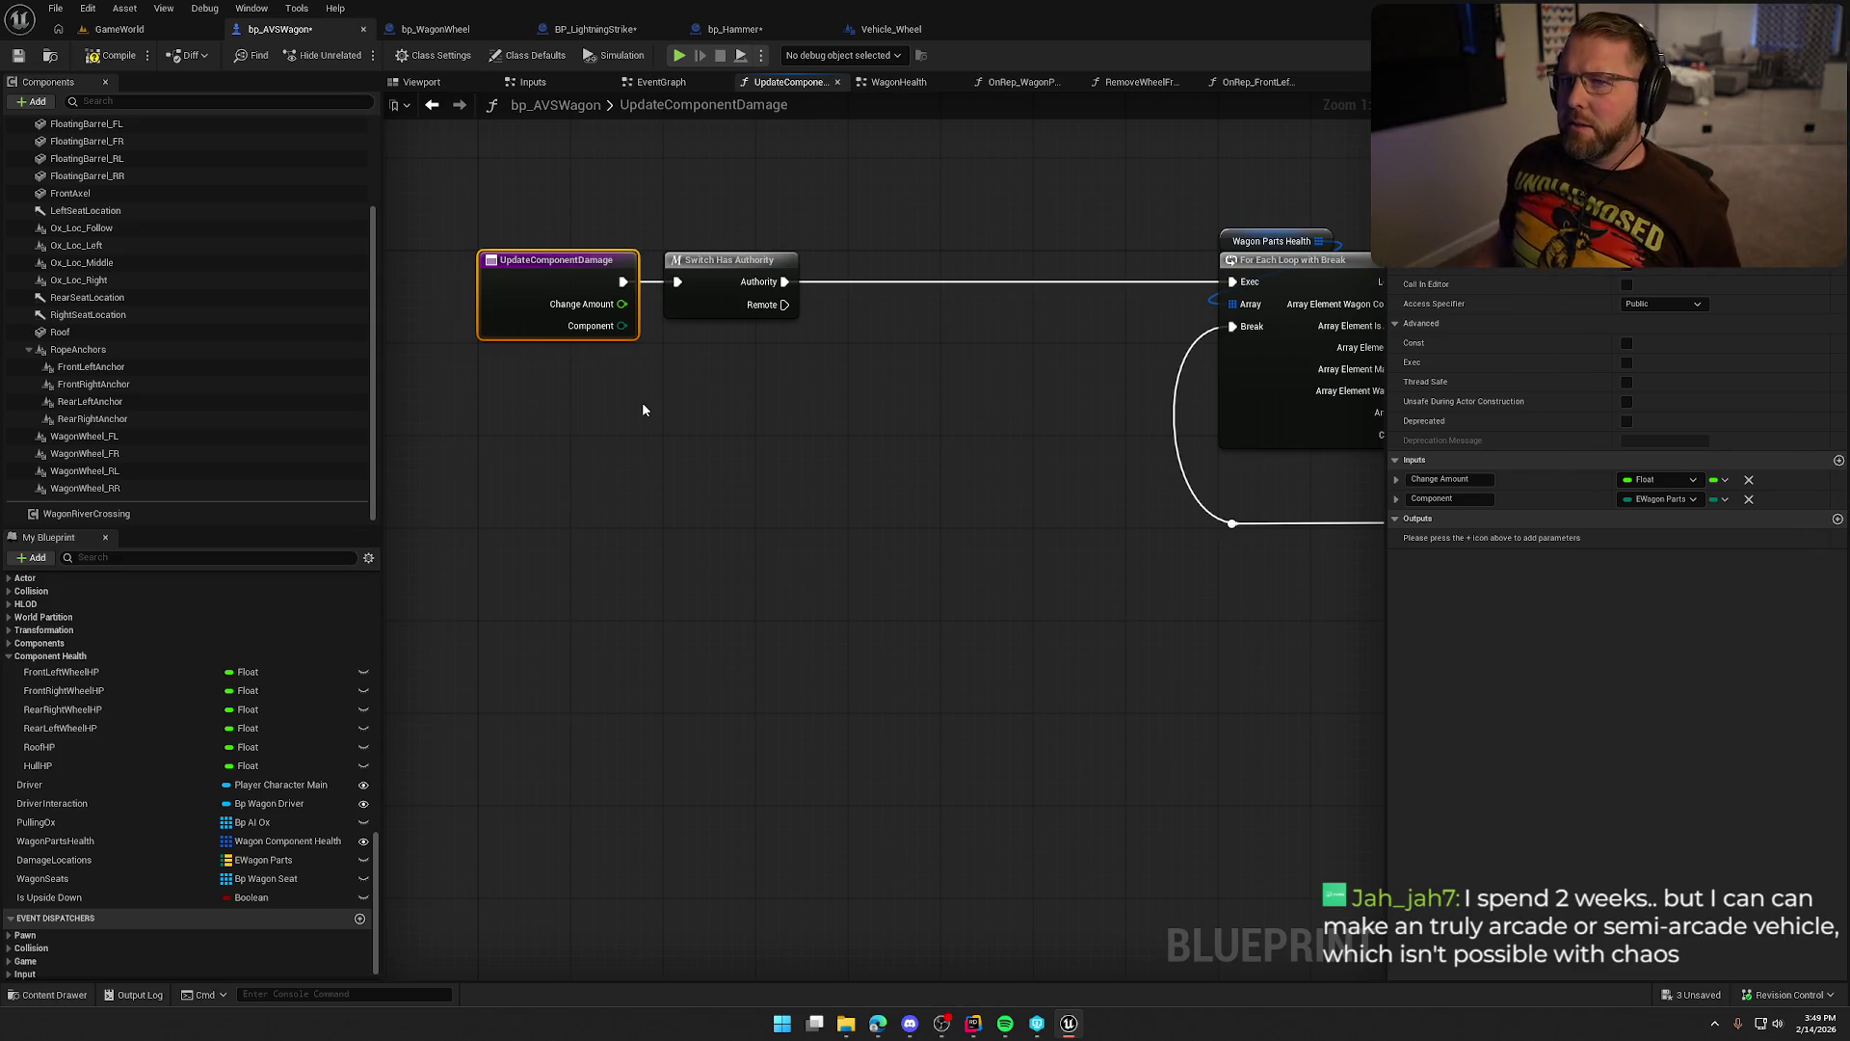
Compile to surface the incompatible-pin errors, then go to the WagonHealth graph.
key("F7")
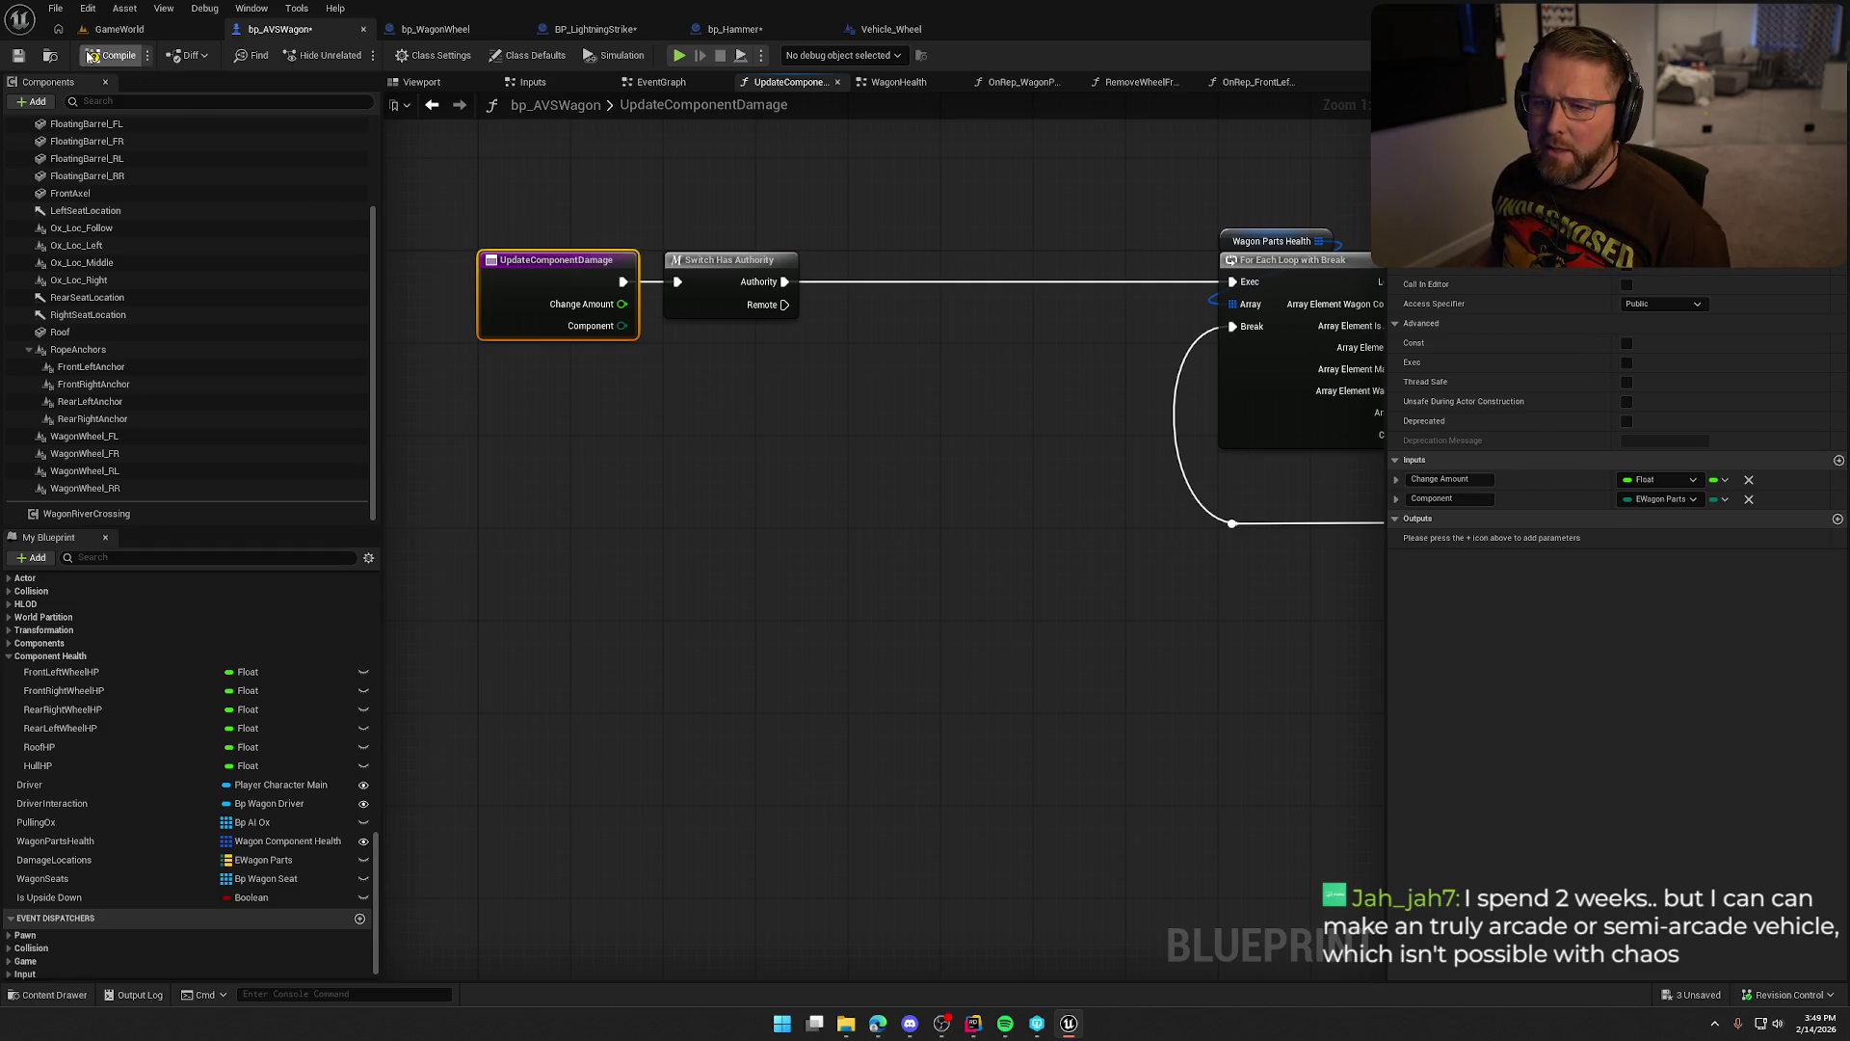
left_click_drag(778, 398, 851, 487)
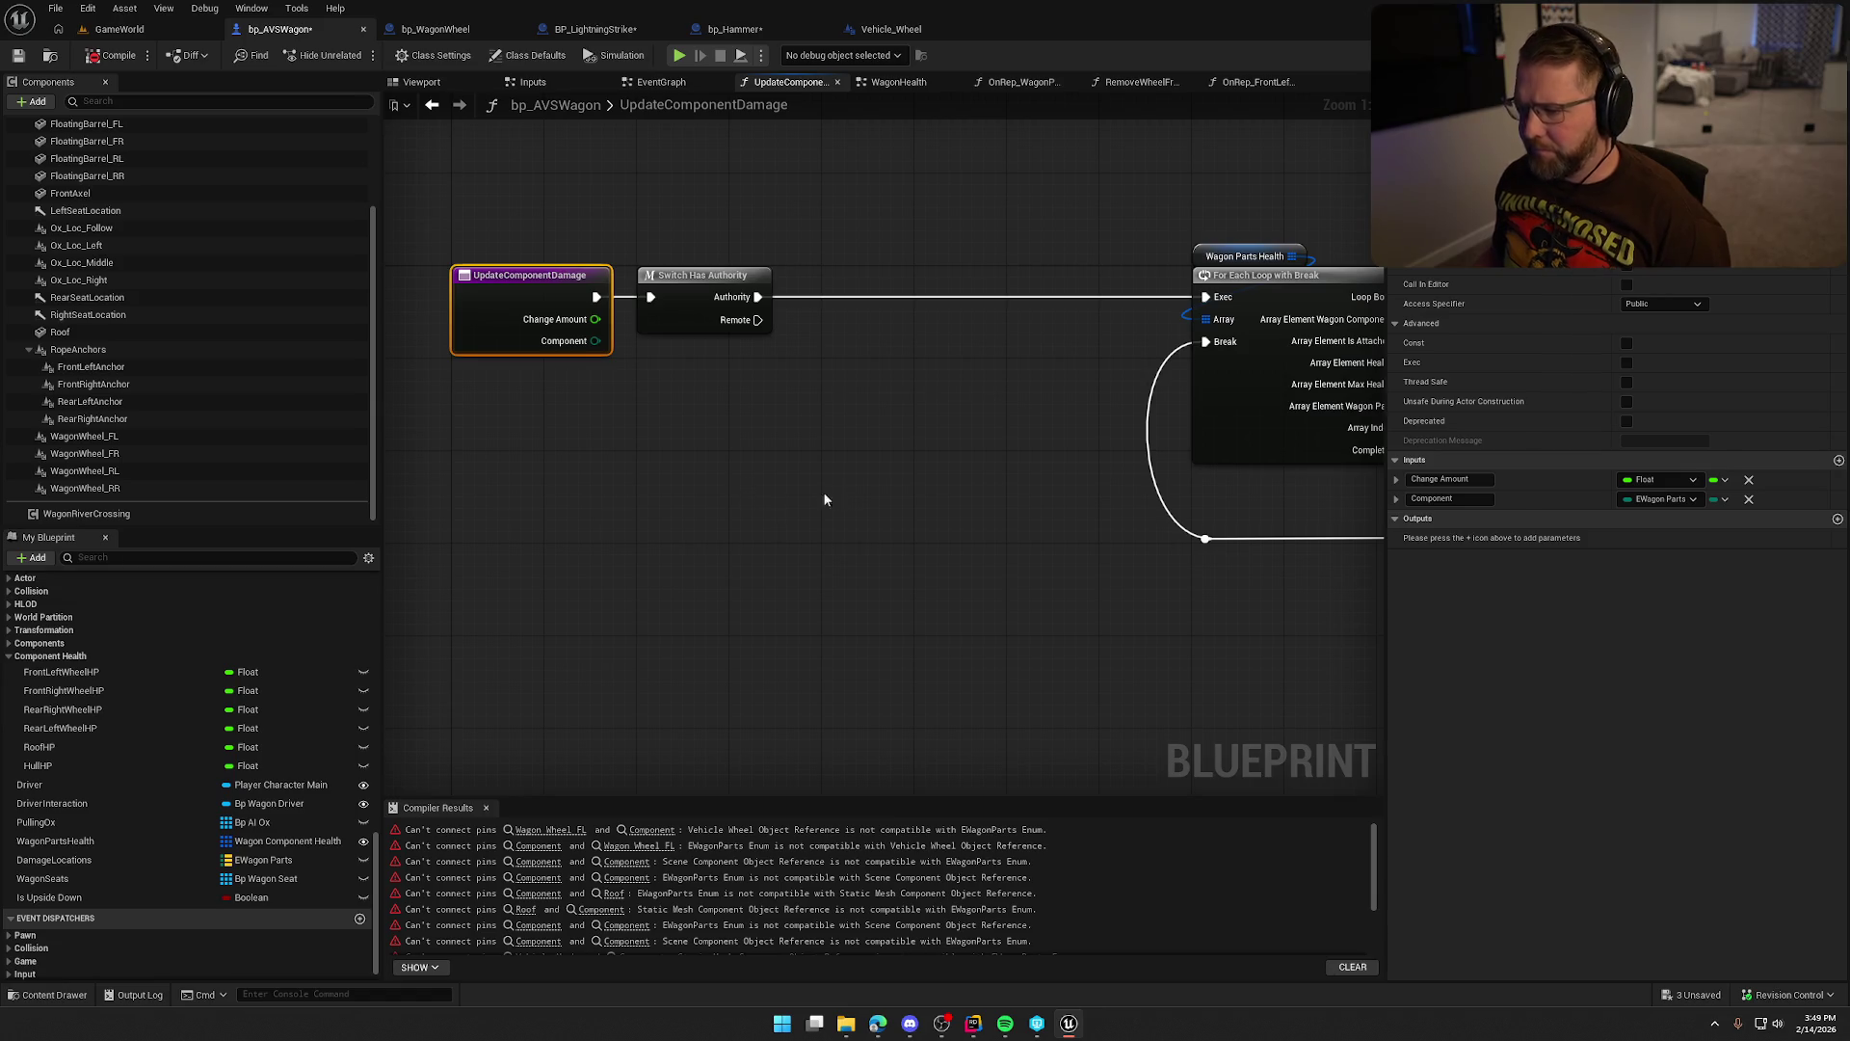
mouse_move(887, 467)
left_mouse_down()
mouse_move(454, 421)
mouse_move(923, 446)
mouse_move(865, 463)
left_mouse_up()
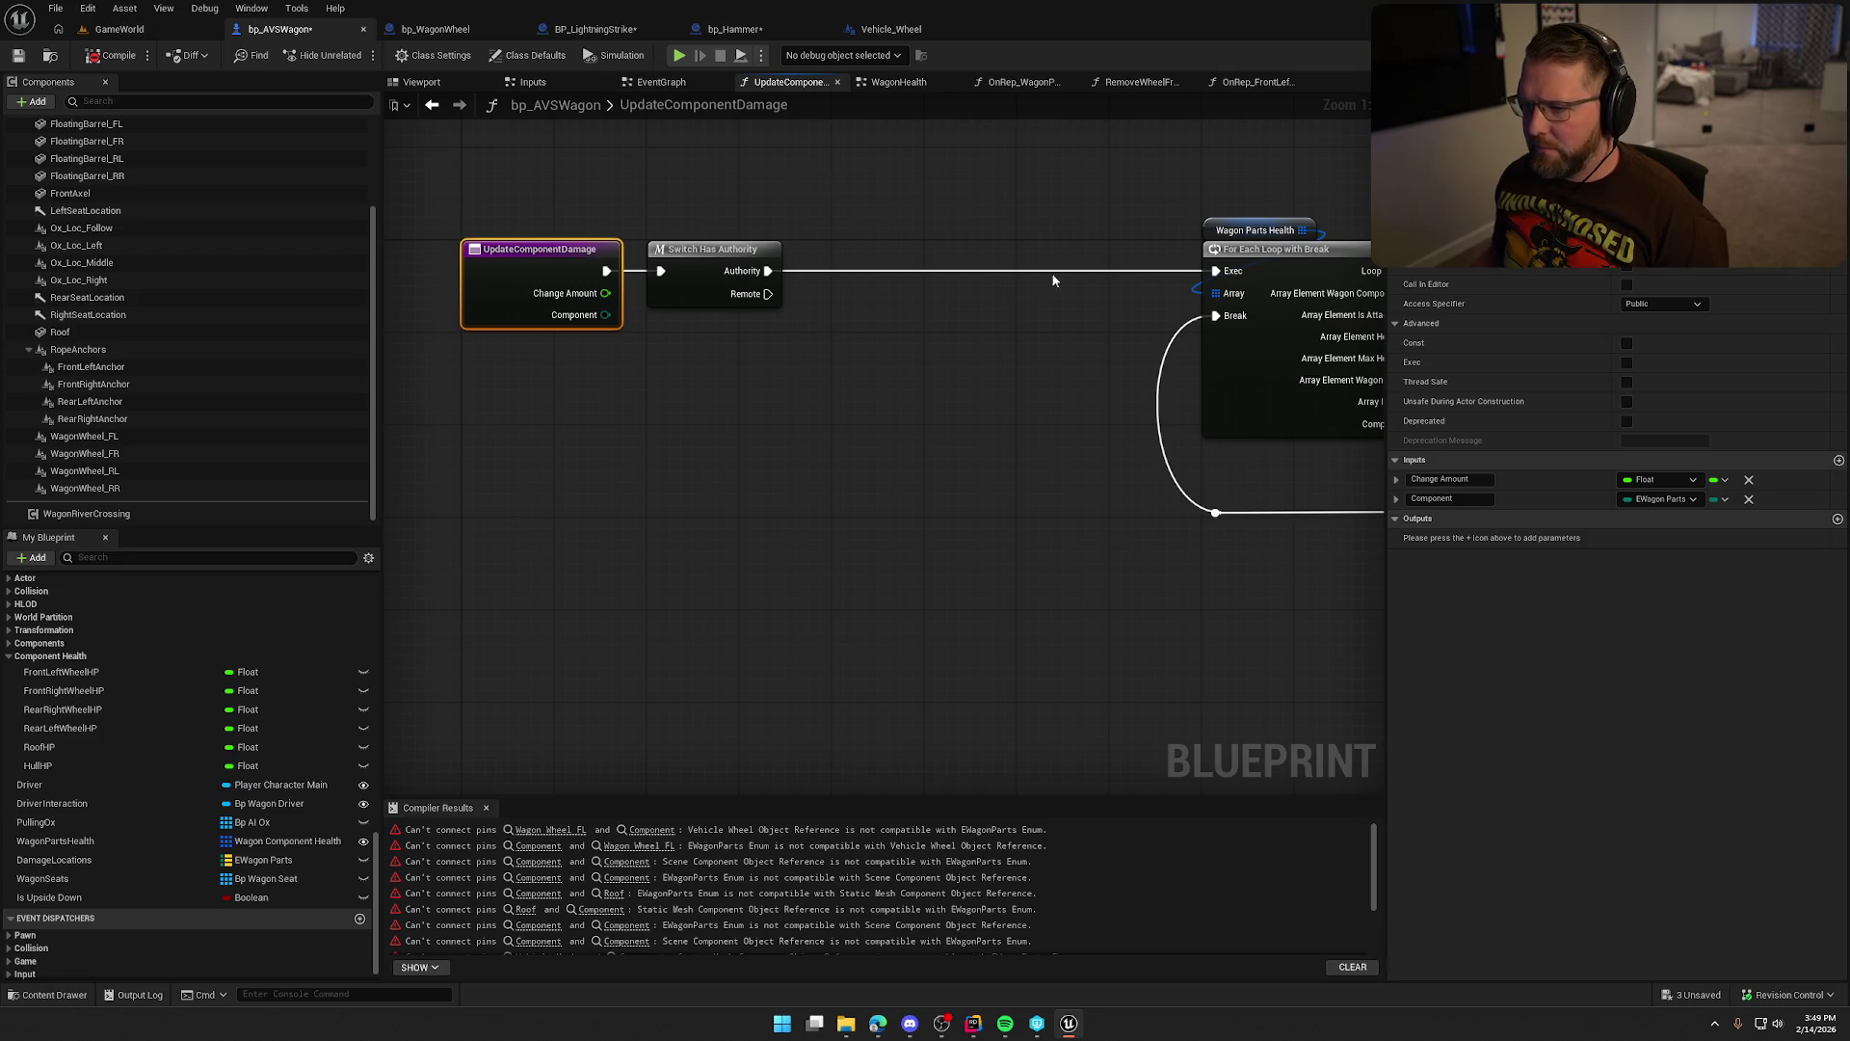
left_click(902, 83)
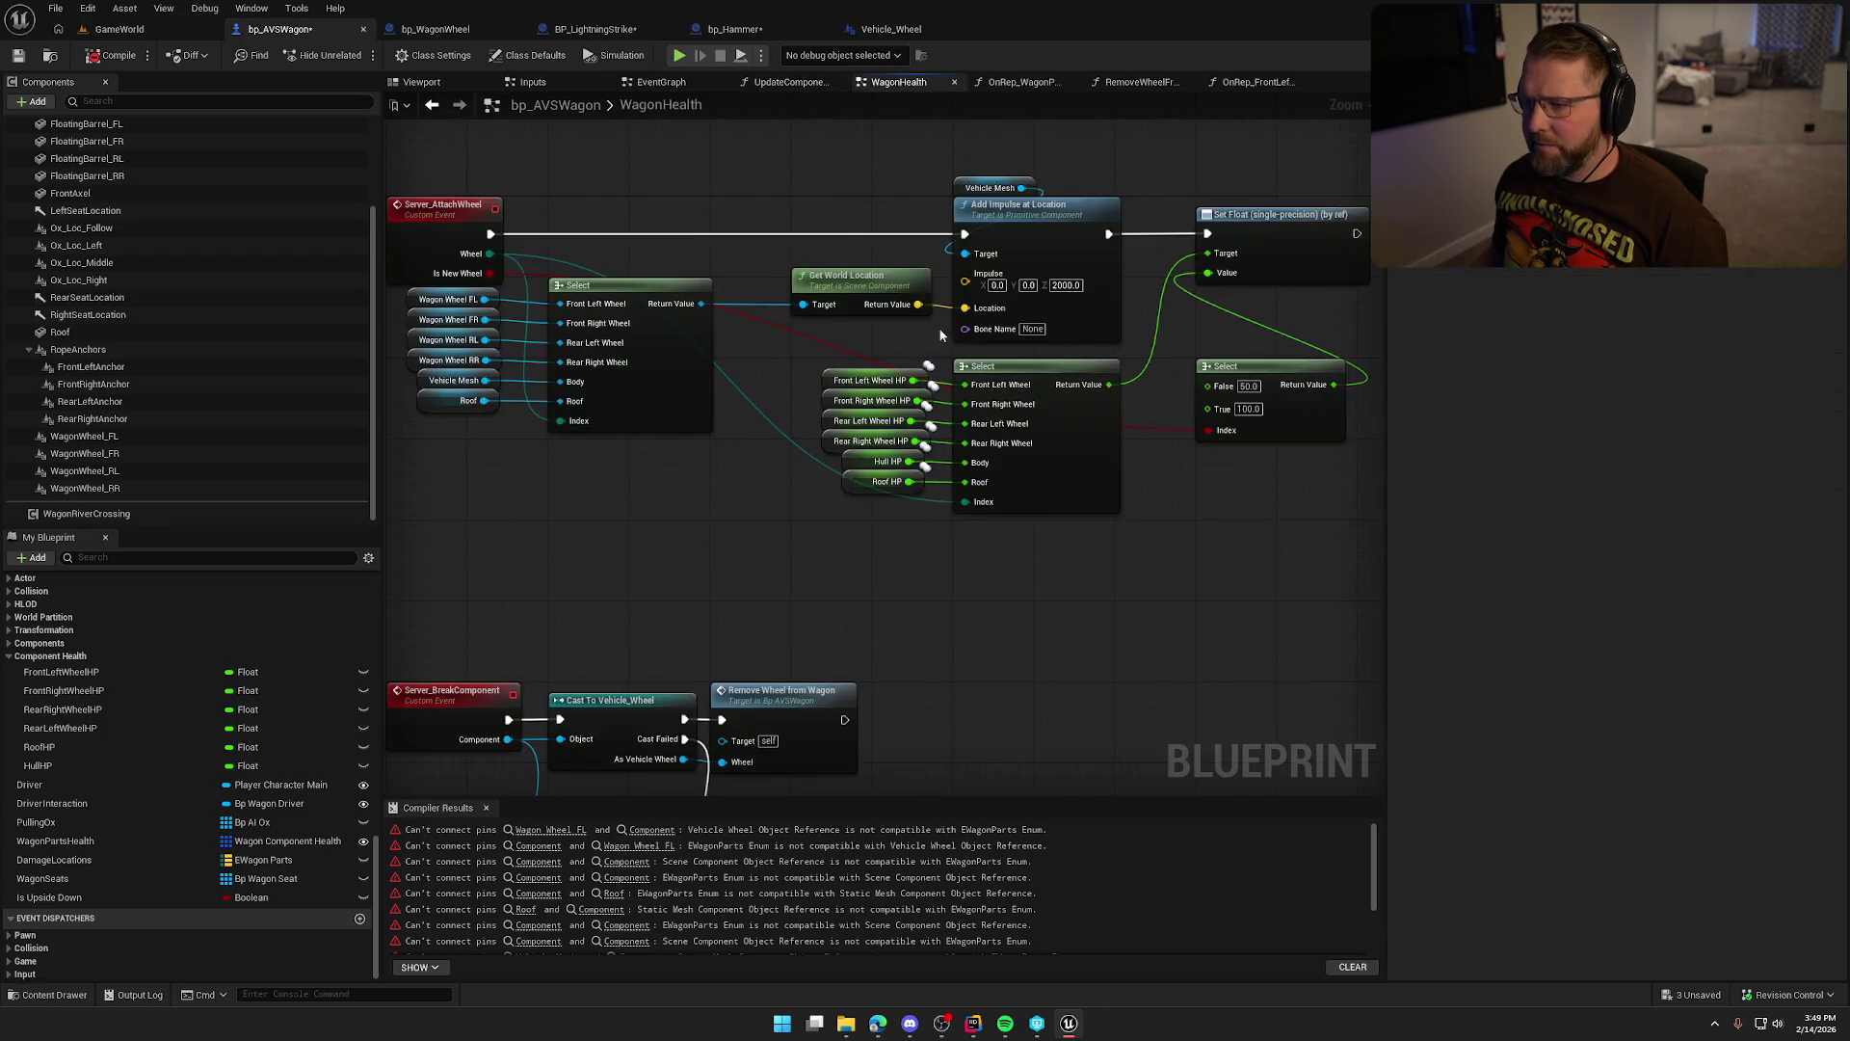
Copy the HP Select and Set Float nodes from WagonHealth and paste them into UpdateComponentDamage.
mouse_move(715, 528)
left_mouse_down()
mouse_move(544, 277)
mouse_move(409, 287)
left_mouse_up()
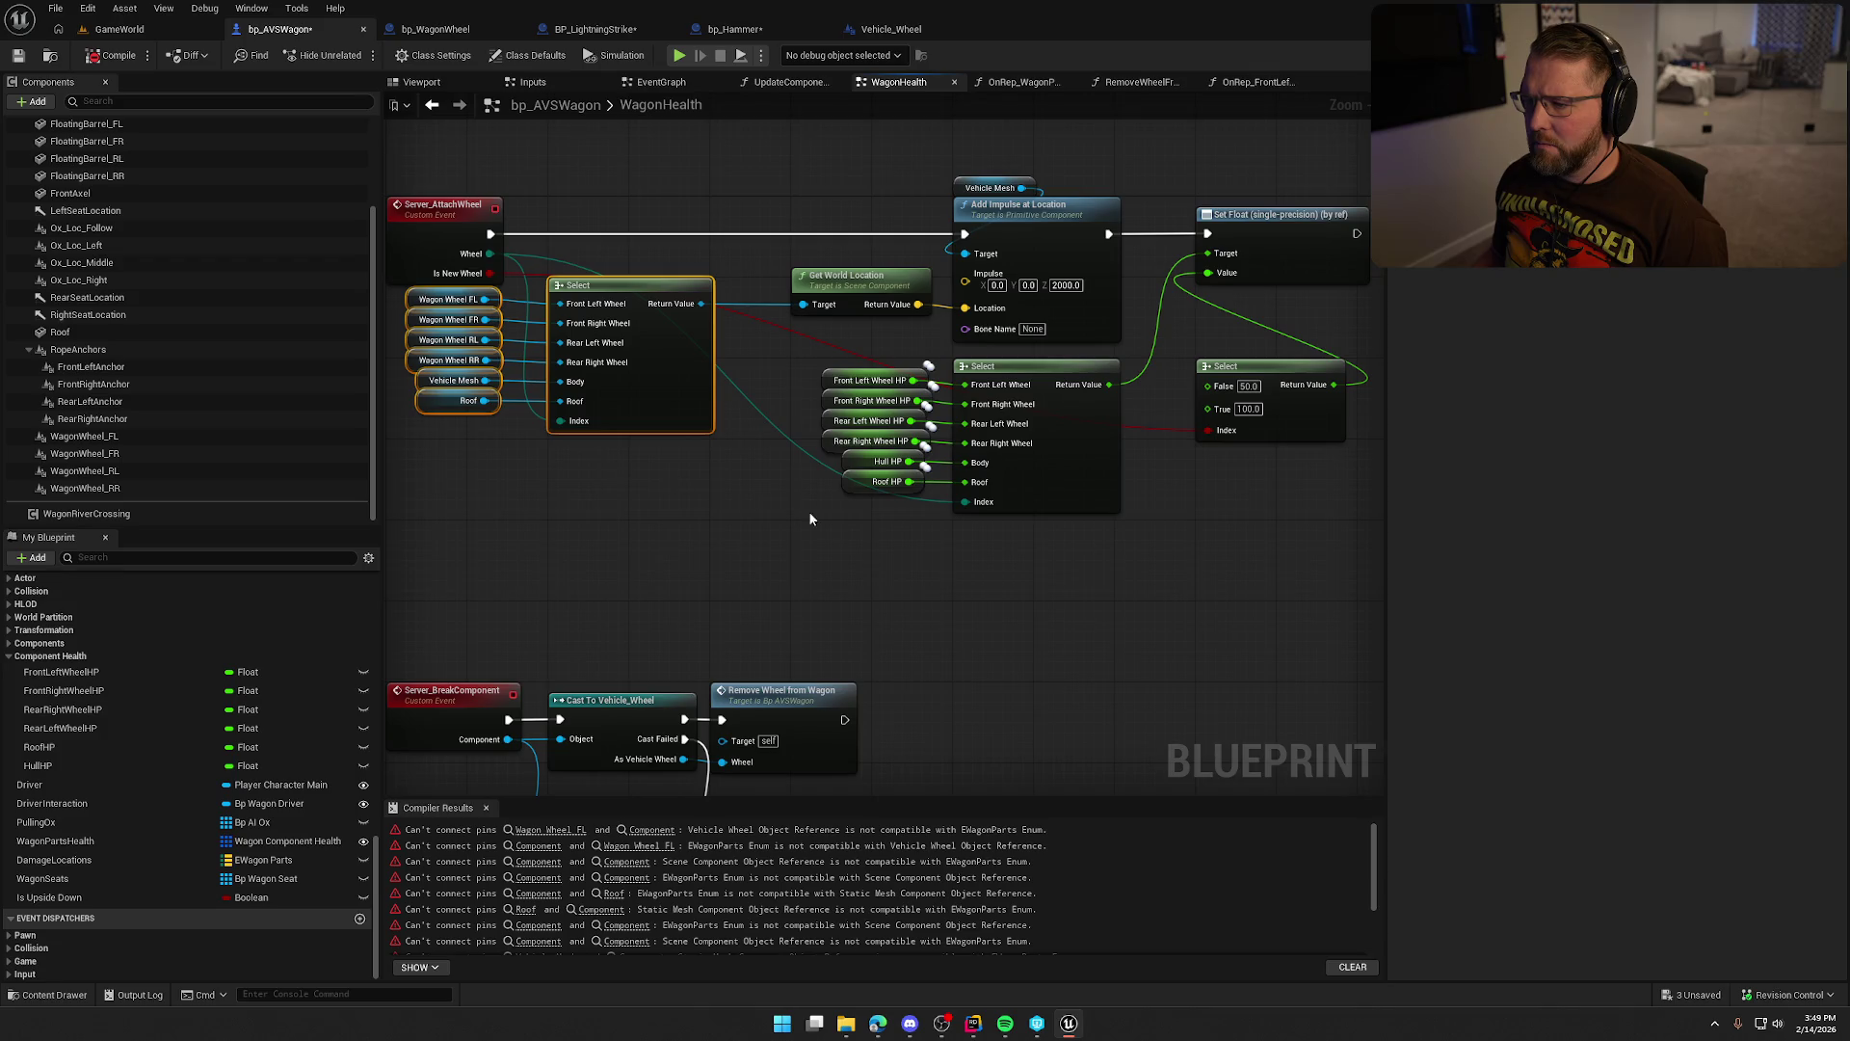
left_click_drag(822, 549, 599, 355)
left_click(1044, 224, "ctrl")
scroll(1140, 604, "down", 2)
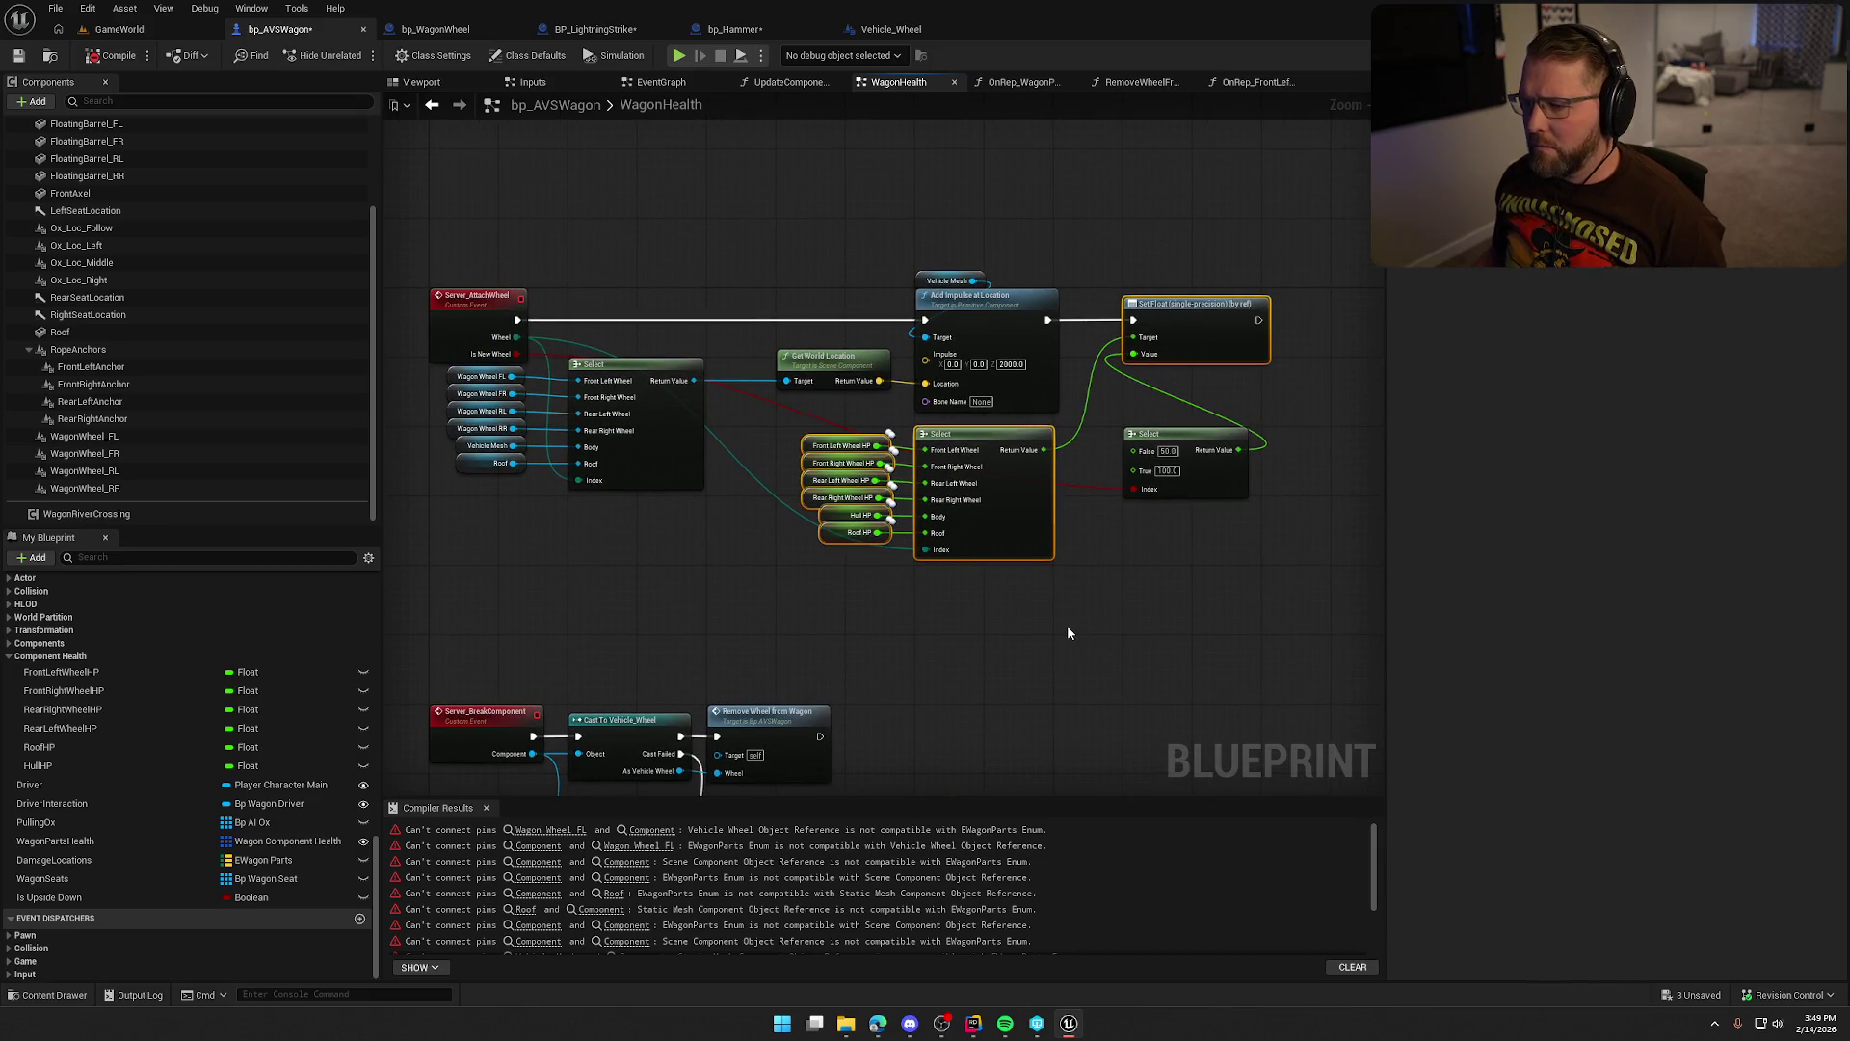
left_click(783, 83)
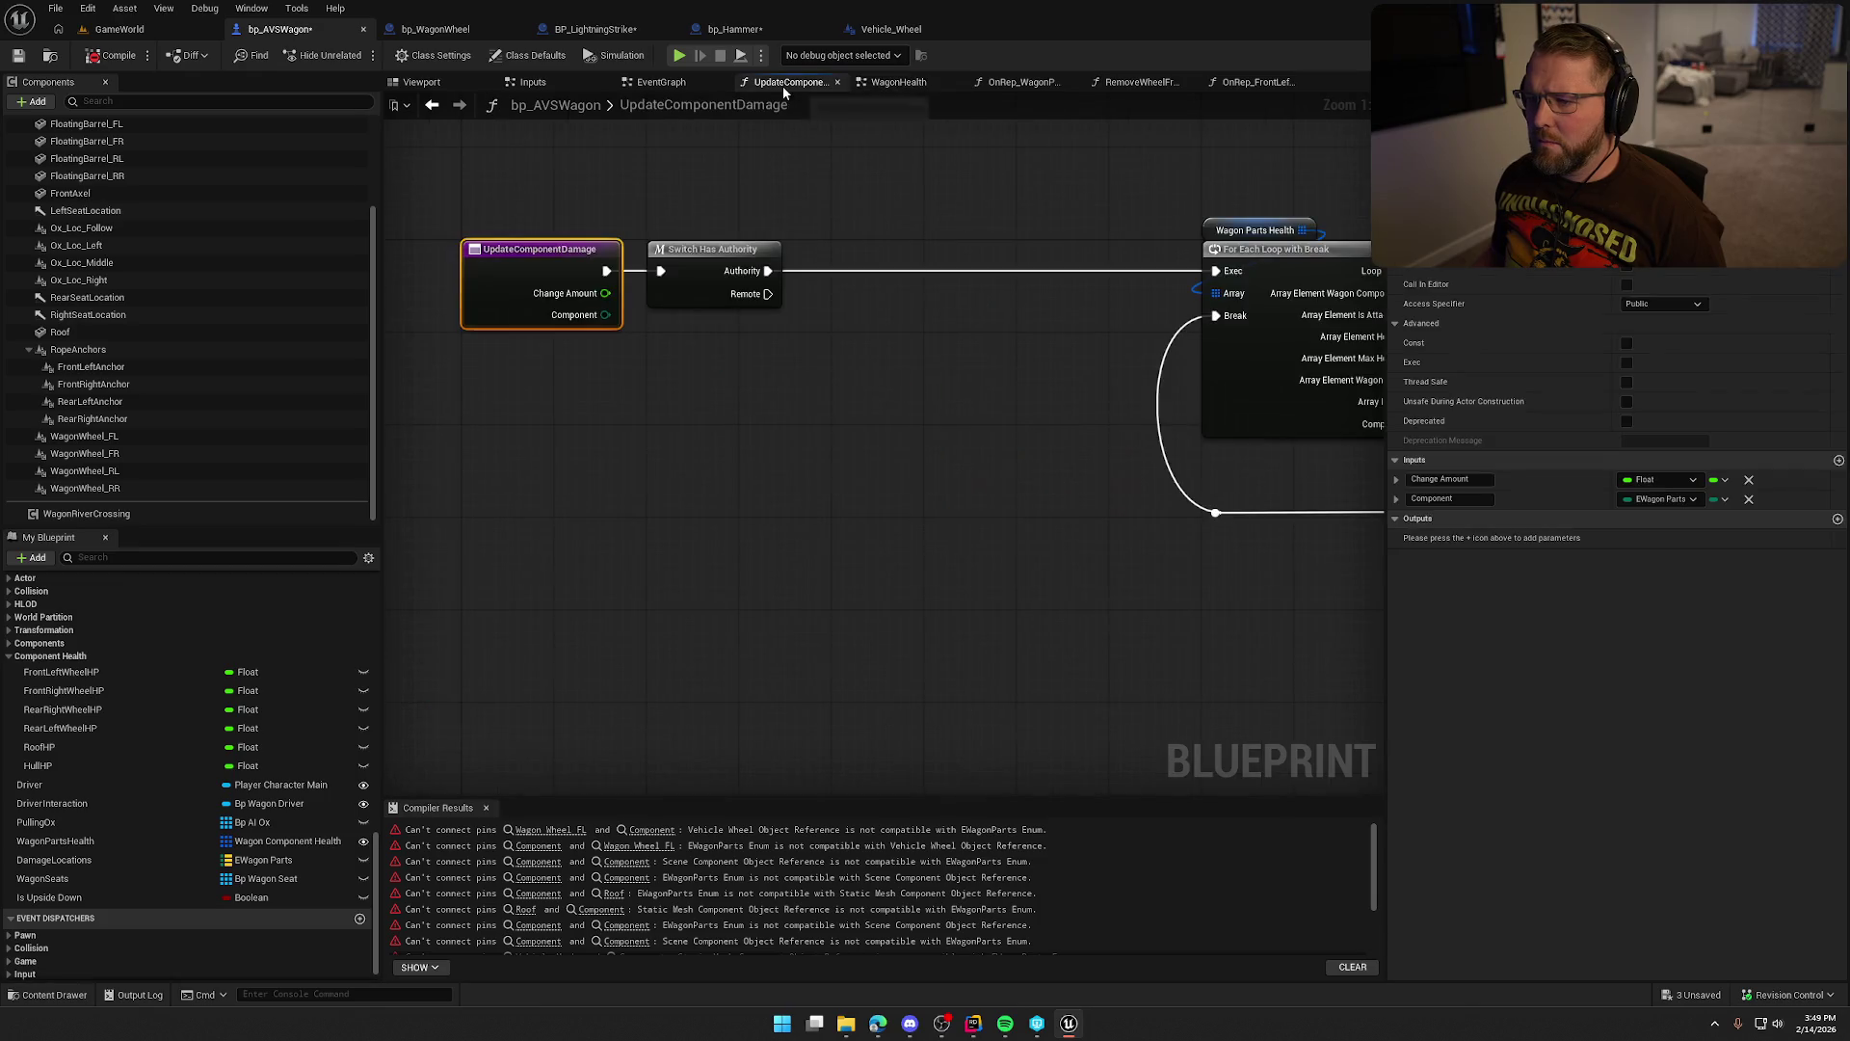
key("ctrl+v")
Position the pasted nodes, wiring Component into Select's index and Authority into Set Float.
left_click_drag(1036, 350, 827, 350)
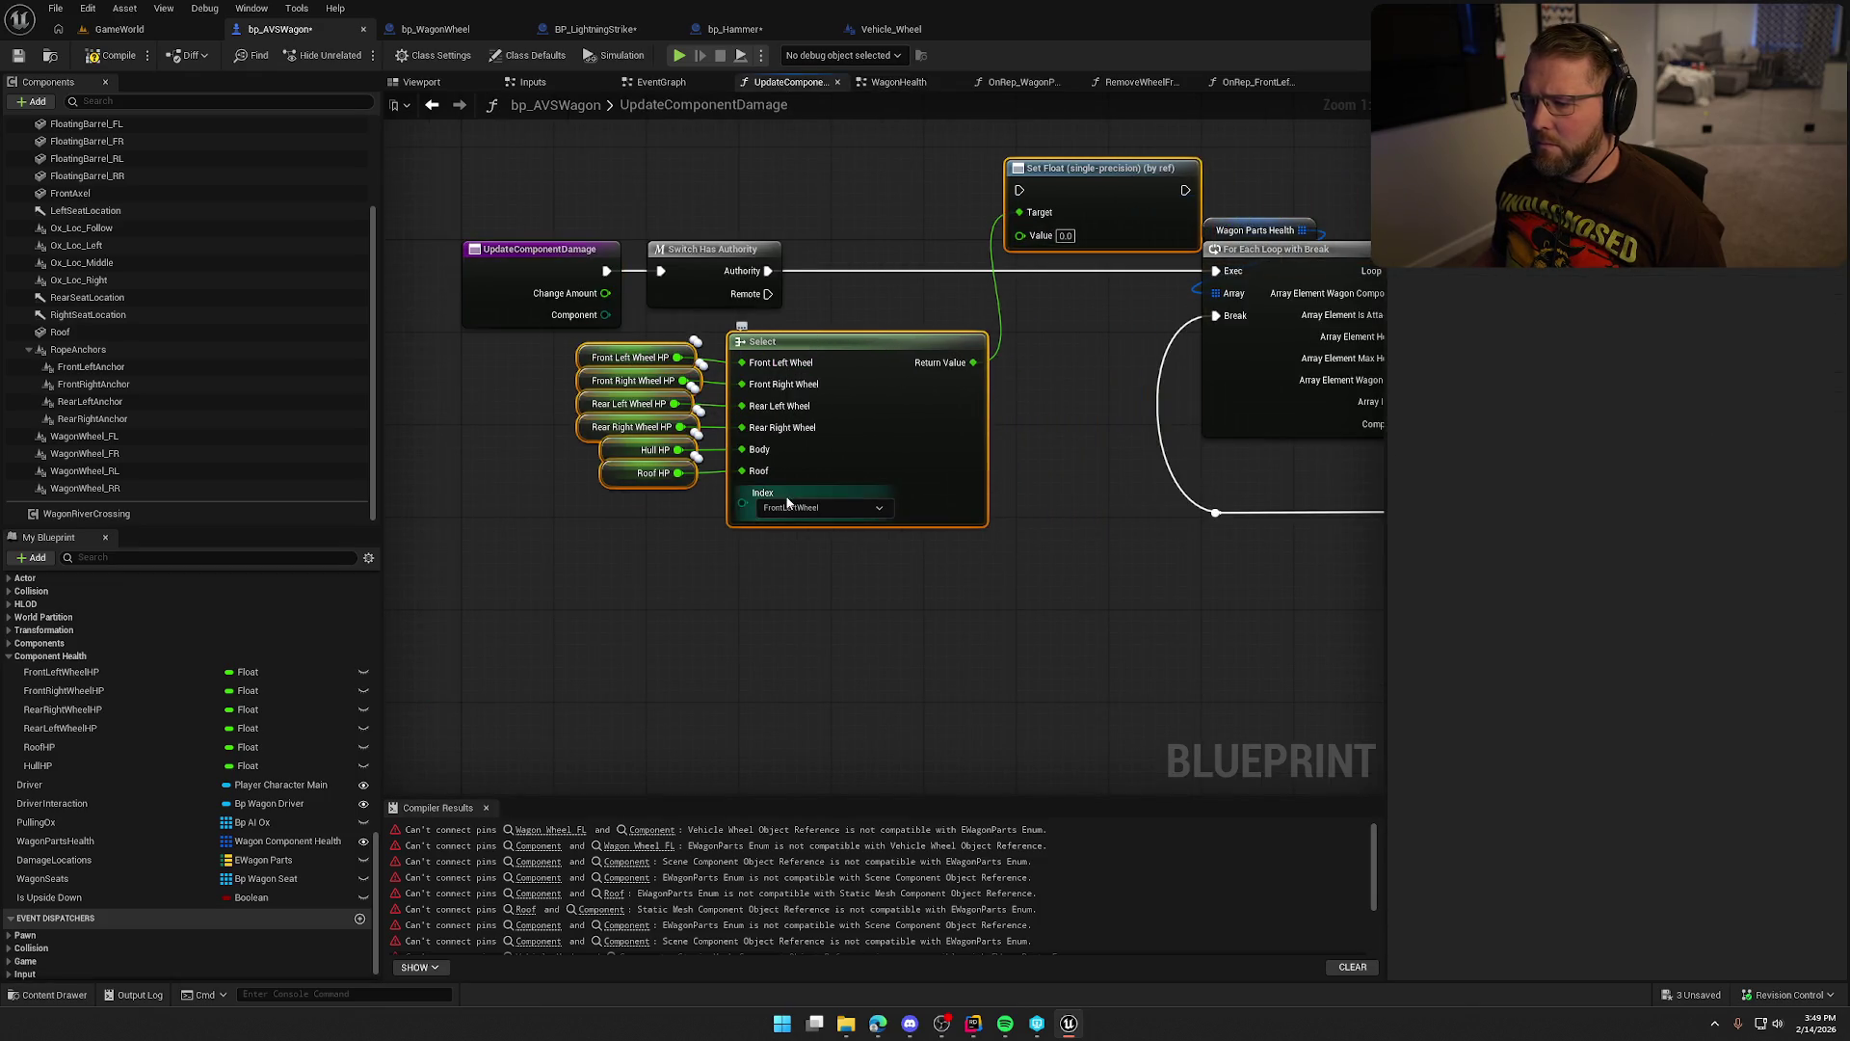
mouse_move(1108, 197)
left_mouse_down()
mouse_move(1041, 239)
mouse_move(1049, 263)
left_mouse_up()
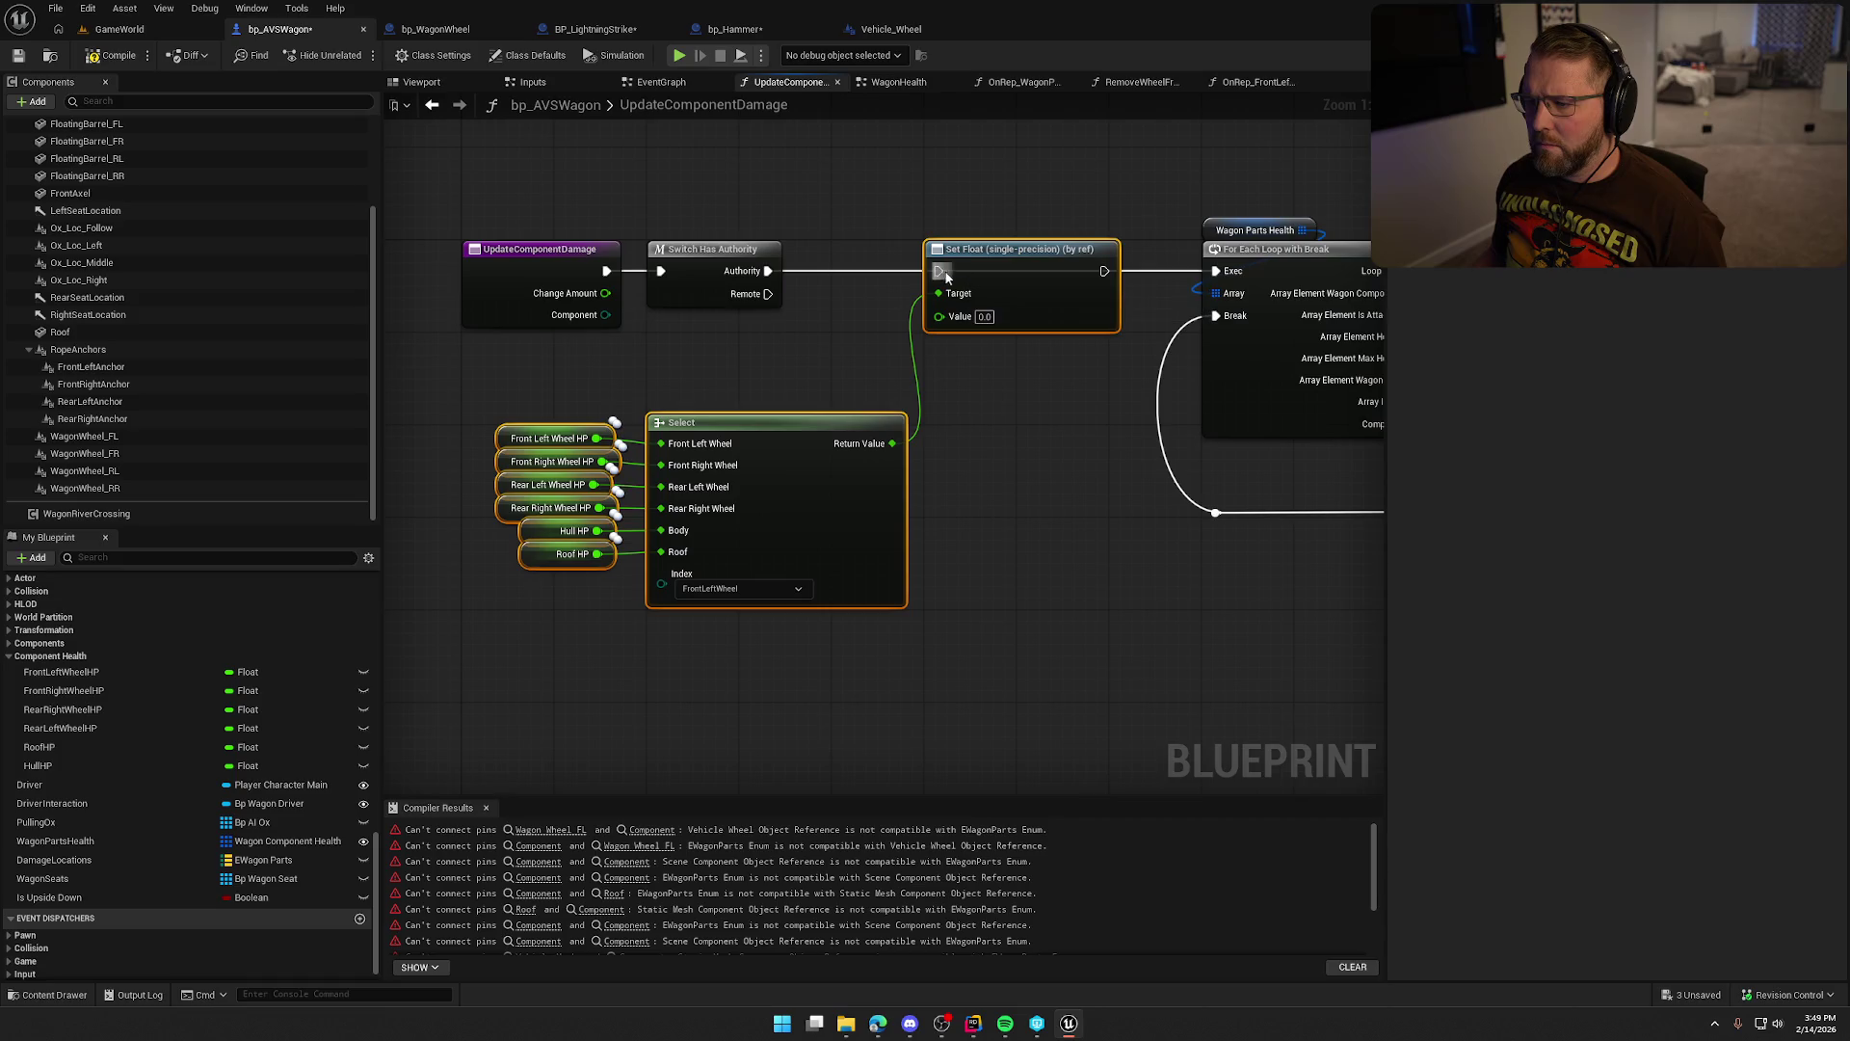
left_click_drag(661, 584, 606, 315)
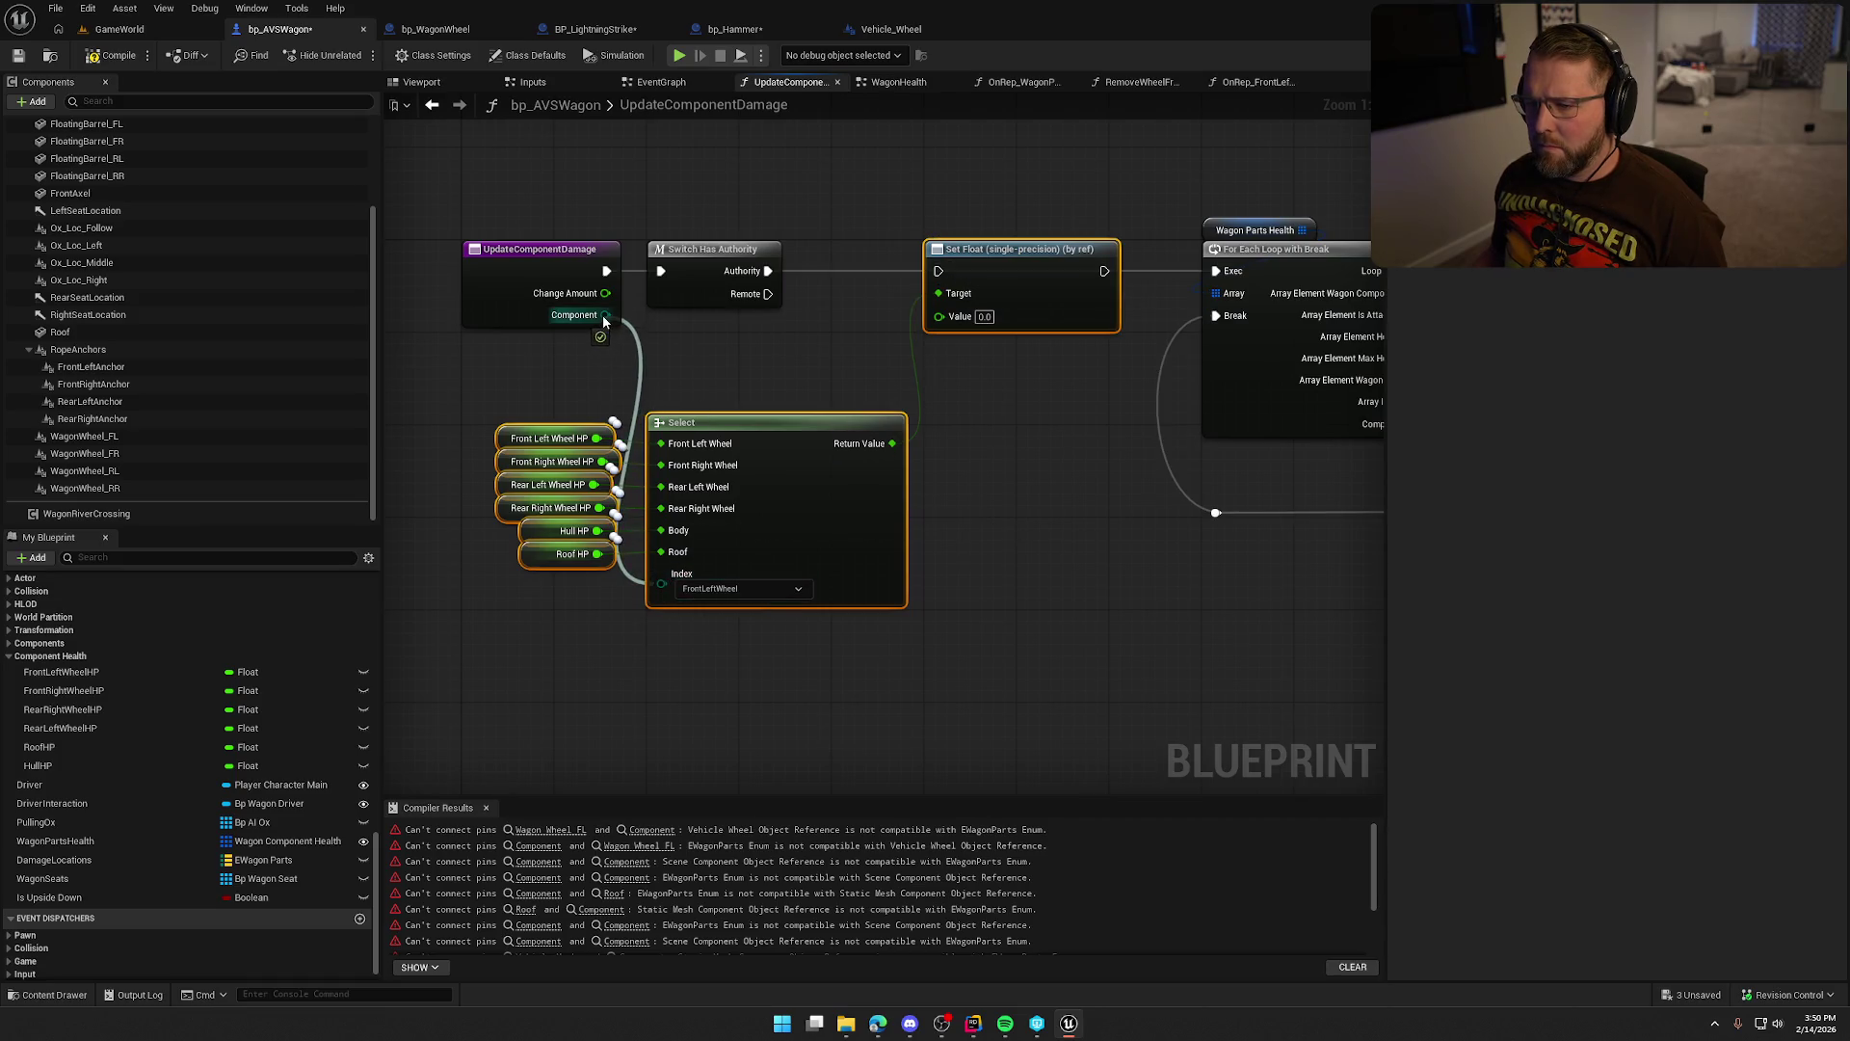
left_click_drag(768, 271, 937, 271)
mouse_move(1008, 504)
left_mouse_down()
mouse_move(690, 504)
mouse_move(636, 576)
mouse_move(1005, 519)
mouse_move(962, 518)
left_mouse_up()
Feed the selected HP plus Change Amount, via an Add node, into Set Float's value.
mouse_move(741, 396)
left_mouse_down()
mouse_move(776, 404)
mouse_move(807, 377)
left_mouse_up()
type("-")
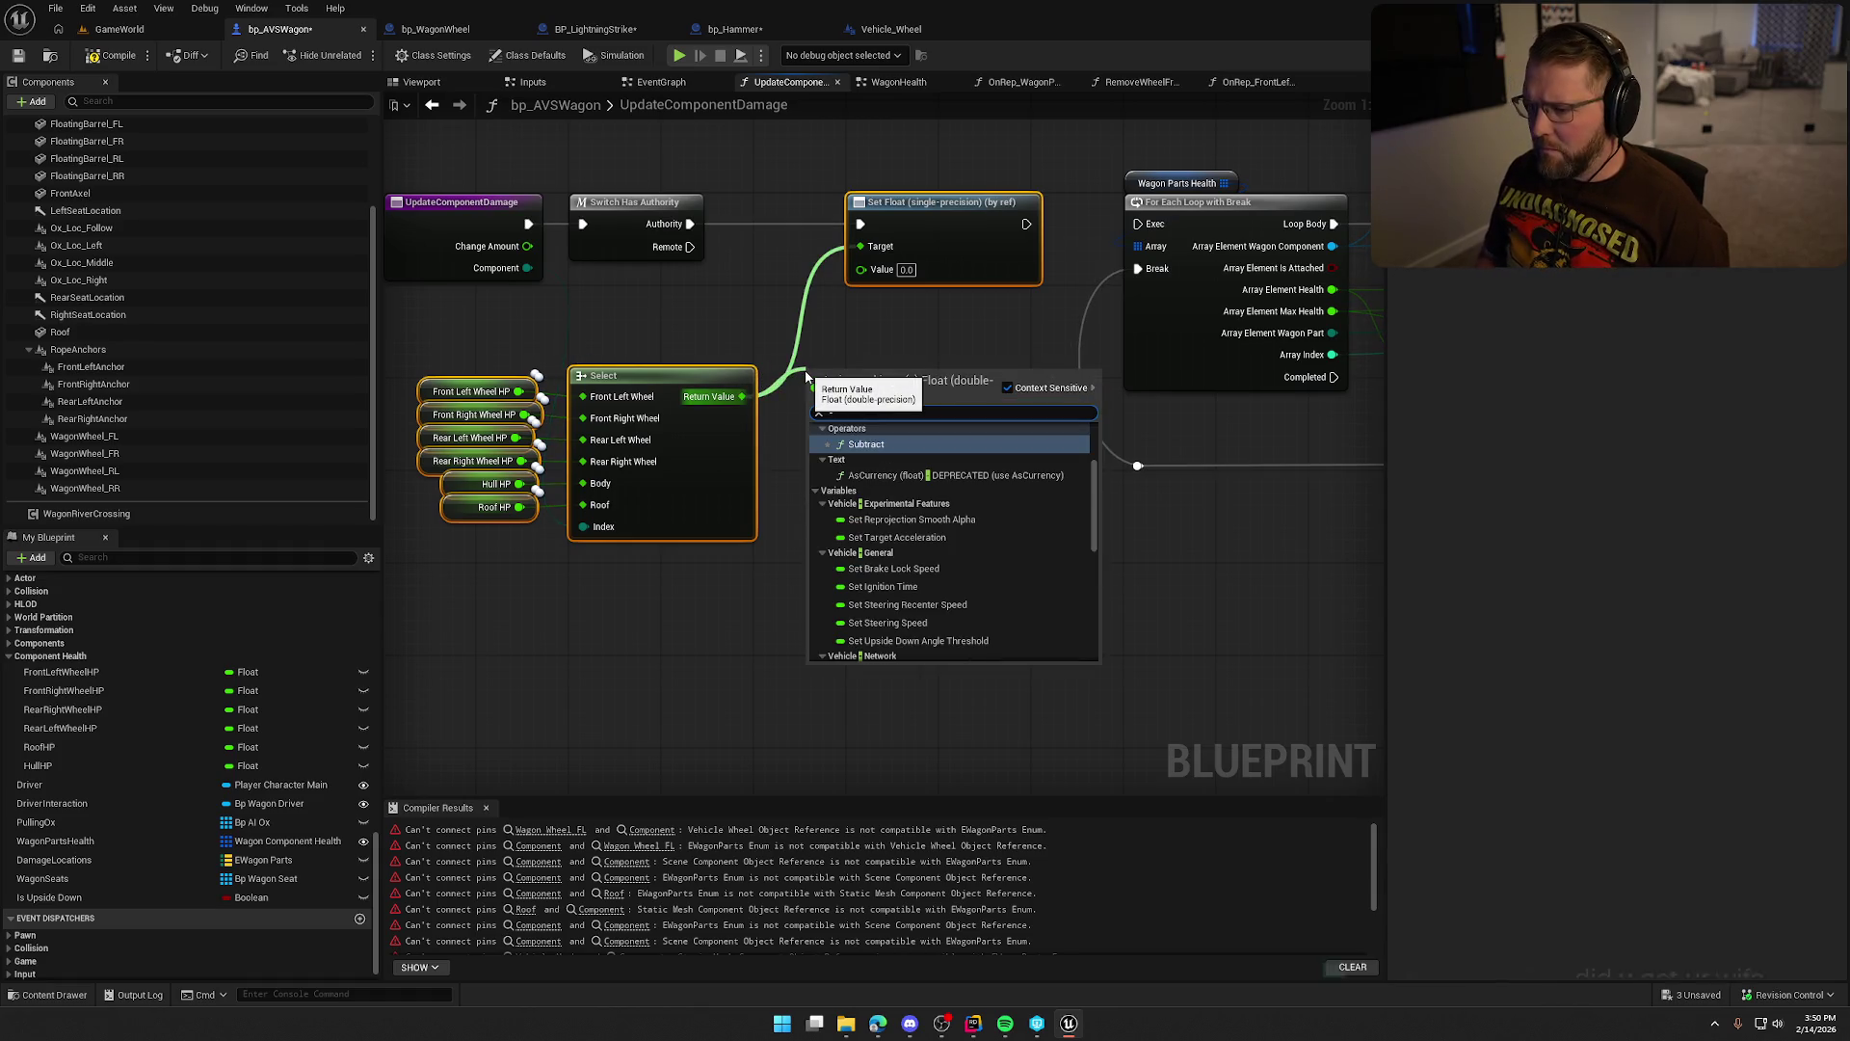
key("Return")
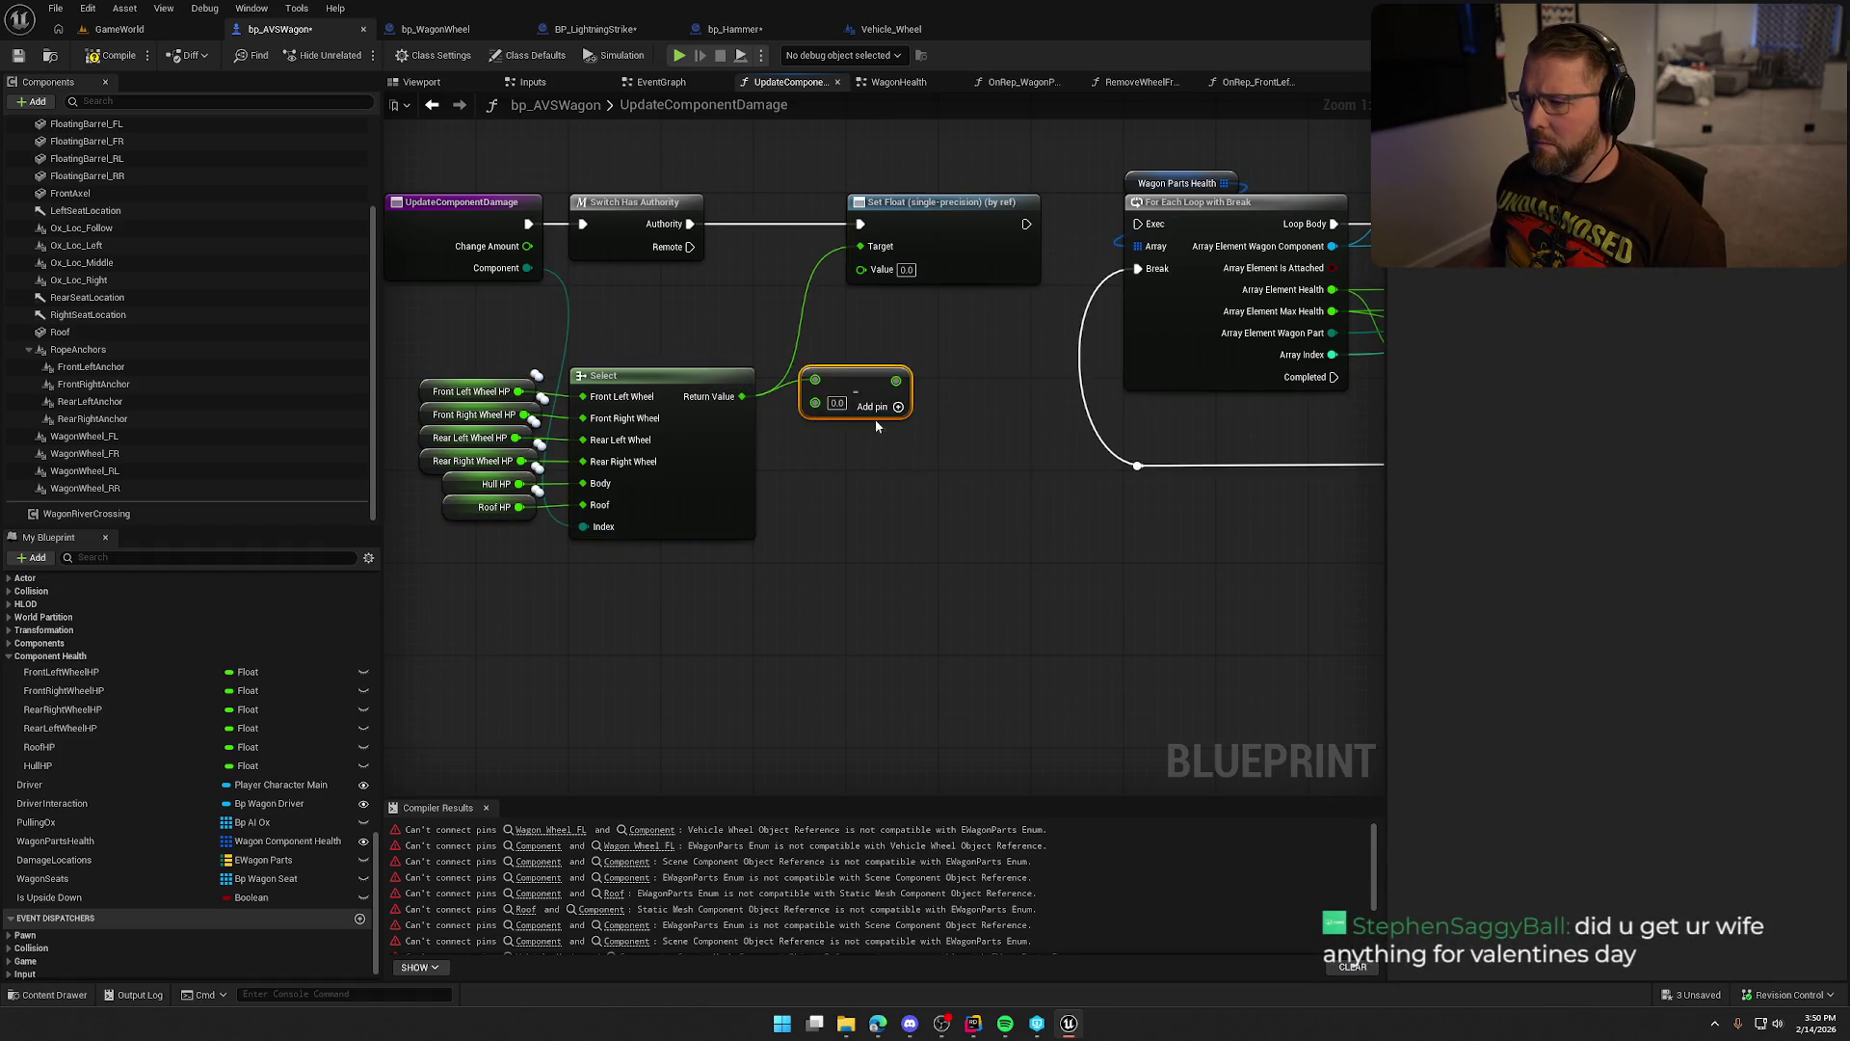
mouse_move(815, 403)
left_mouse_down()
mouse_move(757, 280)
mouse_move(528, 246)
left_mouse_up()
mouse_move(886, 378)
left_mouse_down()
mouse_move(963, 371)
mouse_move(858, 275)
left_mouse_up()
mouse_move(973, 495)
left_mouse_down()
mouse_move(399, 505)
mouse_move(859, 515)
left_mouse_up()
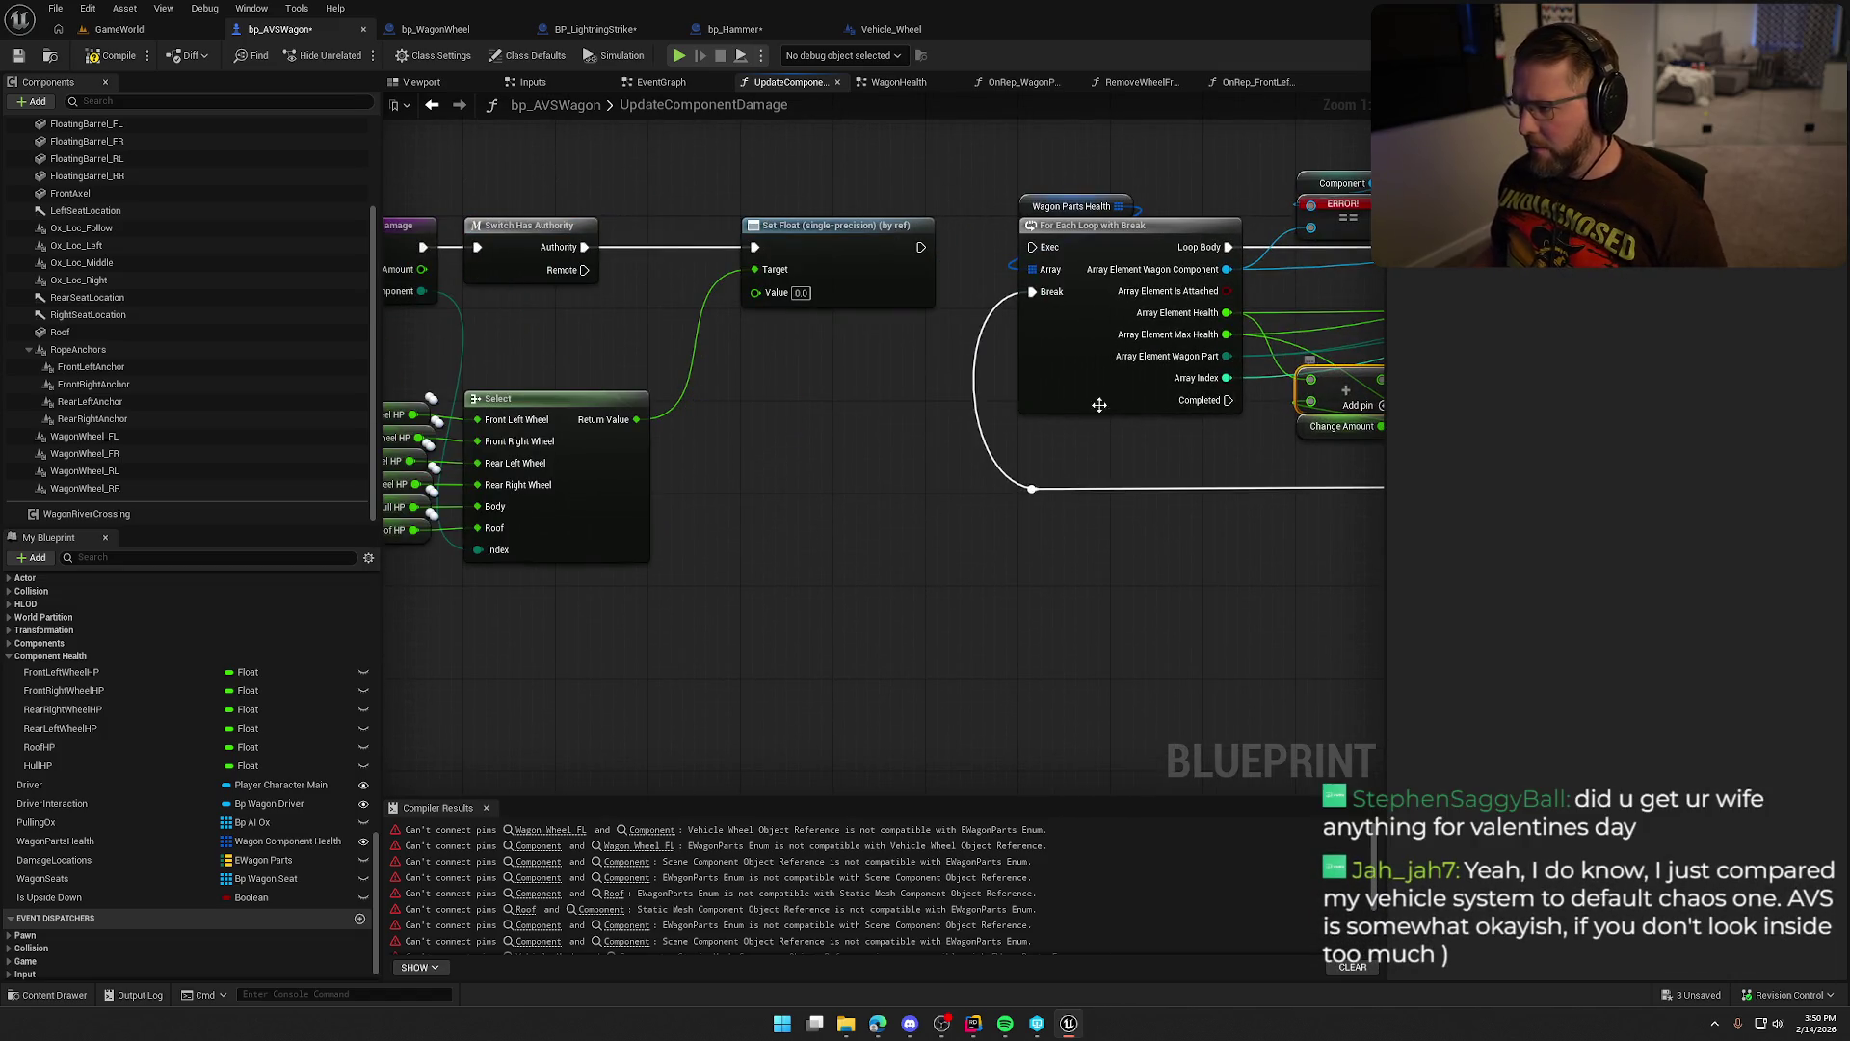
left_click_drag(716, 397, 497, 412)
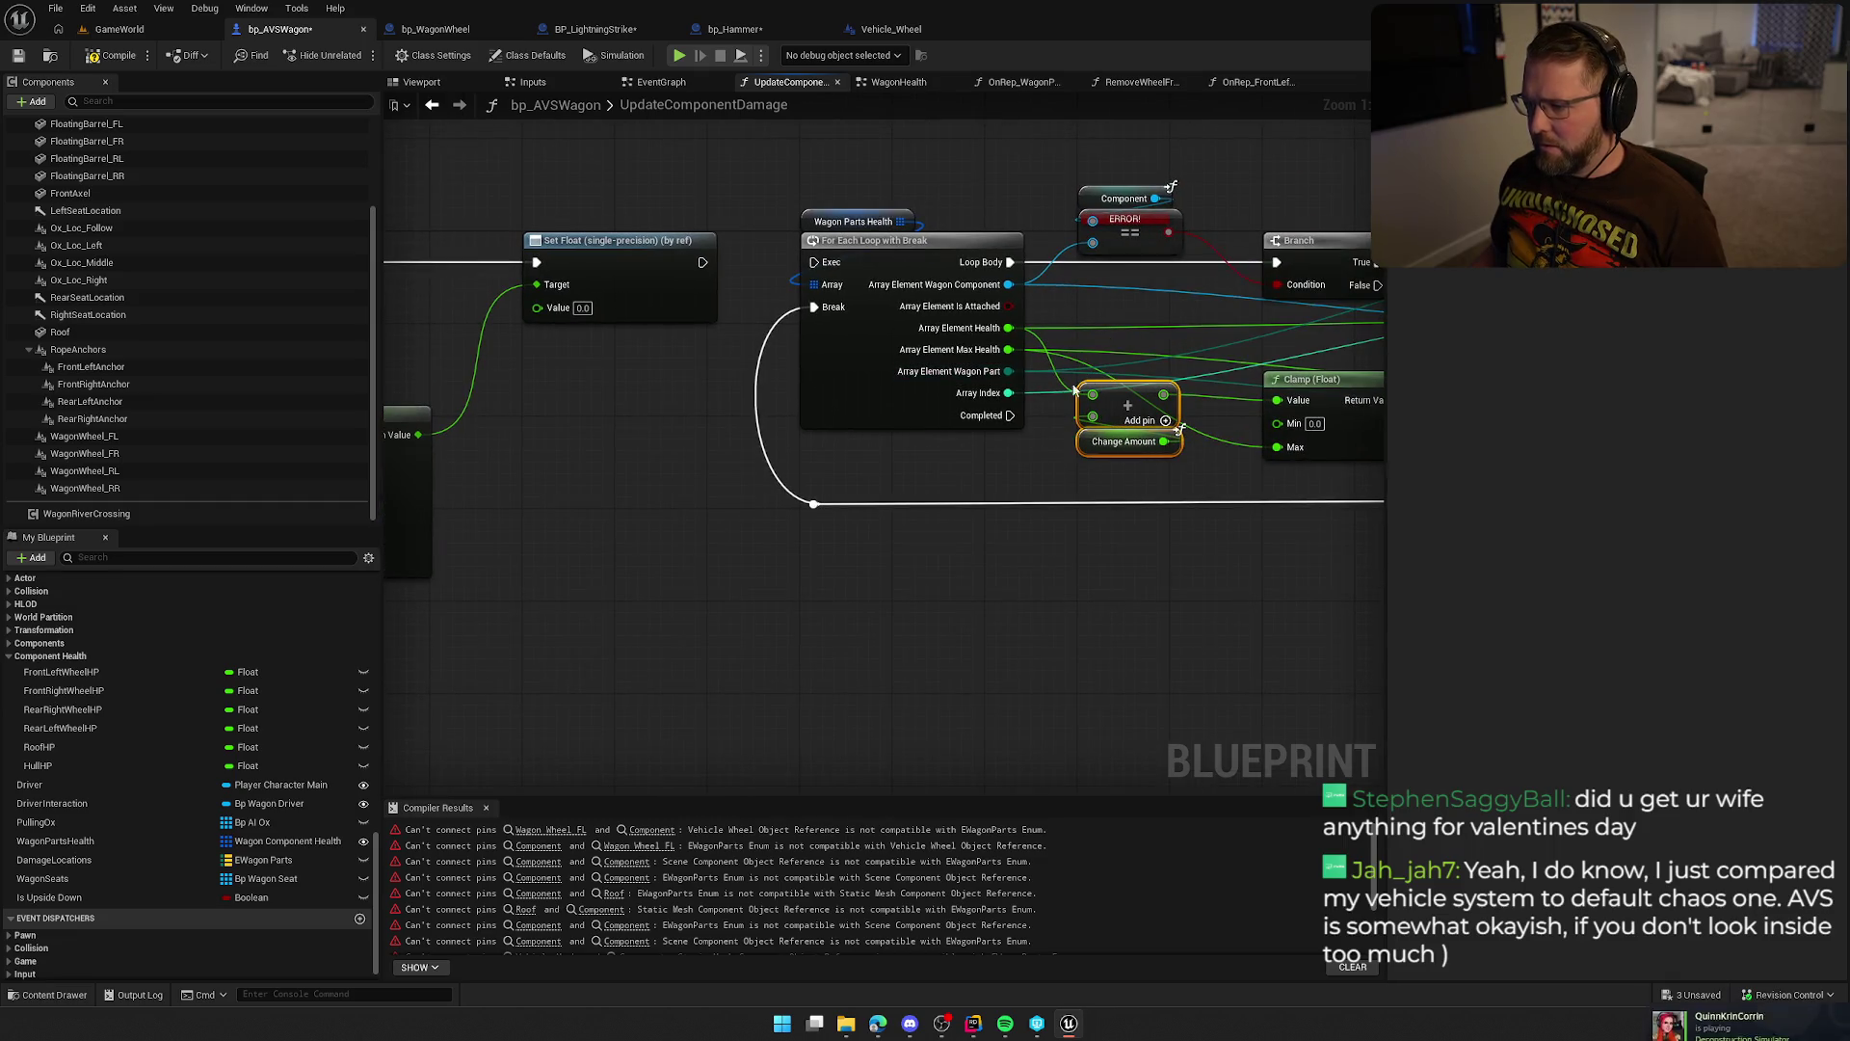
mouse_move(525, 544)
left_mouse_down()
mouse_move(784, 339)
mouse_move(672, 355)
left_mouse_up()
key("ctrl+v")
mouse_move(867, 320)
left_mouse_down()
mouse_move(848, 253)
mouse_move(797, 221)
left_mouse_up()
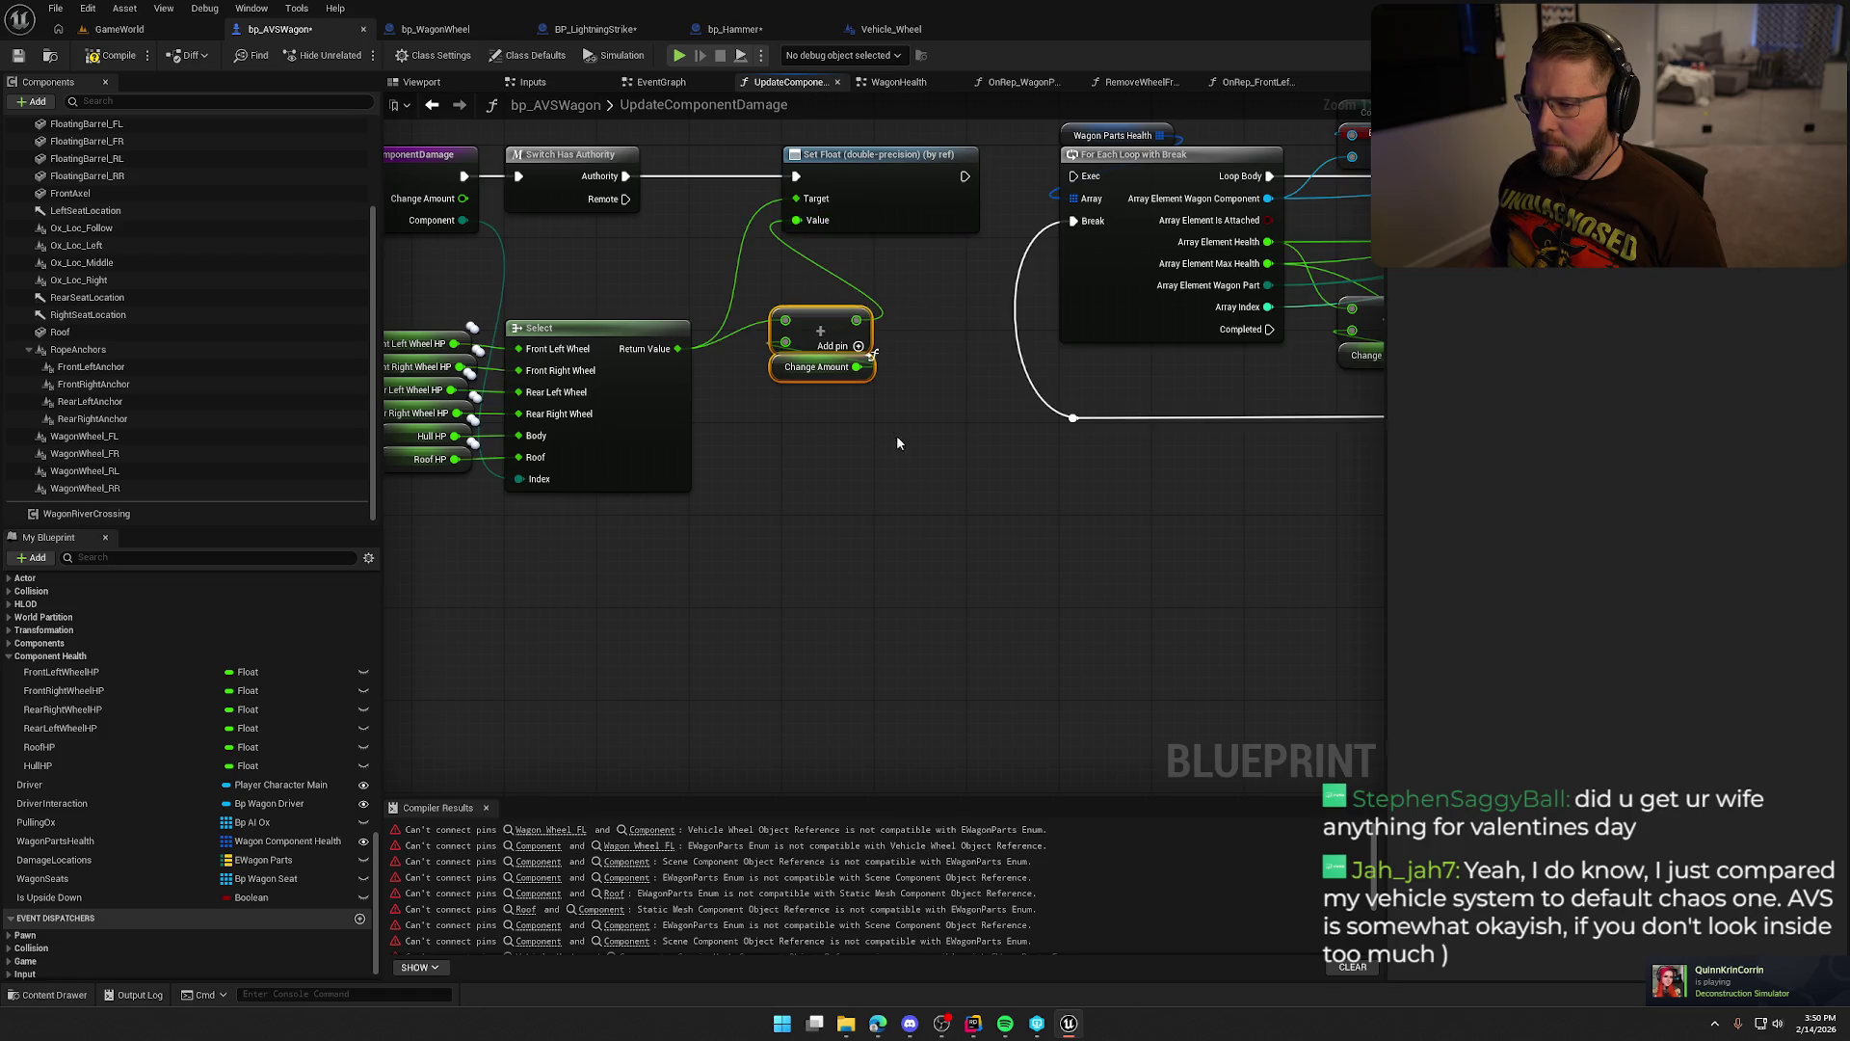
left_click(836, 479)
Select the Show Damage Number nodes and For Each Loop group to rearrange them.
mouse_move(860, 489)
left_mouse_down()
mouse_move(1007, 628)
mouse_move(880, 627)
mouse_move(759, 578)
mouse_move(540, 565)
mouse_move(705, 591)
left_mouse_up()
left_click_drag(859, 570, 529, 549)
left_click_drag(941, 554, 767, 547)
mouse_move(1020, 482)
left_mouse_down()
mouse_move(853, 475)
mouse_move(895, 565)
left_mouse_up()
left_click_drag(973, 507, 837, 262)
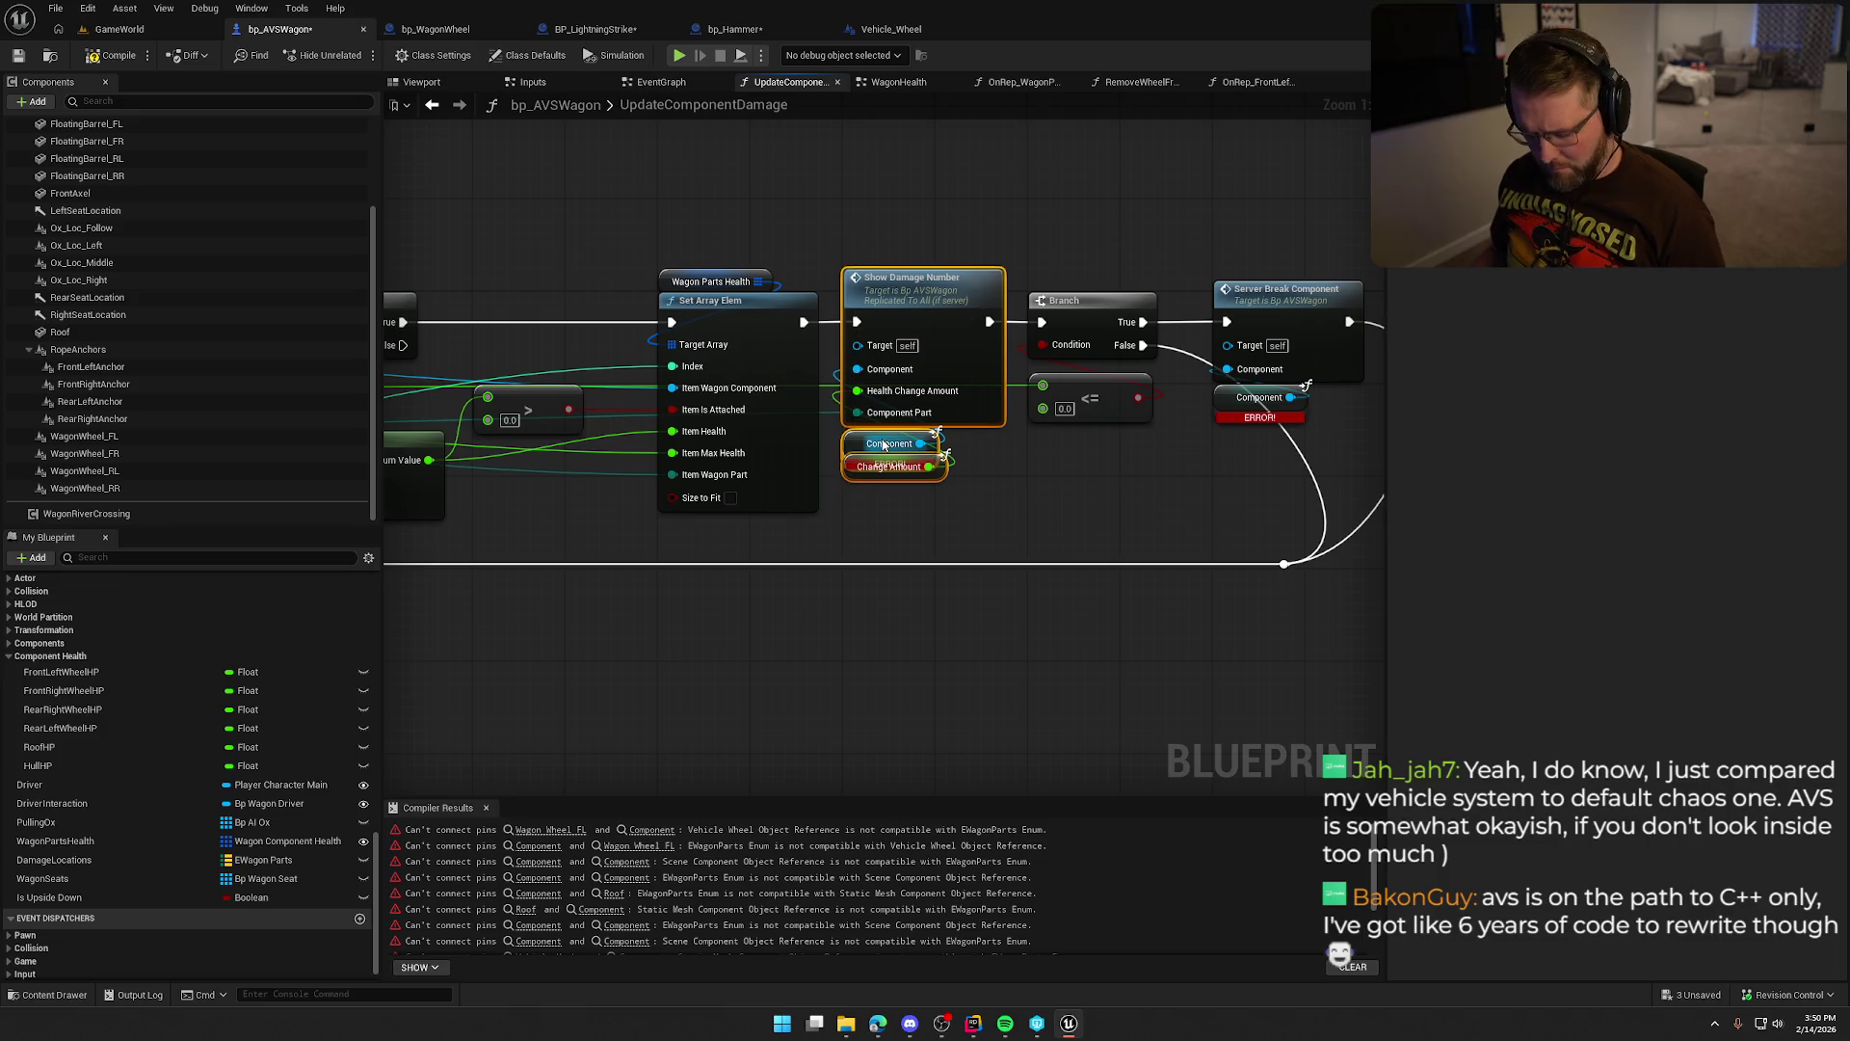
scroll(823, 610, "down", 6)
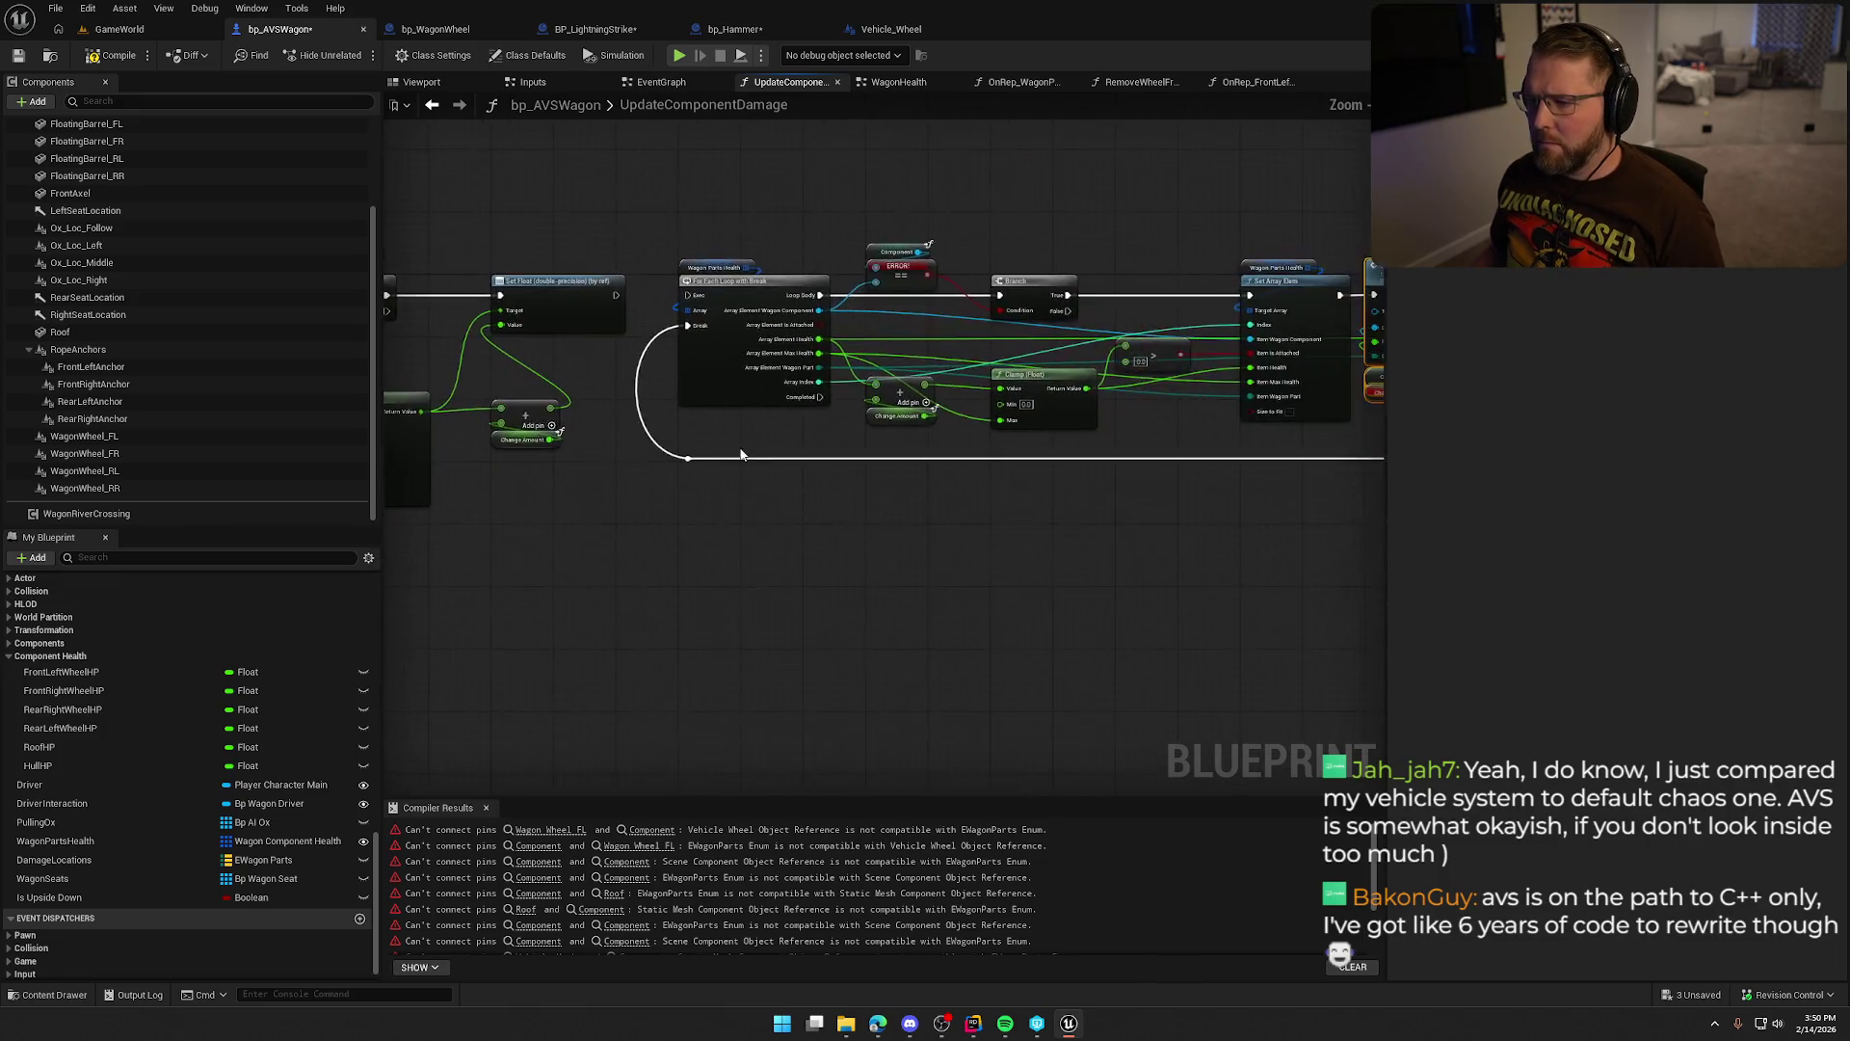
mouse_move(688, 299)
left_mouse_down()
mouse_move(1244, 549)
mouse_move(956, 461)
left_mouse_up()
scroll(729, 305, "up", 4)
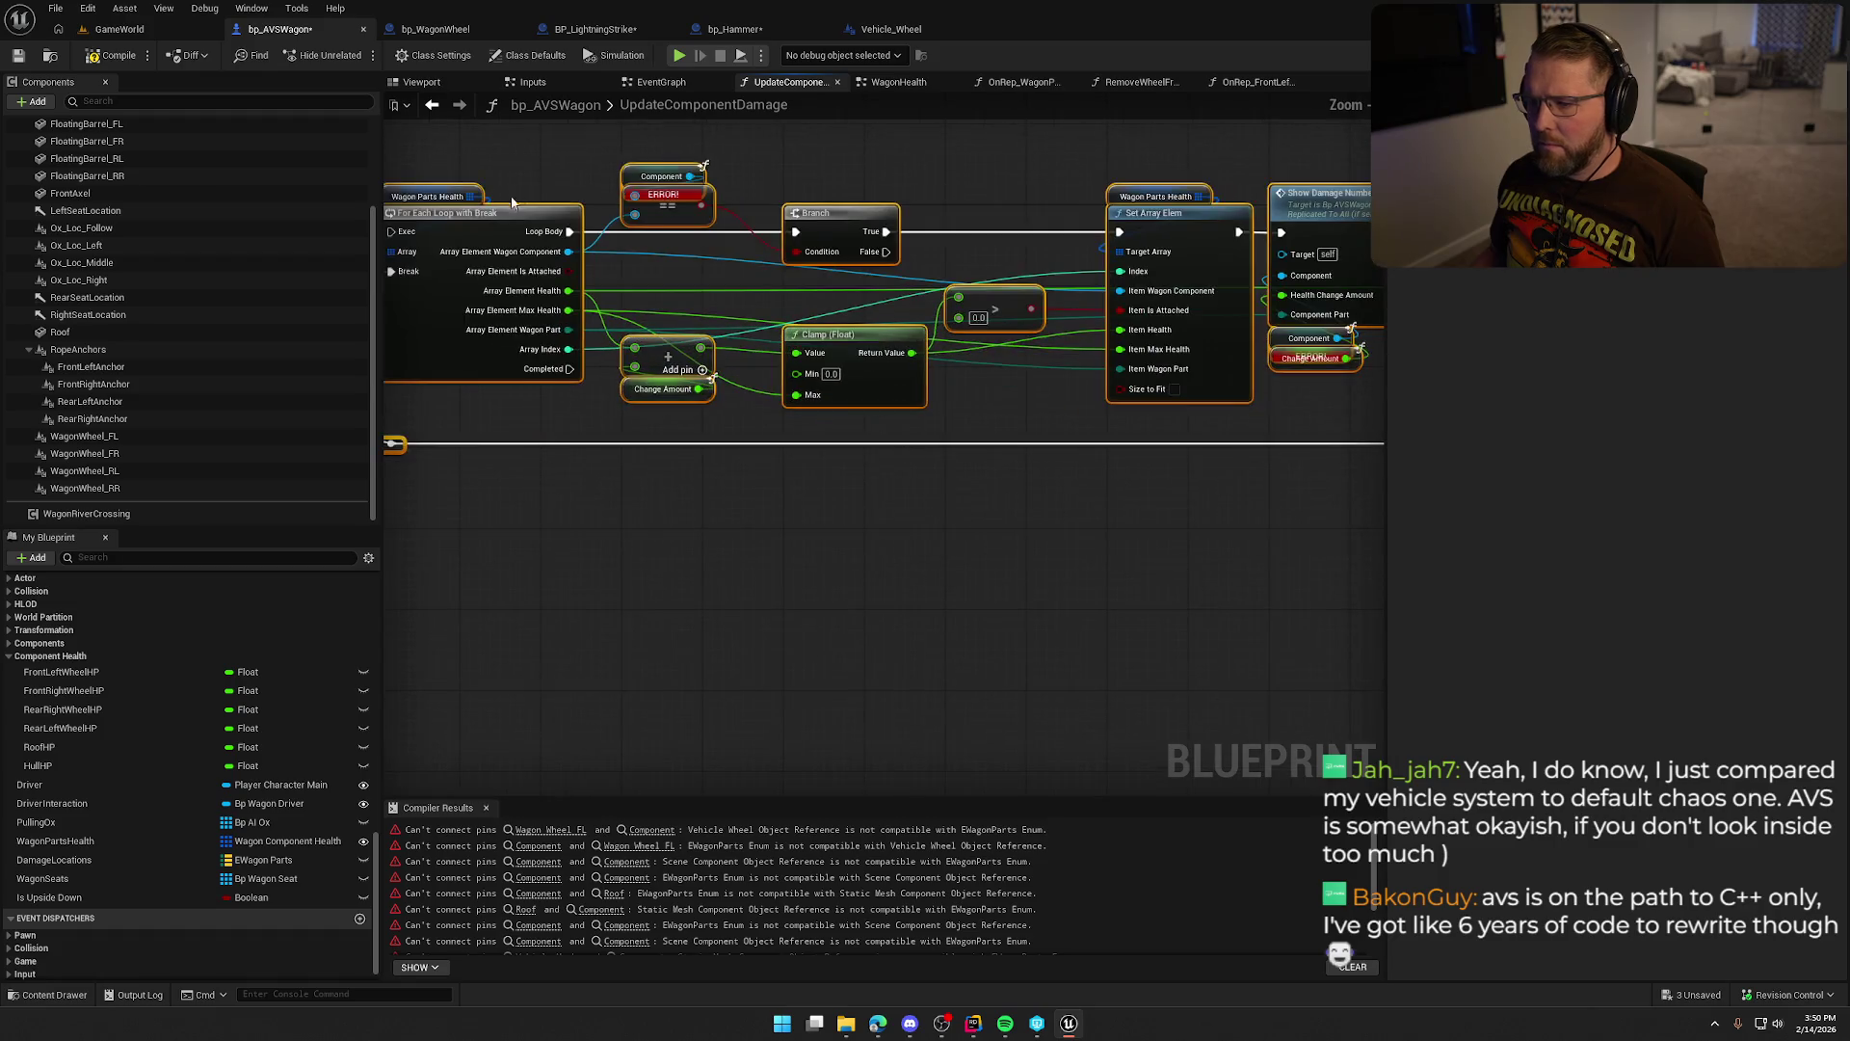
Connect Set Float's execution to Show Damage Number and open its ShowDamageNumber event.
mouse_move(728, 305)
left_mouse_down()
mouse_move(780, 367)
mouse_move(855, 316)
mouse_move(837, 307)
left_mouse_up()
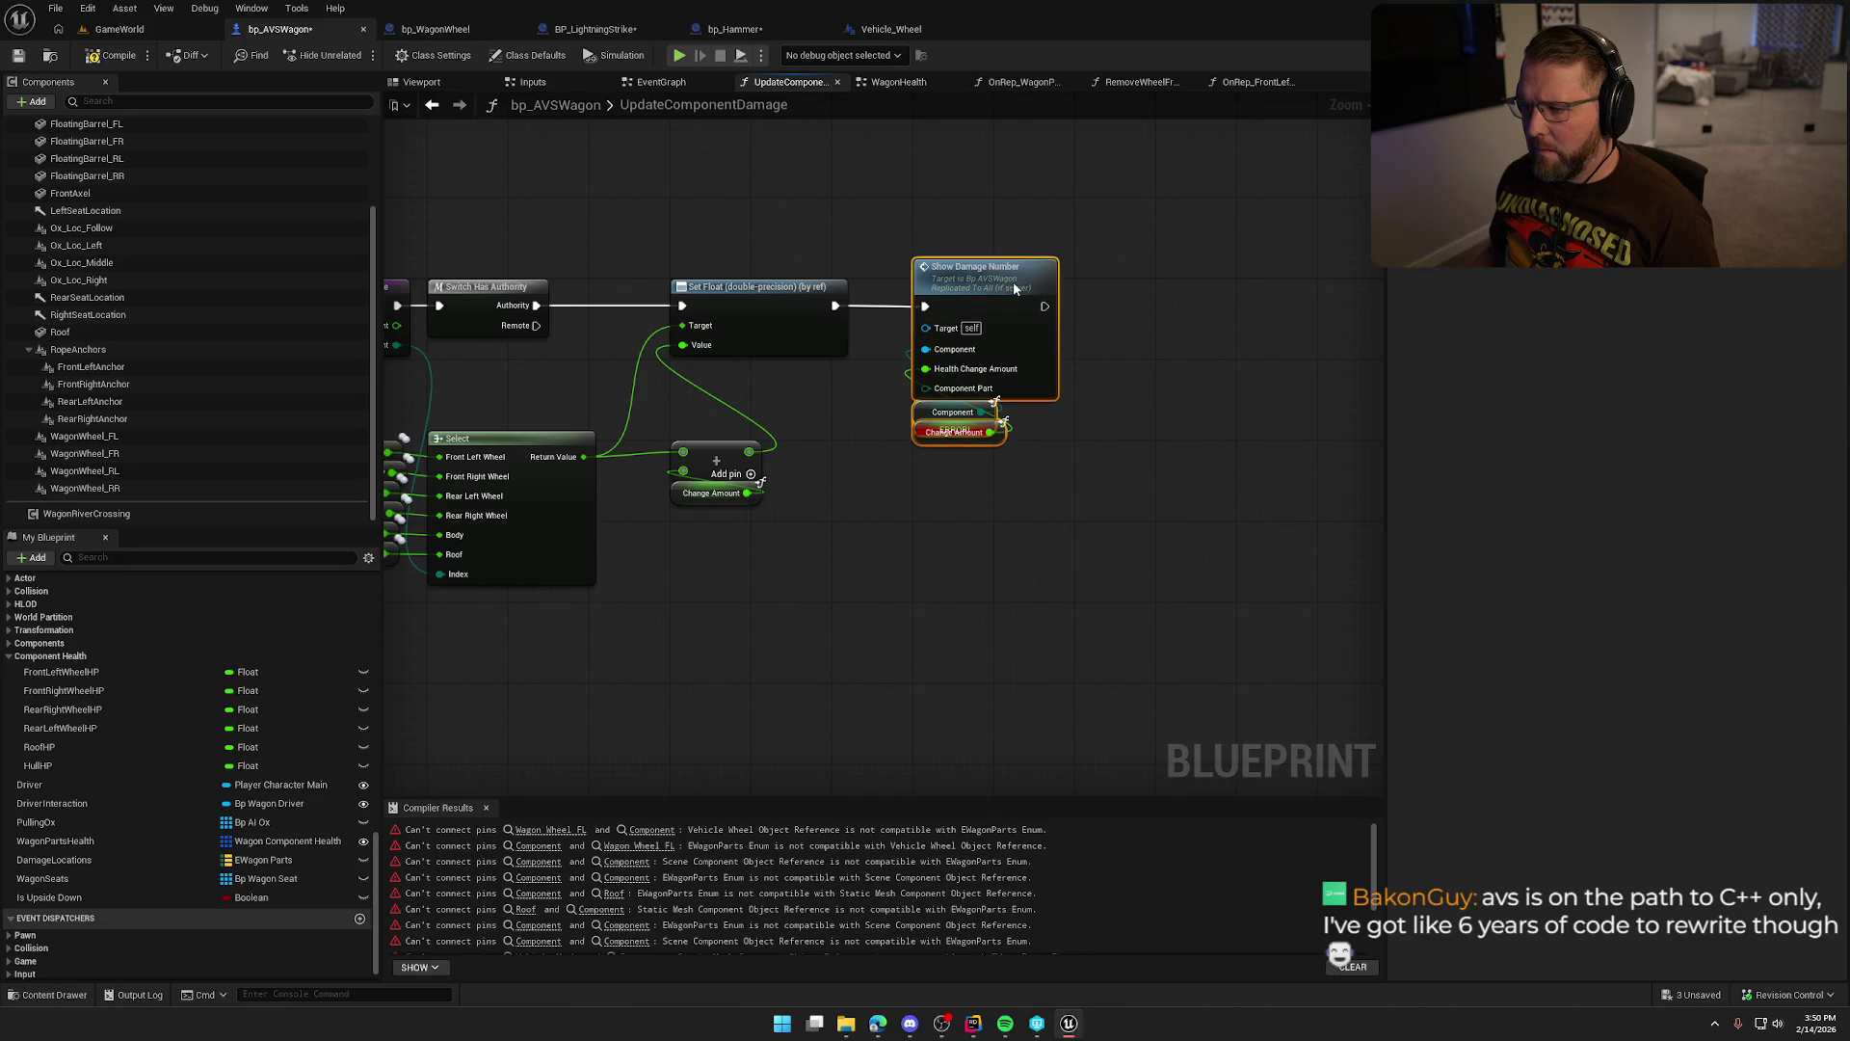
scroll(991, 536, "up", 1)
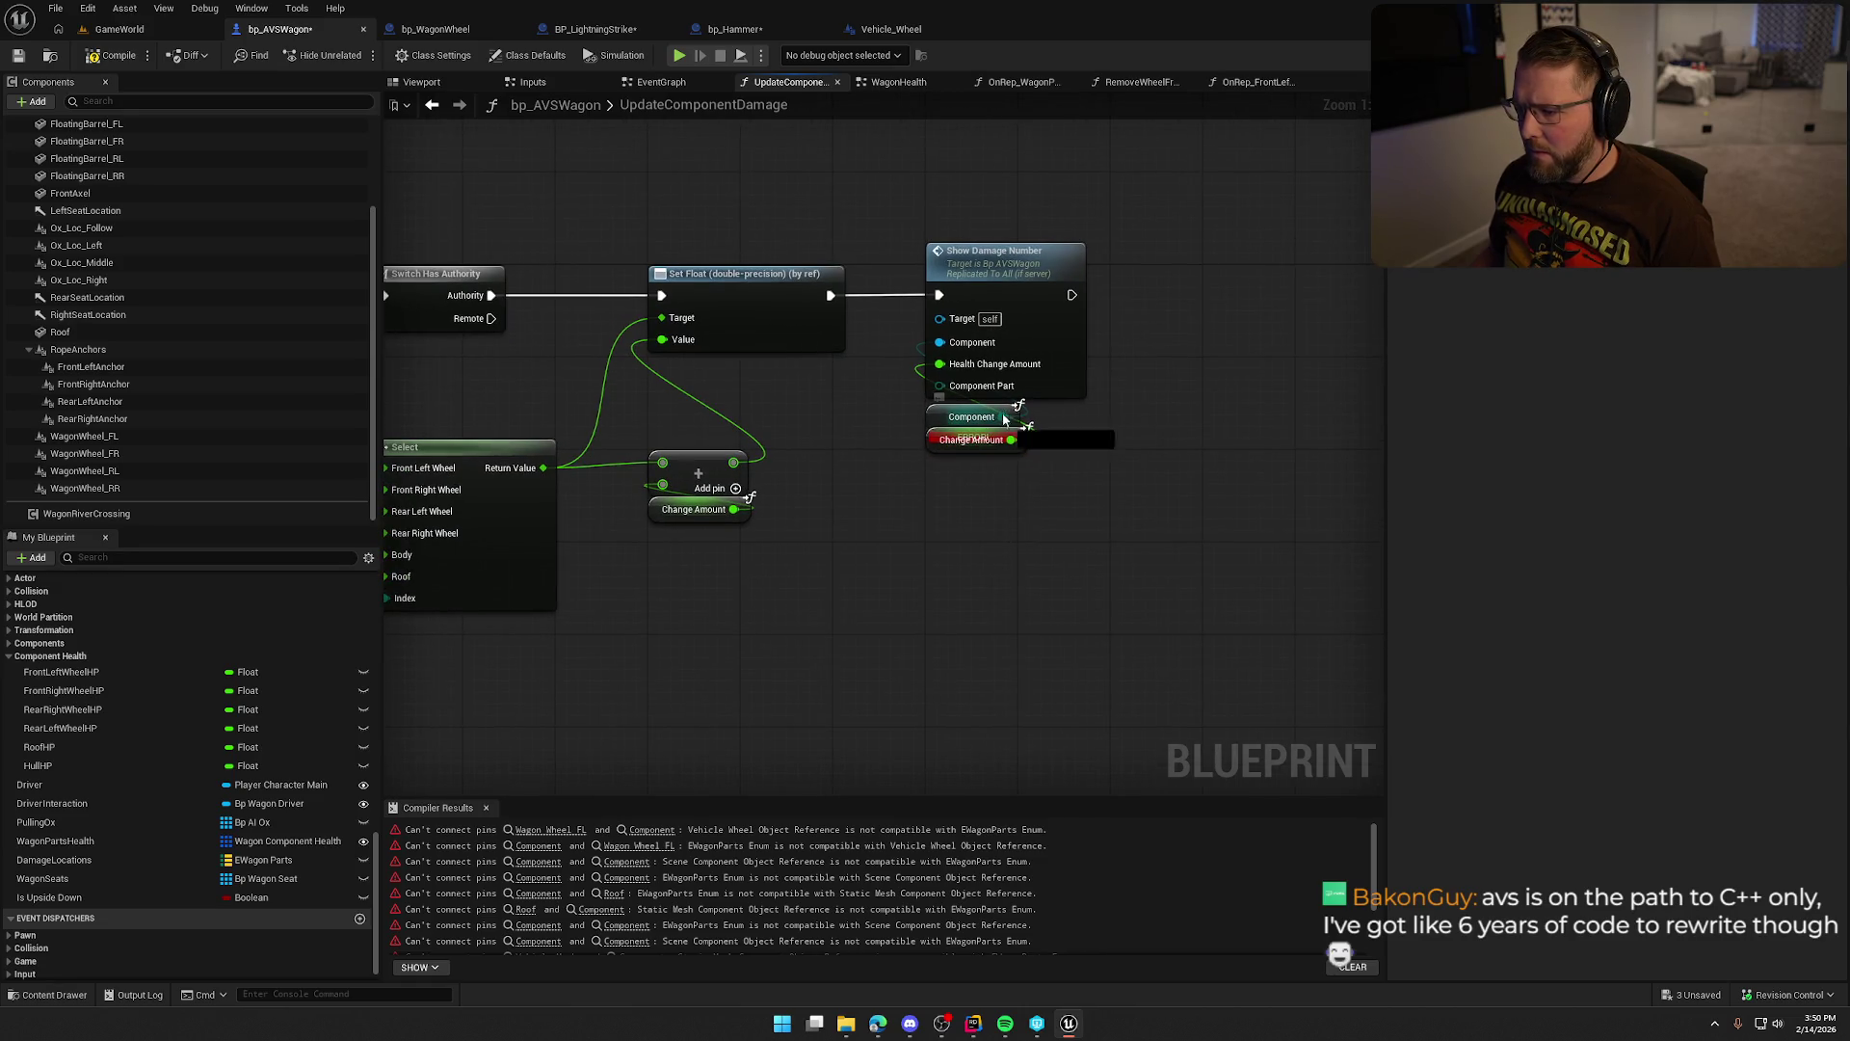
left_click_drag(939, 390, 937, 388)
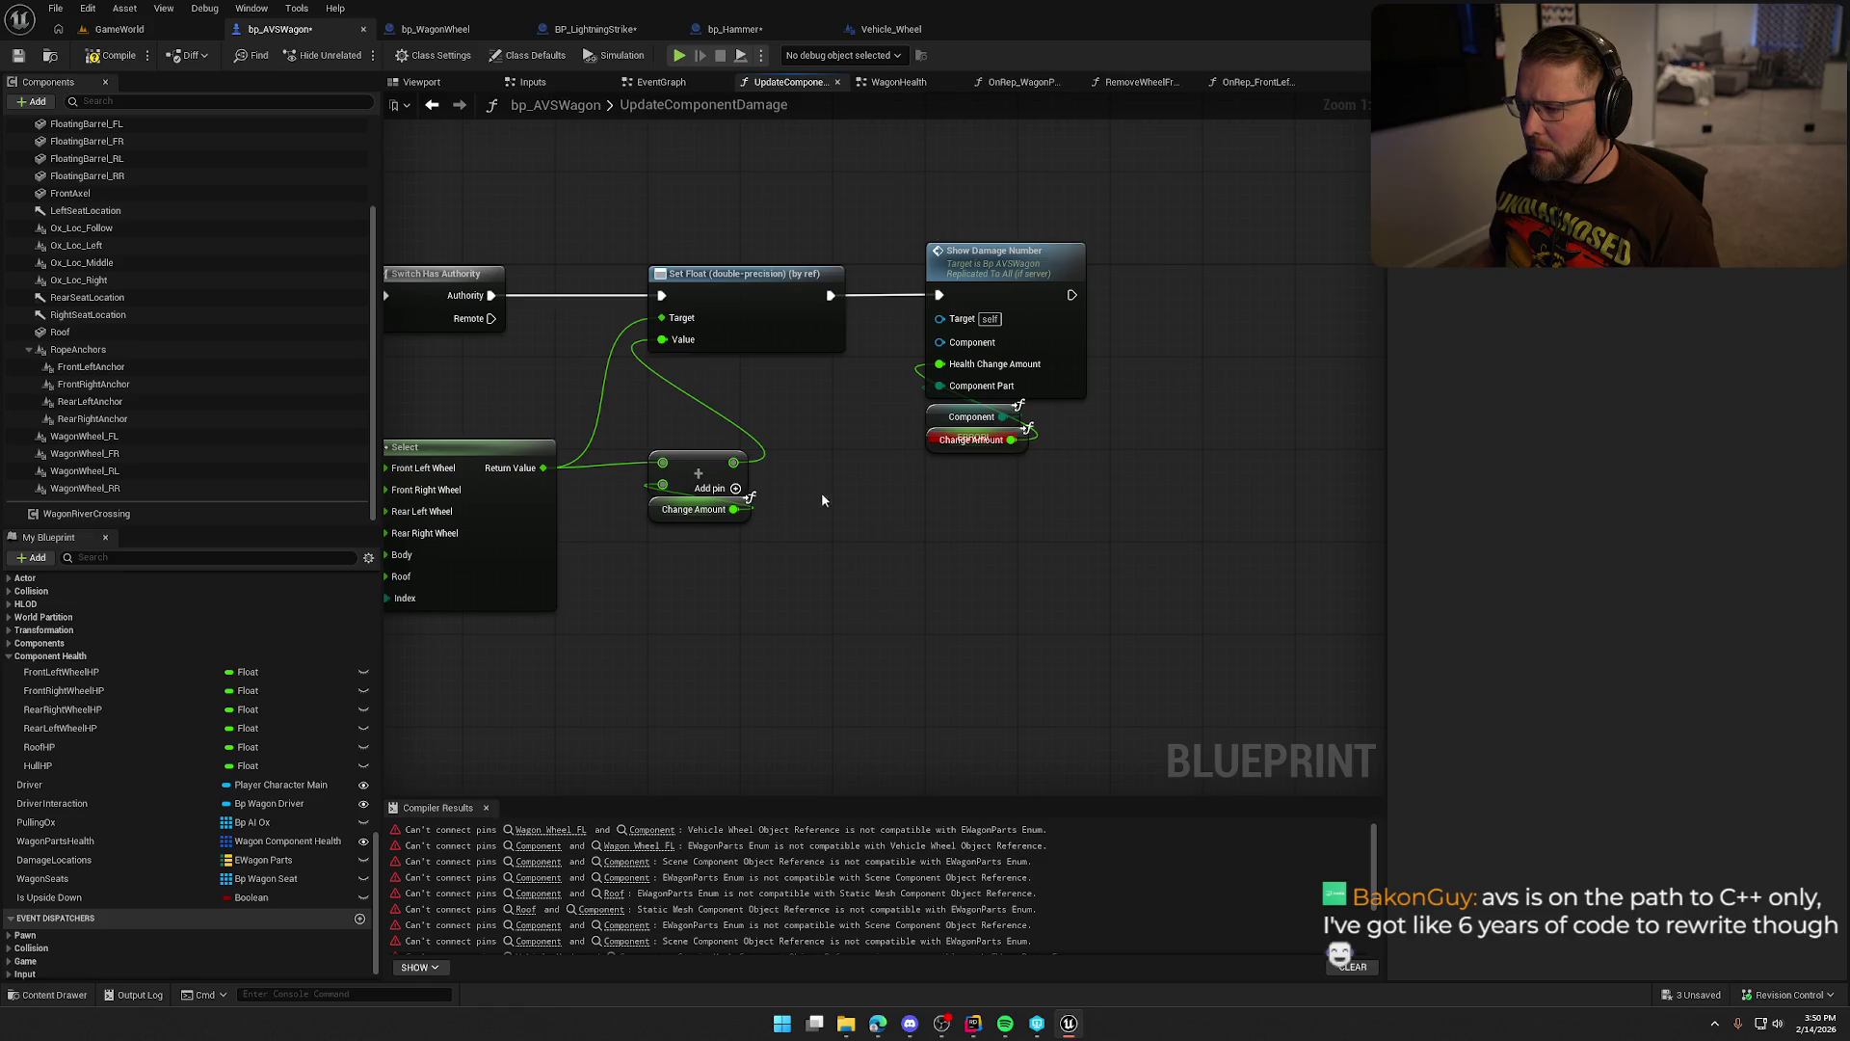
right_click(1018, 273)
left_click(1095, 374)
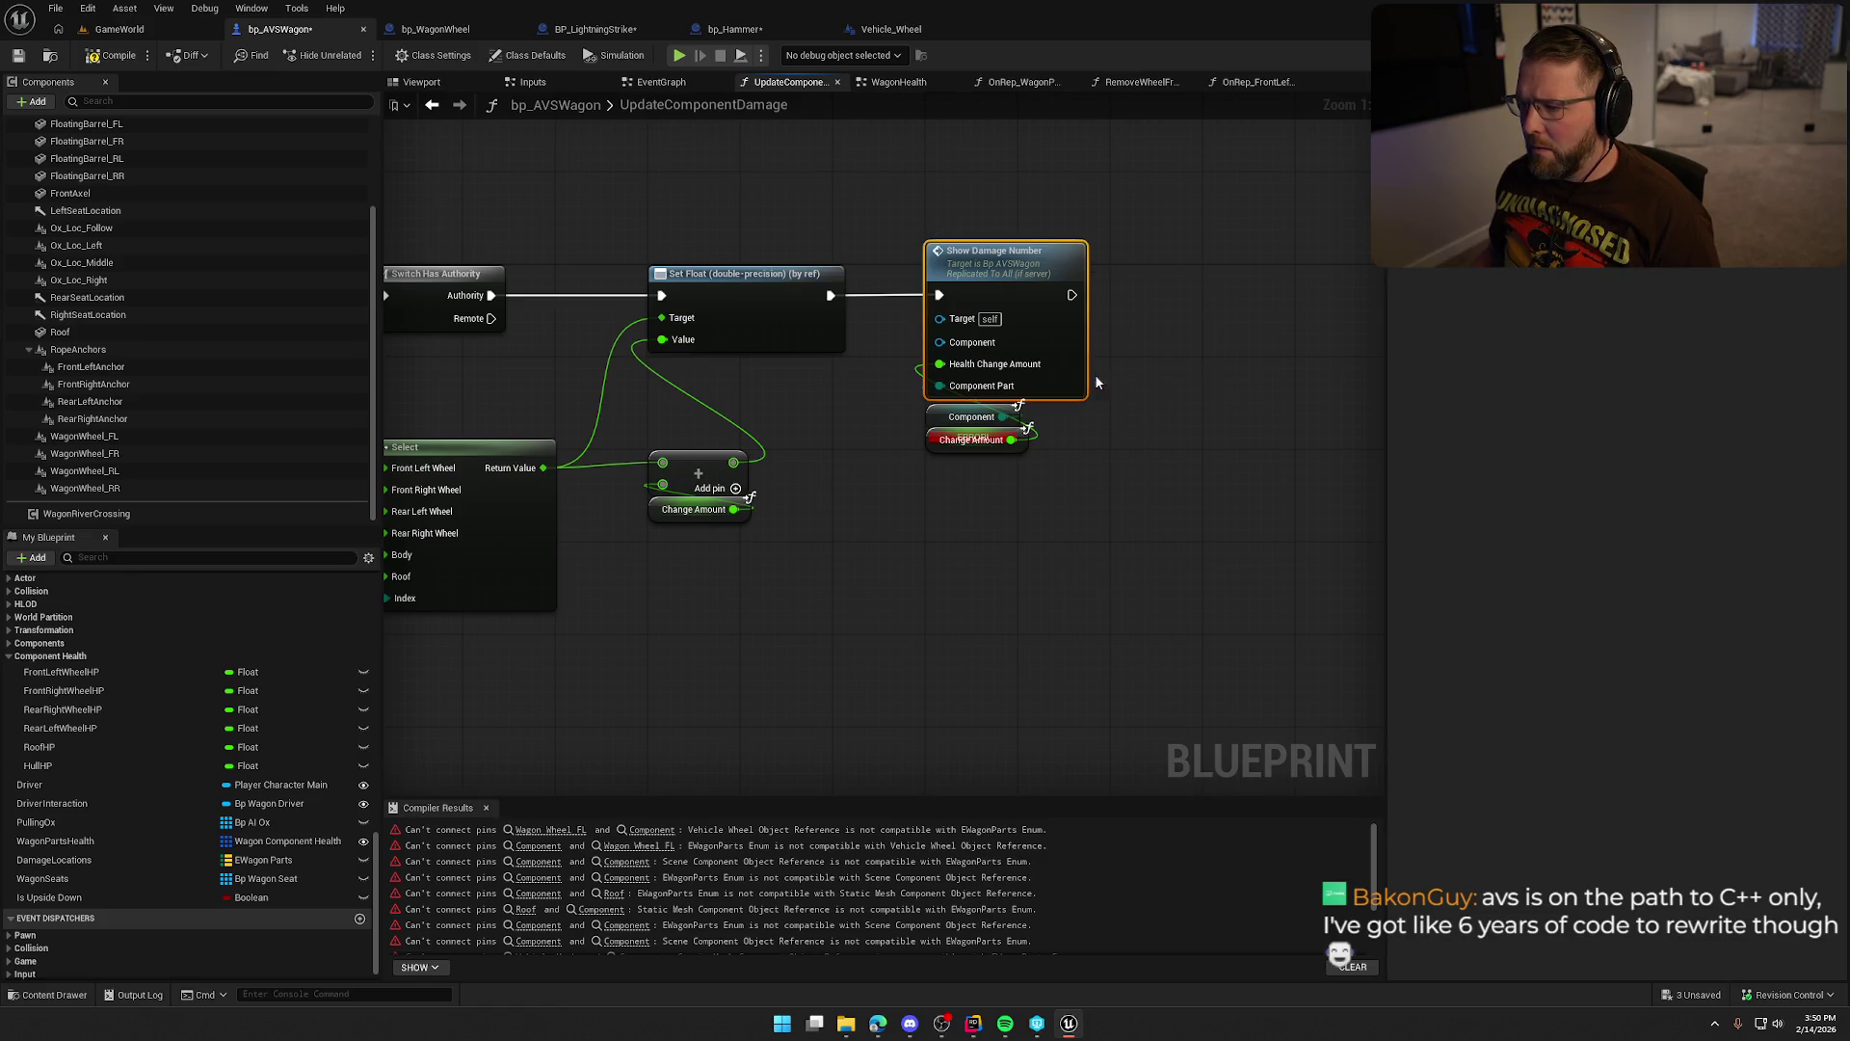
left_click_drag(1160, 545, 1093, 527)
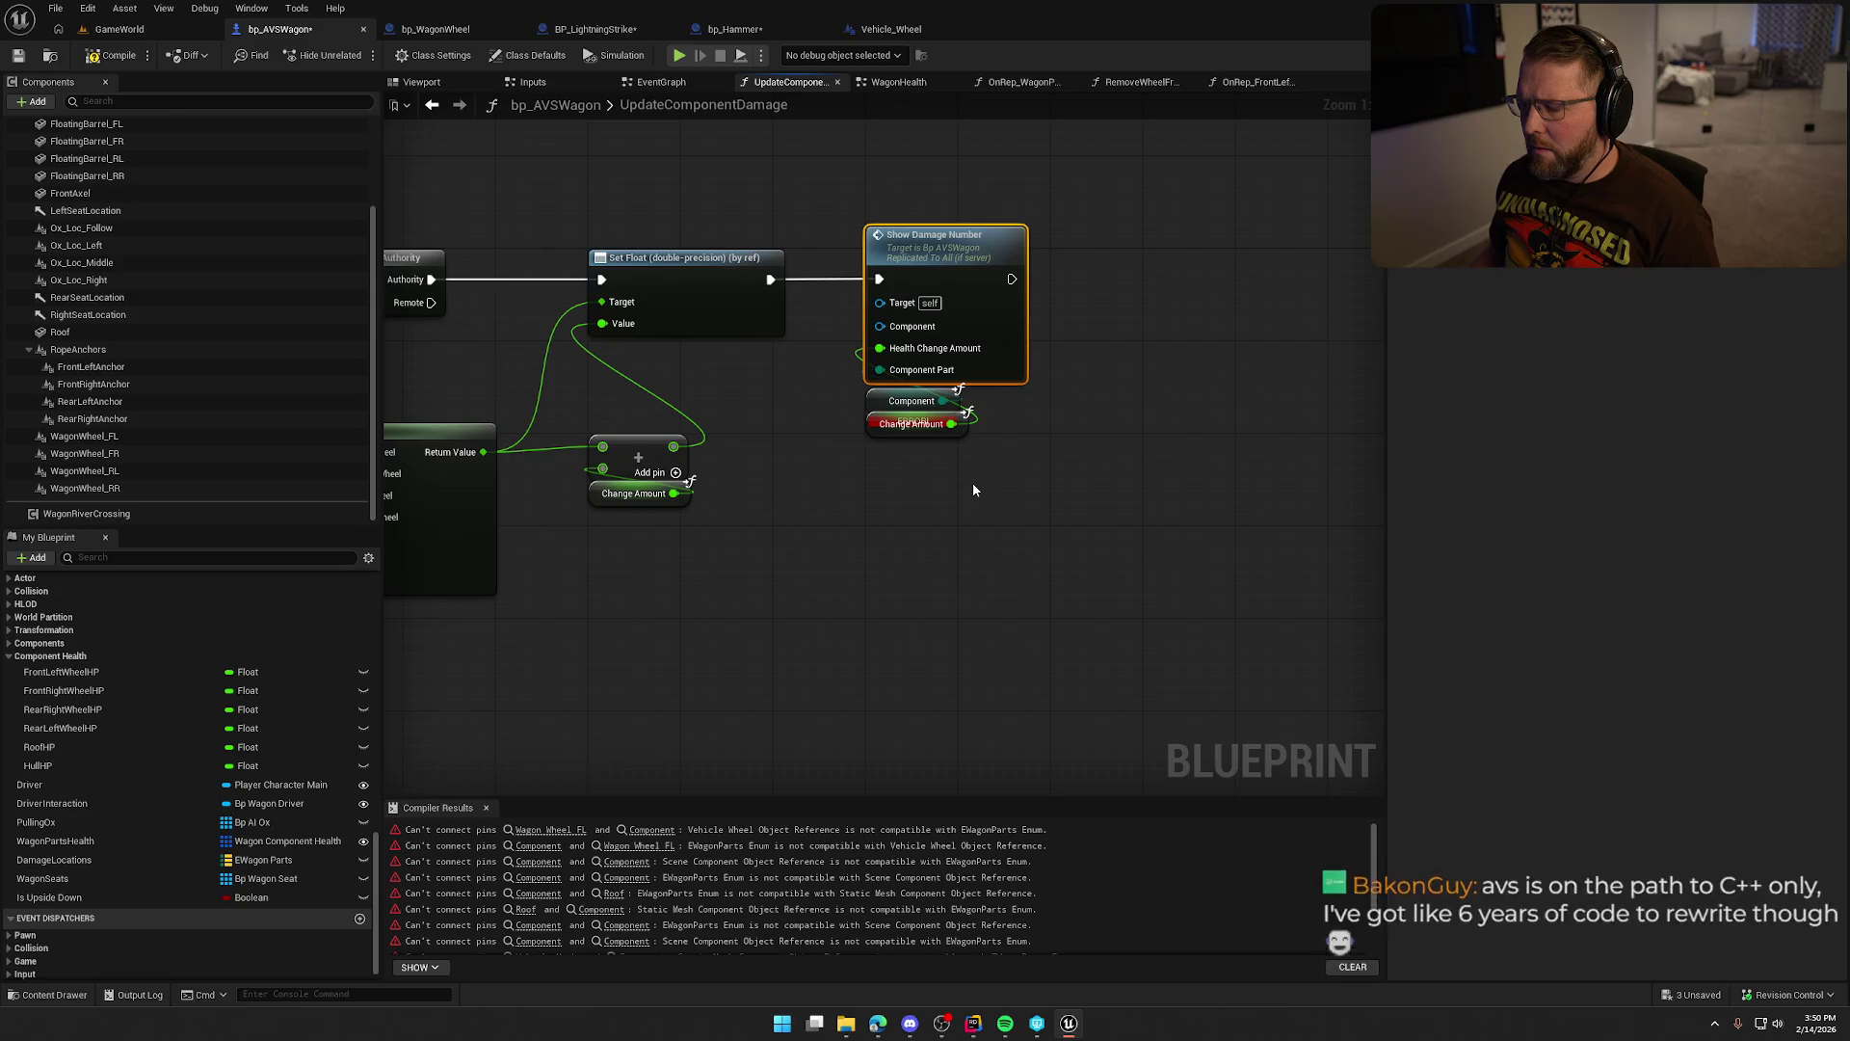
double_click(947, 263)
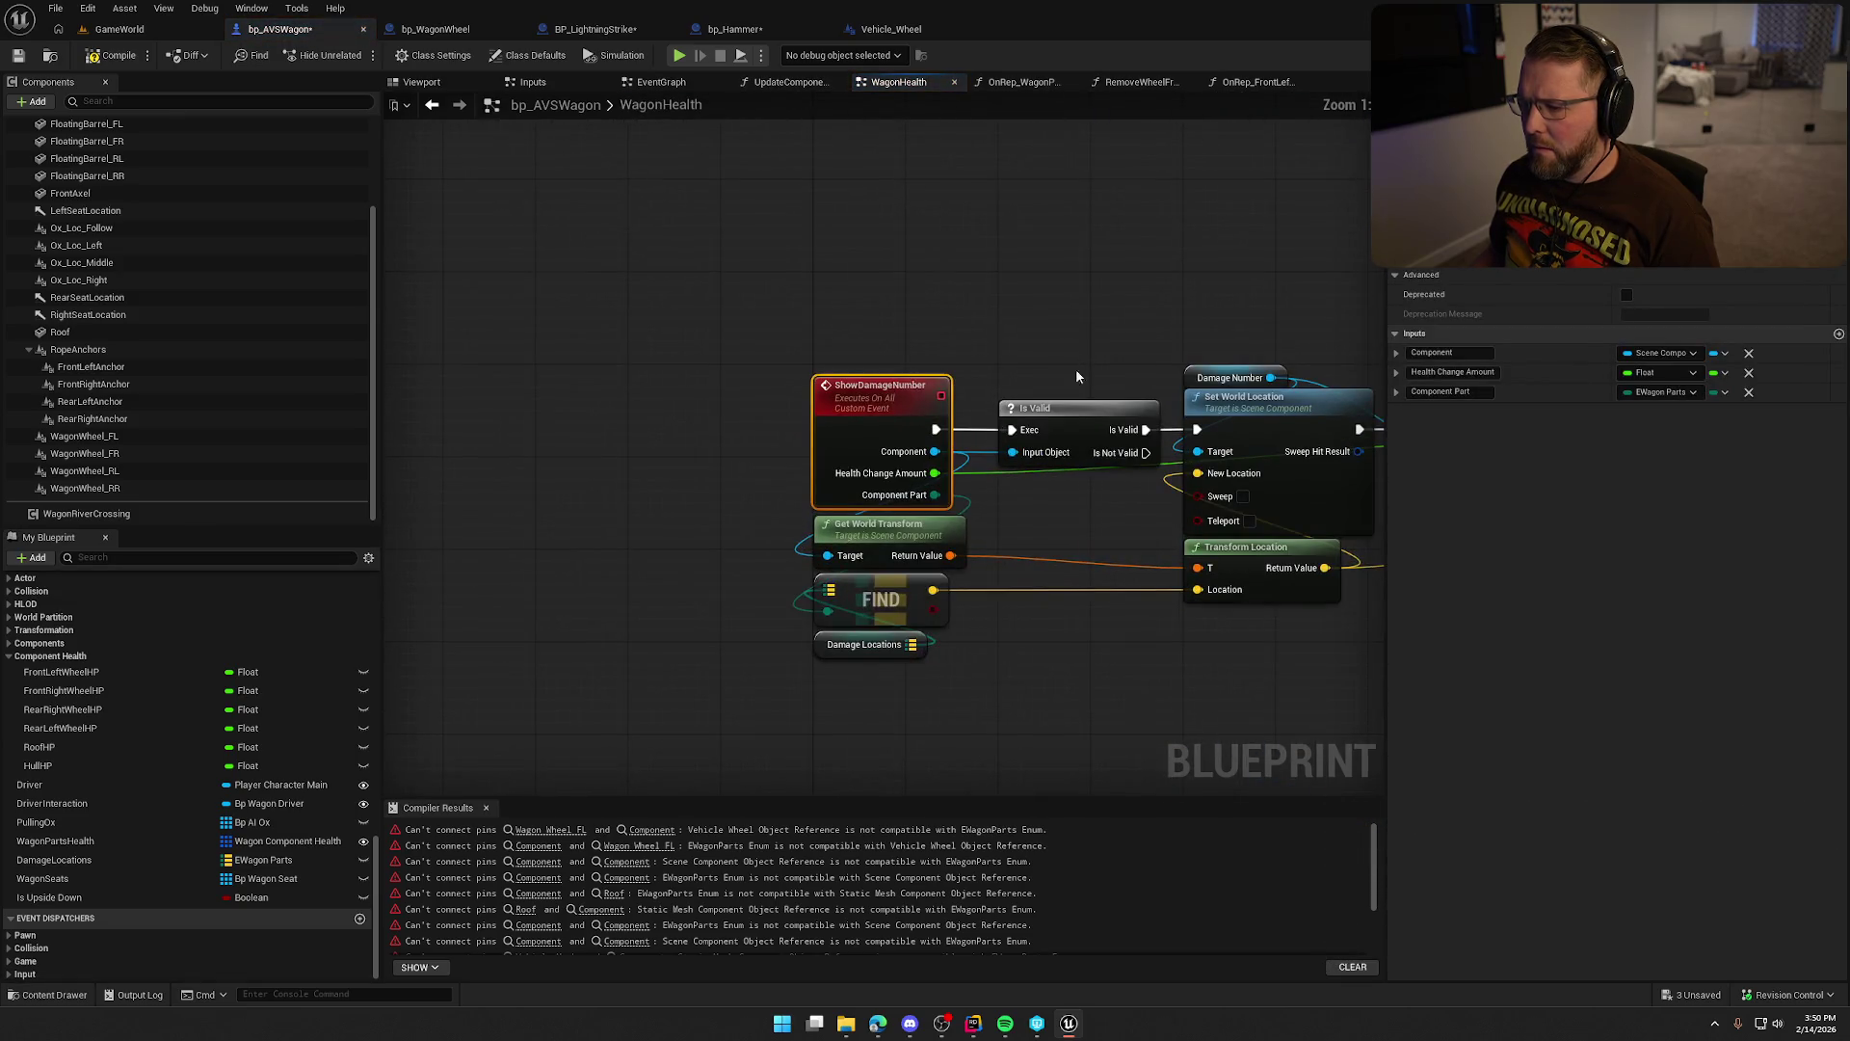
In ShowDamageNumber, place the Transform Location node right next to Get World Transform.
left_click_drag(1068, 541, 888, 332)
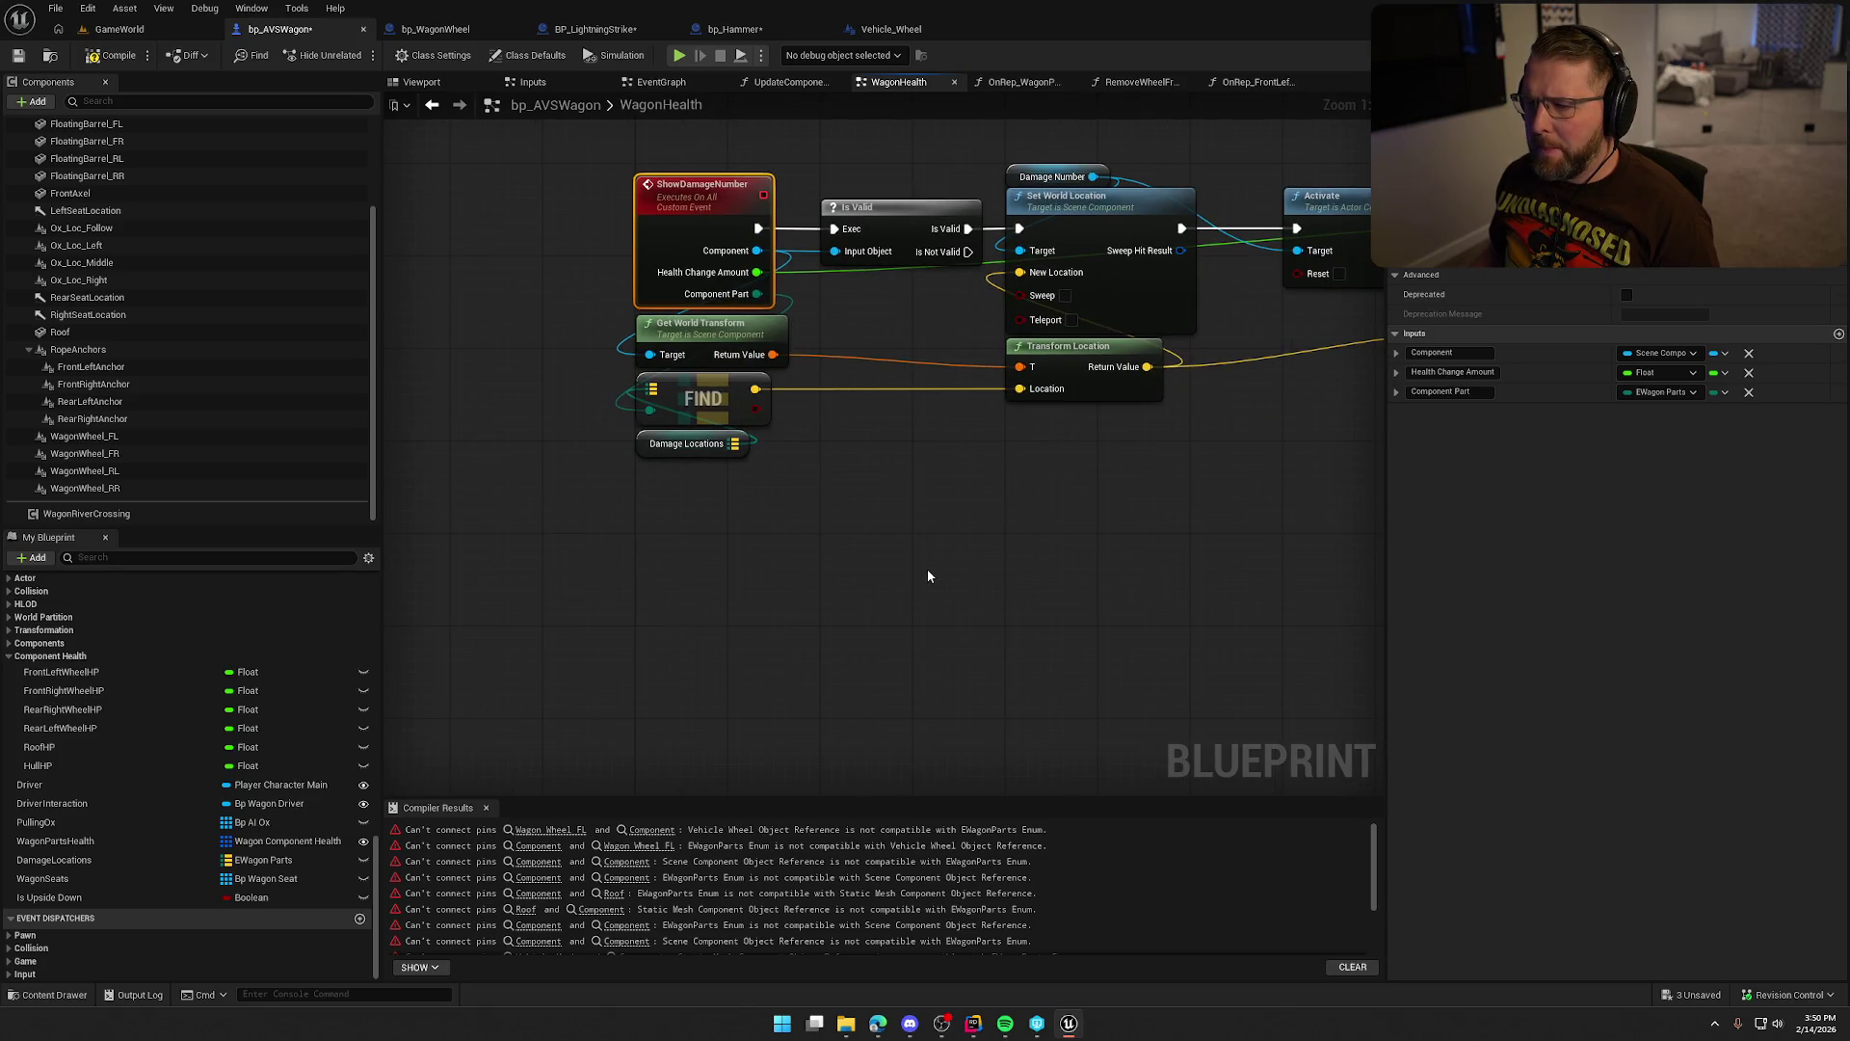
left_click_drag(1080, 367, 894, 355)
left_click(1067, 516)
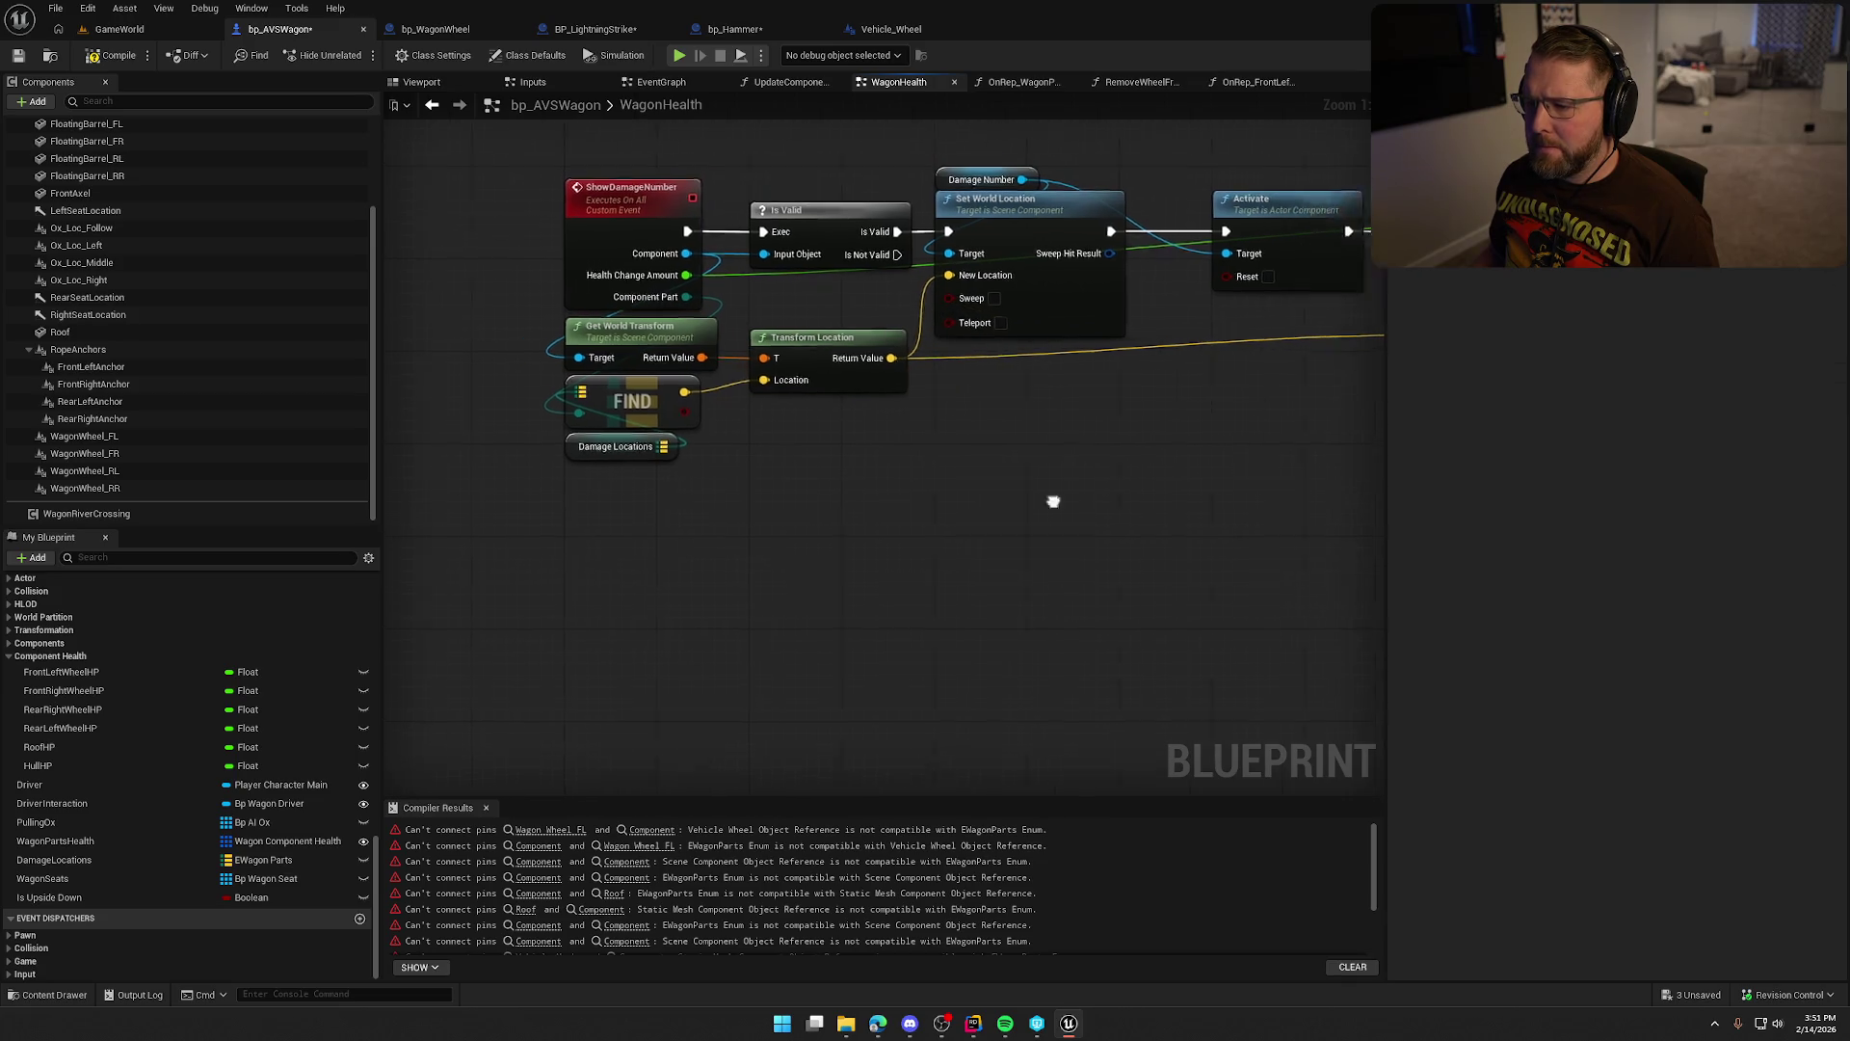
scroll(1003, 516, "down", 2)
scroll(1205, 562, "up", 2)
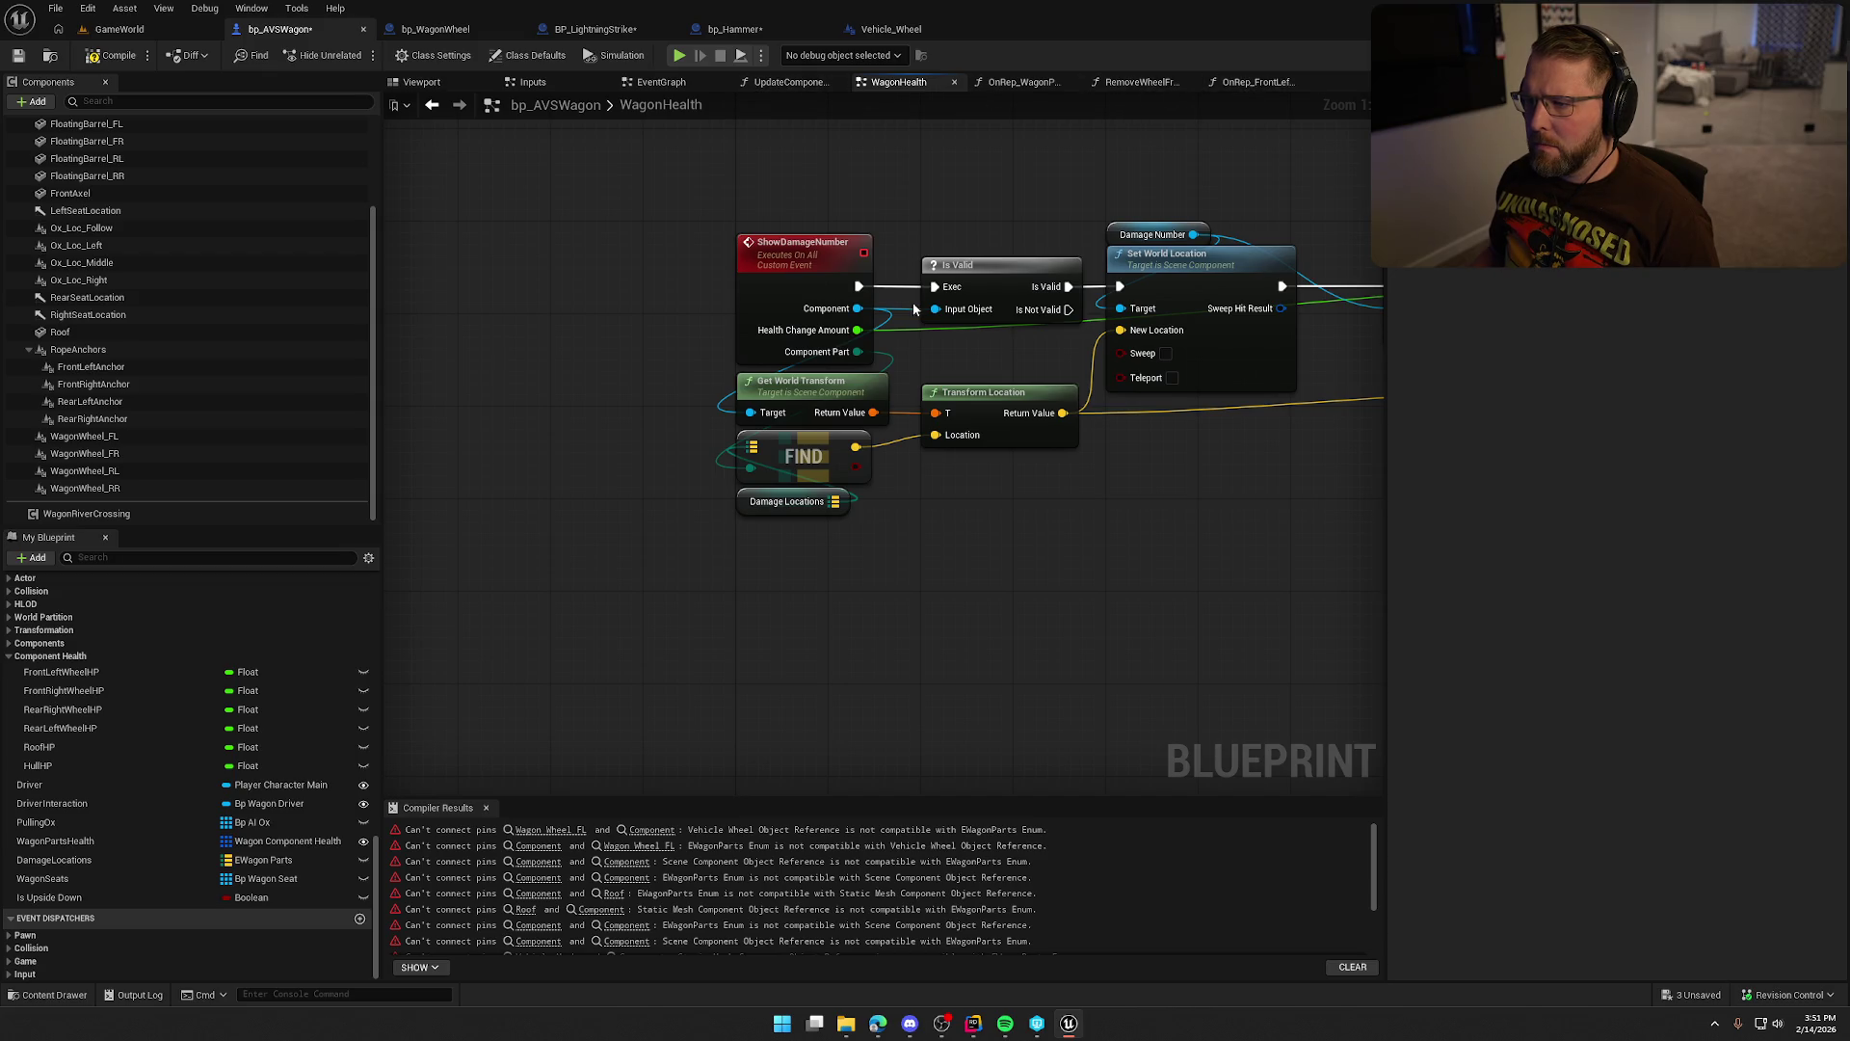
scroll(860, 617, "down", 4)
scroll(919, 474, "up", 4)
Paste the copied wagon-part Select into UpdateComponentDamage below the HP Select, shifting Show Damage Number right.
left_click_drag(837, 568, 667, 374)
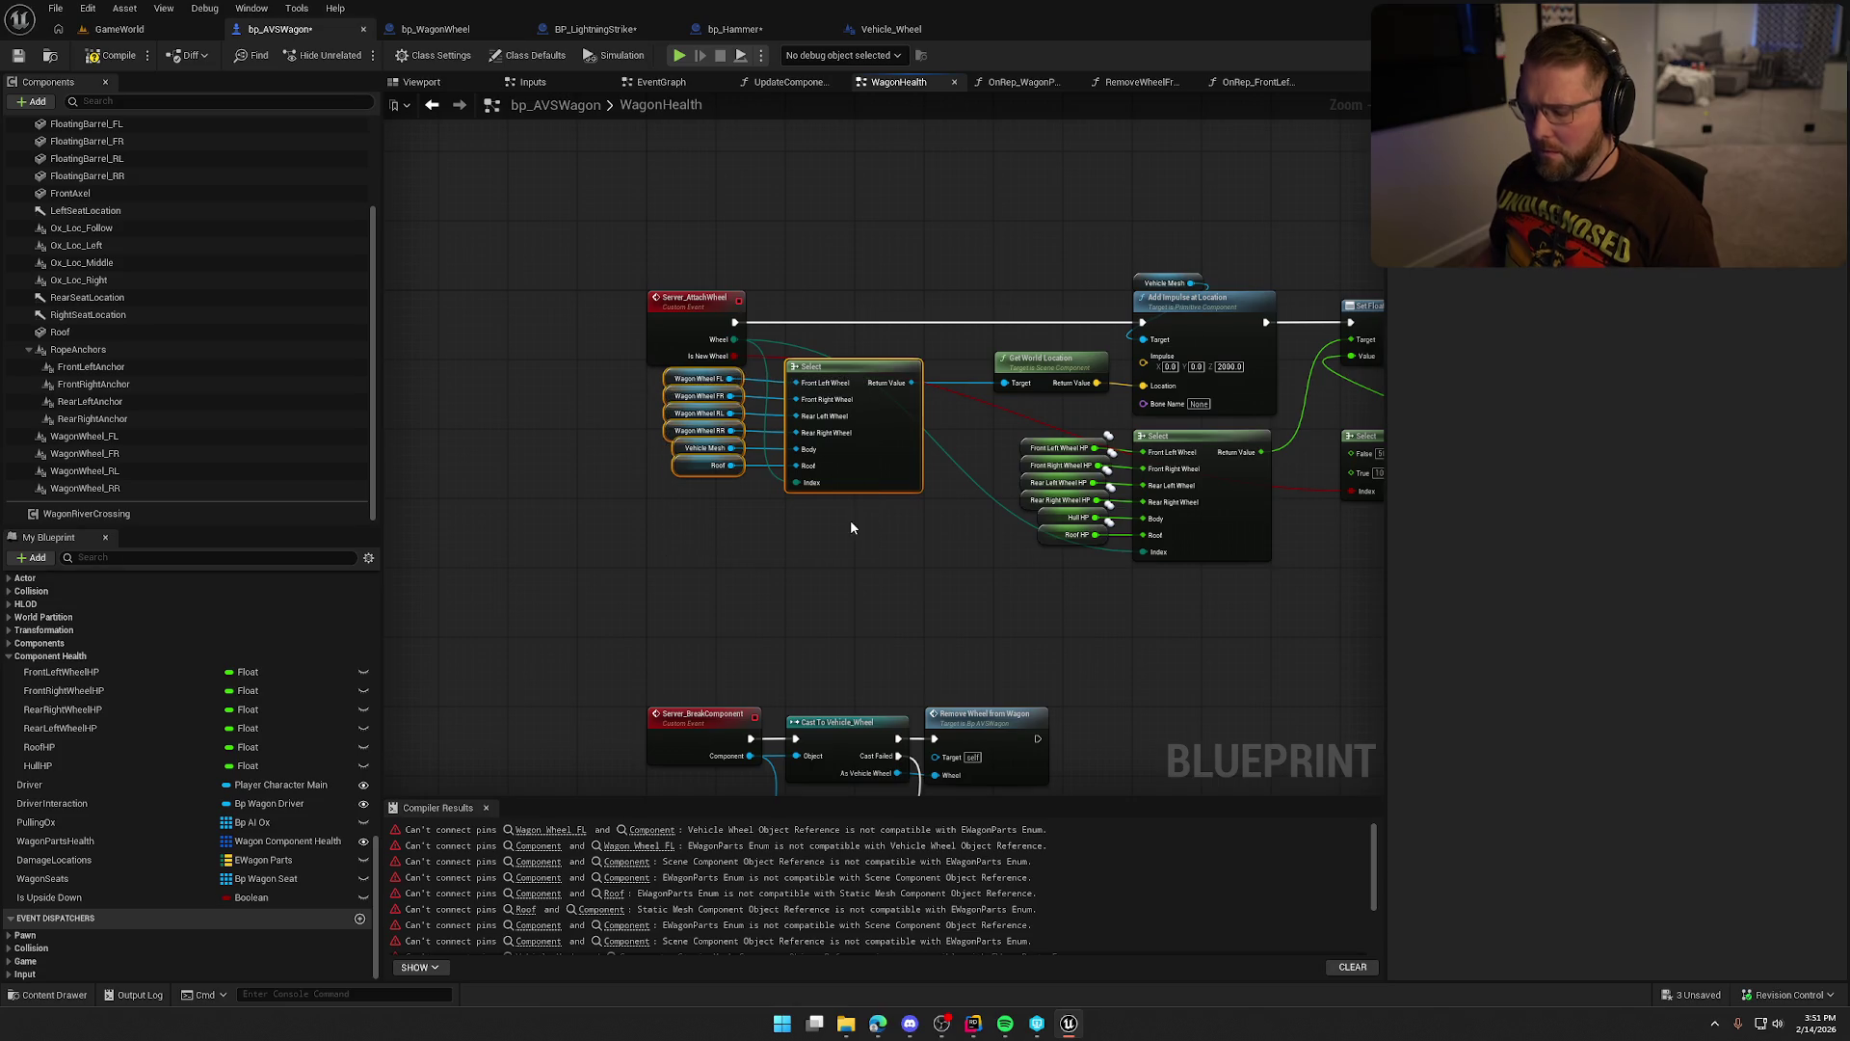
left_click(771, 85)
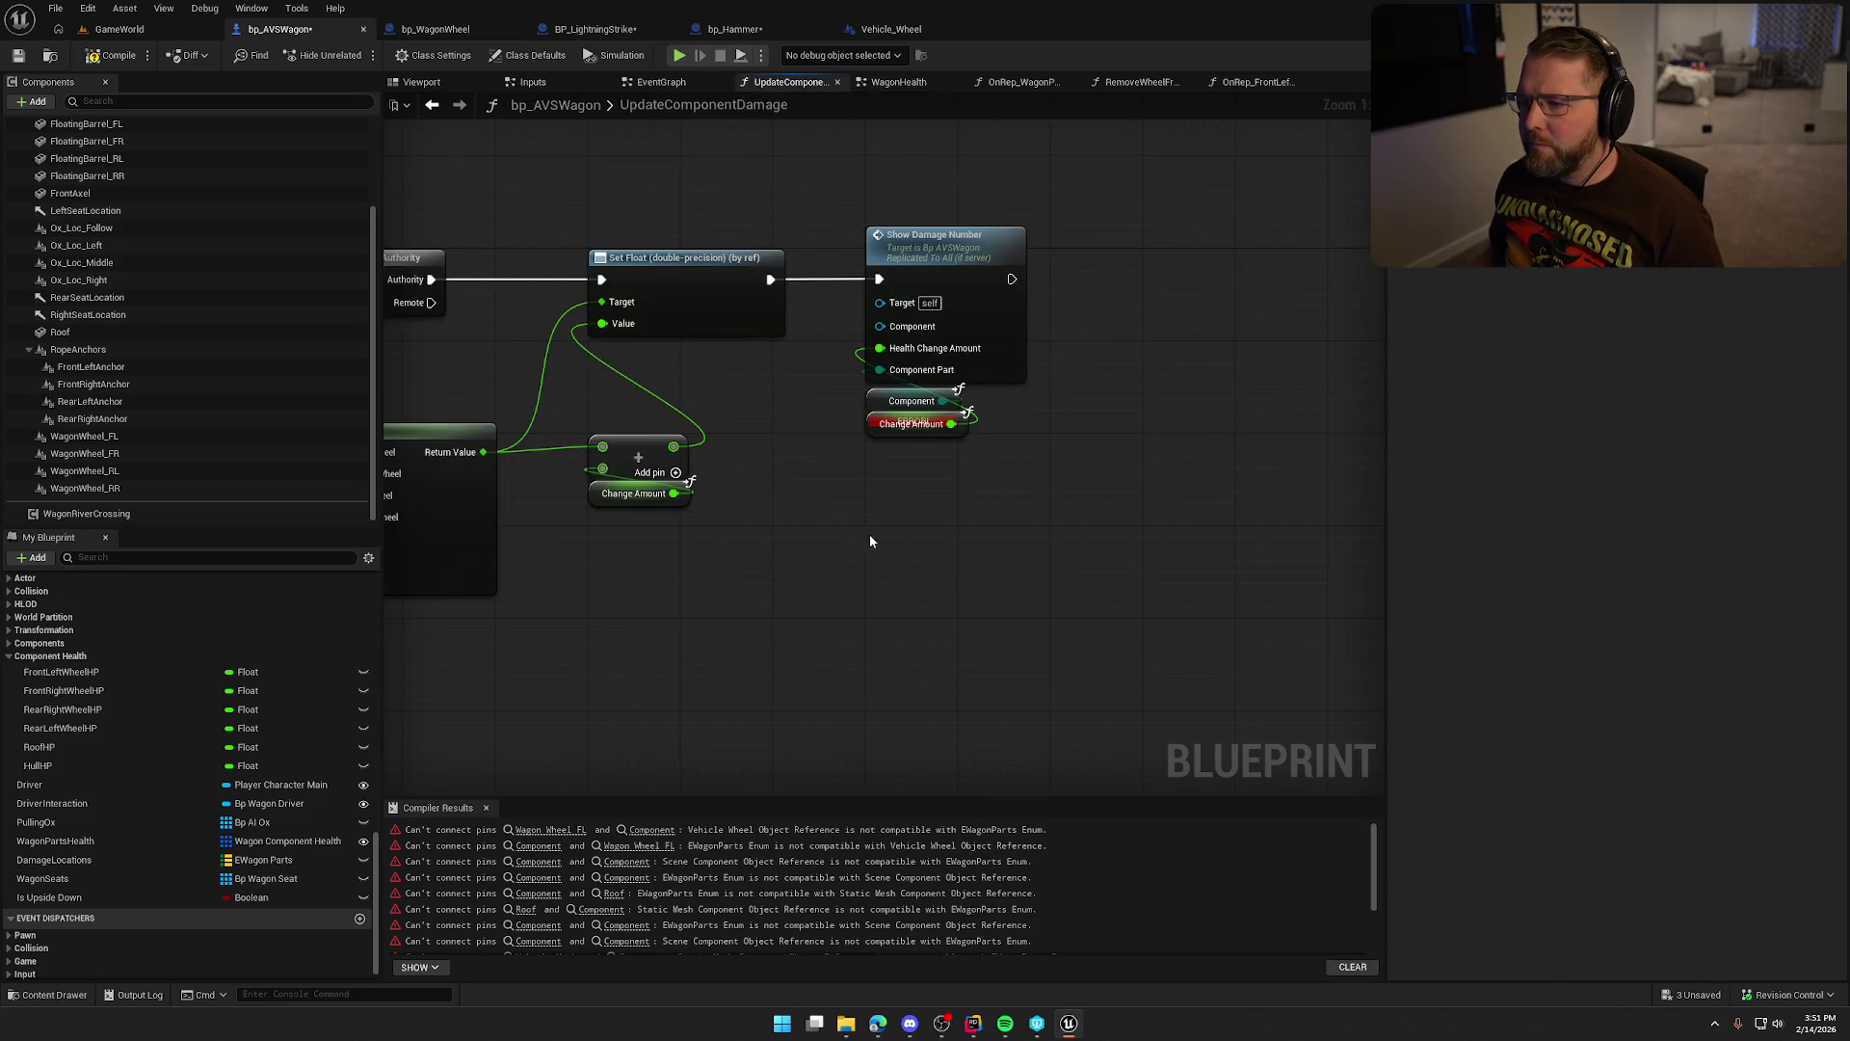
left_click_drag(750, 569, 933, 208)
left_click_drag(873, 305, 1141, 299)
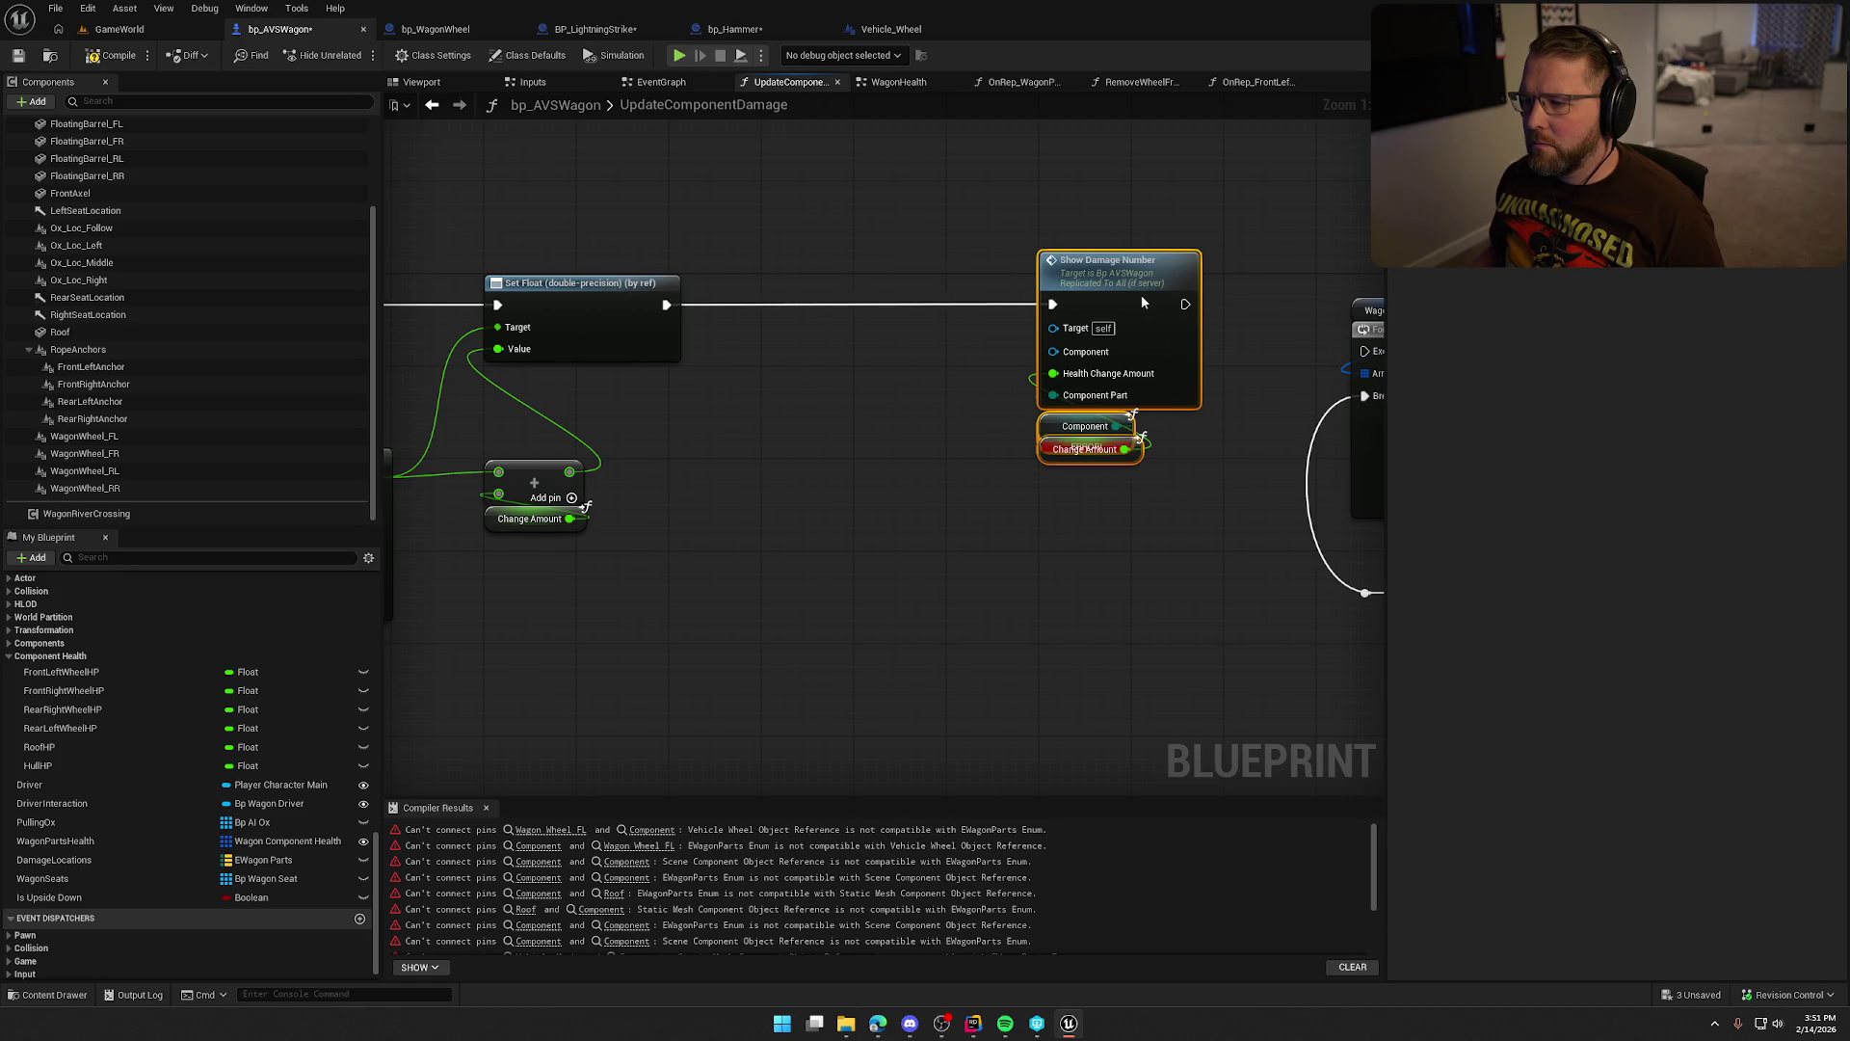
key("ctrl+v")
mouse_move(980, 376)
left_mouse_down()
mouse_move(853, 607)
mouse_move(806, 561)
left_mouse_up()
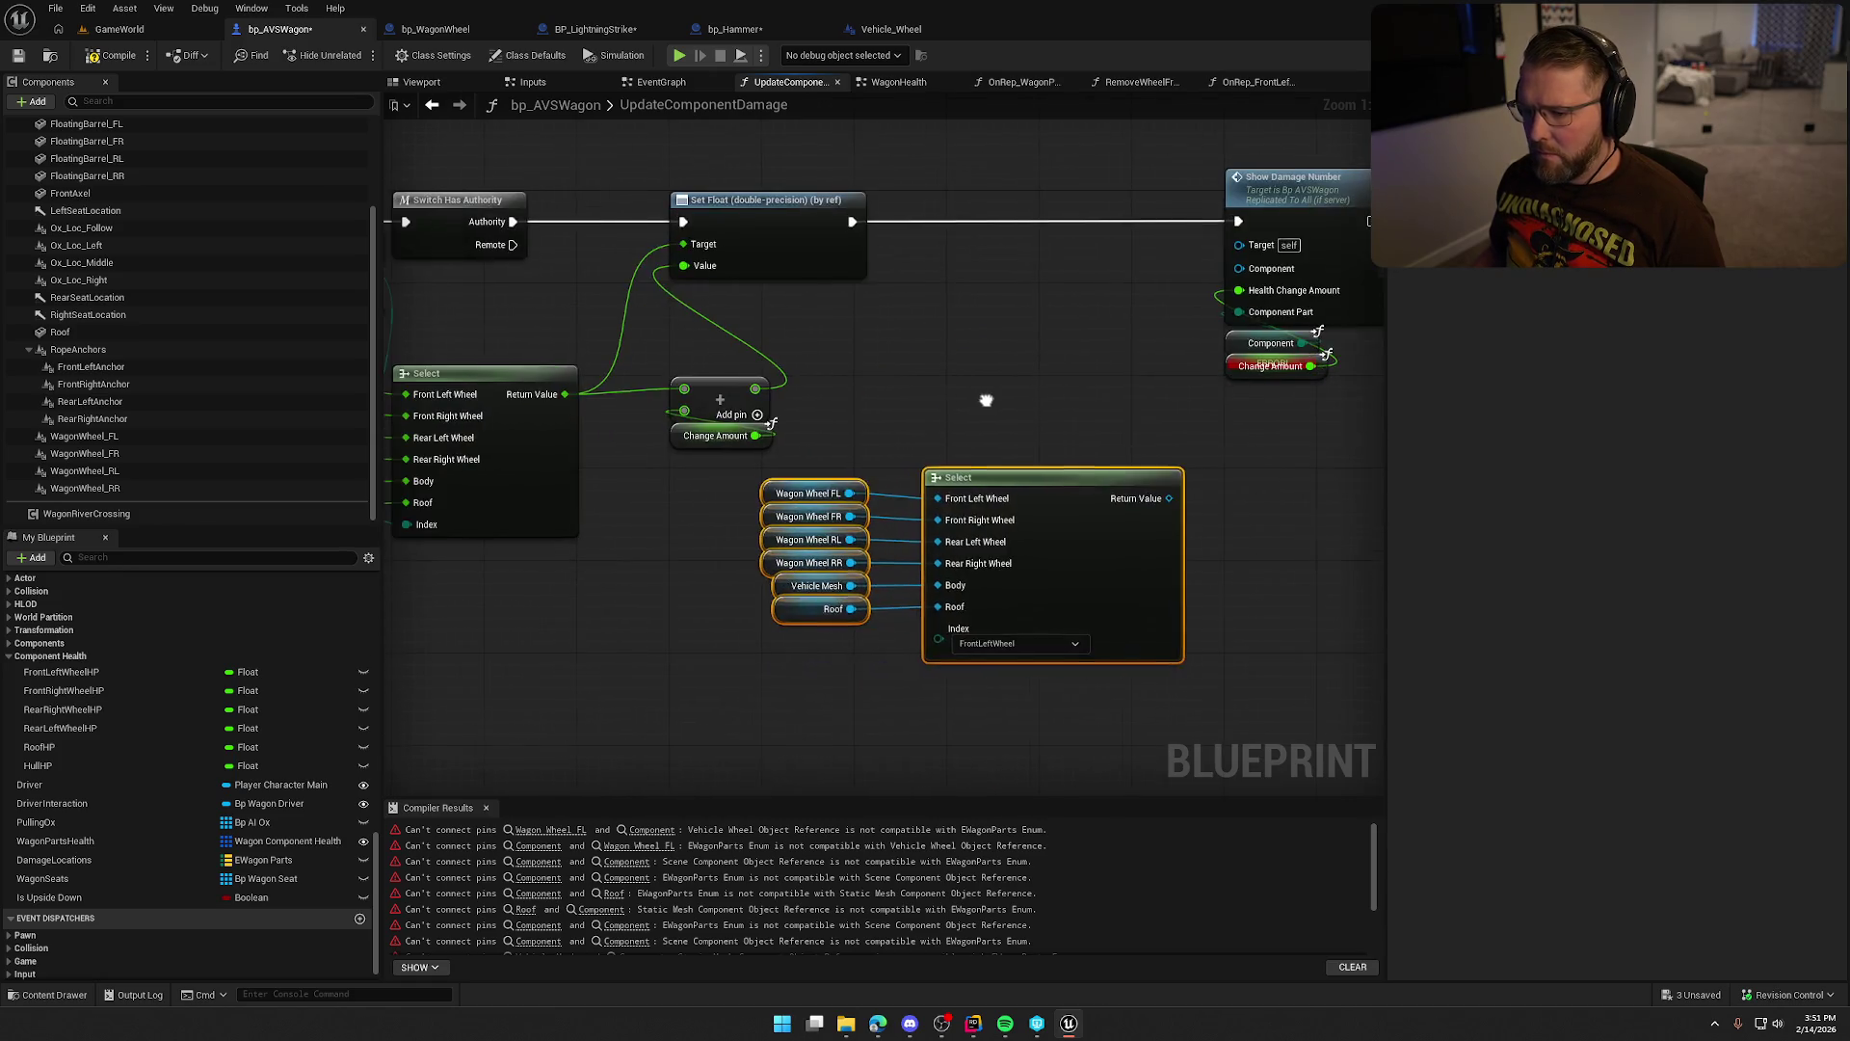
left_click_drag(912, 474, 1107, 415)
left_click(981, 646)
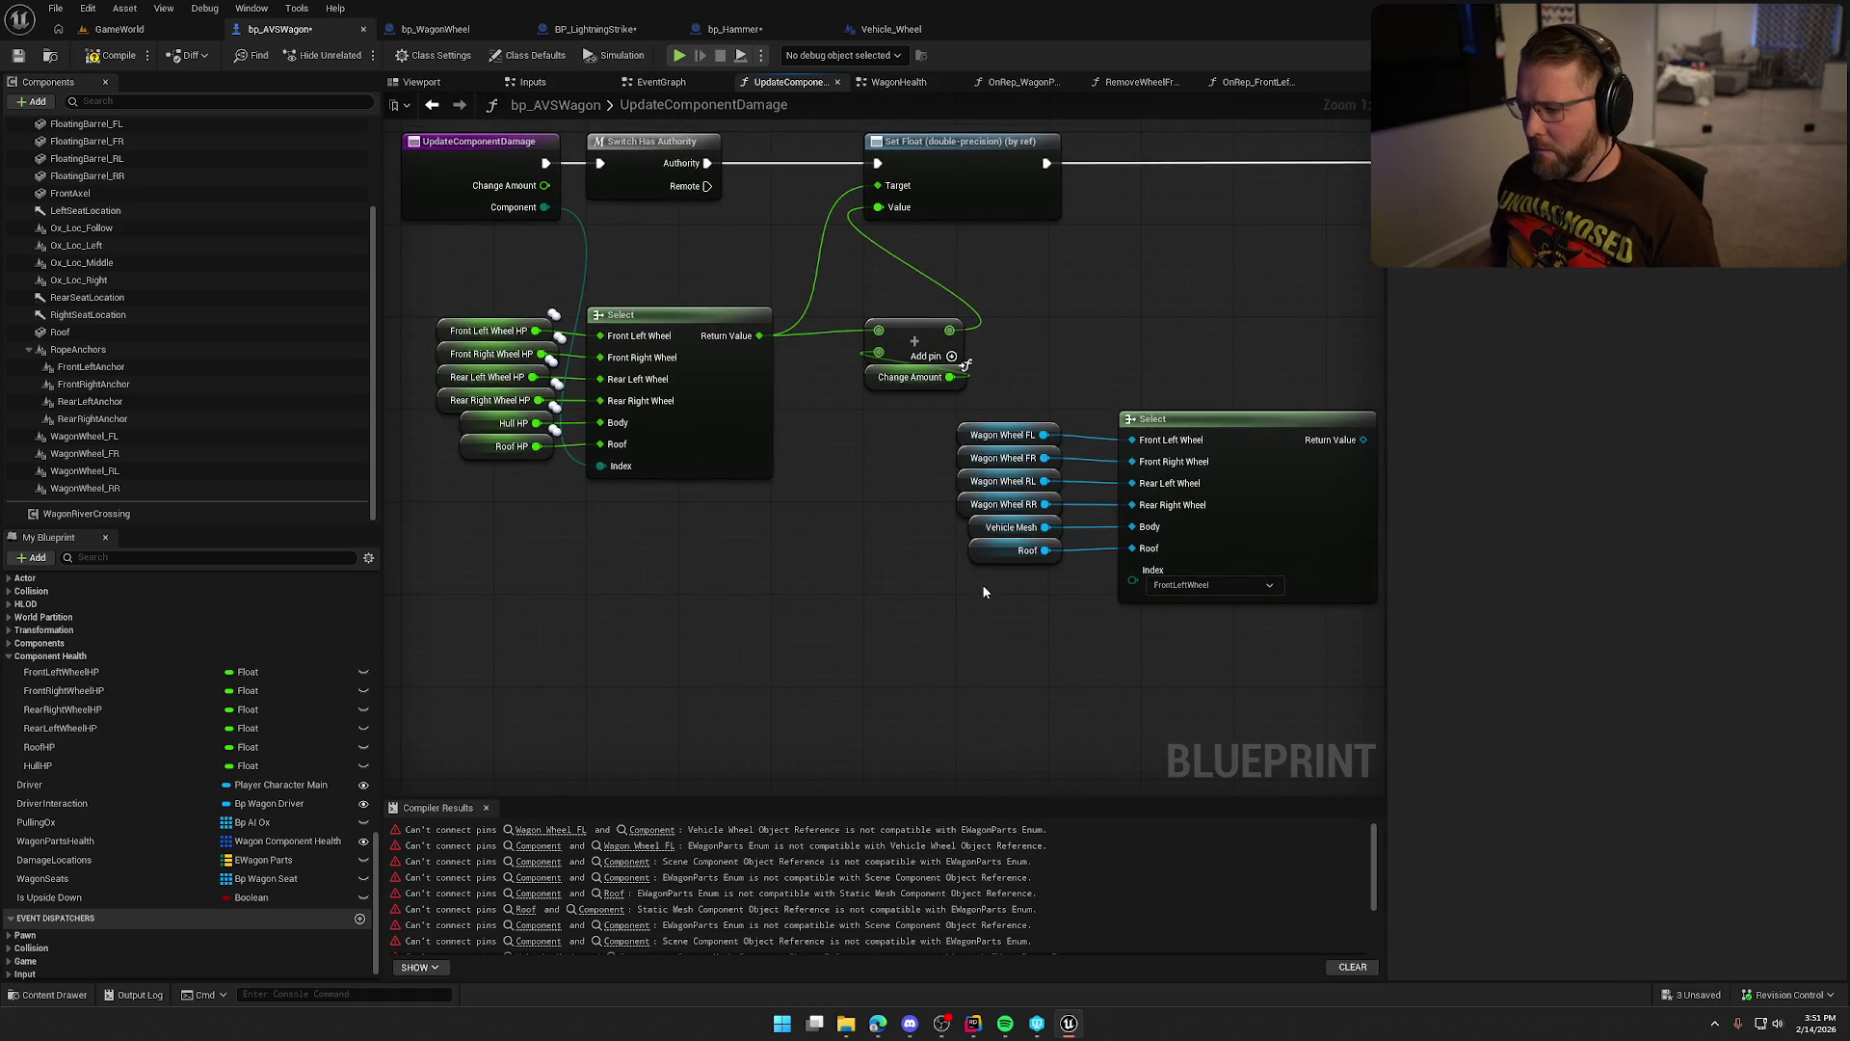
Add a Get Component node and wire it into the wagon-part Select's index.
right_click(981, 584)
type("get component")
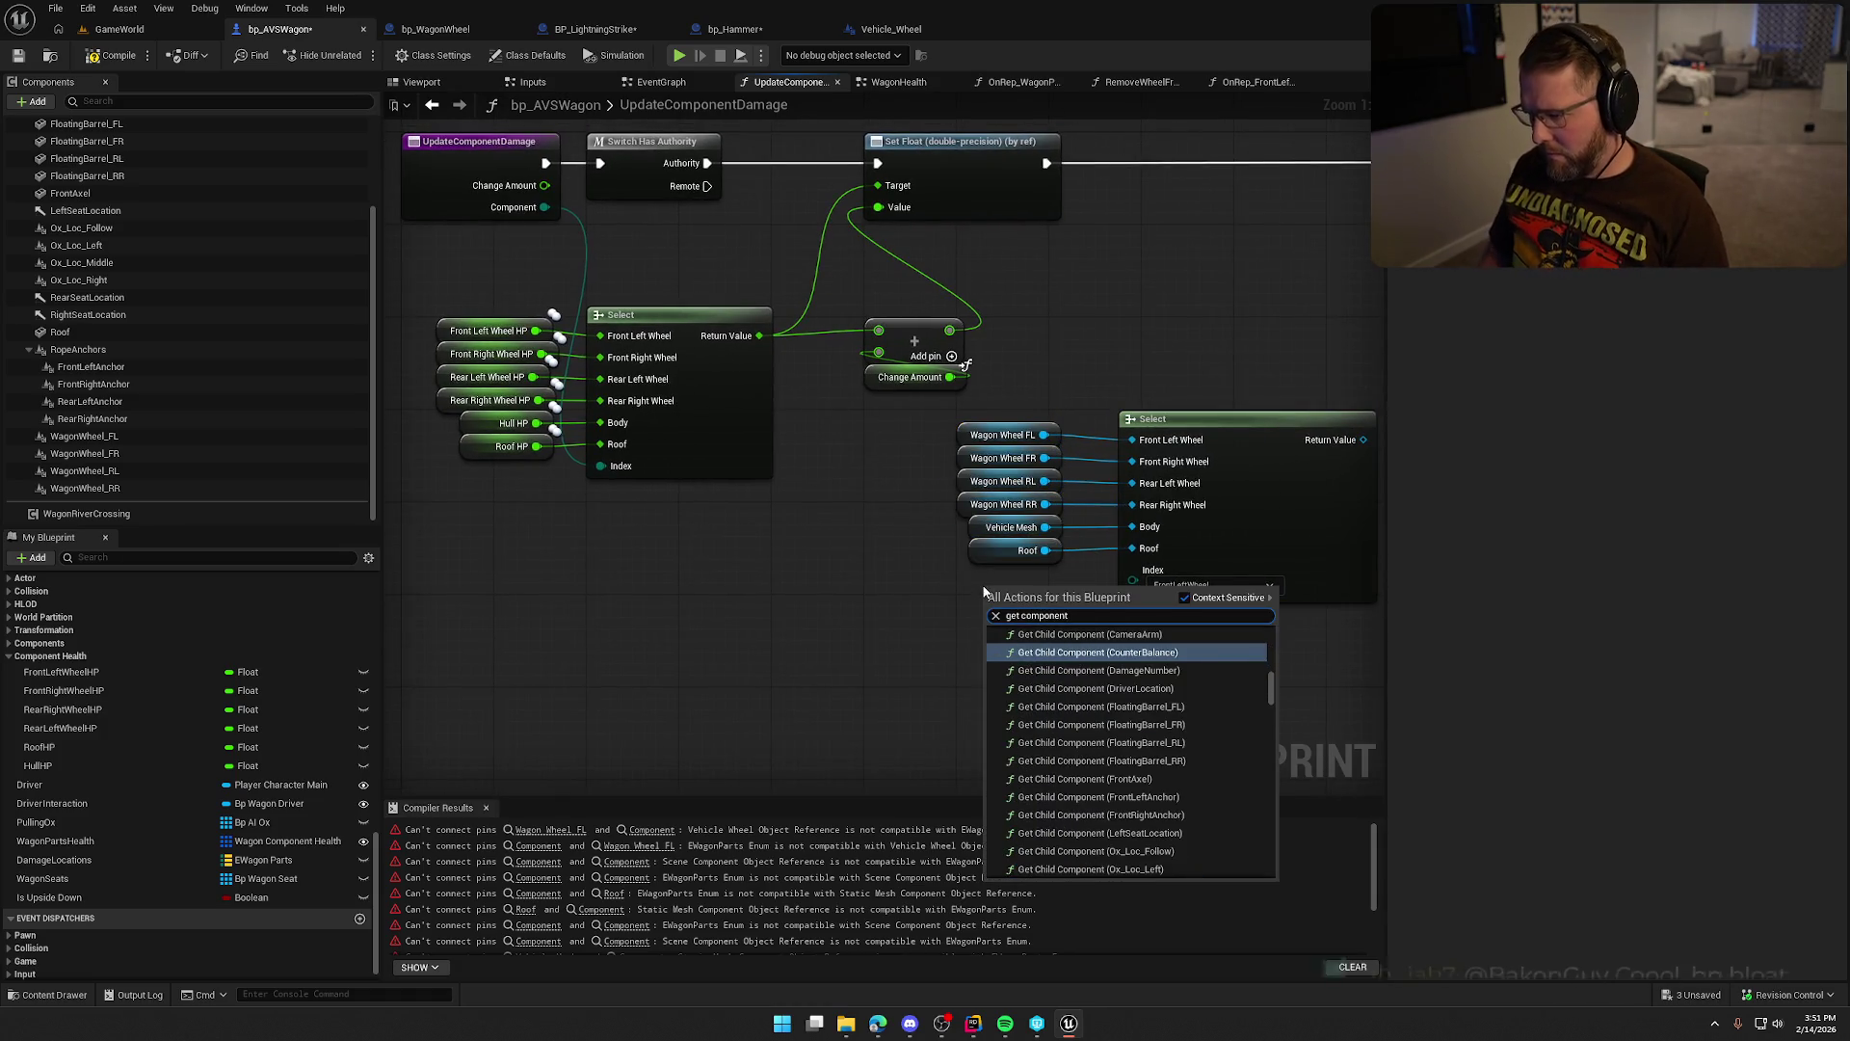
left_click_drag(1270, 690, 1282, 846)
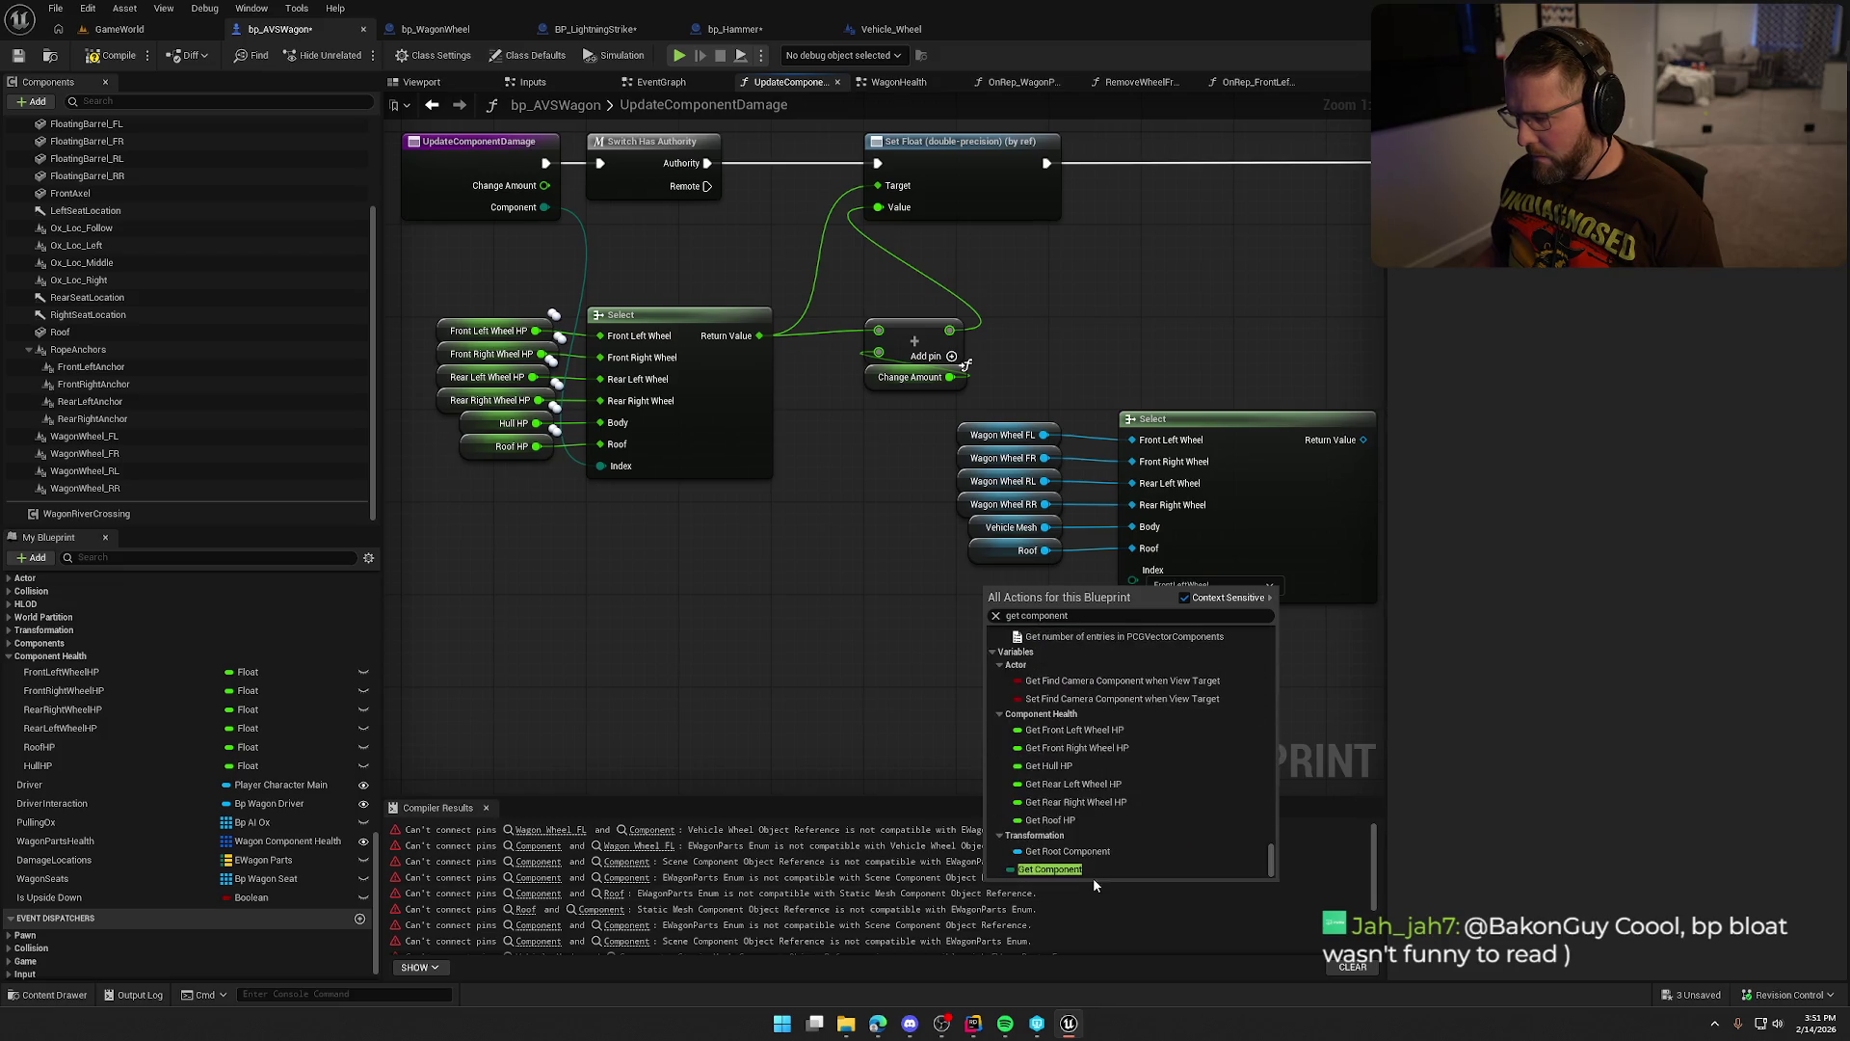
left_click(1089, 873)
mouse_move(929, 576)
left_mouse_down()
mouse_move(993, 560)
mouse_move(869, 559)
mouse_move(941, 500)
mouse_move(1007, 324)
left_mouse_up()
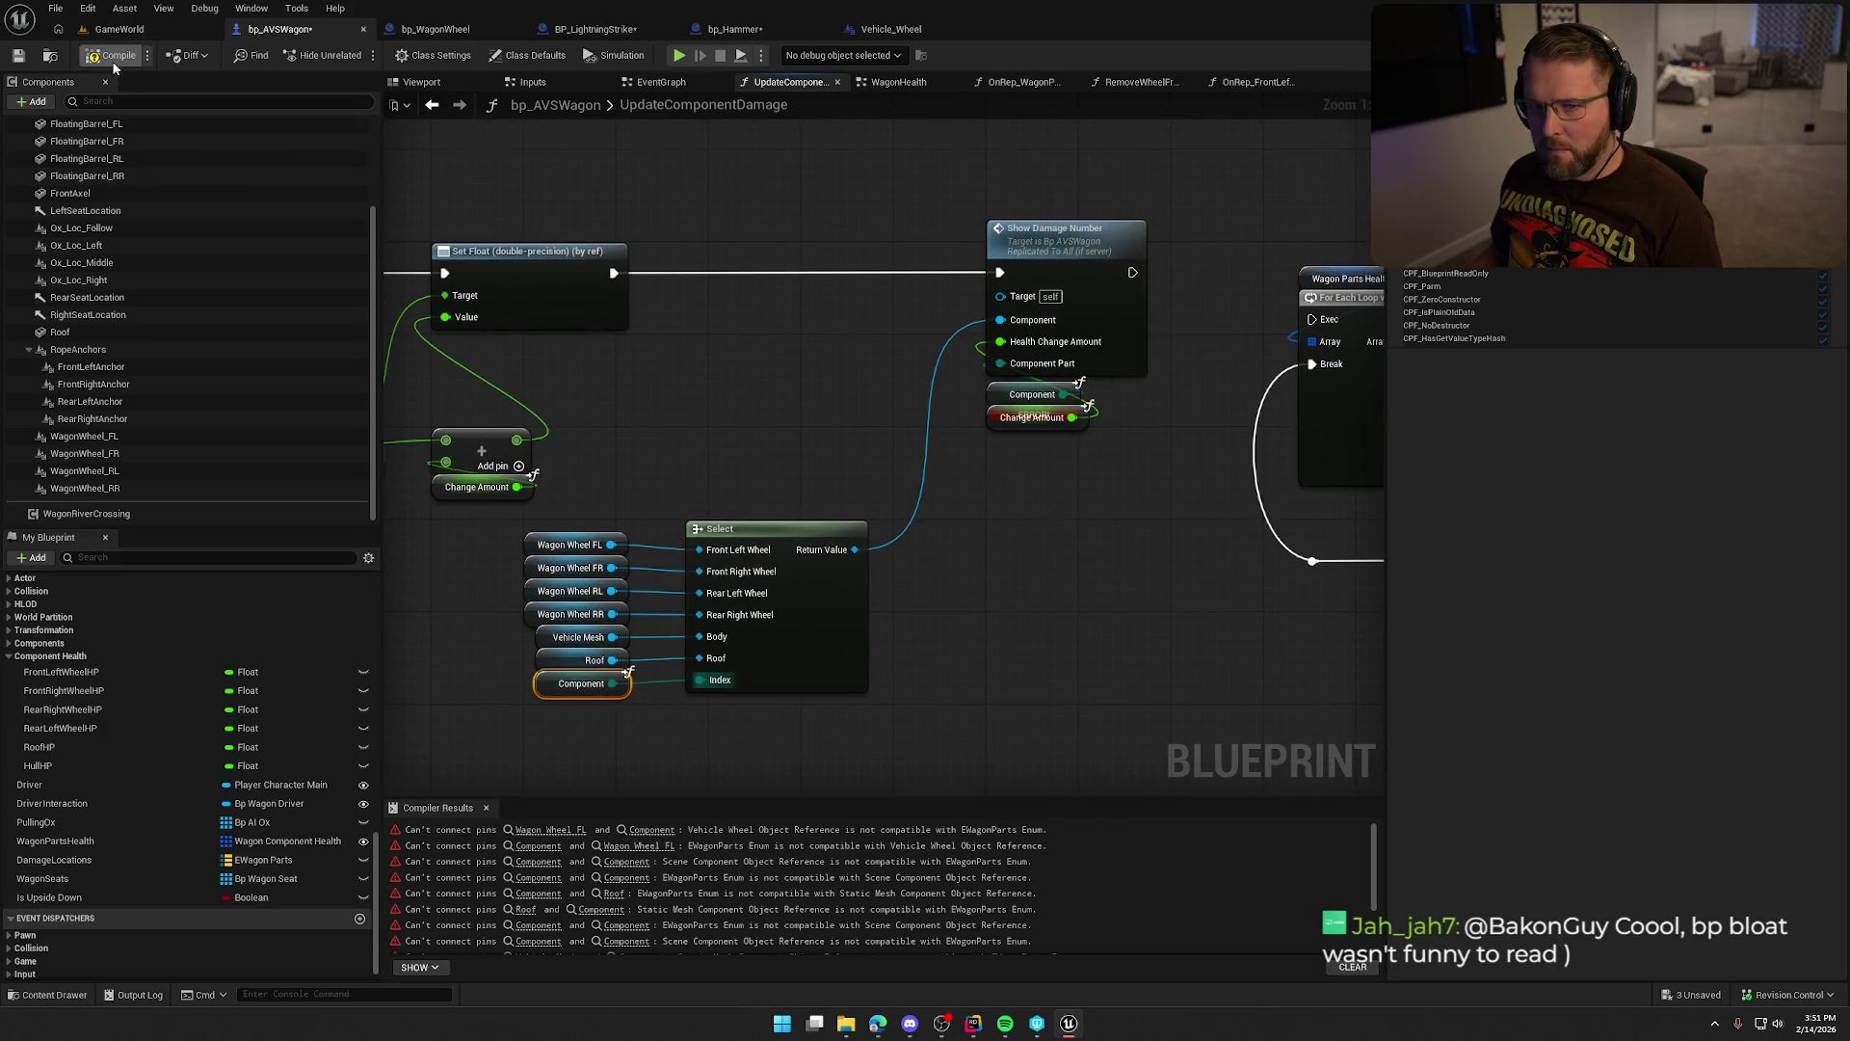
Tidy the HP Select, Add node, wagon-part Select group and Show Damage Number near Set Float.
mouse_move(579, 453)
left_mouse_down()
mouse_move(674, 497)
mouse_move(862, 407)
mouse_move(1177, 426)
left_mouse_up()
mouse_move(913, 622)
left_mouse_down()
mouse_move(732, 362)
mouse_move(829, 292)
left_mouse_up()
mouse_move(1083, 443)
left_mouse_down()
mouse_move(899, 462)
mouse_move(898, 368)
left_mouse_up()
left_click_drag(1054, 393, 719, 398)
left_click_drag(592, 449, 942, 677)
left_click_drag(867, 502, 694, 405)
left_click_drag(777, 314, 813, 324)
mouse_move(1205, 425)
left_mouse_down()
mouse_move(1170, 262)
mouse_move(993, 241)
mouse_move(987, 262)
left_mouse_up()
left_click_drag(916, 529, 1123, 635)
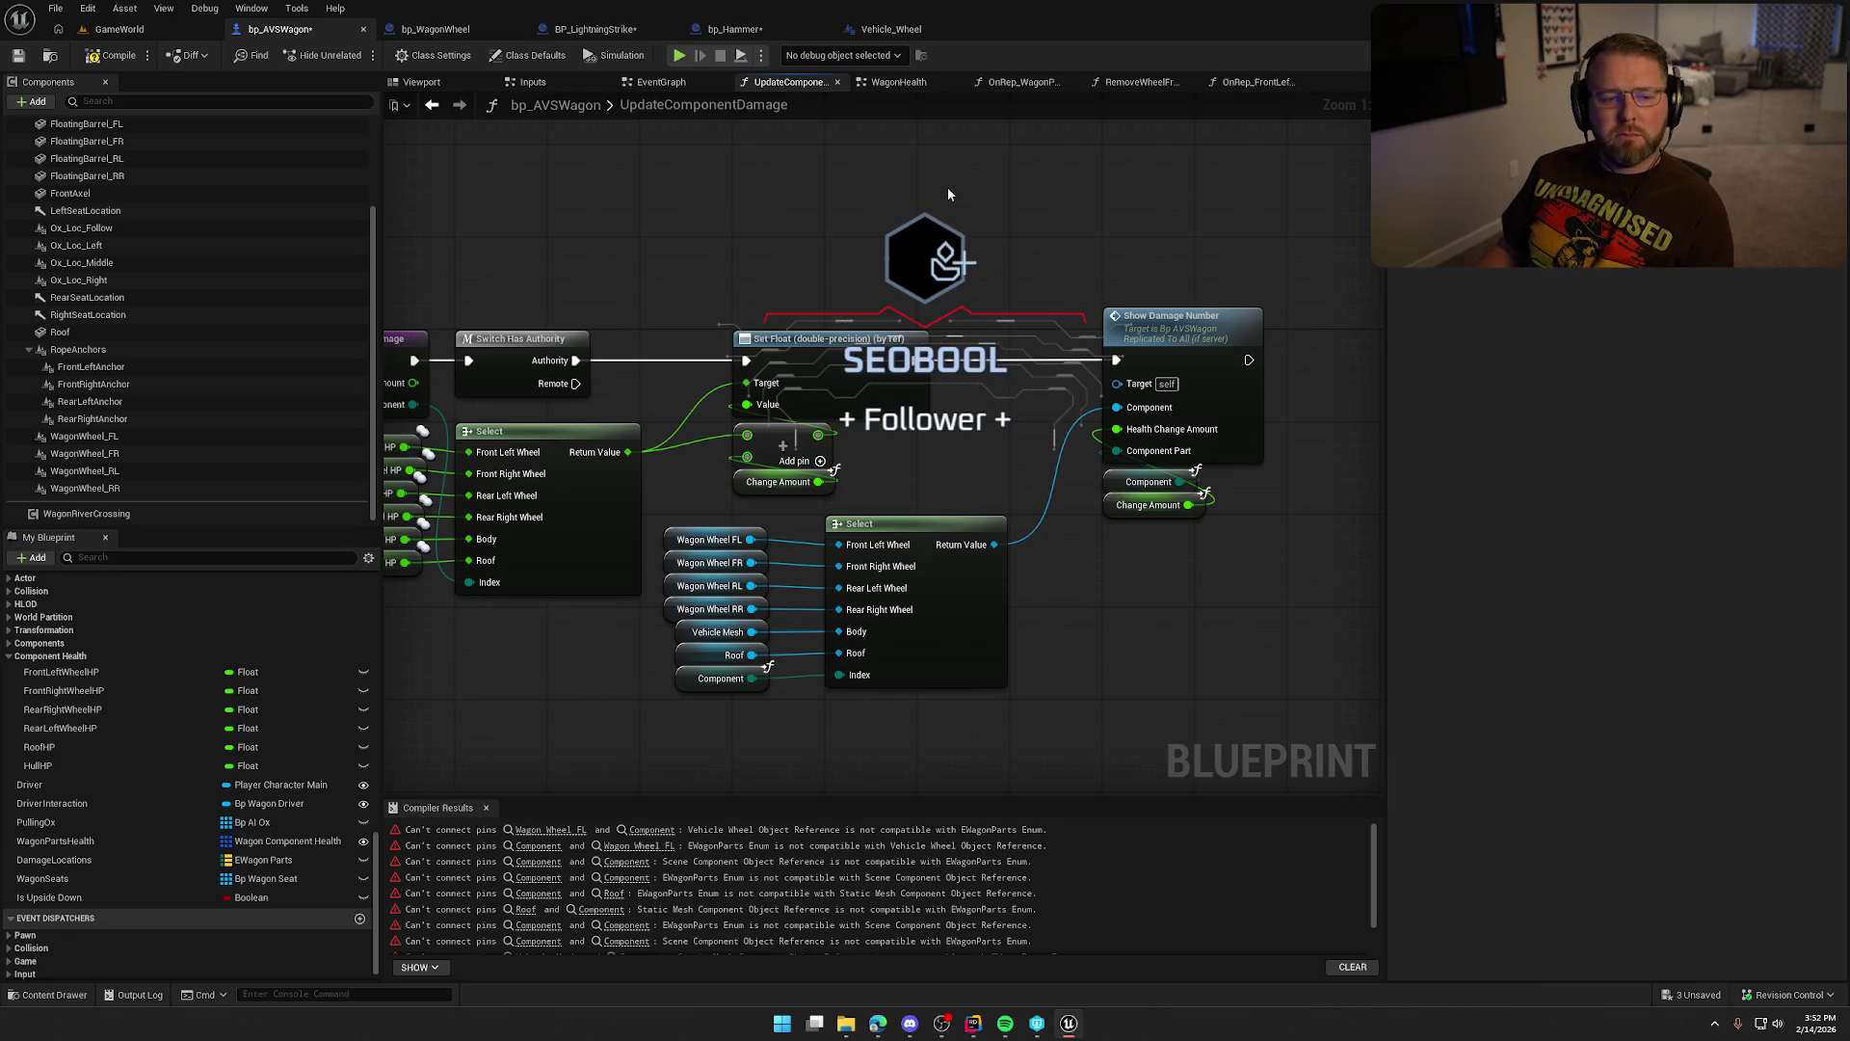
mouse_move(946, 187)
left_mouse_down()
mouse_move(806, 207)
mouse_move(744, 285)
mouse_move(854, 238)
mouse_move(405, 193)
left_mouse_up()
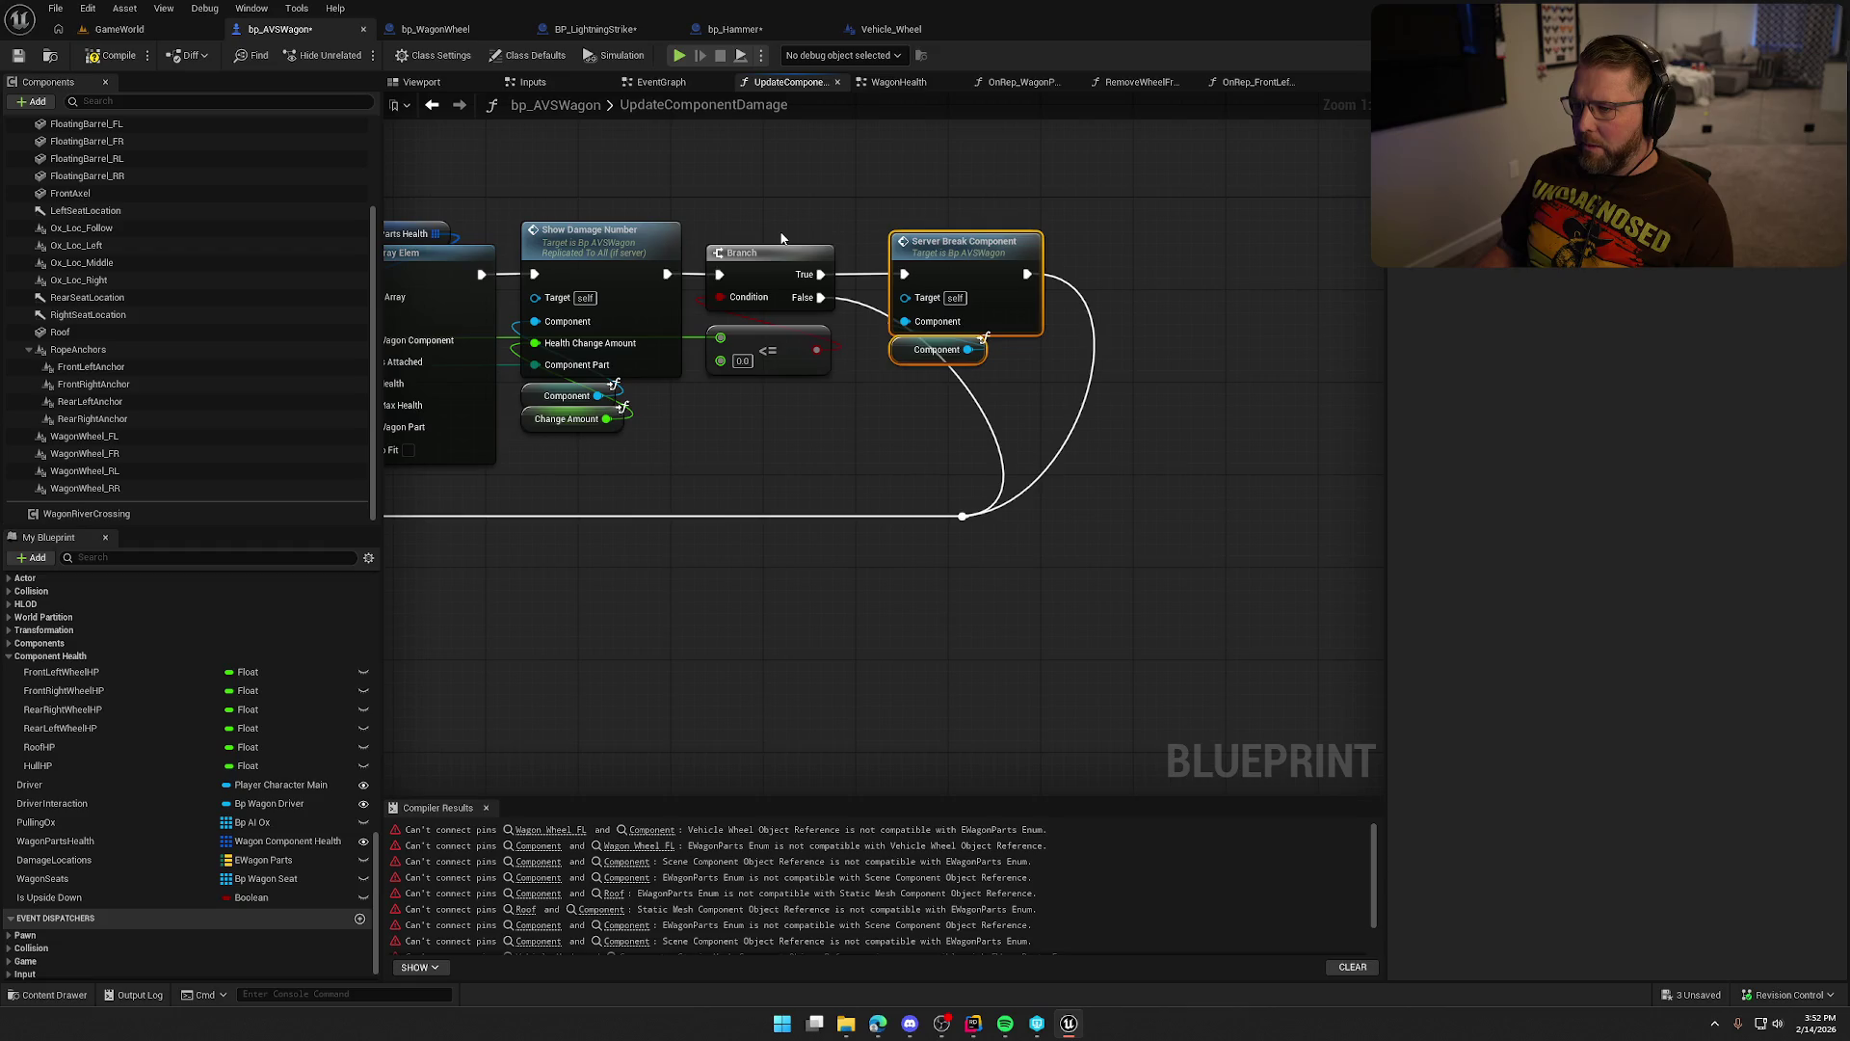
Check Server Break Component's definition, then return to UpdateComponentDamage.
double_click(973, 252)
double_click(1019, 339)
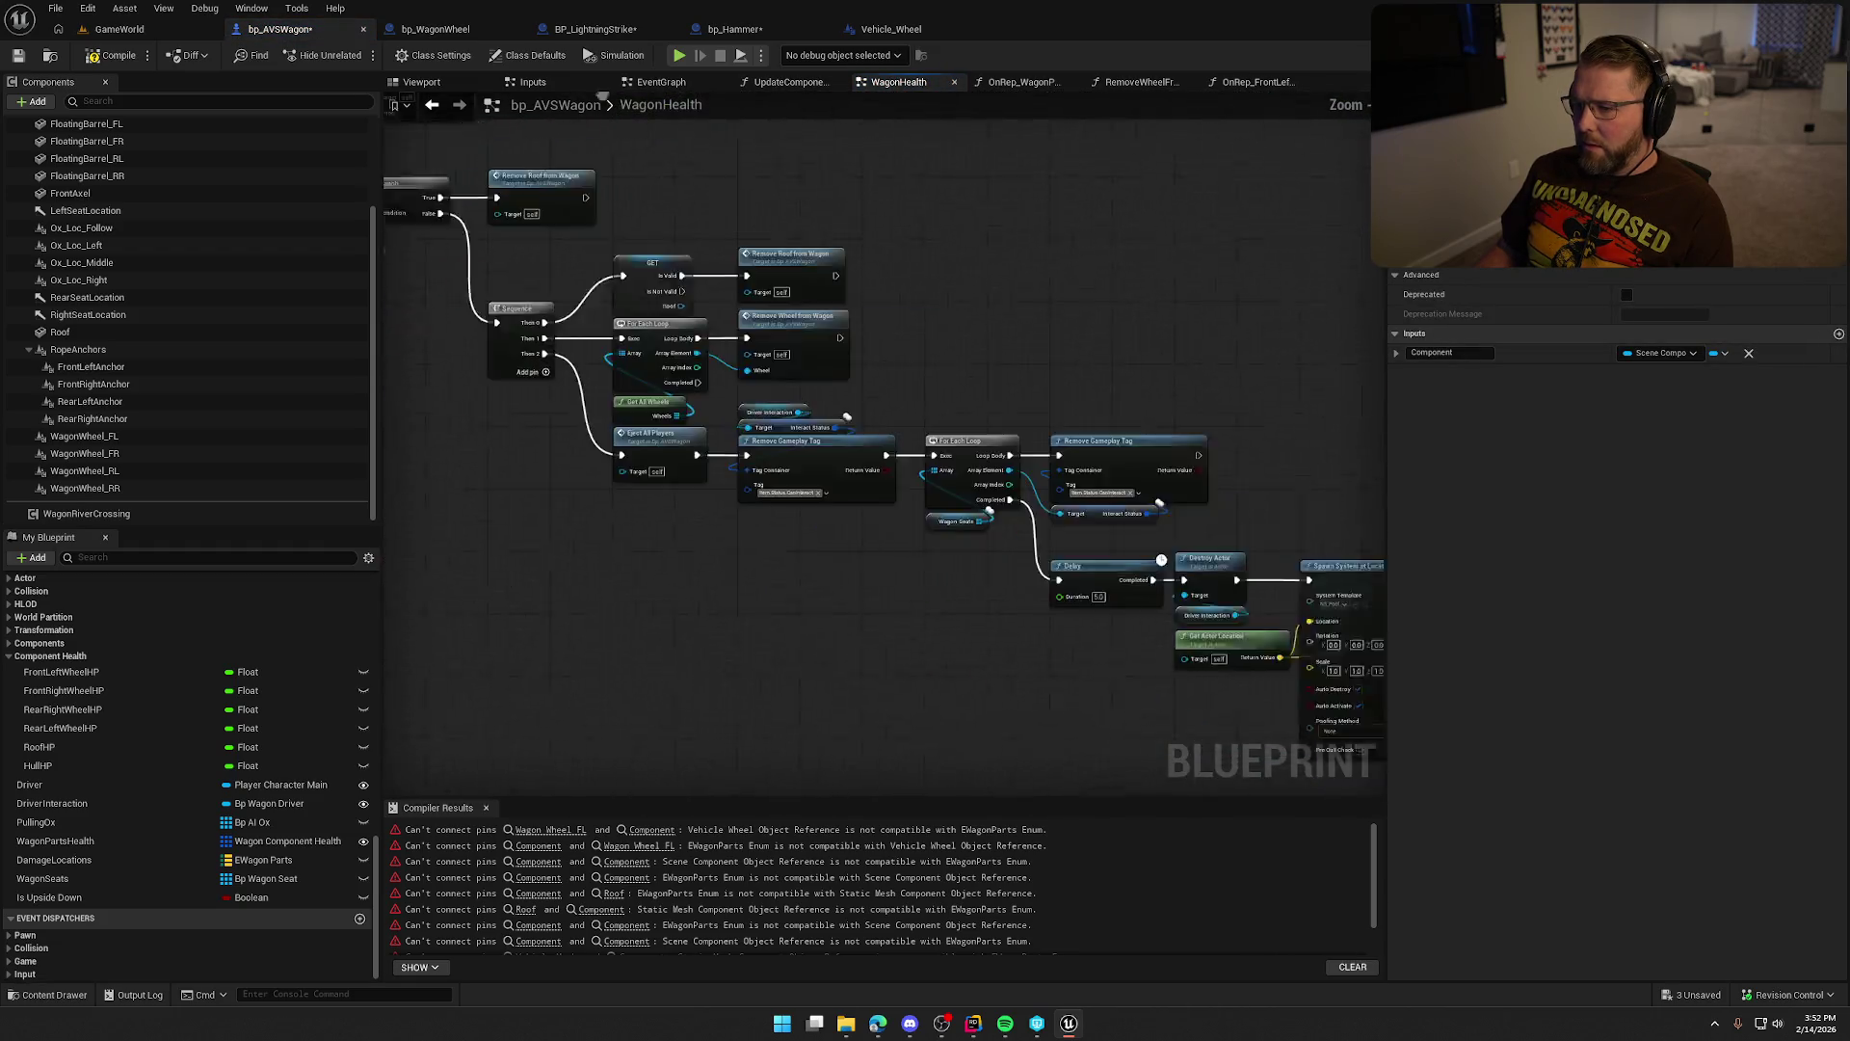
left_click(431, 107)
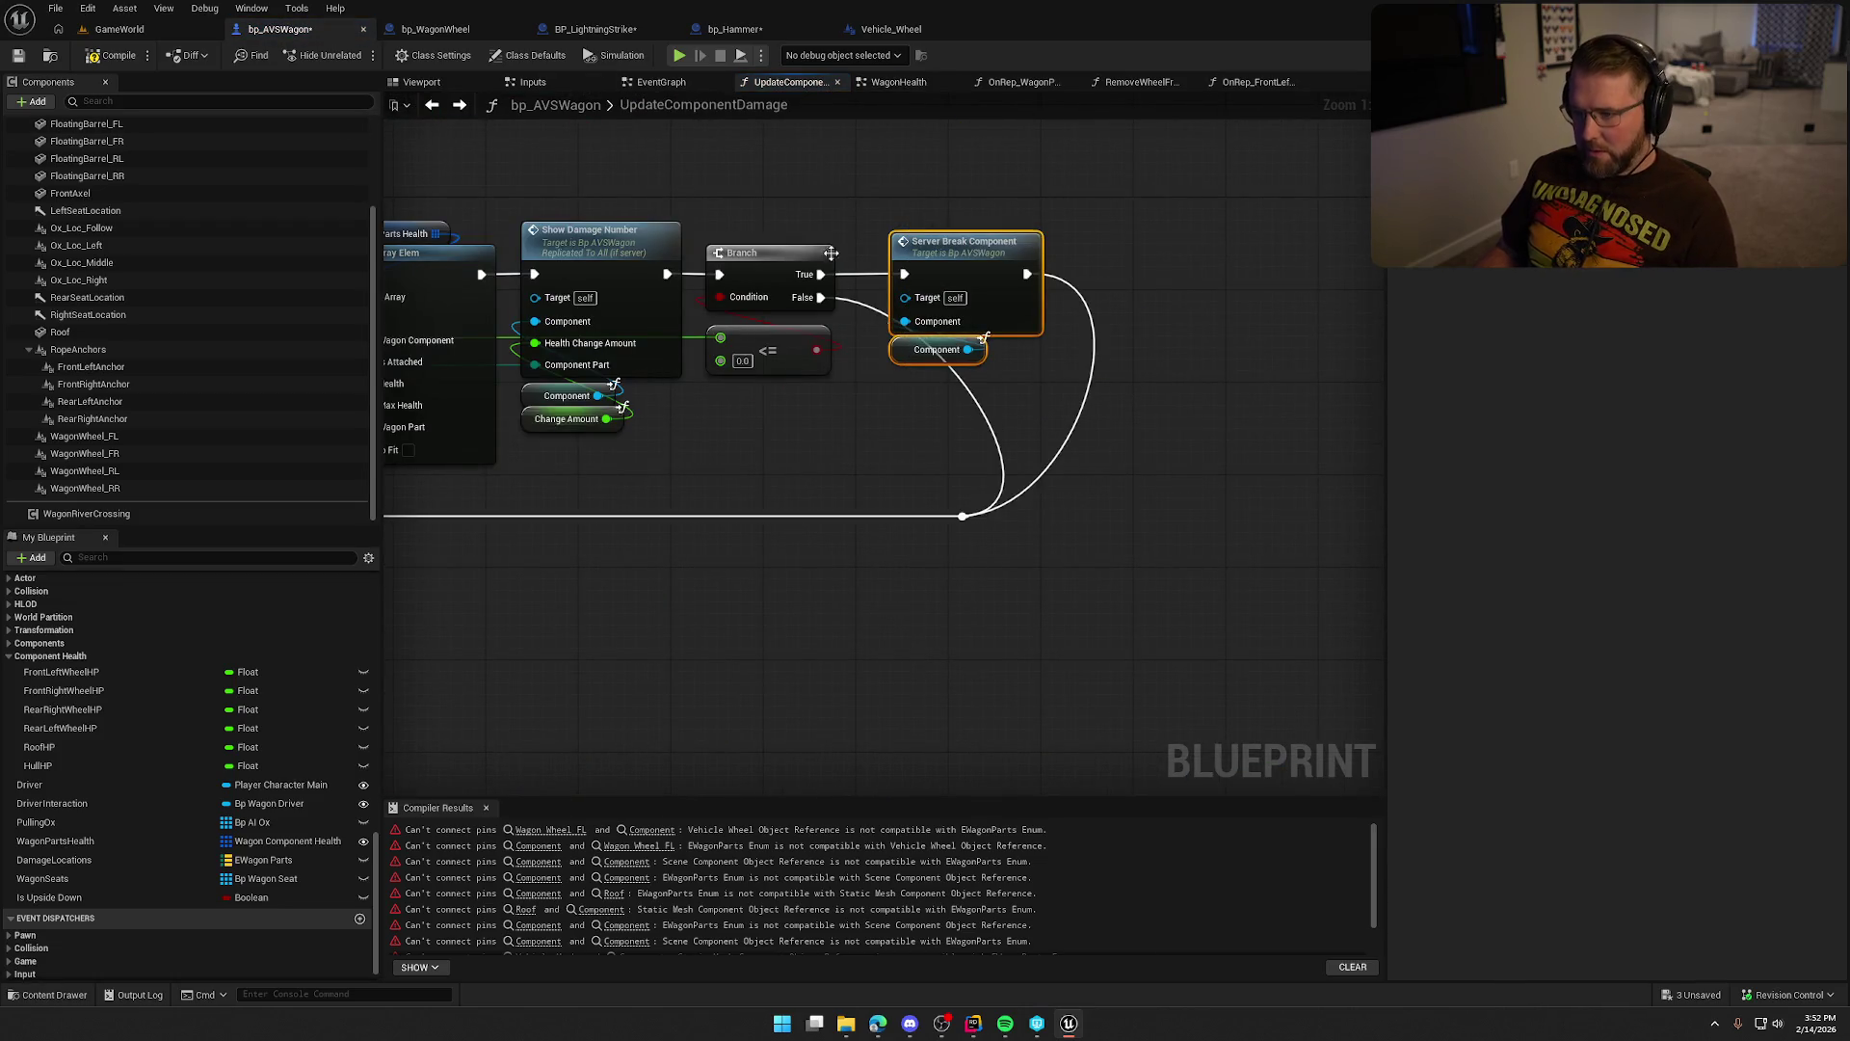
Wire Show Damage Number's exec into the Branch and move the Branch, <= and Server Break group closer.
left_click_drag(831, 252, 1020, 403)
scroll(988, 396, "down", 5)
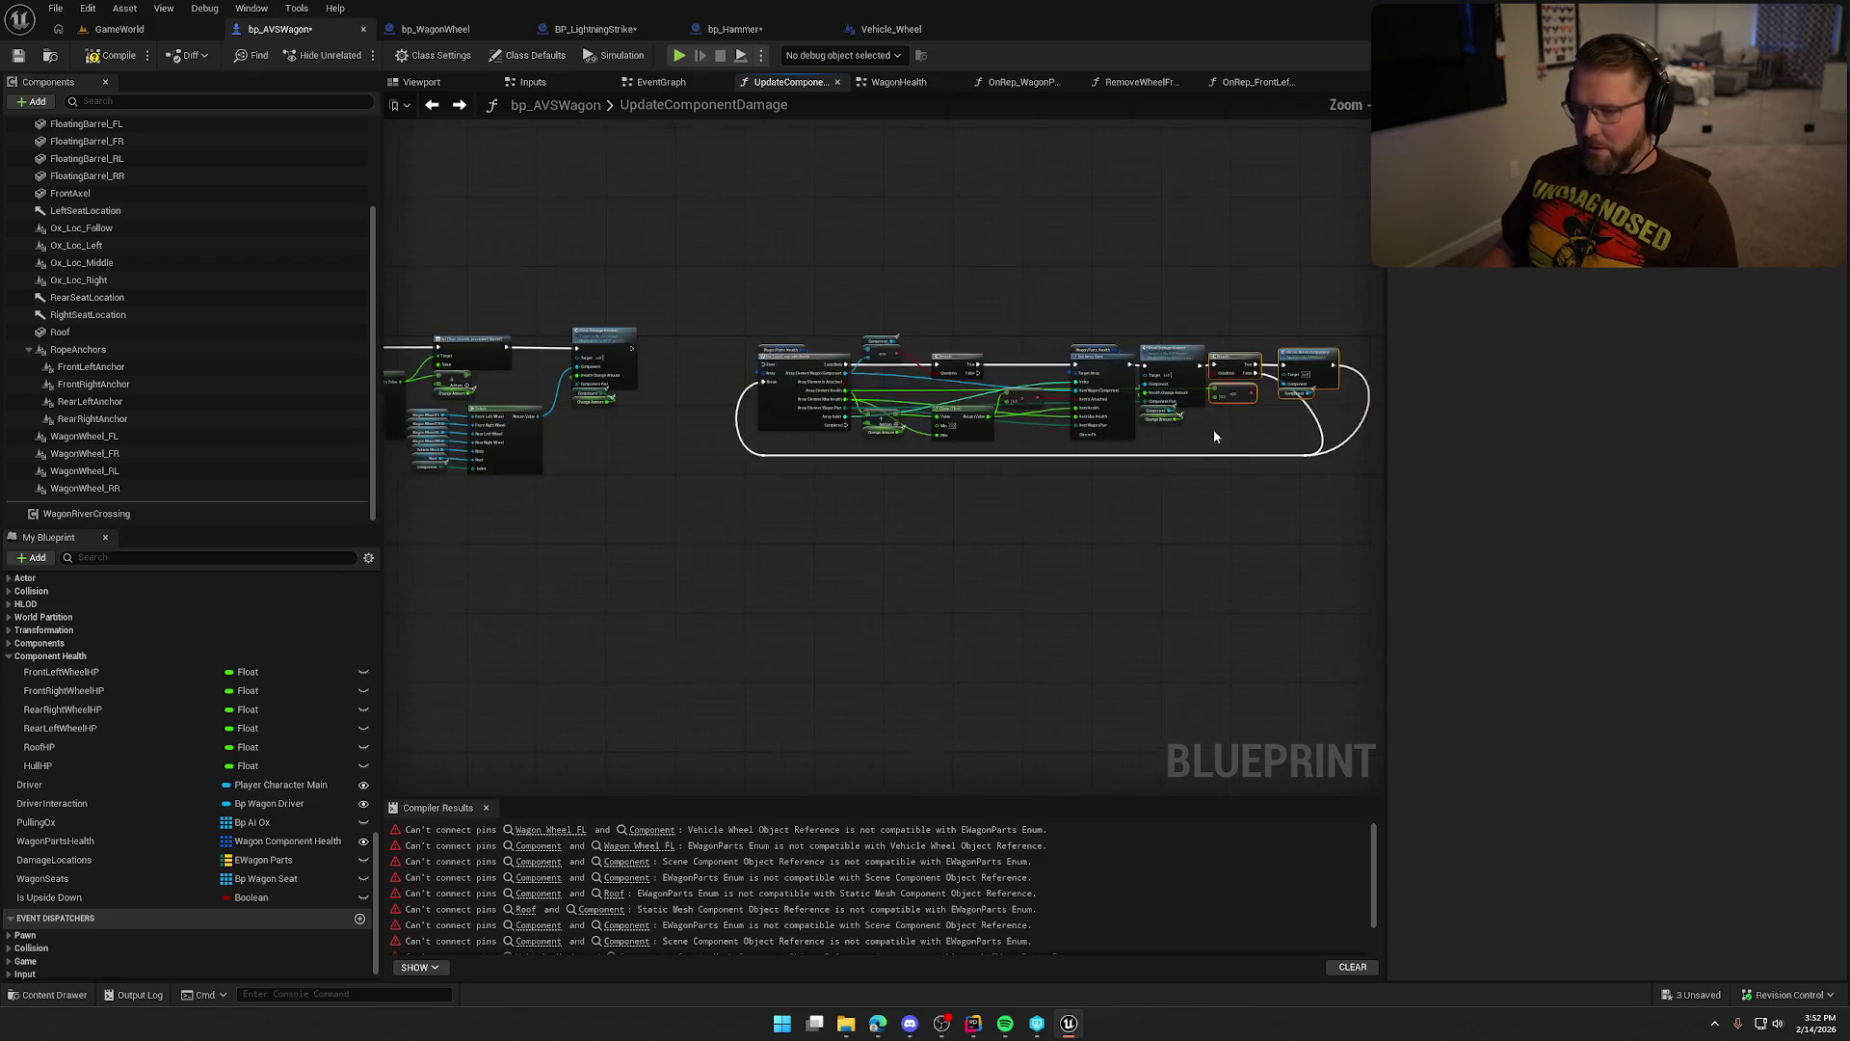
left_click_drag(648, 228, 784, 353)
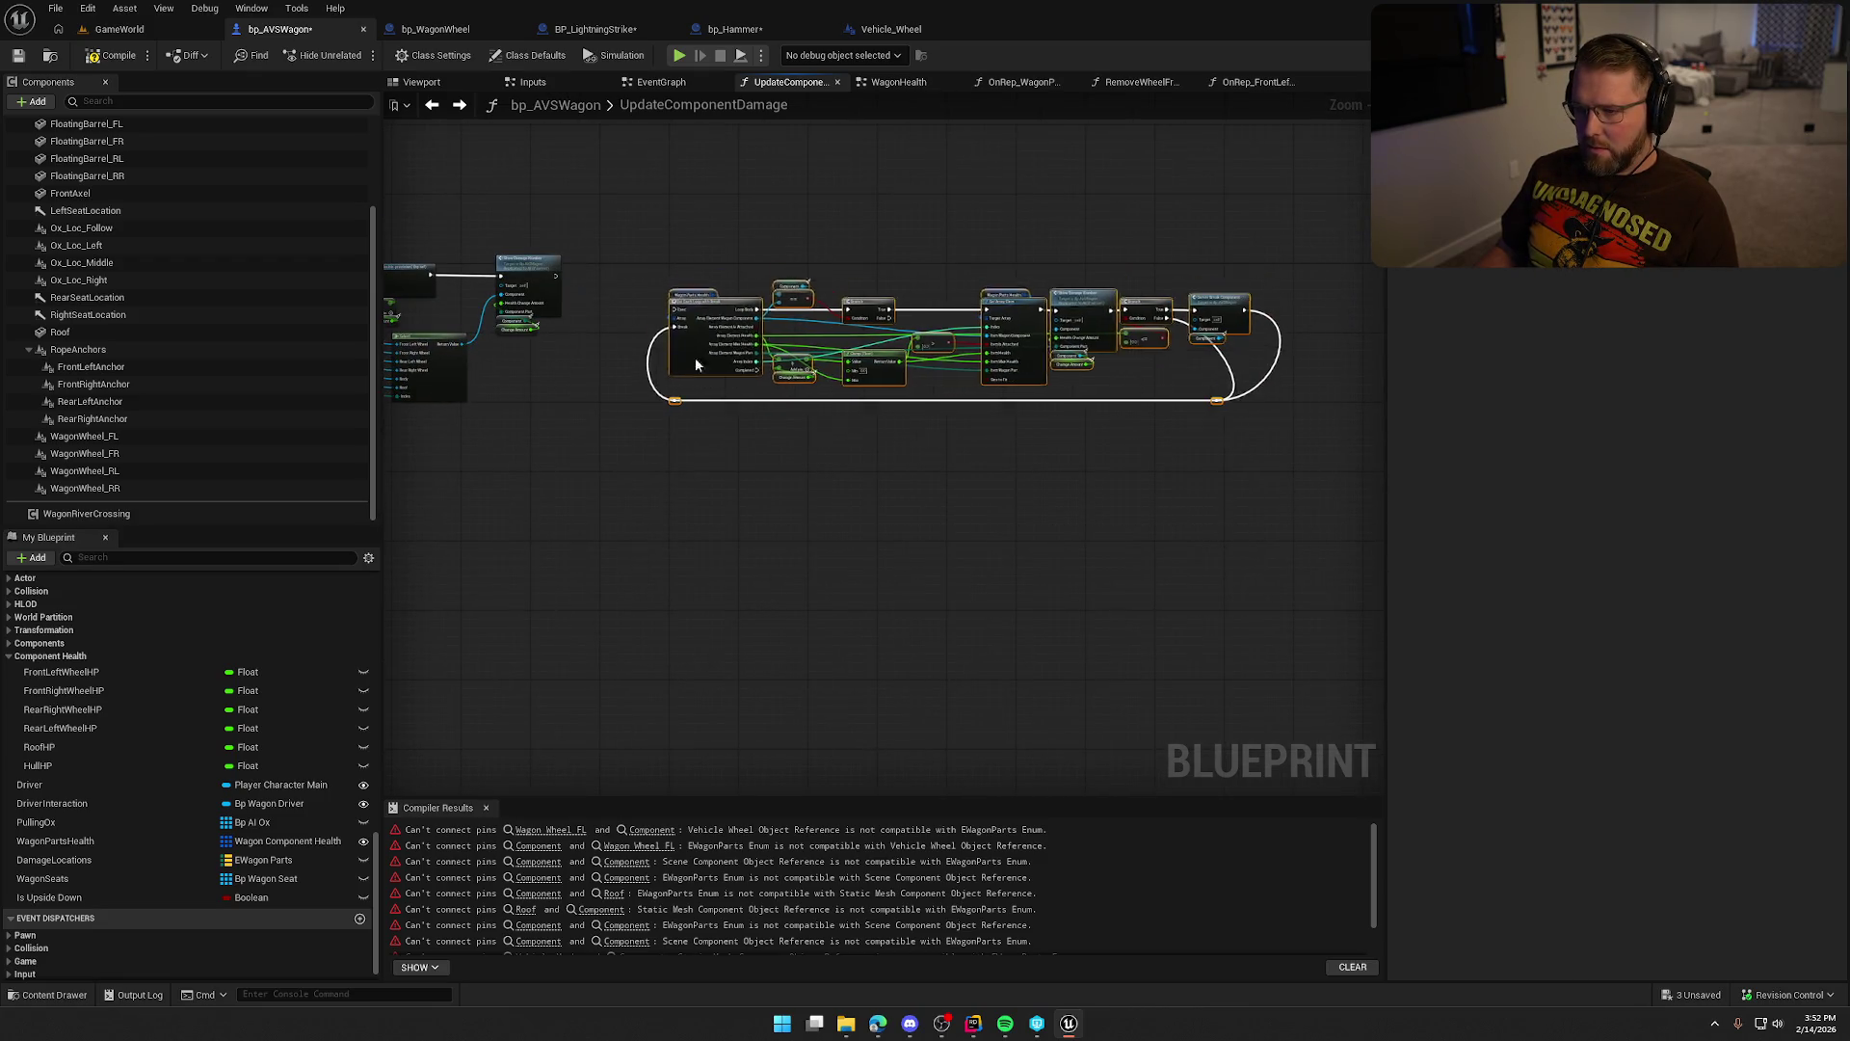
scroll(751, 406, "up", 5)
scroll(751, 406, "down", 3)
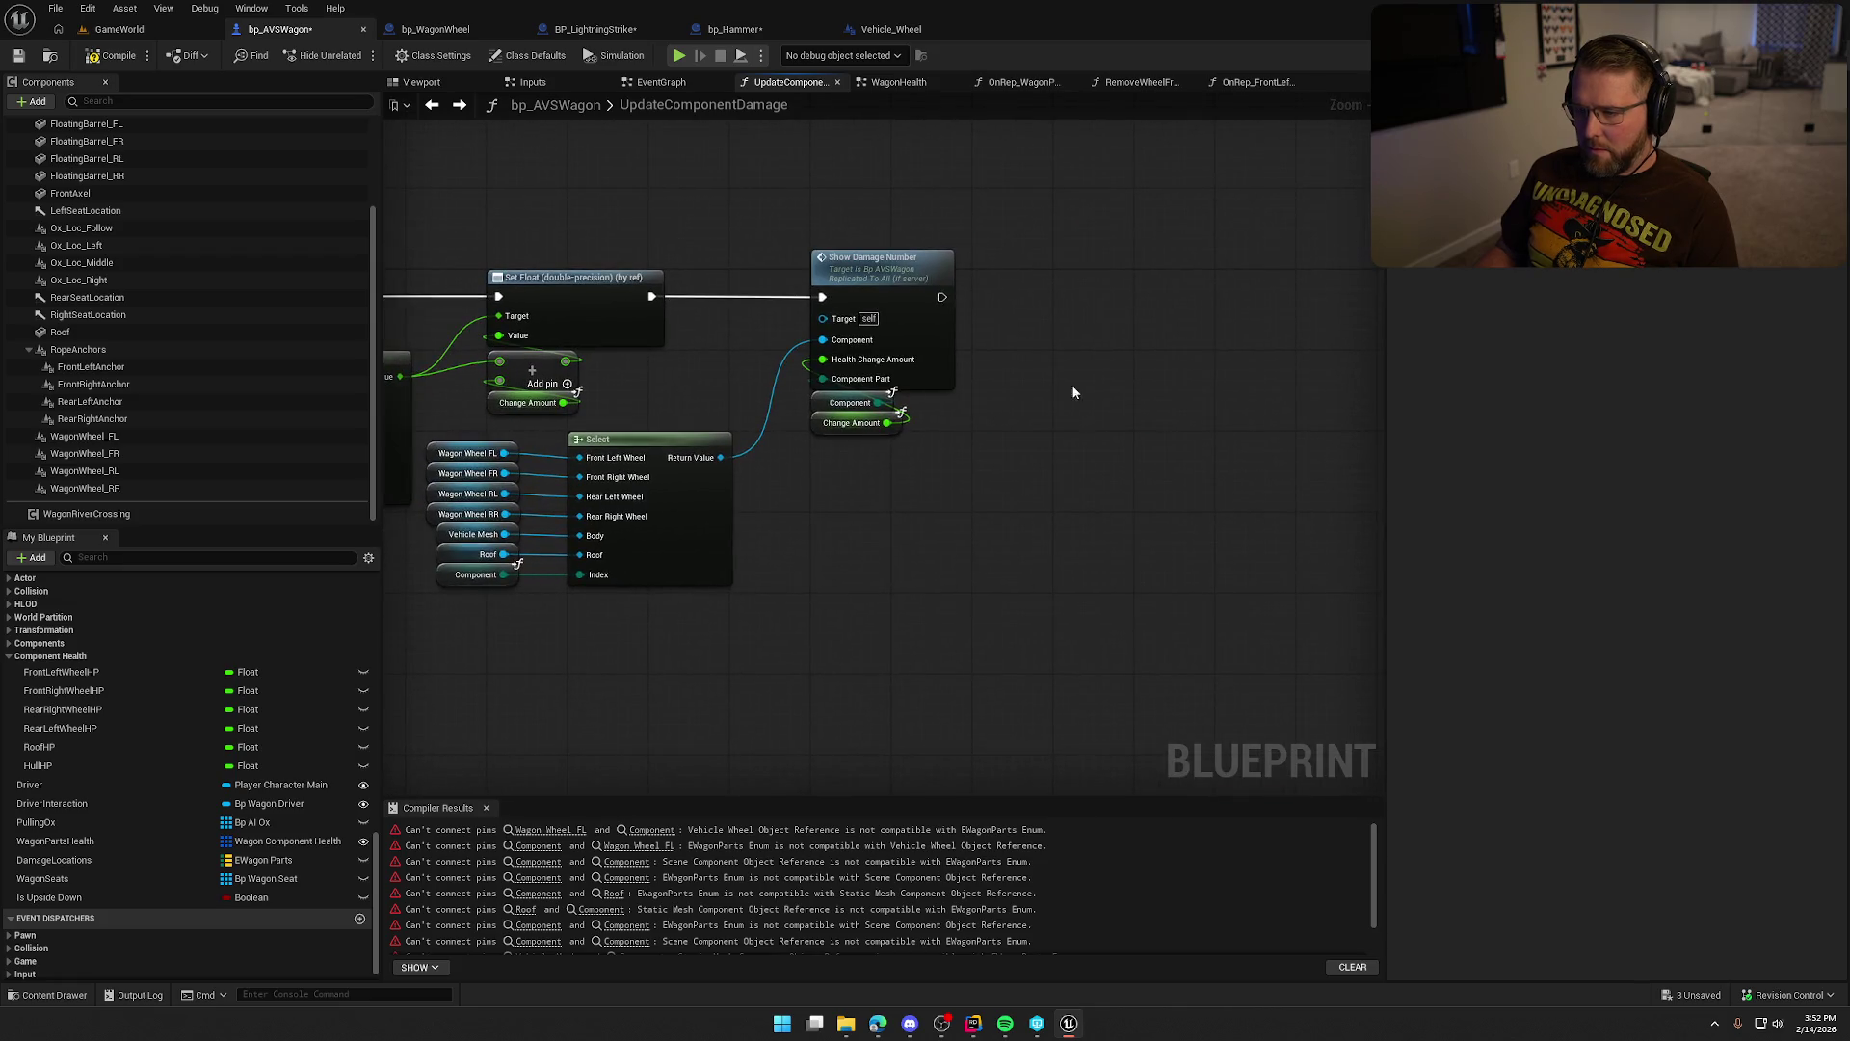
key("ctrl+v")
left_click_drag(1035, 286, 943, 297)
right_click(1053, 271)
key("Escape")
left_click_drag(1068, 273, 1027, 293)
left_click(1027, 293)
scroll(1135, 382, "up", 2)
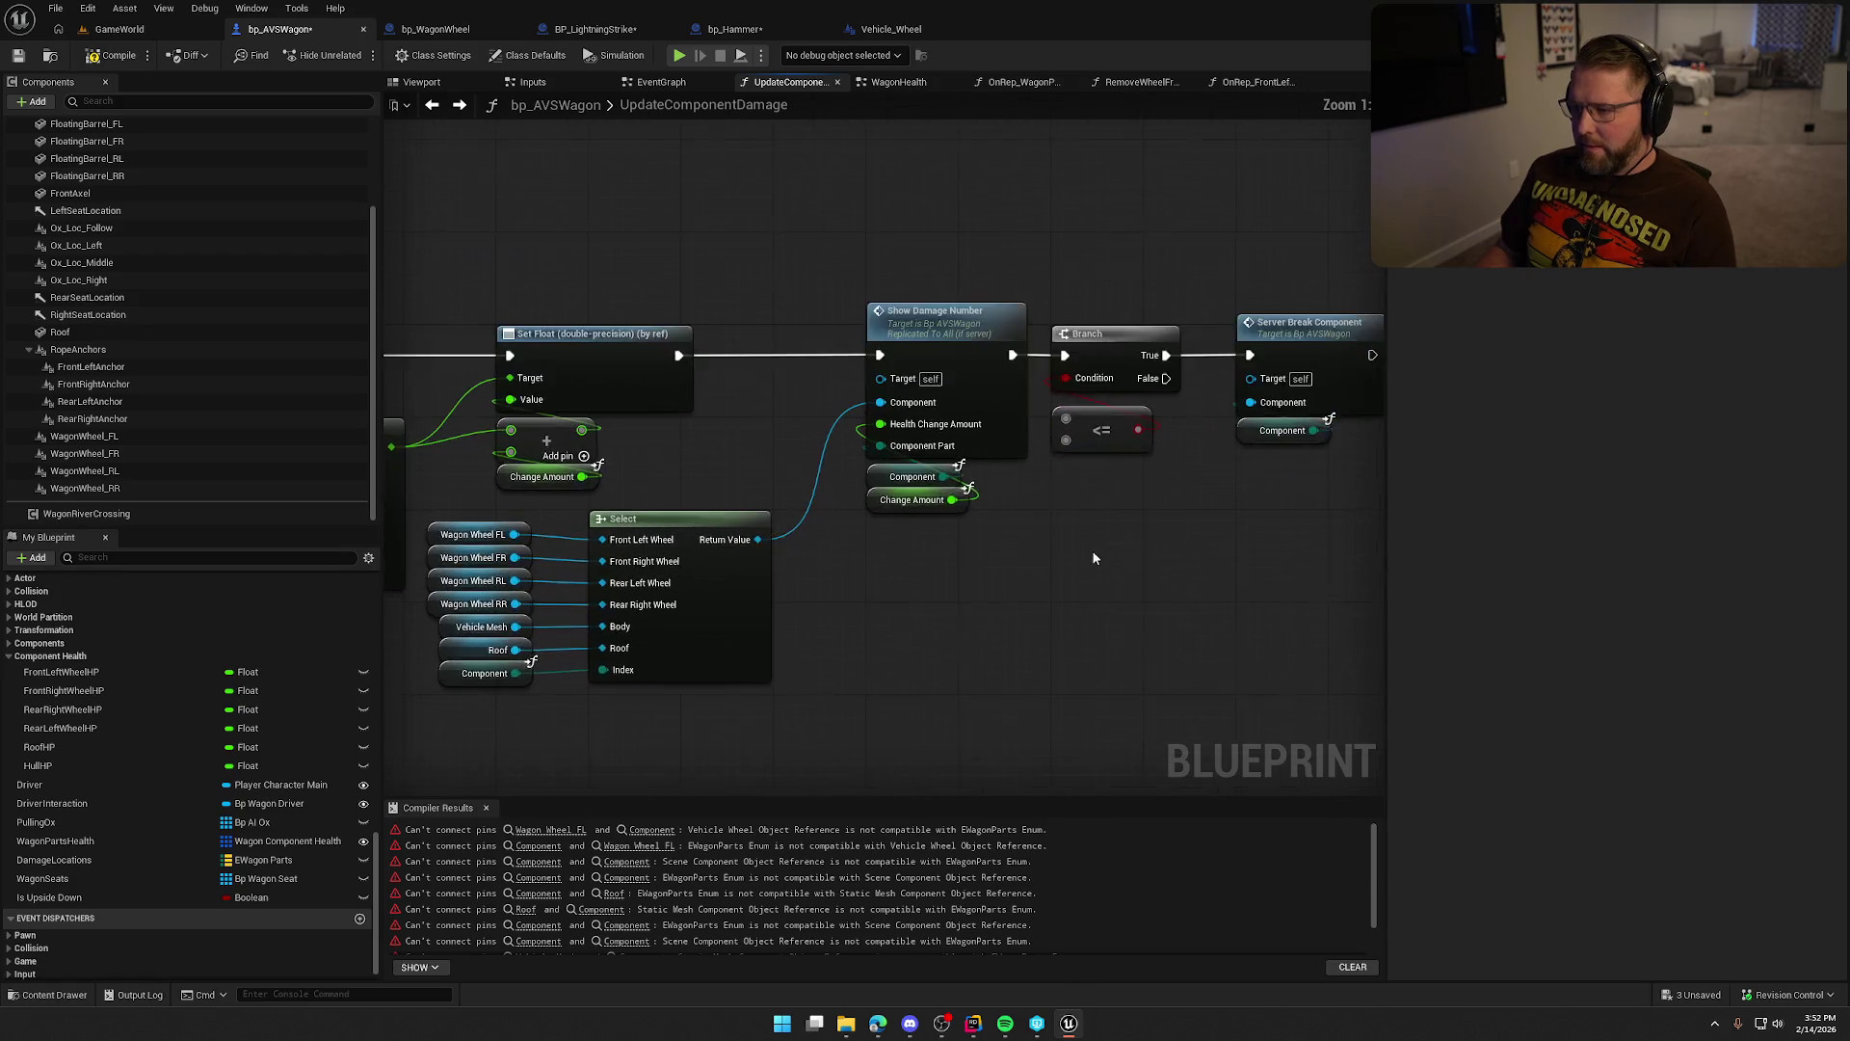
Feed the health value into the <= comparison and the part Select into Server Break Component's Component pin.
mouse_move(1159, 408)
left_mouse_down()
mouse_move(1186, 578)
mouse_move(889, 459)
mouse_move(656, 517)
left_mouse_up()
left_click_drag(405, 169, 549, 190)
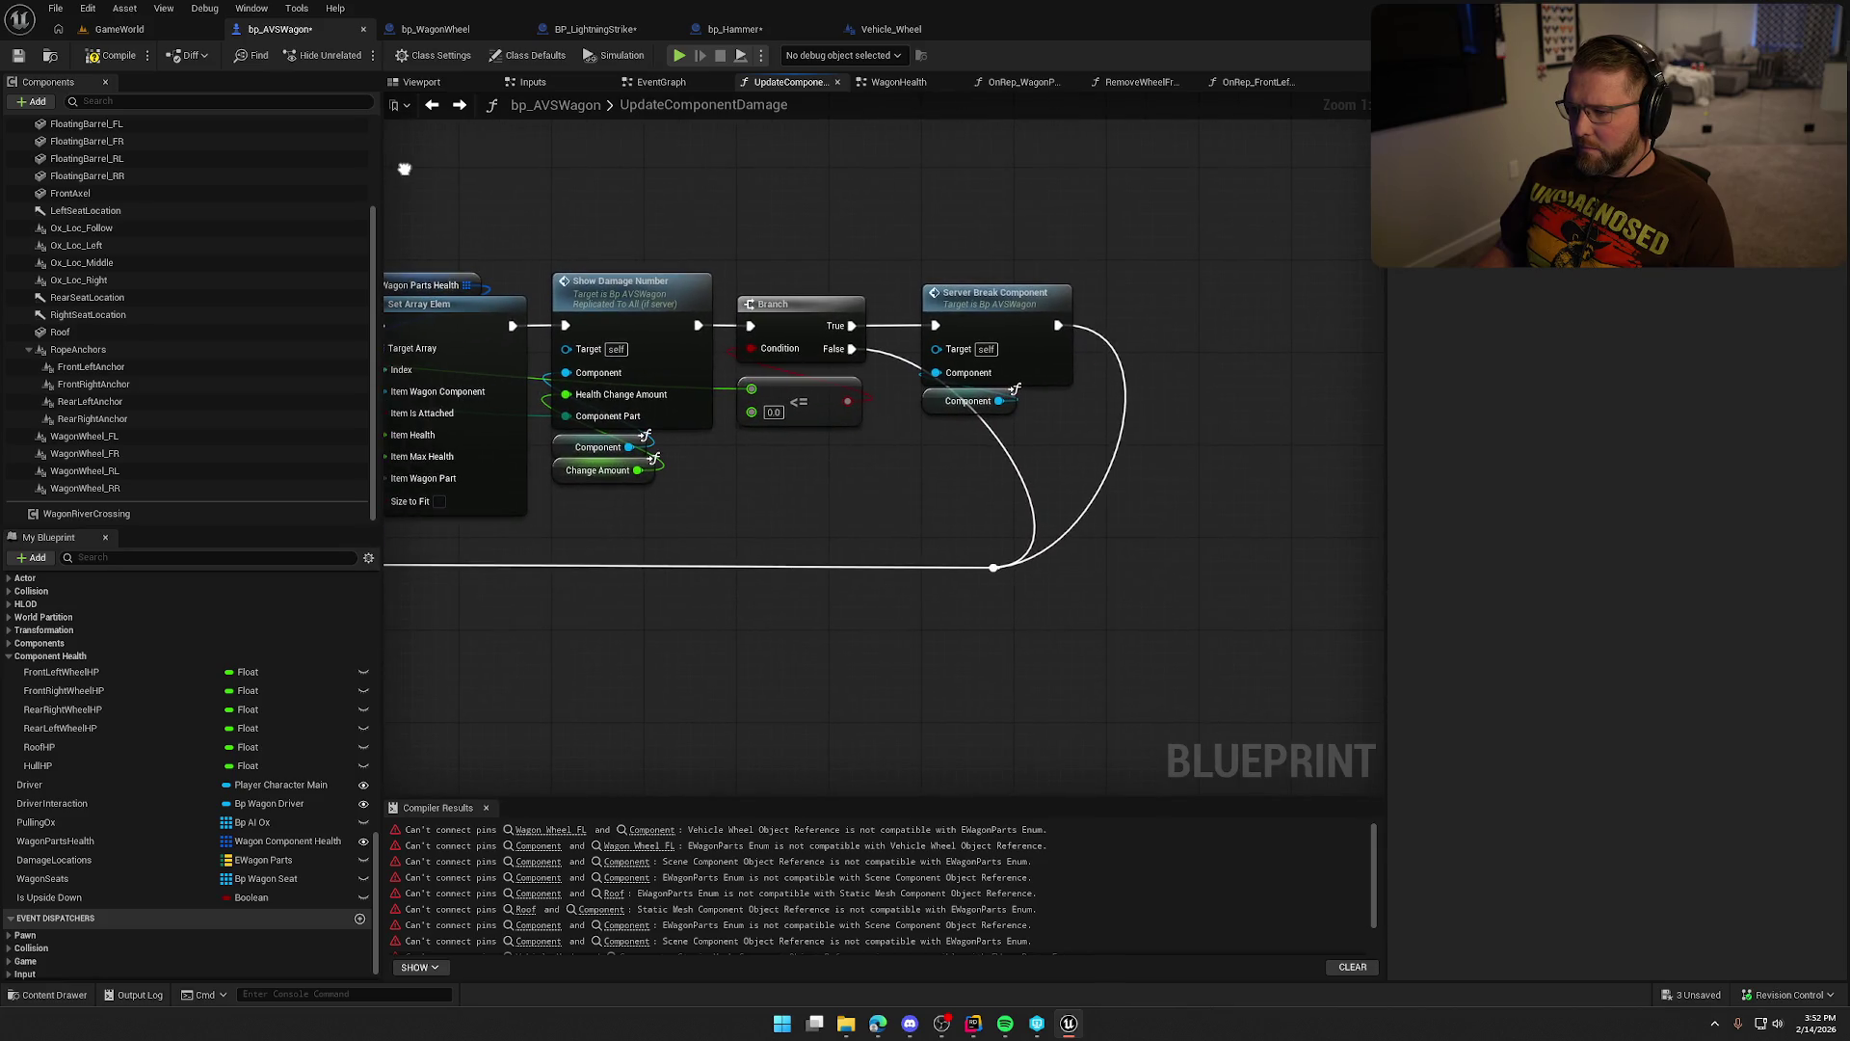
mouse_move(405, 168)
left_mouse_down()
mouse_move(1165, 364)
mouse_move(787, 714)
left_mouse_up()
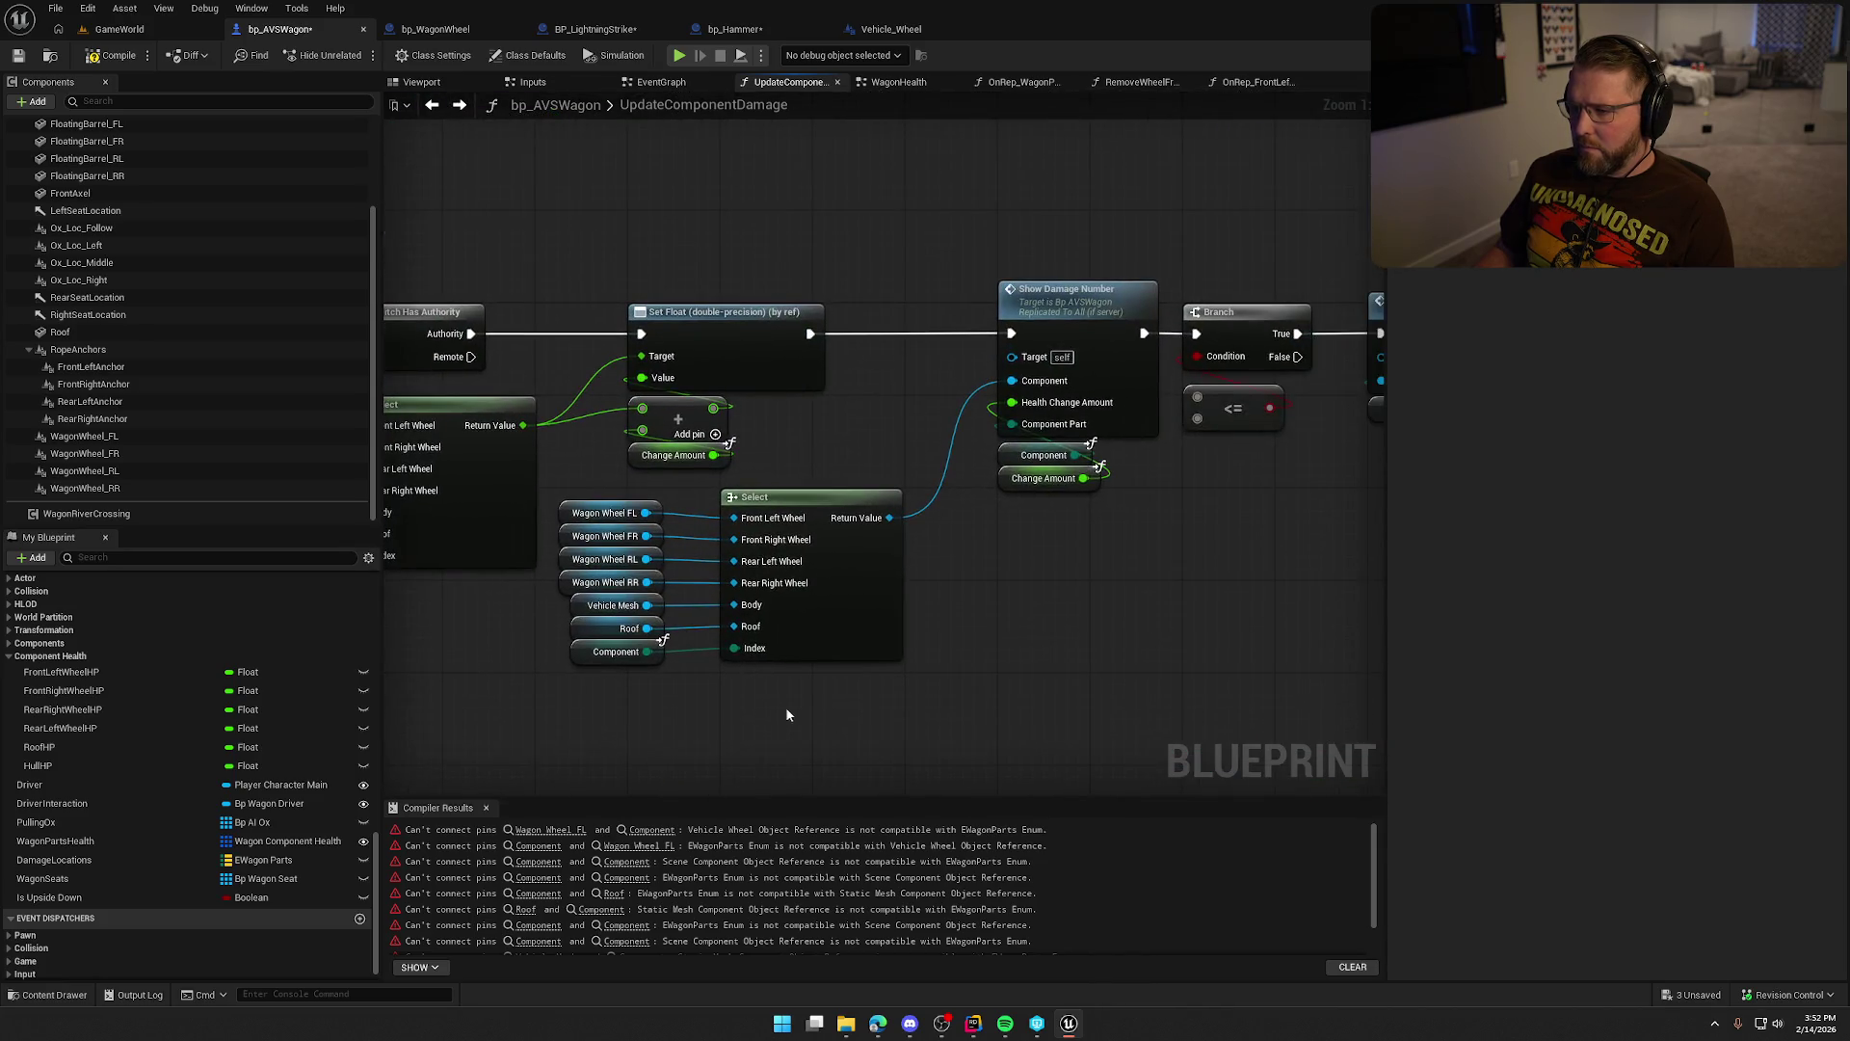
mouse_move(951, 732)
left_mouse_down()
mouse_move(1051, 713)
mouse_move(929, 680)
mouse_move(930, 380)
mouse_move(765, 387)
mouse_move(724, 314)
left_mouse_up()
mouse_move(504, 325)
left_mouse_down()
mouse_move(1198, 298)
mouse_move(1179, 297)
left_mouse_up()
left_click_drag(1189, 400, 1000, 457)
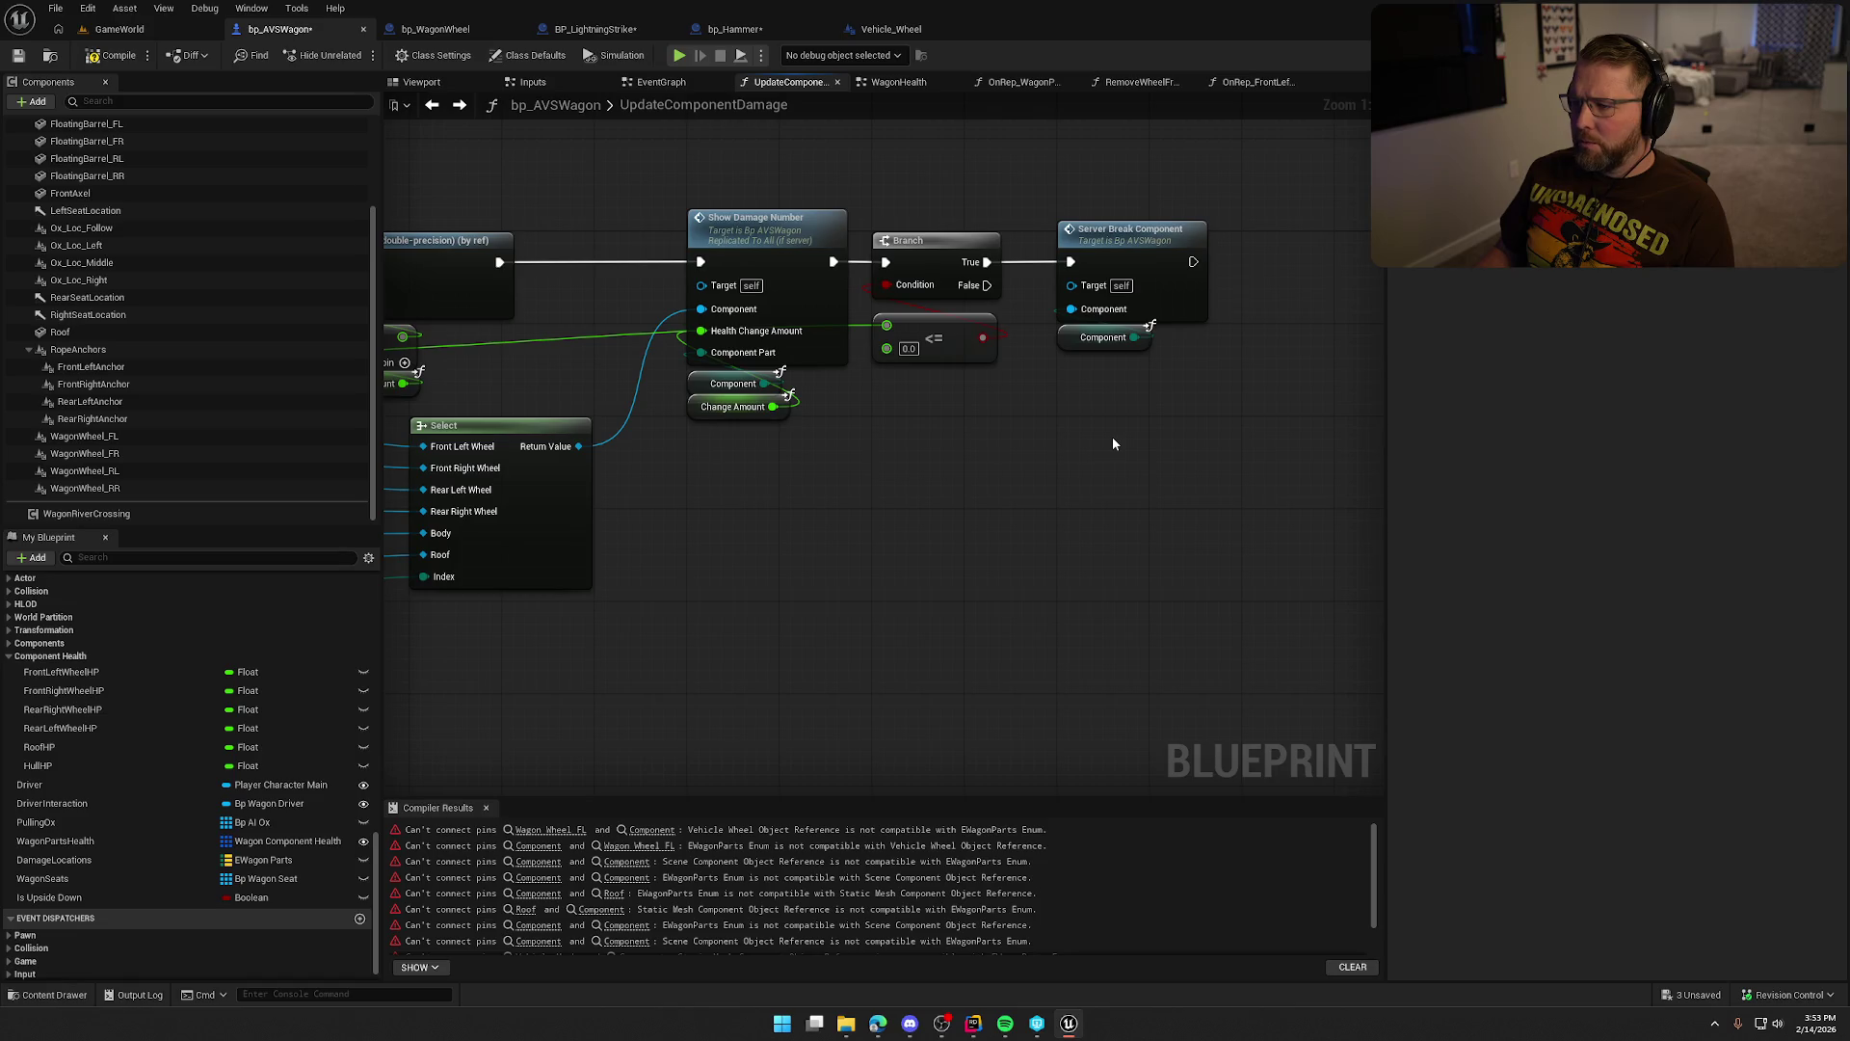
mouse_move(996, 443)
left_mouse_down()
mouse_move(1004, 480)
mouse_move(1271, 441)
mouse_move(904, 439)
left_mouse_up()
mouse_move(486, 441)
left_mouse_down()
mouse_move(1045, 338)
mouse_move(981, 304)
left_mouse_up()
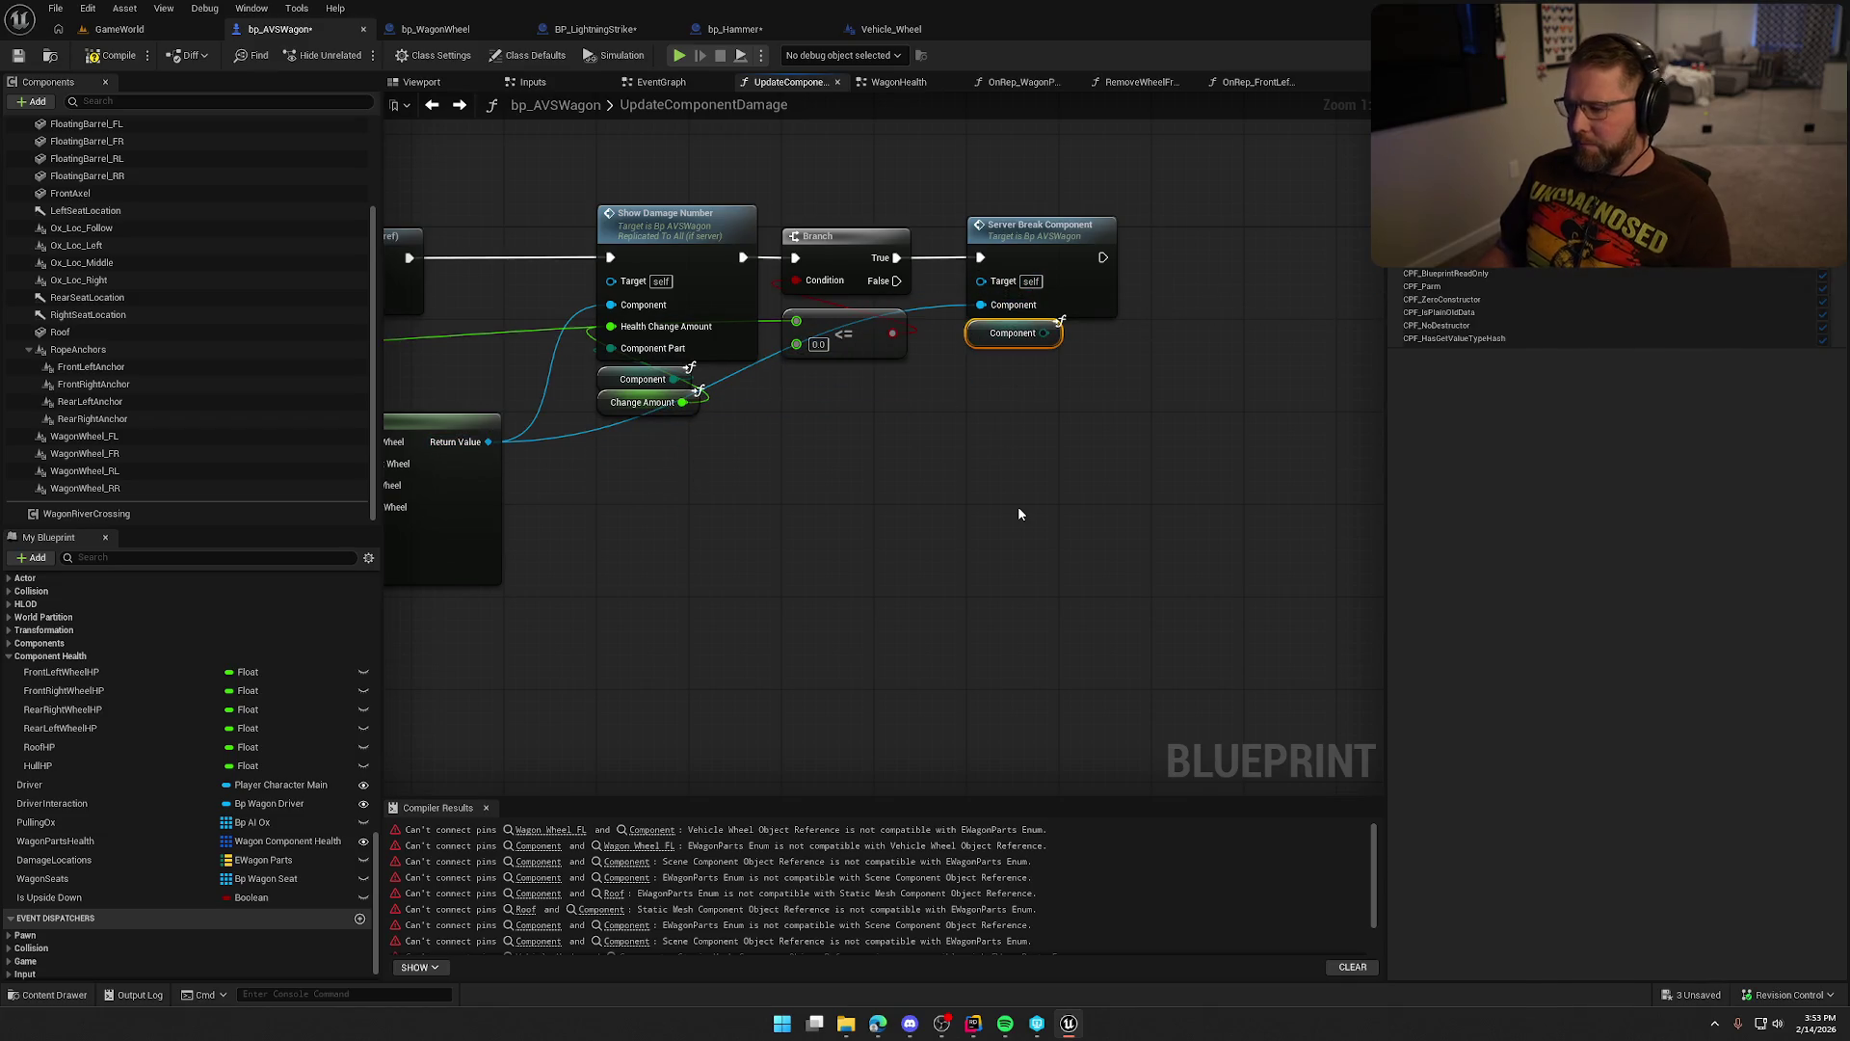
left_click_drag(1010, 516, 1190, 492)
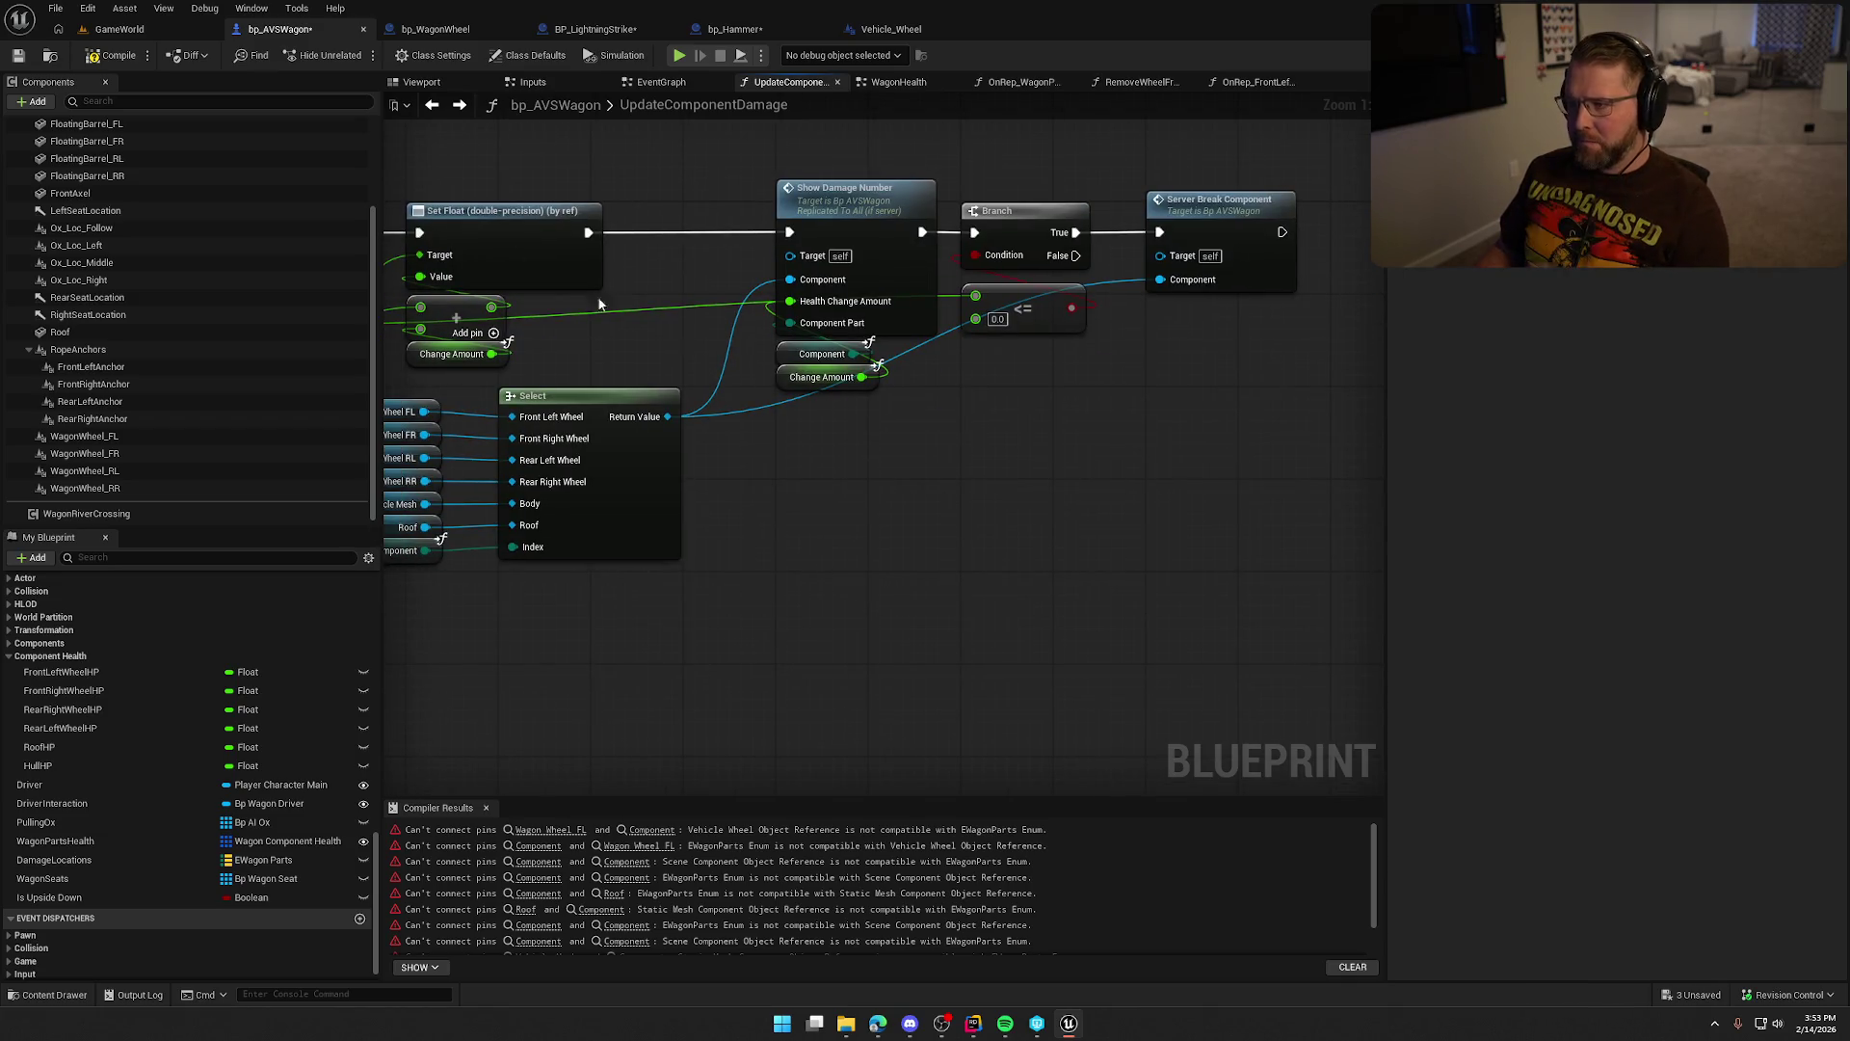
Undo an accidental deletion of every node in the UpdateComponentDamage graph.
scroll(843, 525, "down", 5)
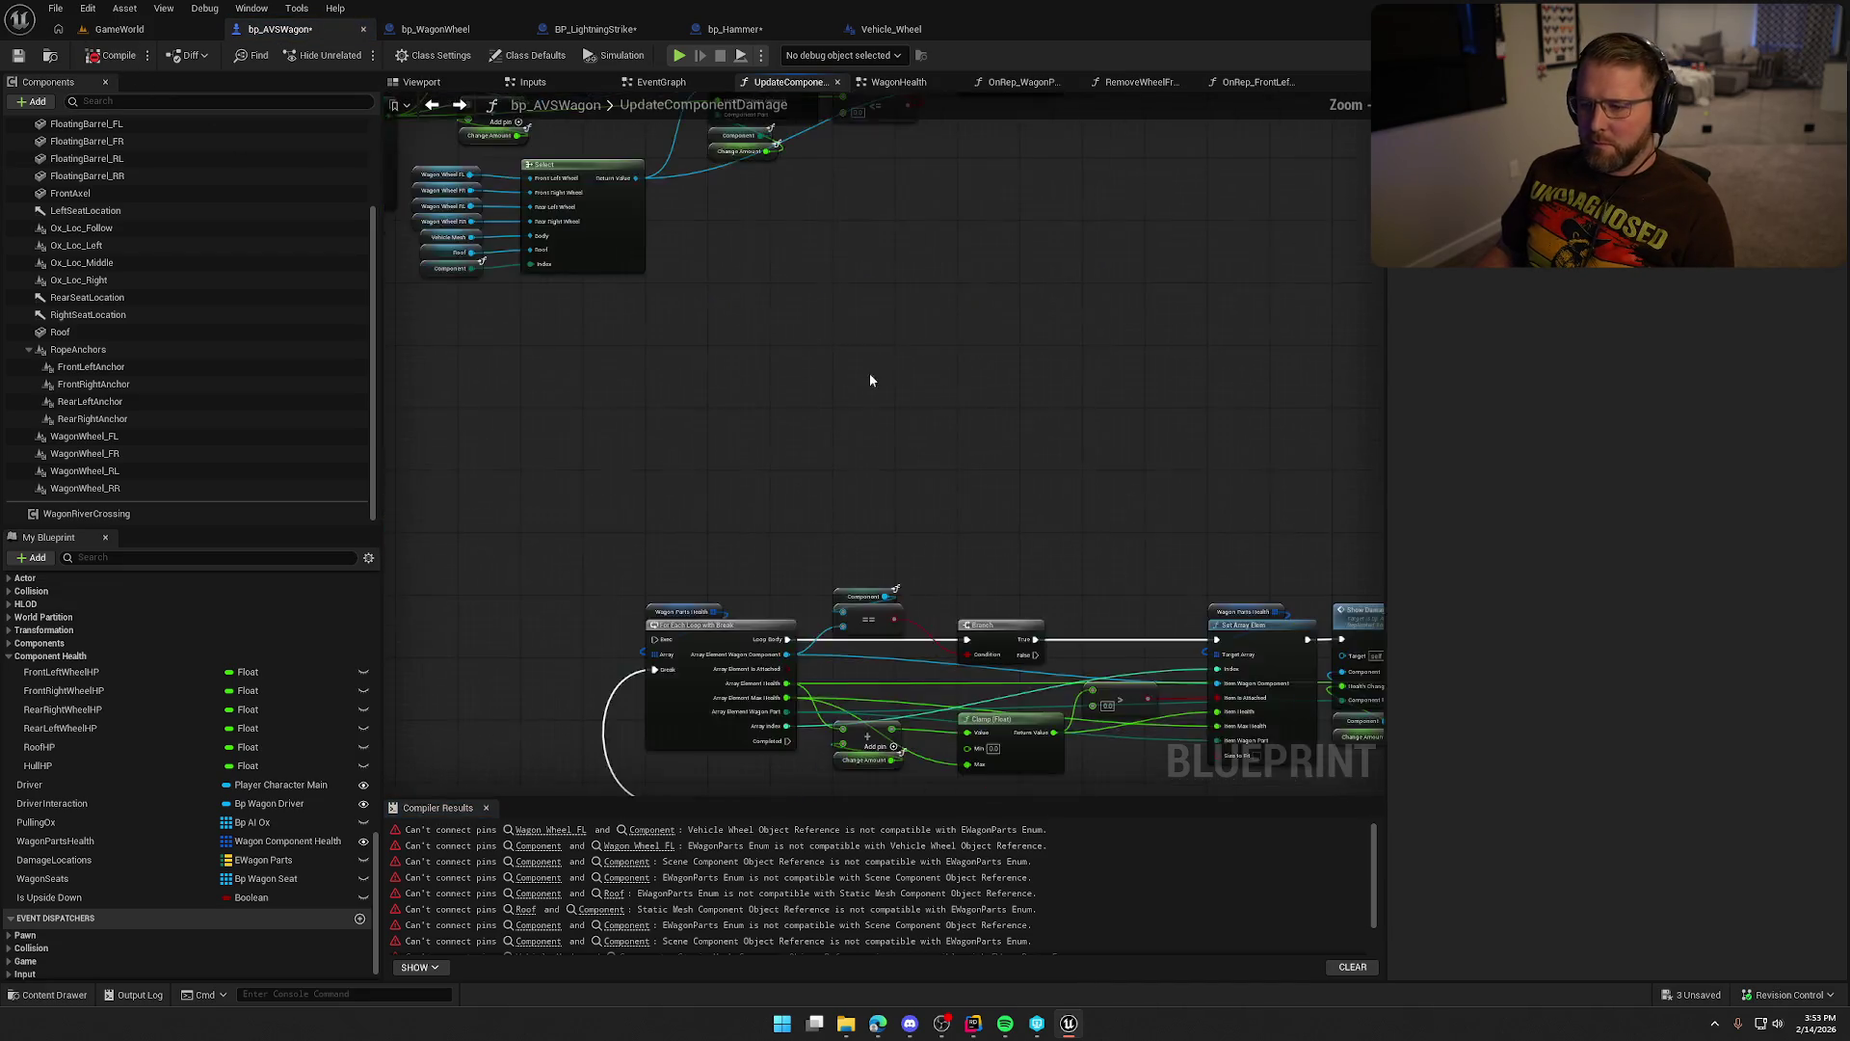
mouse_move(537, 258)
left_mouse_down()
mouse_move(709, 388)
mouse_move(1313, 497)
left_mouse_up()
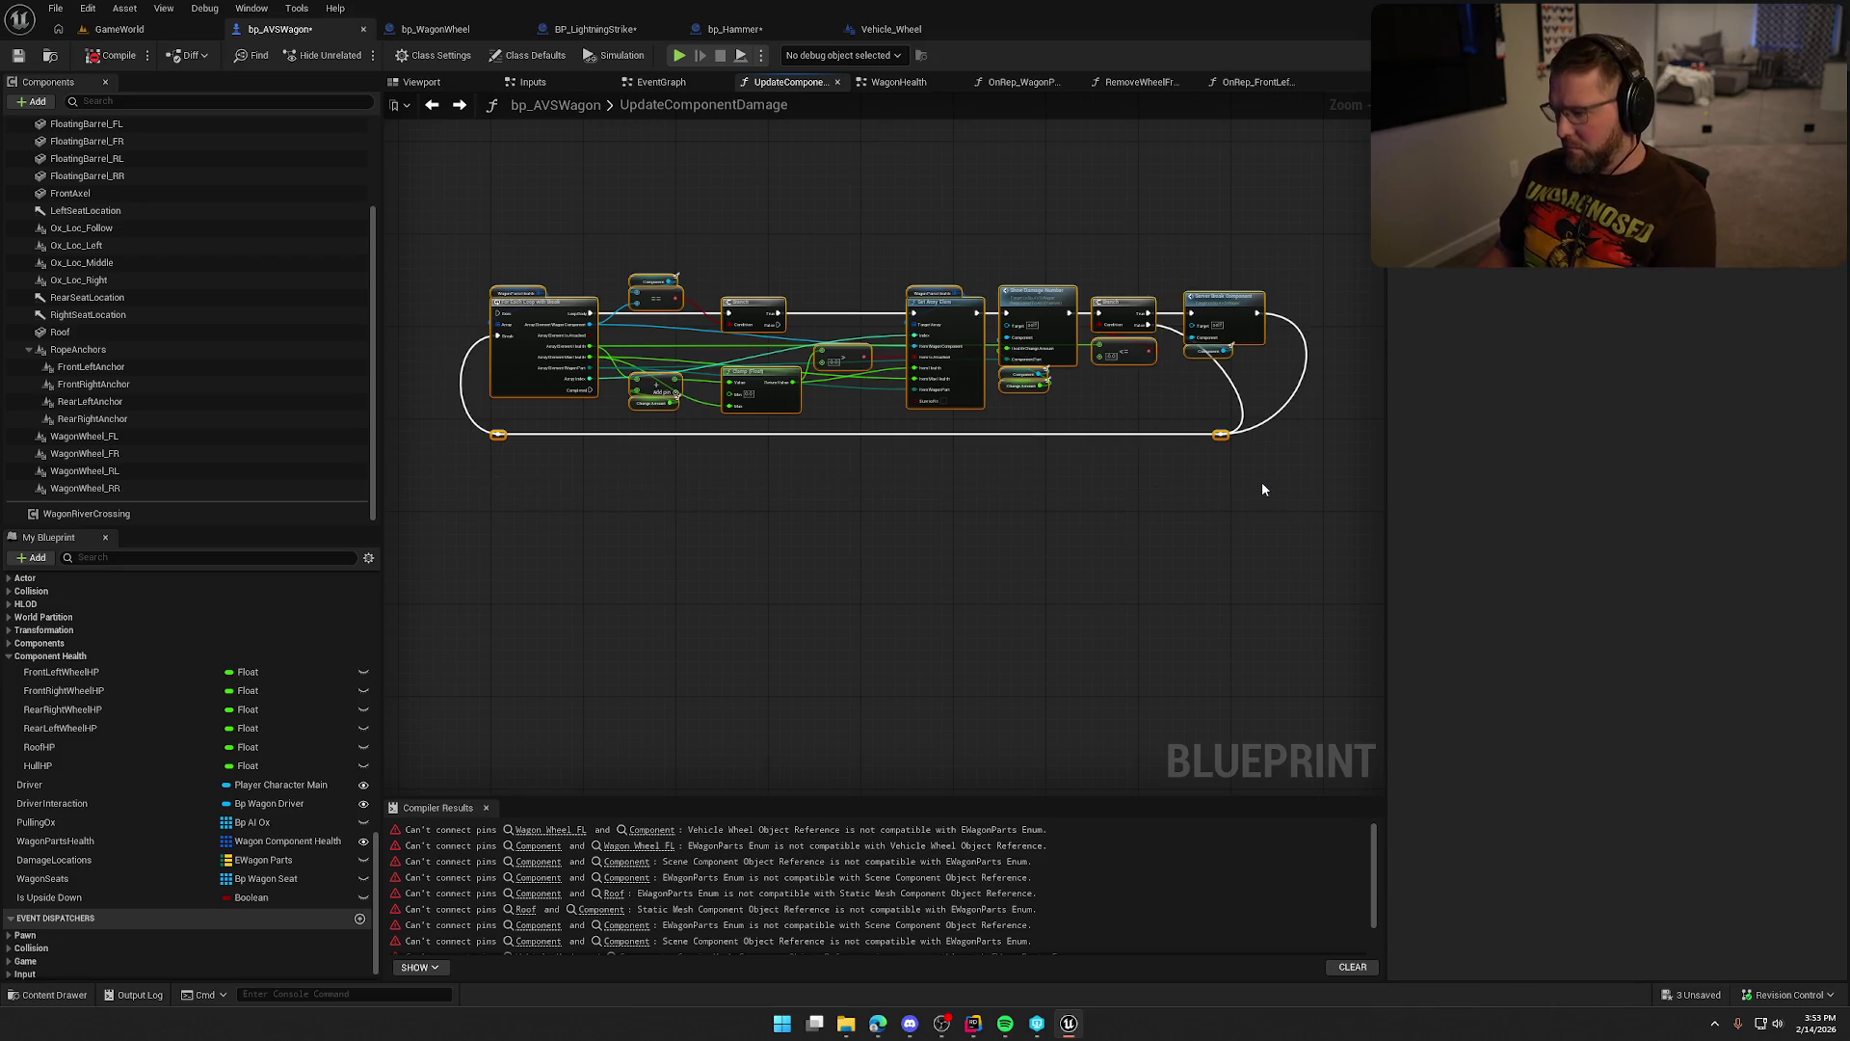
key("Delete")
key("ctrl+z")
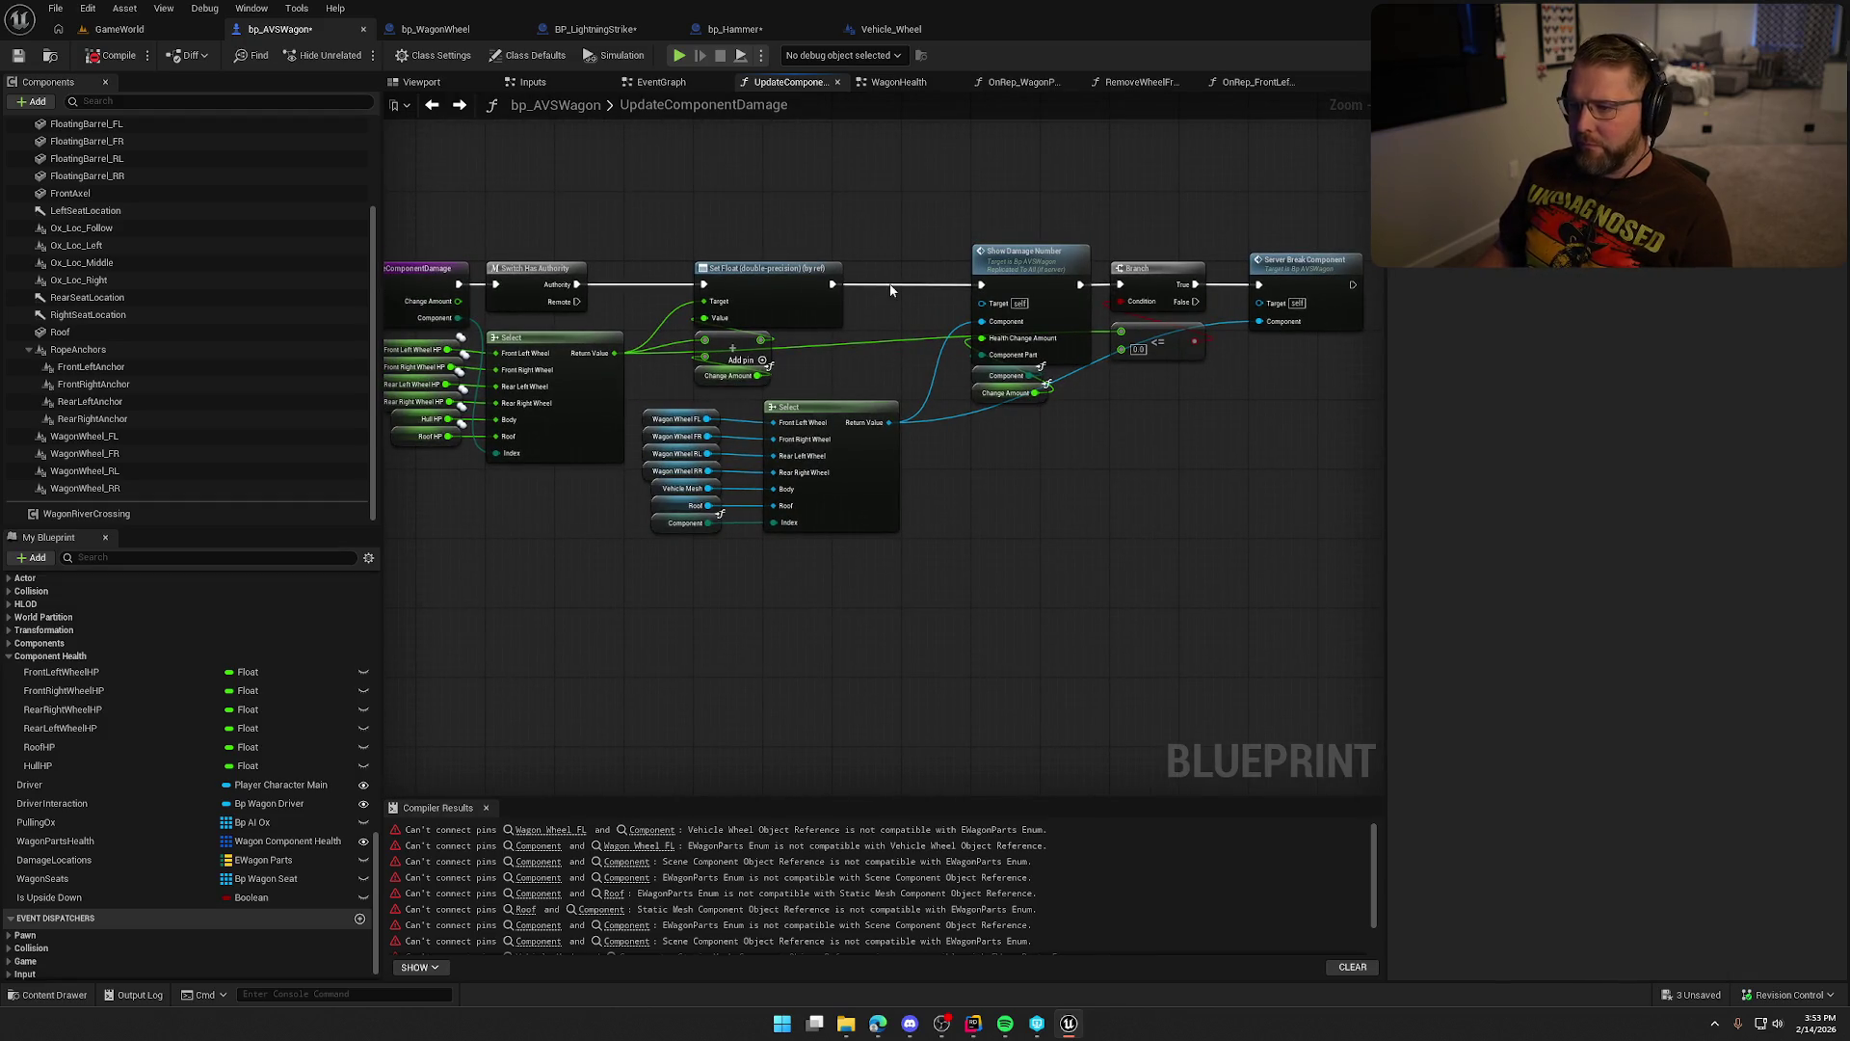
From the first compile error, delete the Wagon Wheel FL node so the delayed call passes FrontLeftWheel.
left_click(550, 830)
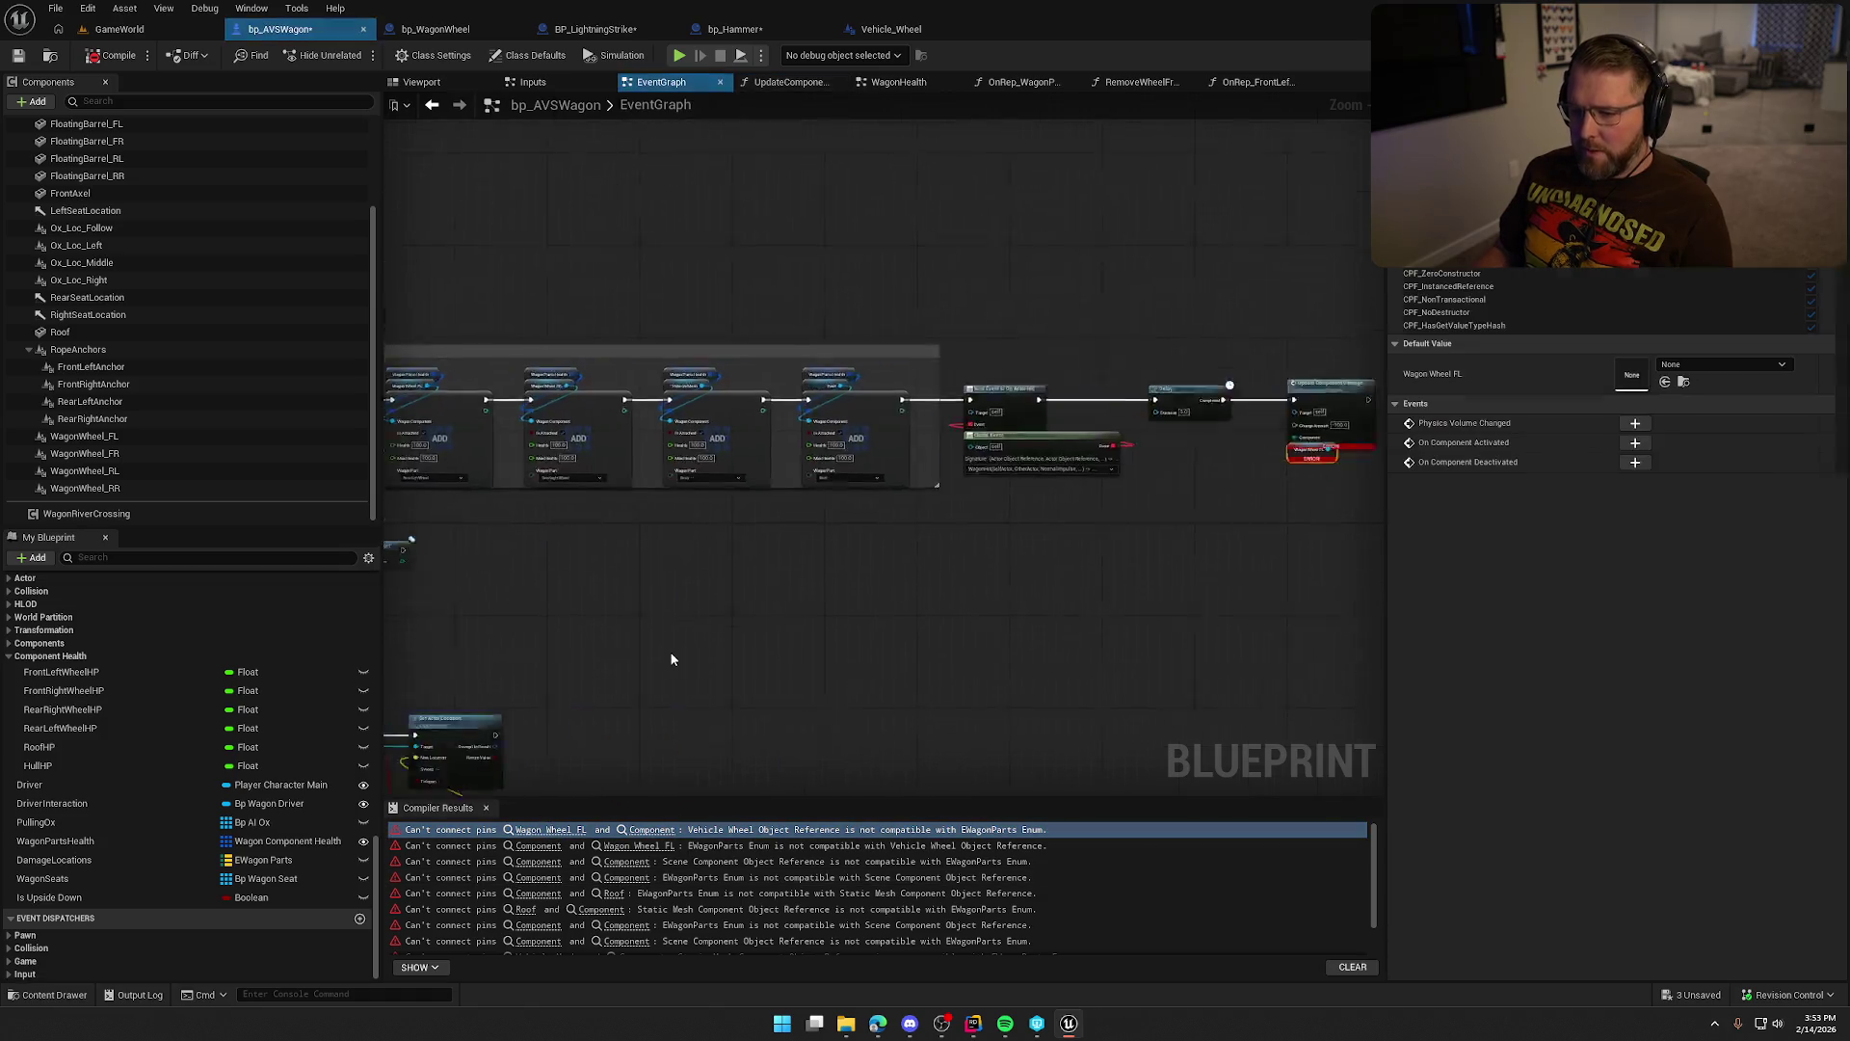
mouse_move(857, 453)
left_mouse_down()
mouse_move(622, 451)
mouse_move(622, 428)
left_mouse_up()
key("Delete")
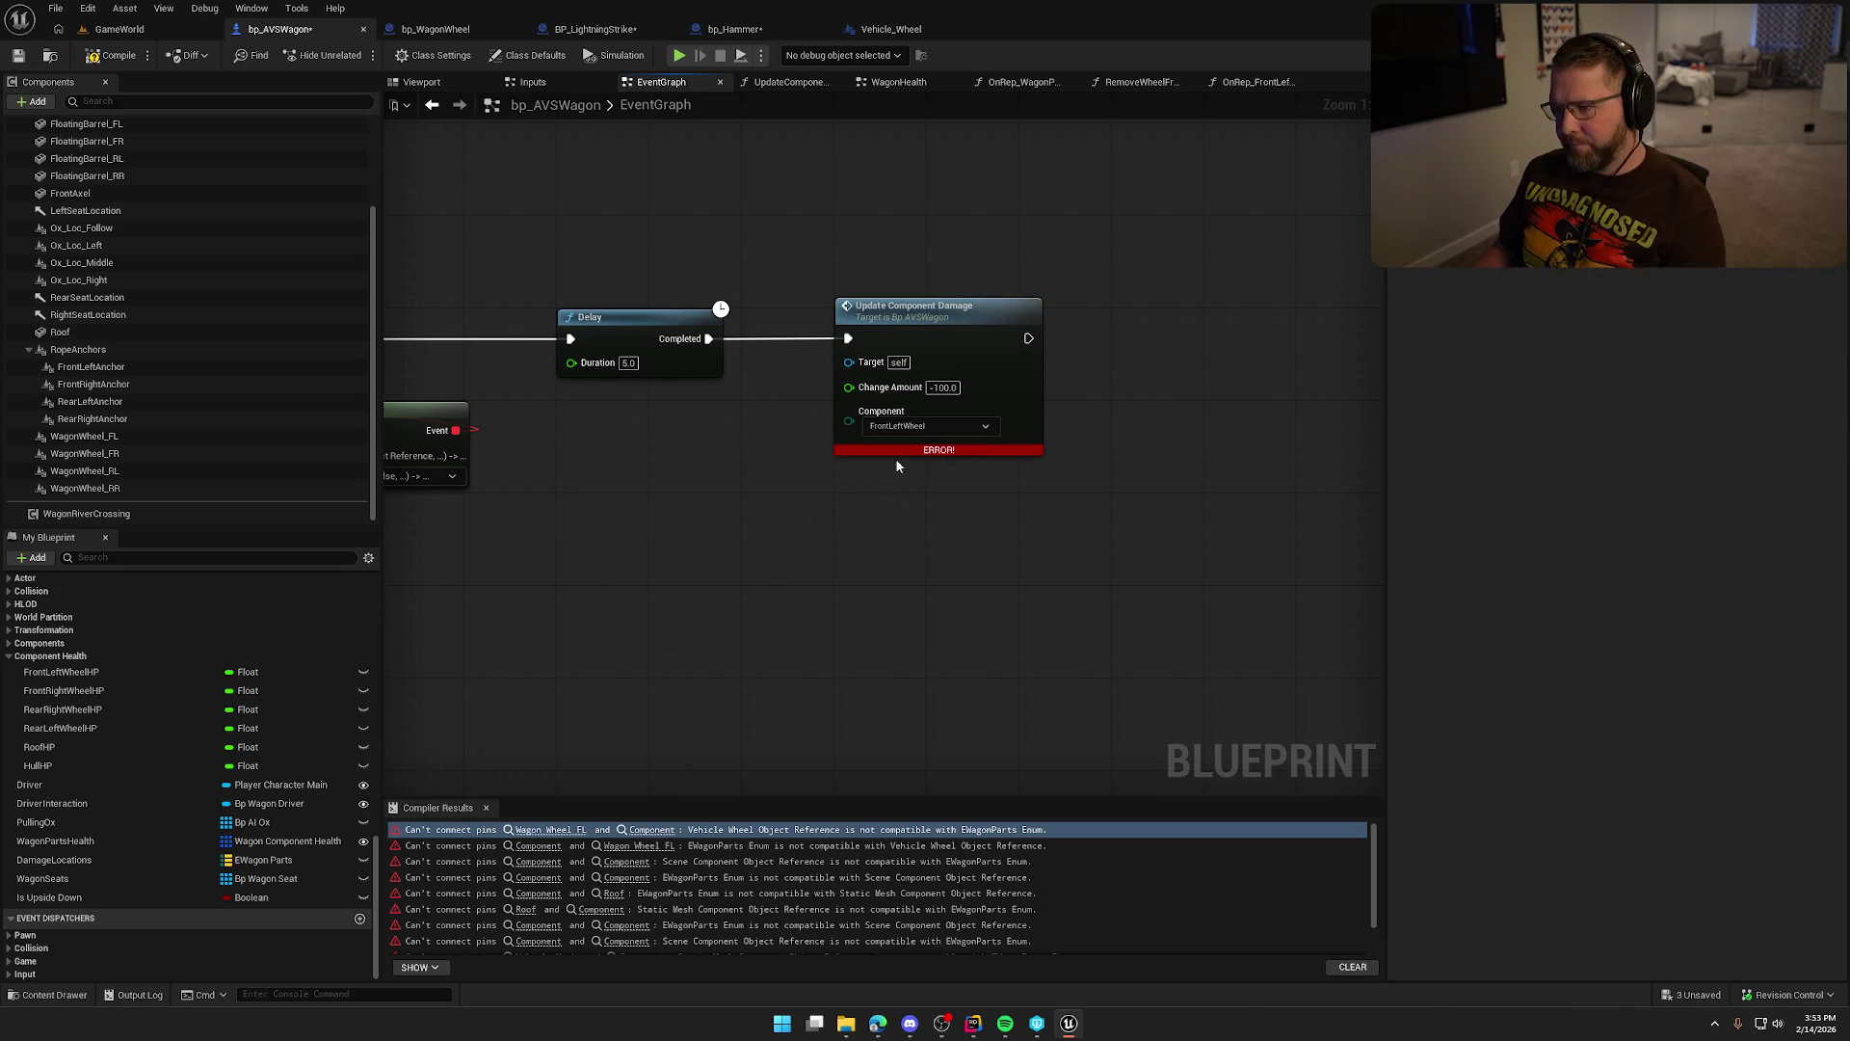
left_click_drag(925, 306, 833, 307)
left_click(836, 270)
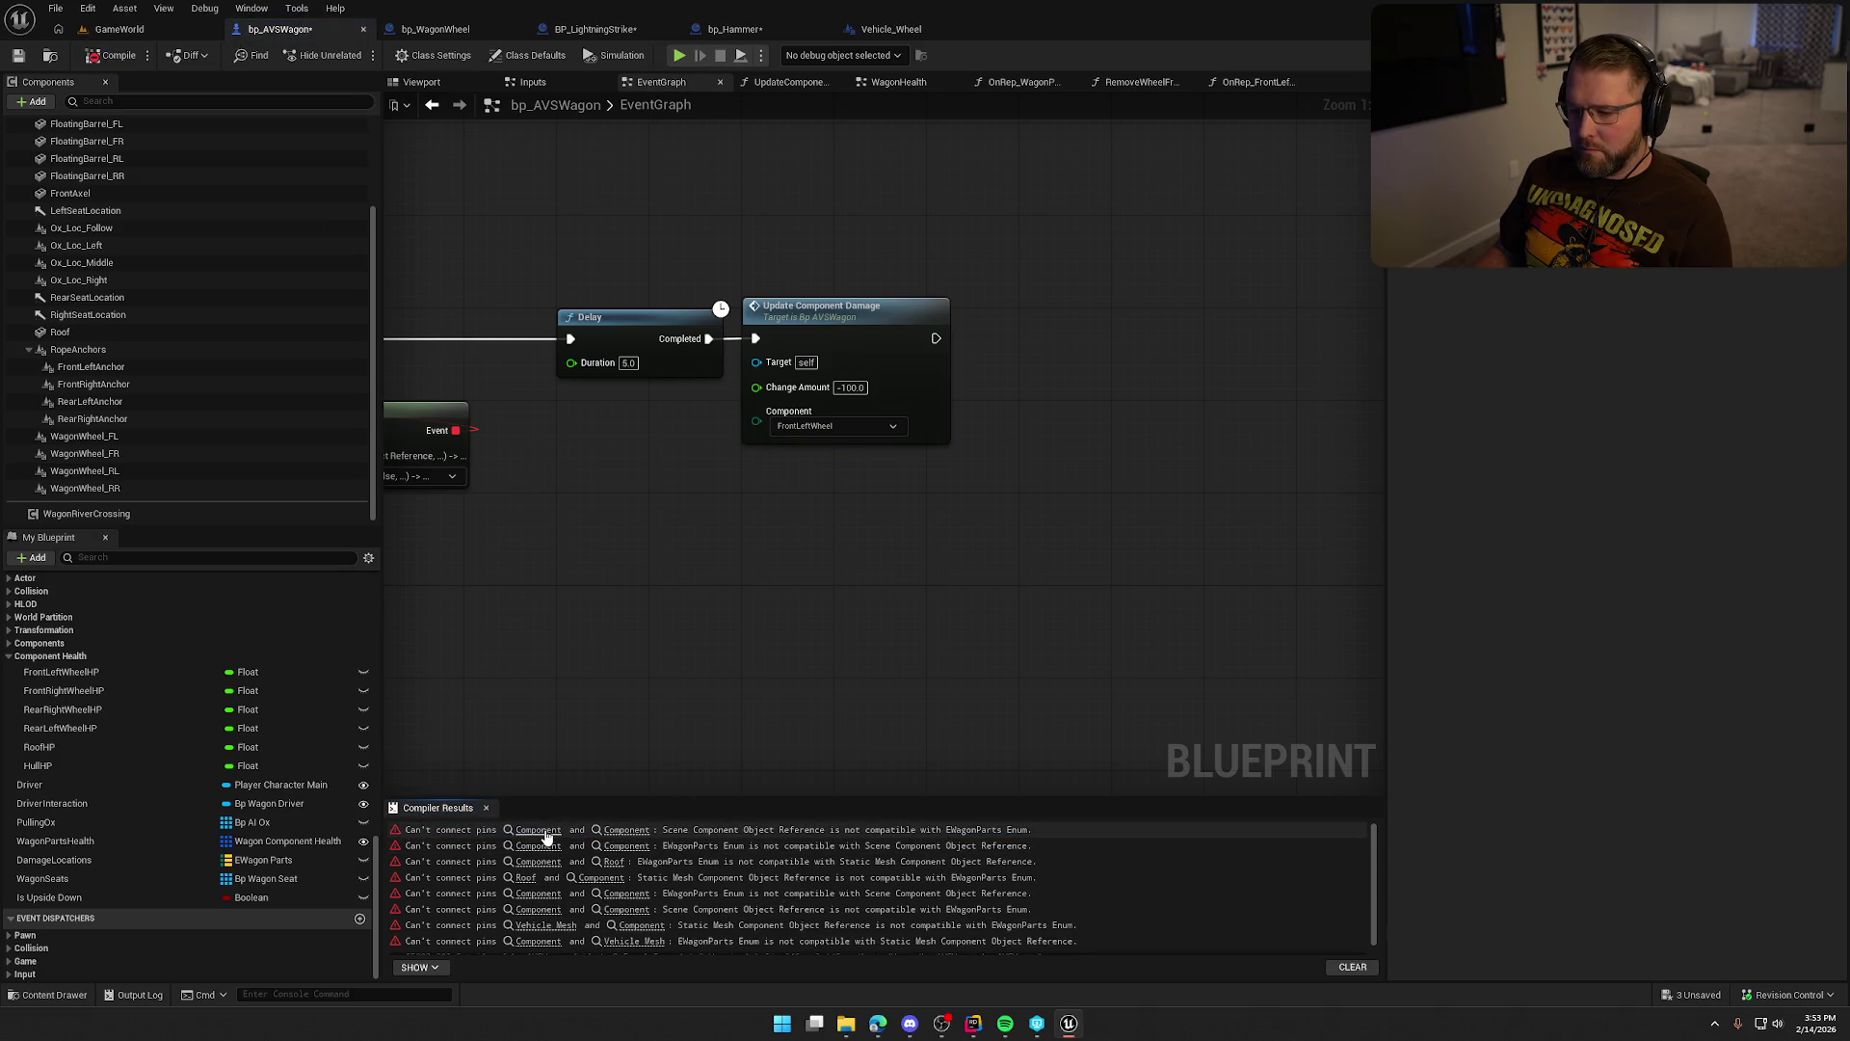
Go to the Find Nearest Health Component error and open the FindNearestHealthComponent function graph.
left_click(538, 830)
left_click_drag(865, 657, 823, 605)
left_click(824, 587)
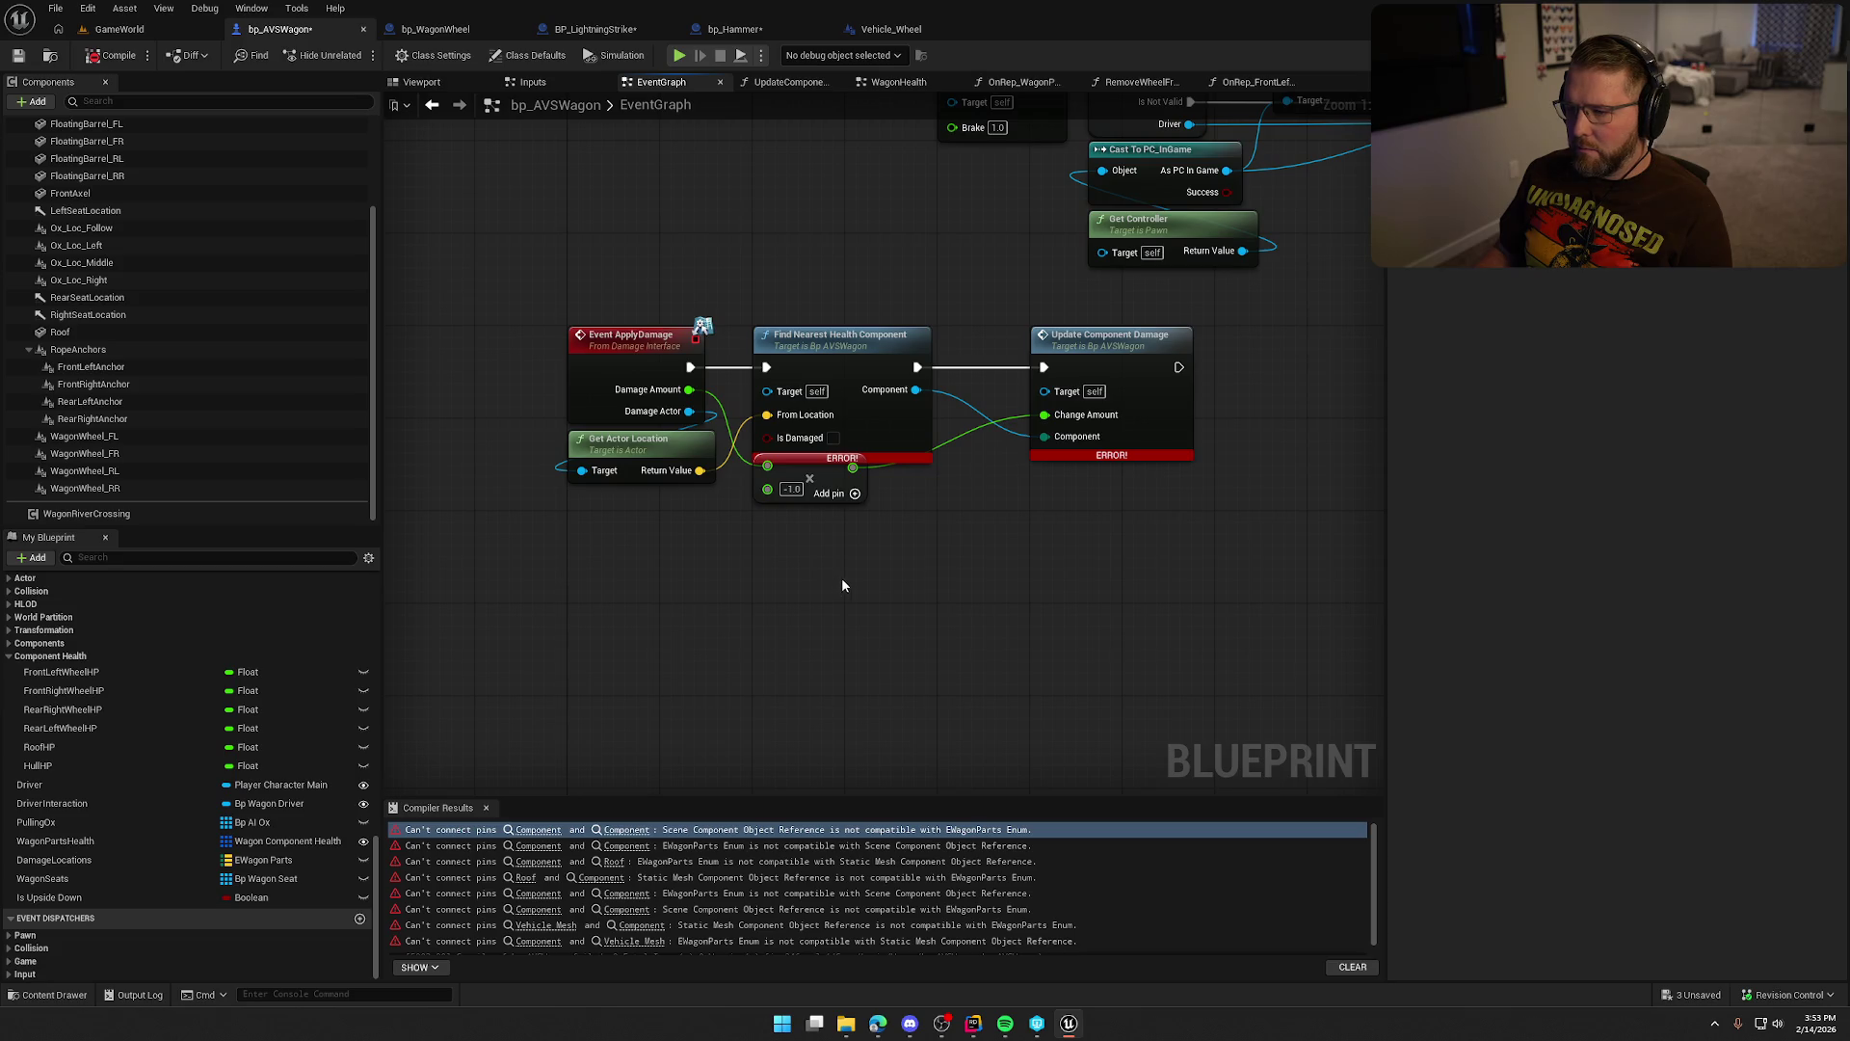
left_click_drag(925, 586, 848, 576)
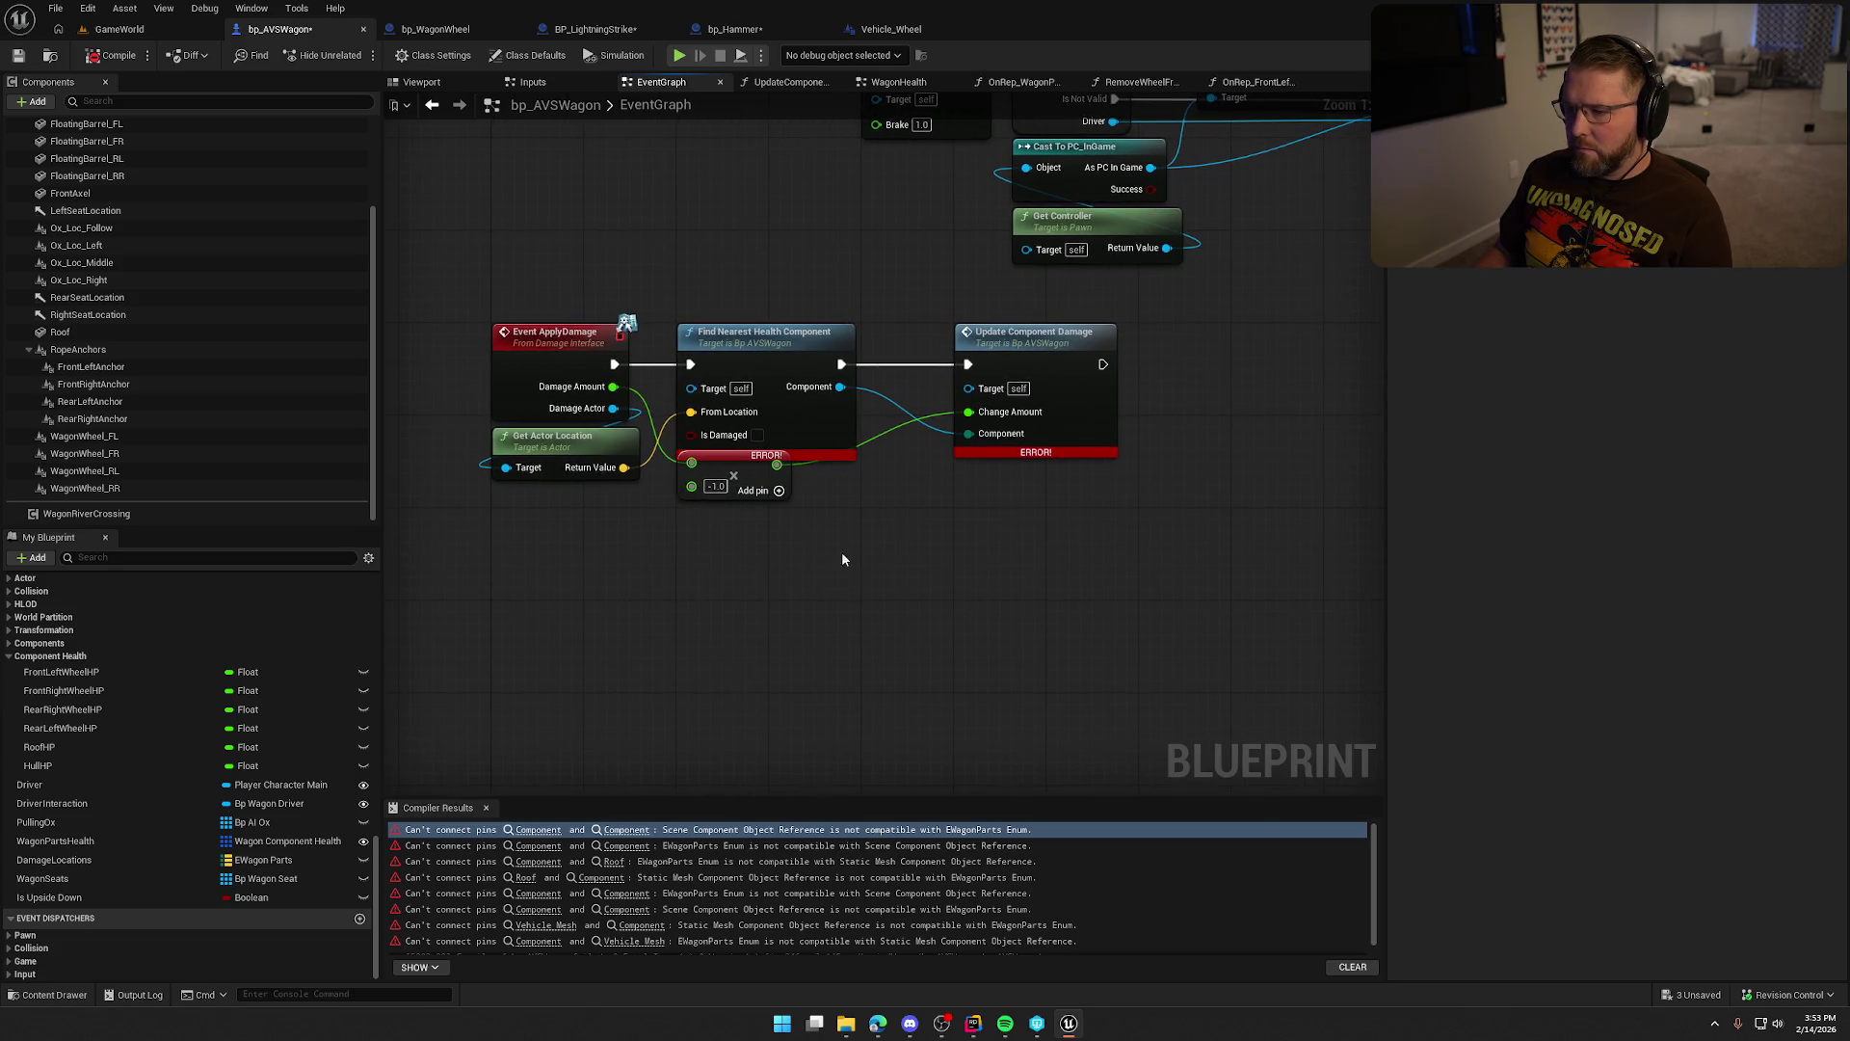
left_click(765, 347)
double_click(766, 347)
scroll(616, 576, "up", 3)
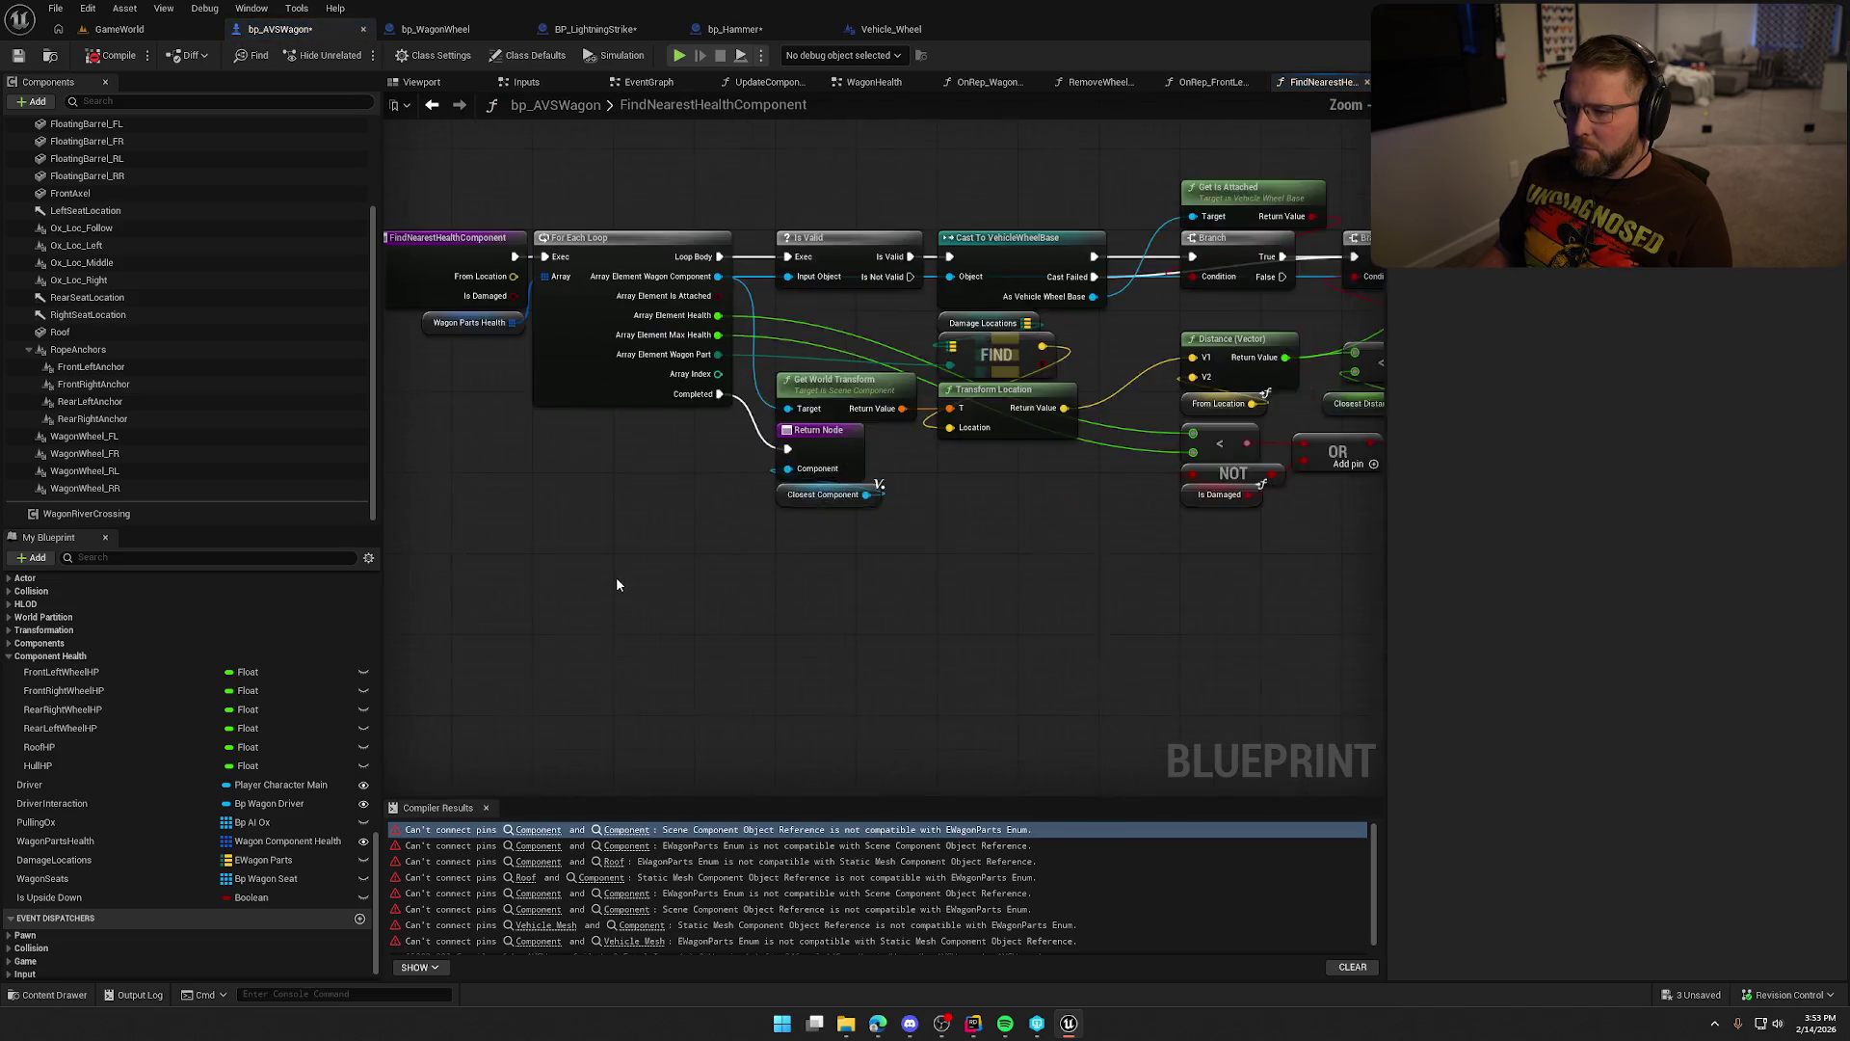
Make the Return Node's Component output an EWagonParts enum and recompile.
scroll(608, 559, "up", 2)
left_click(768, 442)
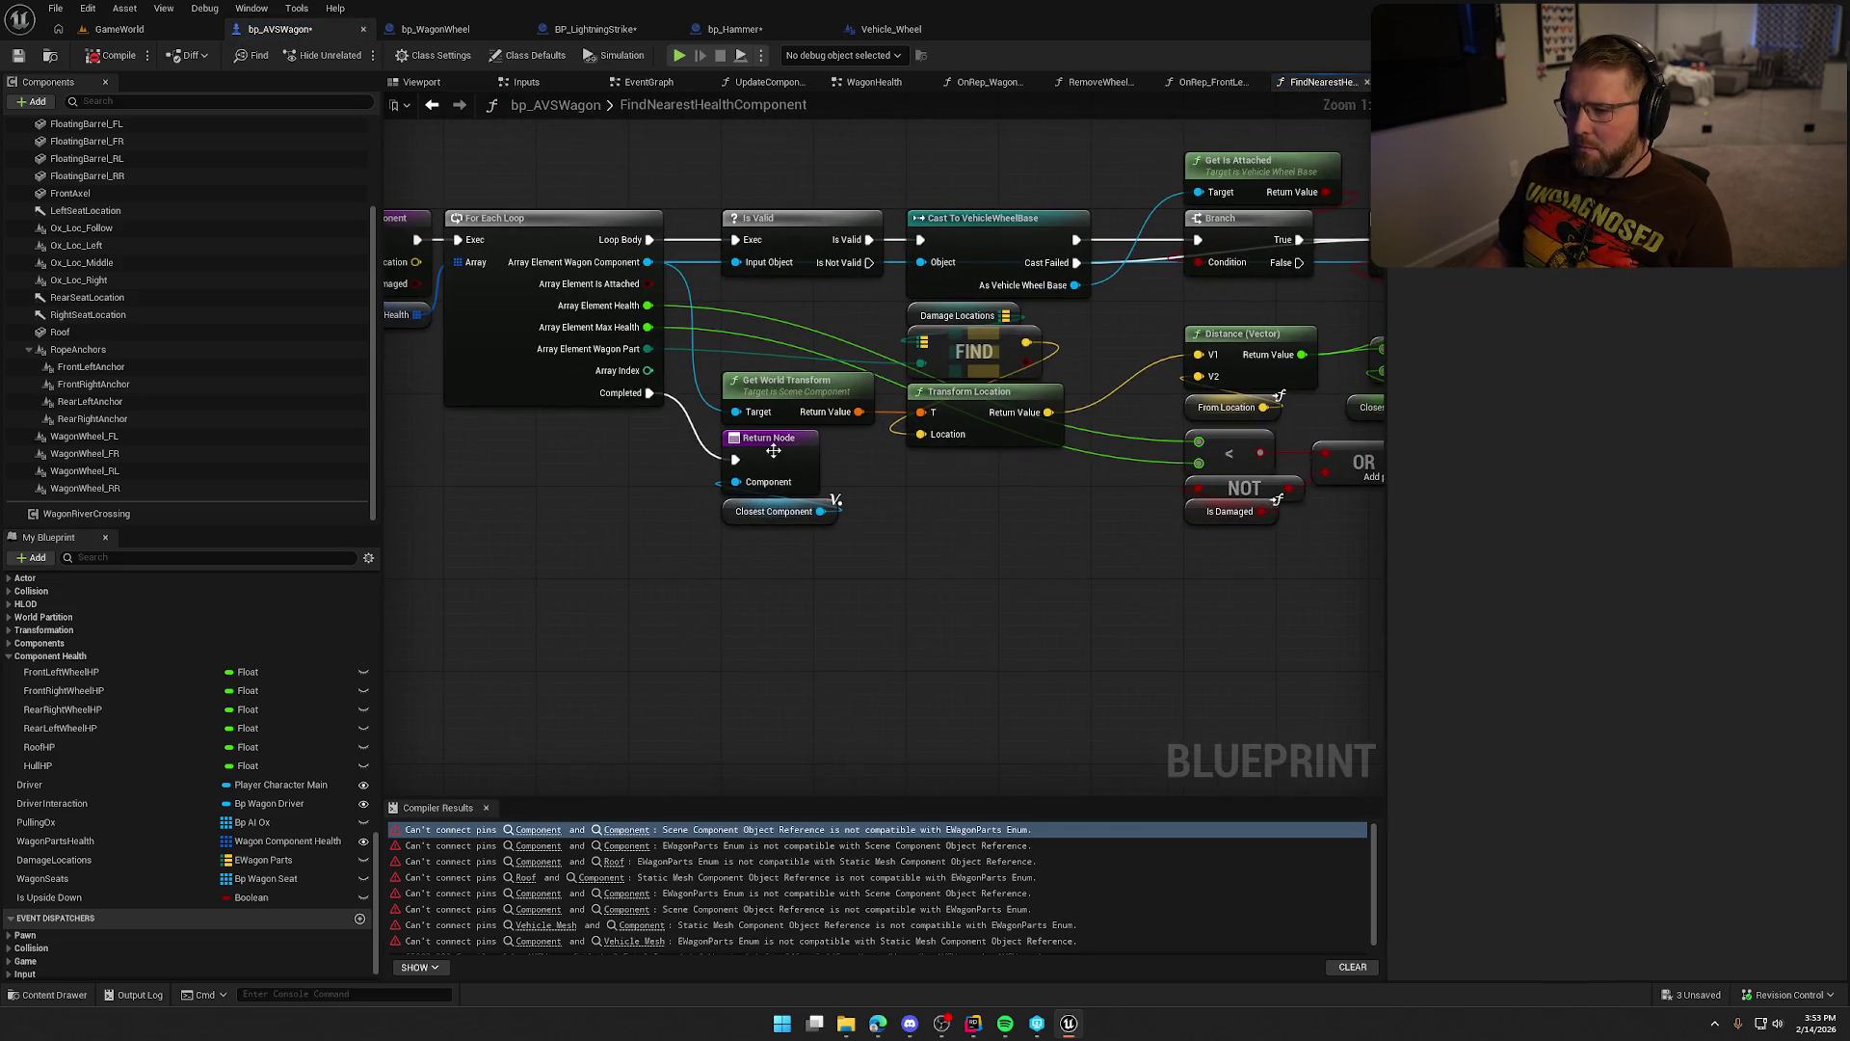
left_click(1670, 500)
type("wg")
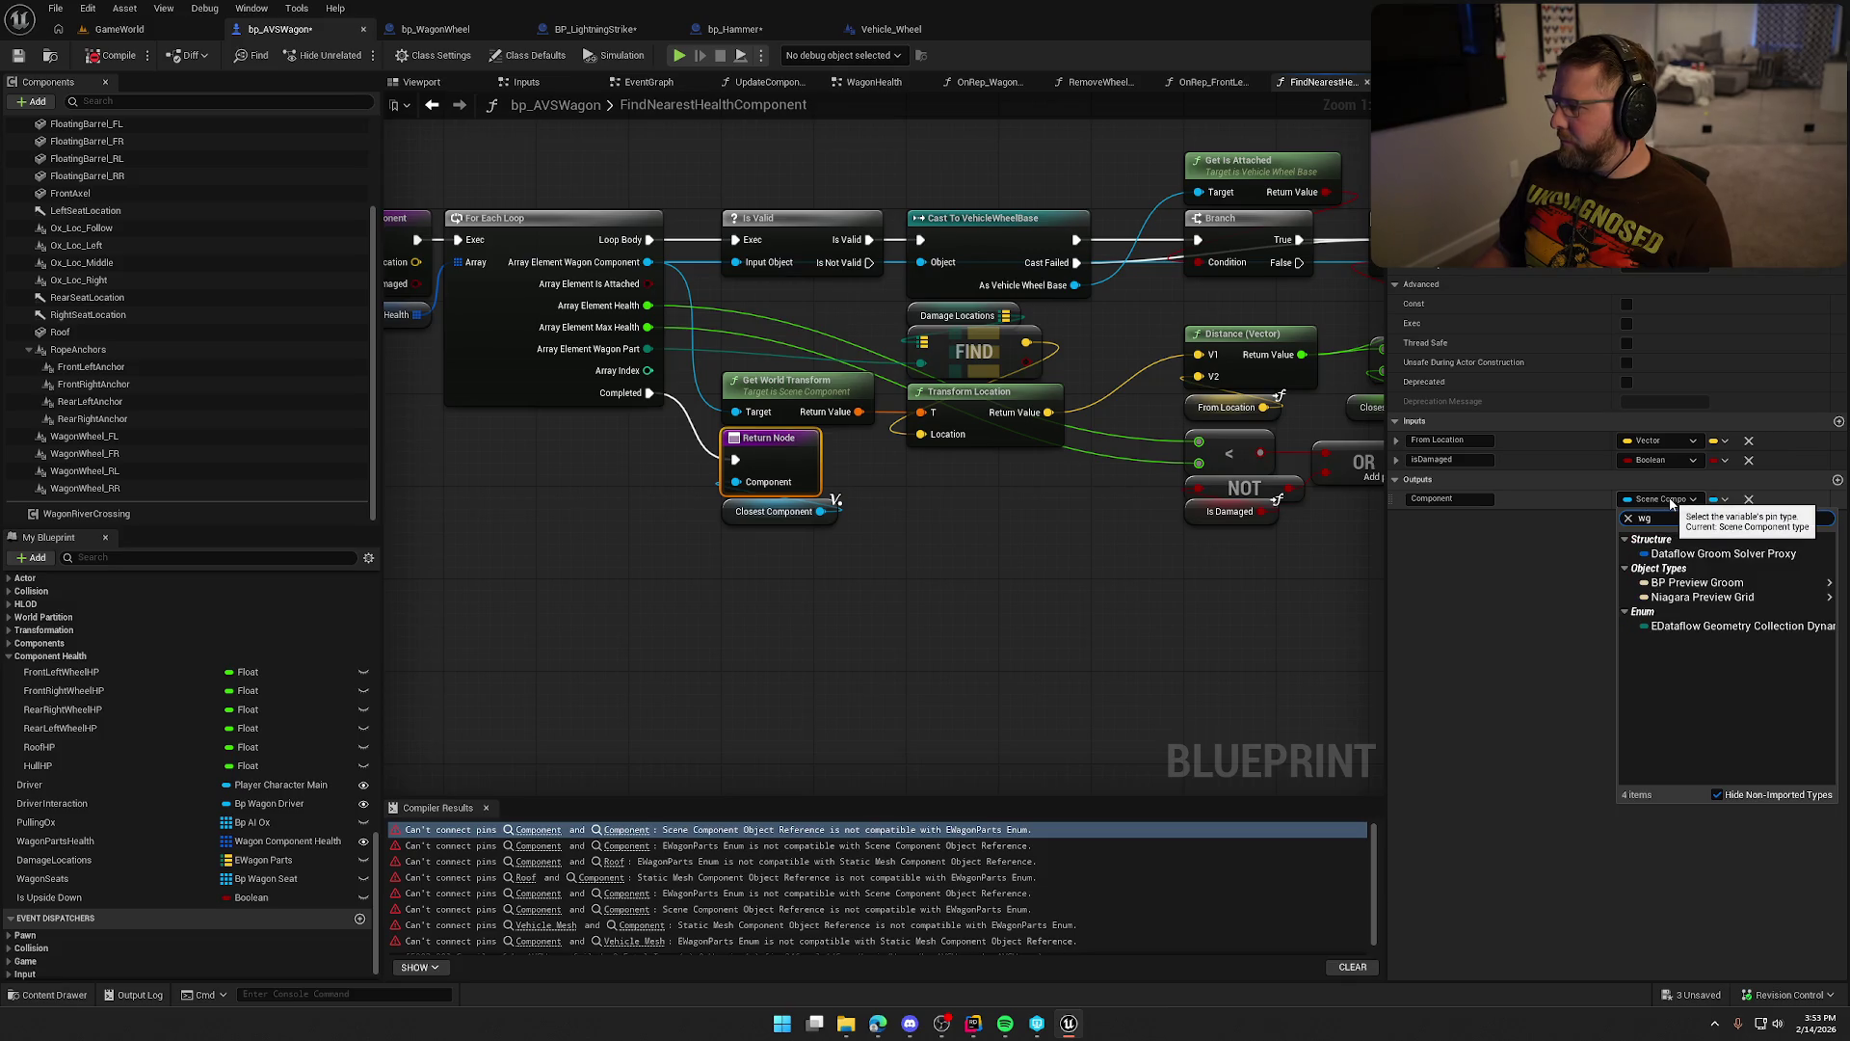
key("BackSpace")
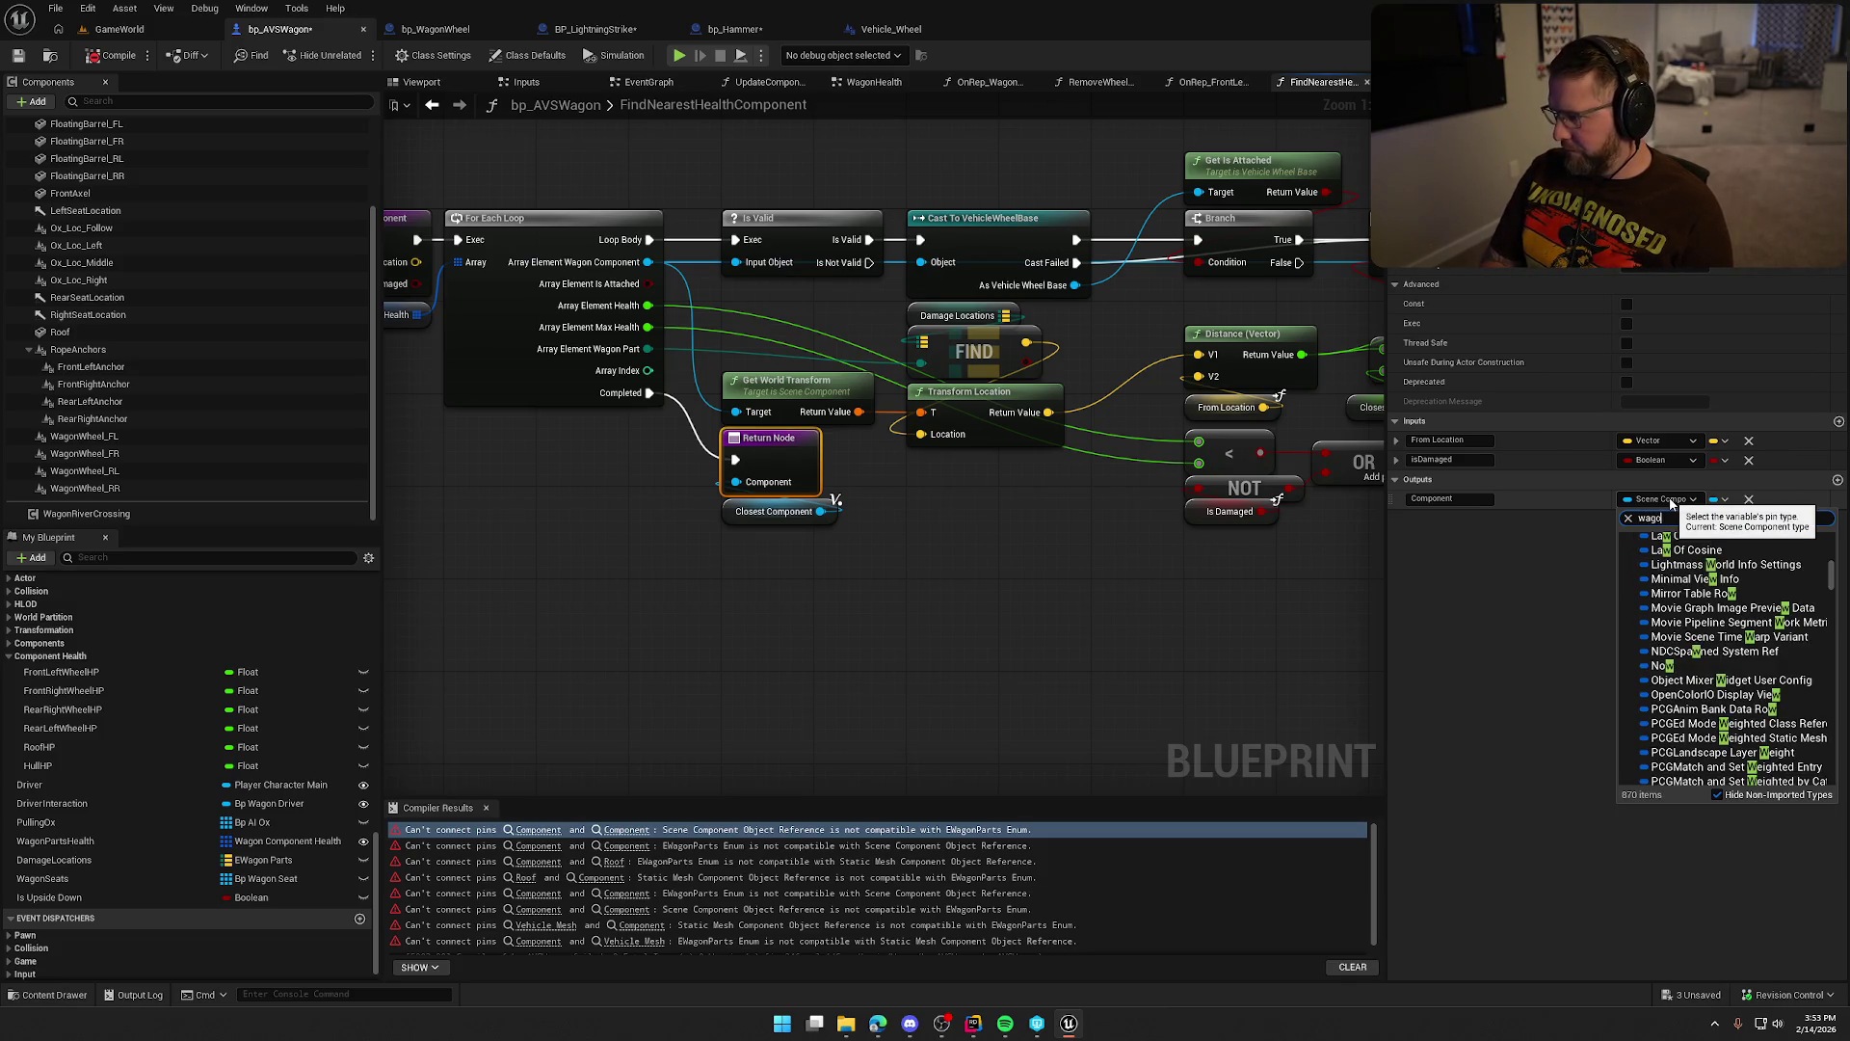
left_click(1697, 722)
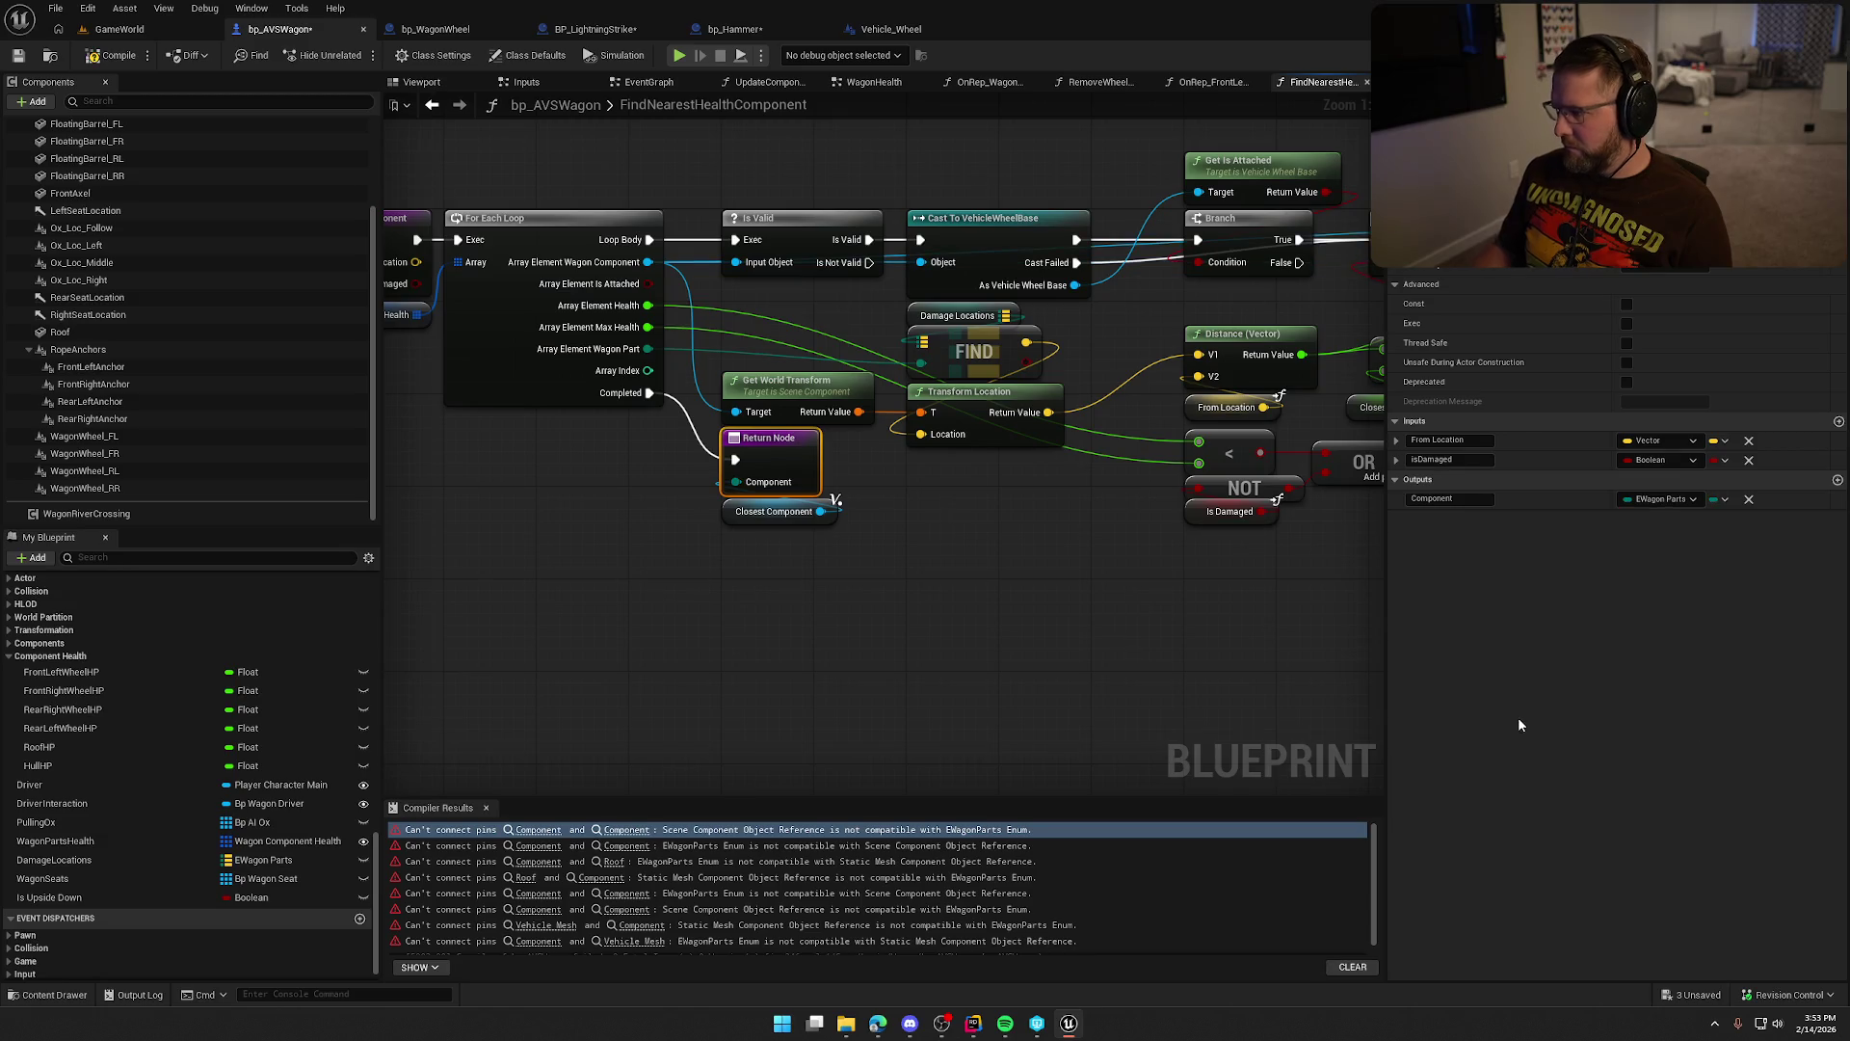
left_click_drag(771, 391, 838, 362)
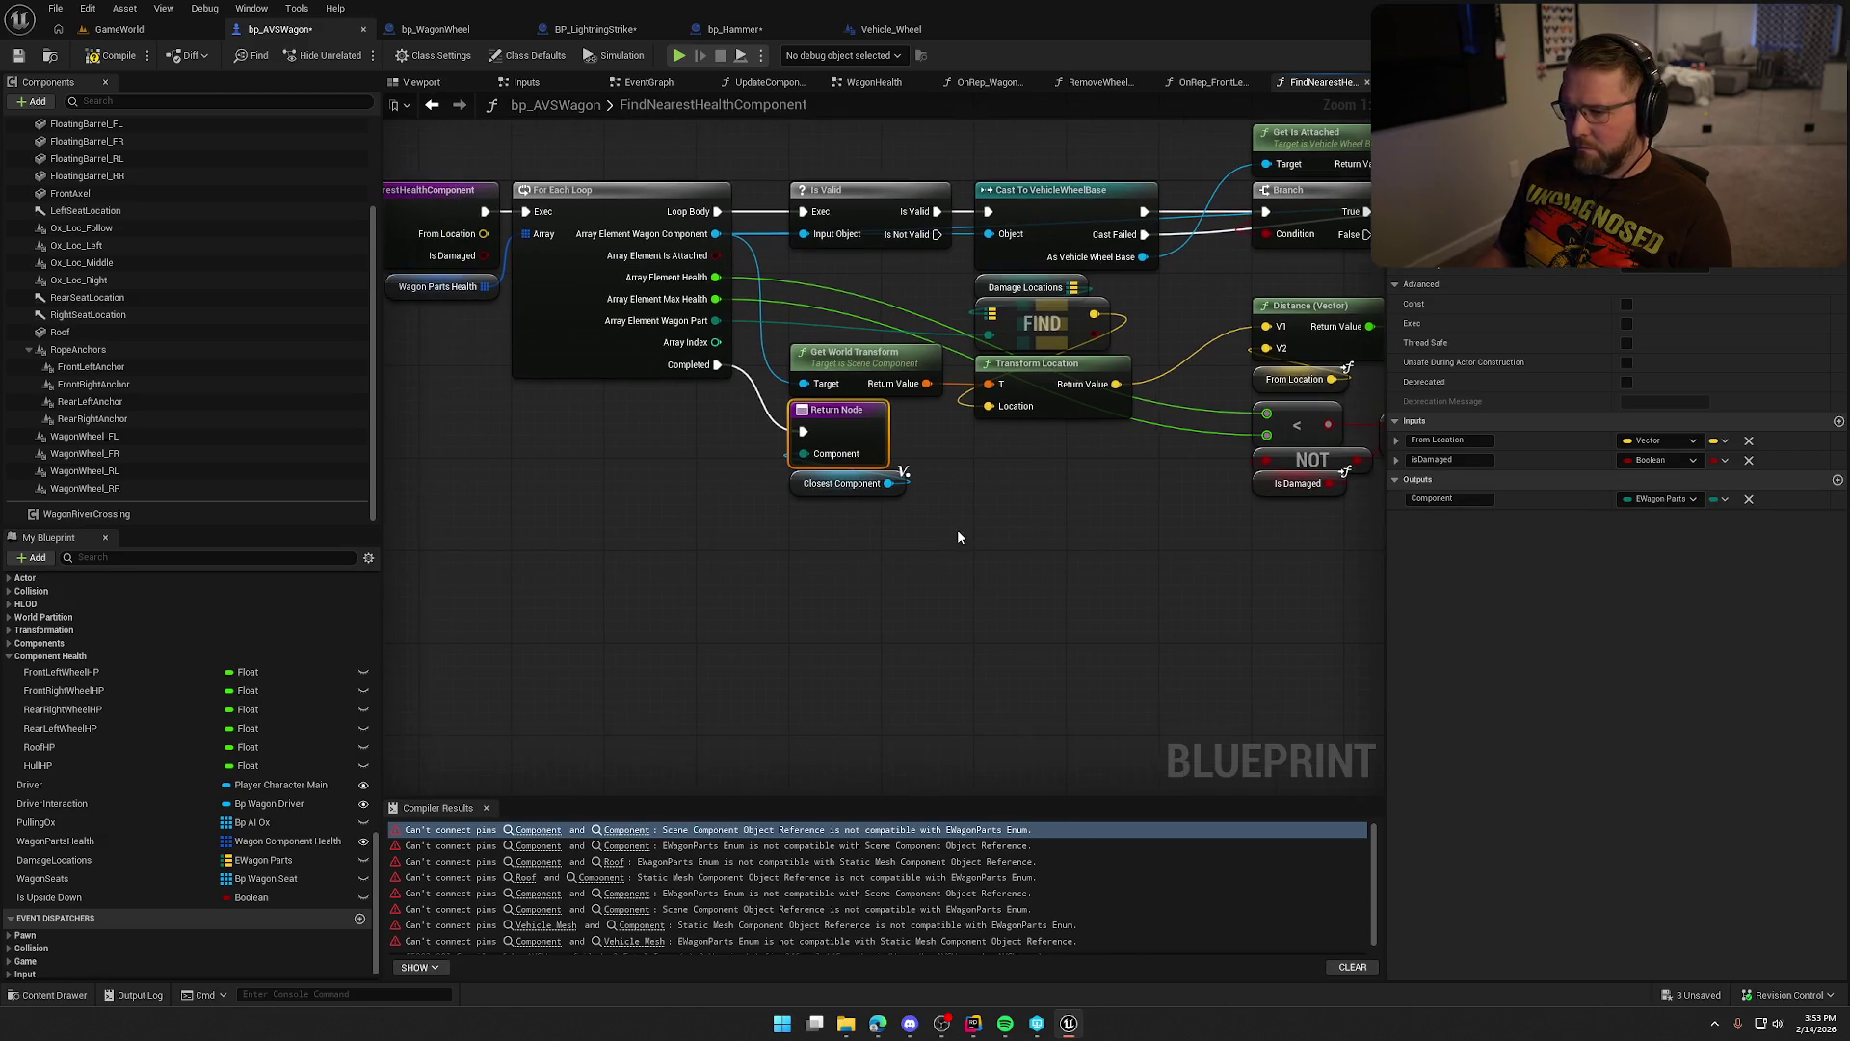
left_click(113, 55)
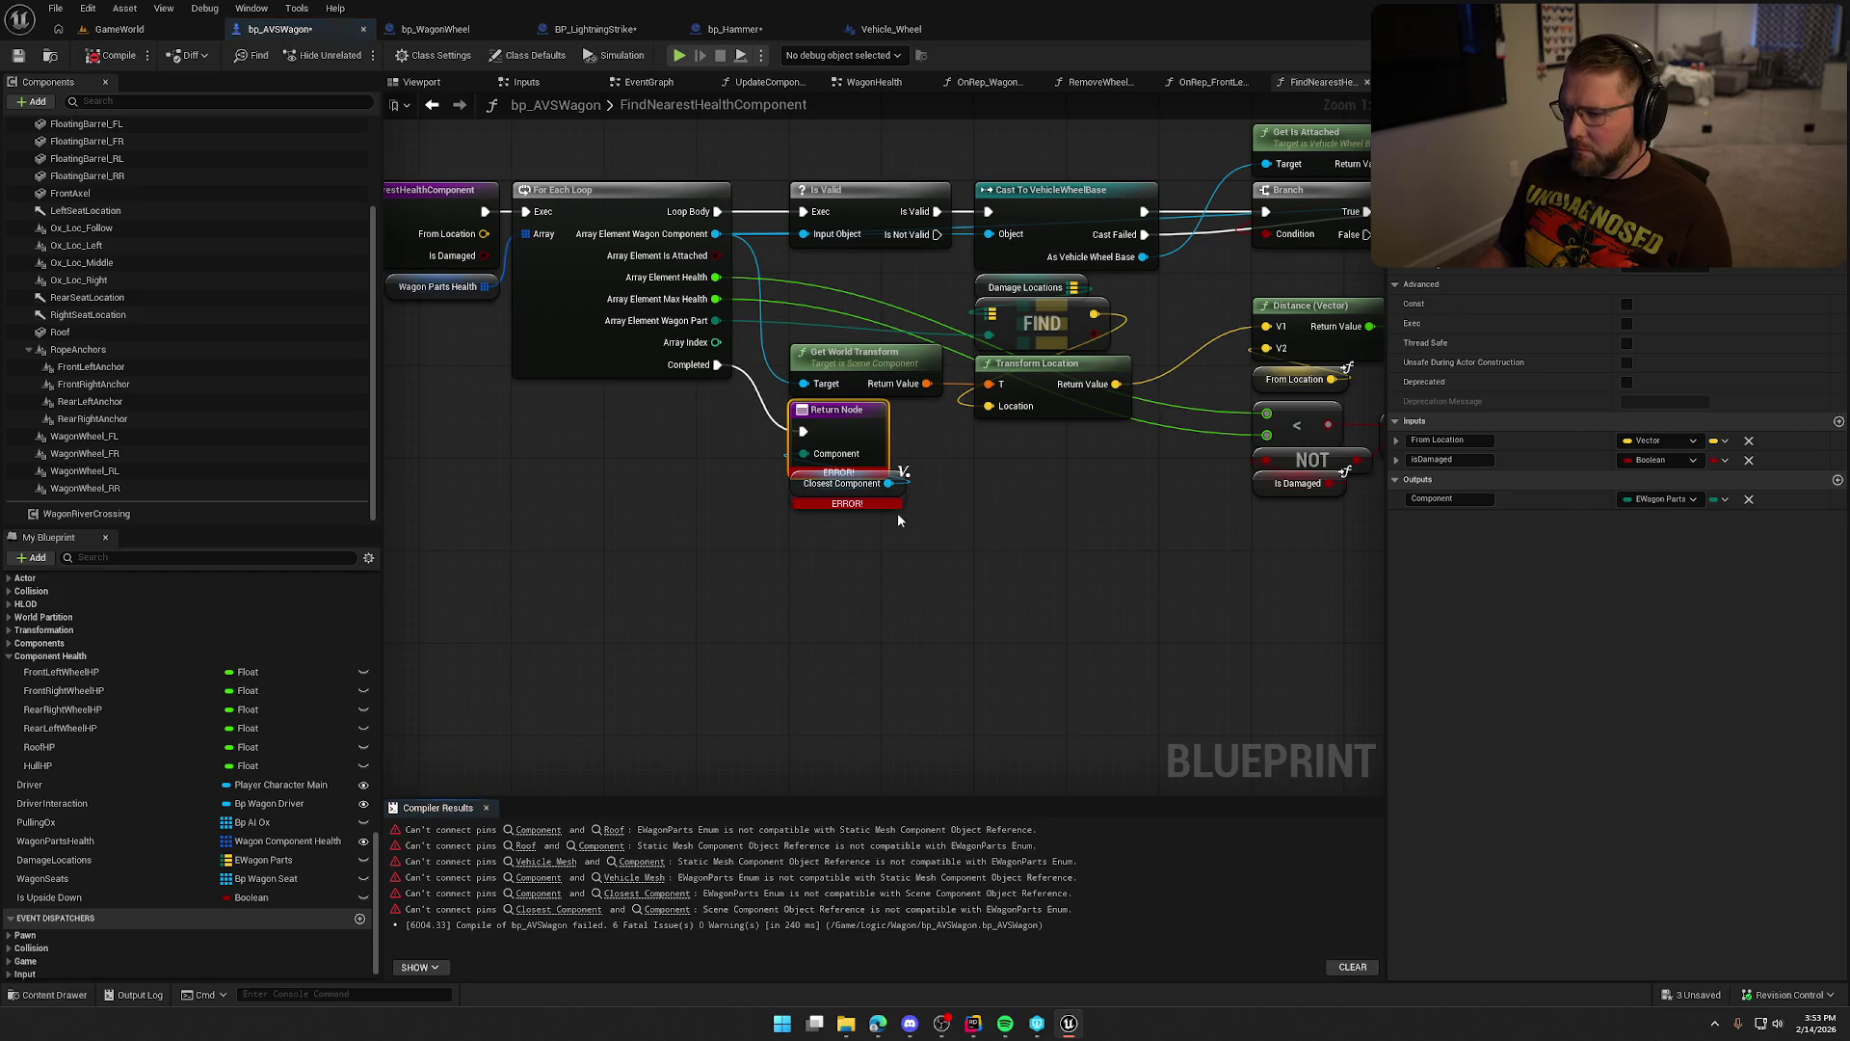
Change the Closest Component variable's type to EWagonParts and confirm the change.
left_click(792, 496)
mouse_move(792, 496)
left_mouse_down()
mouse_move(653, 496)
mouse_move(652, 474)
left_mouse_up()
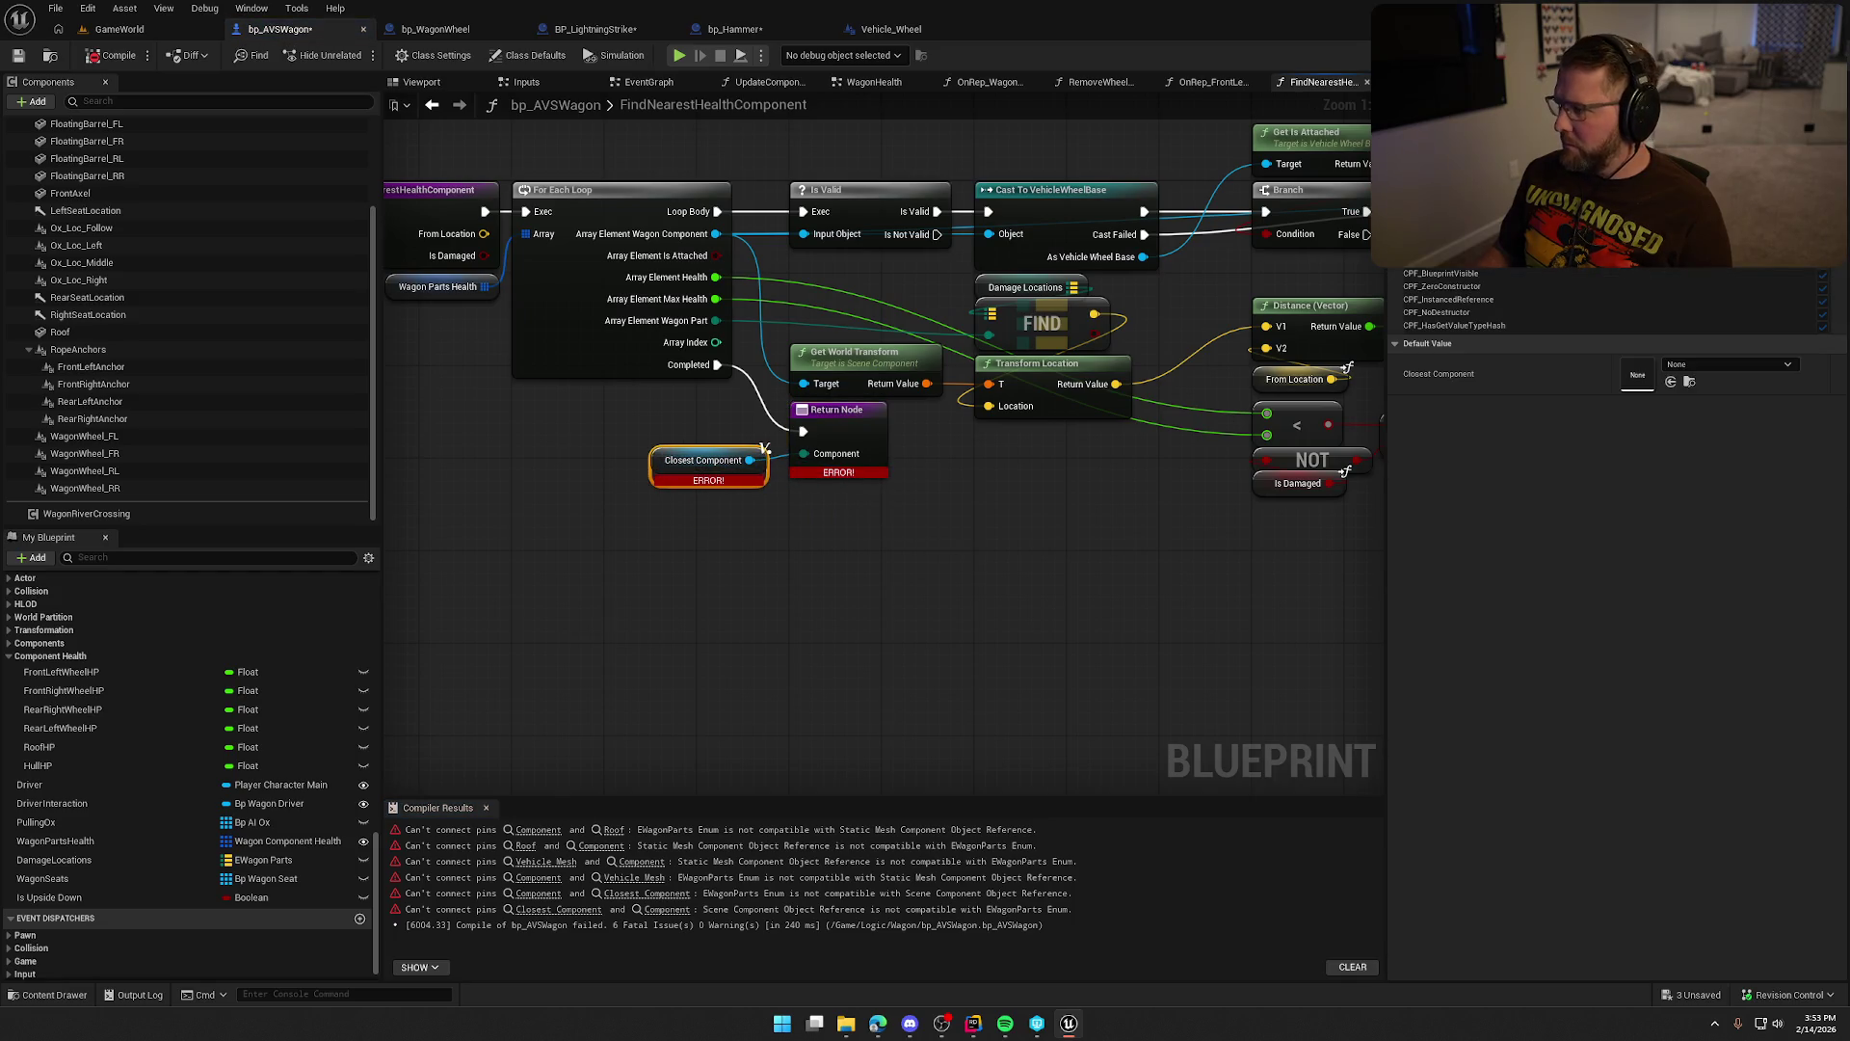
left_click(1657, 174)
scroll(1725, 405, "down", 1)
left_click(1682, 392)
left_click(984, 540)
left_click_drag(963, 622, 756, 719)
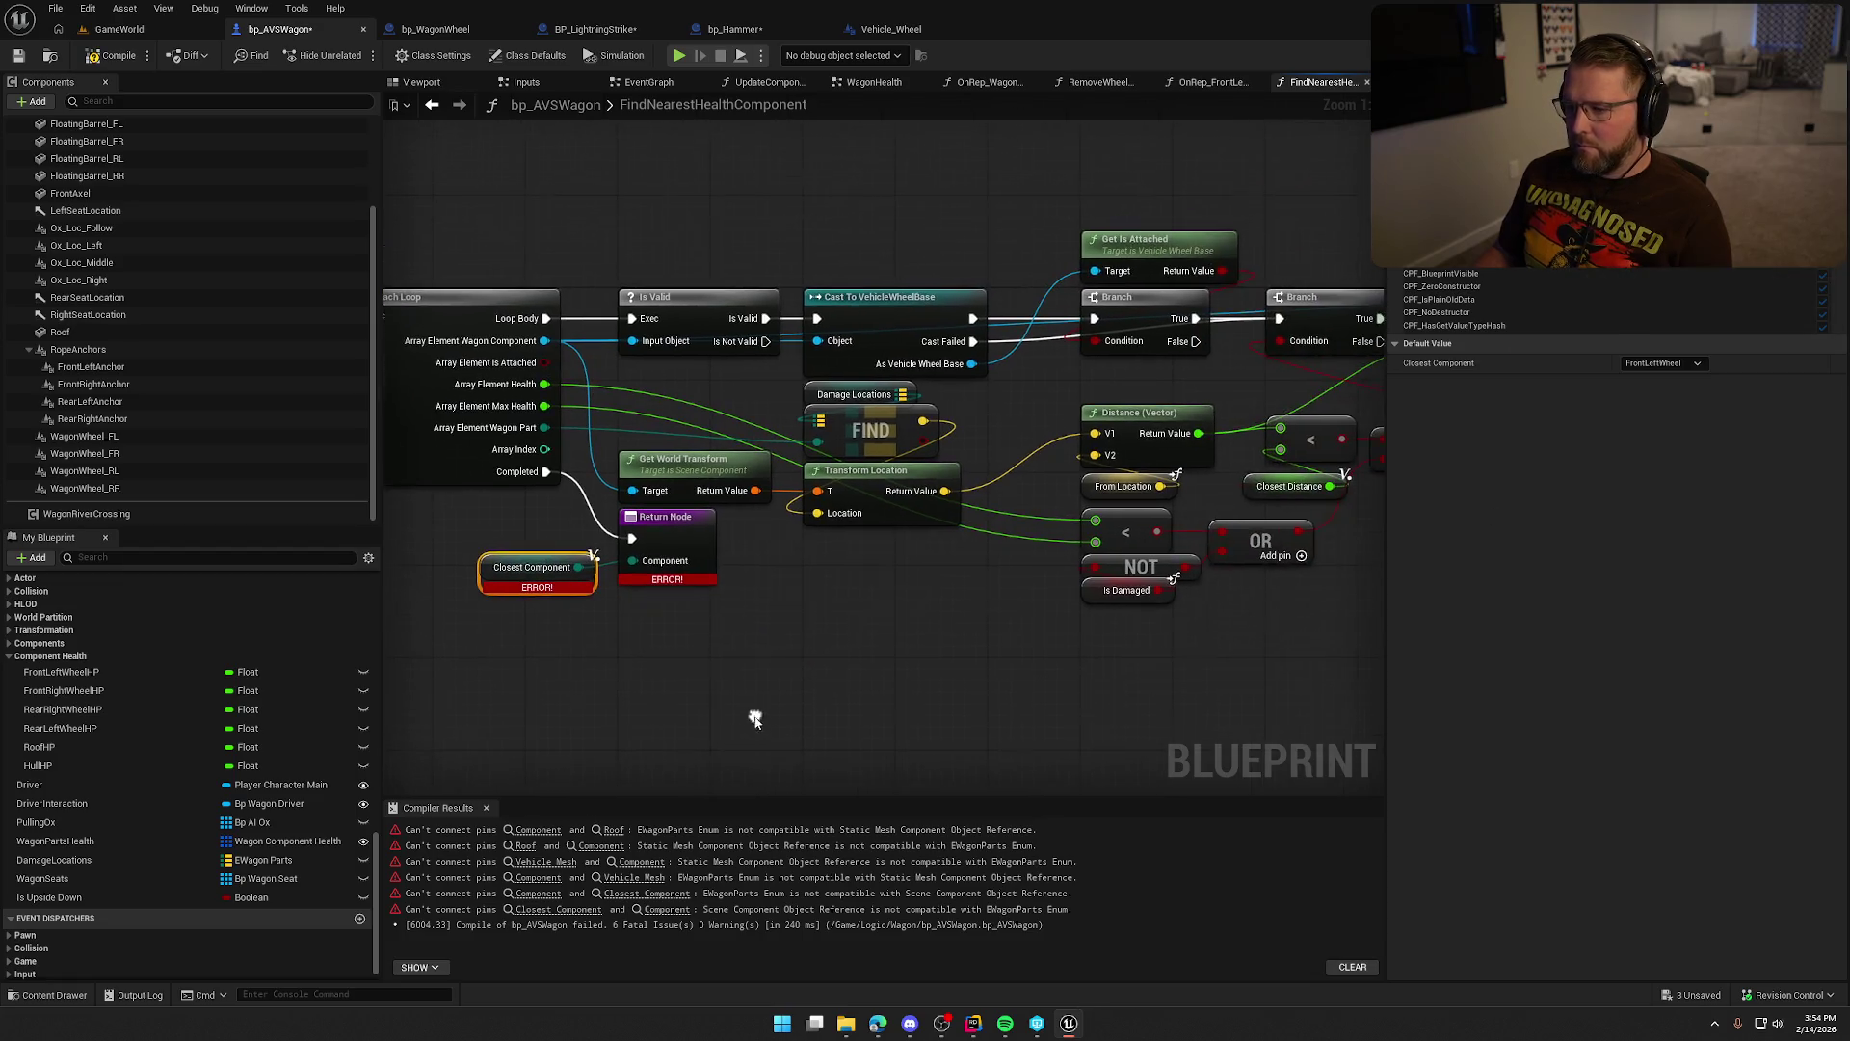
mouse_move(836, 673)
left_mouse_down()
mouse_move(819, 587)
mouse_move(900, 611)
mouse_move(1165, 609)
left_mouse_up()
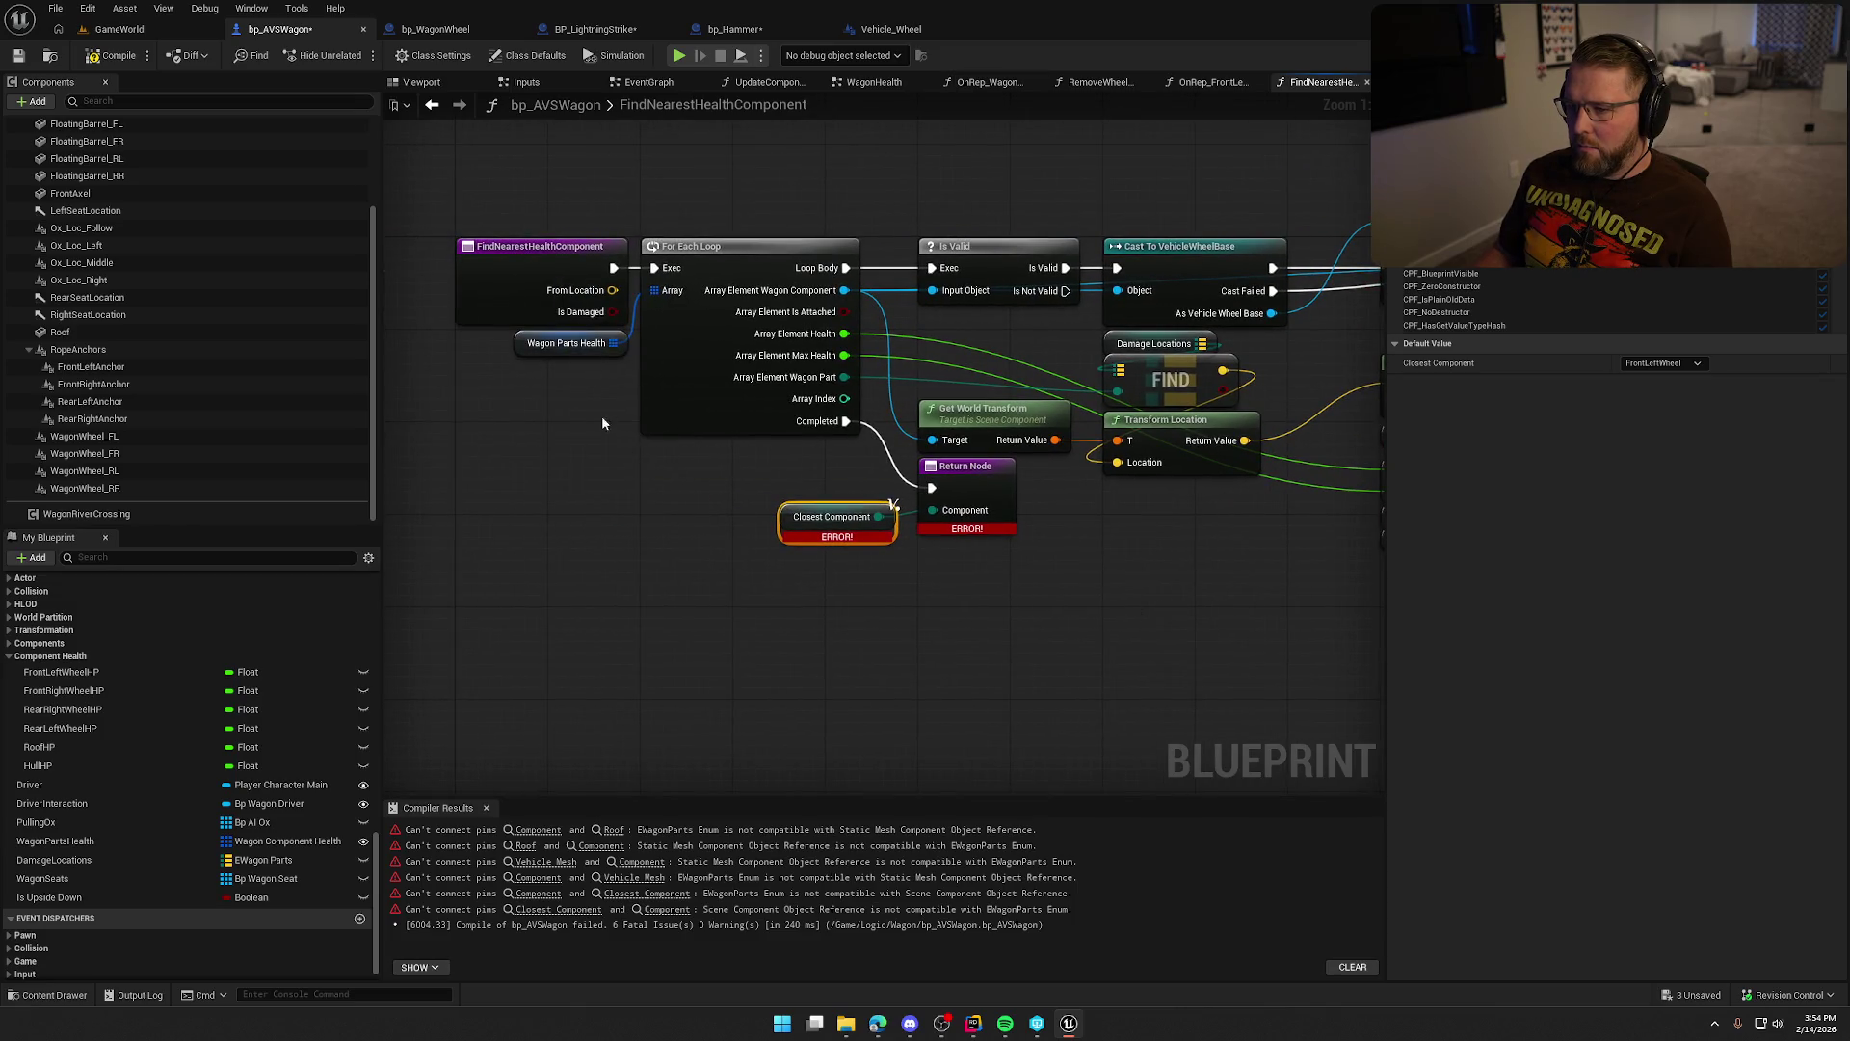
Review the function's Wagon Parts Health, AND, SET, Branch and Distance nodes.
left_click(568, 343)
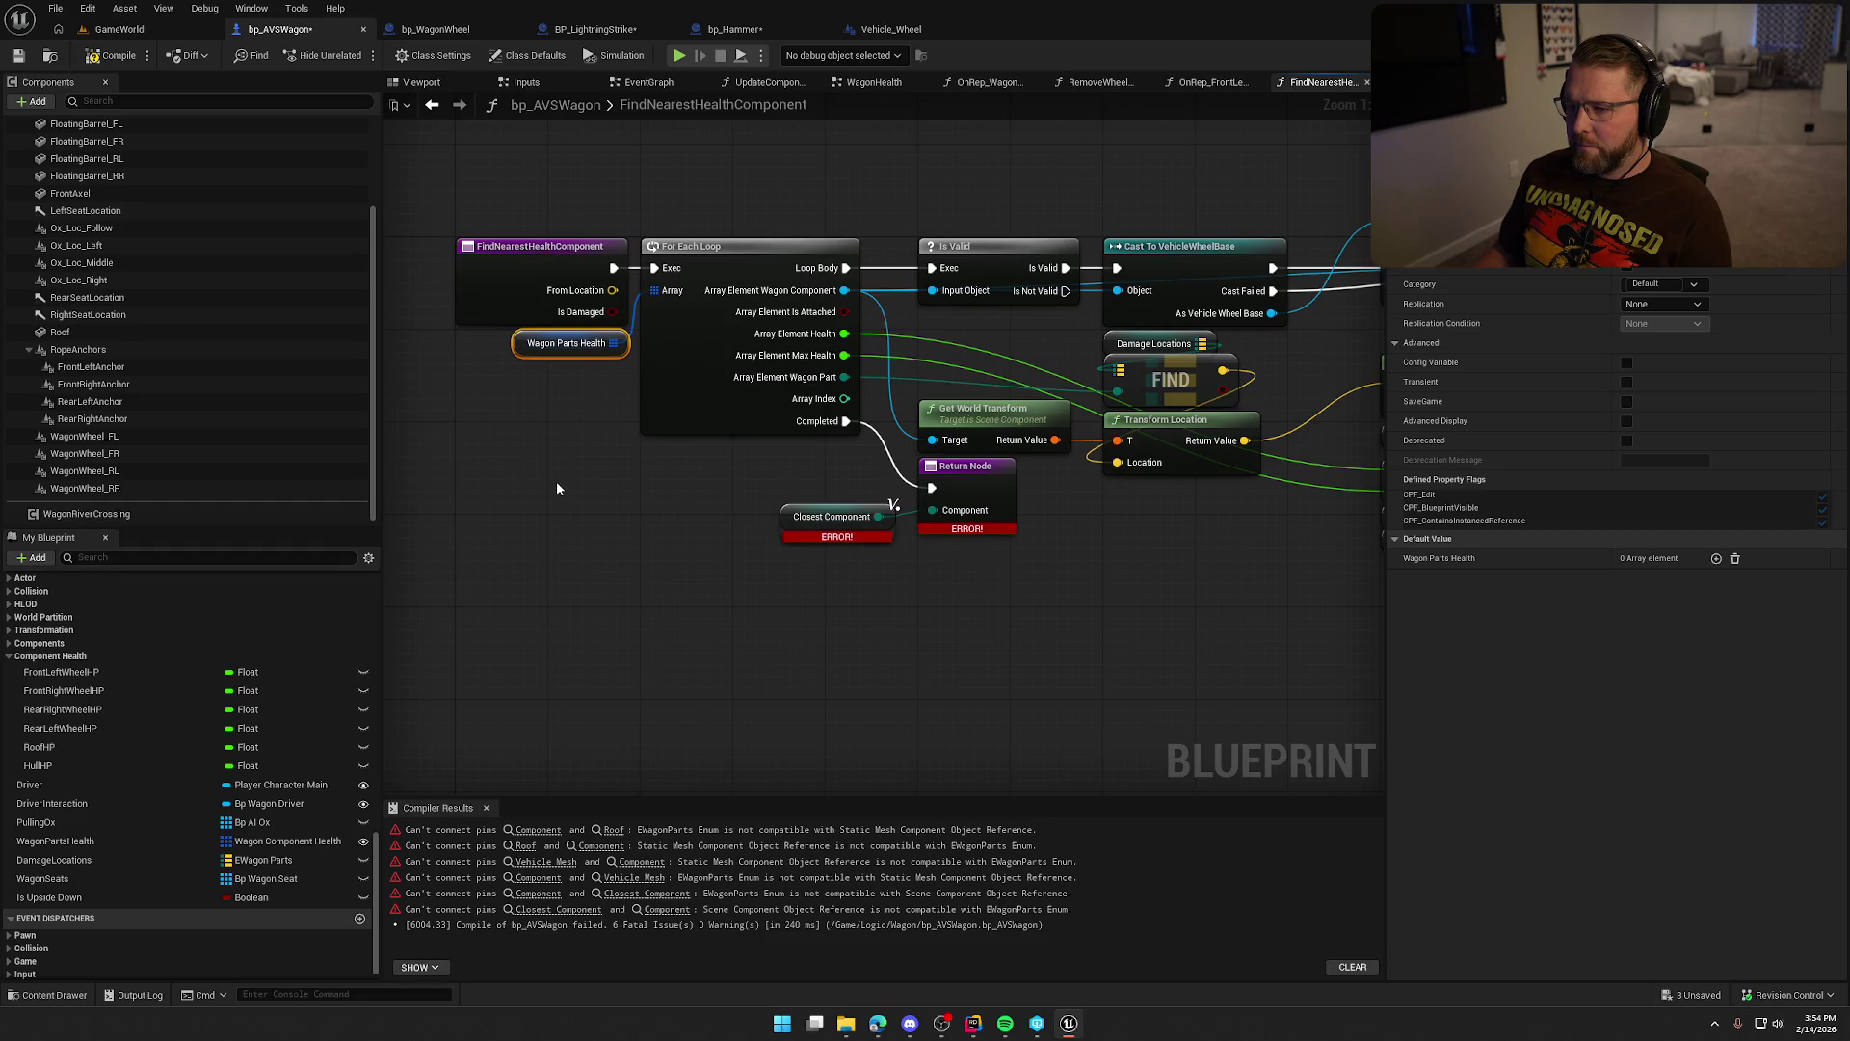
scroll(557, 478, "down", 1)
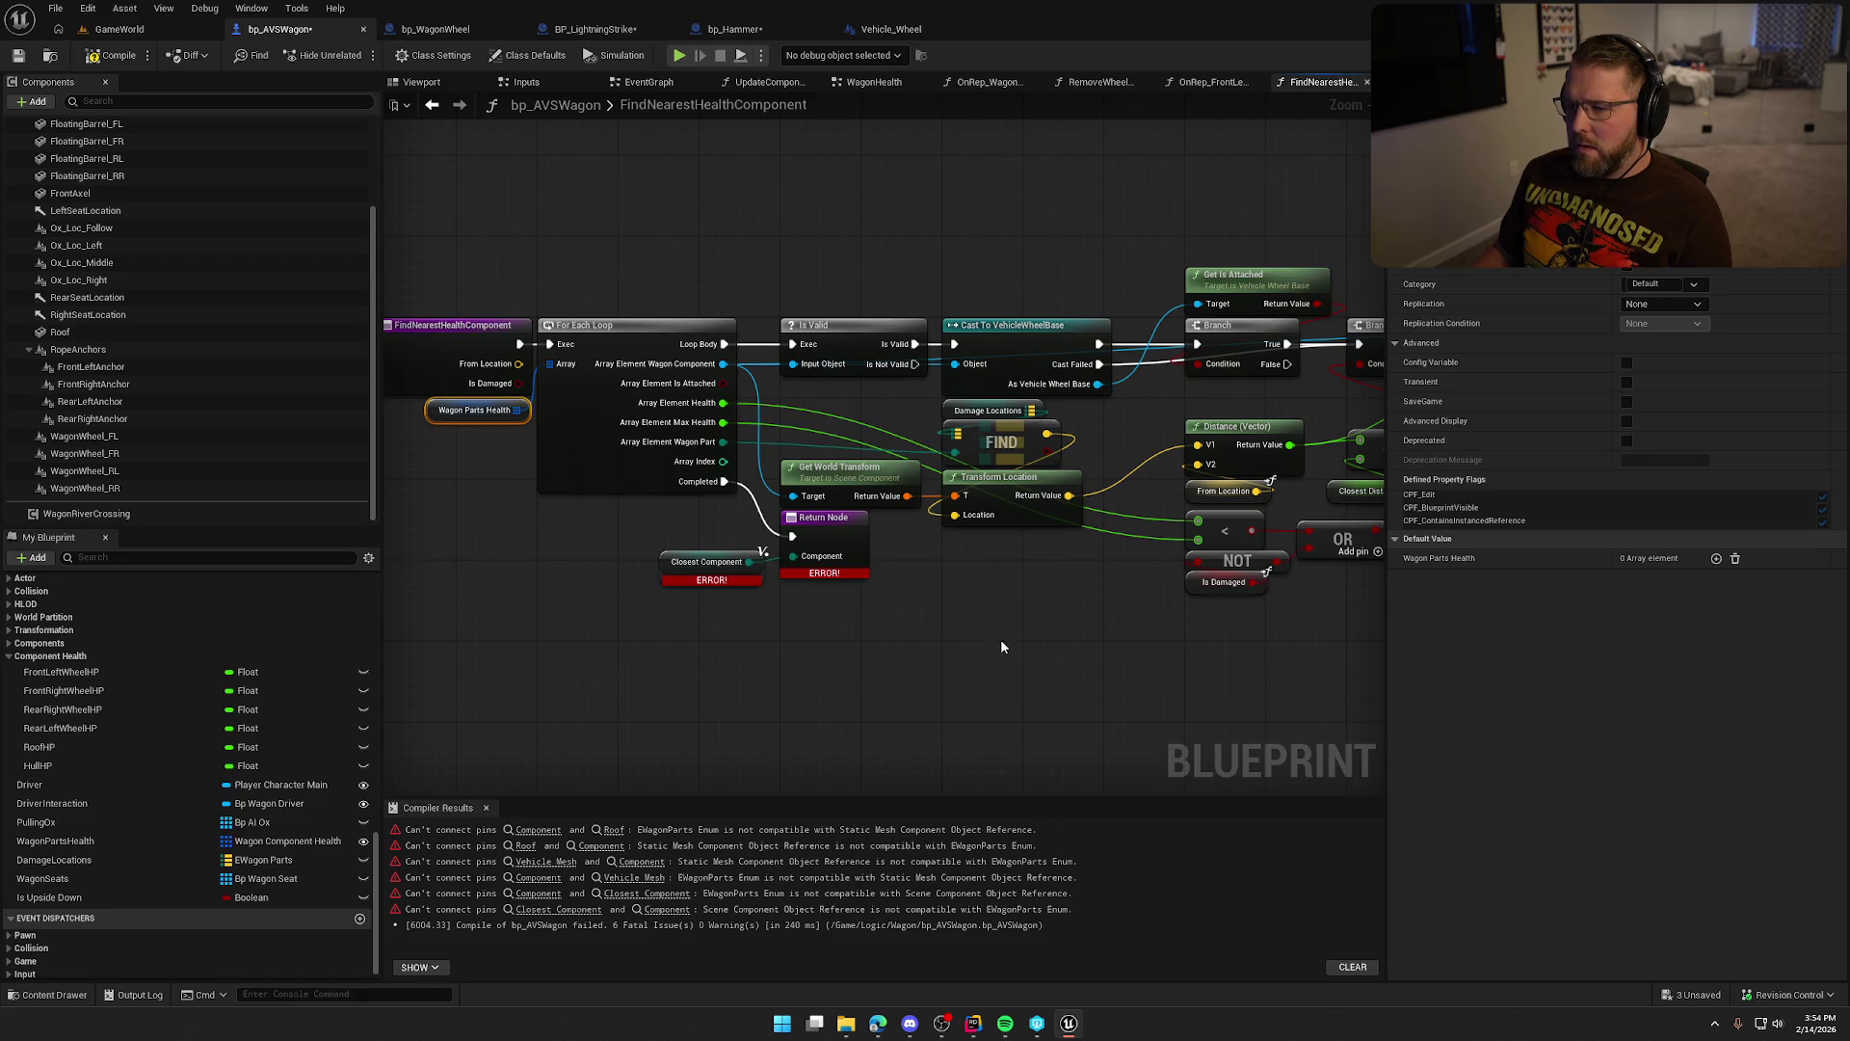
scroll(1066, 638, "up", 1)
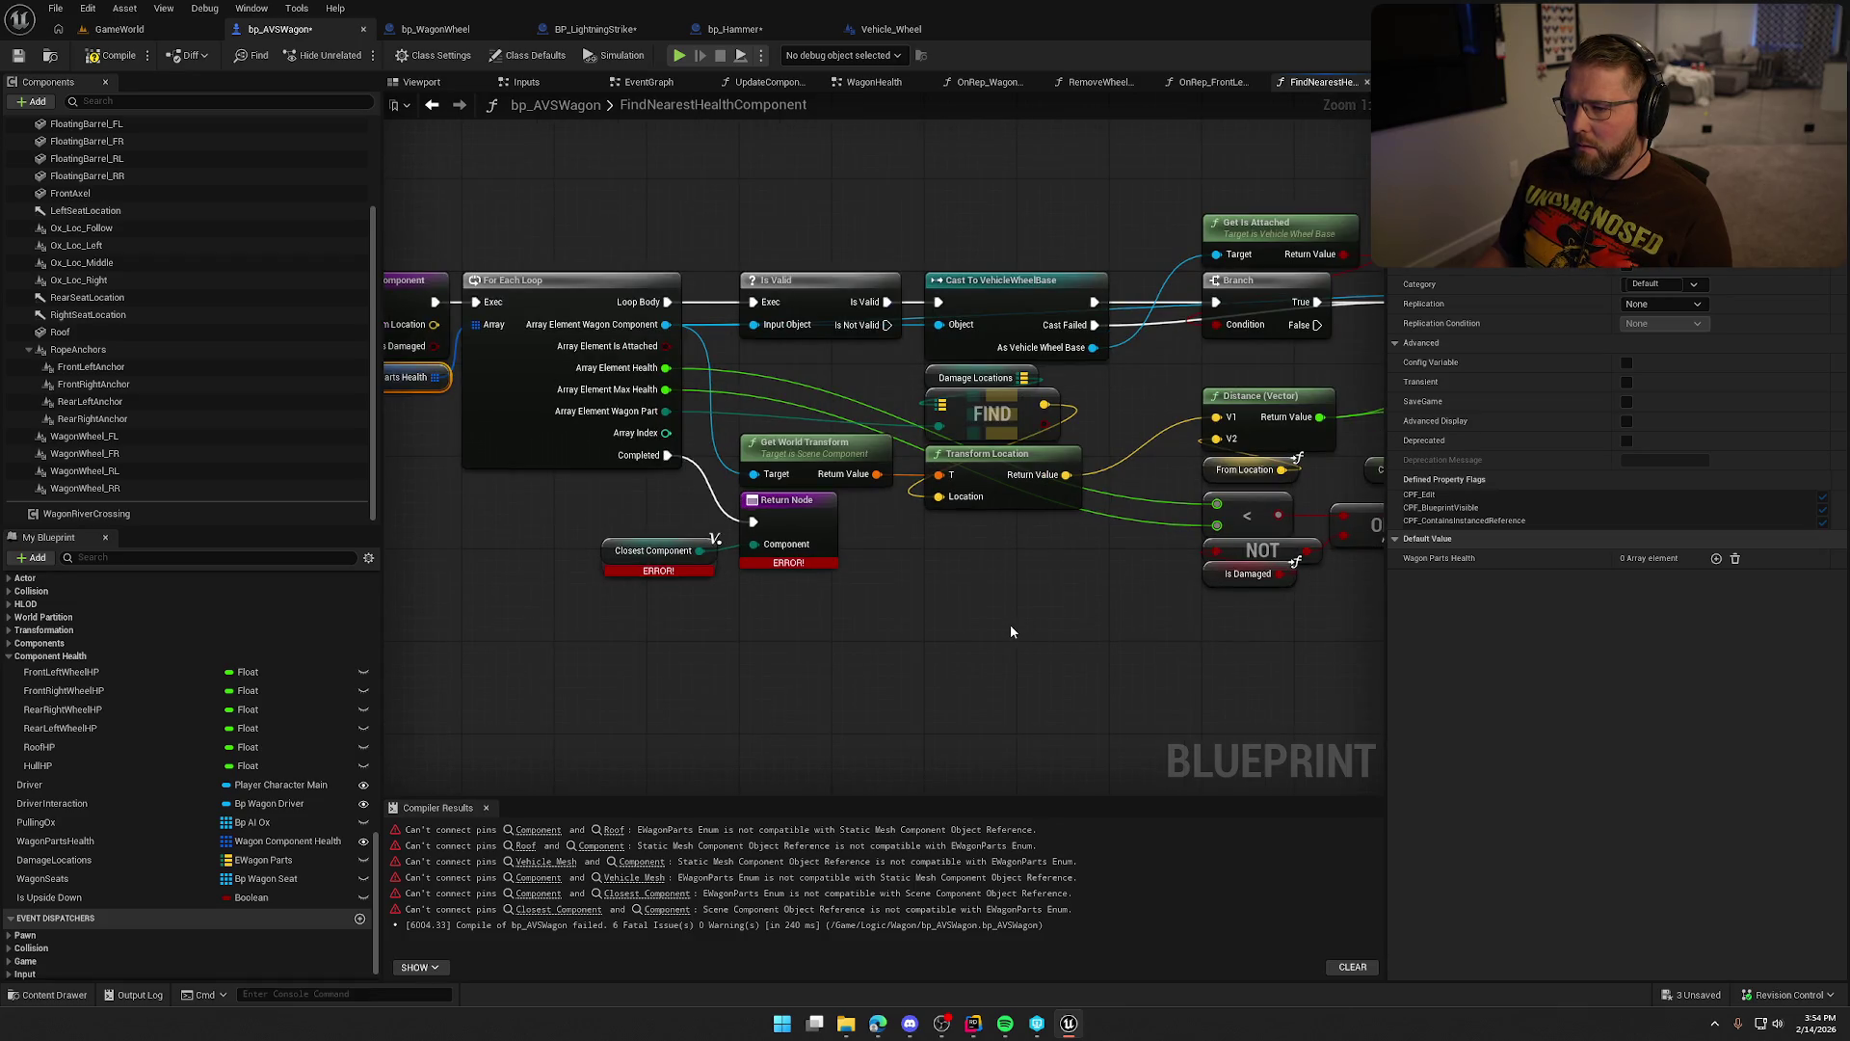
mouse_move(1041, 629)
left_mouse_down()
mouse_move(710, 608)
mouse_move(400, 652)
mouse_move(755, 634)
mouse_move(479, 632)
mouse_move(795, 657)
mouse_move(821, 635)
mouse_move(930, 694)
mouse_move(1152, 673)
mouse_move(1006, 701)
mouse_move(479, 633)
mouse_move(998, 635)
mouse_move(730, 584)
left_mouse_up()
scroll(165, 841, "down", 1)
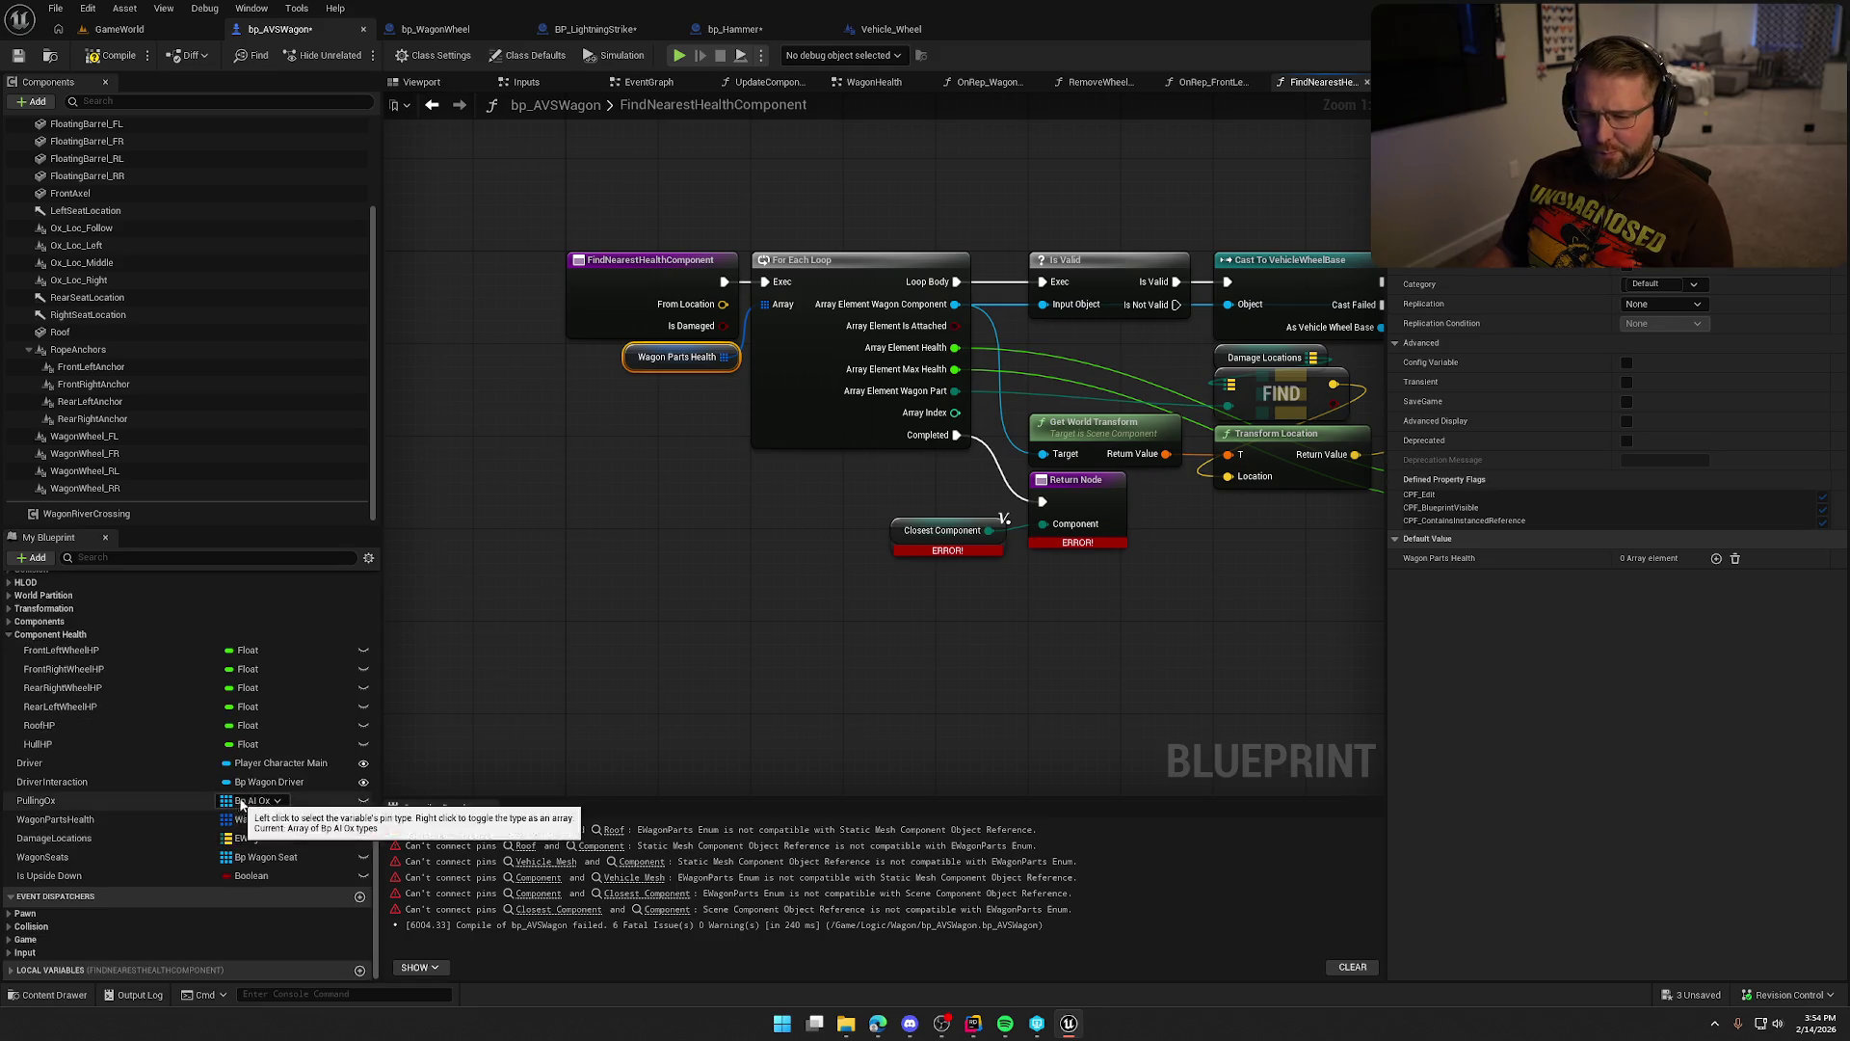
left_click(708, 546)
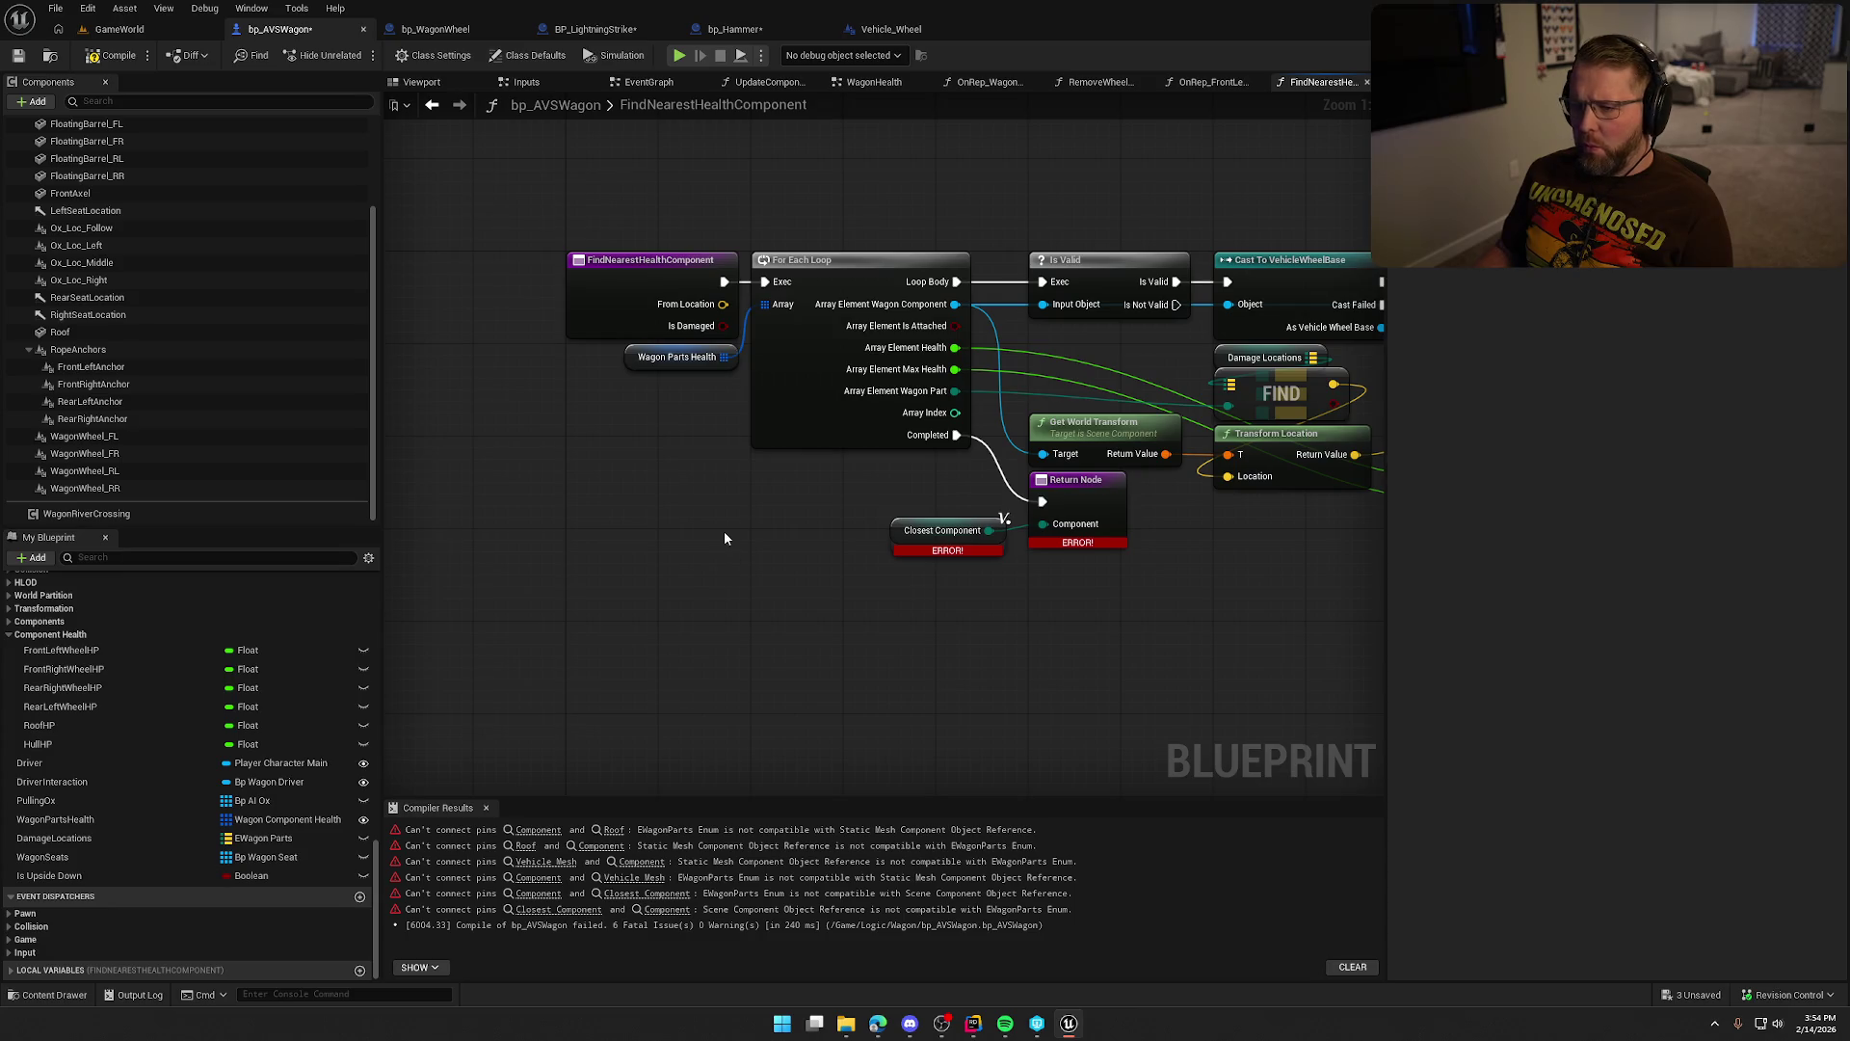
left_click_drag(772, 525, 634, 550)
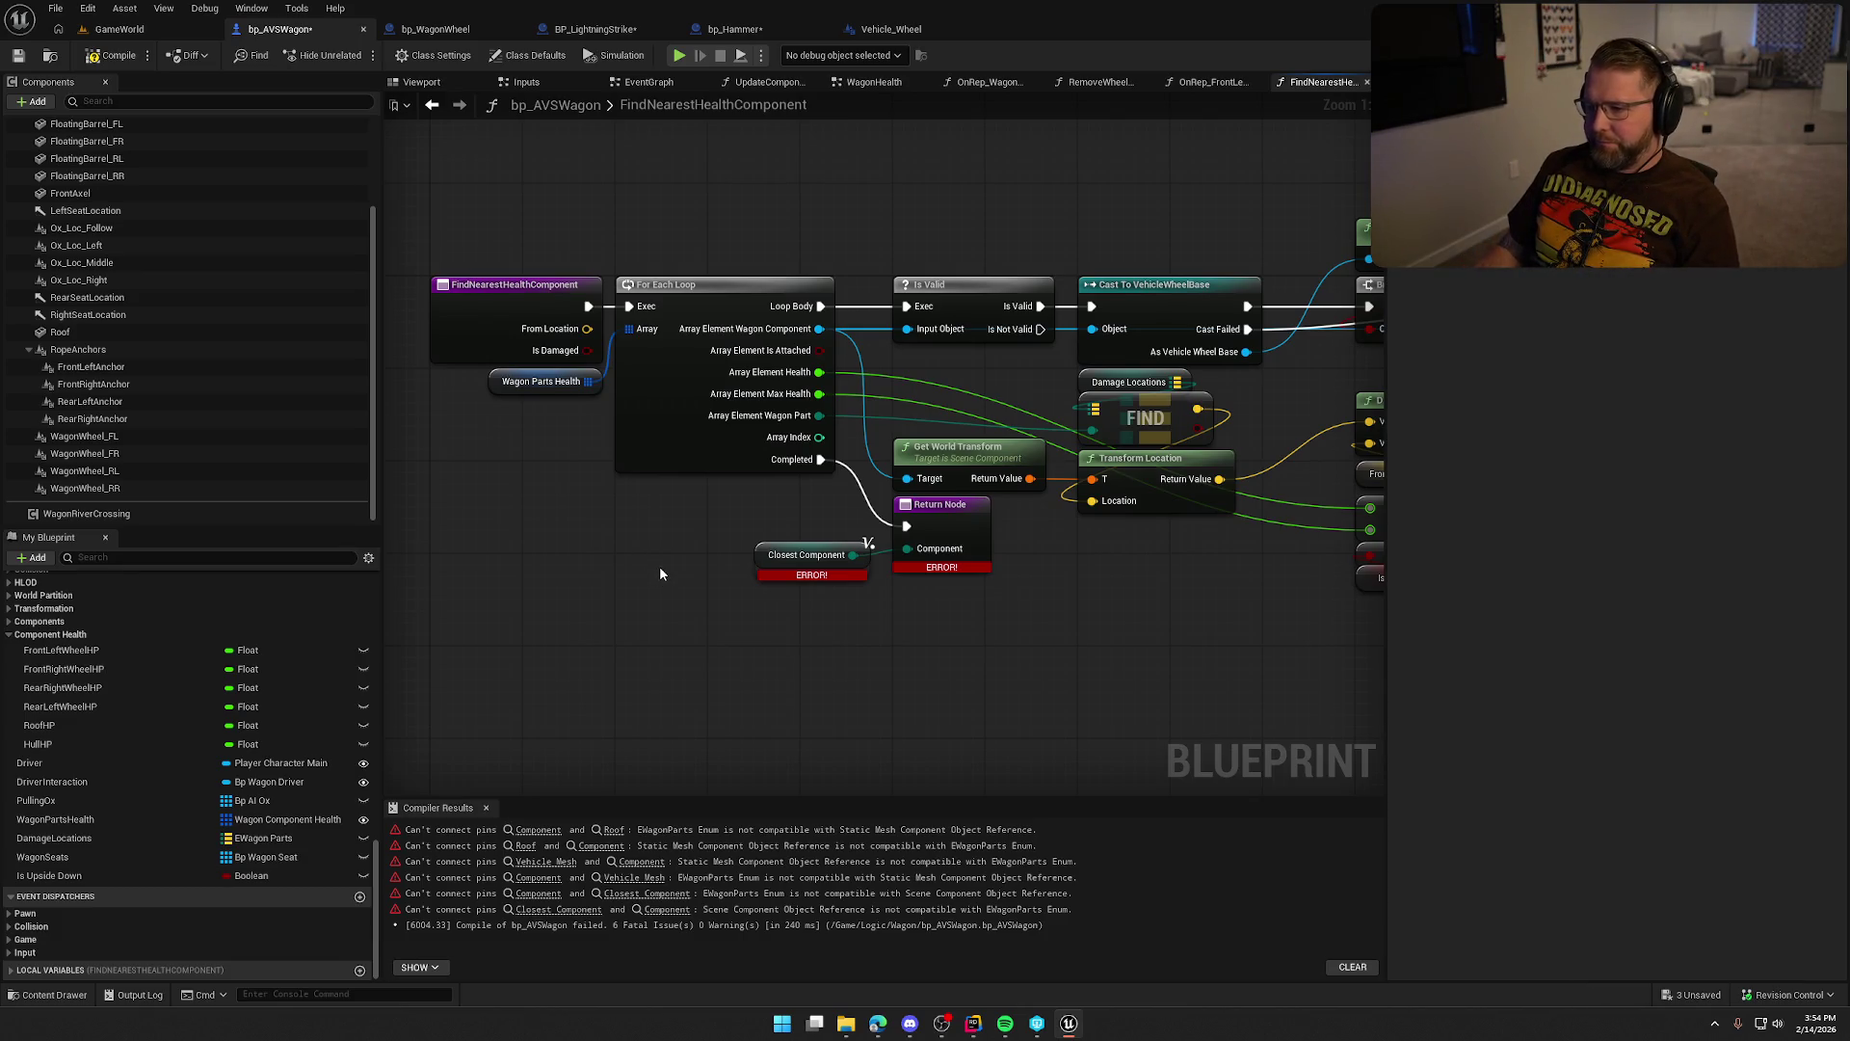
left_click_drag(660, 575, 490, 569)
mouse_move(842, 658)
left_mouse_down()
mouse_move(979, 636)
mouse_move(956, 636)
left_mouse_up()
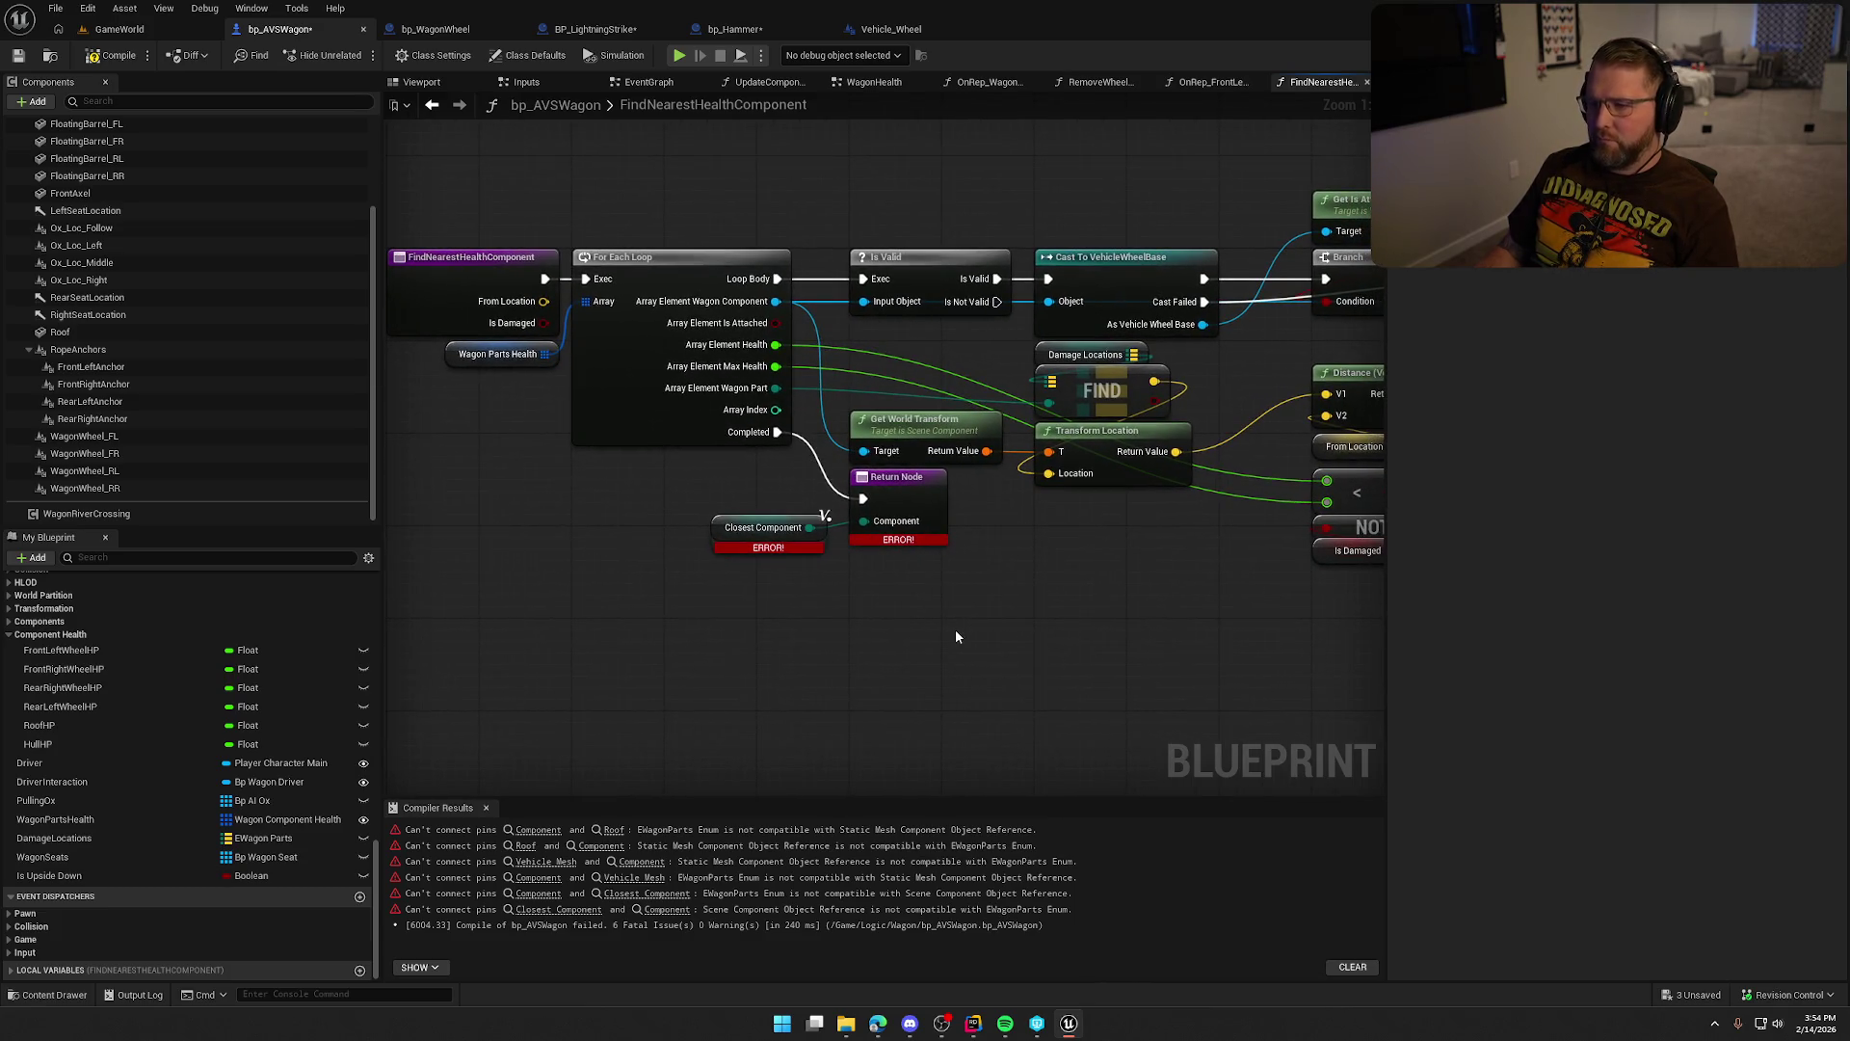
left_click_drag(918, 608, 969, 615)
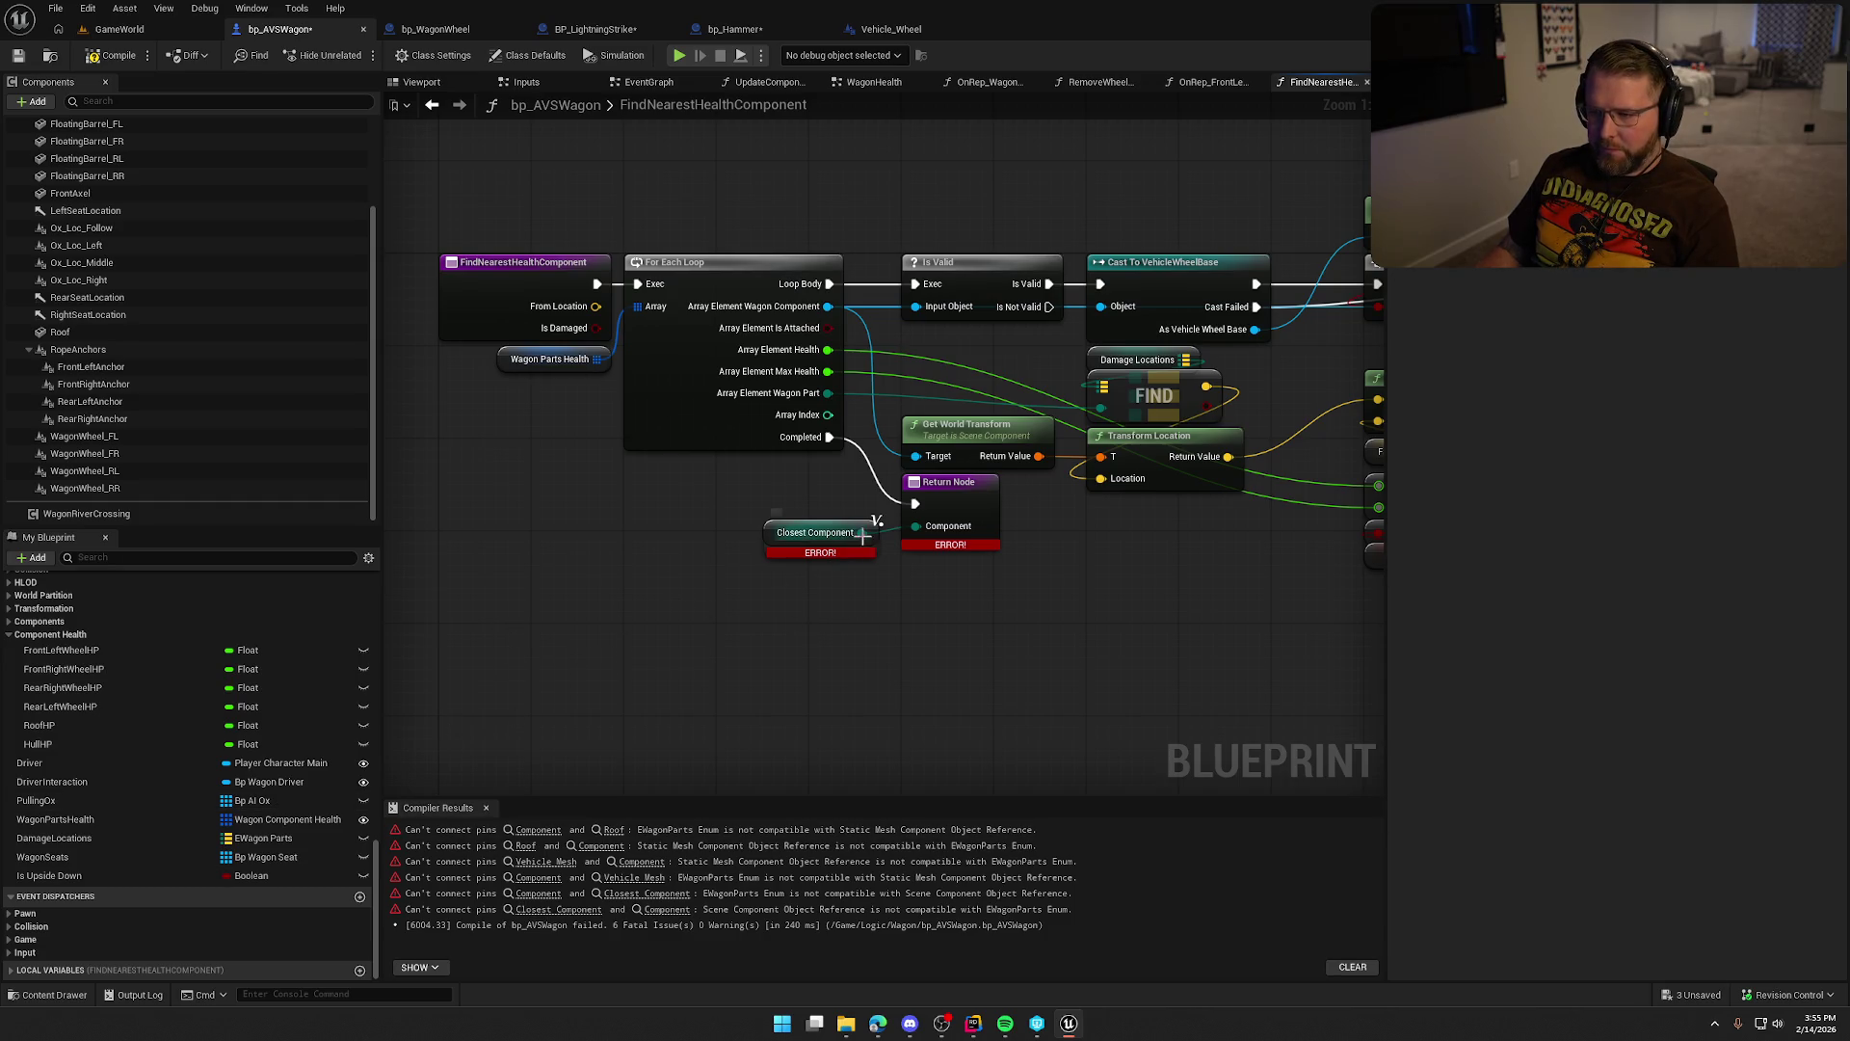
Try adding a loop off Closest Component, cancel both searches, and recompile with F7.
left_click_drag(862, 532, 920, 624)
type("forea")
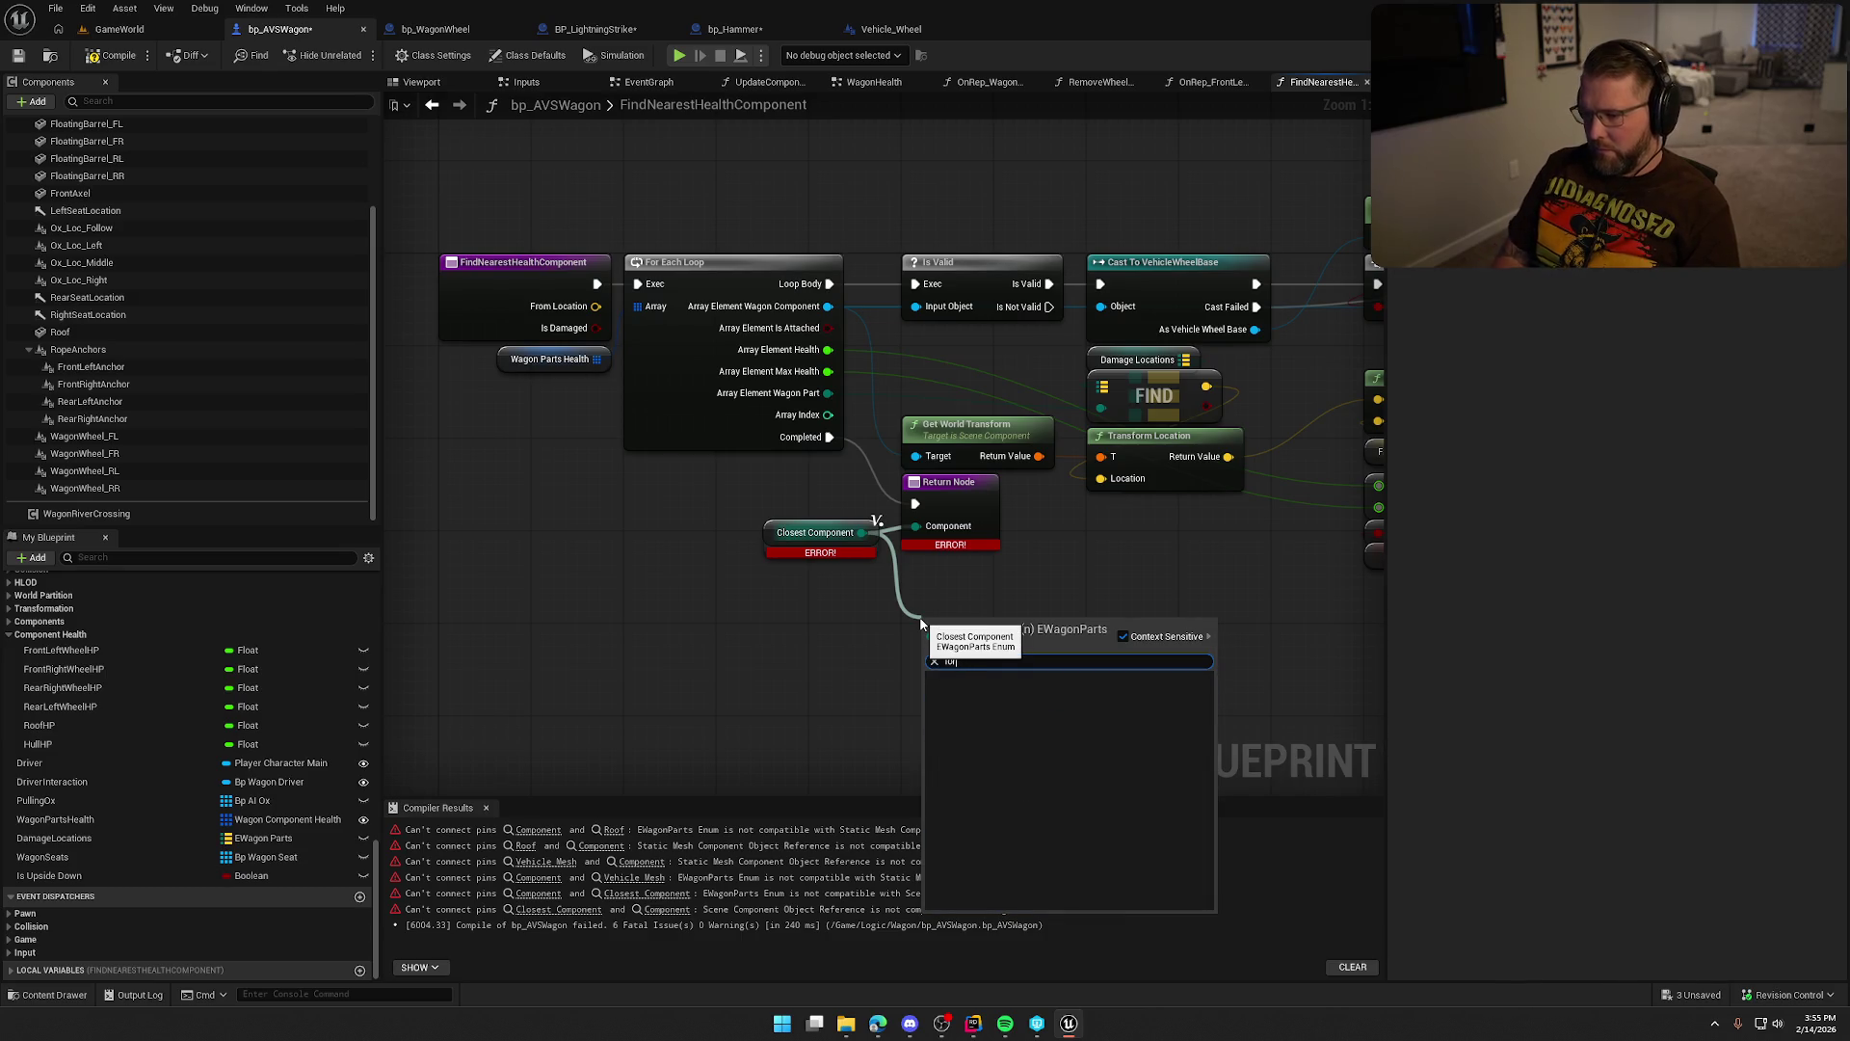
left_click(811, 629)
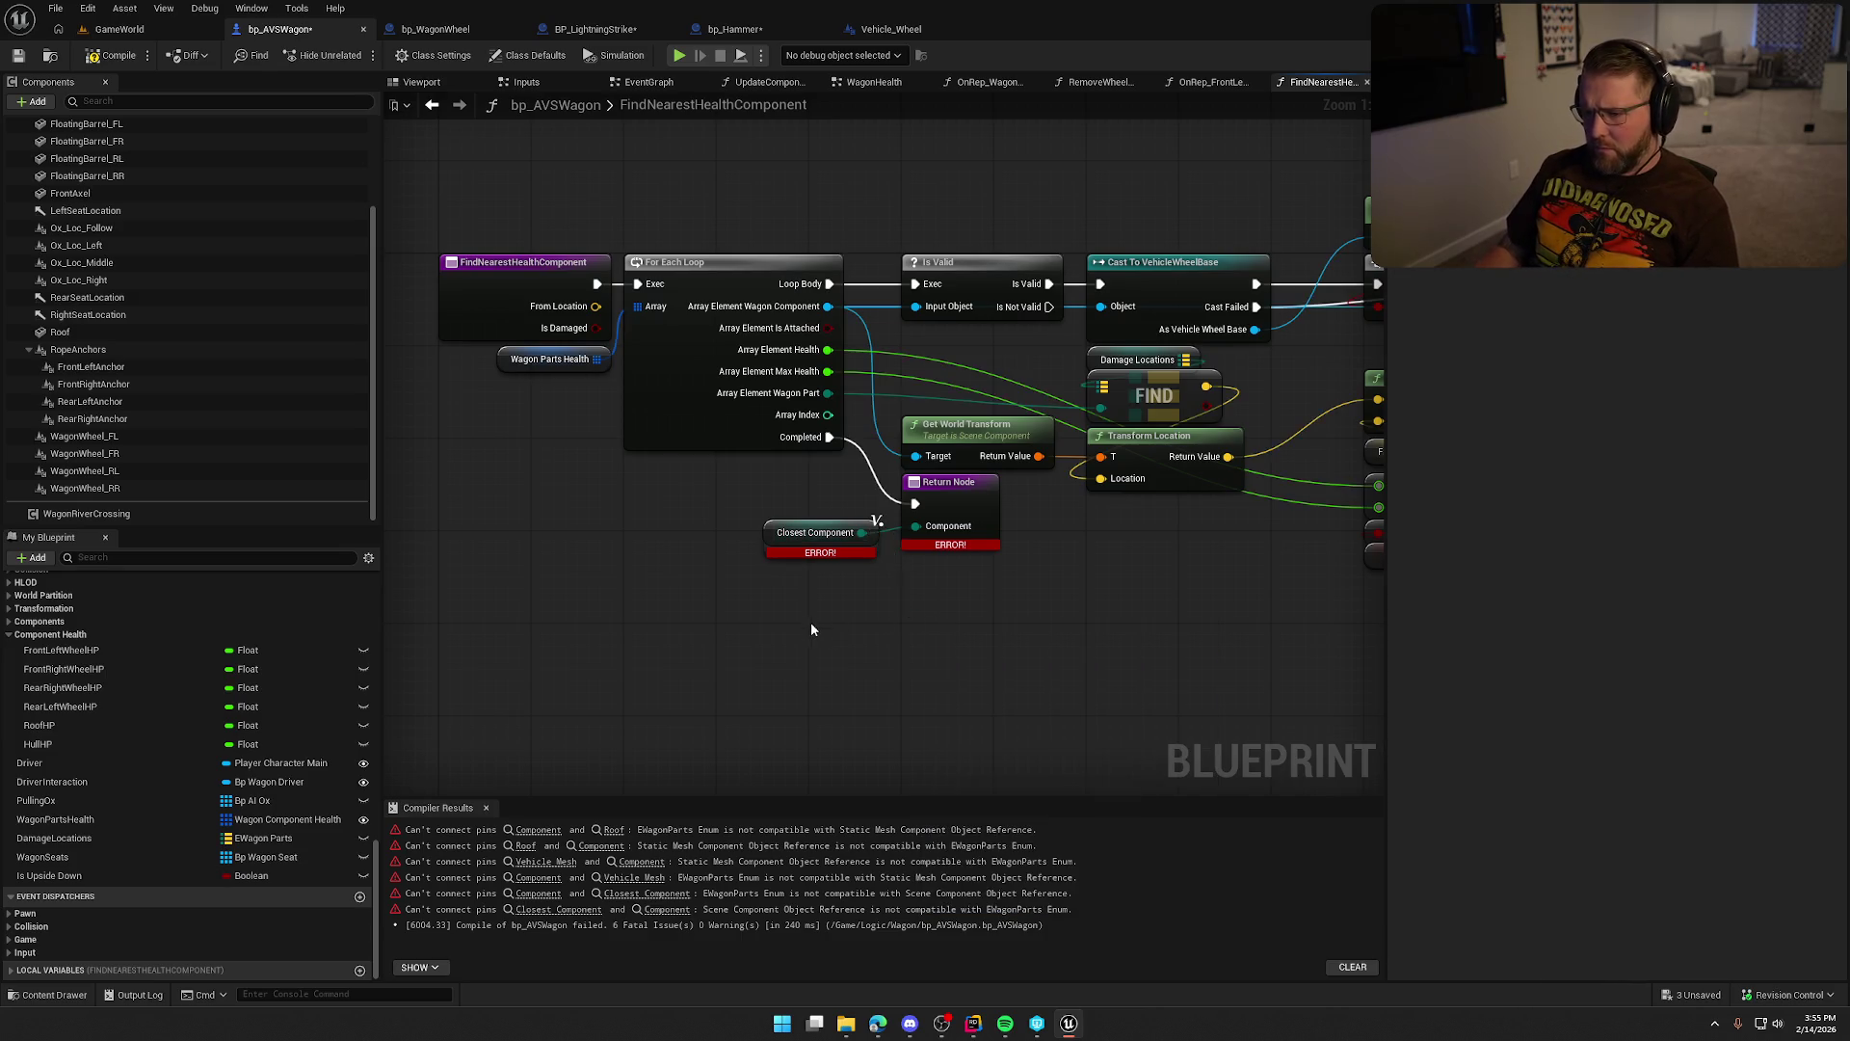
key("F7")
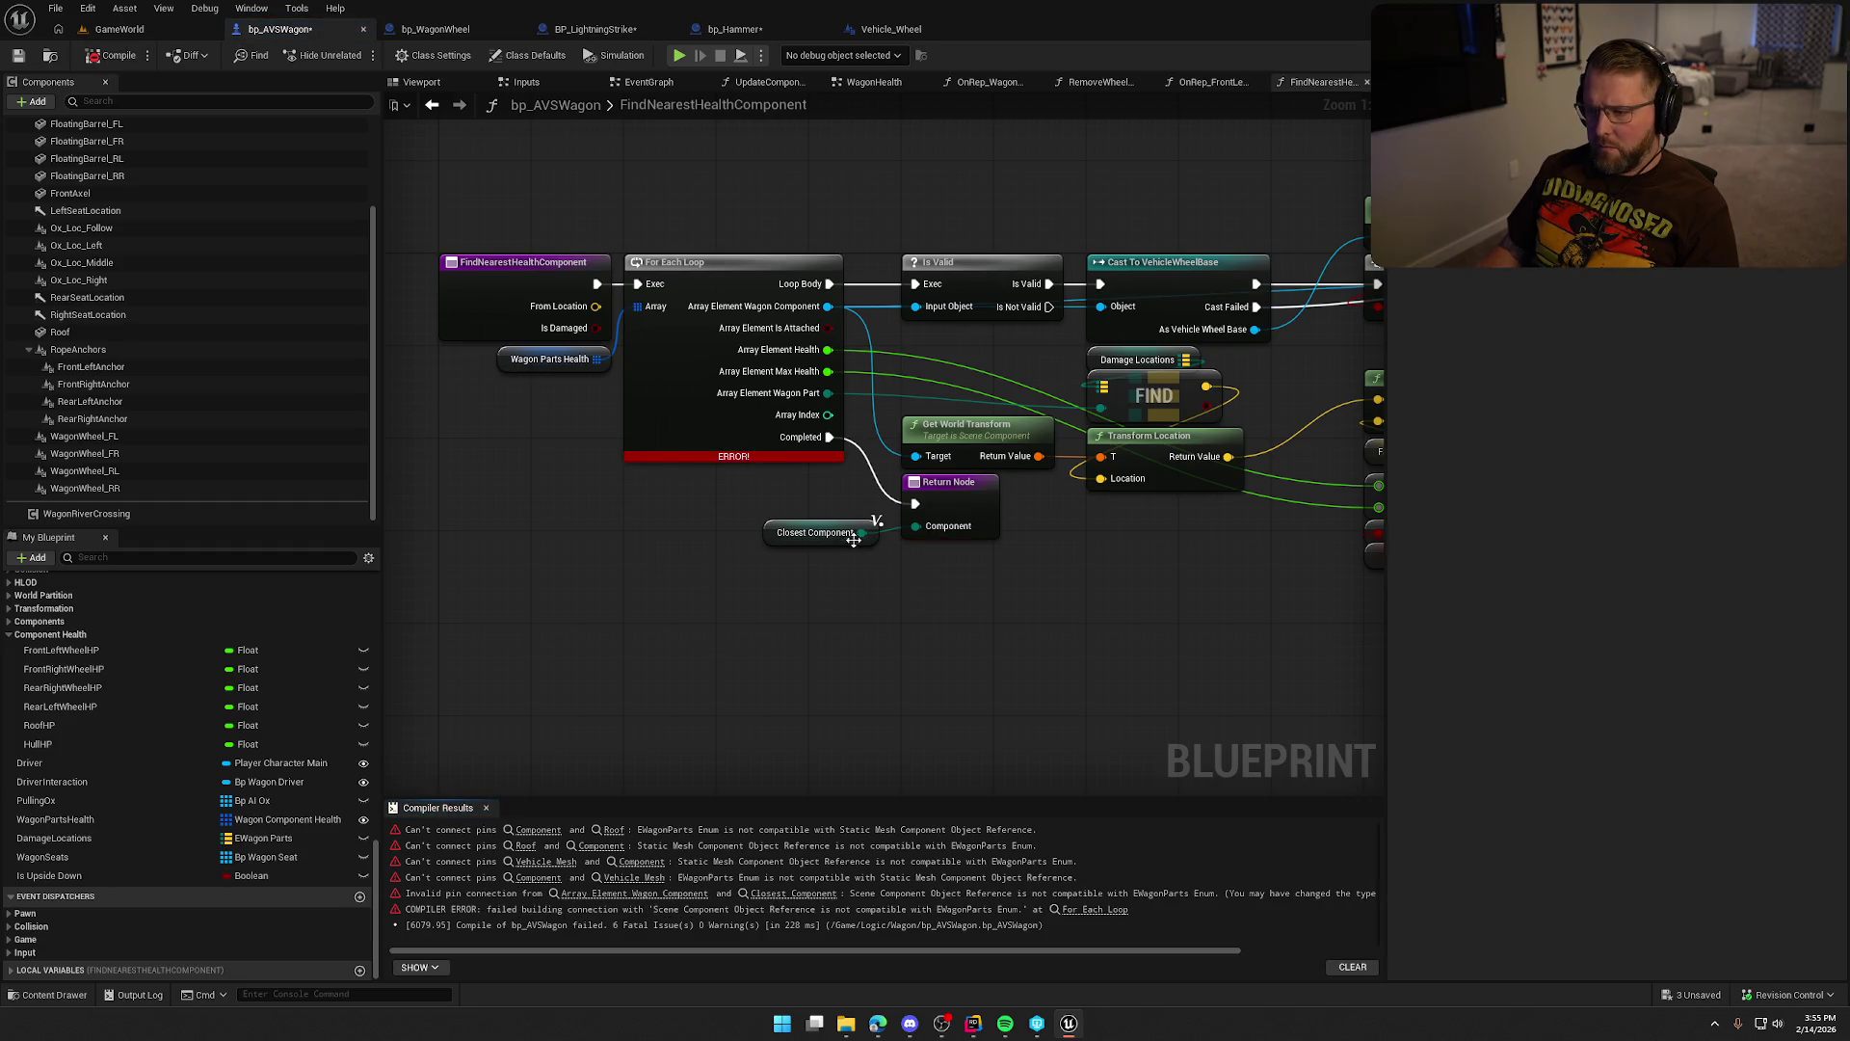
left_click_drag(861, 532, 923, 599)
type("fo")
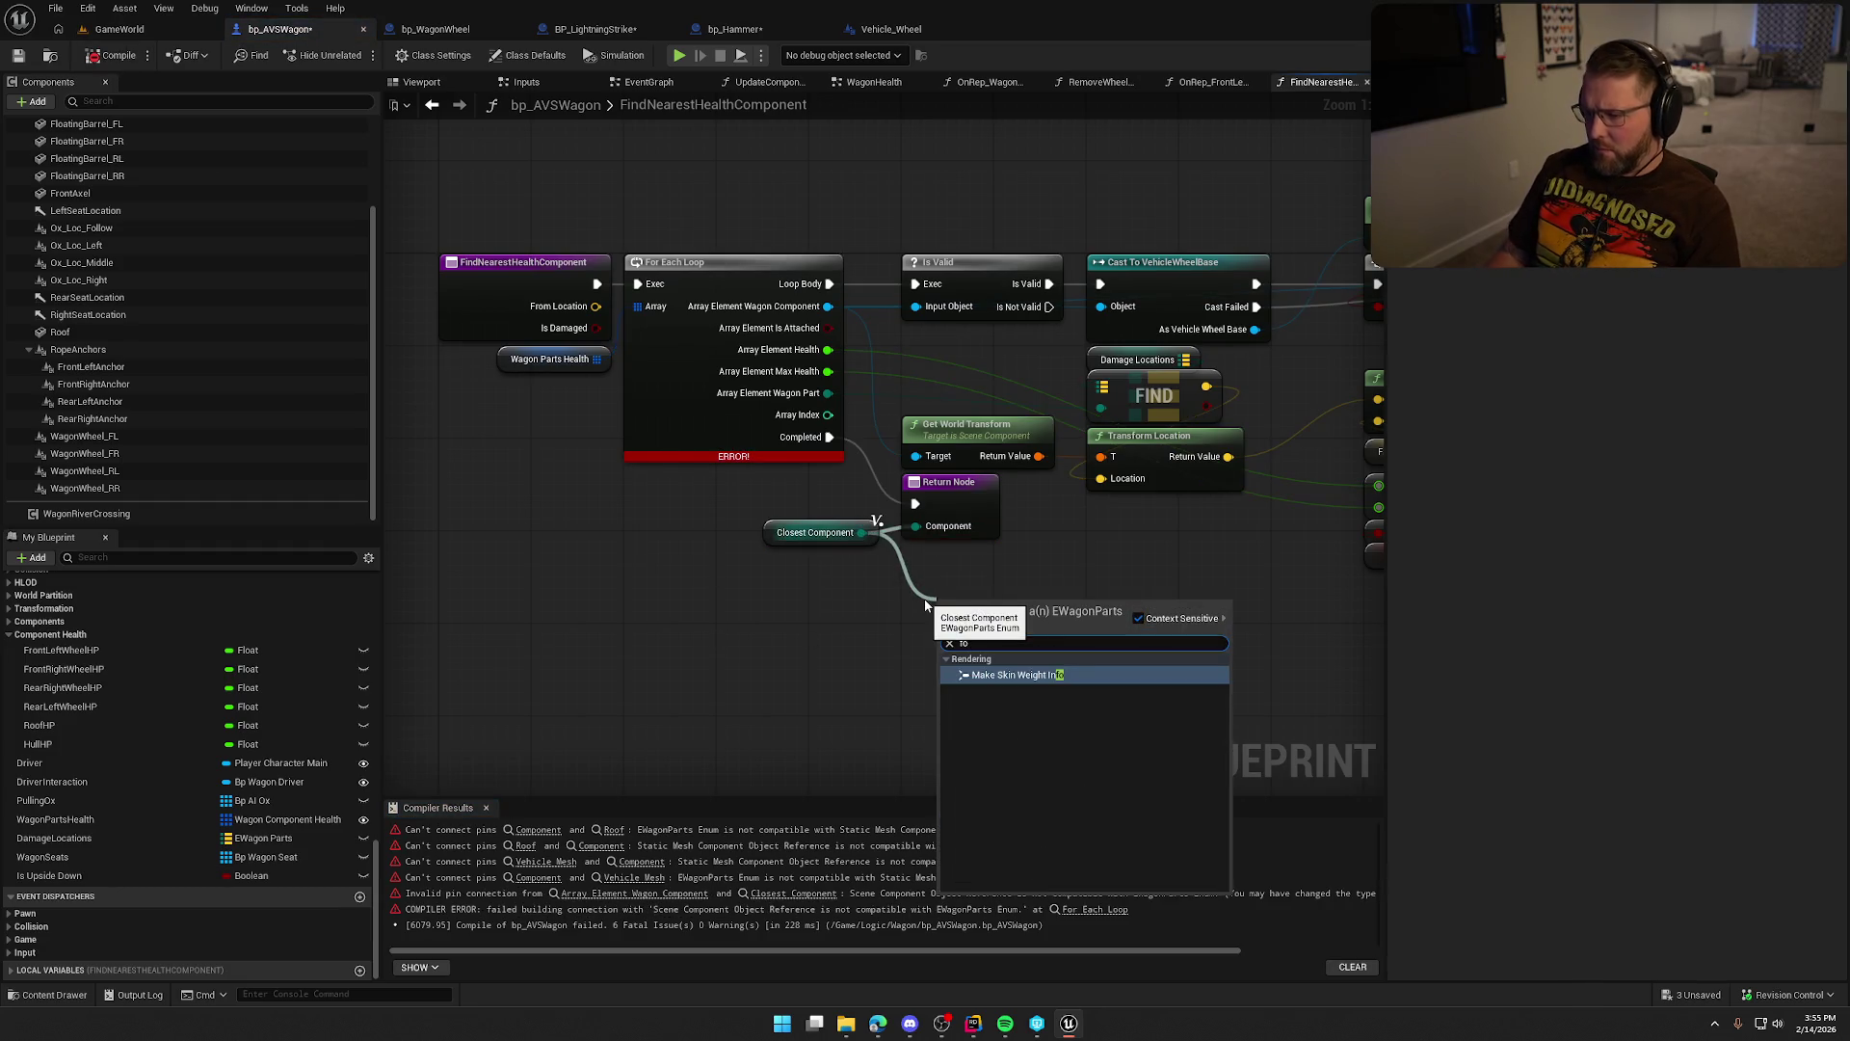
key("BackSpace")
key("BackSpace")
type("loop")
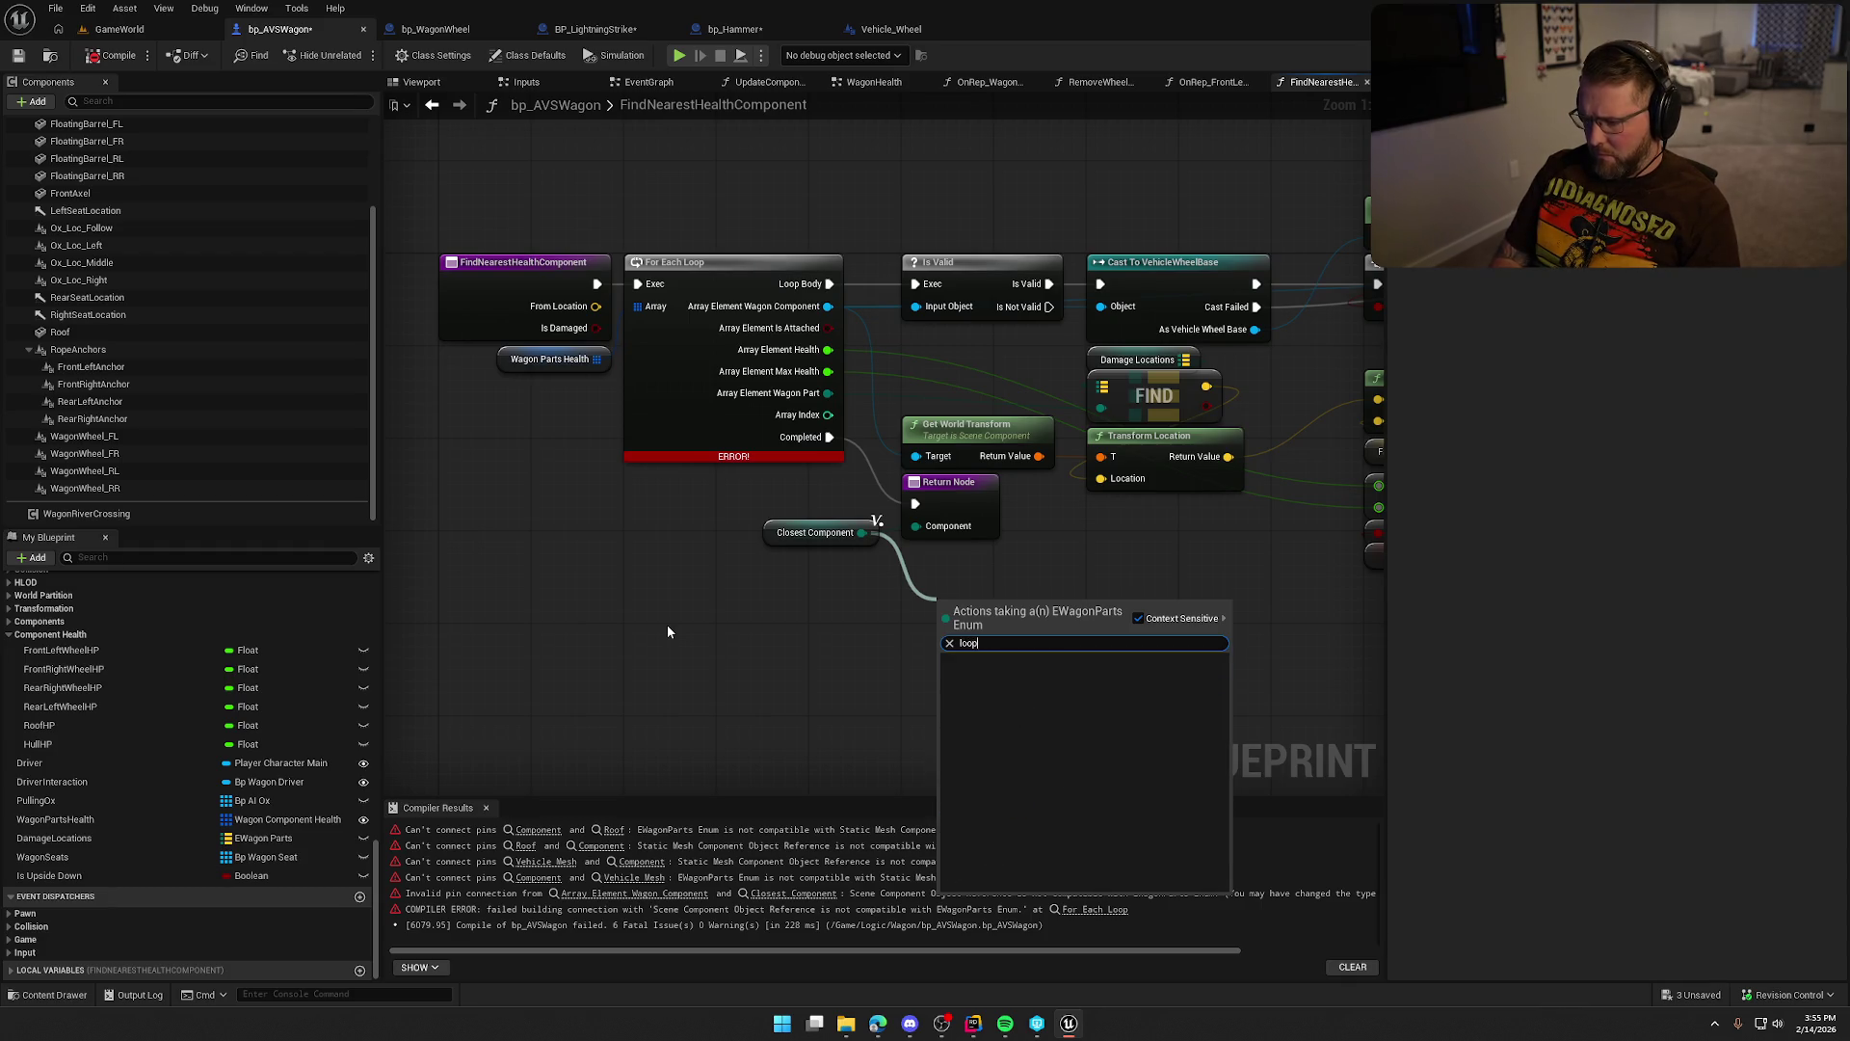
left_click(667, 631)
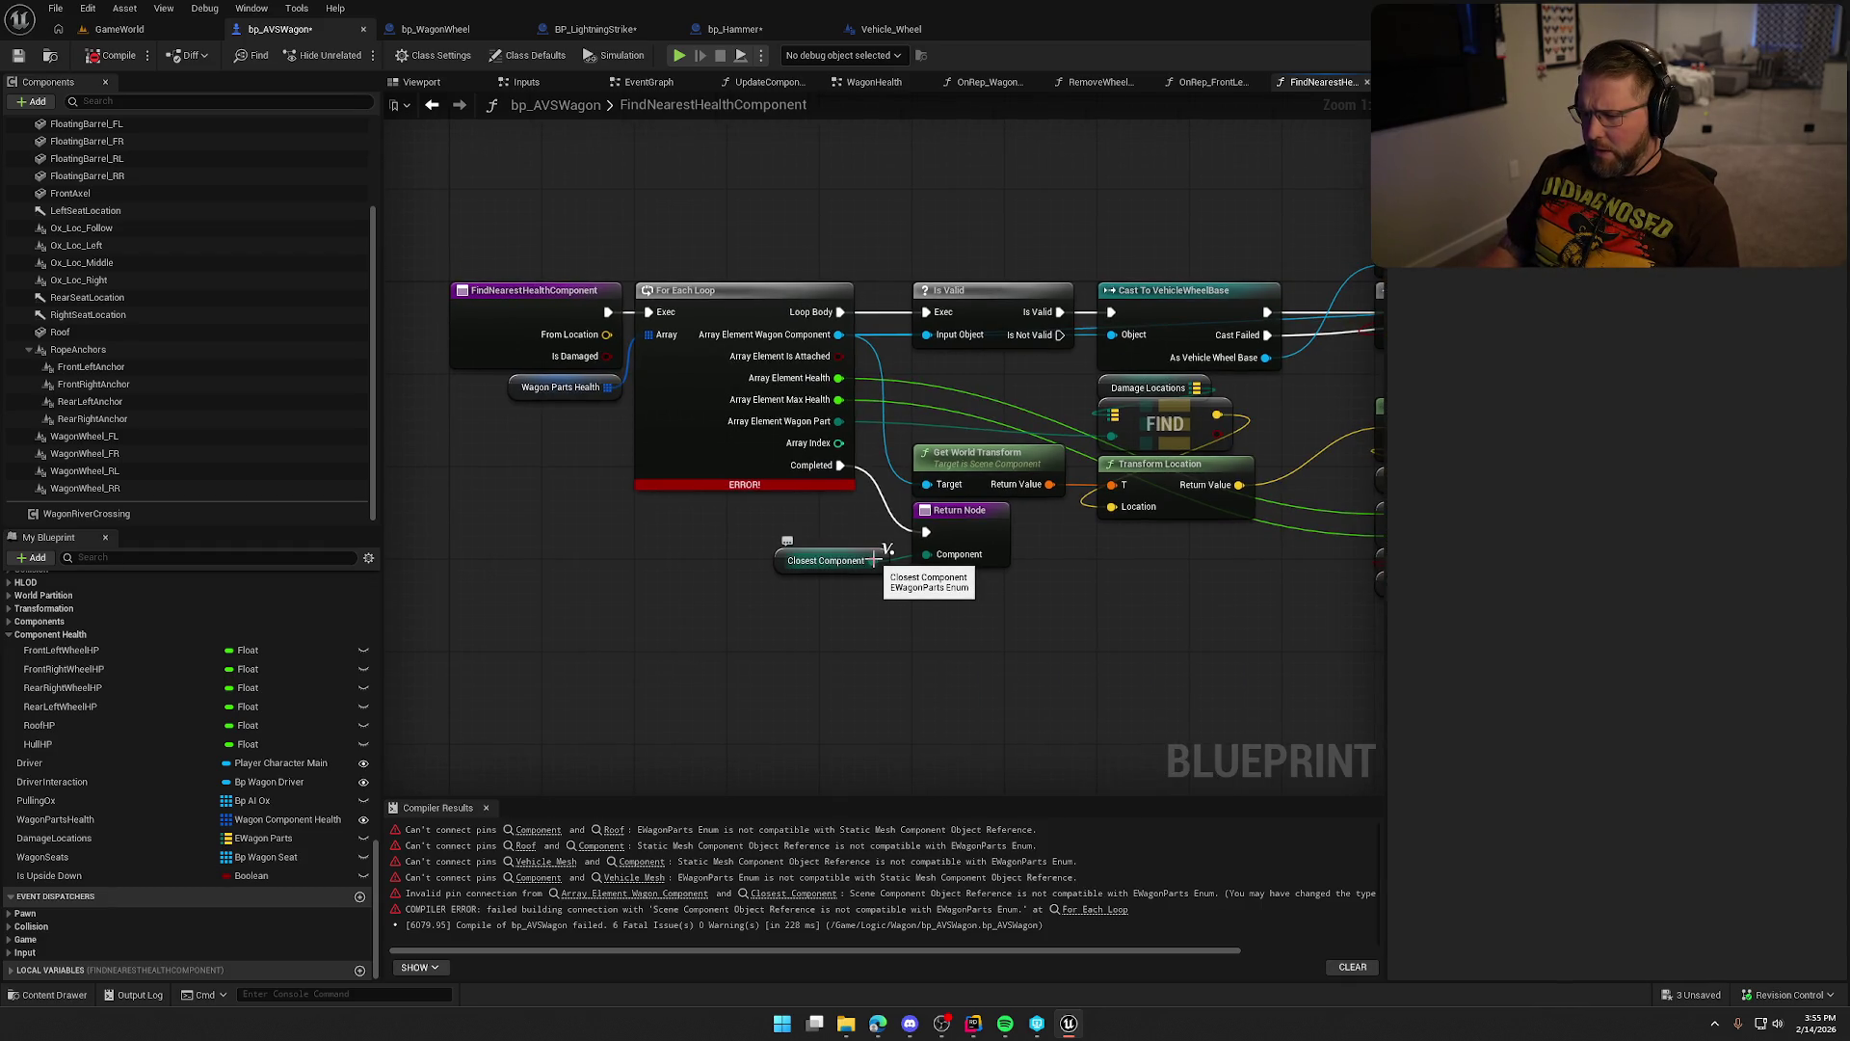
Add a ForEach EWagonParts loop, wire the function entry into it, and collapse its extra option.
right_click(729, 244)
type("for each")
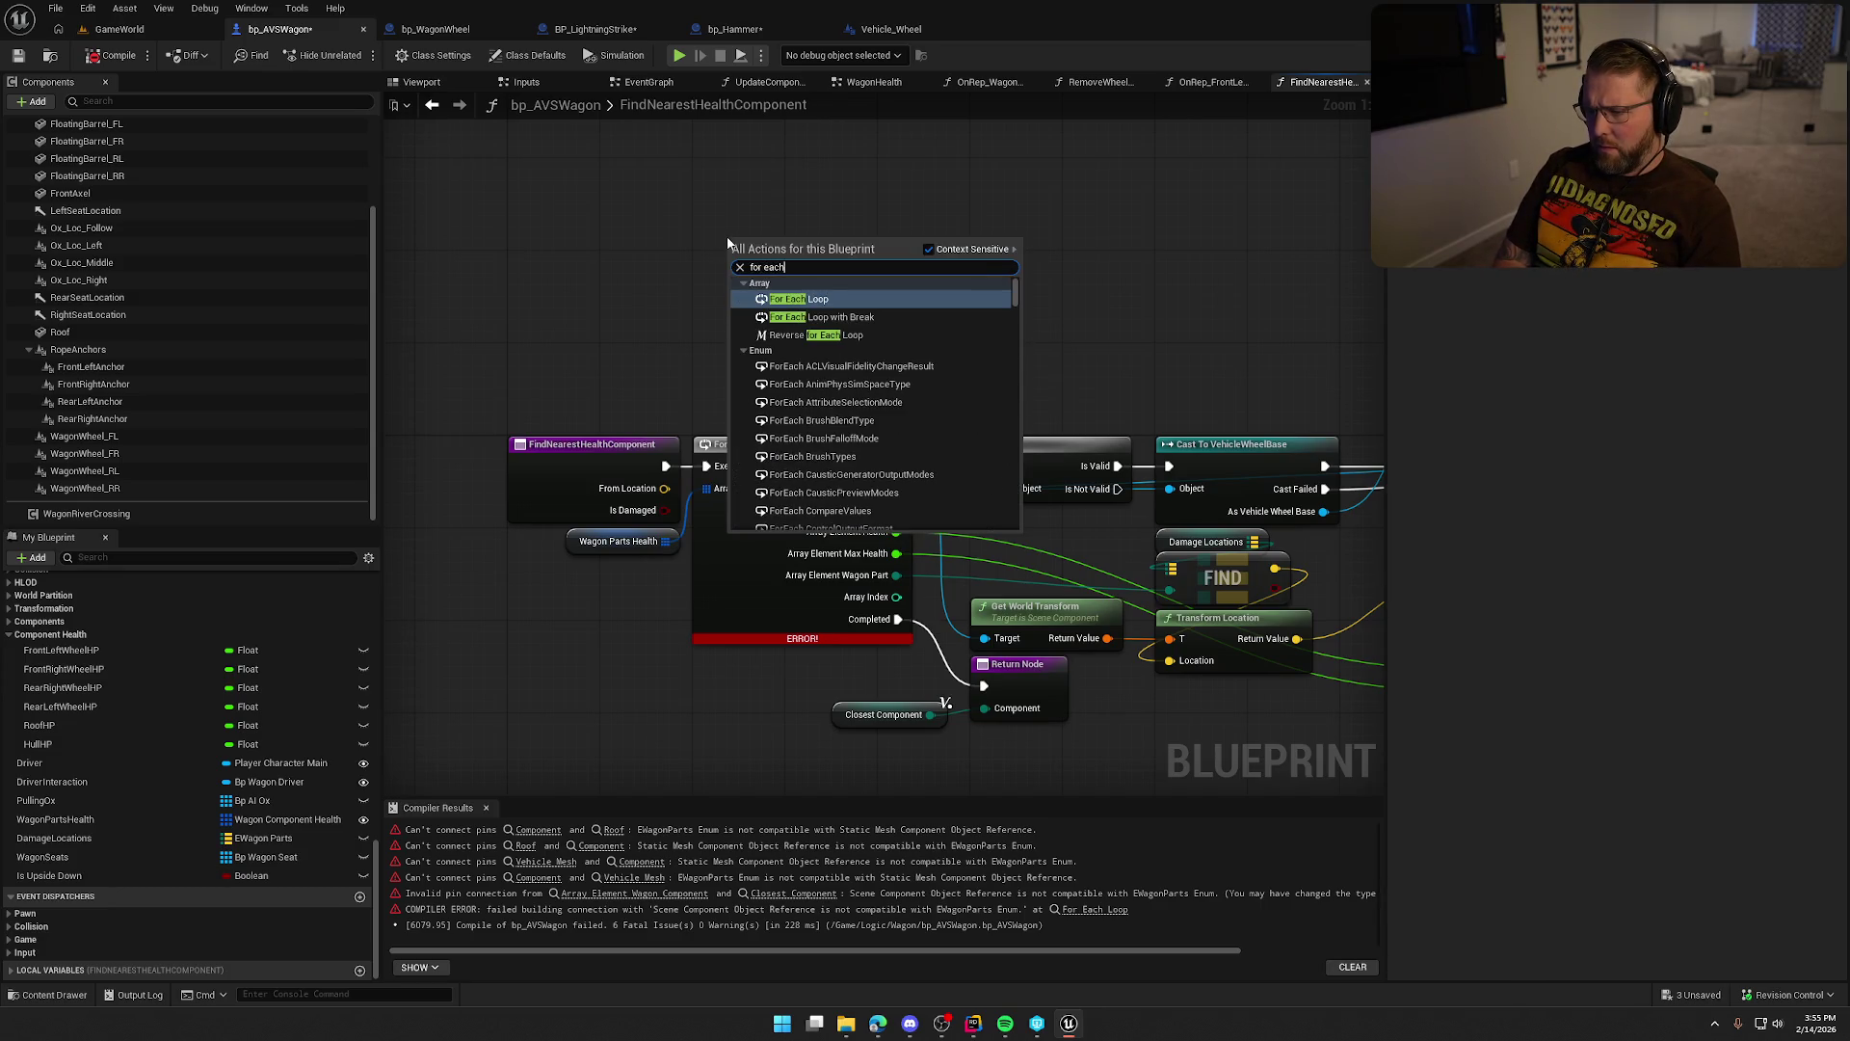
type(" wagon")
key("Return")
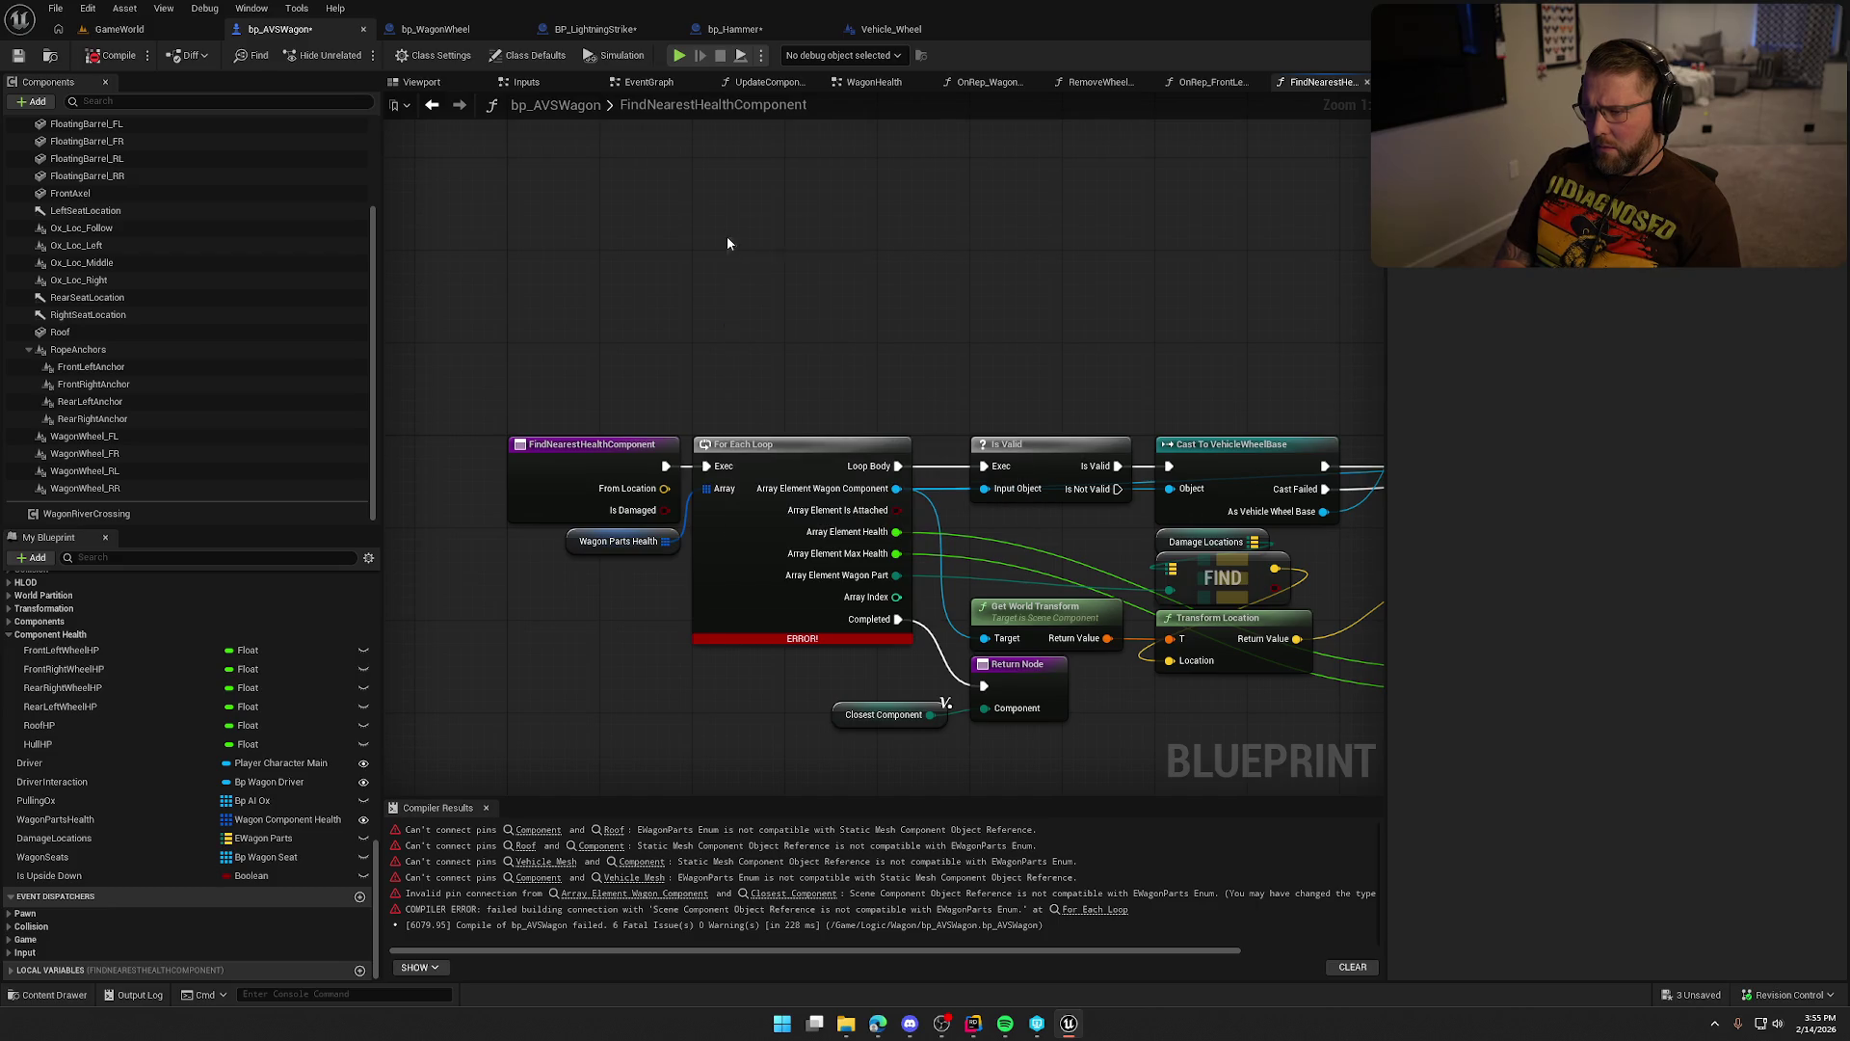
left_click_drag(665, 466, 742, 258)
left_click(818, 324)
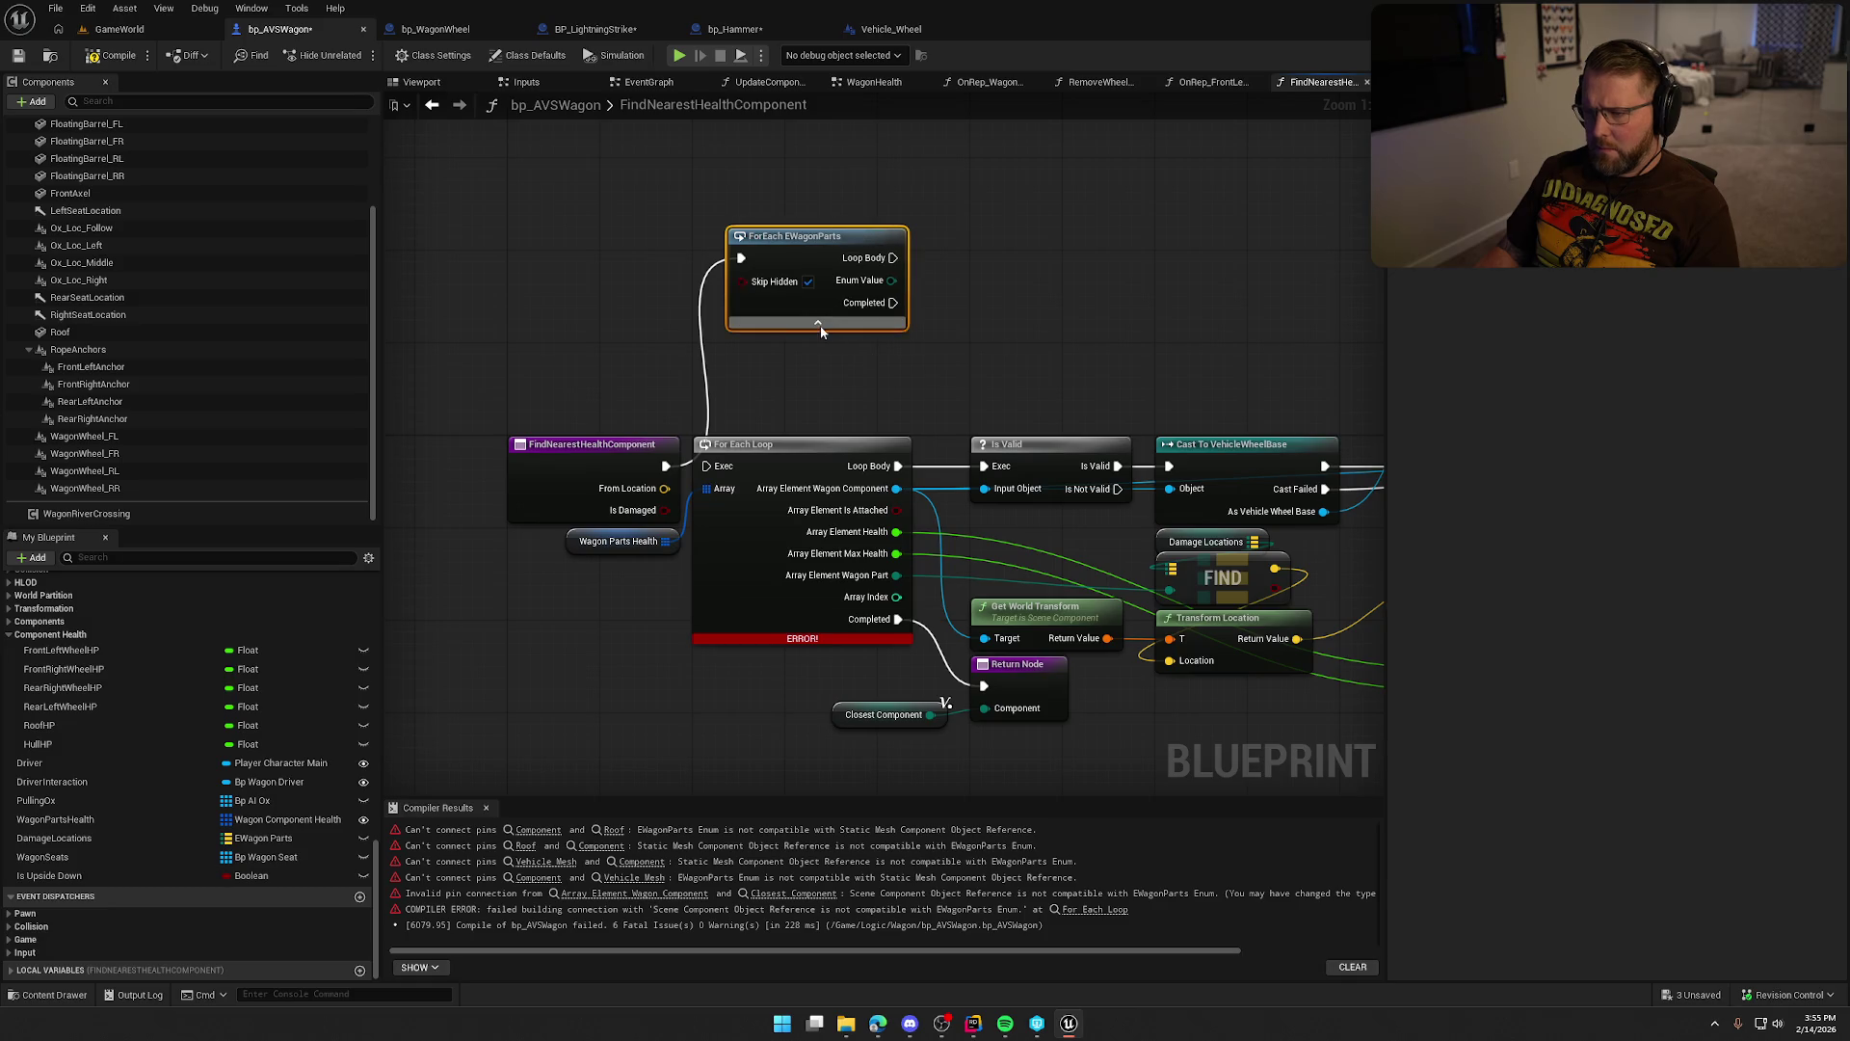
left_click(797, 328)
Move the old For Each Loop far down and place ForEach EWagonParts between the entry and Is Valid.
left_click_drag(667, 270, 676, 360)
left_click(862, 344)
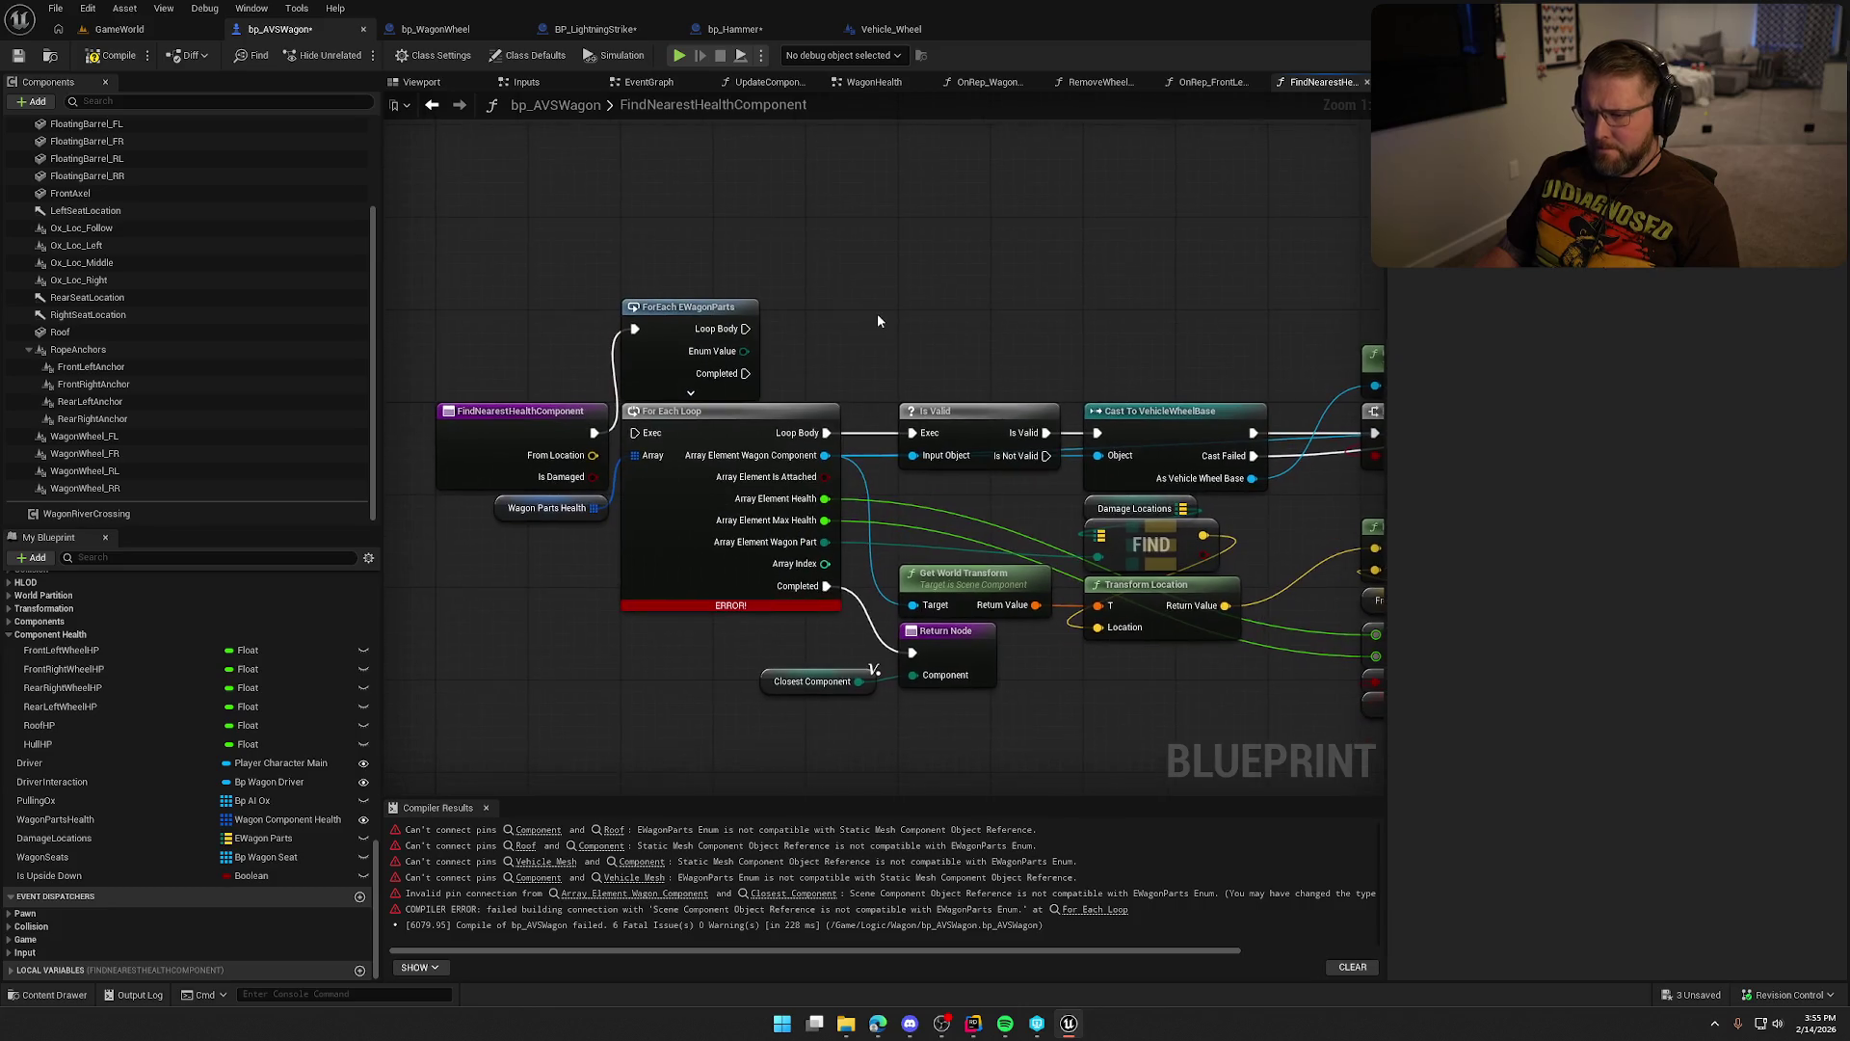
left_click_drag(854, 330, 791, 297)
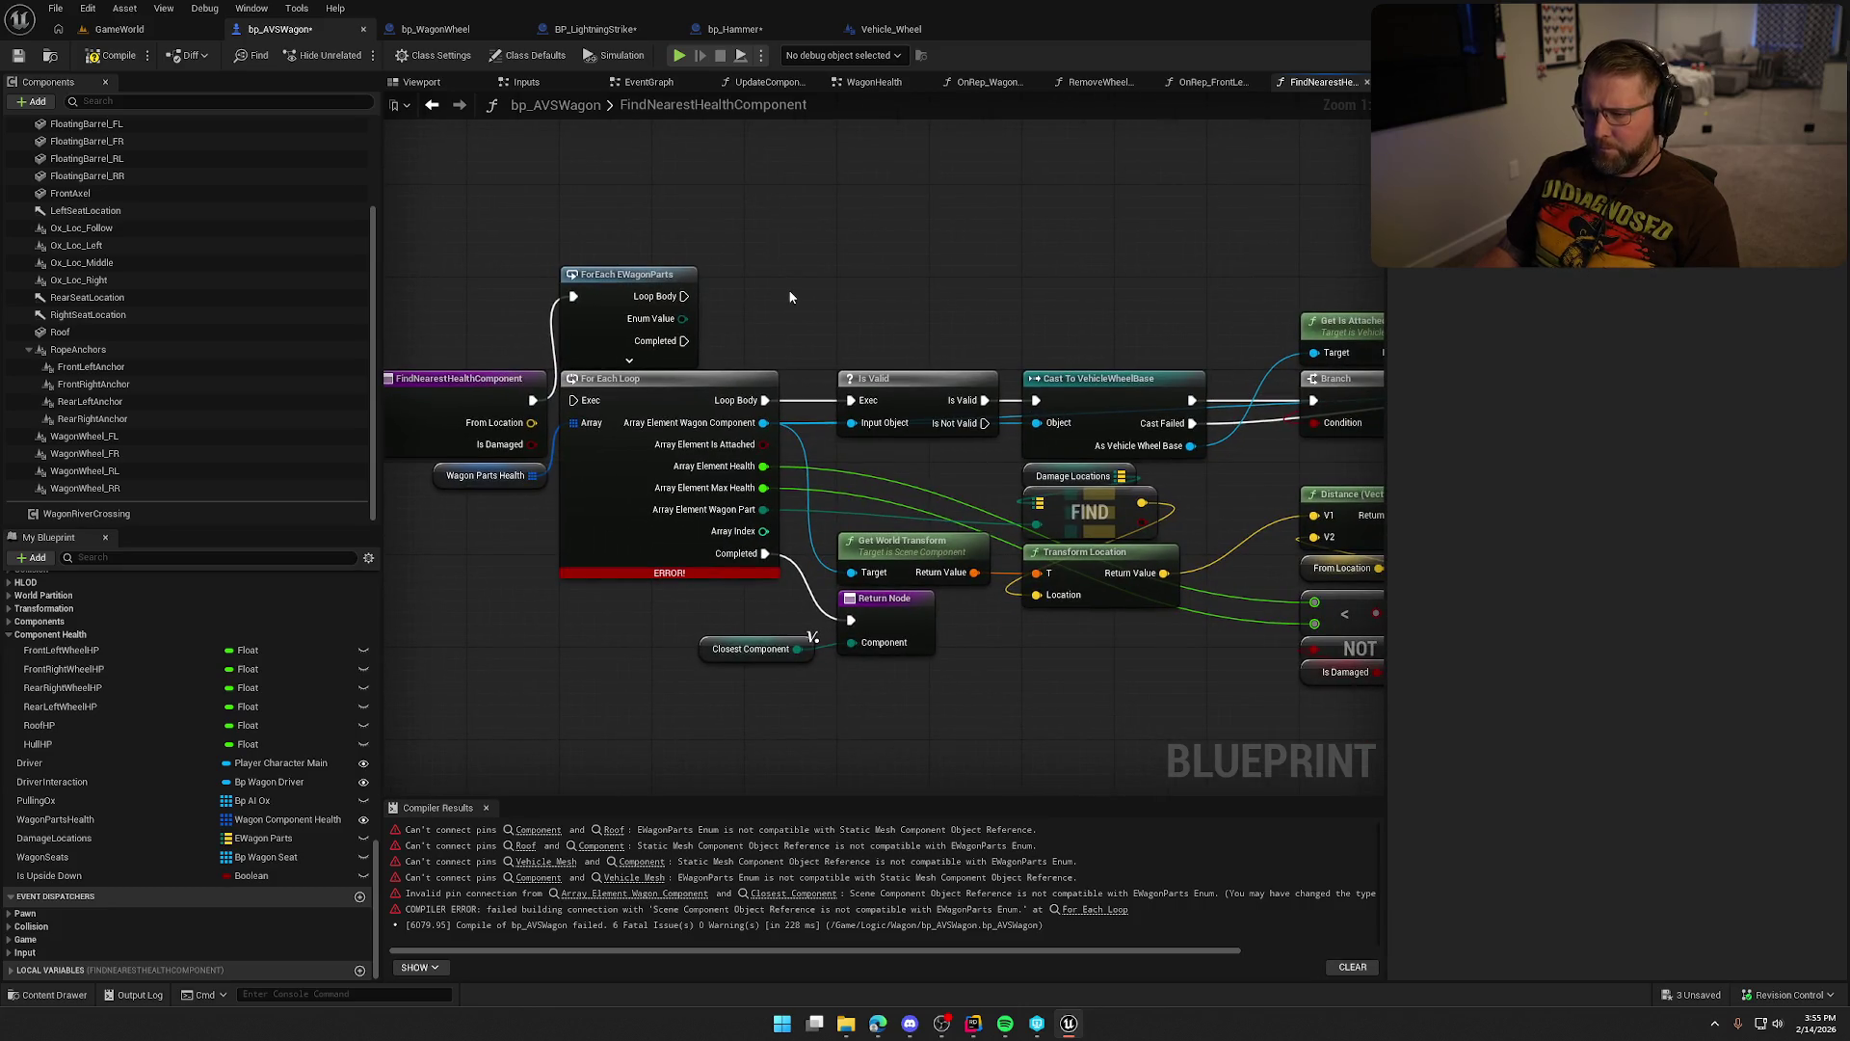
mouse_move(526, 605)
left_mouse_down()
mouse_move(587, 416)
mouse_move(690, 412)
mouse_move(629, 564)
mouse_move(659, 809)
mouse_move(710, 674)
left_mouse_up()
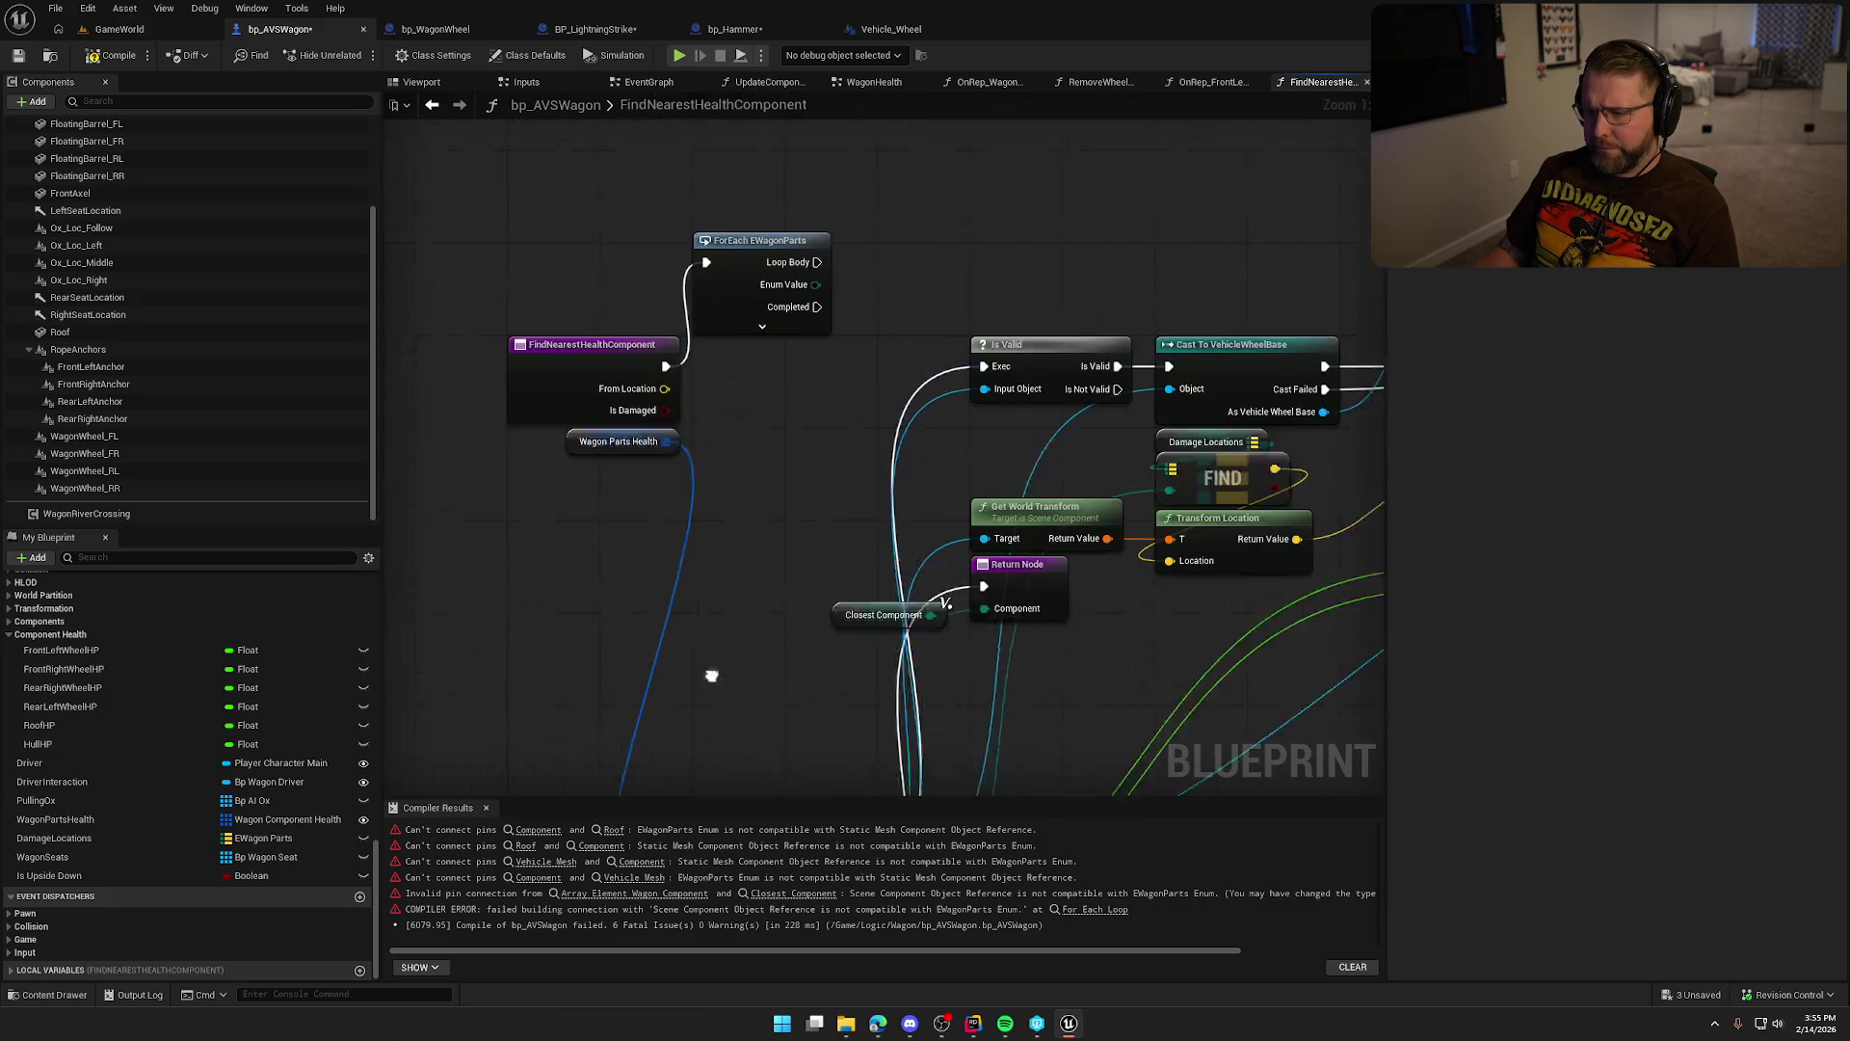
mouse_move(799, 316)
left_mouse_down()
mouse_move(825, 414)
mouse_move(645, 257)
mouse_move(749, 377)
mouse_move(835, 58)
mouse_move(820, 510)
left_mouse_up()
left_click(649, 255)
scroll(903, 407, "down", 3)
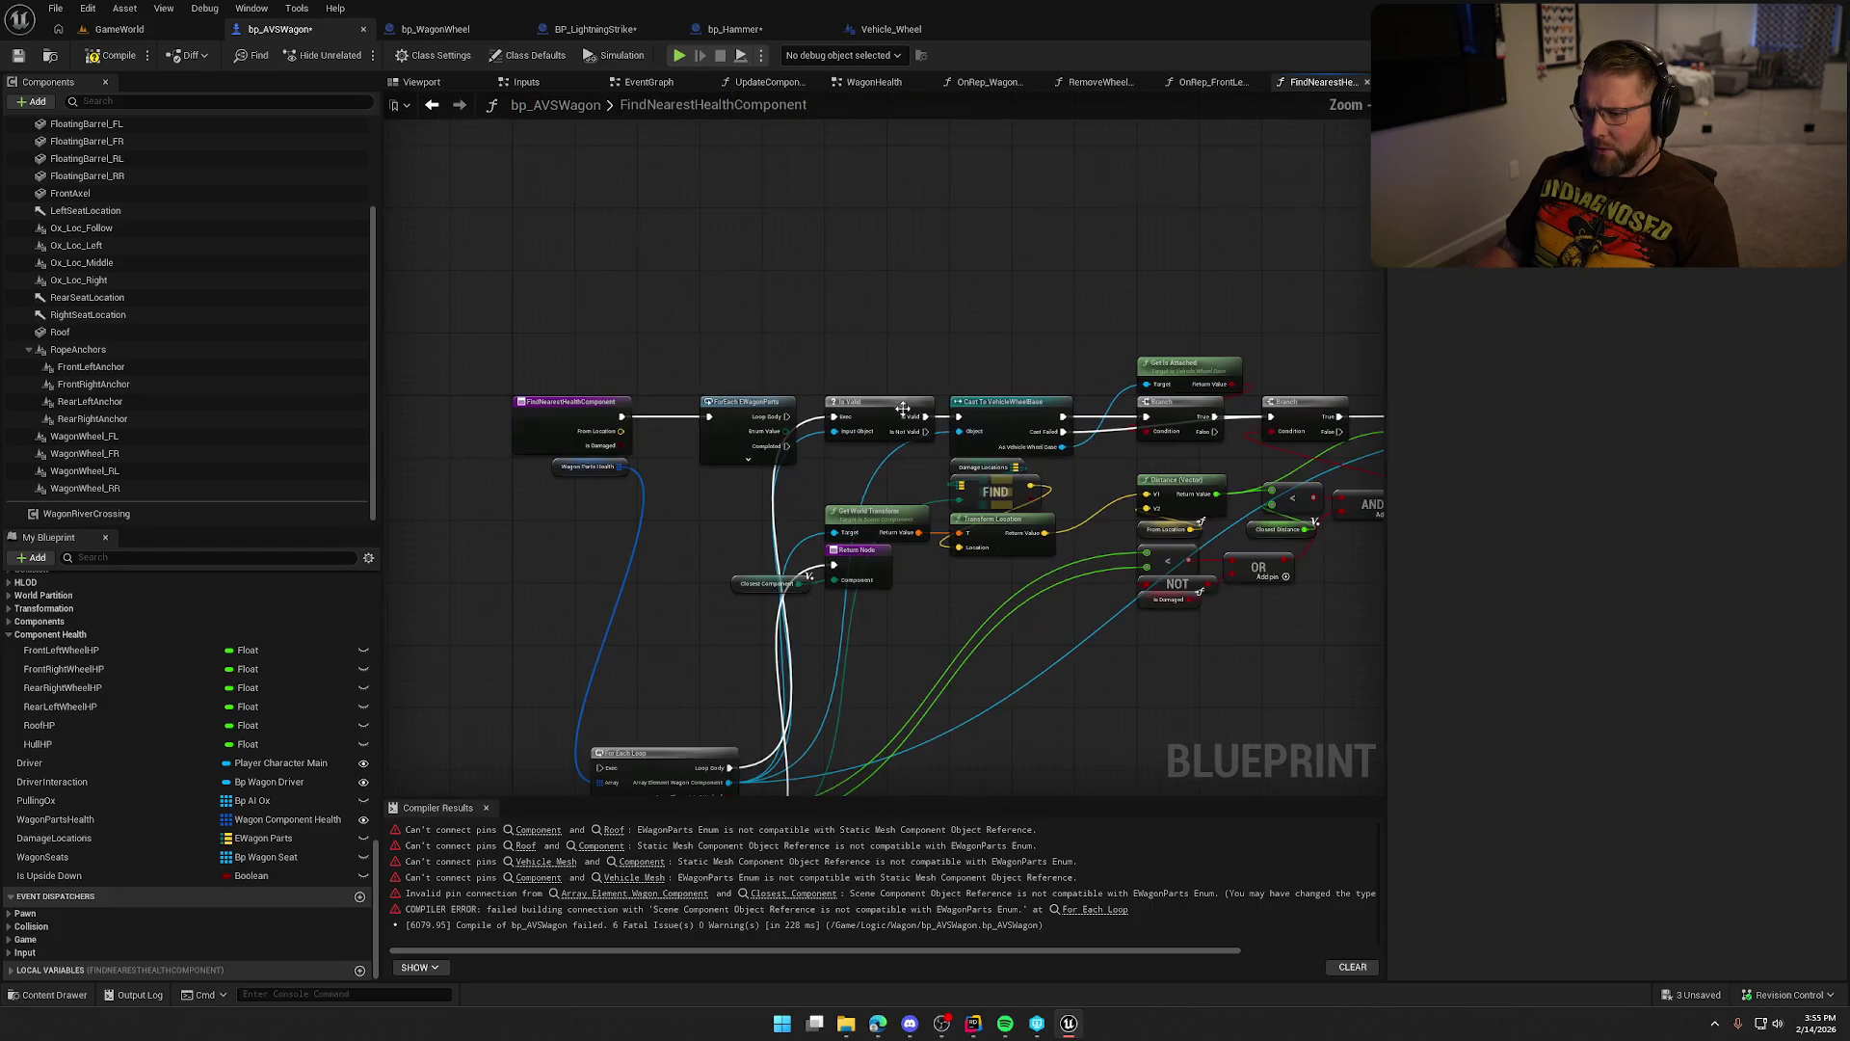
Shift the loop body nodes right and move the Closest Component getter beside the Return node.
scroll(762, 453, "up", 3)
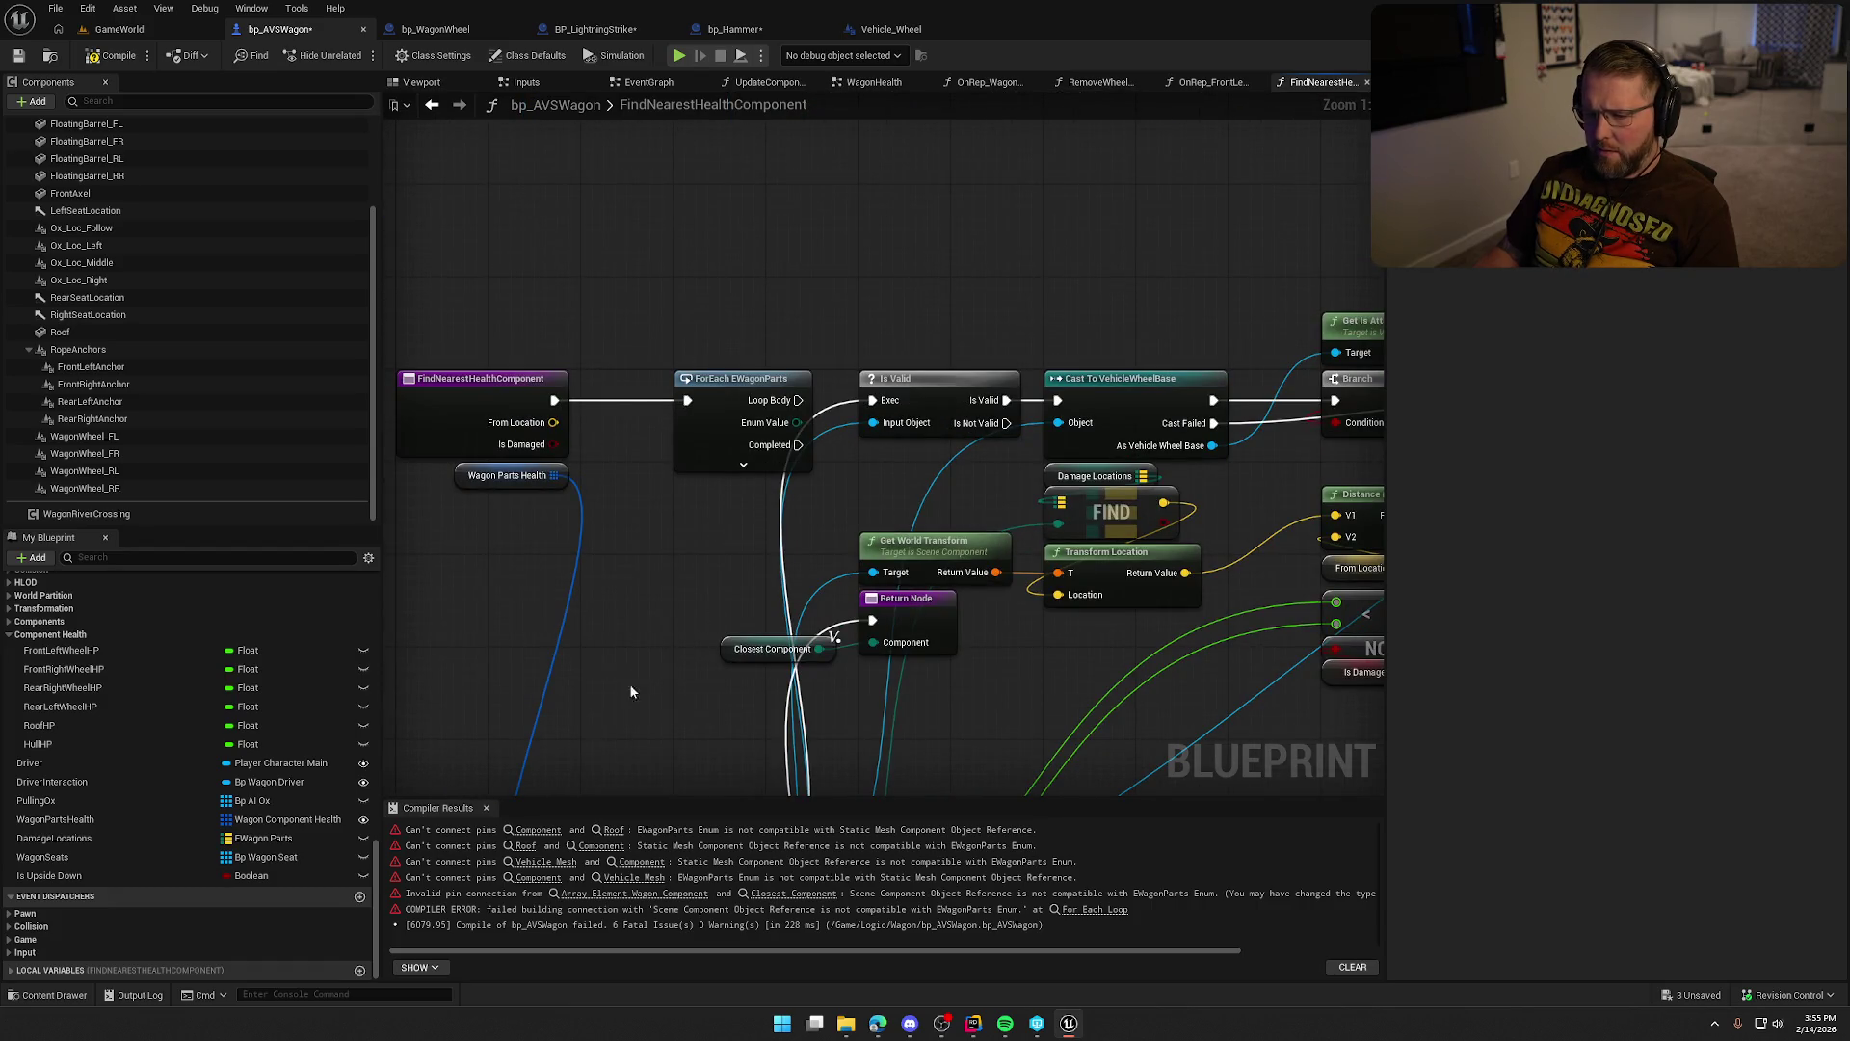
scroll(869, 529, "down", 5)
left_click_drag(762, 355, 1269, 629)
left_click_drag(794, 434, 1061, 457)
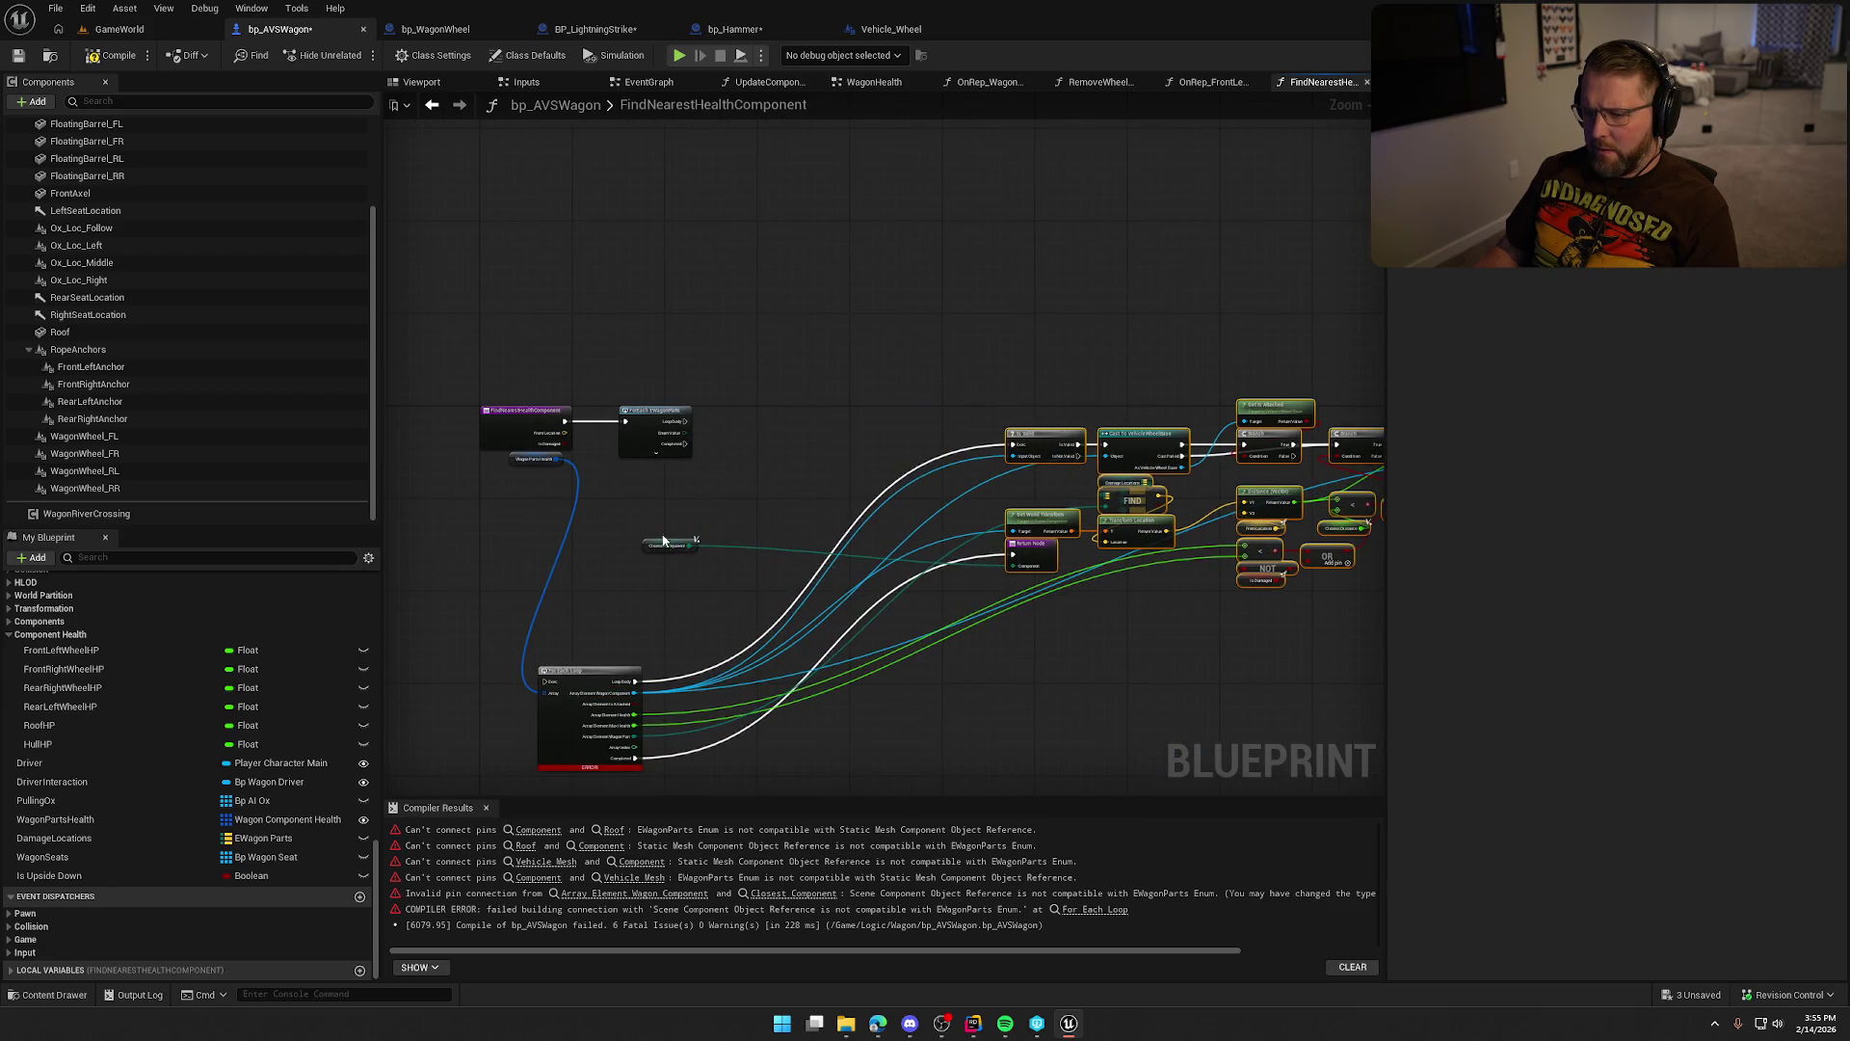
mouse_move(654, 549)
left_mouse_down()
mouse_move(1060, 593)
mouse_move(1036, 590)
left_mouse_up()
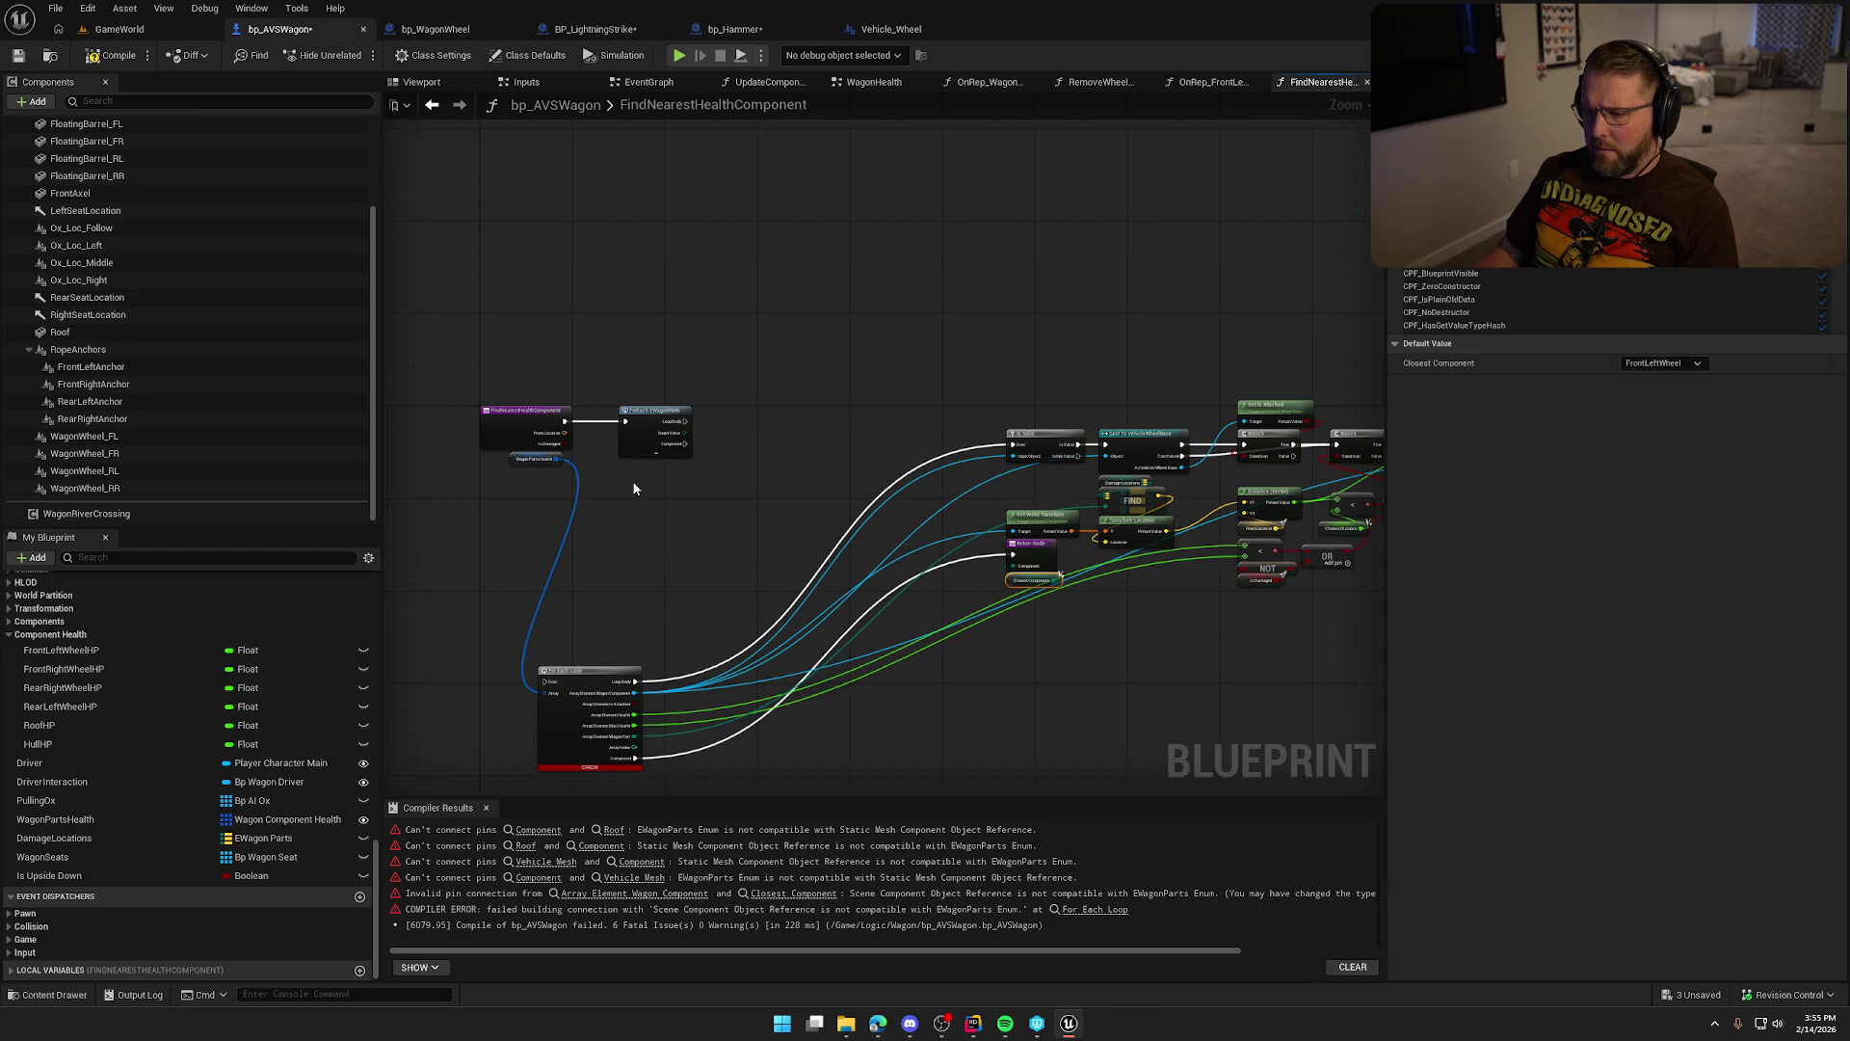
scroll(691, 509, "up", 3)
left_click_drag(691, 509, 713, 468)
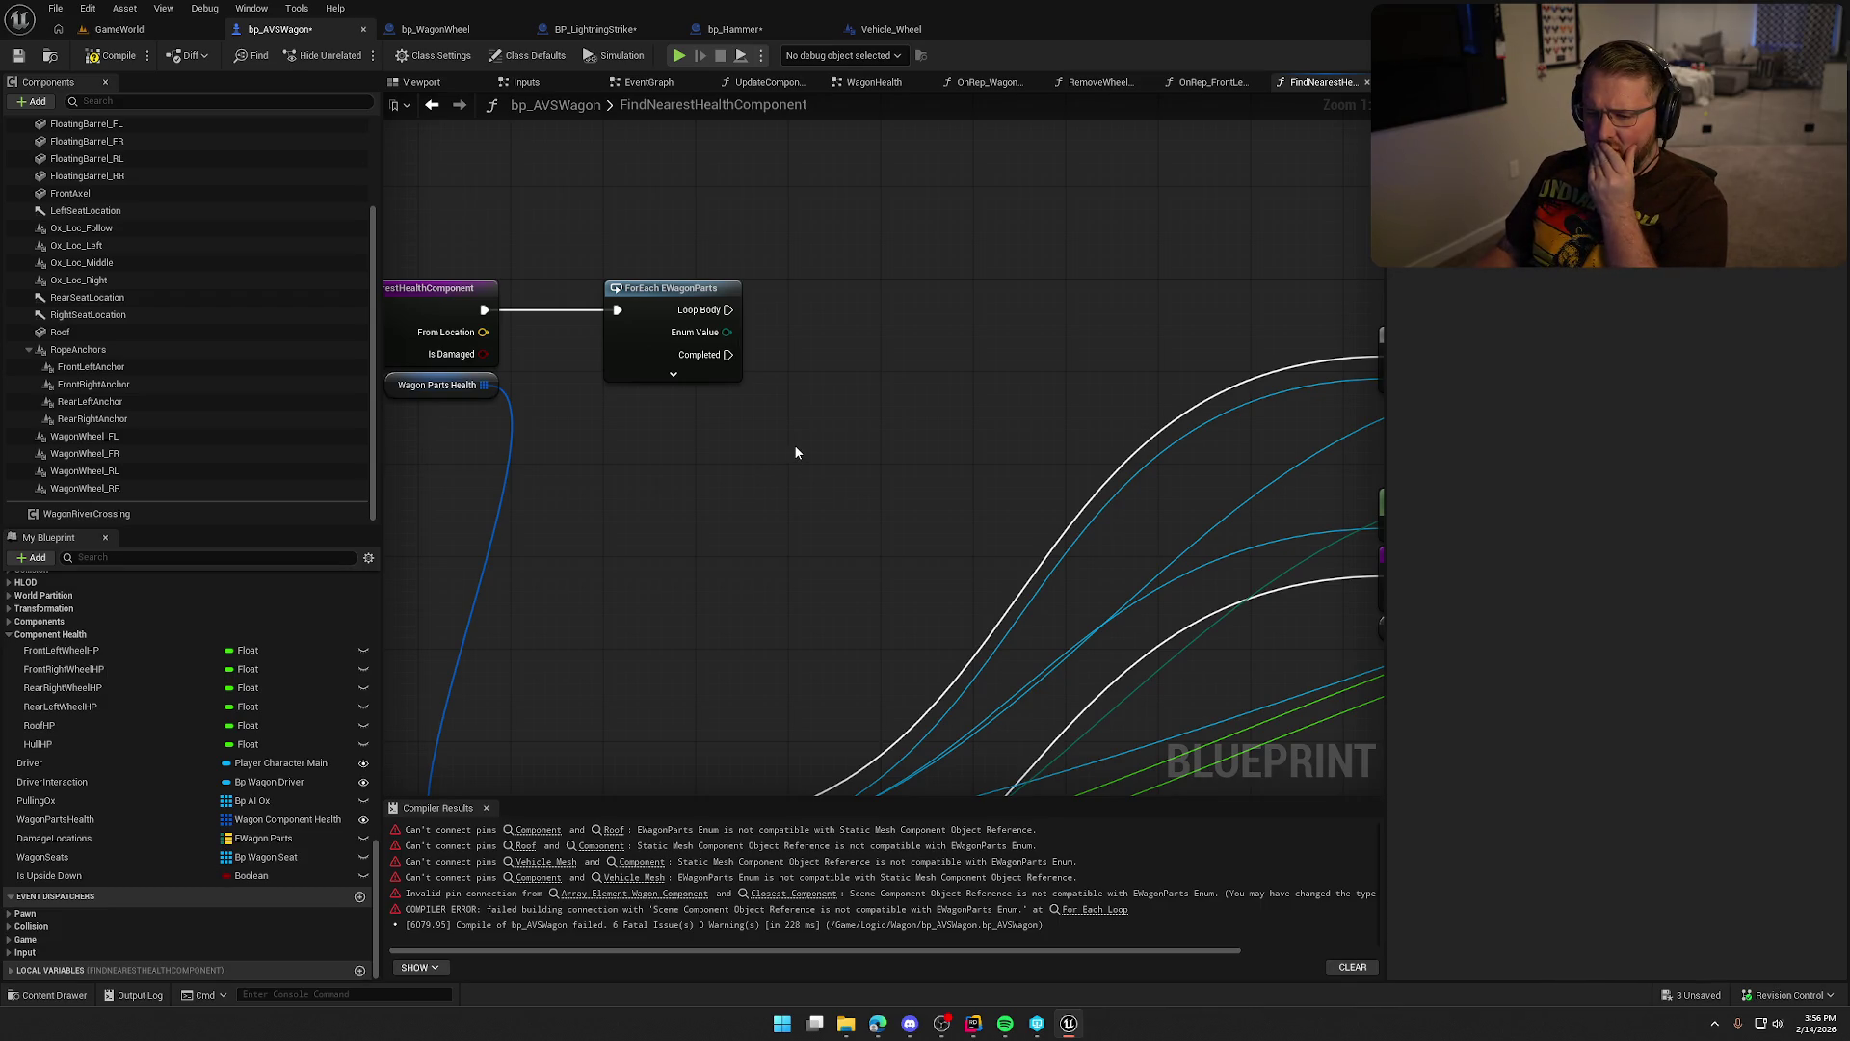
left_click_drag(818, 440, 758, 440)
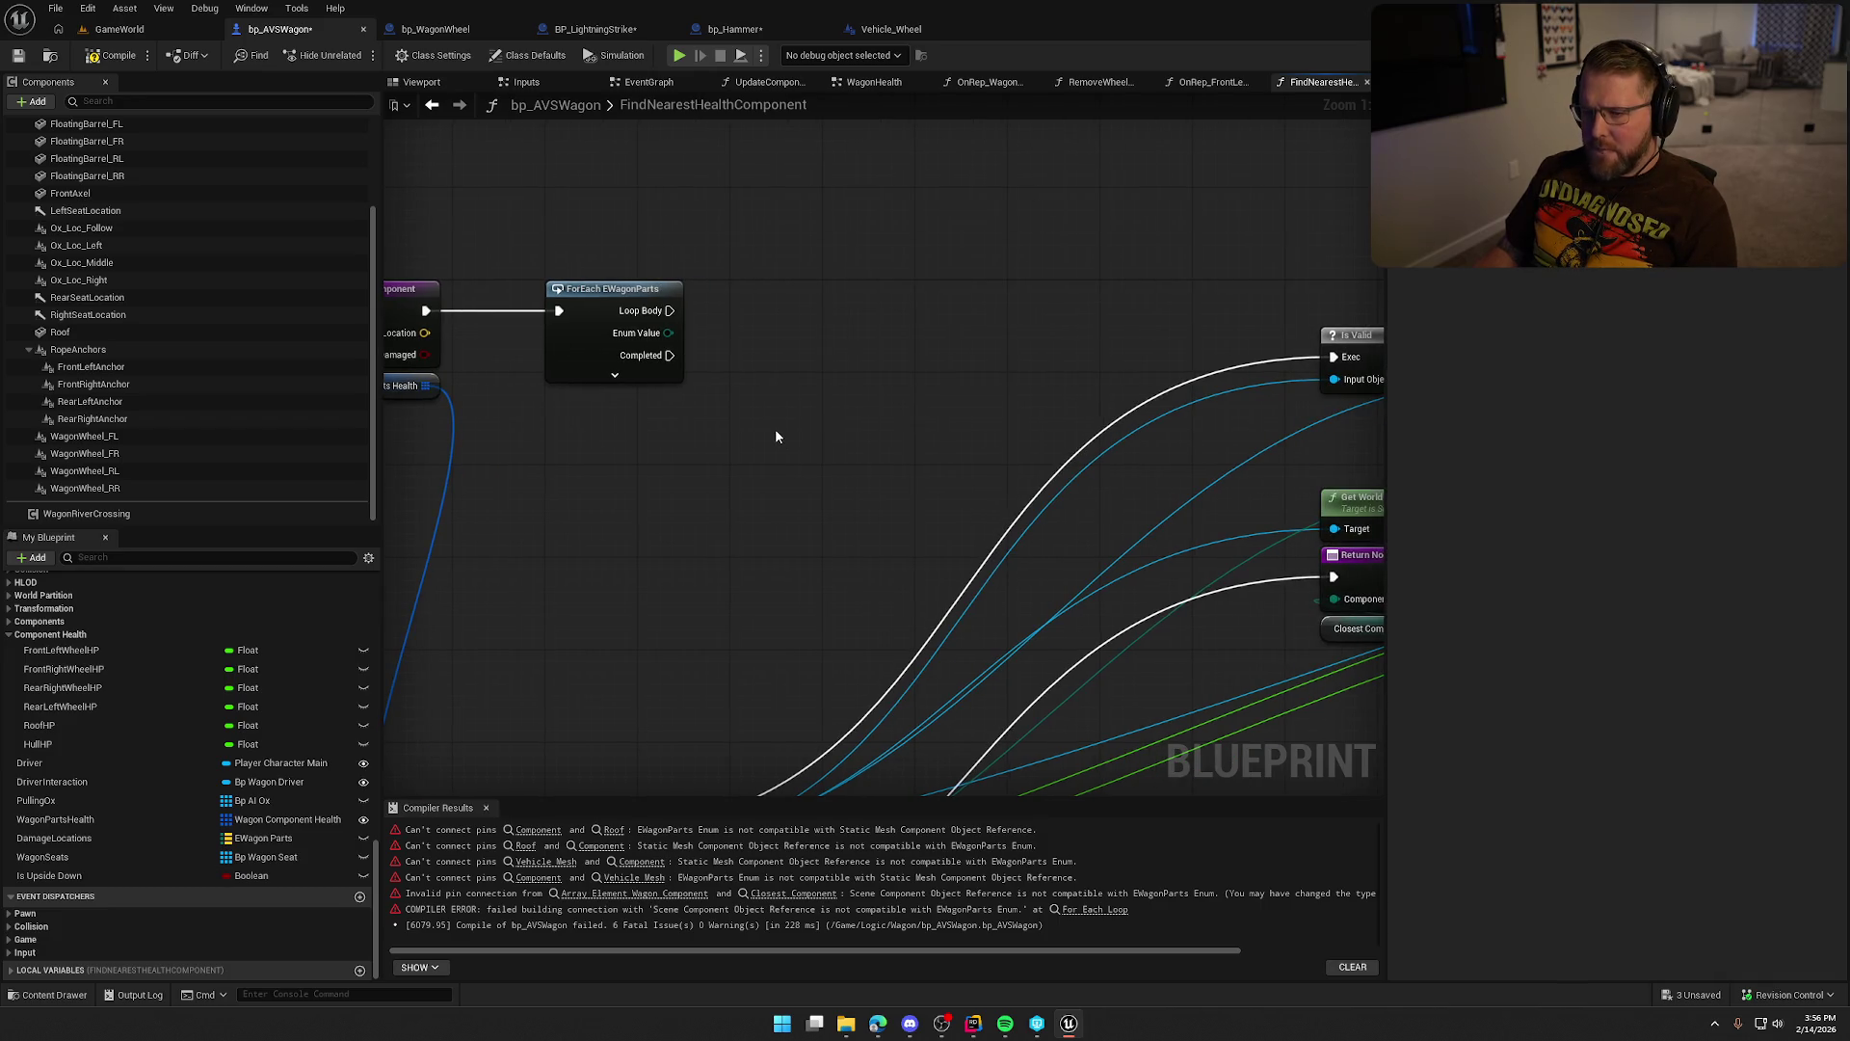
In the WagonHealth graph, box-select the Select node with its six part getters.
left_click(872, 82)
left_click_drag(620, 461, 689, 469)
mouse_move(697, 431)
left_mouse_down()
mouse_move(540, 431)
mouse_move(489, 283)
left_mouse_up()
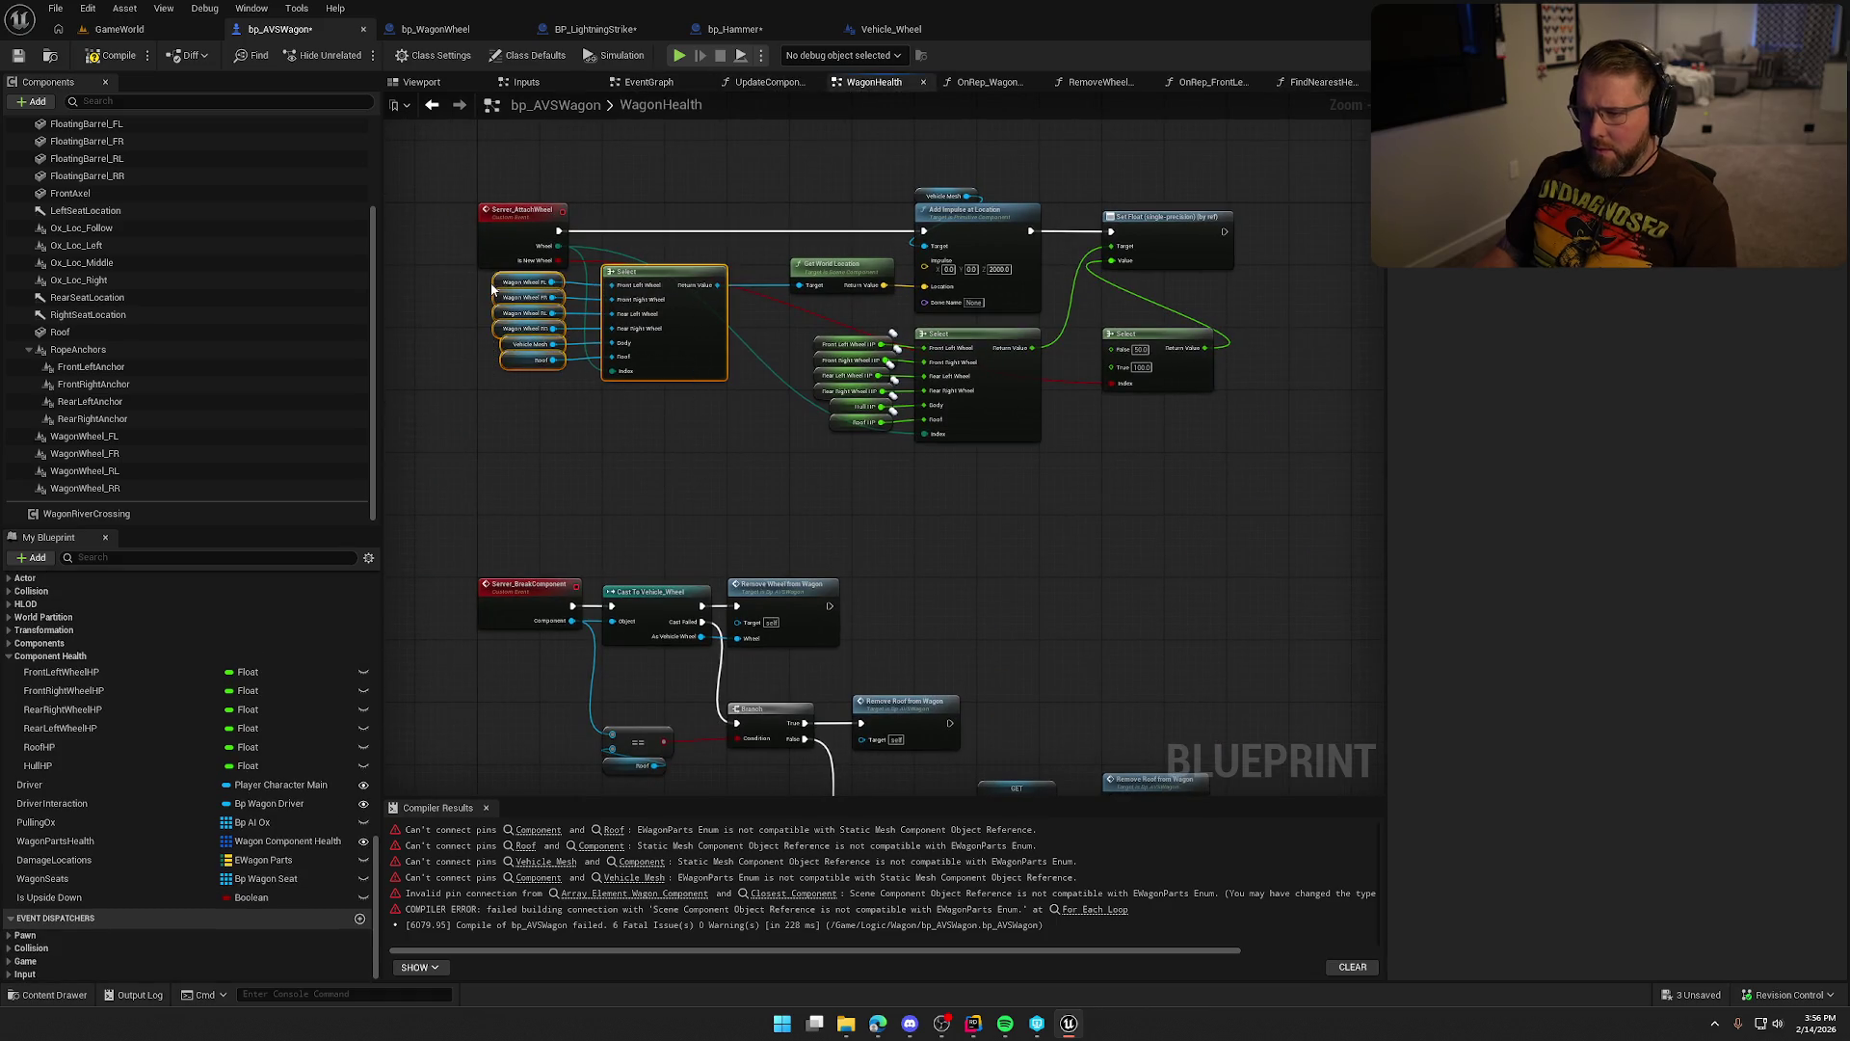
Paste the copied Select nodes into FindNearestHealthComponent and wire Enum Value into the Select's Index.
left_click(432, 104)
key("ctrl+v")
left_click_drag(896, 543, 674, 342)
left_click_drag(946, 380, 797, 394)
left_click(864, 289)
left_click_drag(865, 289, 685, 277)
Feed Select's Return Value into Is Valid and Cast To VehicleWheelBase, running Is Valid from the enum loop body.
left_click_drag(1153, 379, 718, 401)
mouse_move(1153, 356)
left_mouse_down()
mouse_move(479, 327)
mouse_move(488, 309)
left_mouse_up()
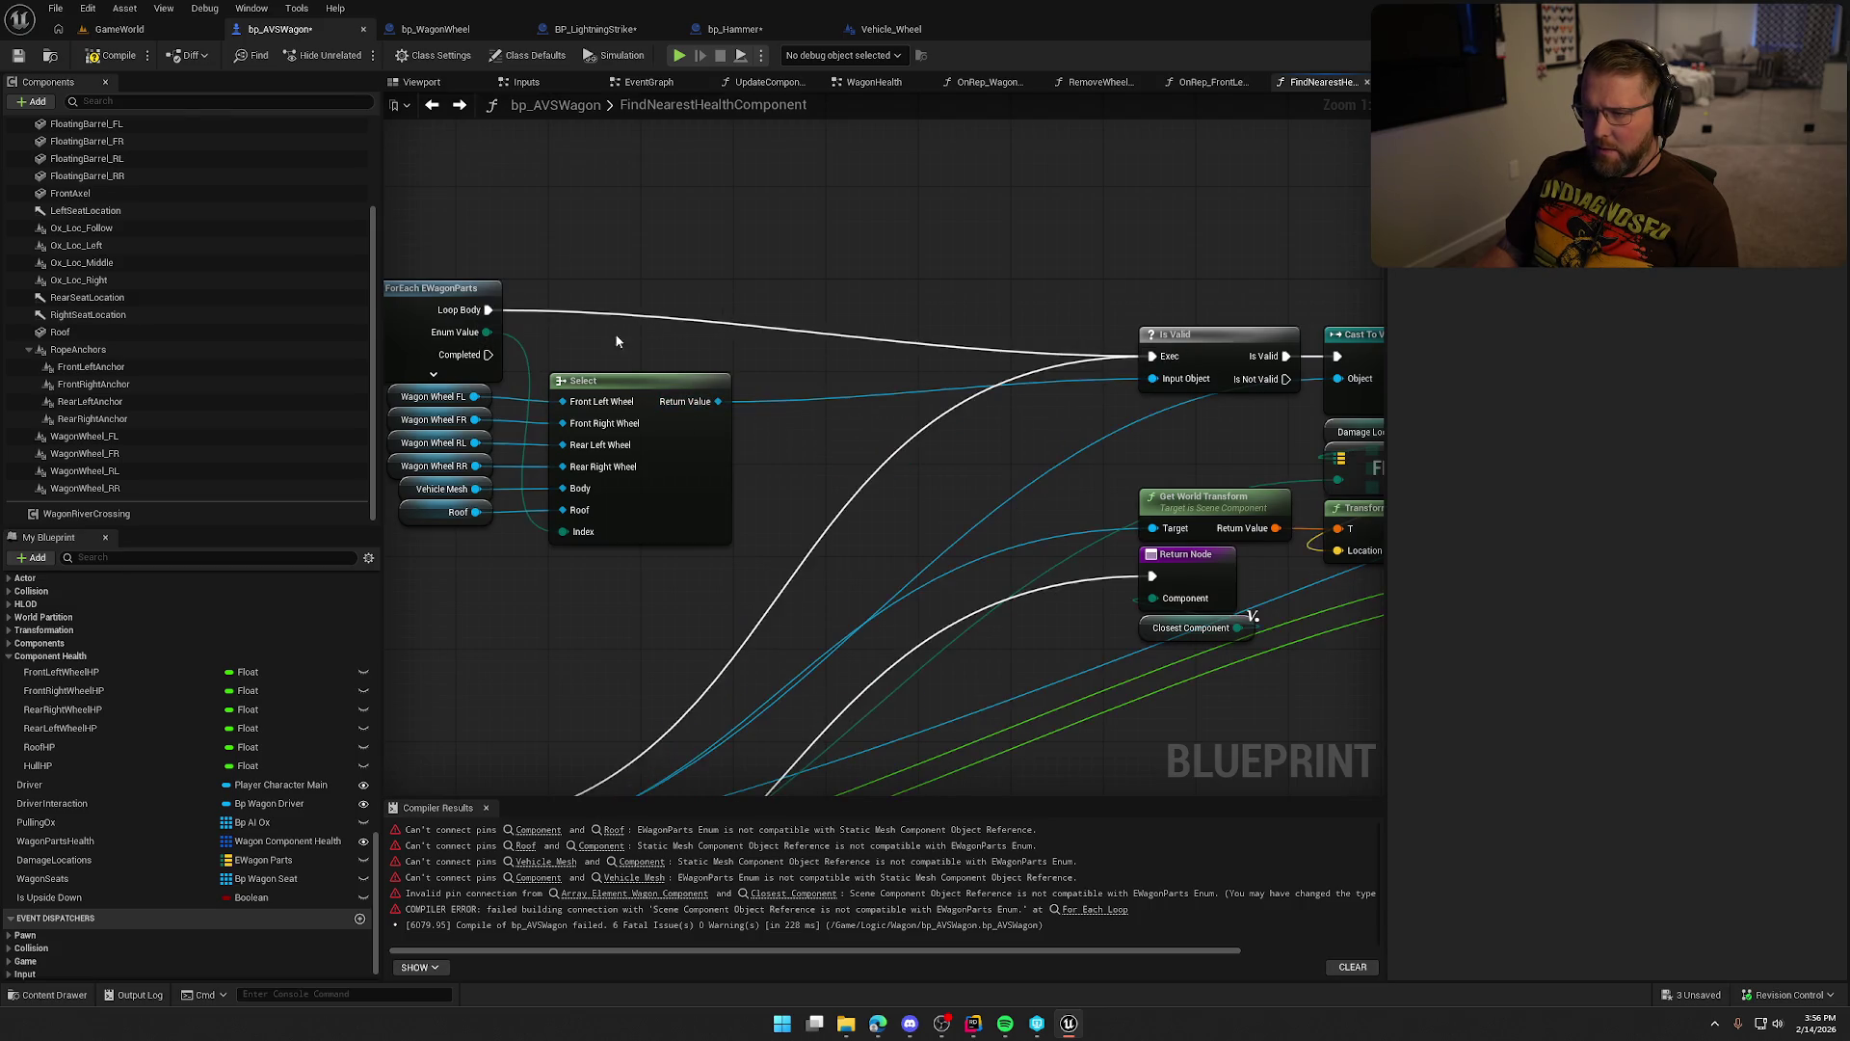
left_click_drag(485, 789, 687, 500)
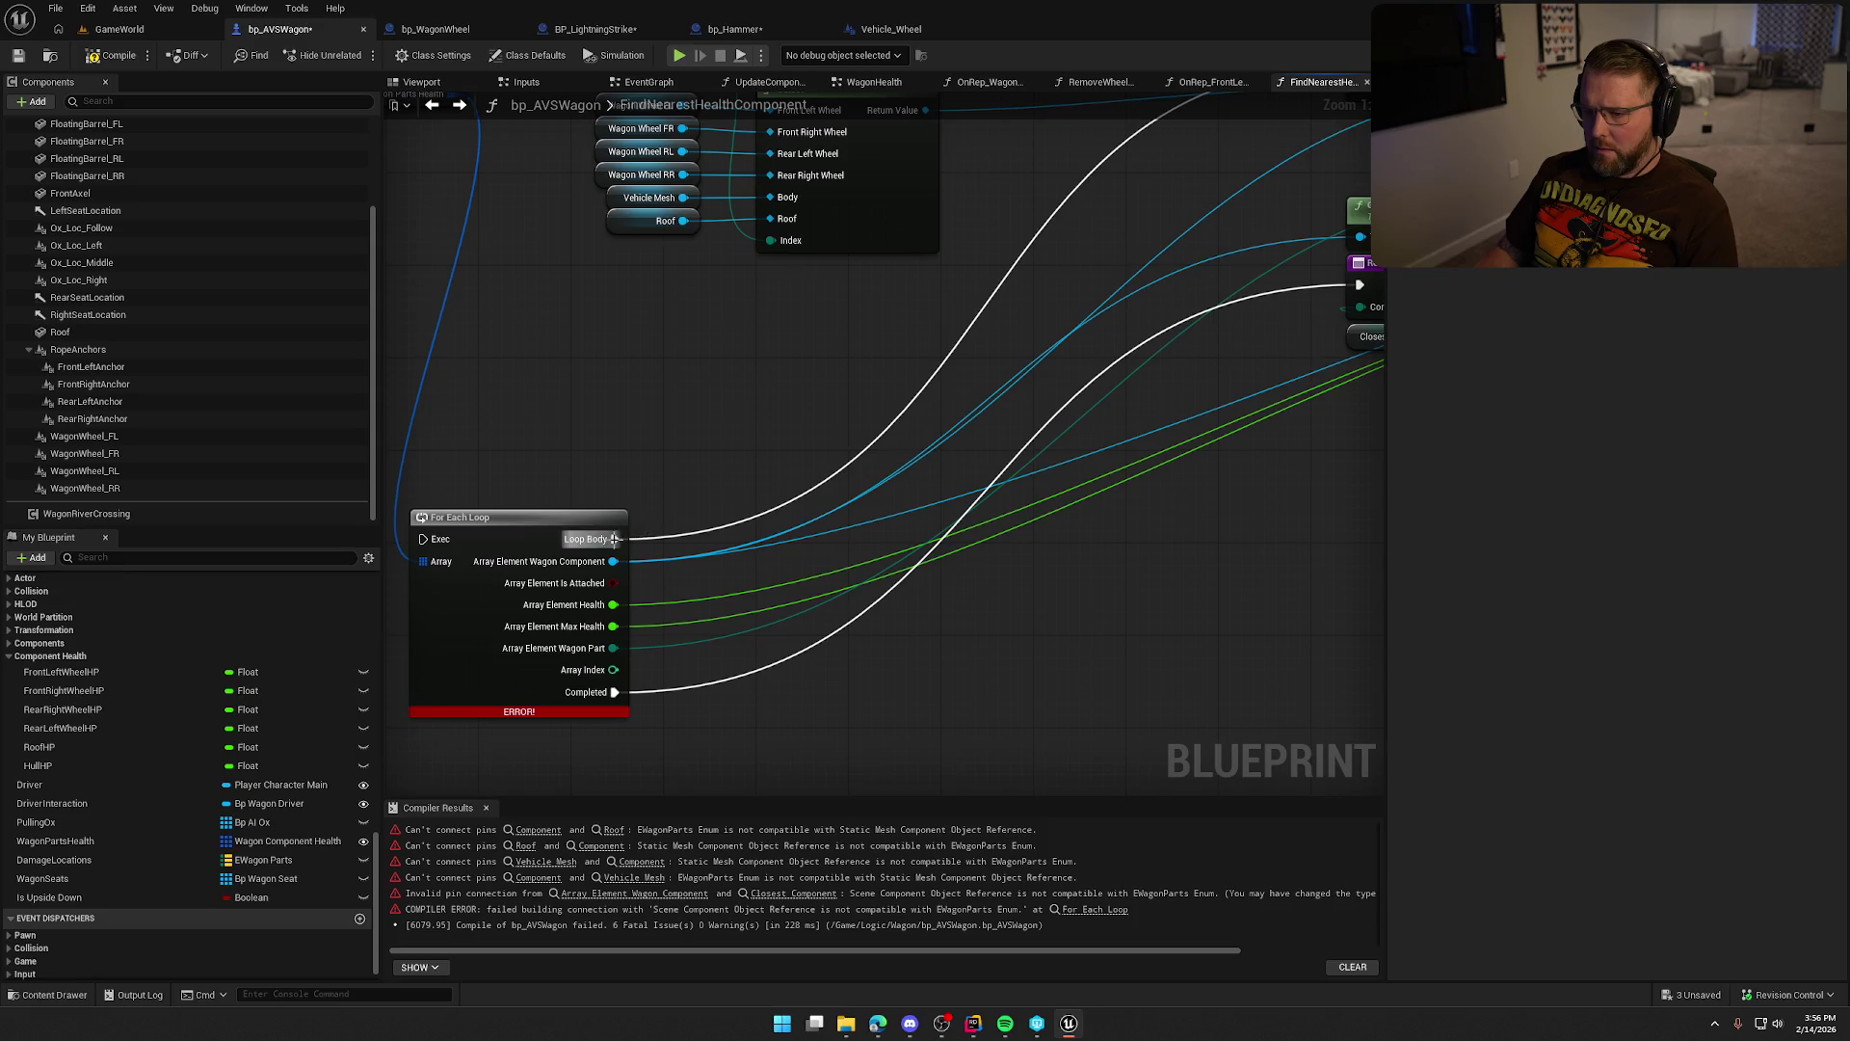
left_click_drag(854, 380, 906, 441)
left_click_drag(1030, 442, 628, 390)
left_click_drag(735, 488, 852, 431)
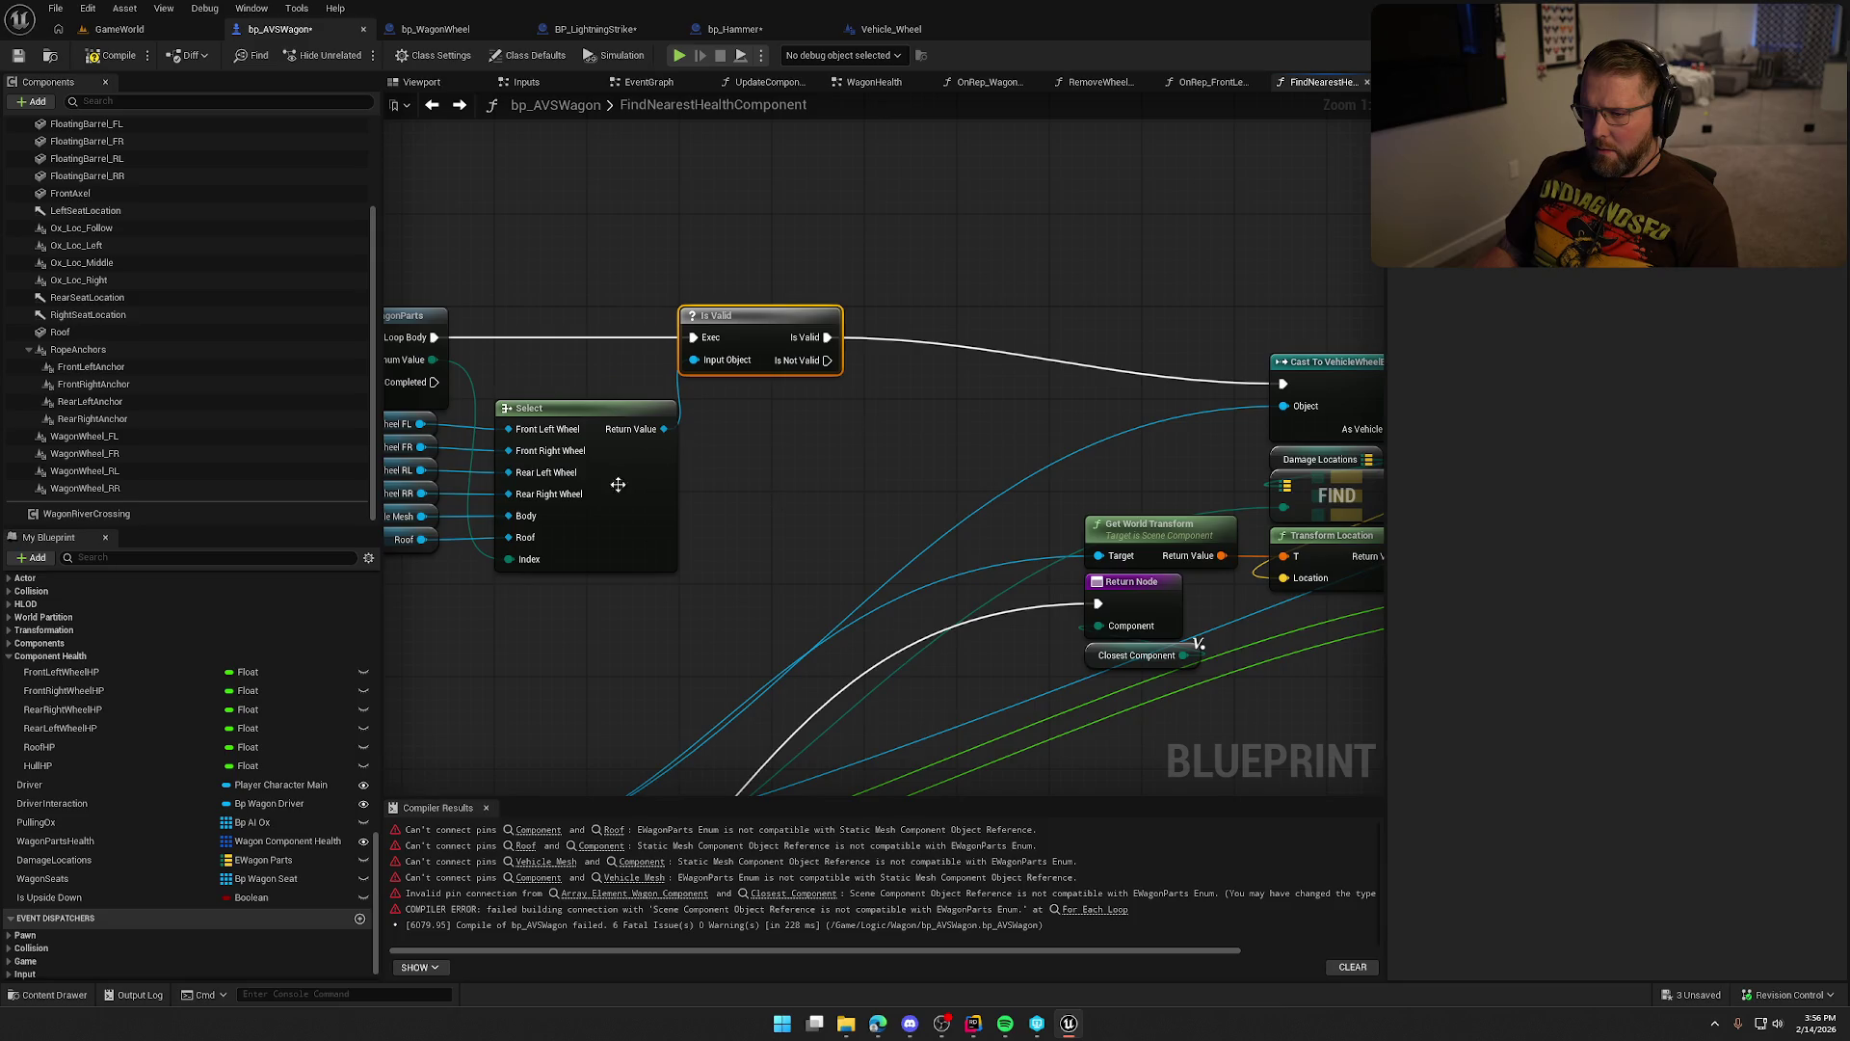
left_click_drag(773, 530, 954, 479)
left_click_drag(1014, 419, 980, 411)
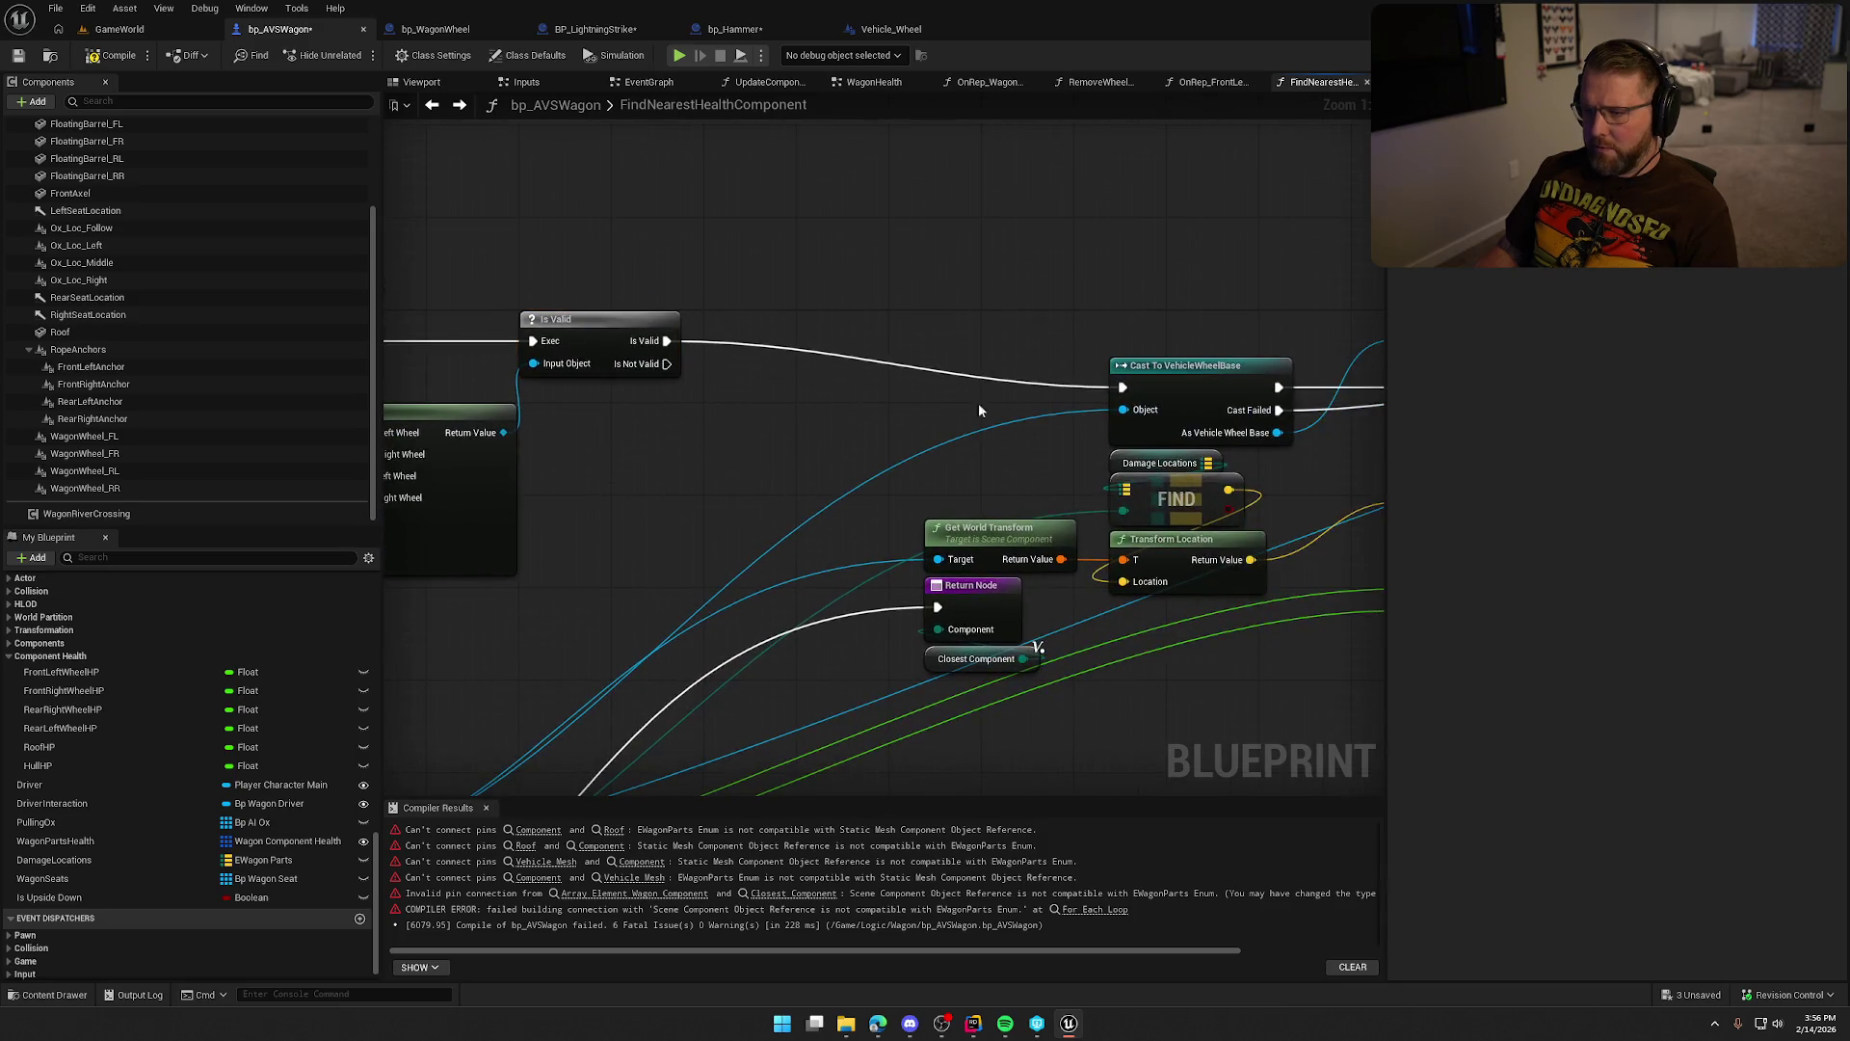
left_click_drag(1174, 386, 773, 330)
mouse_move(509, 445)
left_mouse_down()
mouse_move(709, 418)
mouse_move(918, 337)
left_mouse_up()
mouse_move(943, 447)
left_mouse_down()
mouse_move(864, 454)
mouse_move(608, 402)
mouse_move(702, 404)
mouse_move(596, 416)
left_mouse_up()
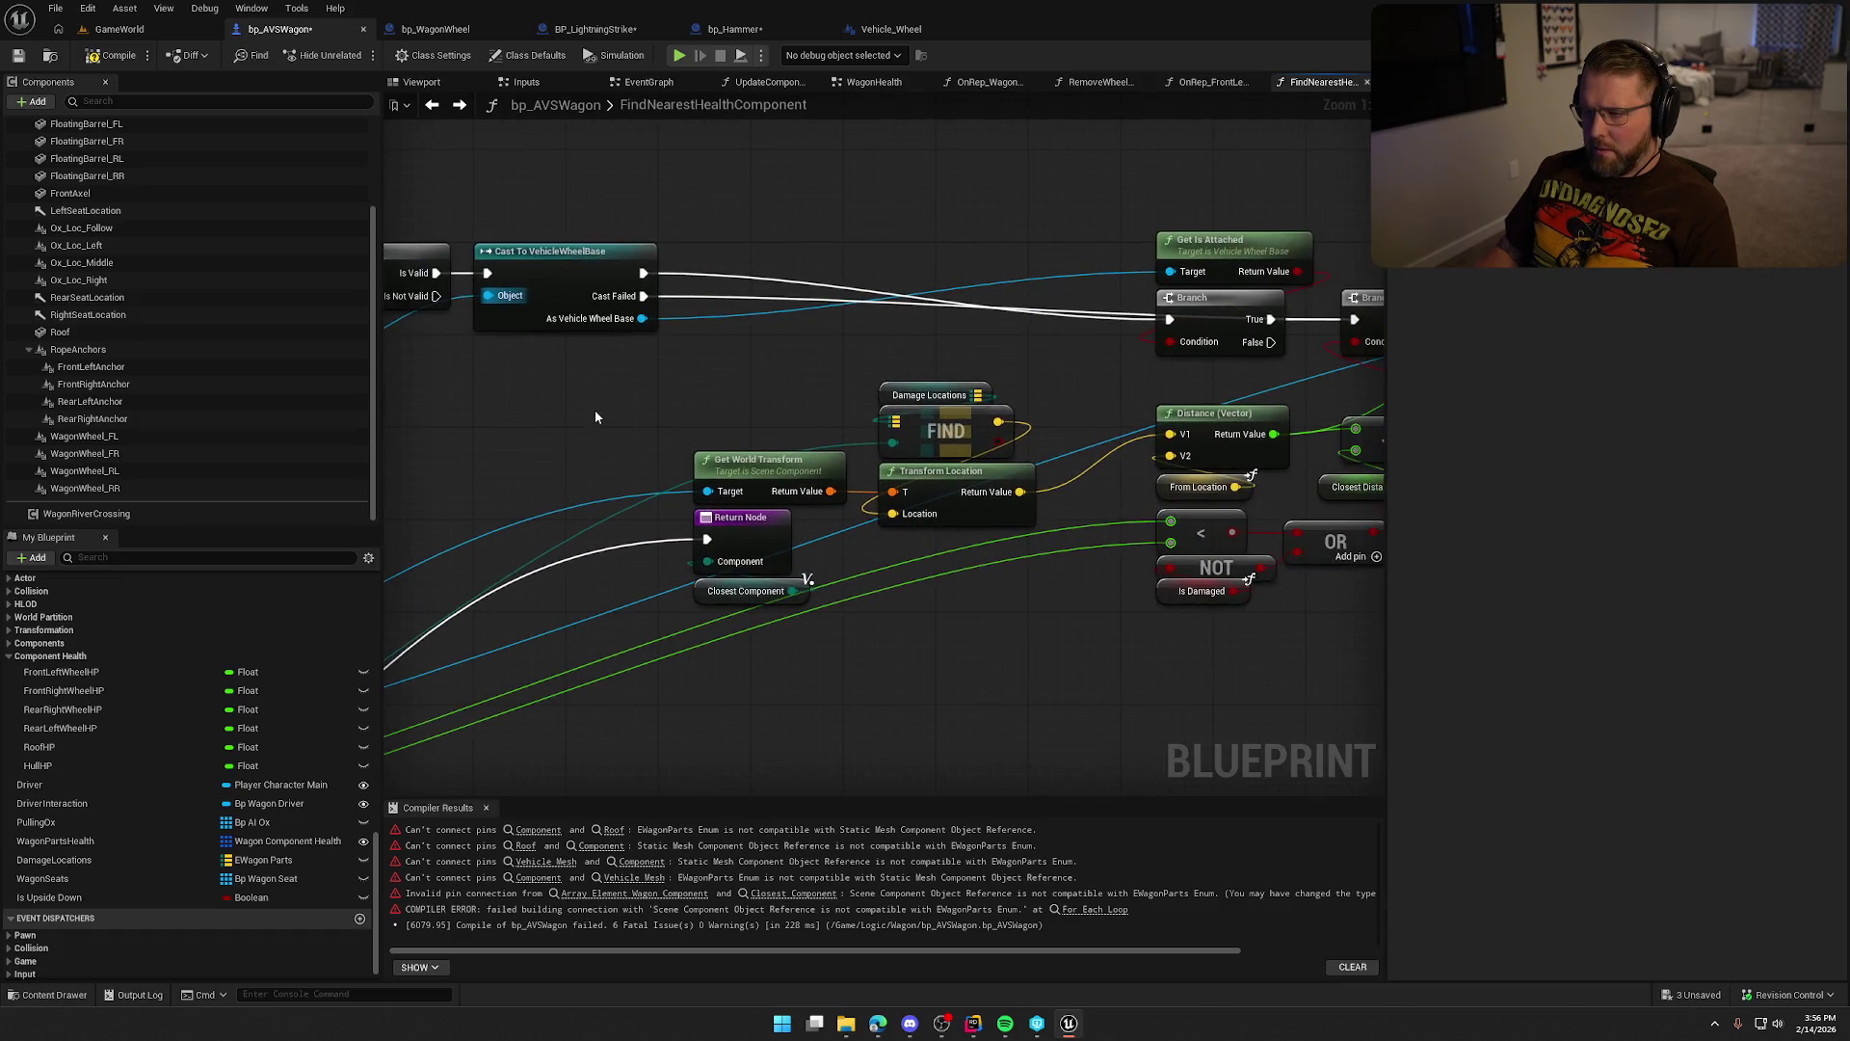
Rearrange the Branch, Get Is Attached and second Branch nodes into a tidy row.
left_click_drag(1058, 349, 811, 277)
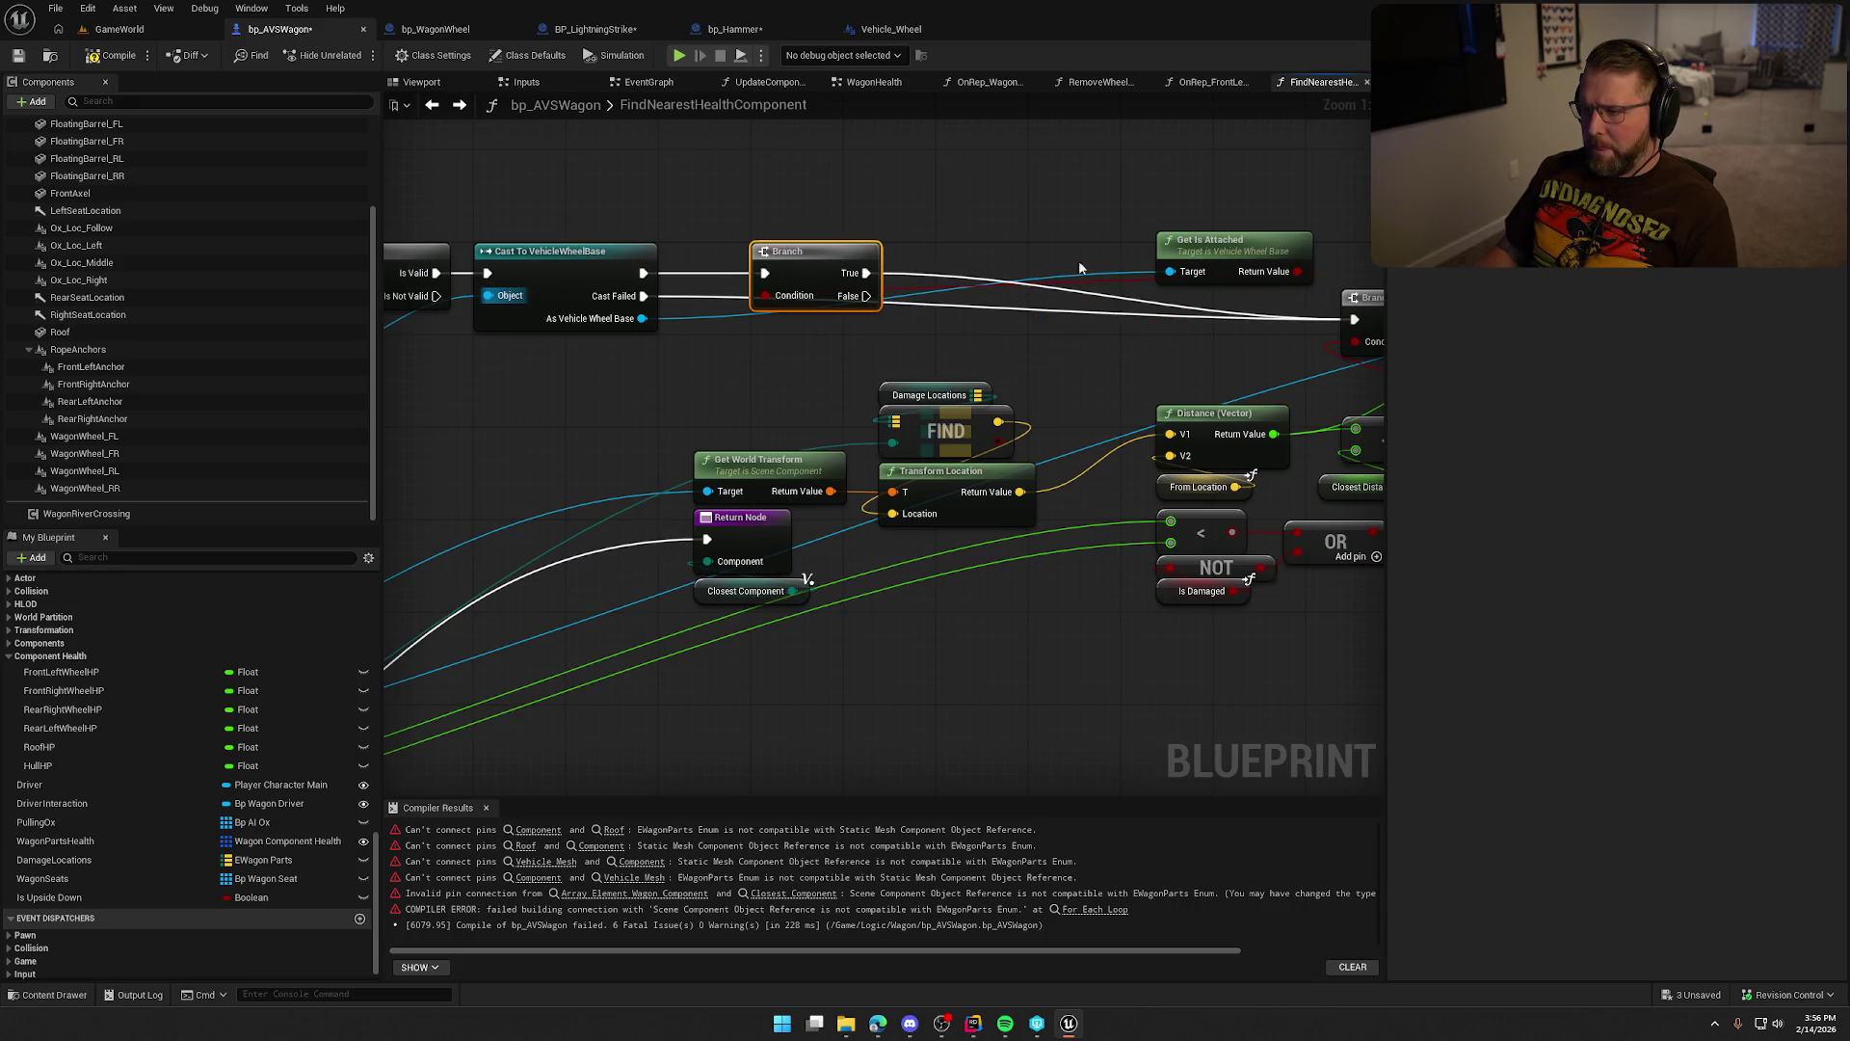
mouse_move(1222, 255)
left_mouse_down()
mouse_move(855, 185)
mouse_move(817, 206)
left_mouse_up()
left_click_drag(997, 237, 786, 238)
mouse_move(1073, 309)
left_mouse_down()
mouse_move(703, 281)
mouse_move(1016, 236)
left_mouse_up()
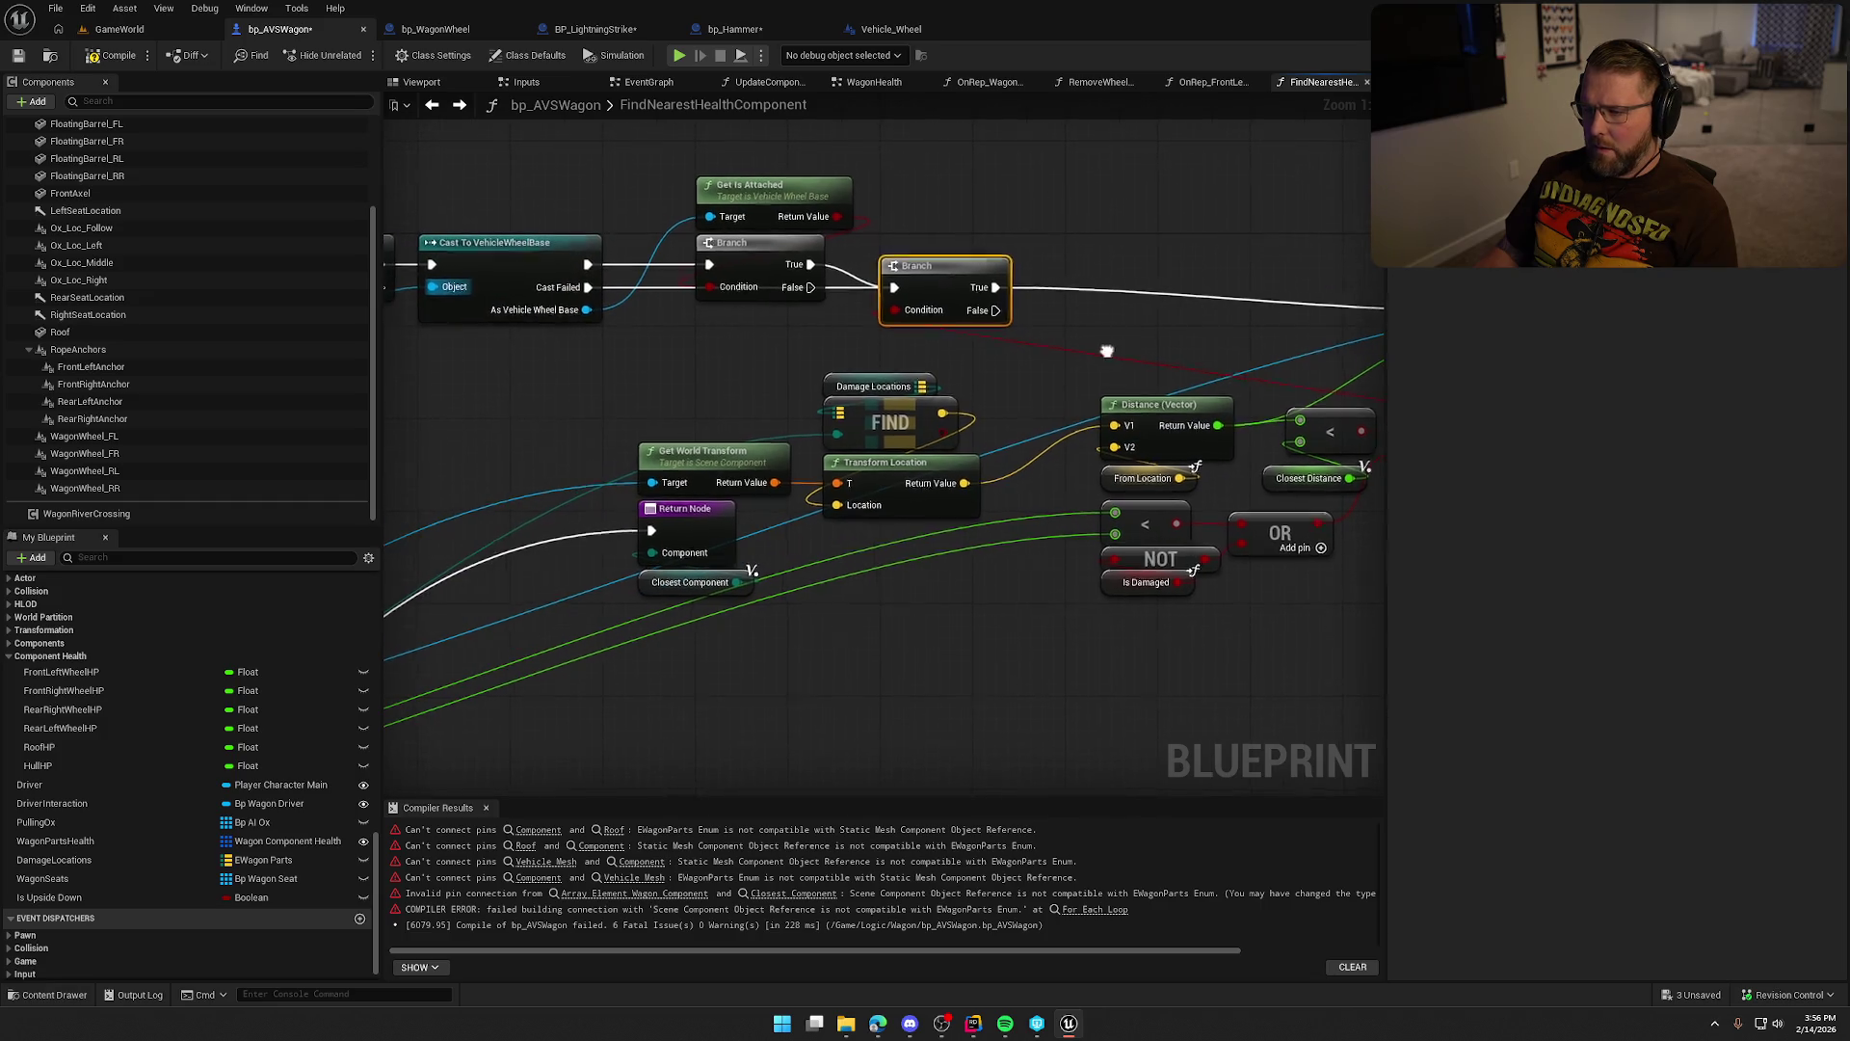
left_click_drag(1106, 351, 901, 286)
mouse_move(1039, 554)
left_mouse_down()
mouse_move(1037, 645)
mouse_move(1193, 633)
left_mouse_up()
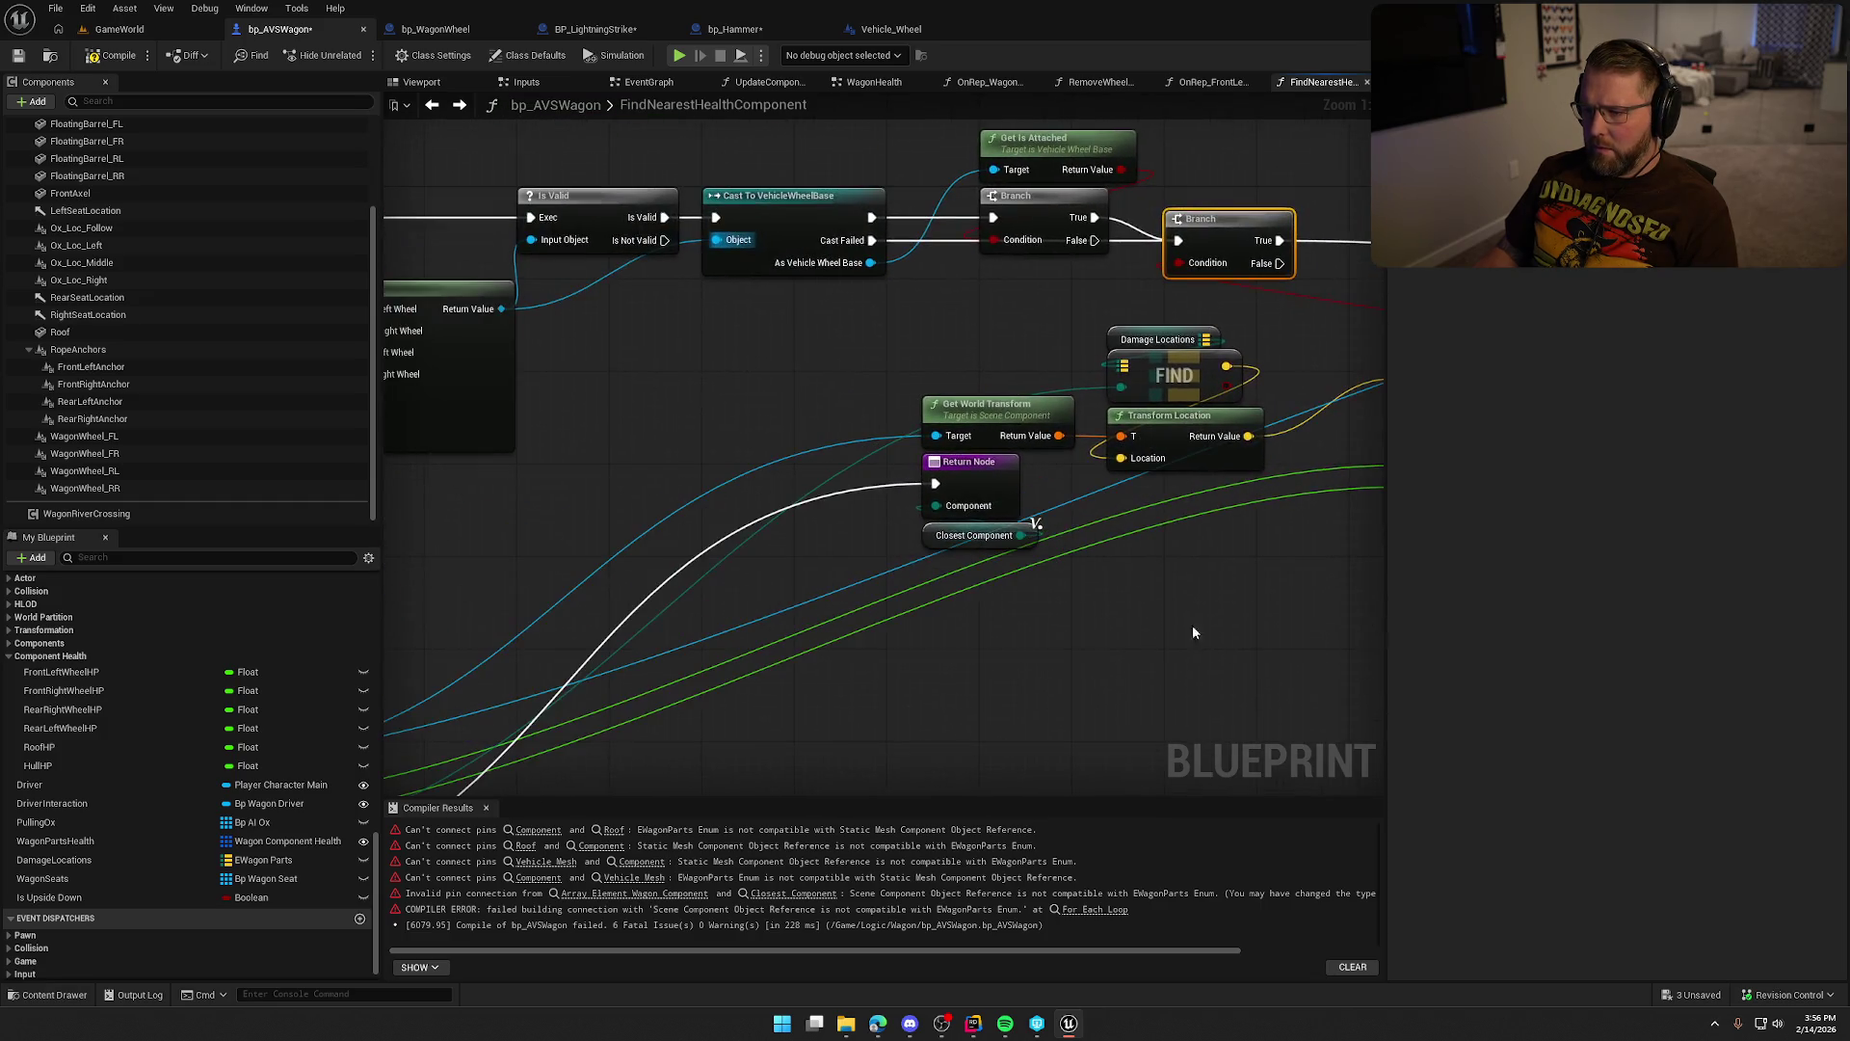
Wire ForEach EWagonParts' Enum Value into the FIND node's item input on Damage Locations.
scroll(730, 402, "down", 1)
left_click_drag(758, 292, 779, 401)
mouse_move(496, 278)
left_mouse_down()
mouse_move(1166, 414)
mouse_move(1236, 408)
left_mouse_up()
scroll(991, 430, "up", 2)
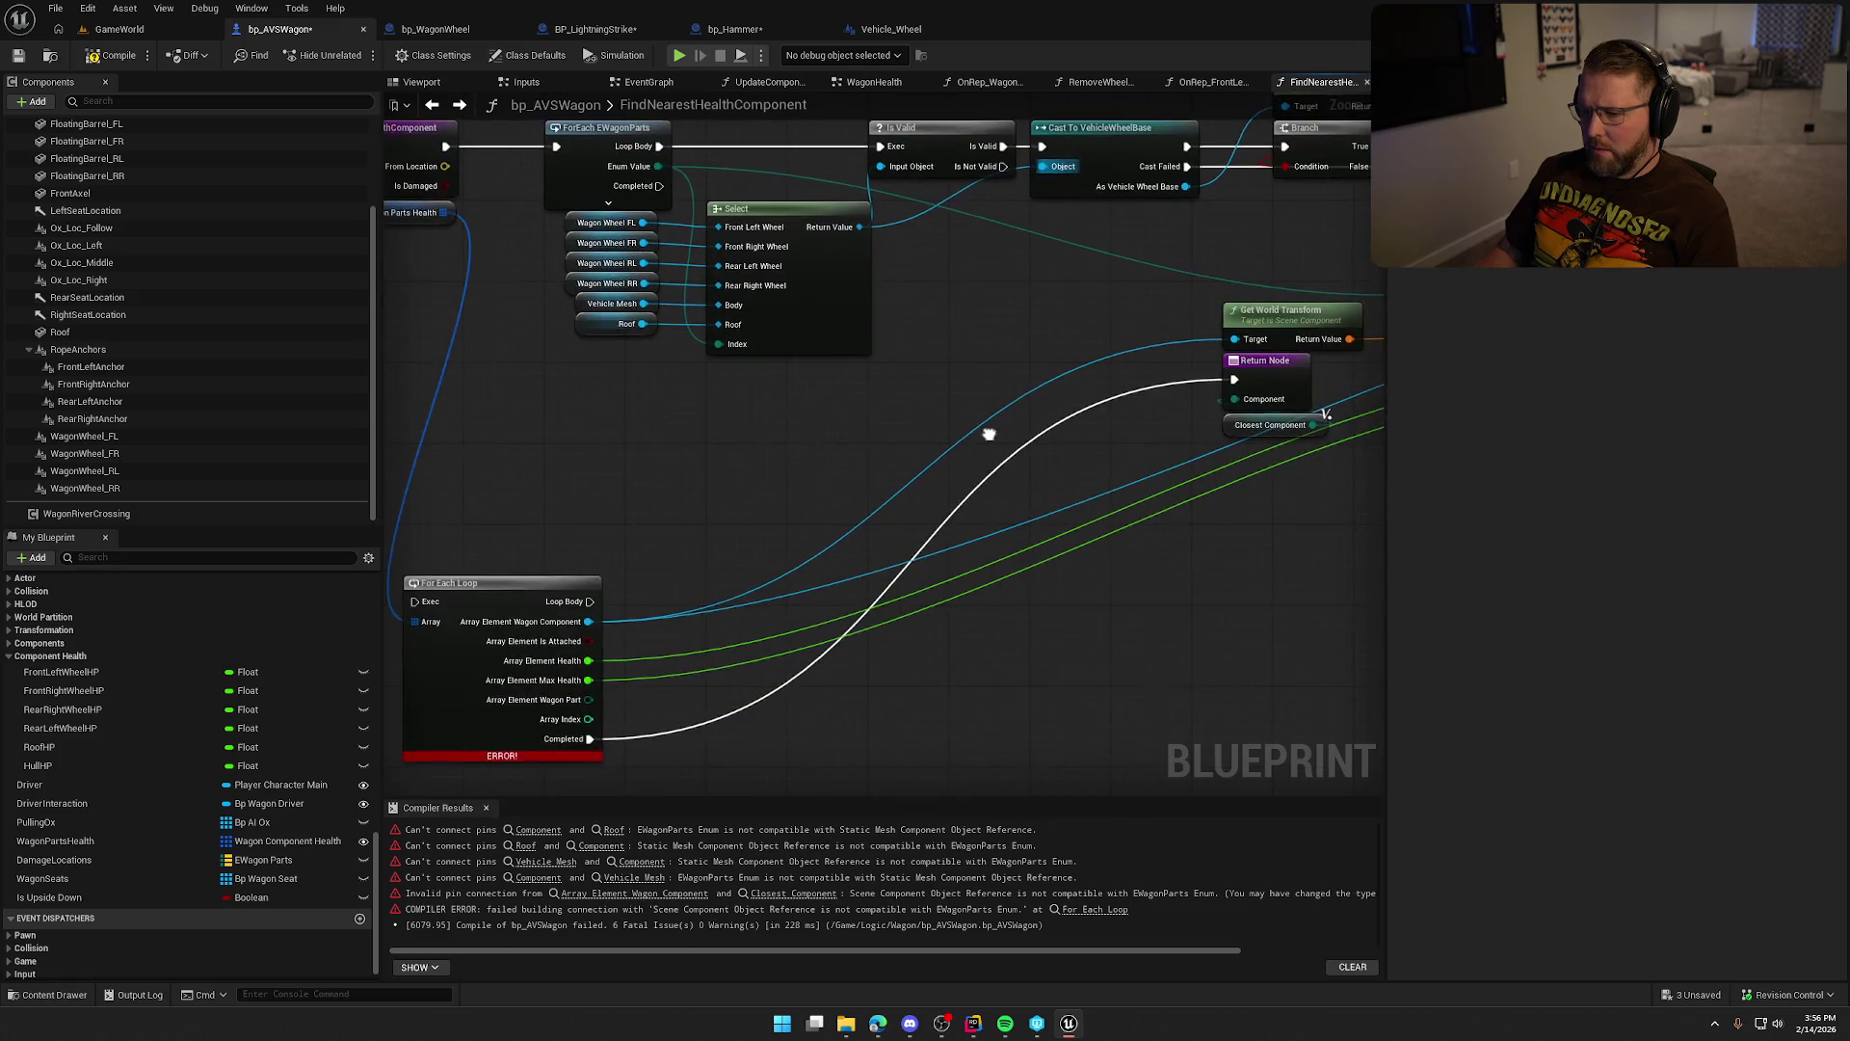
scroll(942, 467, "down", 2)
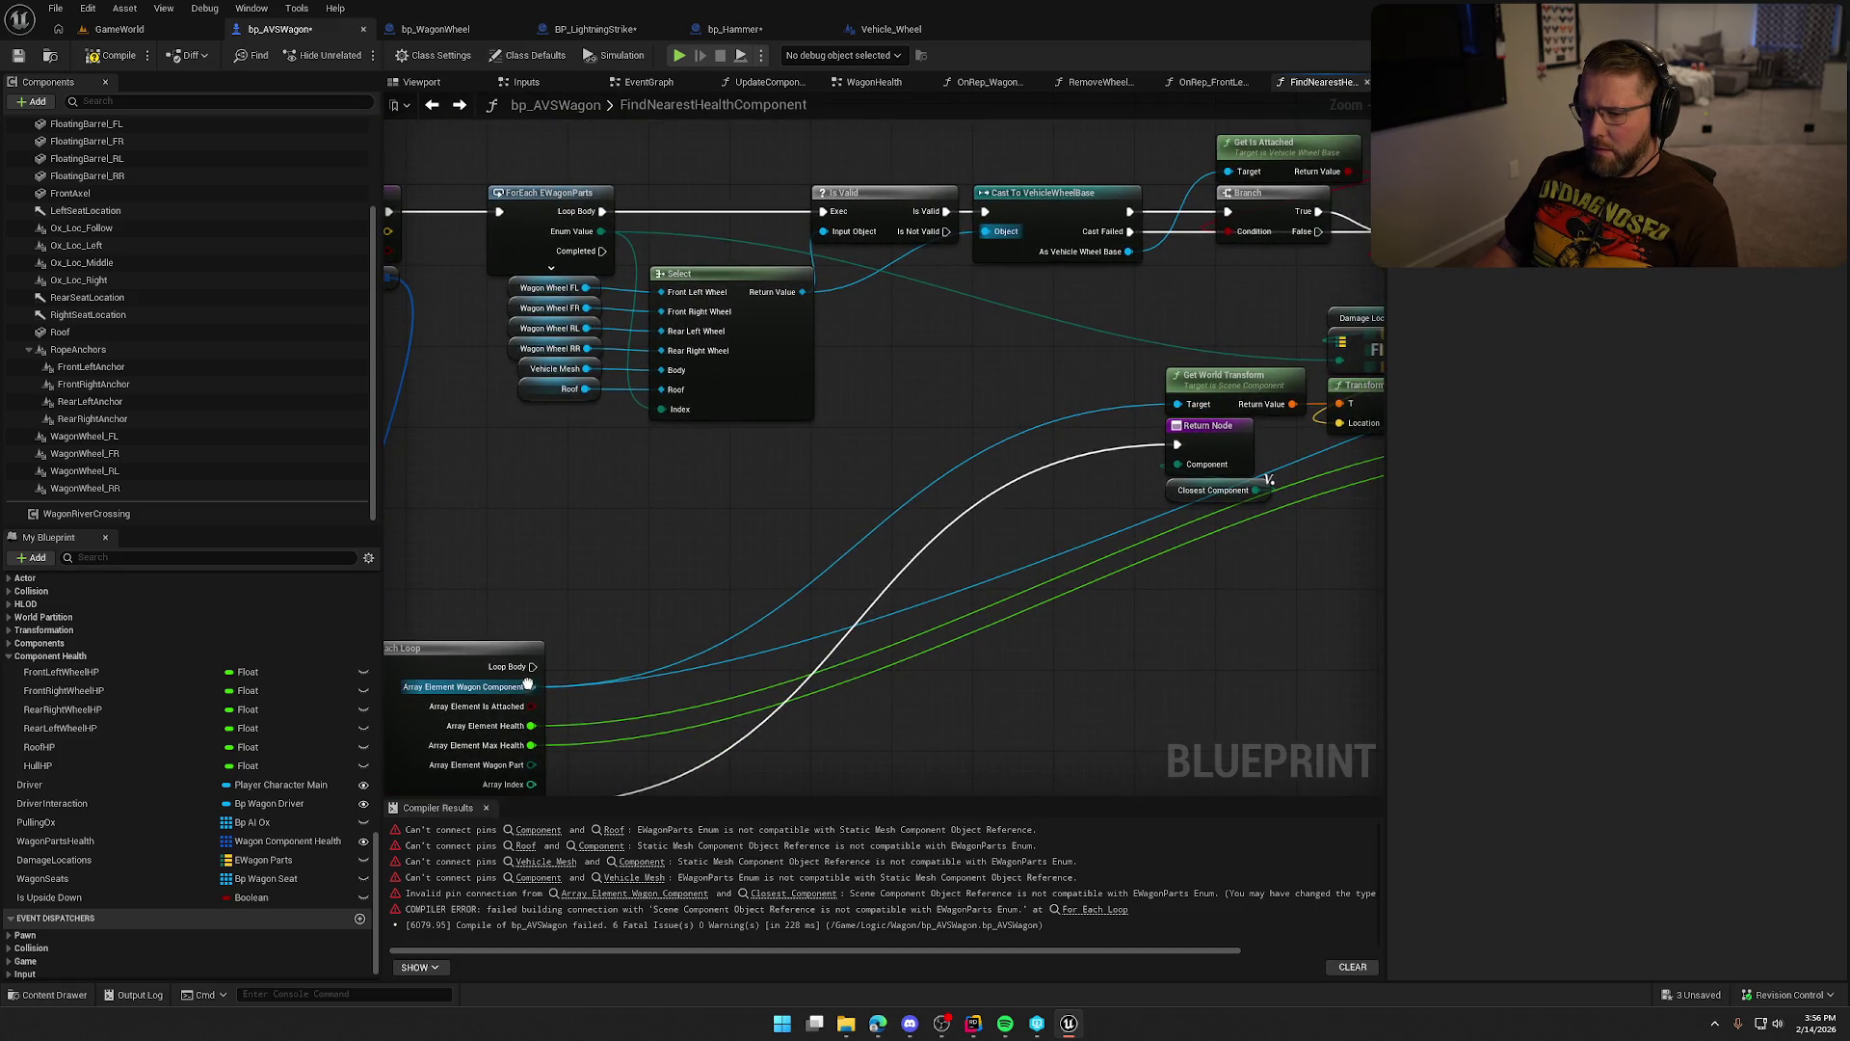
Move the loop's Wagon Component wires onto the Select node's Return Value.
mouse_move(528, 686)
left_mouse_down()
mouse_move(799, 298)
mouse_move(528, 695)
mouse_move(830, 475)
mouse_move(855, 401)
mouse_move(843, 335)
mouse_move(801, 296)
left_mouse_up()
left_click_drag(989, 372, 540, 449)
scroll(525, 603, "down", 2)
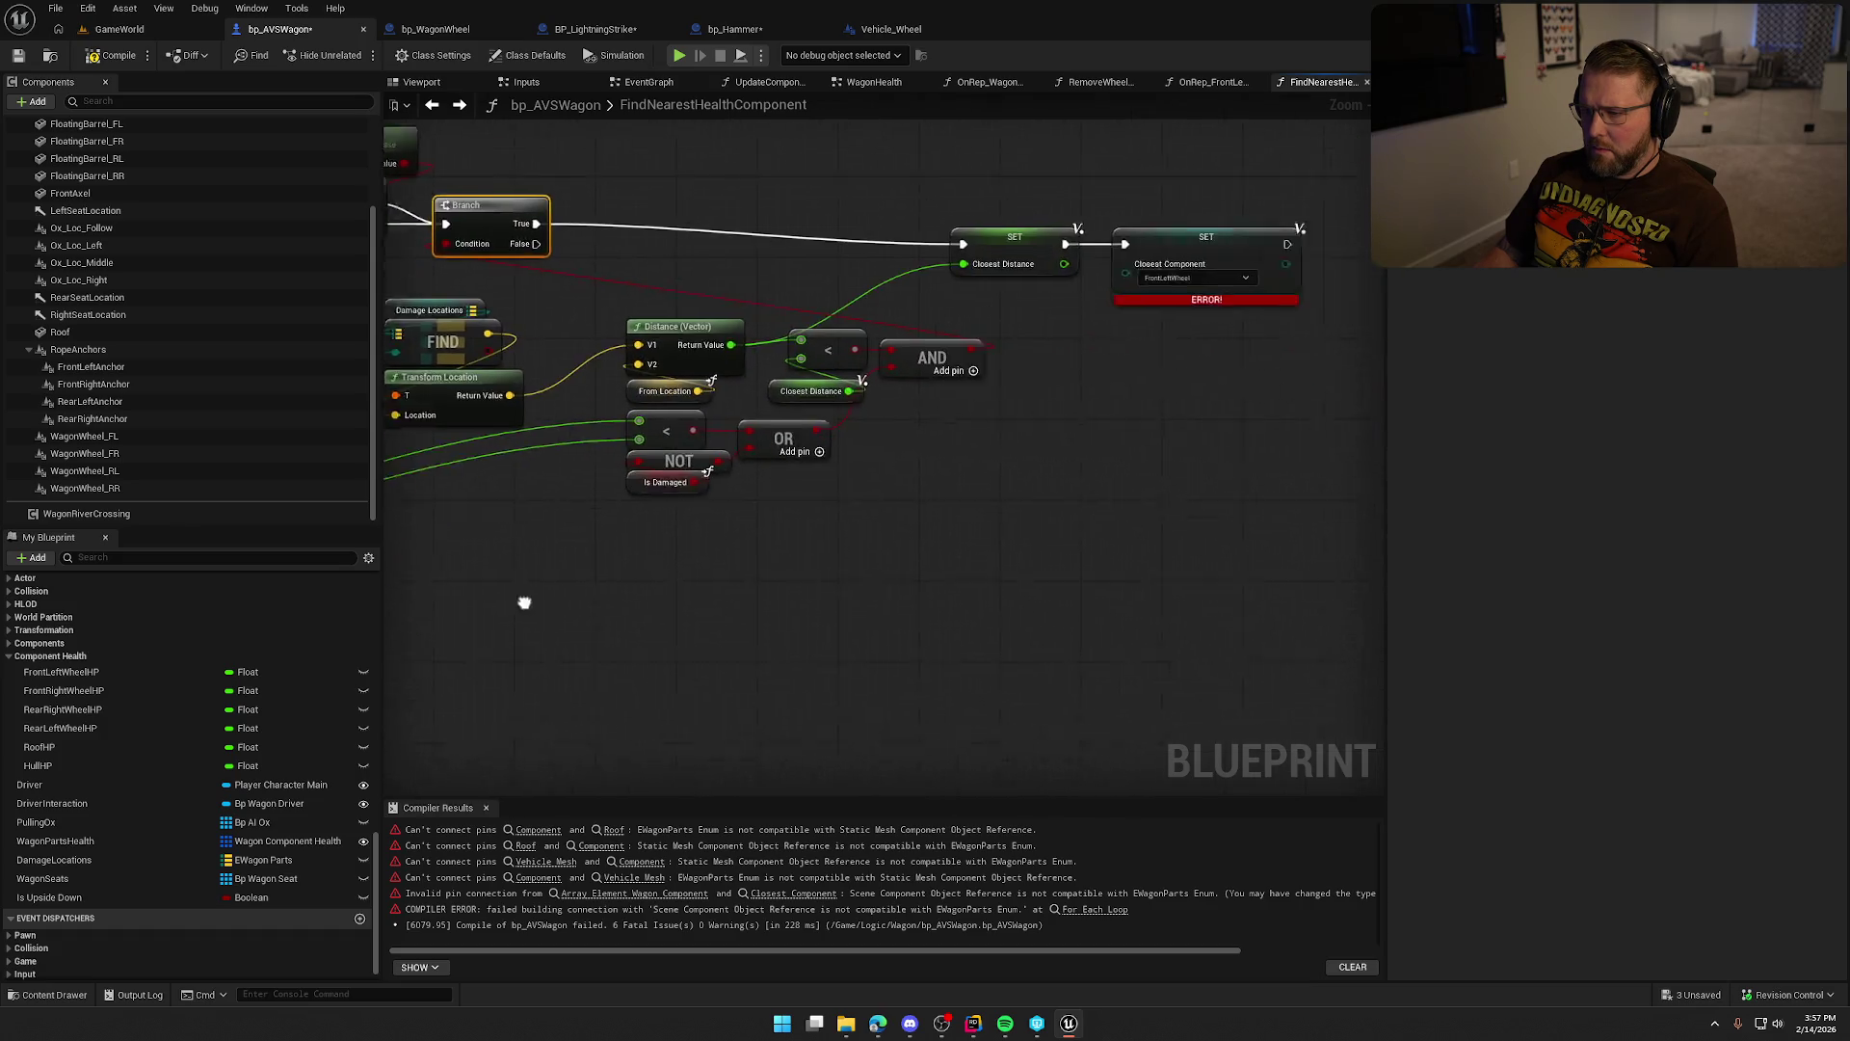
scroll(1128, 575, "up", 2)
mouse_move(1224, 449)
left_mouse_down()
mouse_move(1373, 535)
mouse_move(1160, 580)
mouse_move(1043, 572)
mouse_move(1244, 484)
mouse_move(874, 734)
mouse_move(893, 529)
left_mouse_up()
Make the Return Node run when the ForEach EWagonParts loop completes, placed beneath Select.
mouse_move(1037, 332)
left_mouse_down()
mouse_move(792, 676)
mouse_move(1022, 536)
mouse_move(989, 708)
mouse_move(749, 532)
mouse_move(702, 444)
left_mouse_up()
left_click(929, 547, "alt")
mouse_move(687, 226)
left_mouse_down()
mouse_move(658, 455)
mouse_move(693, 464)
left_mouse_up()
left_click_drag(690, 229, 665, 460)
mouse_move(833, 528)
left_mouse_down()
mouse_move(660, 438)
mouse_move(798, 420)
mouse_move(769, 420)
left_mouse_up()
Tidy the Wagon Parts Health, Get World Transform and Distance (Vector) nodes.
left_click_drag(999, 471, 1055, 239)
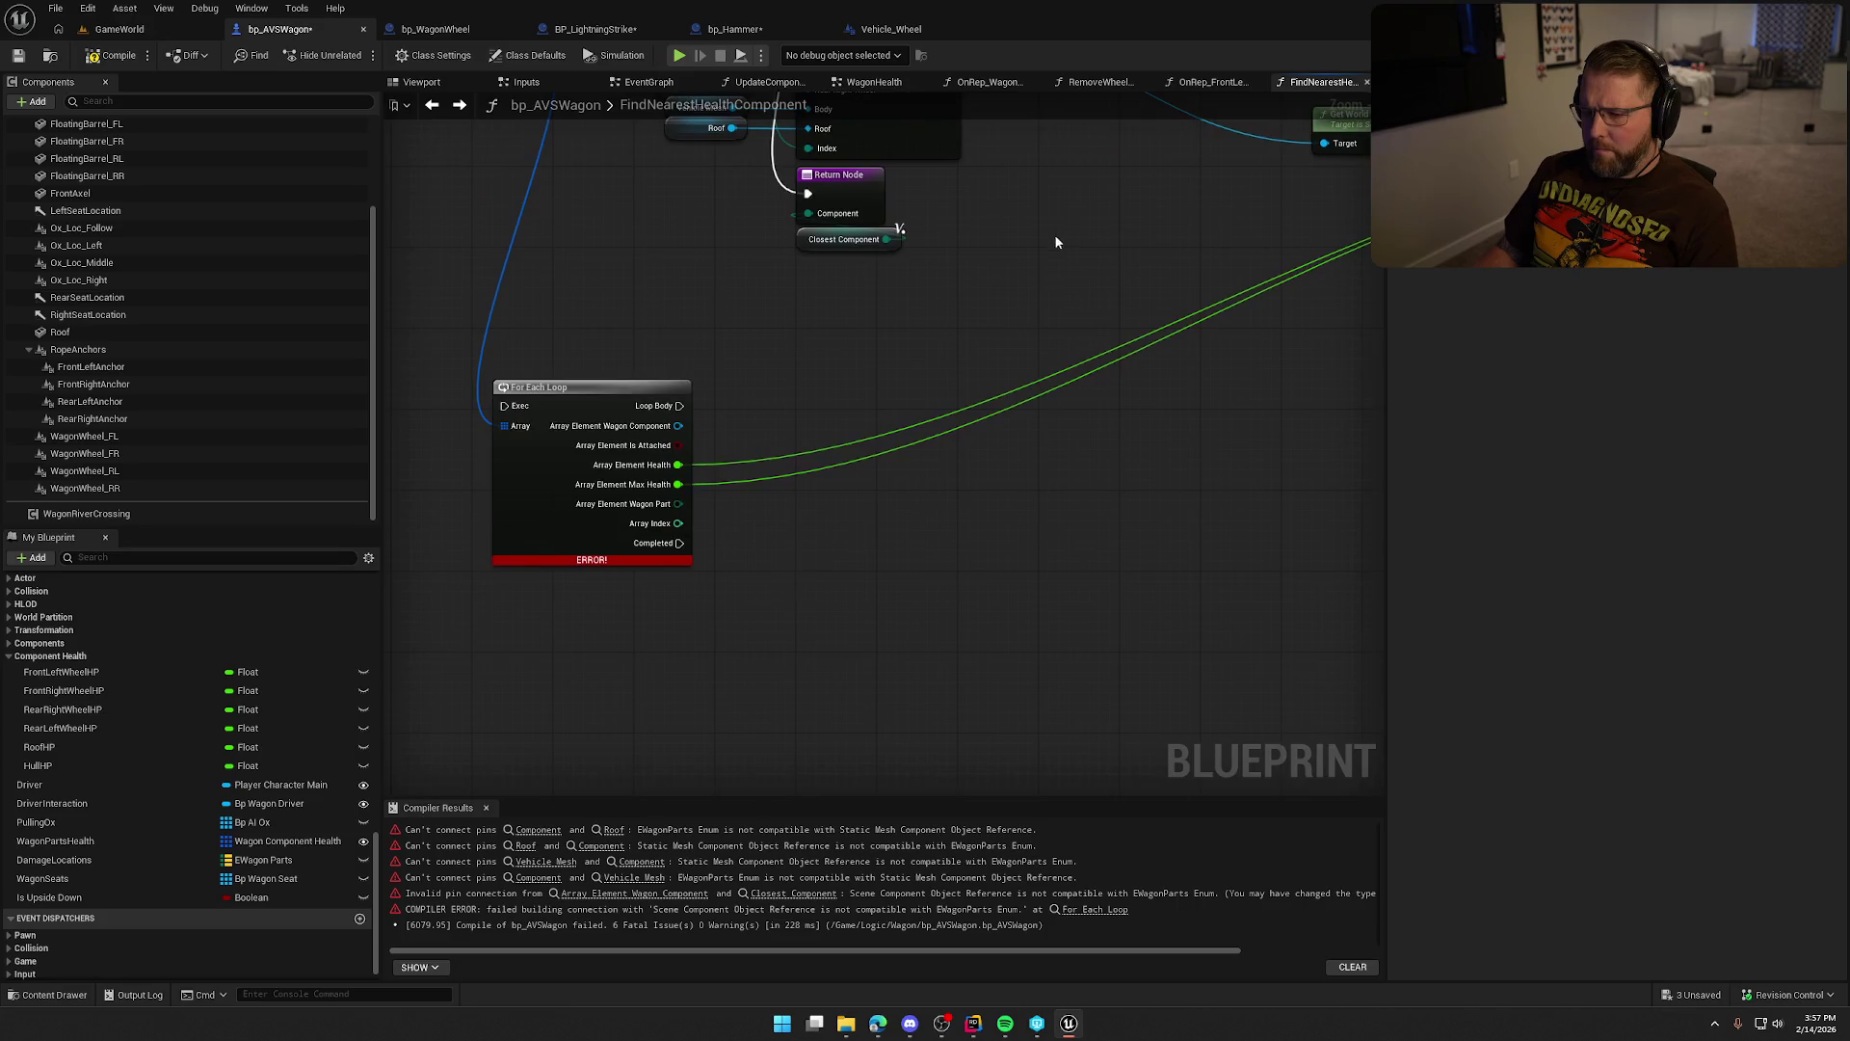
left_click_drag(953, 418, 1167, 619)
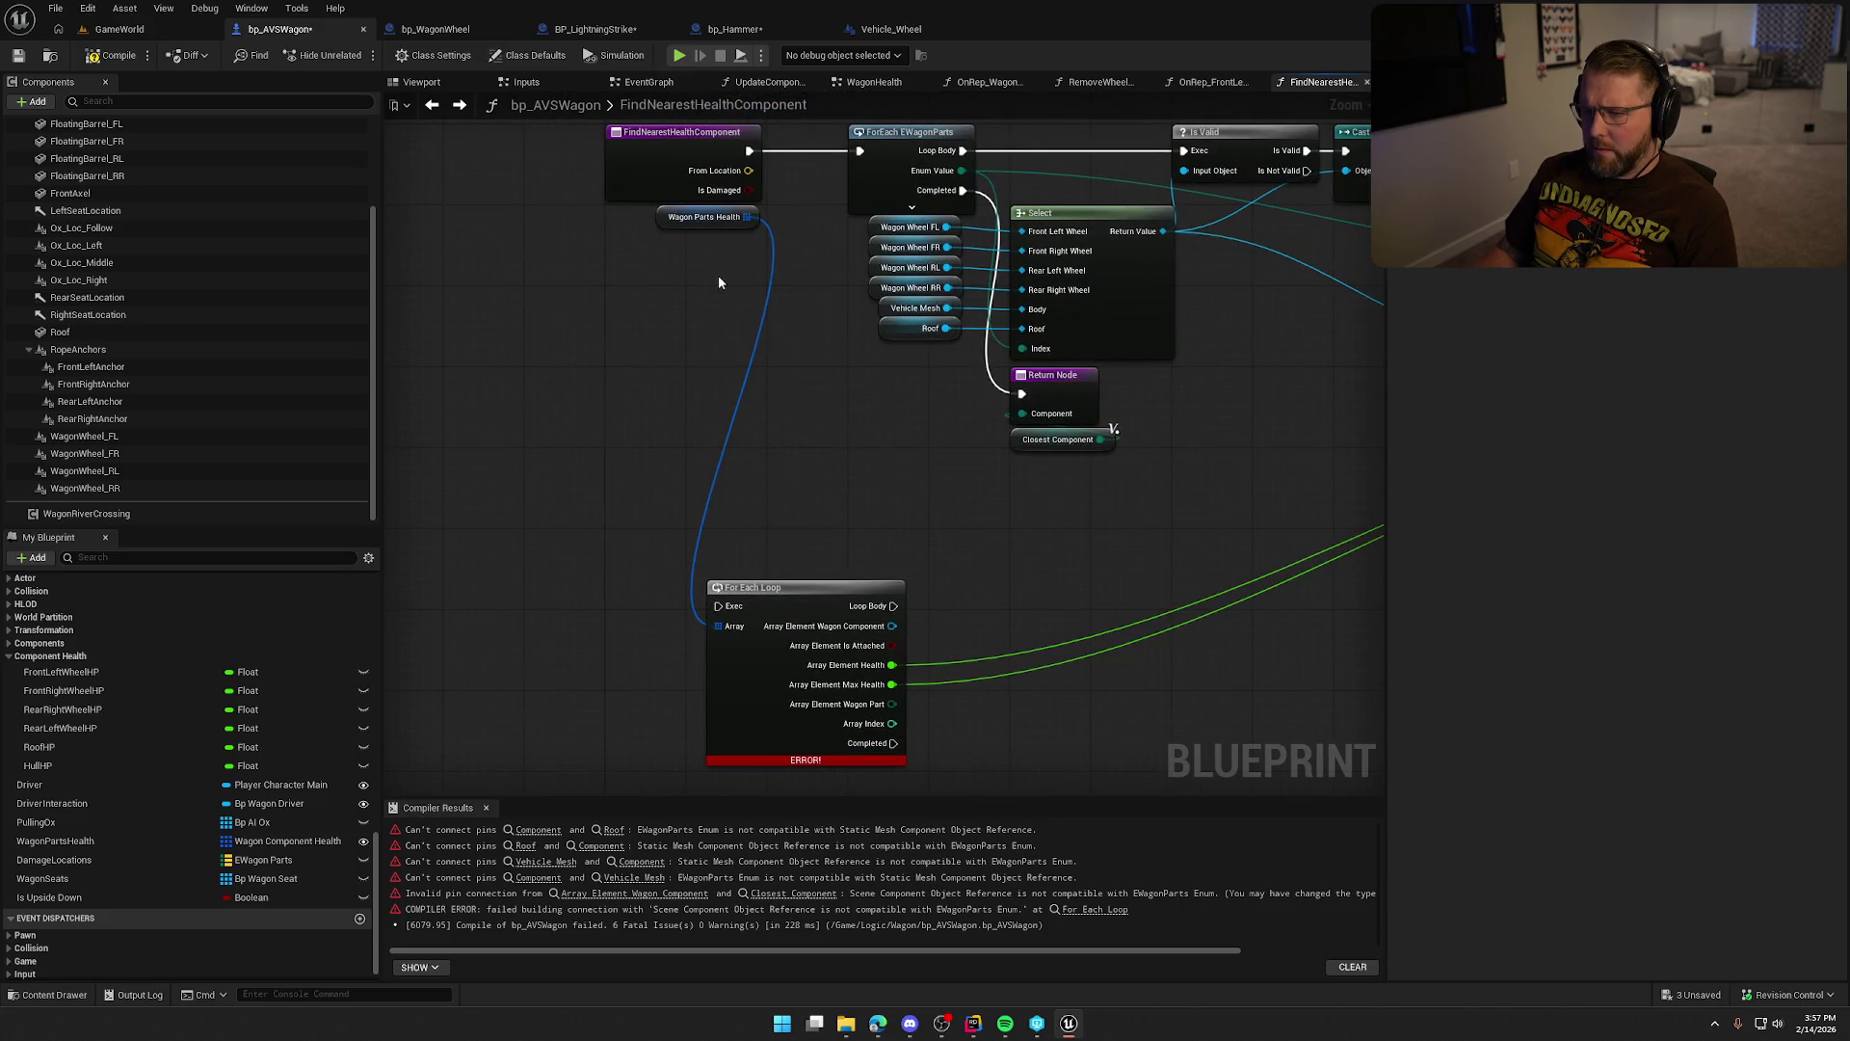
mouse_move(680, 222)
left_mouse_down()
mouse_move(667, 472)
mouse_move(415, 444)
left_mouse_up()
mouse_move(842, 553)
left_mouse_down()
mouse_move(886, 591)
mouse_move(720, 460)
mouse_move(1033, 484)
mouse_move(1222, 593)
mouse_move(1073, 429)
mouse_move(668, 382)
left_mouse_up()
scroll(718, 463, "up", 1)
left_click_drag(629, 600, 789, 609)
left_click(856, 602)
left_click_drag(748, 422, 771, 420)
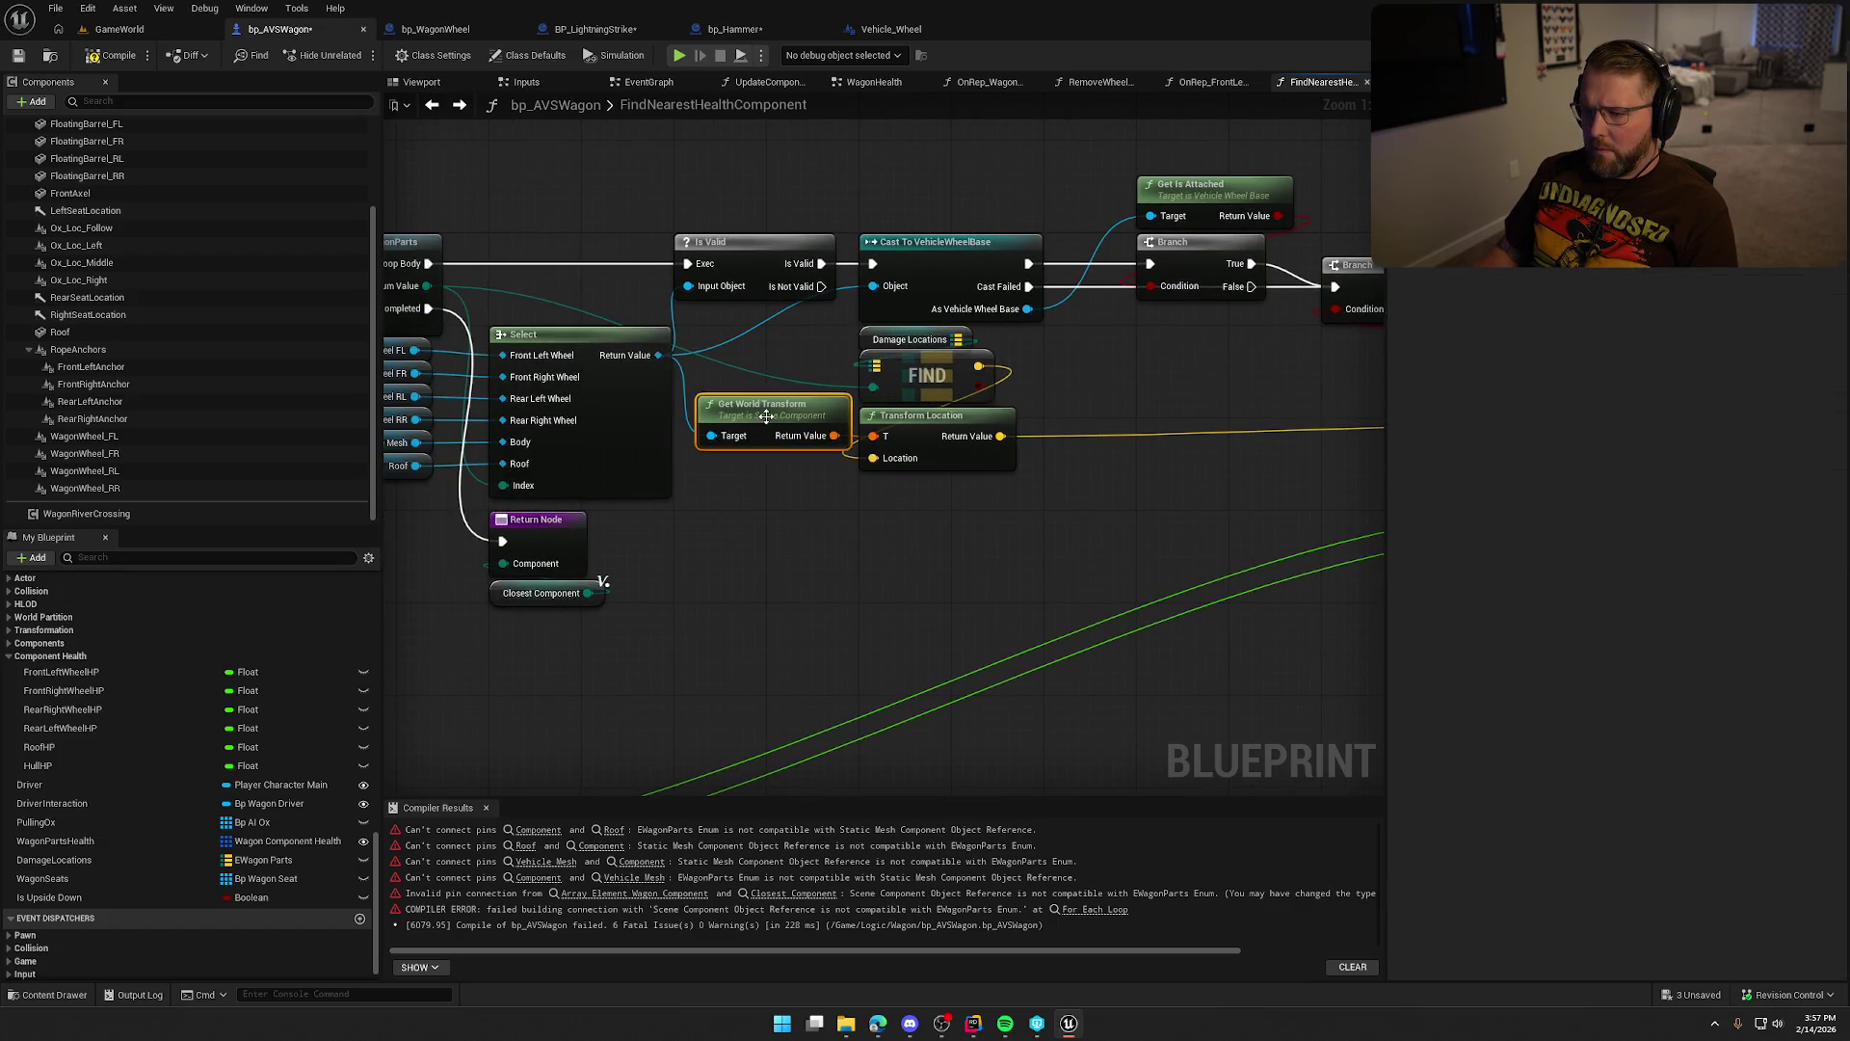
left_click_drag(840, 576, 551, 574)
left_click_drag(768, 582, 589, 574)
mouse_move(938, 454)
left_mouse_down()
mouse_move(765, 430)
mouse_move(871, 382)
mouse_move(1009, 399)
mouse_move(762, 332)
mouse_move(545, 374)
left_mouse_up()
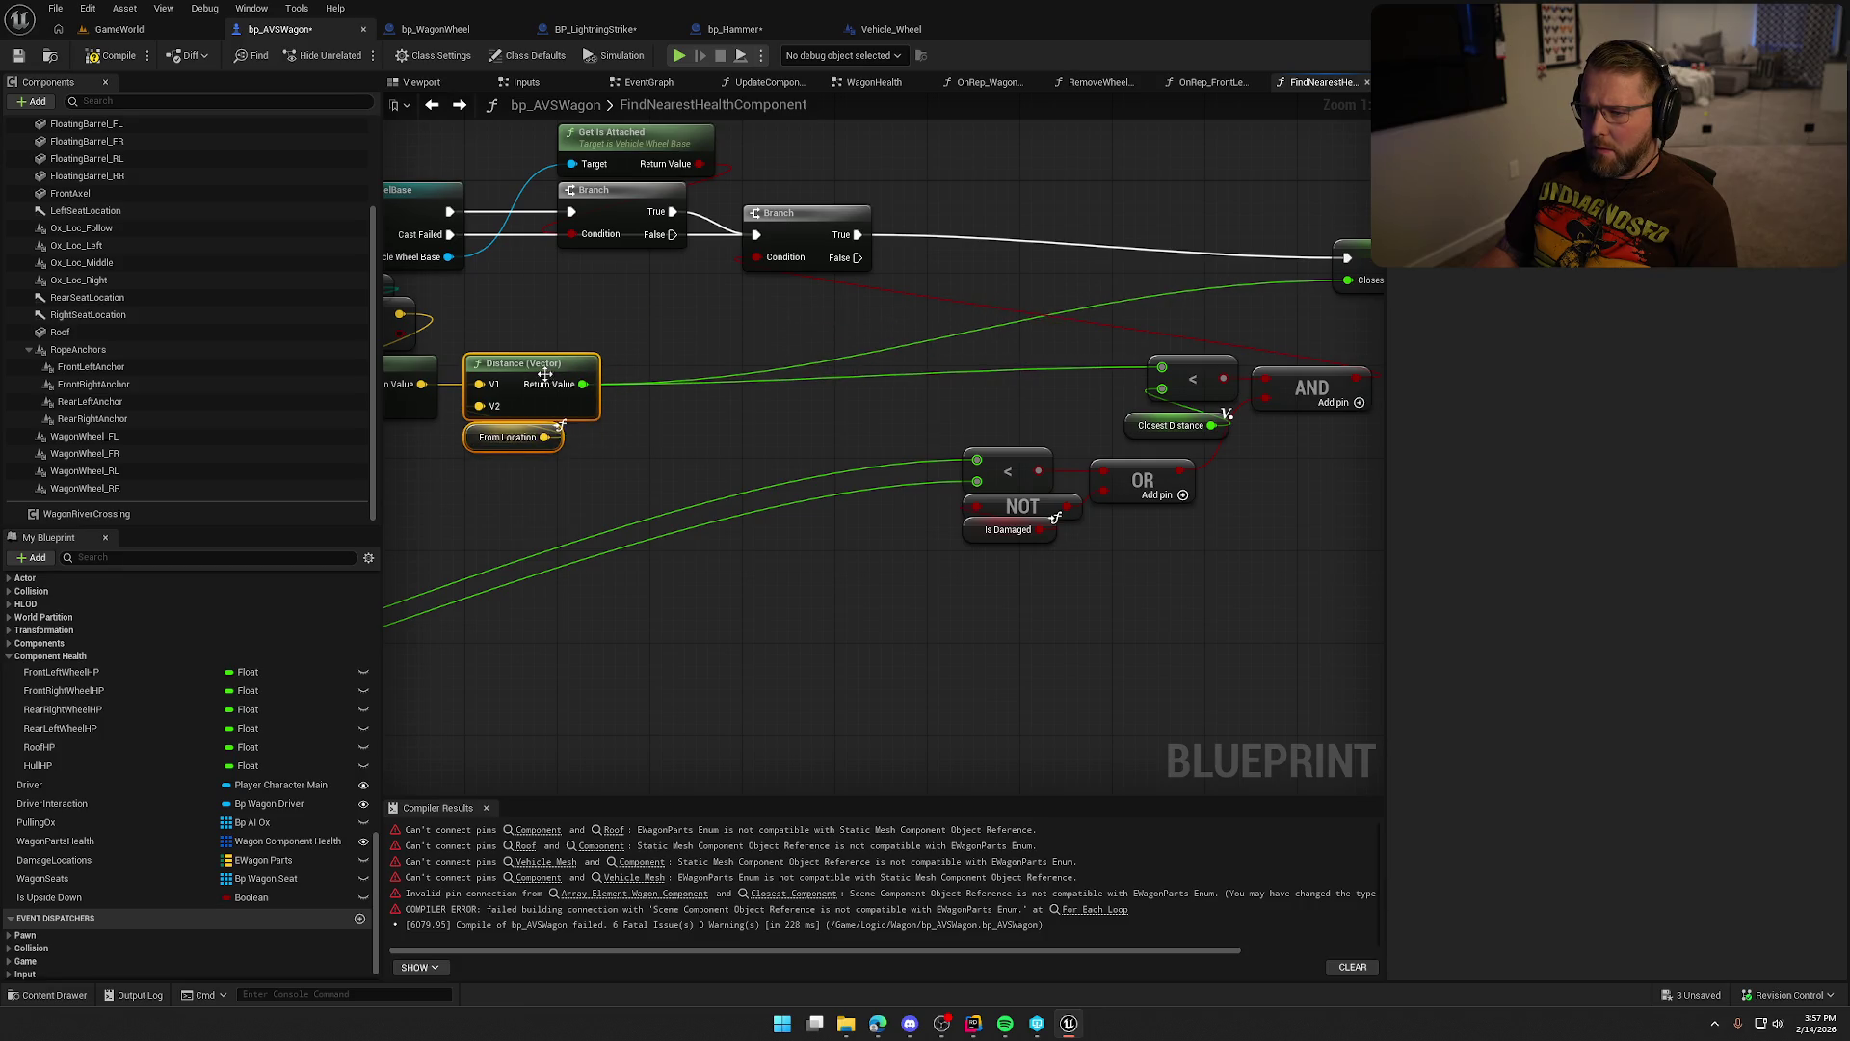
left_click(757, 462)
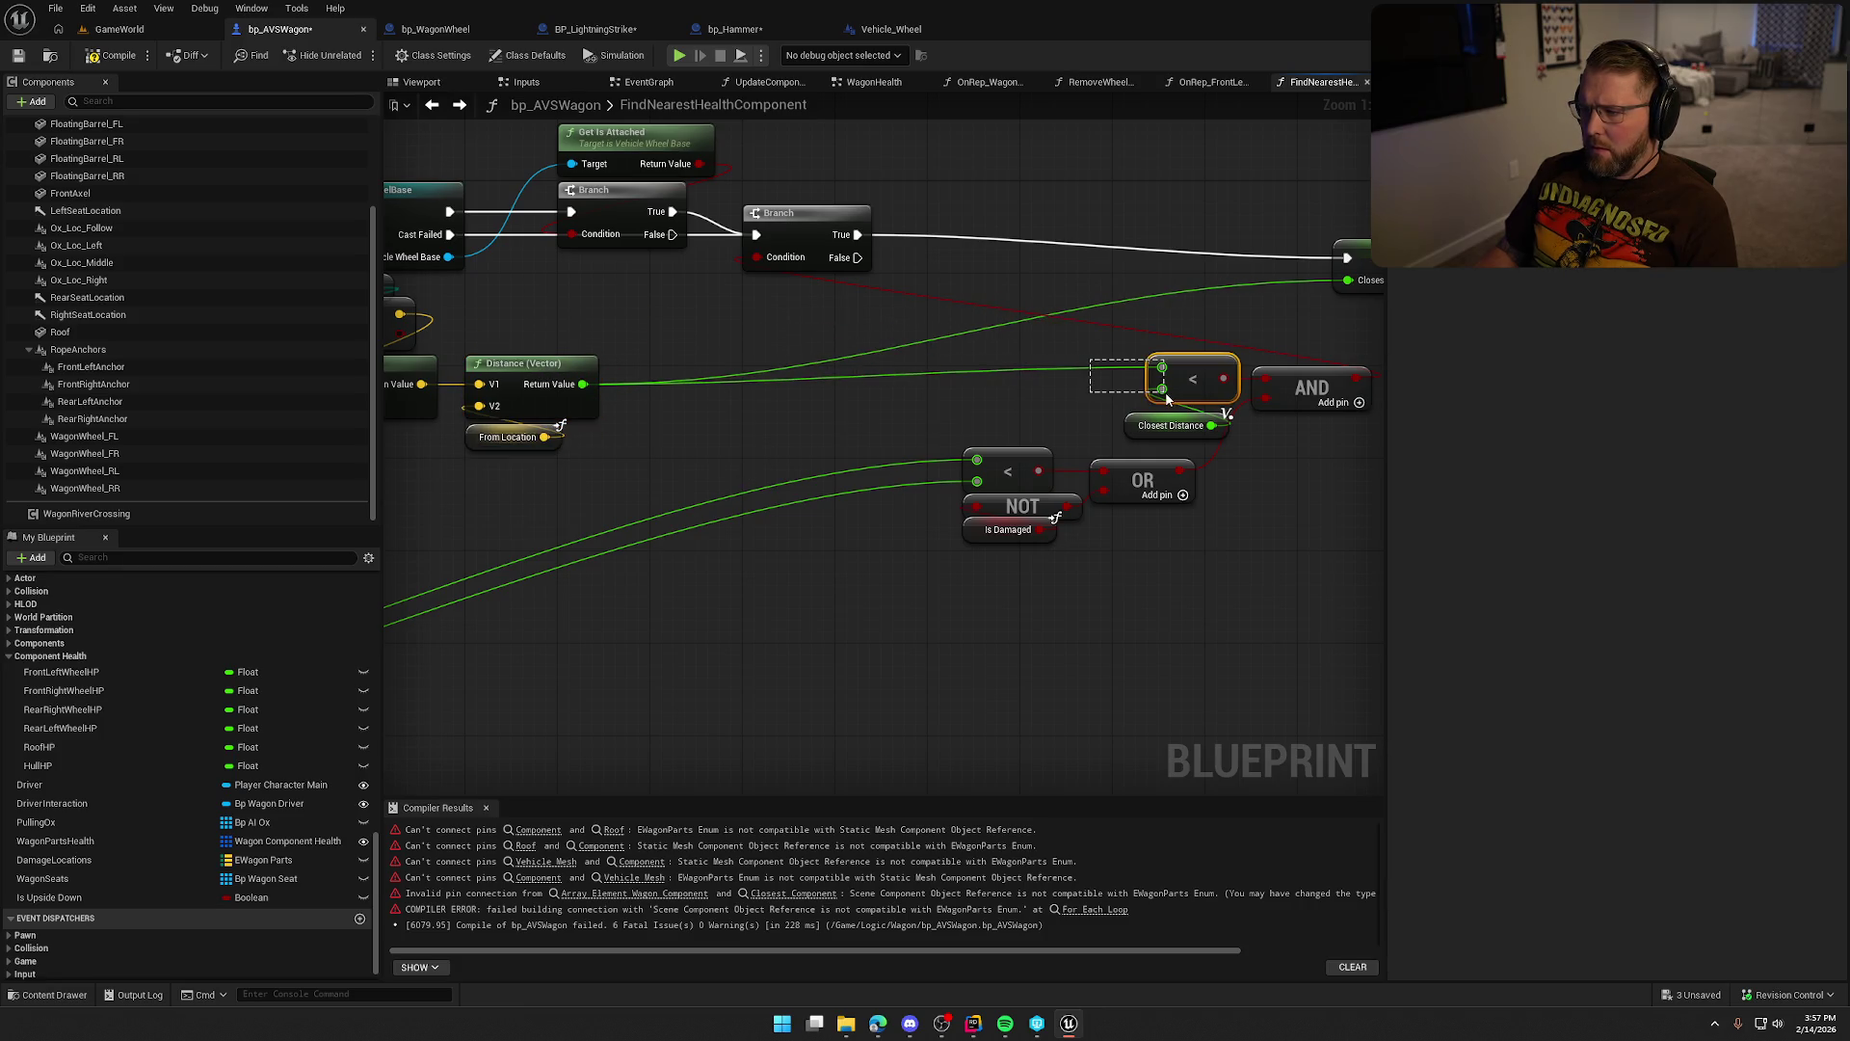
Move the comparison, AND and OR logic left and place SET Closest Distance after the Branch.
left_click_drag(1048, 429, 1322, 478)
mouse_move(1312, 388)
left_mouse_down()
mouse_move(752, 499)
mouse_move(809, 424)
left_mouse_up()
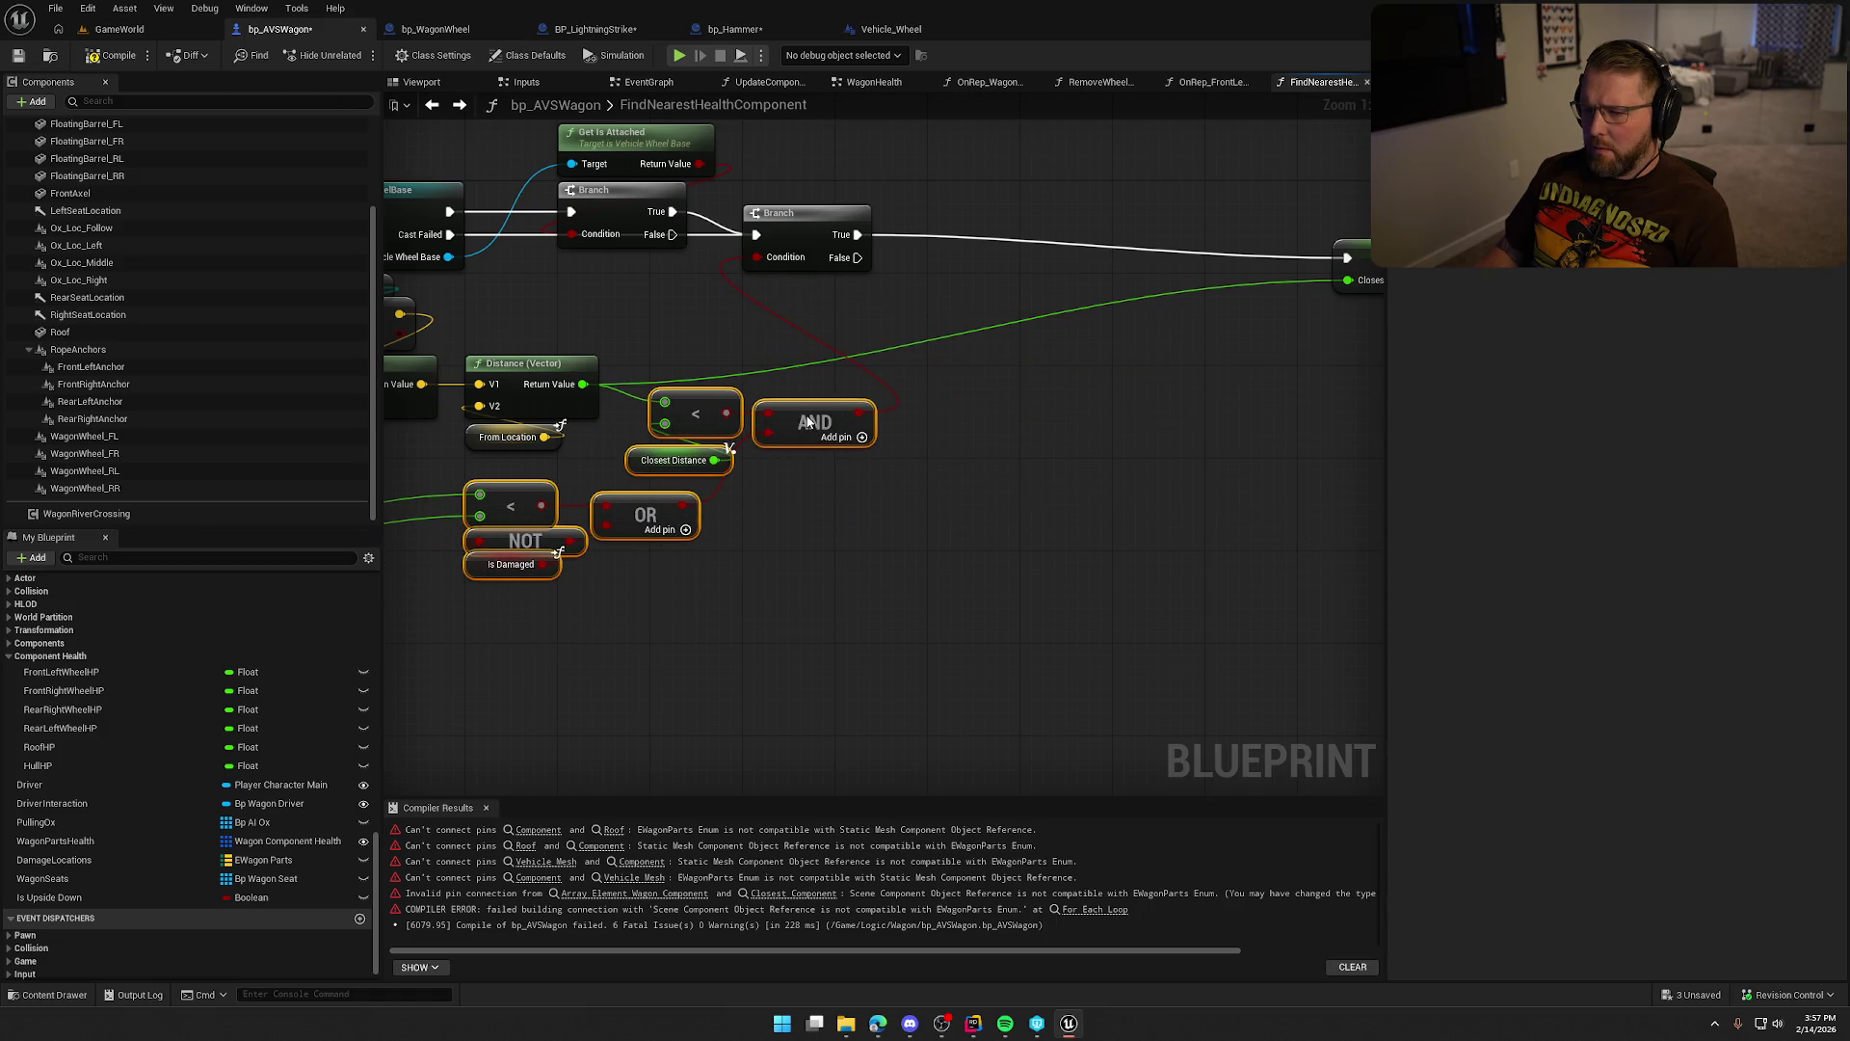
left_click(853, 565)
left_click_drag(854, 564, 720, 459)
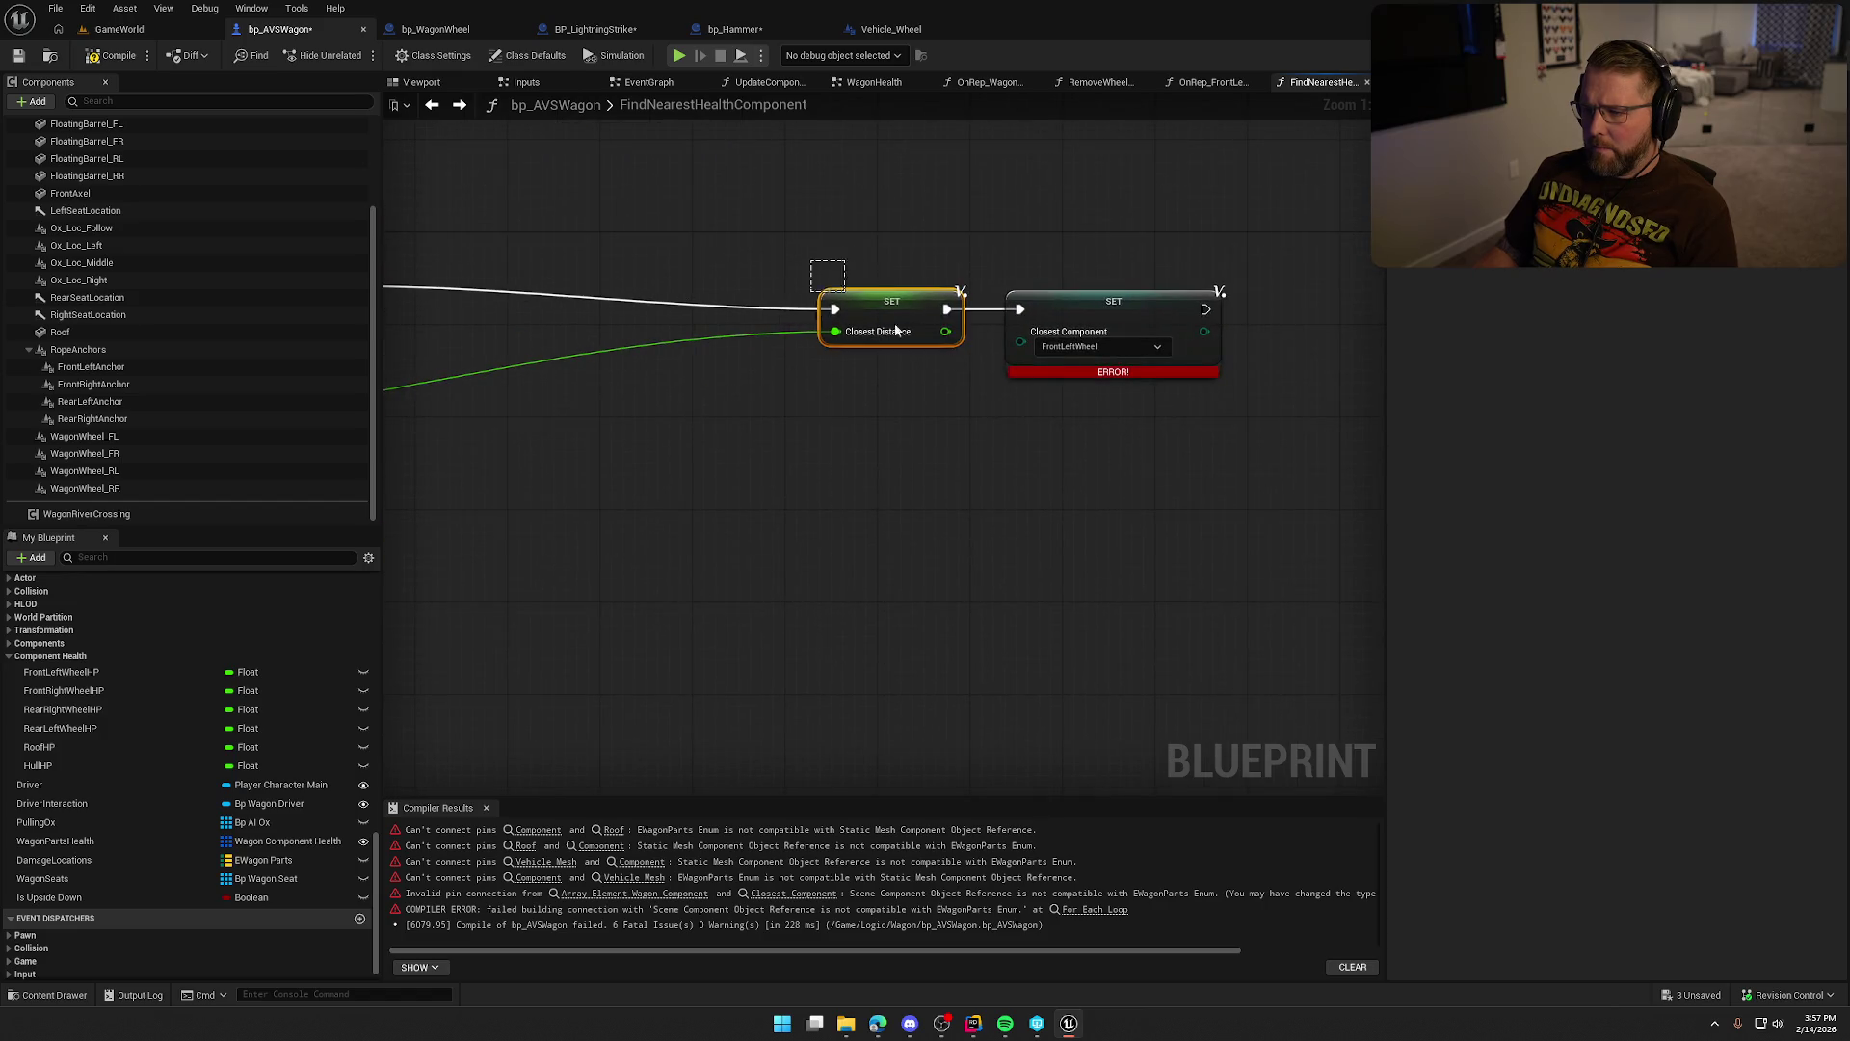
left_click_drag(896, 331, 1282, 384)
left_click_drag(1330, 288, 920, 265)
mouse_move(800, 462)
left_mouse_down()
mouse_move(1123, 479)
mouse_move(1253, 570)
mouse_move(1342, 529)
left_mouse_up()
scroll(1253, 569, "down", 1)
scroll(1297, 525, "down", 2)
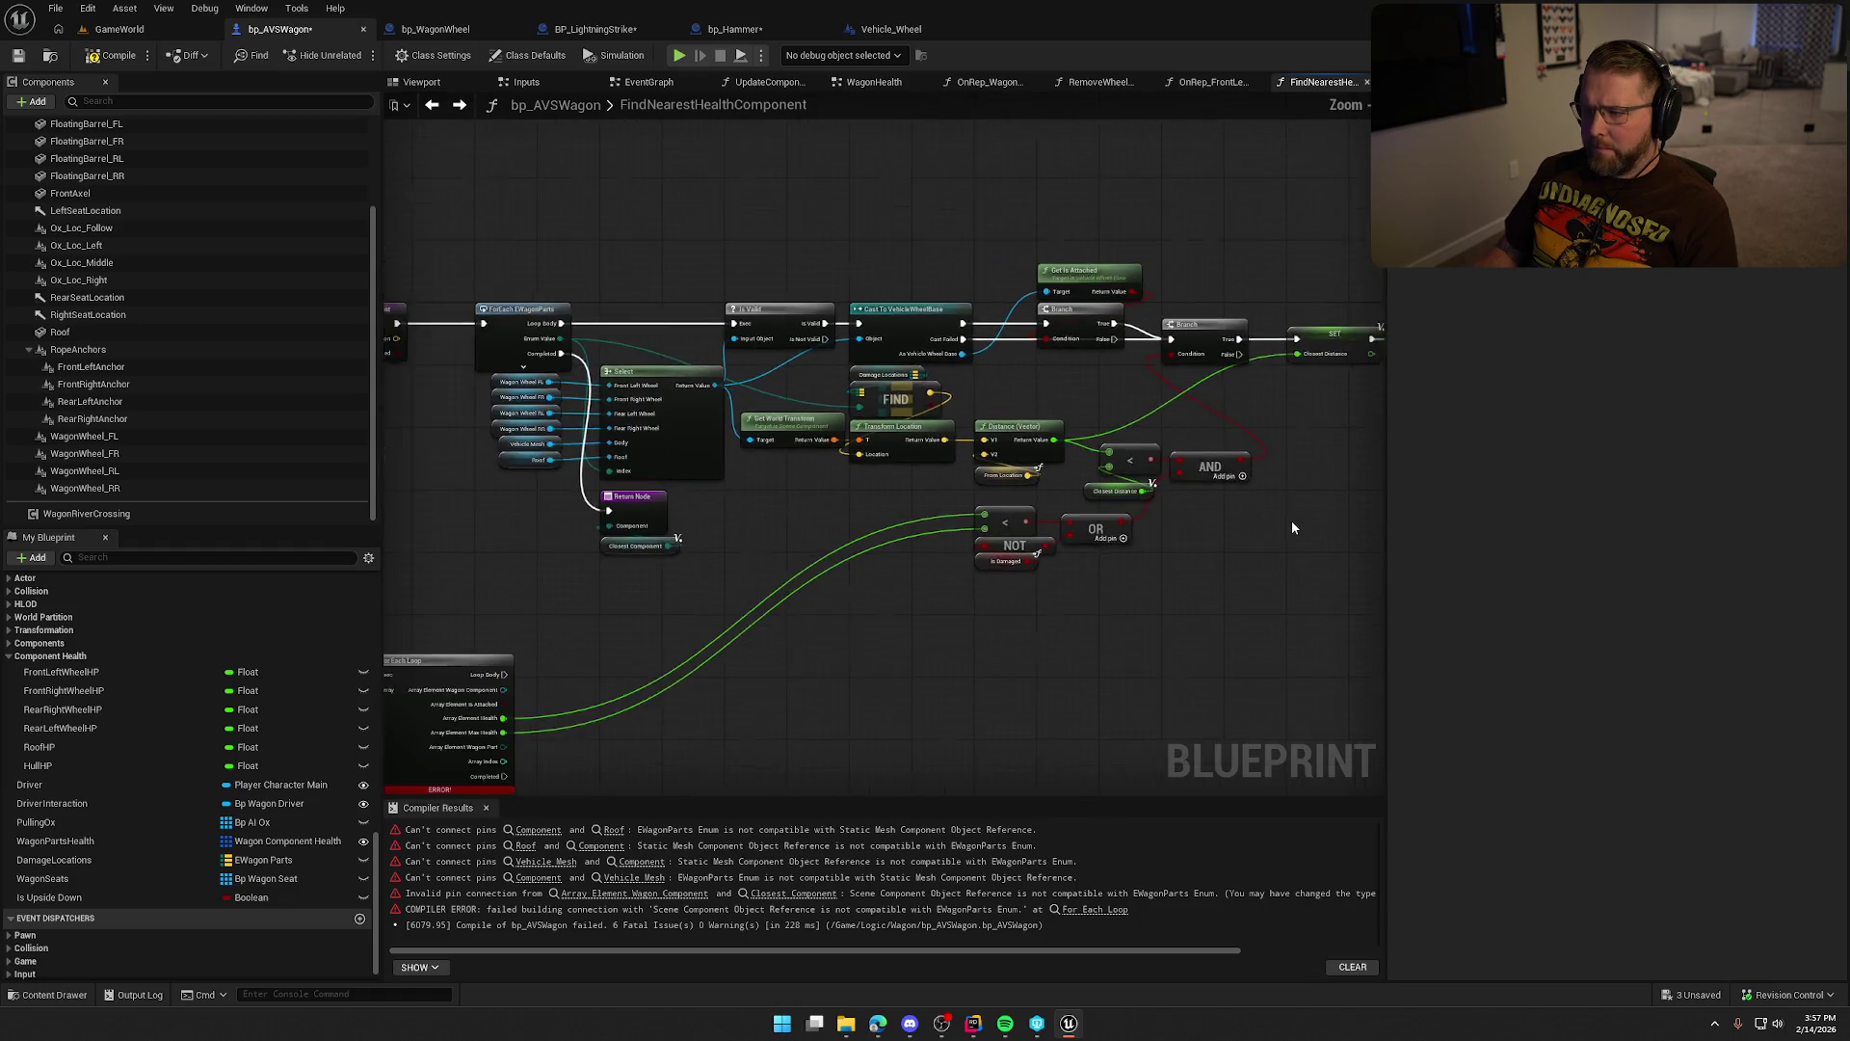
Connect the component into SET Closest Component and line up the <, NOT and Is Damaged nodes.
mouse_move(1342, 329)
left_mouse_down()
mouse_move(1311, 349)
mouse_move(540, 357)
mouse_move(480, 314)
left_mouse_up()
scroll(1239, 464, "up", 2)
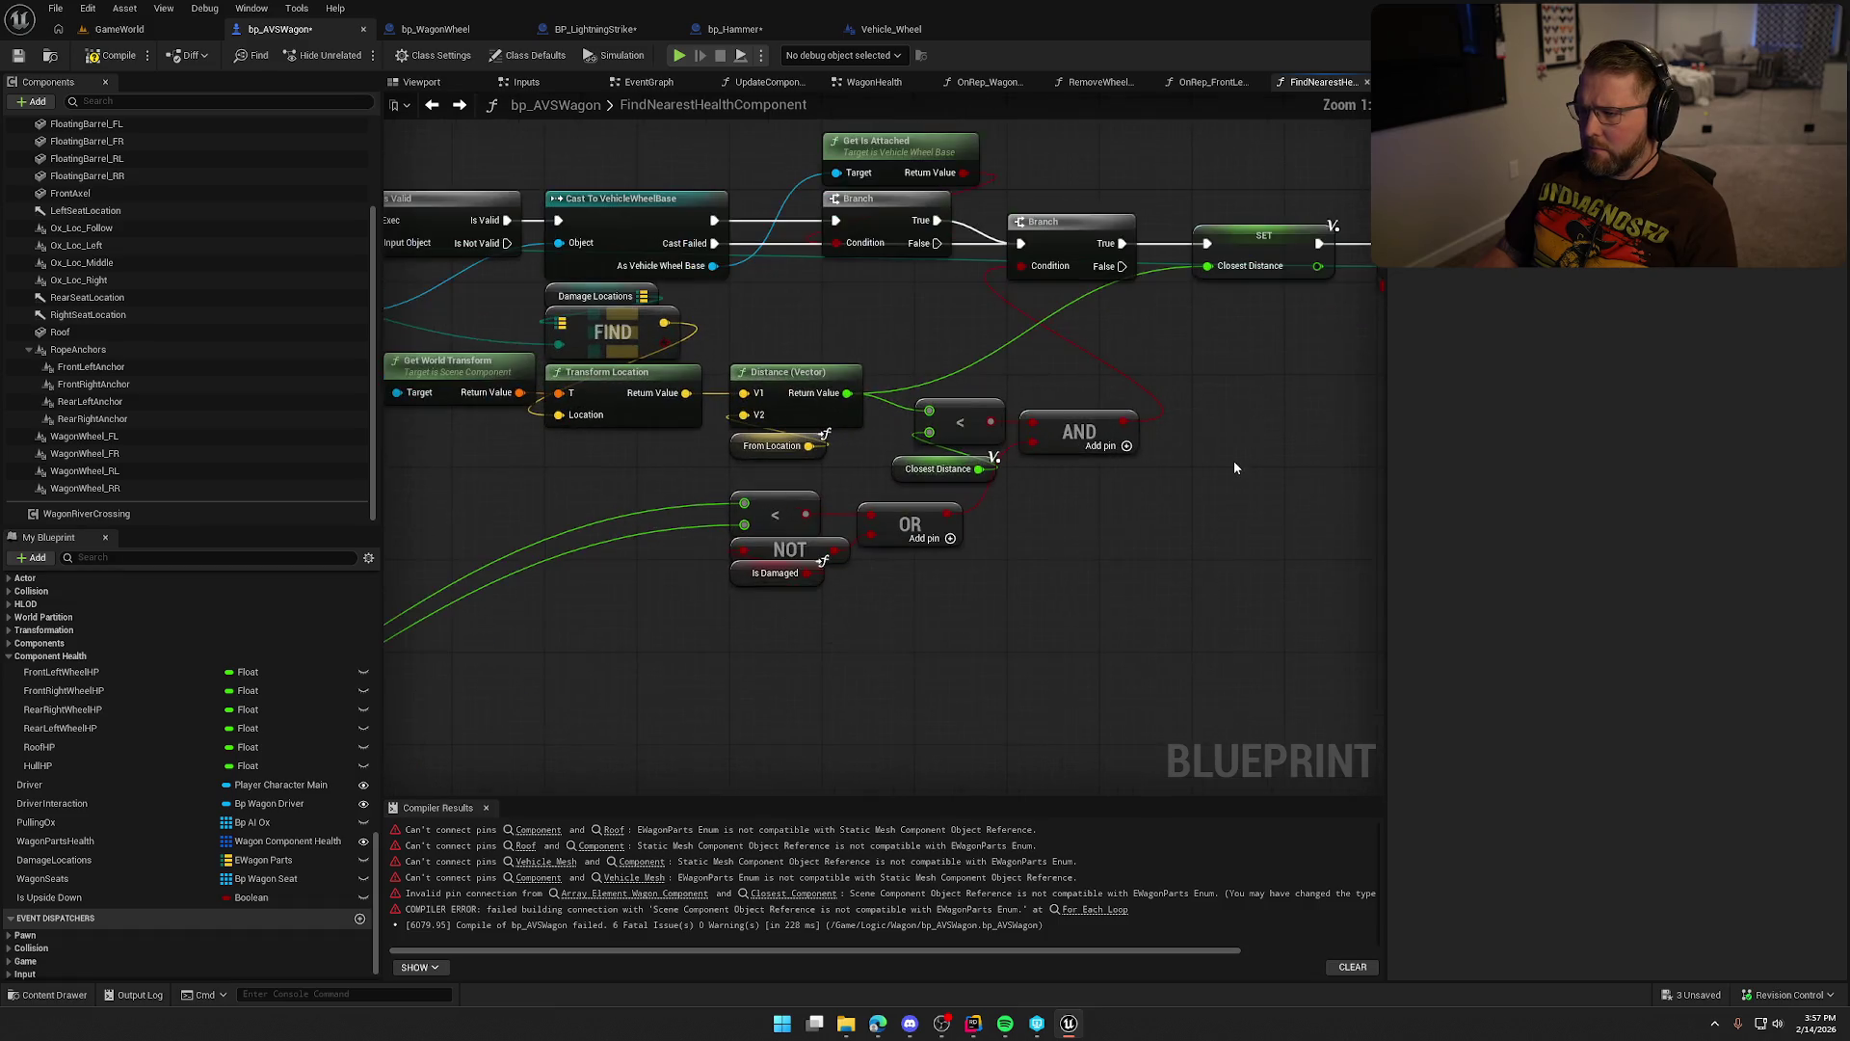
left_click_drag(1190, 486, 1277, 464)
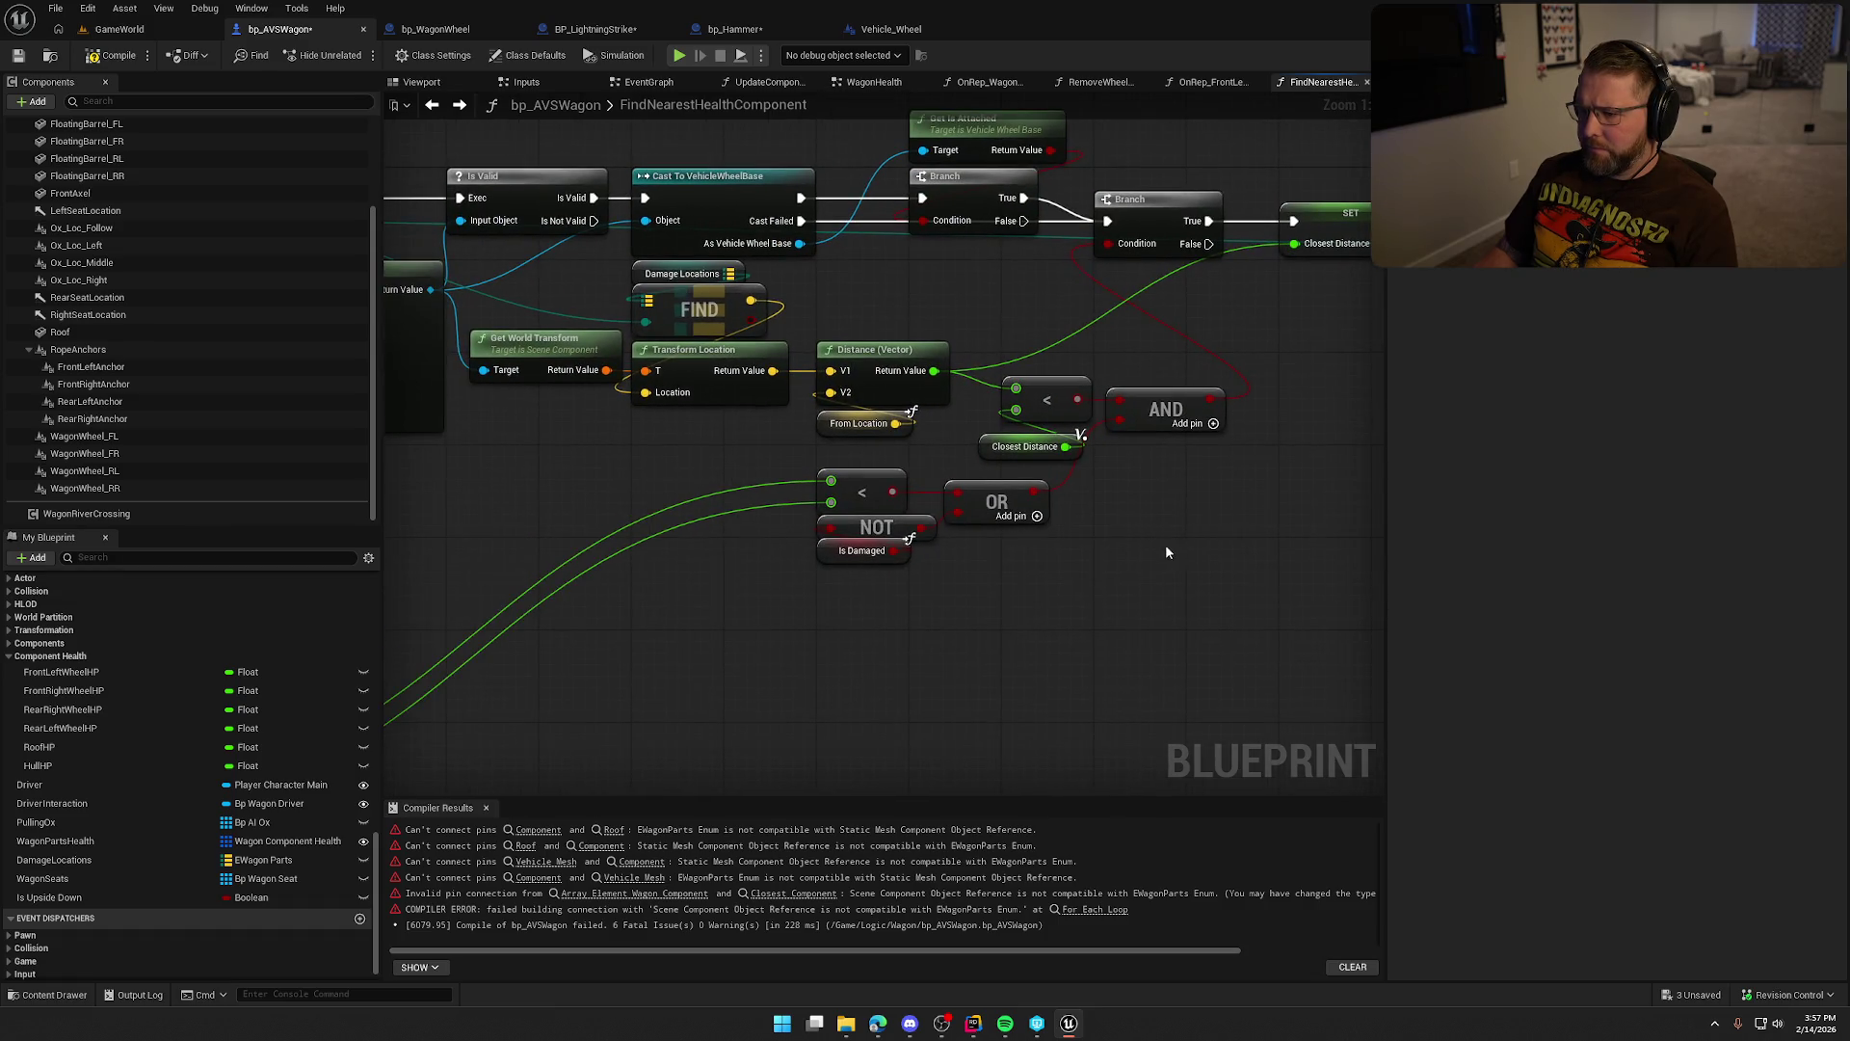
mouse_move(1076, 586)
left_mouse_down()
mouse_move(1107, 592)
mouse_move(964, 371)
mouse_move(1022, 382)
left_mouse_up()
left_click(938, 588)
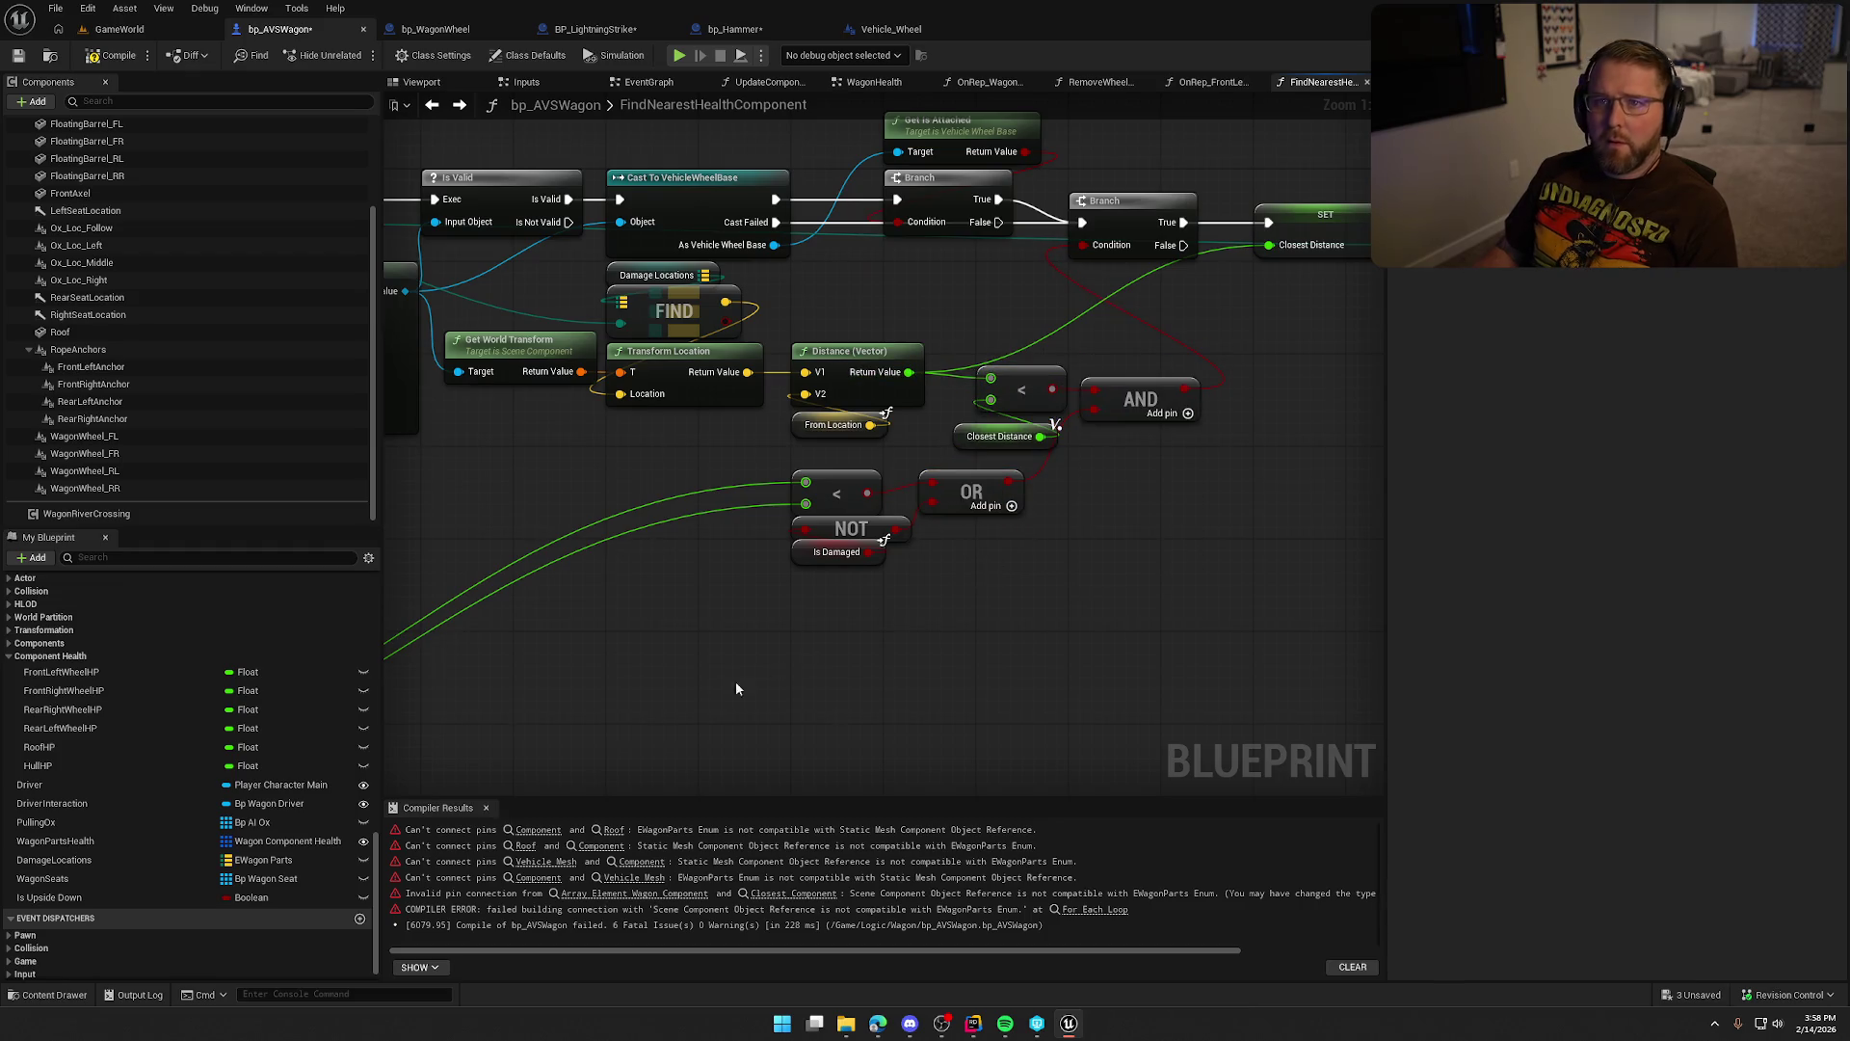
left_click_drag(794, 646, 787, 483)
left_click_drag(689, 610, 798, 597)
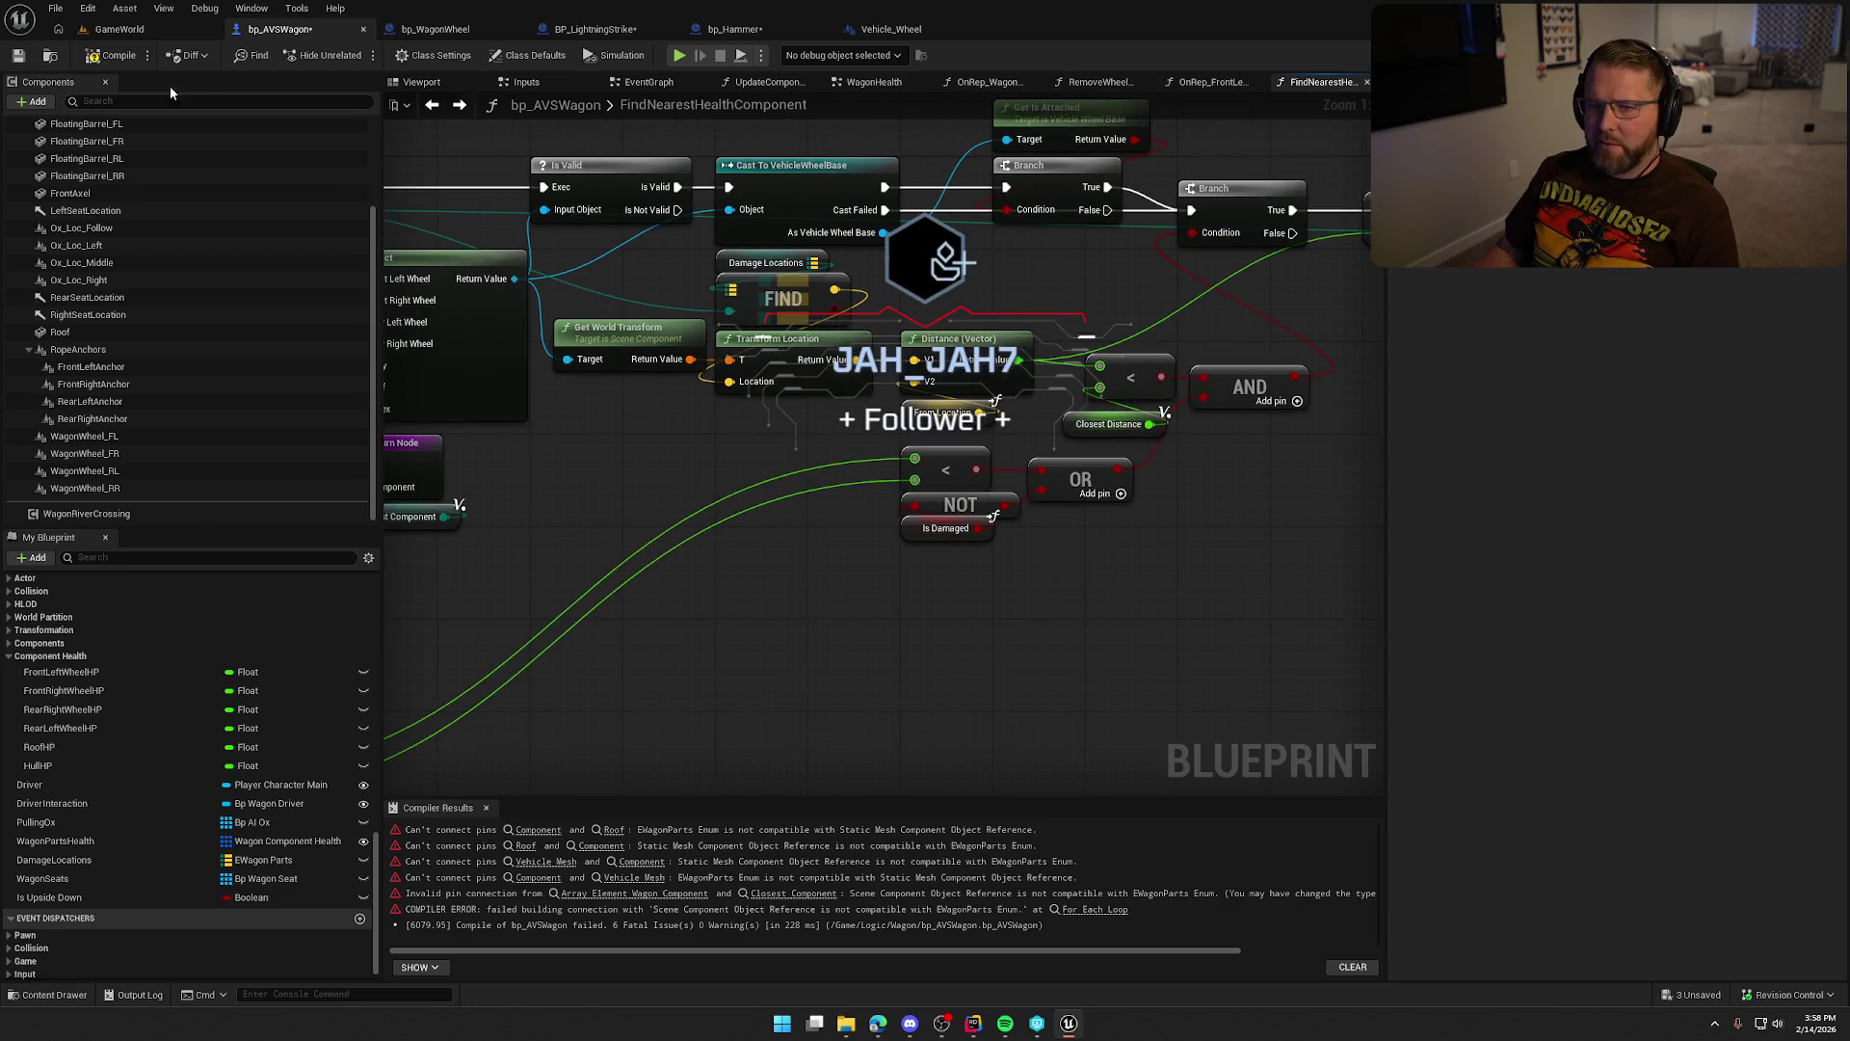
Recompile the blueprint, now showing 4 errors instead of 6.
key("F7")
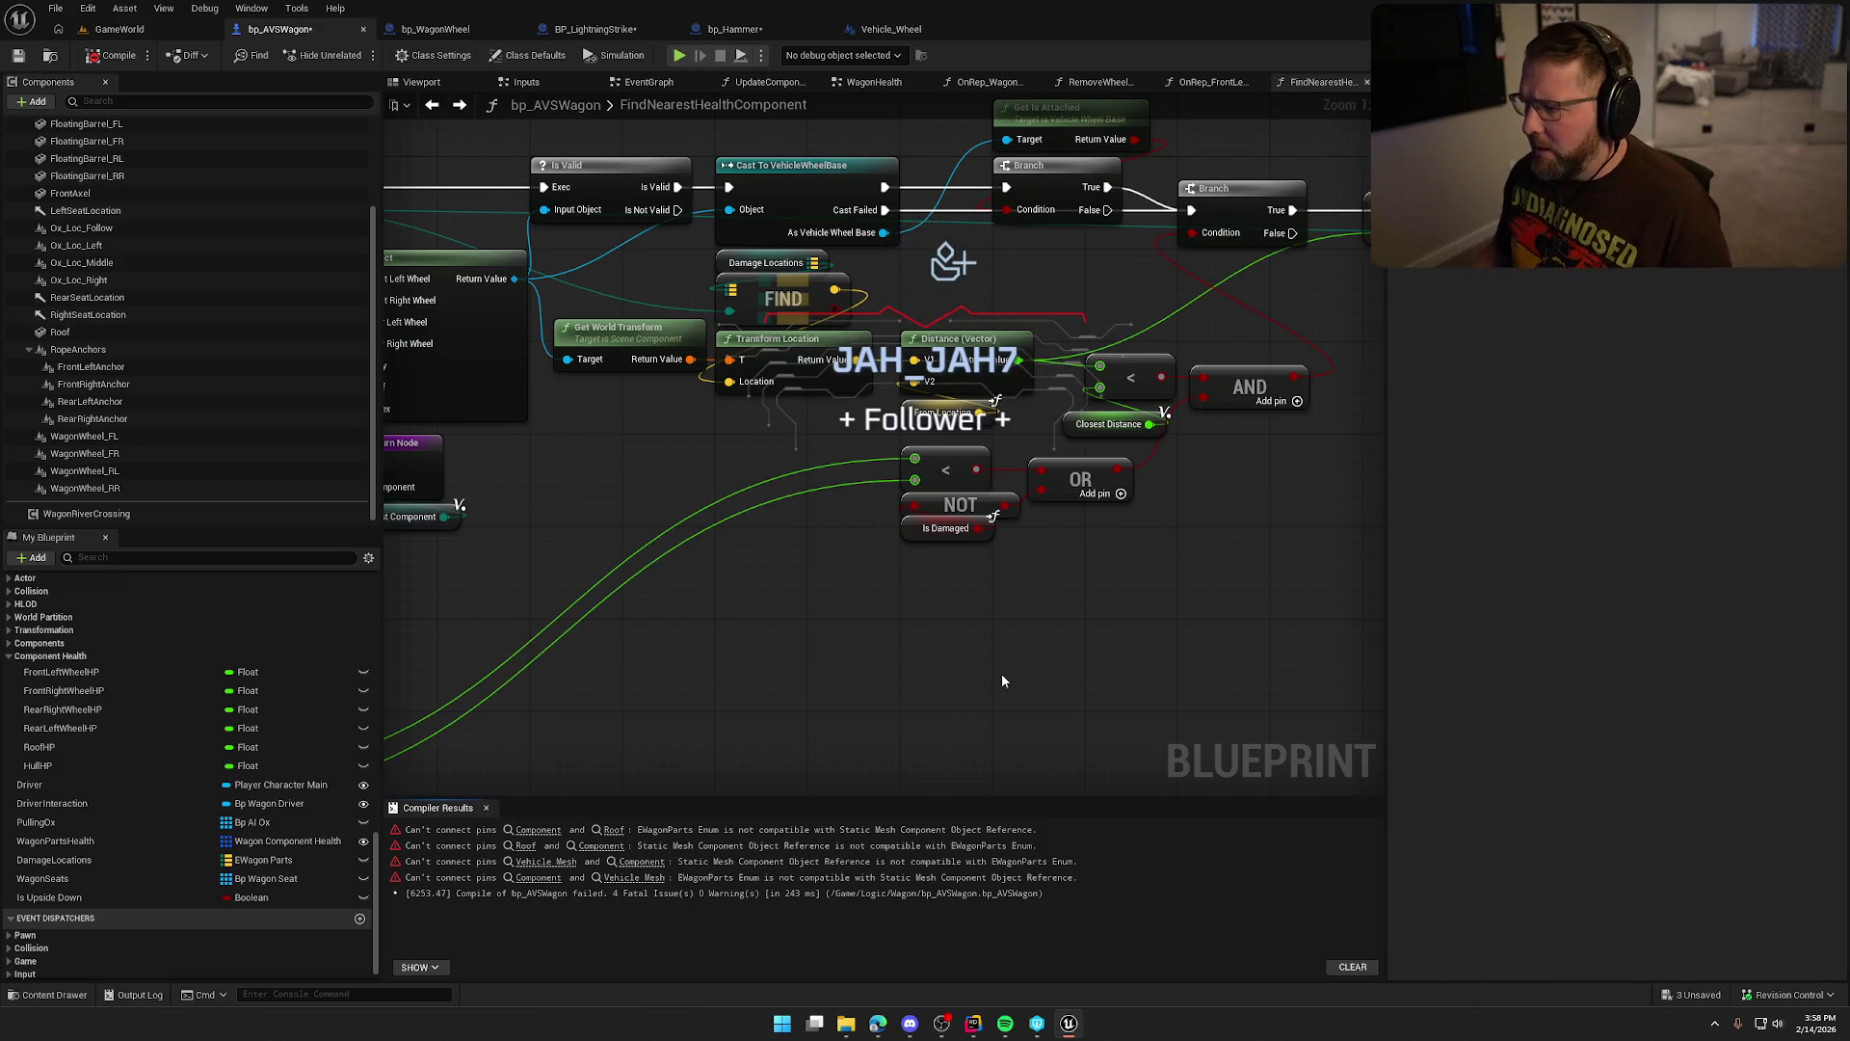
mouse_move(997, 682)
left_mouse_down()
mouse_move(1247, 655)
mouse_move(1324, 626)
left_mouse_up()
mouse_move(1066, 571)
left_mouse_down()
mouse_move(950, 613)
mouse_move(909, 566)
mouse_move(900, 454)
mouse_move(933, 448)
left_mouse_up()
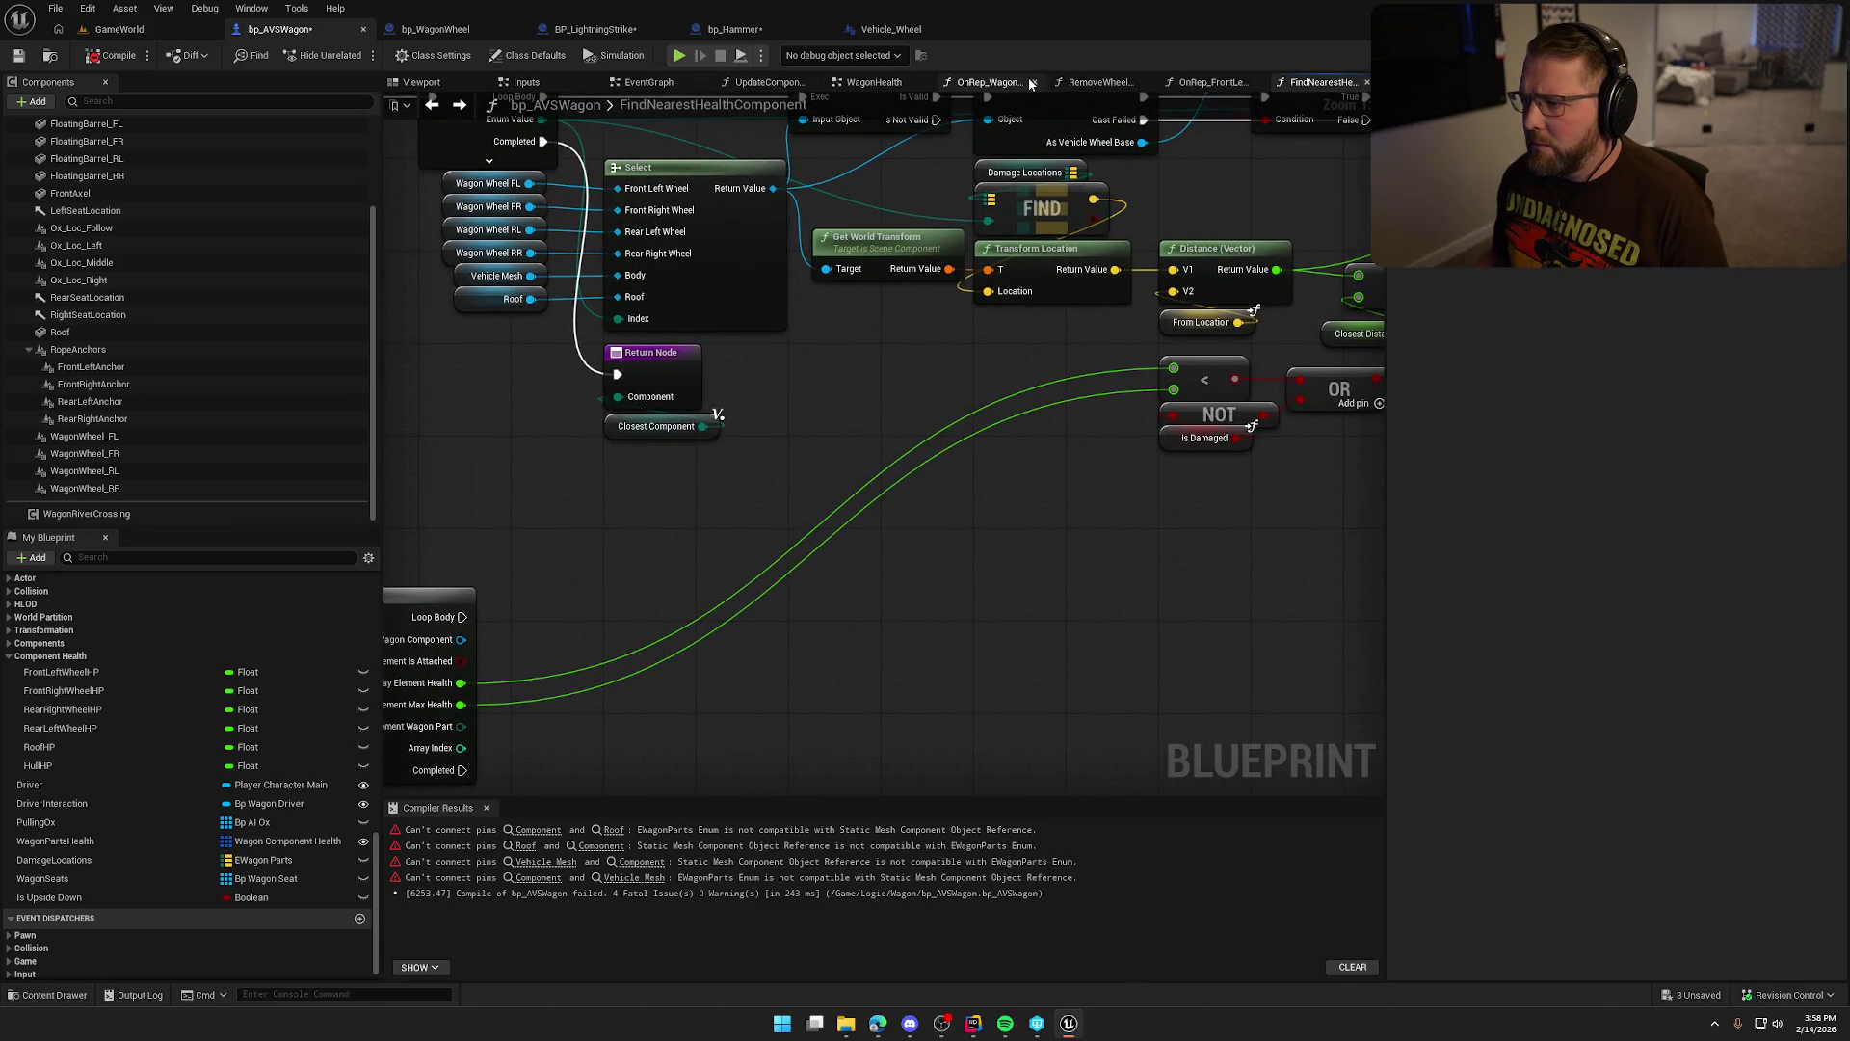
Copy the HP getters and their Select node from the UpdateComponentDamage graph.
left_click(1022, 82)
left_click(1101, 81)
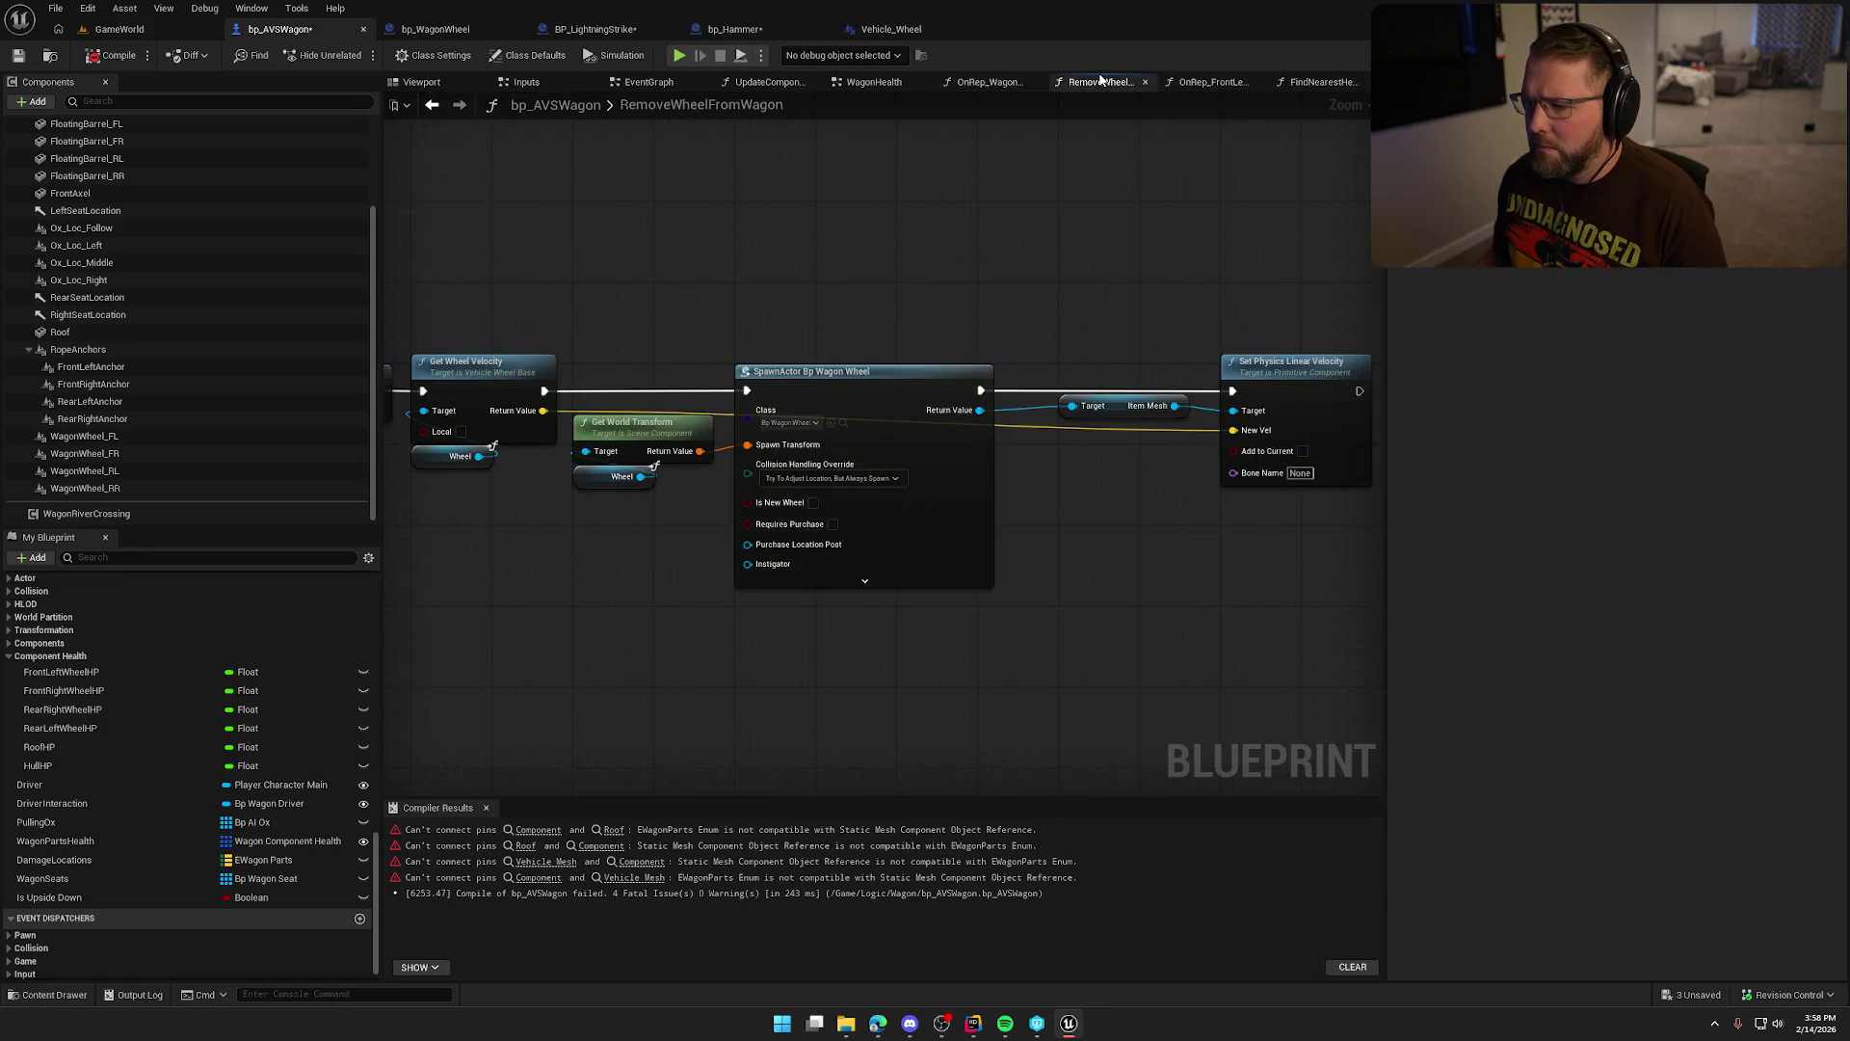
left_click(1207, 83)
left_click(1312, 83)
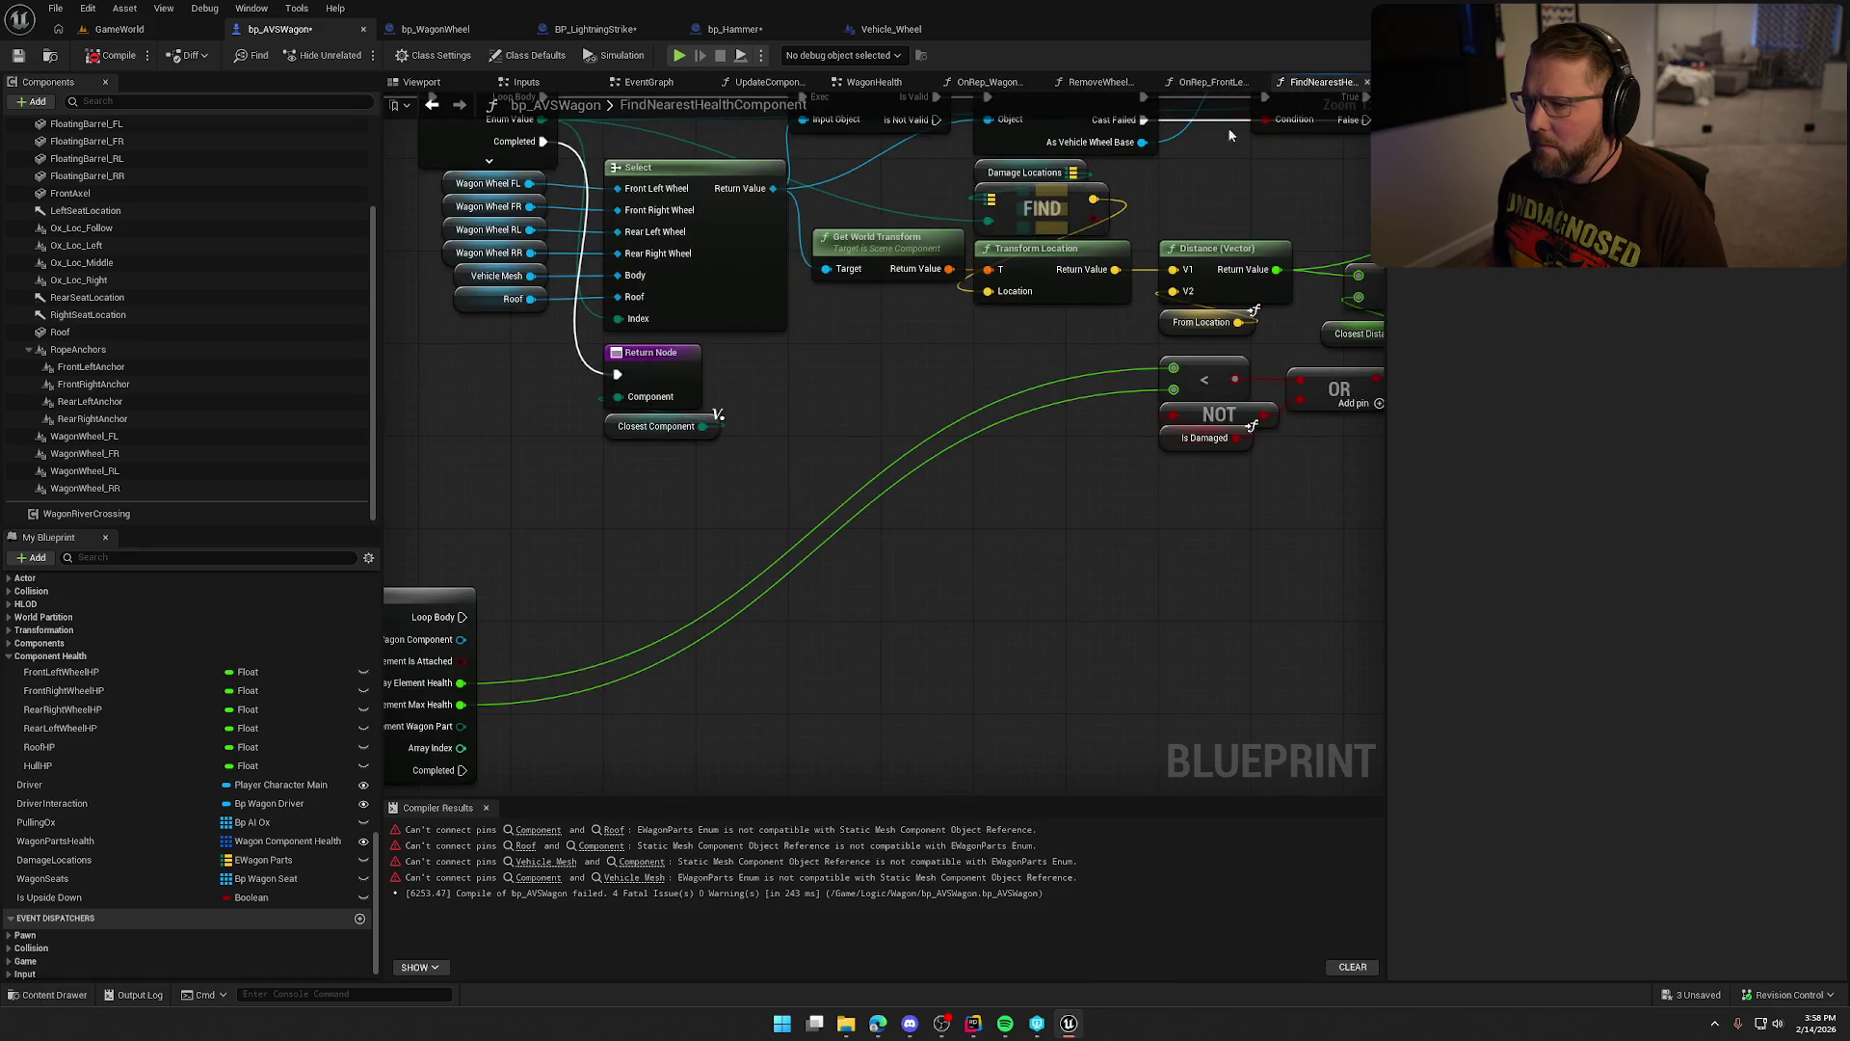
left_click(768, 82)
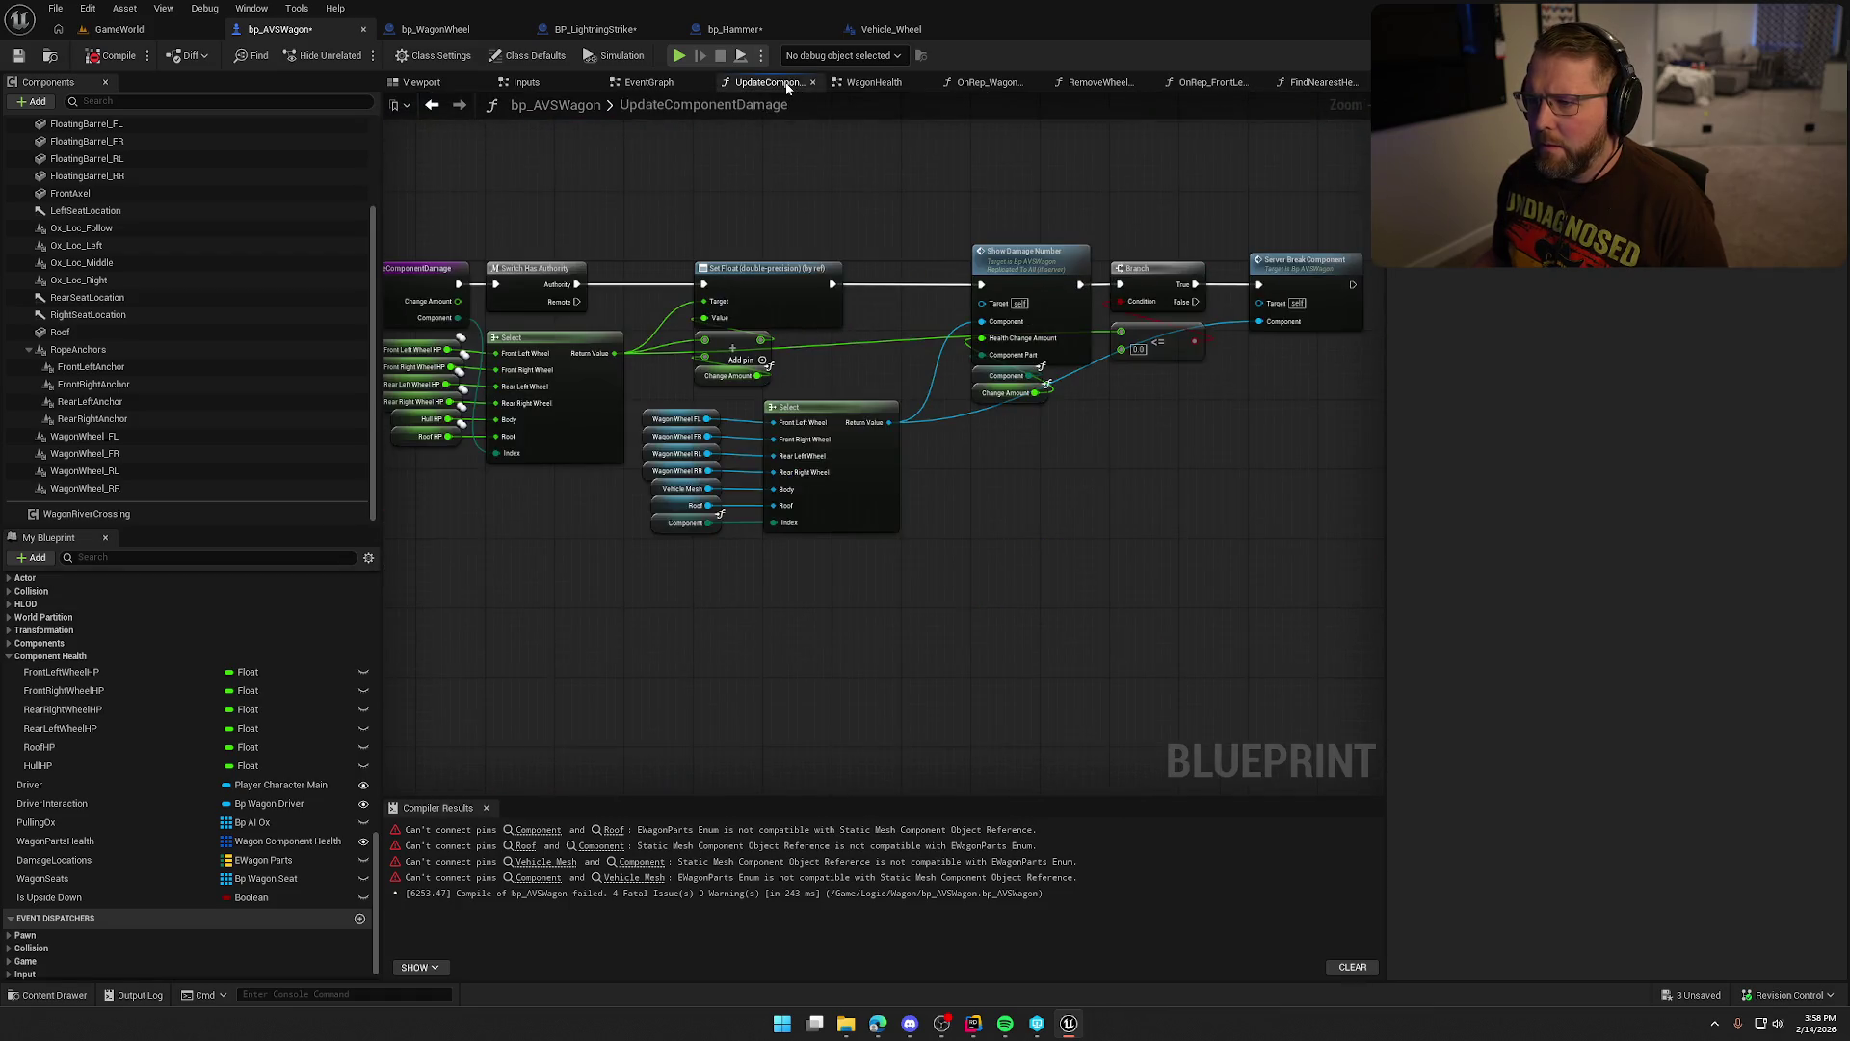
left_click_drag(745, 468, 578, 315)
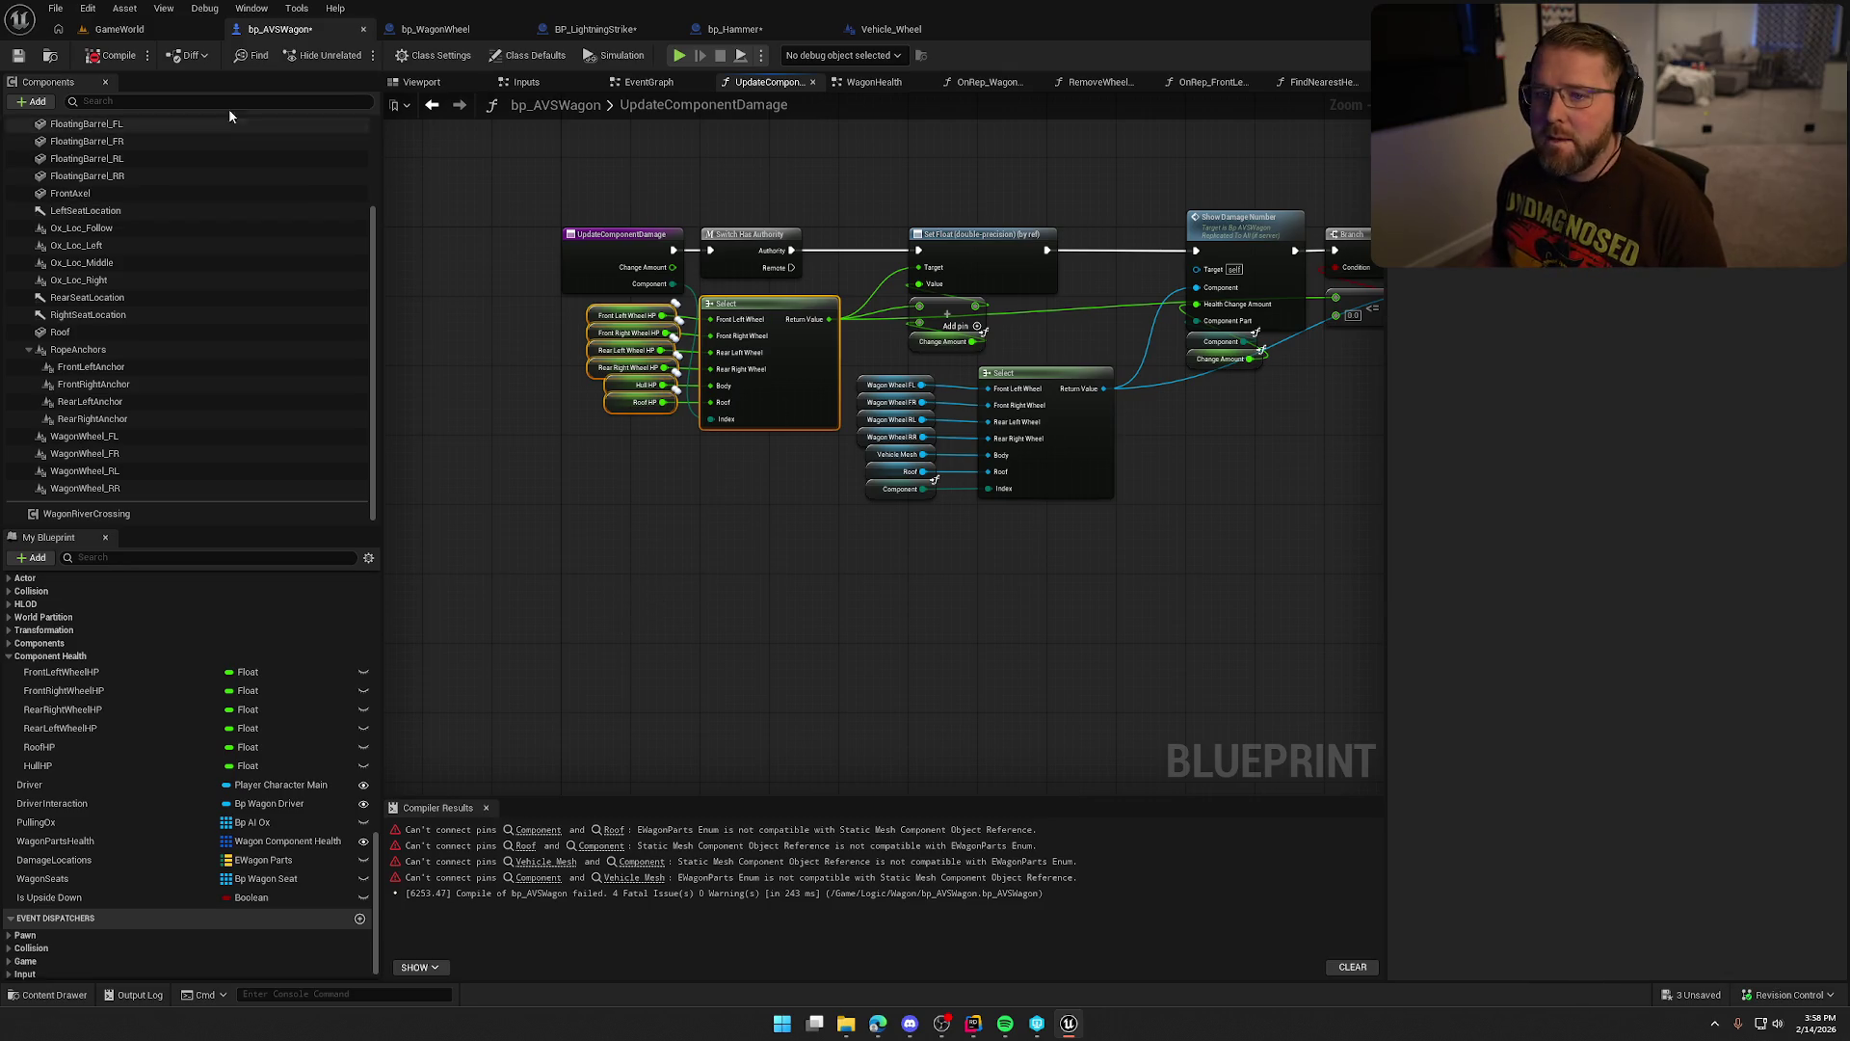
key("alt+Left")
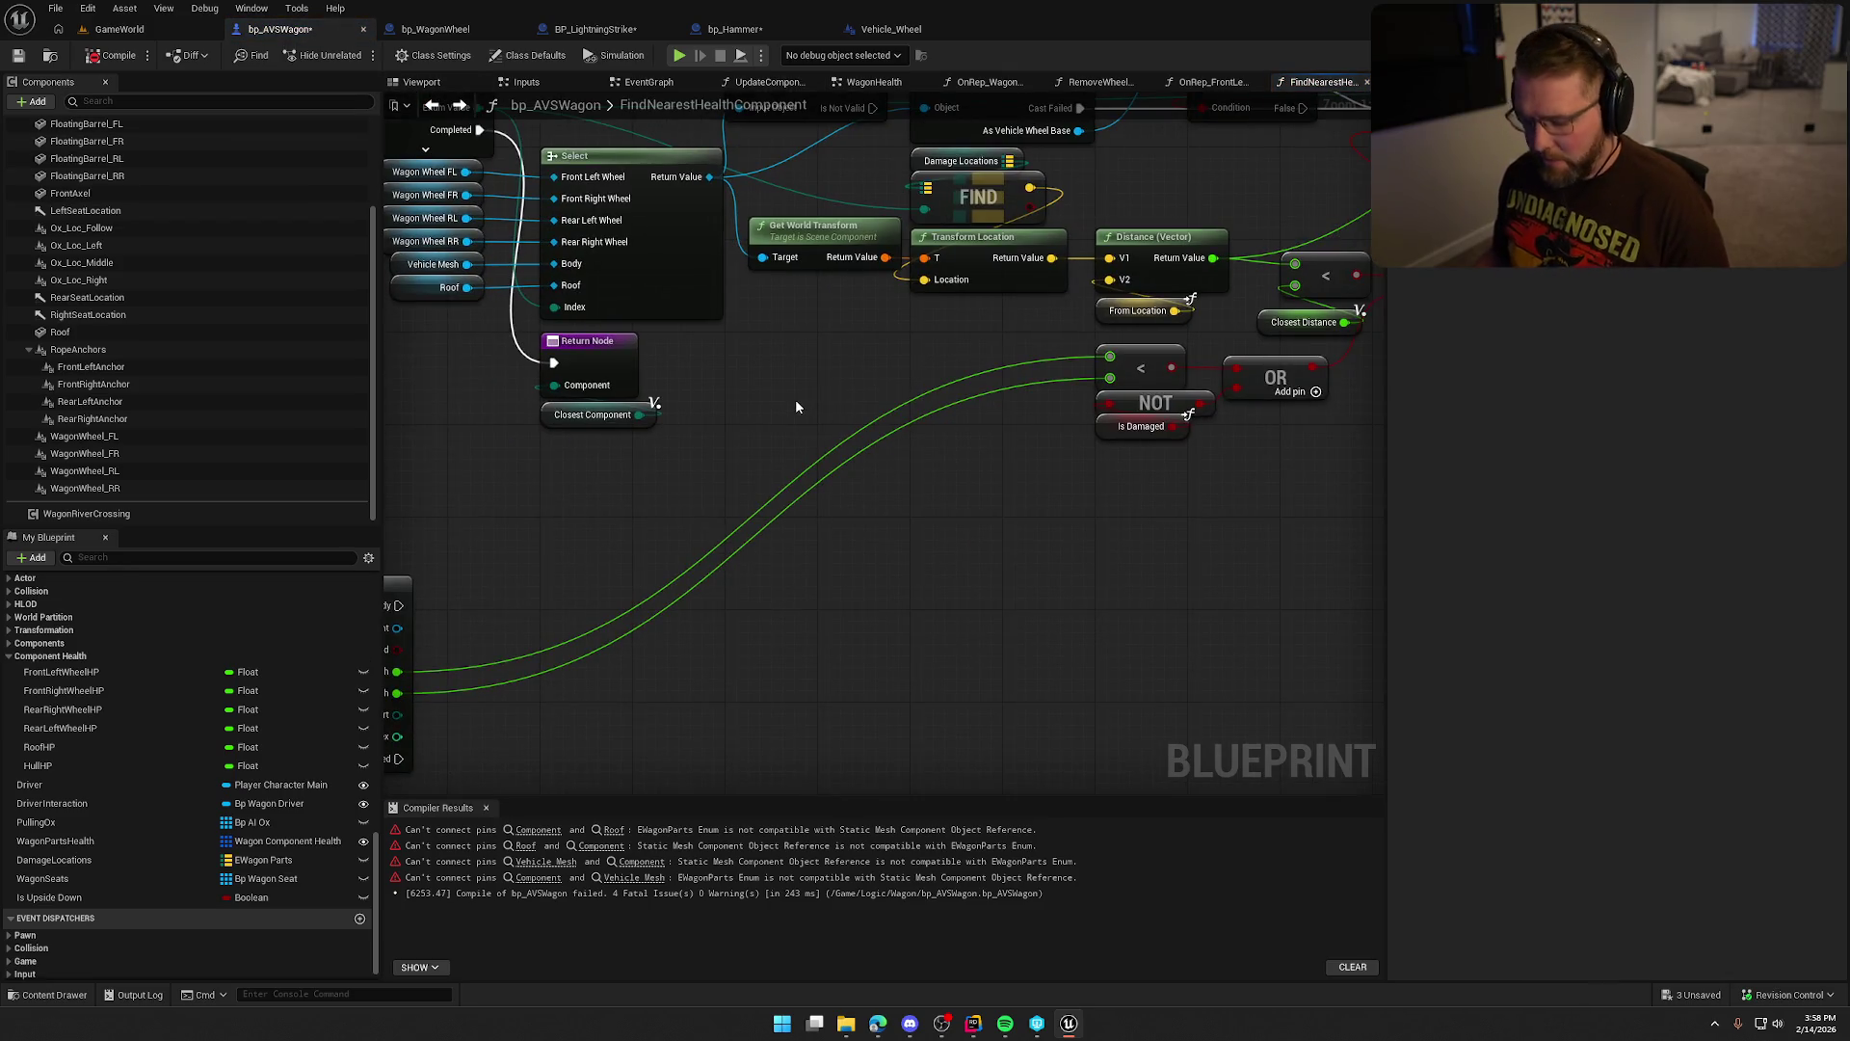
Paste the six-HP Select, wire its Return Value into the < node, and set the threshold to 100.
key("ctrl+v")
mouse_move(1006, 344)
left_mouse_down()
mouse_move(823, 433)
mouse_move(835, 424)
left_mouse_up()
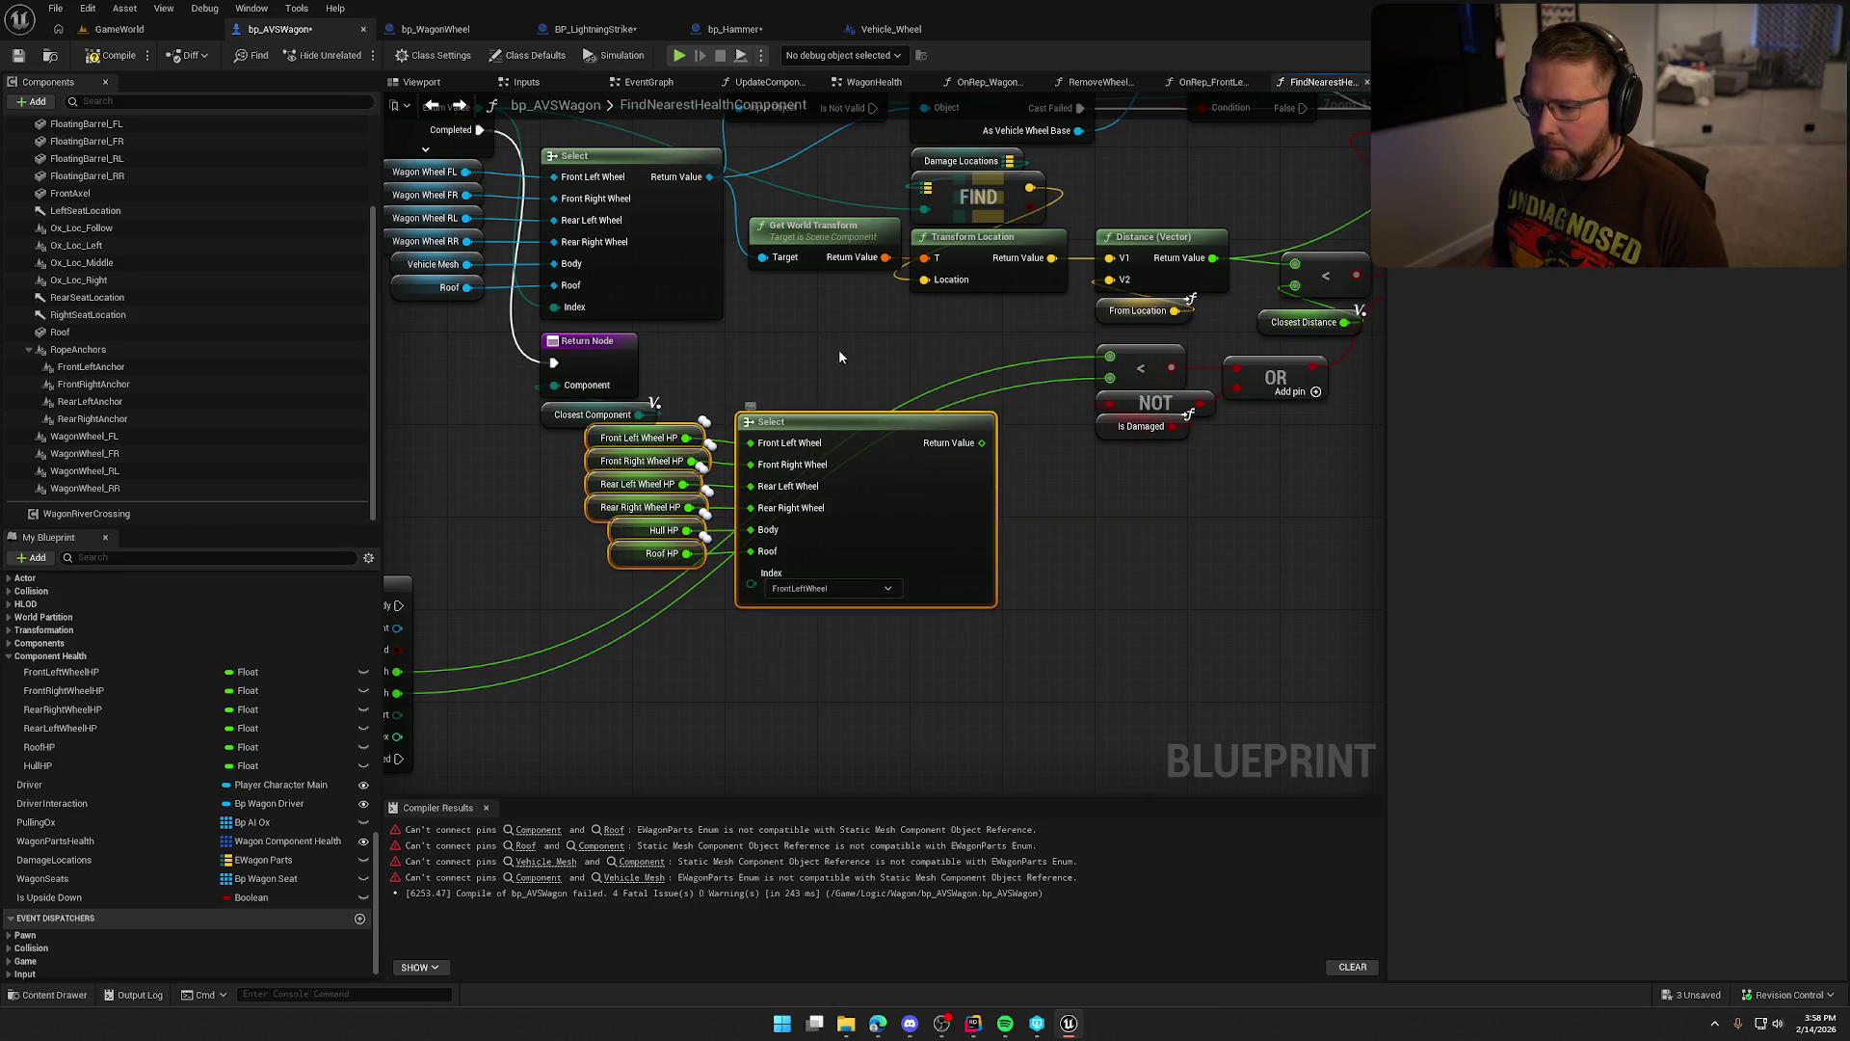
mouse_move(940, 589)
left_mouse_down()
mouse_move(964, 624)
mouse_move(587, 203)
mouse_move(609, 141)
left_mouse_up()
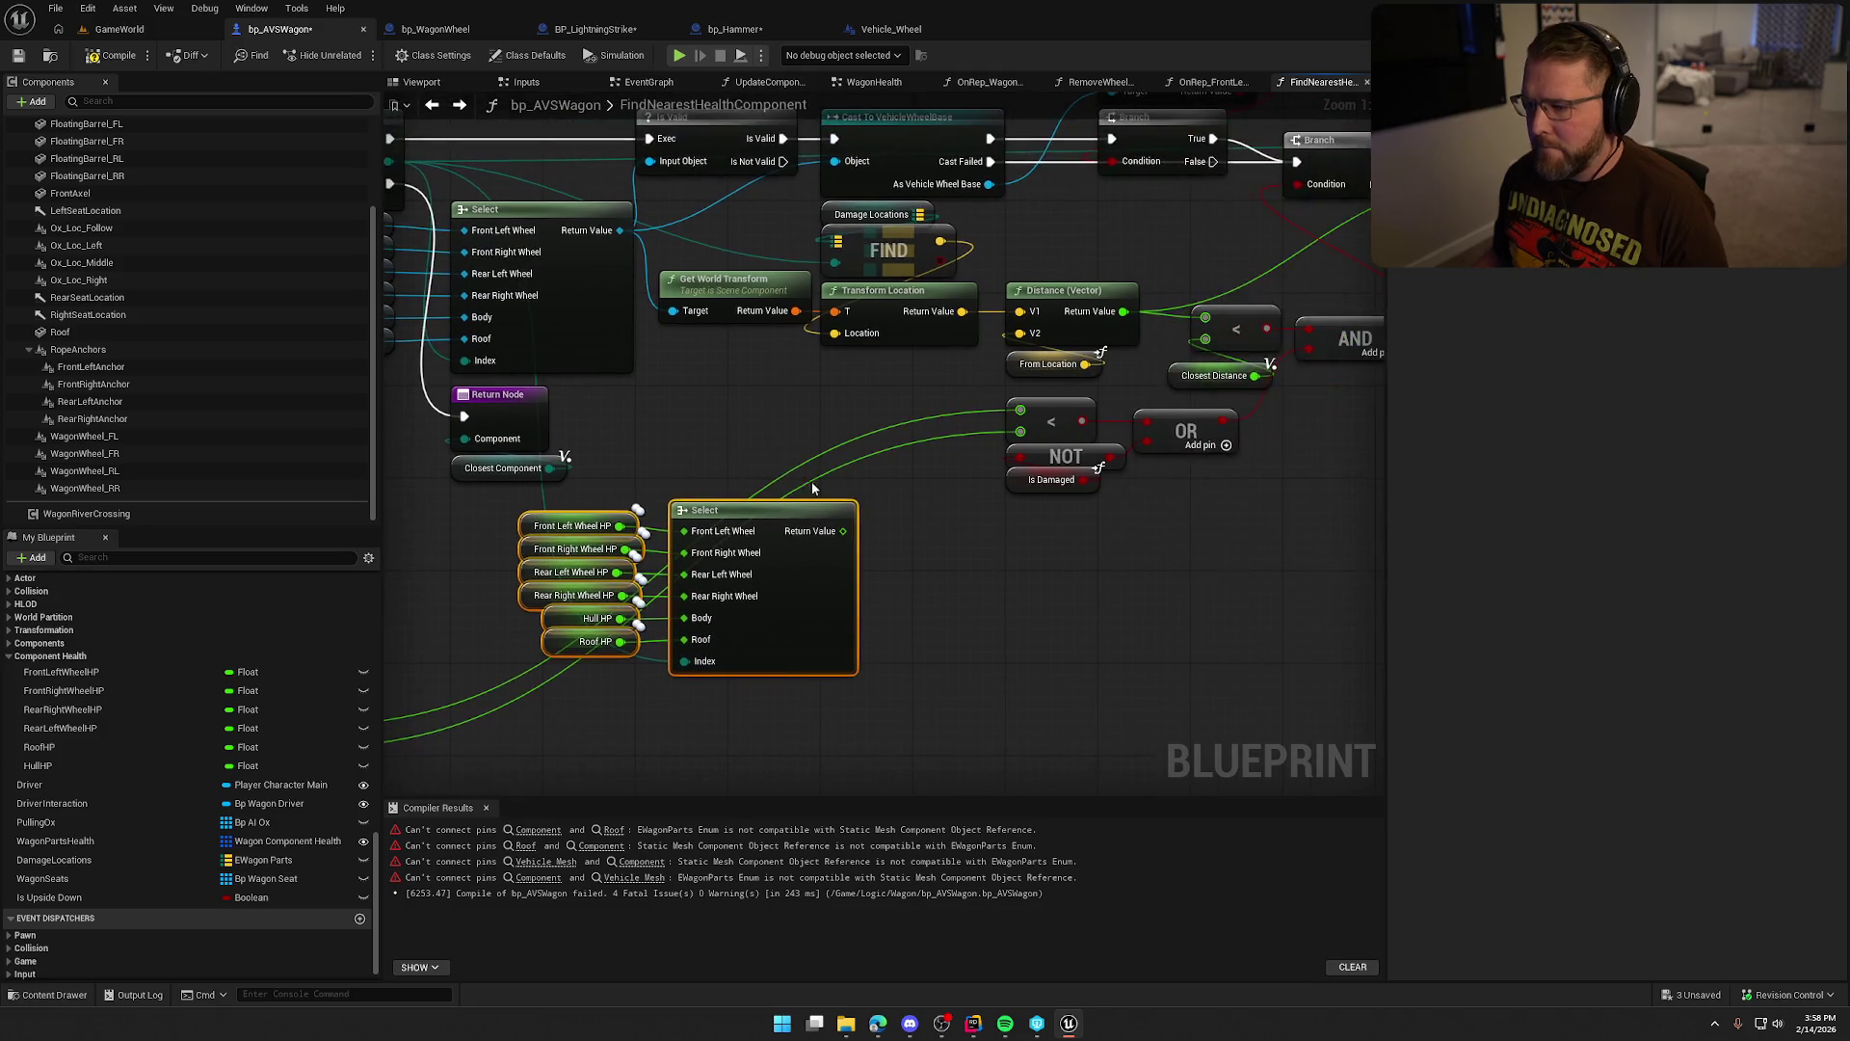
left_click_drag(843, 531, 1019, 415)
left_click(1058, 414, "alt")
type("100")
left_click(1099, 570)
Move the pasted HP nodes up and delete the old For Each Loop and Wagon Parts Health.
mouse_move(901, 721)
left_mouse_down()
mouse_move(694, 482)
mouse_move(555, 482)
left_mouse_up()
mouse_move(792, 495)
left_mouse_down()
mouse_move(887, 380)
mouse_move(862, 380)
mouse_move(906, 378)
mouse_move(851, 401)
left_mouse_up()
mouse_move(889, 662)
left_mouse_down()
mouse_move(842, 680)
mouse_move(887, 594)
mouse_move(1010, 649)
mouse_move(1116, 663)
left_mouse_up()
mouse_move(557, 277)
left_mouse_down()
mouse_move(992, 785)
mouse_move(764, 692)
left_mouse_up()
key("Delete")
mouse_move(1056, 436)
left_mouse_down()
mouse_move(804, 604)
mouse_move(626, 640)
left_mouse_up()
scroll(627, 640, "down", 1)
mouse_move(891, 564)
left_mouse_down()
mouse_move(843, 604)
mouse_move(665, 566)
mouse_move(1177, 604)
mouse_move(1050, 617)
left_mouse_up()
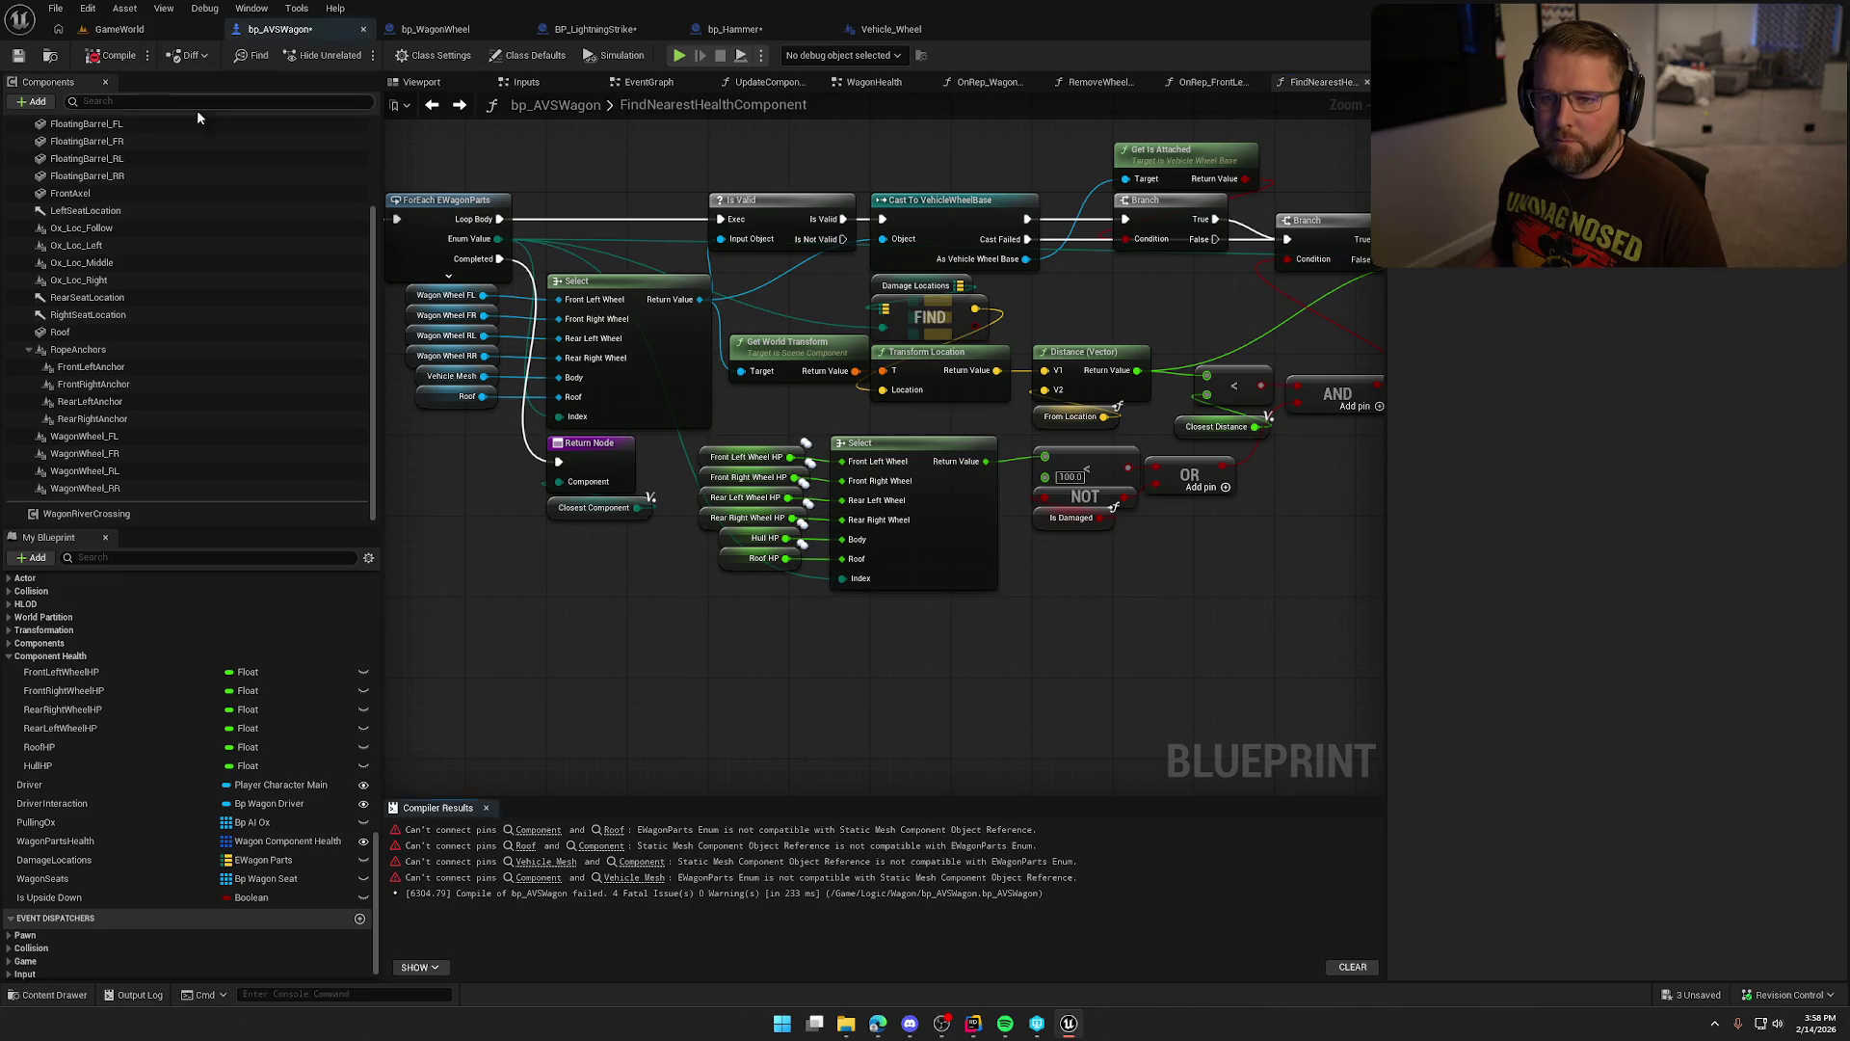
Replace Vehicle Mesh with Body as the first Update Component Damage call's part.
left_click(595, 827)
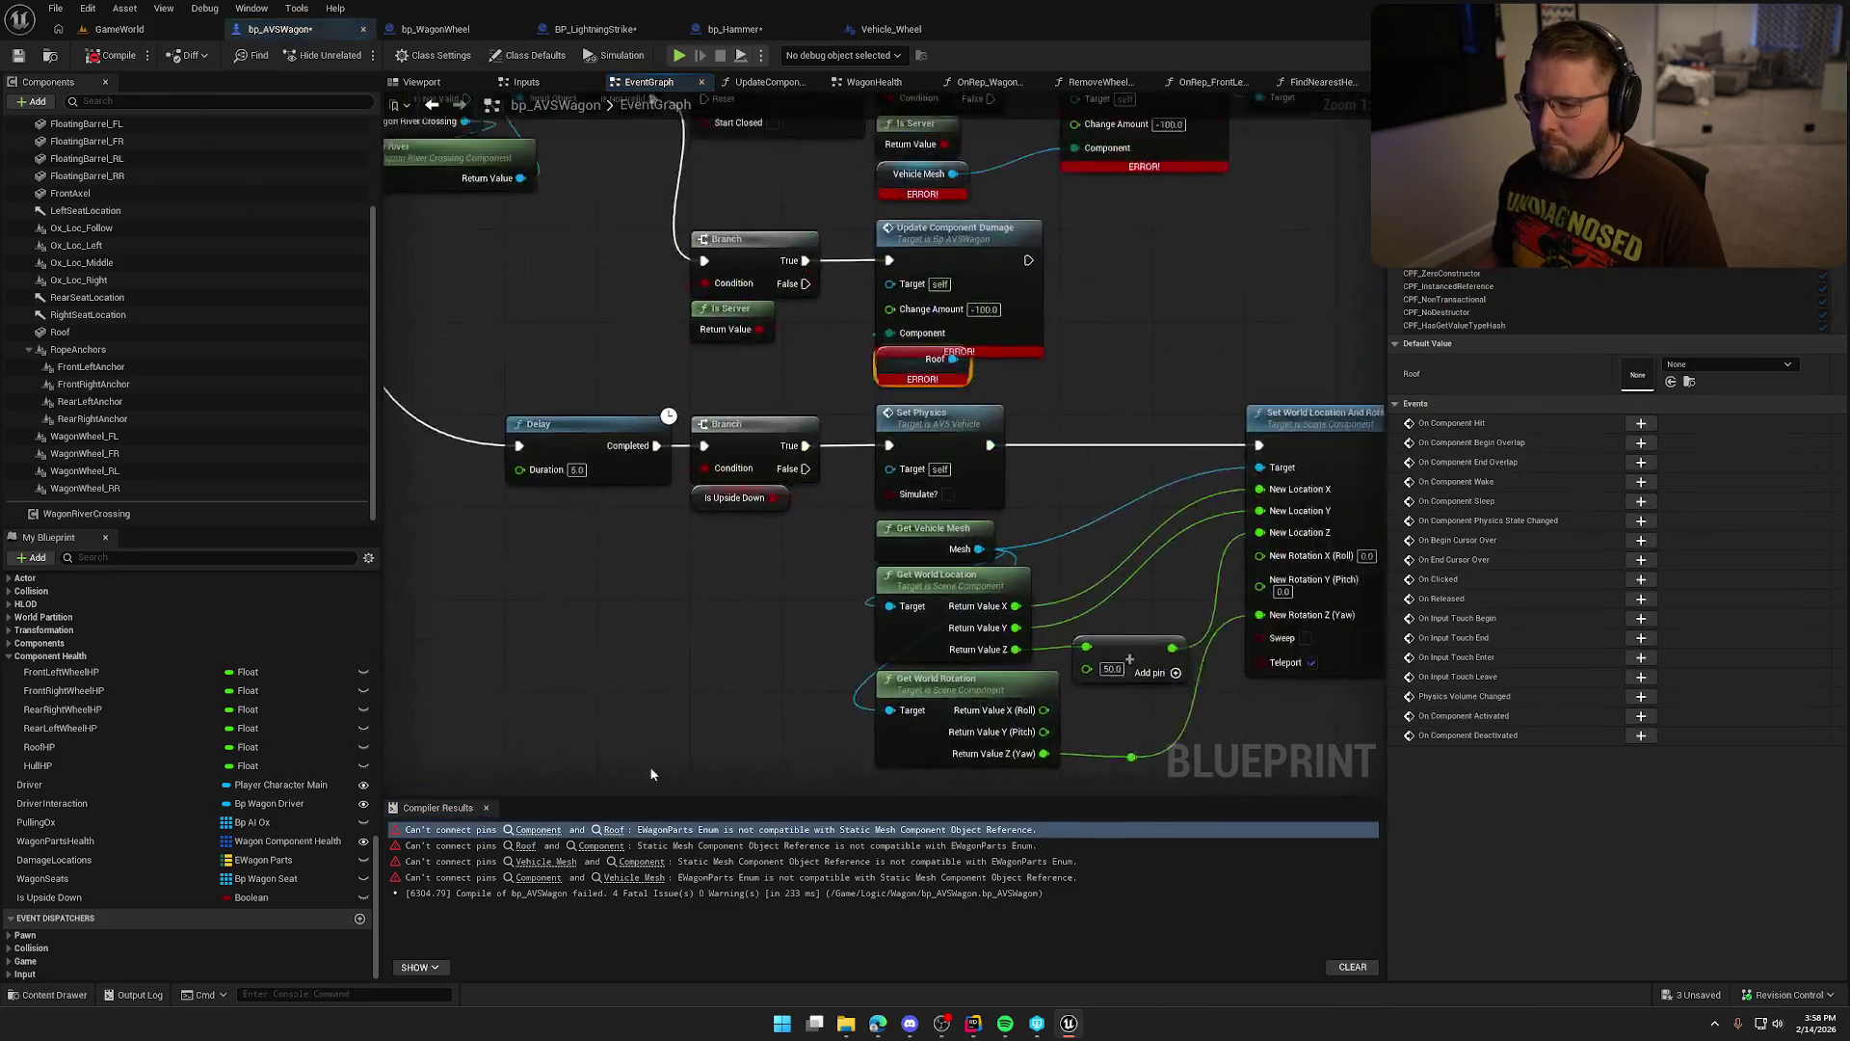
mouse_move(1363, 608)
left_mouse_down()
mouse_move(916, 545)
mouse_move(1105, 523)
left_mouse_up()
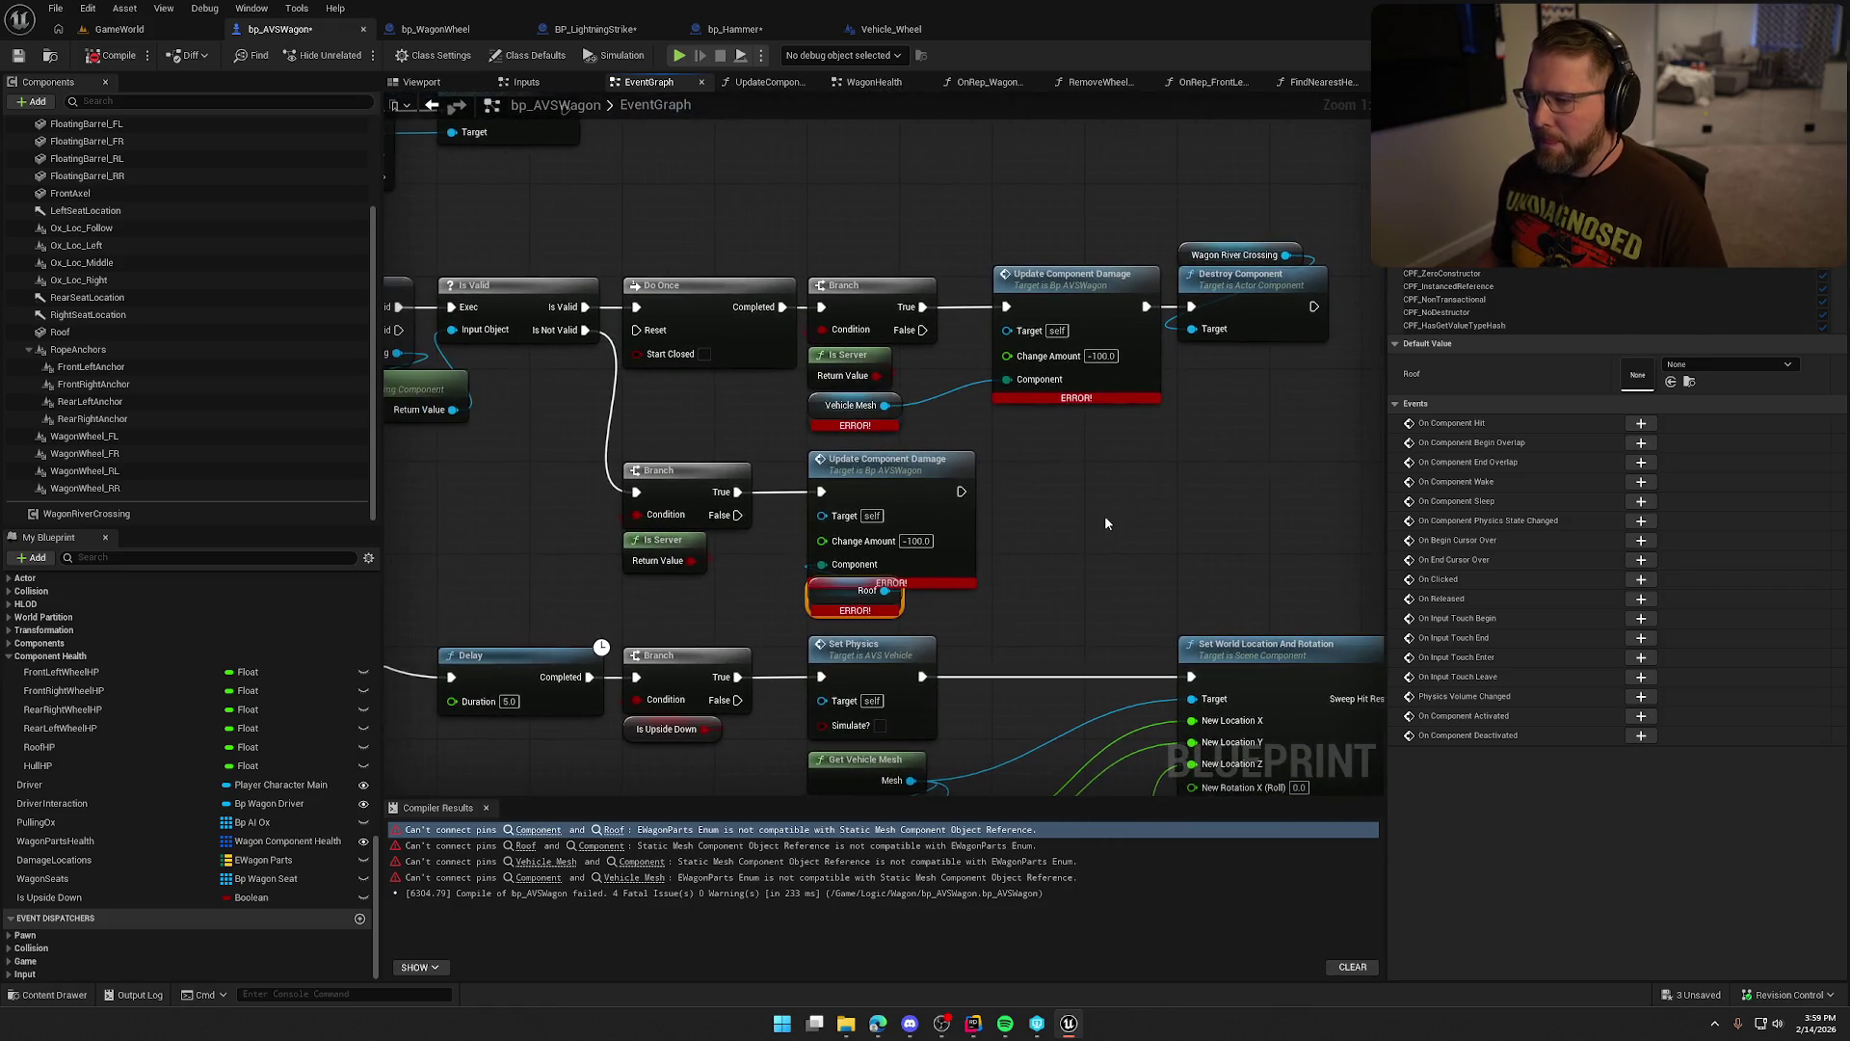
left_click(1007, 379, "alt")
left_click(1060, 395)
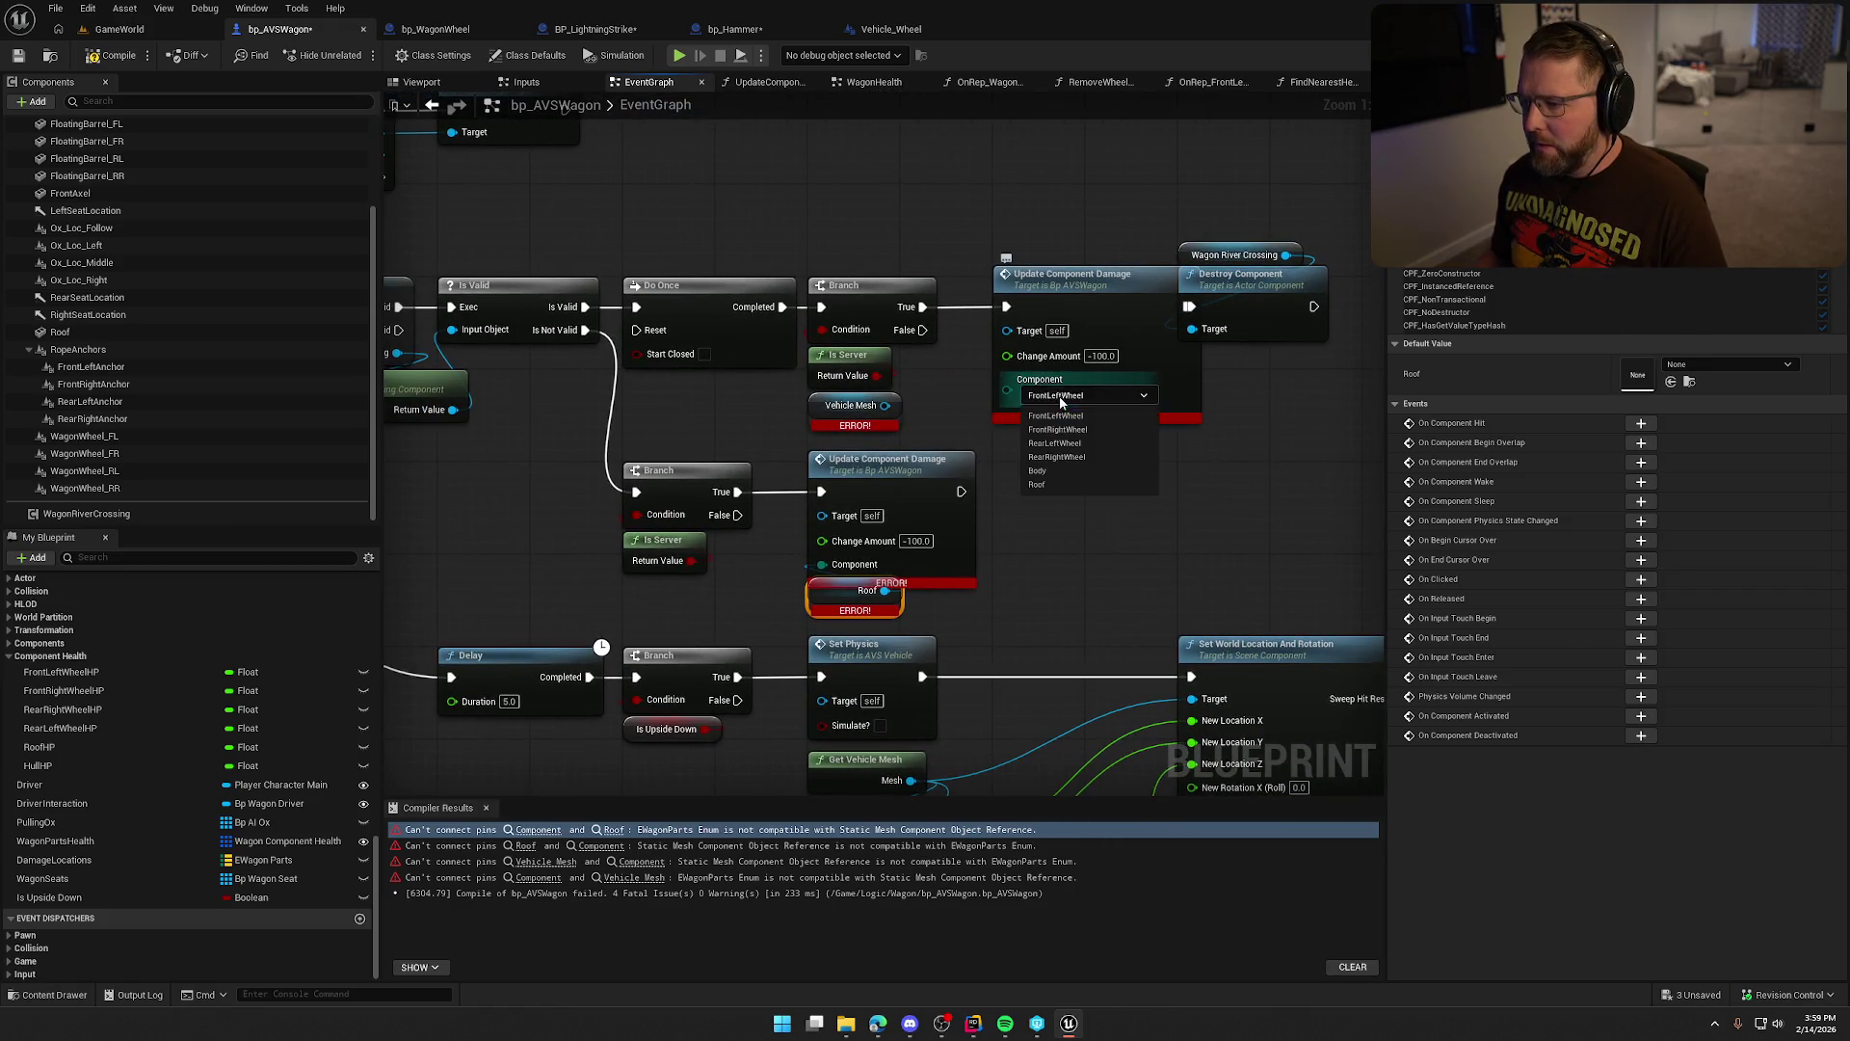
left_click(1050, 470)
left_click_drag(1236, 431, 954, 473)
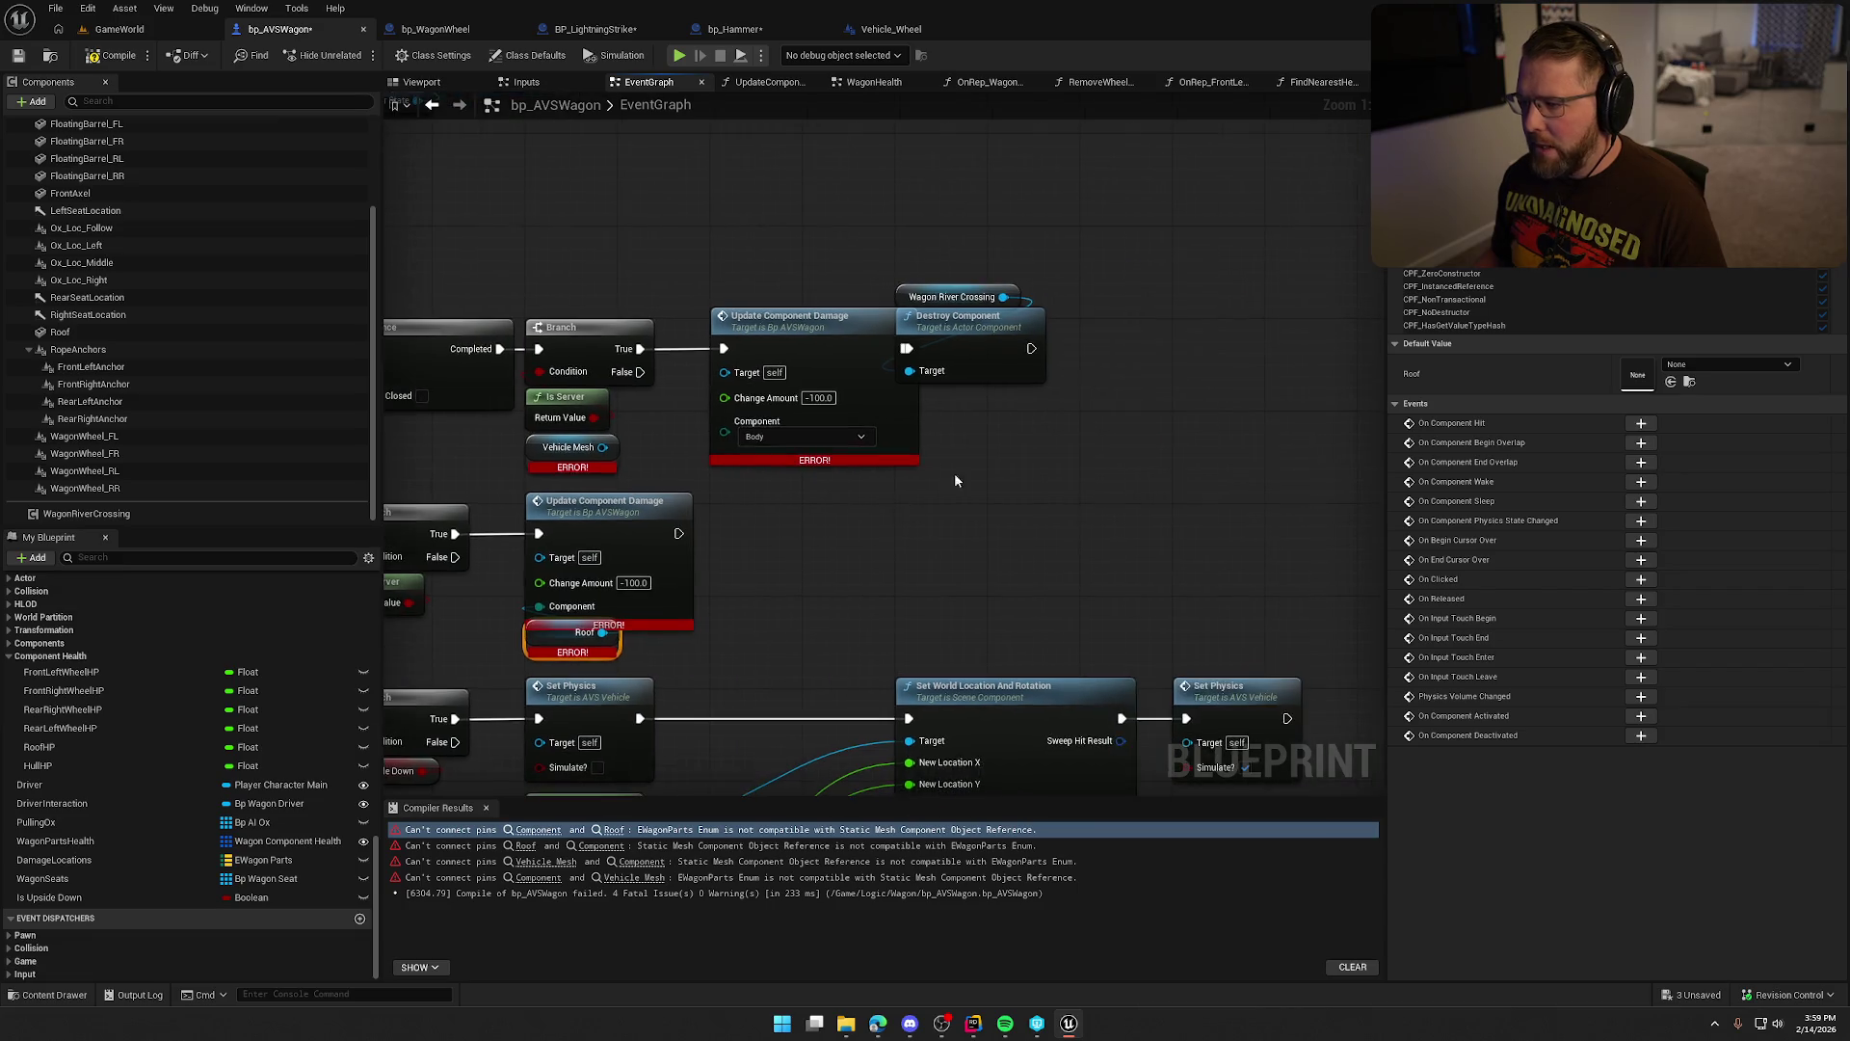
left_click(1016, 330)
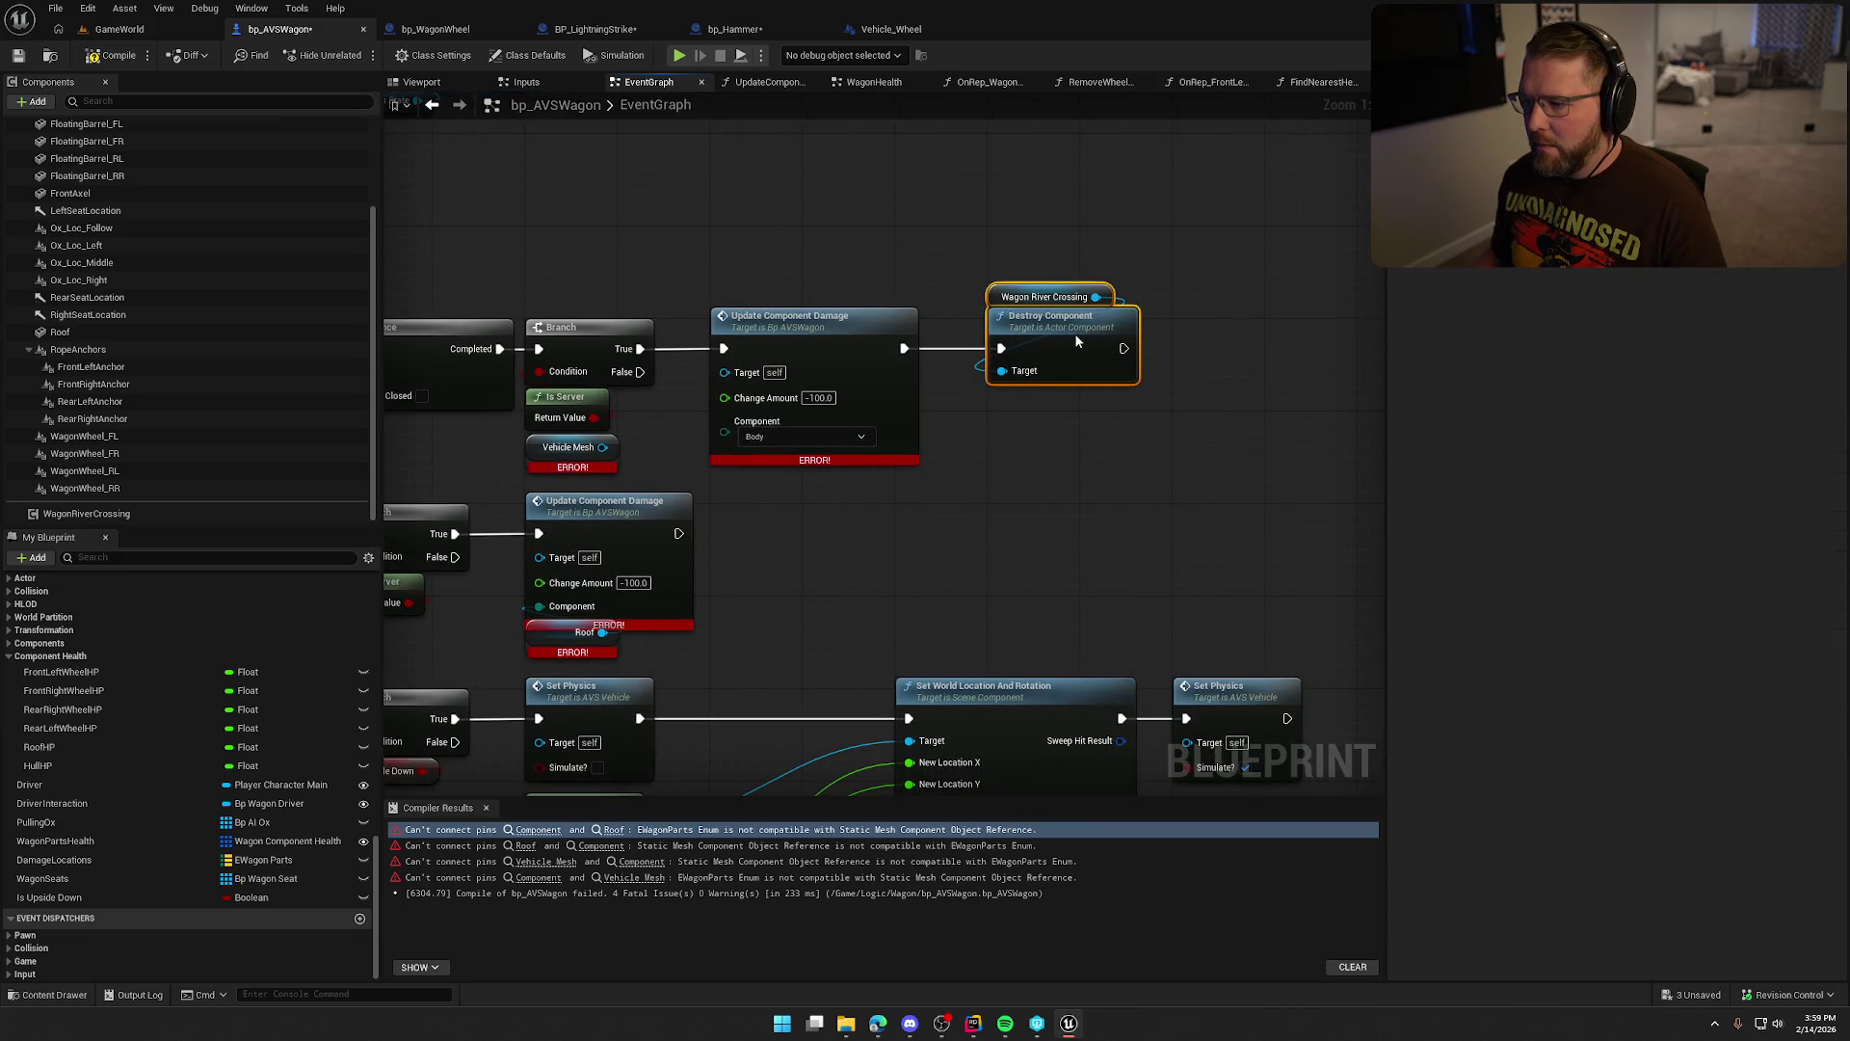
left_click_drag(1033, 370, 1406, 216)
Set the second damage call's part to Roof and delete the broken Roof and Vehicle Mesh nodes.
left_click_drag(906, 498, 744, 498)
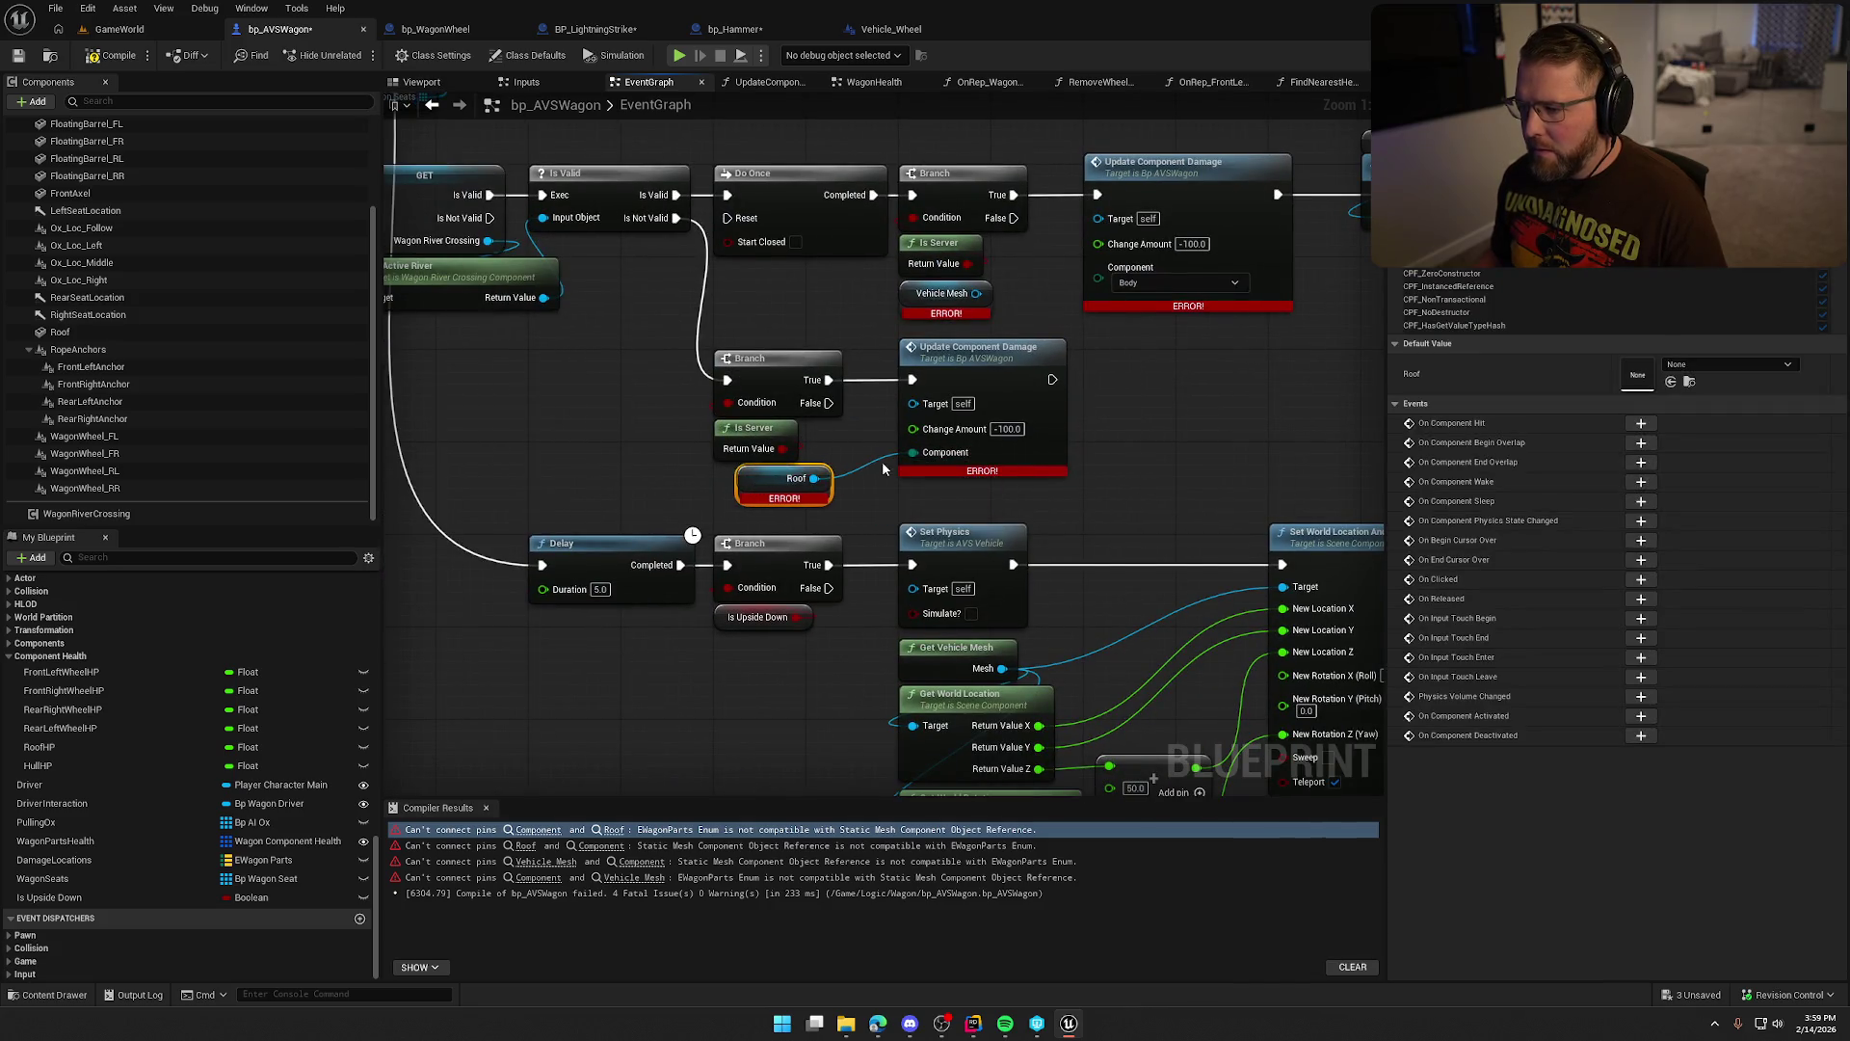
left_click(912, 452, "alt")
left_click(974, 468)
left_click(964, 557)
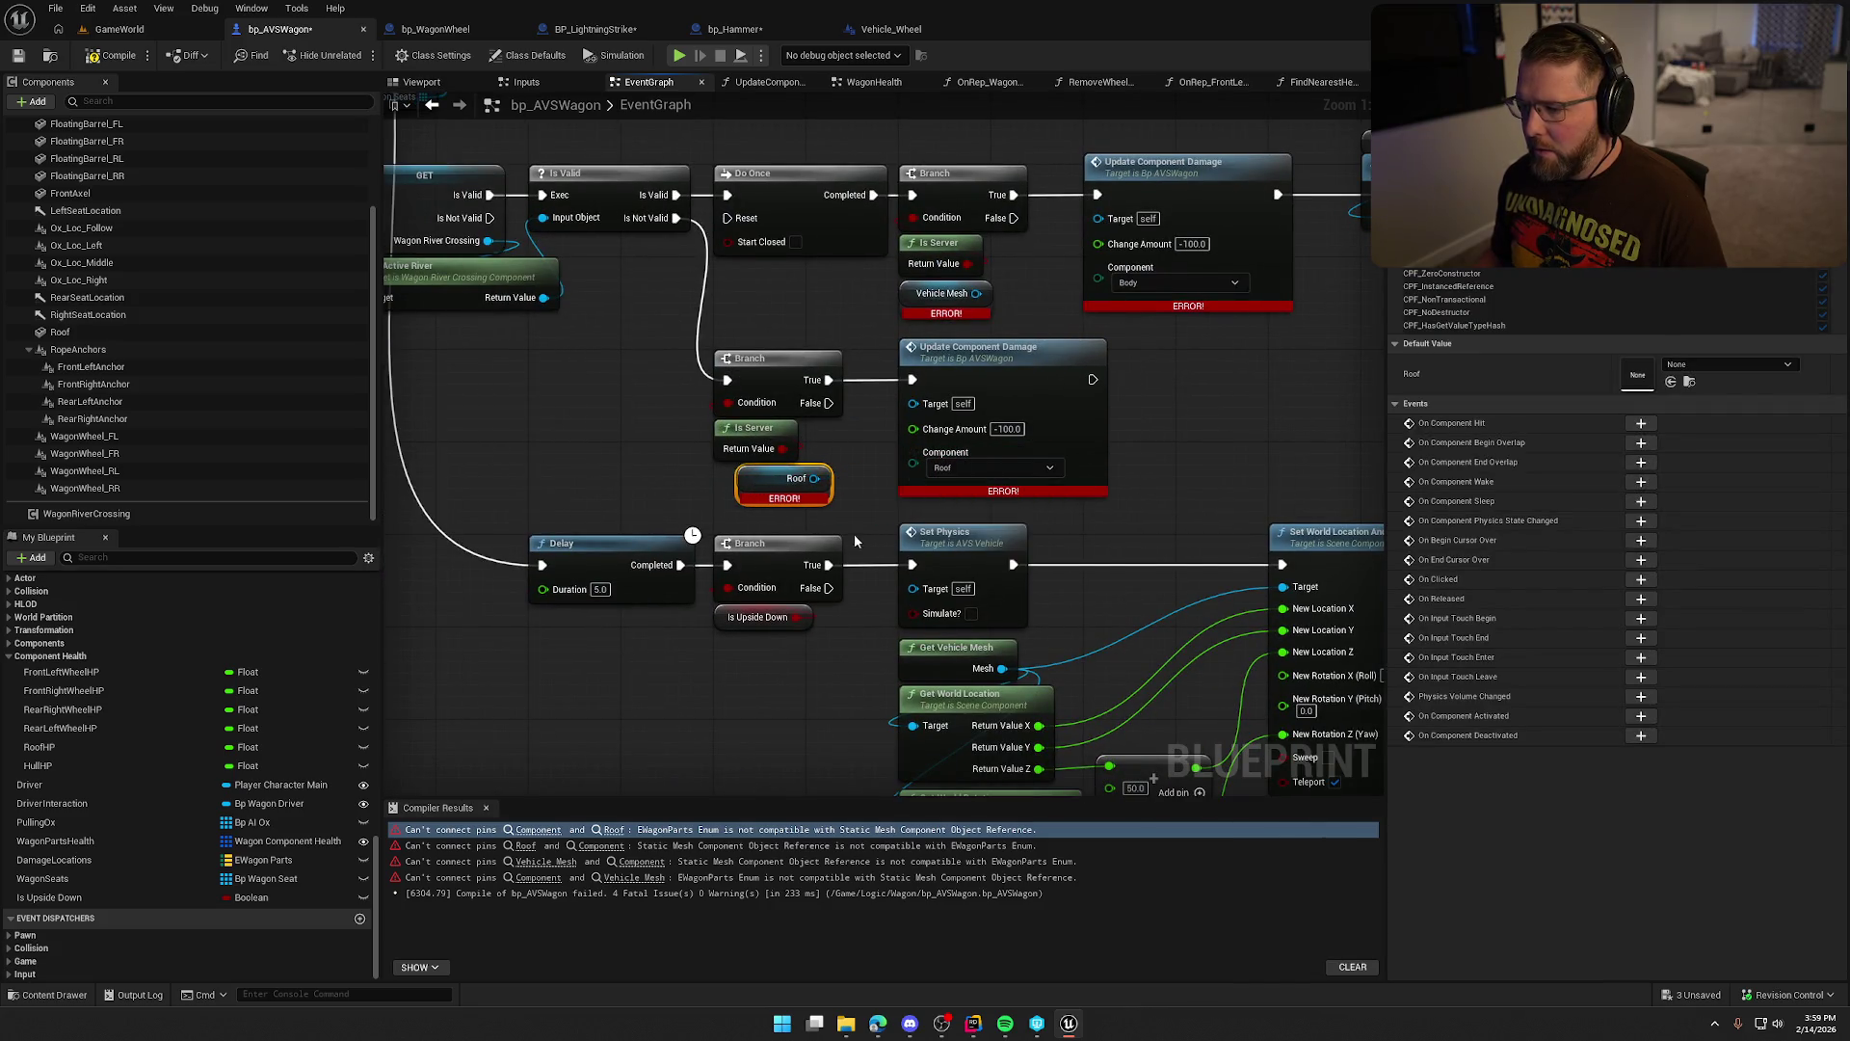
key("Delete")
left_click(942, 293)
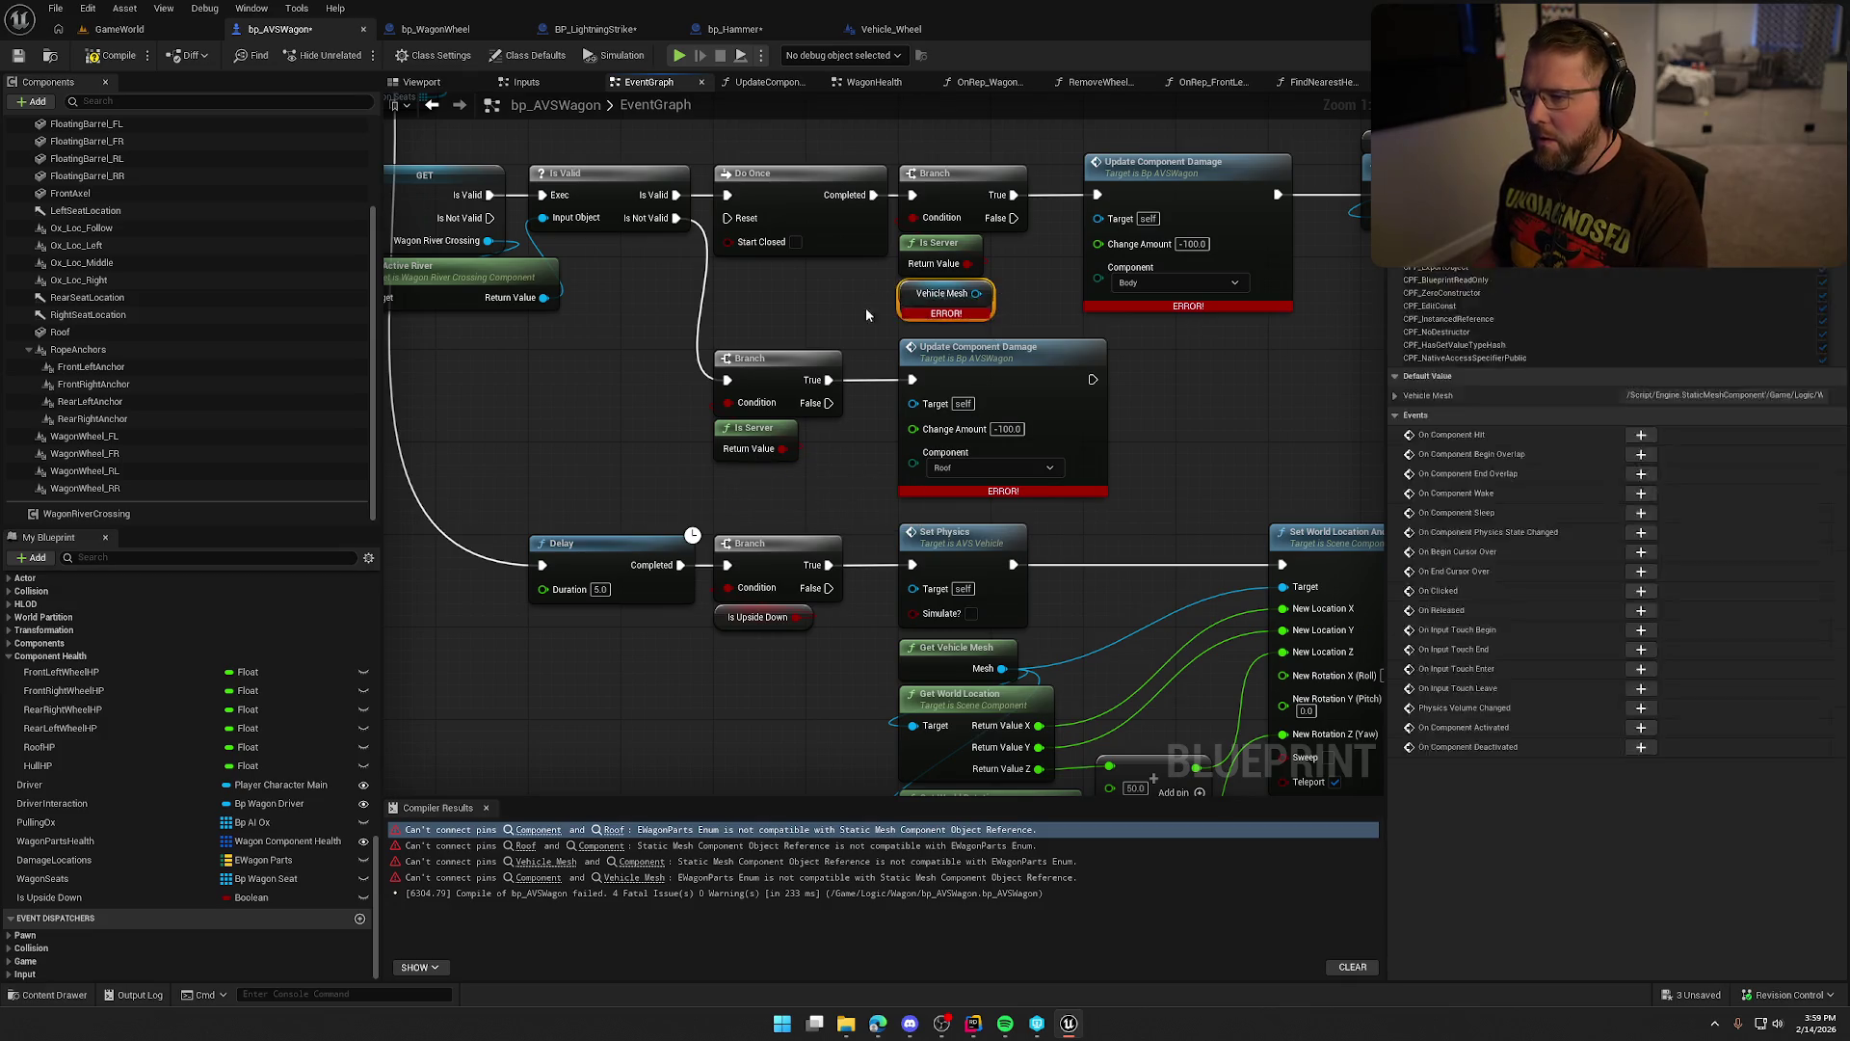
key("Delete")
Compile bp_AVSWagon successfully and close the compiler results.
key("F7")
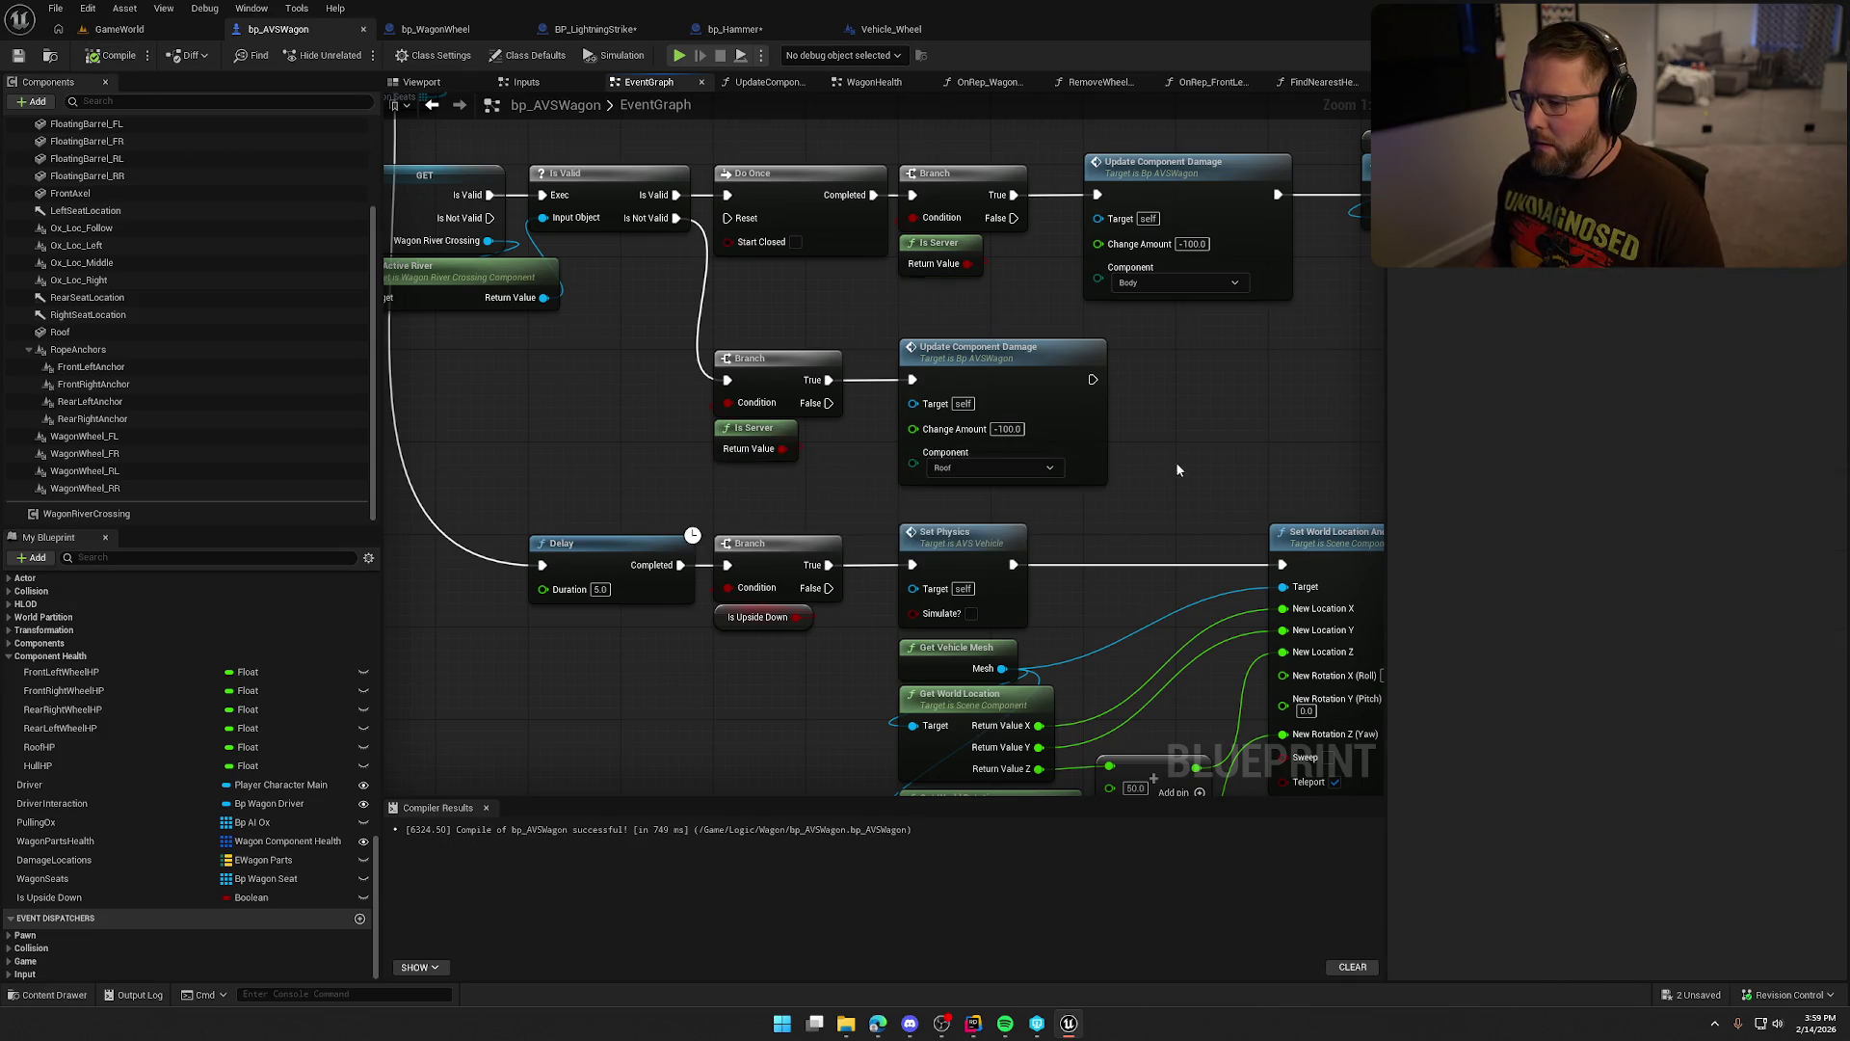
left_click(486, 807)
mouse_move(617, 444)
left_mouse_down()
mouse_move(708, 669)
mouse_move(942, 590)
mouse_move(990, 764)
left_mouse_up()
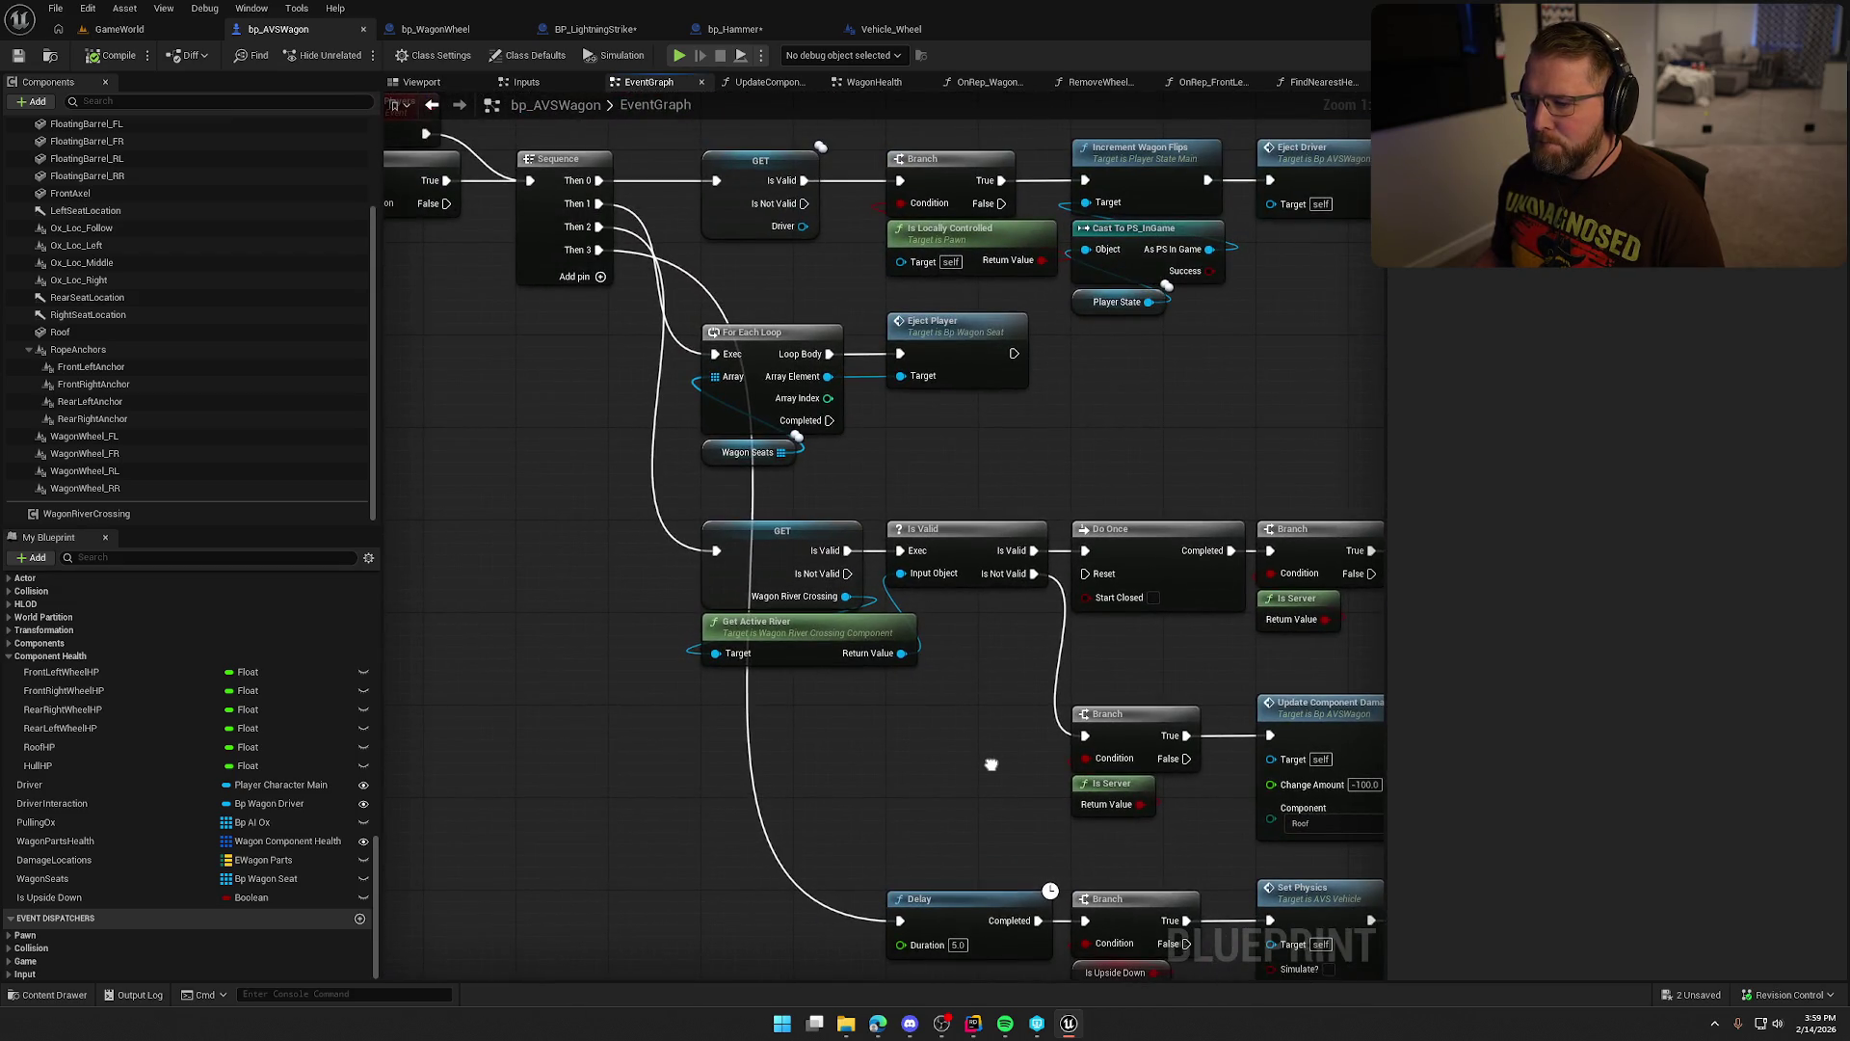
Shift Map Range Unclamped and the Update Component Damage/Delay nodes left, then save the blueprint.
mouse_move(1092, 470)
left_mouse_down()
mouse_move(919, 517)
mouse_move(547, 205)
mouse_move(597, 29)
left_mouse_up()
mouse_move(964, 482)
left_mouse_down()
mouse_move(915, 386)
mouse_move(845, 355)
mouse_move(867, 617)
mouse_move(838, 936)
left_mouse_up()
left_click_drag(1246, 91, 1243, 627)
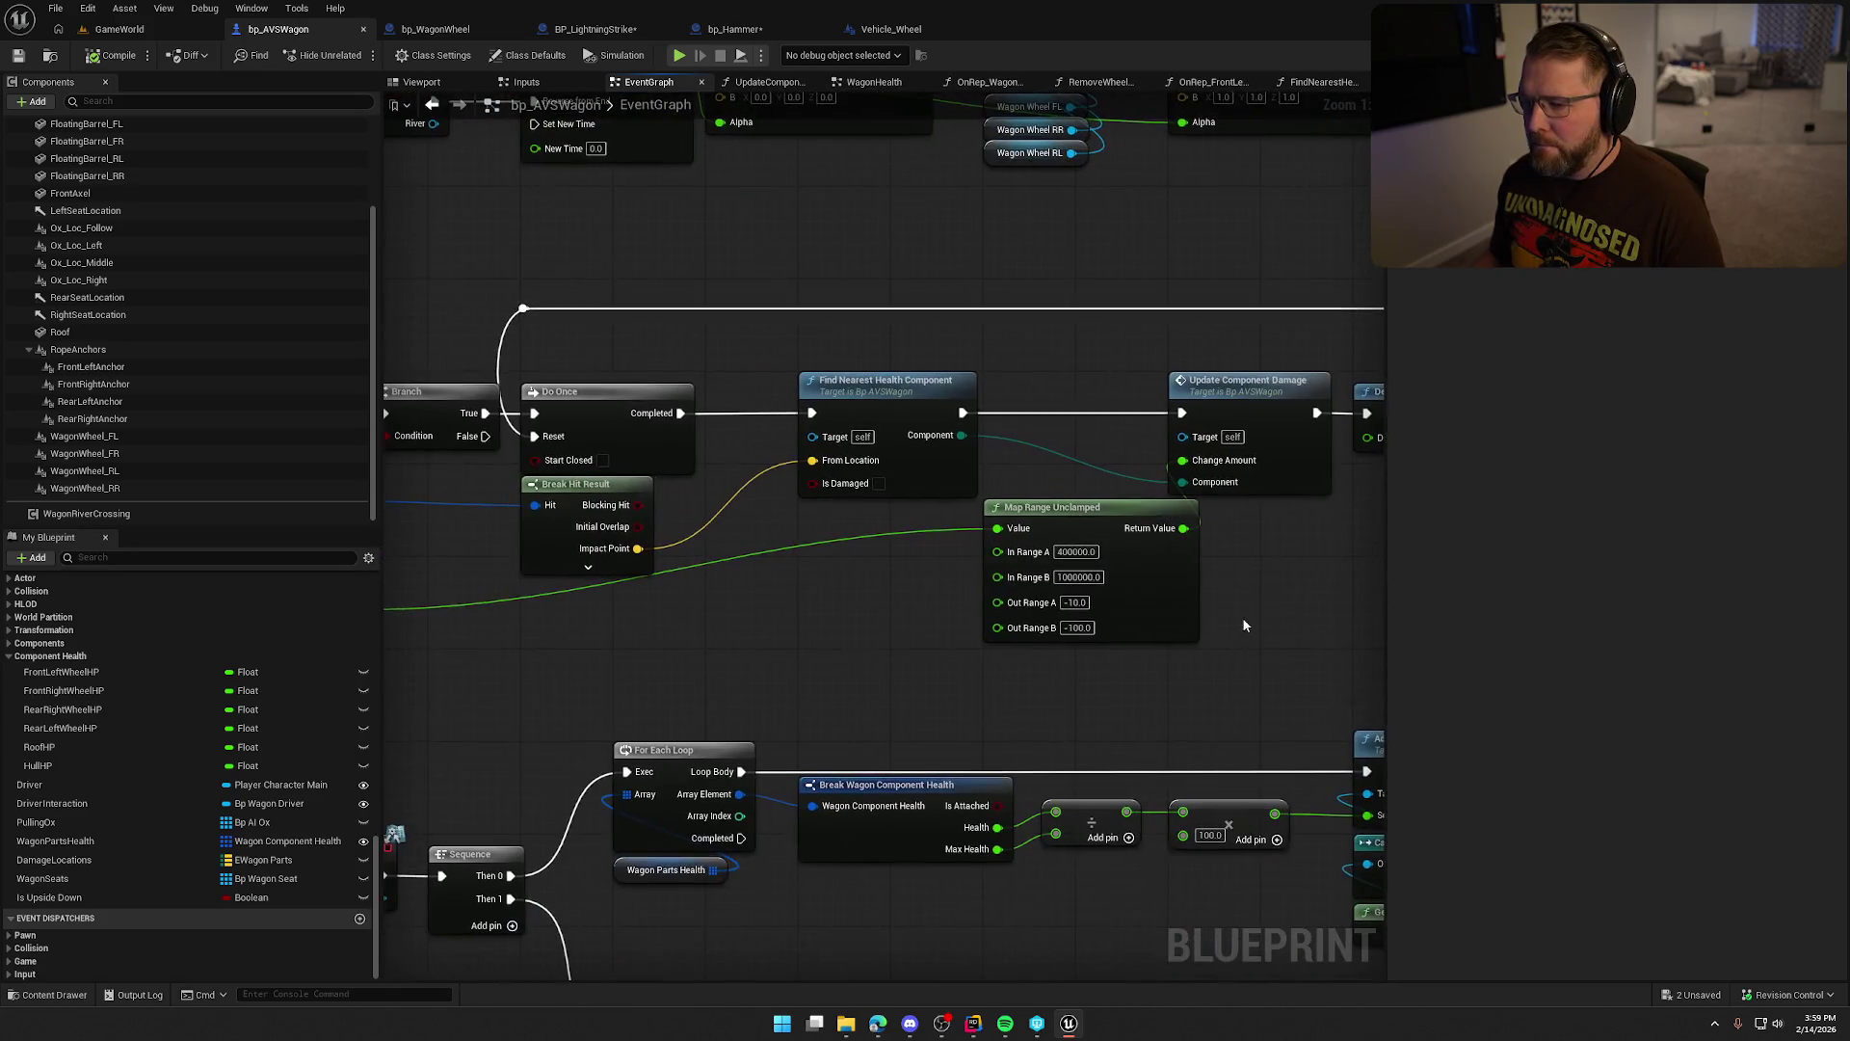
left_click_drag(860, 690, 770, 684)
mouse_move(1009, 517)
left_mouse_down()
mouse_move(906, 549)
mouse_move(822, 516)
left_mouse_up()
mouse_move(1065, 578)
left_mouse_down()
mouse_move(705, 299)
mouse_move(1124, 552)
mouse_move(1324, 540)
left_mouse_up()
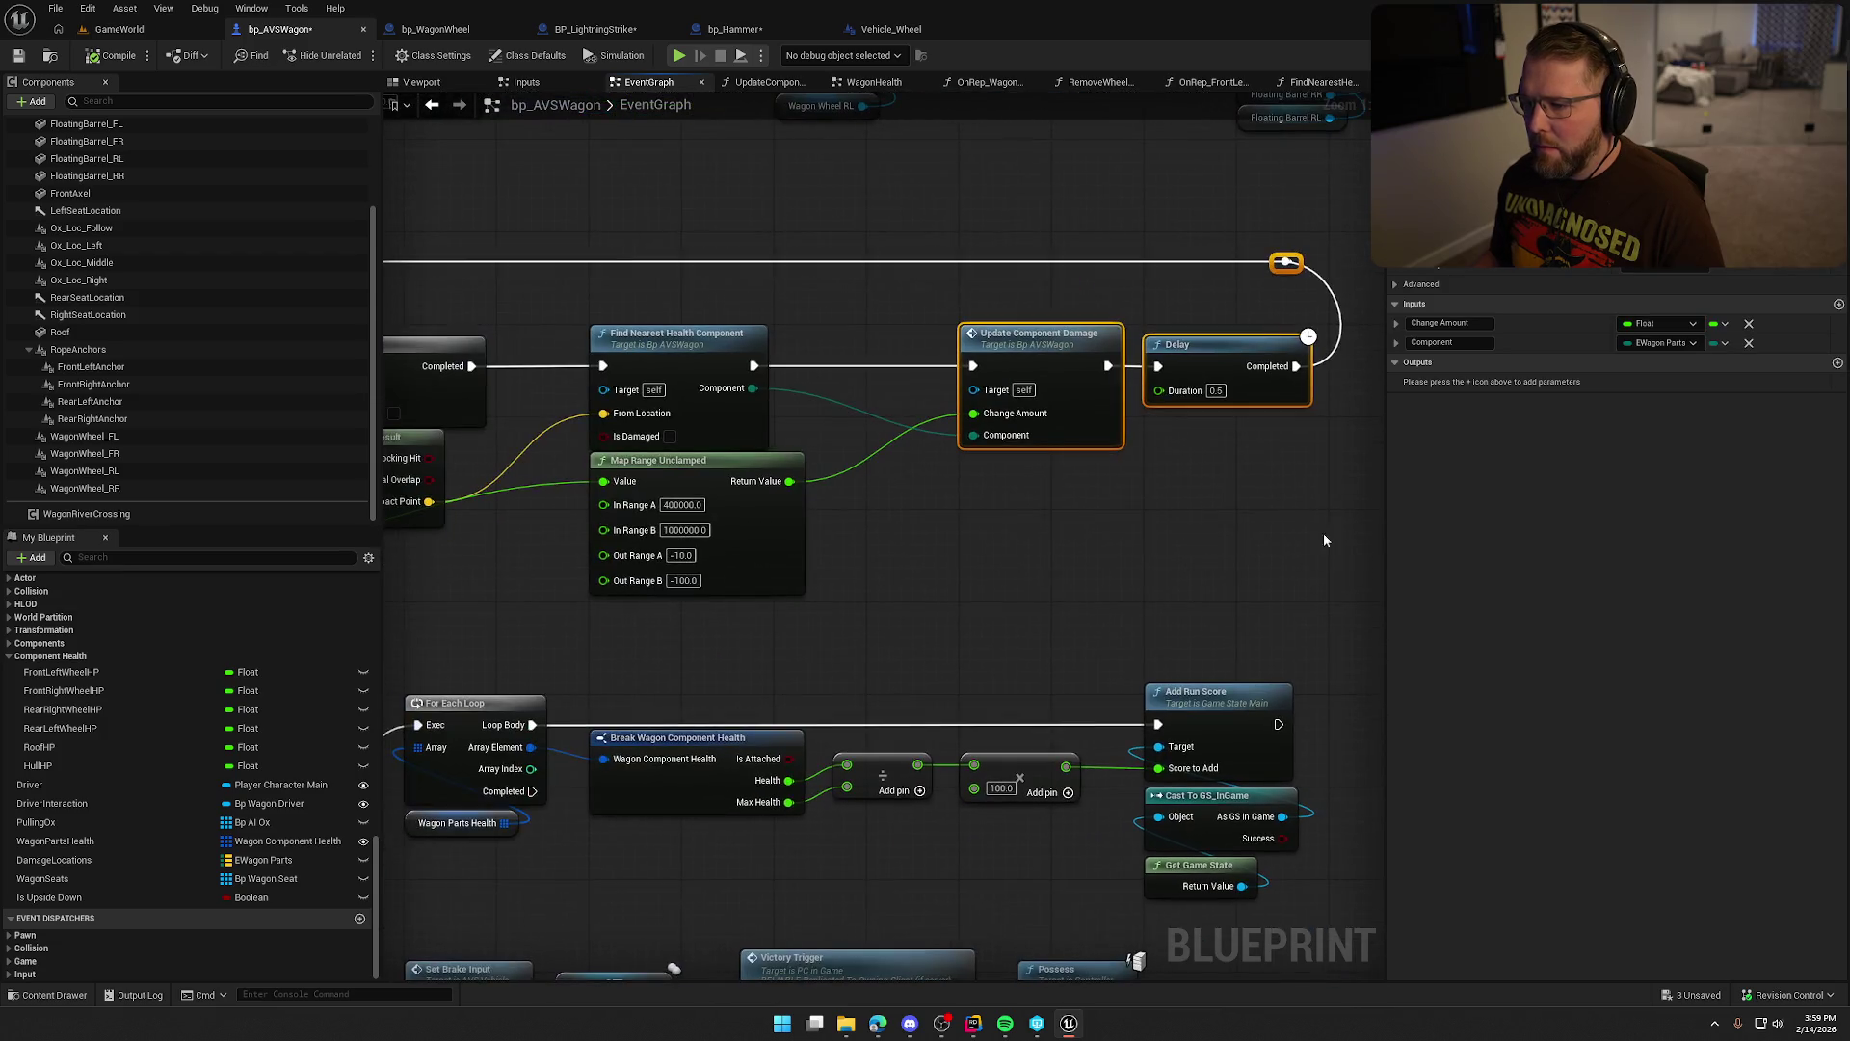
mouse_move(1054, 344)
left_mouse_down()
mouse_move(952, 359)
mouse_move(1099, 378)
mouse_move(964, 463)
mouse_move(925, 453)
mouse_move(824, 516)
mouse_move(523, 176)
mouse_move(579, 289)
mouse_move(376, 226)
left_mouse_up()
key("ctrl+s")
mouse_move(793, 220)
left_mouse_down()
mouse_move(793, 410)
mouse_move(736, 597)
left_mouse_up()
Review UpdateComponentDamage and OnRep_WagonPartsHealth, ending in the OnRep_FrontLeftWheelHP graph.
left_click(767, 81)
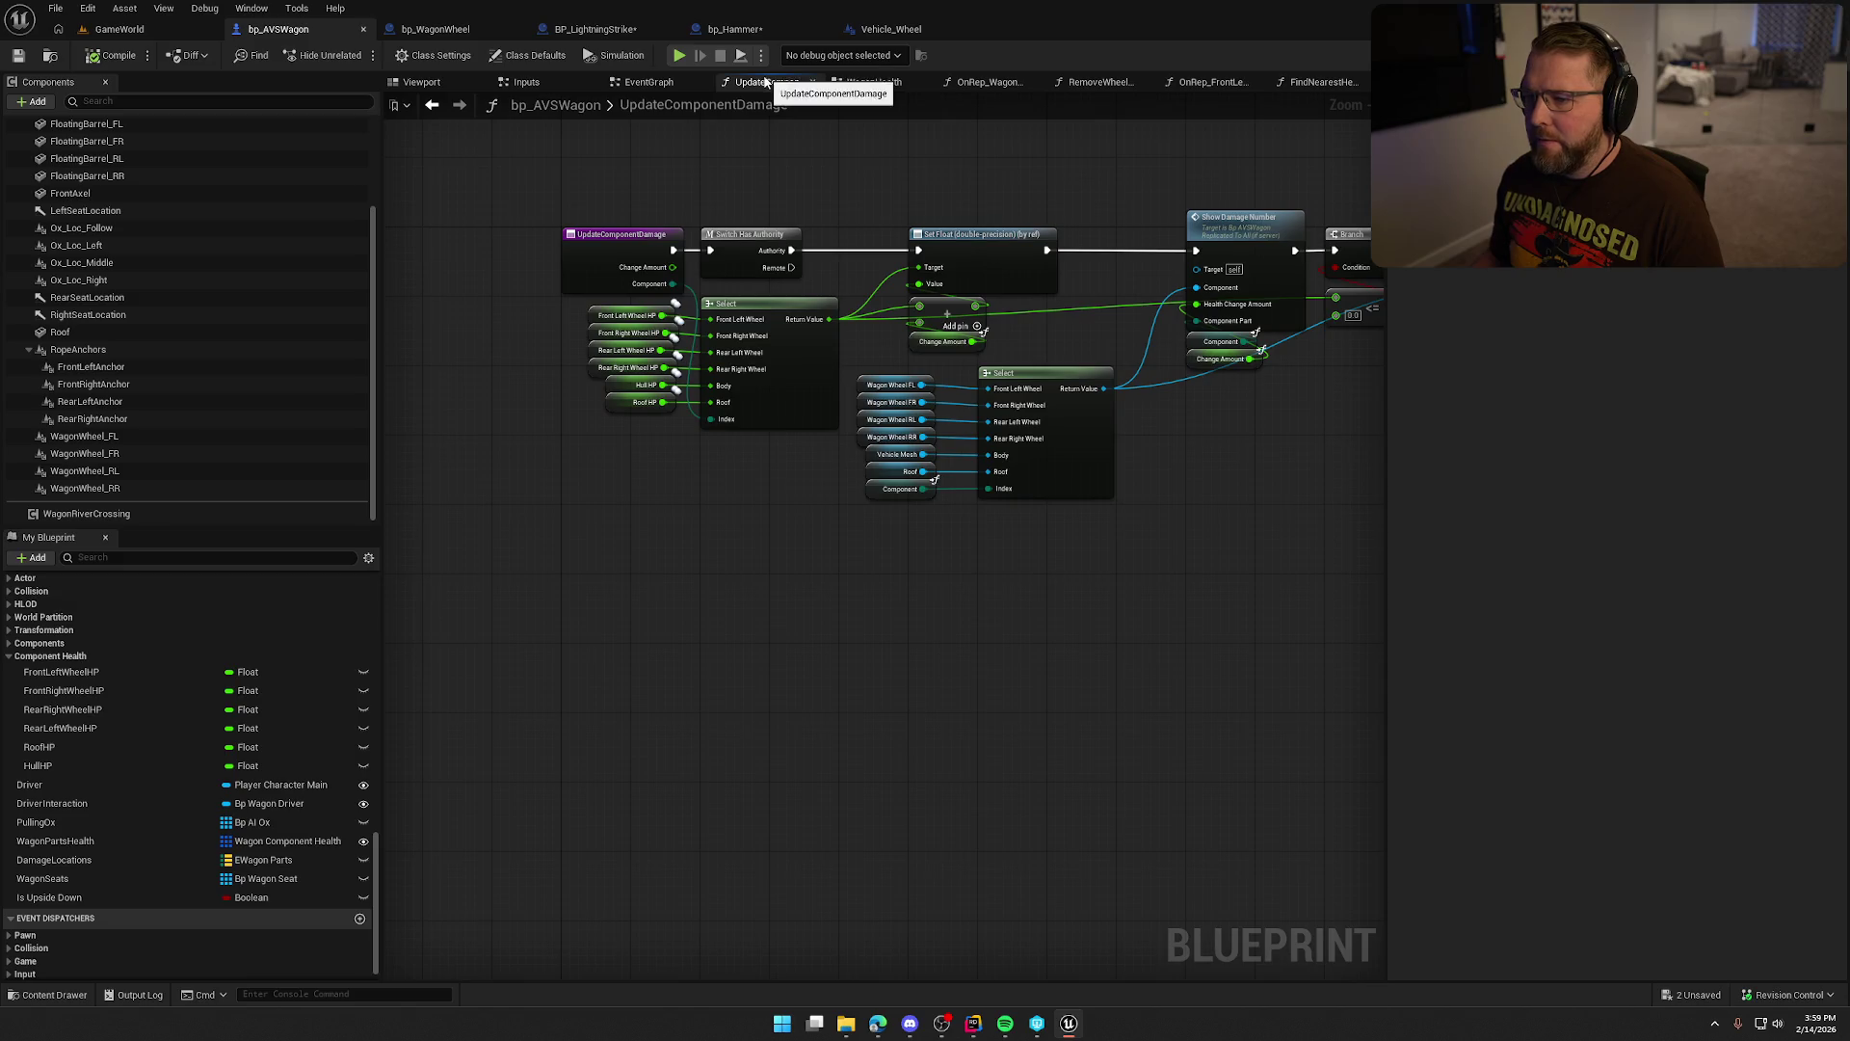
mouse_move(897, 190)
left_mouse_down()
mouse_move(777, 231)
mouse_move(428, 223)
mouse_move(675, 96)
left_mouse_up()
middle_click(765, 85)
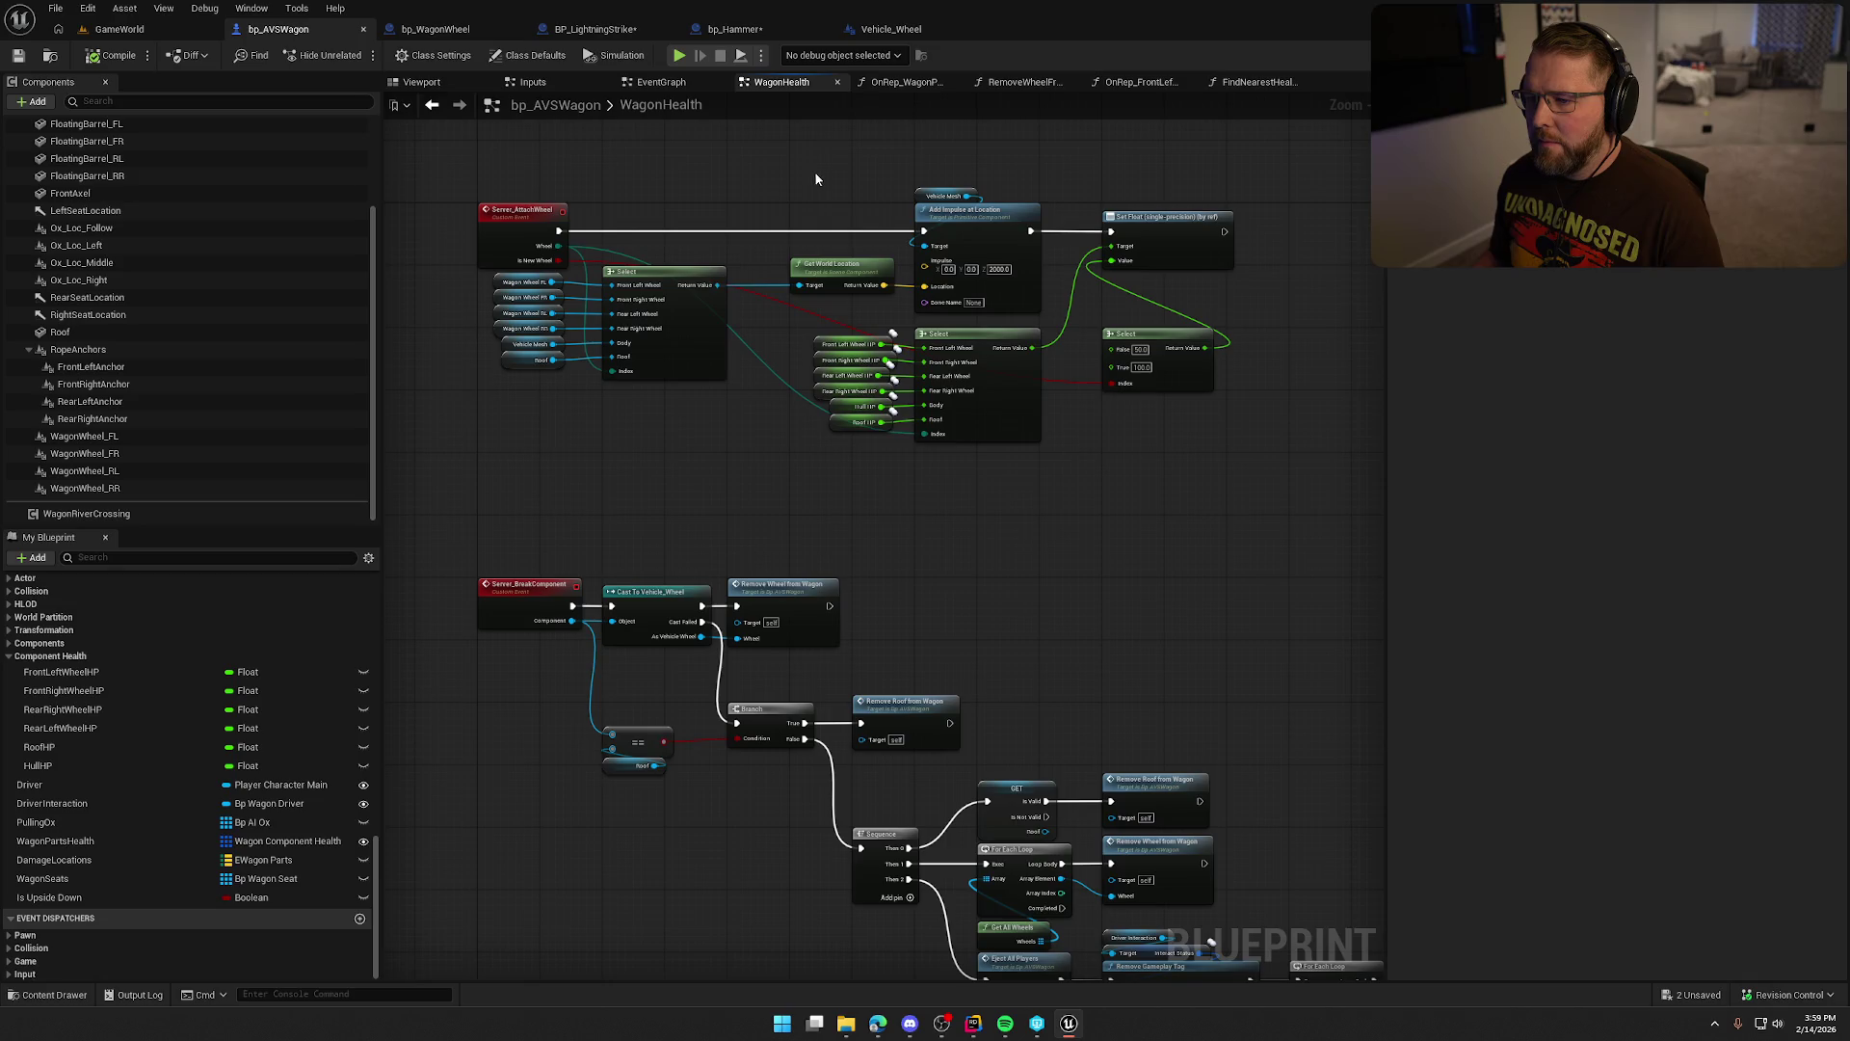
mouse_move(745, 505)
left_mouse_down()
mouse_move(756, 194)
mouse_move(719, 376)
mouse_move(613, 511)
mouse_move(826, 540)
mouse_move(813, 549)
left_mouse_up()
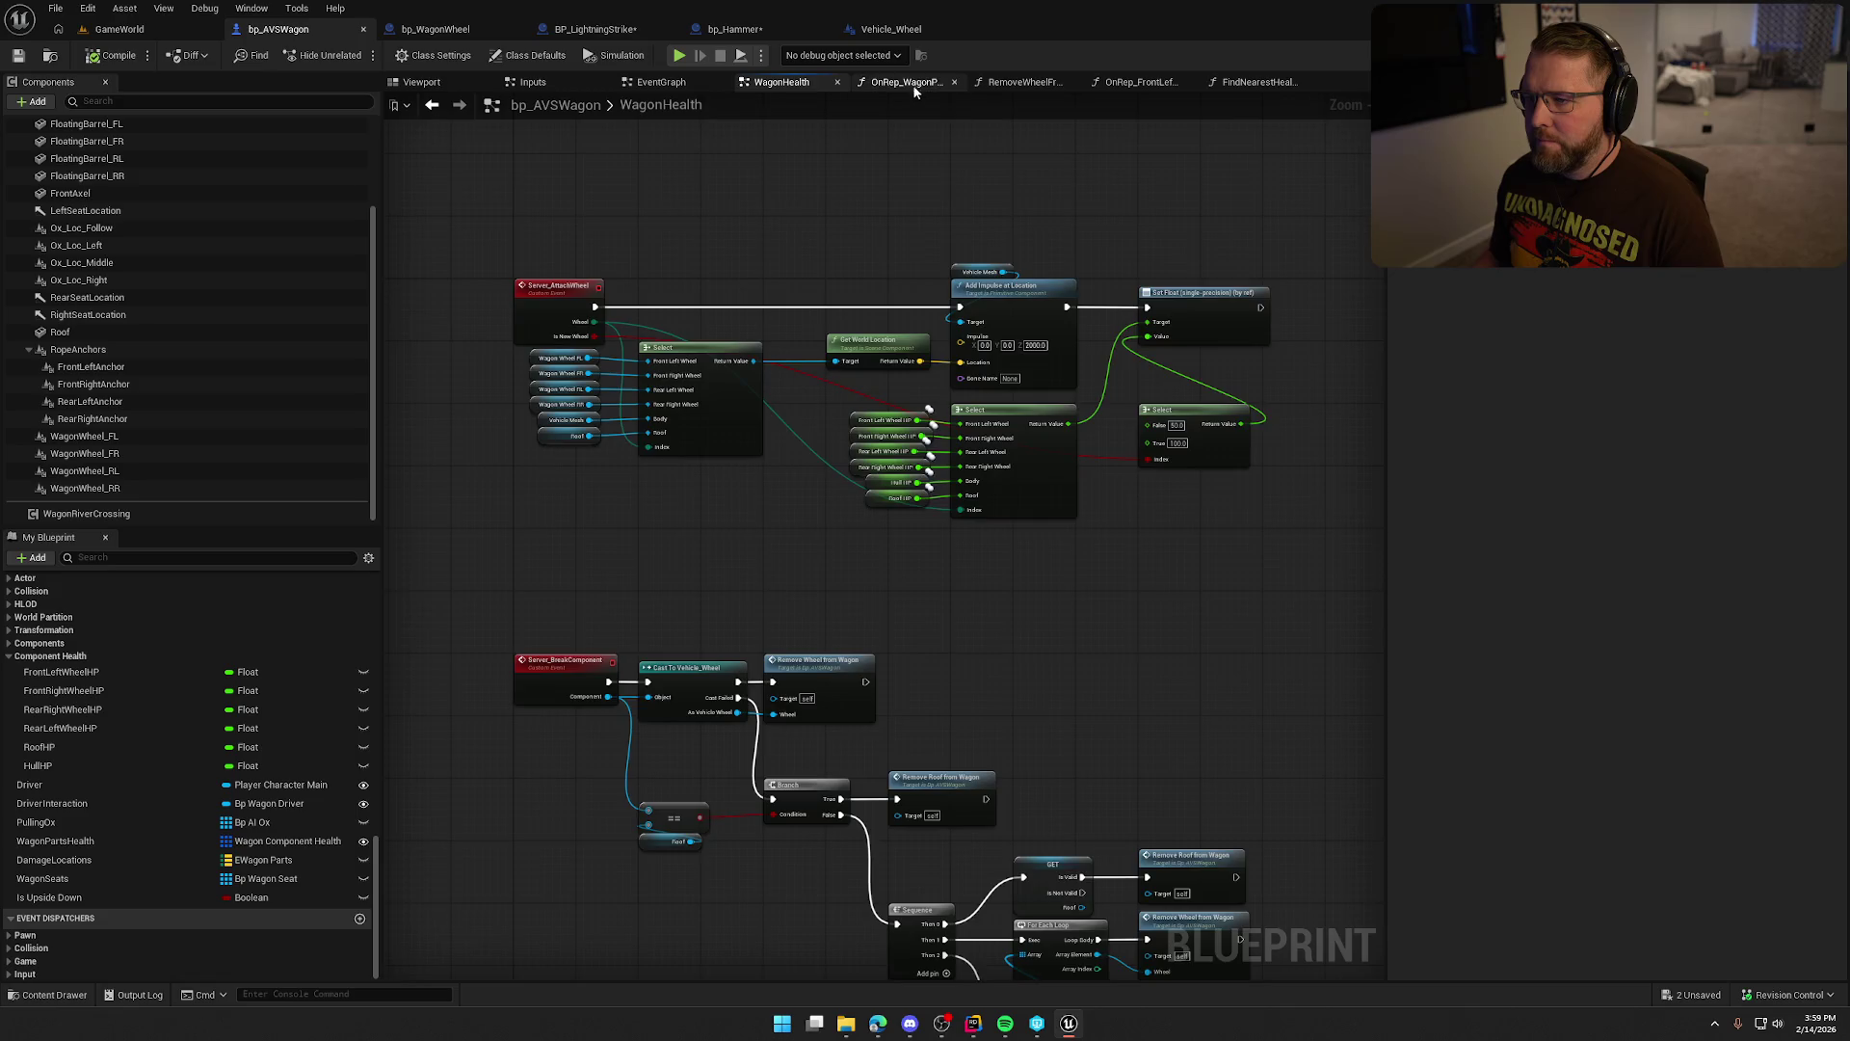
left_click(906, 82)
mouse_move(839, 276)
left_mouse_down()
mouse_move(858, 285)
mouse_move(996, 194)
left_mouse_up()
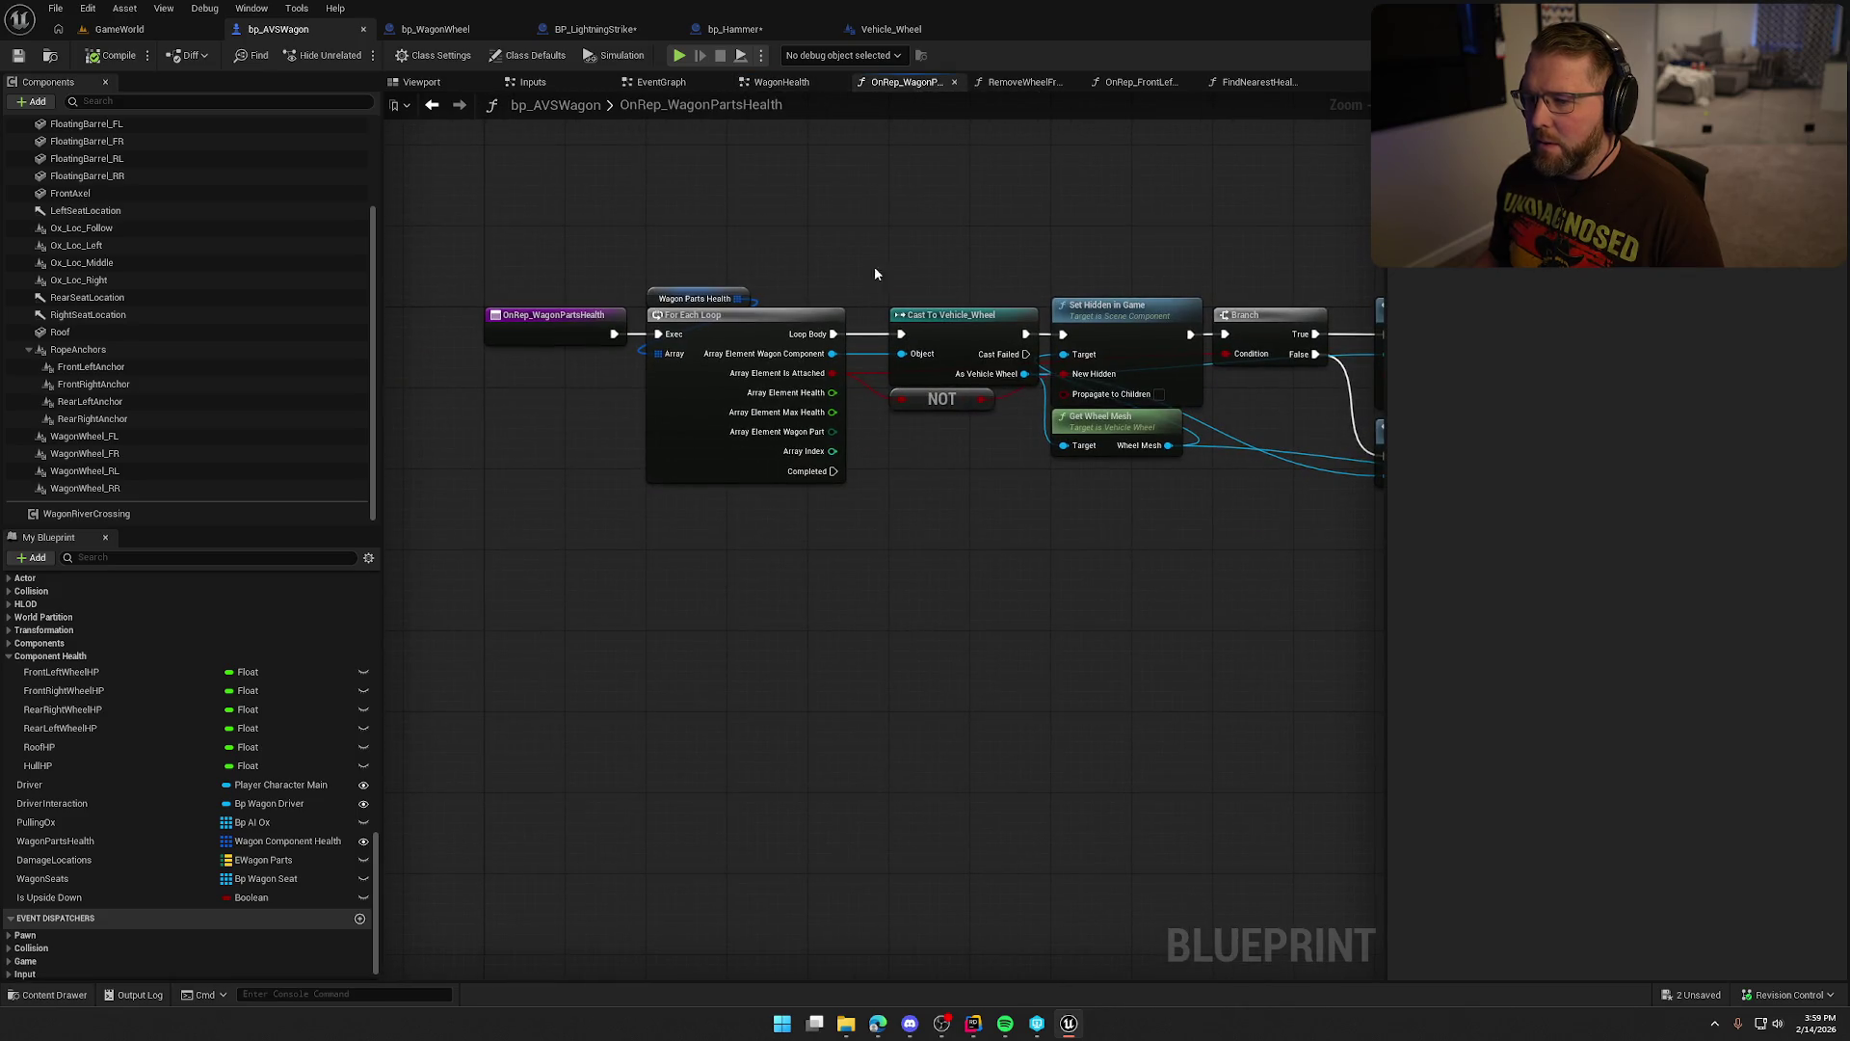
mouse_move(954, 747)
left_mouse_down()
mouse_move(662, 711)
mouse_move(914, 492)
left_mouse_up()
left_click(1149, 85)
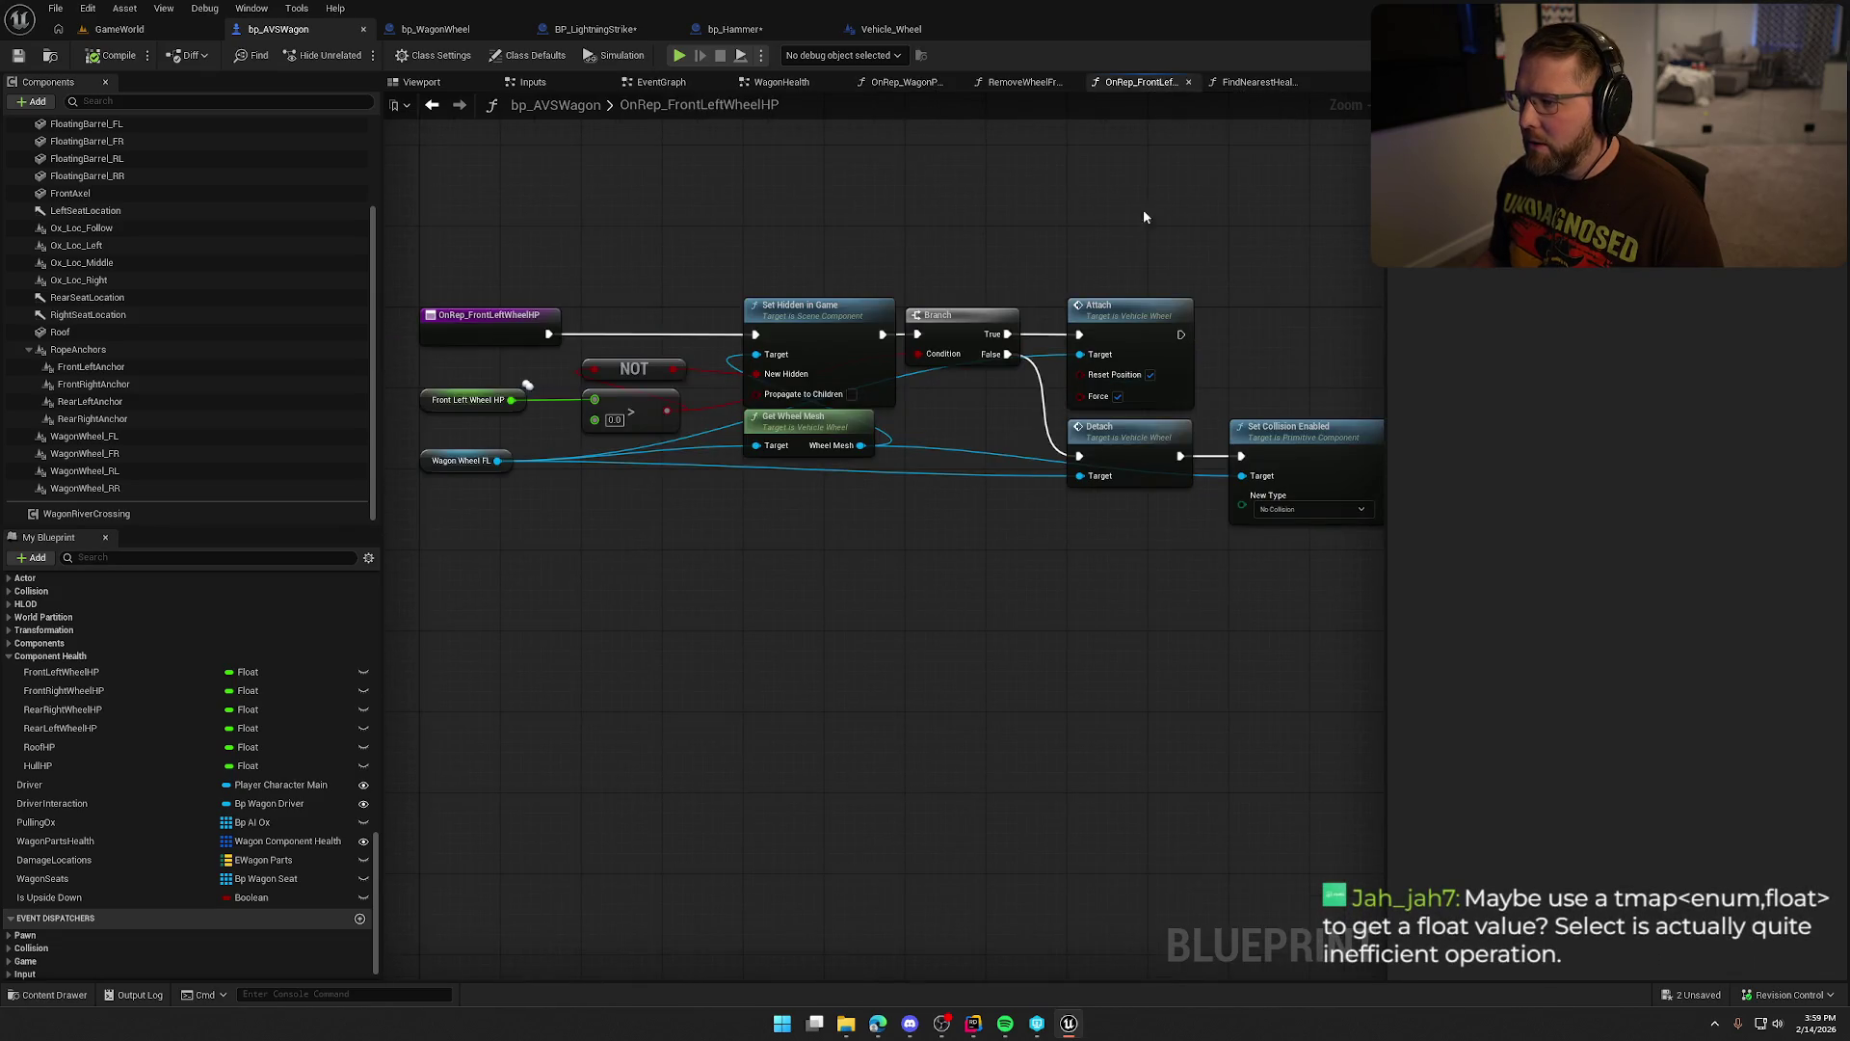
Move the Wagon Wheel FL getter left, beside Front Left Wheel HP under the other inputs.
mouse_move(568, 449)
left_mouse_down()
mouse_move(867, 469)
mouse_move(596, 469)
mouse_move(894, 473)
left_mouse_up()
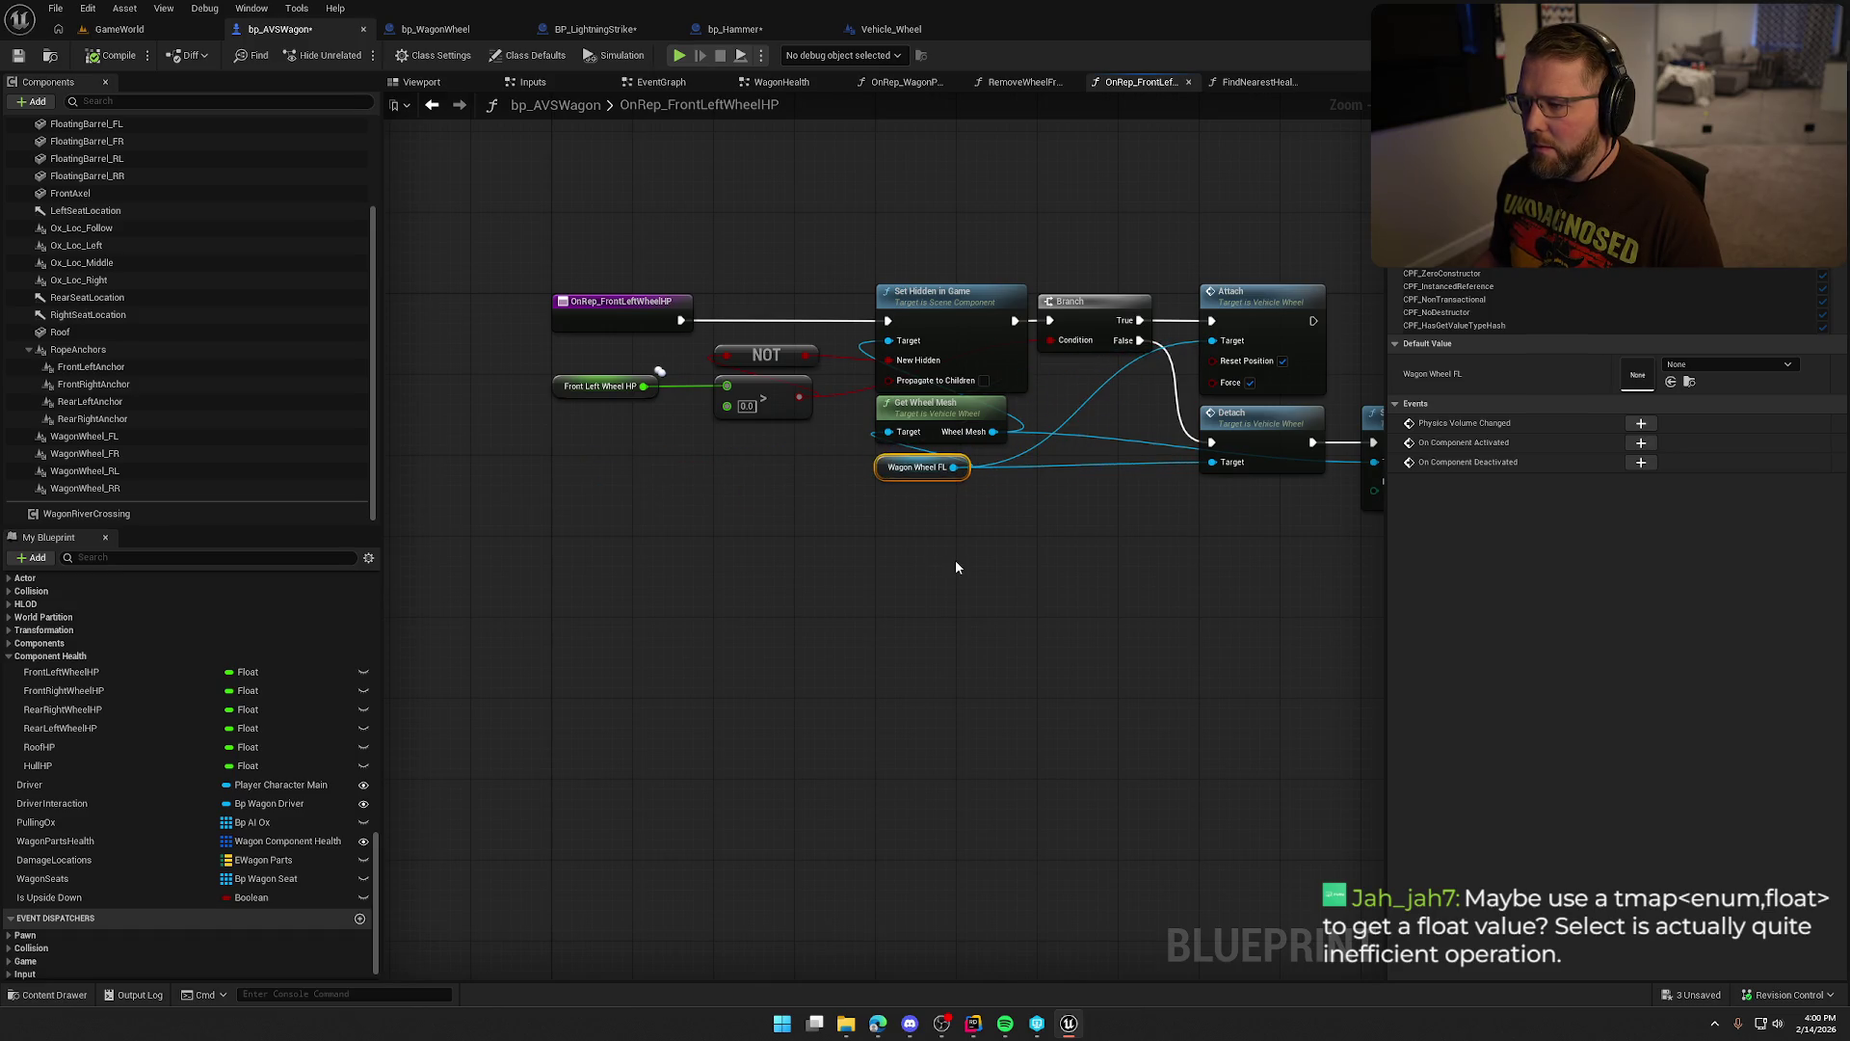
mouse_move(892, 468)
left_mouse_down()
mouse_move(618, 467)
mouse_move(577, 434)
left_mouse_up()
mouse_move(897, 536)
left_mouse_down()
mouse_move(698, 540)
mouse_move(754, 526)
left_mouse_up()
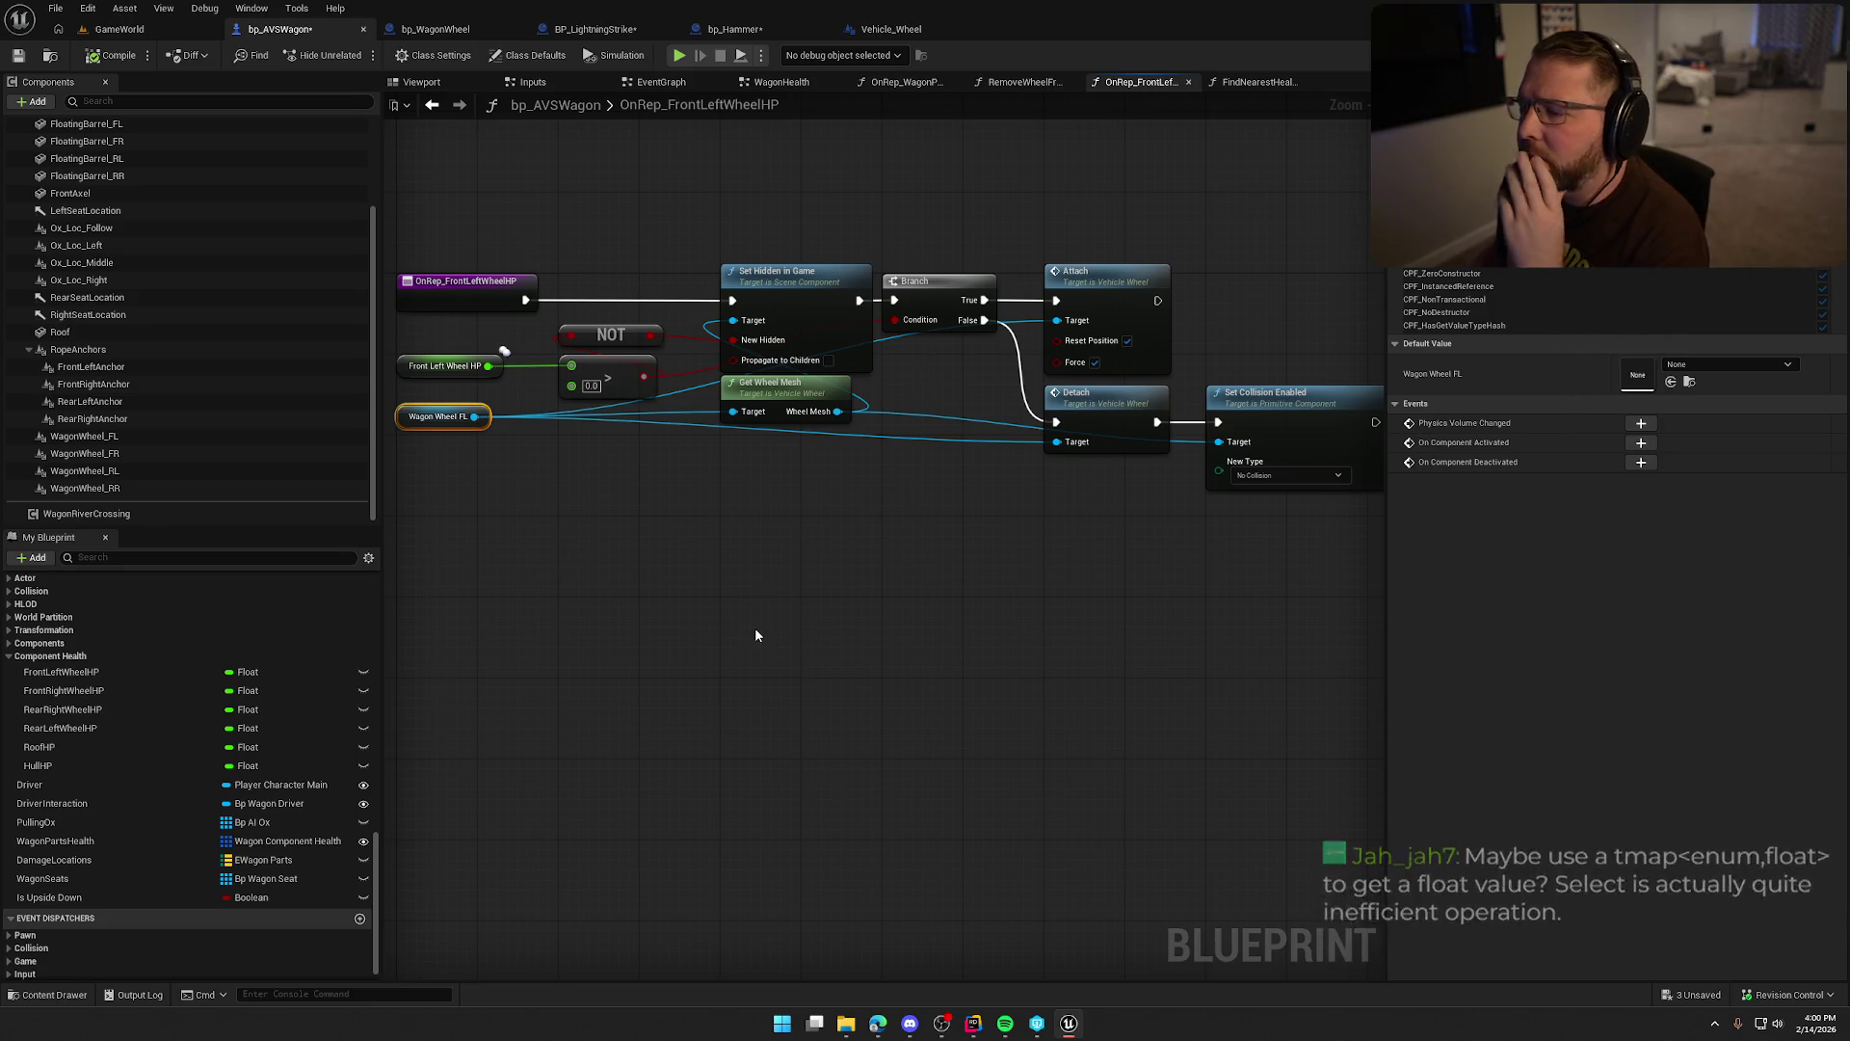
mouse_move(823, 586)
left_mouse_down()
mouse_move(889, 583)
mouse_move(715, 551)
mouse_move(746, 508)
left_mouse_up()
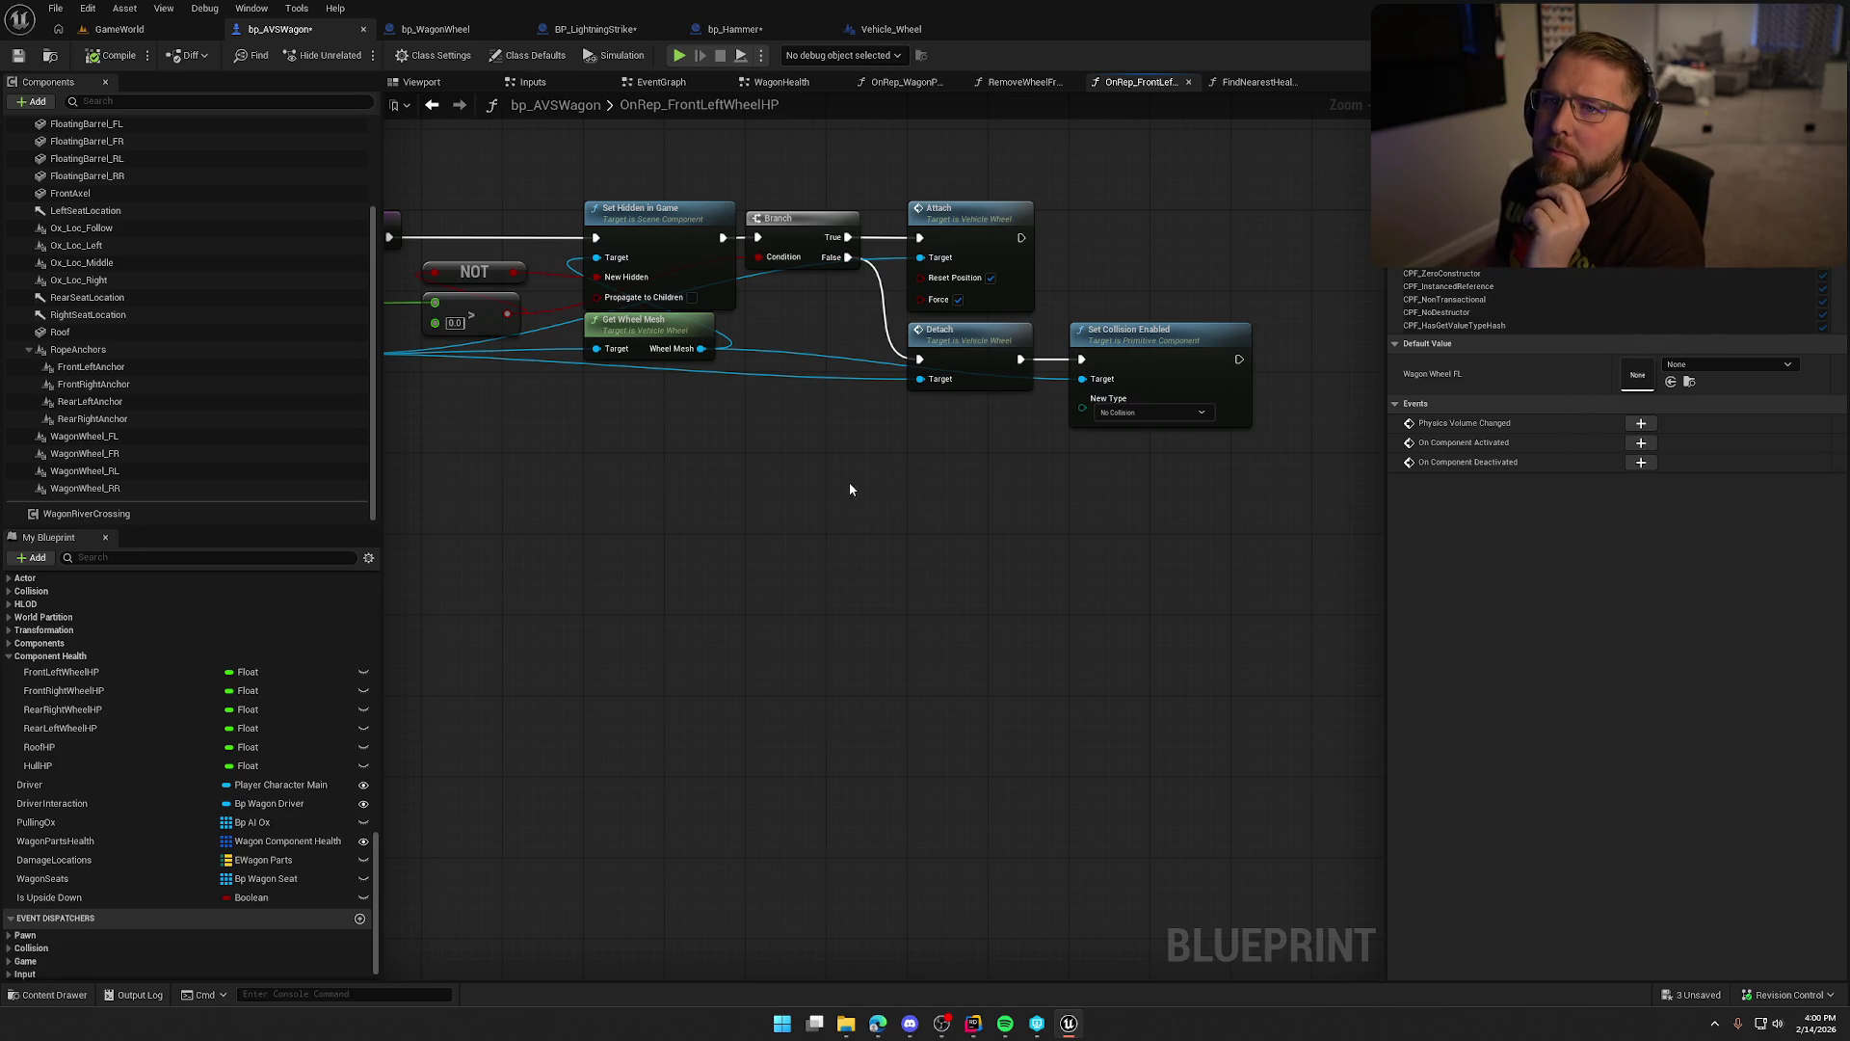
Frame the whole OnRep_FrontLeftWheelHP graph with Home and save the blueprint.
key("Home")
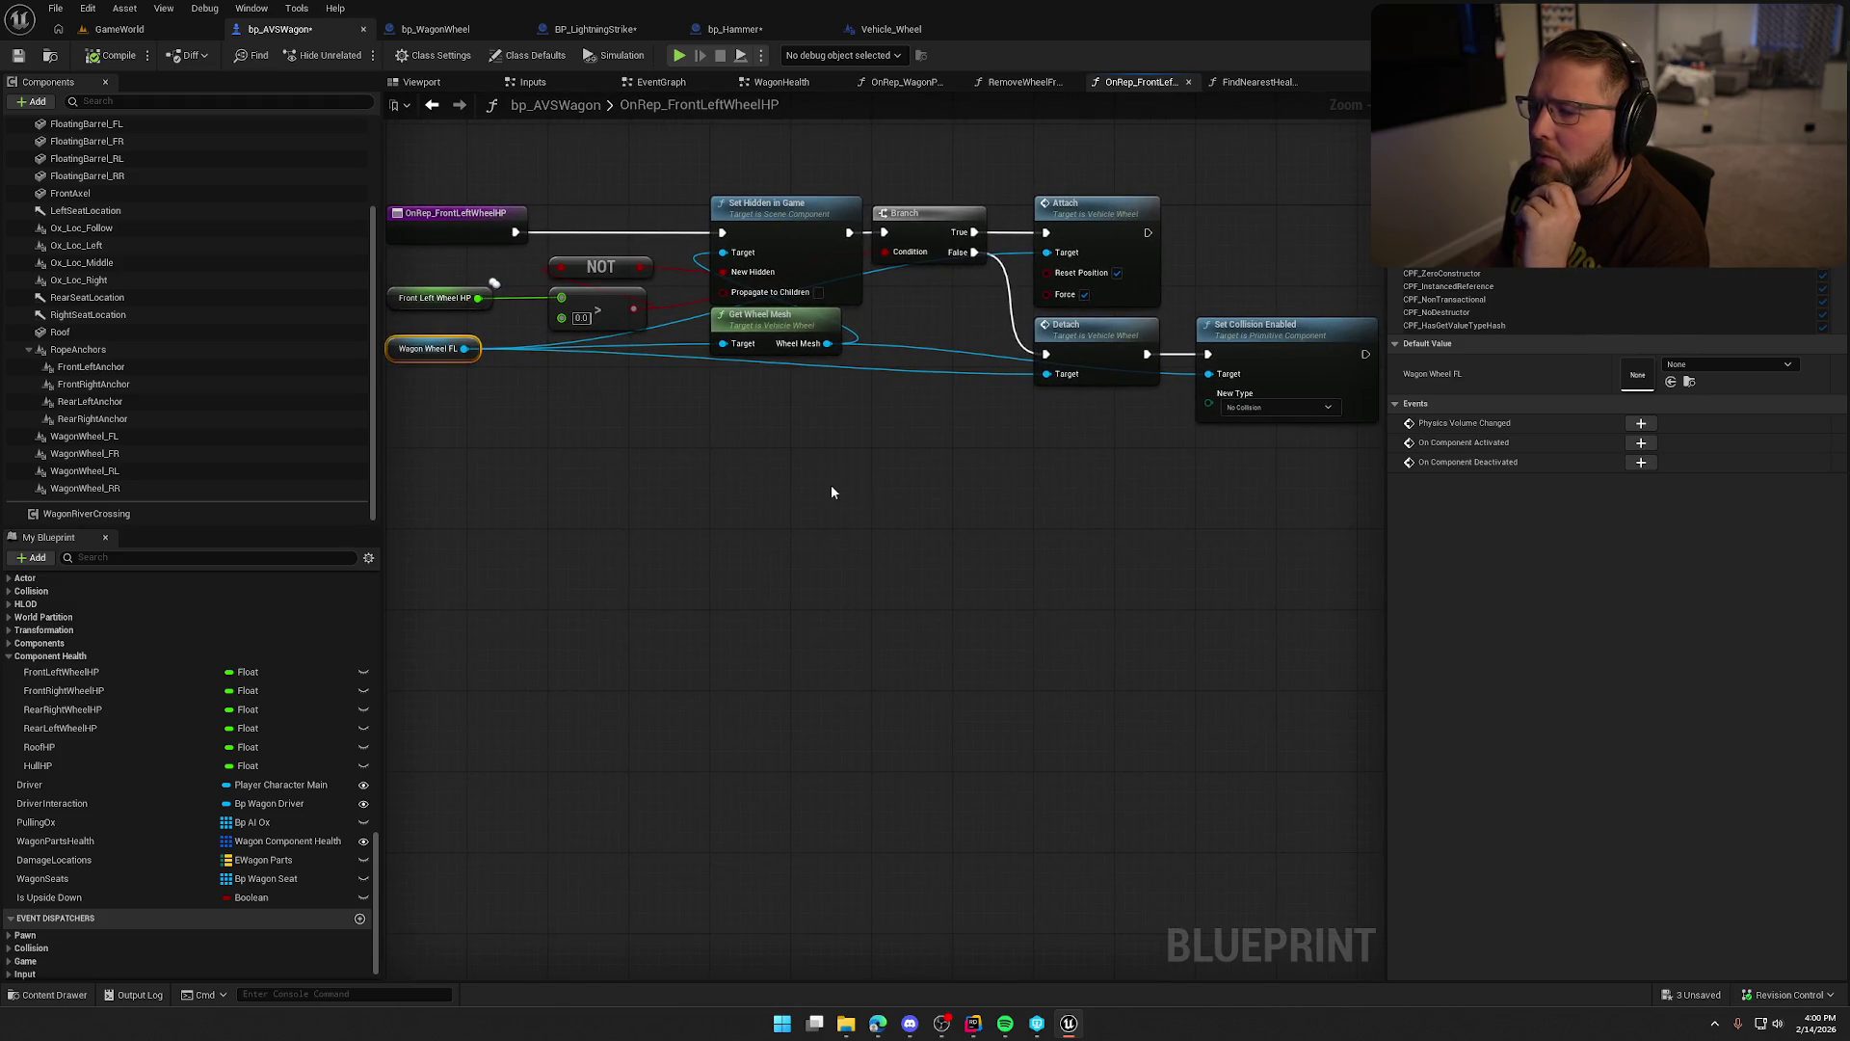
key("Home")
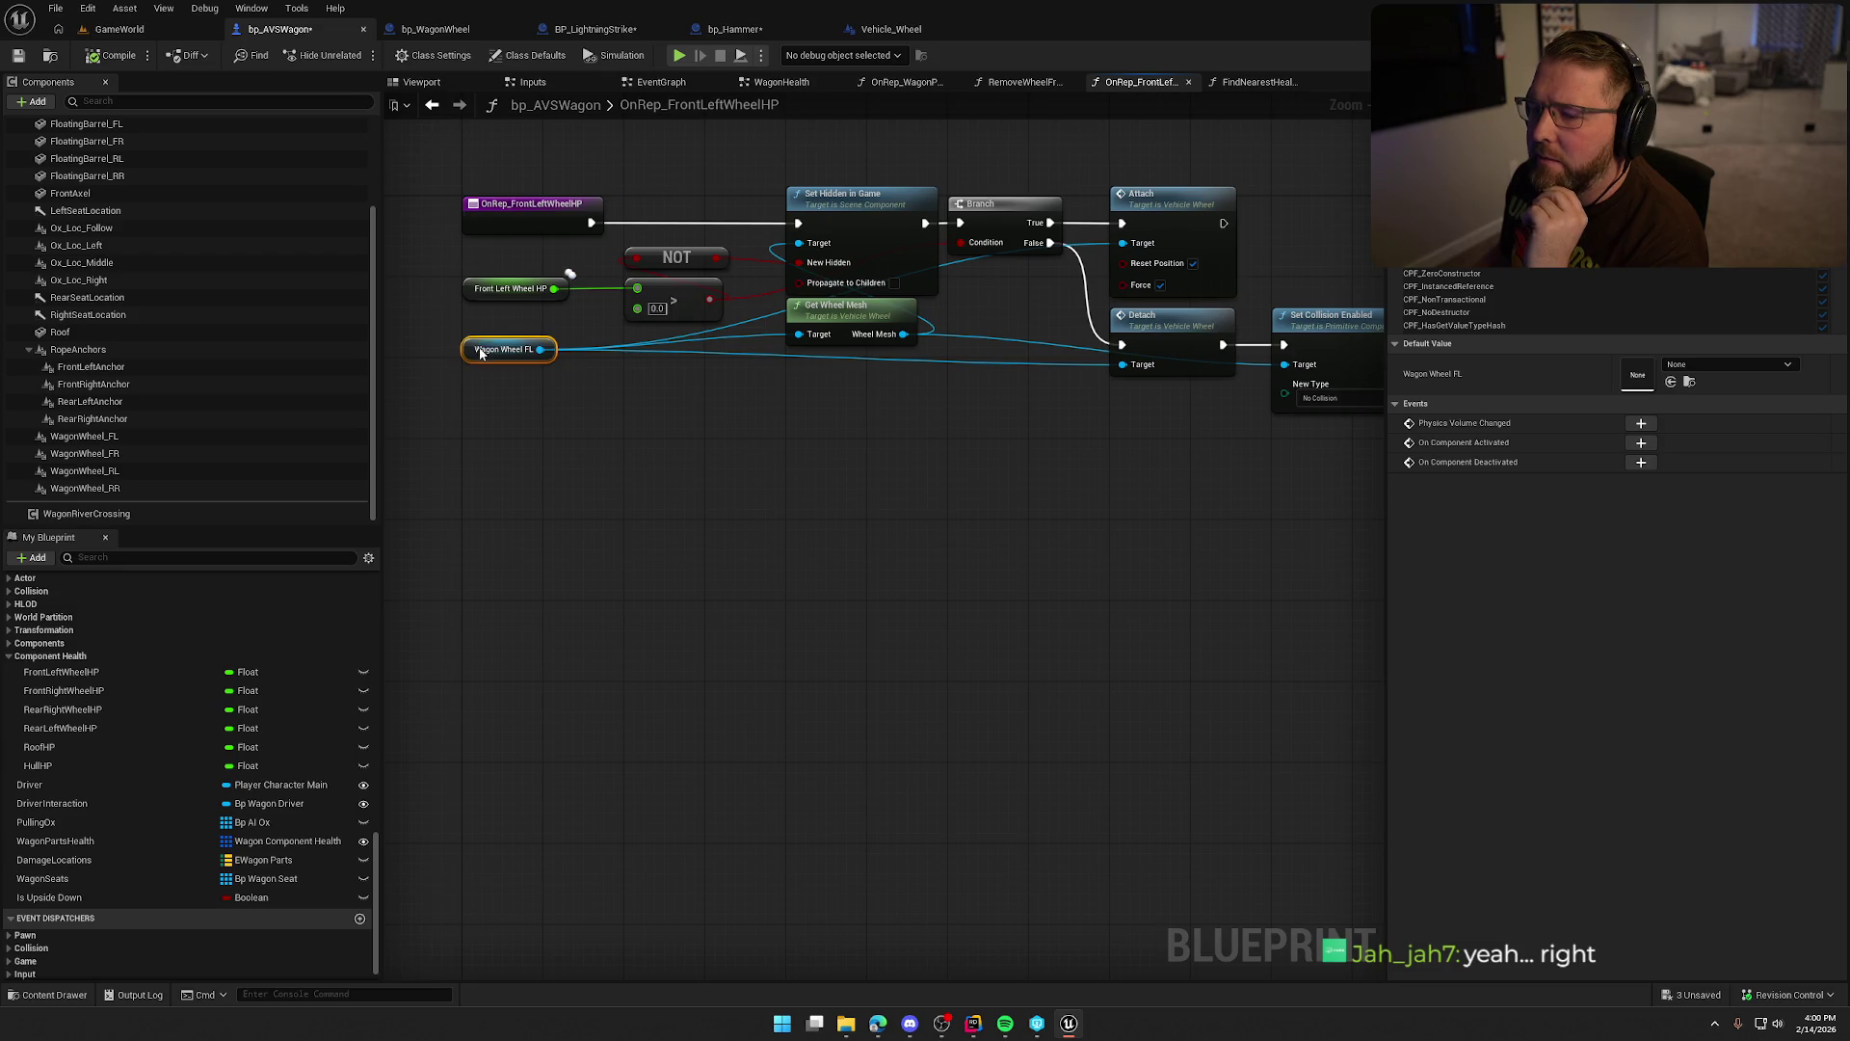
left_click(484, 367)
key("Home")
left_click_drag(846, 472, 690, 478)
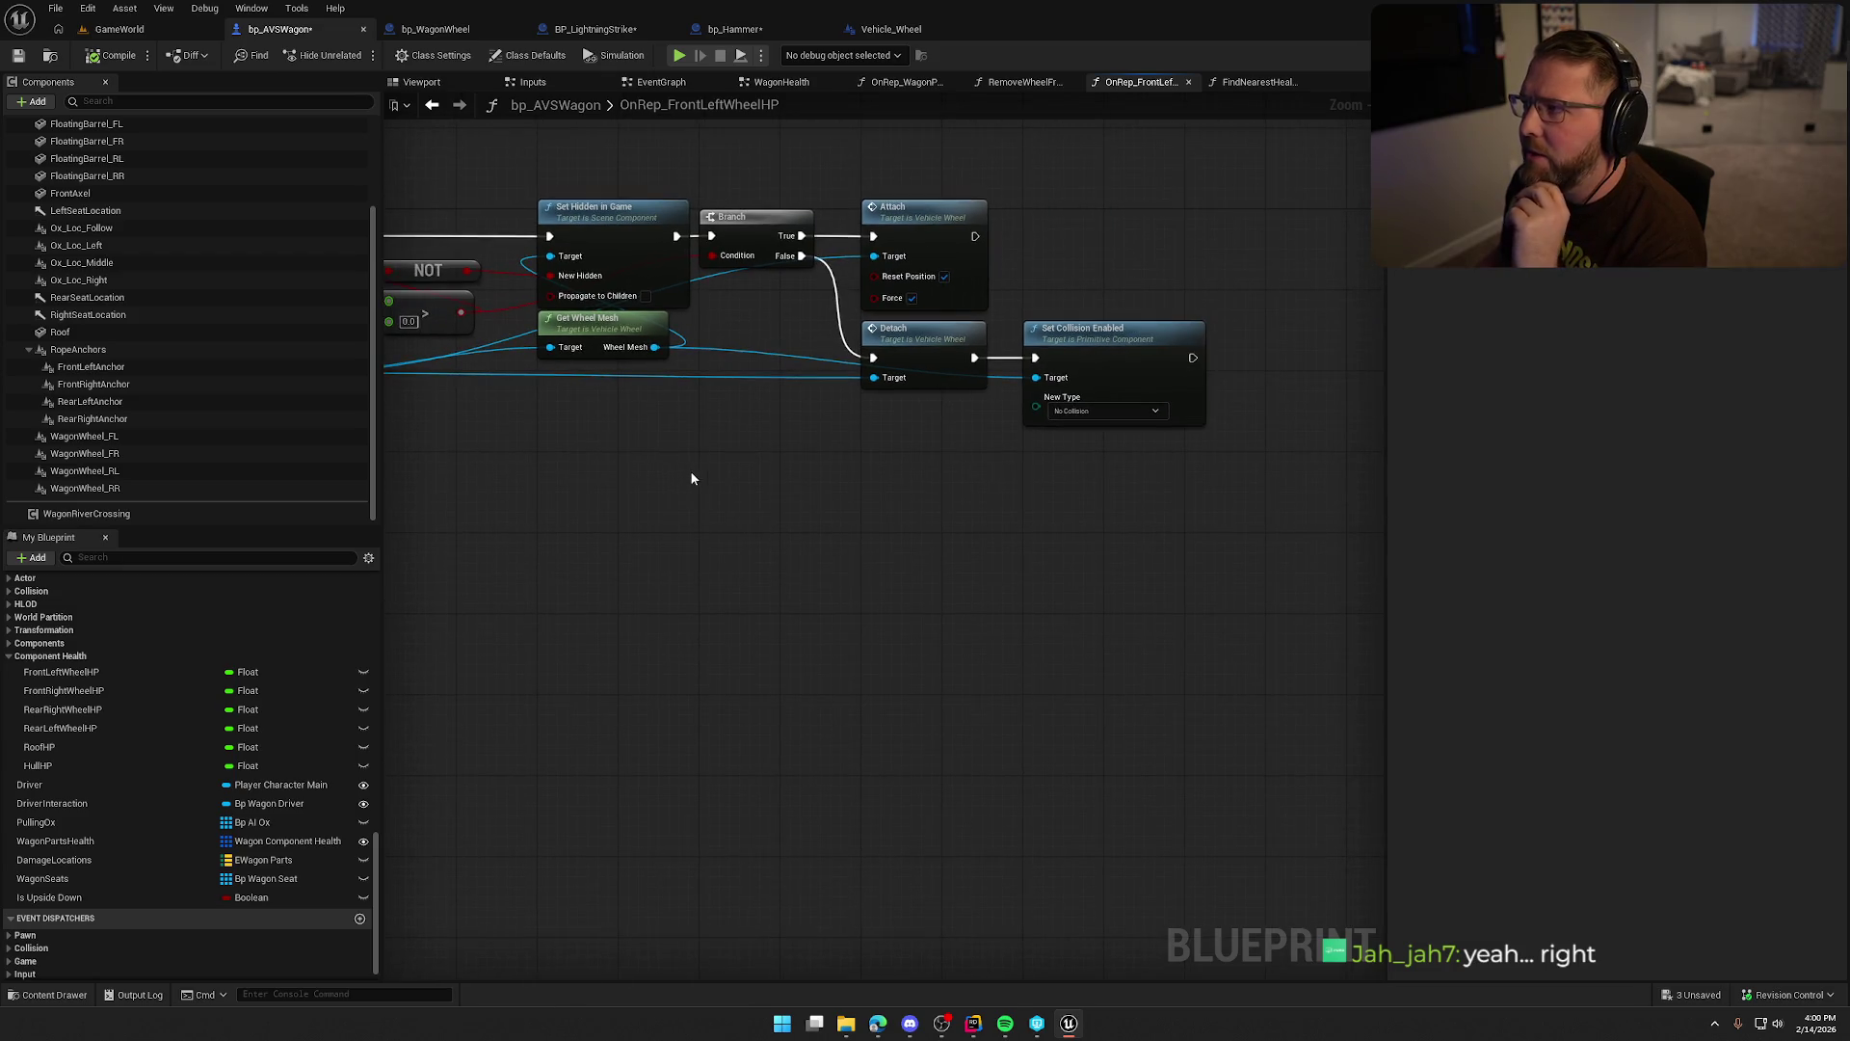
mouse_move(839, 482)
left_mouse_down()
mouse_move(909, 454)
mouse_move(1099, 446)
mouse_move(995, 438)
left_mouse_up()
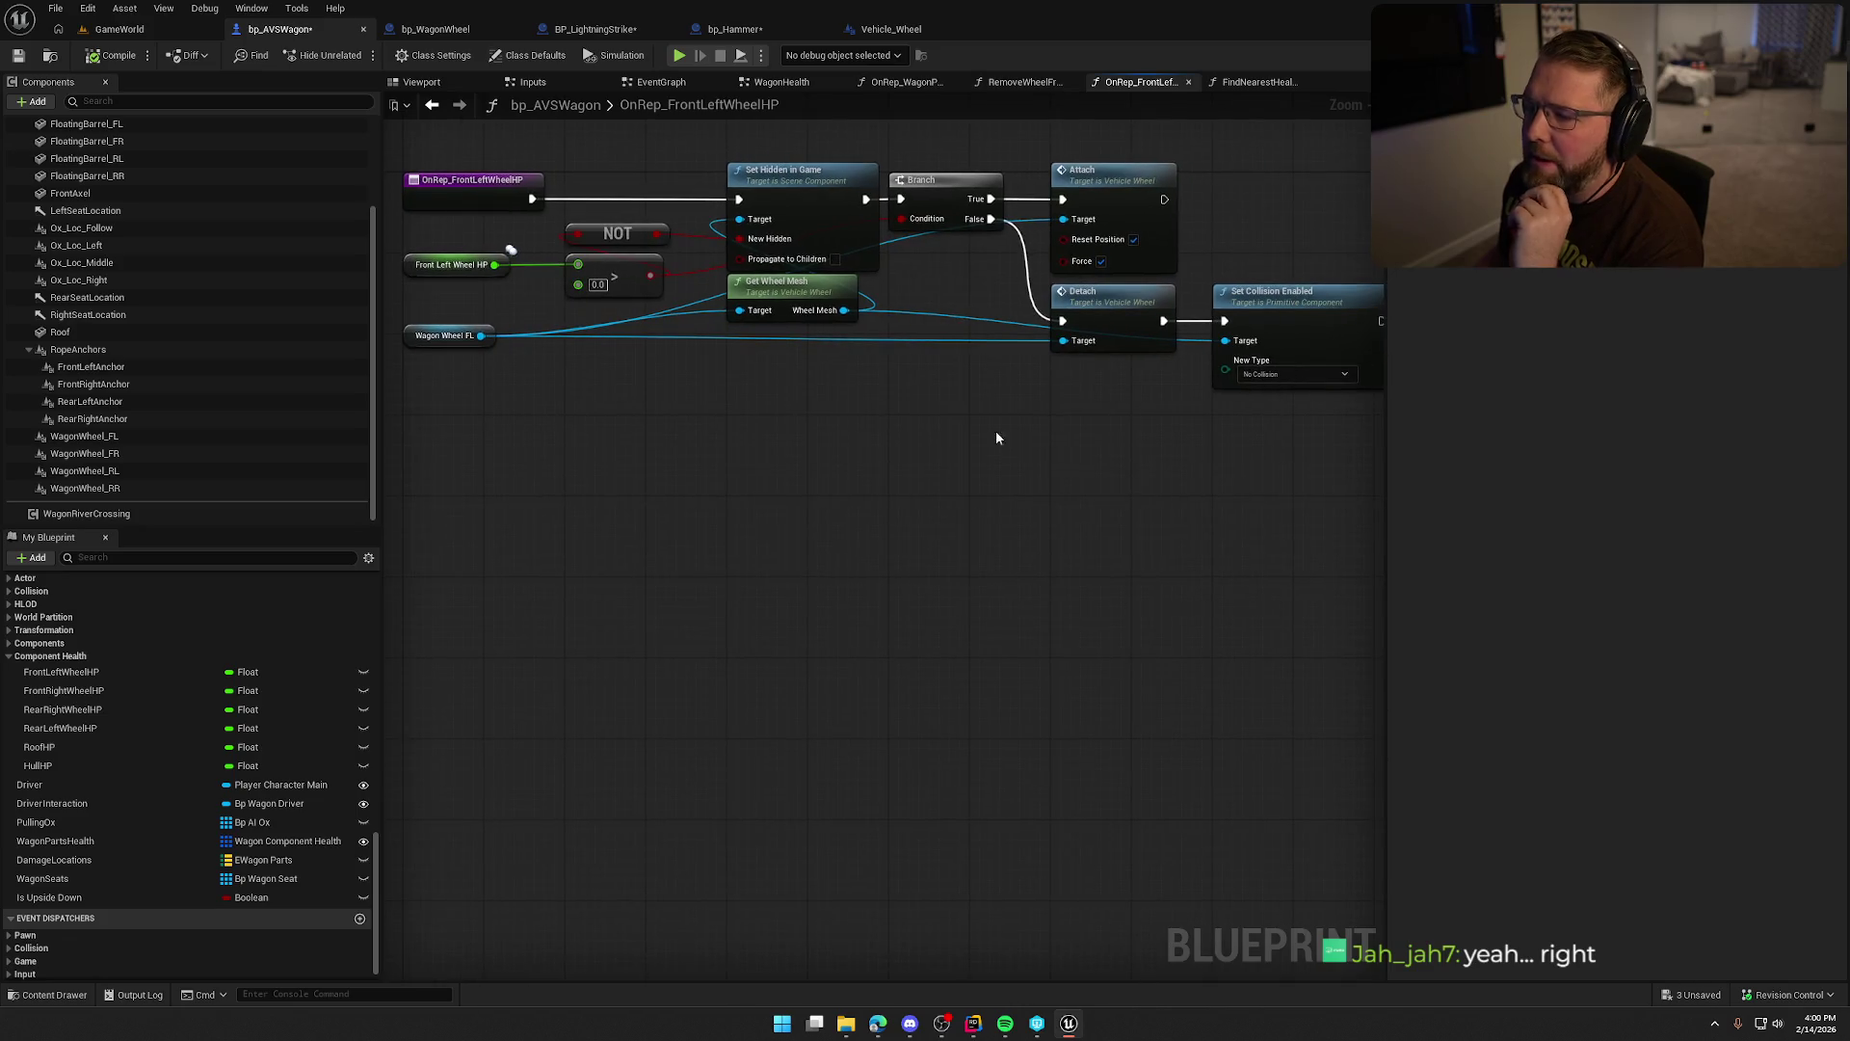
key("ctrl+s")
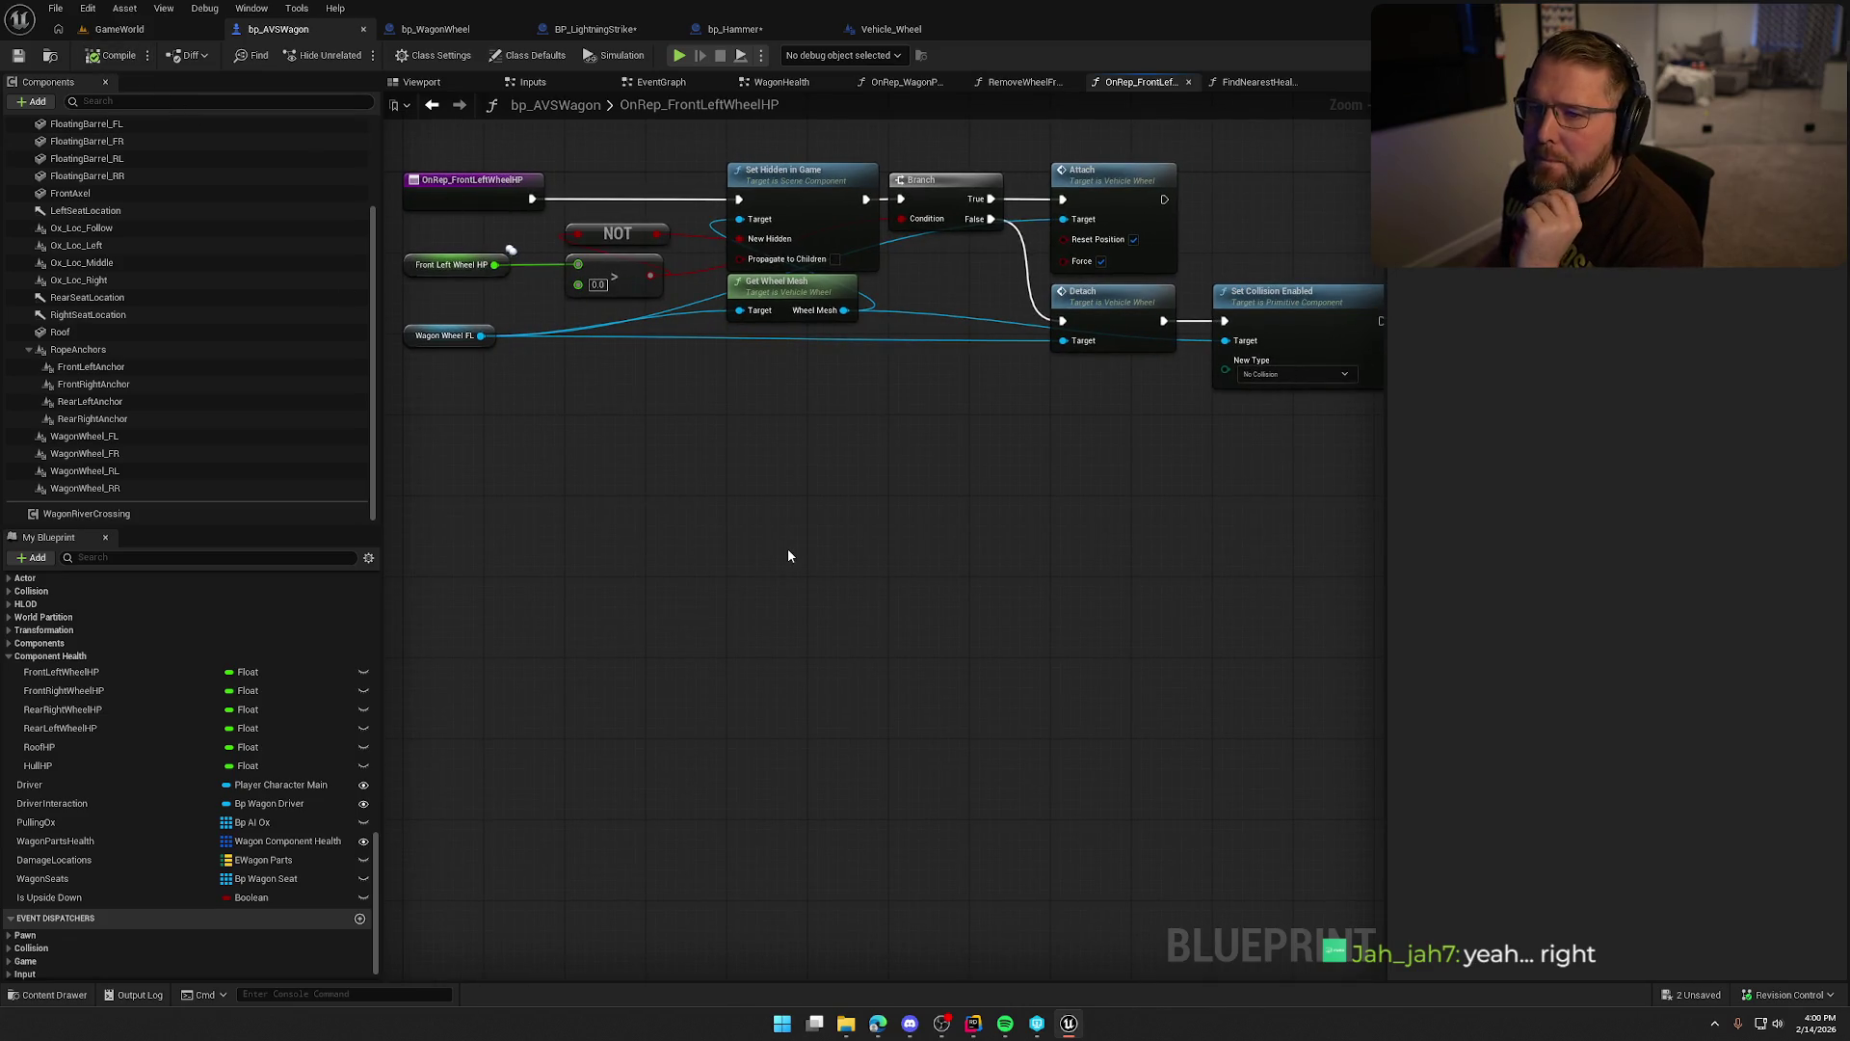
Check the Wagon Wheel FL, Detach and Set Collision Enabled nodes by selecting, then deselecting them.
mouse_move(839, 488)
left_mouse_down()
mouse_move(896, 479)
mouse_move(691, 446)
left_mouse_up()
left_click(506, 328)
left_click(661, 454)
mouse_move(1216, 458)
left_mouse_down()
mouse_move(949, 298)
mouse_move(968, 309)
left_mouse_up()
left_click(1030, 279)
left_click_drag(972, 453, 1104, 481)
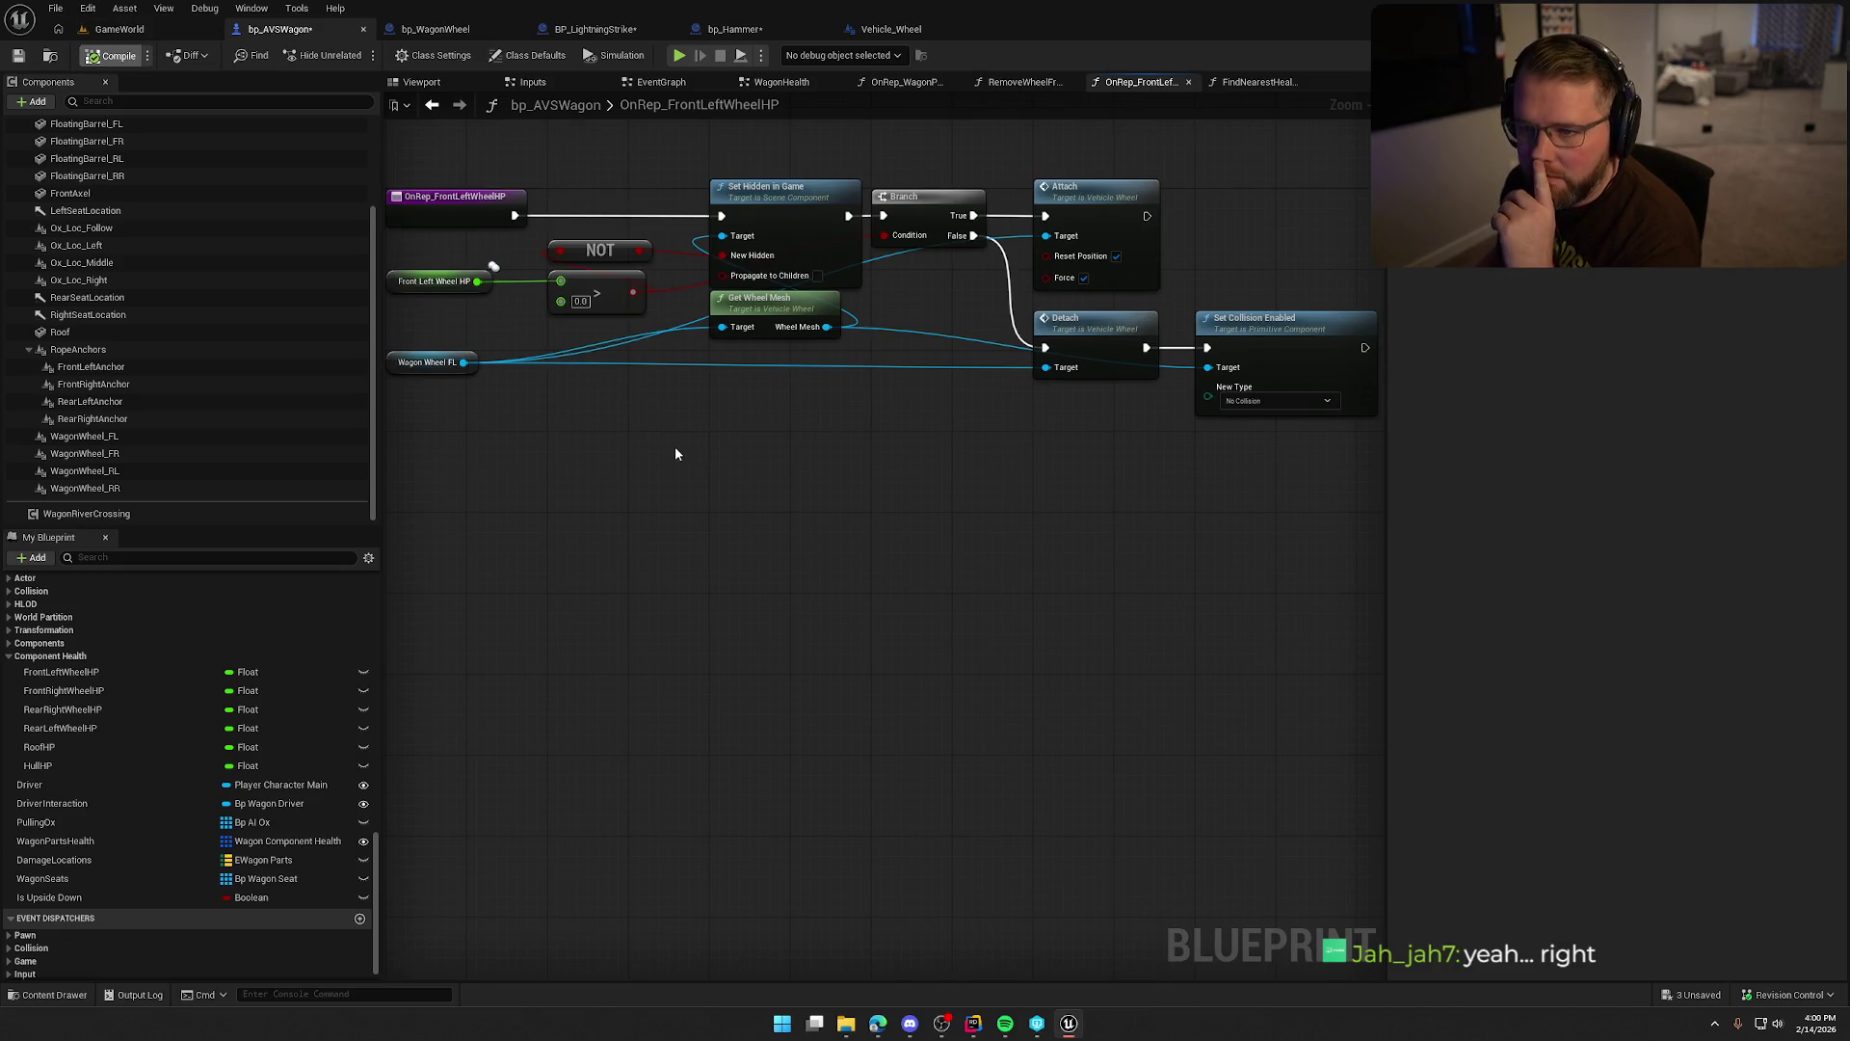
left_click_drag(730, 460, 767, 483)
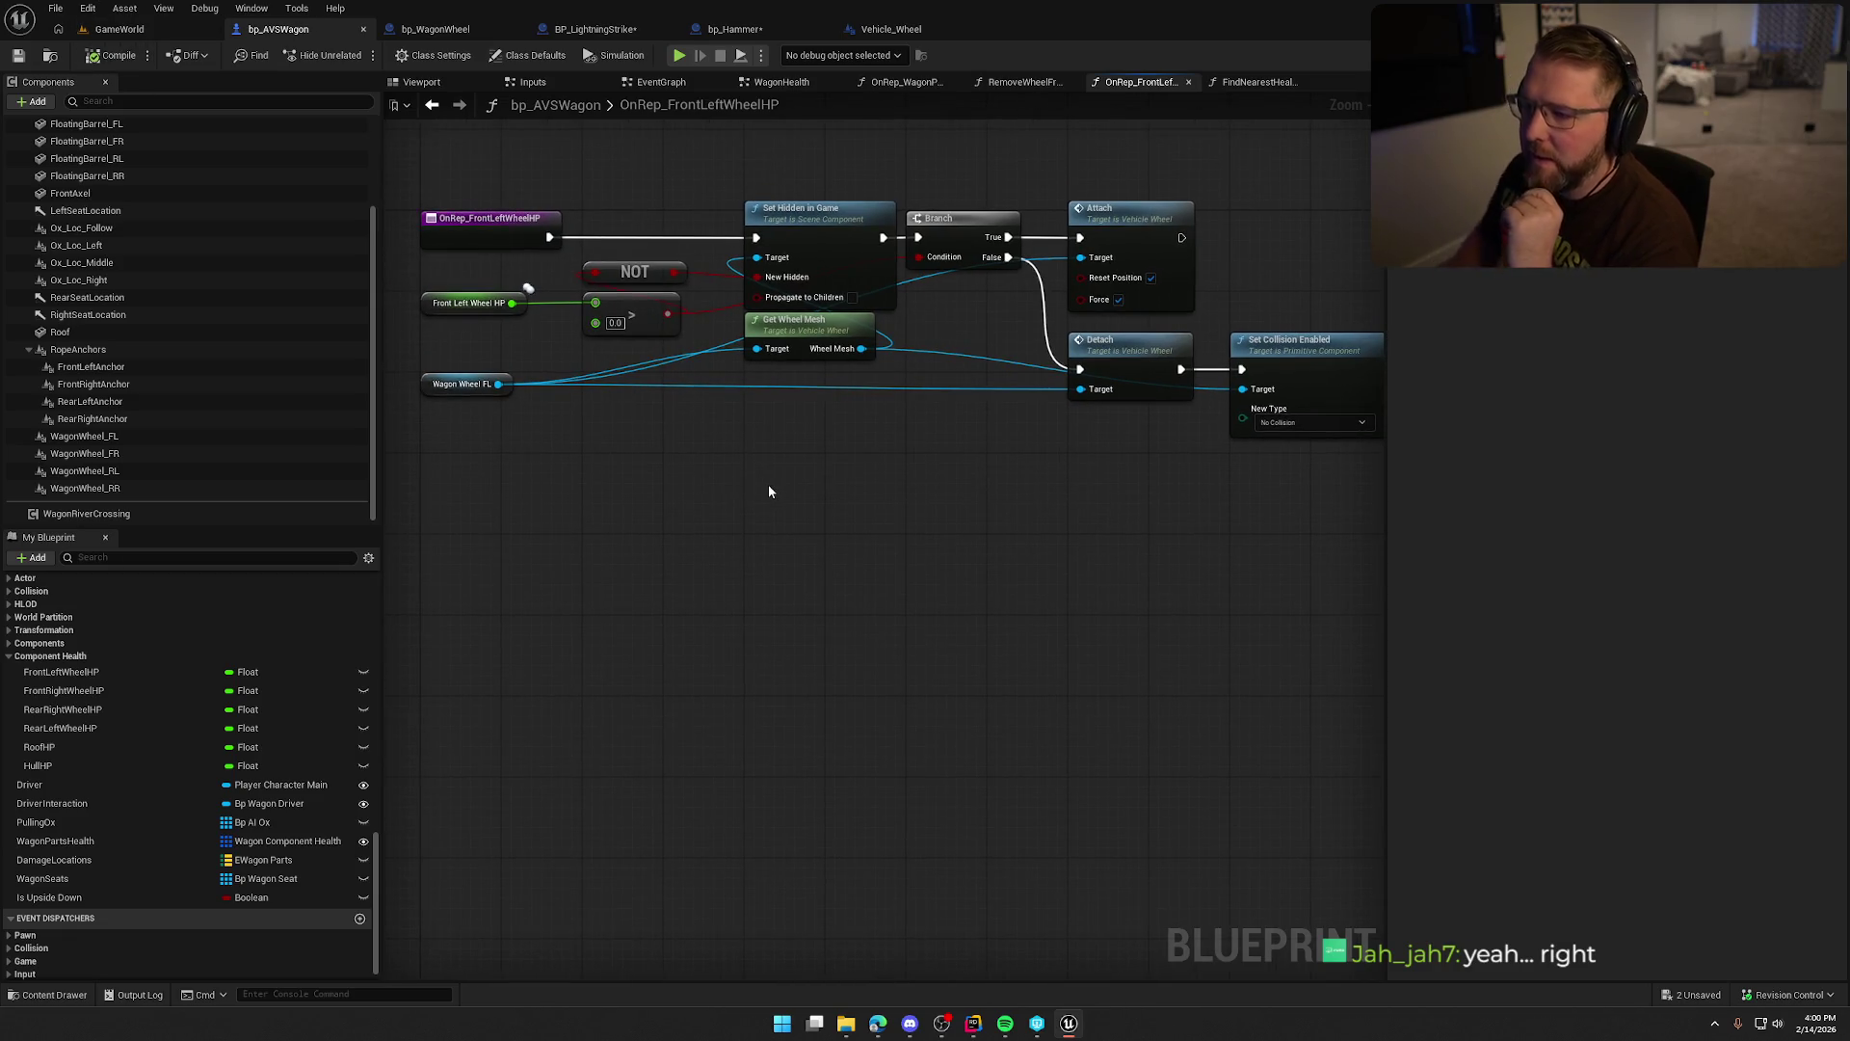
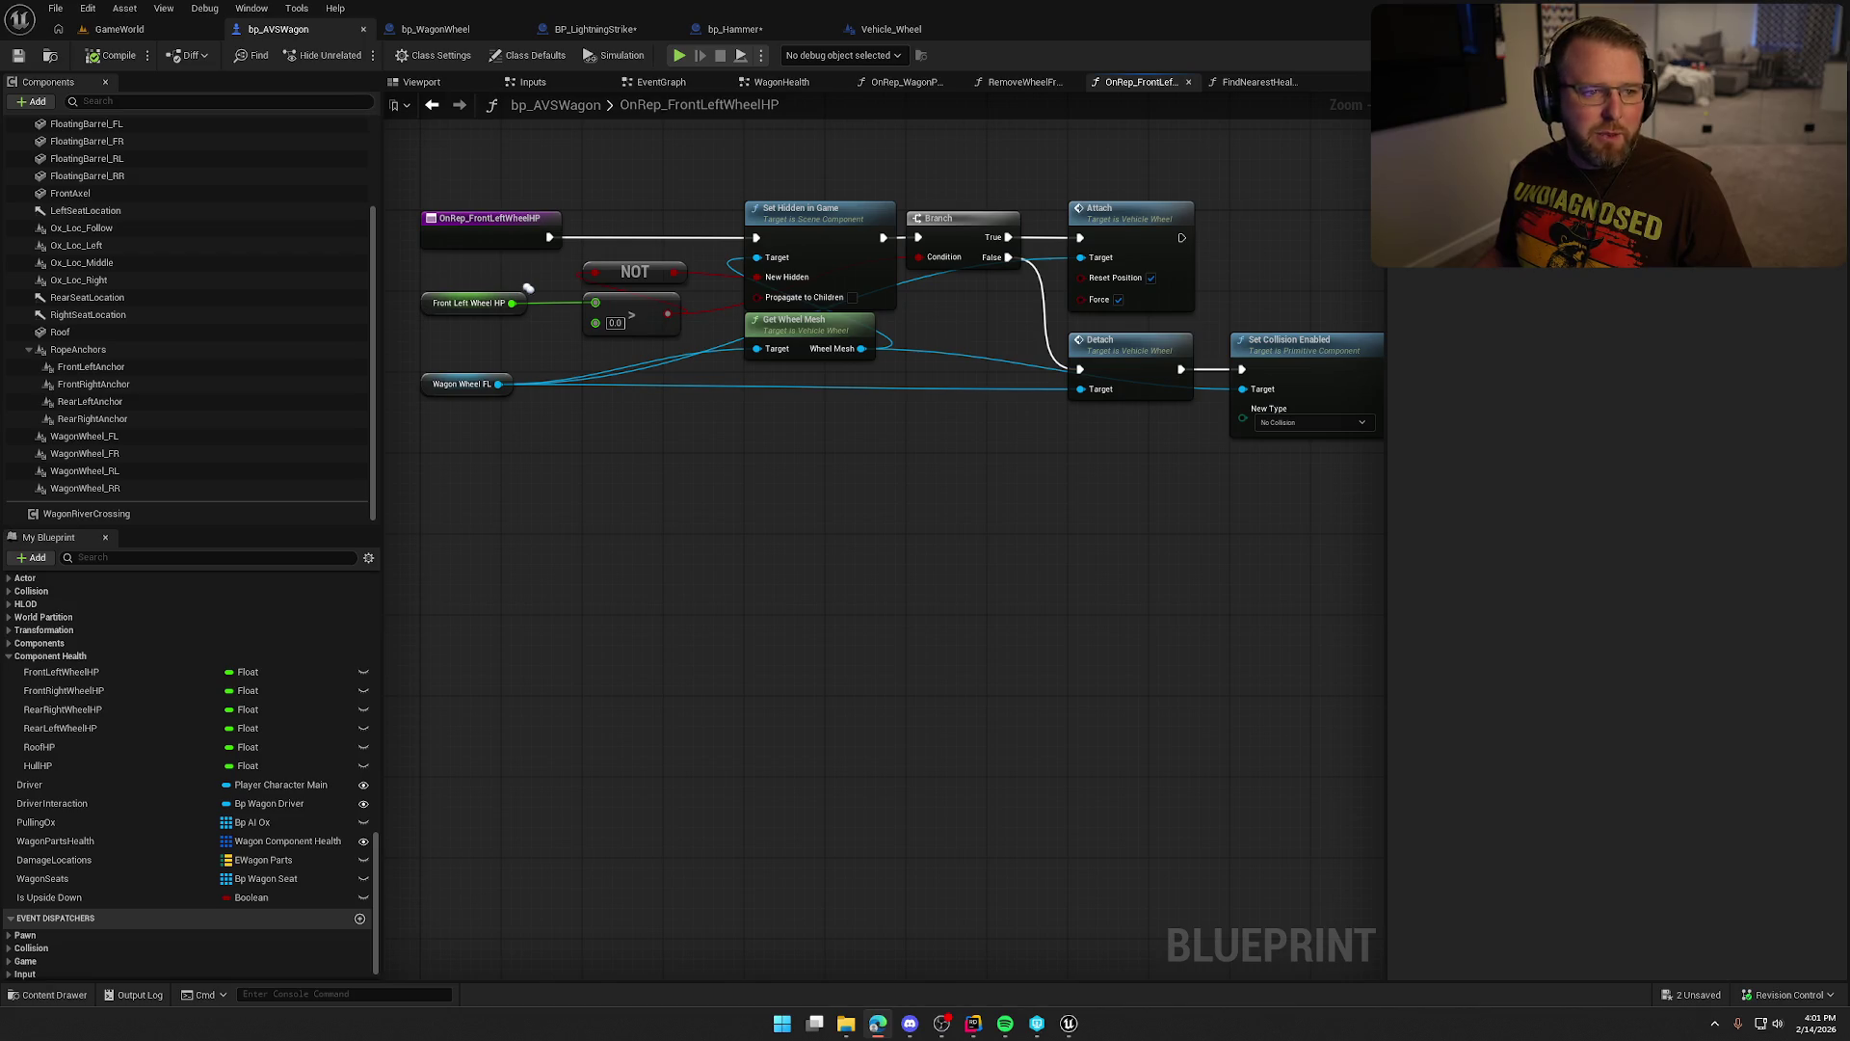
Look through the FindNearestHealthComponent and RemoveWheelFromWagon graphs, then close both tabs.
mouse_move(697, 432)
left_mouse_down()
mouse_move(668, 452)
mouse_move(695, 491)
left_mouse_up()
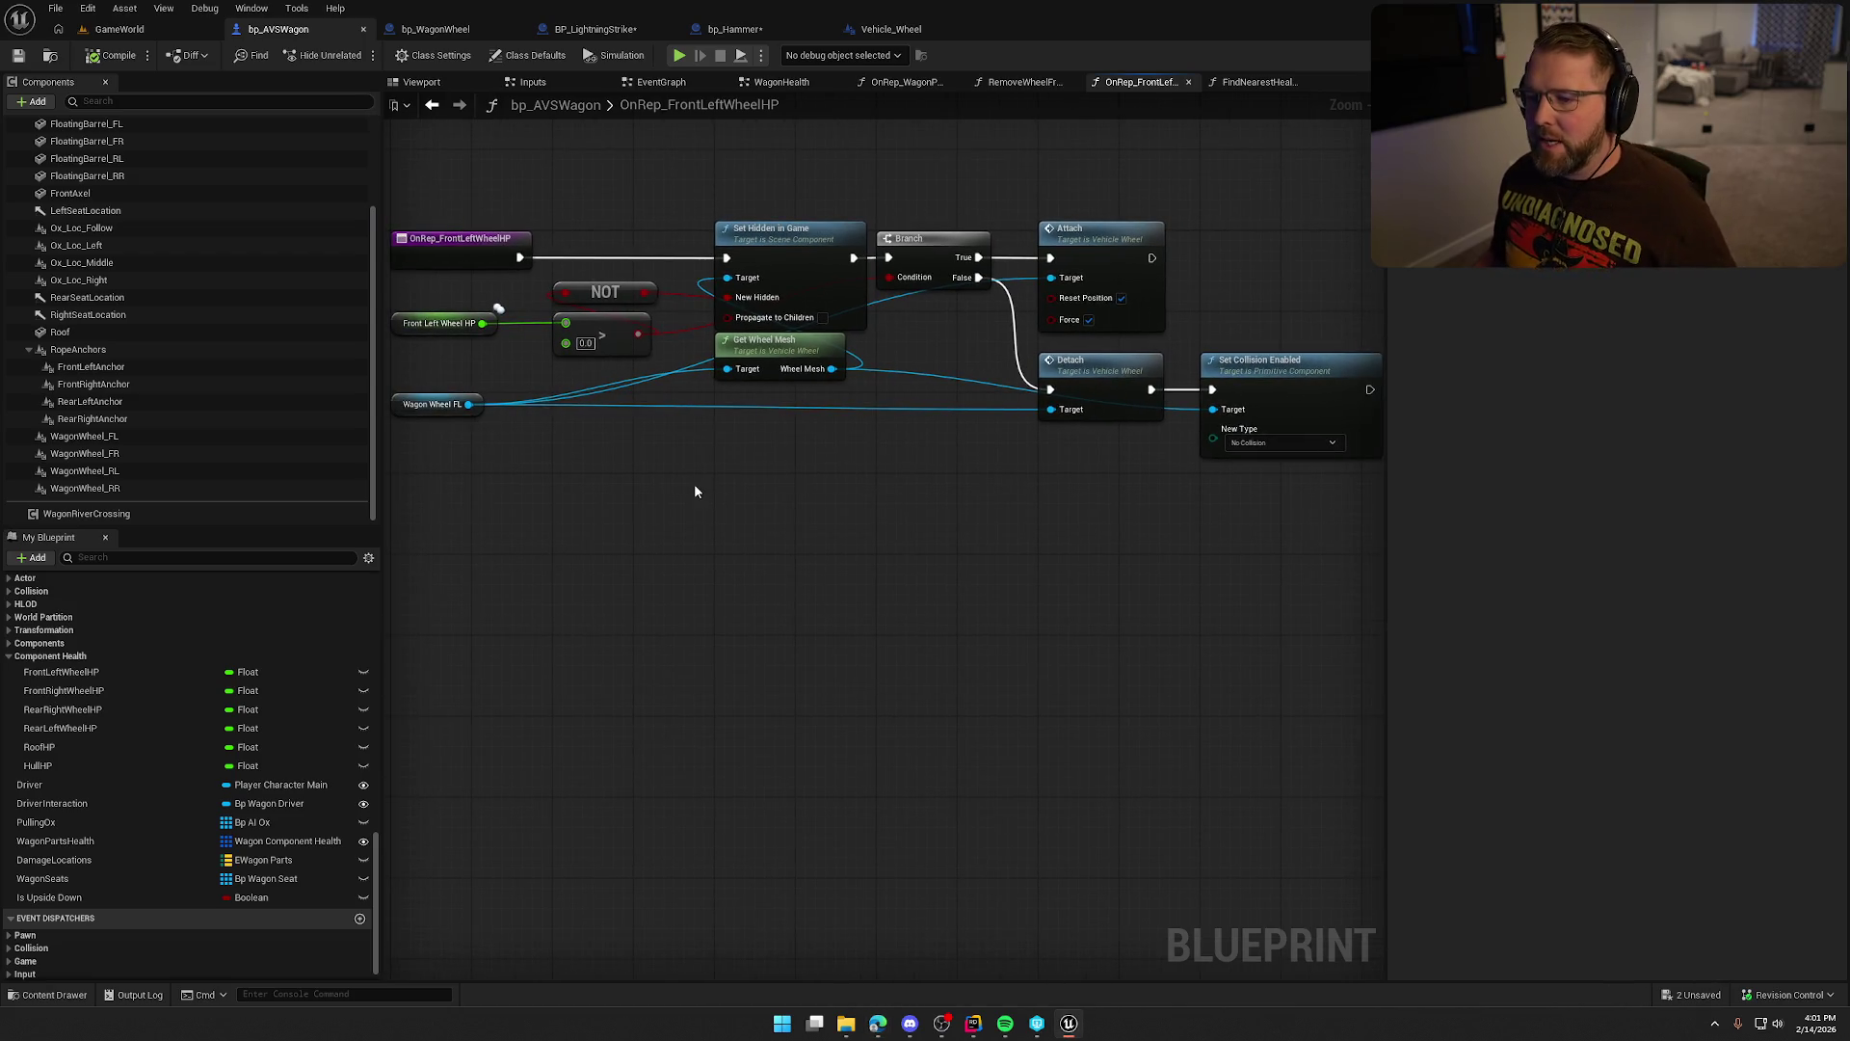
left_click(1244, 82)
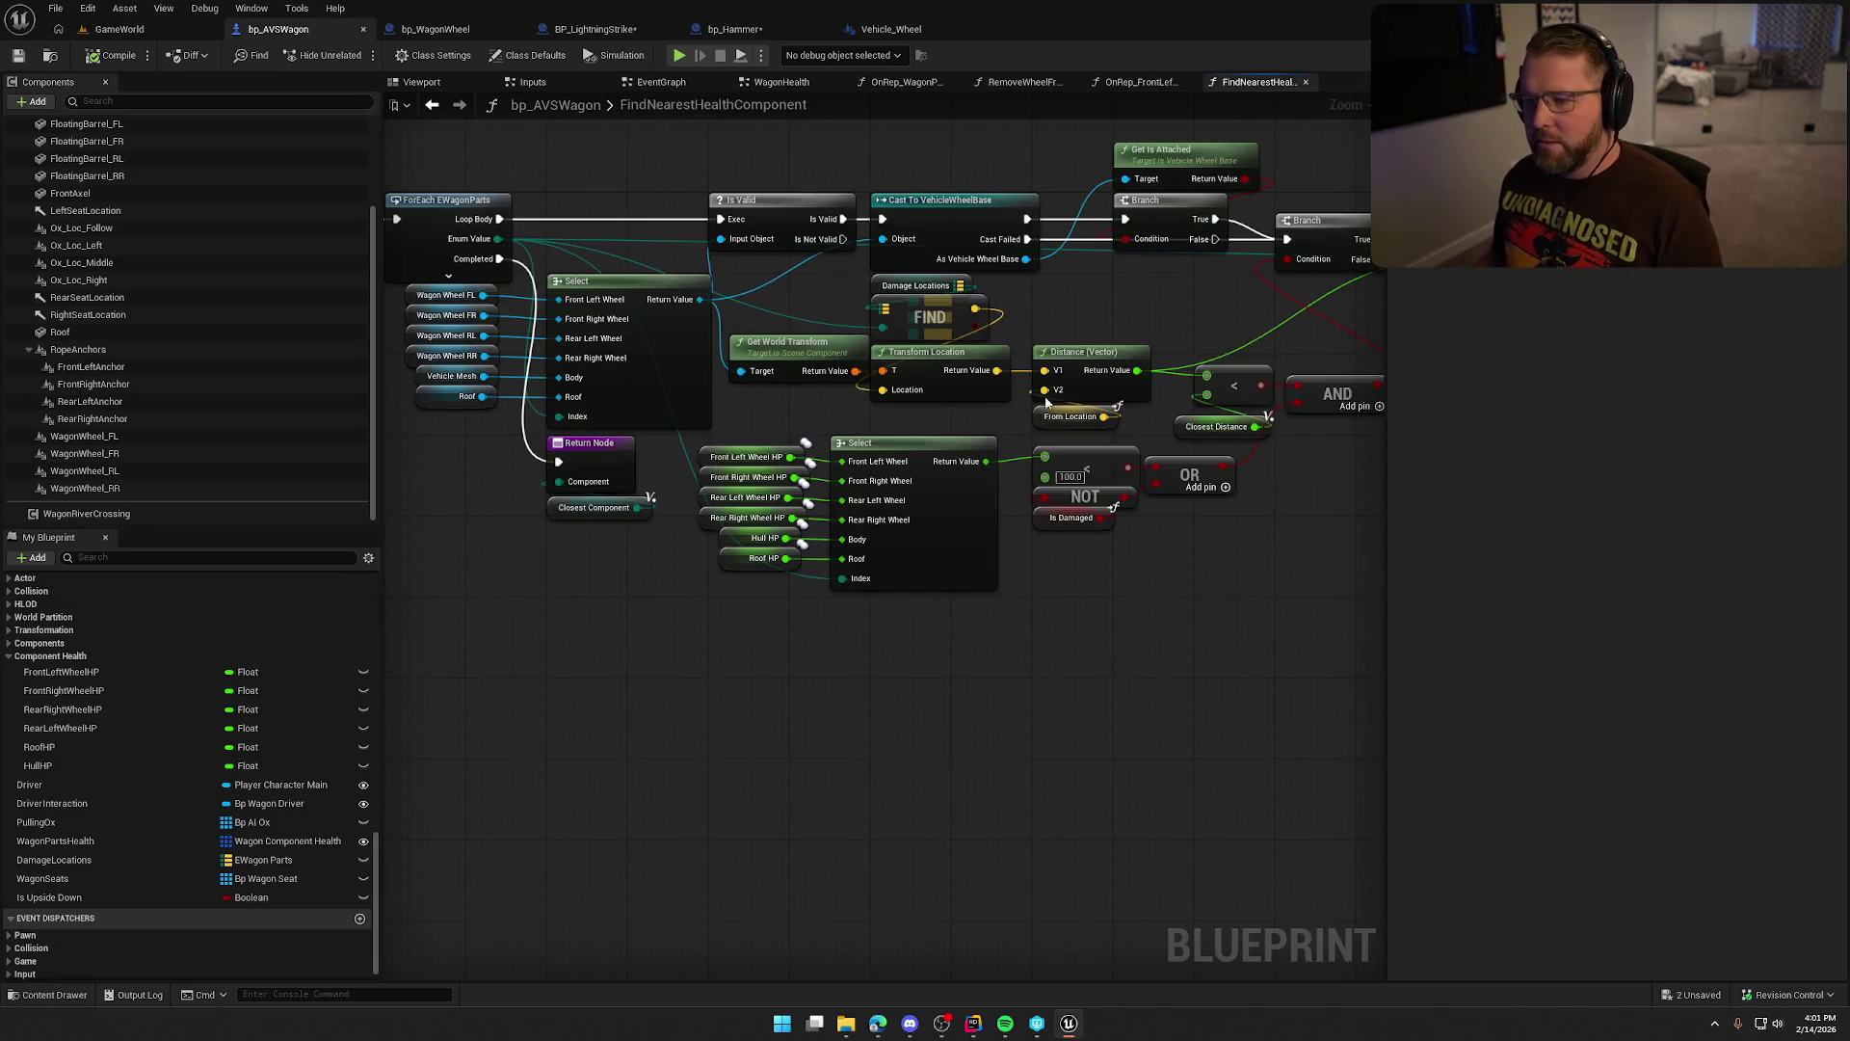
mouse_move(1101, 621)
left_mouse_down()
mouse_move(880, 669)
mouse_move(681, 668)
left_mouse_up()
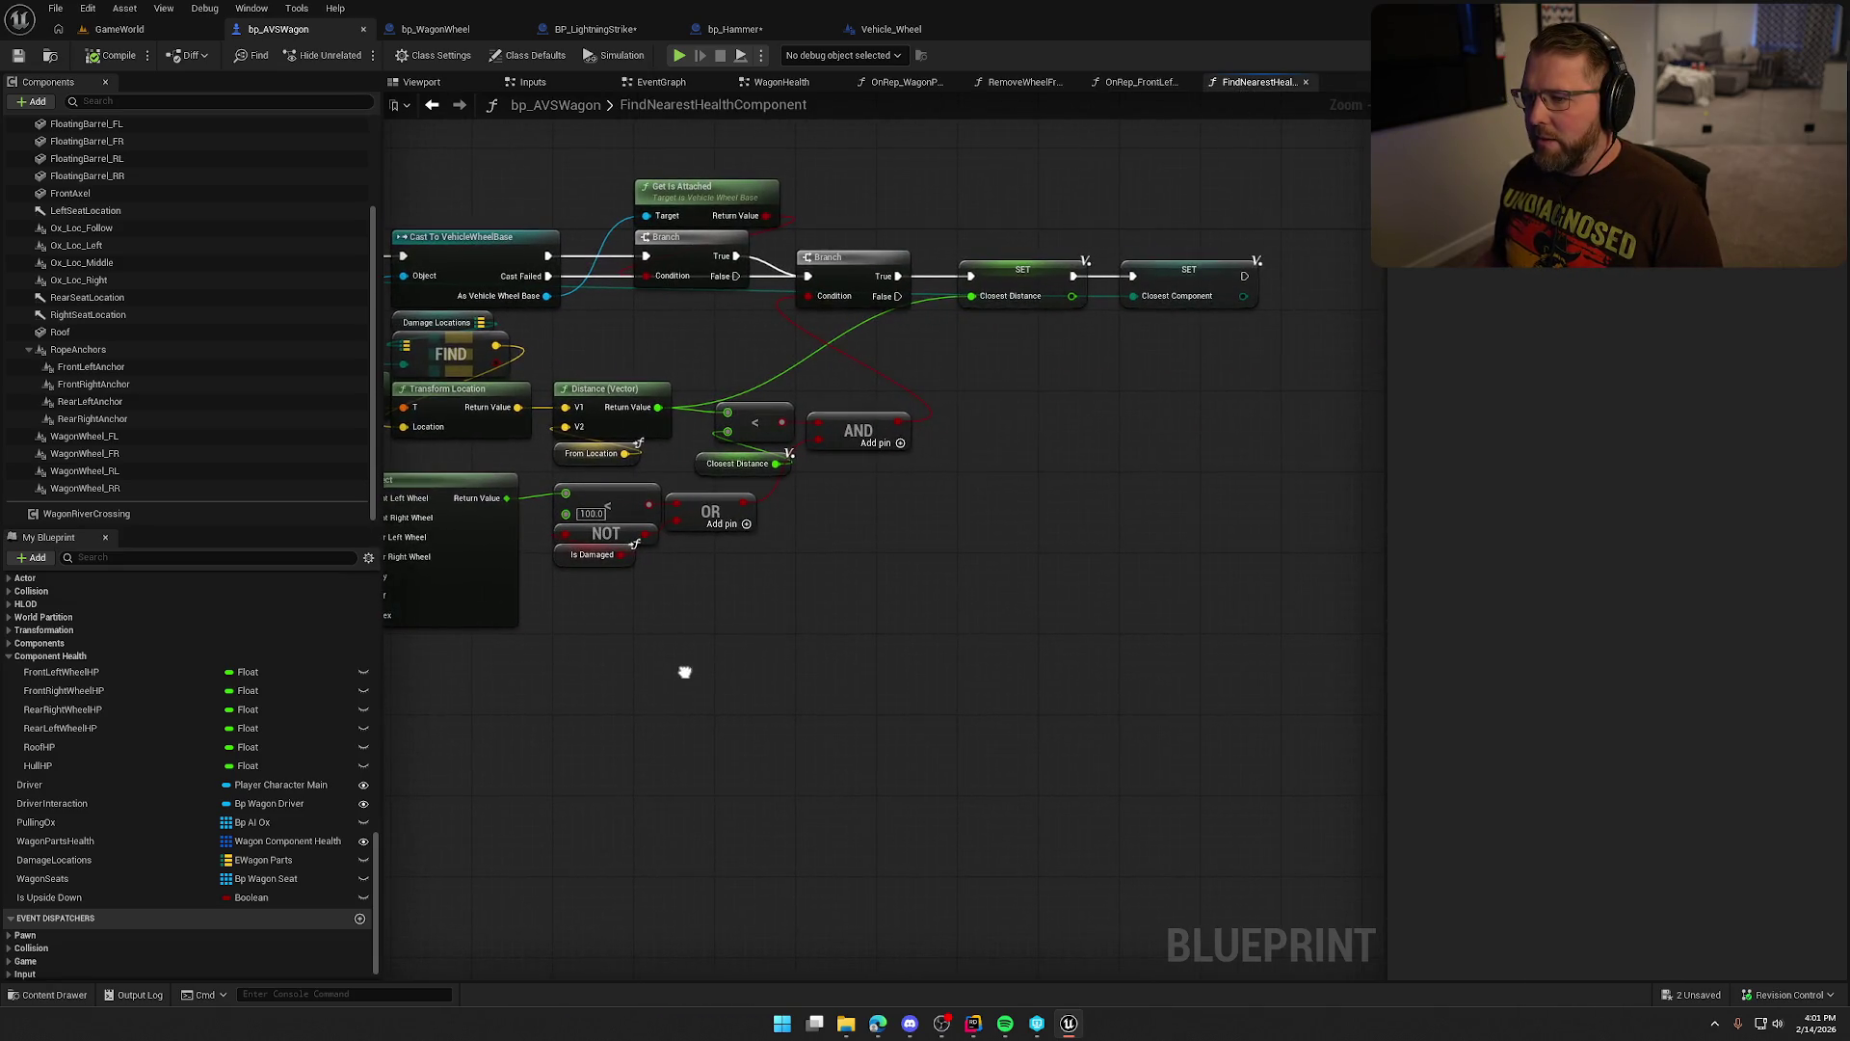
middle_click(1270, 85)
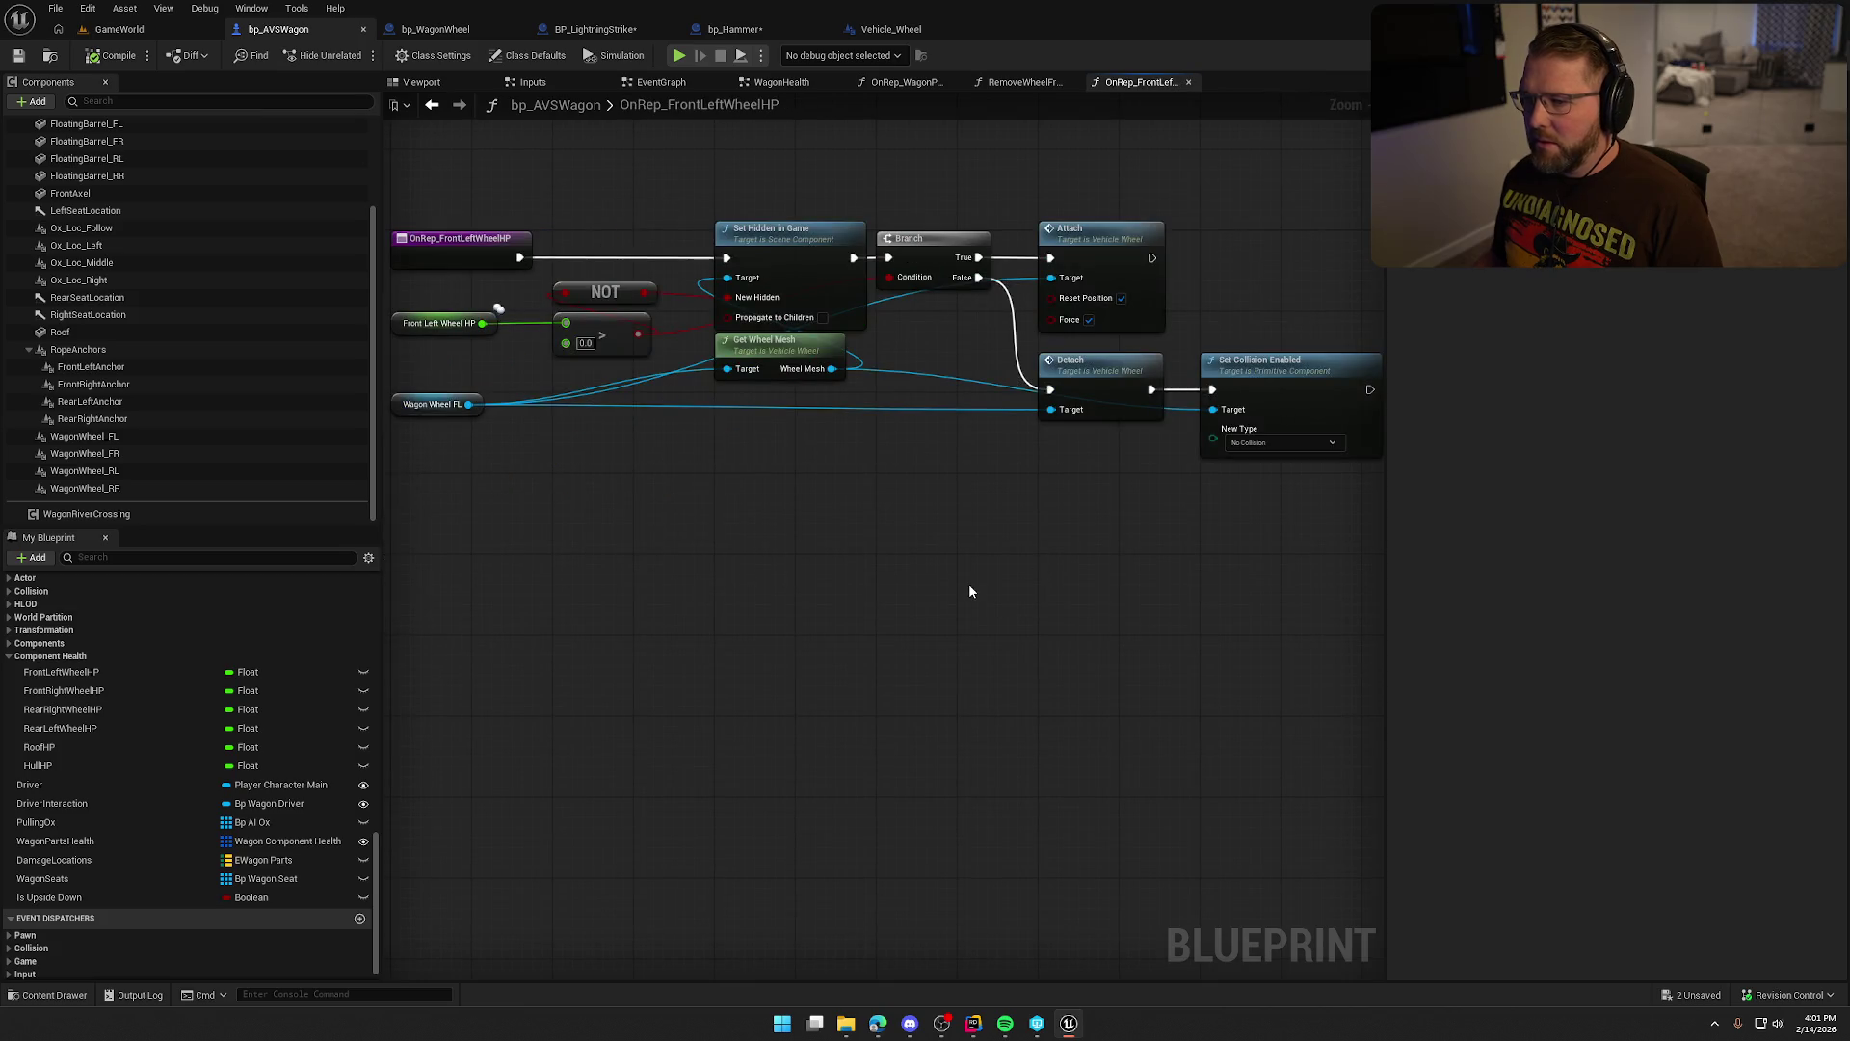
left_click_drag(971, 578, 751, 567)
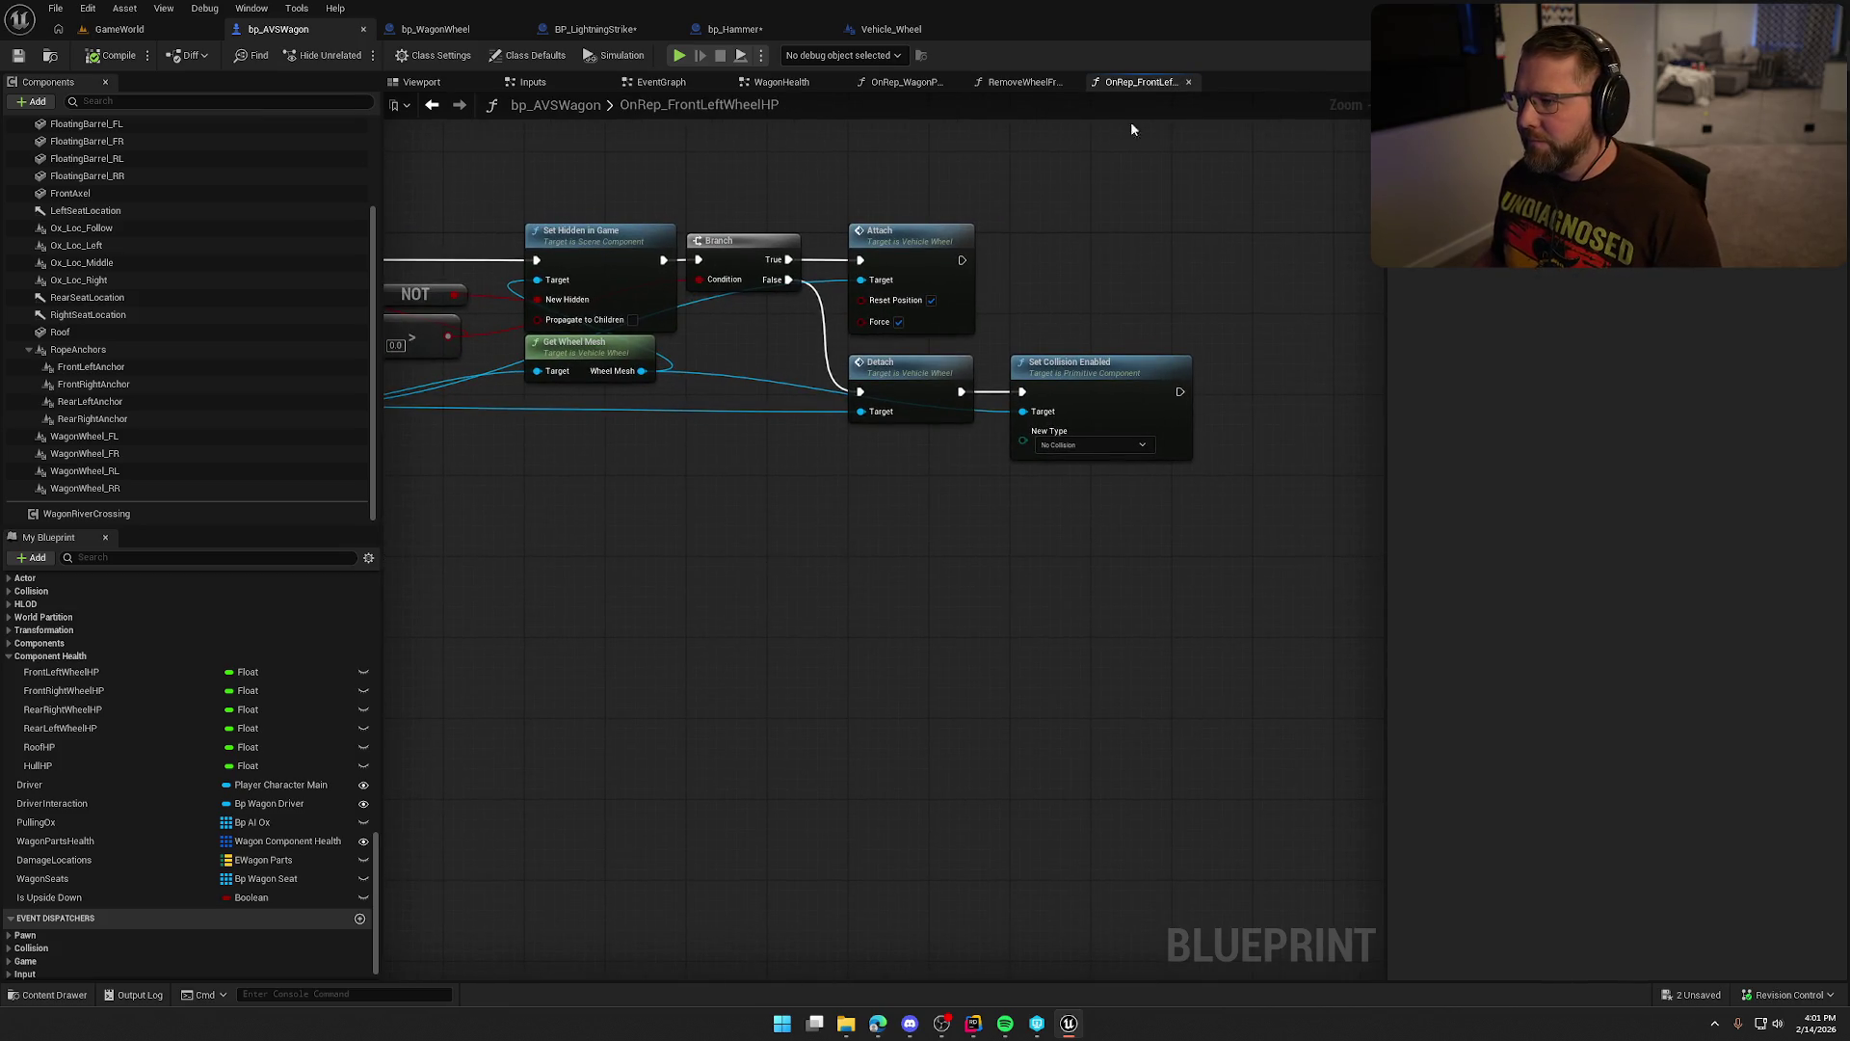
left_click(1017, 83)
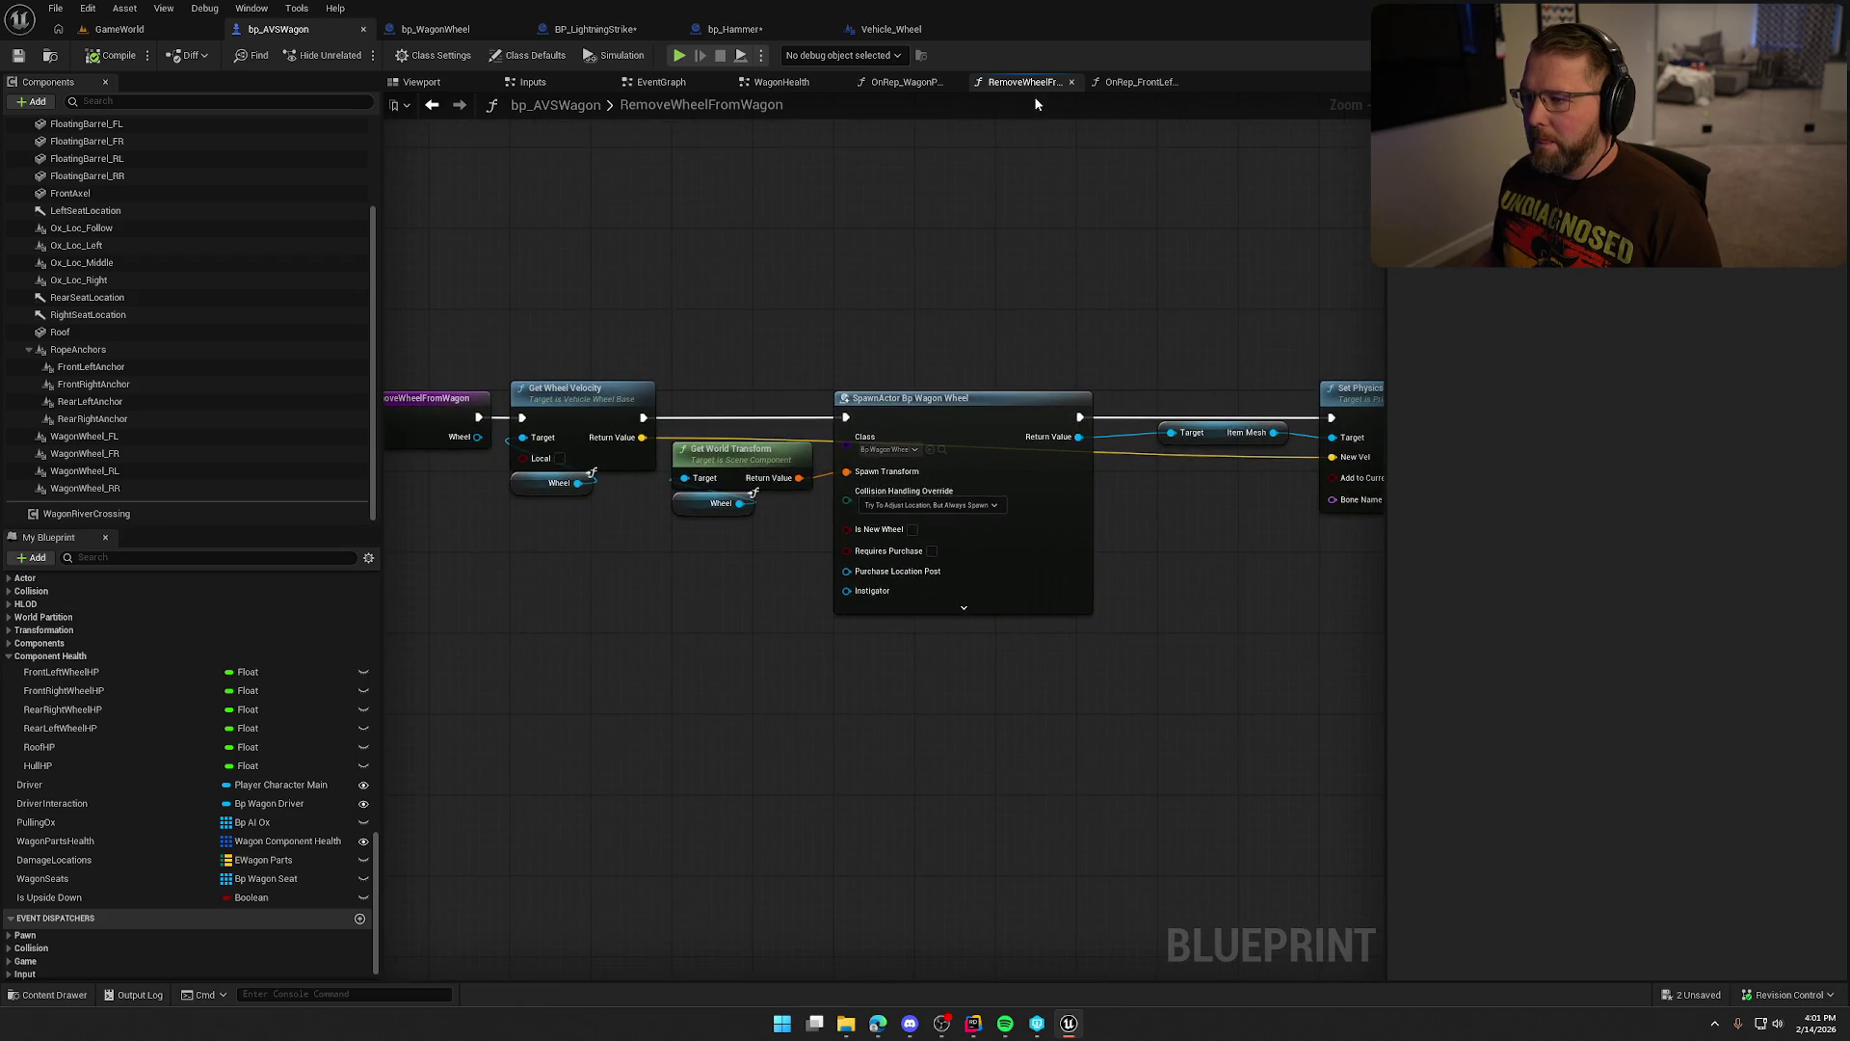
middle_click(1022, 82)
In OnRep_WagonPartsHealth, try deleting the WagonPartsHealth variable, then cancel and dismiss its actions menu.
left_click(906, 81)
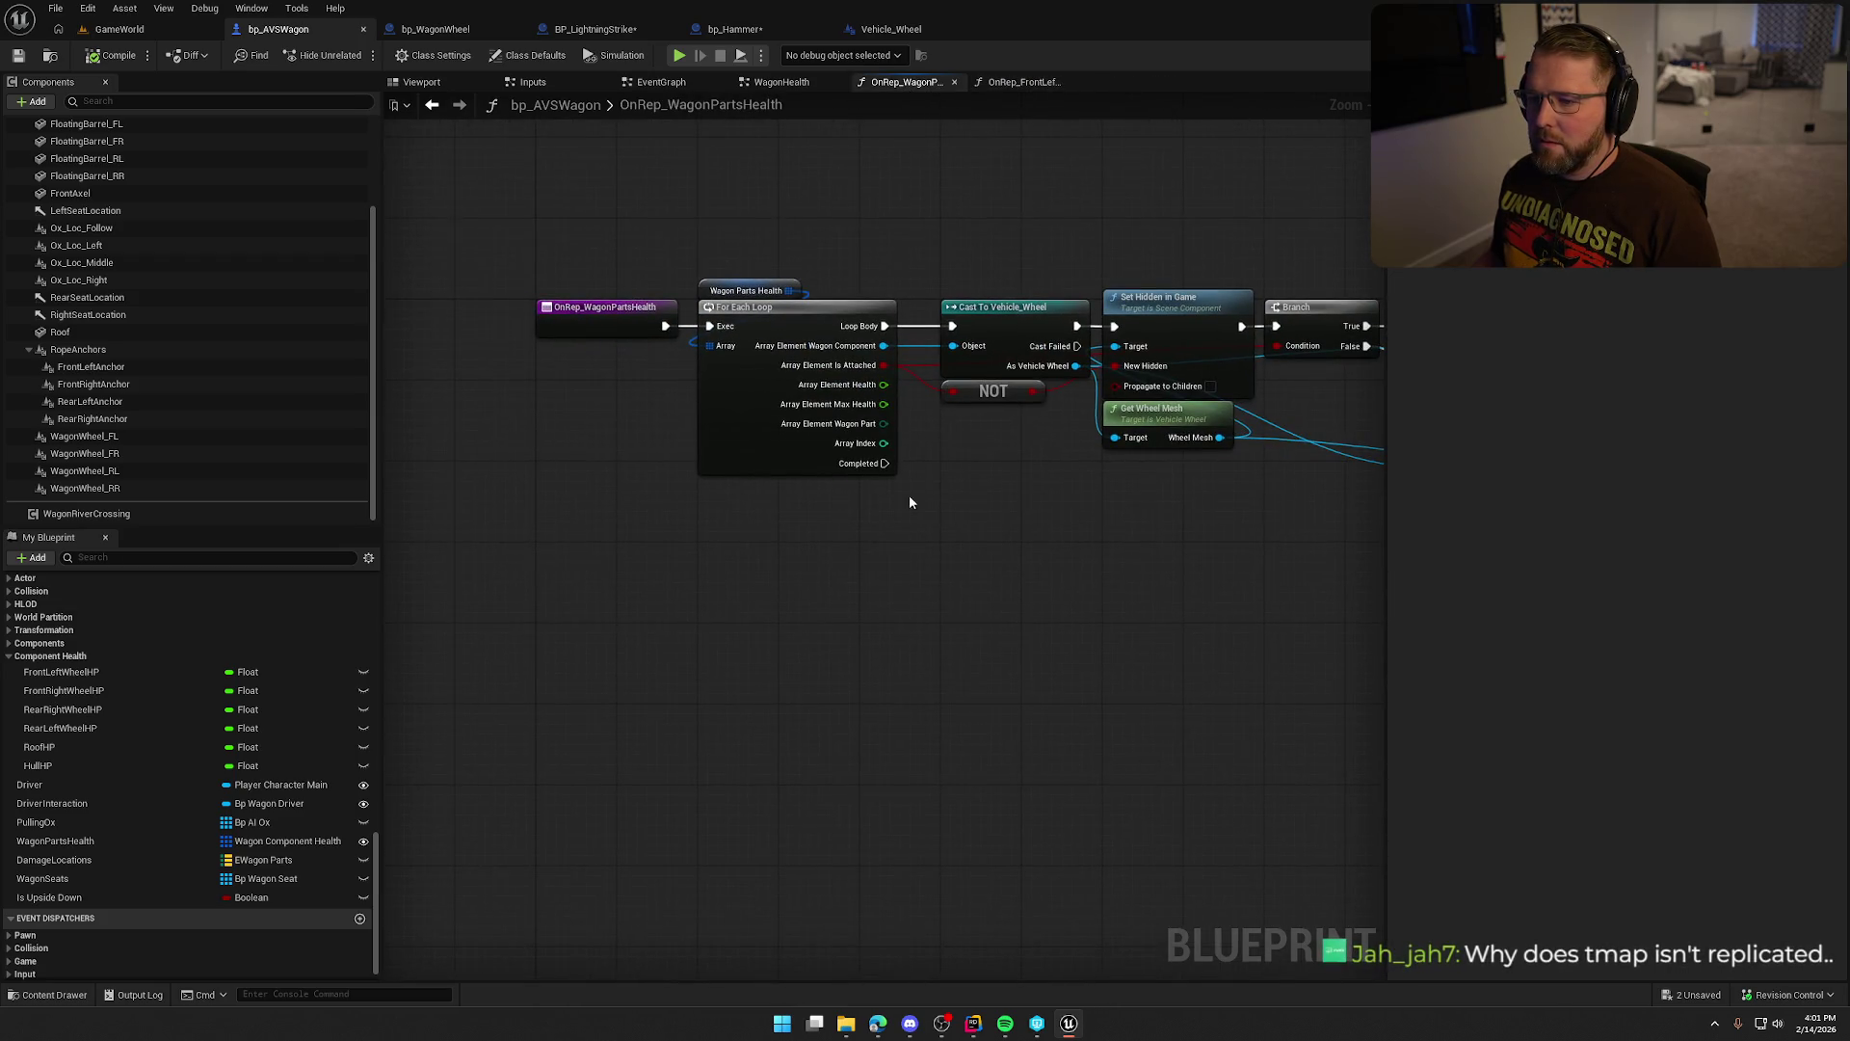
left_click(68, 842)
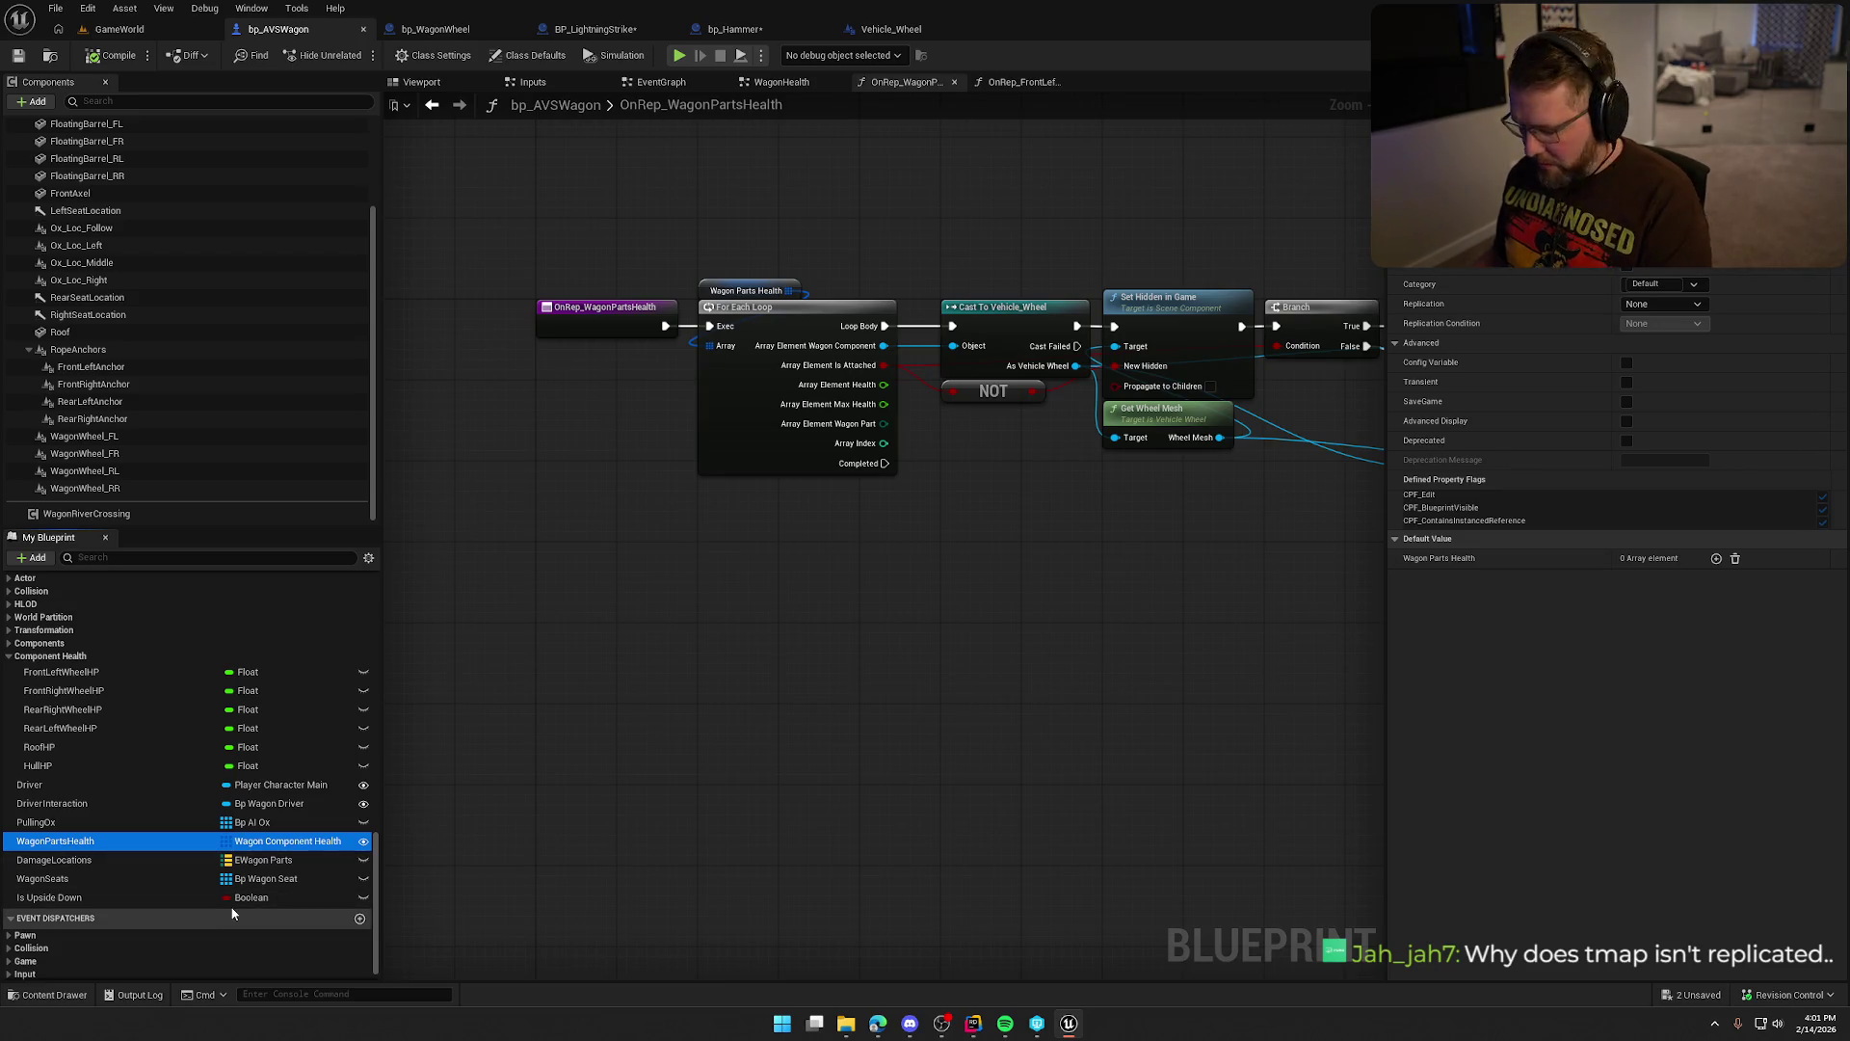
key("Delete")
left_click(1064, 538)
right_click(97, 842)
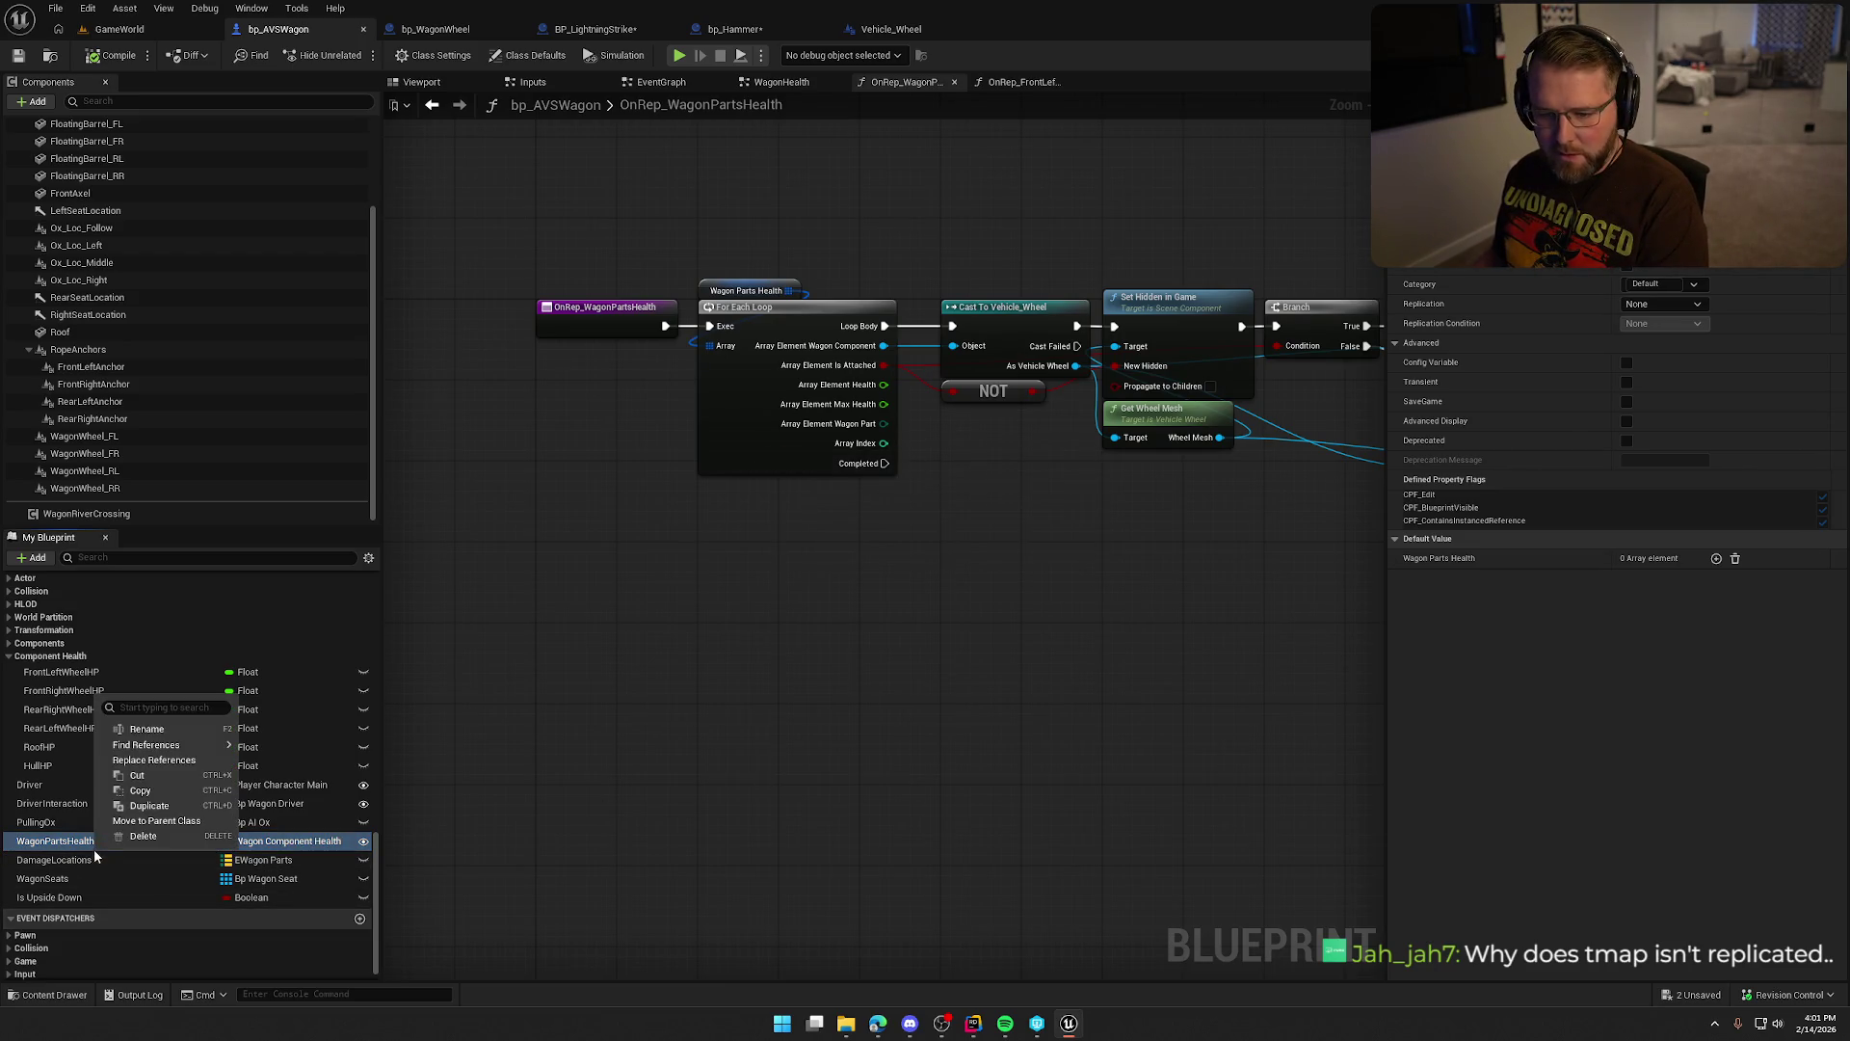
mouse_move(169, 747)
left_click(779, 664)
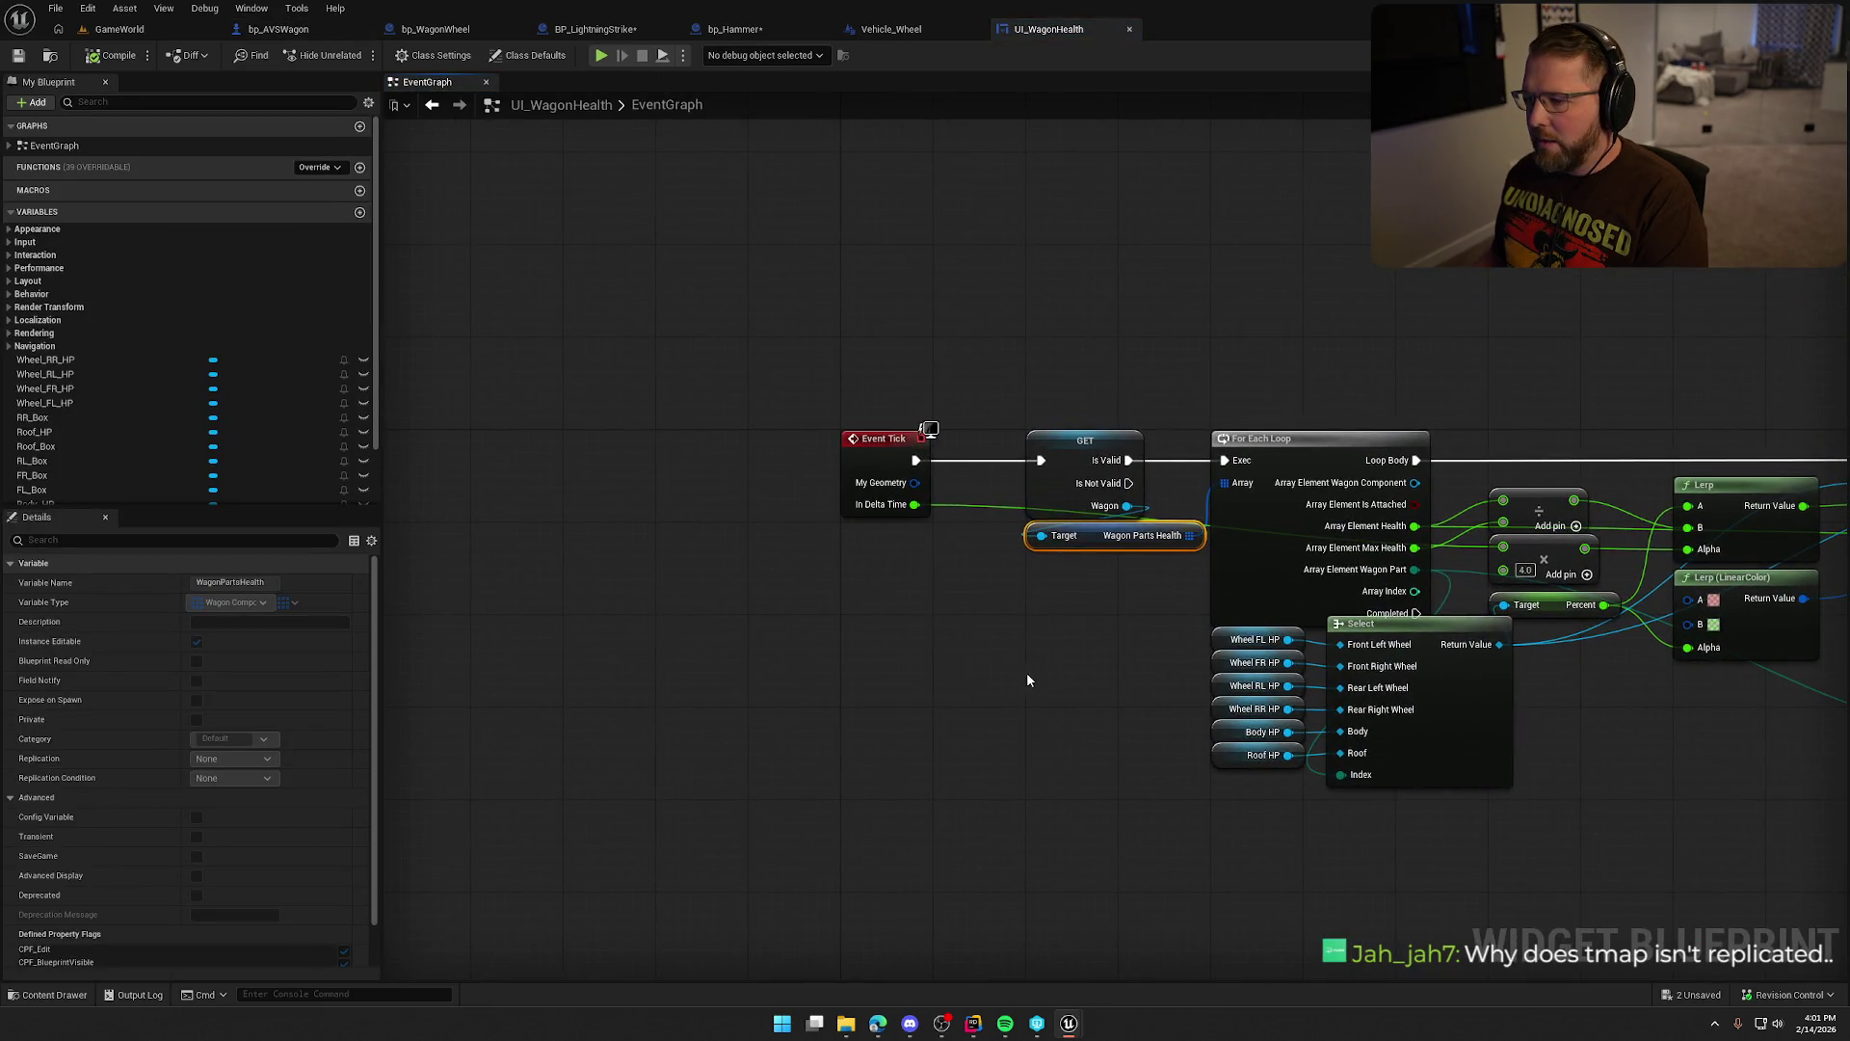
Shift the part-HP Select node and its six HP getters slightly to the right.
mouse_move(843, 494)
left_mouse_down()
mouse_move(600, 501)
mouse_move(756, 514)
left_mouse_up()
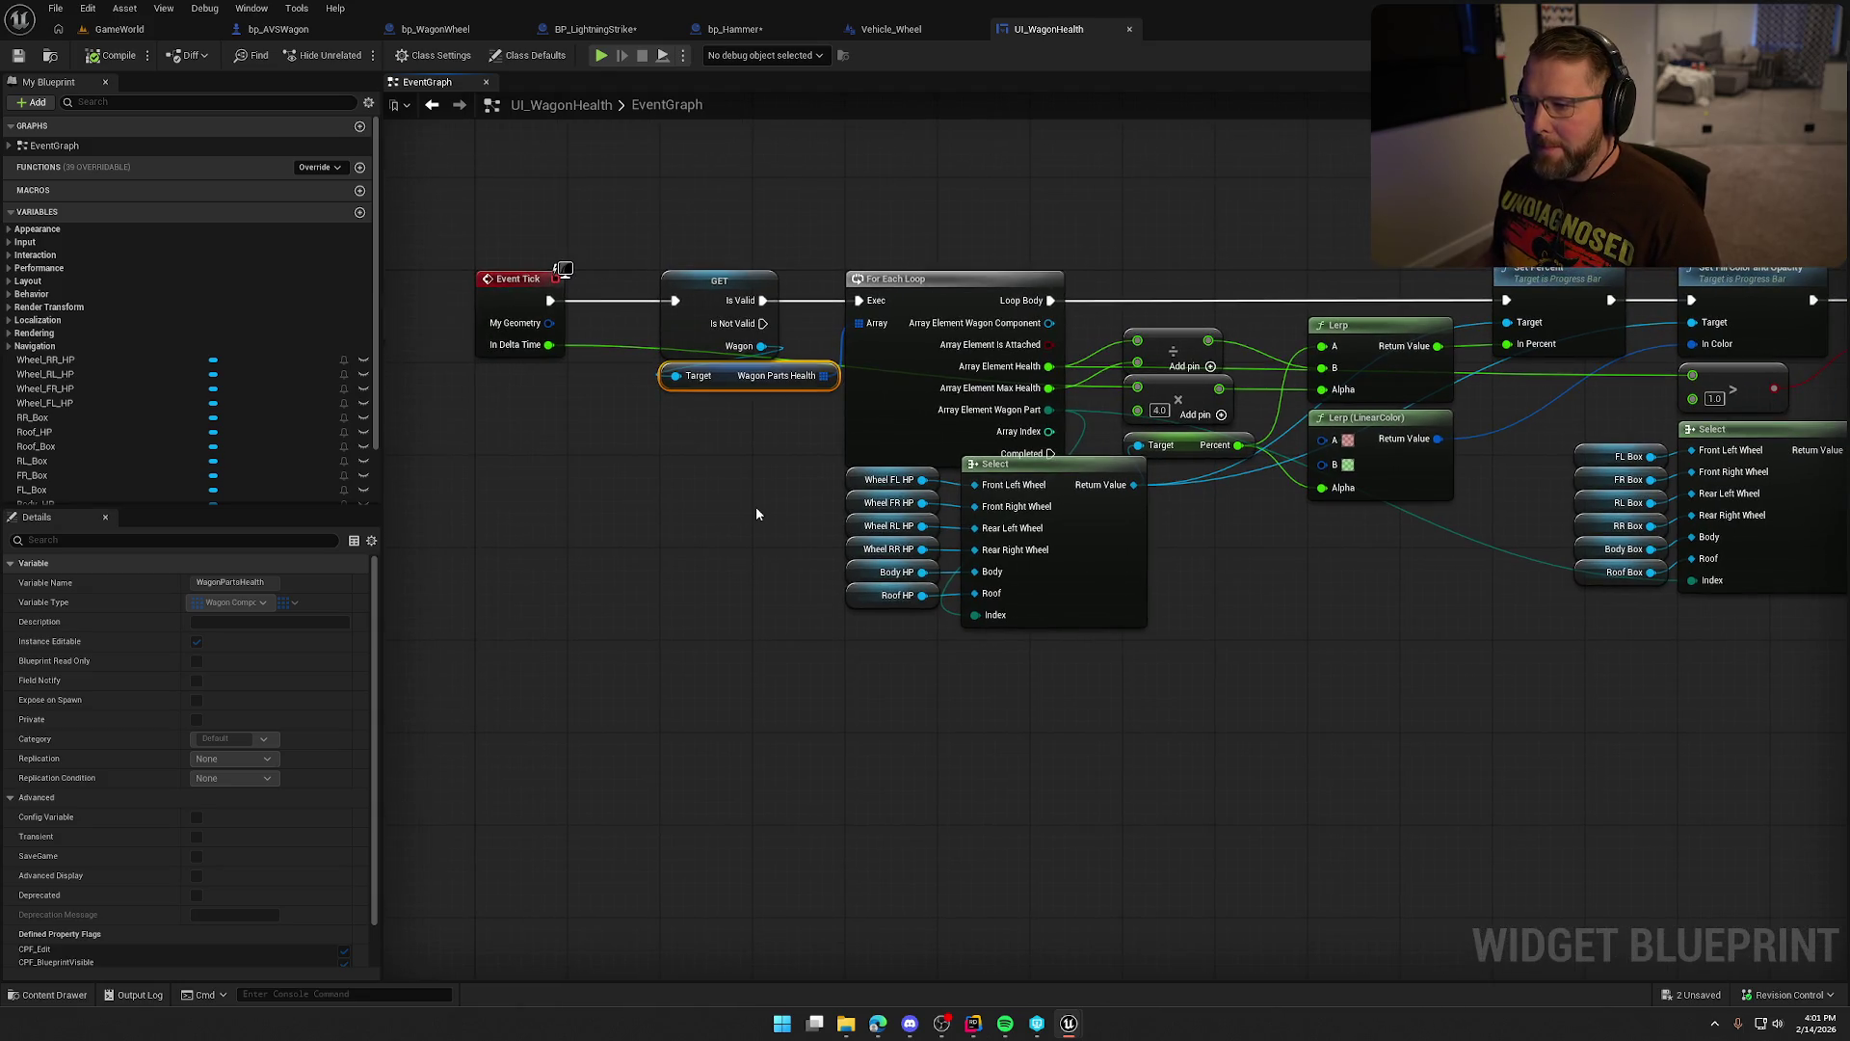
mouse_move(1152, 713)
left_mouse_down()
mouse_move(906, 579)
mouse_move(836, 467)
left_mouse_up()
mouse_move(1096, 484)
left_mouse_down()
mouse_move(1198, 557)
mouse_move(1215, 508)
mouse_move(1165, 507)
left_mouse_up()
left_click(1274, 590)
Pan the event graph to reveal Event Tick and the progress bar setters.
left_click_drag(1274, 590, 978, 548)
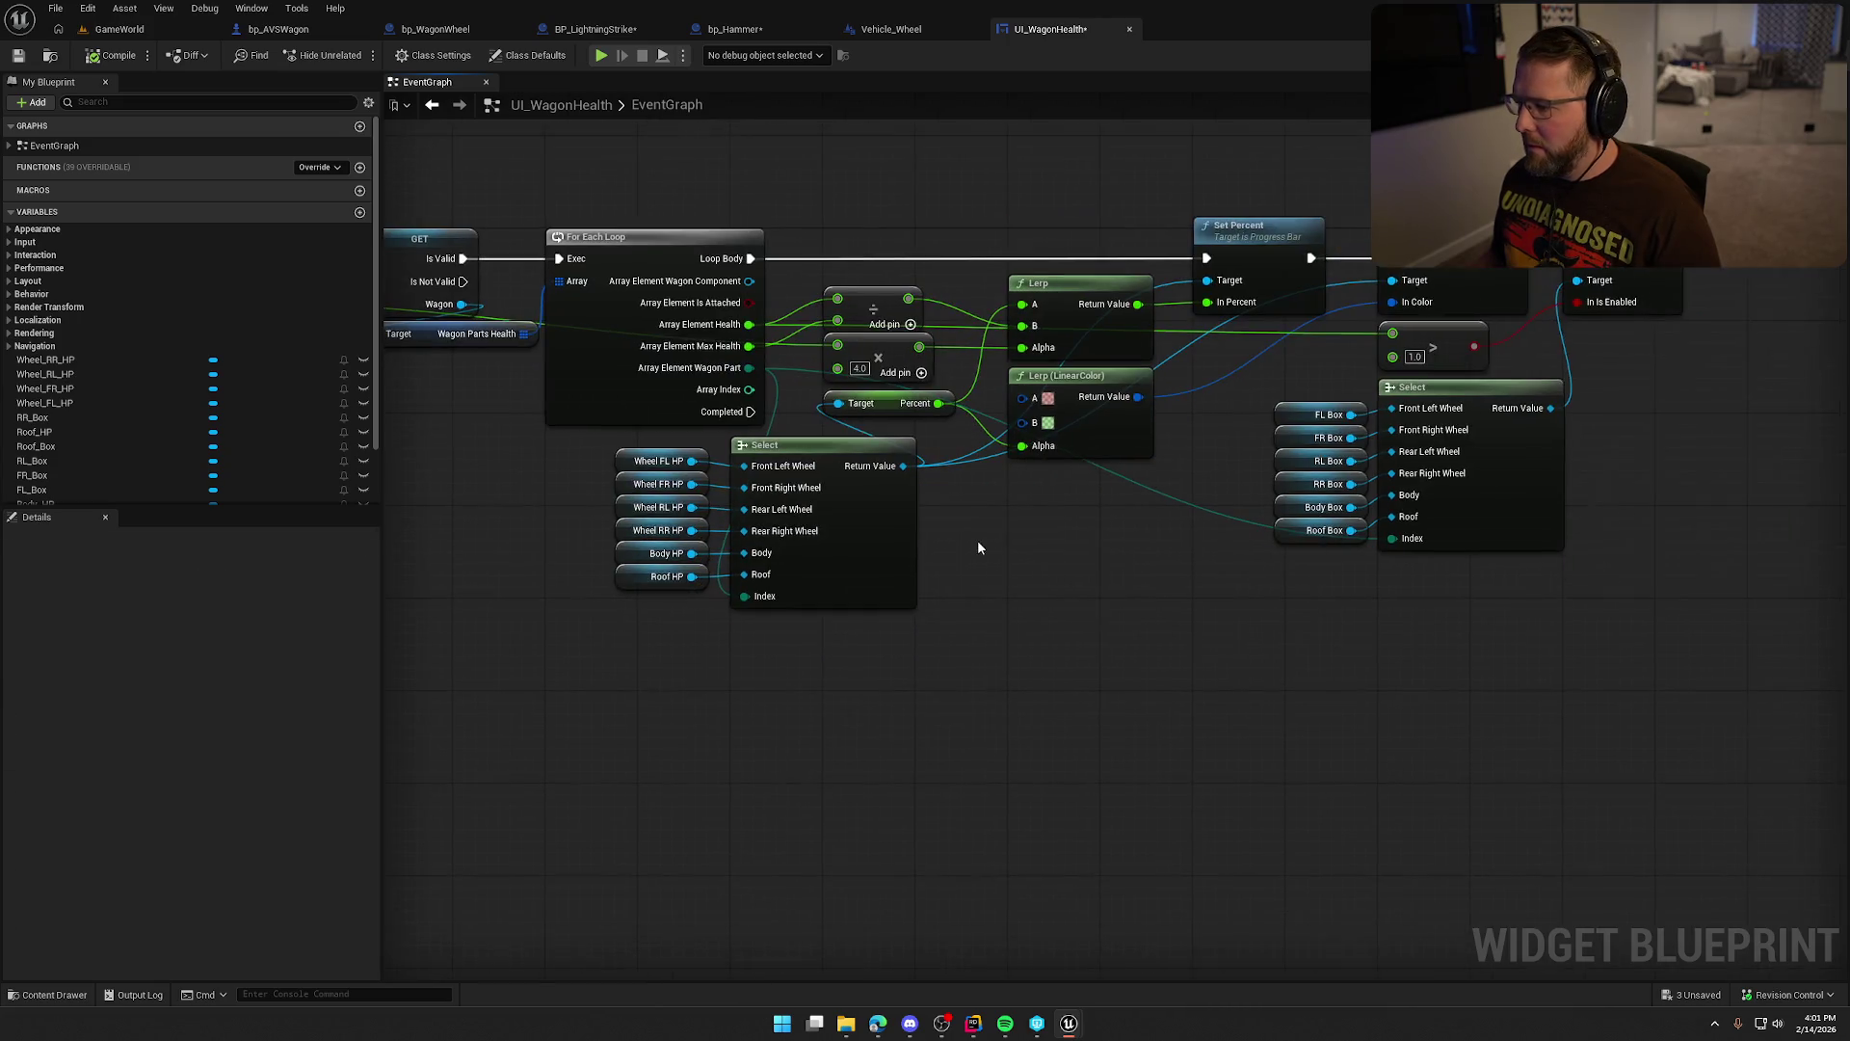
mouse_move(1087, 572)
left_mouse_down()
mouse_move(1177, 571)
mouse_move(1122, 594)
left_mouse_up()
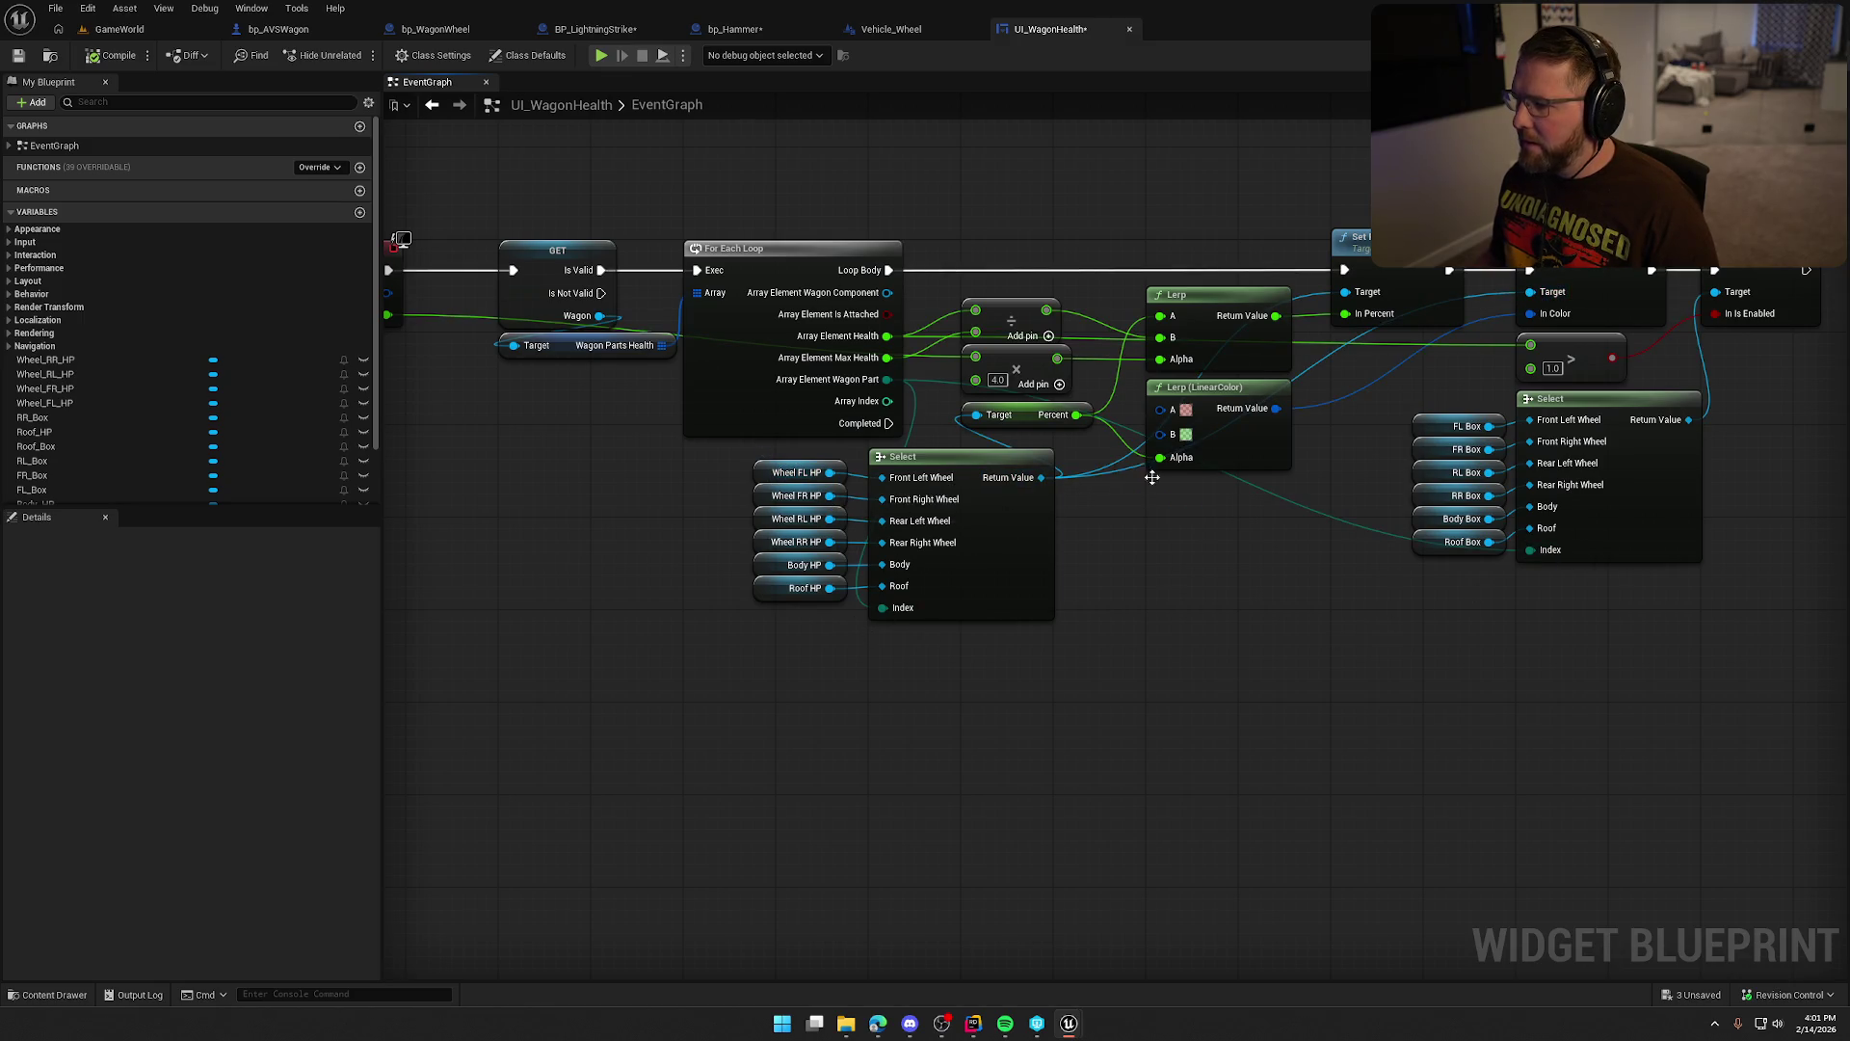
left_click_drag(1257, 636, 1451, 666)
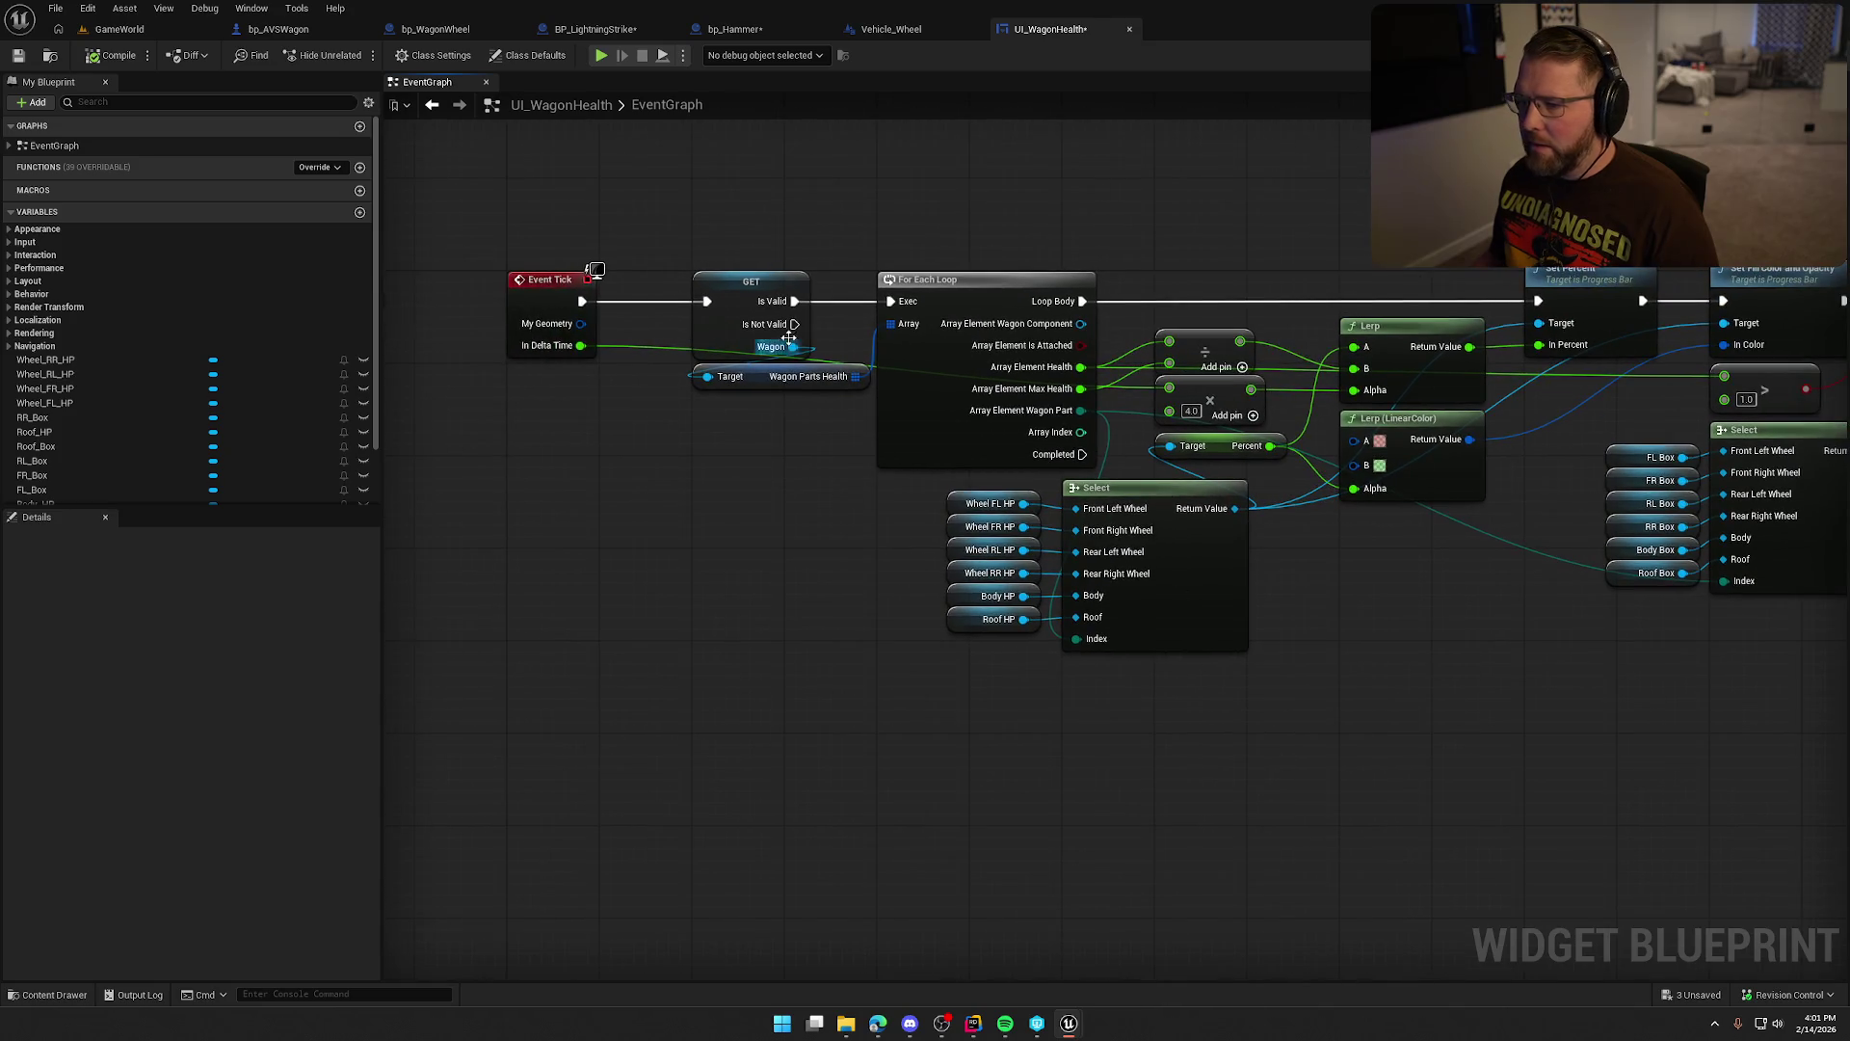
mouse_move(758, 468)
left_mouse_down()
mouse_move(811, 471)
mouse_move(672, 449)
left_mouse_up()
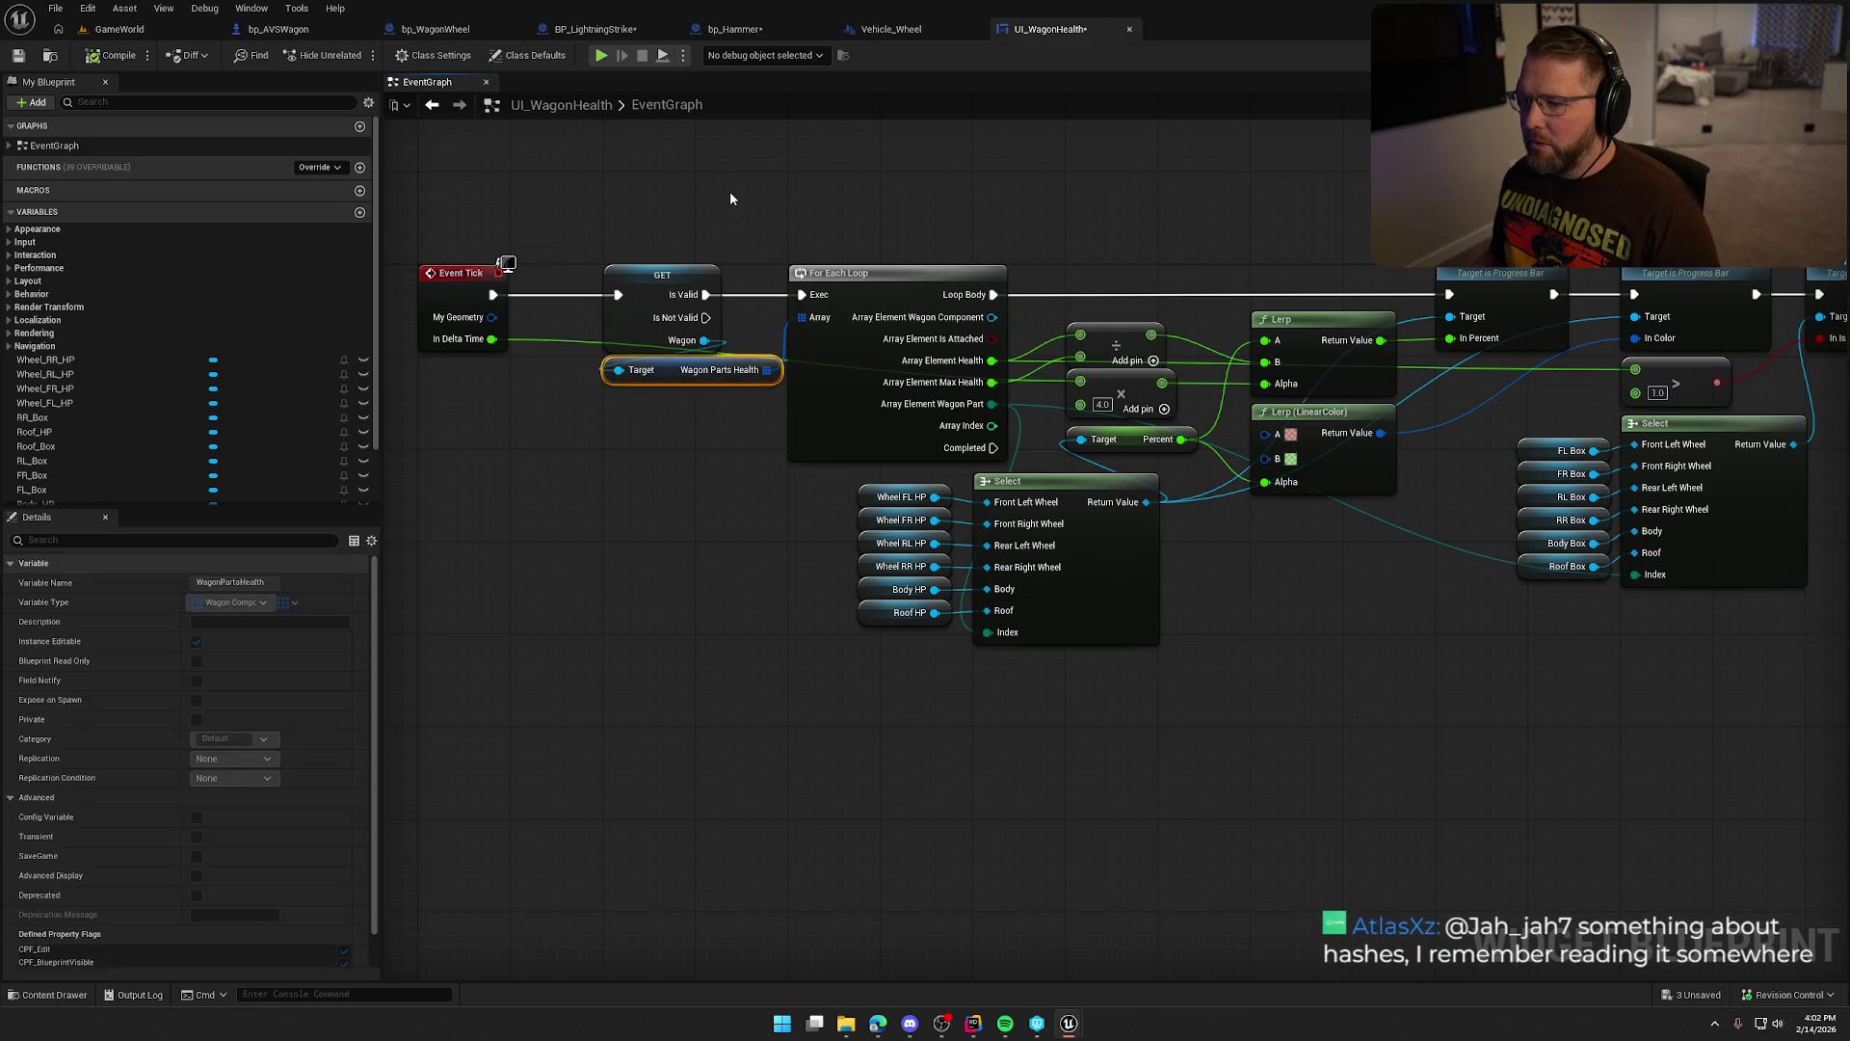
left_click_drag(731, 191, 727, 256)
Add a ForEach EWagonParts loop node and wire Is Valid into it.
right_click(820, 212)
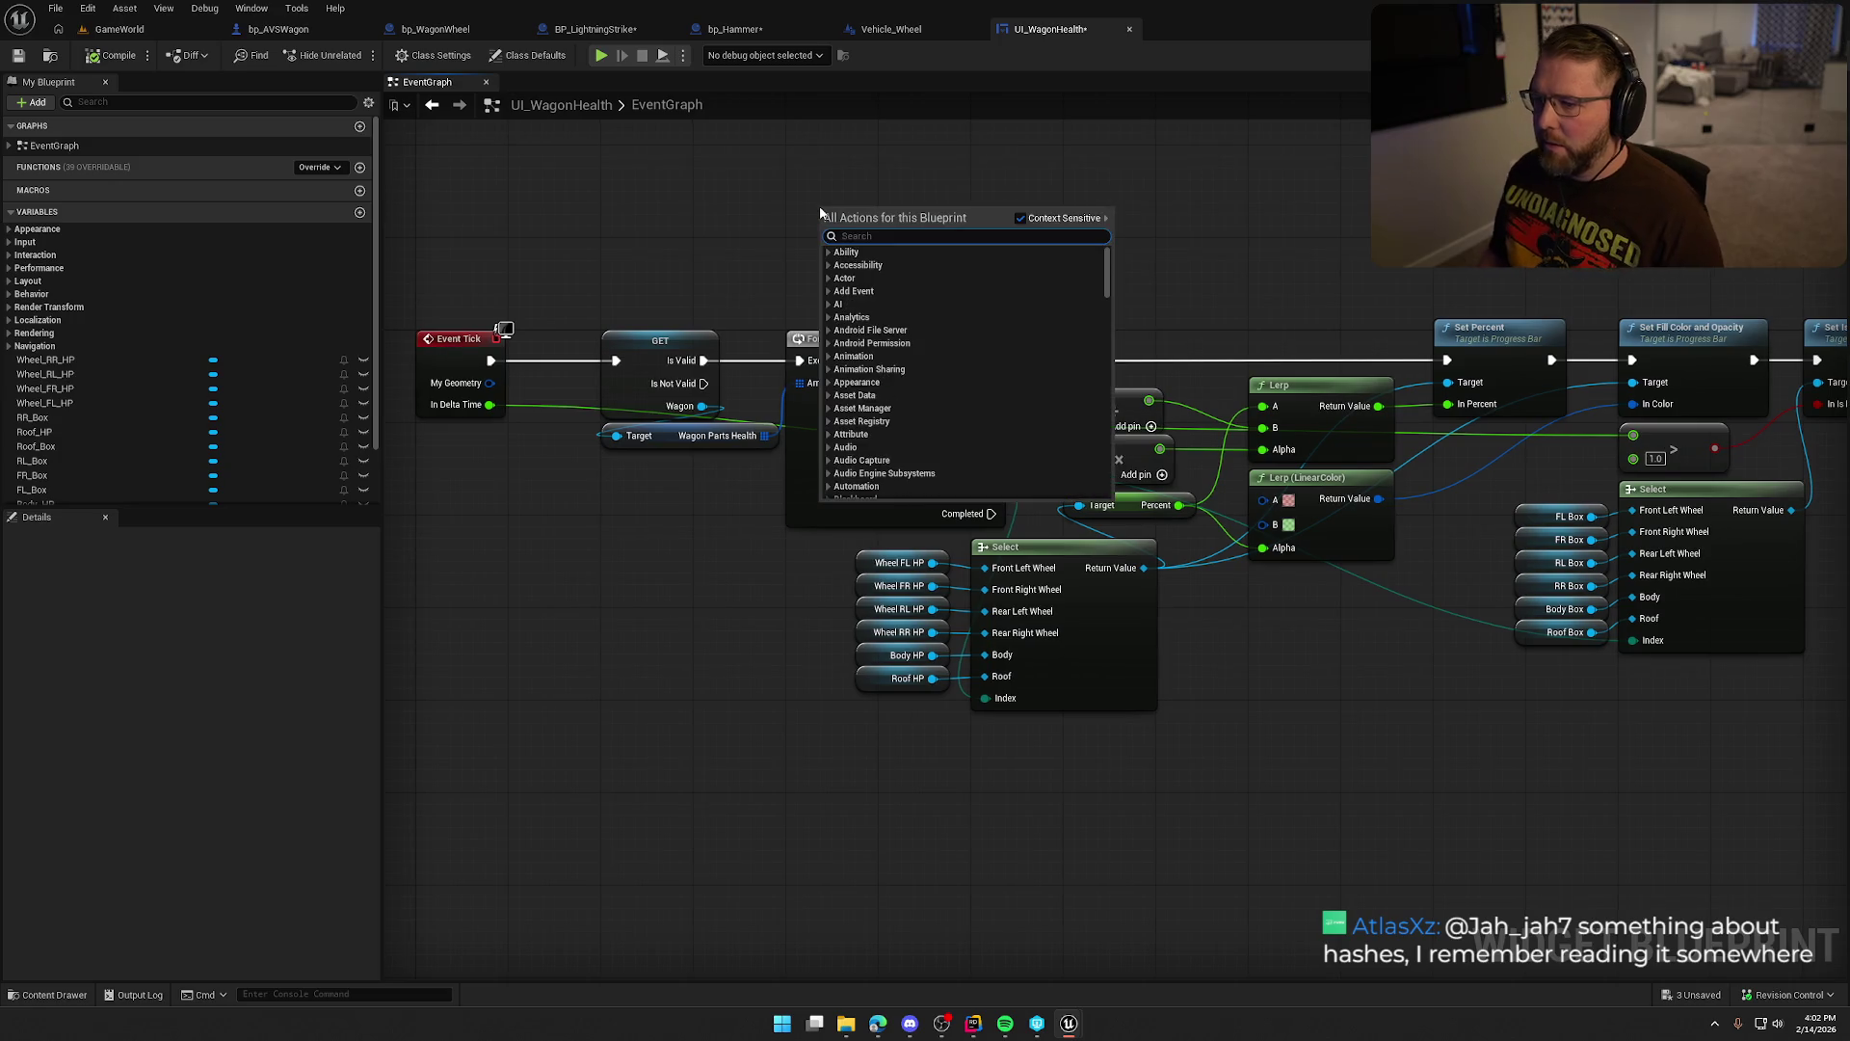
type("for")
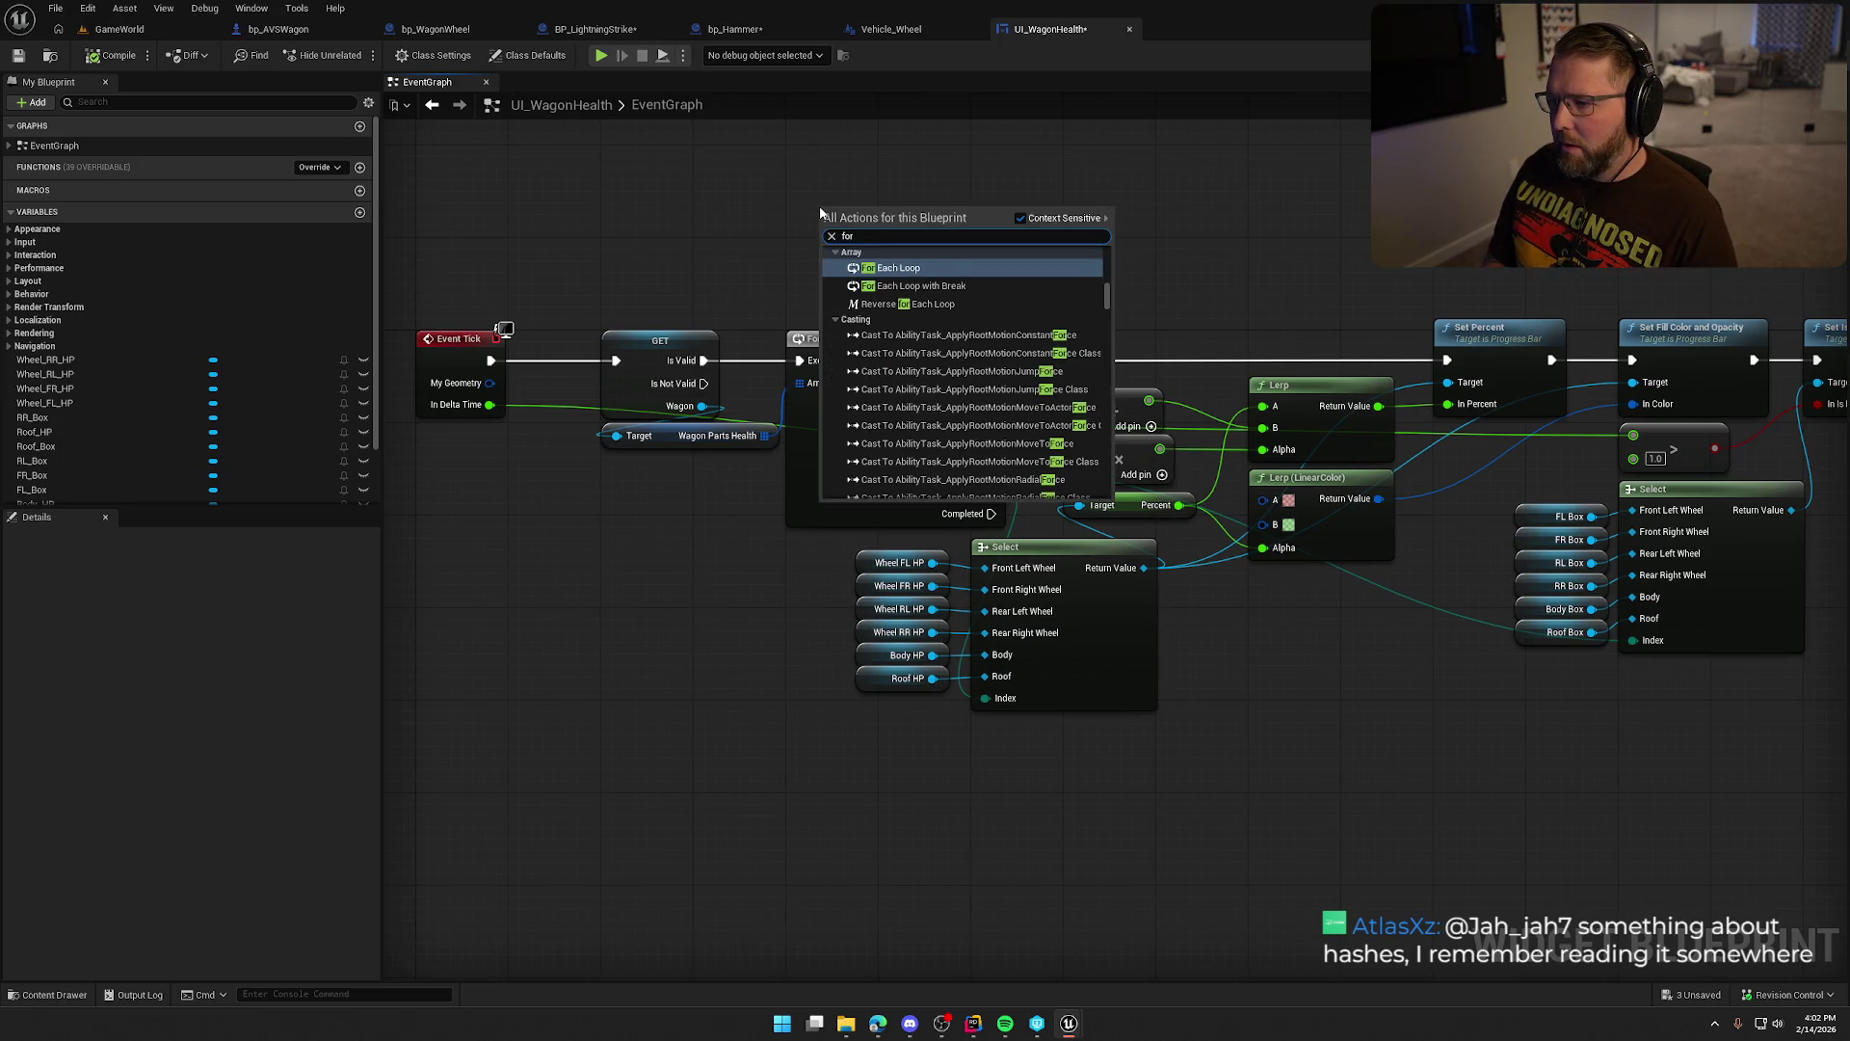
type(" each wagon")
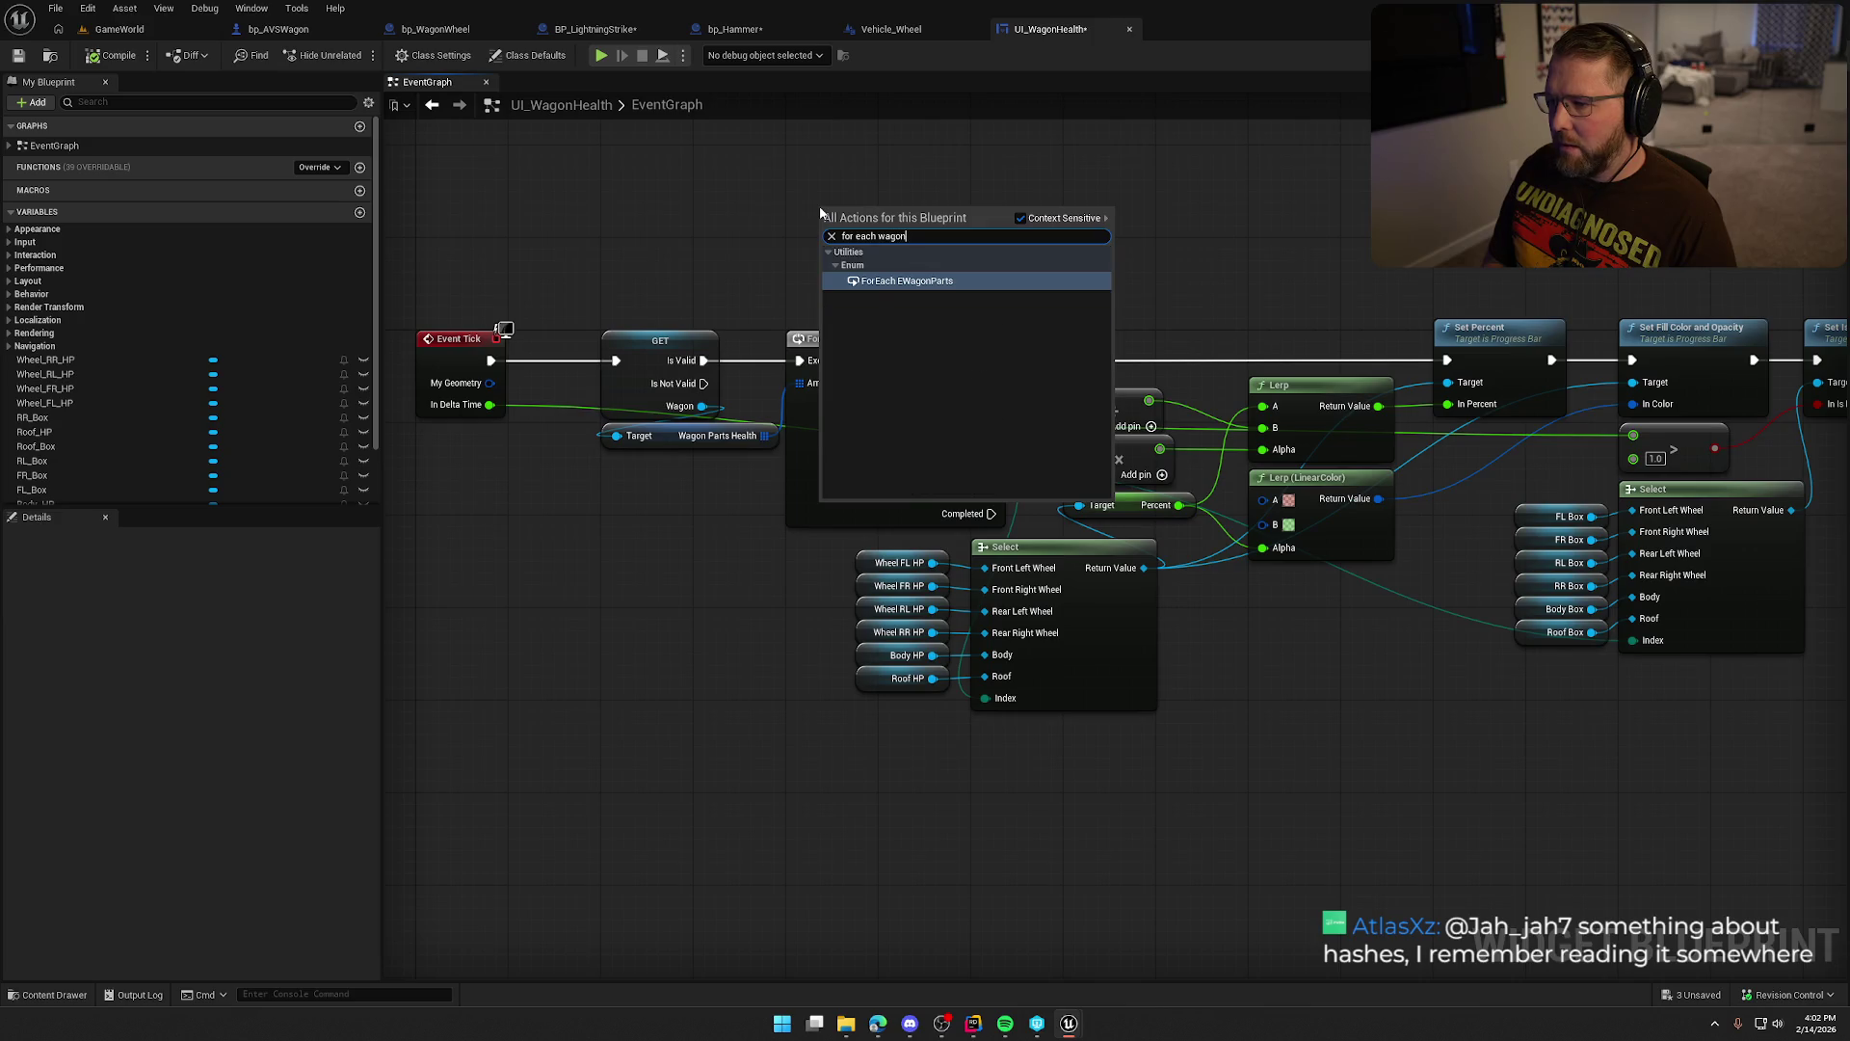
left_click(910, 281)
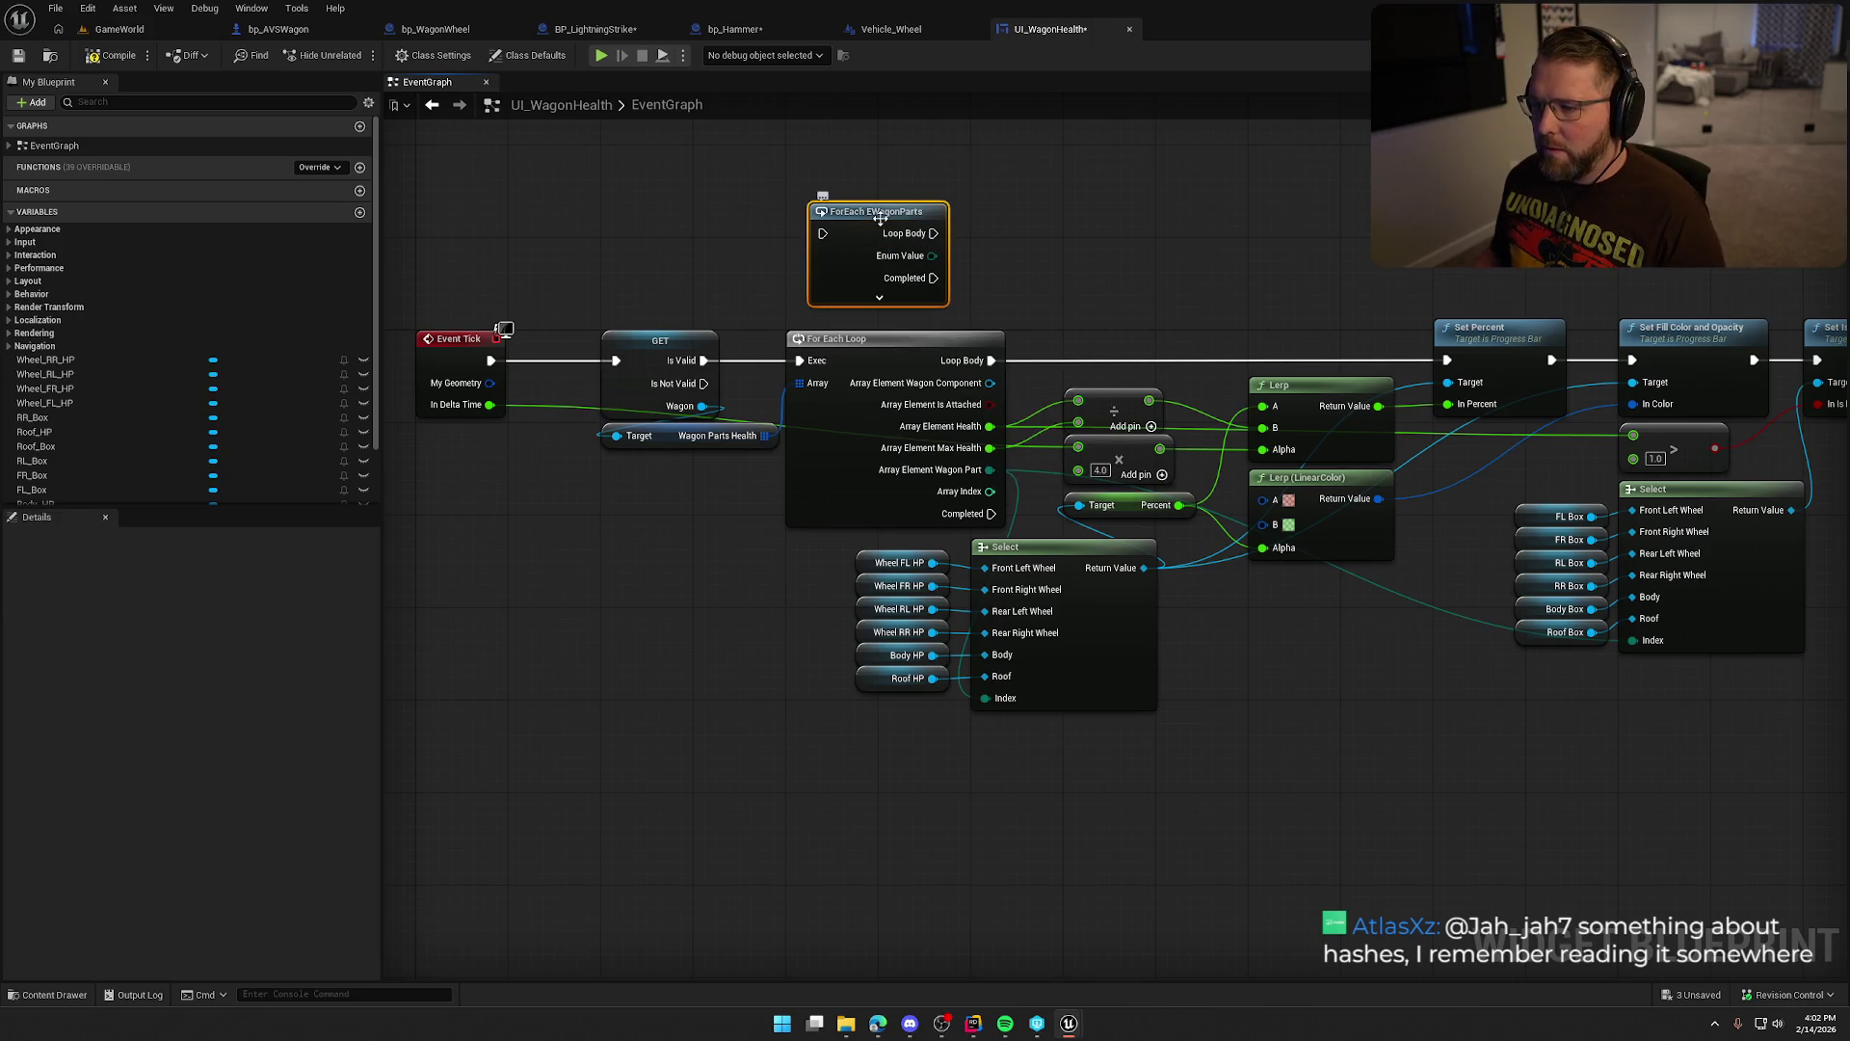
left_click_drag(880, 218, 857, 192)
left_click_drag(703, 360, 825, 174)
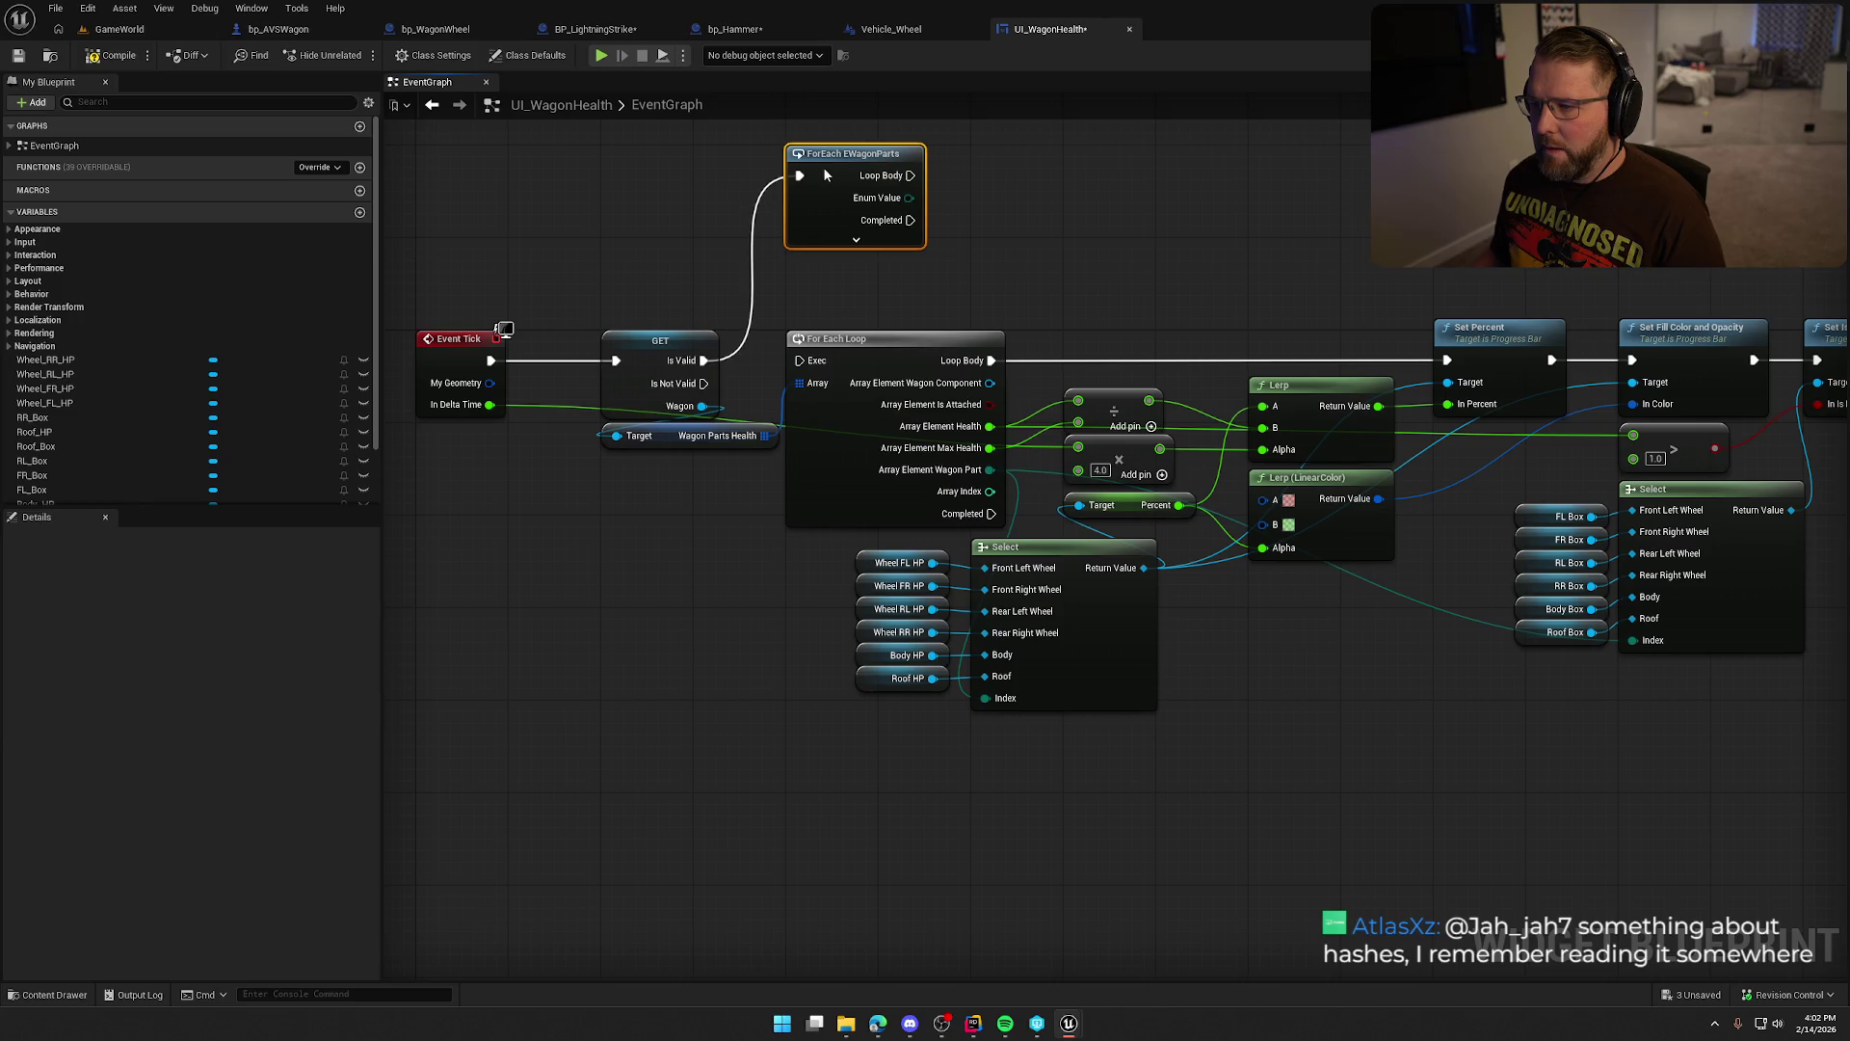
left_click_drag(1006, 273, 966, 260)
Move the Wagon Part links onto Enum Value and delete the Wagon Parts Health getter.
mouse_move(976, 464)
left_mouse_down()
mouse_move(911, 217)
mouse_move(869, 186)
left_mouse_up()
left_click(678, 424)
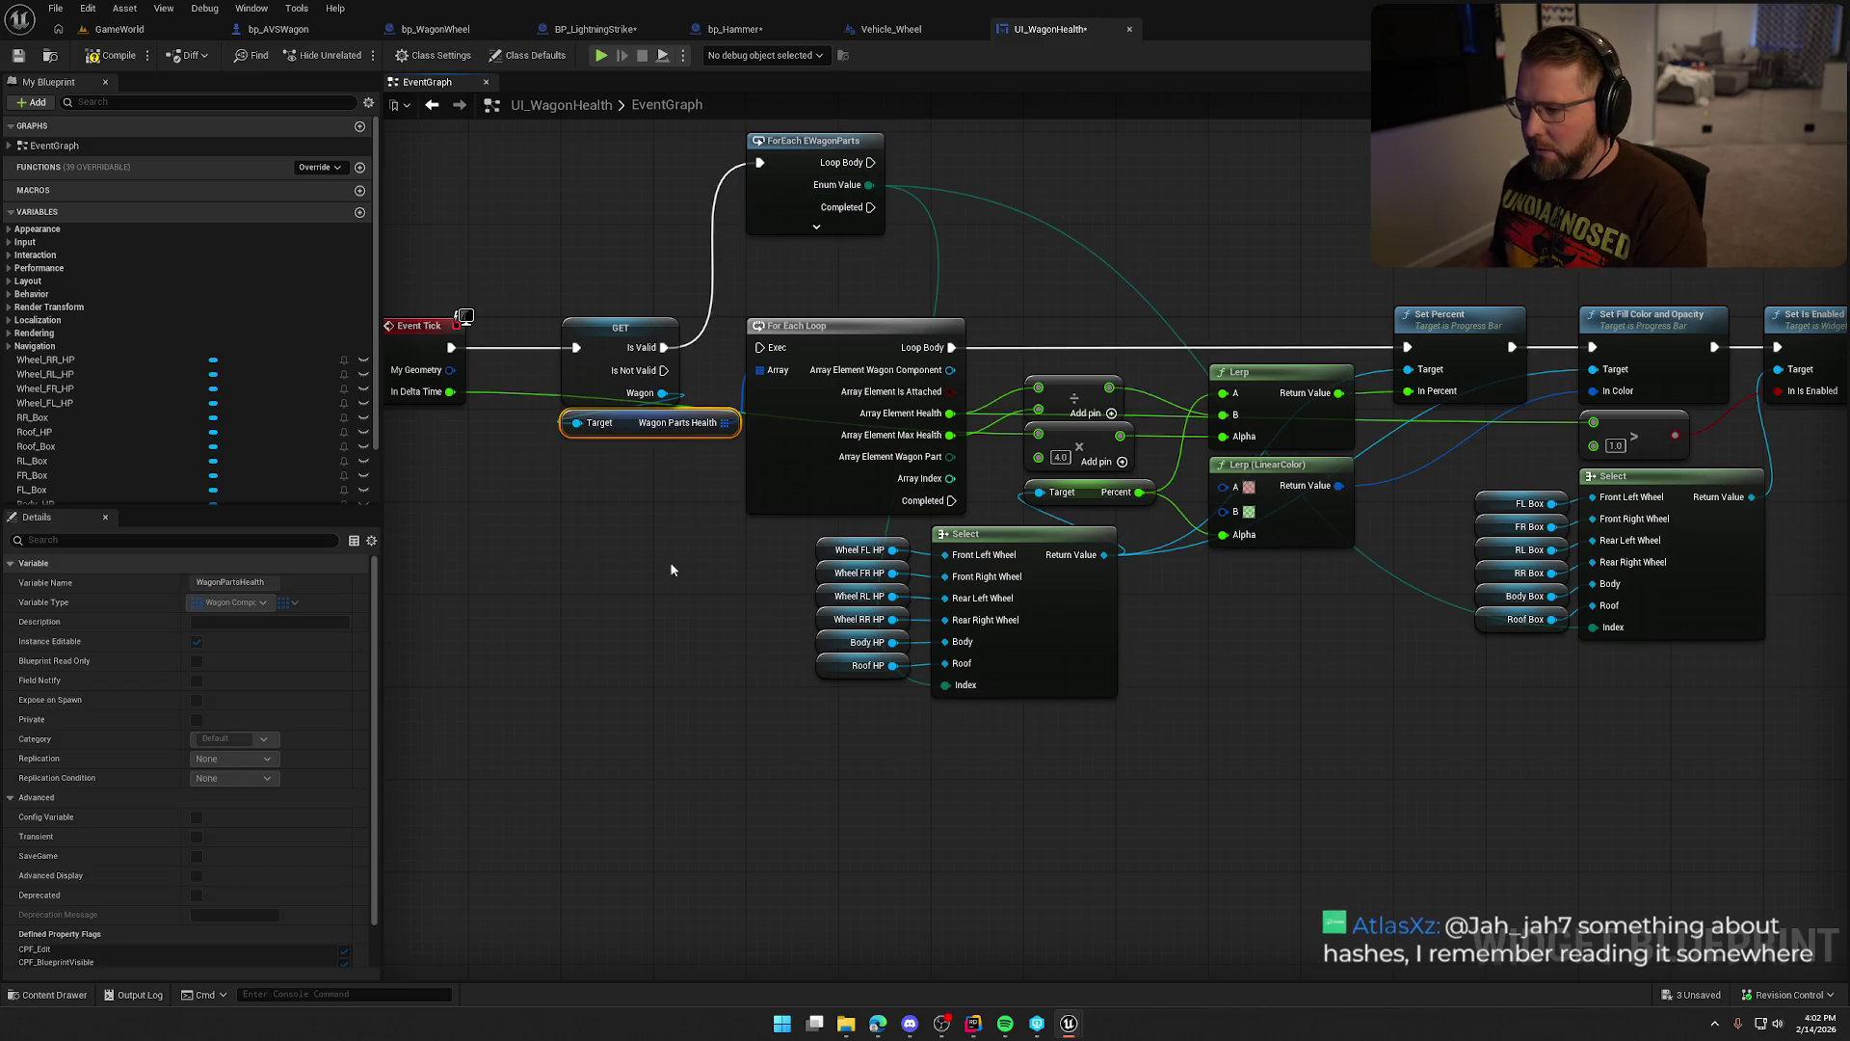
key("Delete")
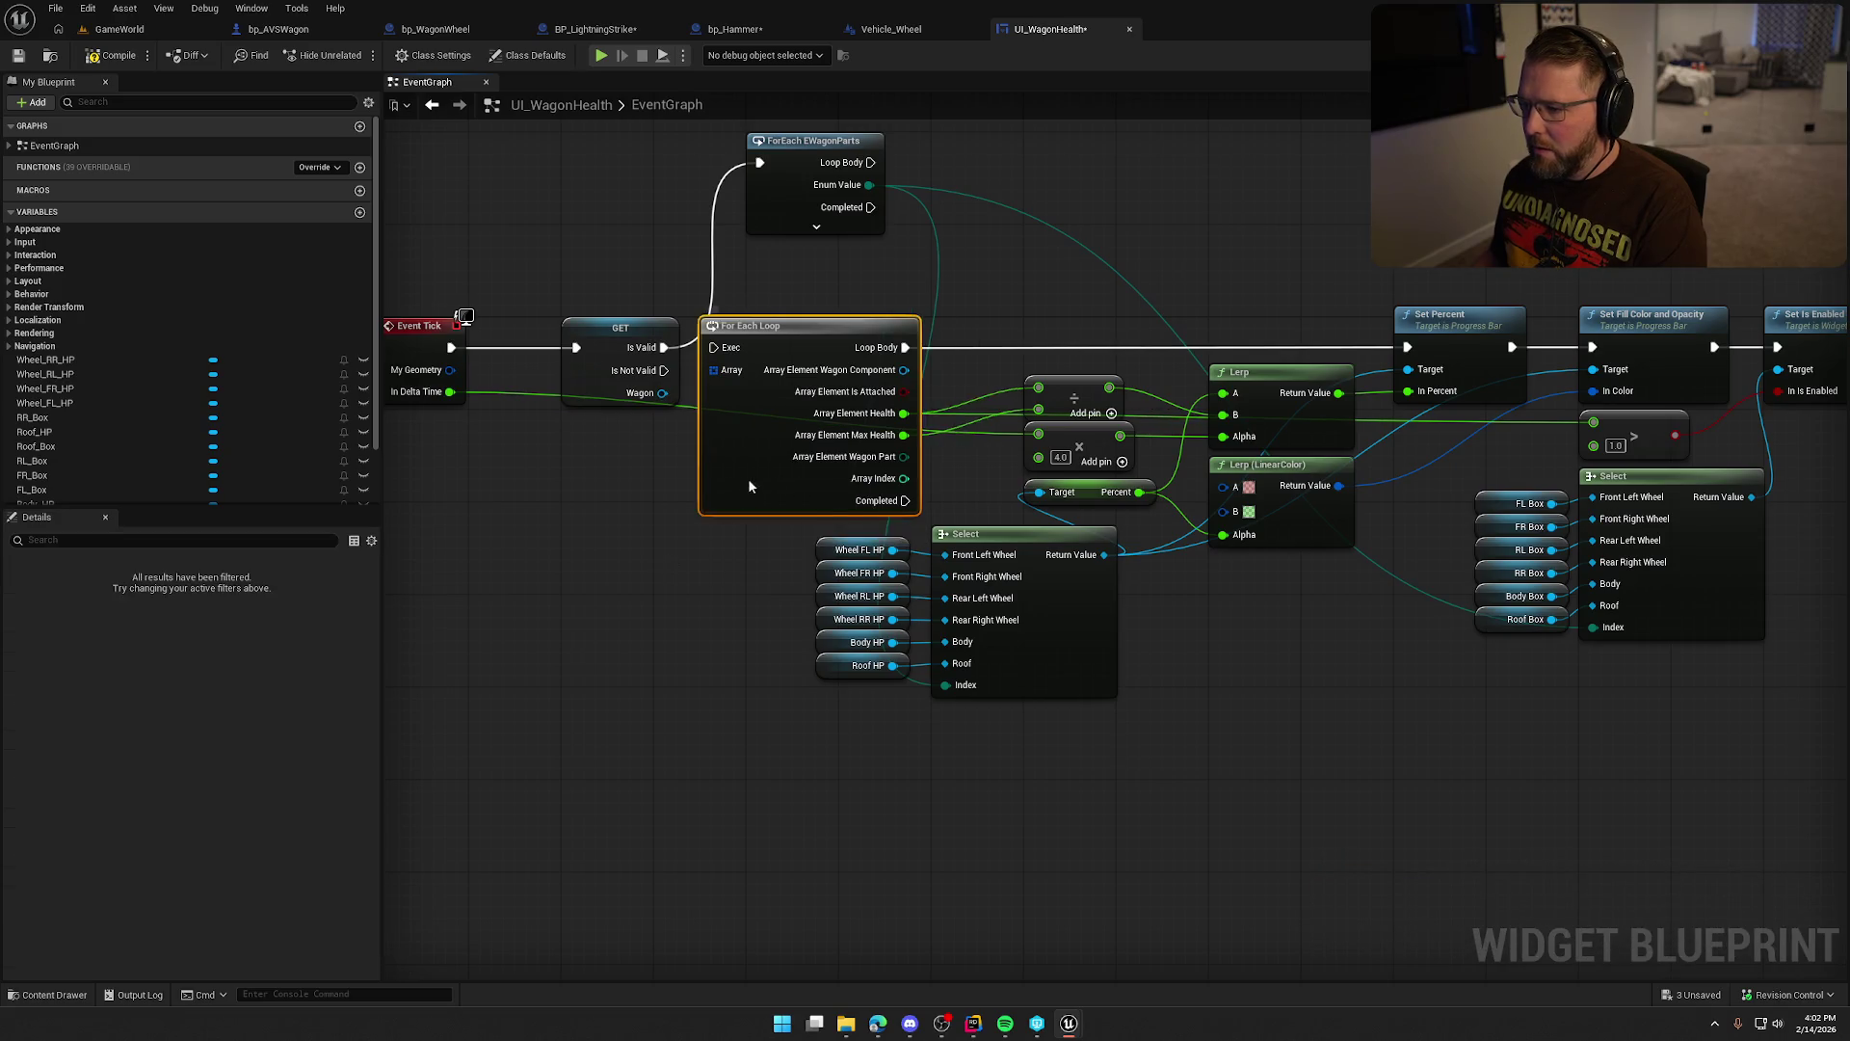
left_click_drag(748, 478, 423, 594)
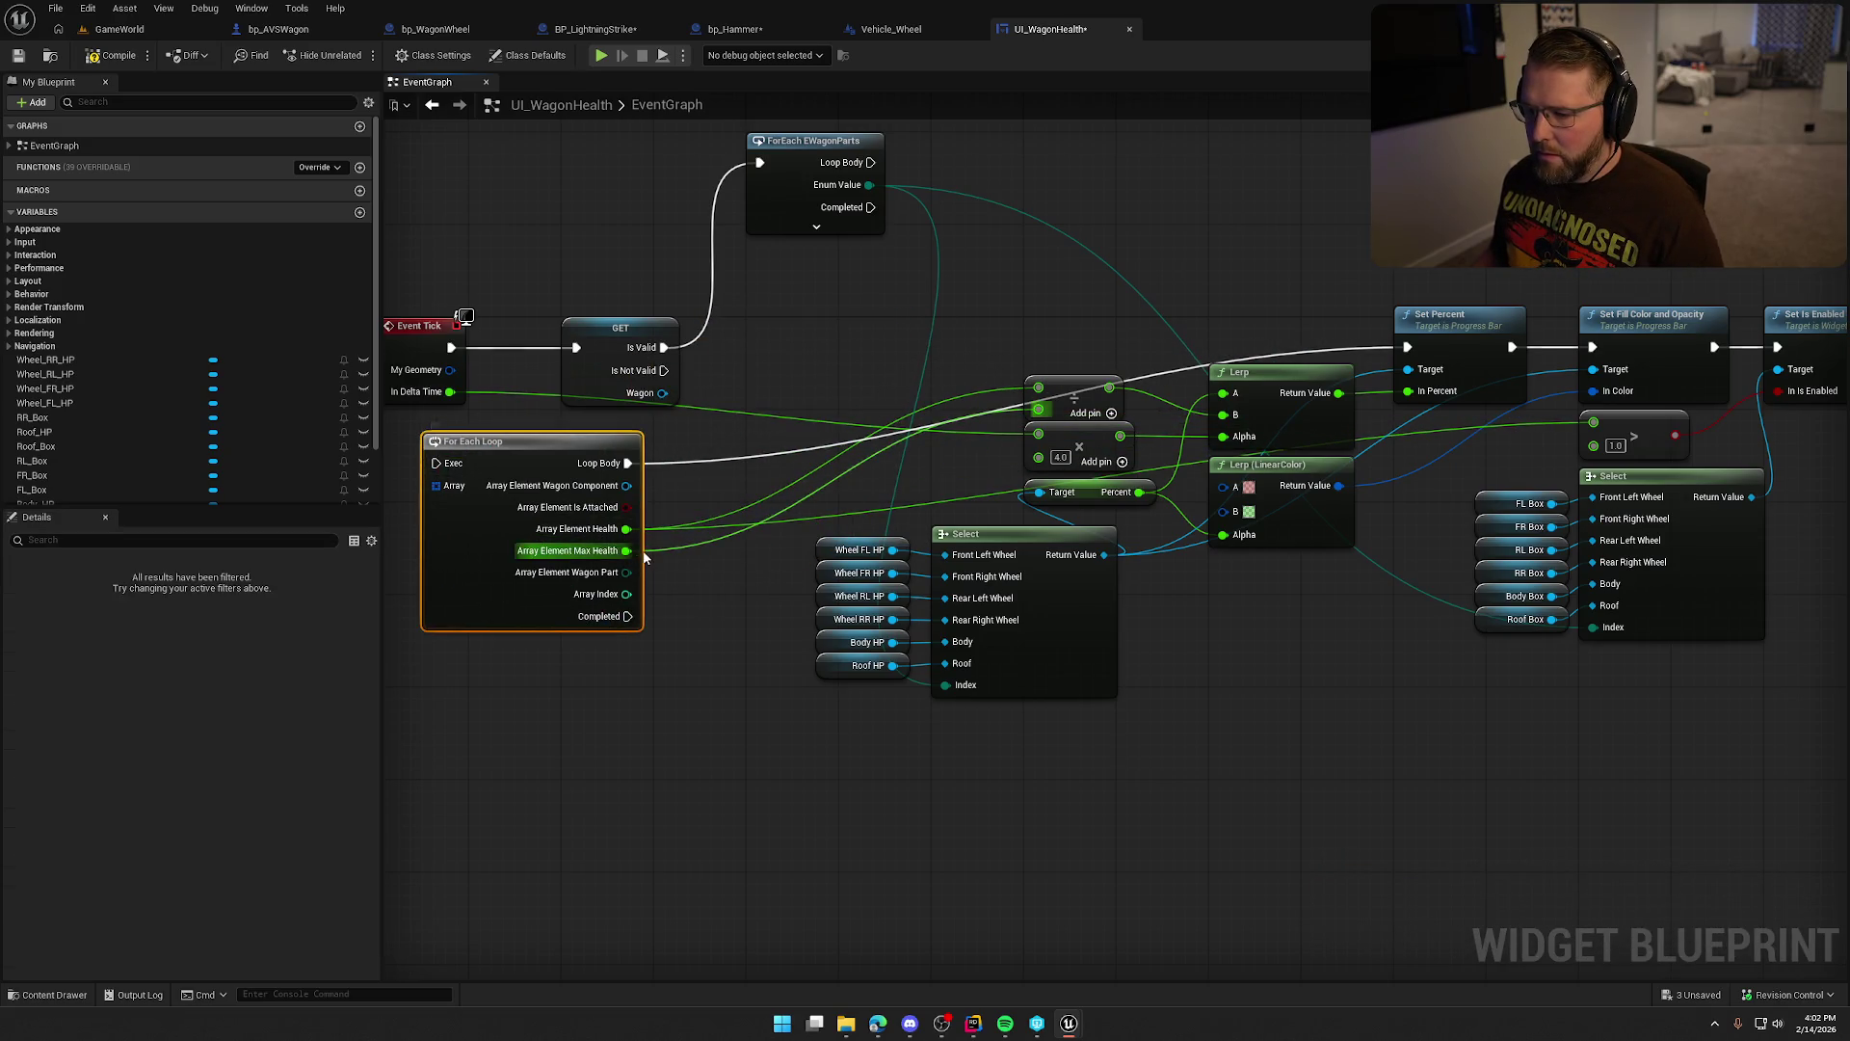
Set the health divide node's divisor to 100.0 and search 'sele' from the Wagon pin.
left_click(1039, 408, "alt")
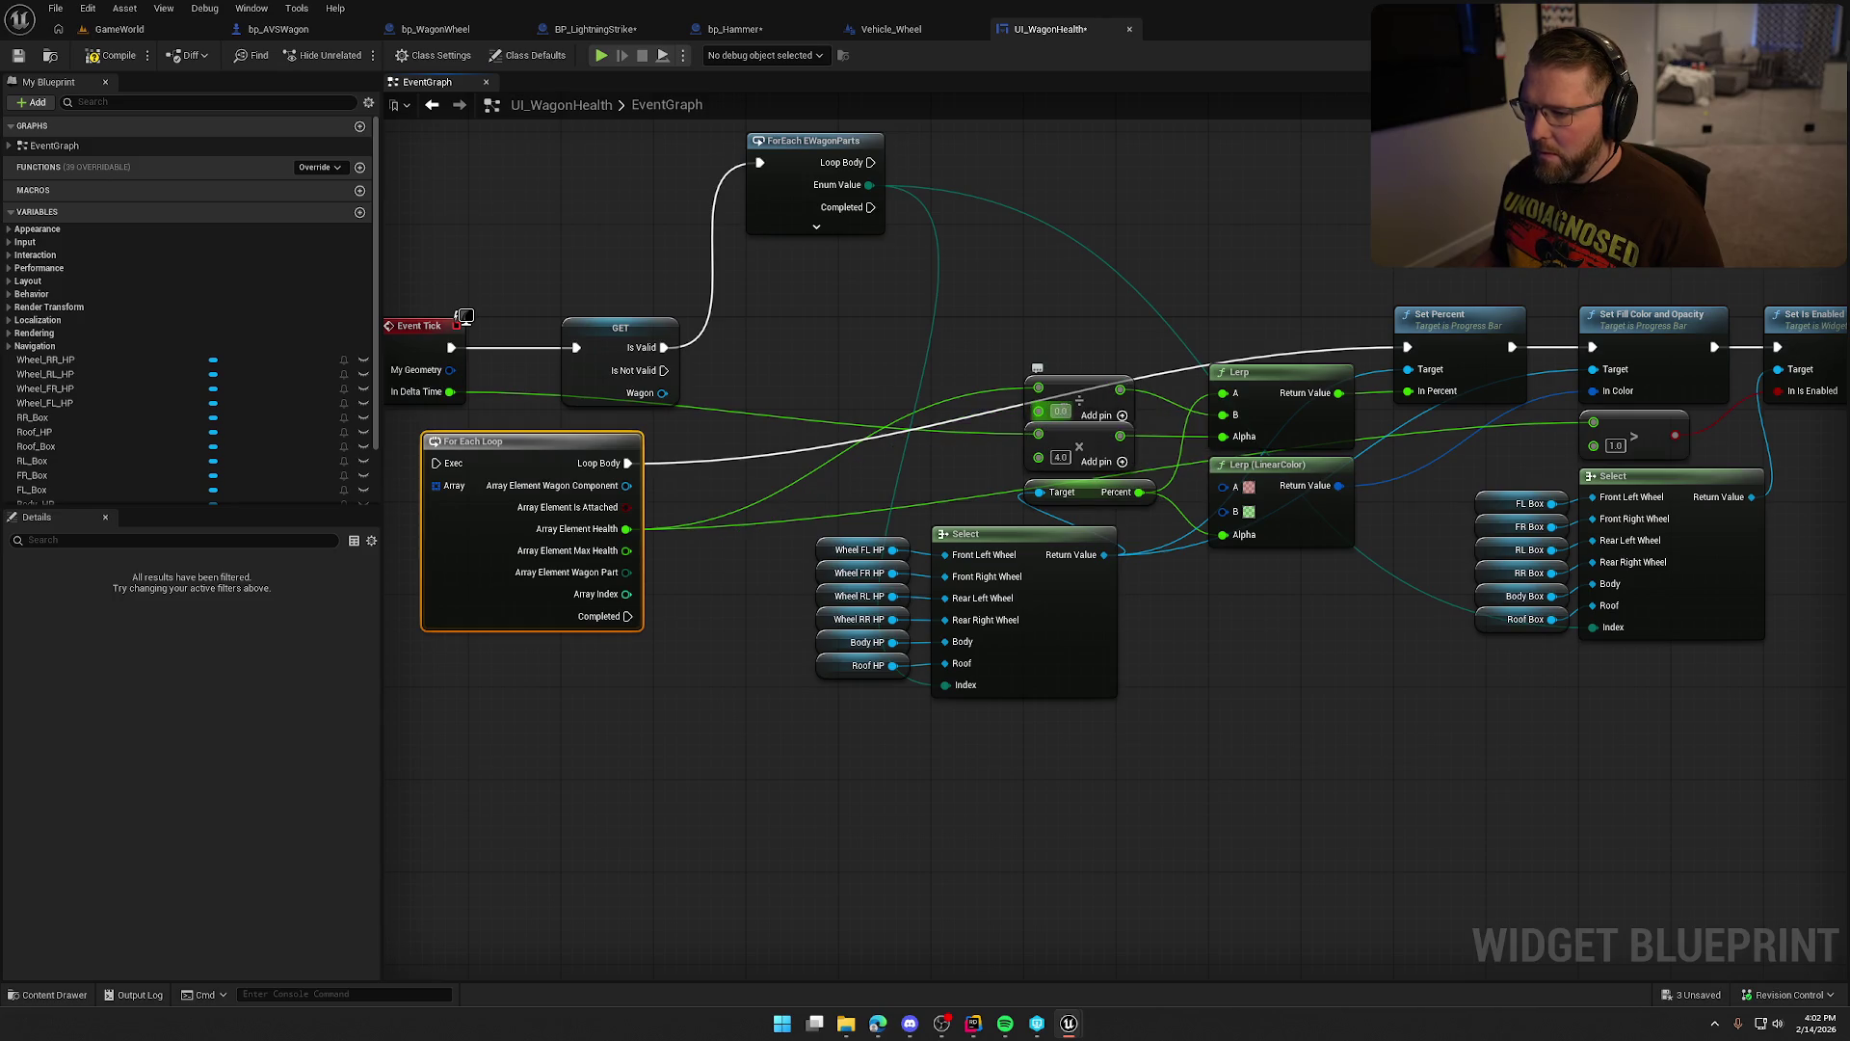
type("00")
key("Return")
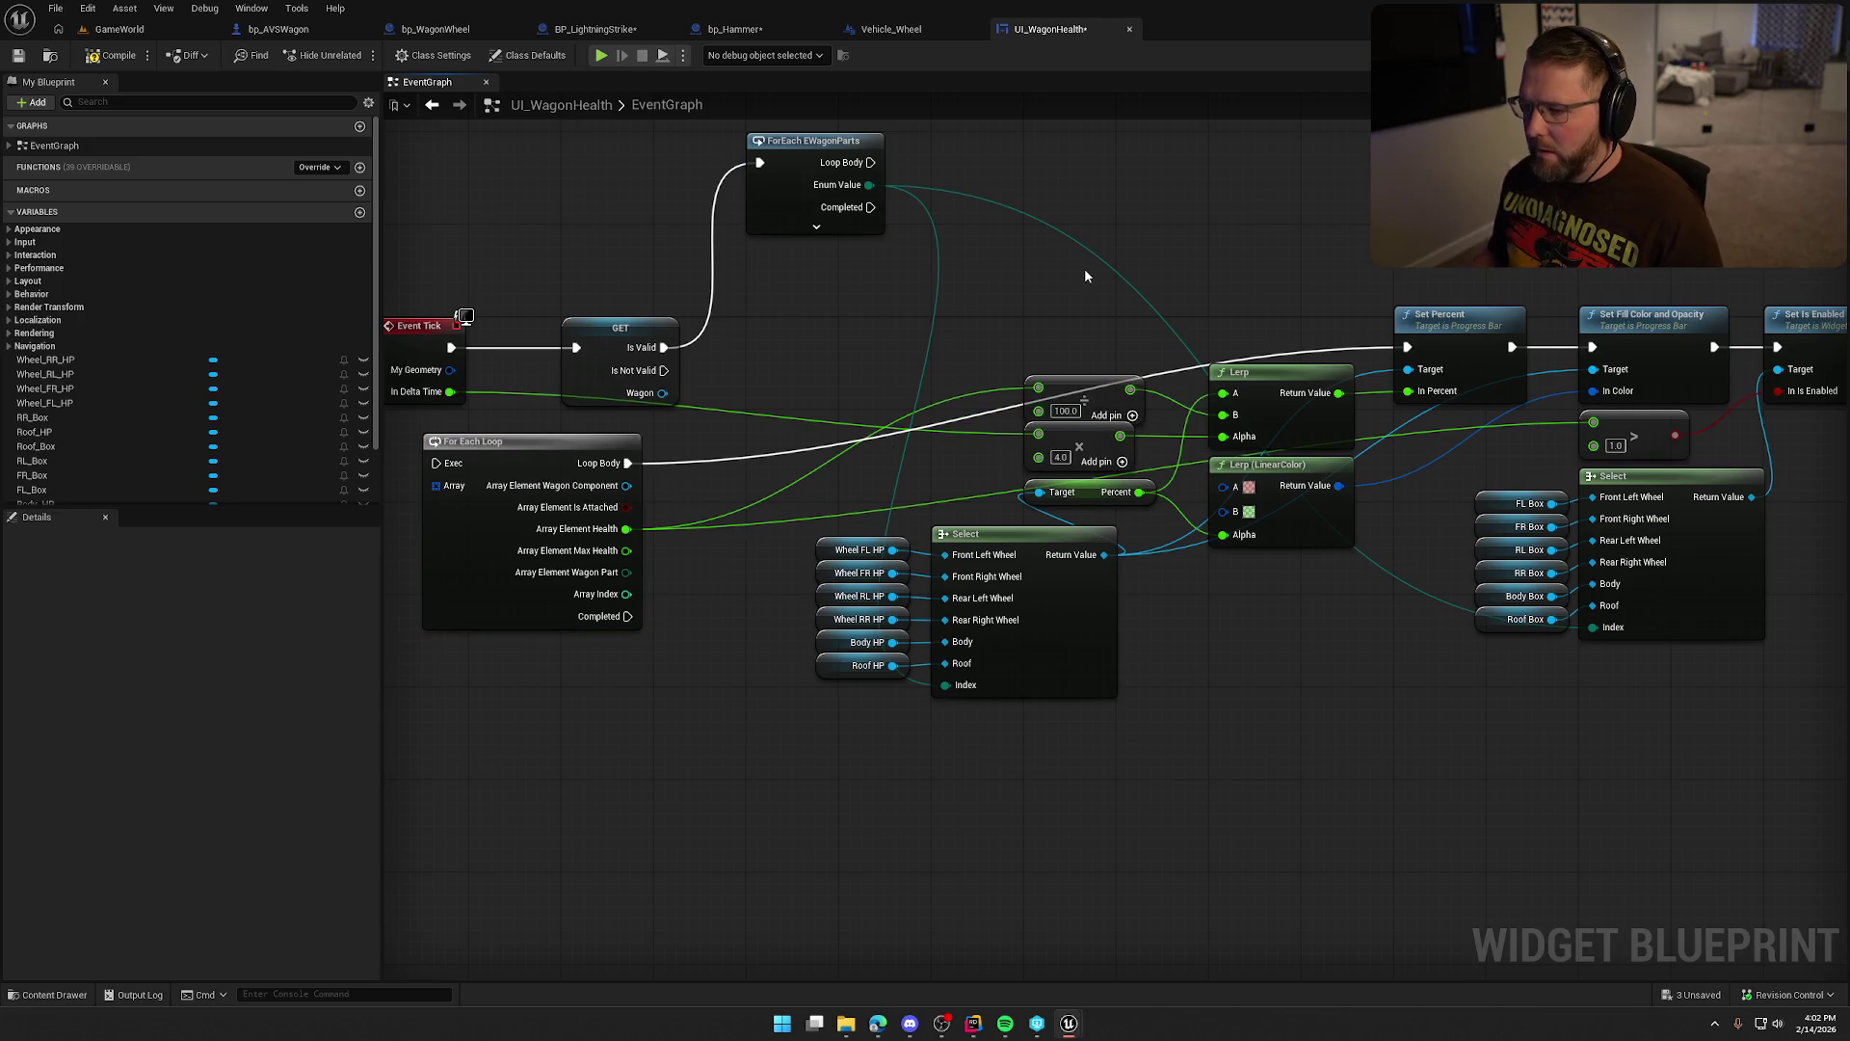
left_click_drag(1084, 276, 1123, 277)
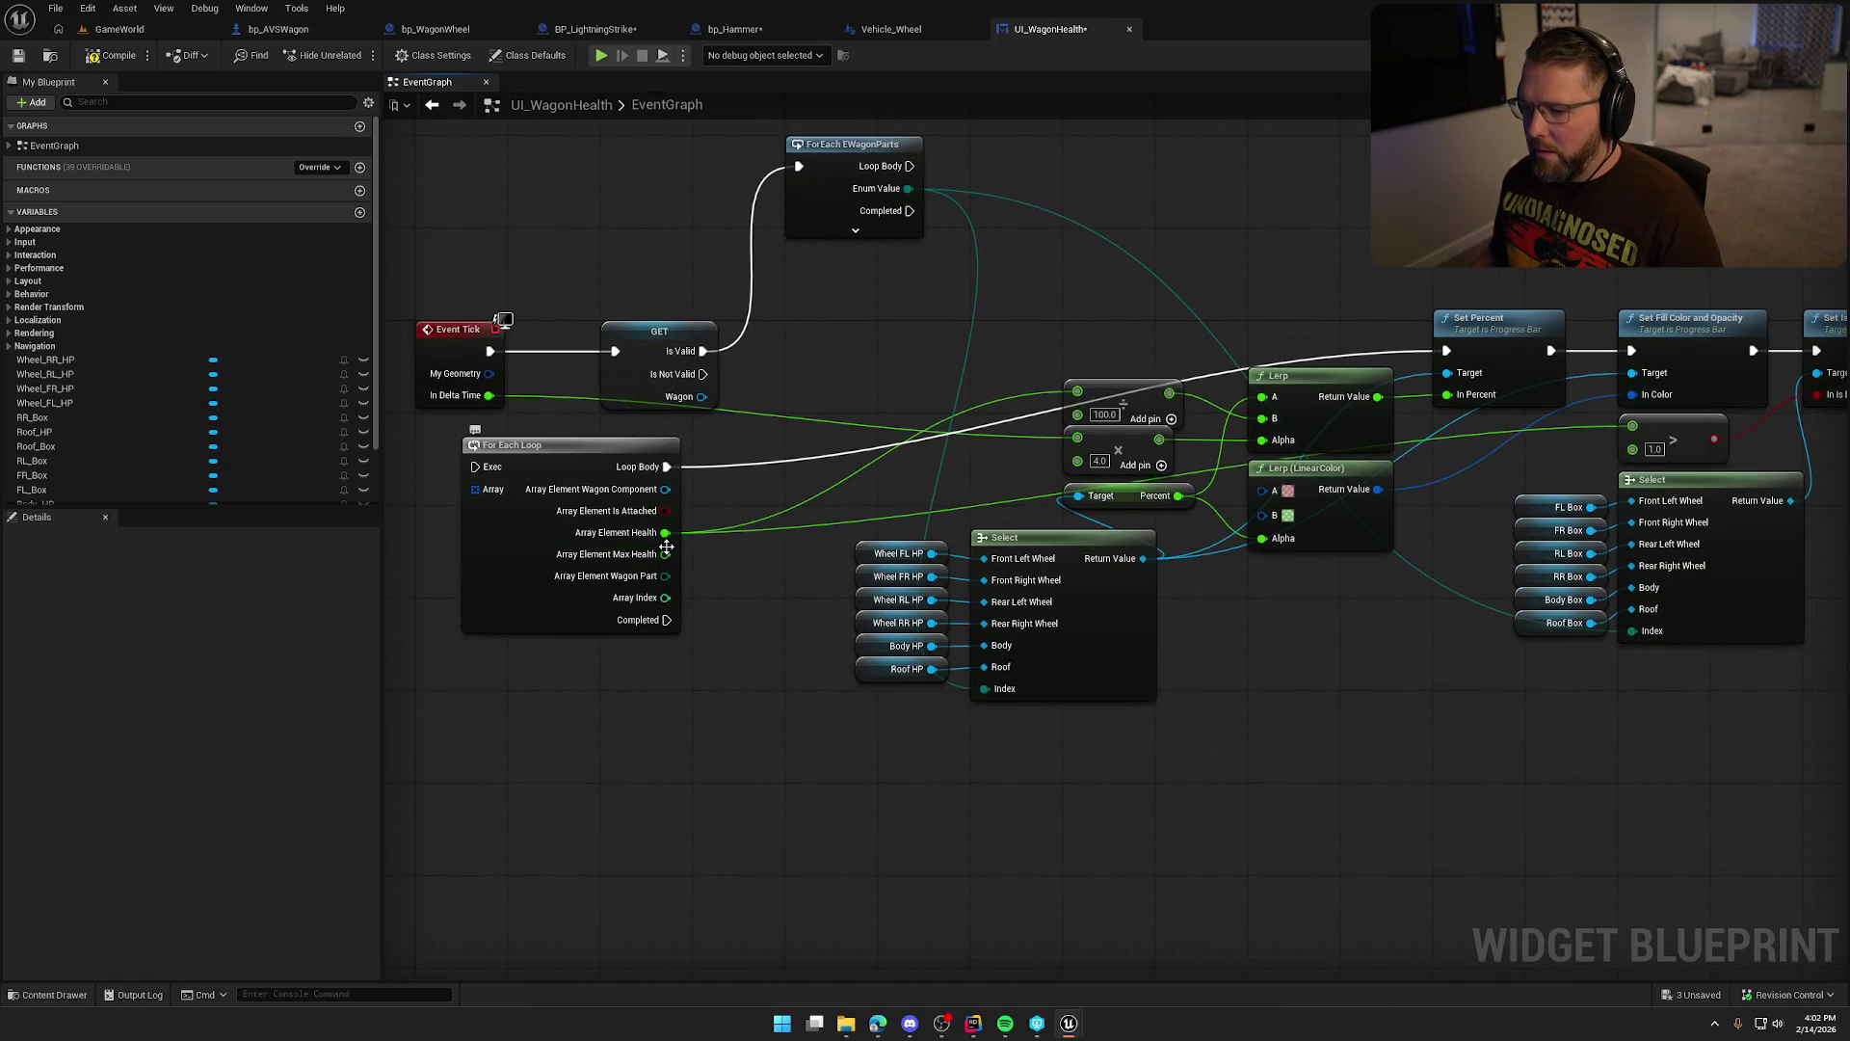
left_click_drag(704, 399, 827, 386)
type("sele")
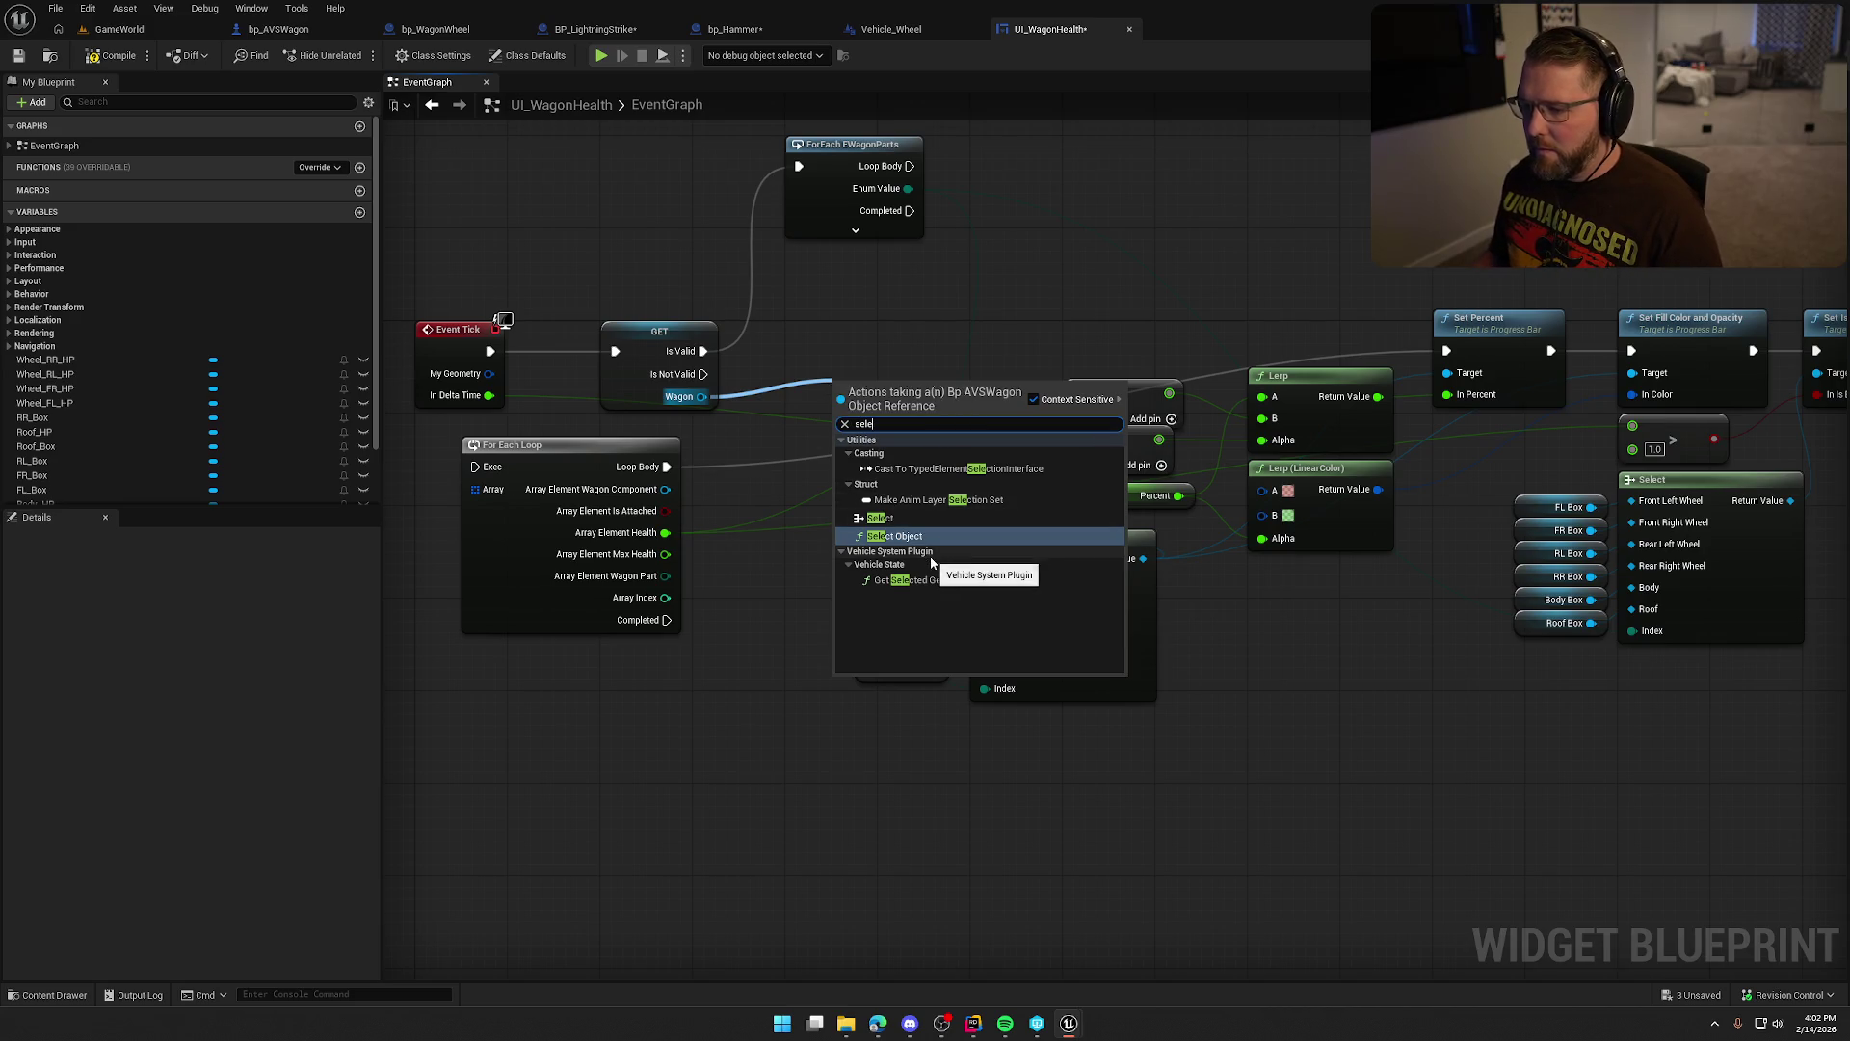
Replace a misplaced Select node with one driven by ForEach EWagonParts' Enum Value.
left_click(924, 522)
mouse_move(923, 471)
left_mouse_down()
mouse_move(981, 285)
mouse_move(1032, 277)
mouse_move(907, 189)
left_mouse_up()
left_click_drag(1091, 278, 1091, 220)
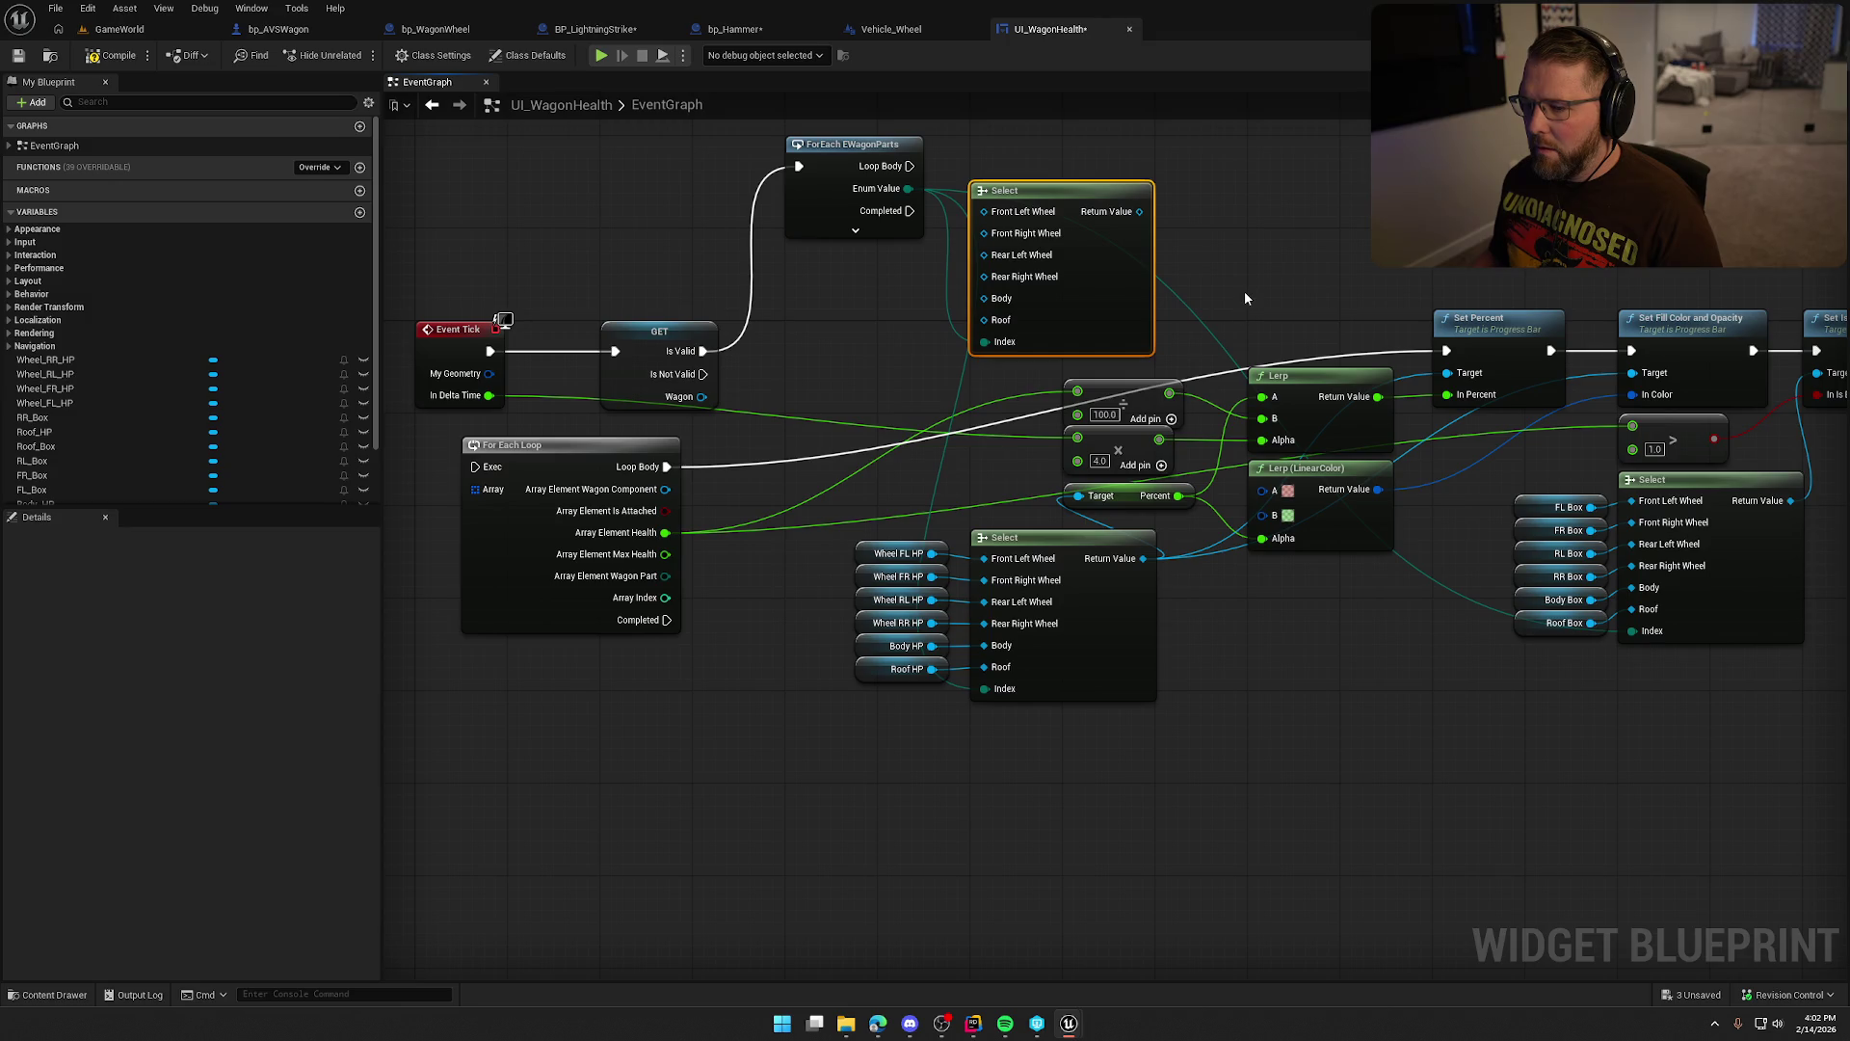
left_click_drag(1152, 291, 1199, 280)
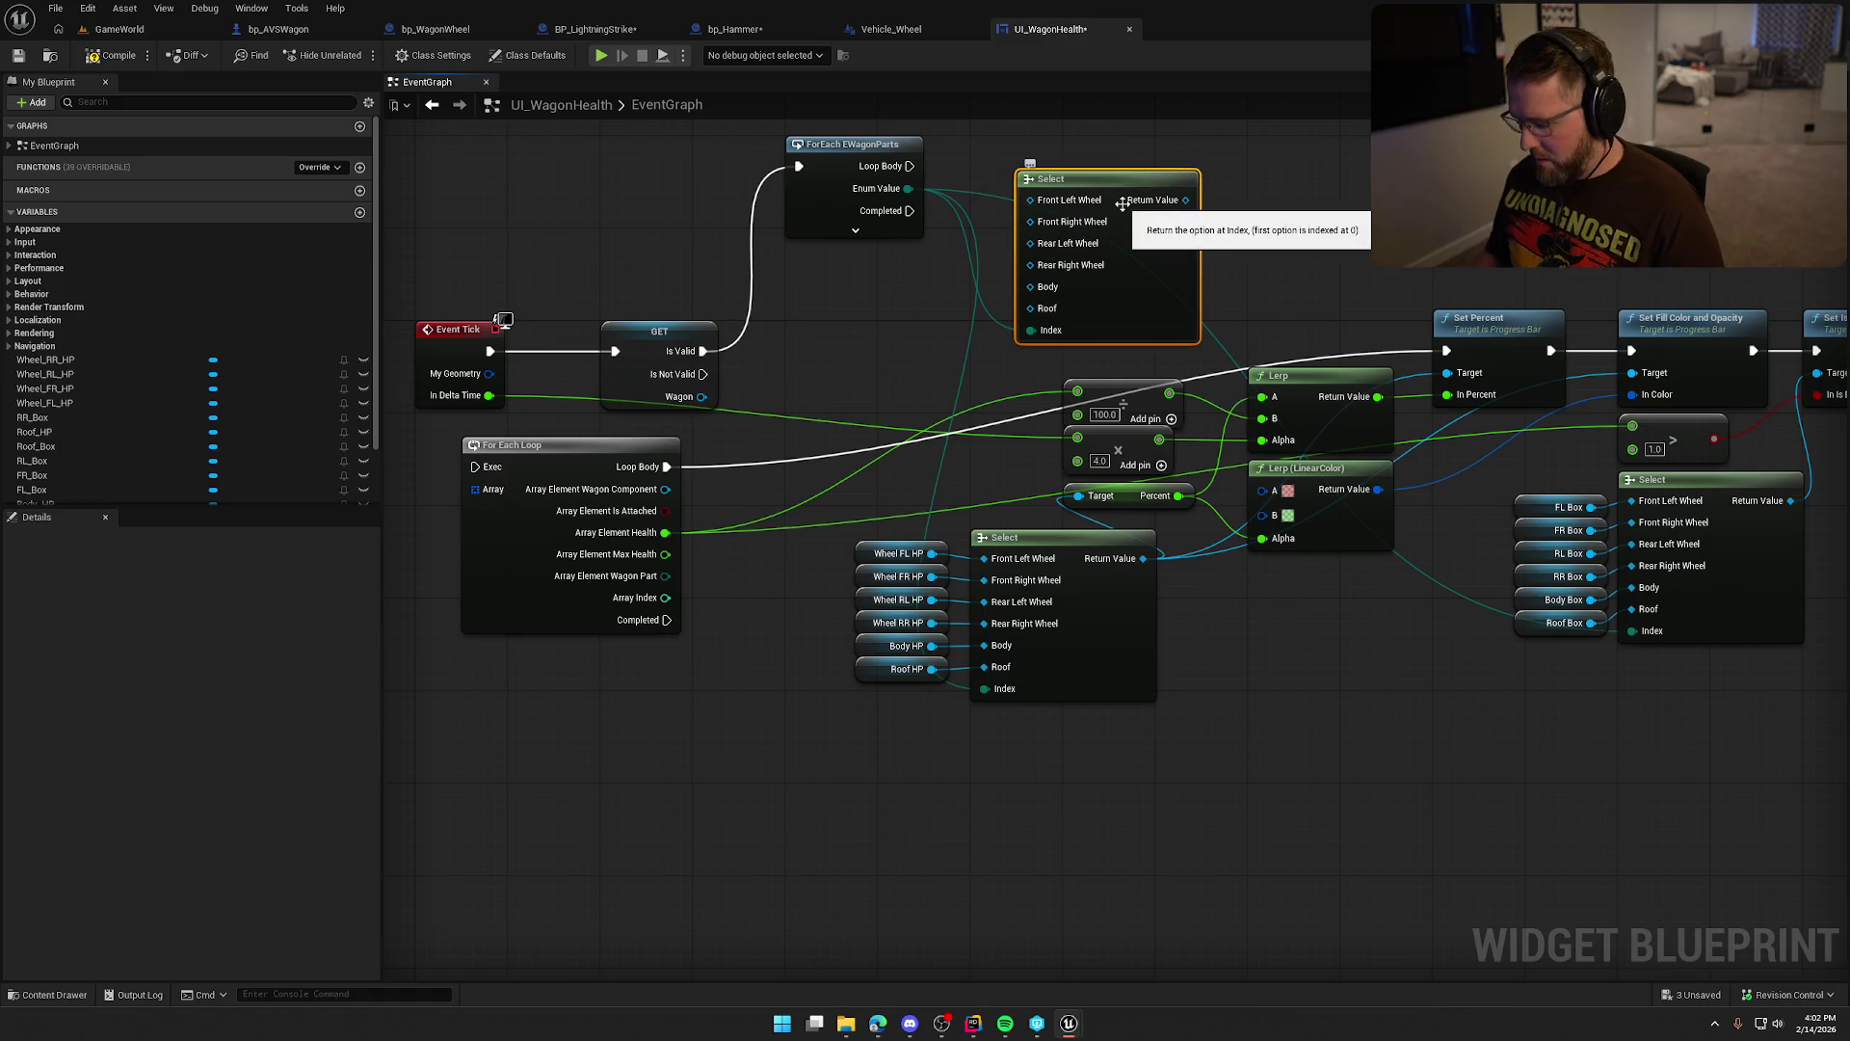
key("Delete")
left_click_drag(908, 189, 990, 282)
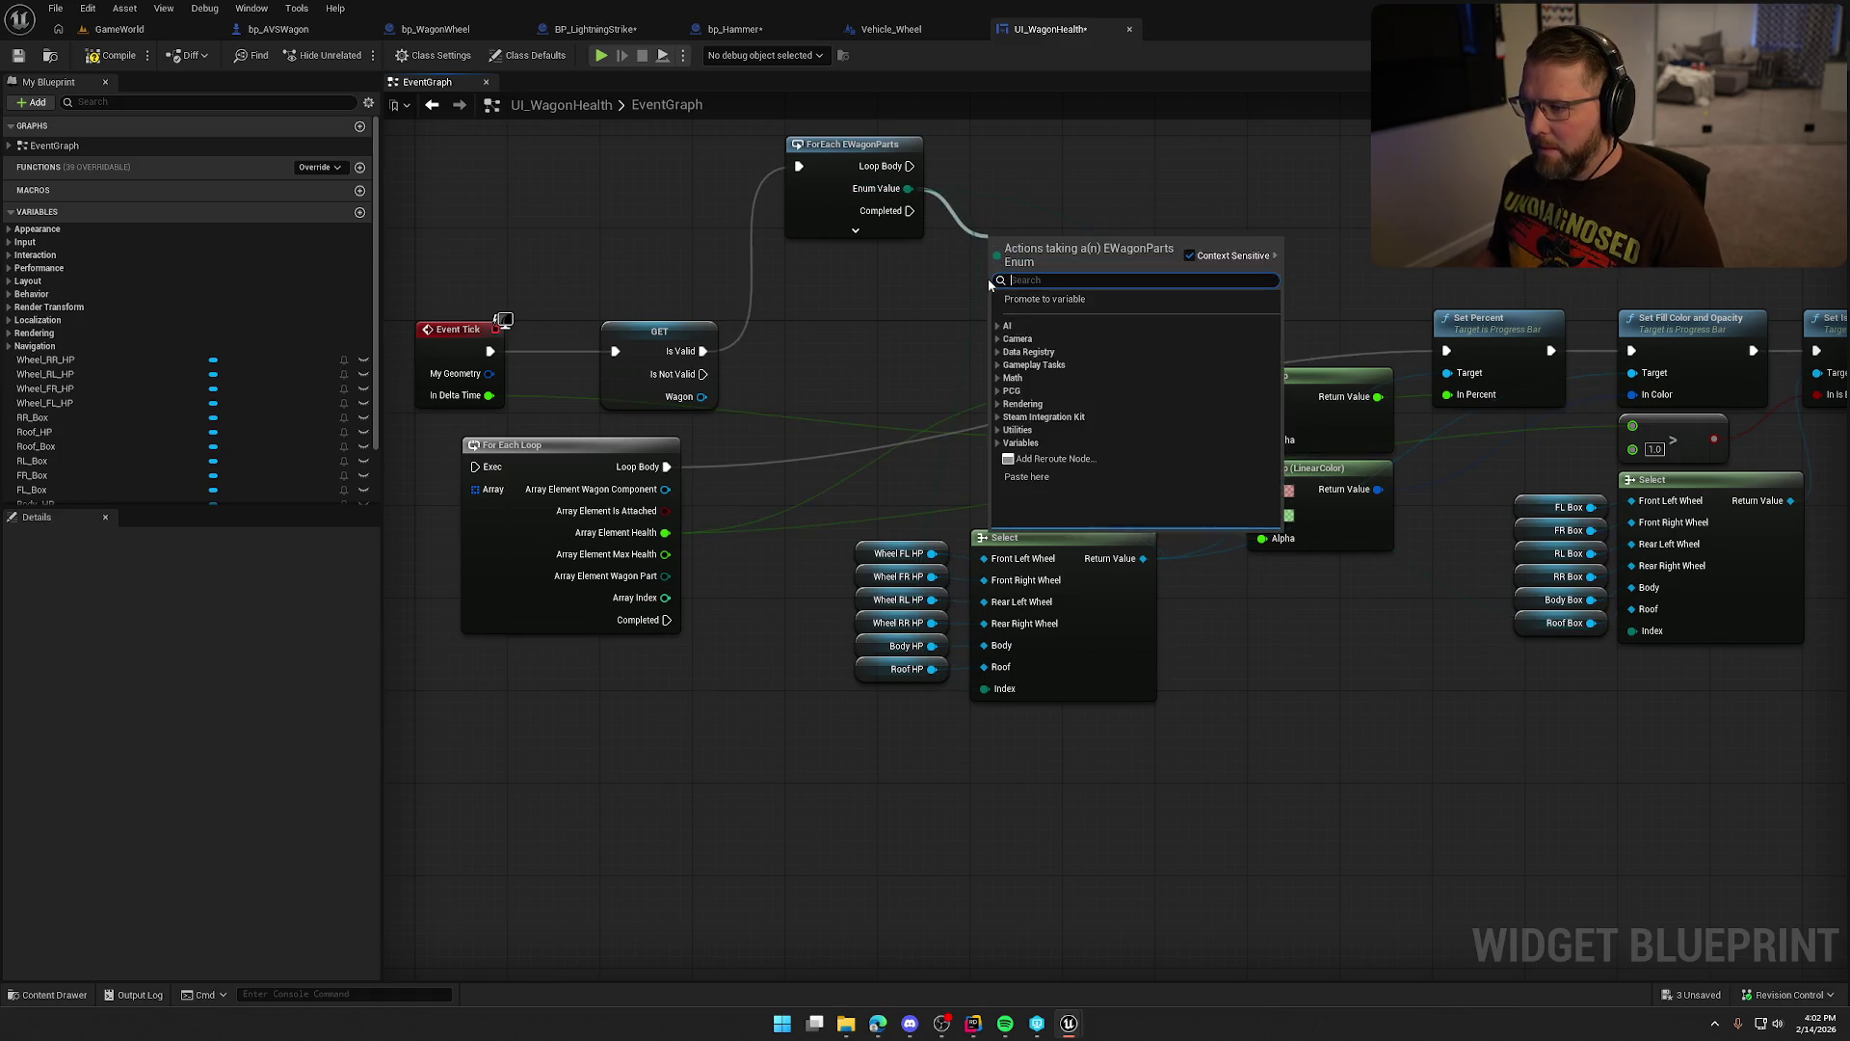
type("selec")
left_click(1089, 312)
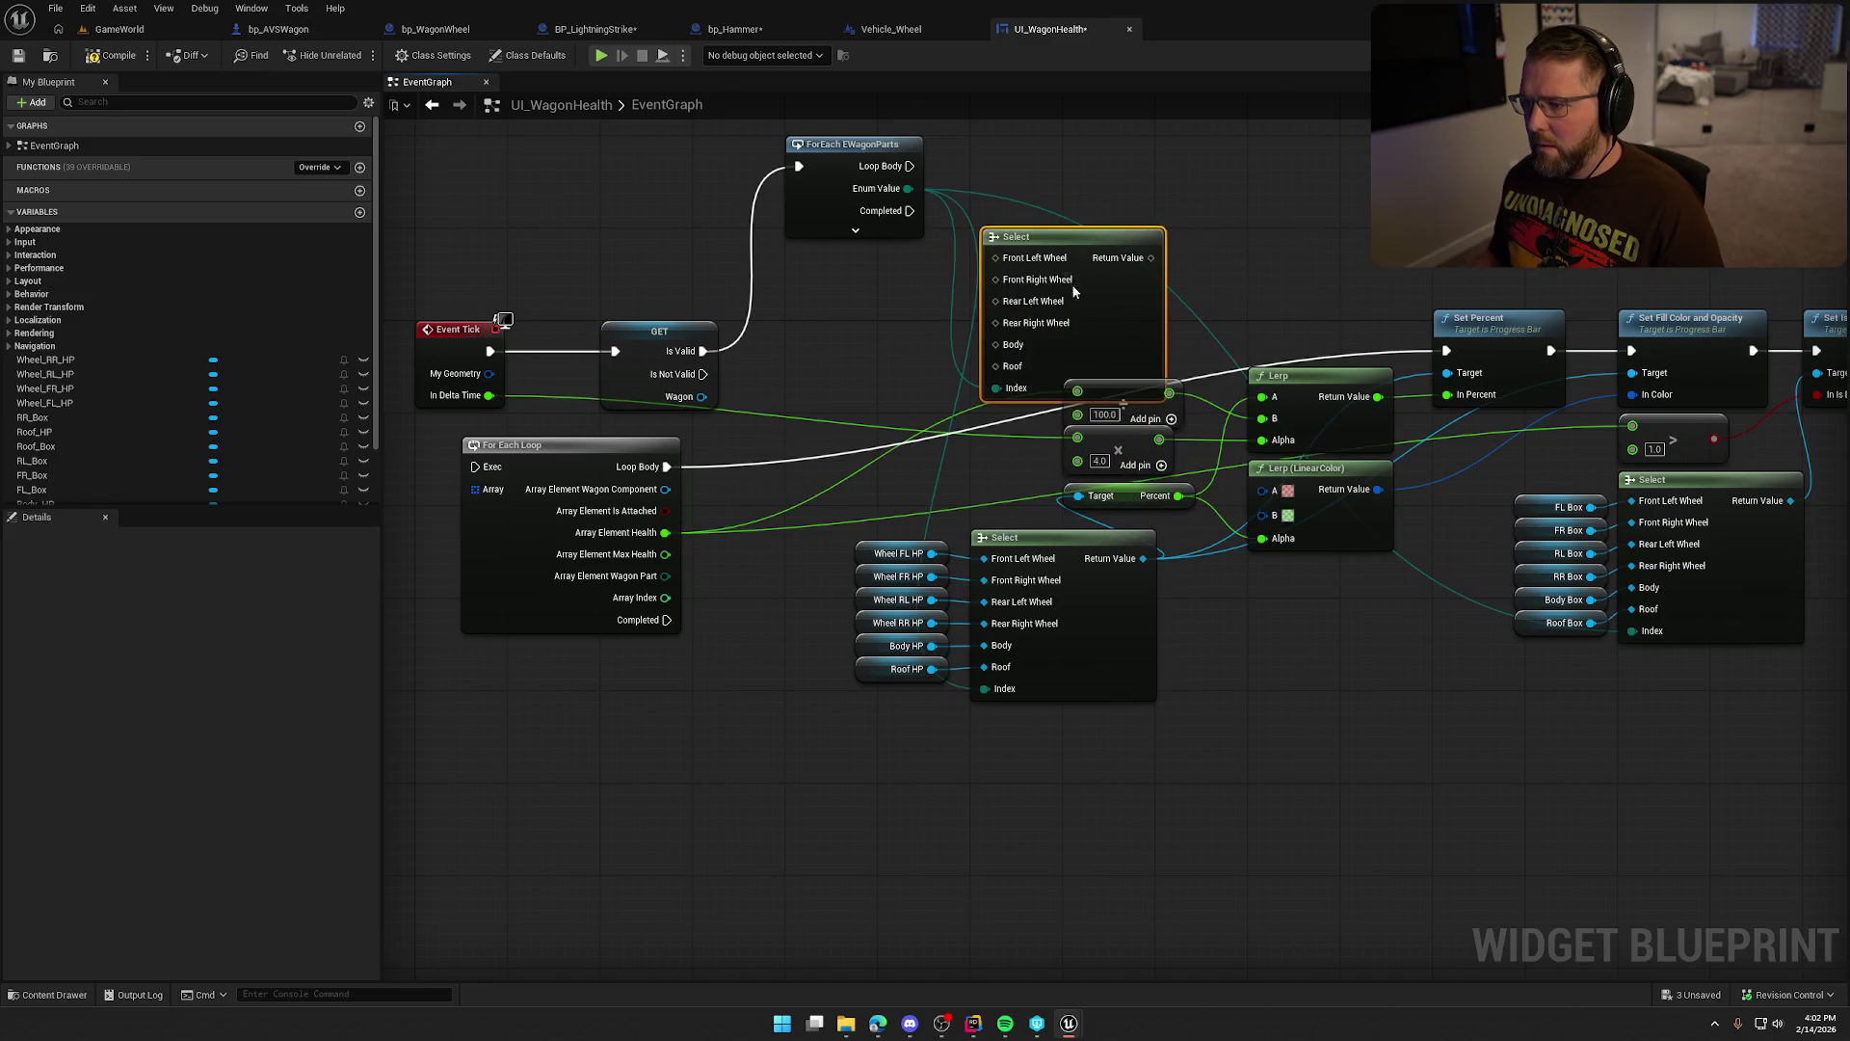
left_click_drag(1079, 241, 1092, 195)
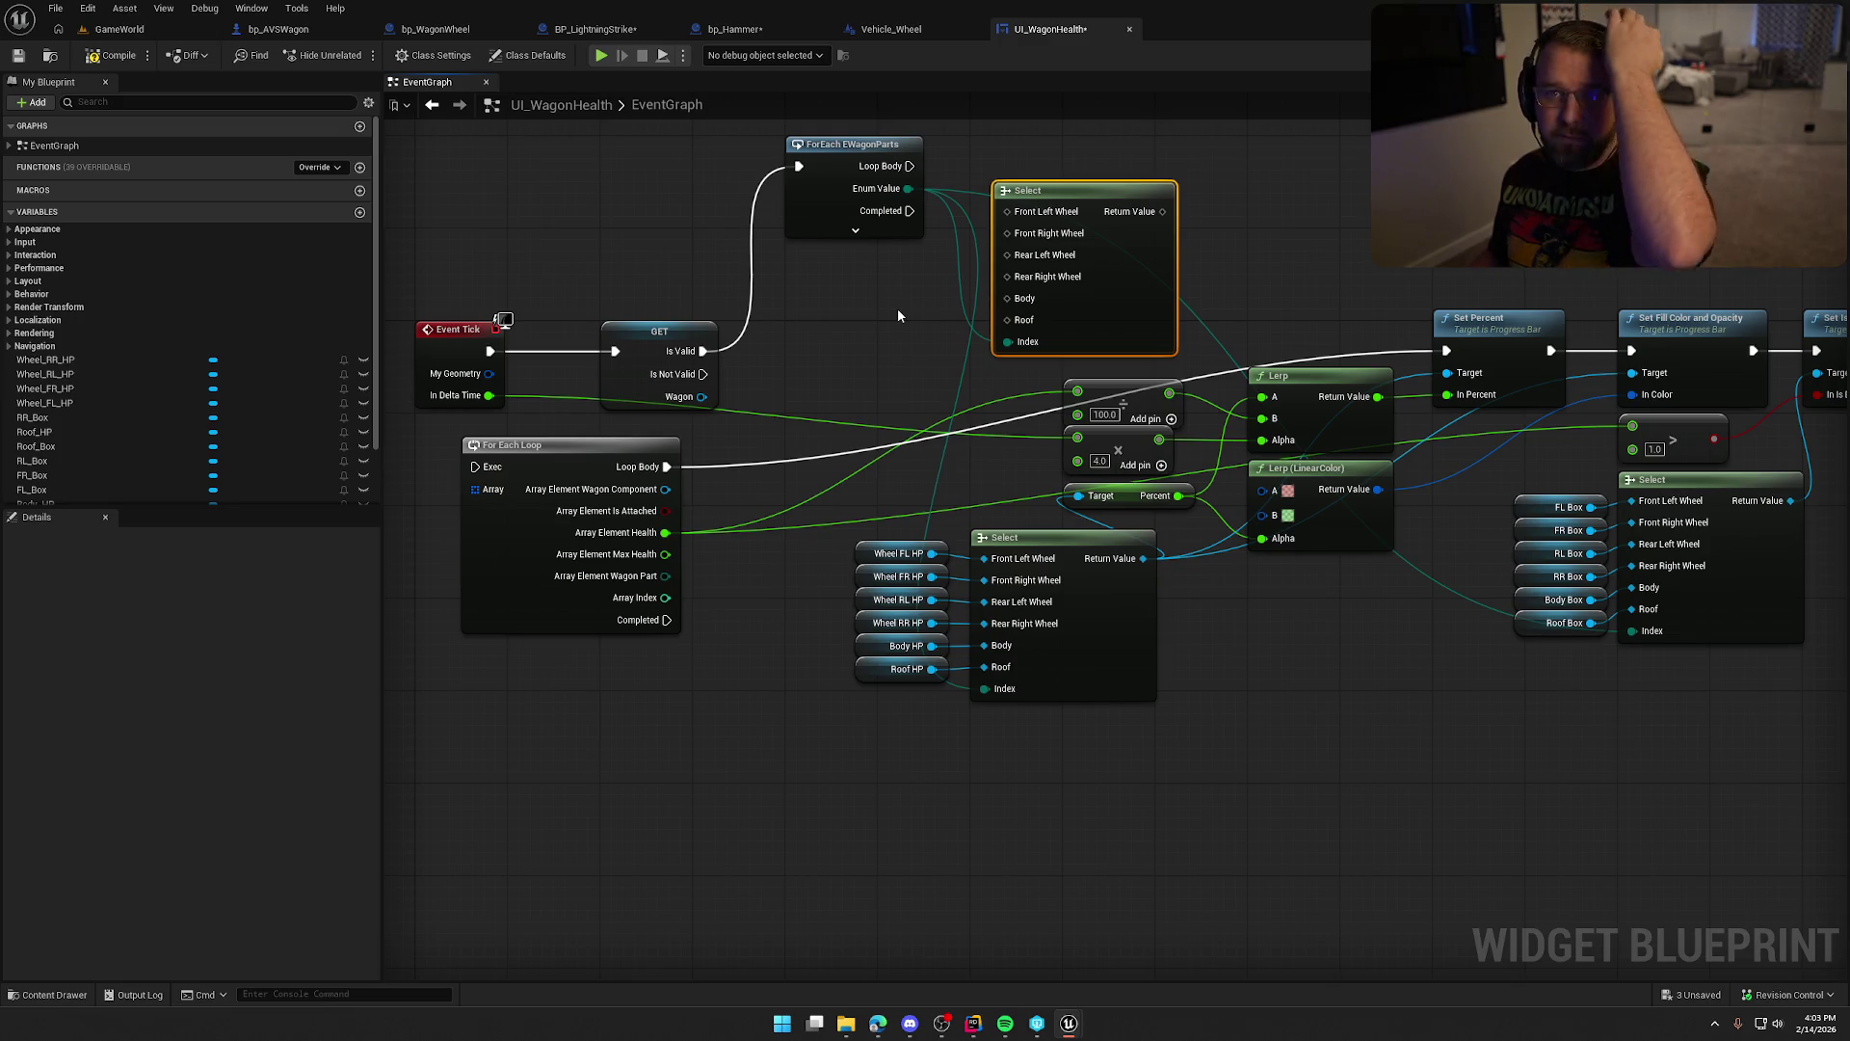
Add a Front Left Wheel HP getter from Wagon and wire it into Select's Front Left Wheel input.
mouse_move(898, 314)
left_mouse_down()
mouse_move(956, 333)
mouse_move(870, 376)
left_mouse_up()
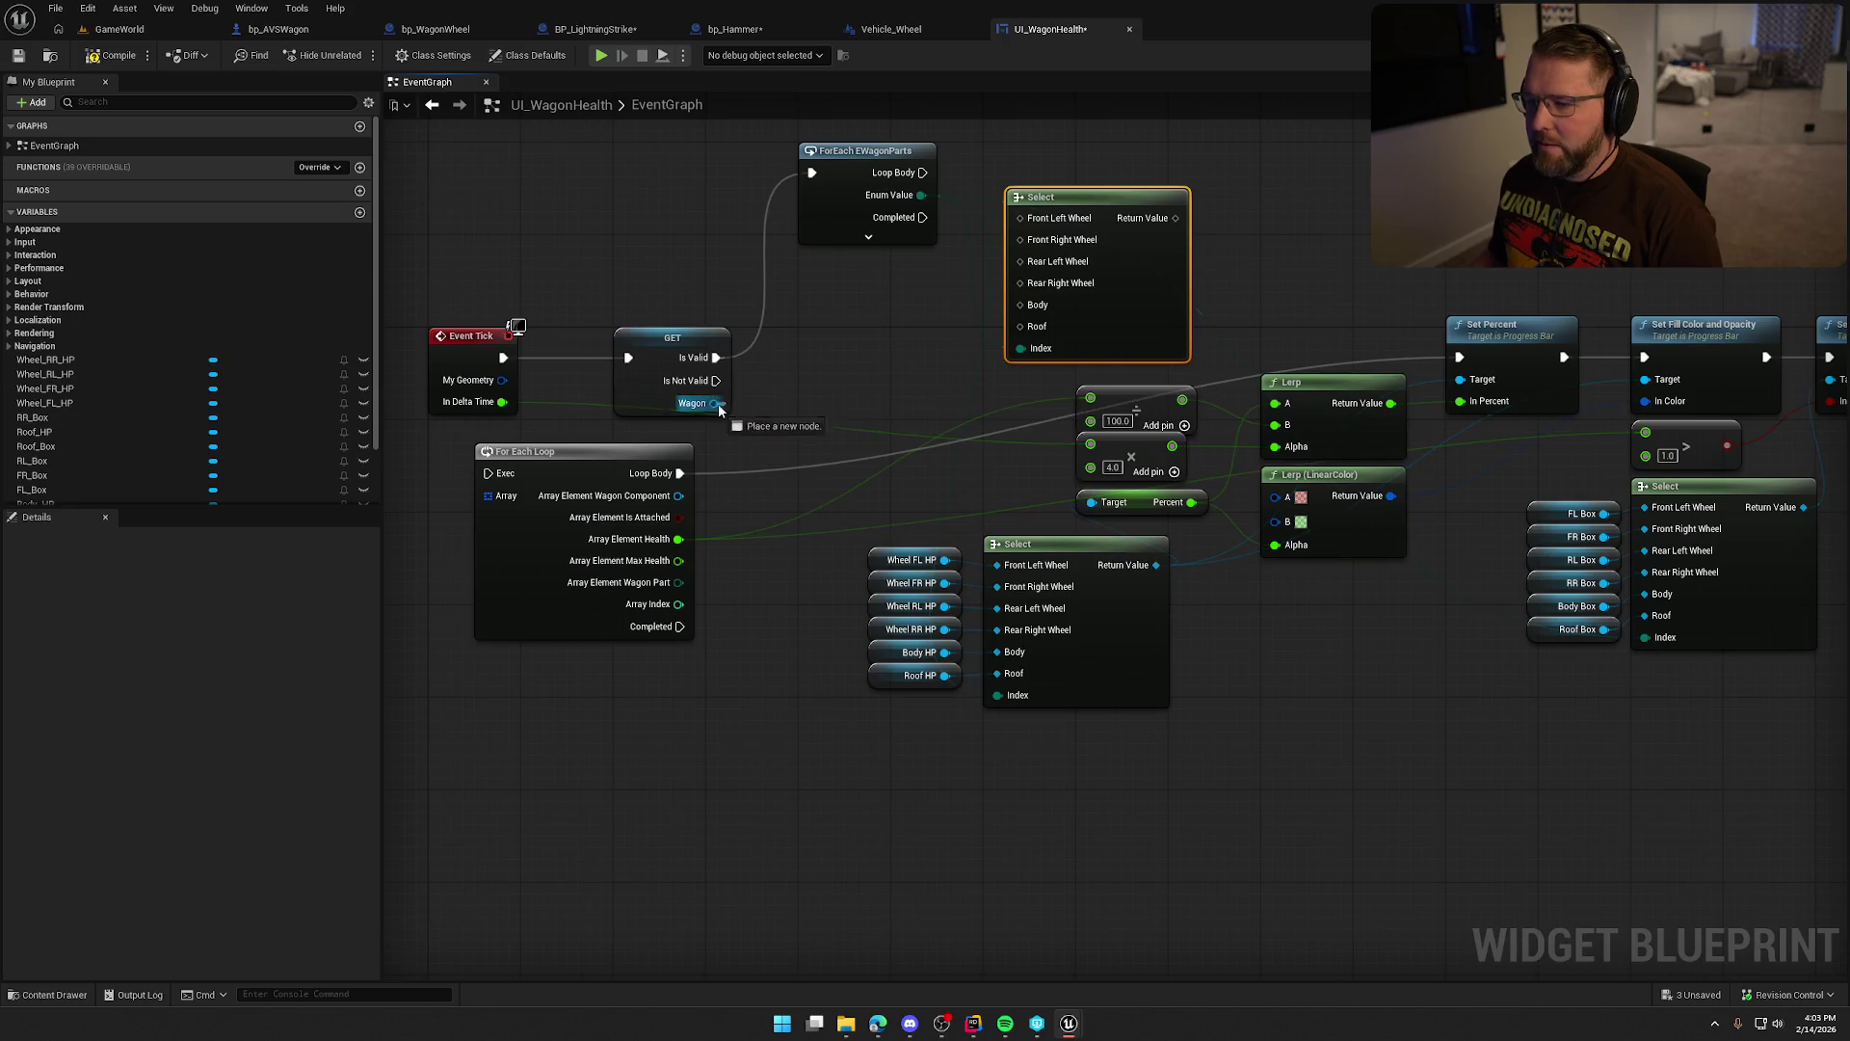
left_click_drag(714, 402, 817, 391)
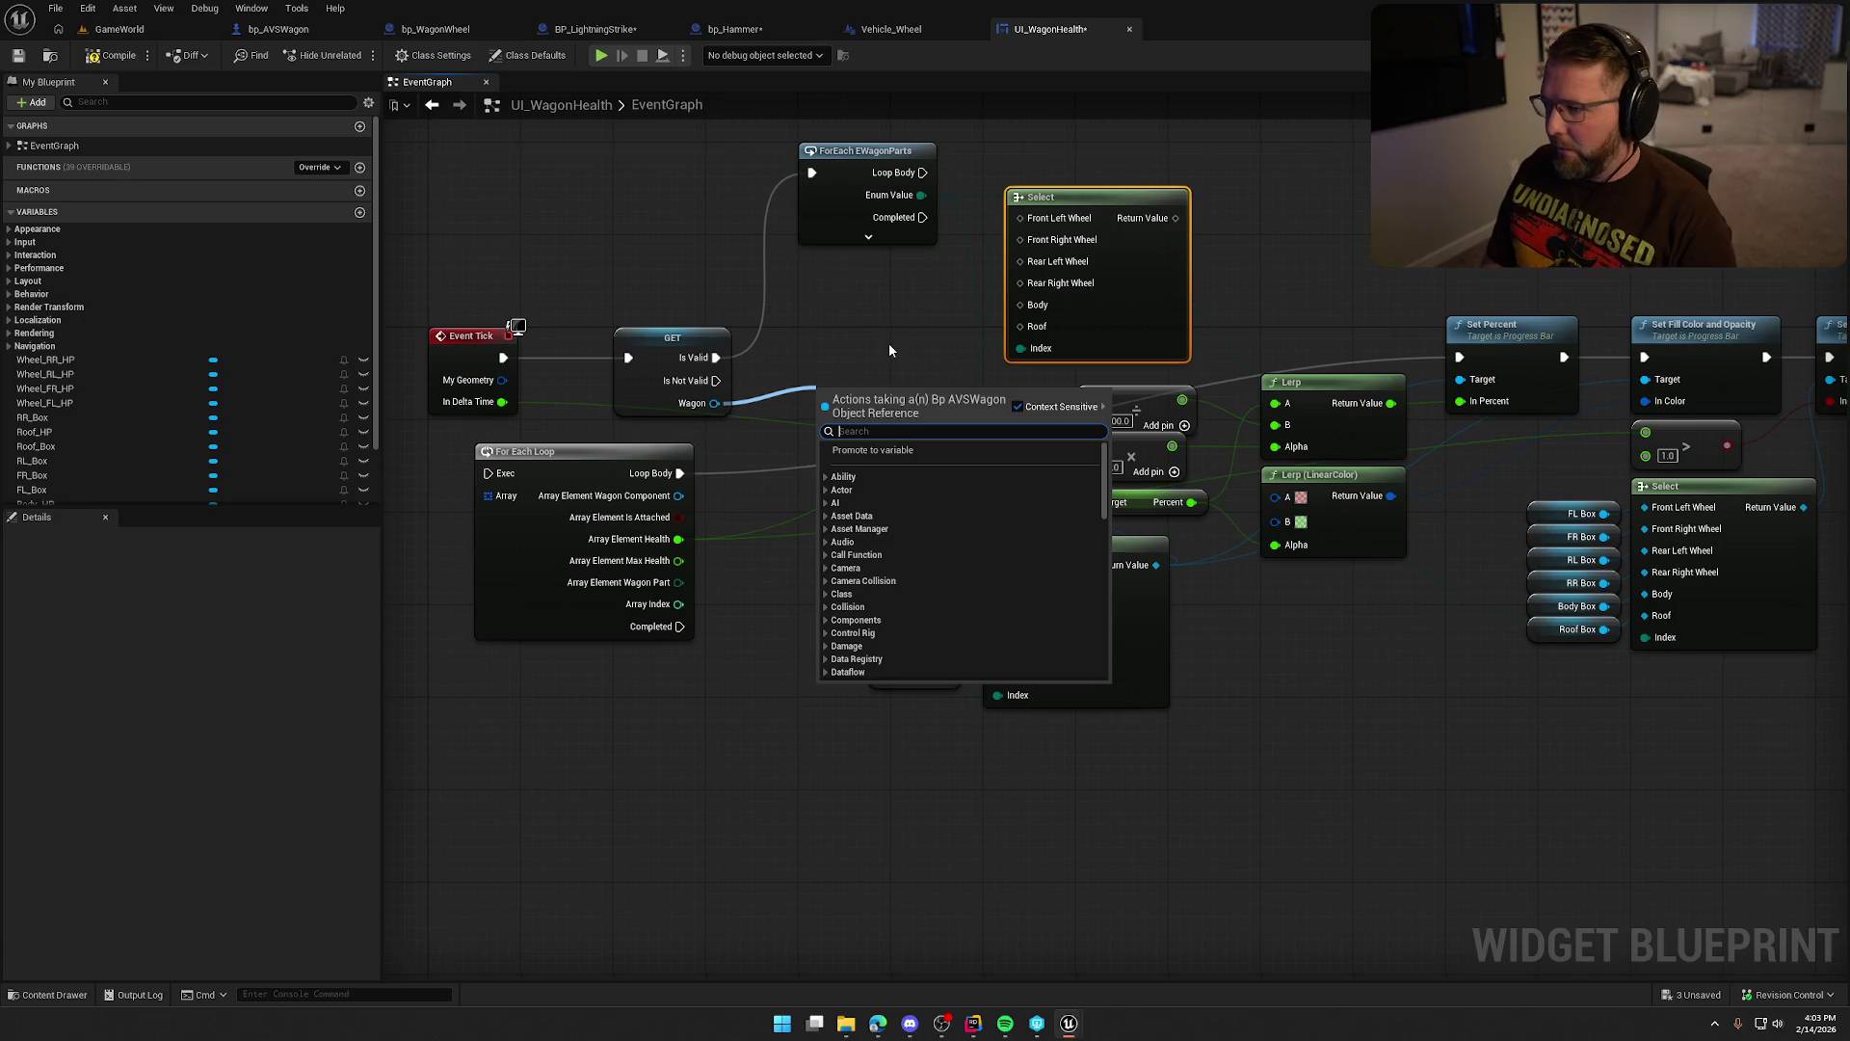
type("get front le")
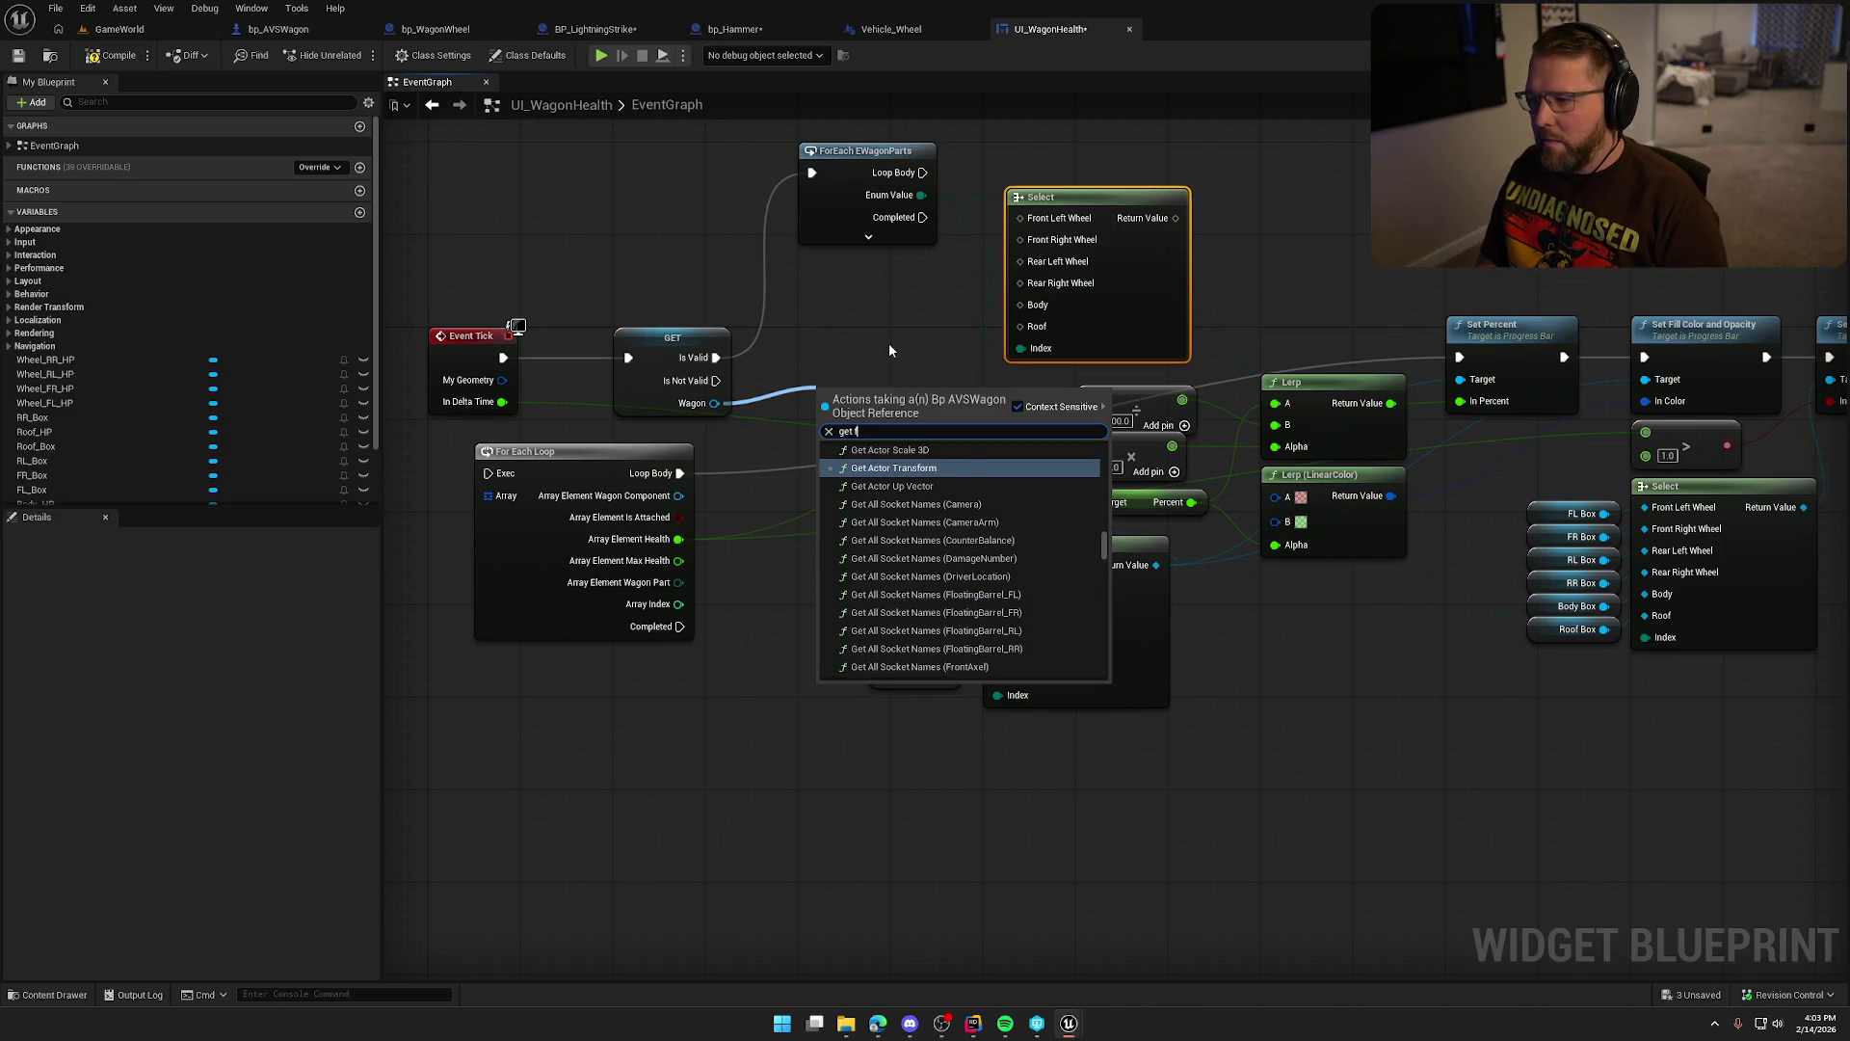
type("ft")
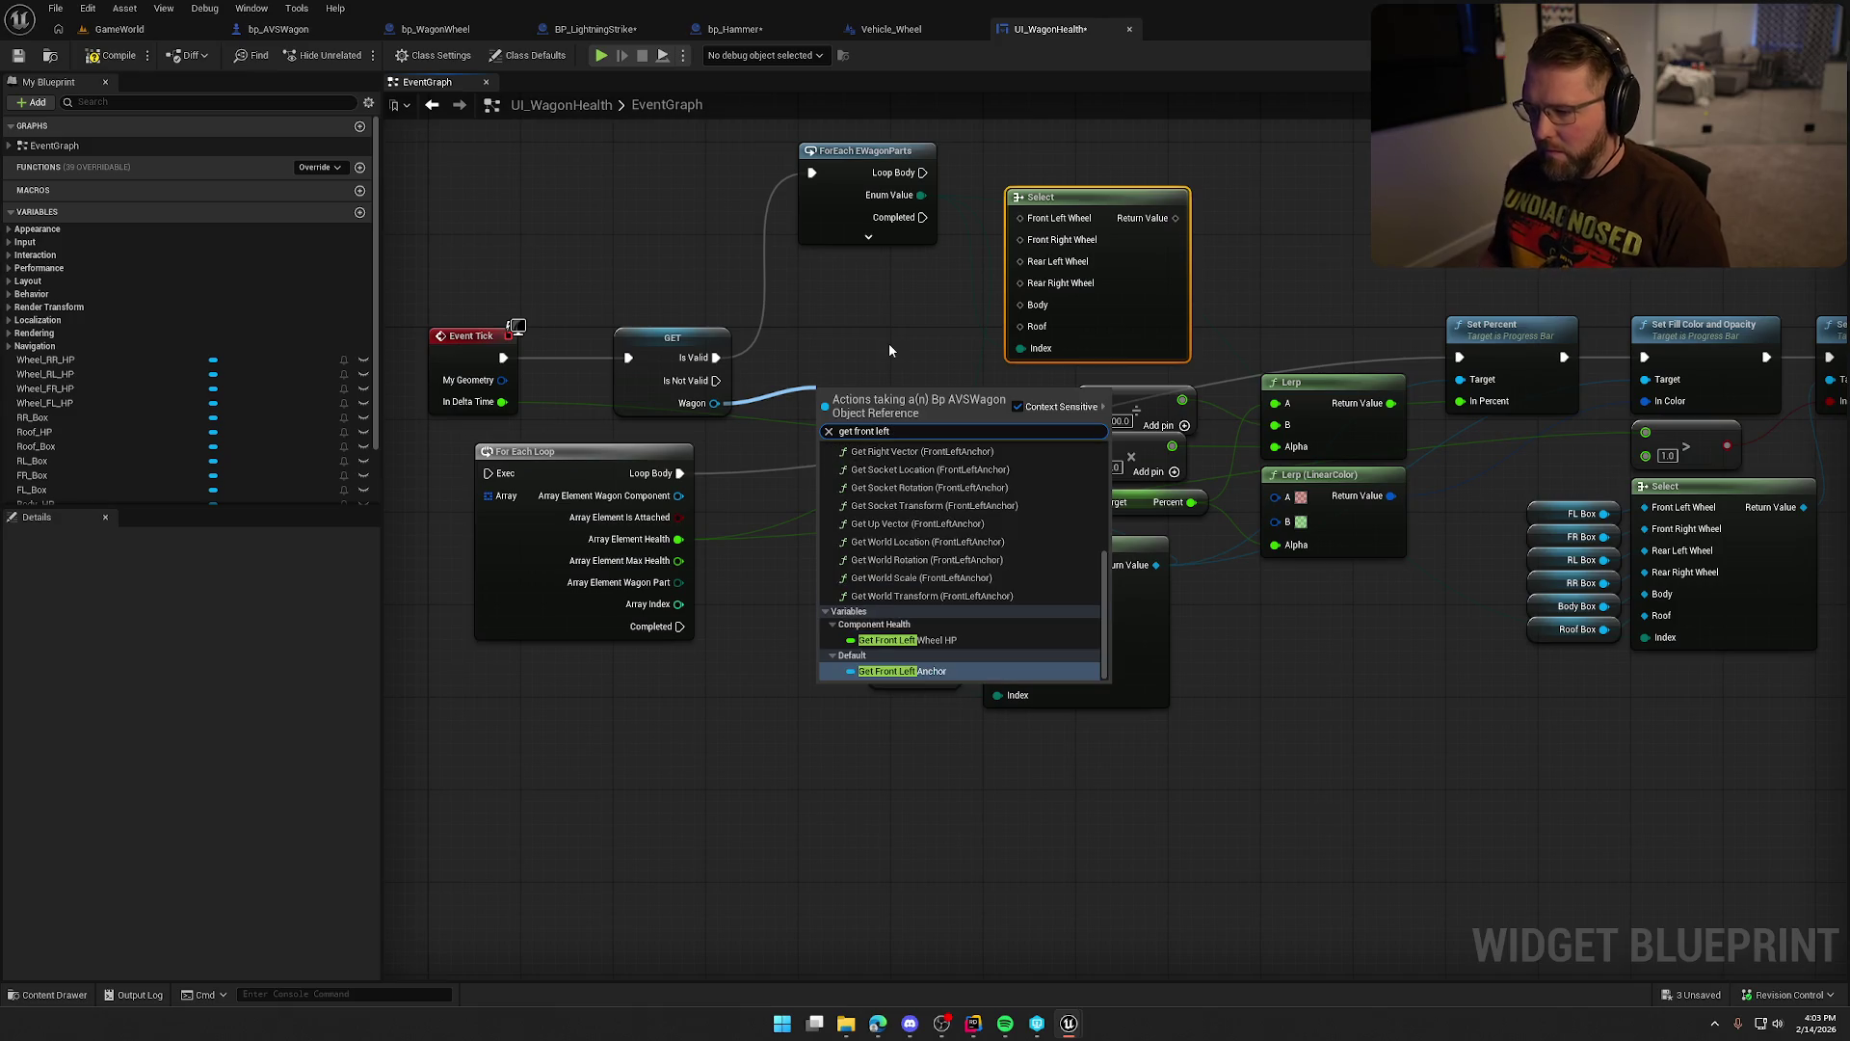
left_click(925, 640)
left_click_drag(976, 398, 1020, 218)
left_click_drag(874, 336, 959, 309)
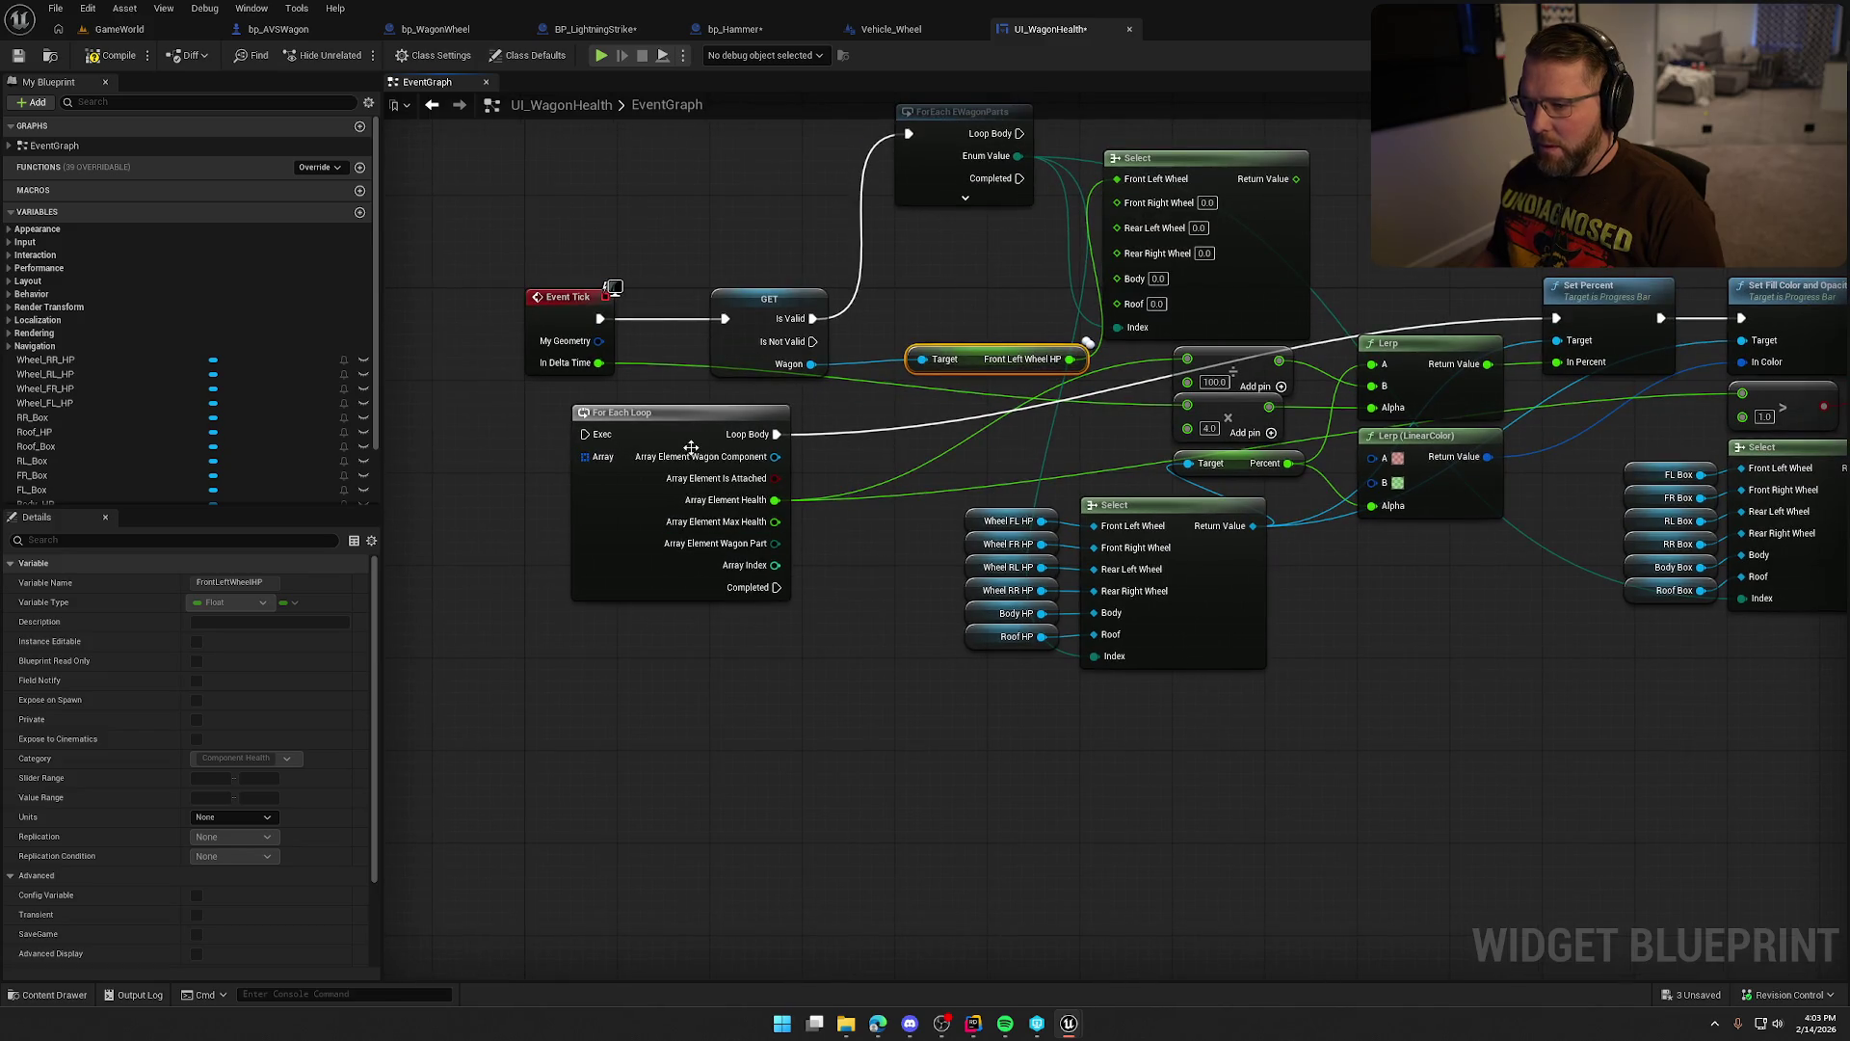
mouse_move(685, 424)
left_mouse_down()
mouse_move(1355, 685)
mouse_move(1182, 753)
left_mouse_up()
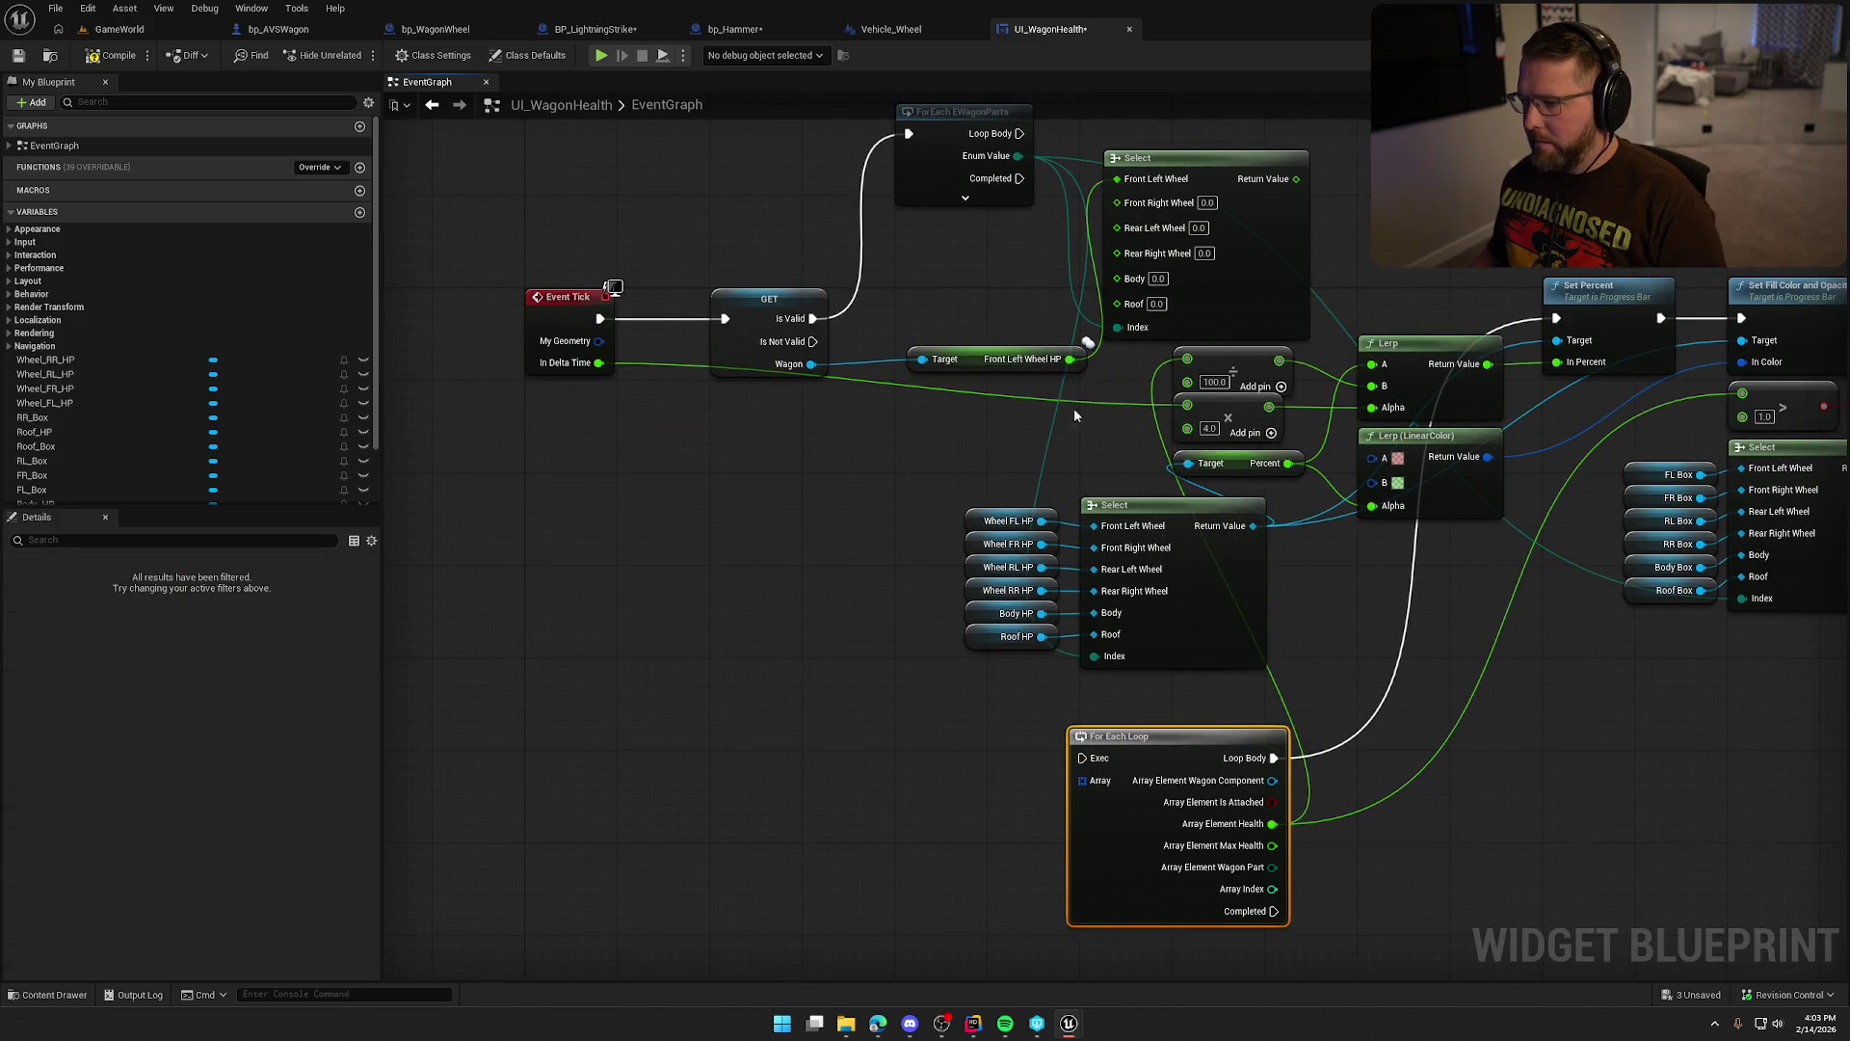
Feed Select's Return Value into the health math, delete the old For Each Loop, and connect Loop Body to Set Percent.
left_click_drag(1272, 823, 1297, 179)
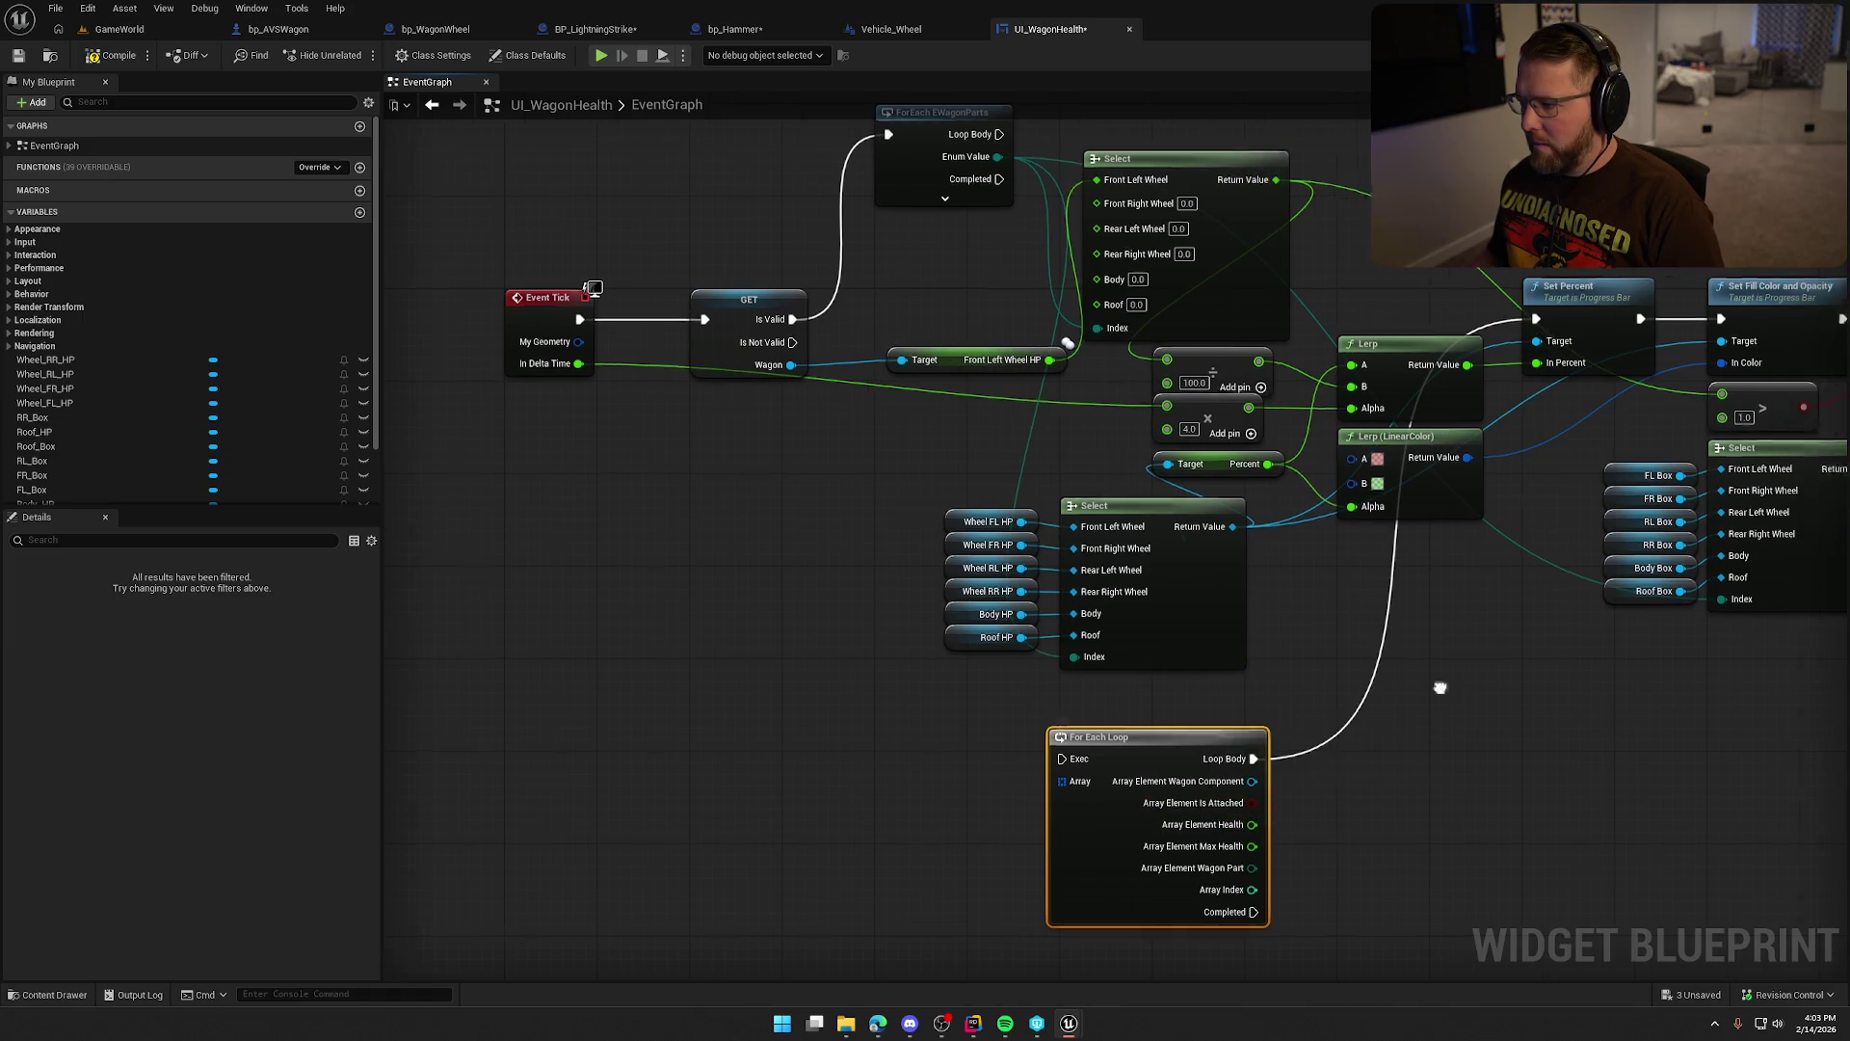
left_click_drag(1322, 685, 1048, 721)
key("Delete")
mouse_move(1363, 310)
left_mouse_down()
mouse_move(826, 126)
mouse_move(879, 267)
mouse_move(879, 406)
left_mouse_up()
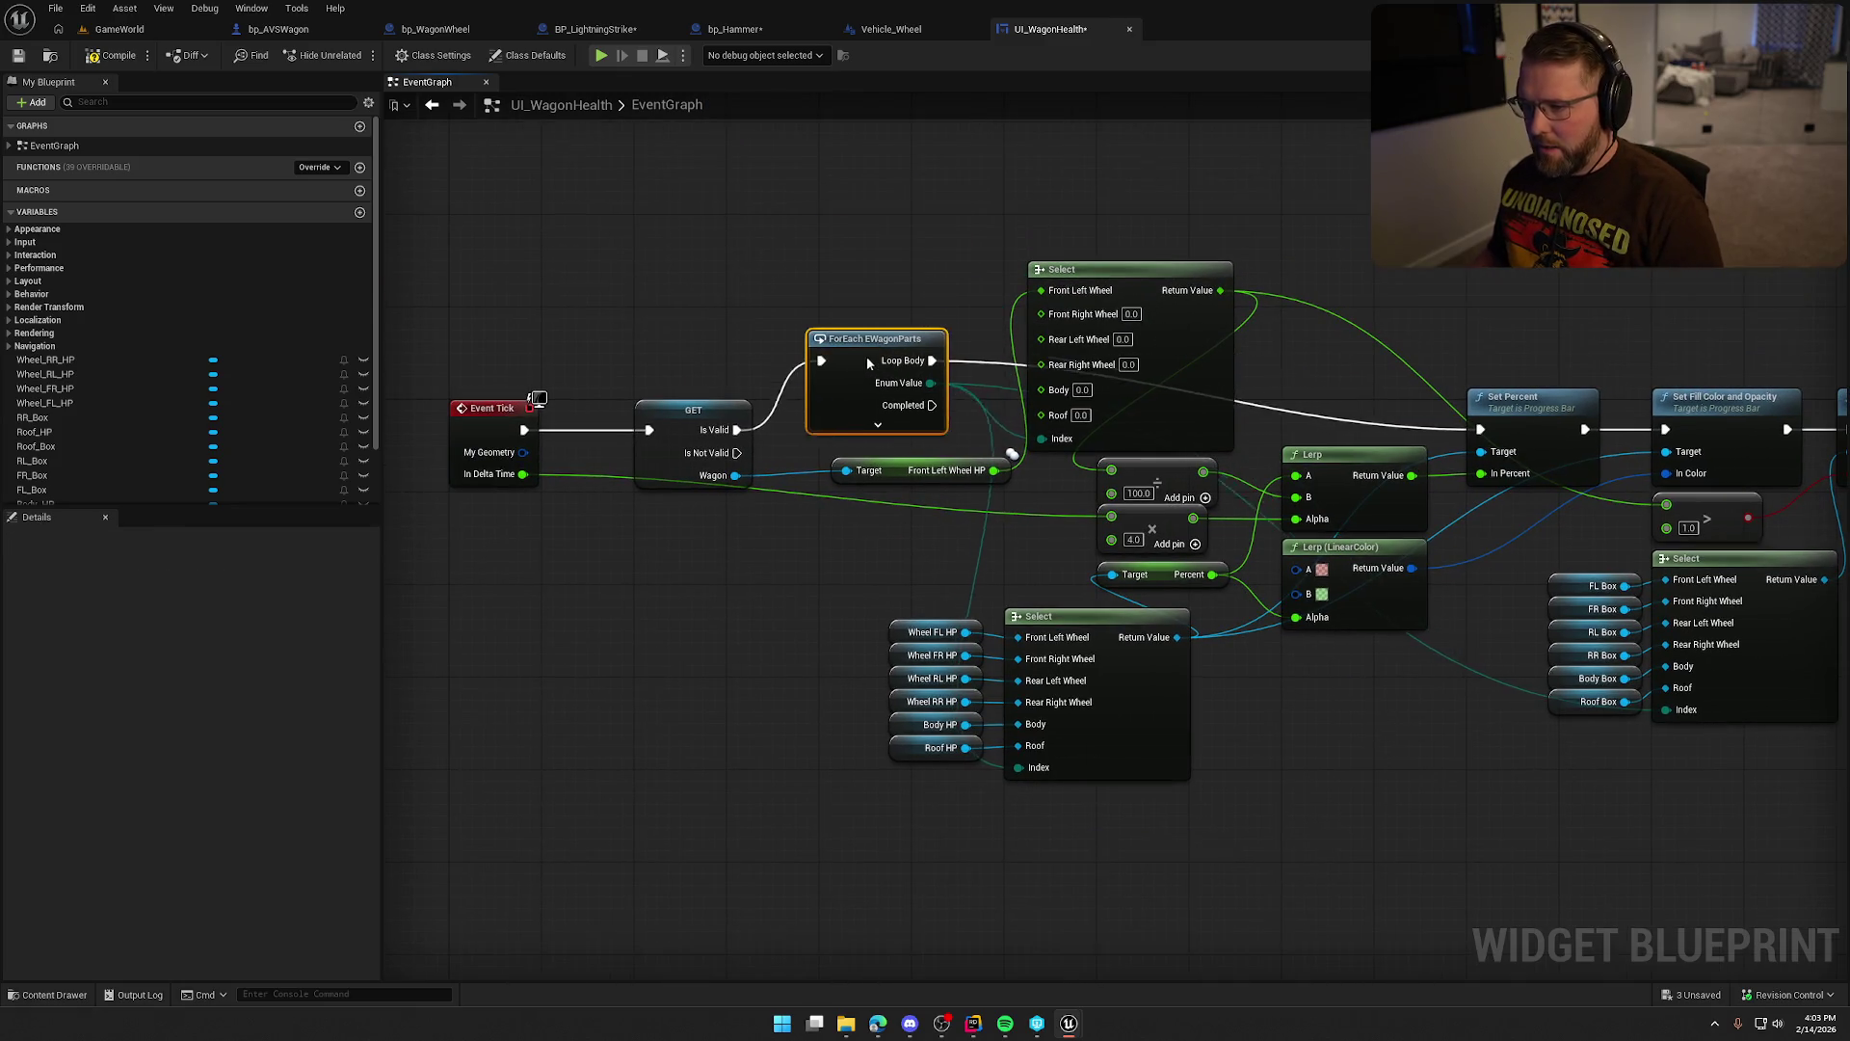
Rearrange the ForEach EWagonParts node and both Select groups next to their getters.
mouse_move(899, 470)
left_mouse_down()
mouse_move(691, 655)
mouse_move(691, 679)
left_mouse_up()
left_click_drag(873, 386, 875, 432)
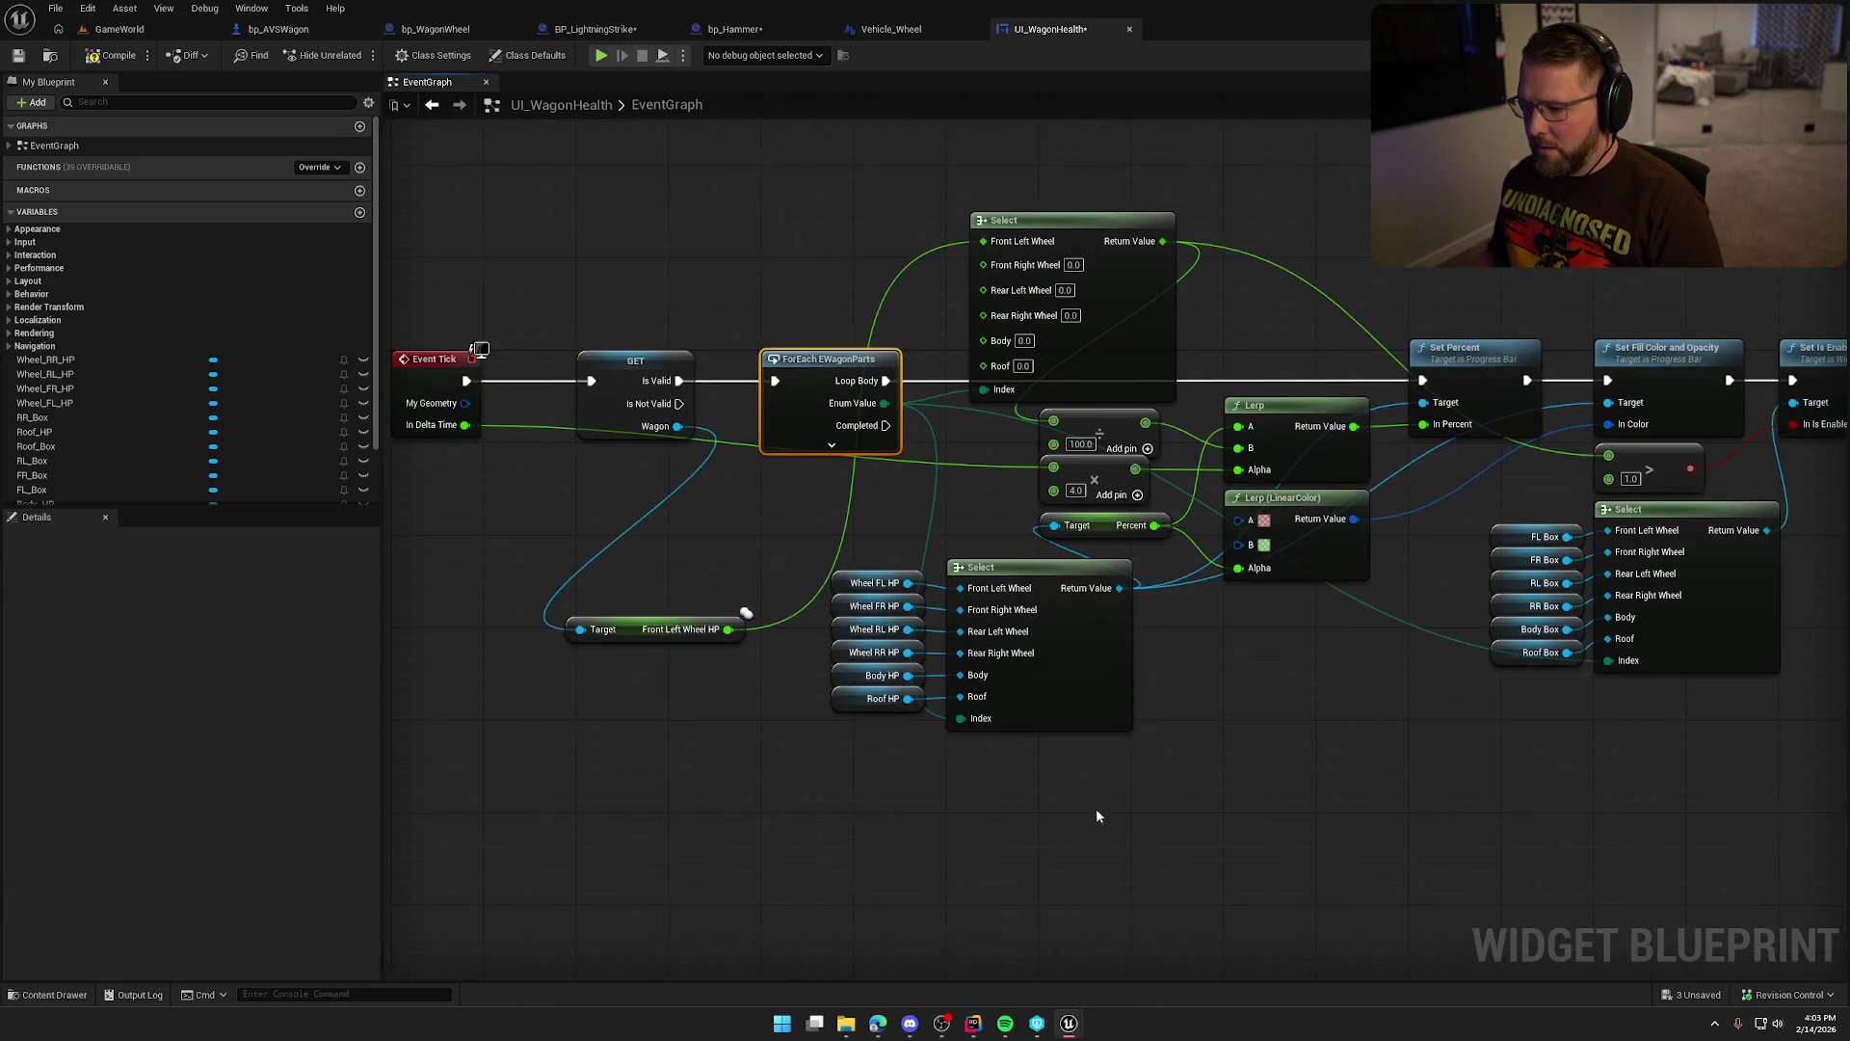
left_click_drag(1096, 808, 838, 564)
mouse_move(1039, 586)
left_mouse_down()
mouse_move(1161, 698)
mouse_move(1229, 629)
mouse_move(1311, 606)
left_mouse_up()
left_click(989, 547)
mouse_move(1063, 220)
left_mouse_down()
mouse_move(898, 617)
mouse_move(868, 615)
mouse_move(864, 594)
mouse_move(864, 623)
left_mouse_up()
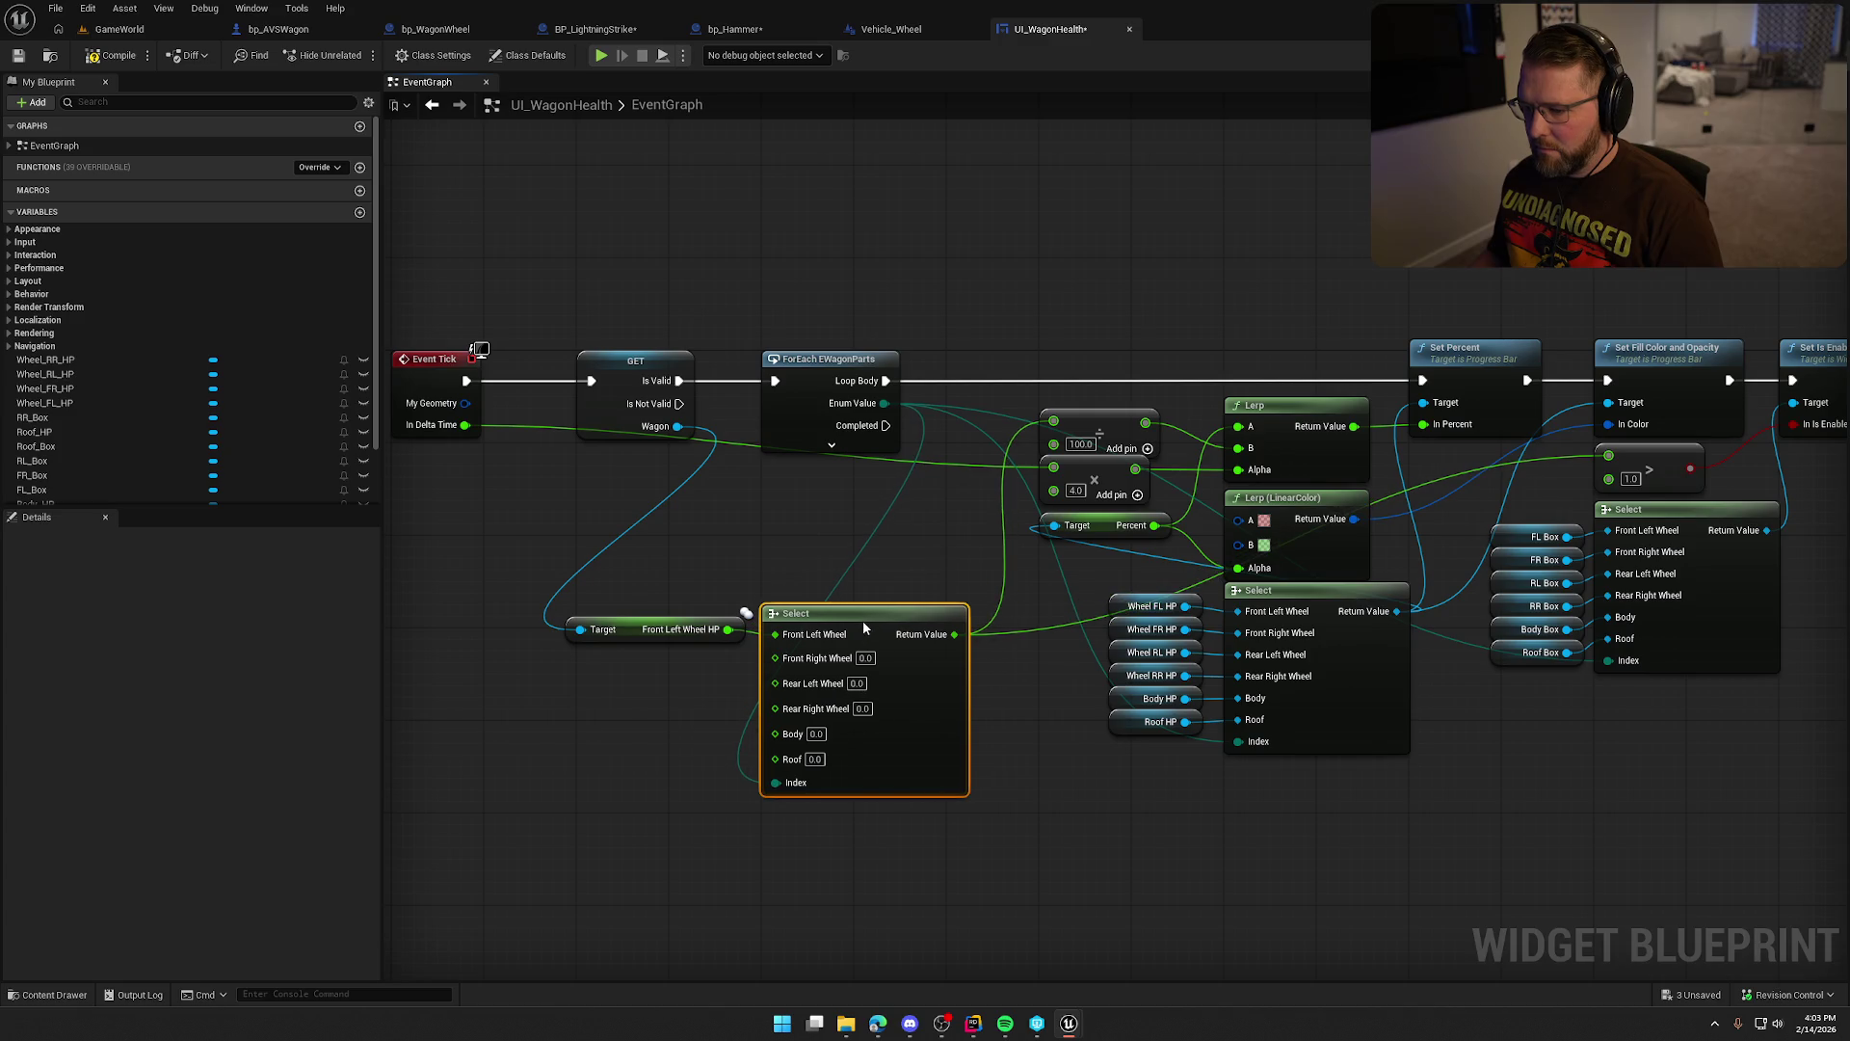
mouse_move(710, 592)
left_mouse_down()
mouse_move(917, 648)
mouse_move(931, 492)
left_mouse_up()
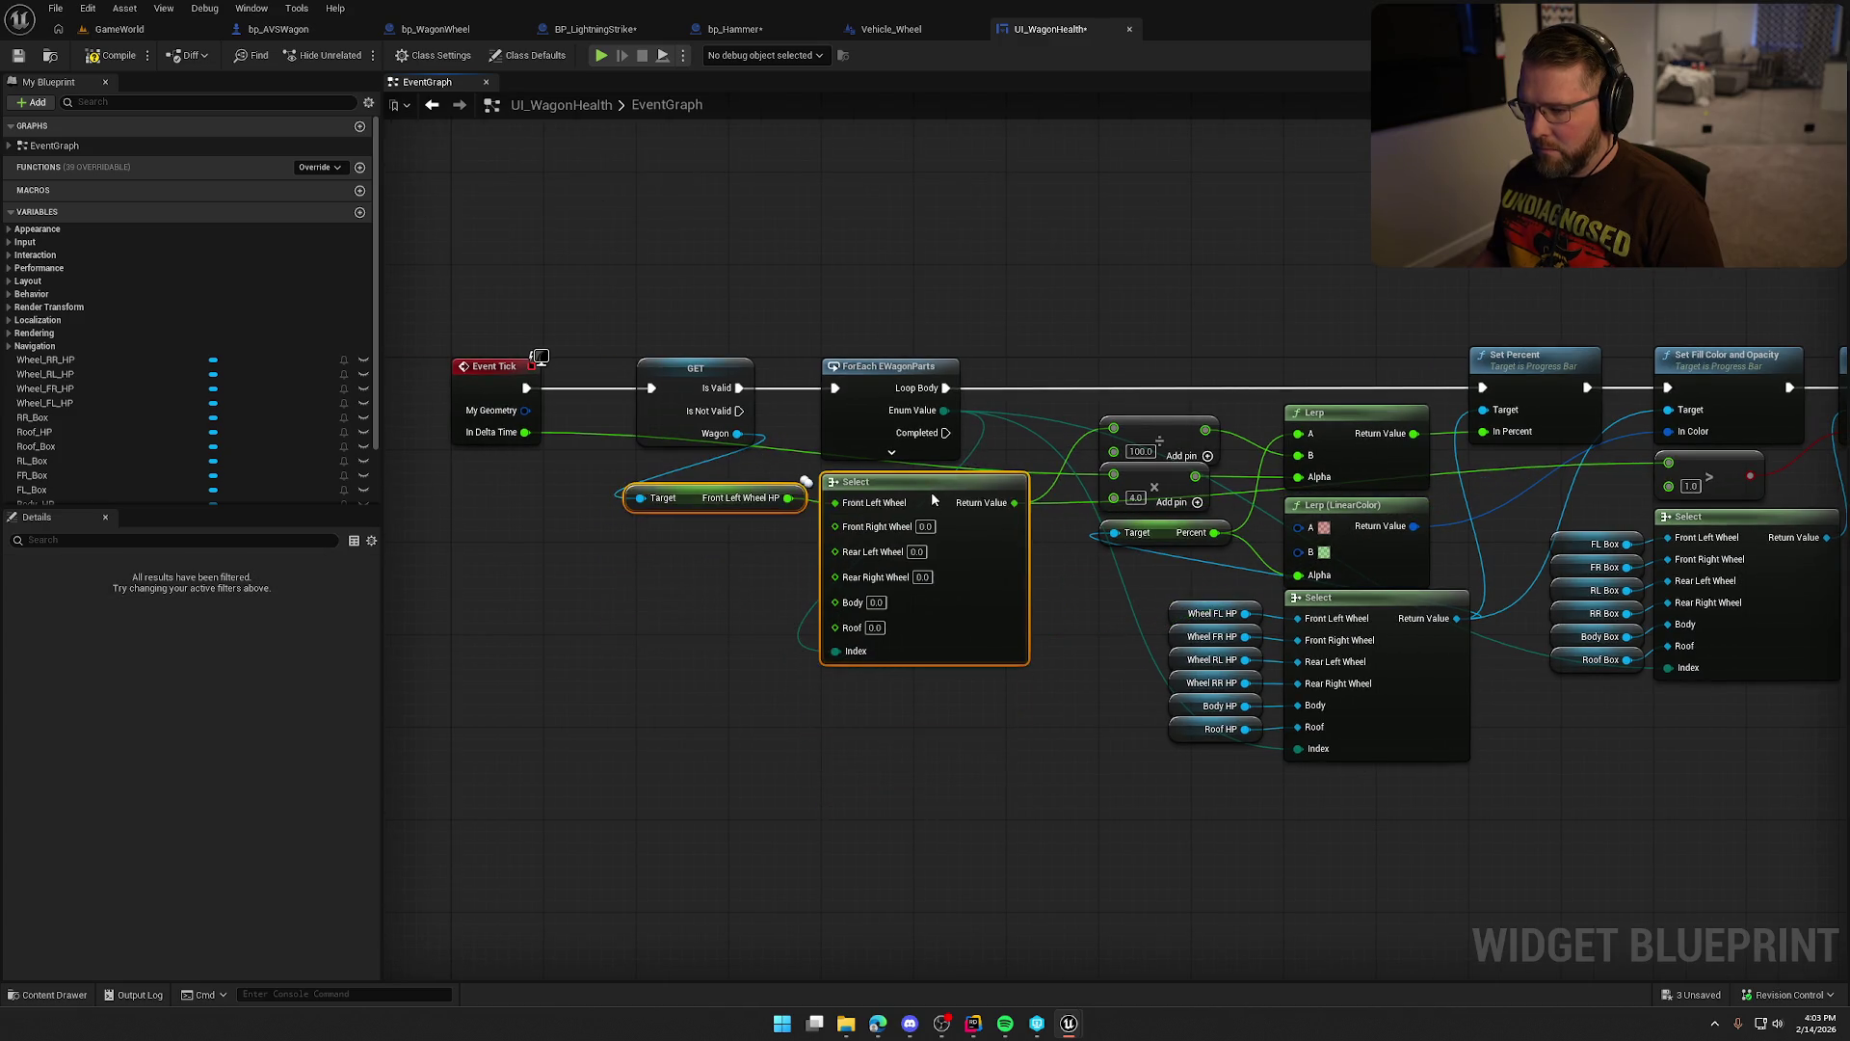
left_click(936, 488)
mouse_move(1031, 692)
left_mouse_down()
mouse_move(818, 674)
mouse_move(797, 582)
left_mouse_up()
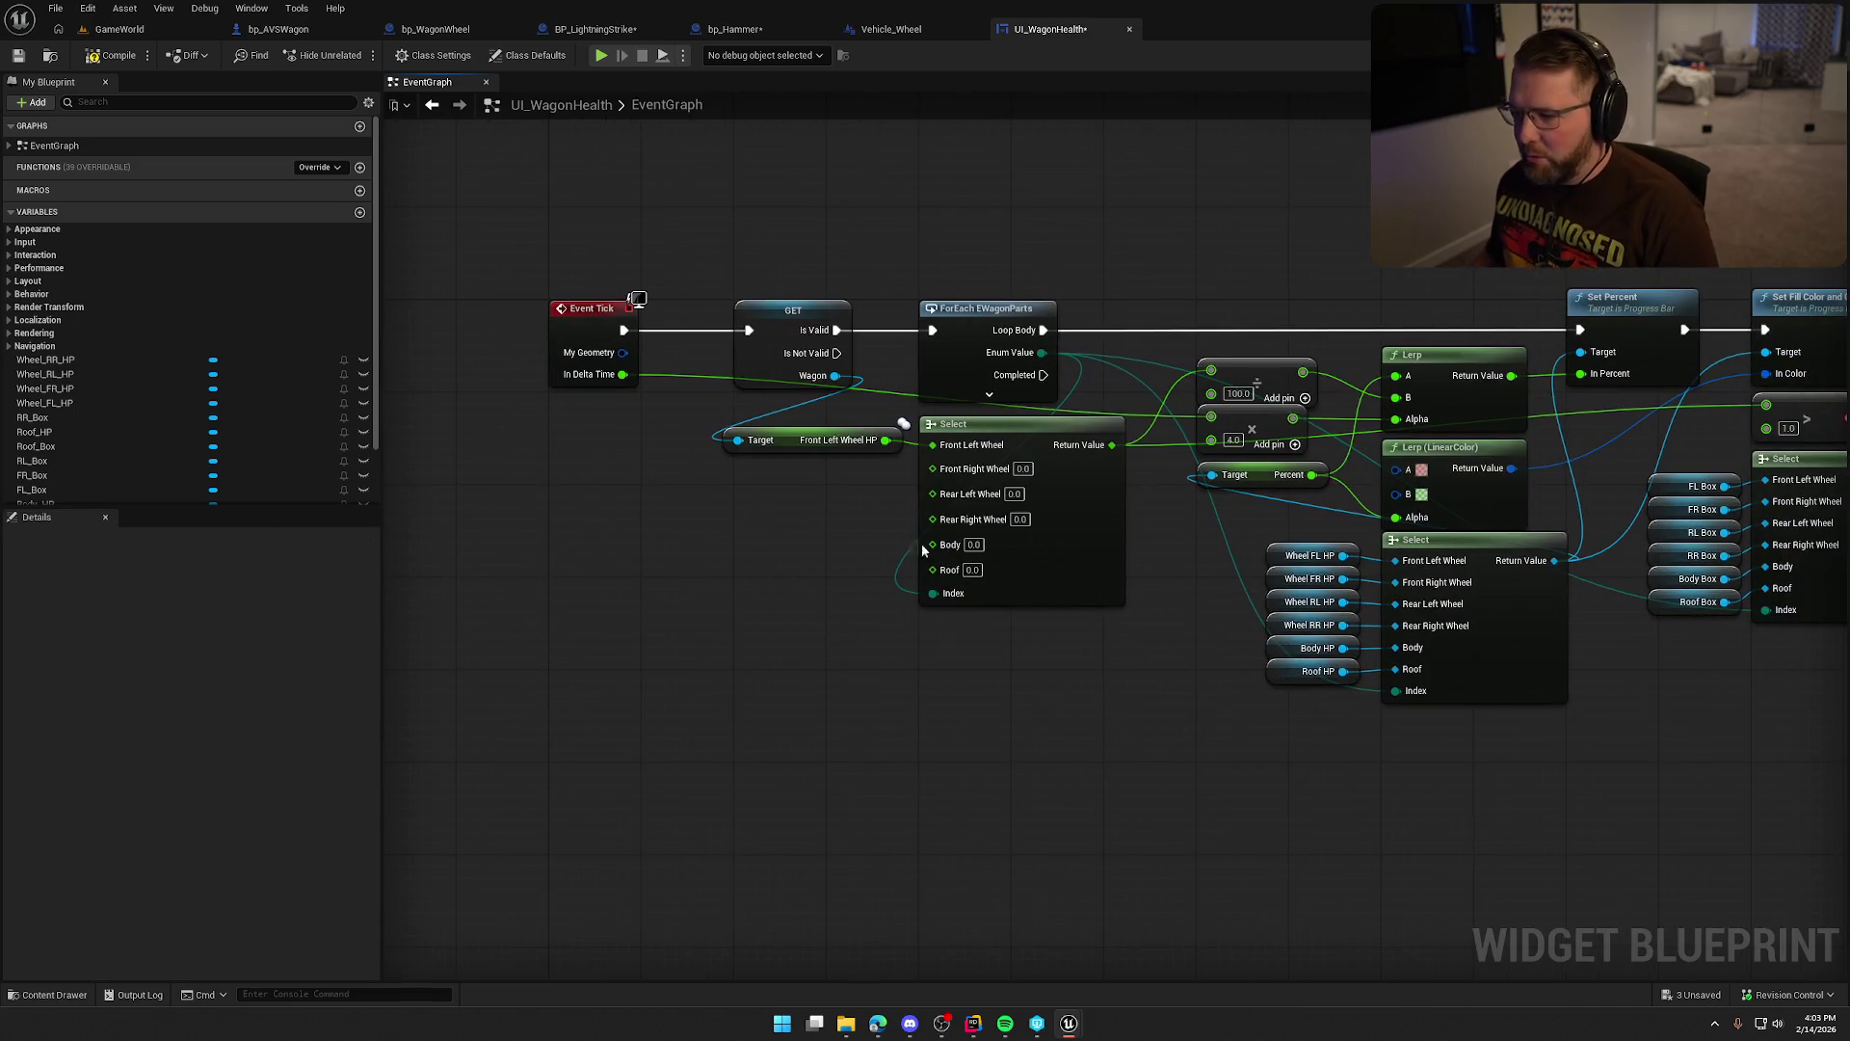
left_click_drag(829, 379, 722, 484)
Add Front Right Wheel HP and Rear Left Wheel HP getters from Wagon, wired into Select.
type("get from")
type("t right")
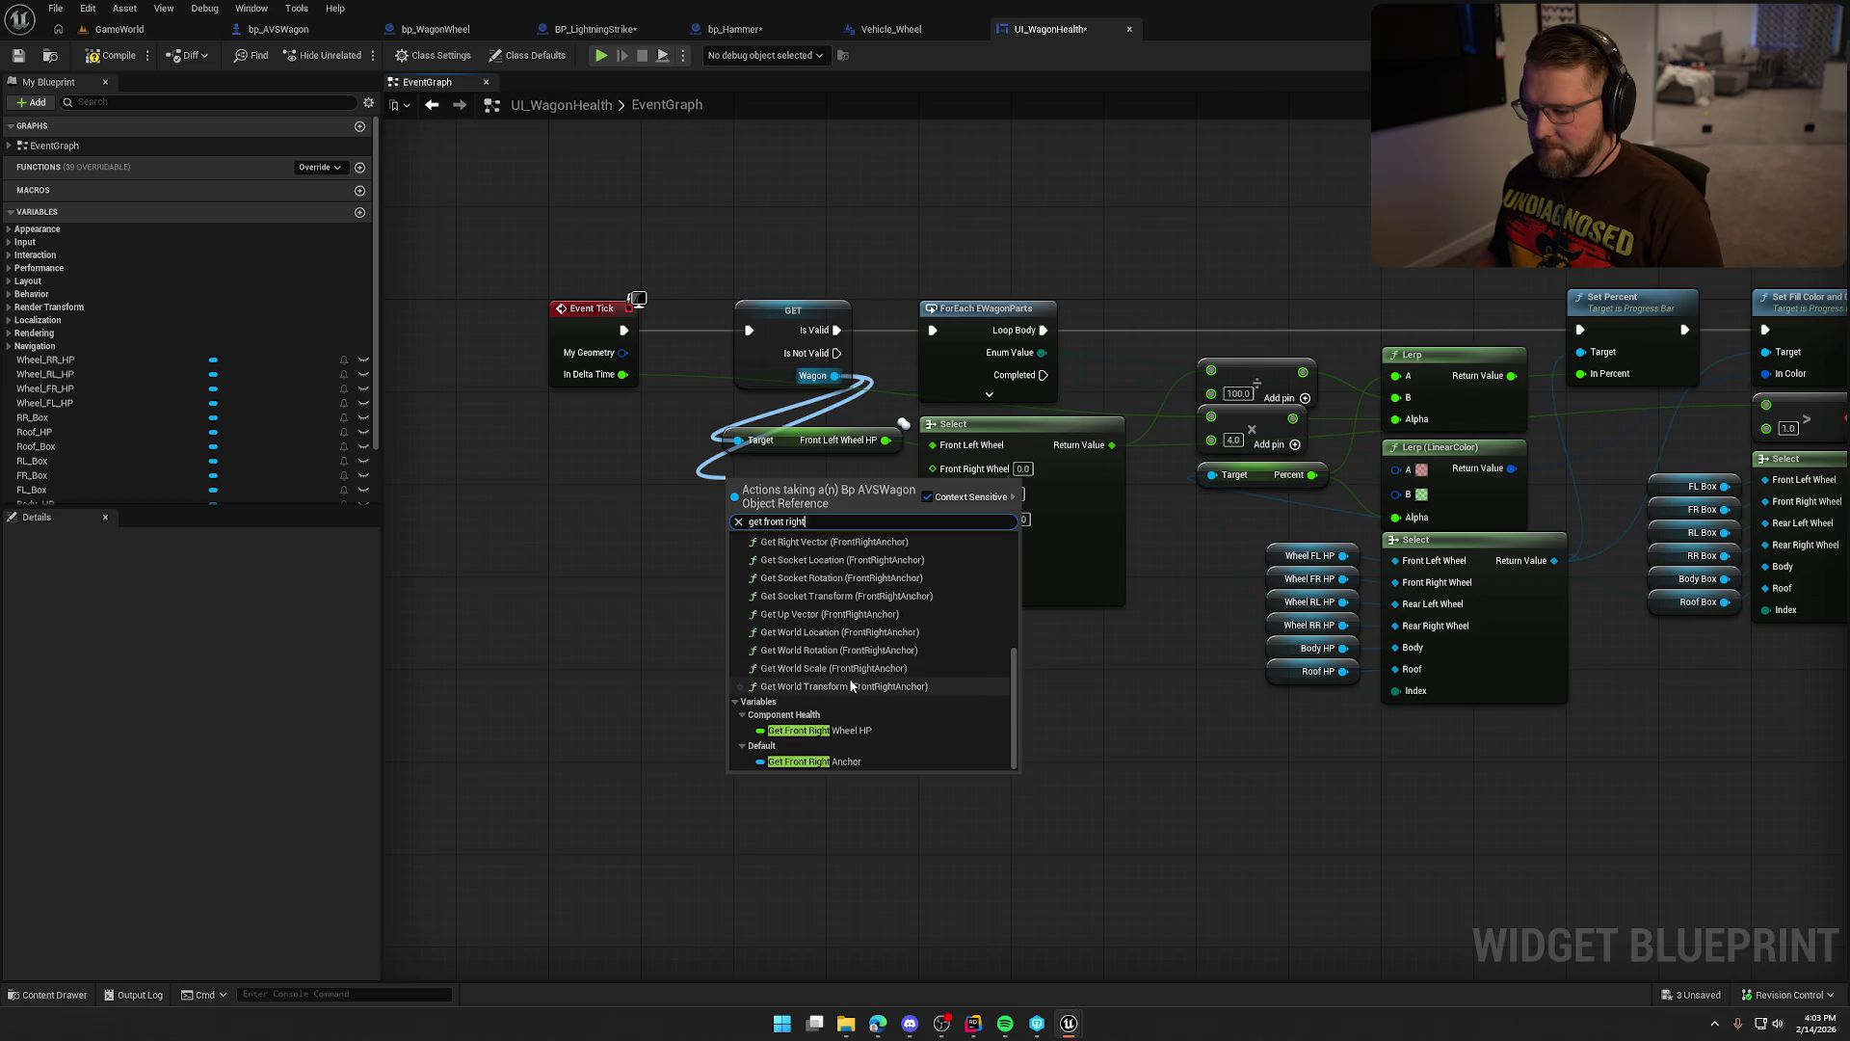
left_click(829, 757)
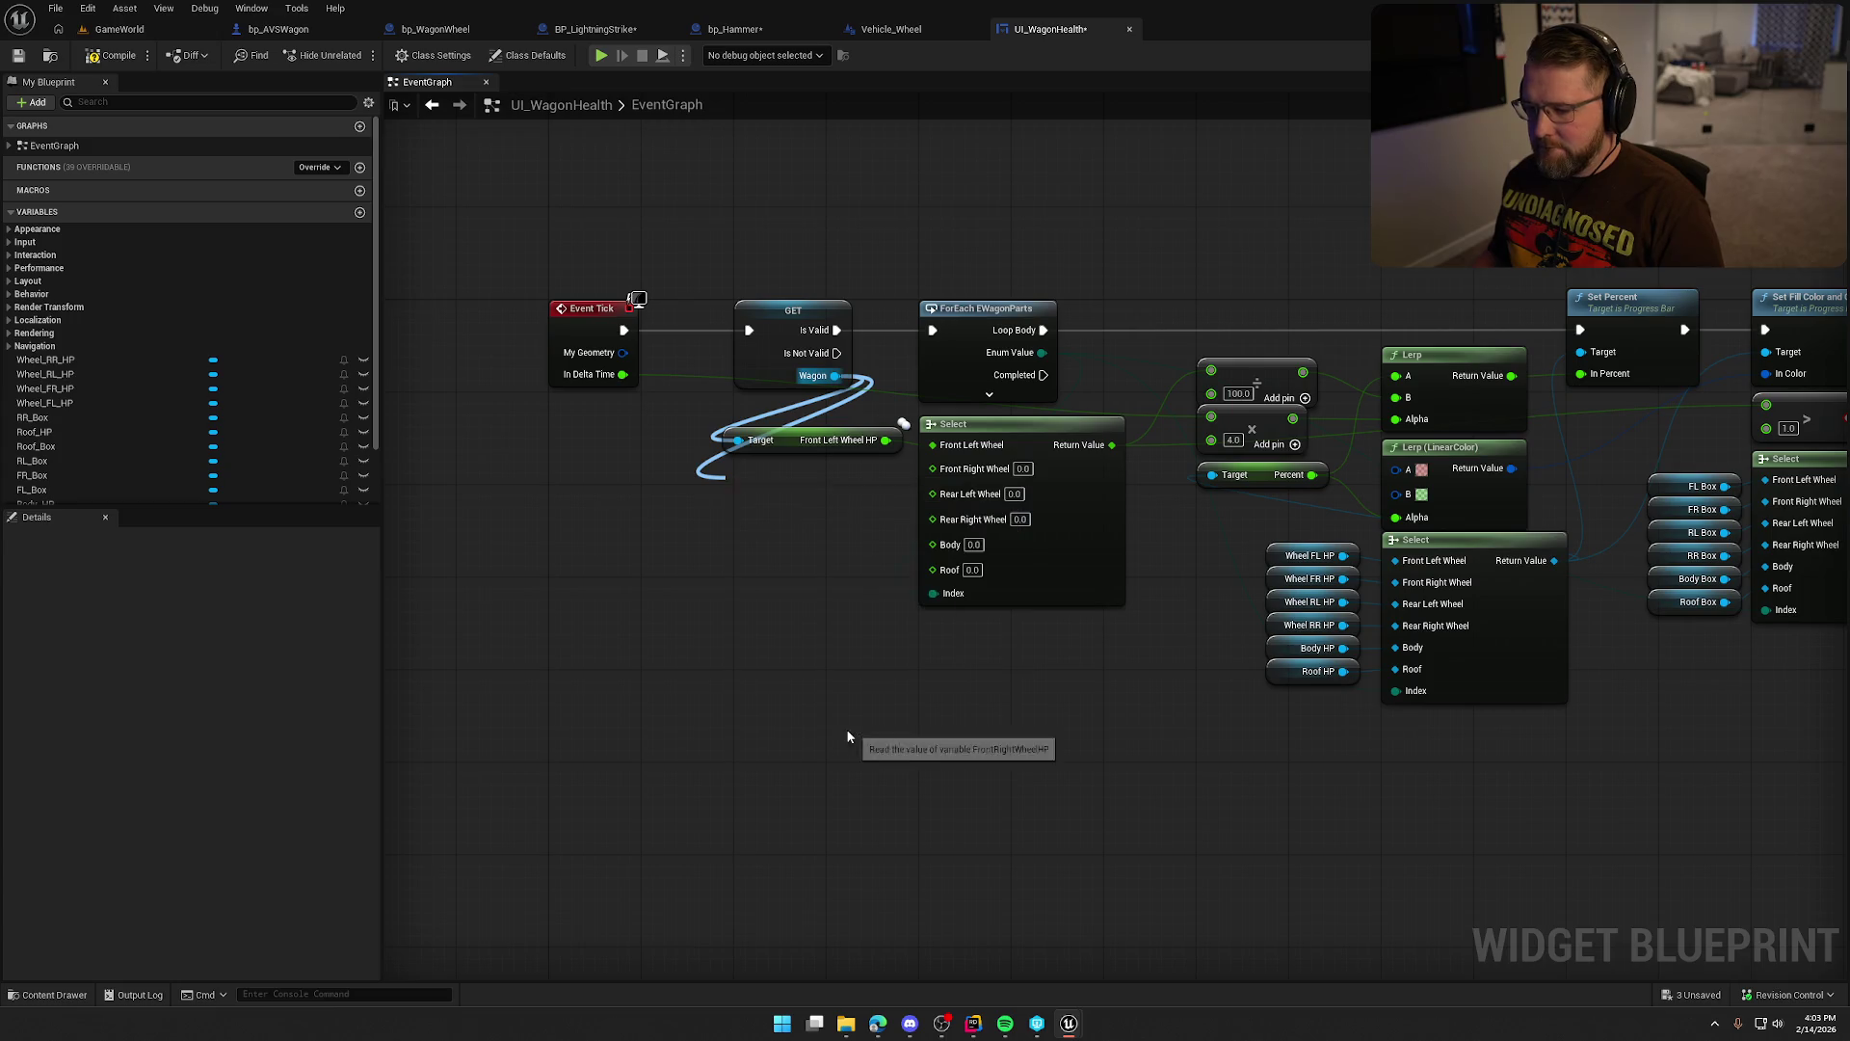
left_click_drag(892, 486, 945, 470)
left_click_drag(824, 493, 818, 474)
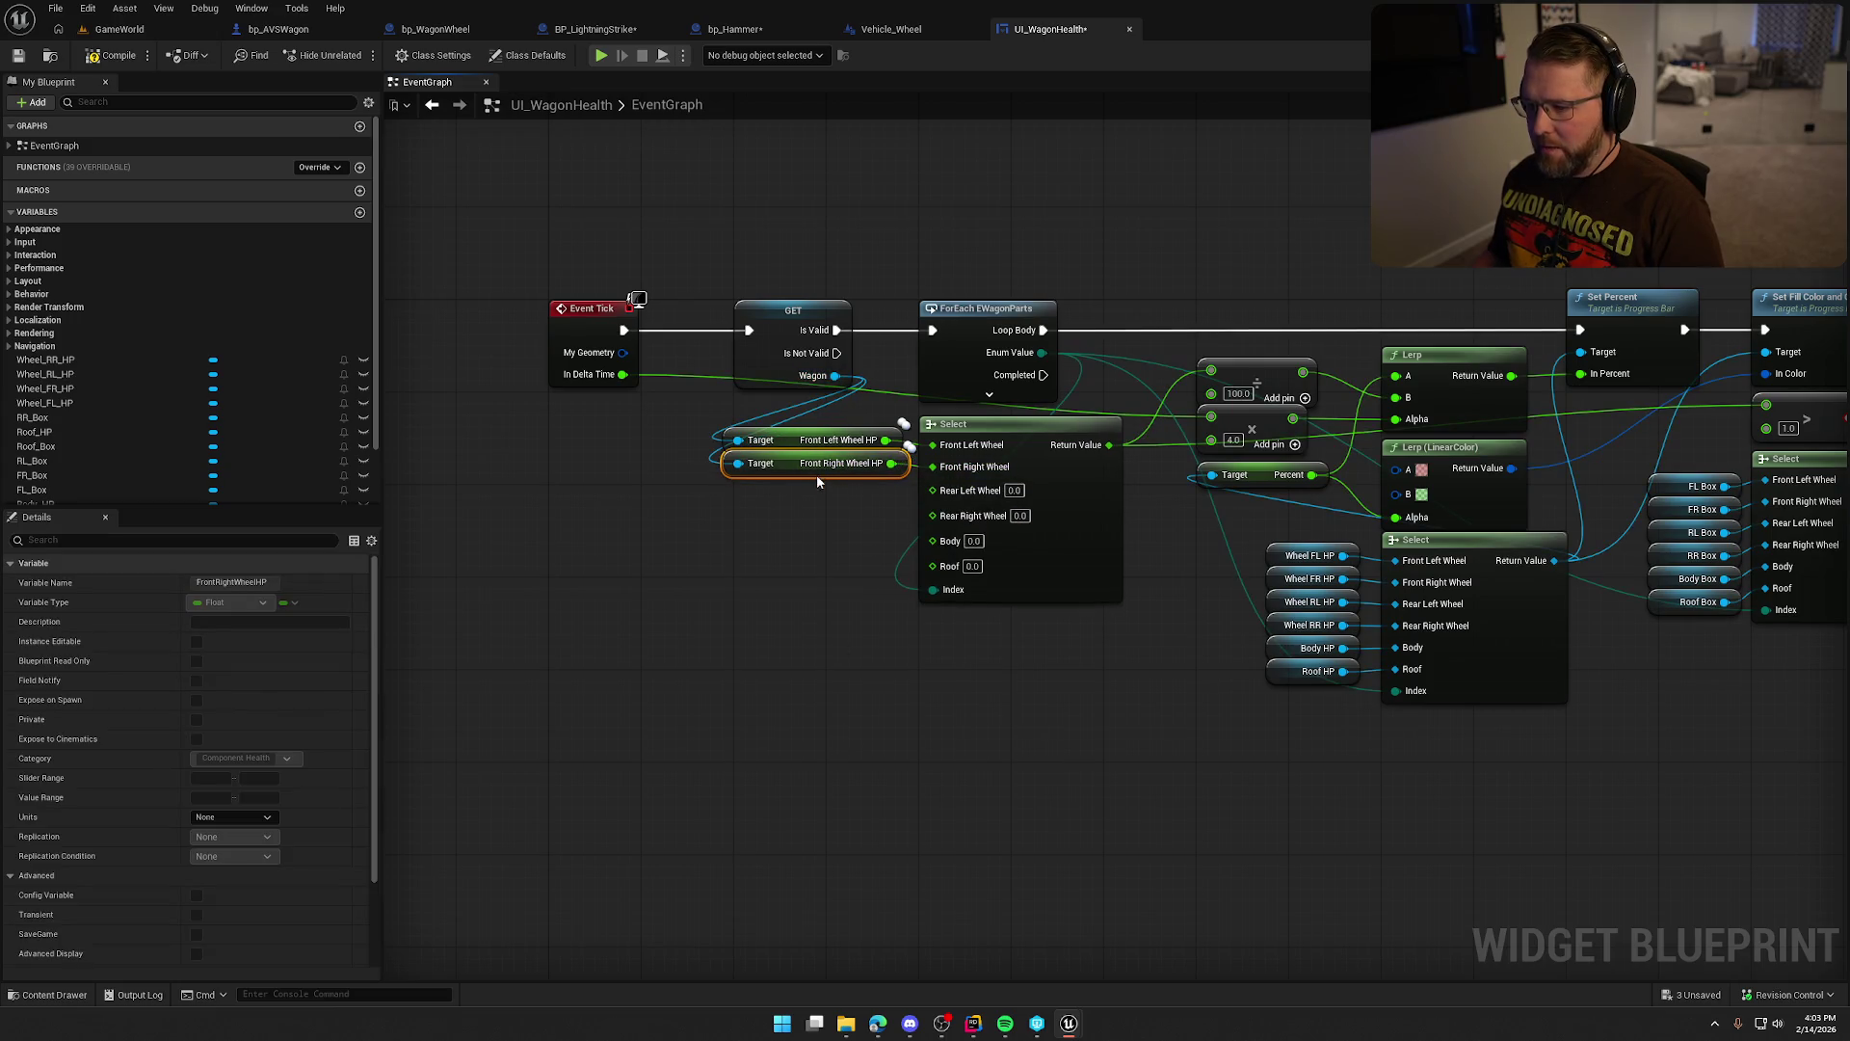
left_click_drag(835, 375, 744, 514)
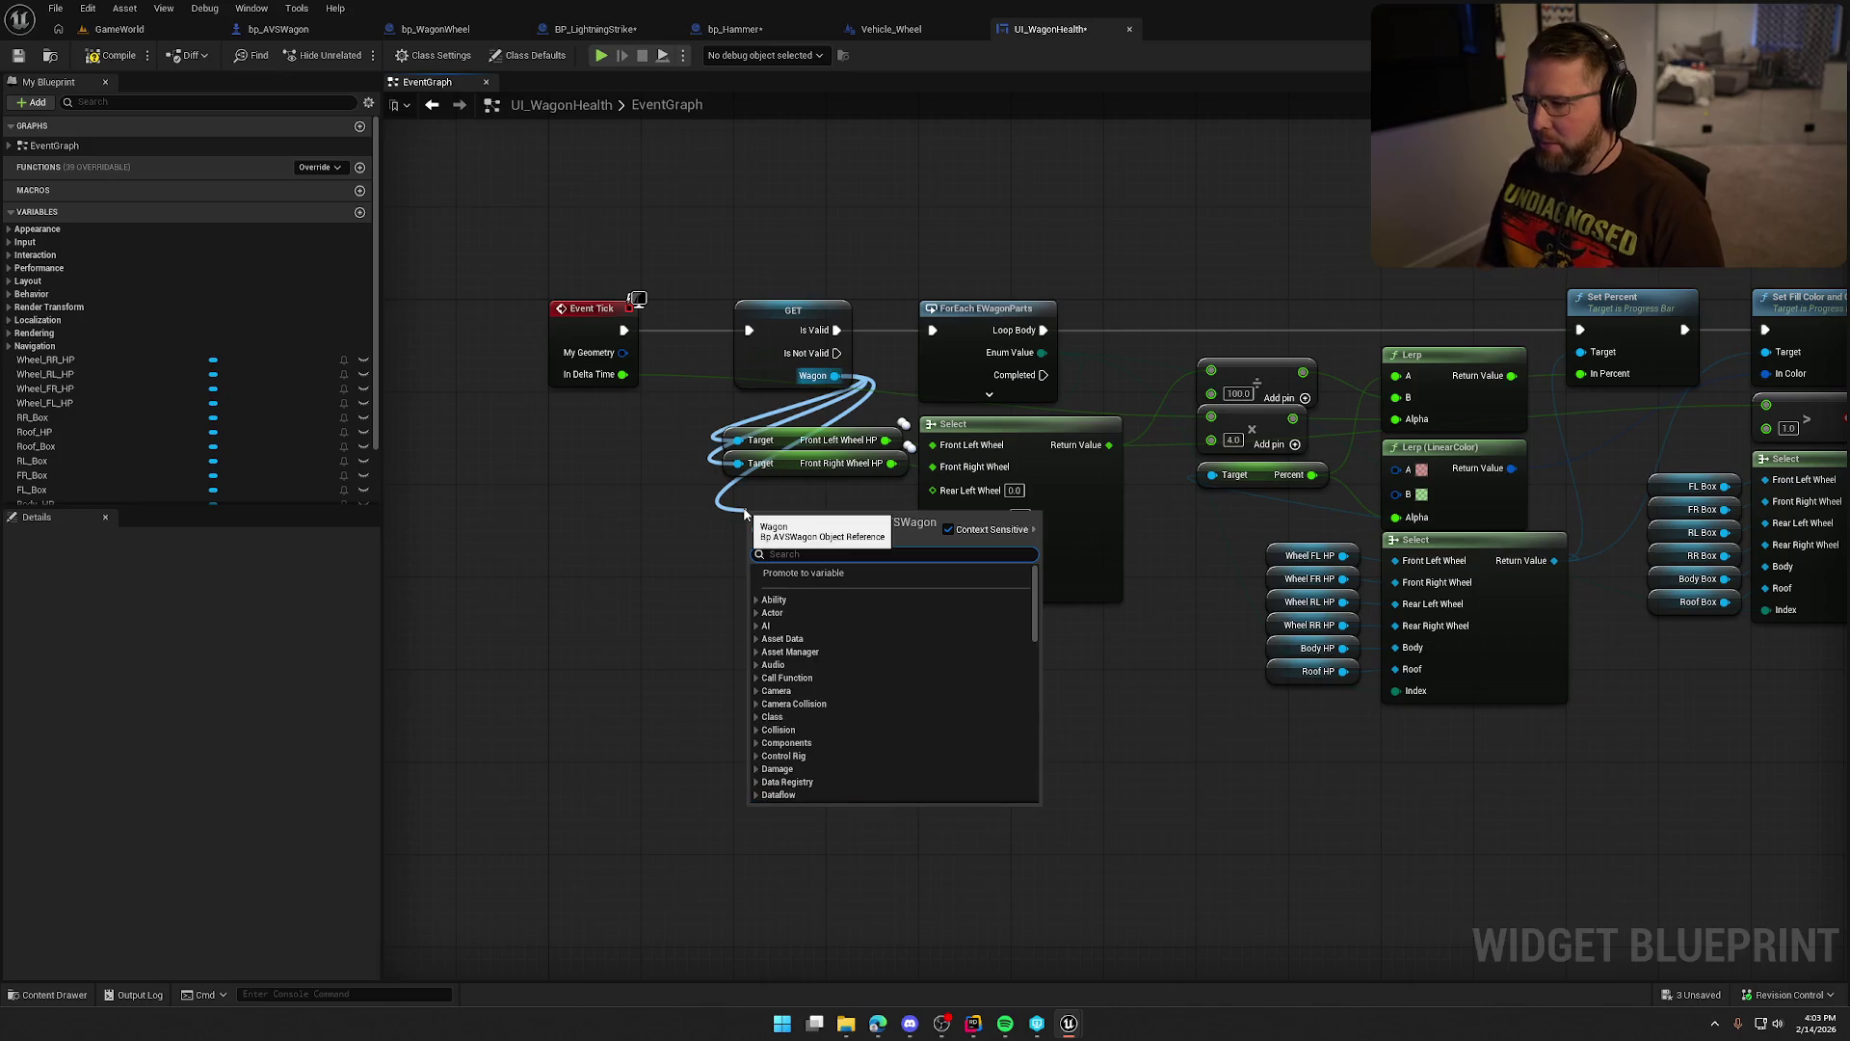
type("get")
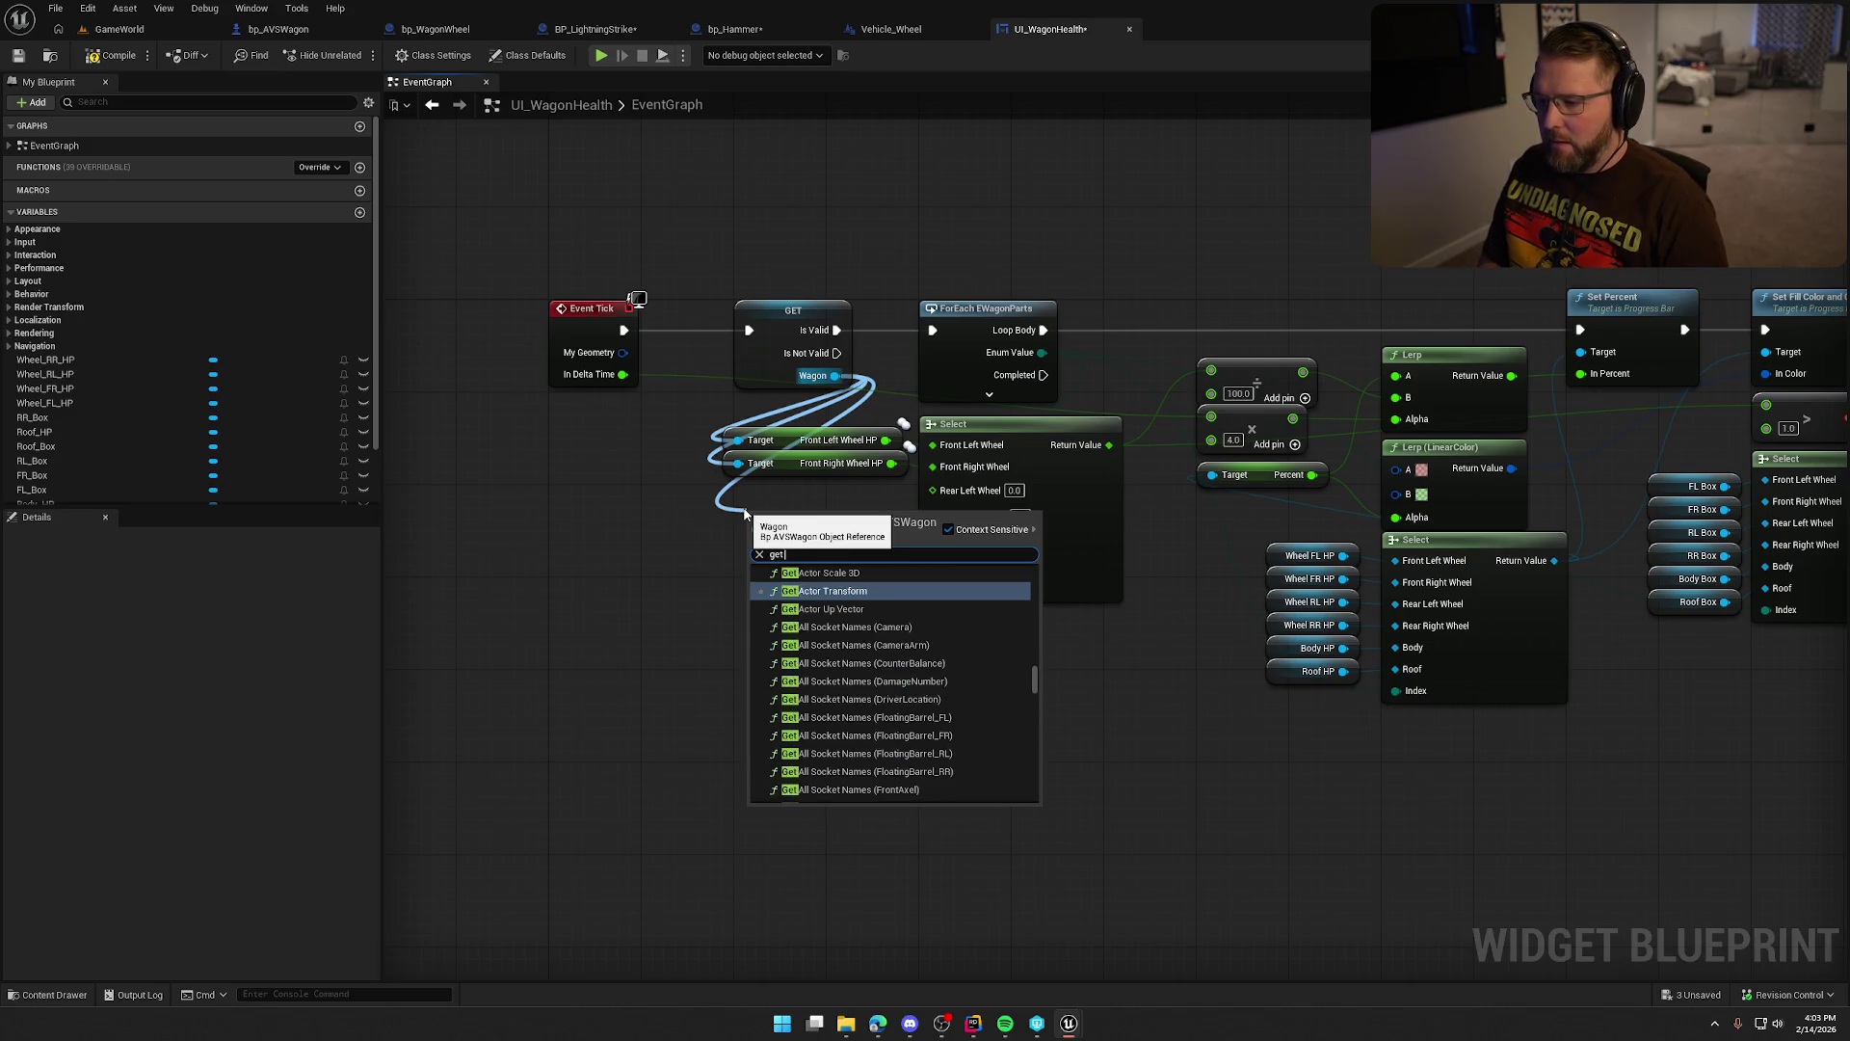
type(" reaf")
key("BackSpace")
key("BackSpace")
type("r left")
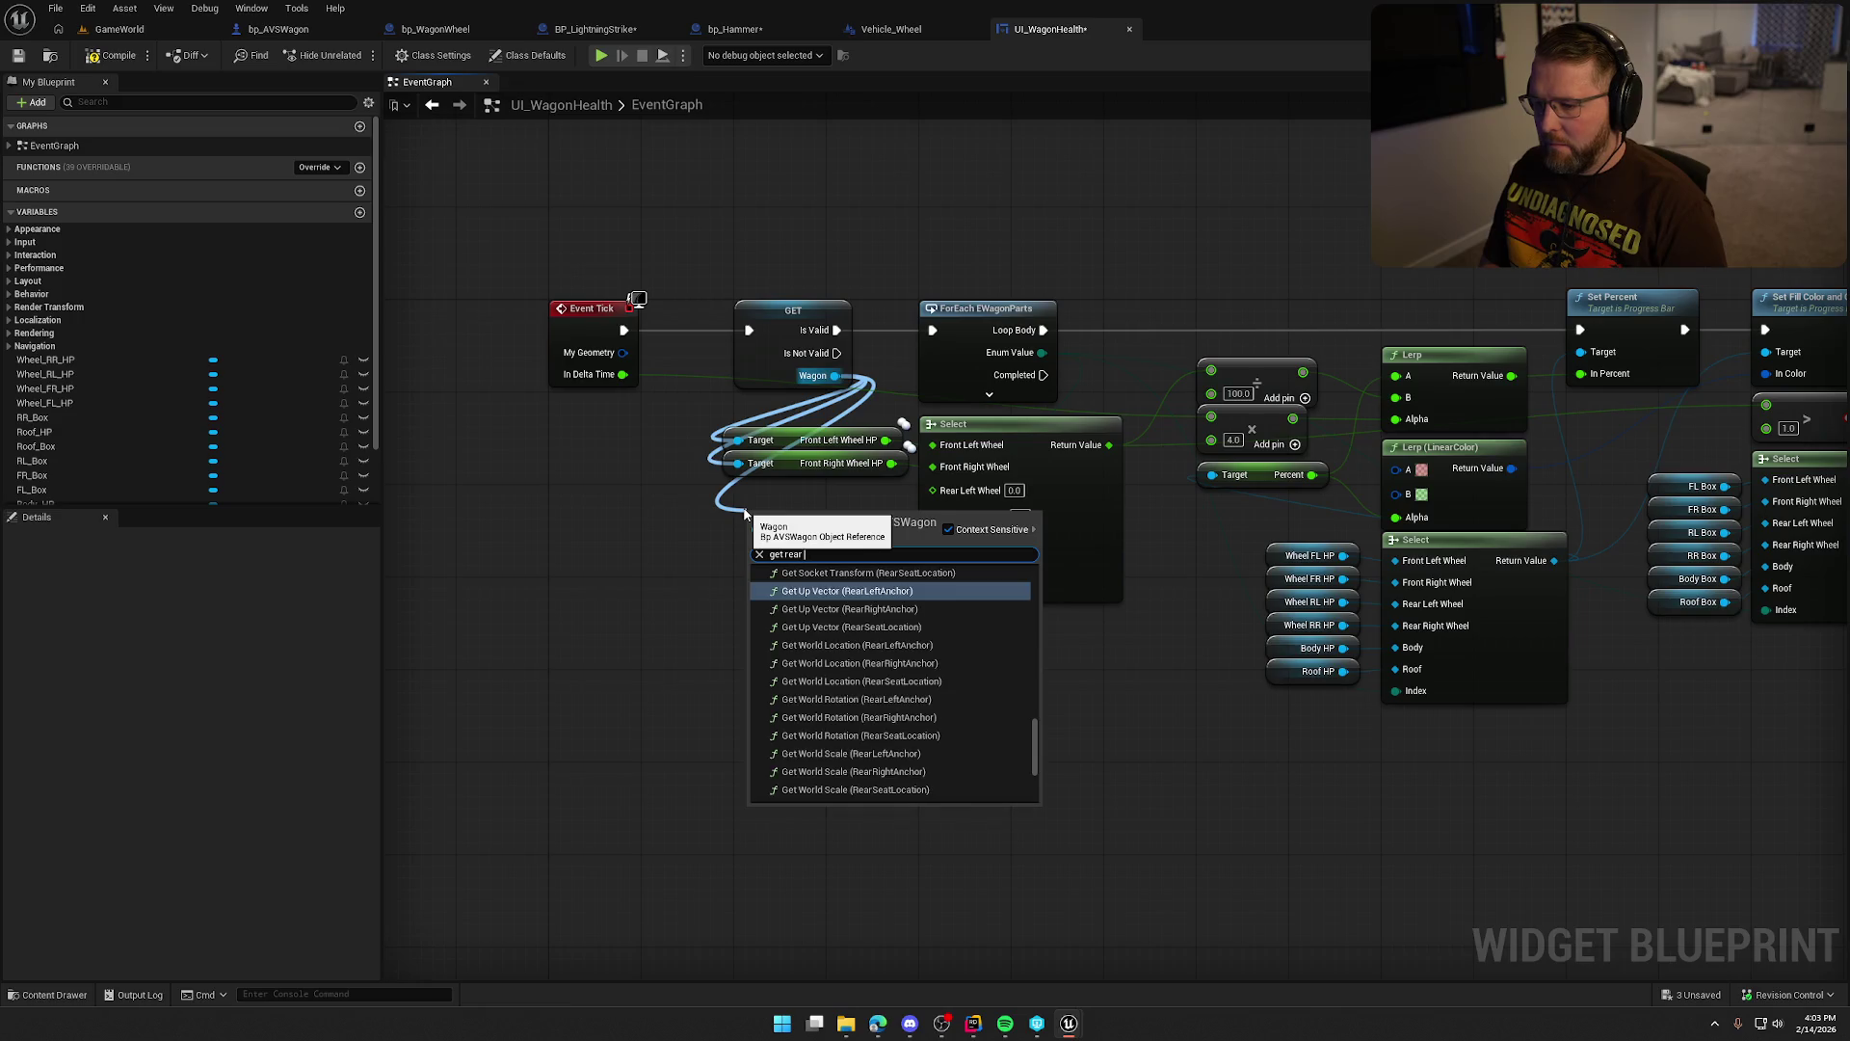
left_click(869, 763)
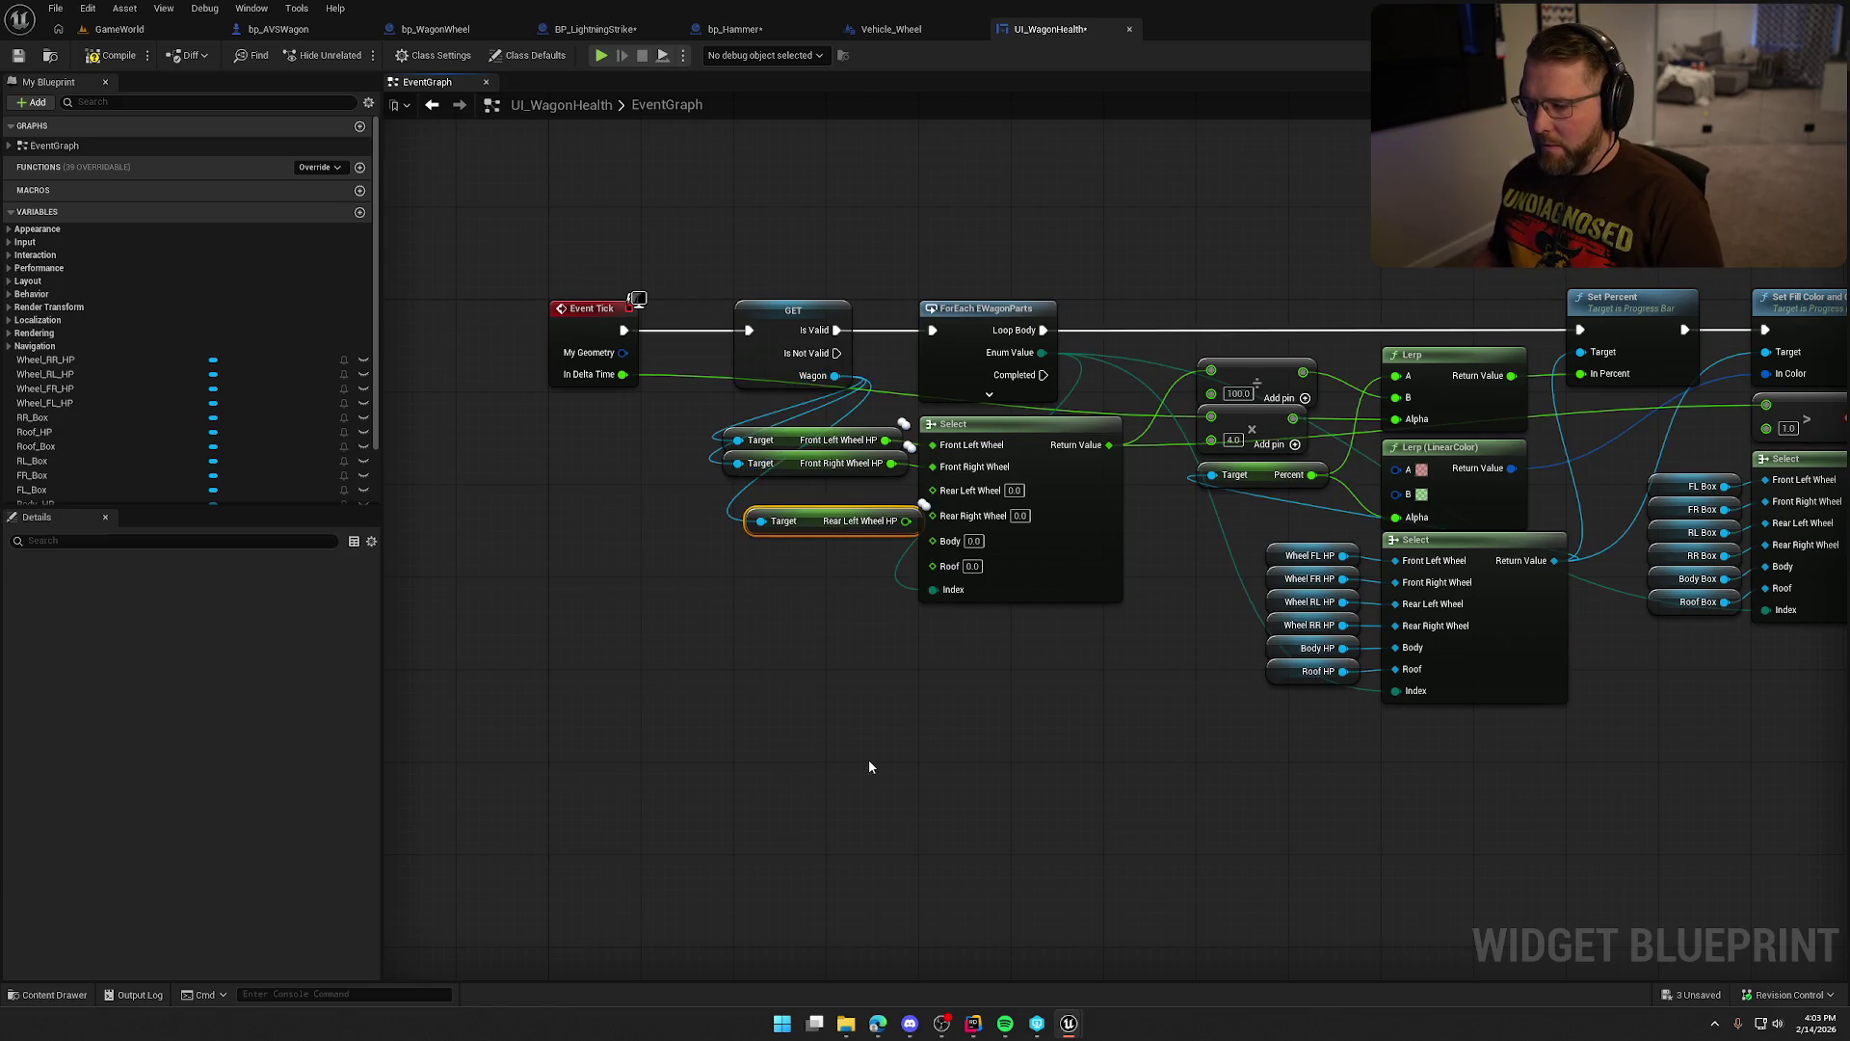
mouse_move(844, 528)
left_mouse_down()
mouse_move(821, 495)
mouse_move(933, 490)
left_mouse_up()
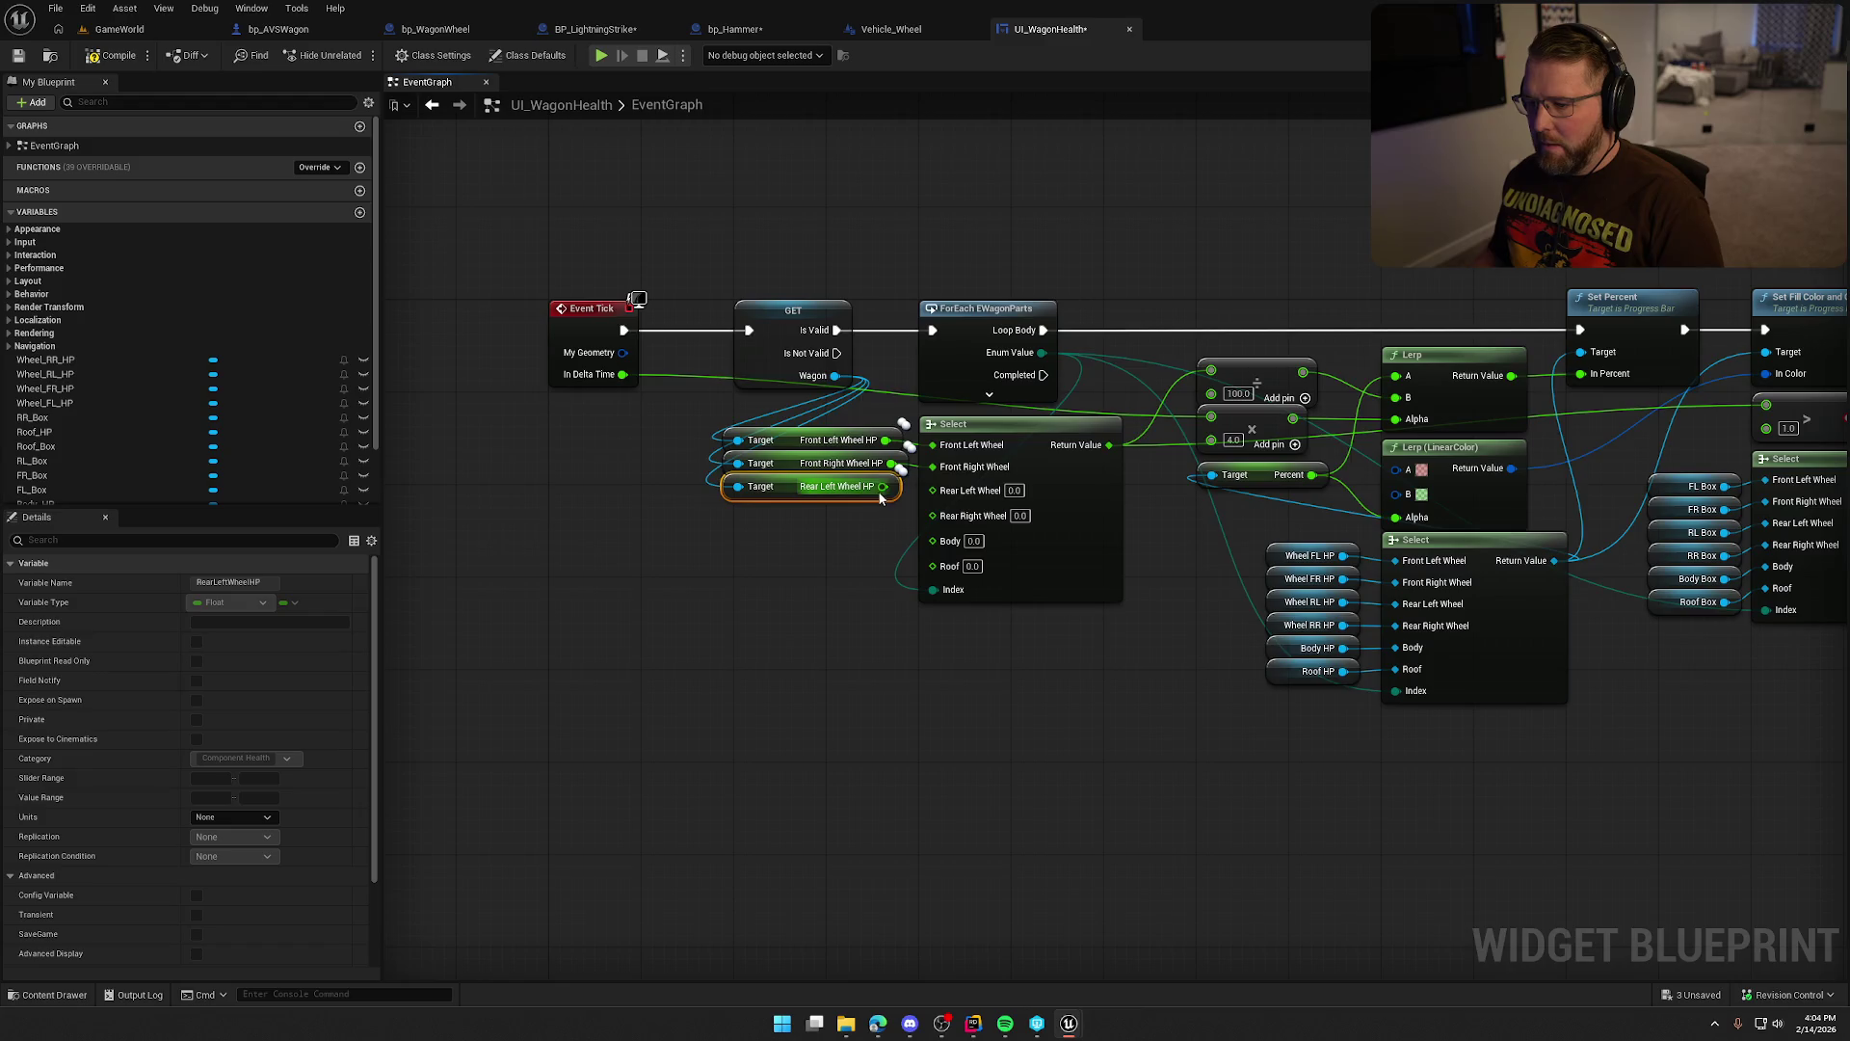
mouse_move(835, 375)
left_mouse_down()
mouse_move(754, 561)
mouse_move(747, 525)
left_mouse_up()
Add Rear Right Wheel HP and Hull HP getters, feeding Select's Rear Right Wheel and Body inputs.
type("get rear right")
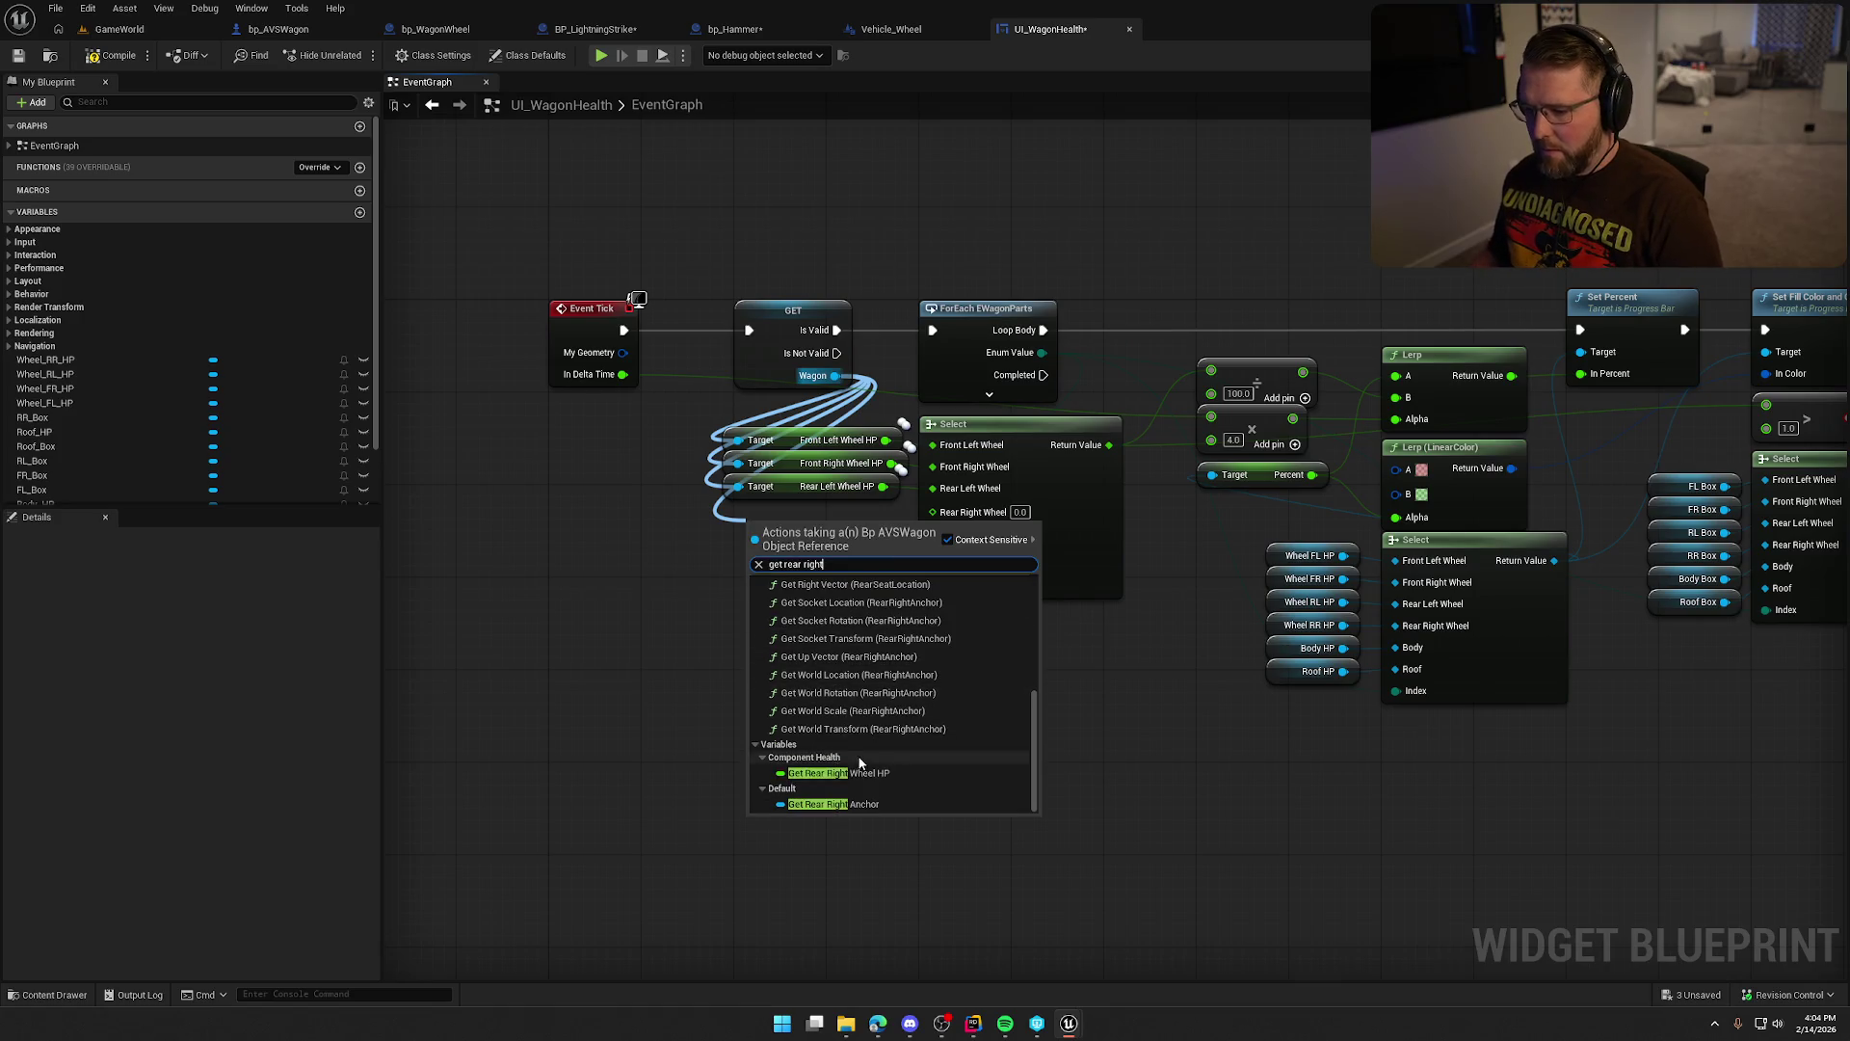
left_click(858, 776)
mouse_move(843, 538)
left_mouse_down()
mouse_move(822, 526)
mouse_move(932, 510)
mouse_move(814, 516)
left_mouse_up()
left_click_drag(835, 376, 739, 551)
type("get")
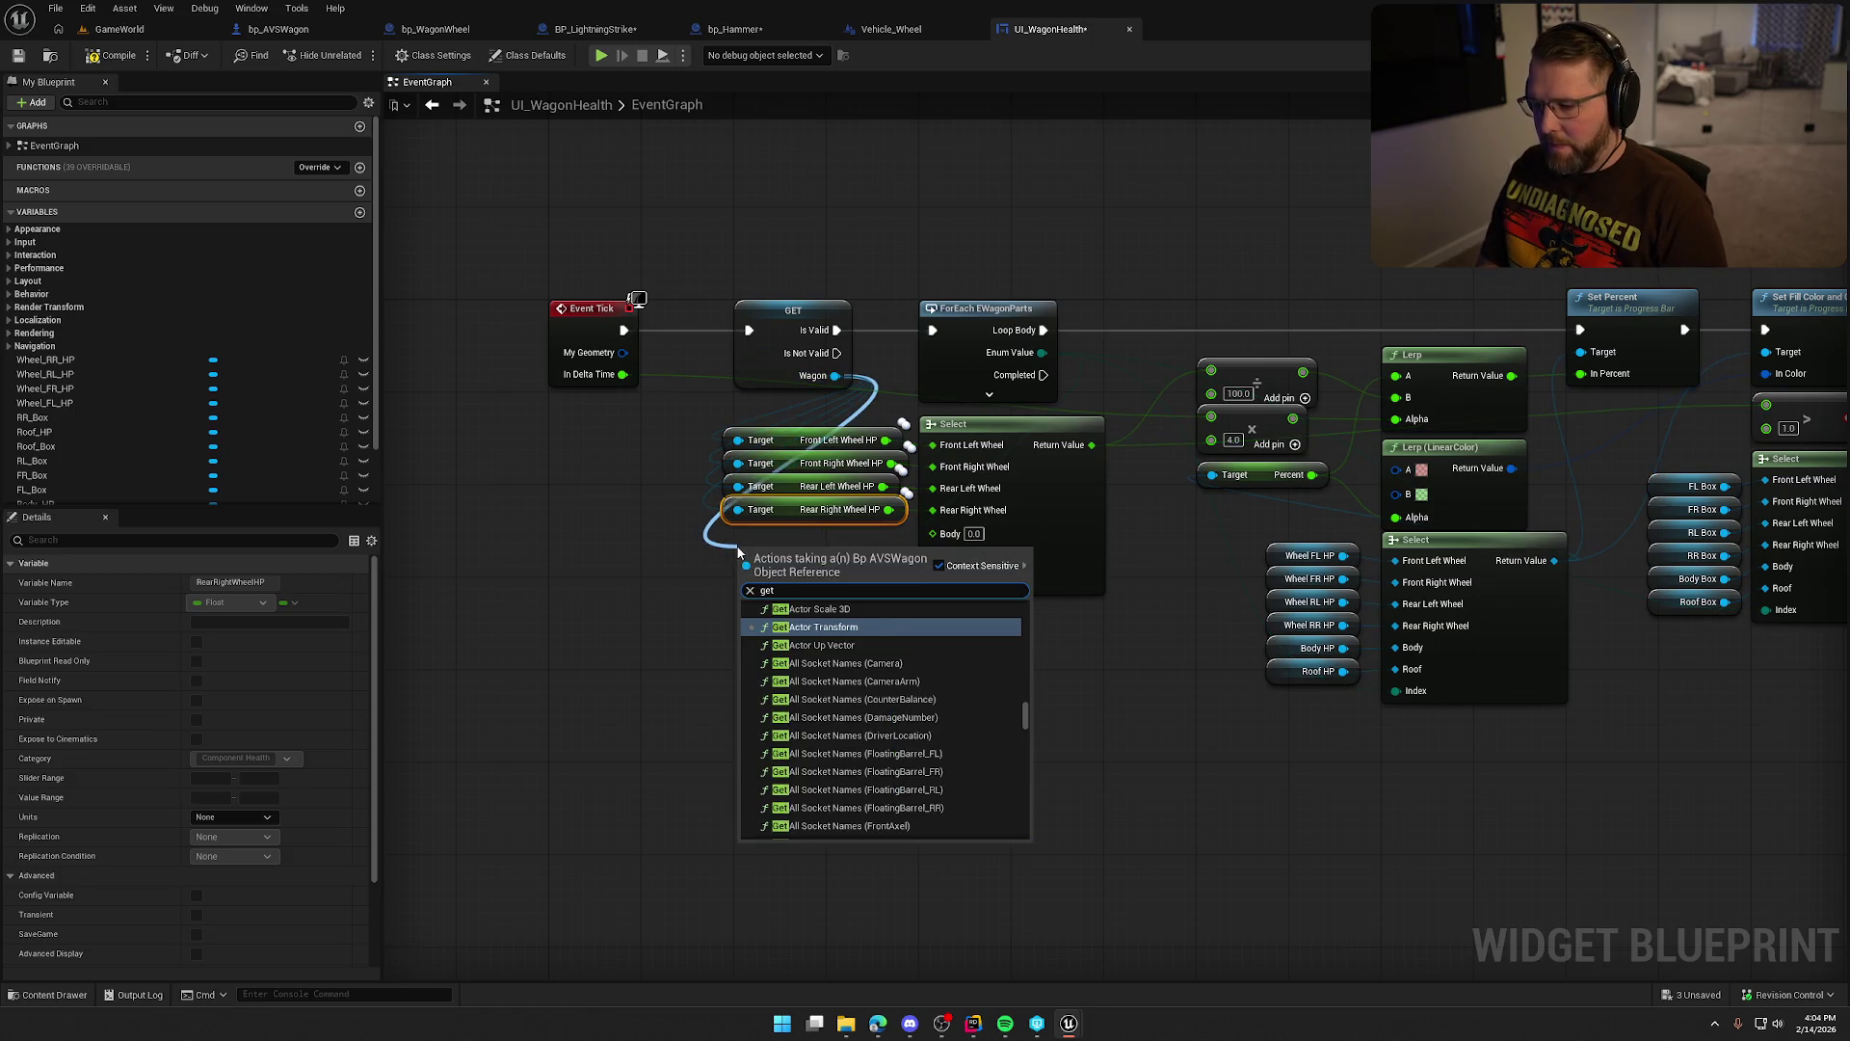
type(" hull")
key("Return")
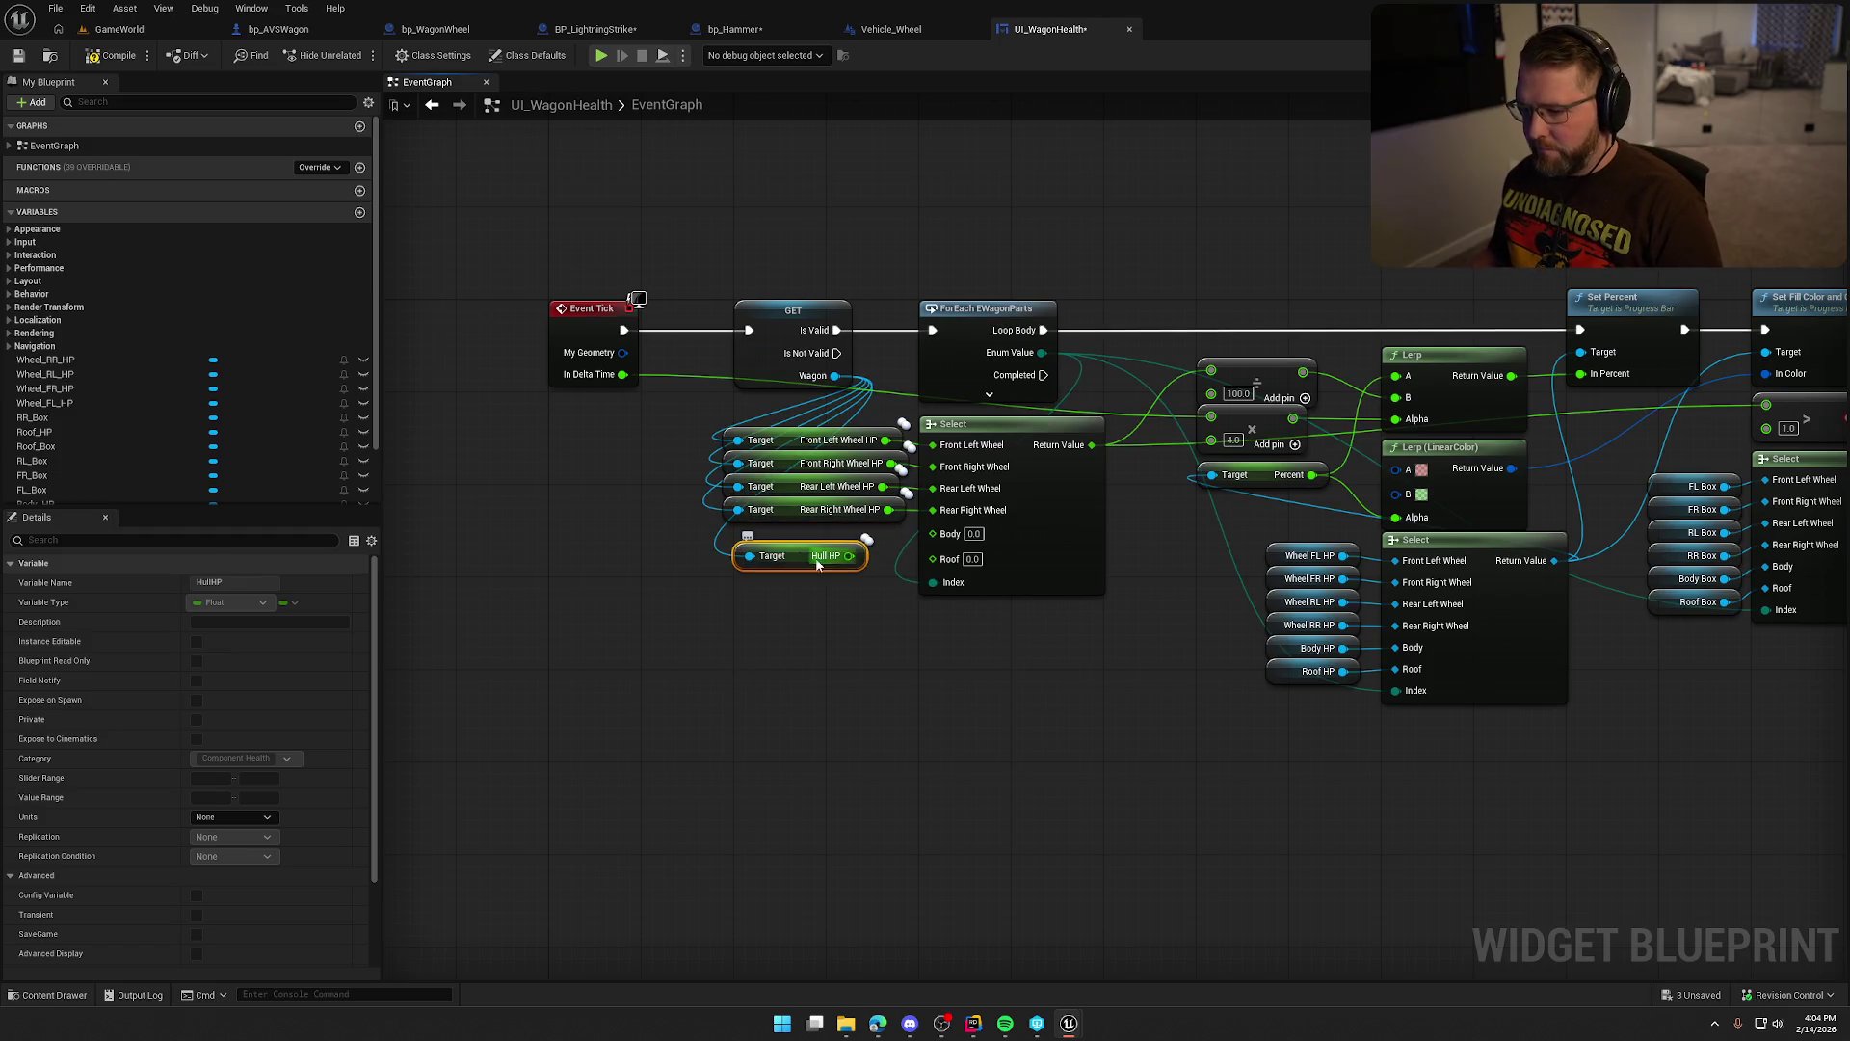
mouse_move(848, 555)
left_mouse_down()
mouse_move(933, 532)
mouse_move(806, 540)
left_mouse_up()
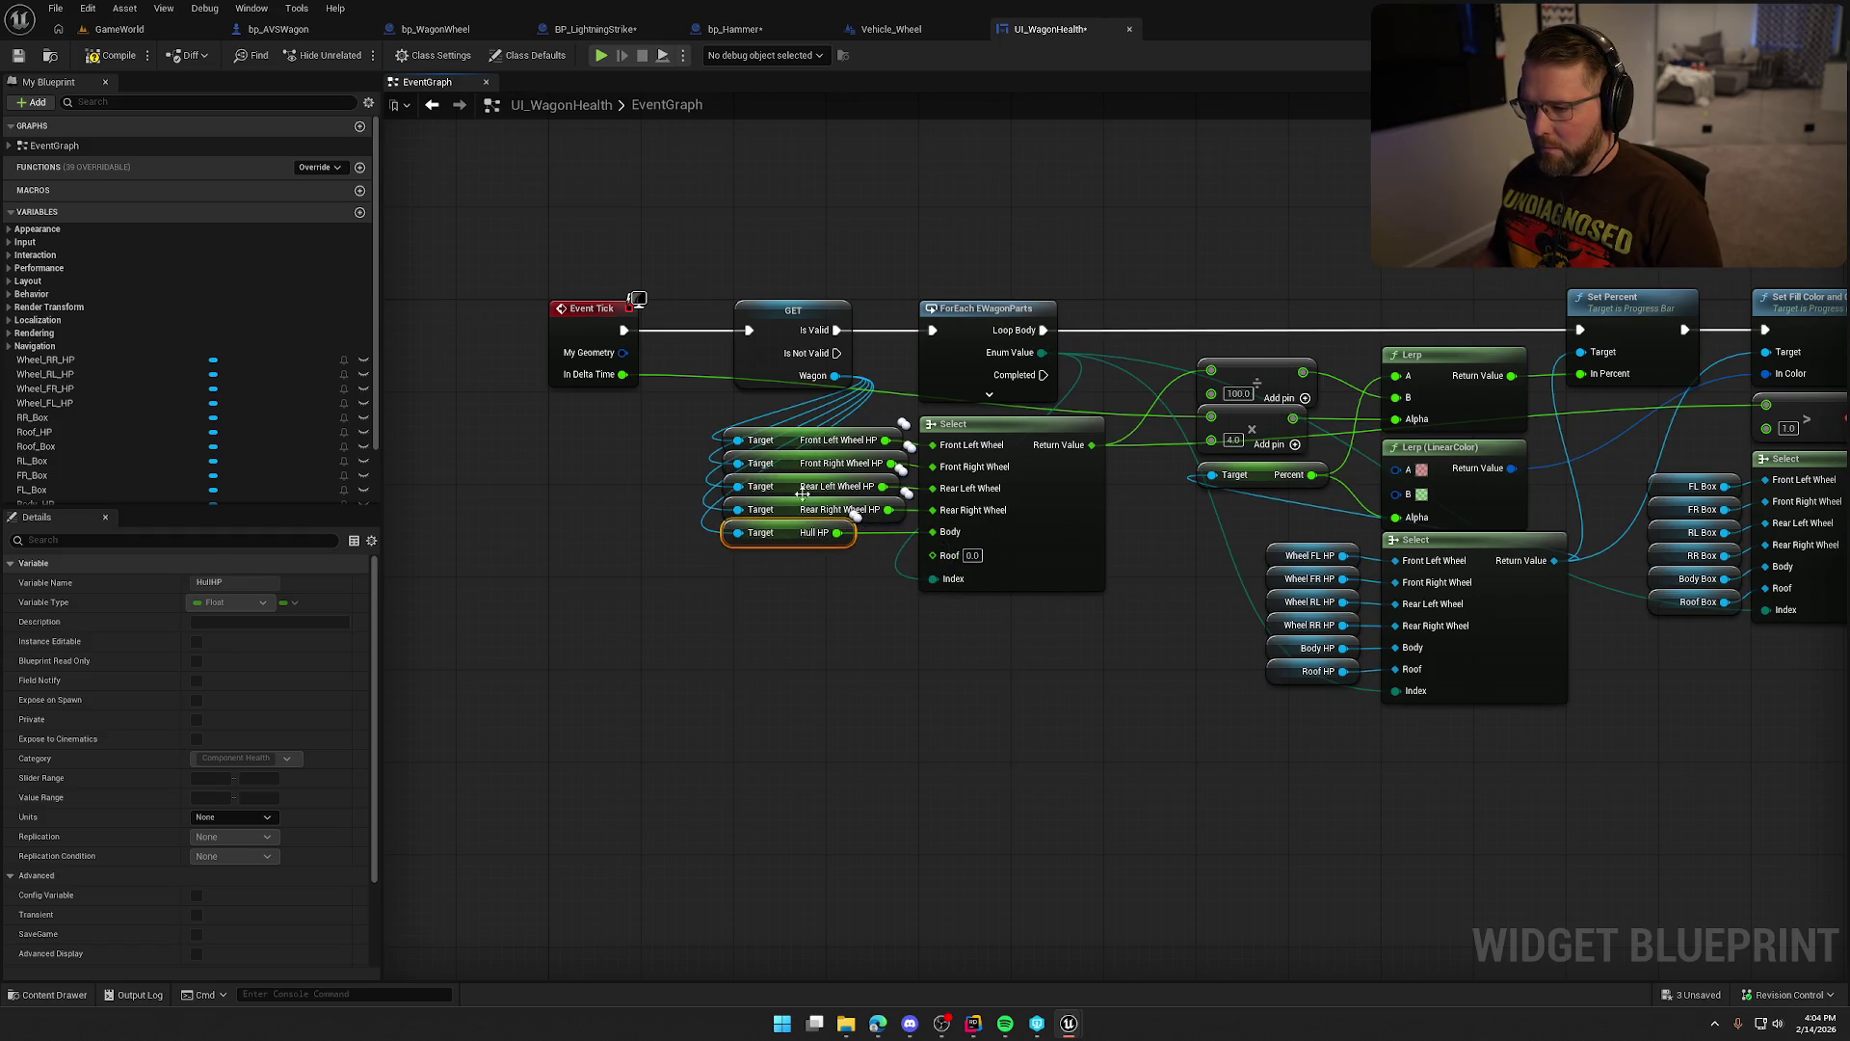
Add a Roof HP getter, wire it into Select's Roof input, and align it with the others.
left_click_drag(835, 375, 742, 557)
type("get roof")
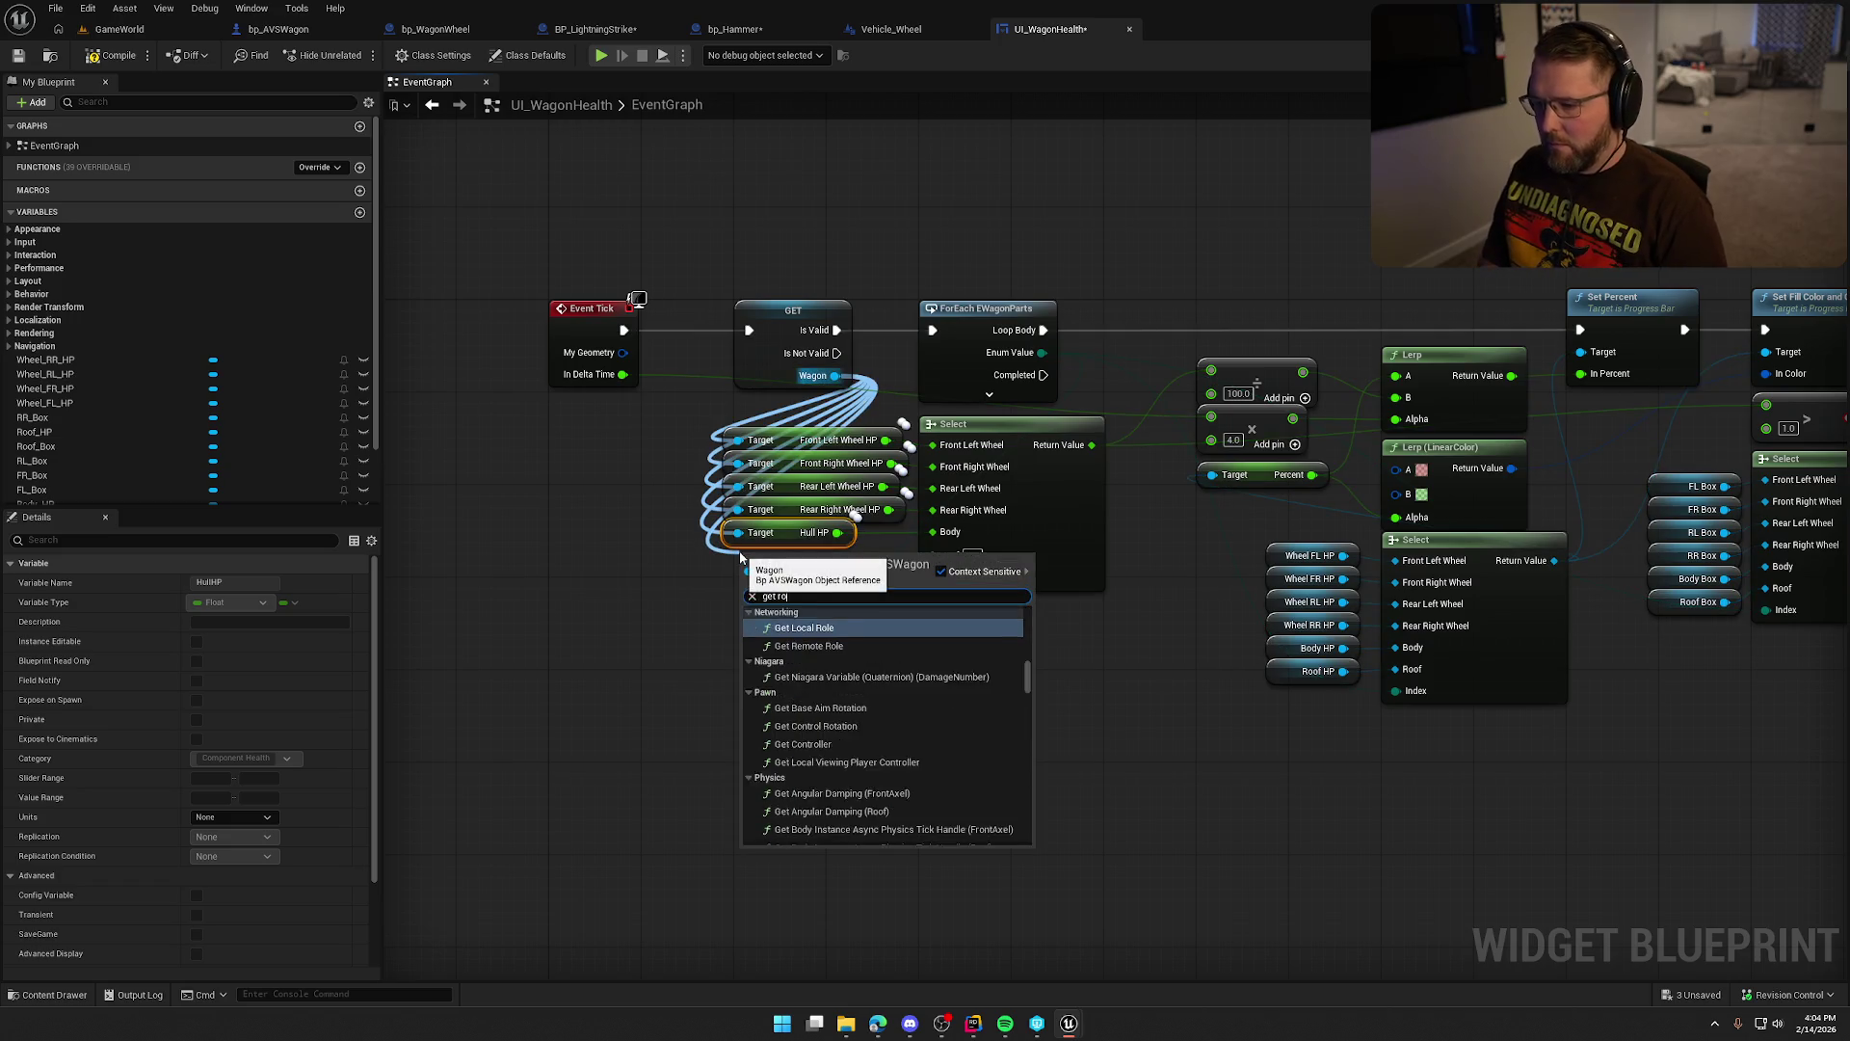
scroll(868, 771, "down", 10)
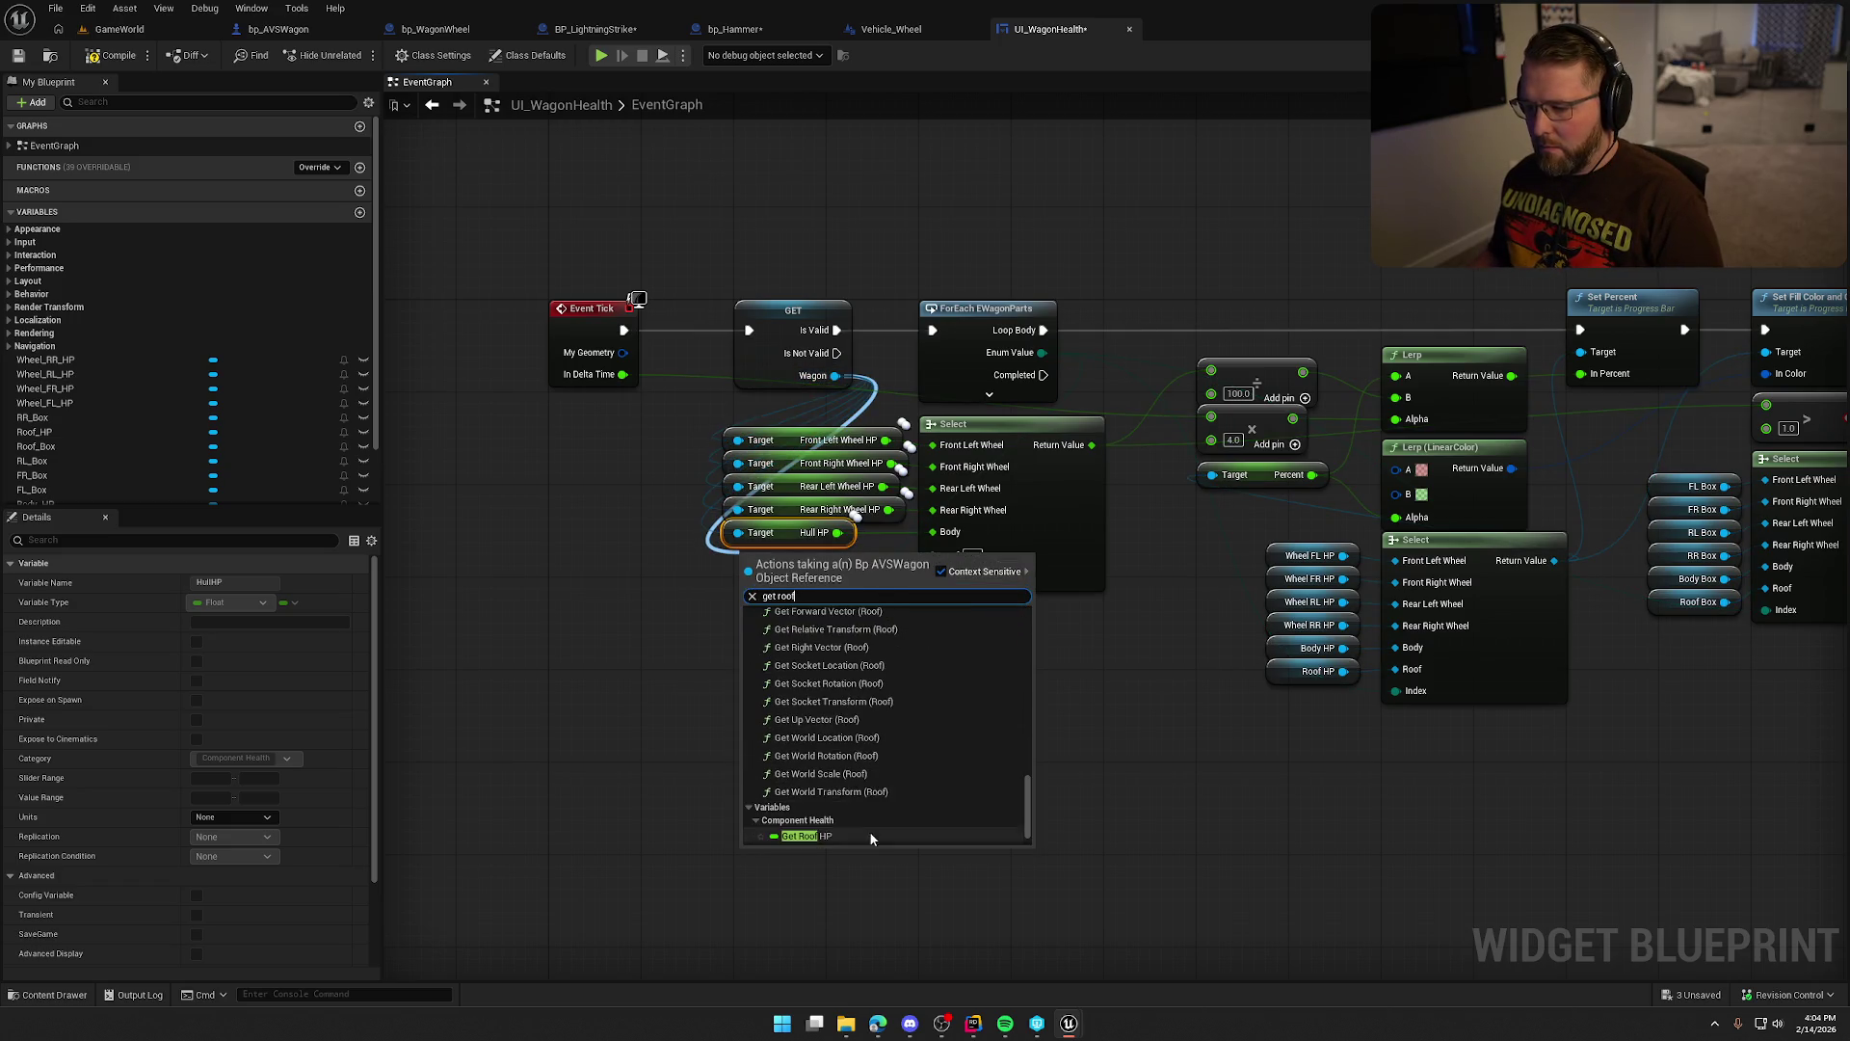
left_click(841, 838)
scroll(800, 819, "up", 4)
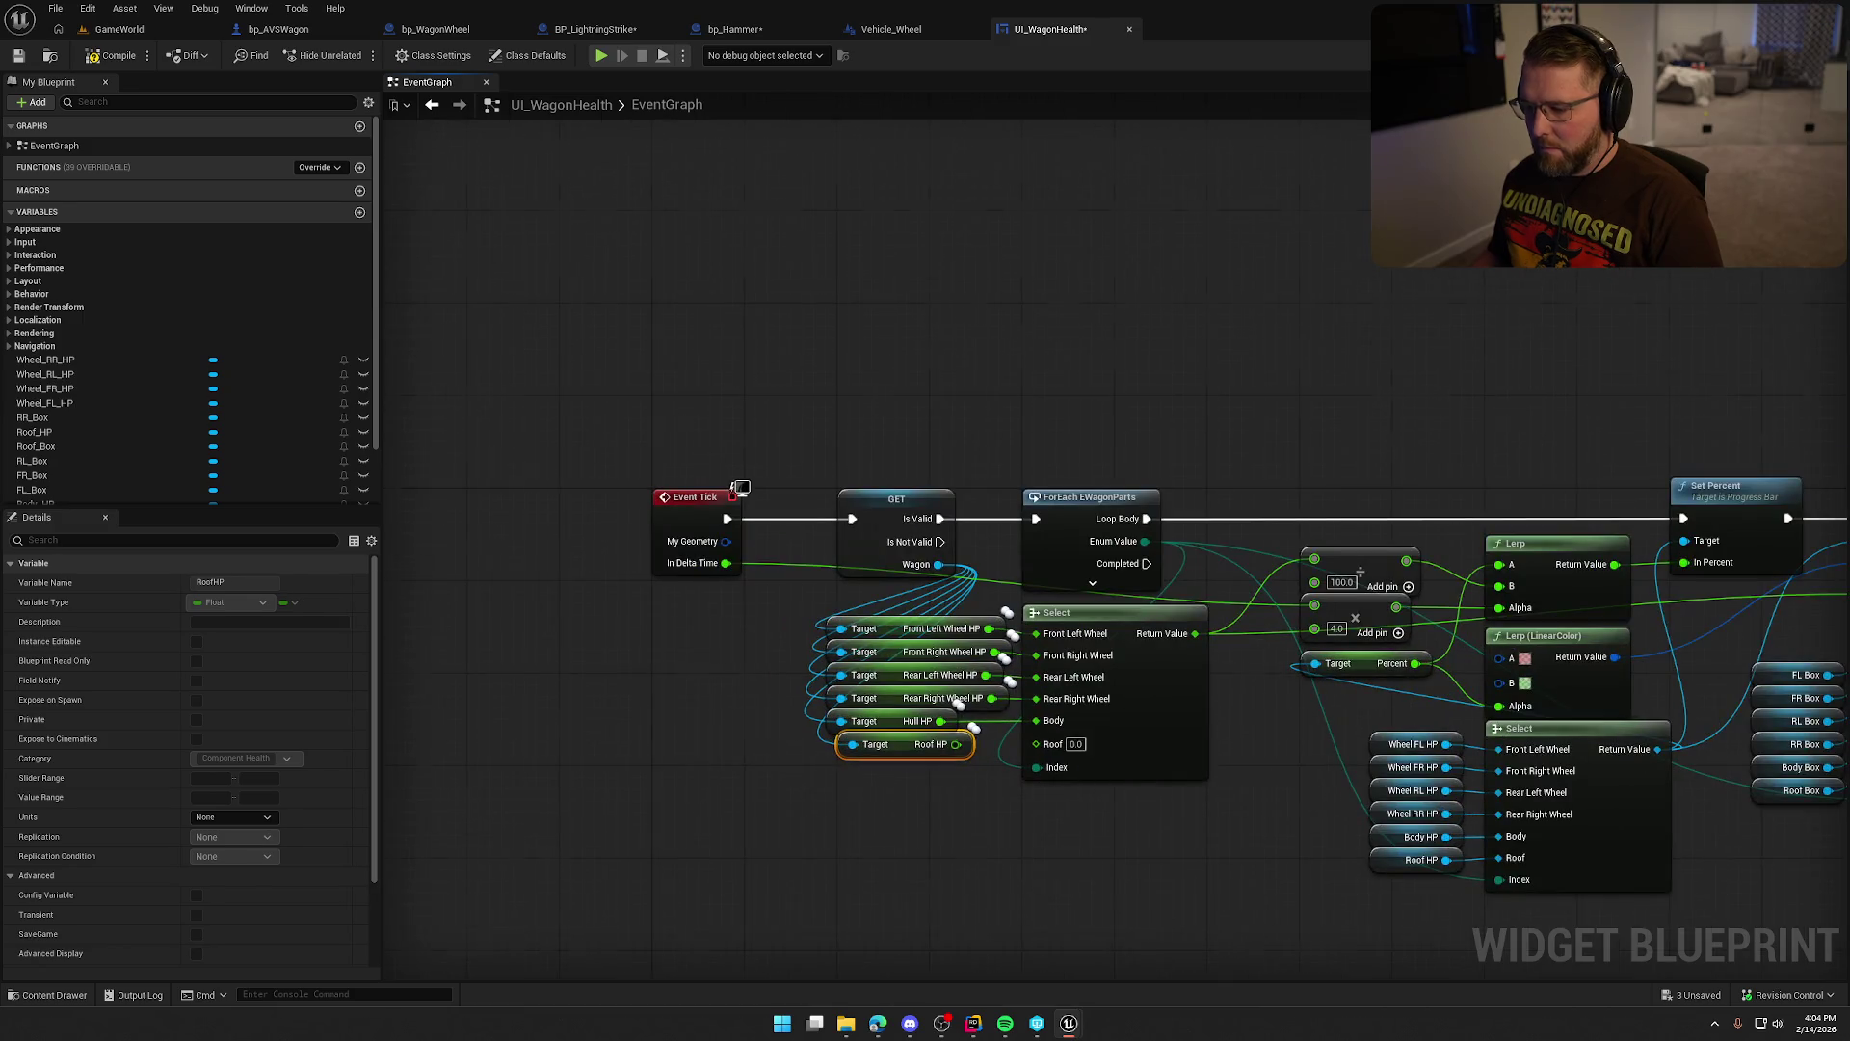
left_click_drag(835, 607, 915, 604)
left_click(811, 711)
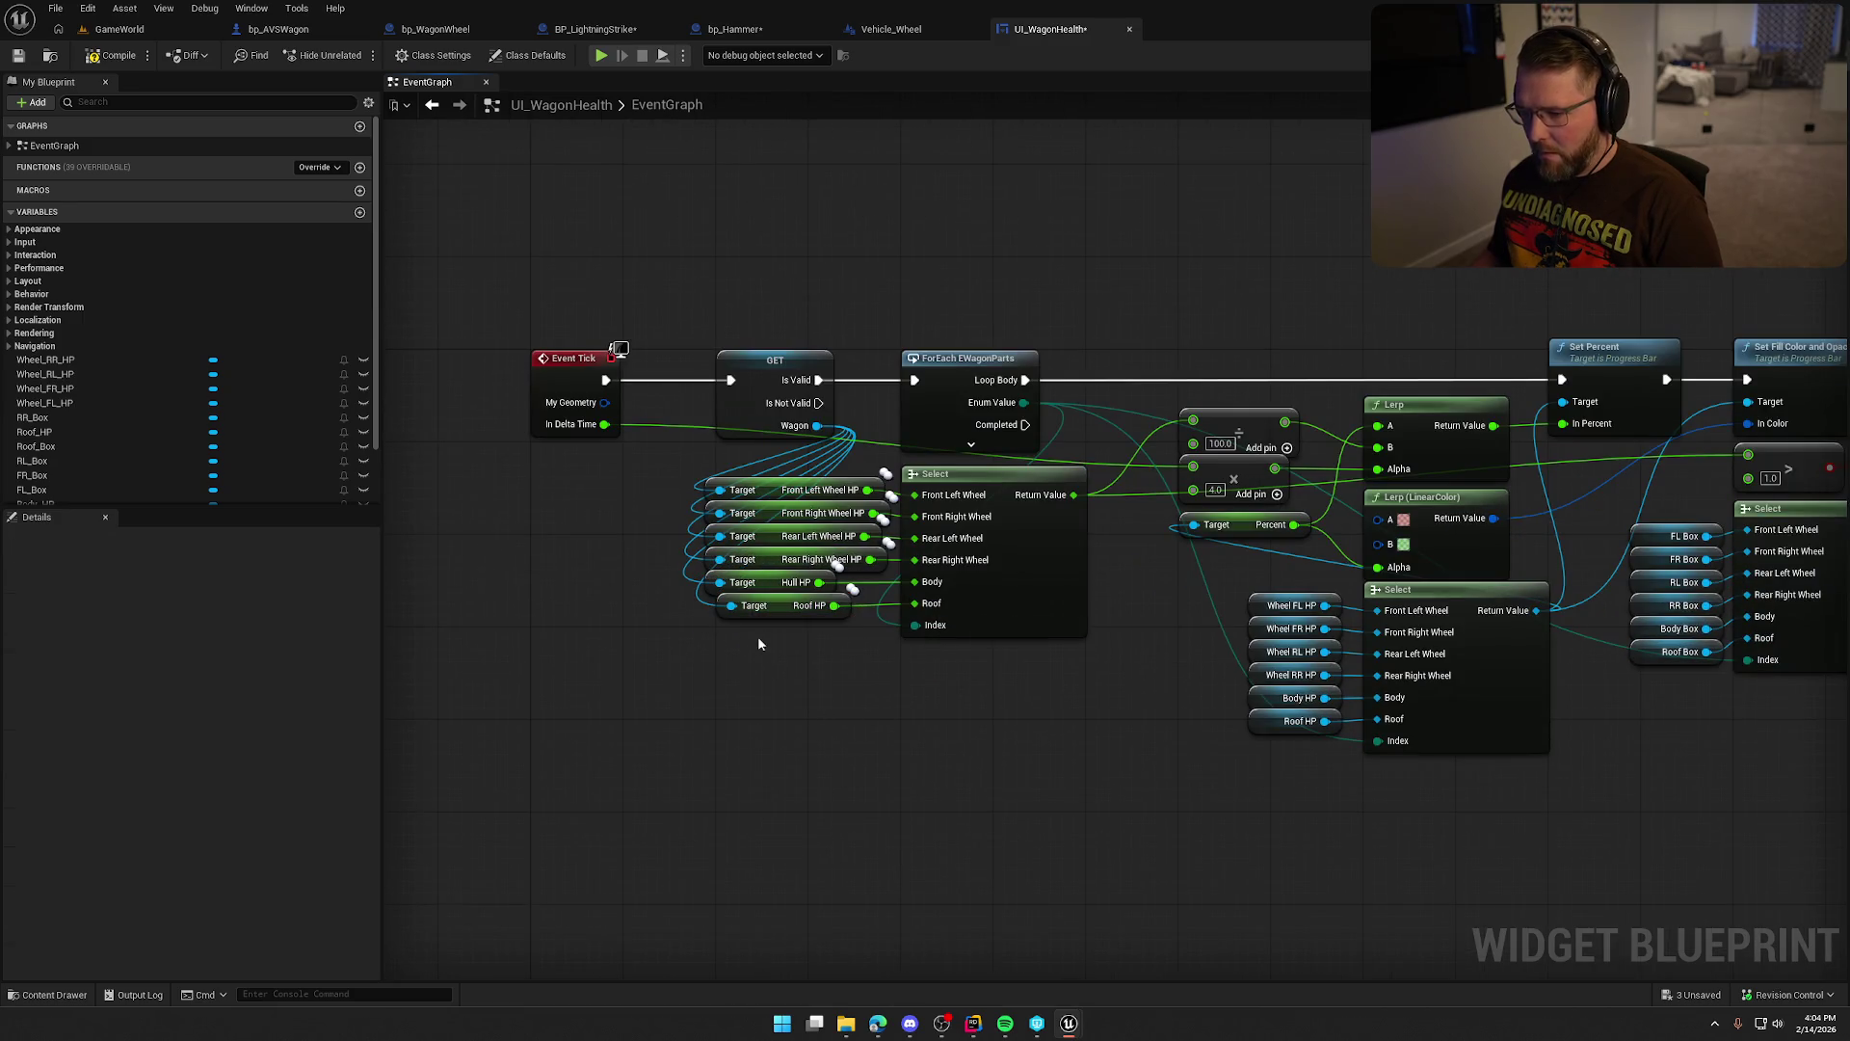
mouse_move(1008, 715)
left_mouse_down()
mouse_move(790, 576)
mouse_move(929, 754)
mouse_move(813, 731)
left_mouse_up()
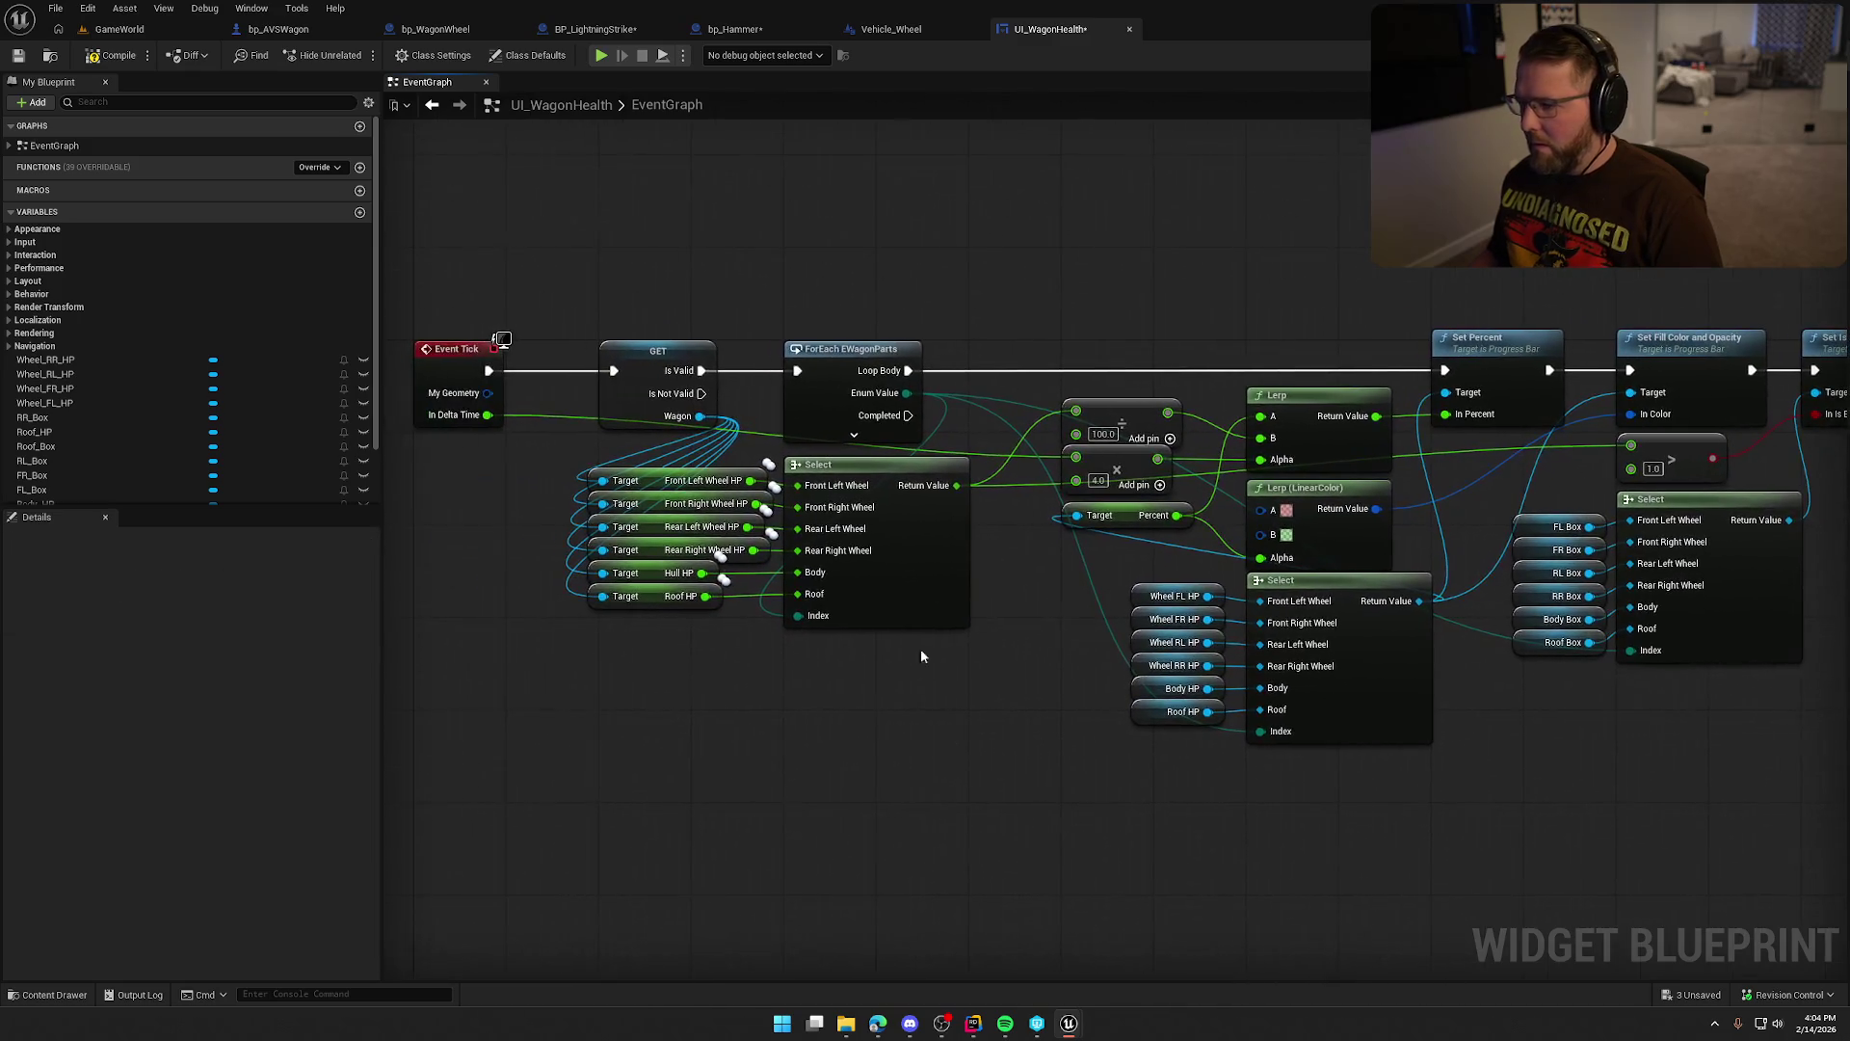
Save UI_WagonHealth by checking out the asset, then switch back to bp_AVSWagon.
key("ctrl+shift+s")
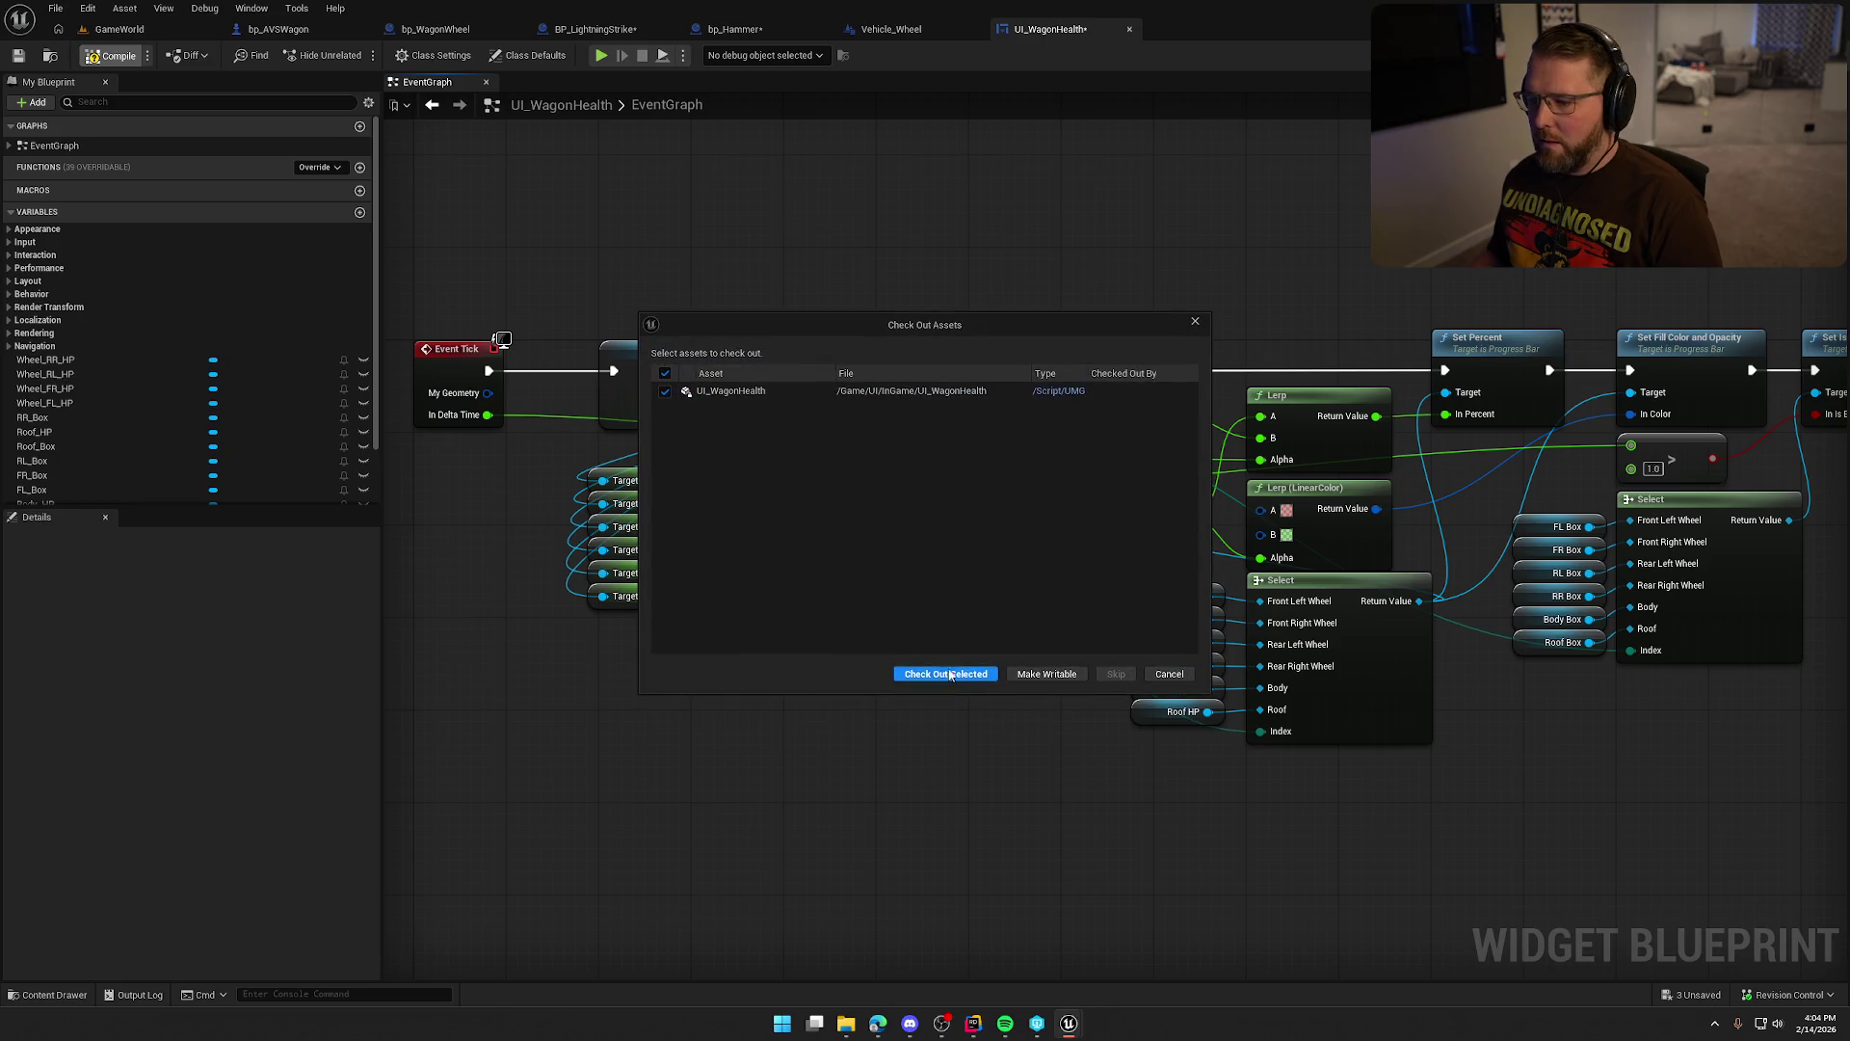
left_click(1078, 672)
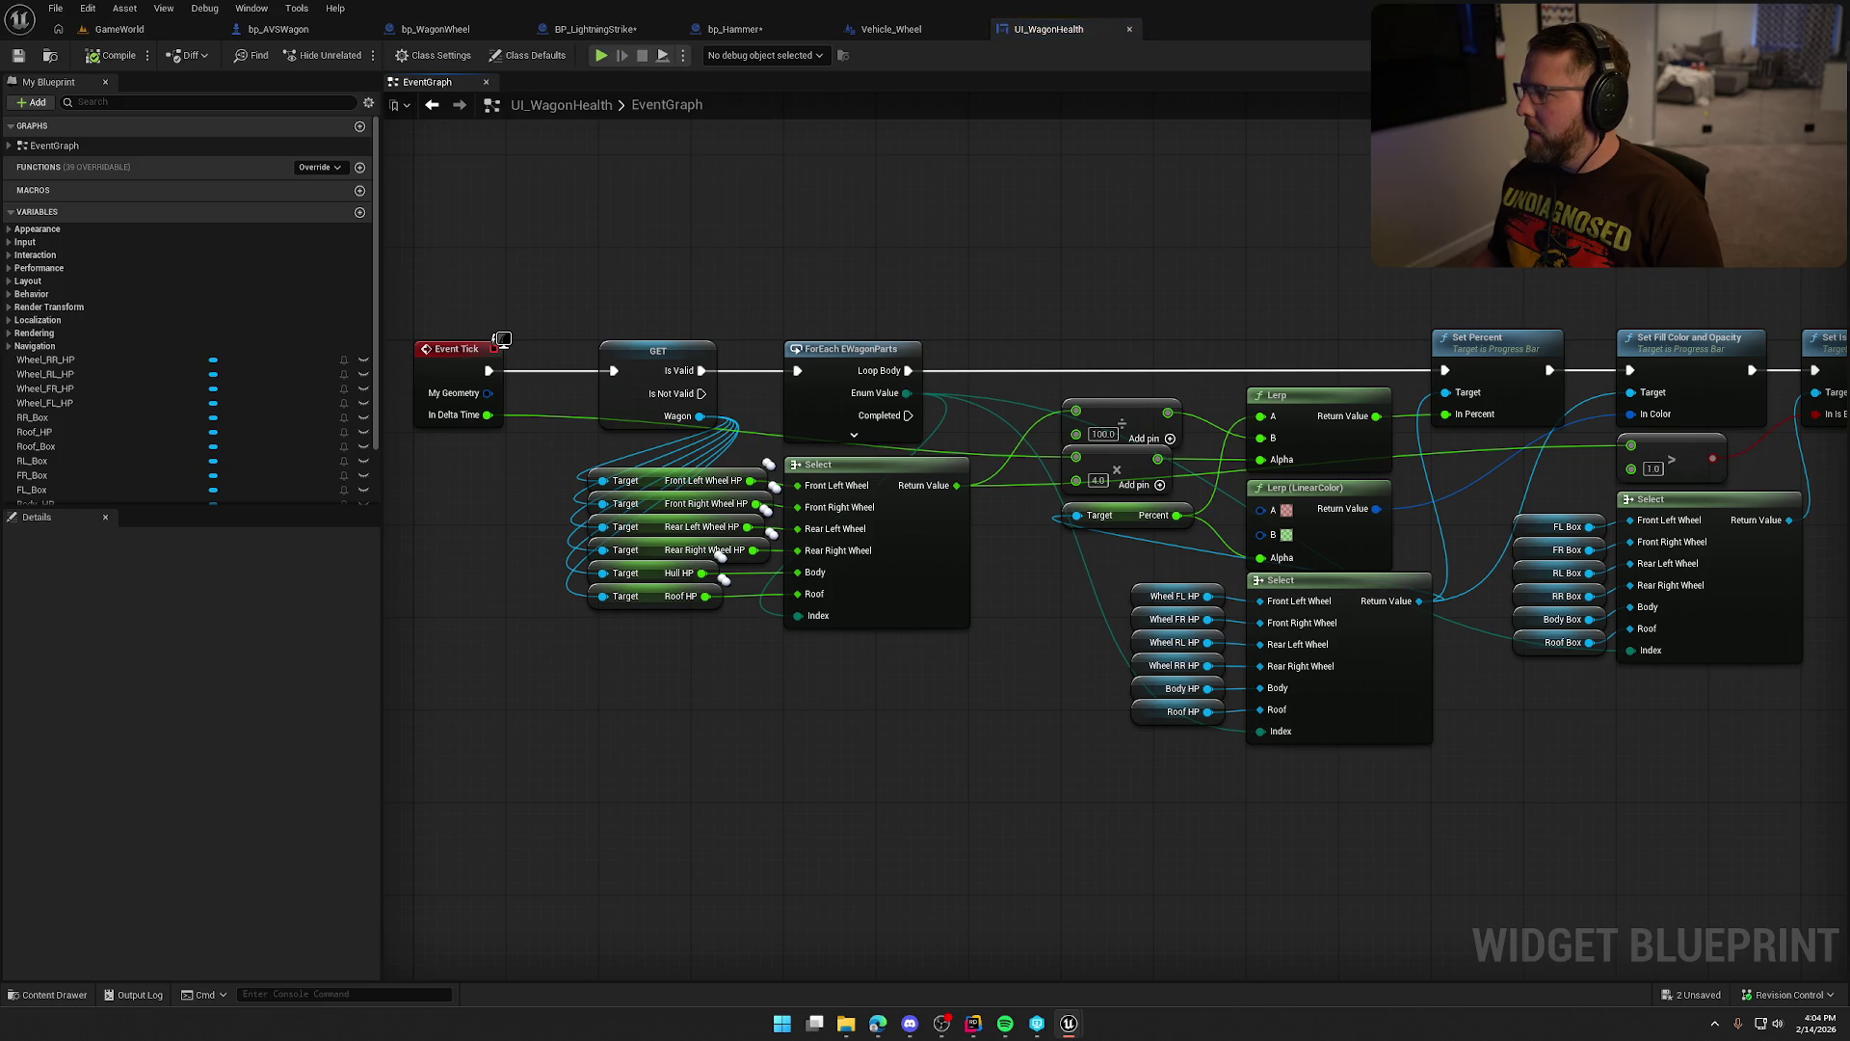
key("ctrl+Tab")
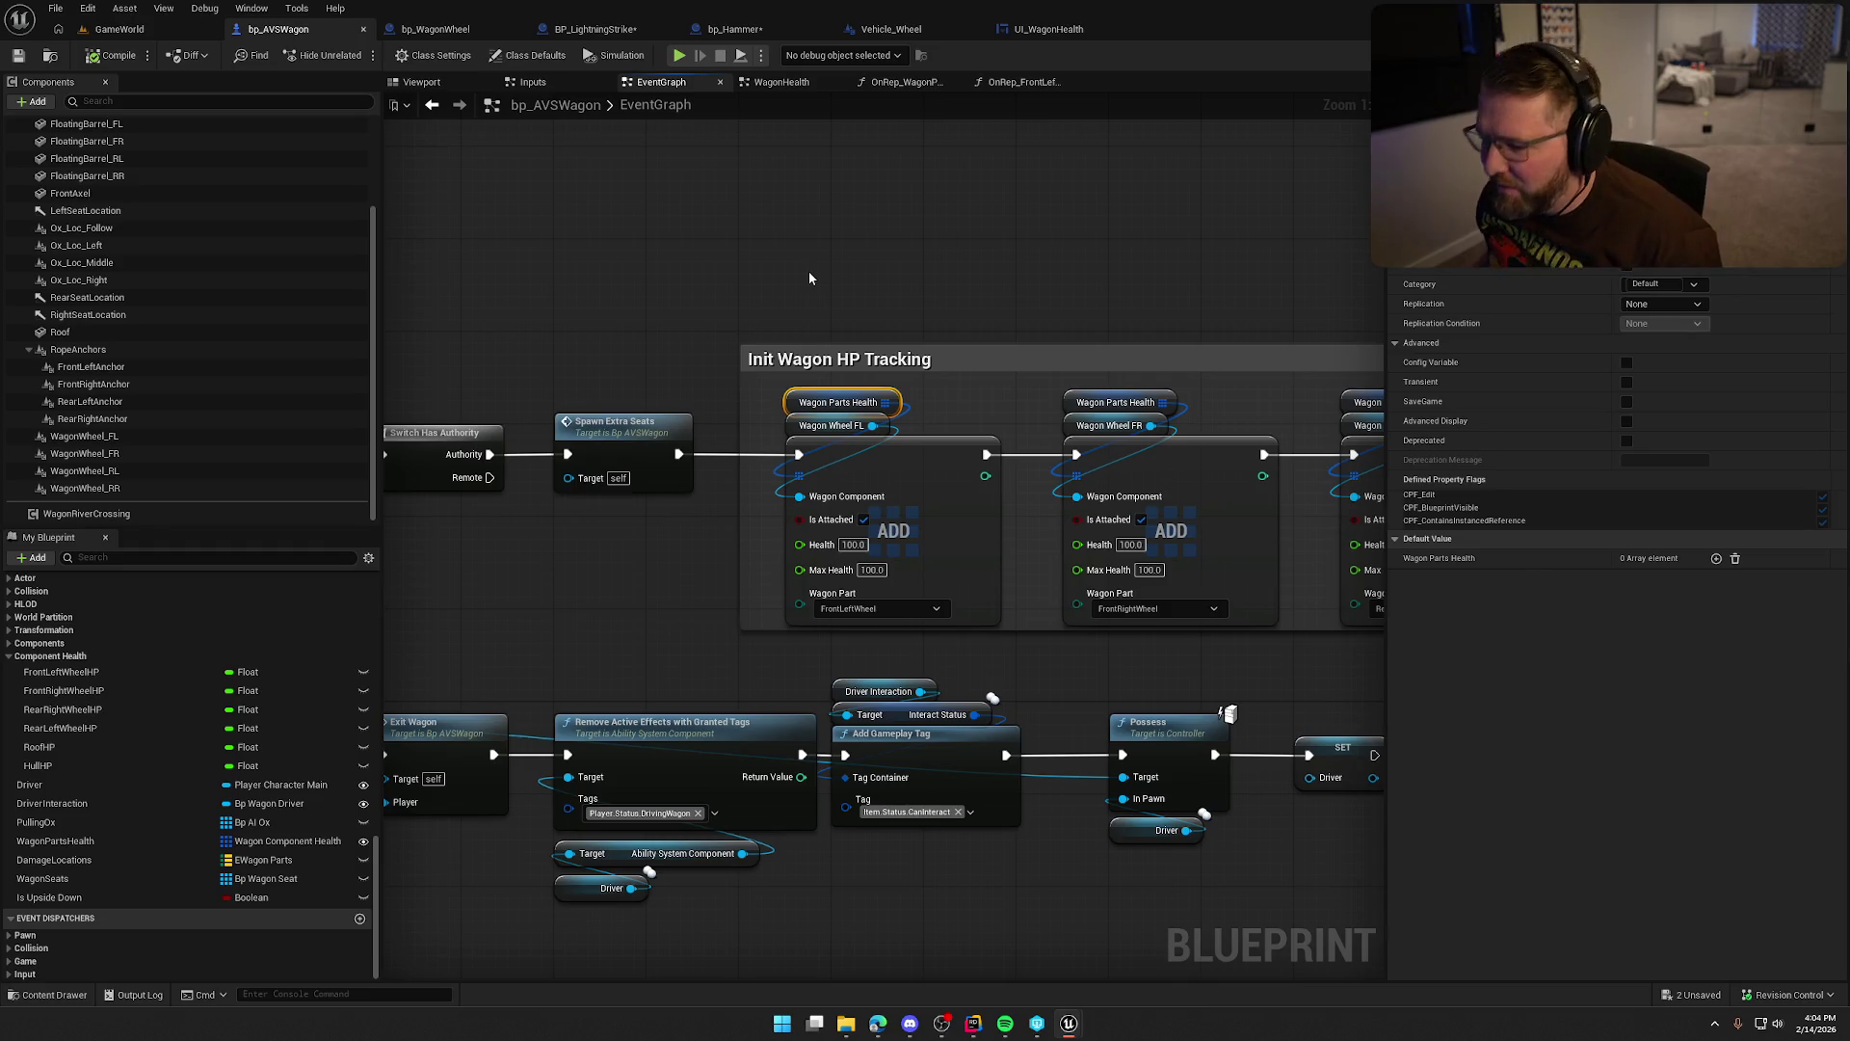
Delete the Init Wagon HP Tracking block, link Spawn Extra Seats to Bind Event, and save.
scroll(872, 264, "down", 1)
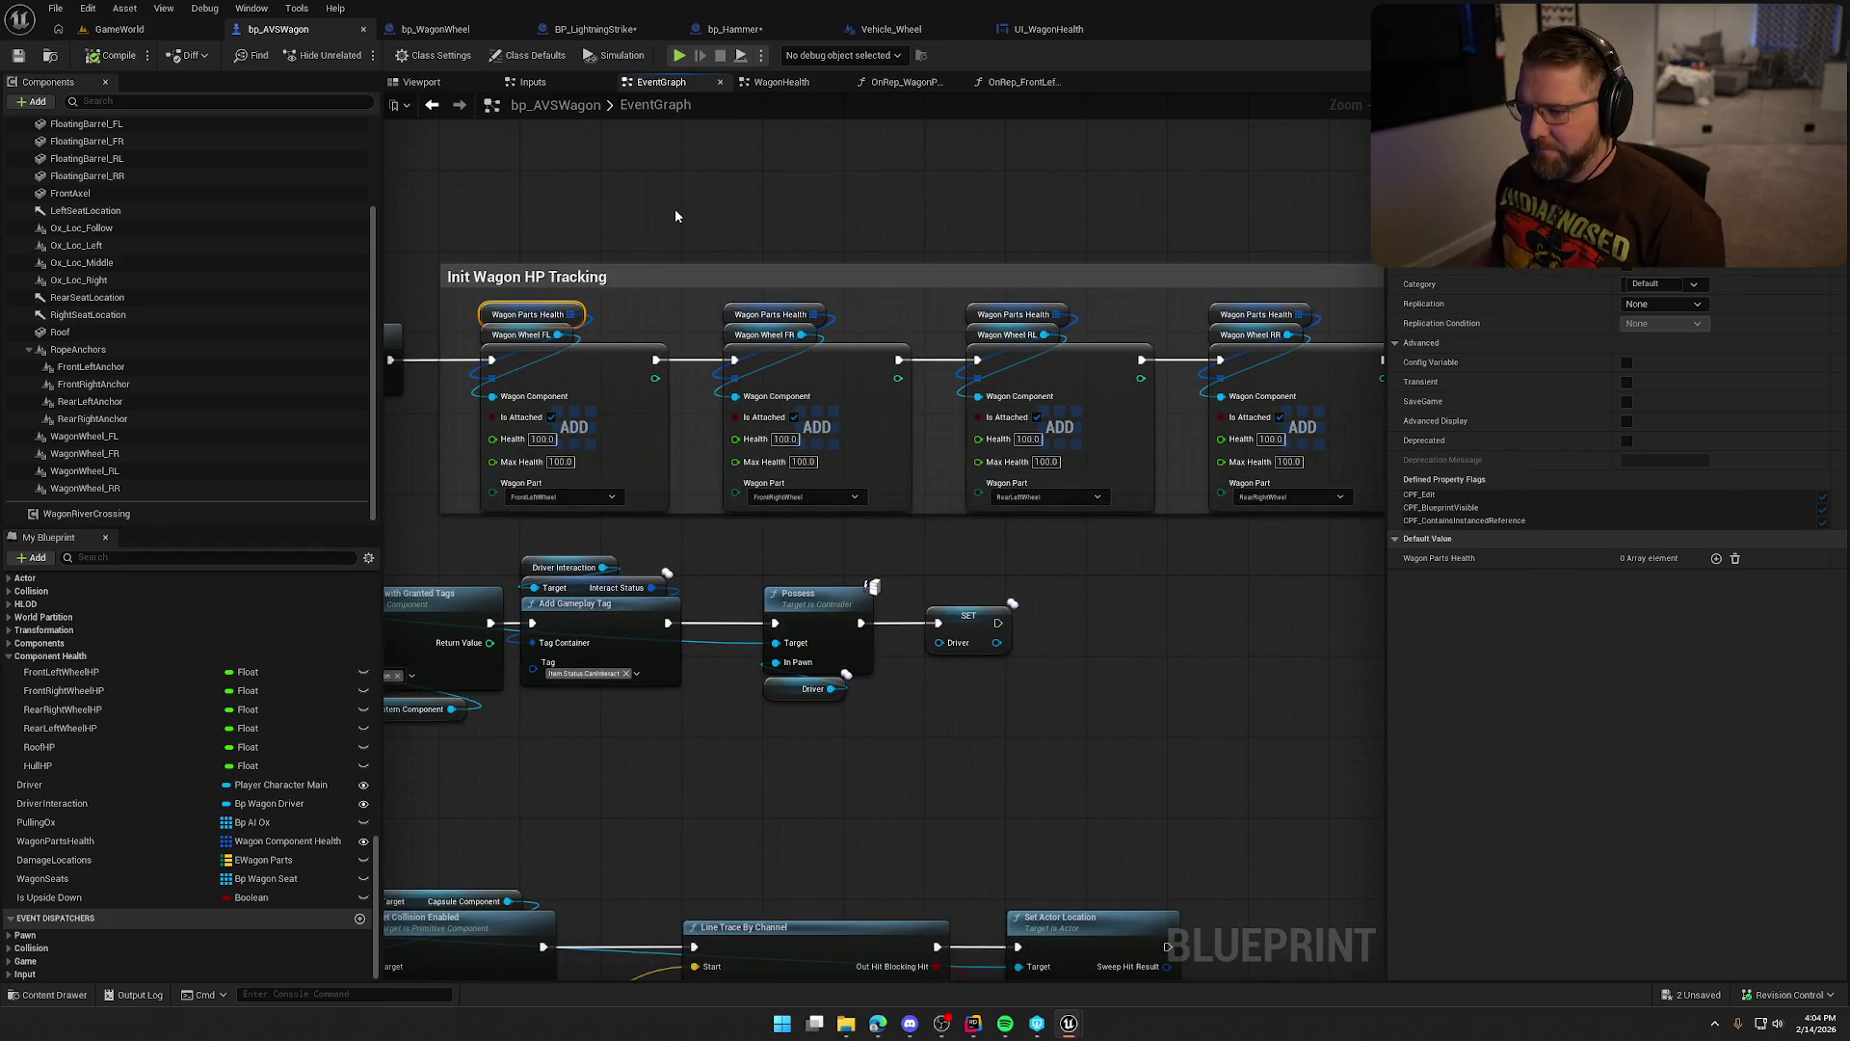
scroll(674, 208, "down", 5)
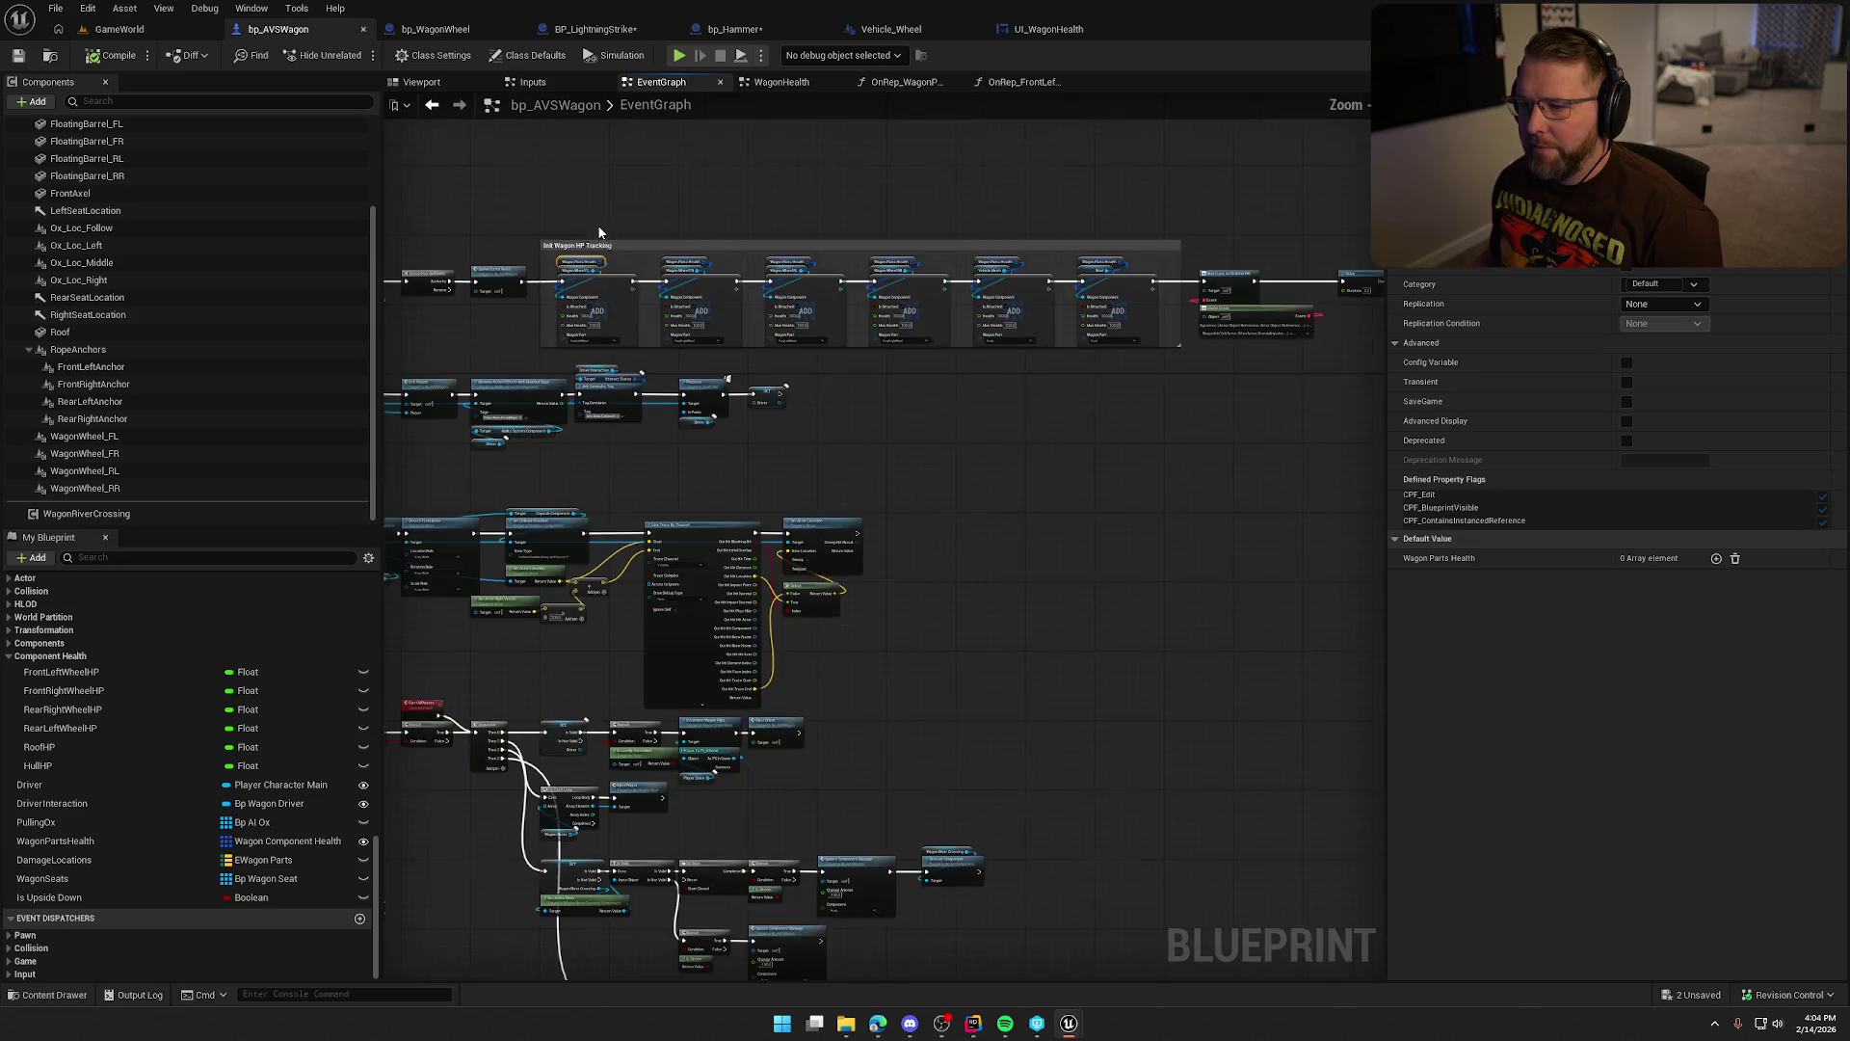
mouse_move(555, 221)
left_mouse_down()
mouse_move(1055, 332)
mouse_move(1173, 332)
left_mouse_up()
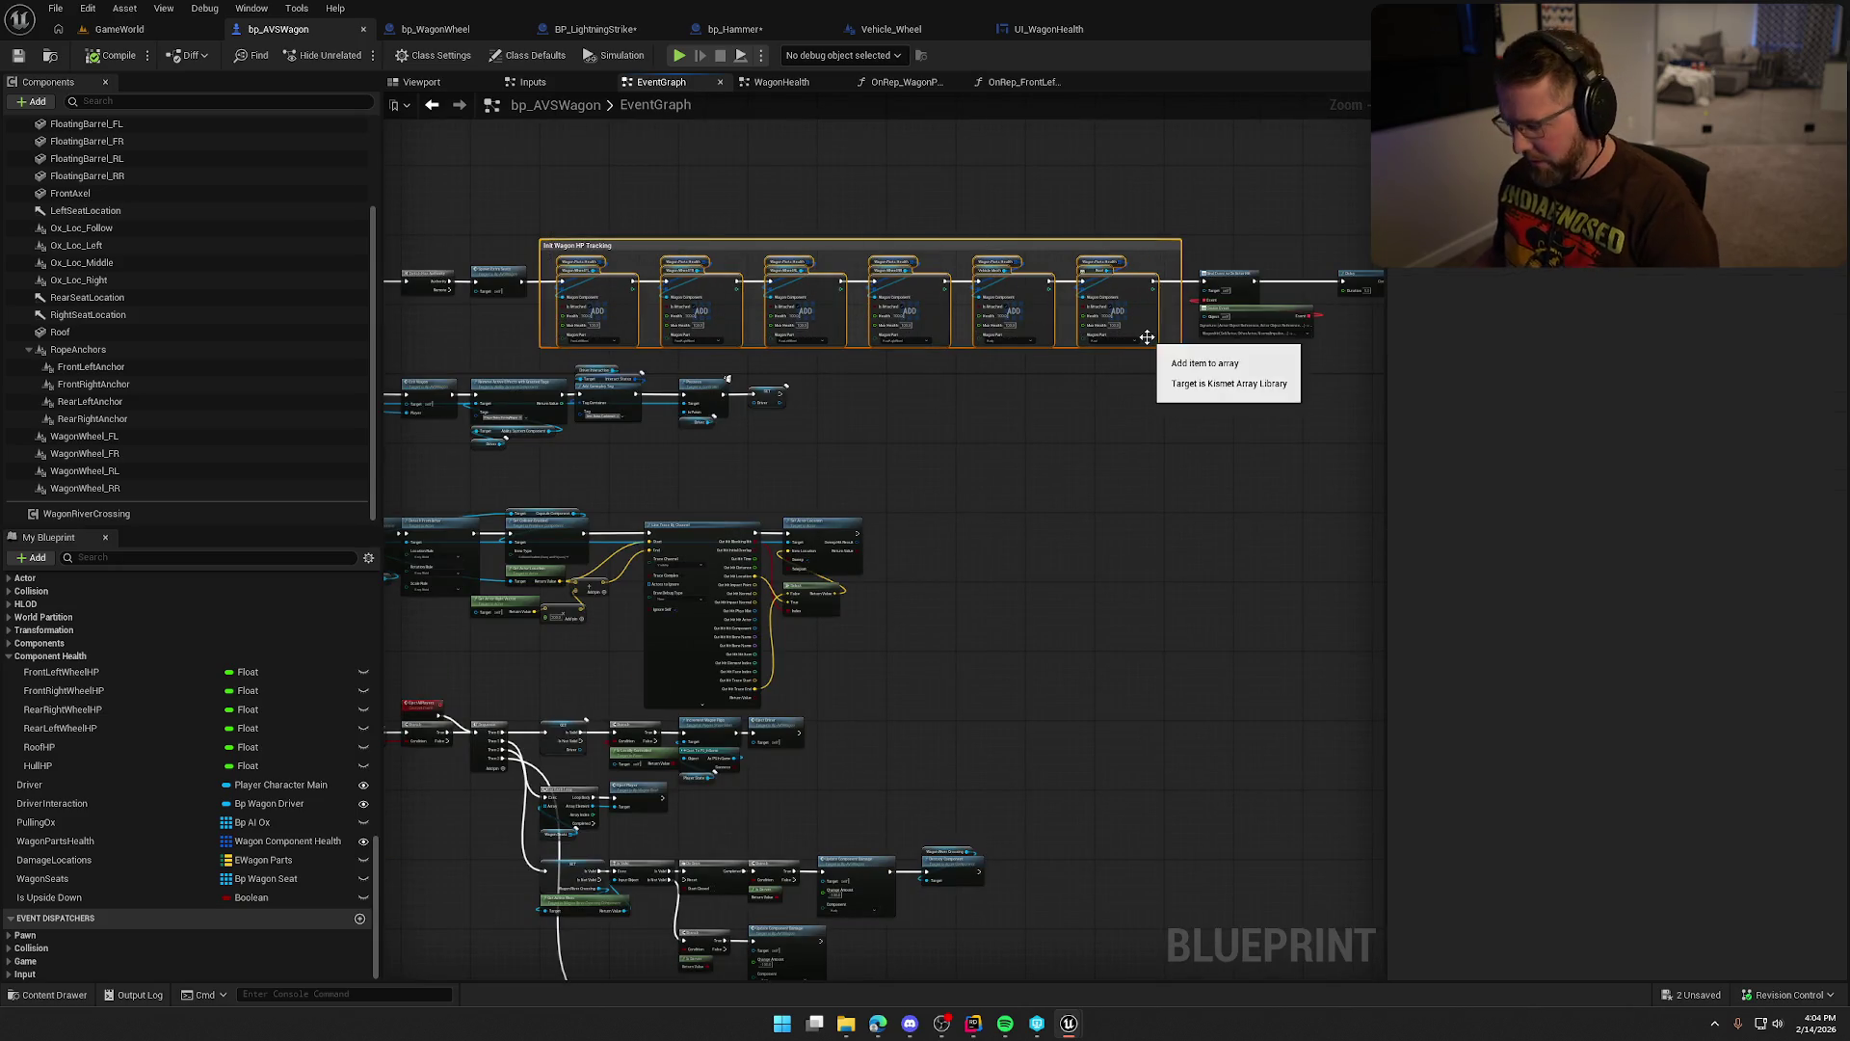
key("Delete")
left_click(1249, 310)
mouse_move(1222, 407)
left_mouse_down()
mouse_move(973, 289)
mouse_move(707, 255)
left_mouse_up()
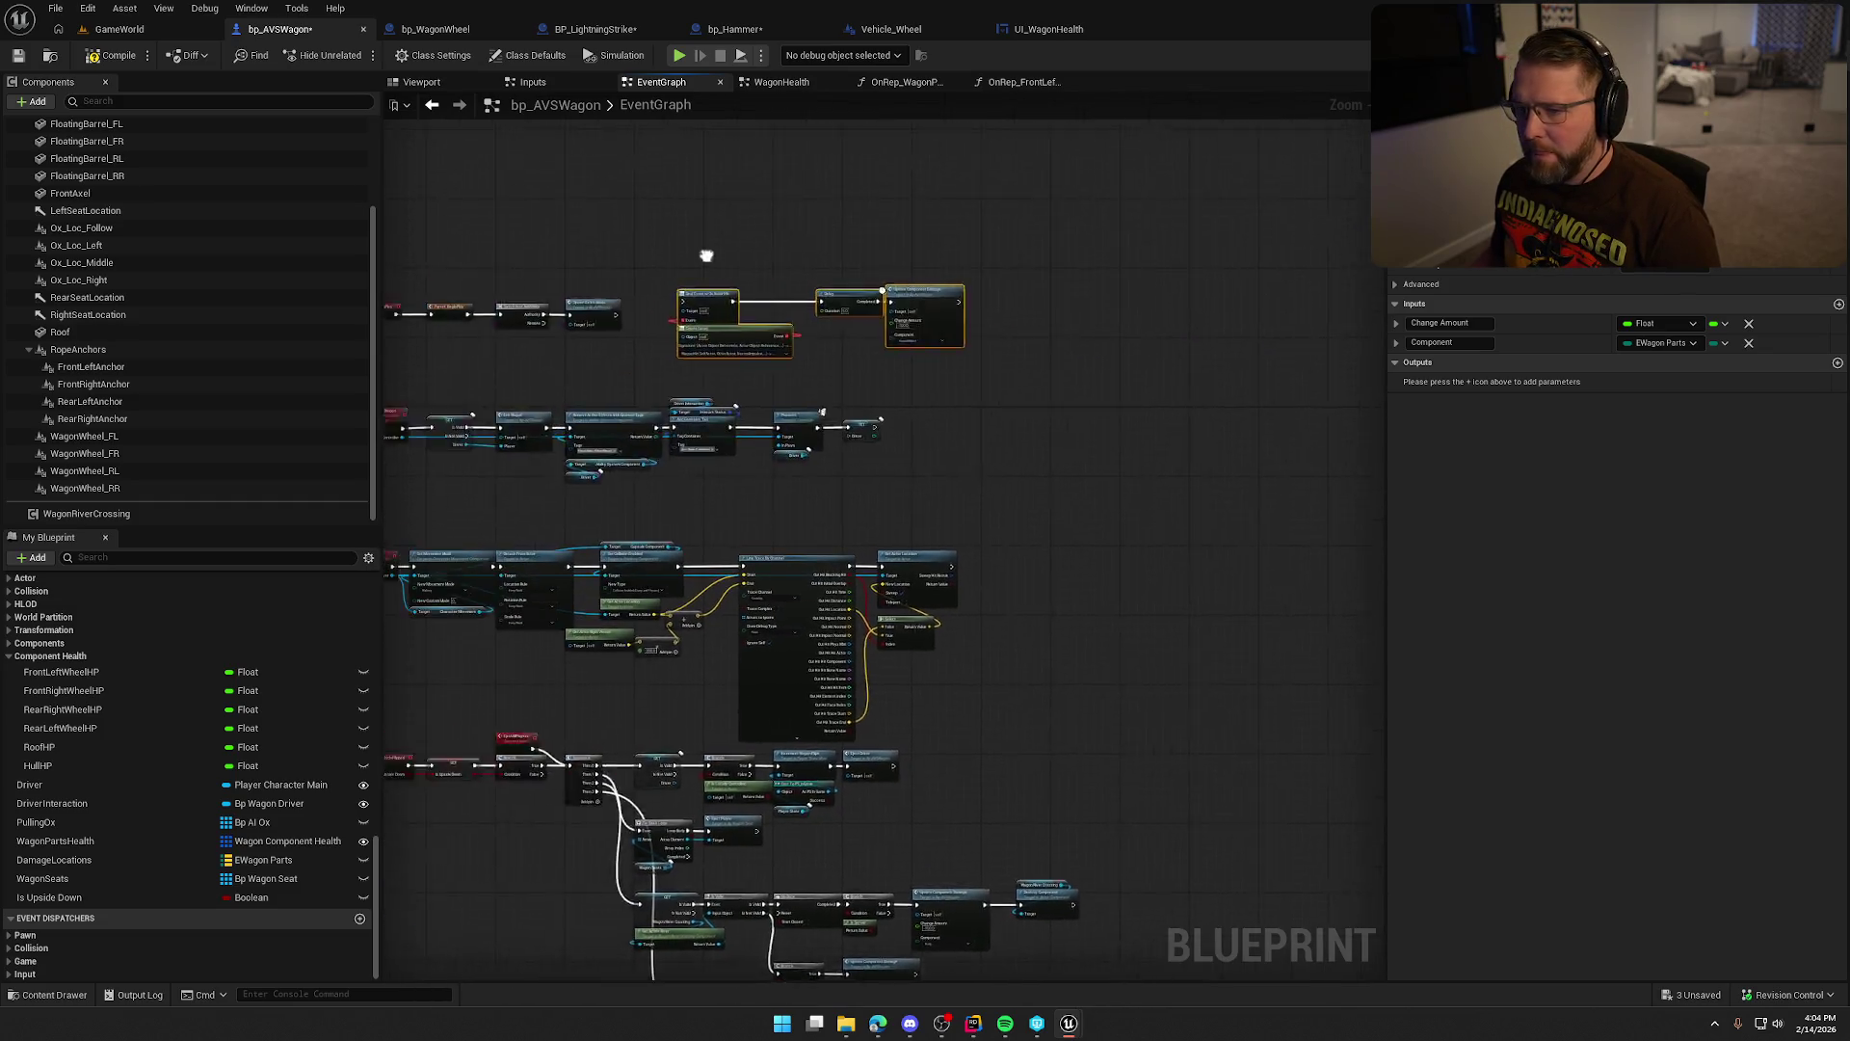
scroll(472, 293, "up", 4)
mouse_move(772, 339)
left_mouse_down()
mouse_move(923, 308)
mouse_move(933, 332)
mouse_move(871, 334)
left_mouse_up()
left_click_drag(1115, 279, 951, 269)
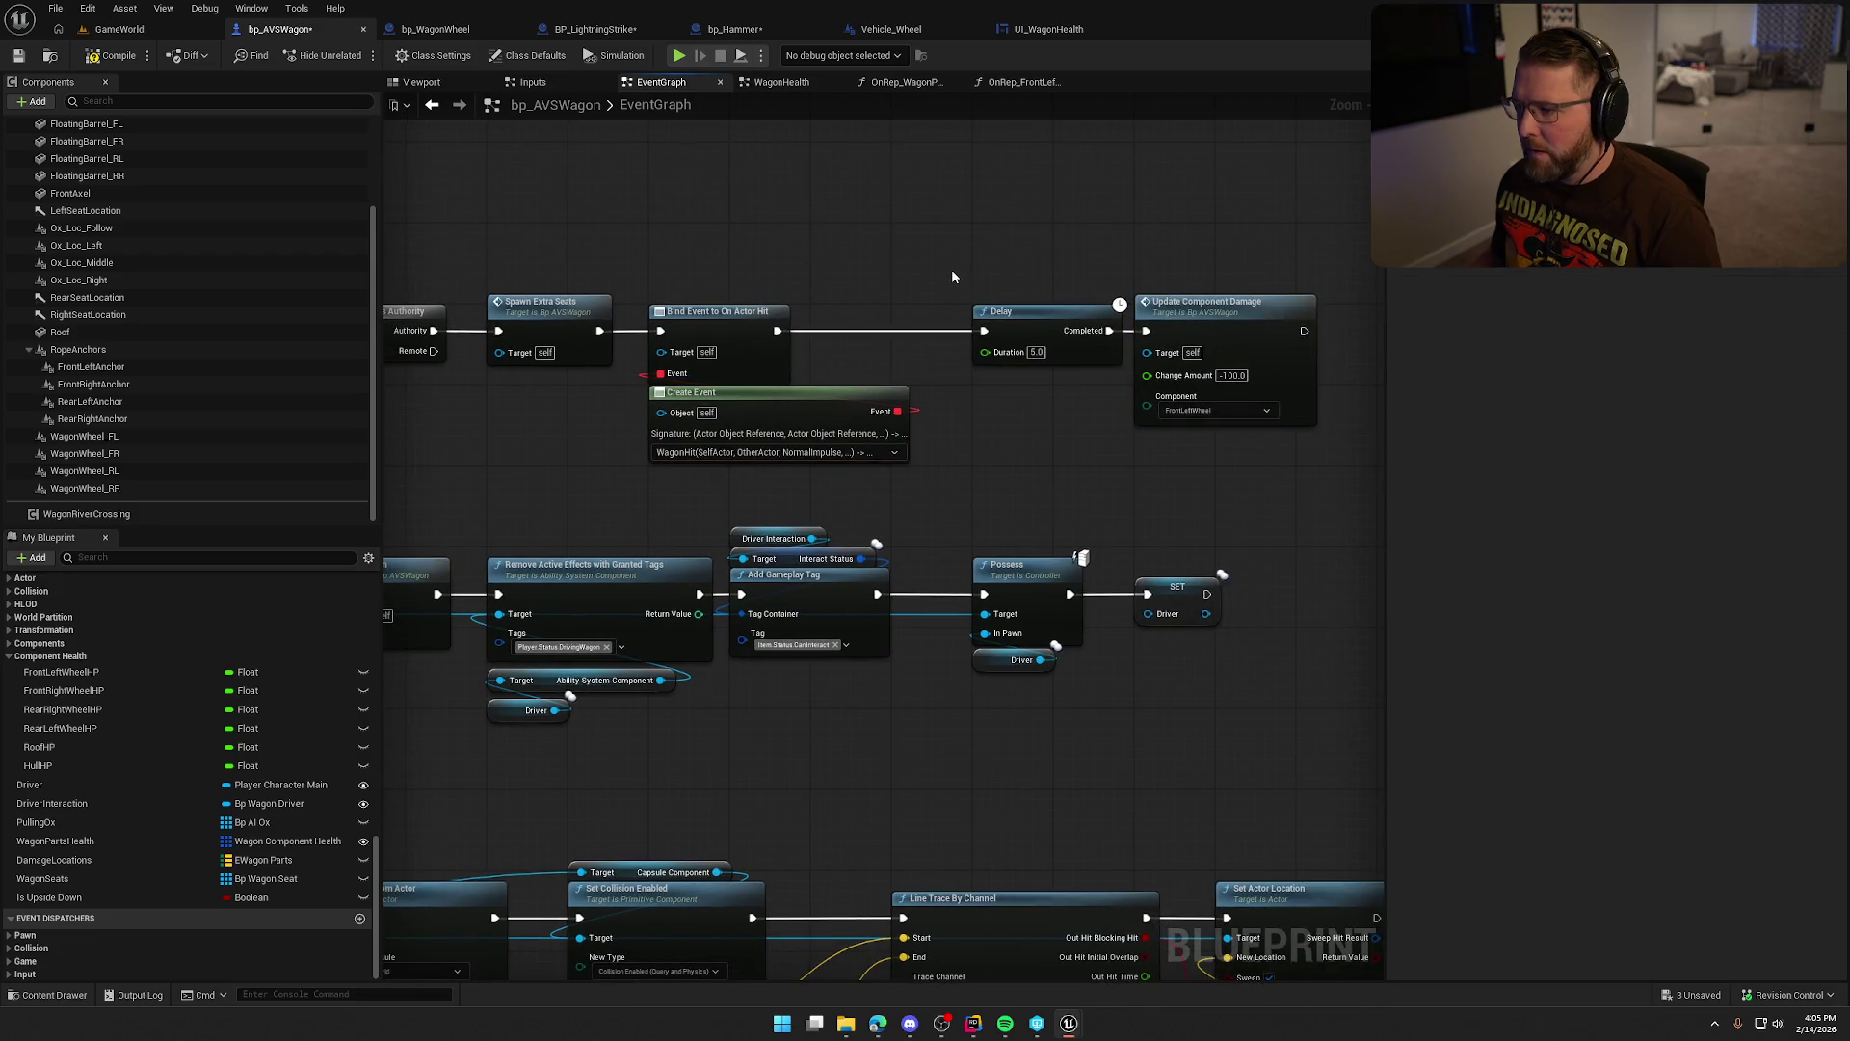
key("ctrl+s")
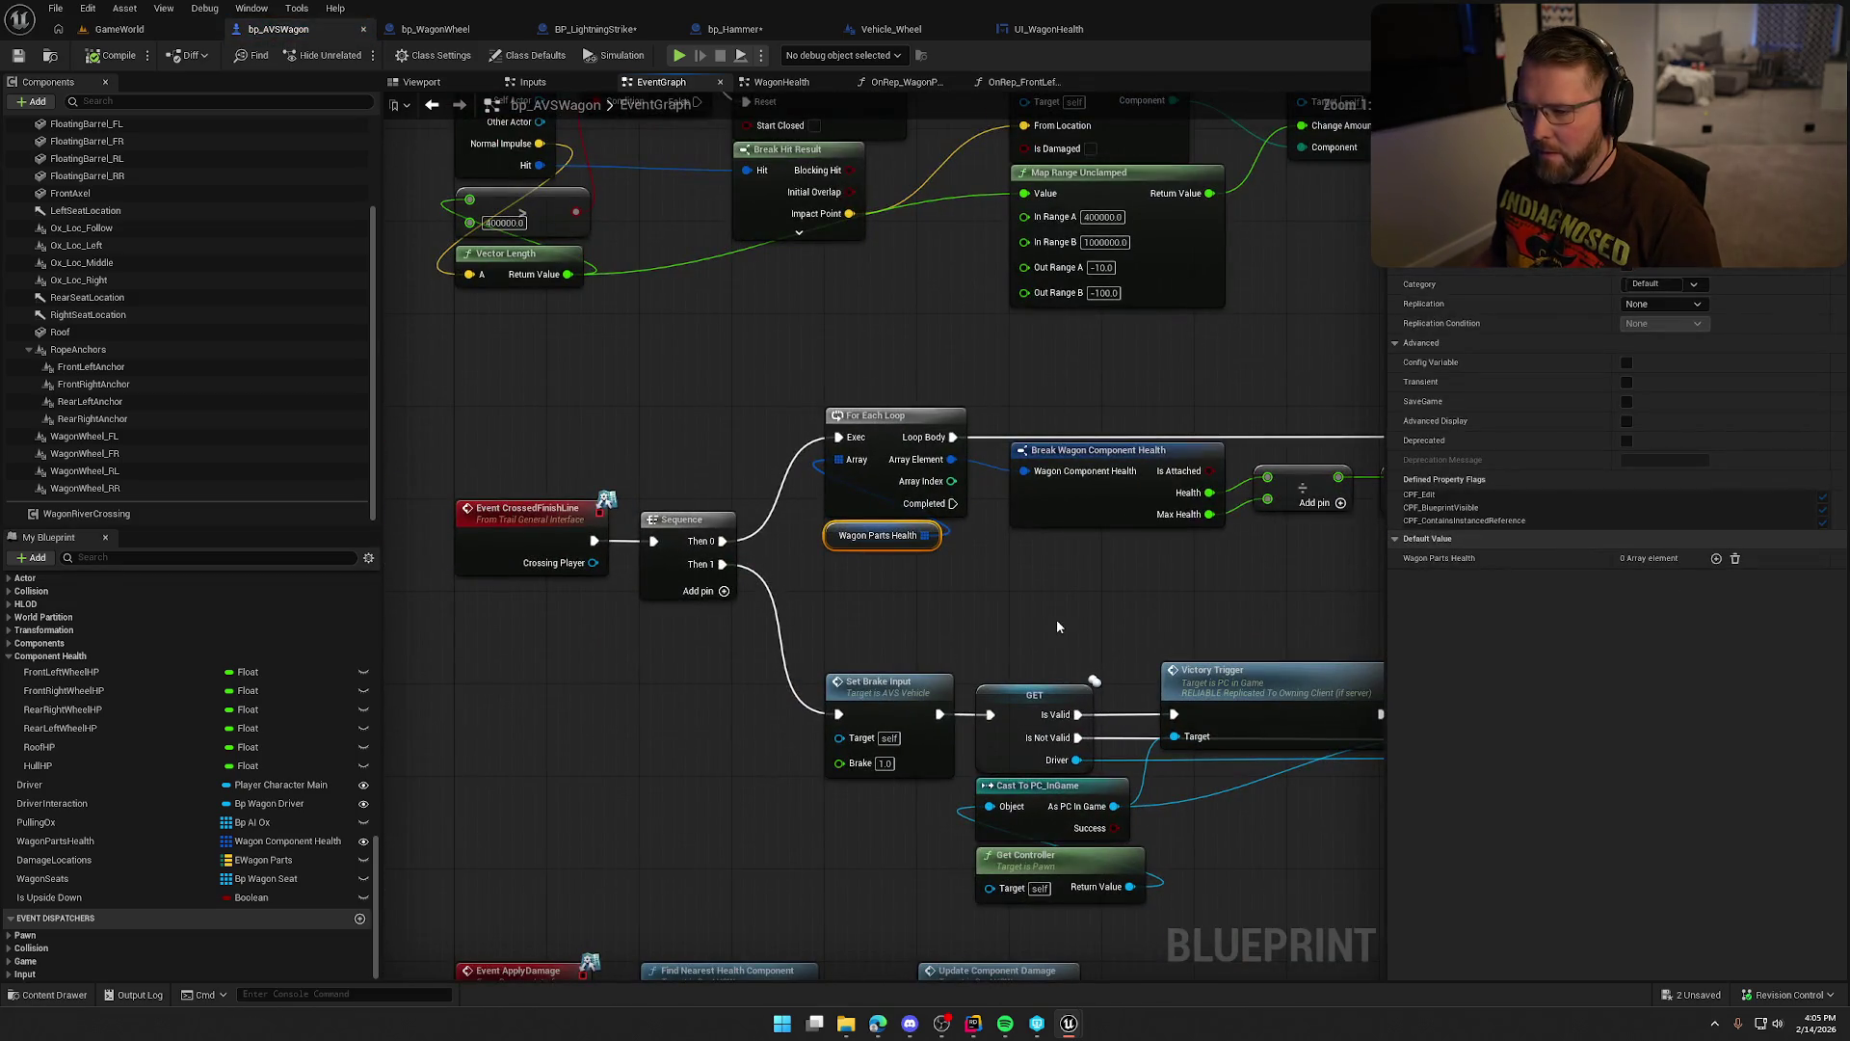
scroll(1056, 628, "down", 2)
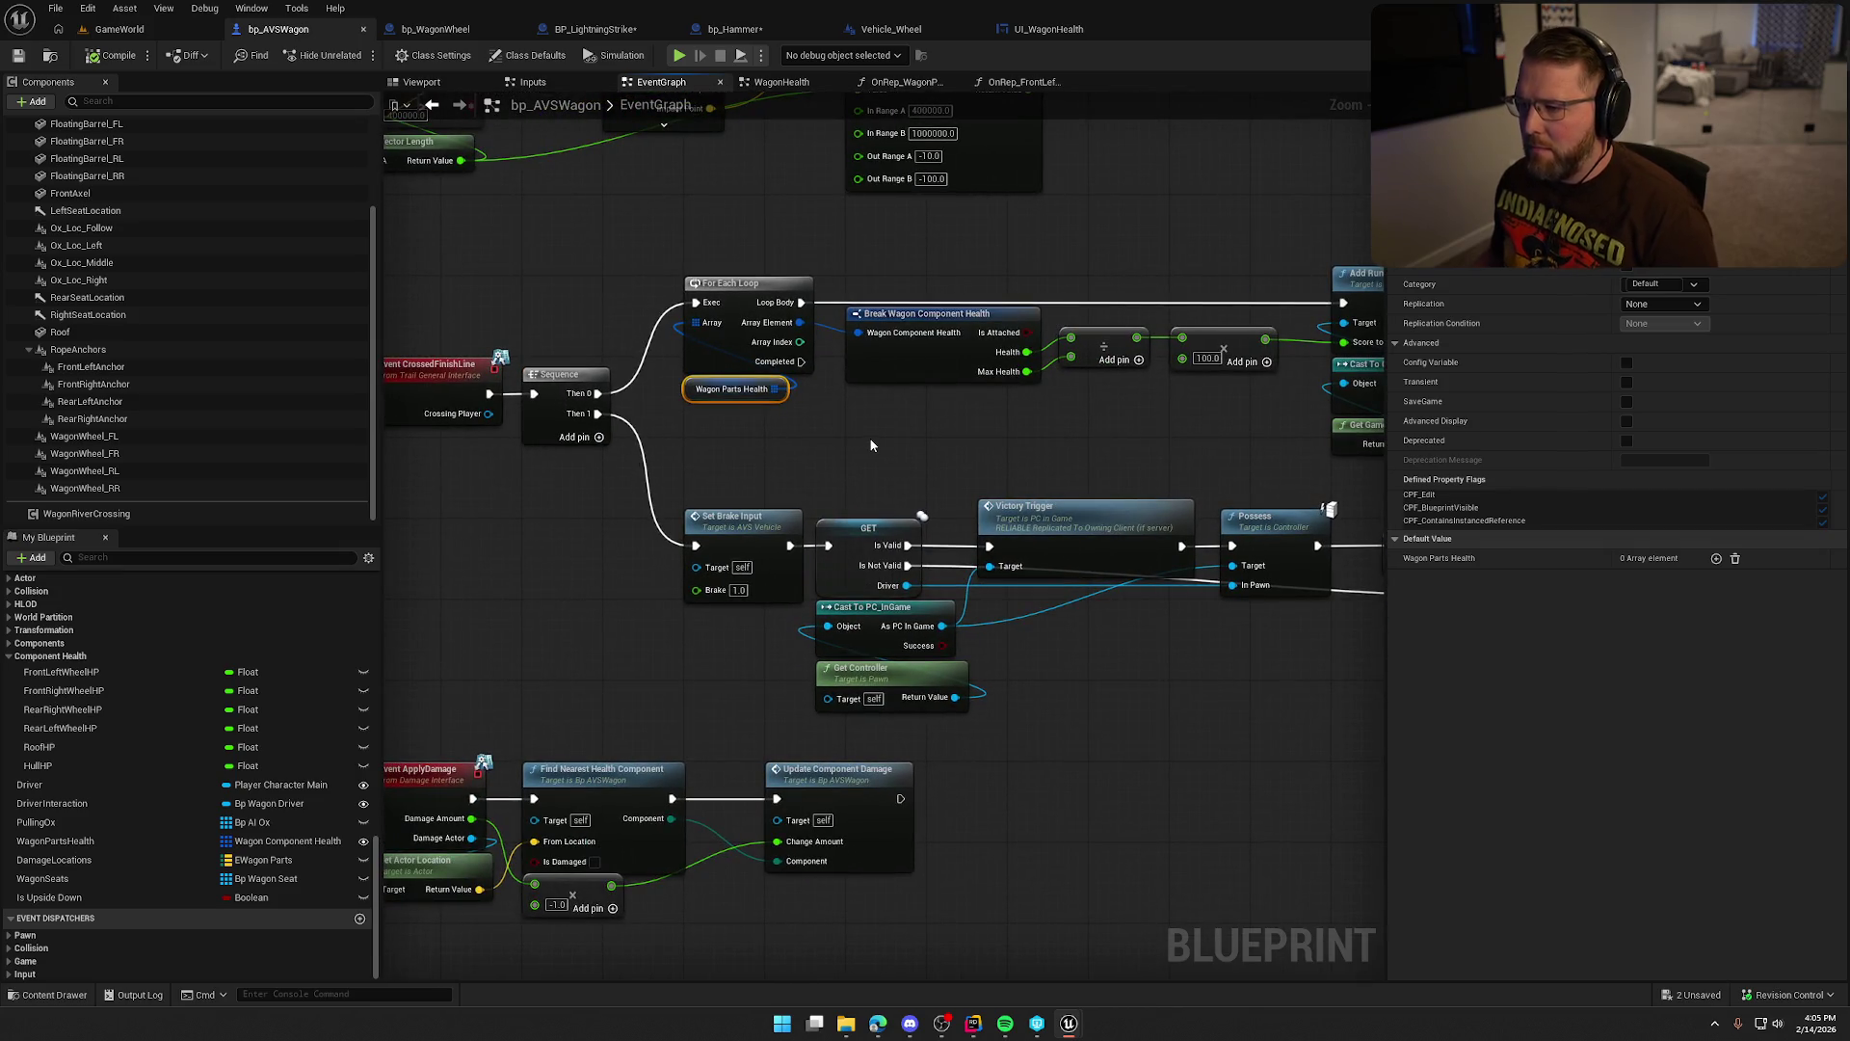
mouse_move(1054, 436)
left_mouse_down()
mouse_move(825, 414)
mouse_move(860, 419)
mouse_move(892, 474)
mouse_move(942, 499)
left_mouse_up()
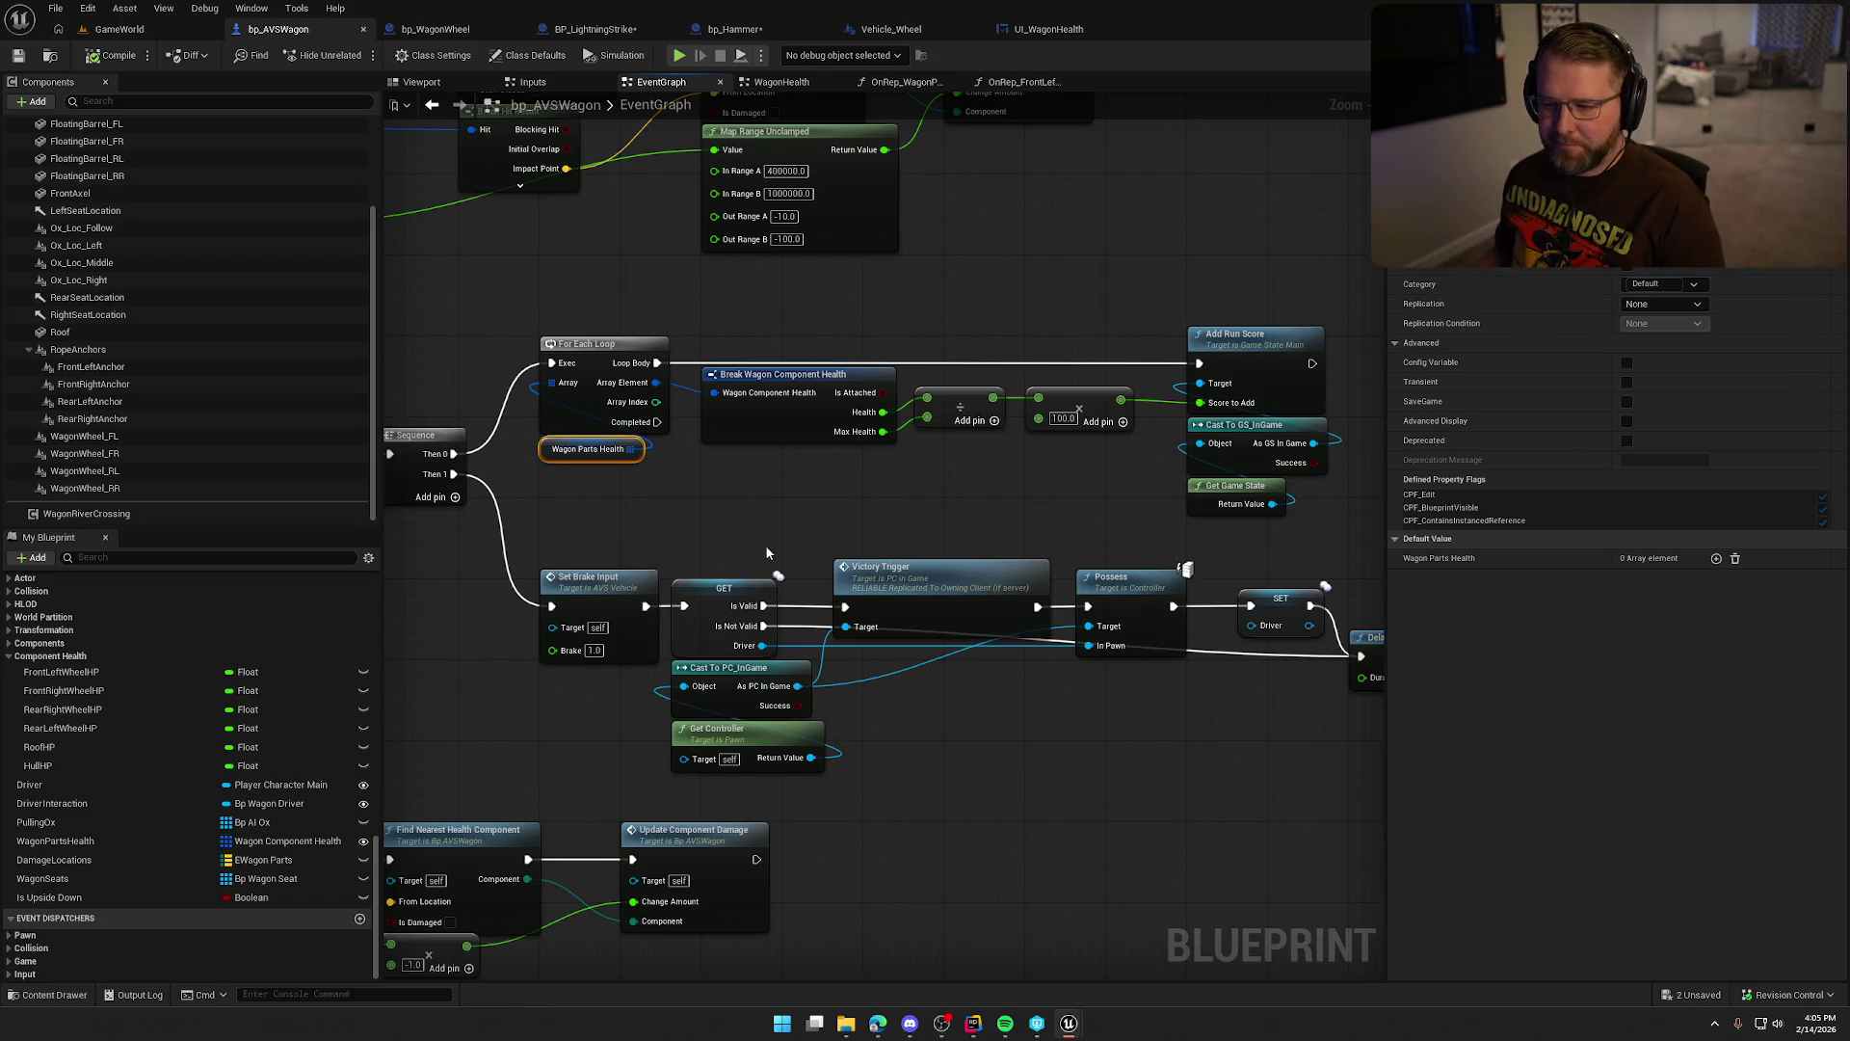
left_click_drag(787, 498, 819, 448)
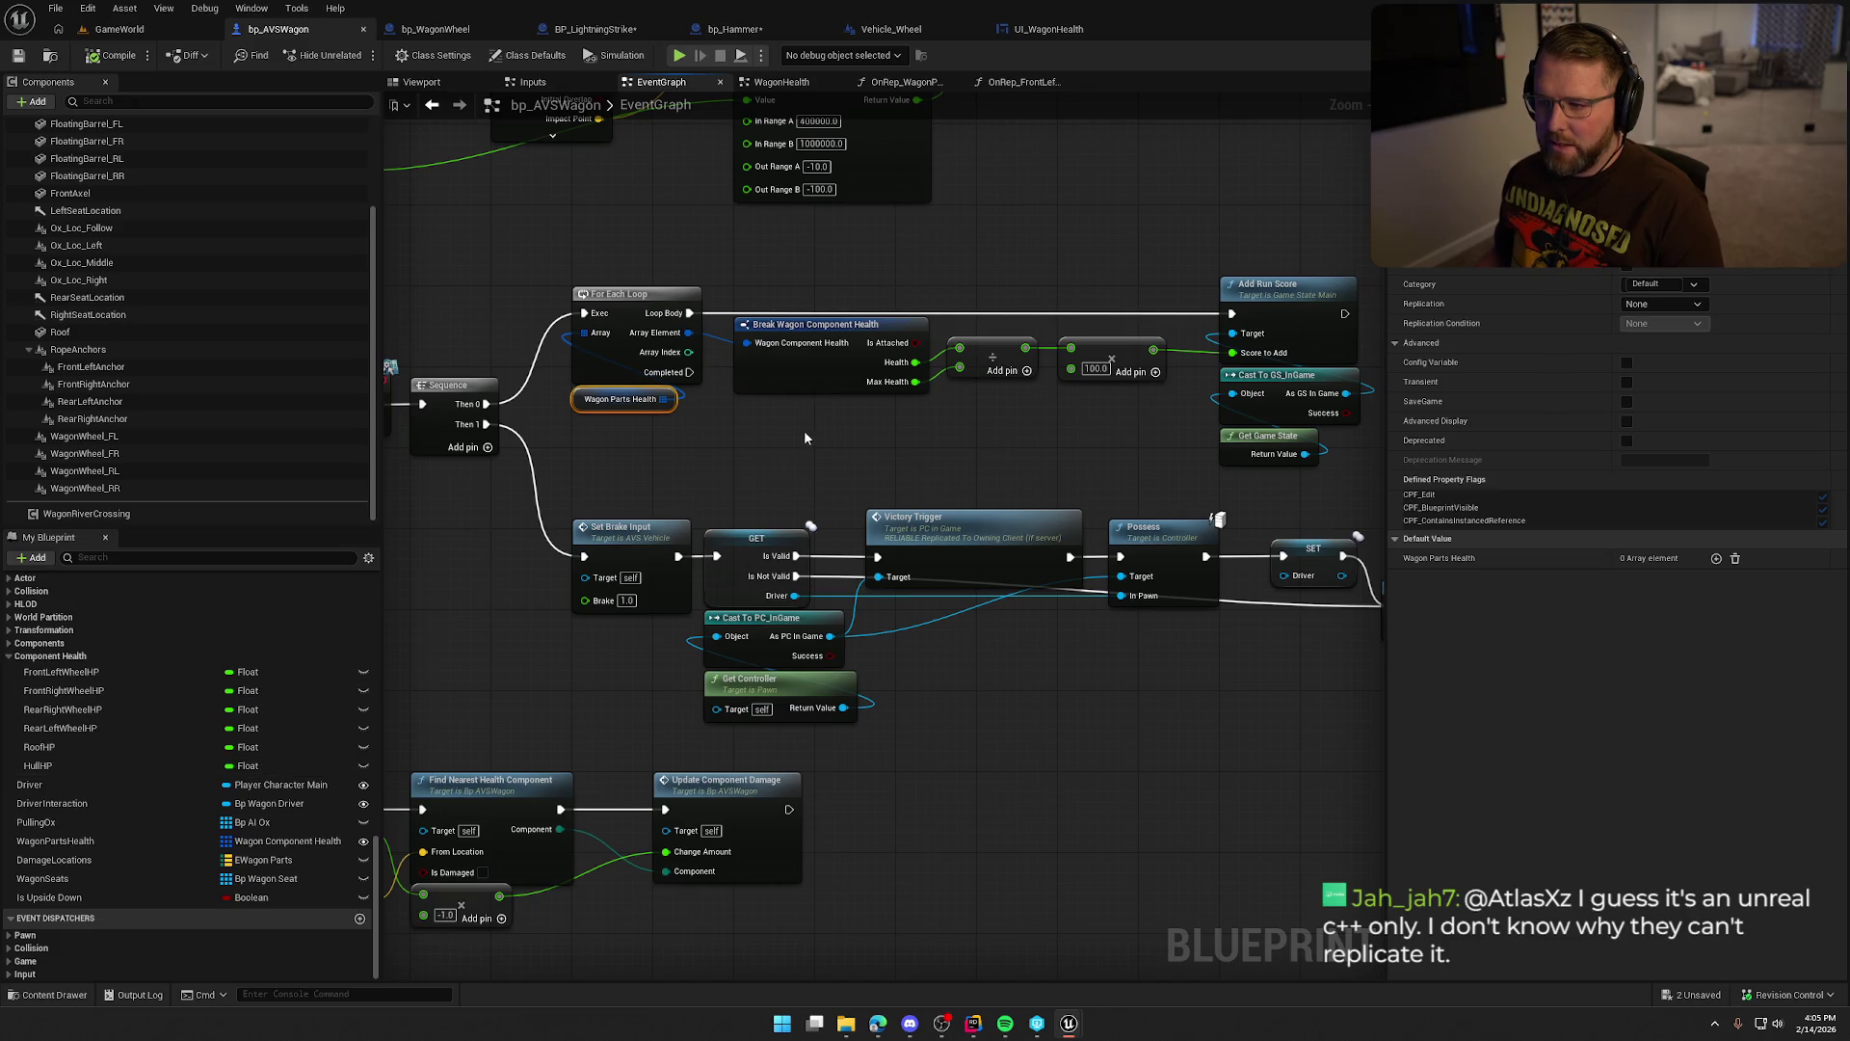
left_click_drag(801, 450, 574, 282)
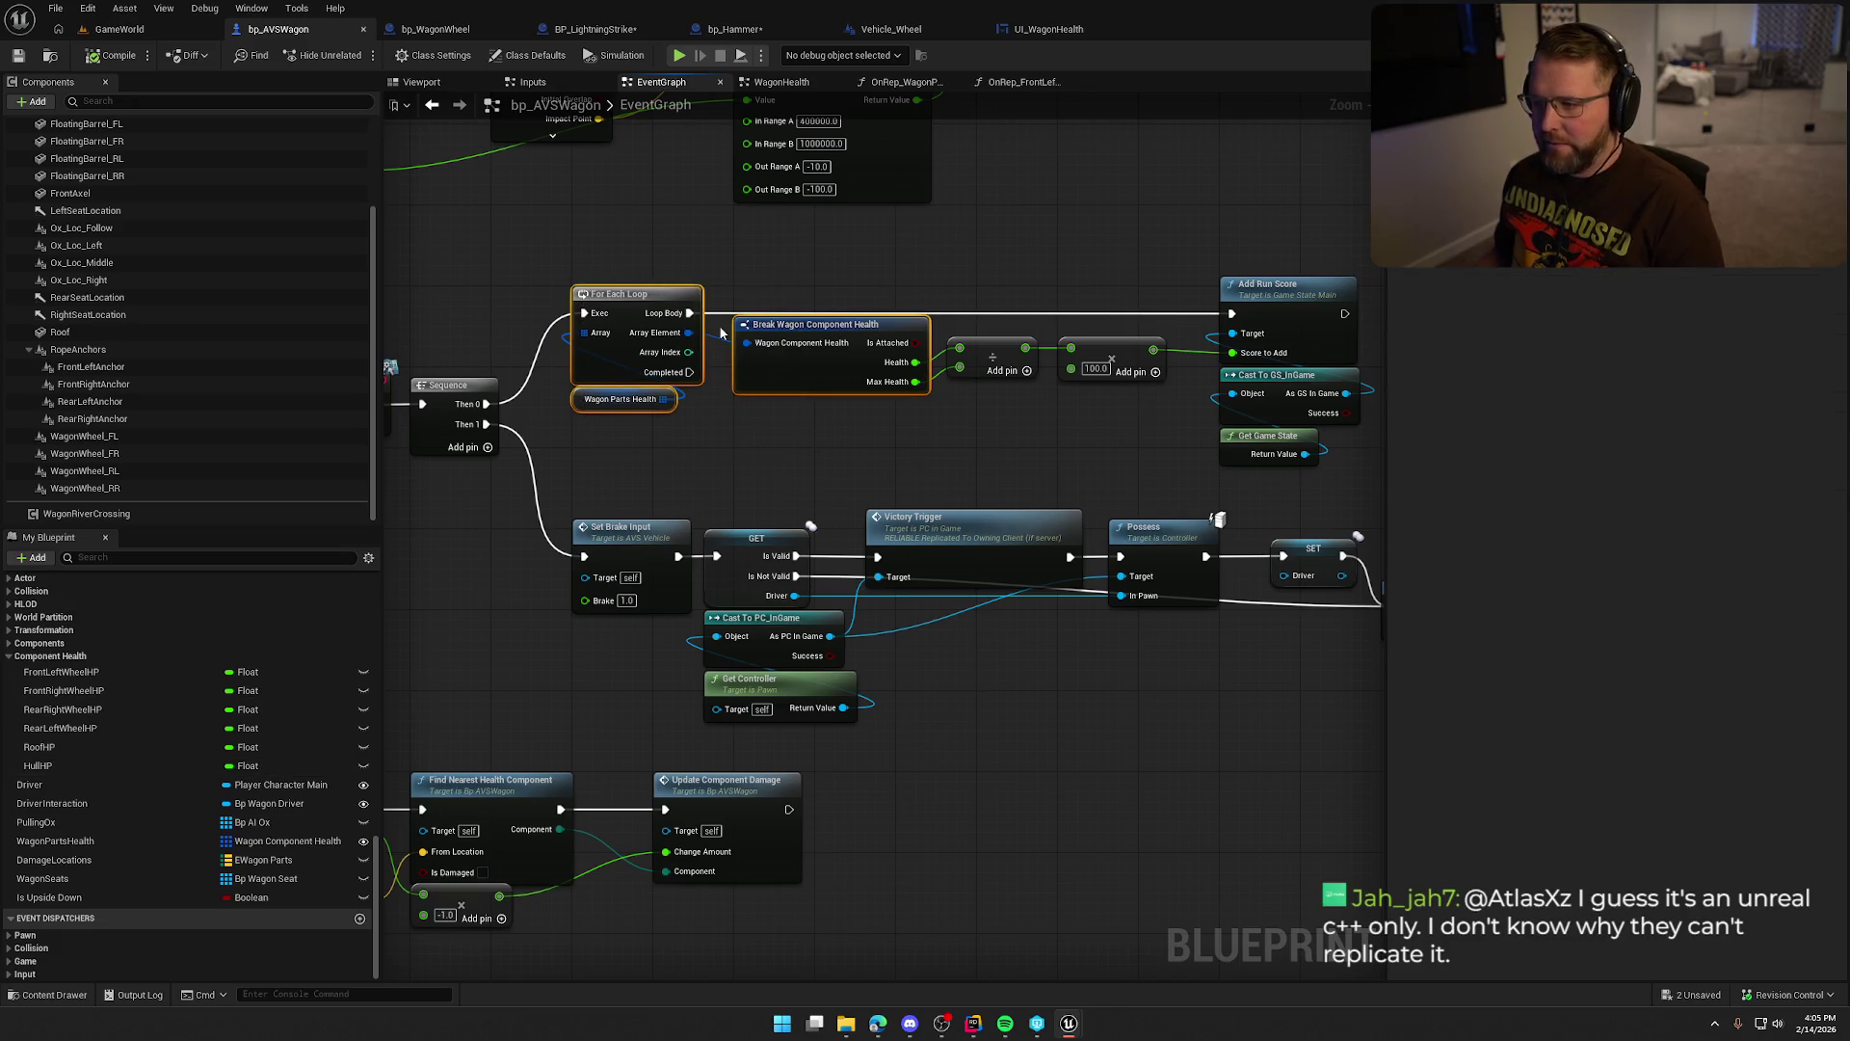
Delete the Wagon Parts Health loop and add FrontLeft, FrontRight, RearLeft wheel, Roof and Hull HP getters.
key("Delete")
left_click_drag(61, 671, 636, 271)
mouse_move(63, 690)
left_mouse_down()
mouse_move(644, 310)
mouse_move(643, 287)
mouse_move(67, 709)
mouse_move(639, 380)
mouse_move(644, 328)
left_mouse_up()
left_click_drag(59, 728, 643, 345)
mouse_move(60, 747)
left_mouse_down()
mouse_move(621, 471)
mouse_move(640, 378)
left_mouse_up()
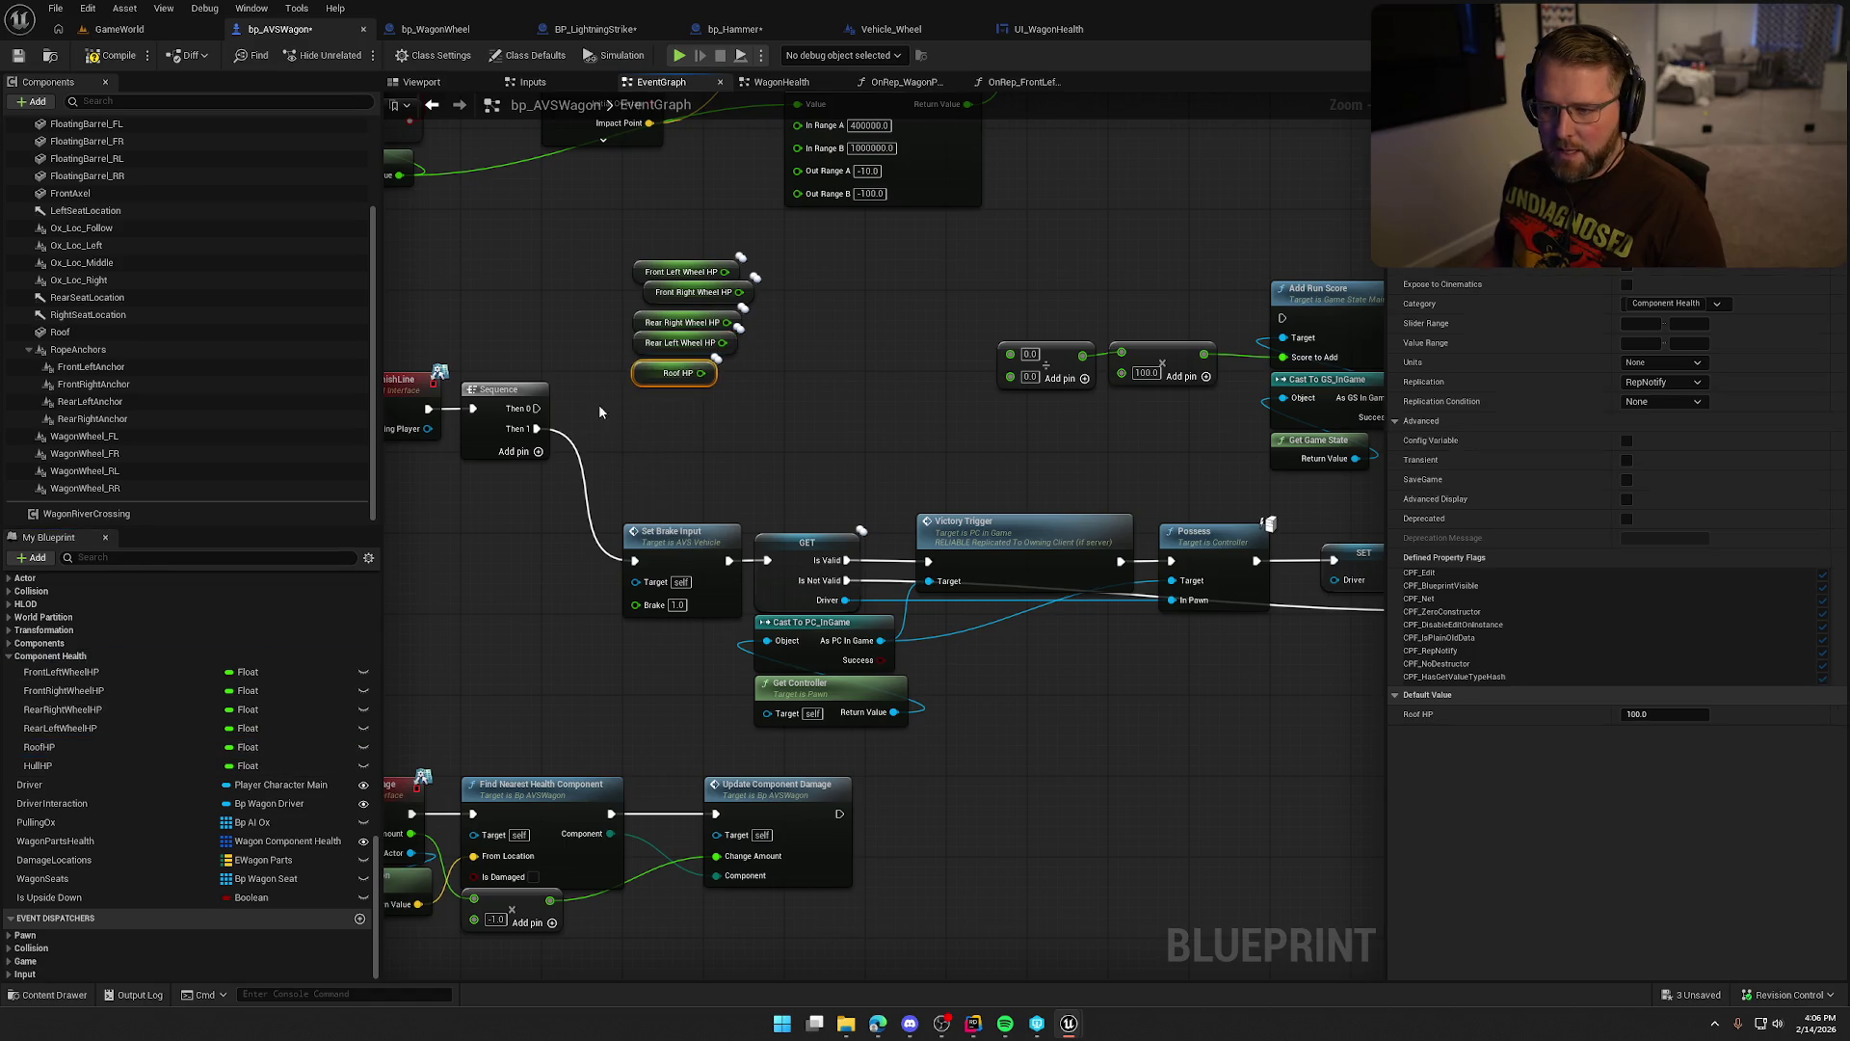
mouse_move(59, 767)
left_mouse_down()
mouse_move(615, 455)
mouse_move(640, 385)
left_mouse_up()
scroll(842, 436, "up", 1)
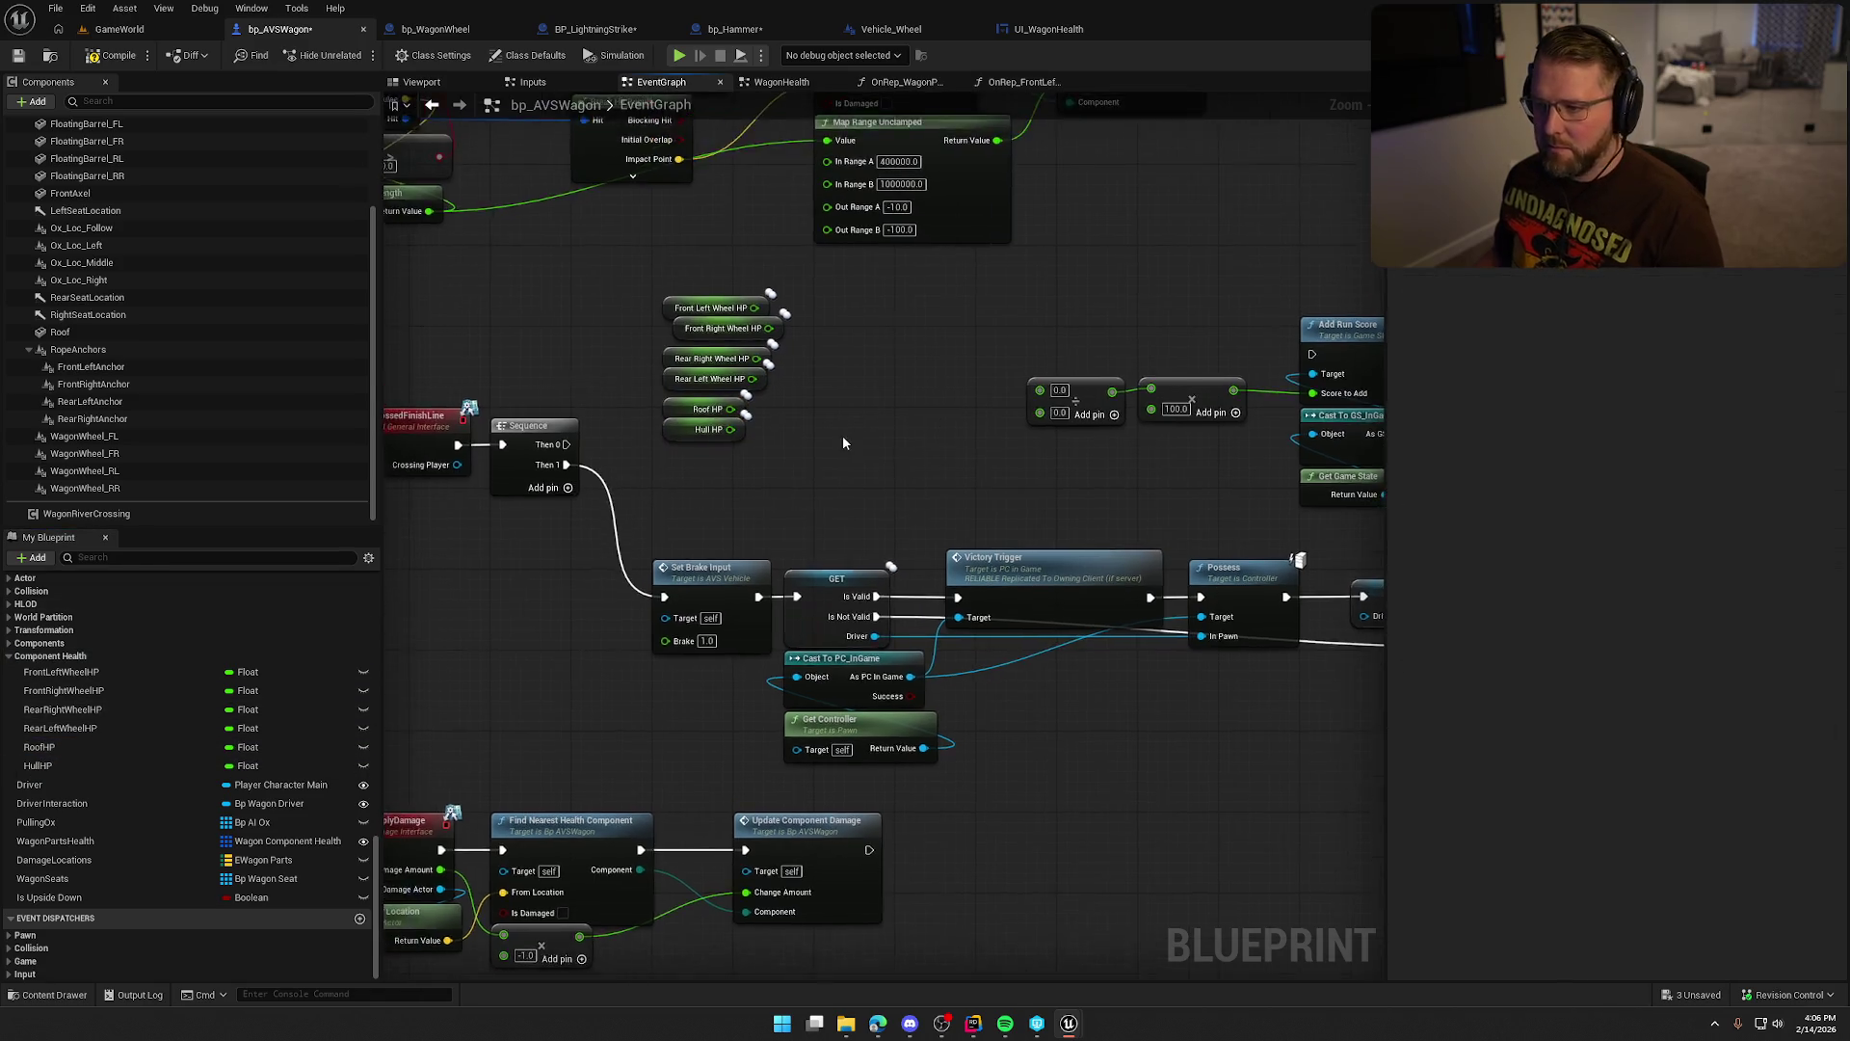
Sum the part-HP getters in a multi-input + node, removing its unused extra pin.
left_click_drag(736, 289, 854, 305)
type("+")
key("Return")
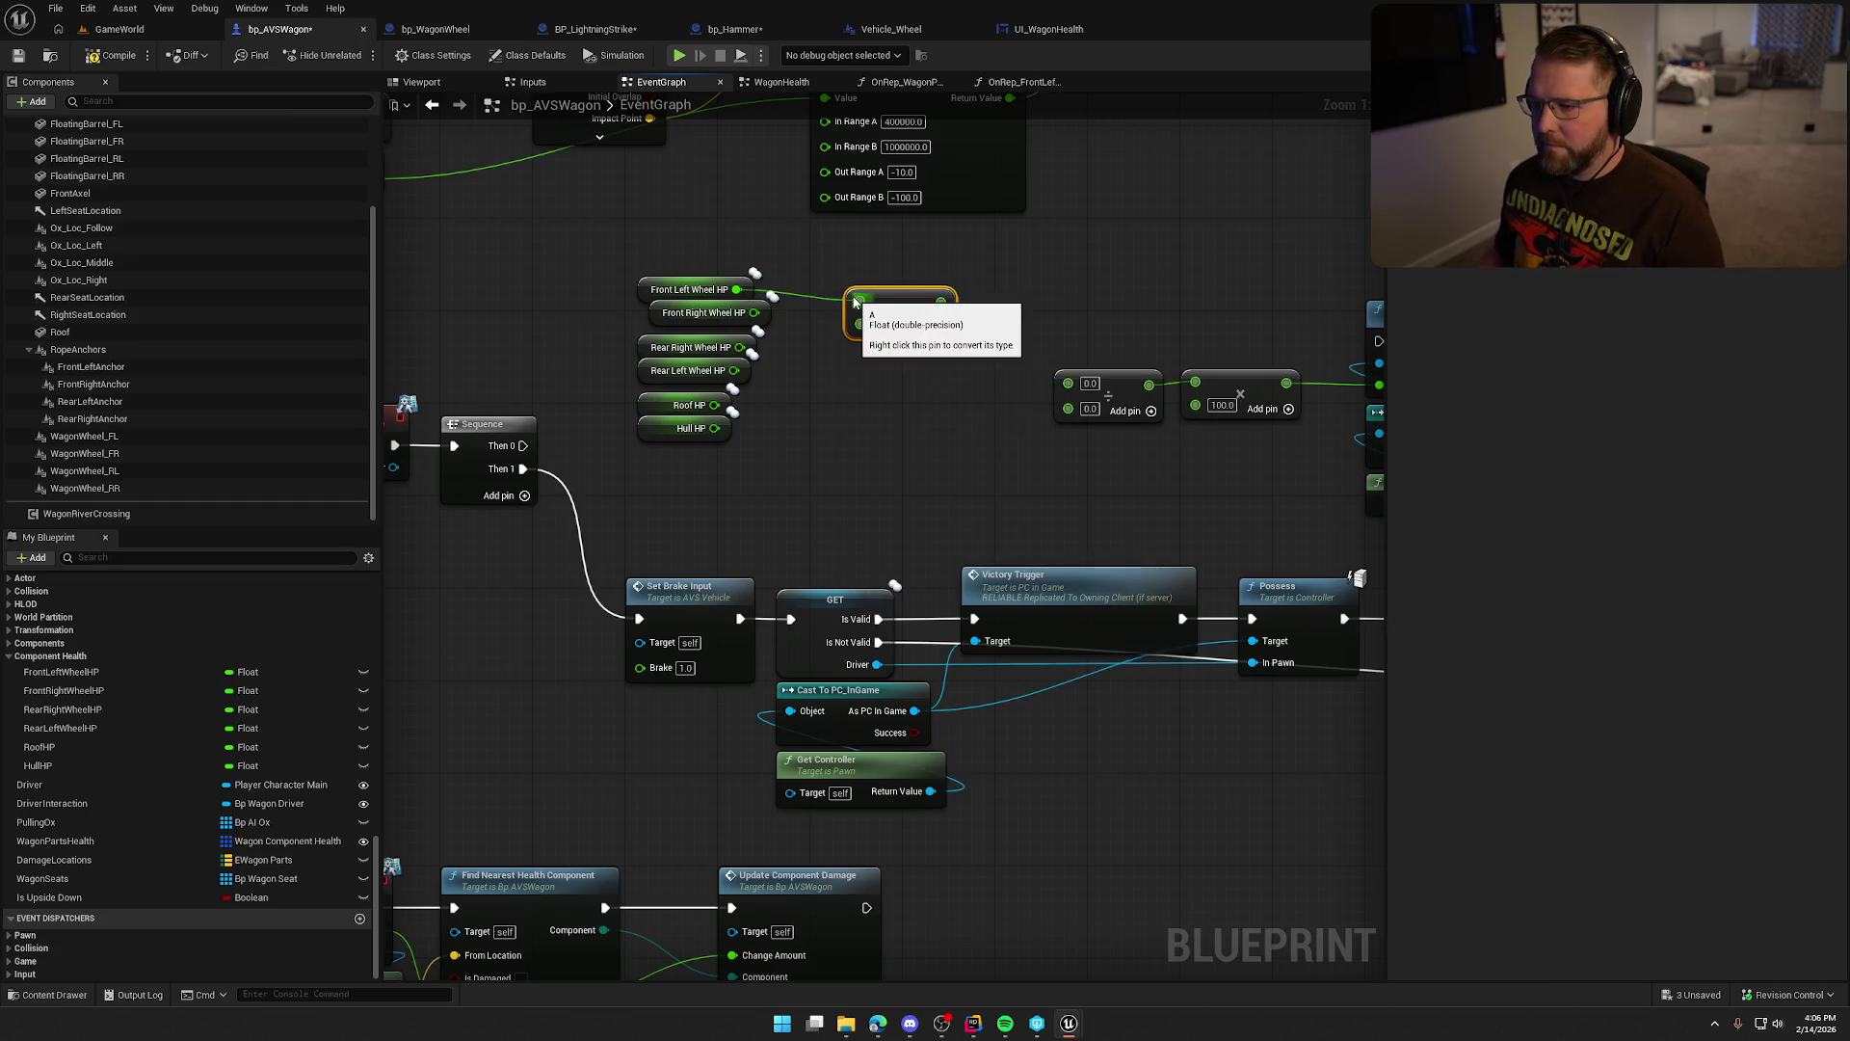
left_click(943, 328)
left_click(943, 340)
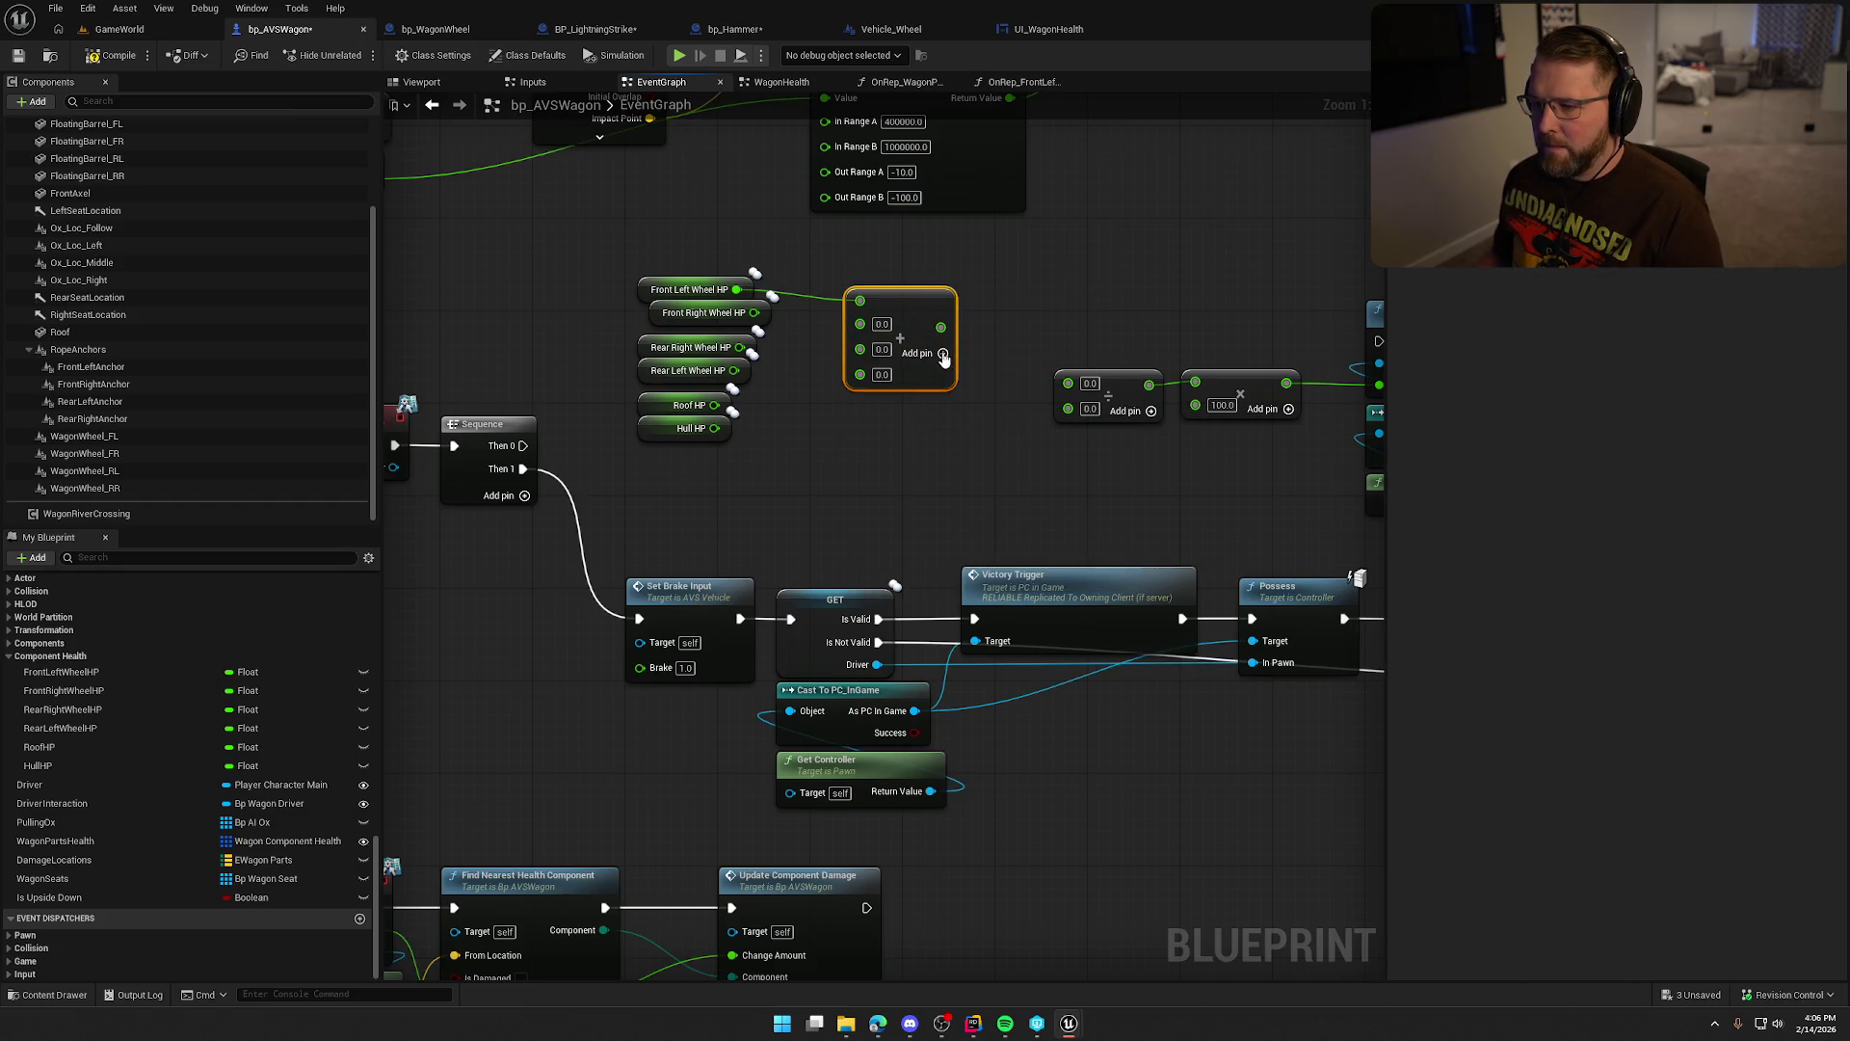
left_click(943, 354)
left_click(944, 367)
left_click(944, 386)
mouse_move(754, 312)
left_mouse_down()
mouse_move(860, 322)
mouse_move(738, 347)
mouse_move(860, 367)
left_mouse_up()
left_click_drag(715, 404, 860, 388)
left_click_drag(714, 428, 860, 409)
right_click(861, 445)
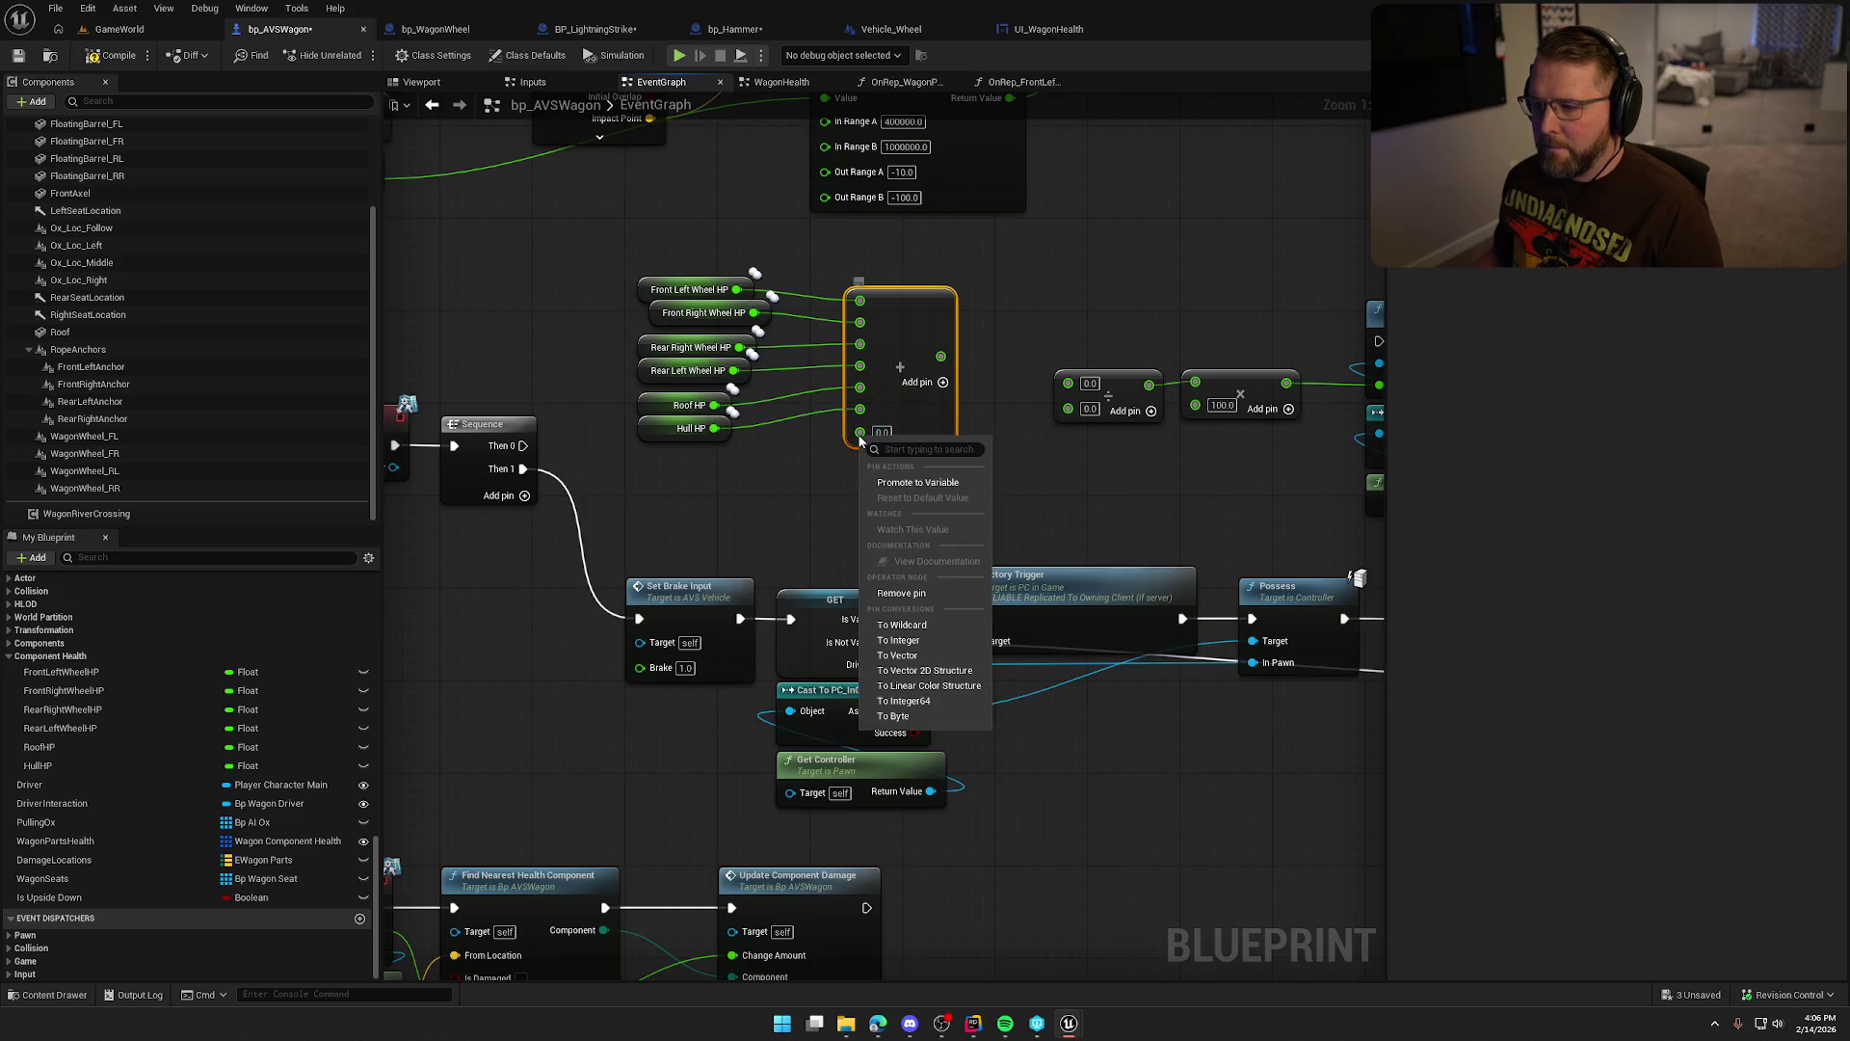
left_click(920, 353)
Divide the sum by 600 and connect Sequence Then 0 to Add Run Score.
mouse_move(920, 354)
left_mouse_down()
mouse_move(886, 353)
mouse_move(979, 367)
left_mouse_up()
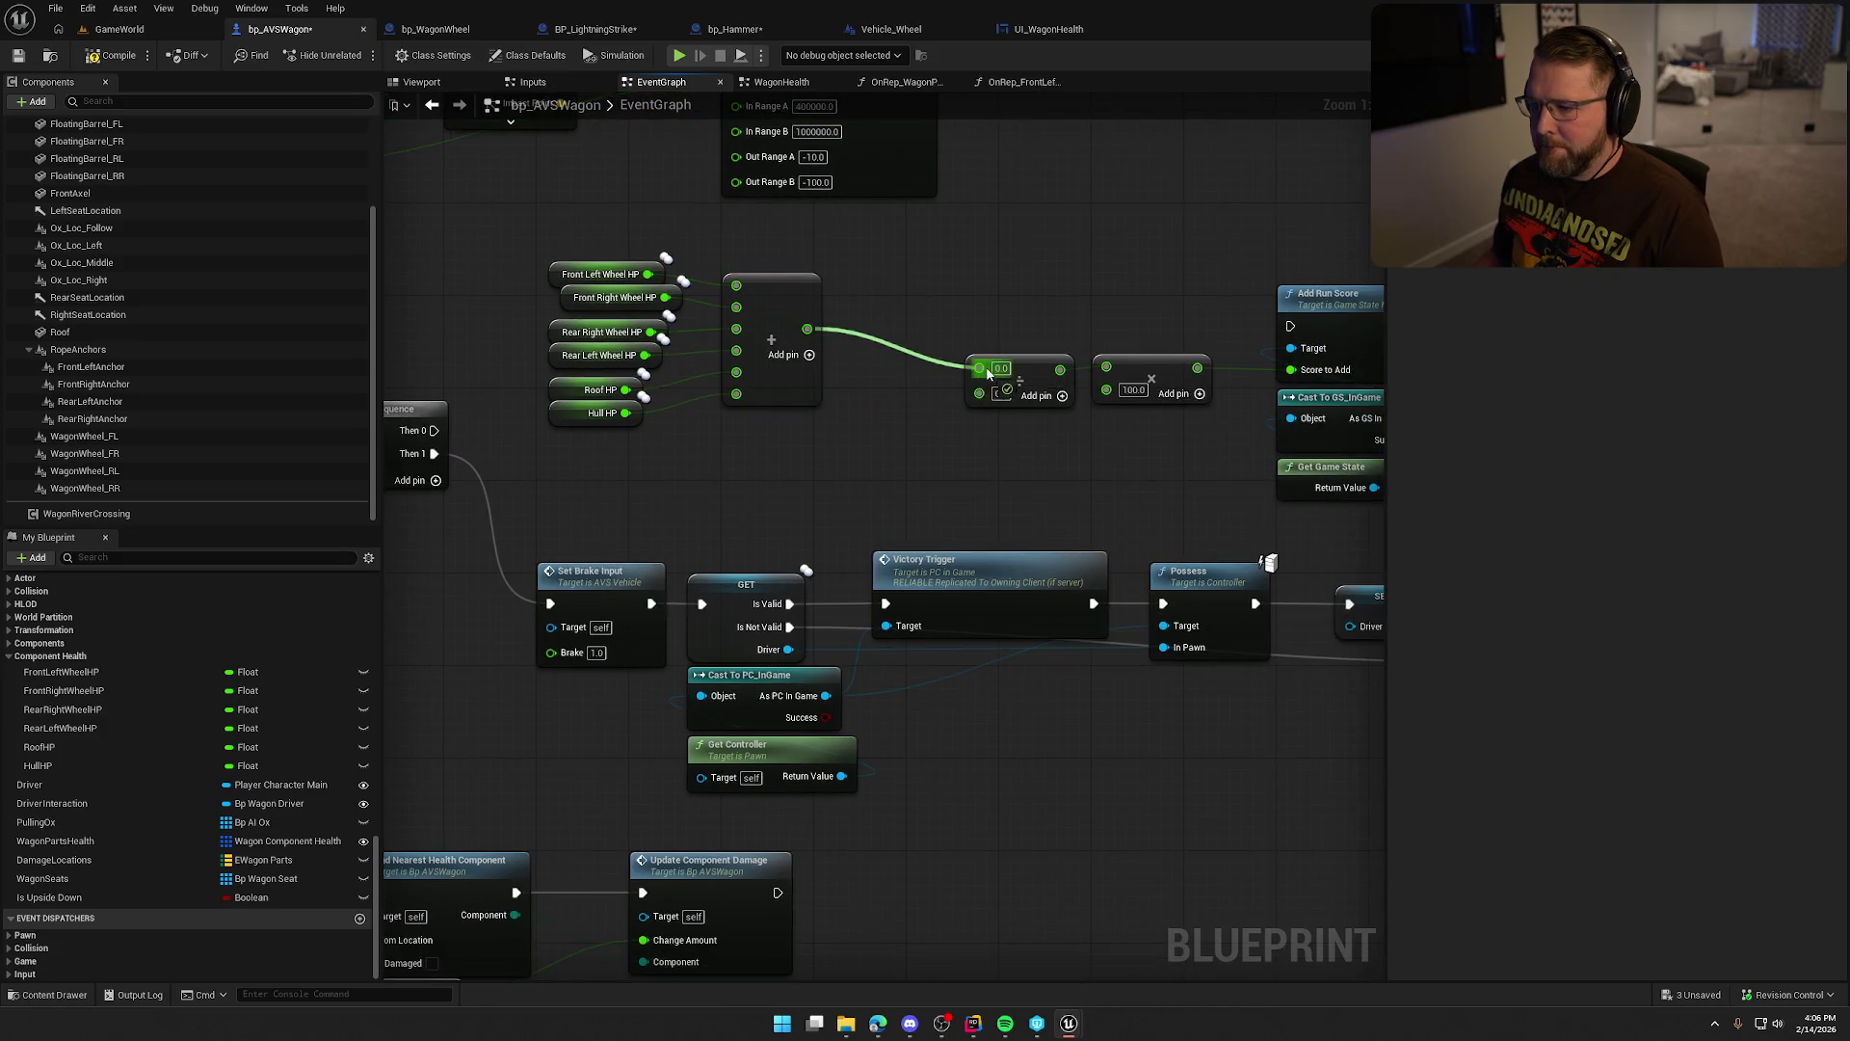
type("600")
key("Return")
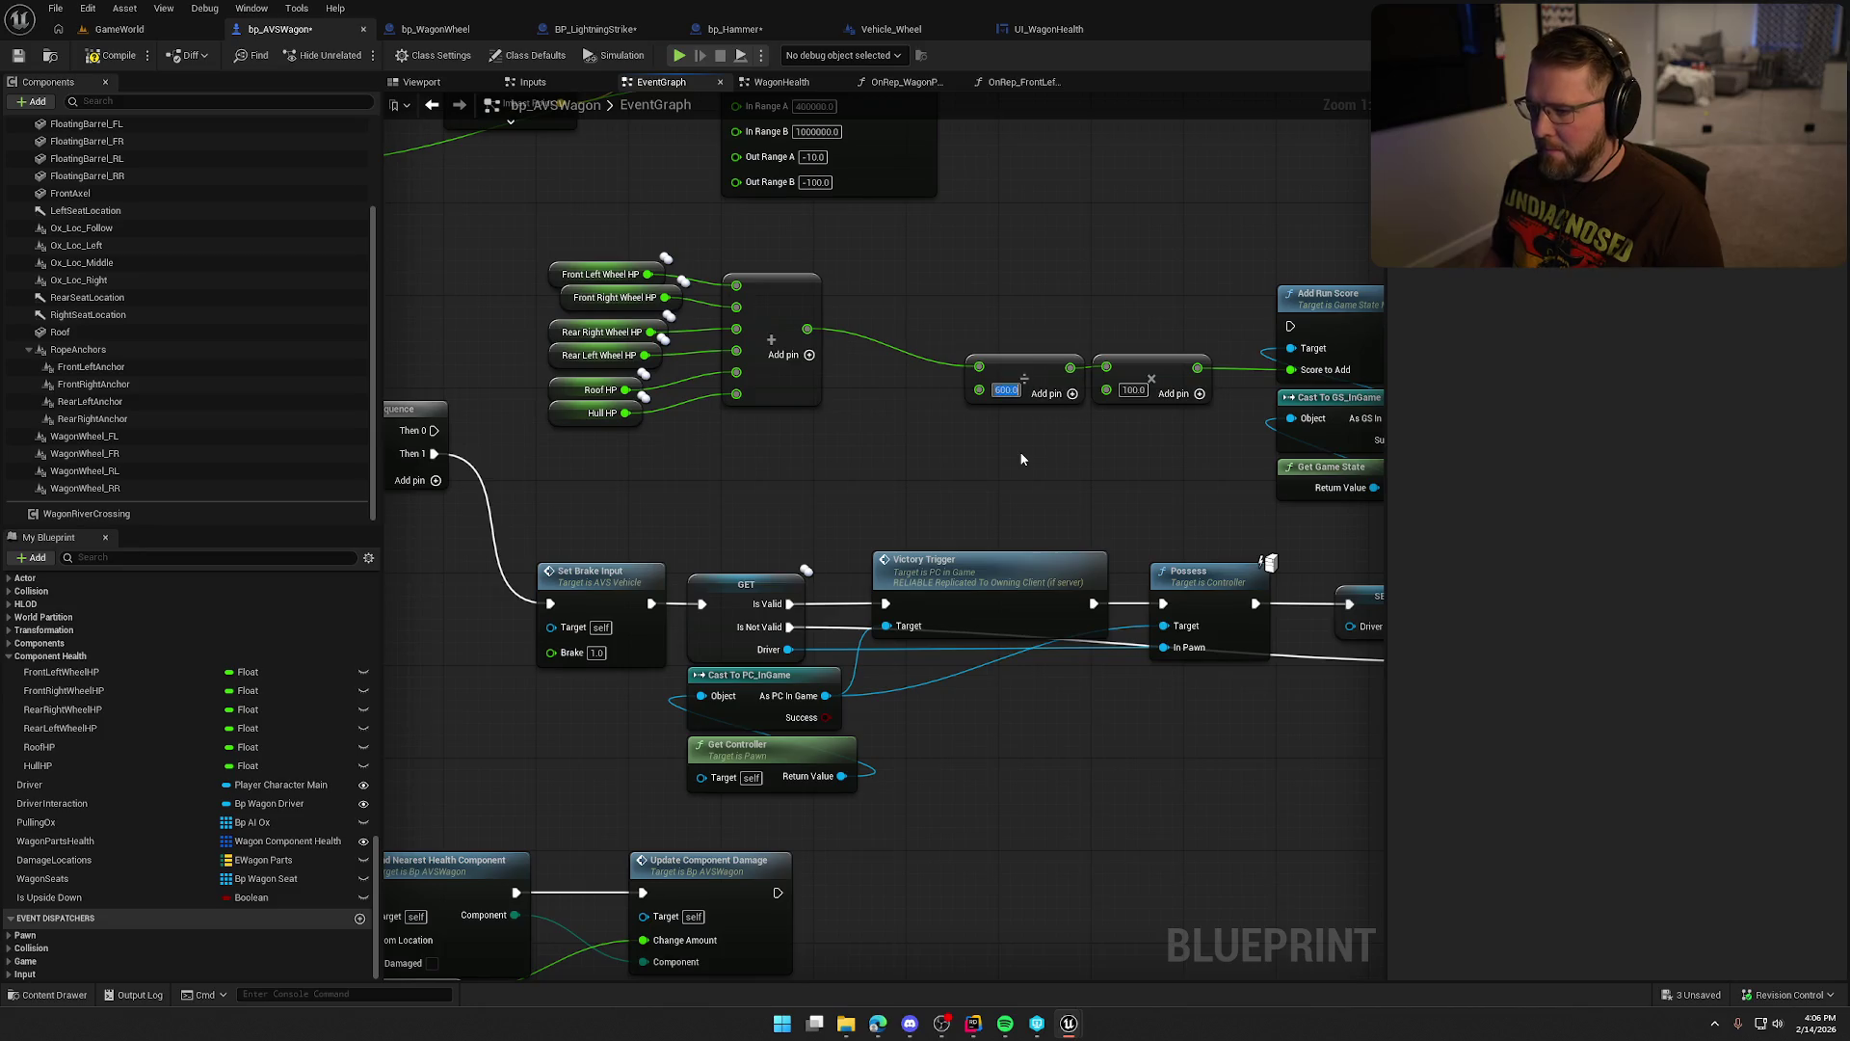
mouse_move(1189, 469)
left_mouse_down()
mouse_move(958, 349)
mouse_move(914, 349)
mouse_move(975, 334)
left_mouse_up()
mouse_move(1290, 326)
left_mouse_down()
mouse_move(475, 442)
mouse_move(433, 430)
left_mouse_up()
mouse_move(938, 458)
left_mouse_down()
mouse_move(801, 446)
mouse_move(738, 408)
mouse_move(844, 466)
mouse_move(969, 471)
left_mouse_up()
left_click_drag(774, 227, 636, 415)
right_click(644, 392)
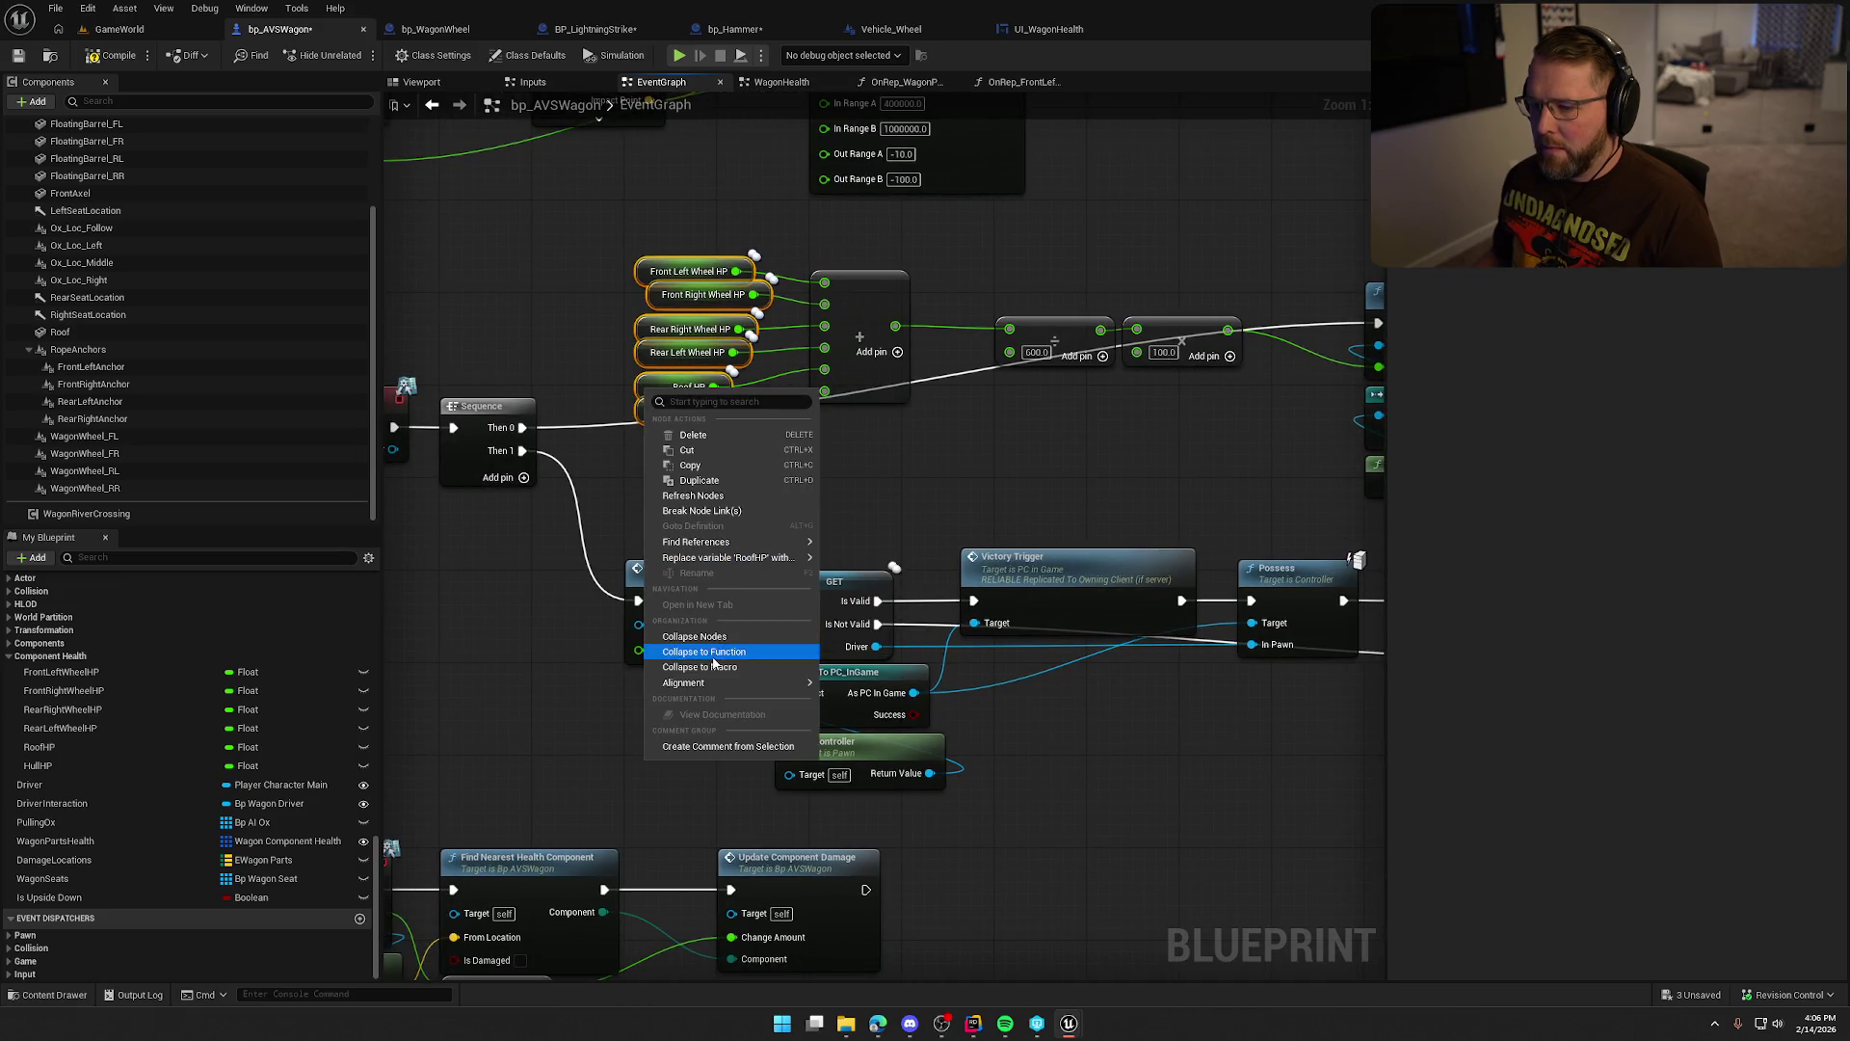
Left-align the HP getter nodes and close the gaps between them.
mouse_move(732, 682)
left_click(920, 771)
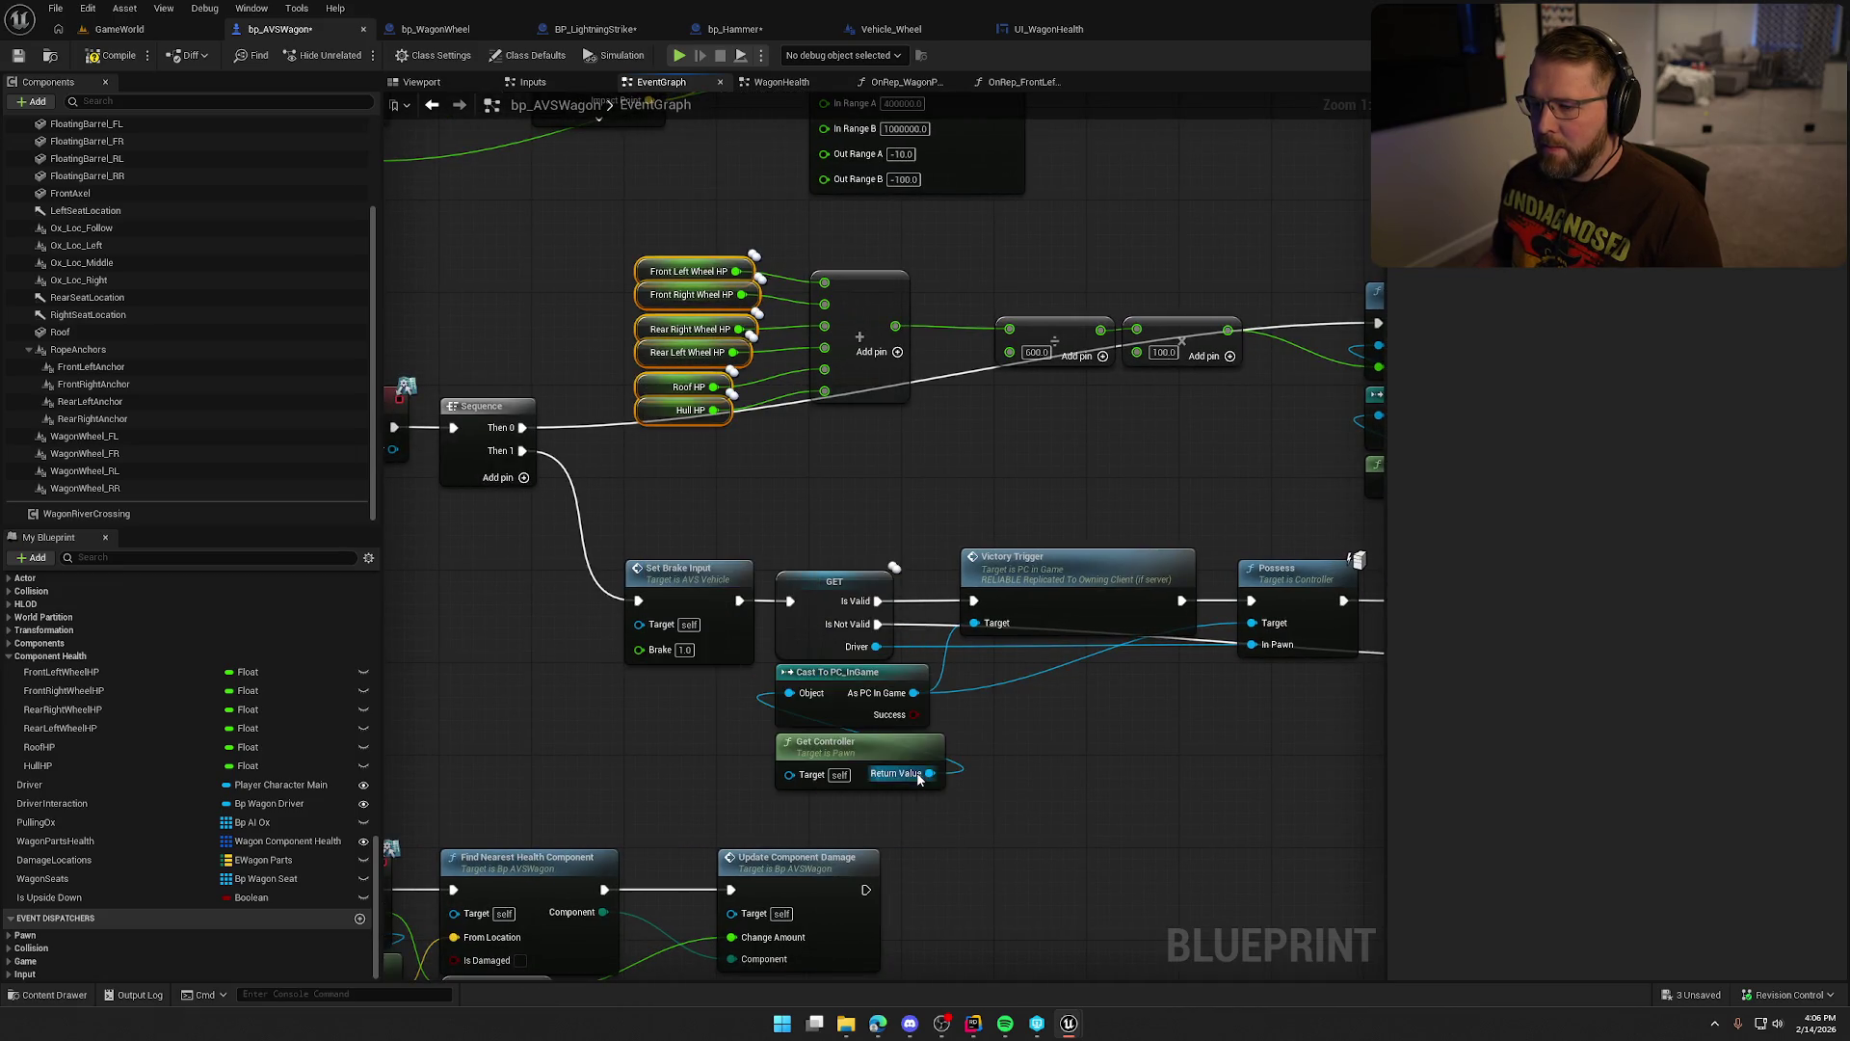
mouse_move(691, 462)
left_mouse_down()
mouse_move(617, 376)
mouse_move(688, 405)
left_mouse_up()
mouse_move(776, 487)
left_mouse_down()
mouse_move(641, 318)
mouse_move(694, 326)
left_mouse_up()
mouse_move(764, 453)
left_mouse_down()
mouse_move(638, 253)
mouse_move(626, 275)
mouse_move(446, 269)
left_mouse_up()
Move the sum, divide and multiply nodes into a row beside the HP getters.
left_click_drag(865, 304, 681, 292)
left_click(1187, 440)
mouse_move(1187, 439)
left_mouse_down()
mouse_move(988, 314)
mouse_move(834, 328)
left_mouse_up()
Stack Get Game State and Cast To GS_InGame above Add Run Score, place them after multiply, and save.
left_click(1140, 433)
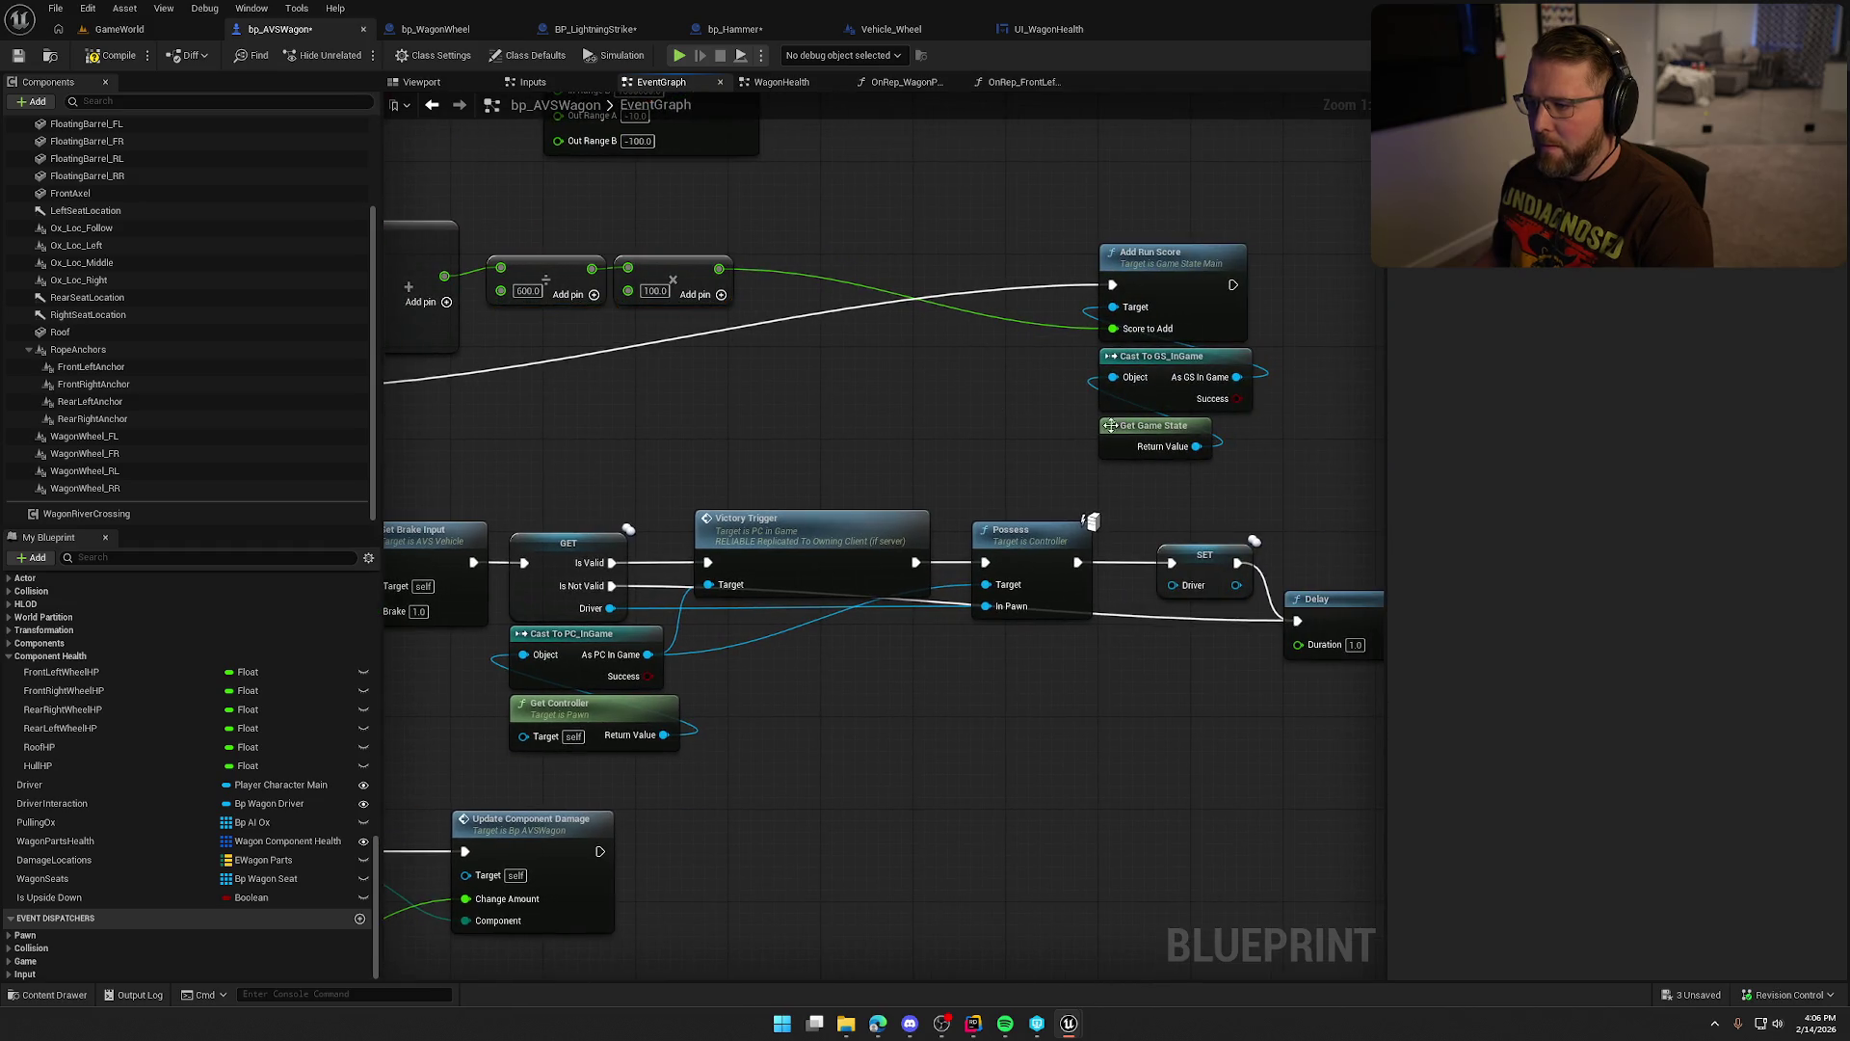
left_click_drag(1140, 432, 990, 167)
mouse_move(1153, 371)
left_mouse_down()
mouse_move(1004, 225)
mouse_move(1141, 196)
left_mouse_up()
left_click(1002, 159, "ctrl")
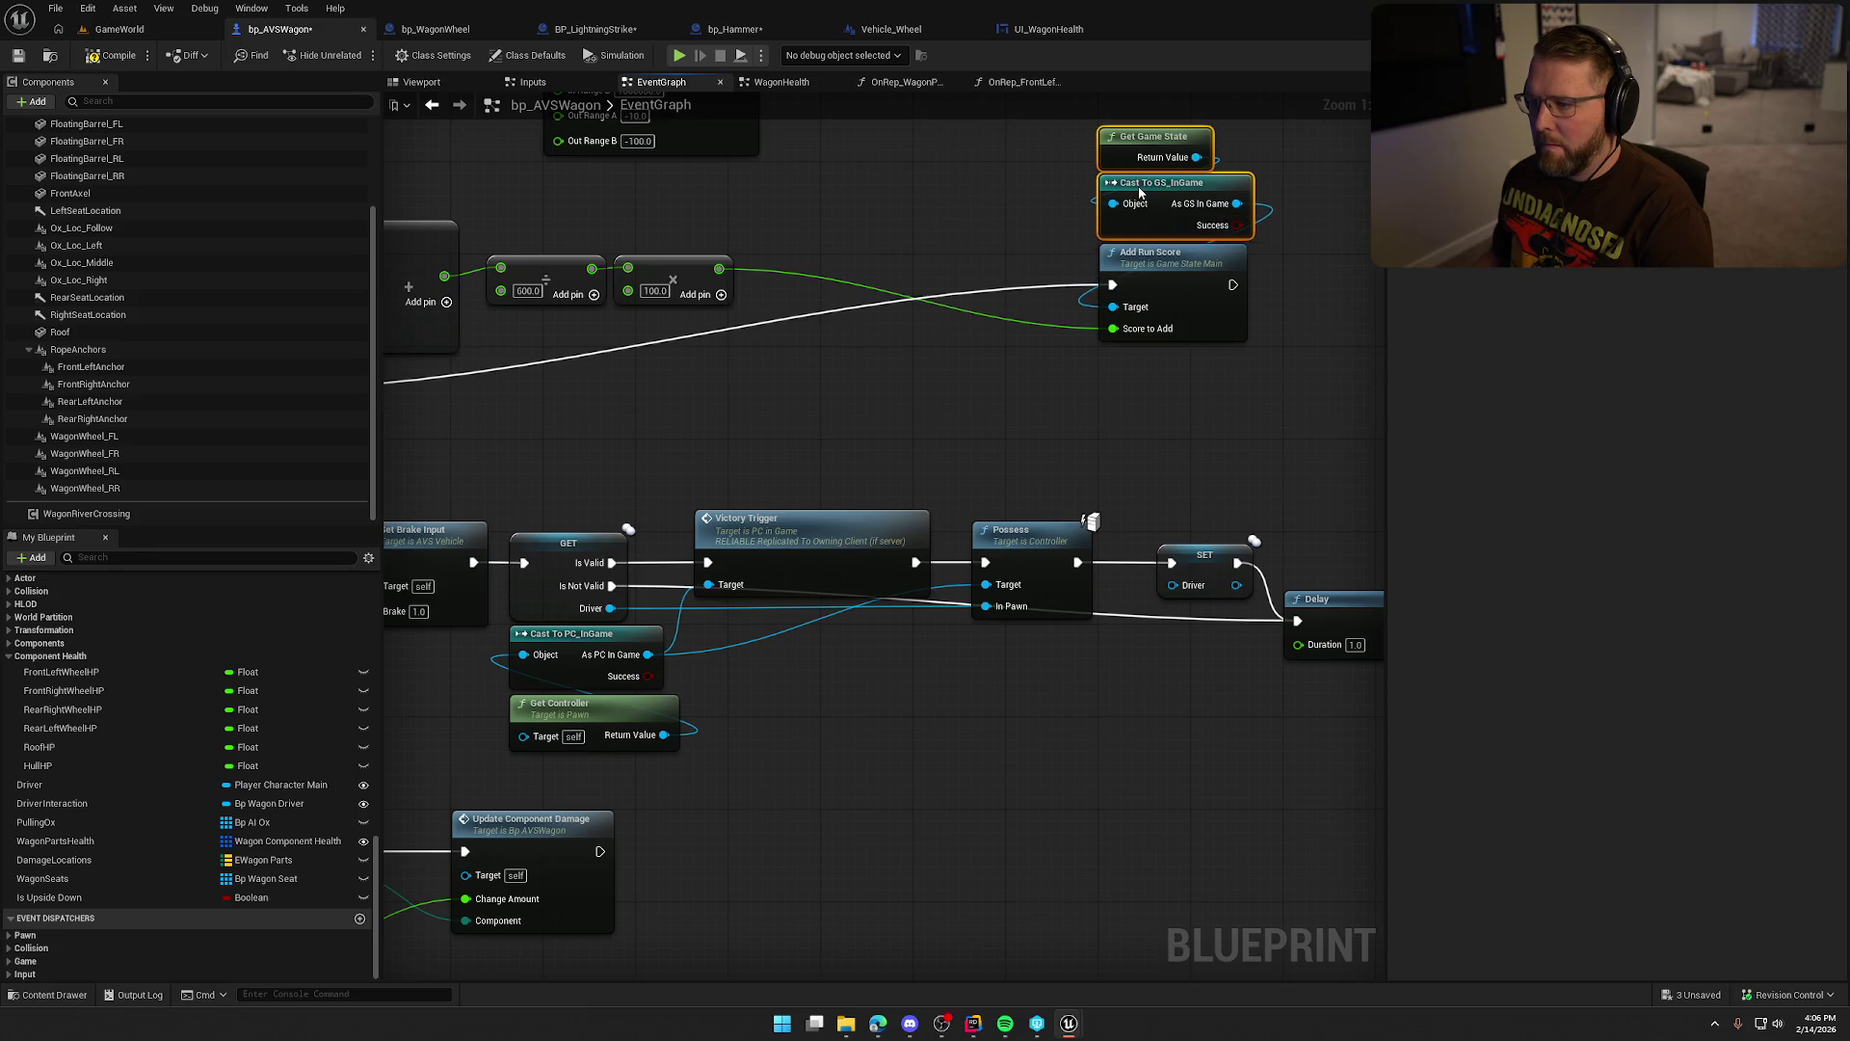
left_click_drag(1320, 174, 1095, 434)
mouse_move(1152, 263)
left_mouse_down()
mouse_move(805, 405)
mouse_move(805, 367)
mouse_move(878, 369)
left_mouse_up()
left_click(989, 385)
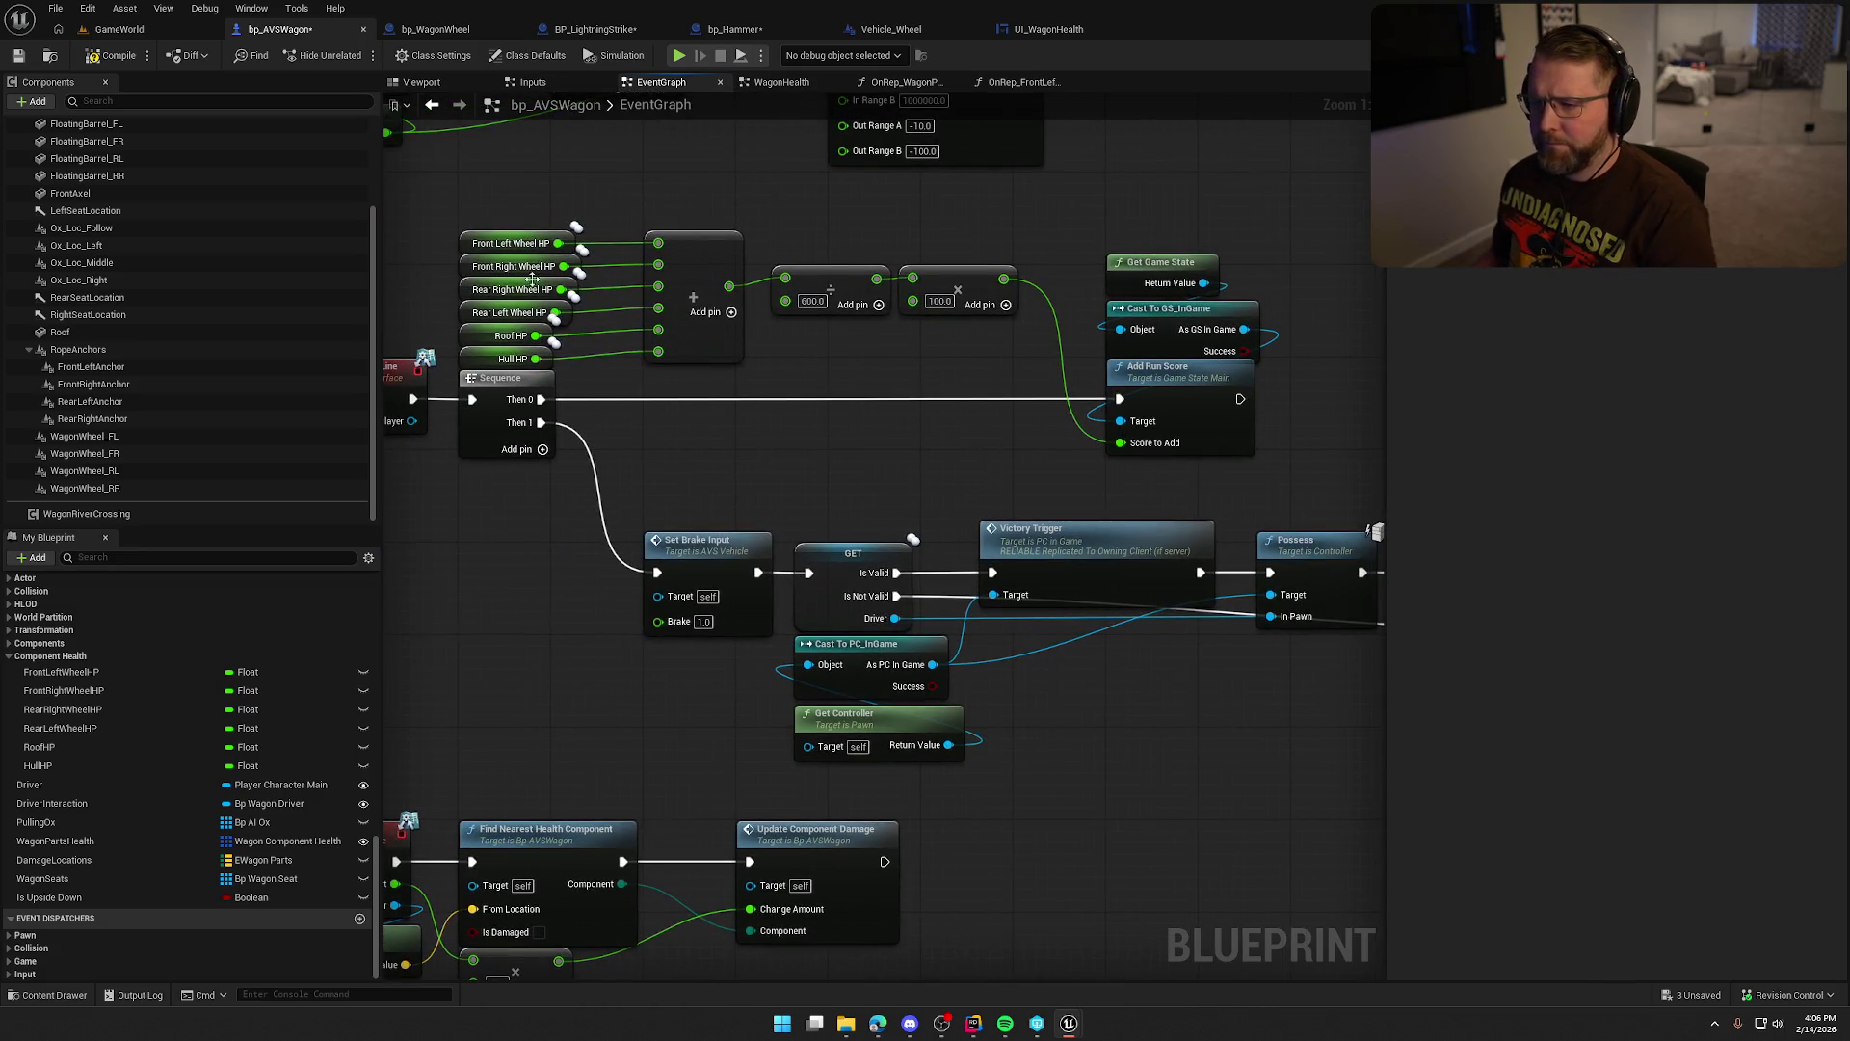
key("ctrl+s")
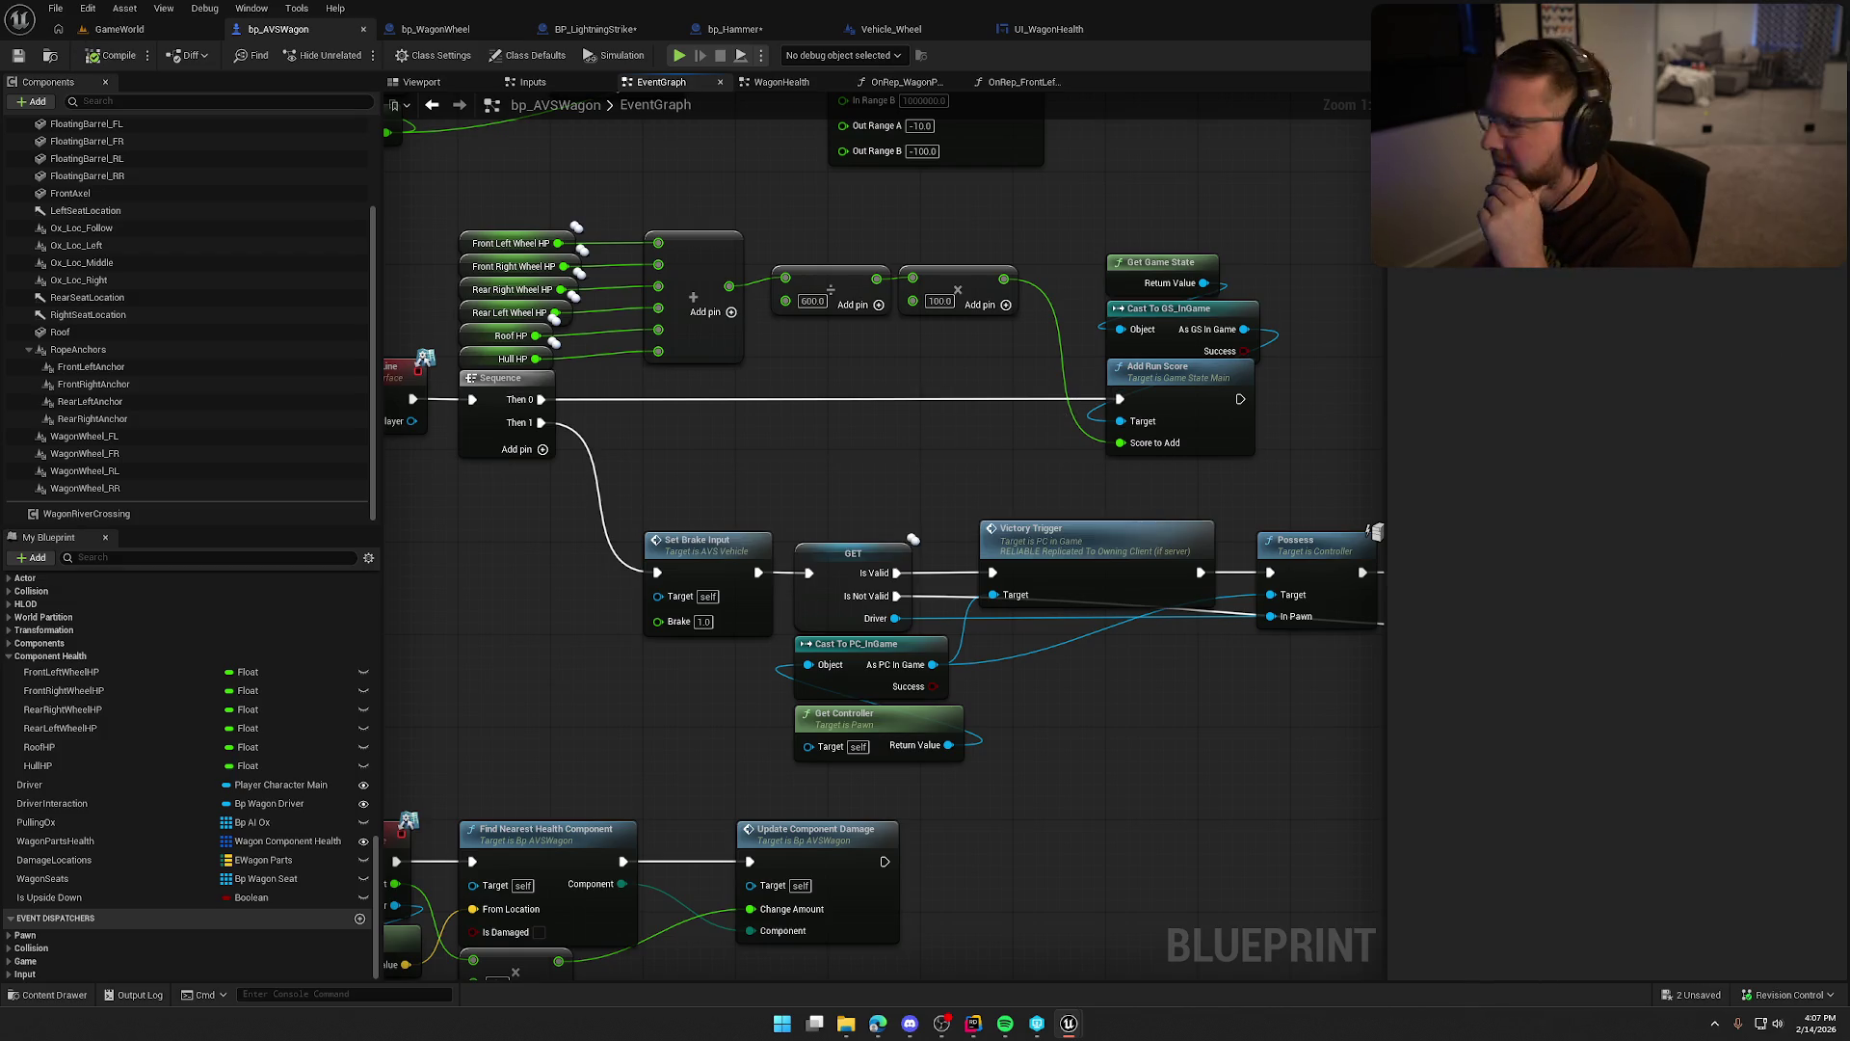
Delete the OnRep_WagonPartsHealth function from bp_AVSWagon and save the blueprint.
left_click(906, 82)
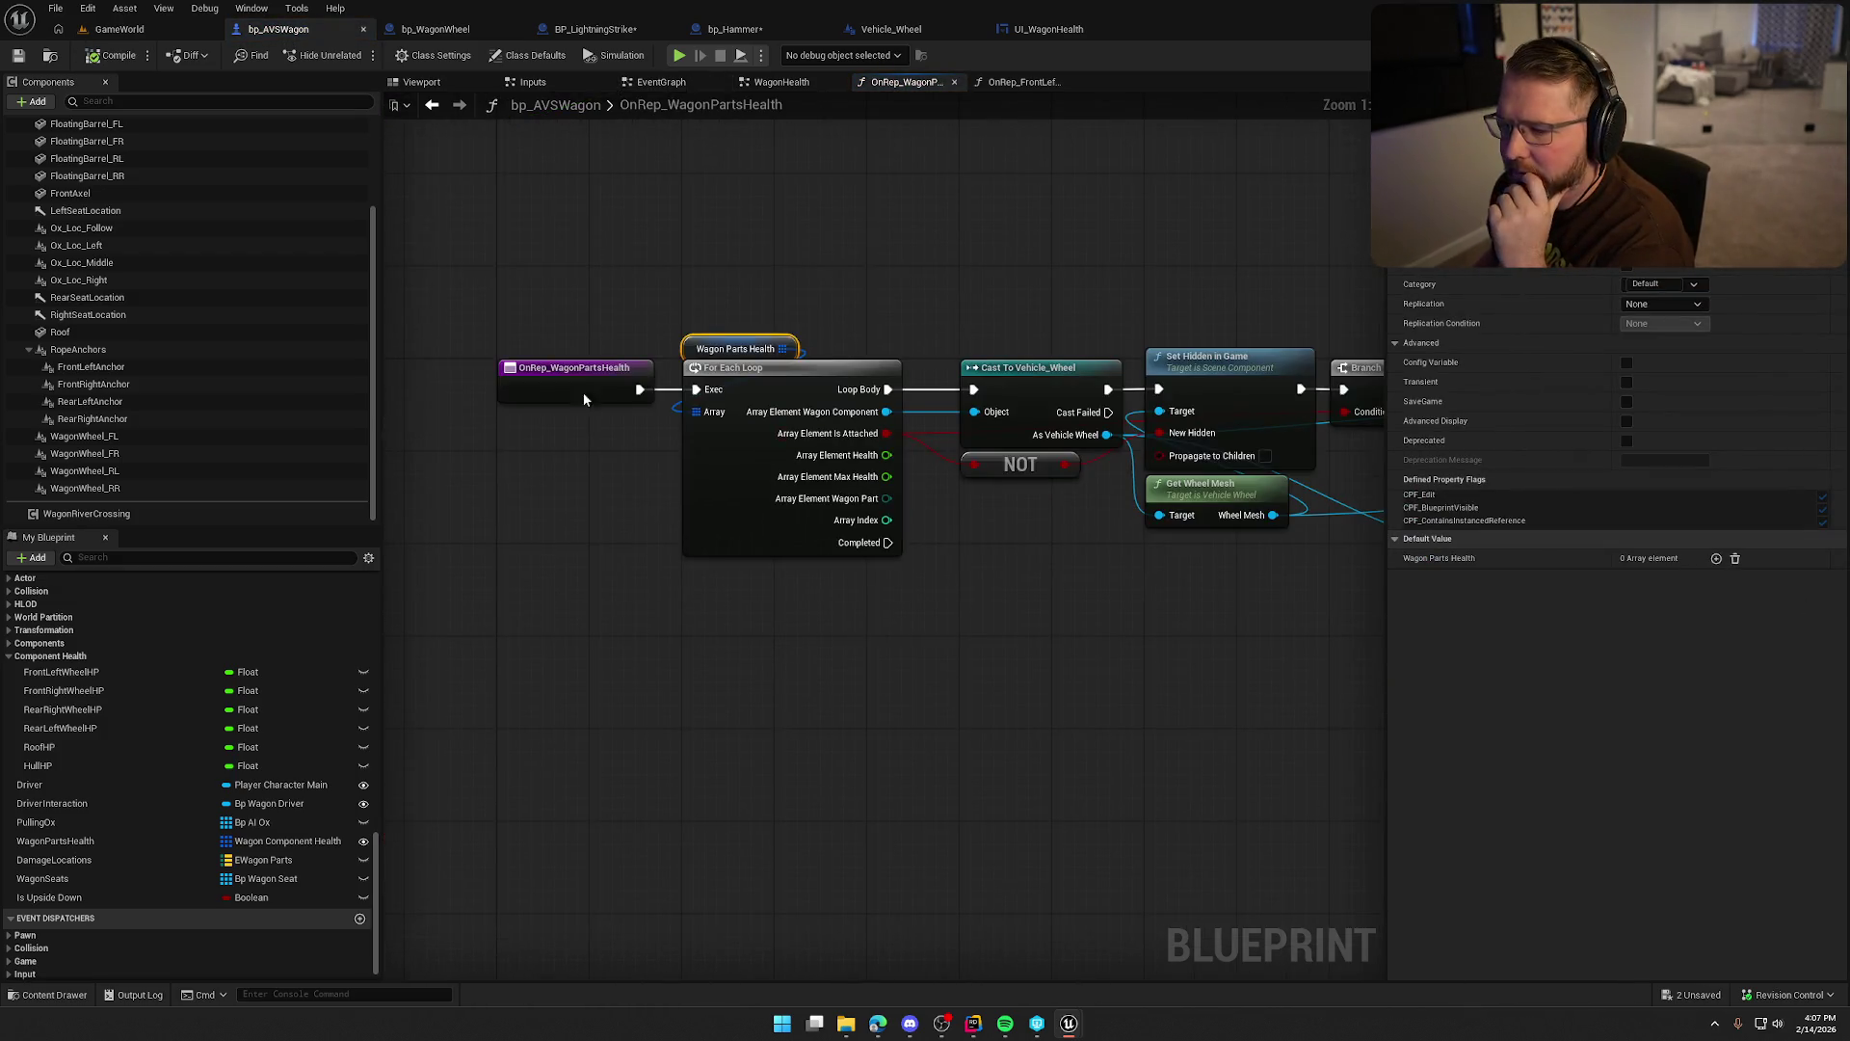
scroll(117, 733, "up", 5)
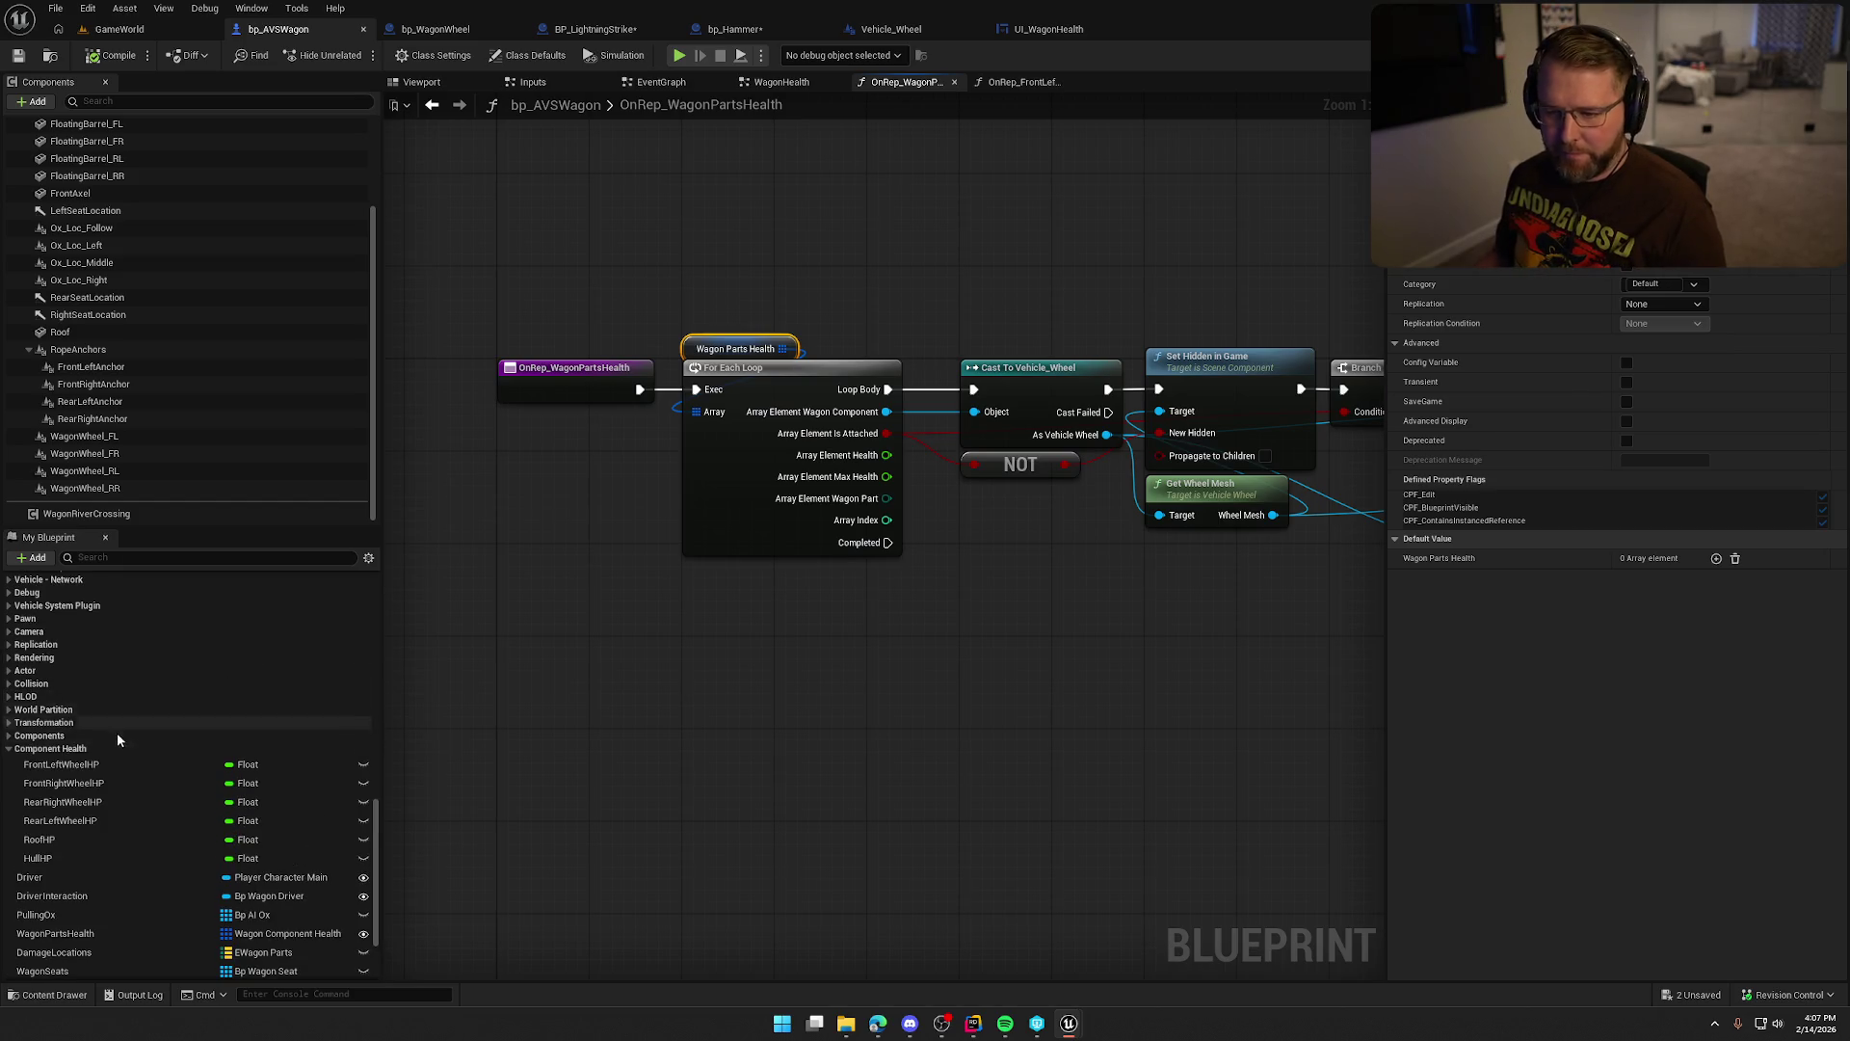
scroll(91, 725, "up", 10)
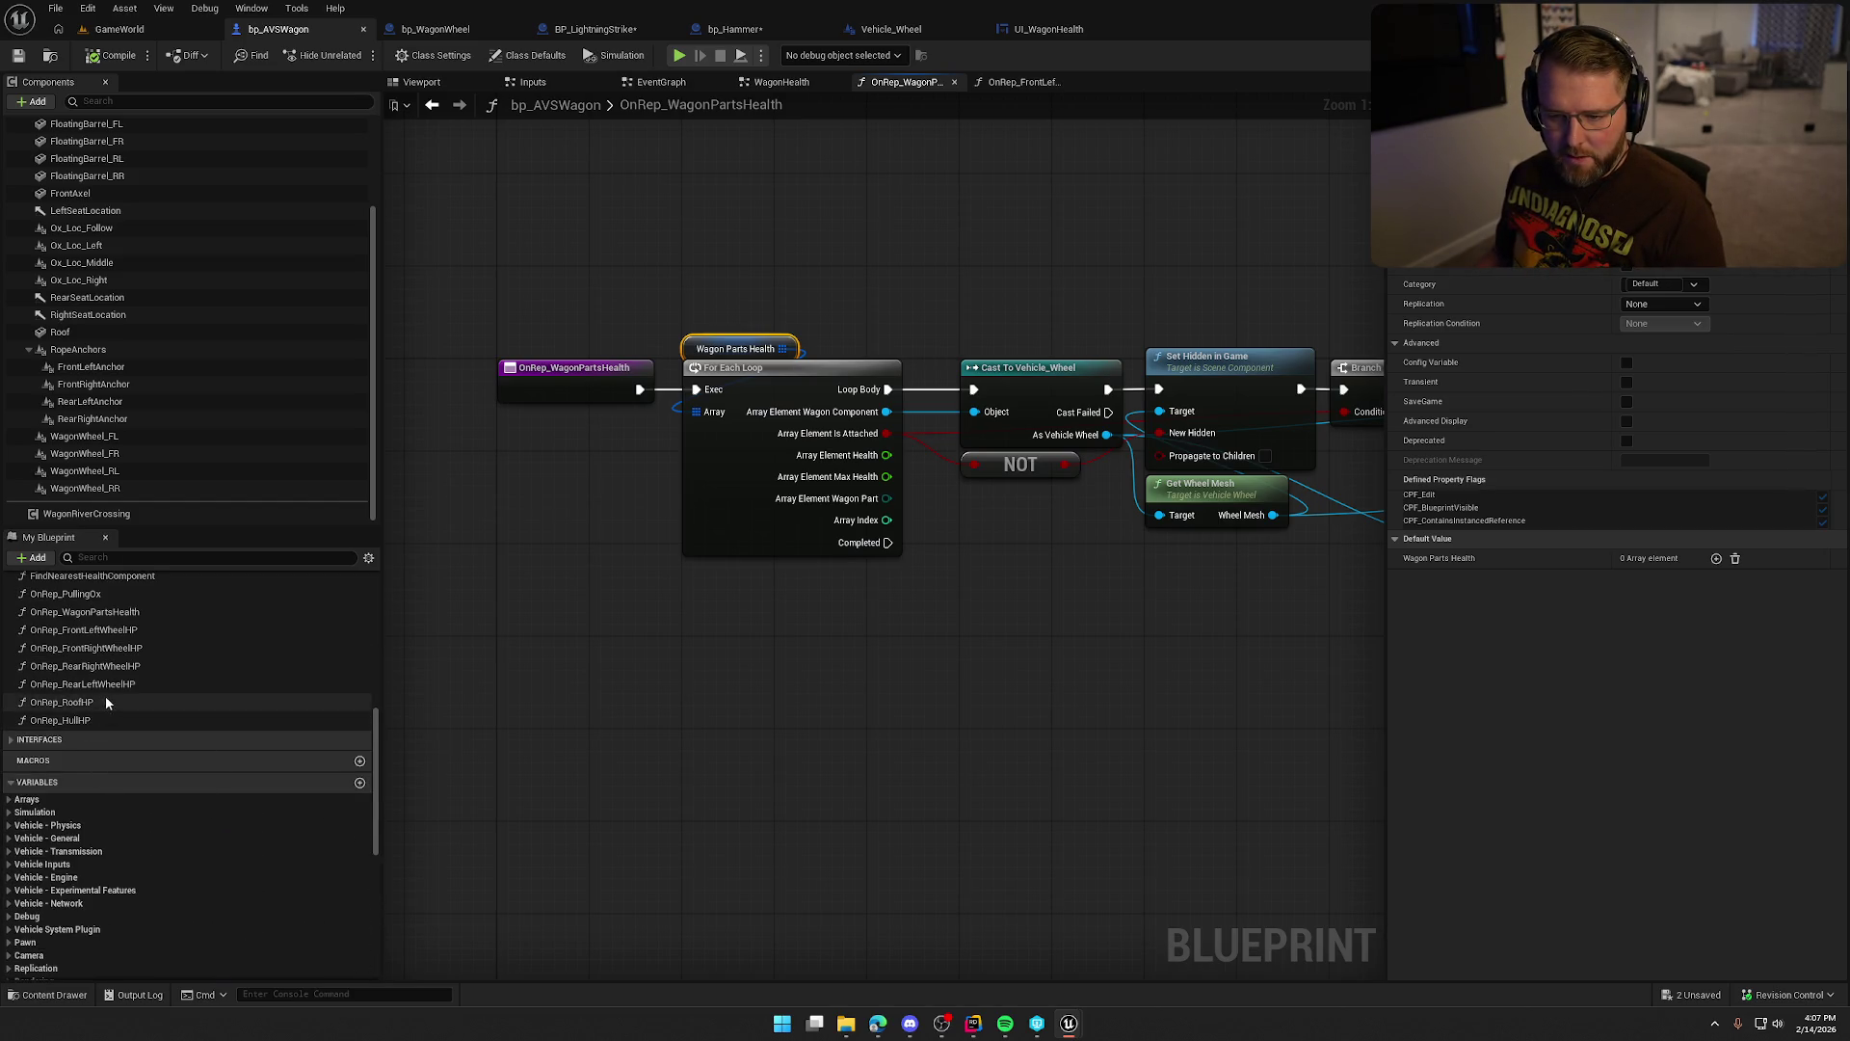
scroll(125, 733, "up", 5)
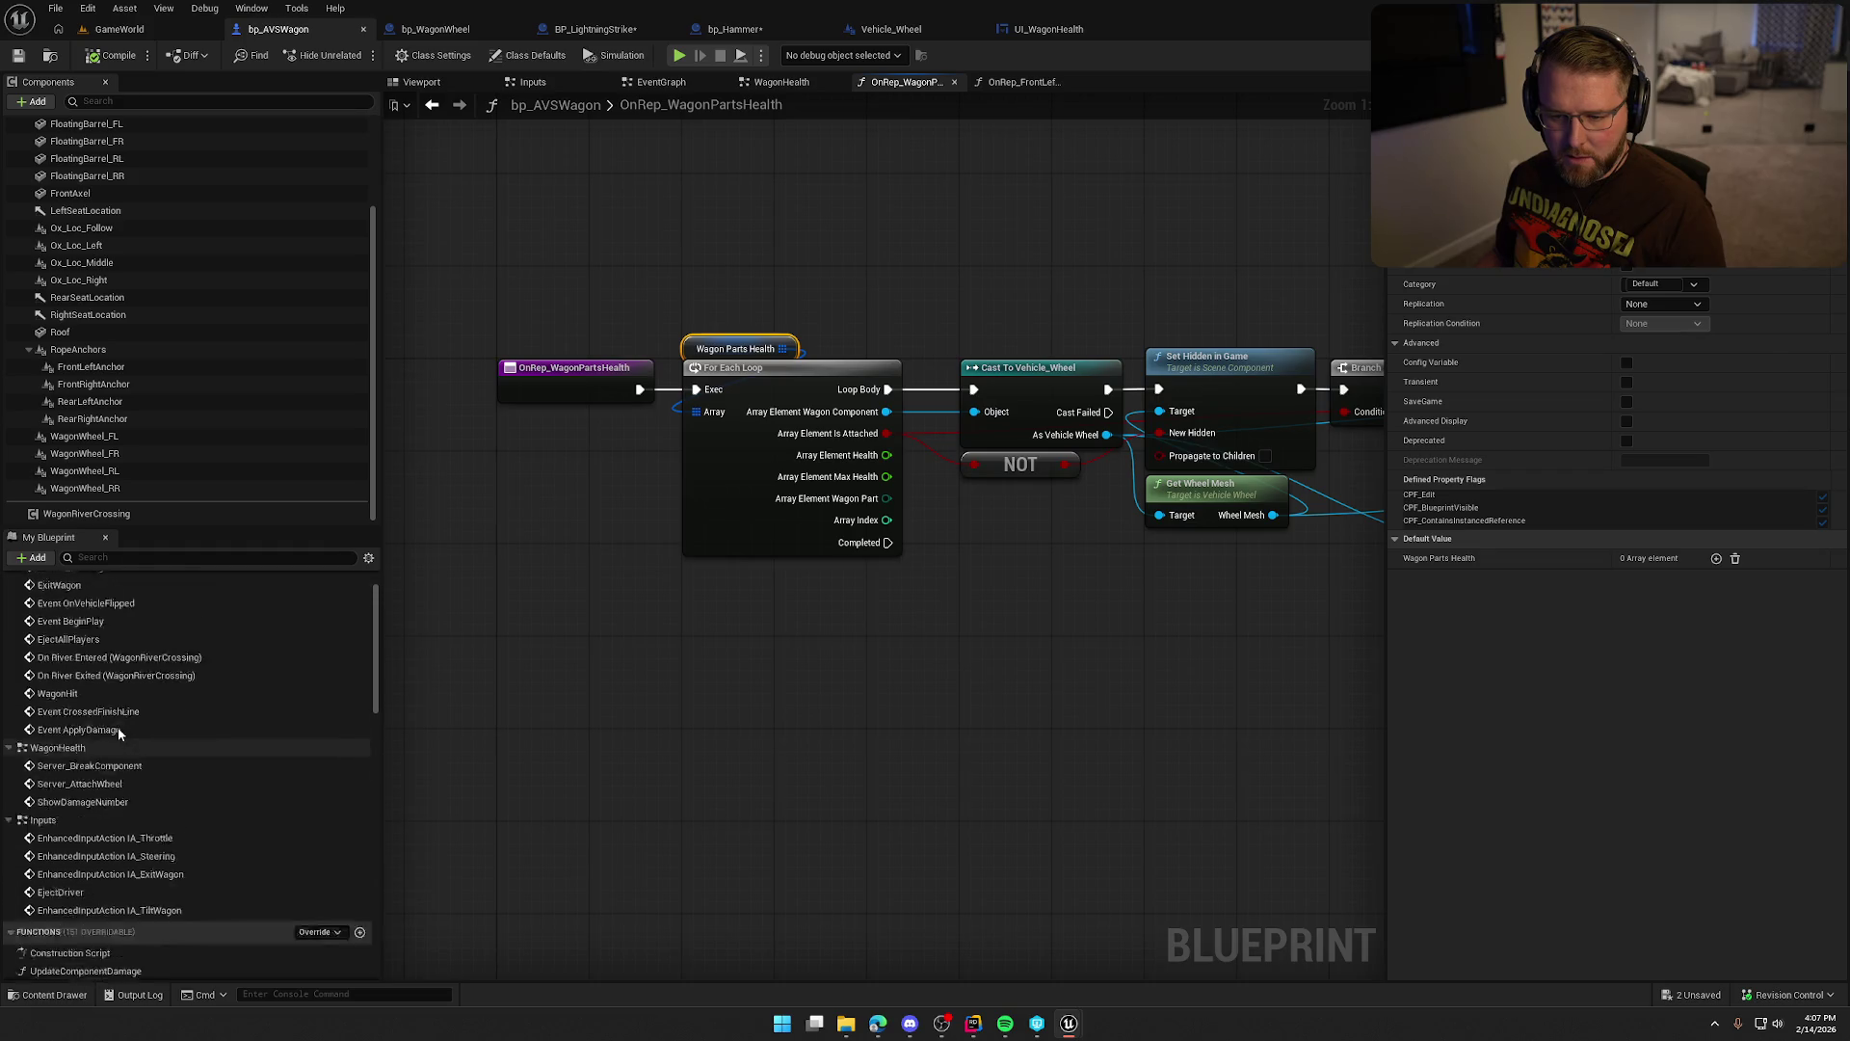
scroll(142, 750, "down", 8)
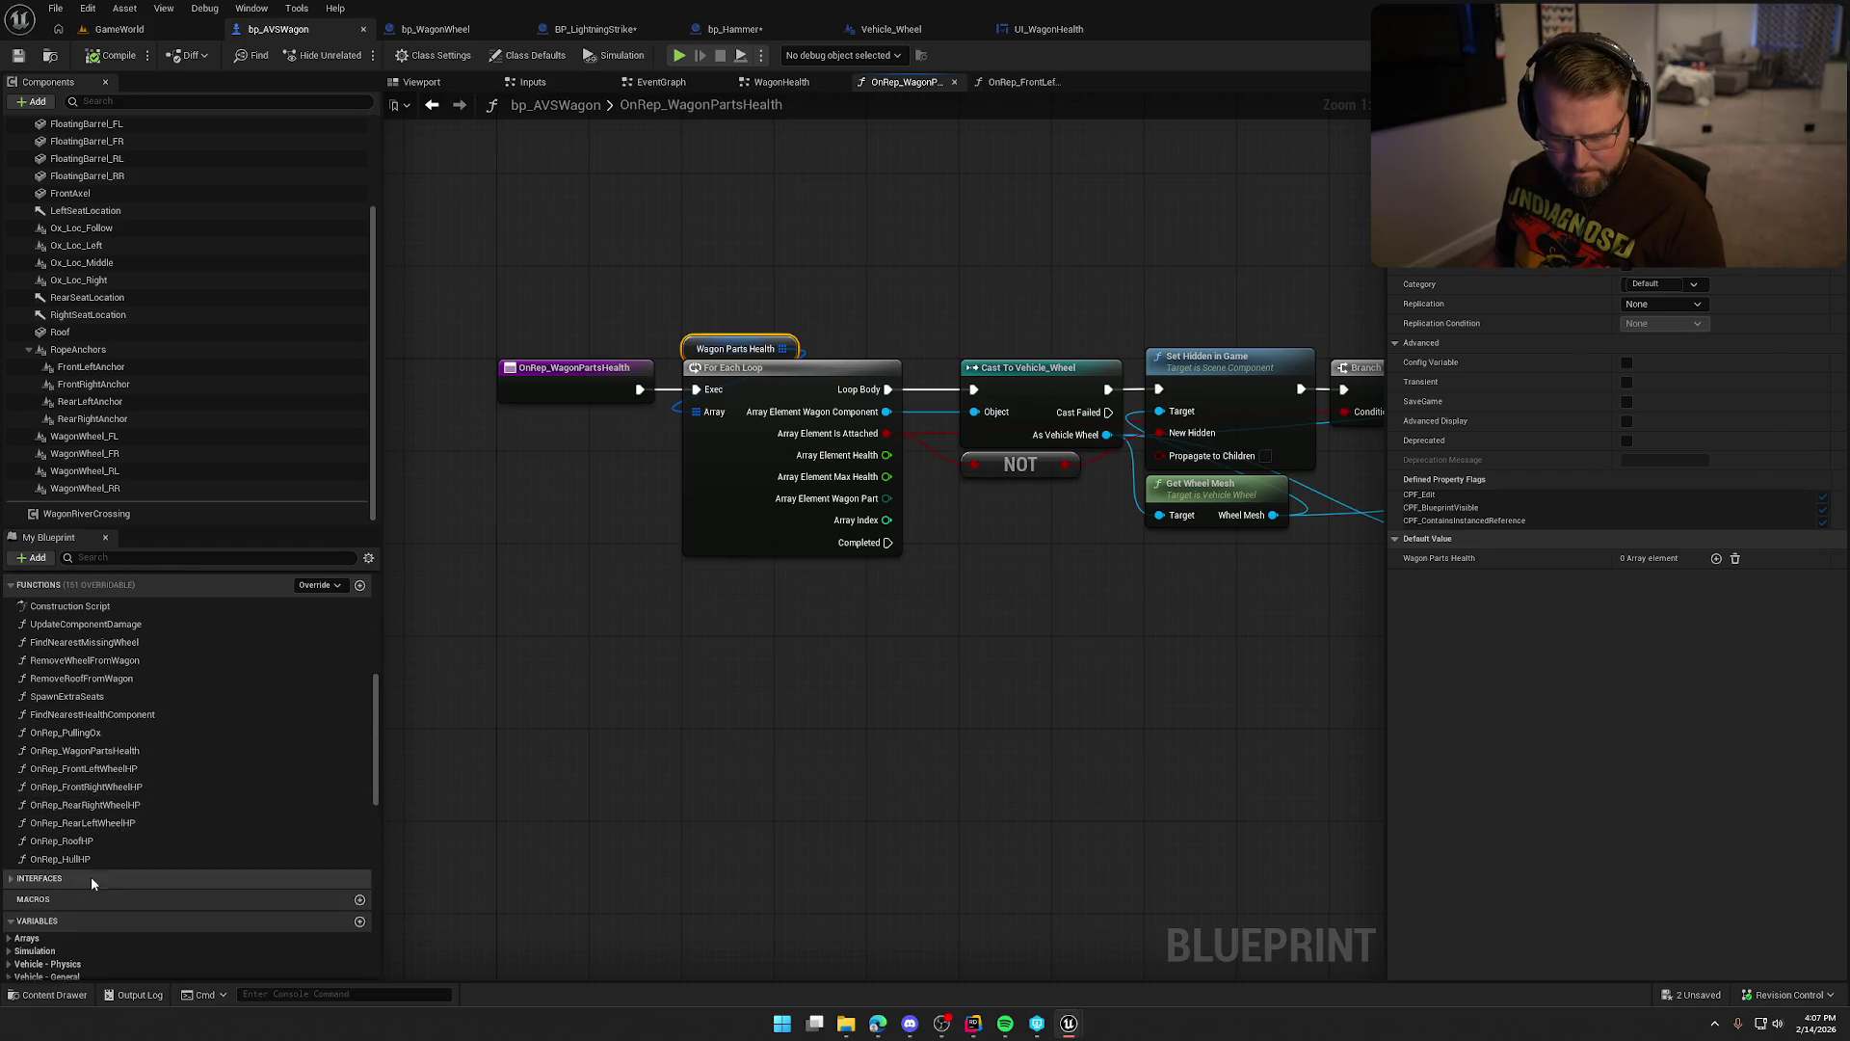
left_click(111, 755)
key("Delete")
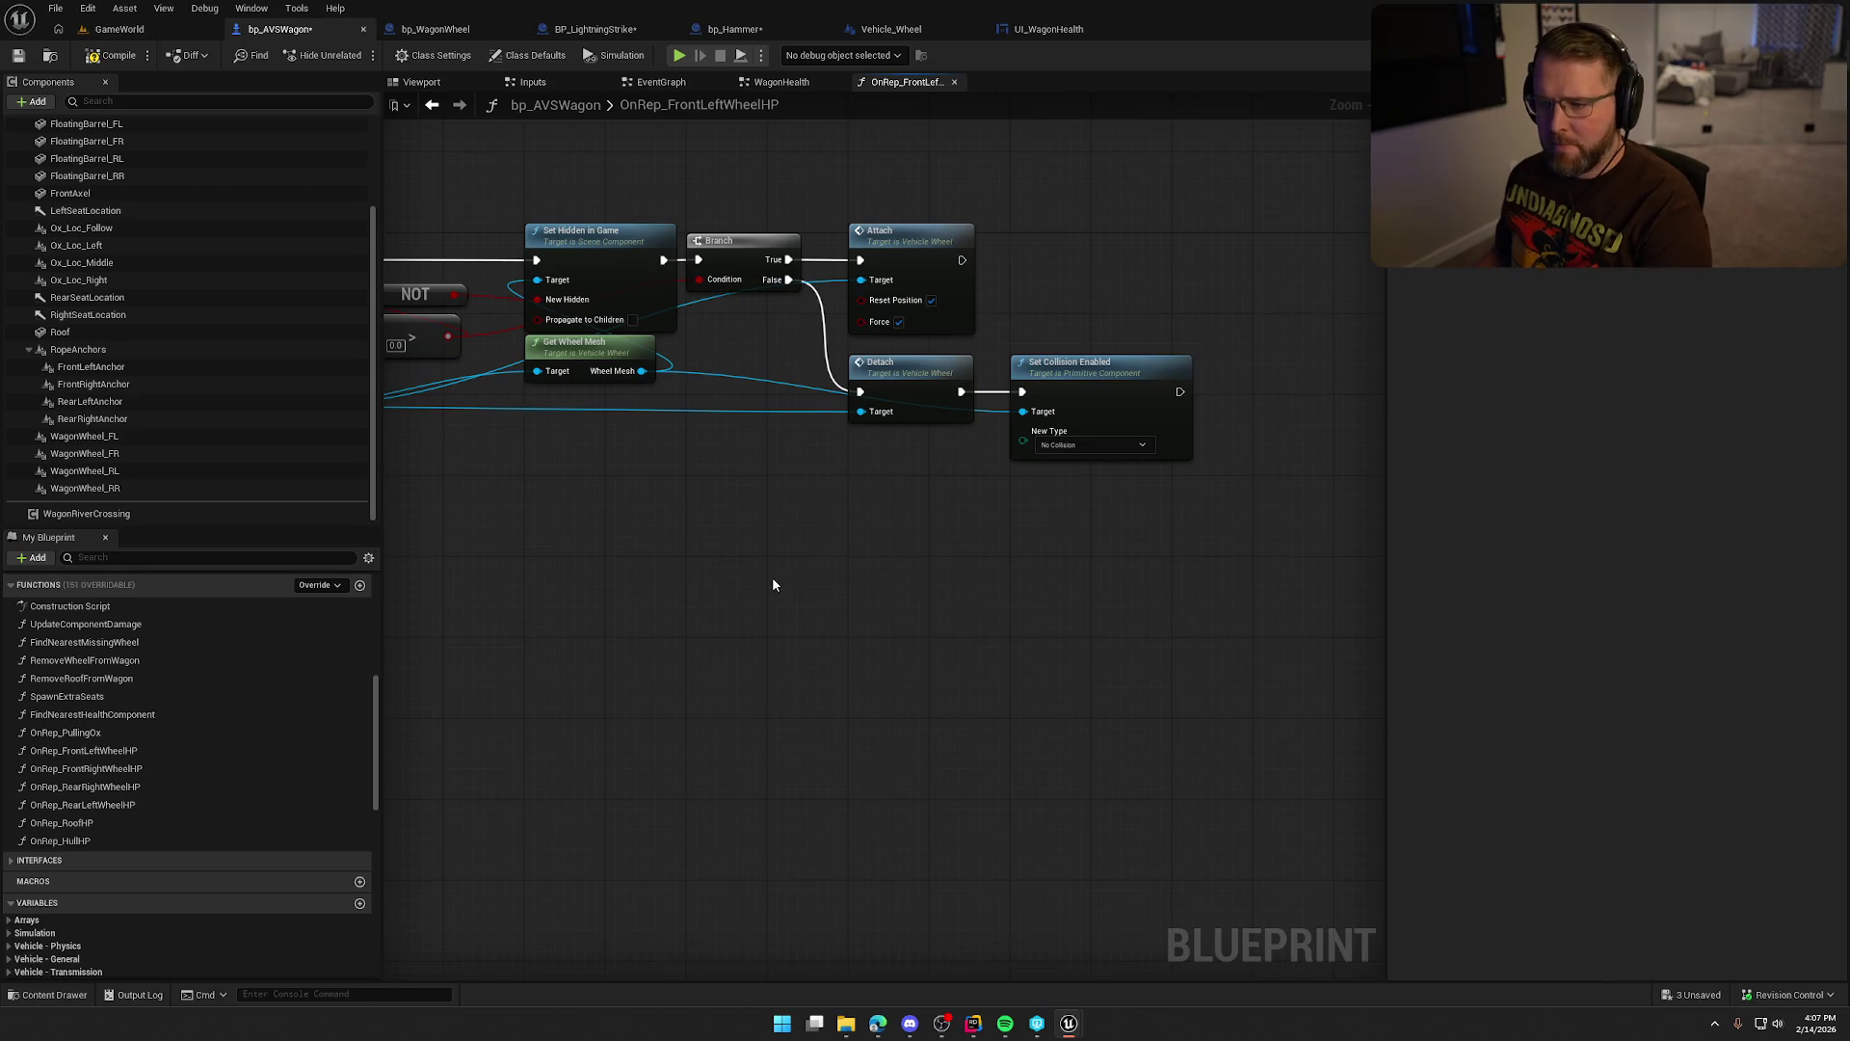
key("ctrl+s")
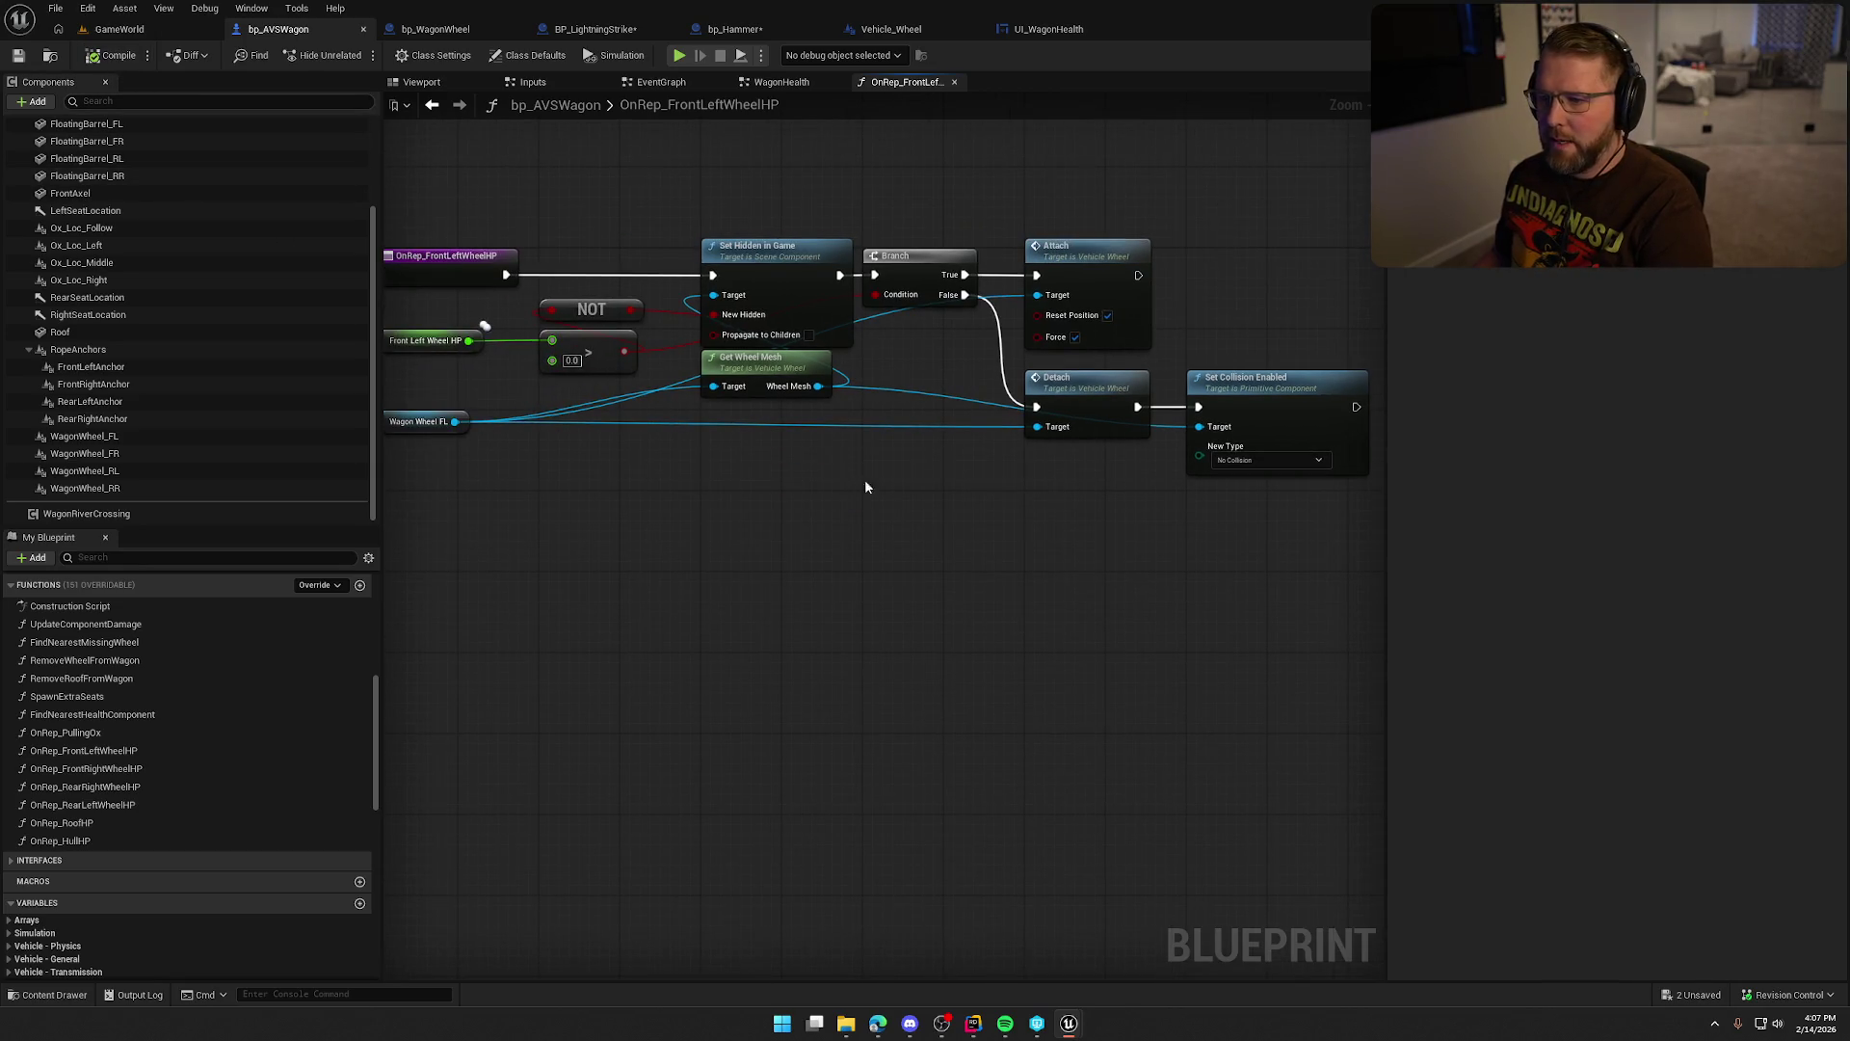
Bring up the options menu for the WagonPartsHealth variable.
scroll(252, 793, "down", 10)
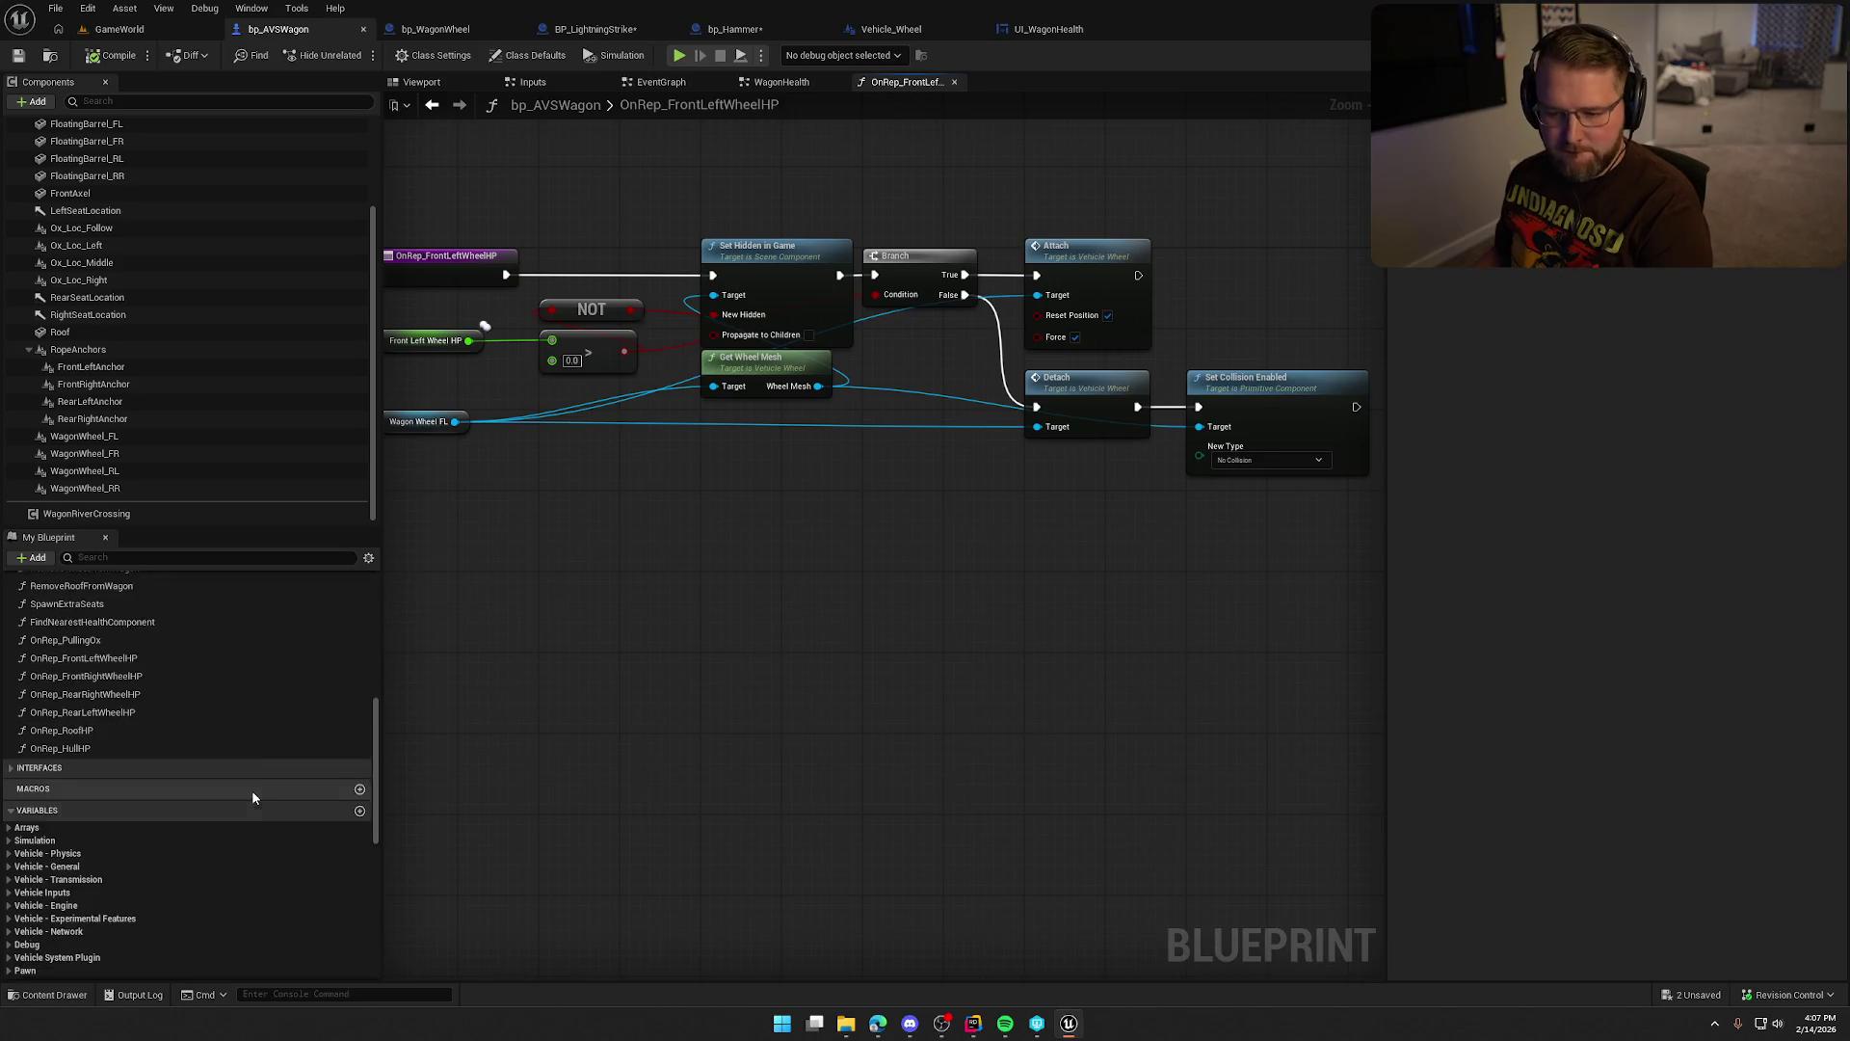
left_click(118, 870)
right_click(118, 869)
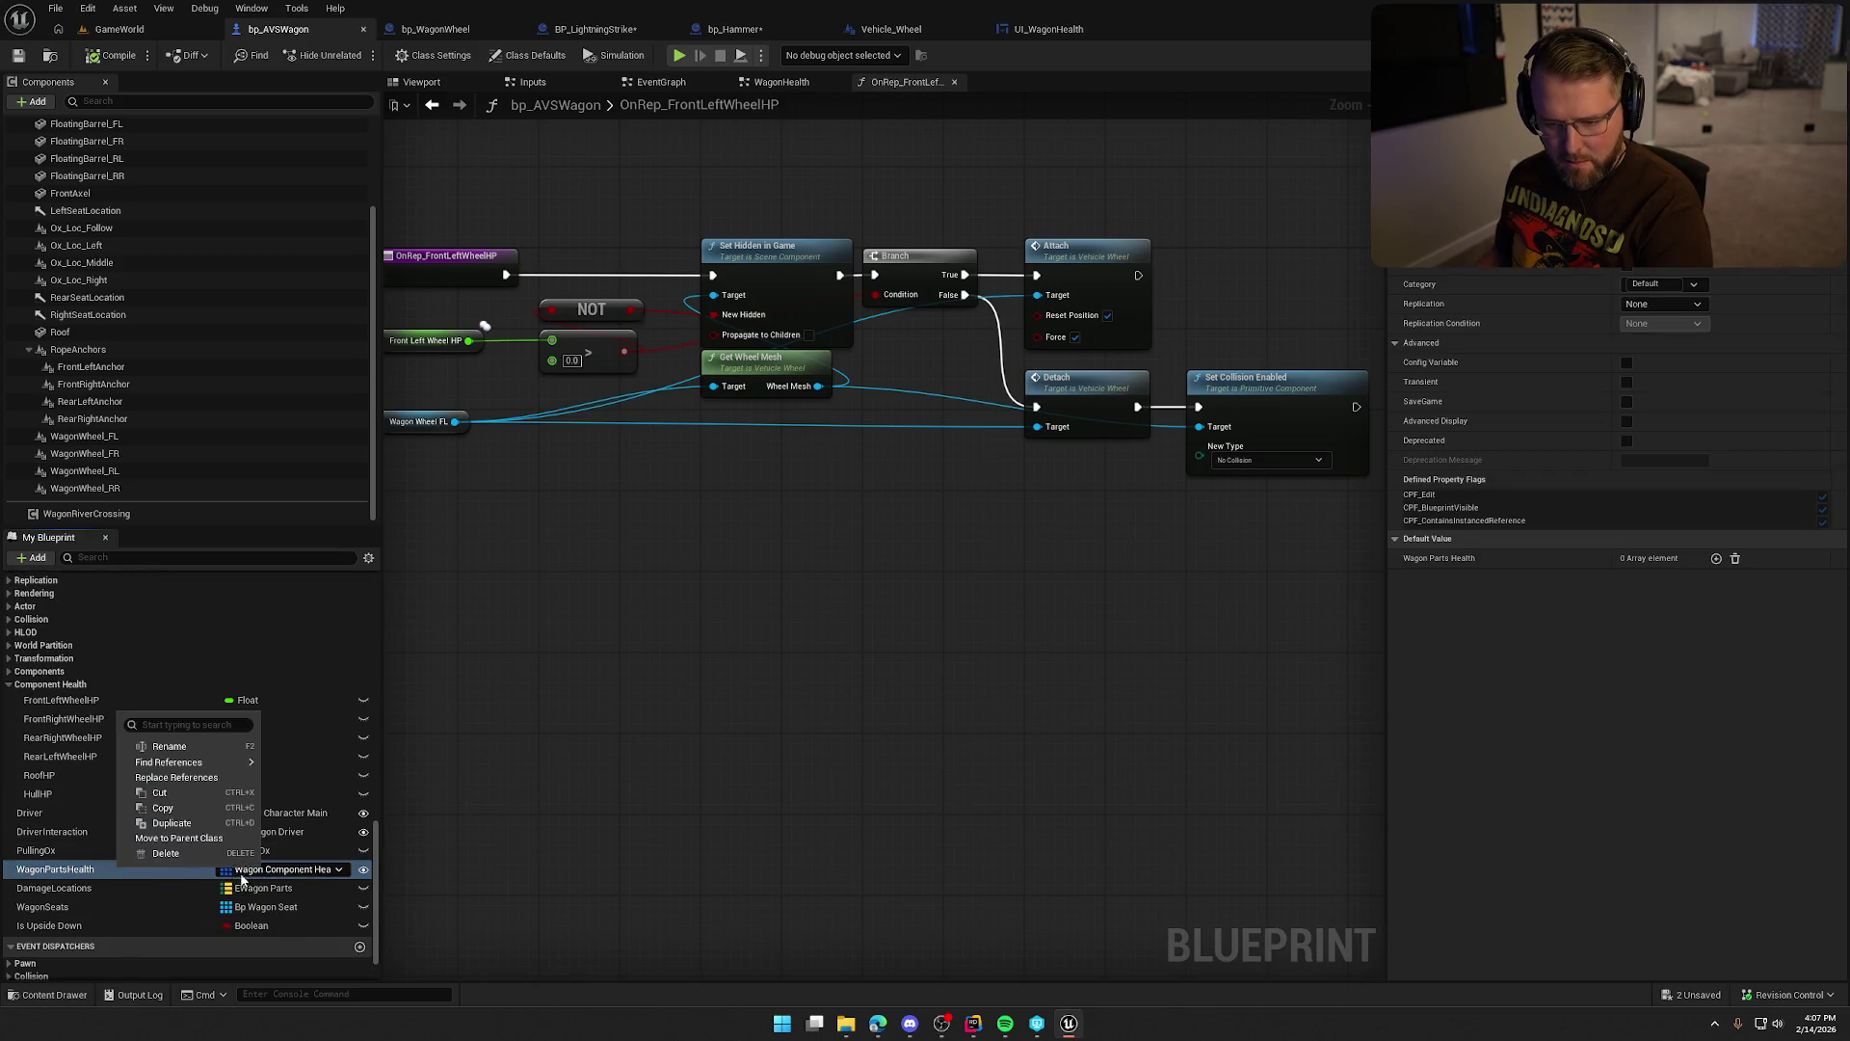
Delete the WagonPartsHealth variable from bp_AVSWagon.
mouse_move(173, 763)
left_click(313, 818)
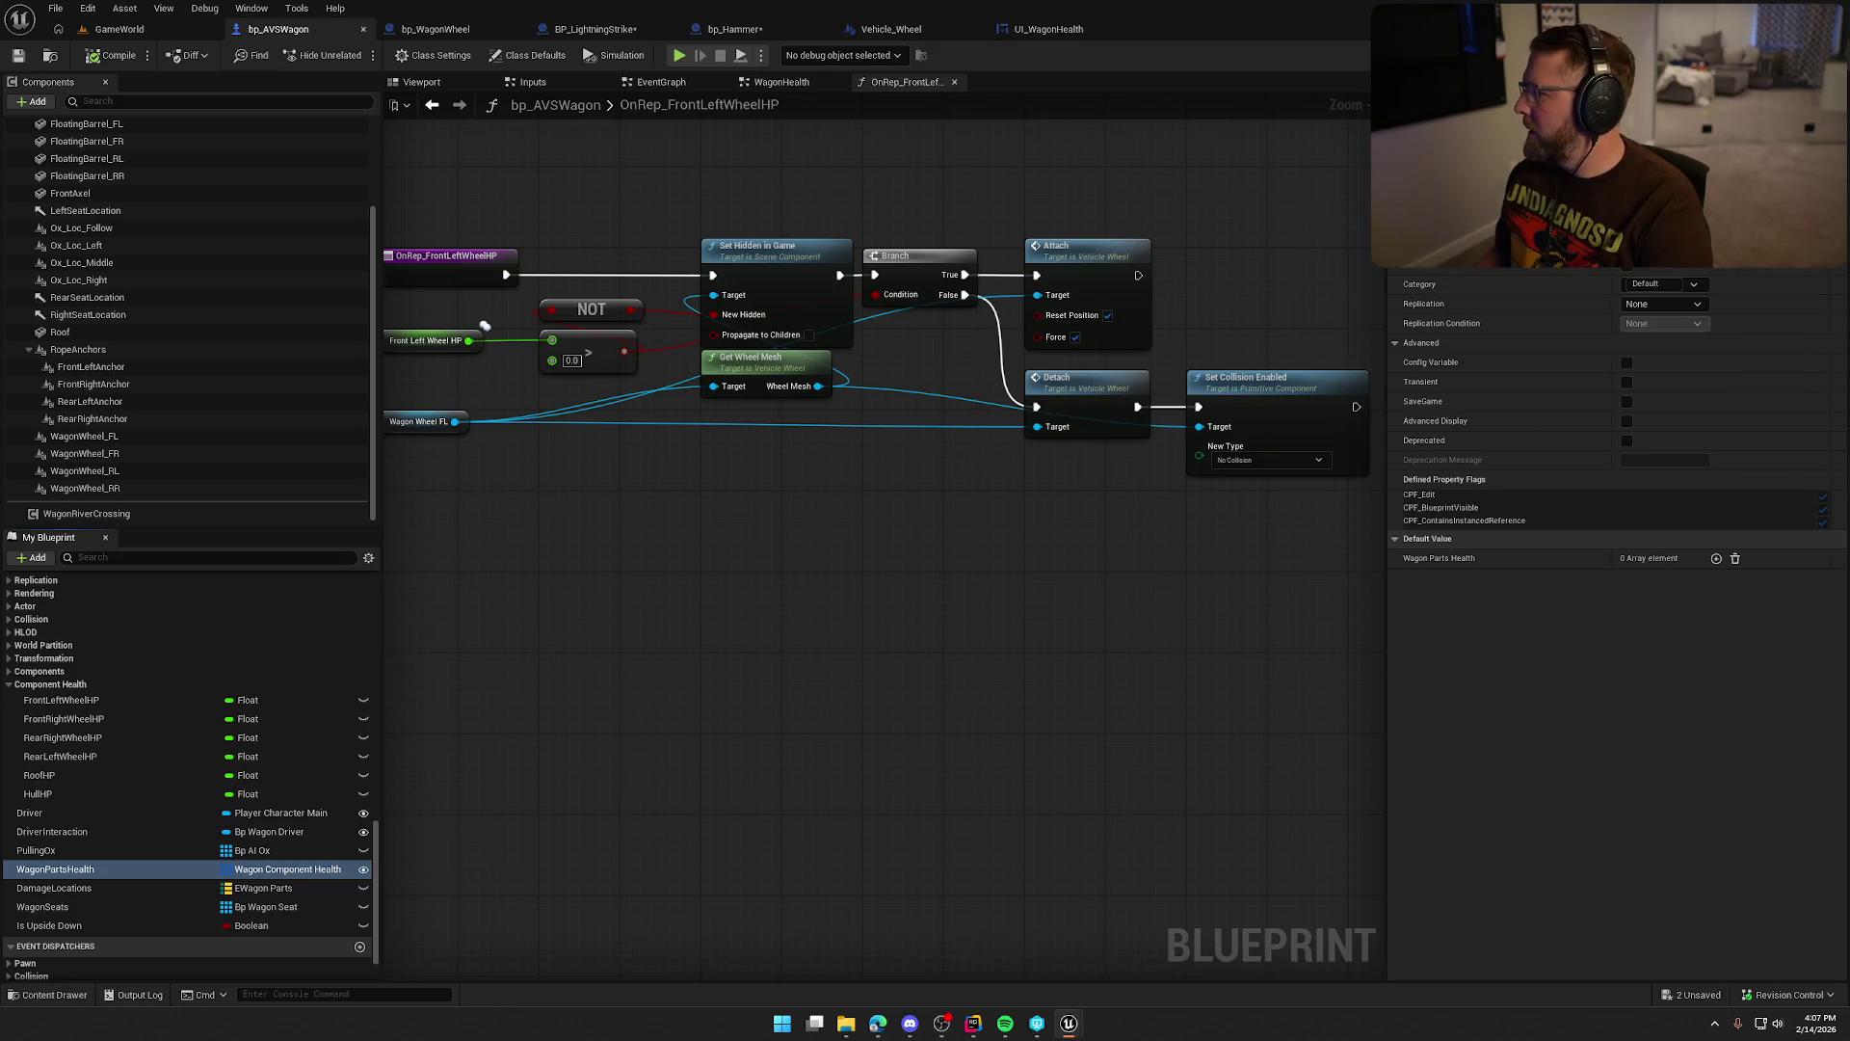
left_click(193, 870)
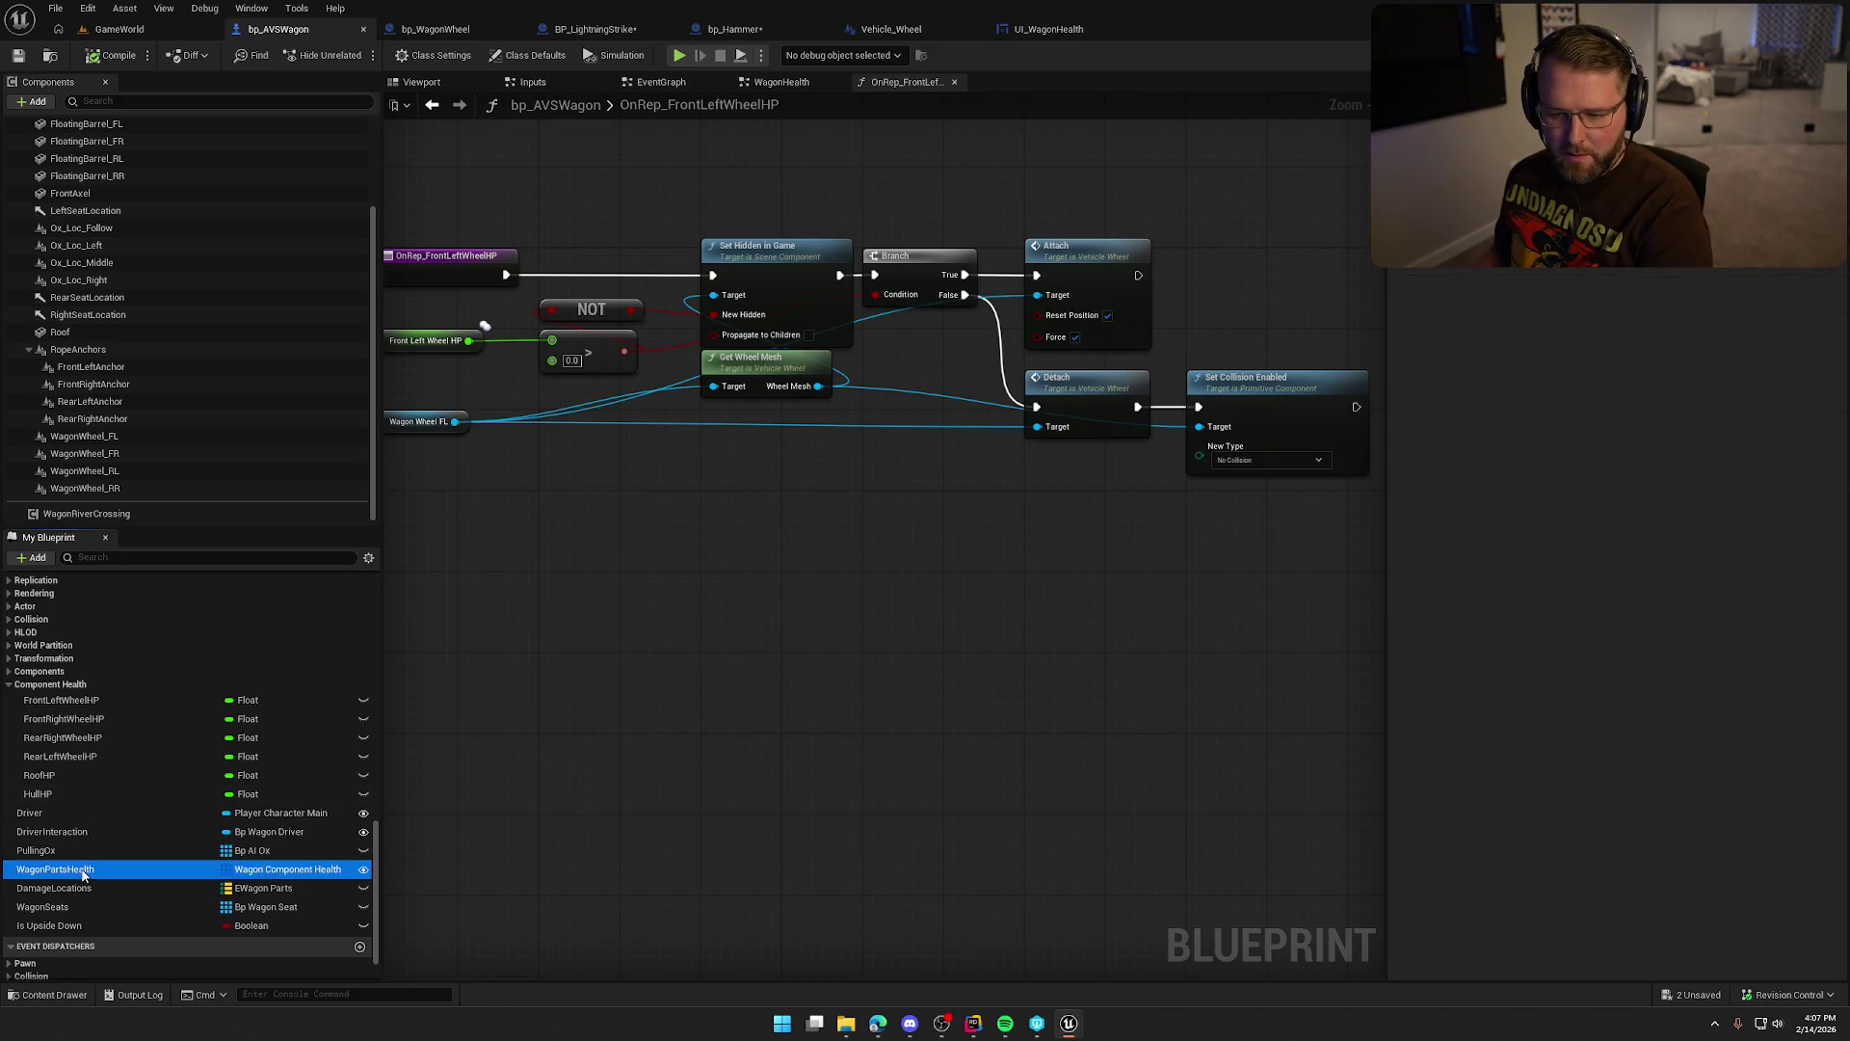
key("Delete")
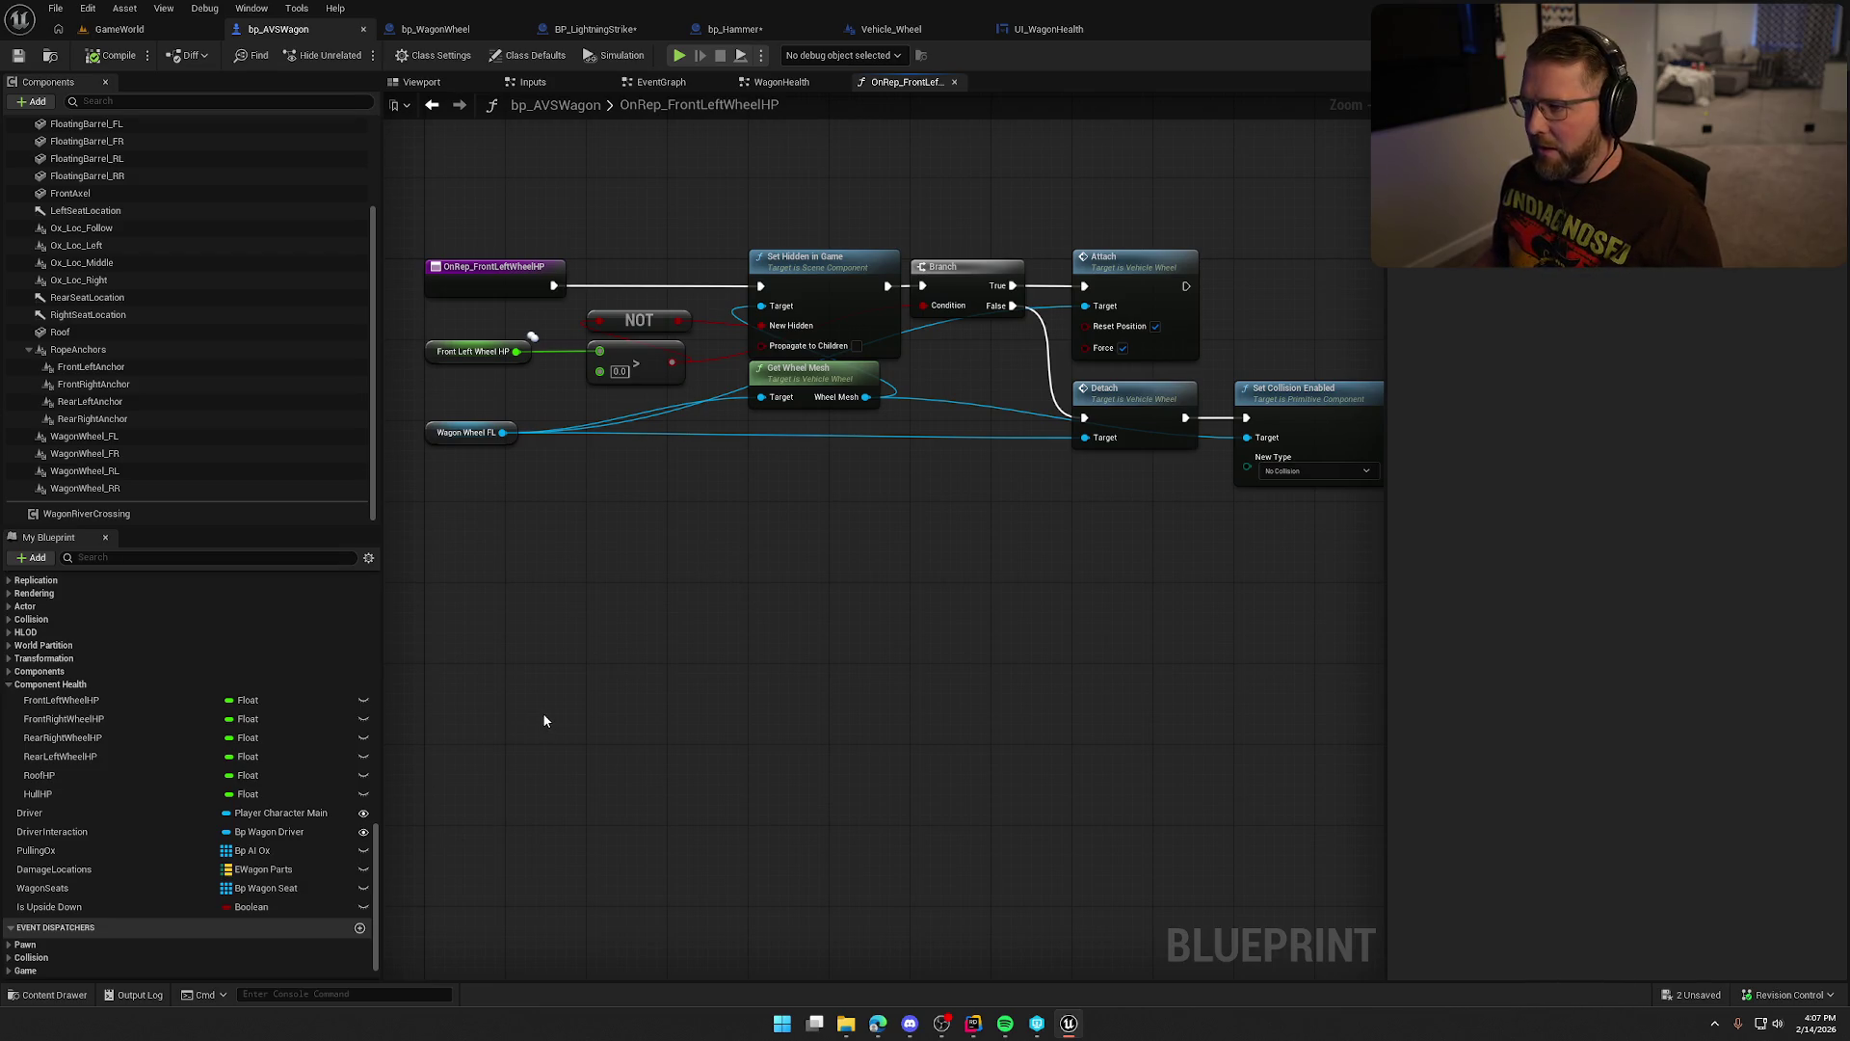
Recompile bp_AVSWagon and return to the GameWorld level.
left_click_drag(469, 223, 1269, 561)
left_click(727, 538)
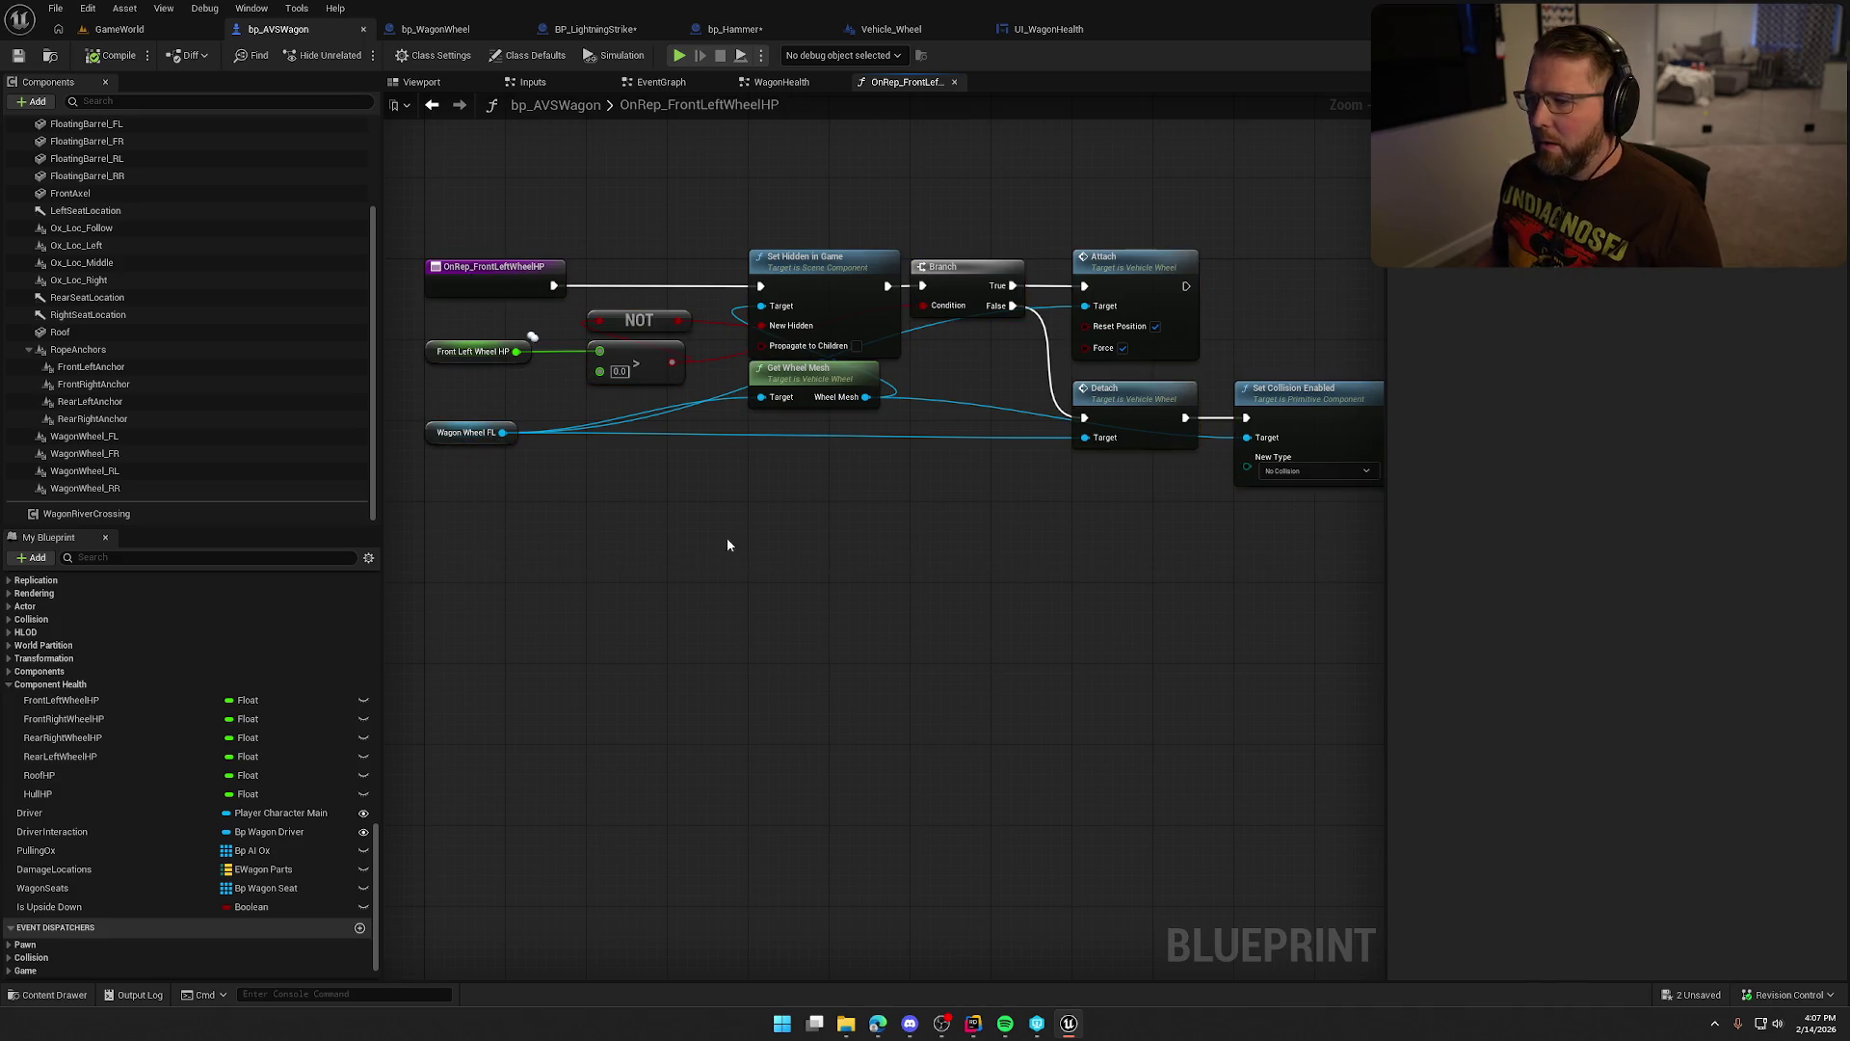
left_click(135, 36)
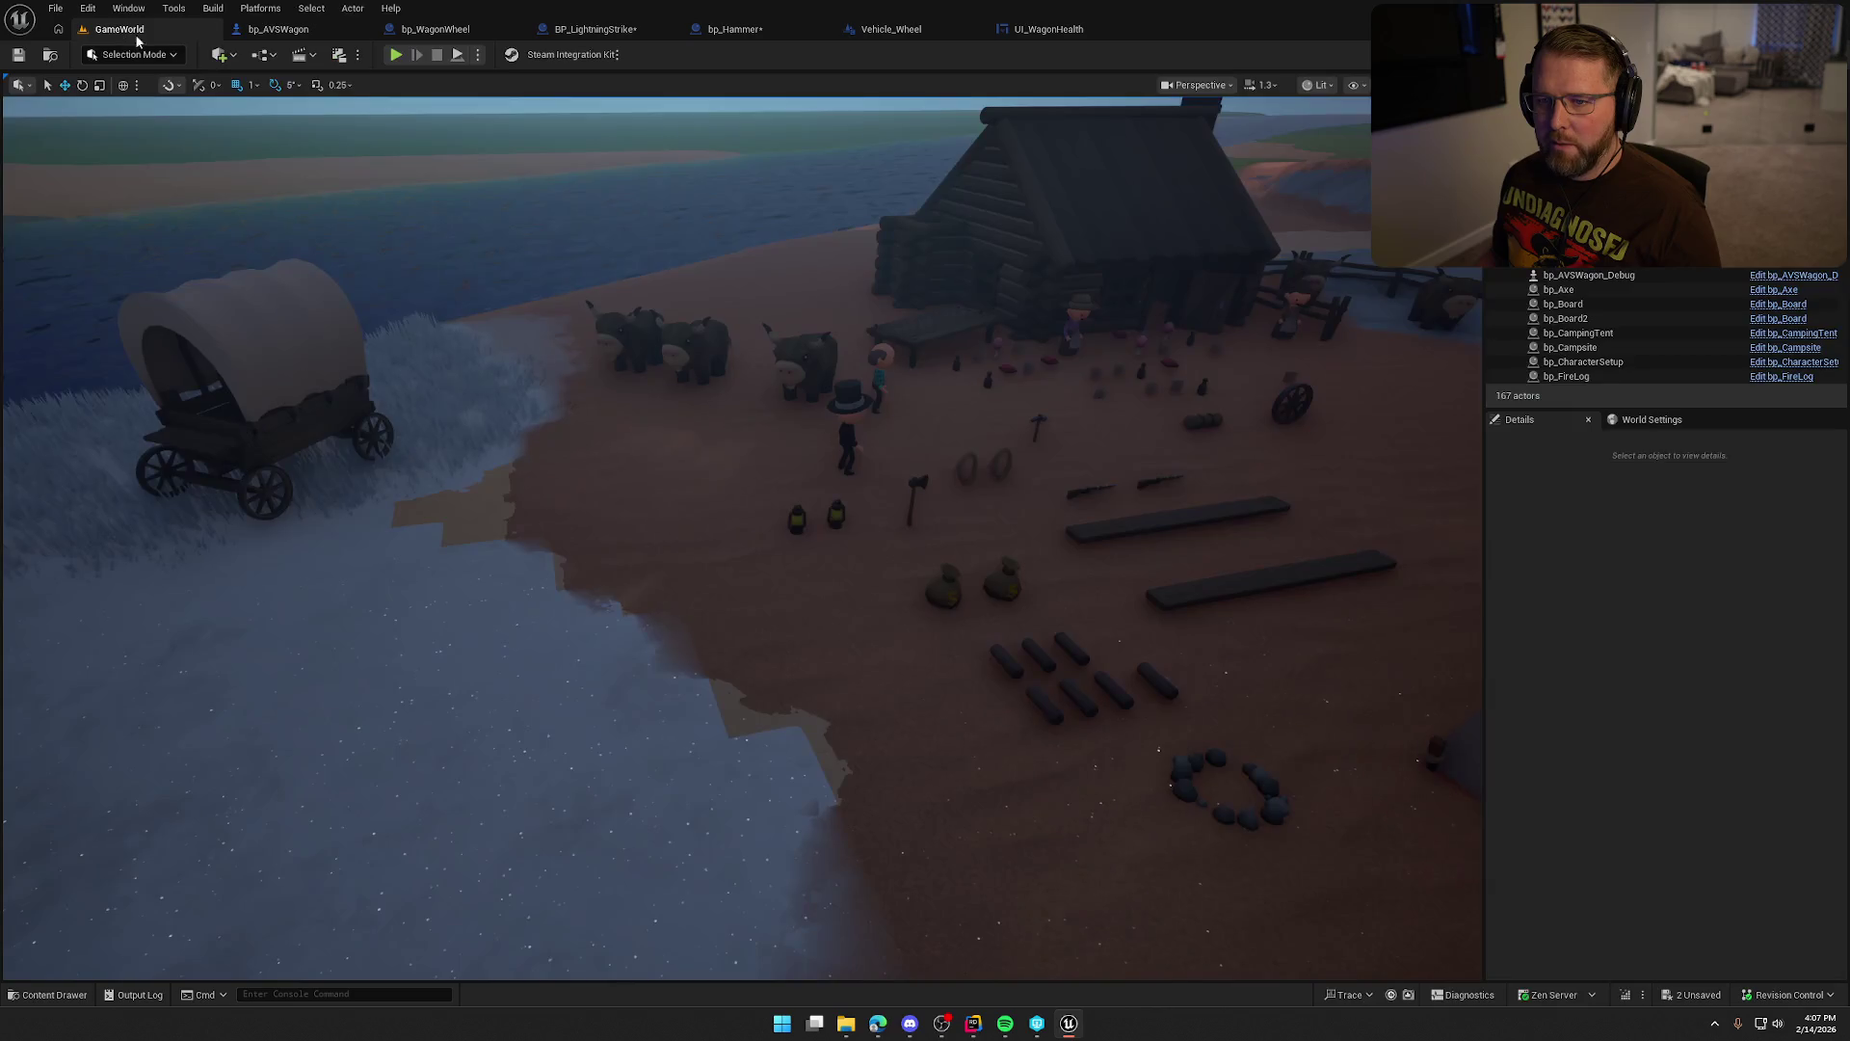
Play-test to surface errors, open BP_LightningStrike and compile it to list them.
left_click(397, 55)
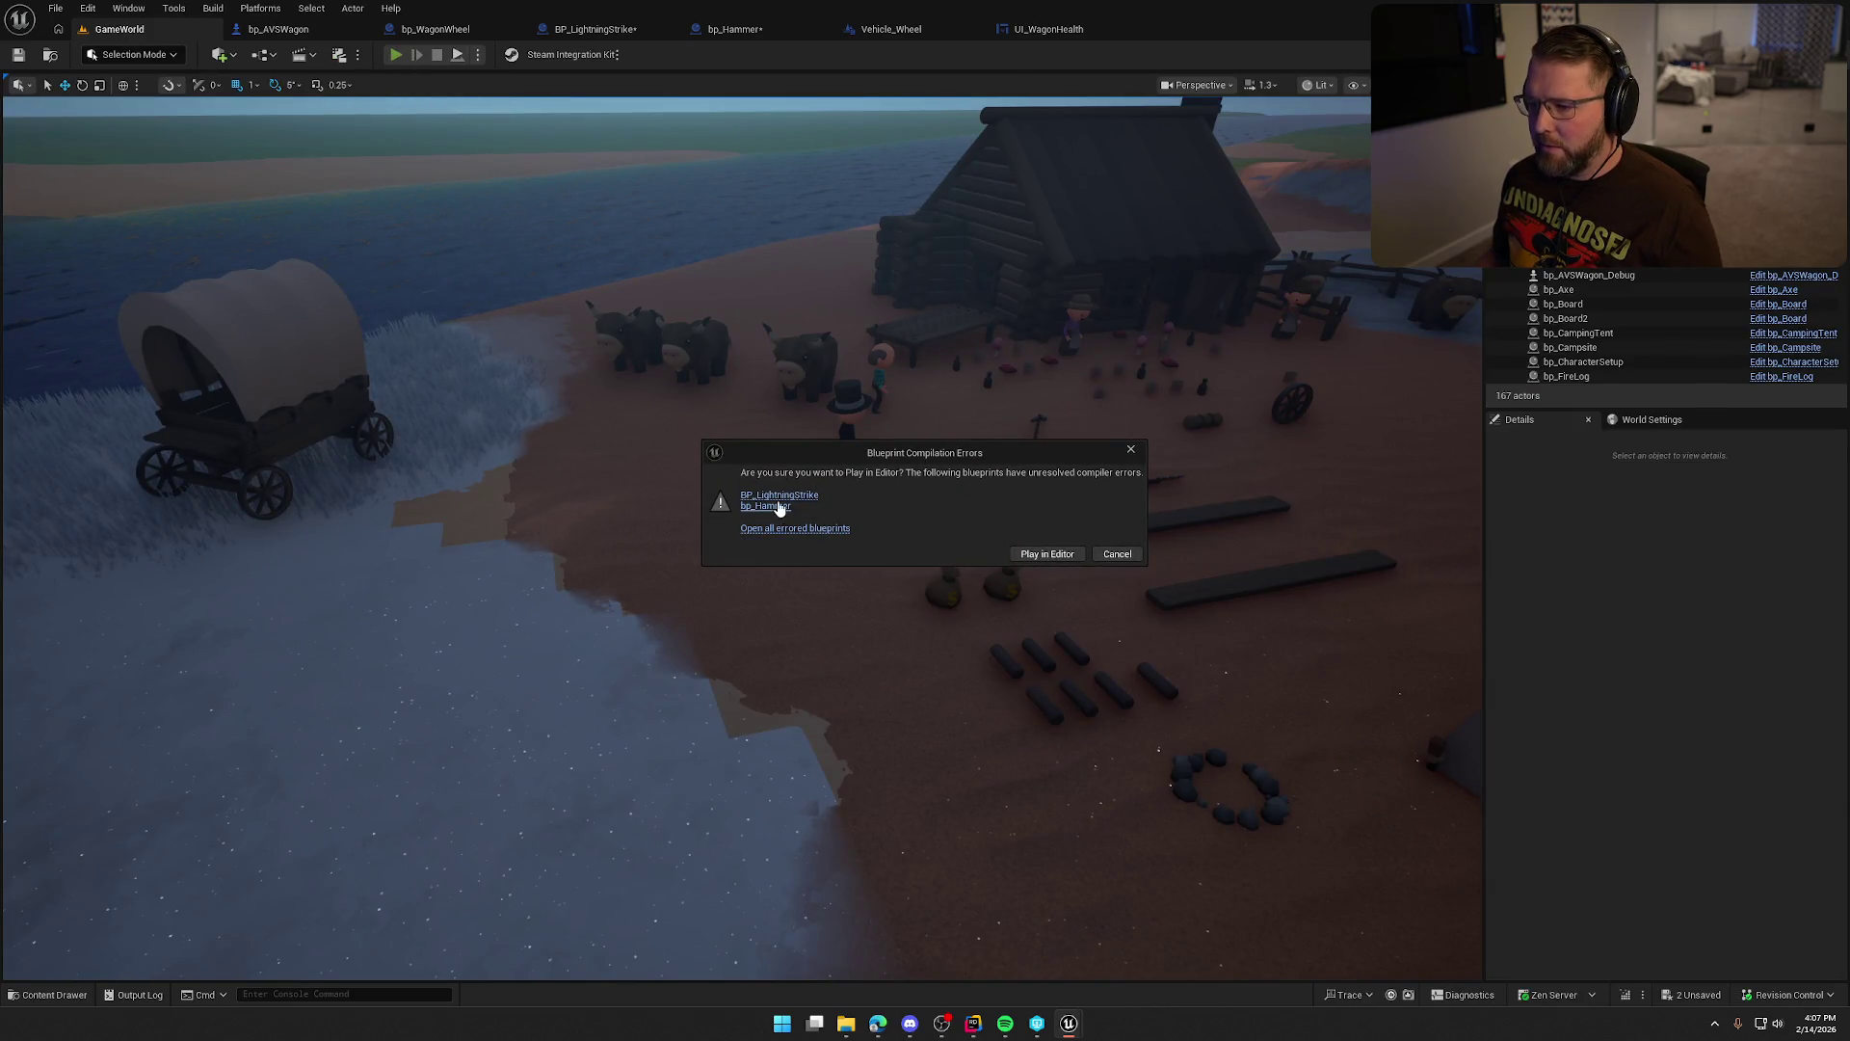
left_click(777, 500)
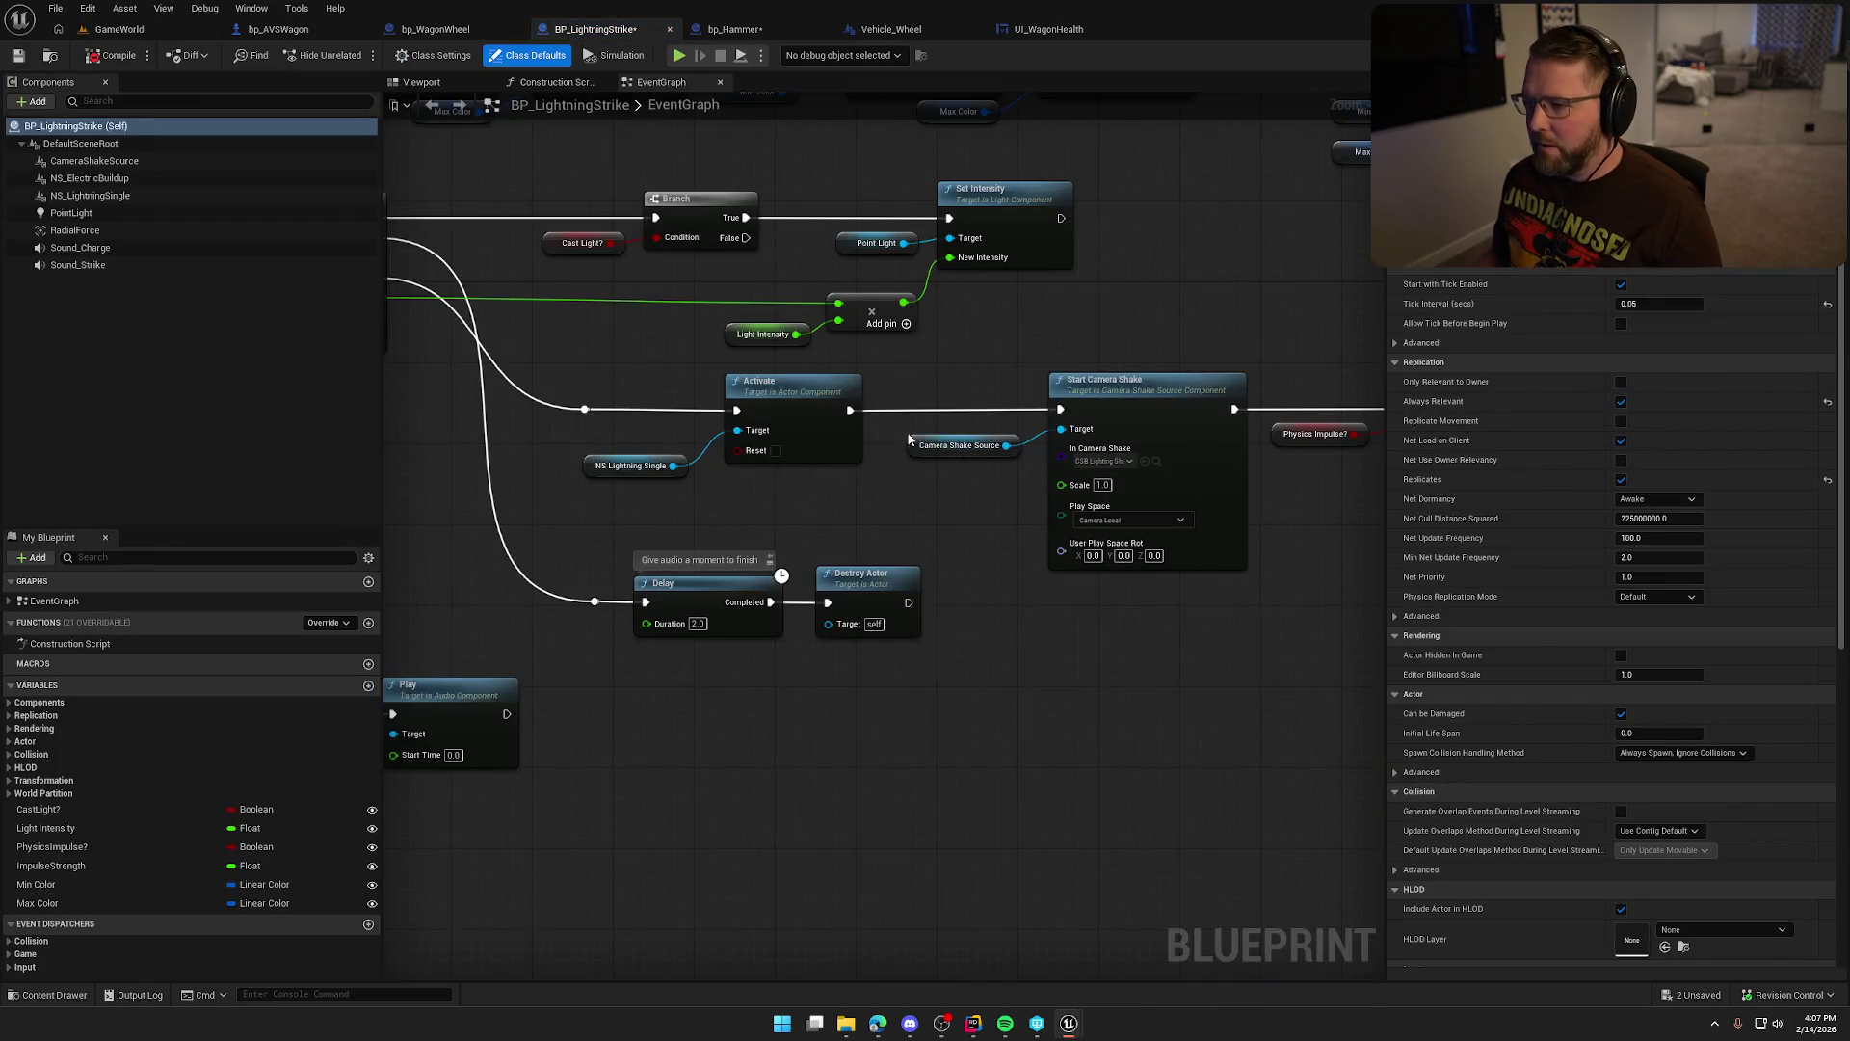
left_click(113, 55)
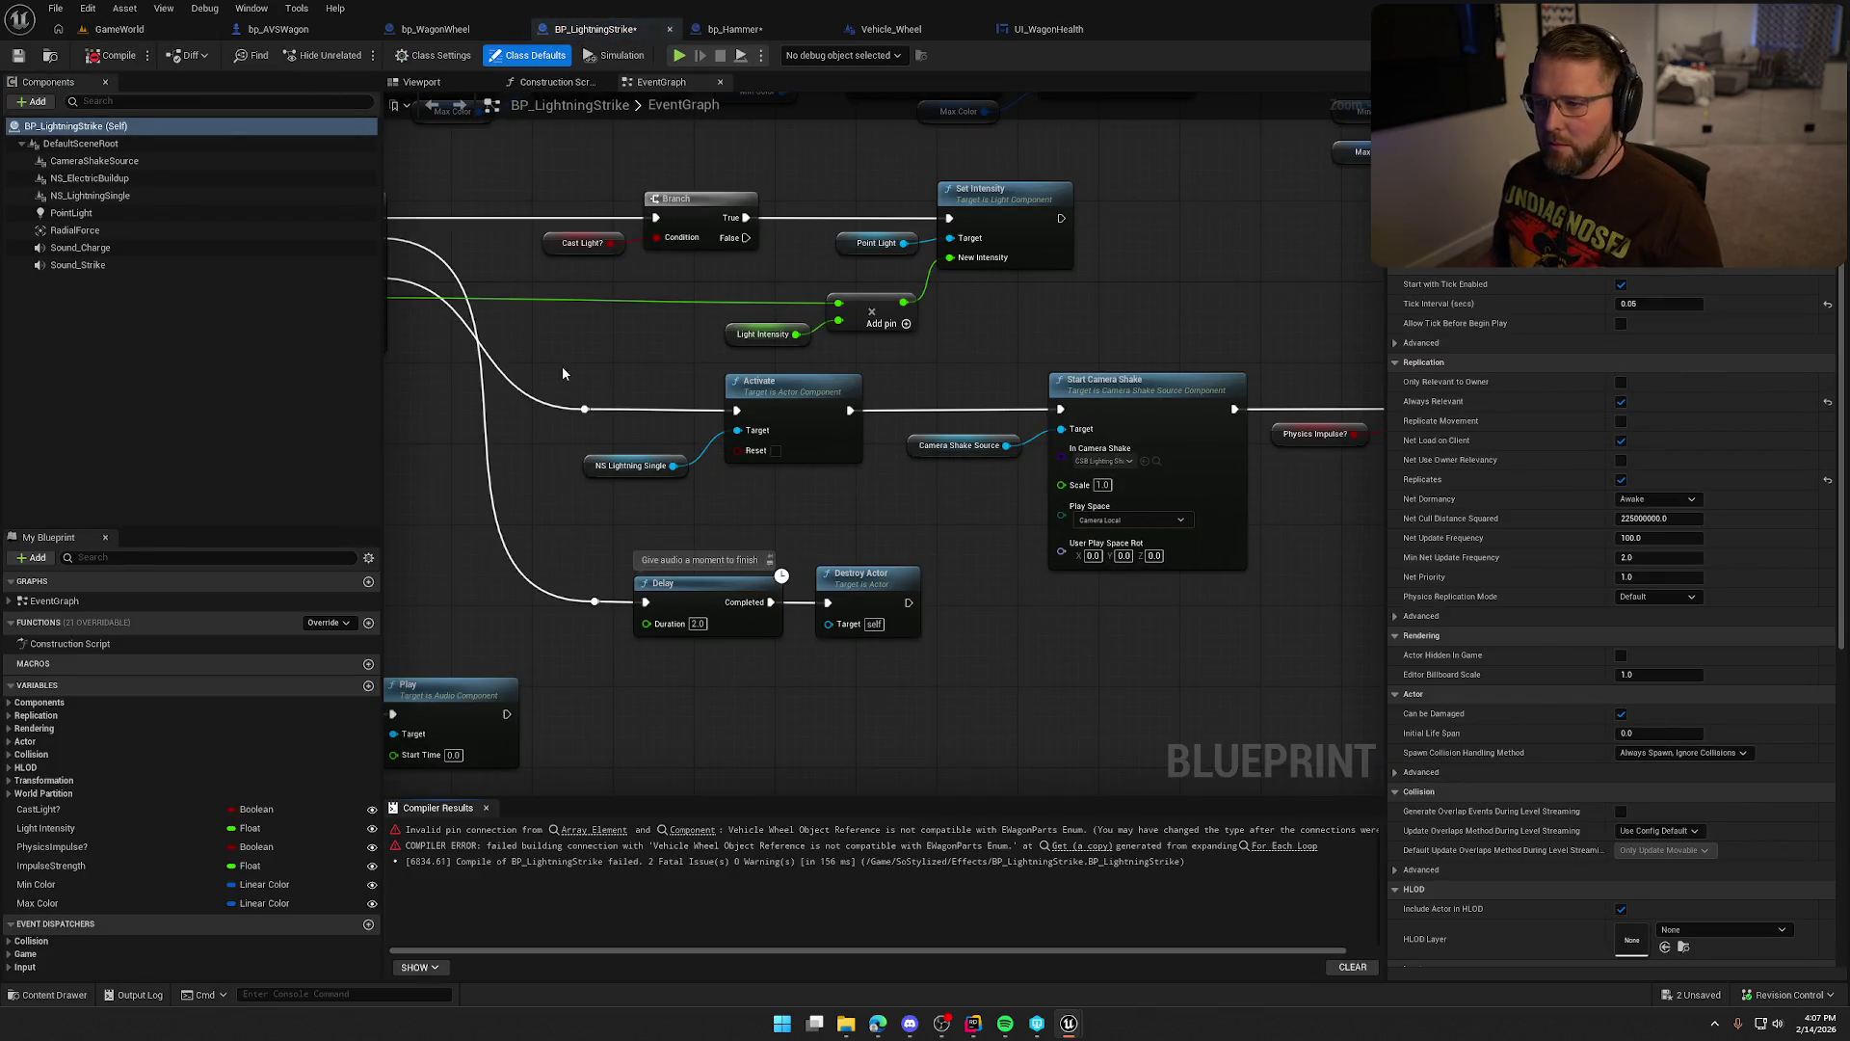
left_click(577, 830)
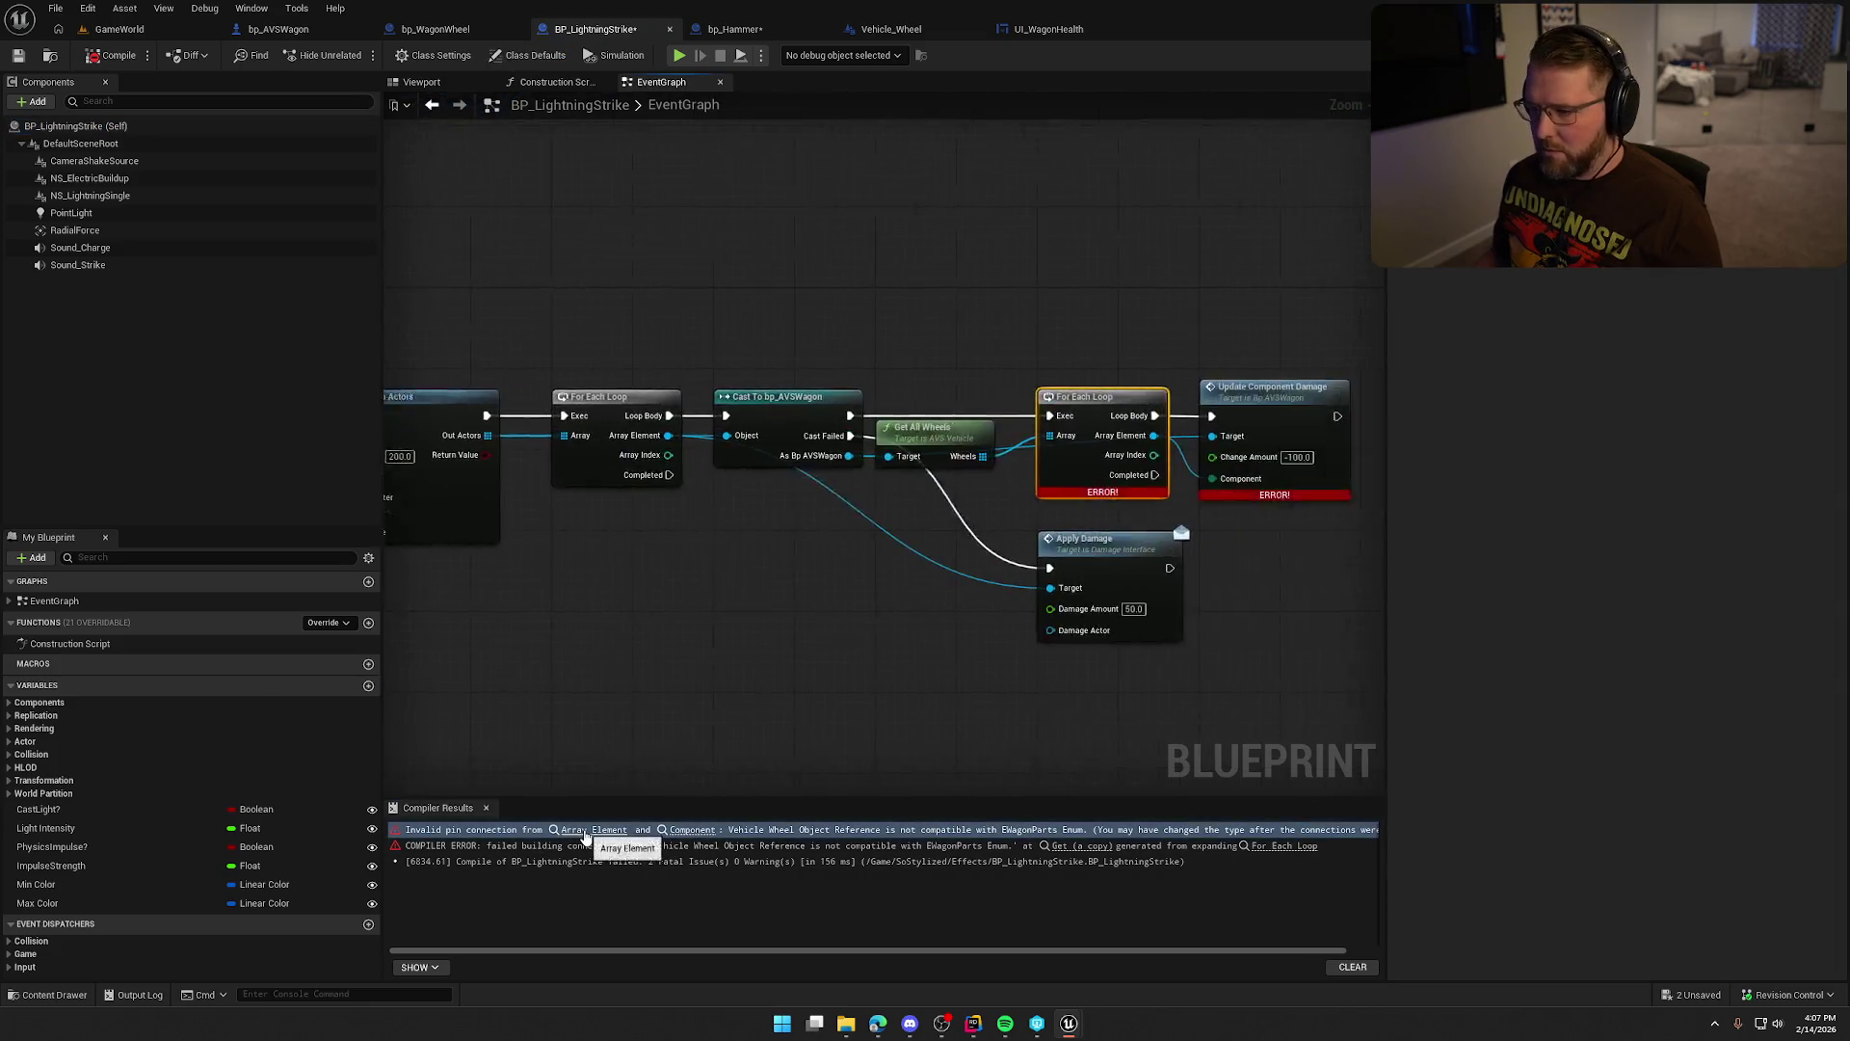
Locate and select the erroring For Each Loop node among the damage nodes.
mouse_move(839, 562)
left_mouse_down()
mouse_move(758, 557)
mouse_move(611, 503)
left_mouse_up()
left_click_drag(1101, 472, 1263, 479)
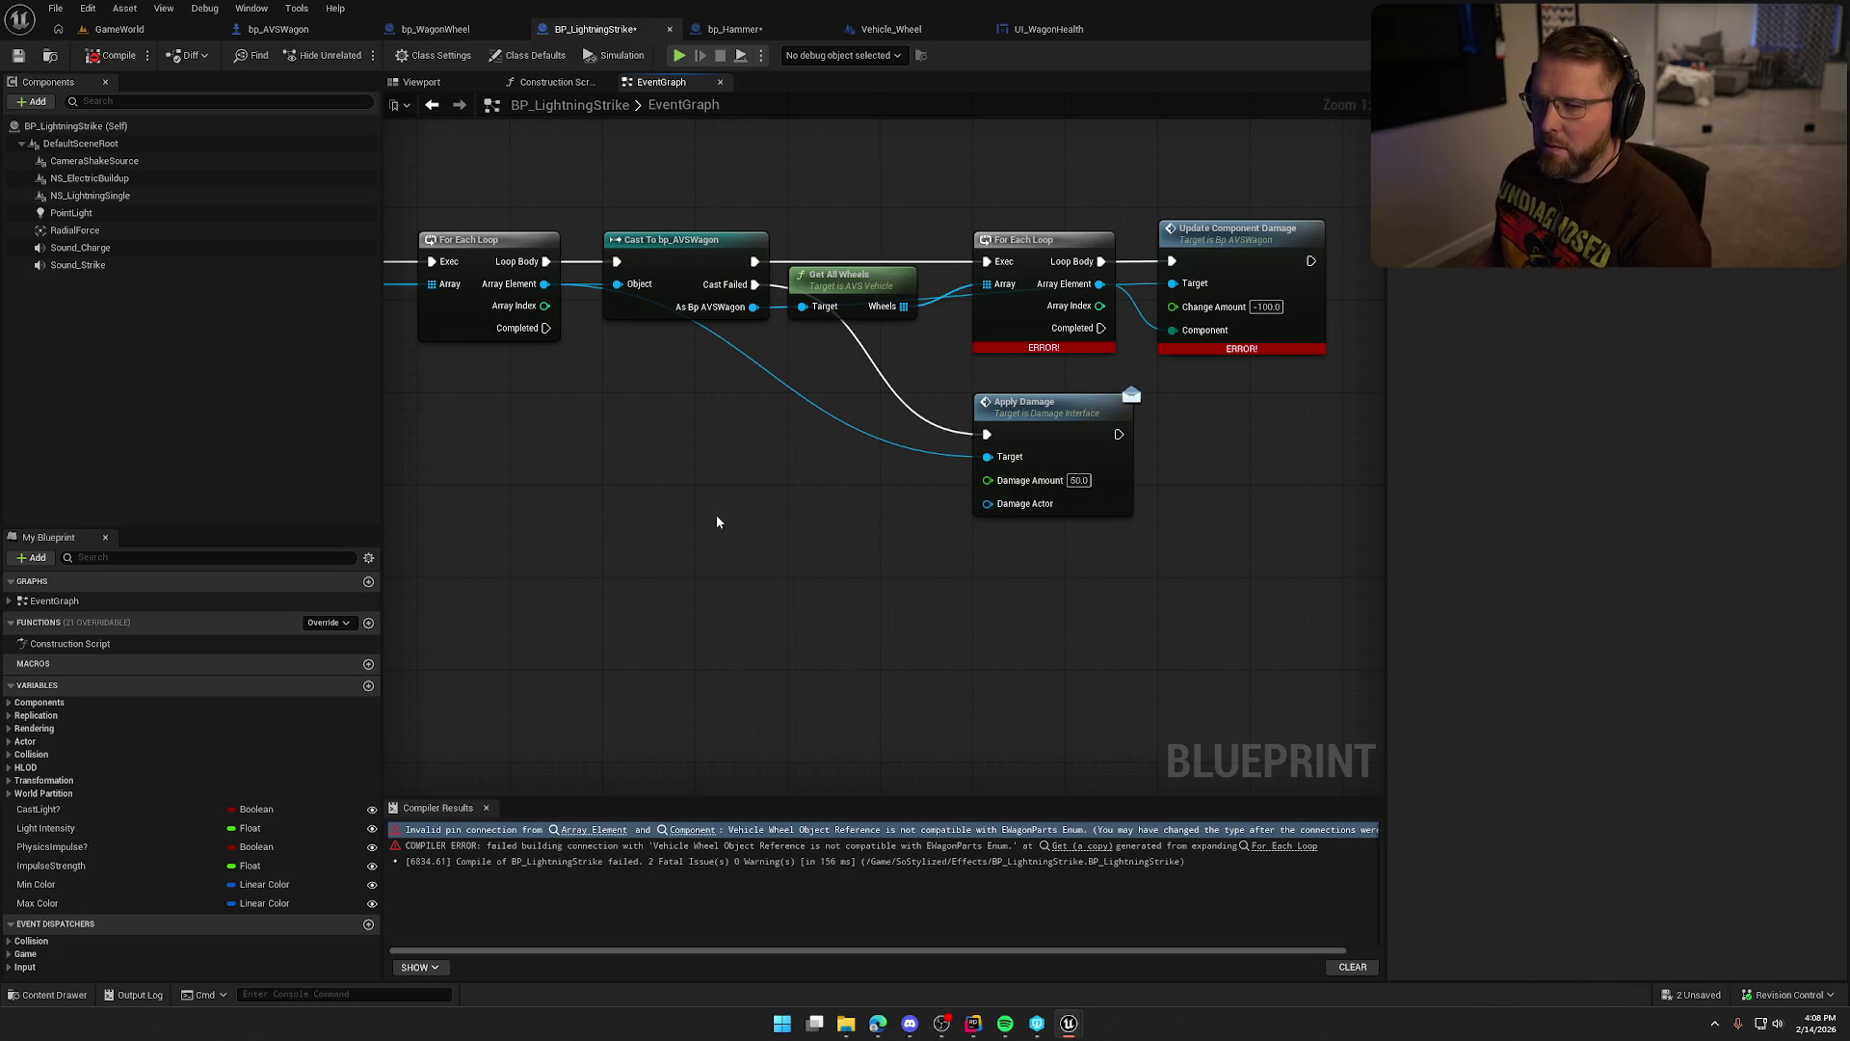
left_click_drag(717, 522, 651, 549)
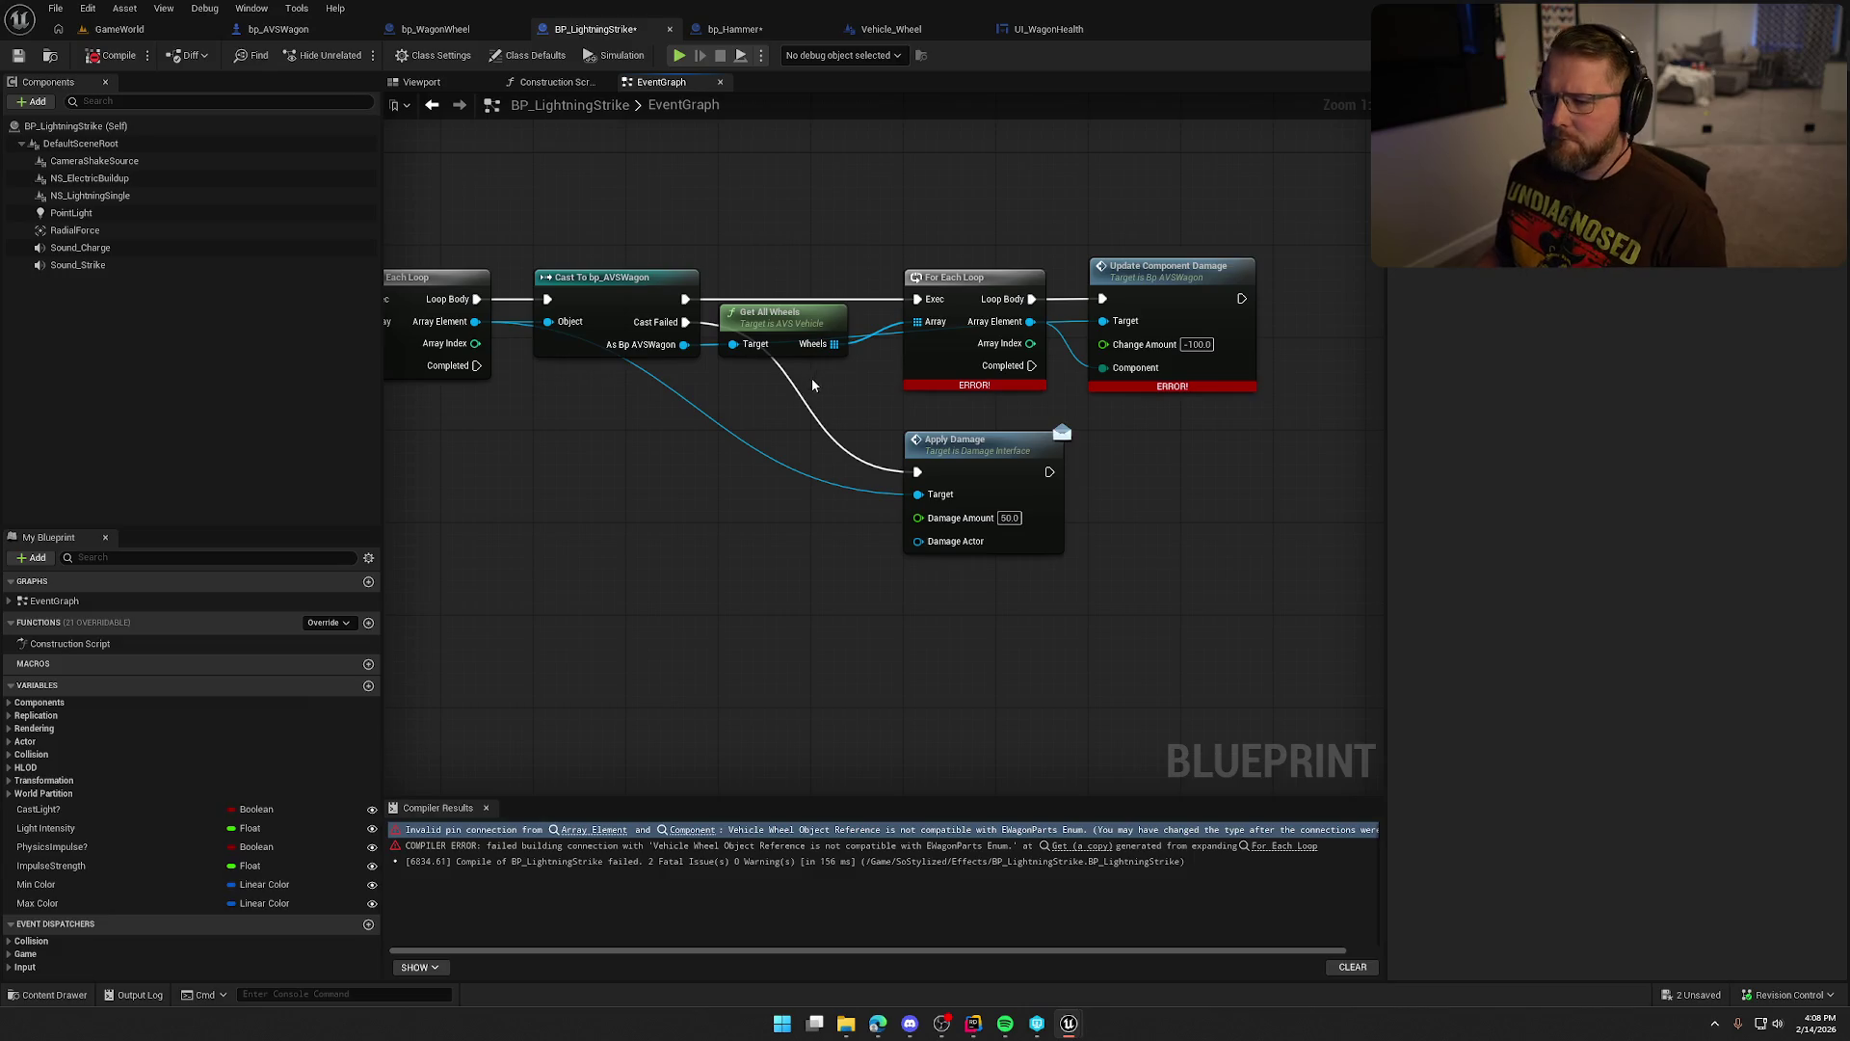
mouse_move(841, 402)
left_mouse_down()
mouse_move(1020, 487)
mouse_move(954, 479)
left_mouse_up()
mouse_move(1093, 366)
left_mouse_down()
mouse_move(1124, 467)
mouse_move(1198, 460)
left_mouse_up()
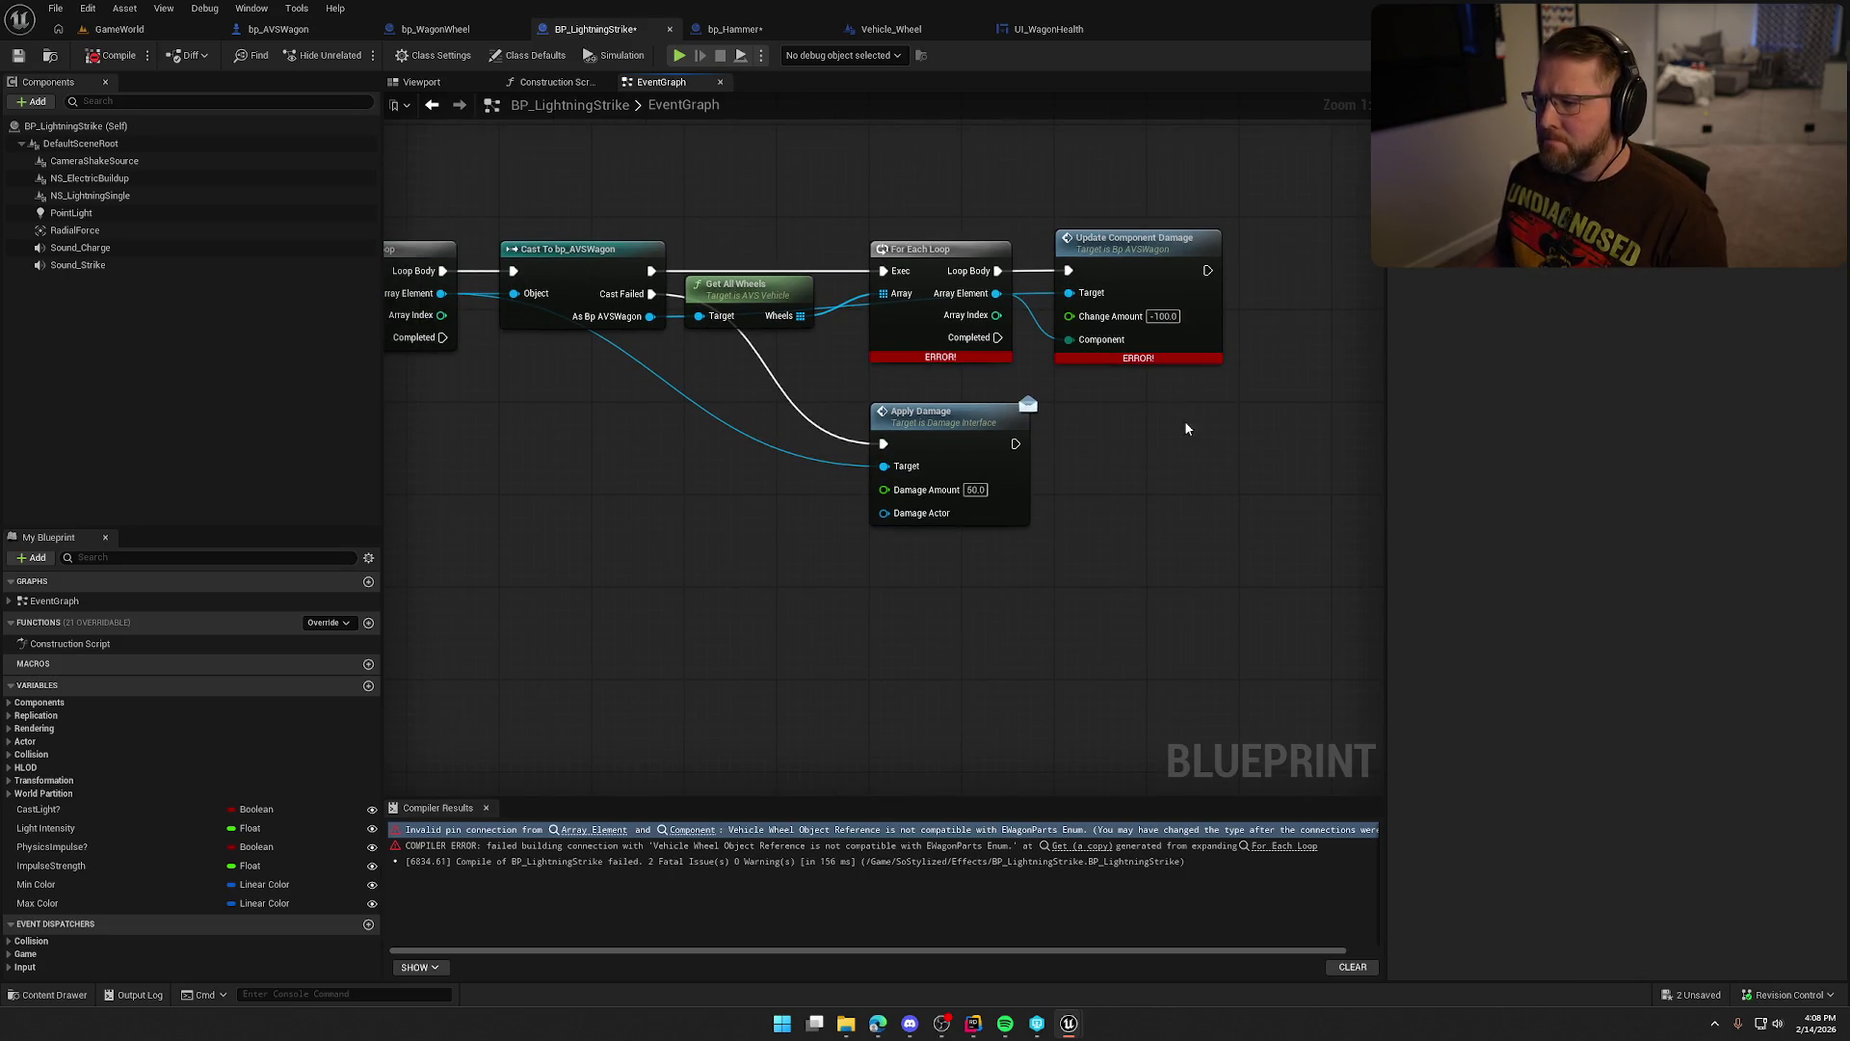
left_click(930, 252)
Replace the For Each Loop by wiring the cast into Update Component Damage and pasting three copies.
key("Delete")
key("Delete")
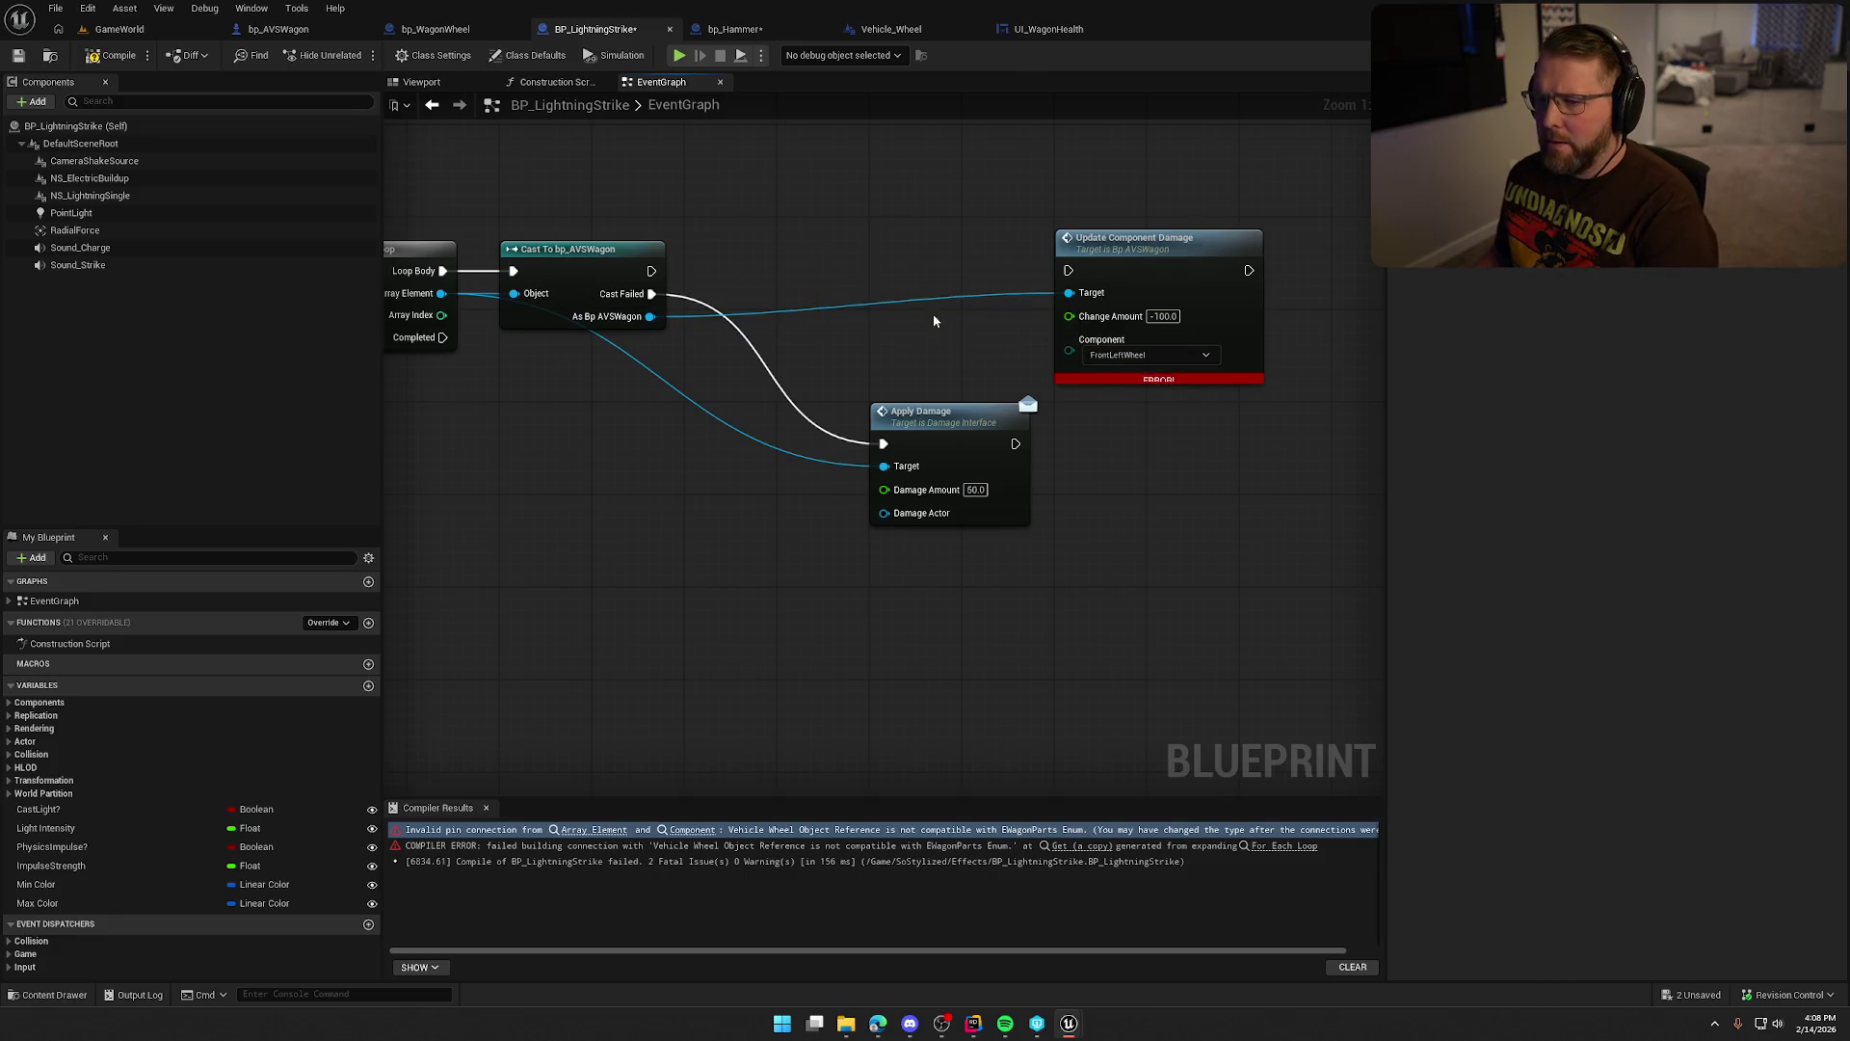
left_click_drag(1068, 271, 652, 271)
left_click_drag(1139, 247, 859, 246)
key("ctrl+c")
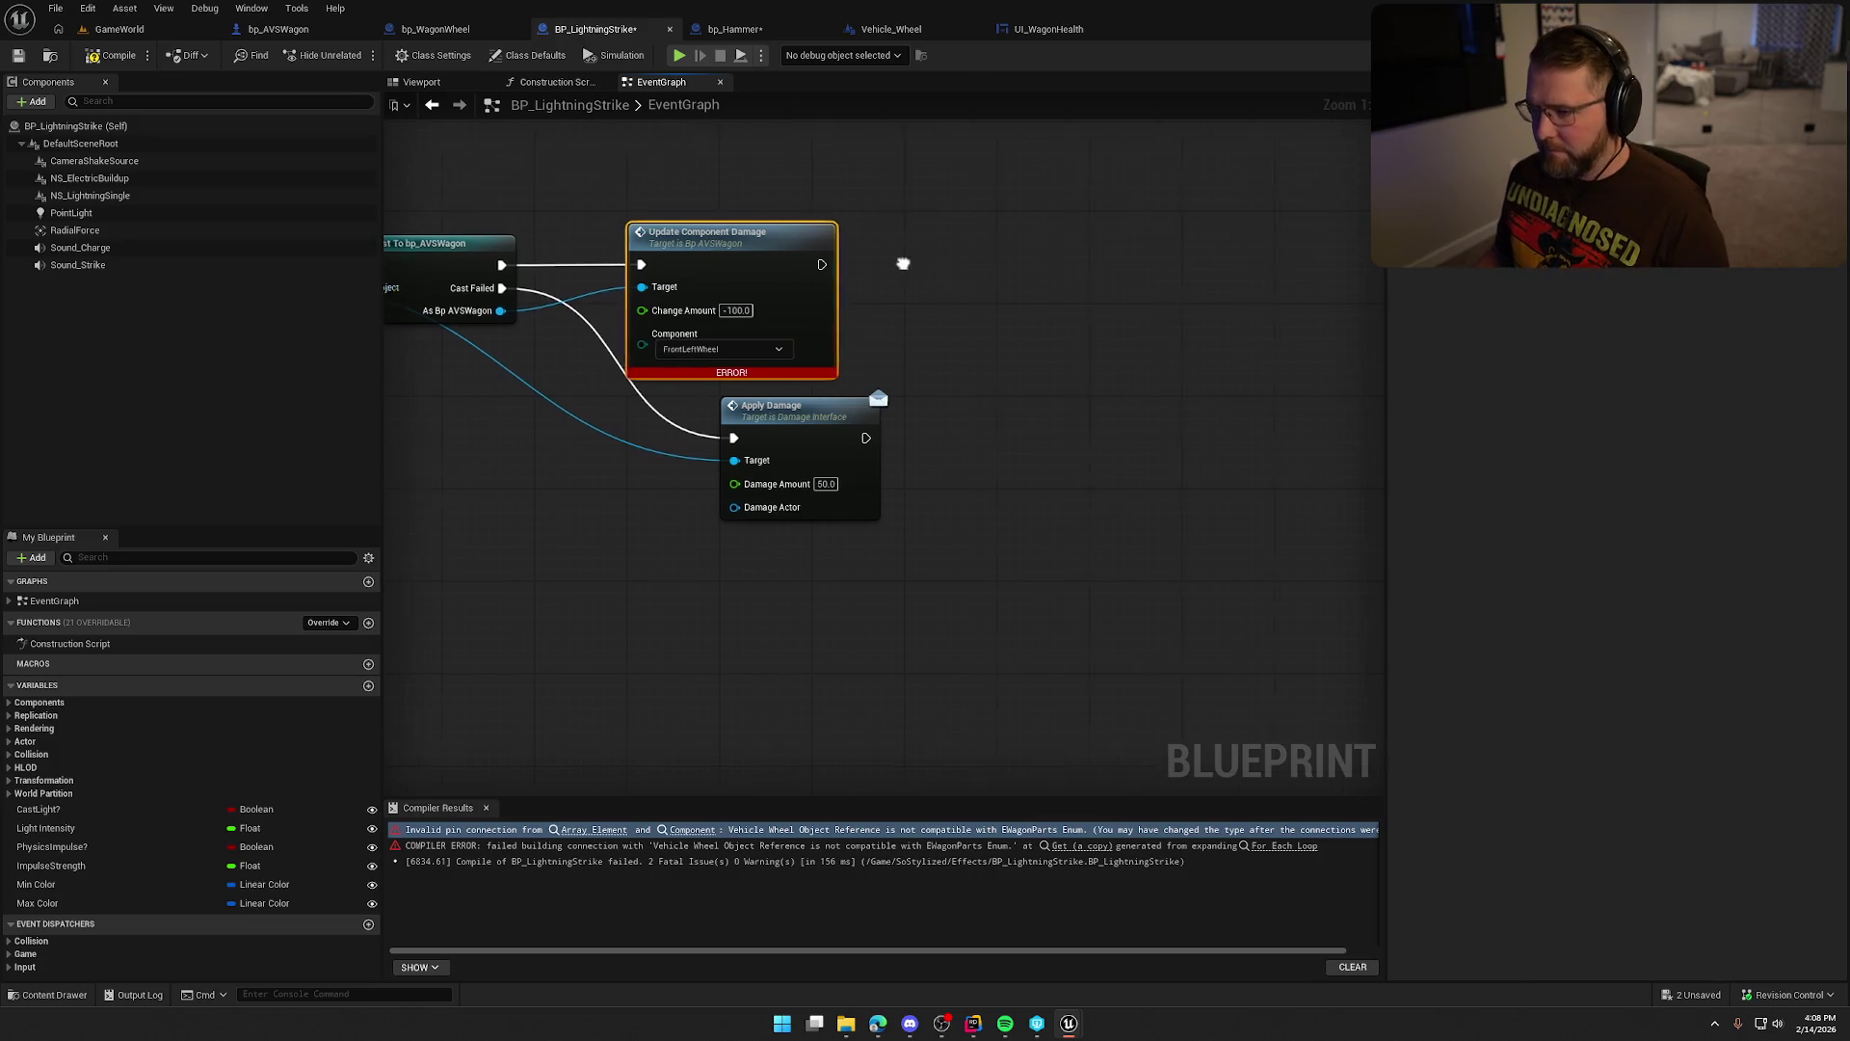
key("ctrl+v")
key("ctrl+v")
key("ctrl+v")
mouse_move(576, 252)
left_mouse_down()
mouse_move(817, 311)
mouse_move(877, 345)
mouse_move(923, 314)
left_mouse_up()
Chain the four damage nodes and connect the As Bp AVSWagon reference to each target.
left_click_drag(1069, 234, 973, 206)
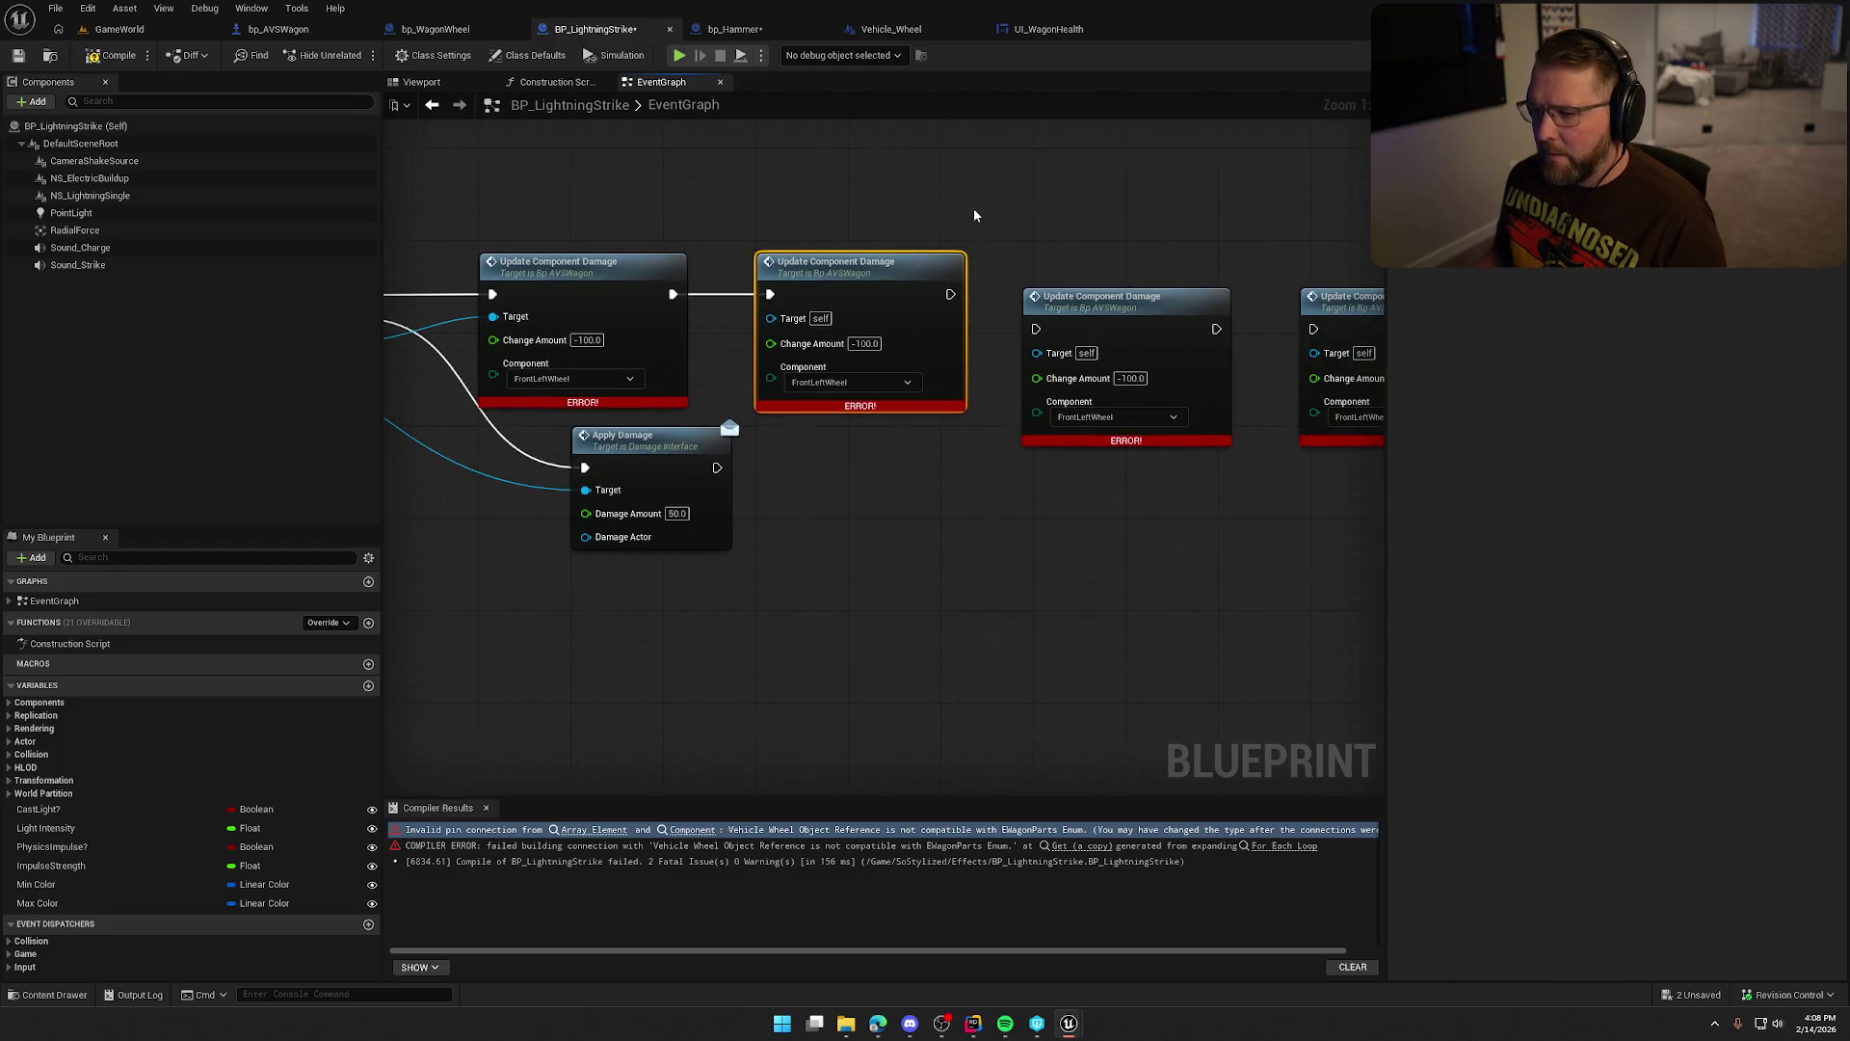
left_click(1106, 268)
mouse_move(955, 295)
left_mouse_down()
mouse_move(1012, 206)
mouse_move(1093, 239)
mouse_move(1109, 216)
left_mouse_up()
scroll(934, 463, "down", 3)
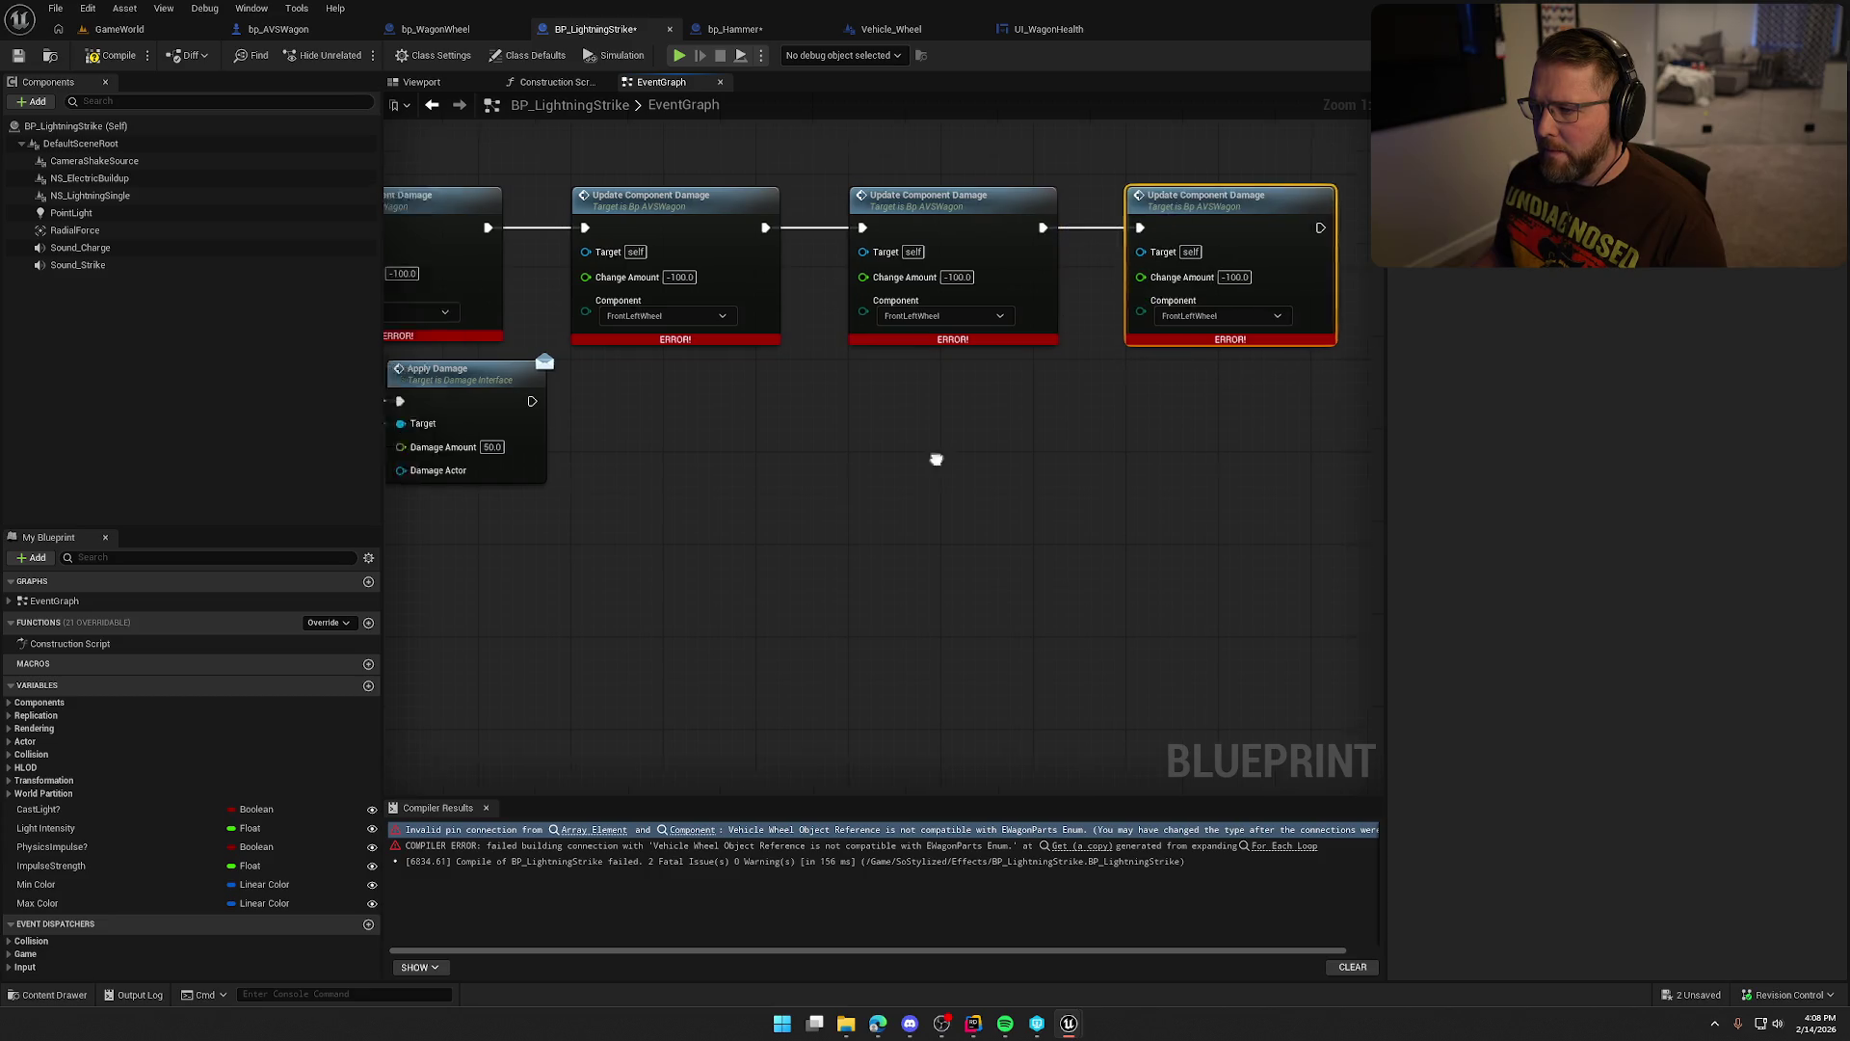
left_click_drag(818, 470, 767, 469)
mouse_move(472, 289)
left_mouse_down()
mouse_move(727, 246)
mouse_move(658, 240)
left_mouse_up()
left_click_drag(713, 376, 445, 351)
left_click_drag(439, 247, 962, 231)
left_click_drag(440, 246, 962, 230)
mouse_move(441, 246)
left_mouse_down()
mouse_move(1118, 255)
mouse_move(1170, 231)
left_mouse_up()
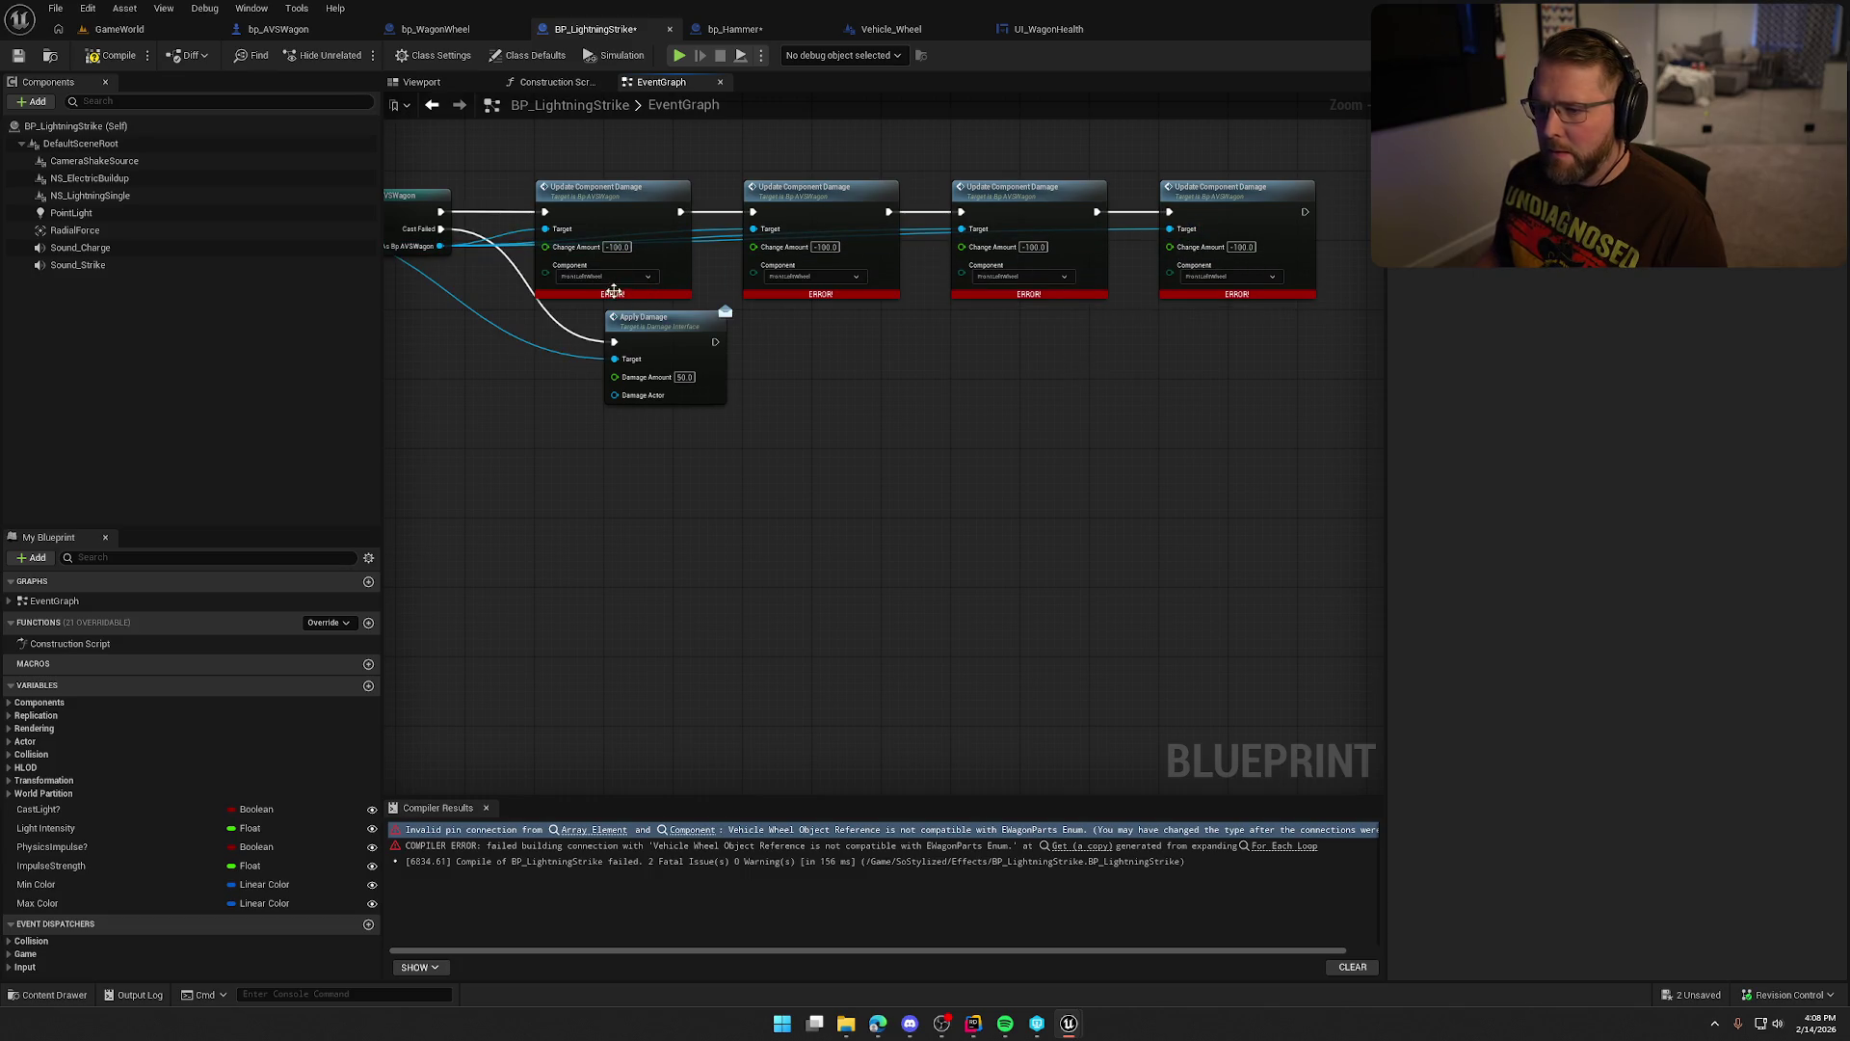
Compile BP_LightningStrike, checking out the asset when prompted.
key("ctrl+s")
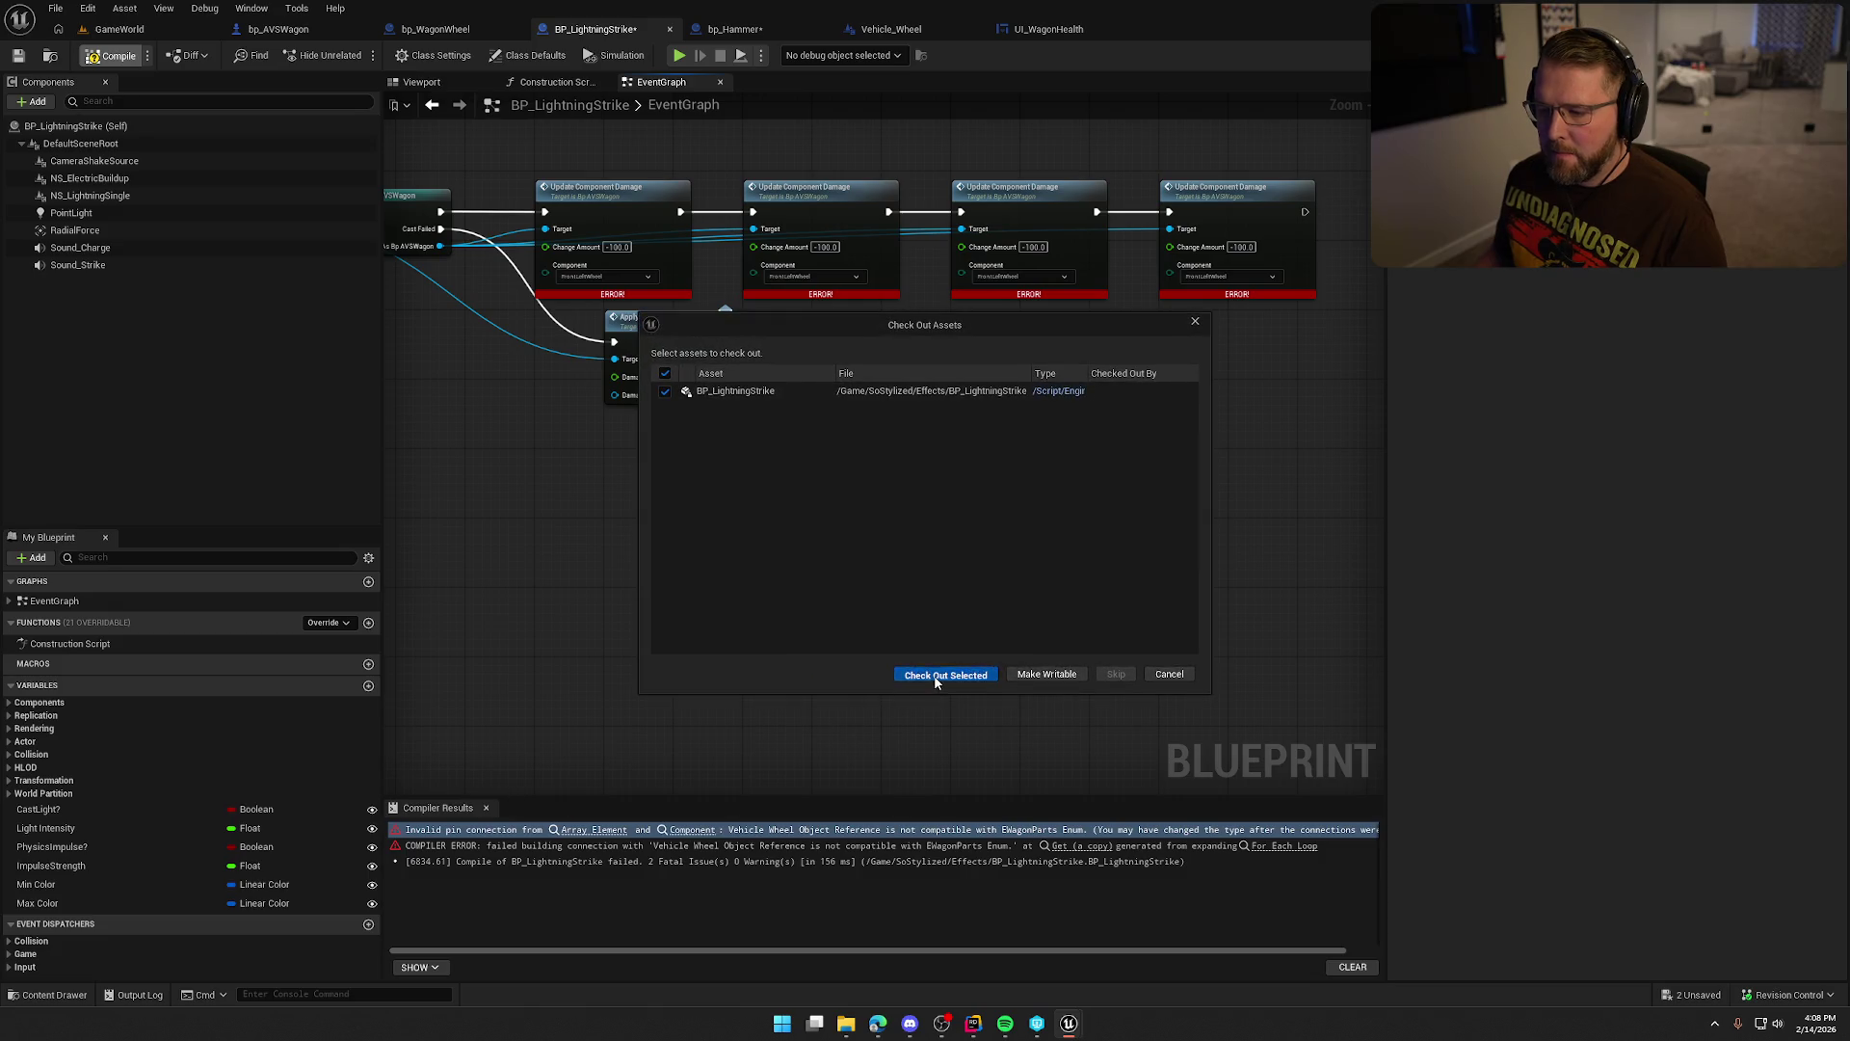
left_click(935, 675)
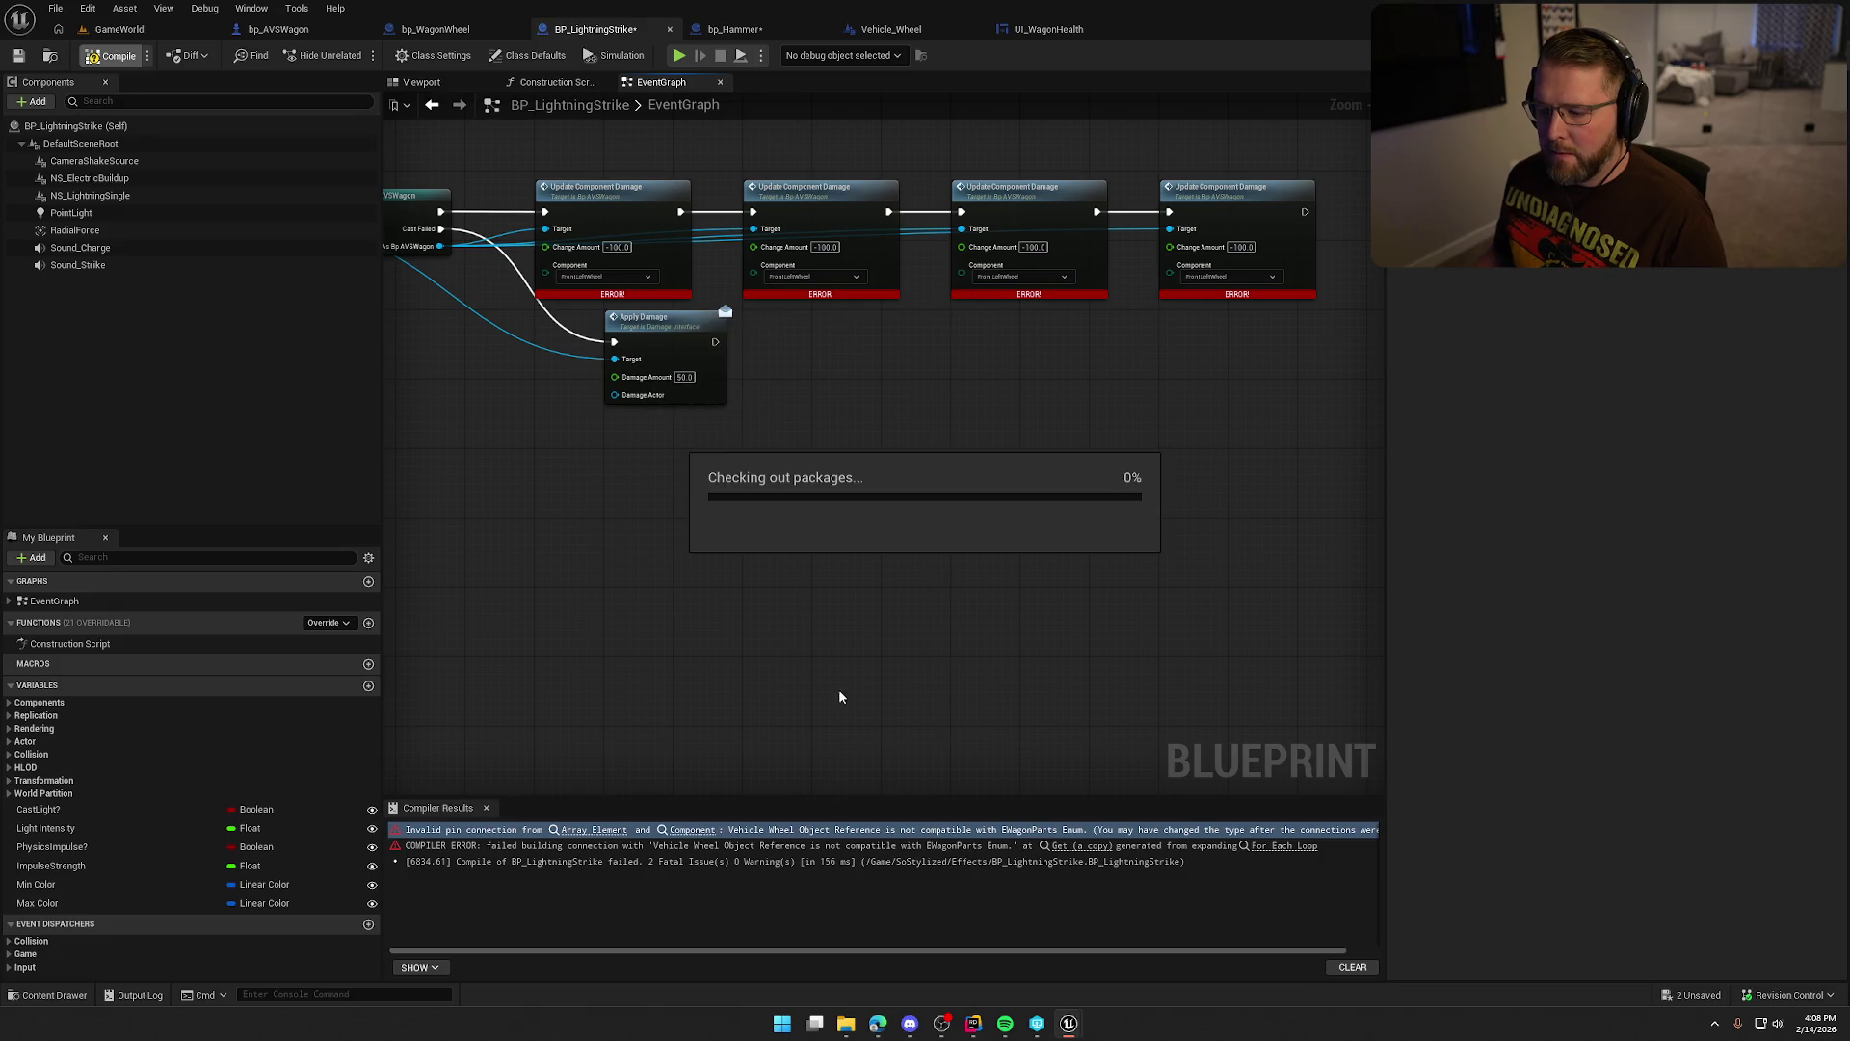
left_click(487, 808)
scroll(754, 692, "up", 2)
Set damage components to FrontRightWheel and RearLeftWheel, compile and save, then compile bp_Hammer.
left_click(930, 431)
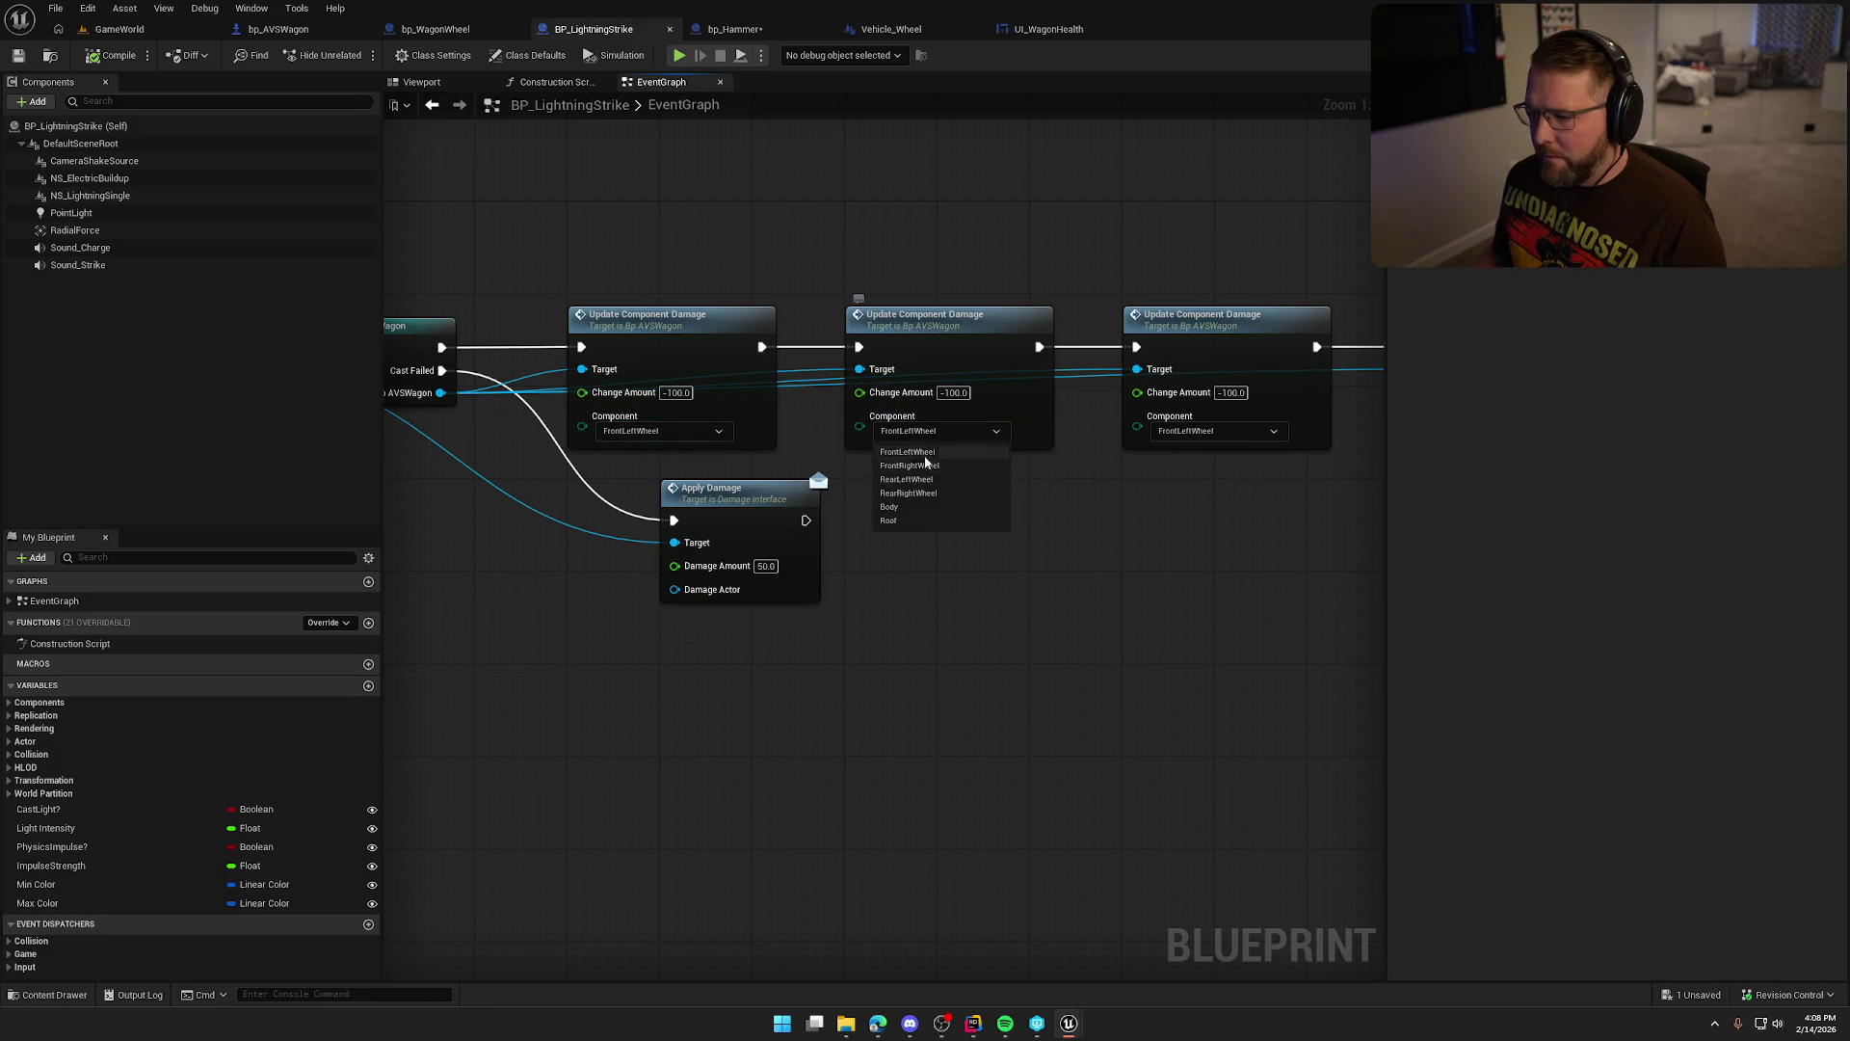
left_click(923, 466)
left_click(881, 418)
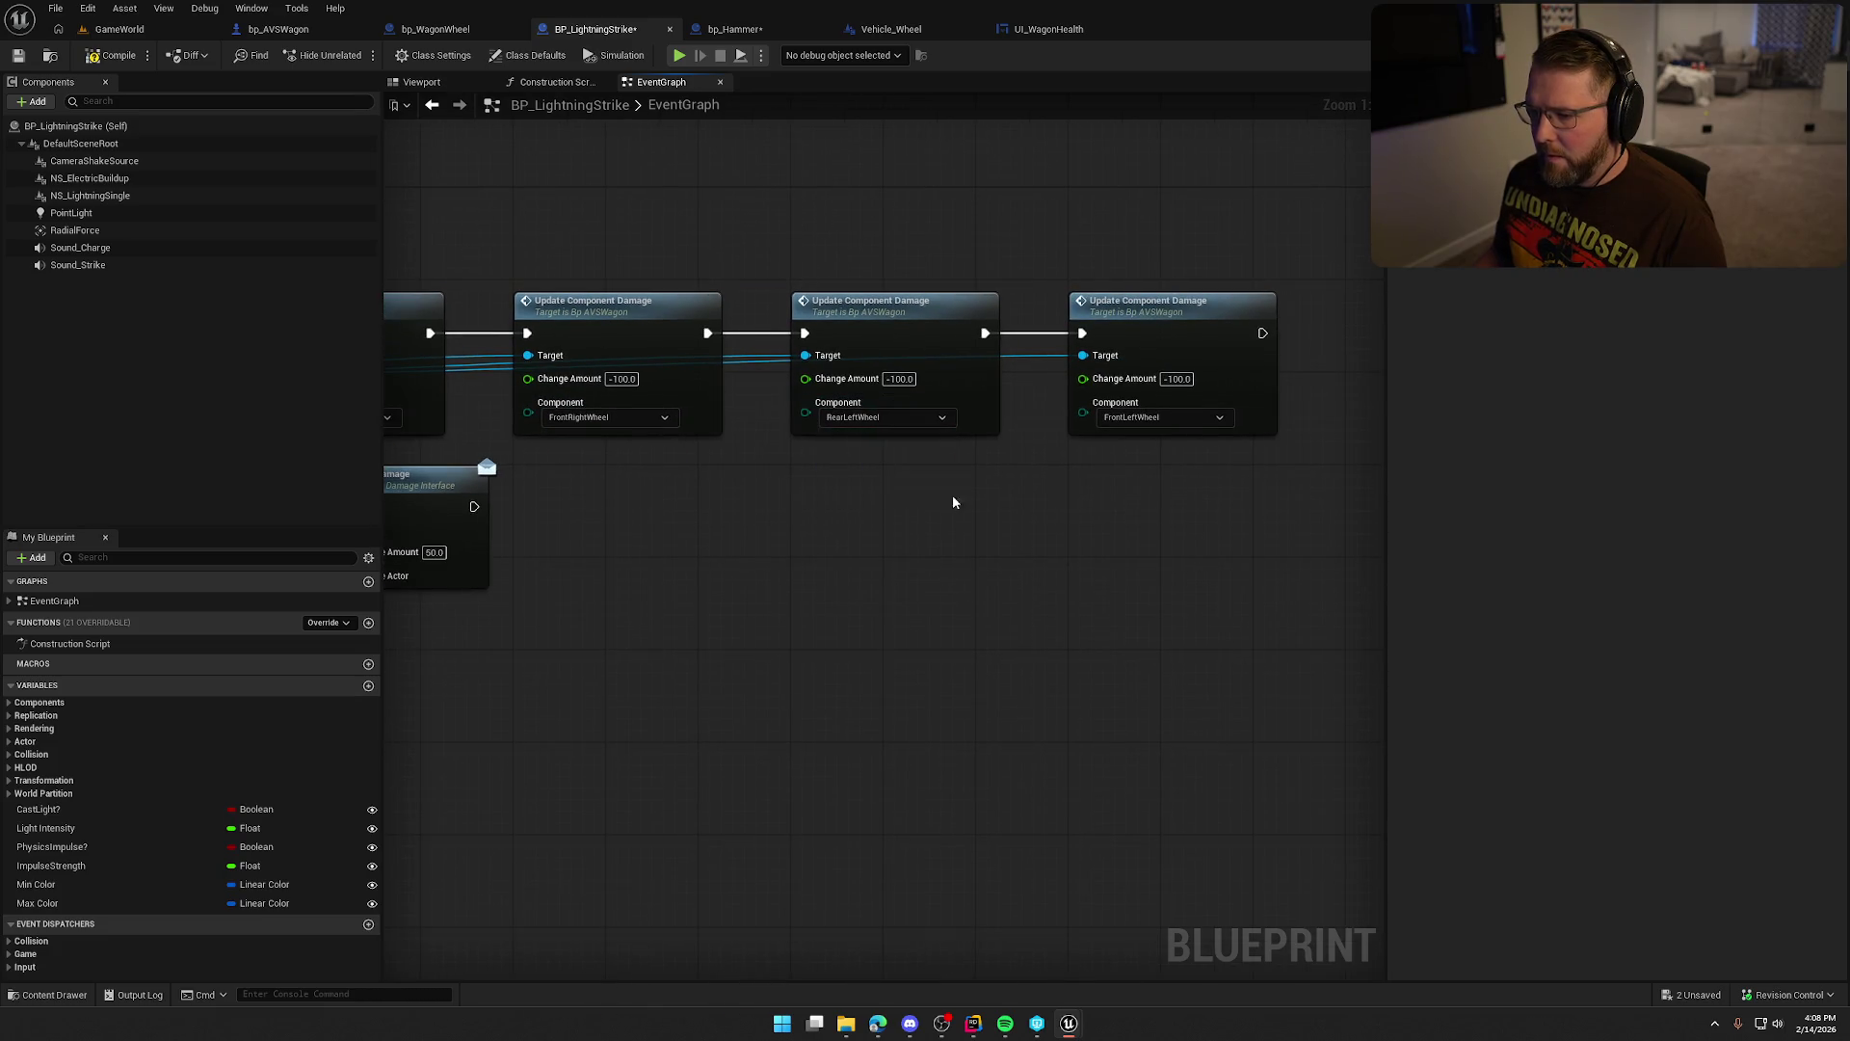
left_click(968, 405)
left_click(976, 458)
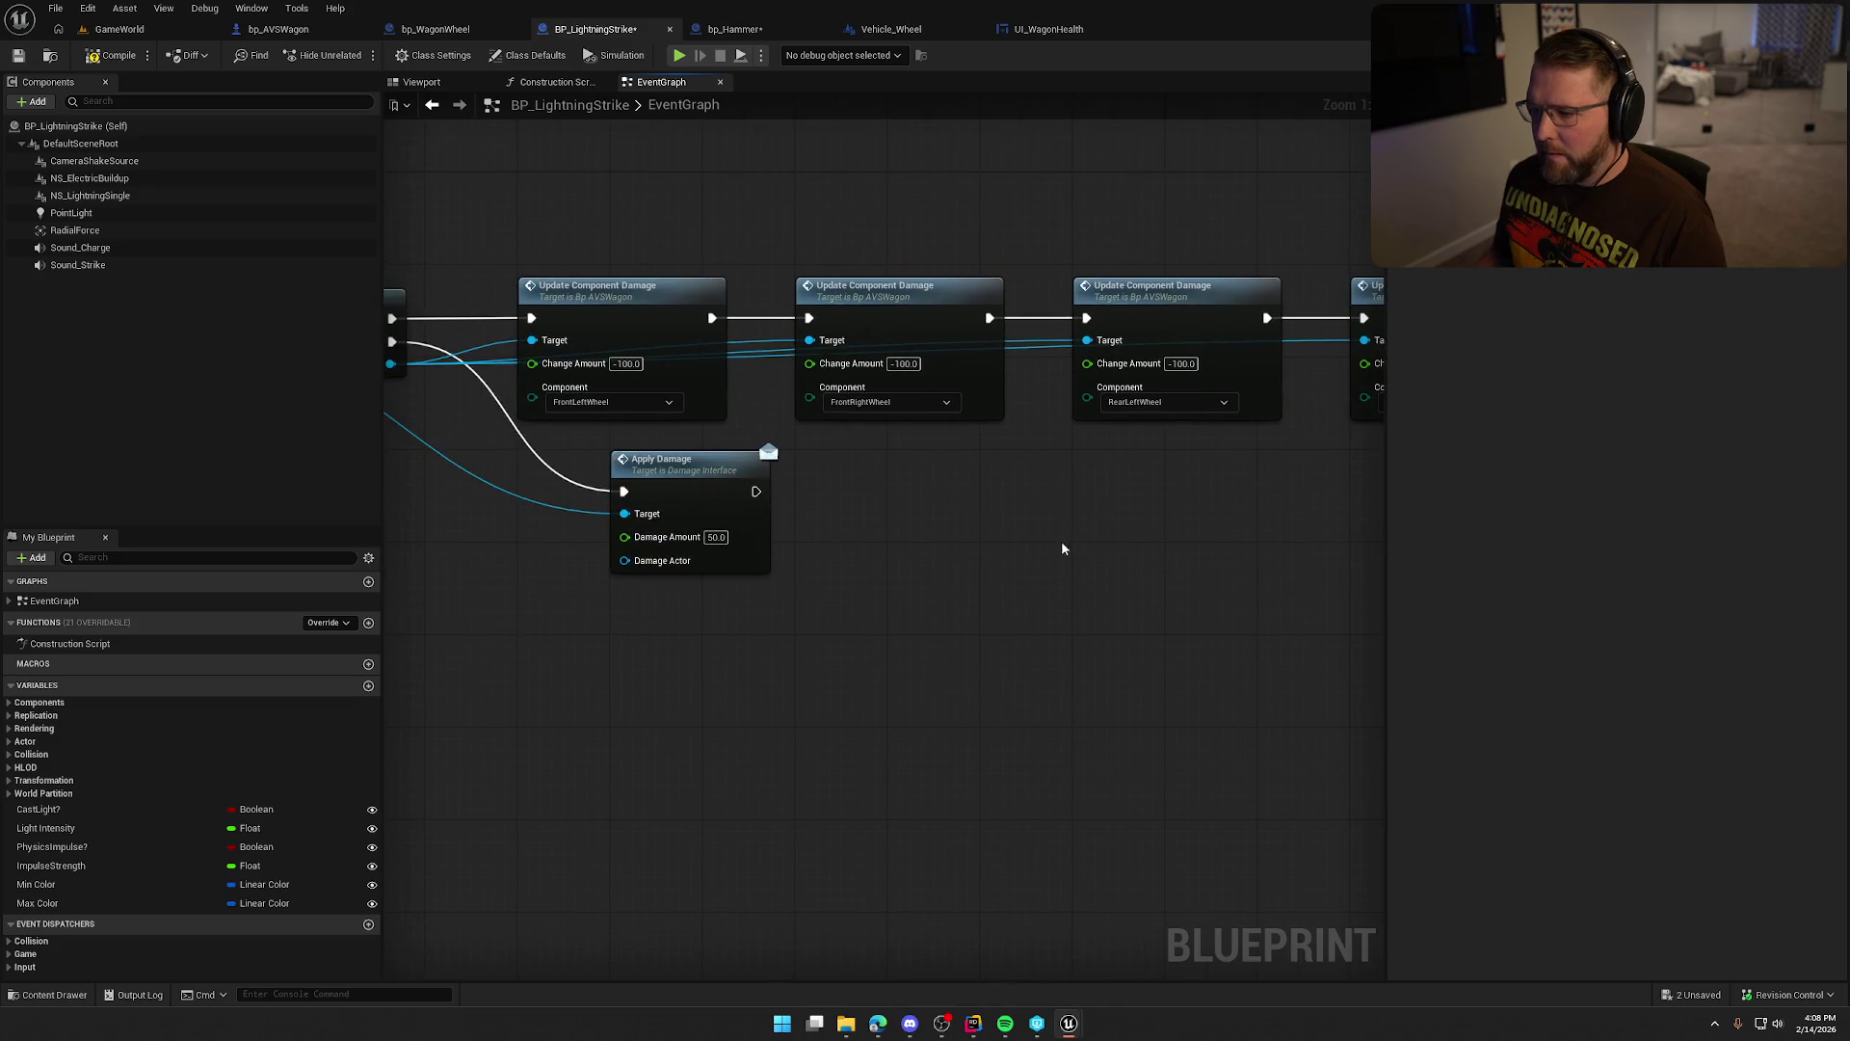
left_click(114, 55)
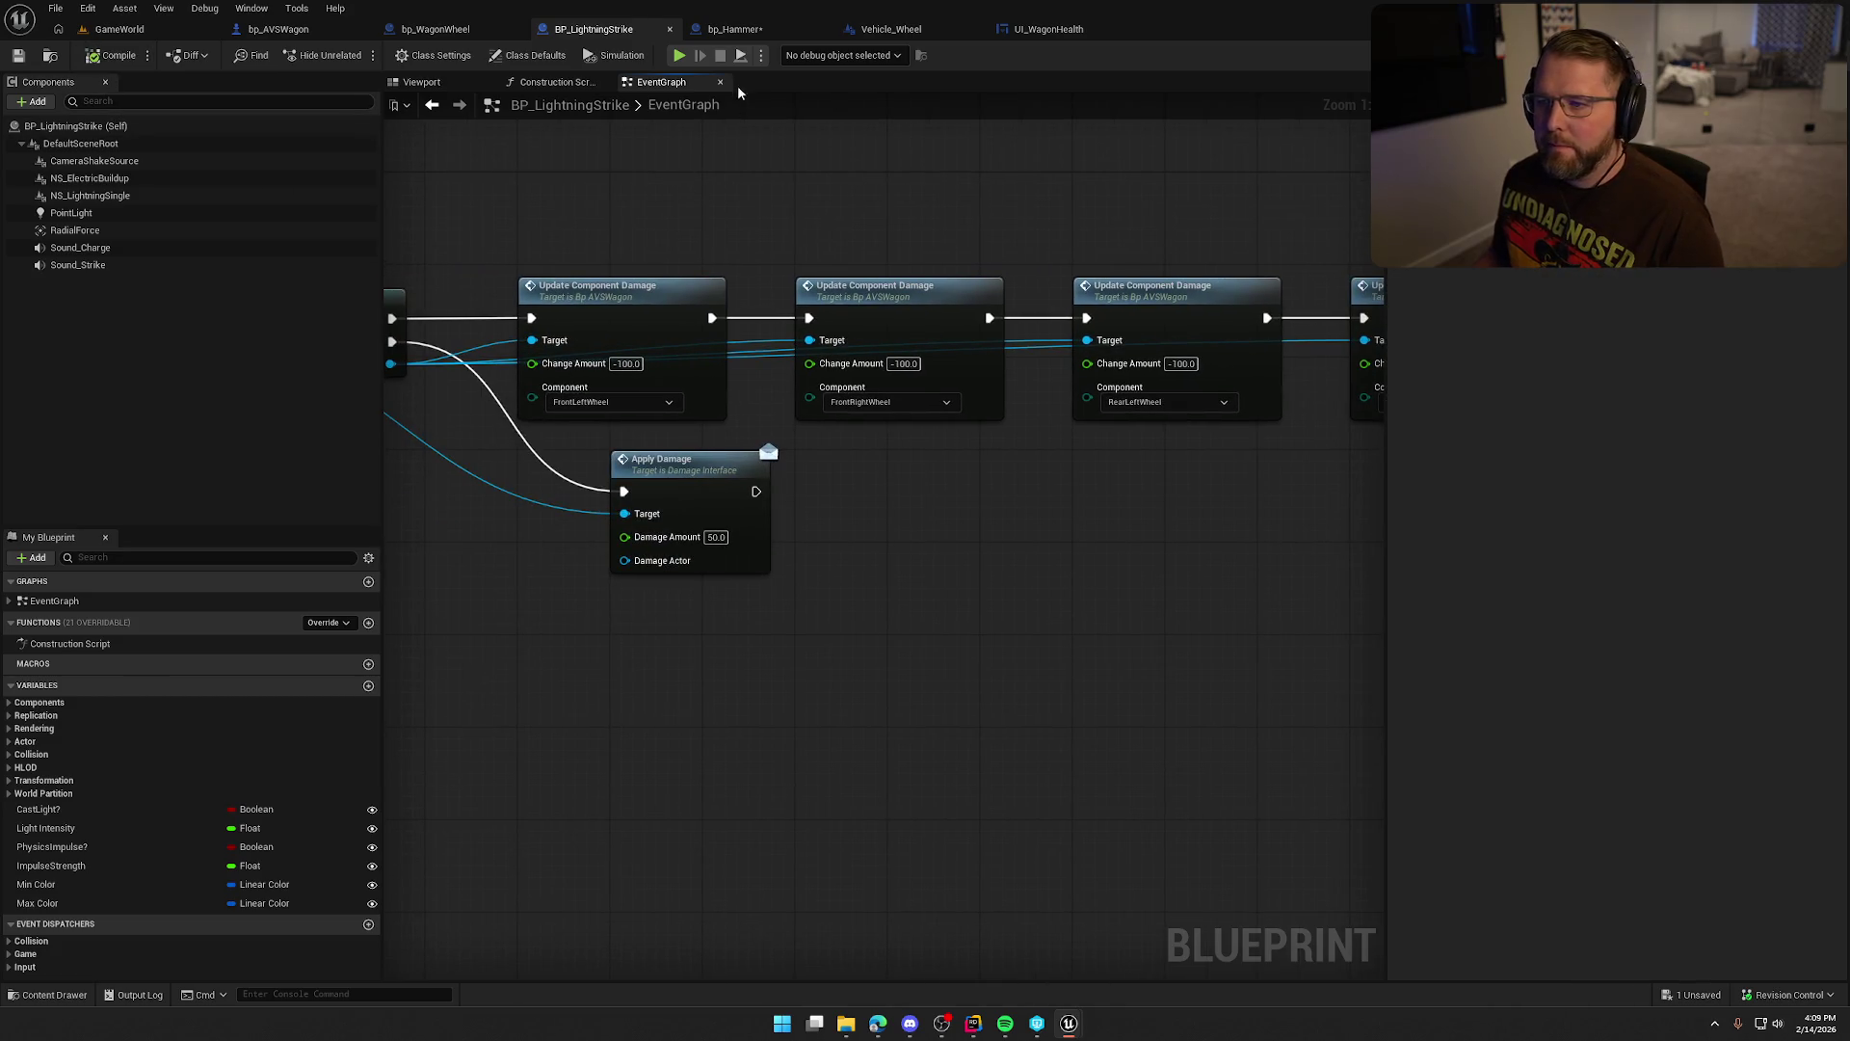
left_click(737, 29)
left_click(113, 55)
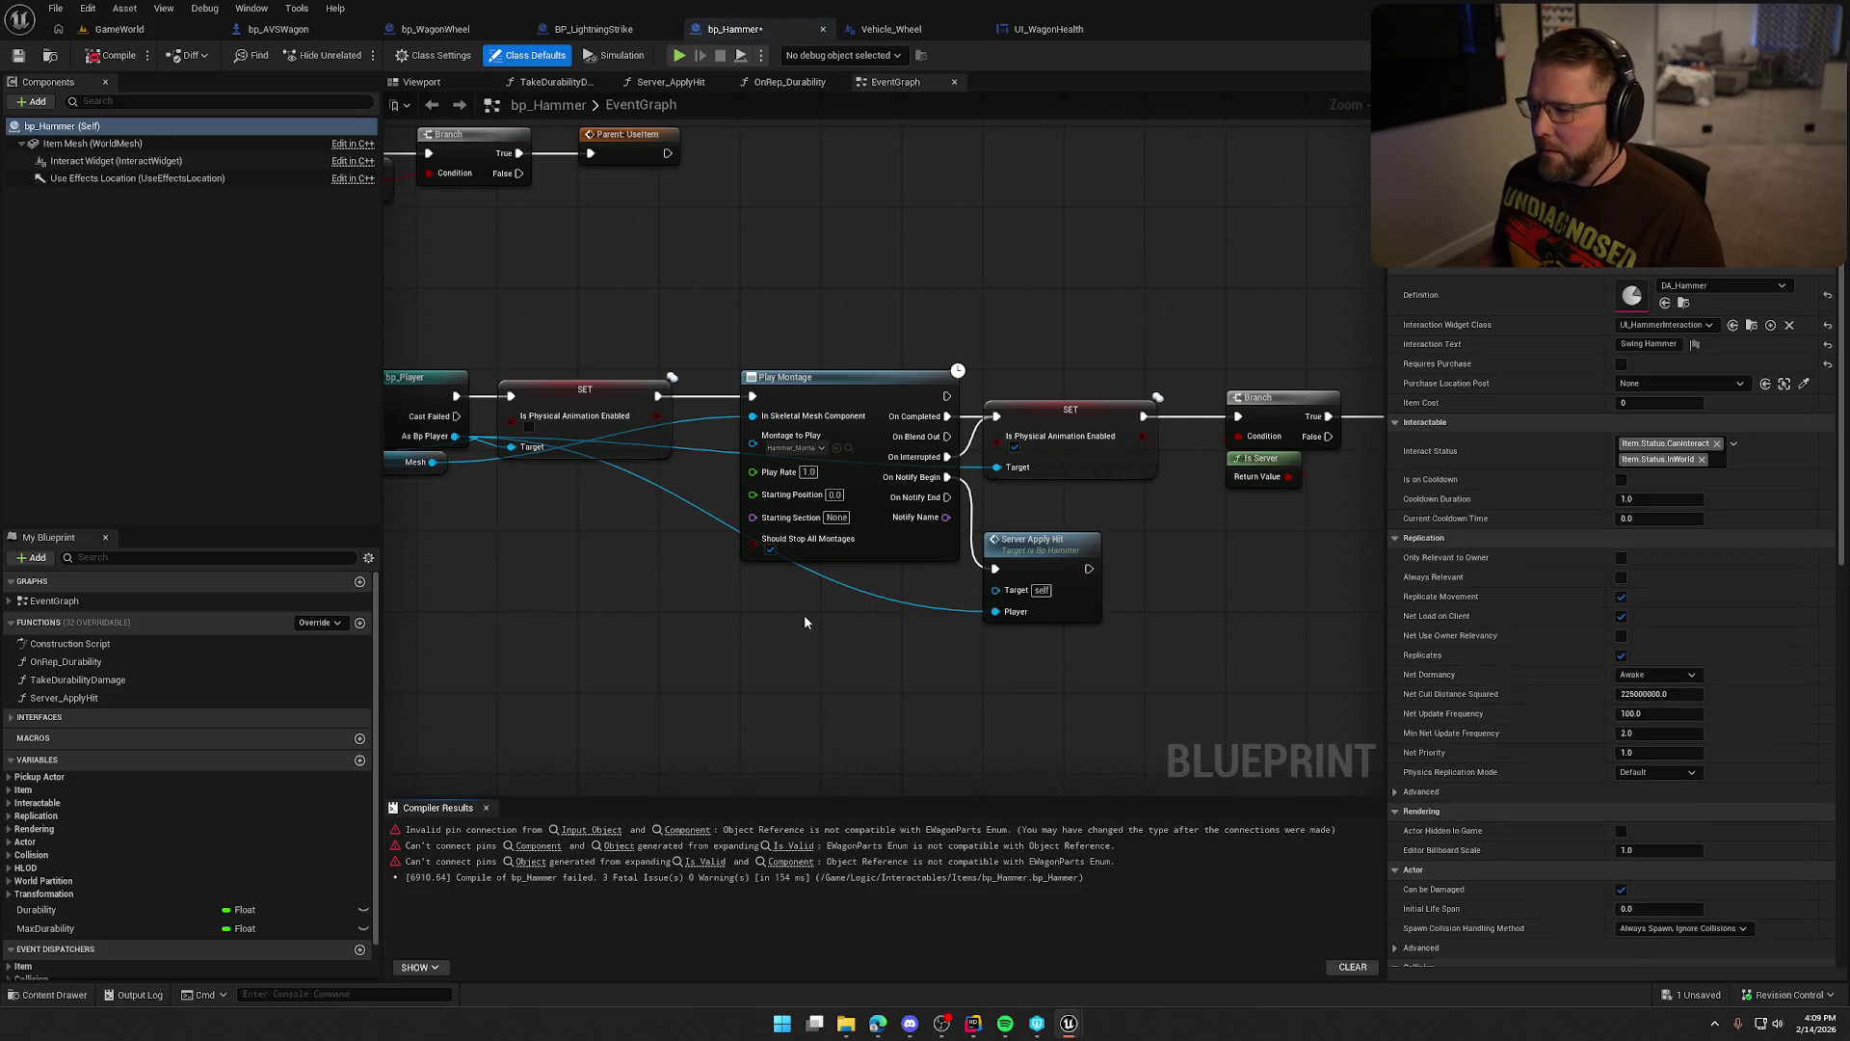
Delete the erroring Is Valid node, wire Find Nearest Health Component to Update Component Damage, close the gap.
left_click(601, 835)
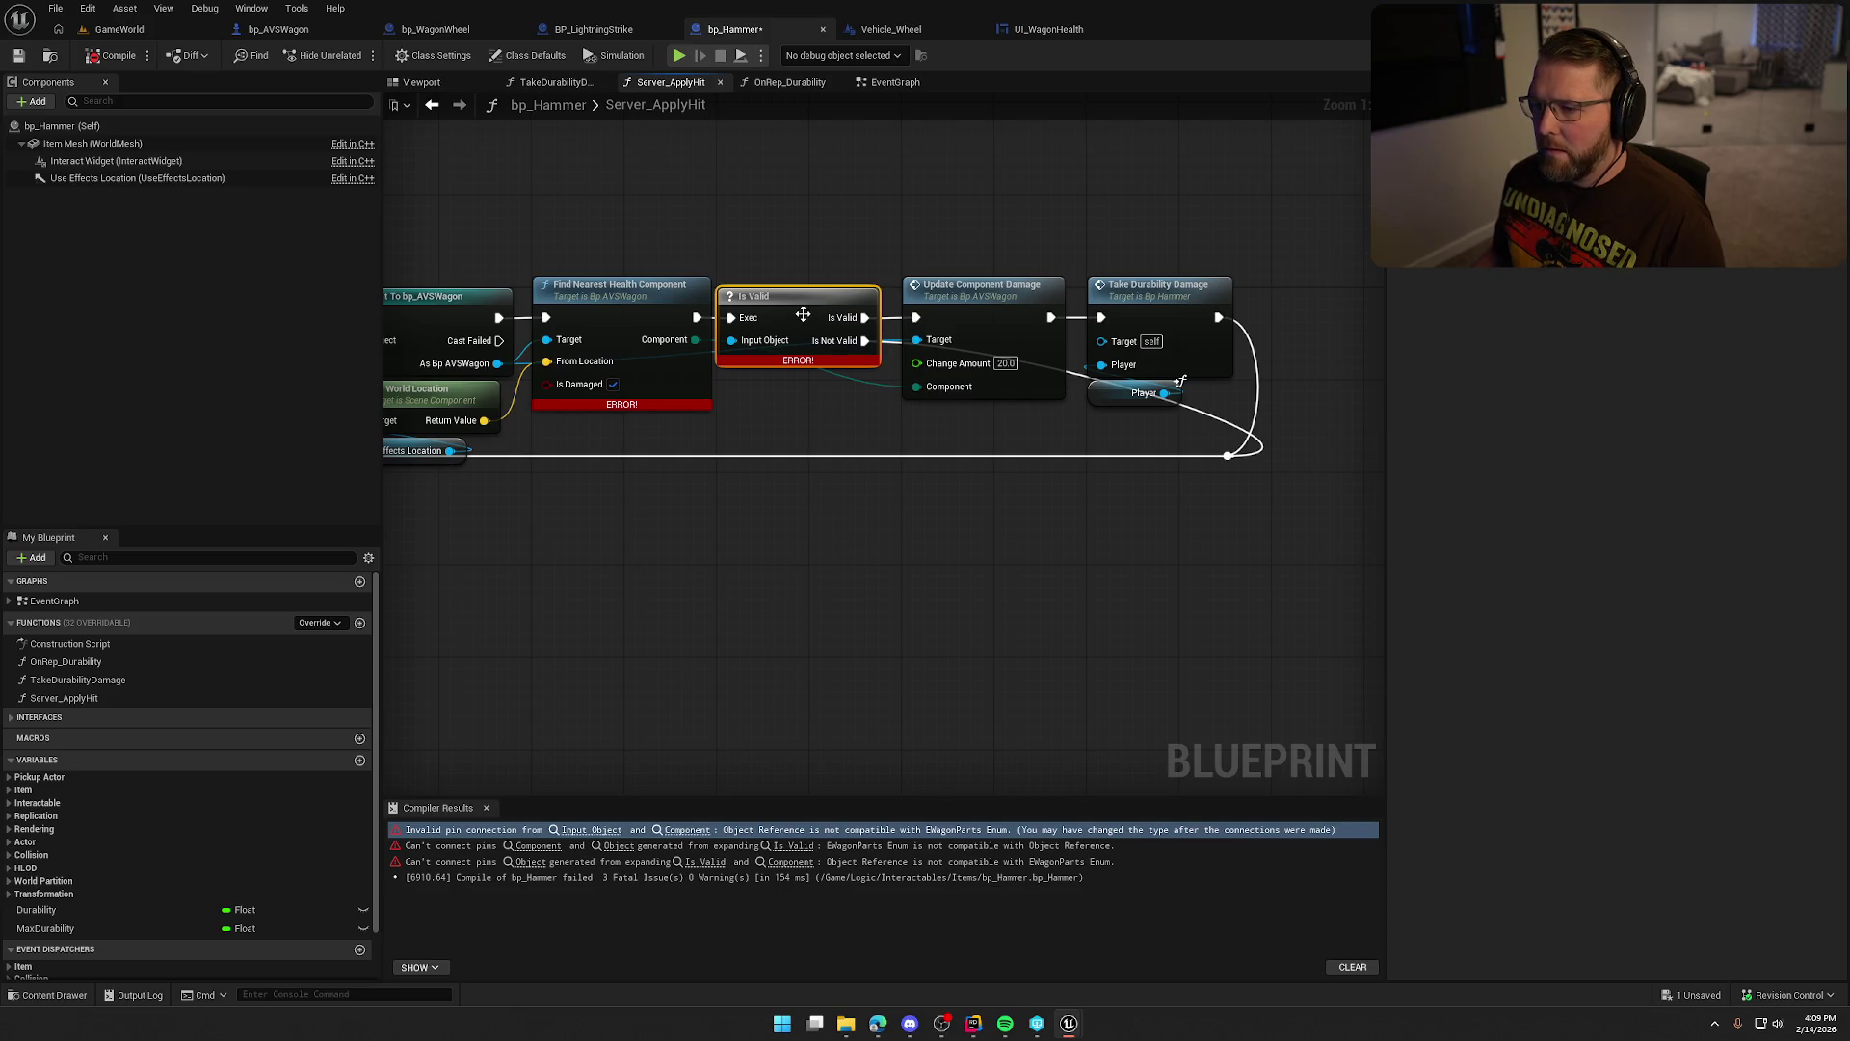
key("Delete")
left_click_drag(697, 317, 916, 318)
left_click_drag(856, 249, 1301, 554)
left_click_drag(966, 303, 875, 304)
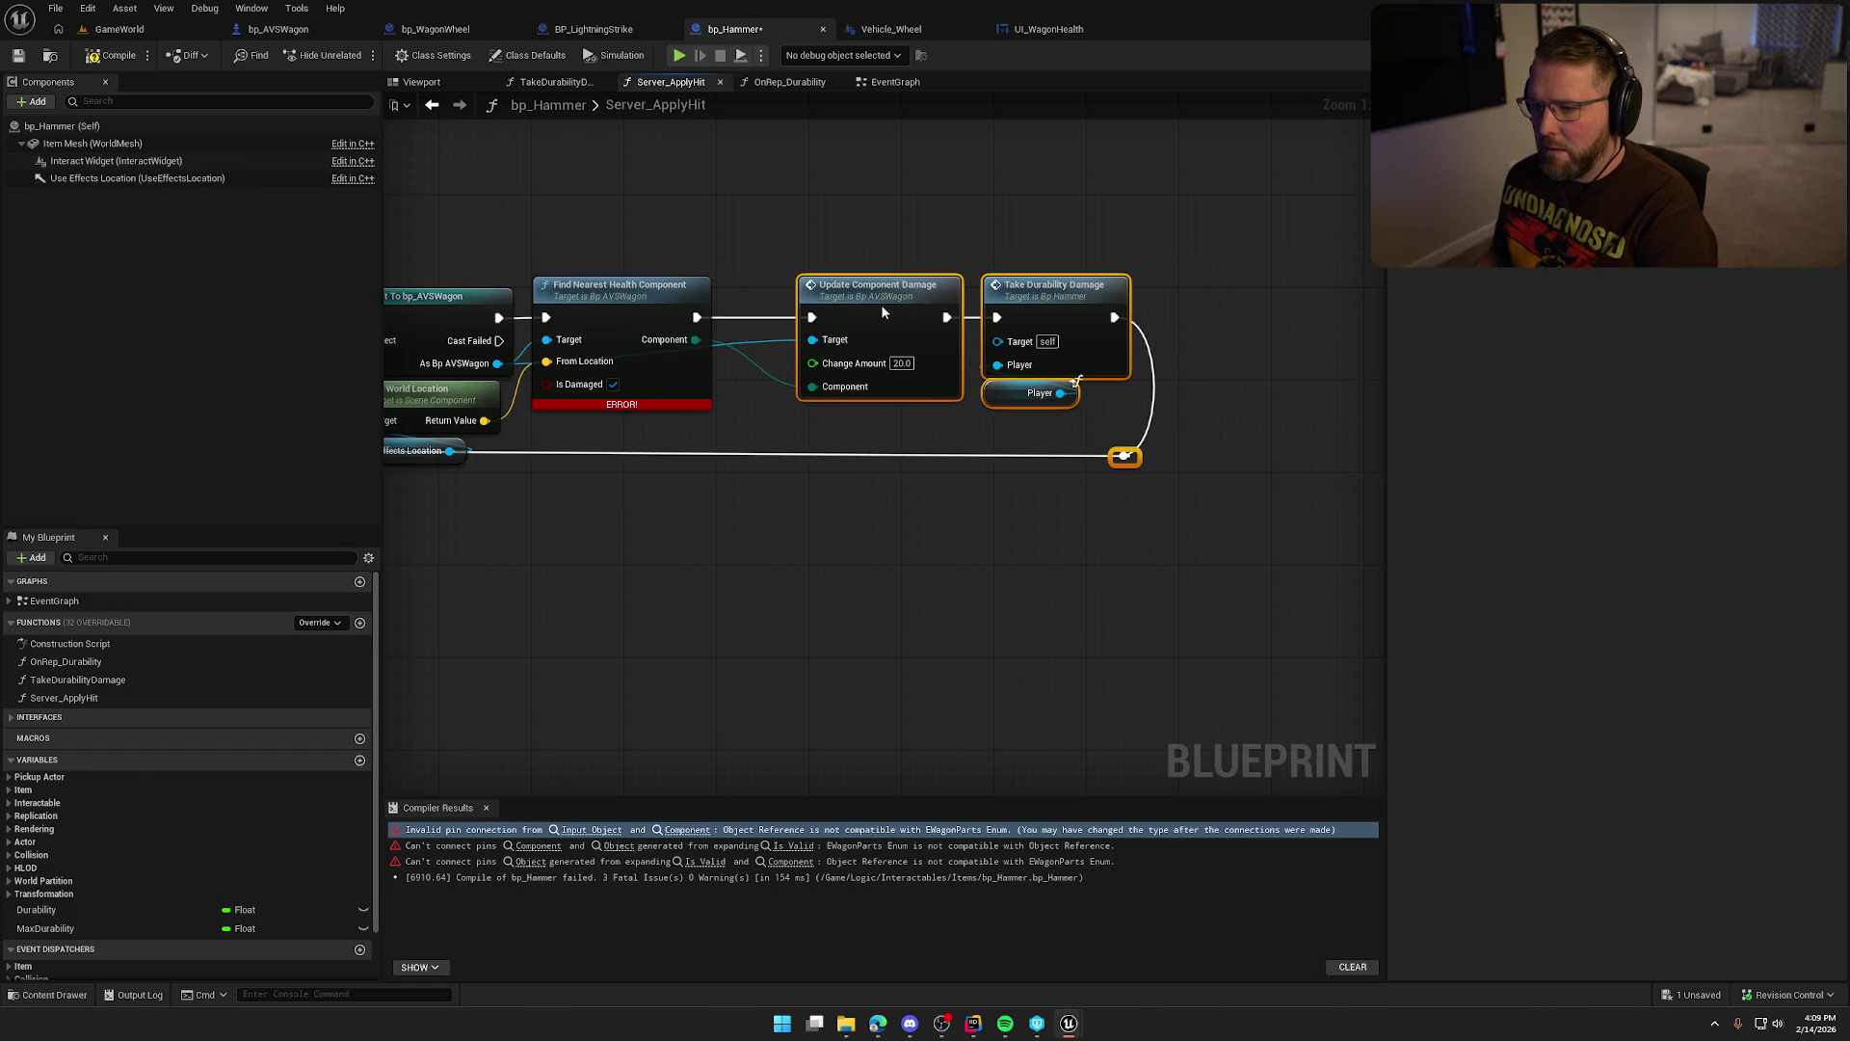
Save bp_Hammer, confirming the checked-out package, and return to GameWorld.
left_click_drag(842, 216, 1018, 234)
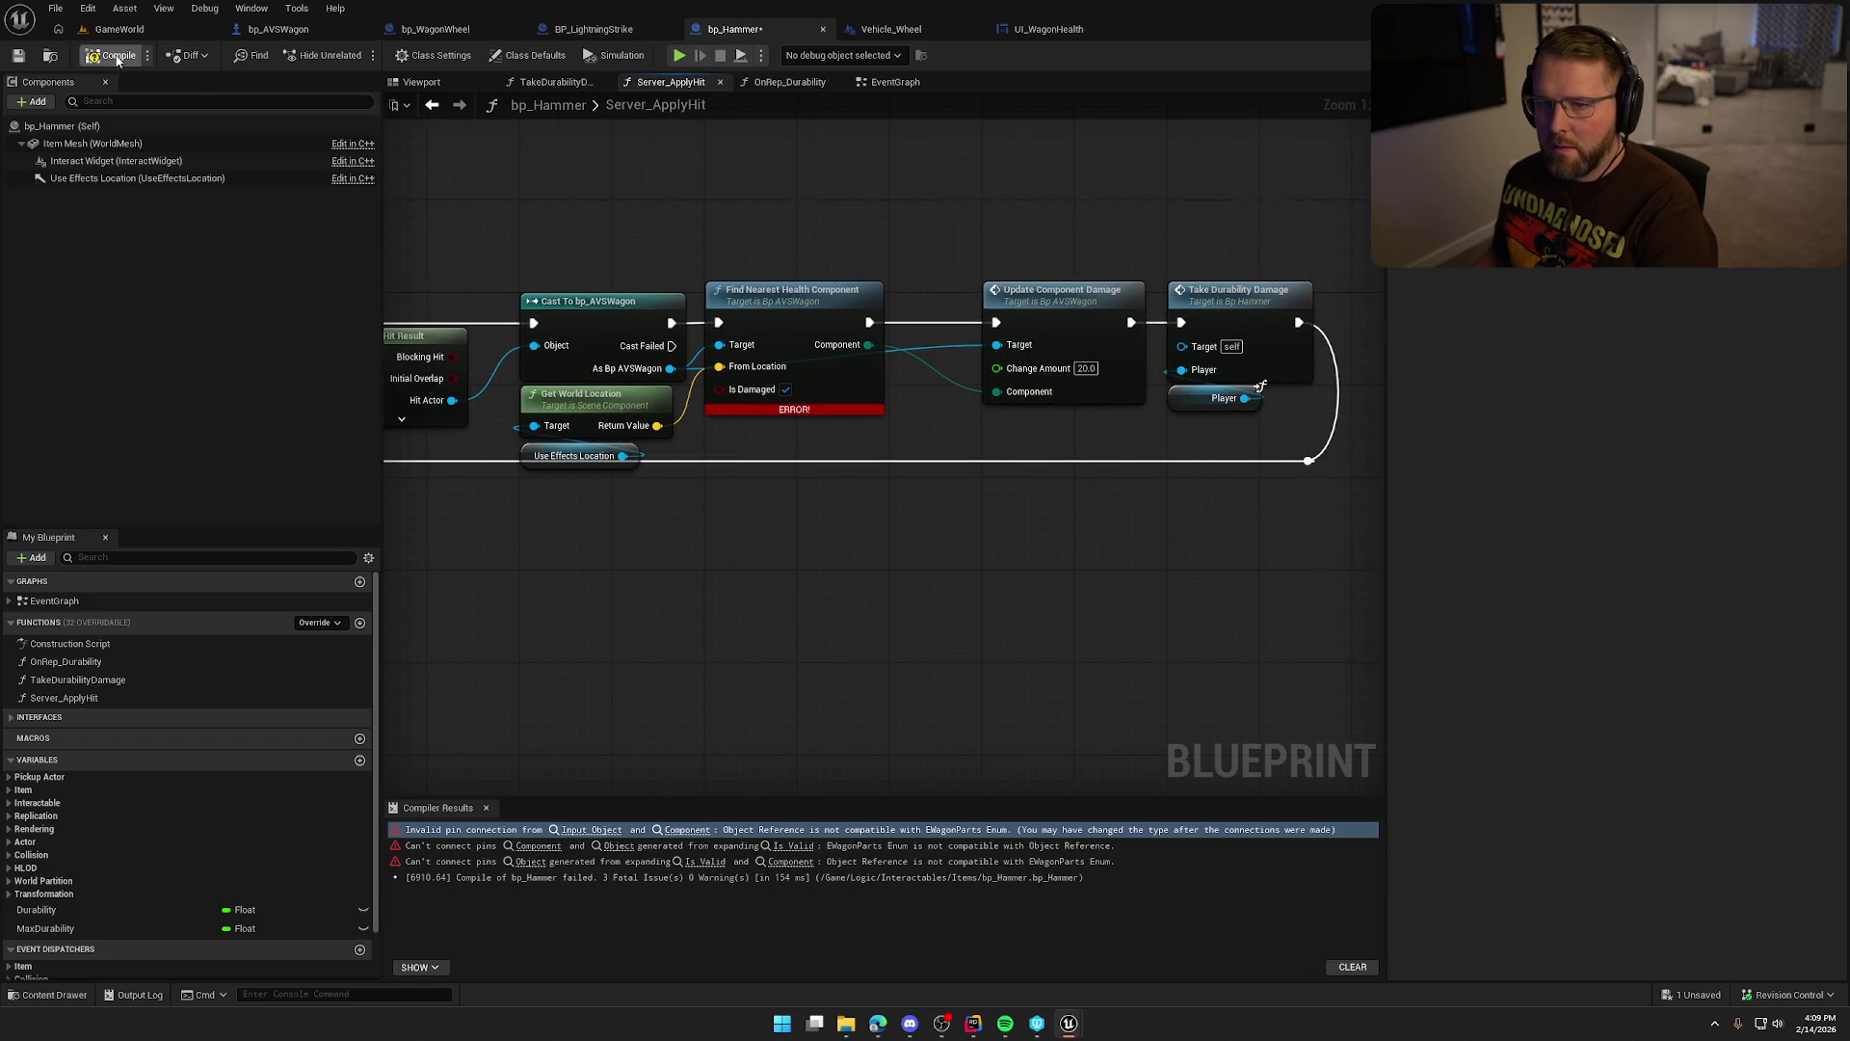
key("ctrl+shift+s")
left_click(945, 674)
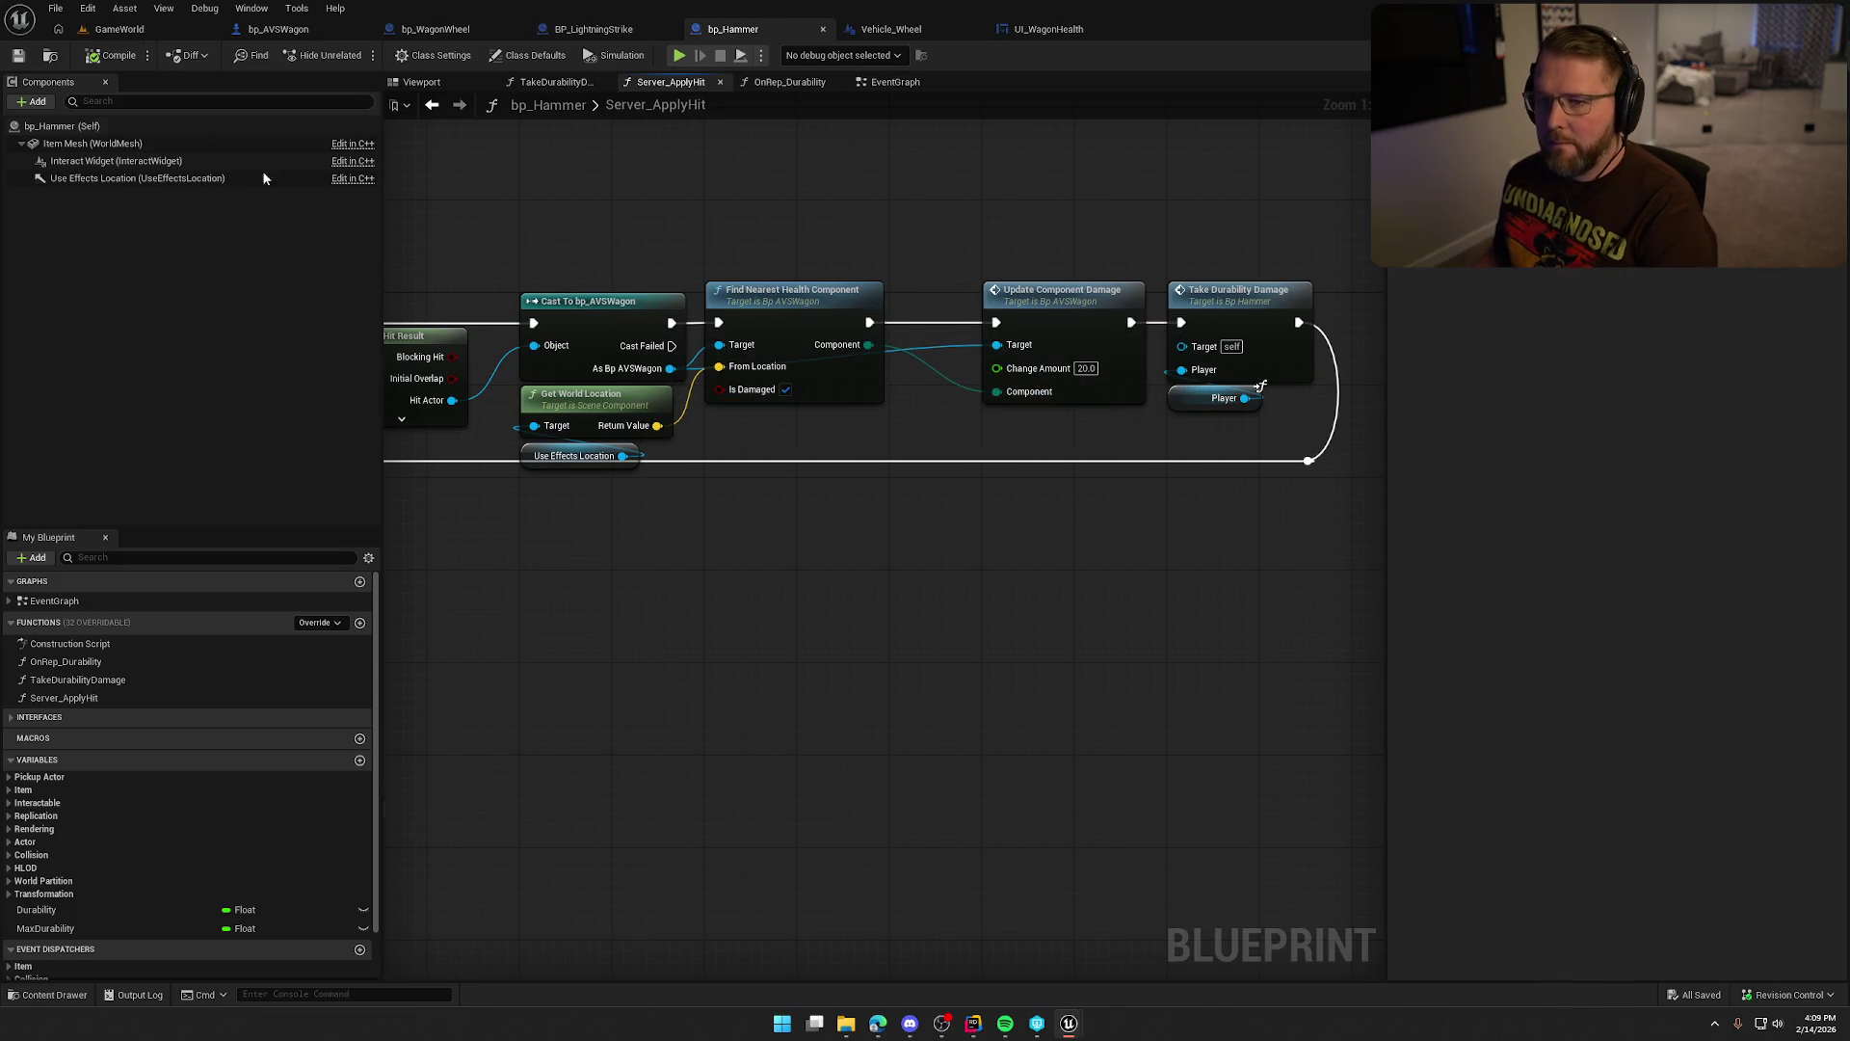
left_click(119, 29)
Play-test GameWorld: walk to the wagon, pick up and drop a wheel with E, then stop.
left_click(396, 54)
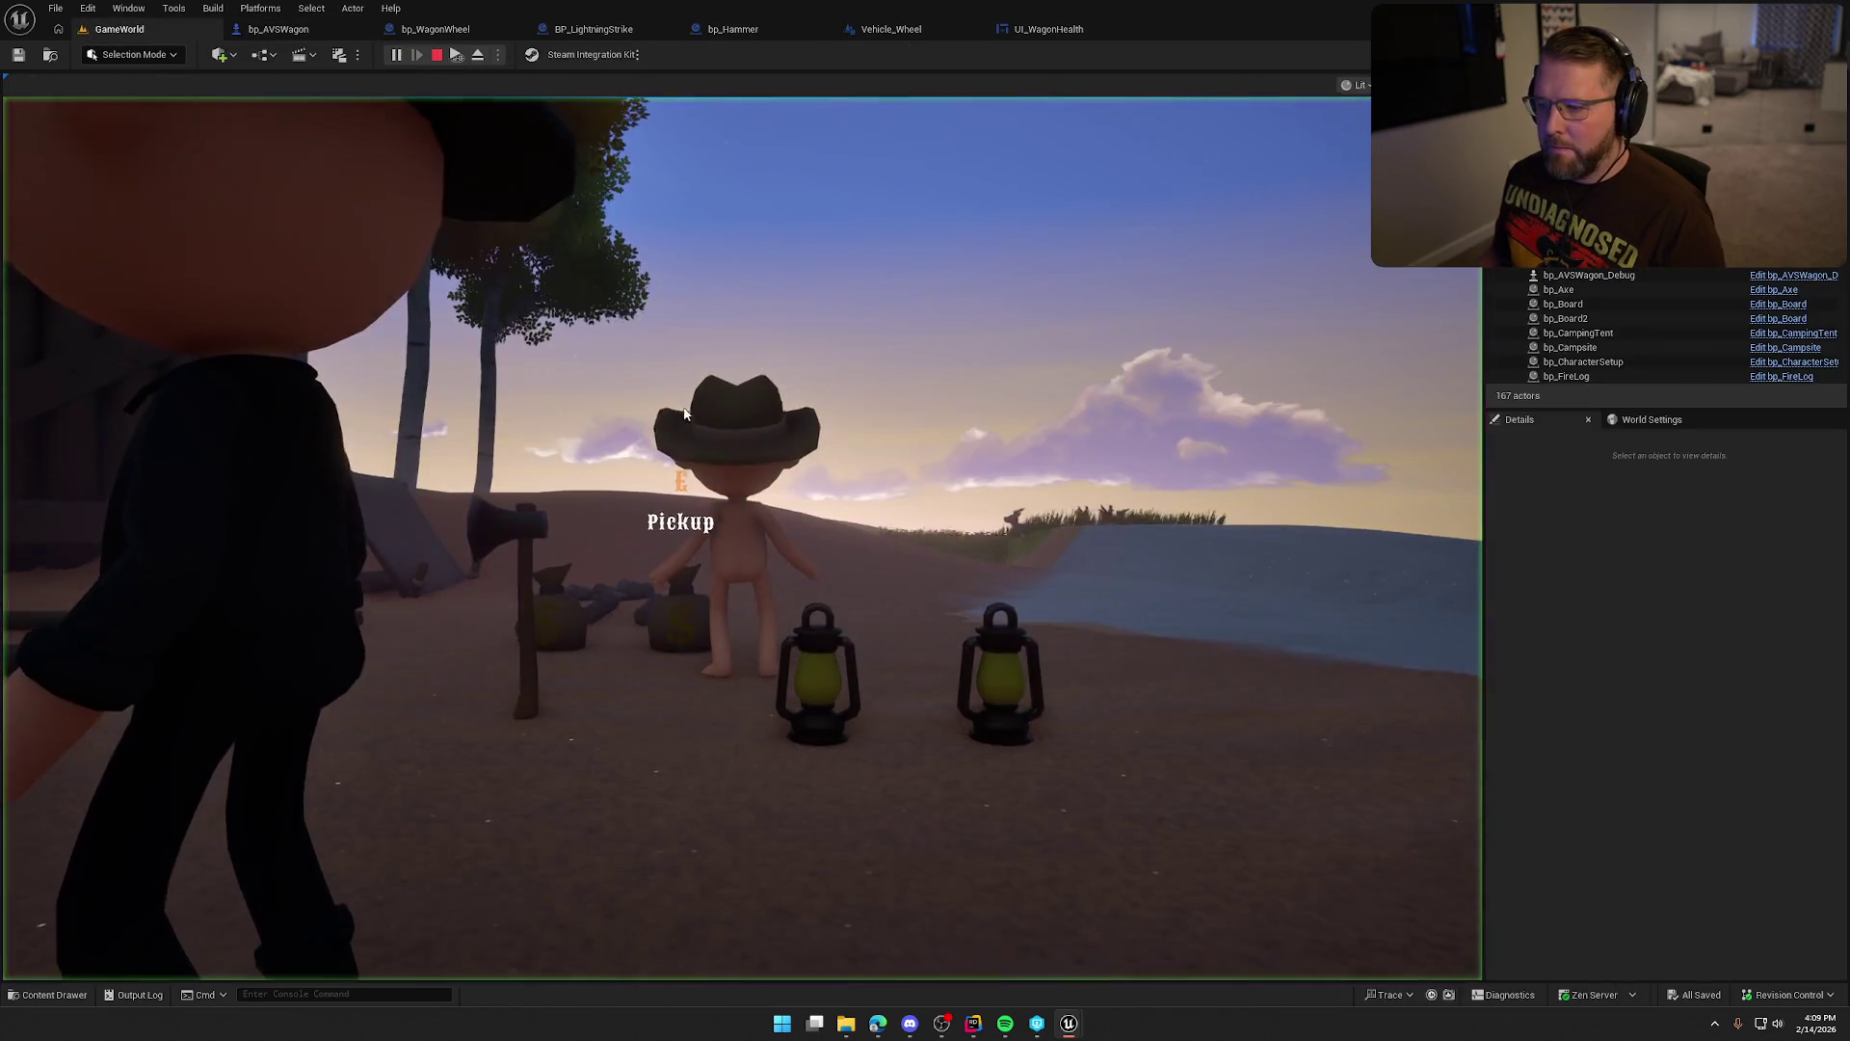
left_click(685, 413)
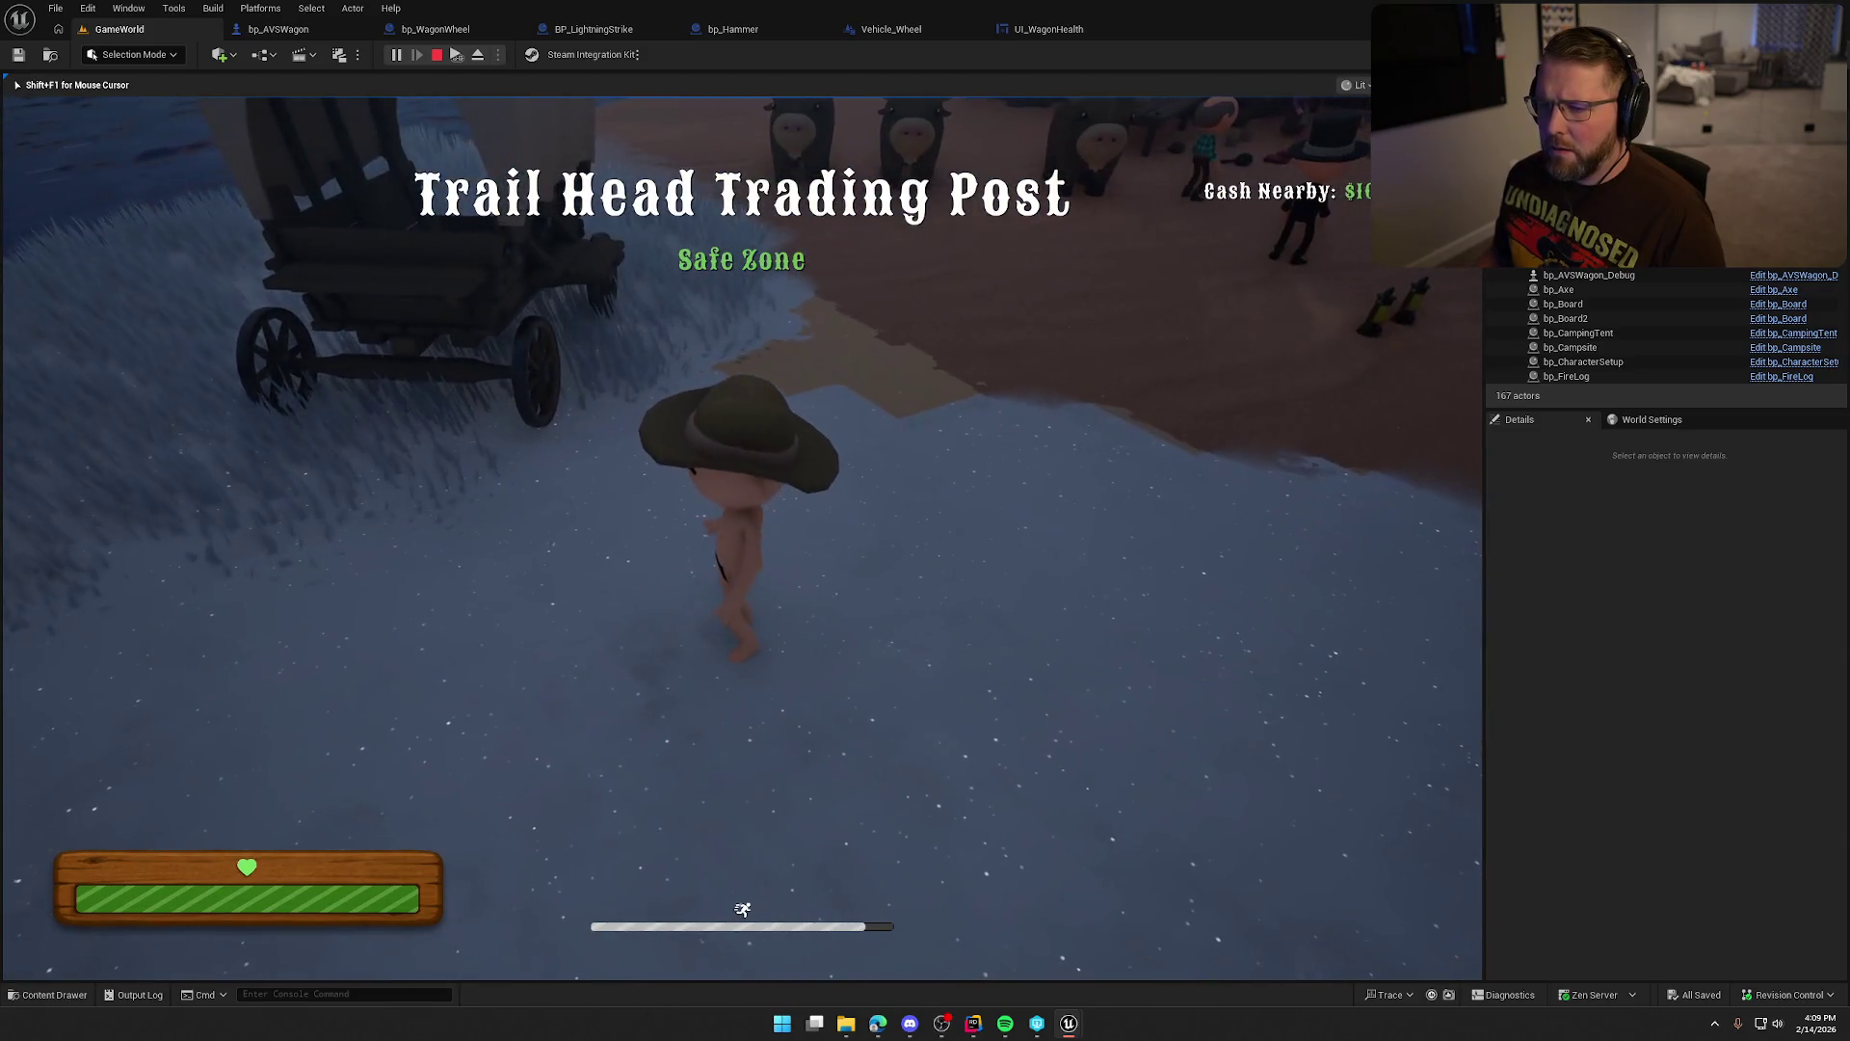
key("w")
key("e")
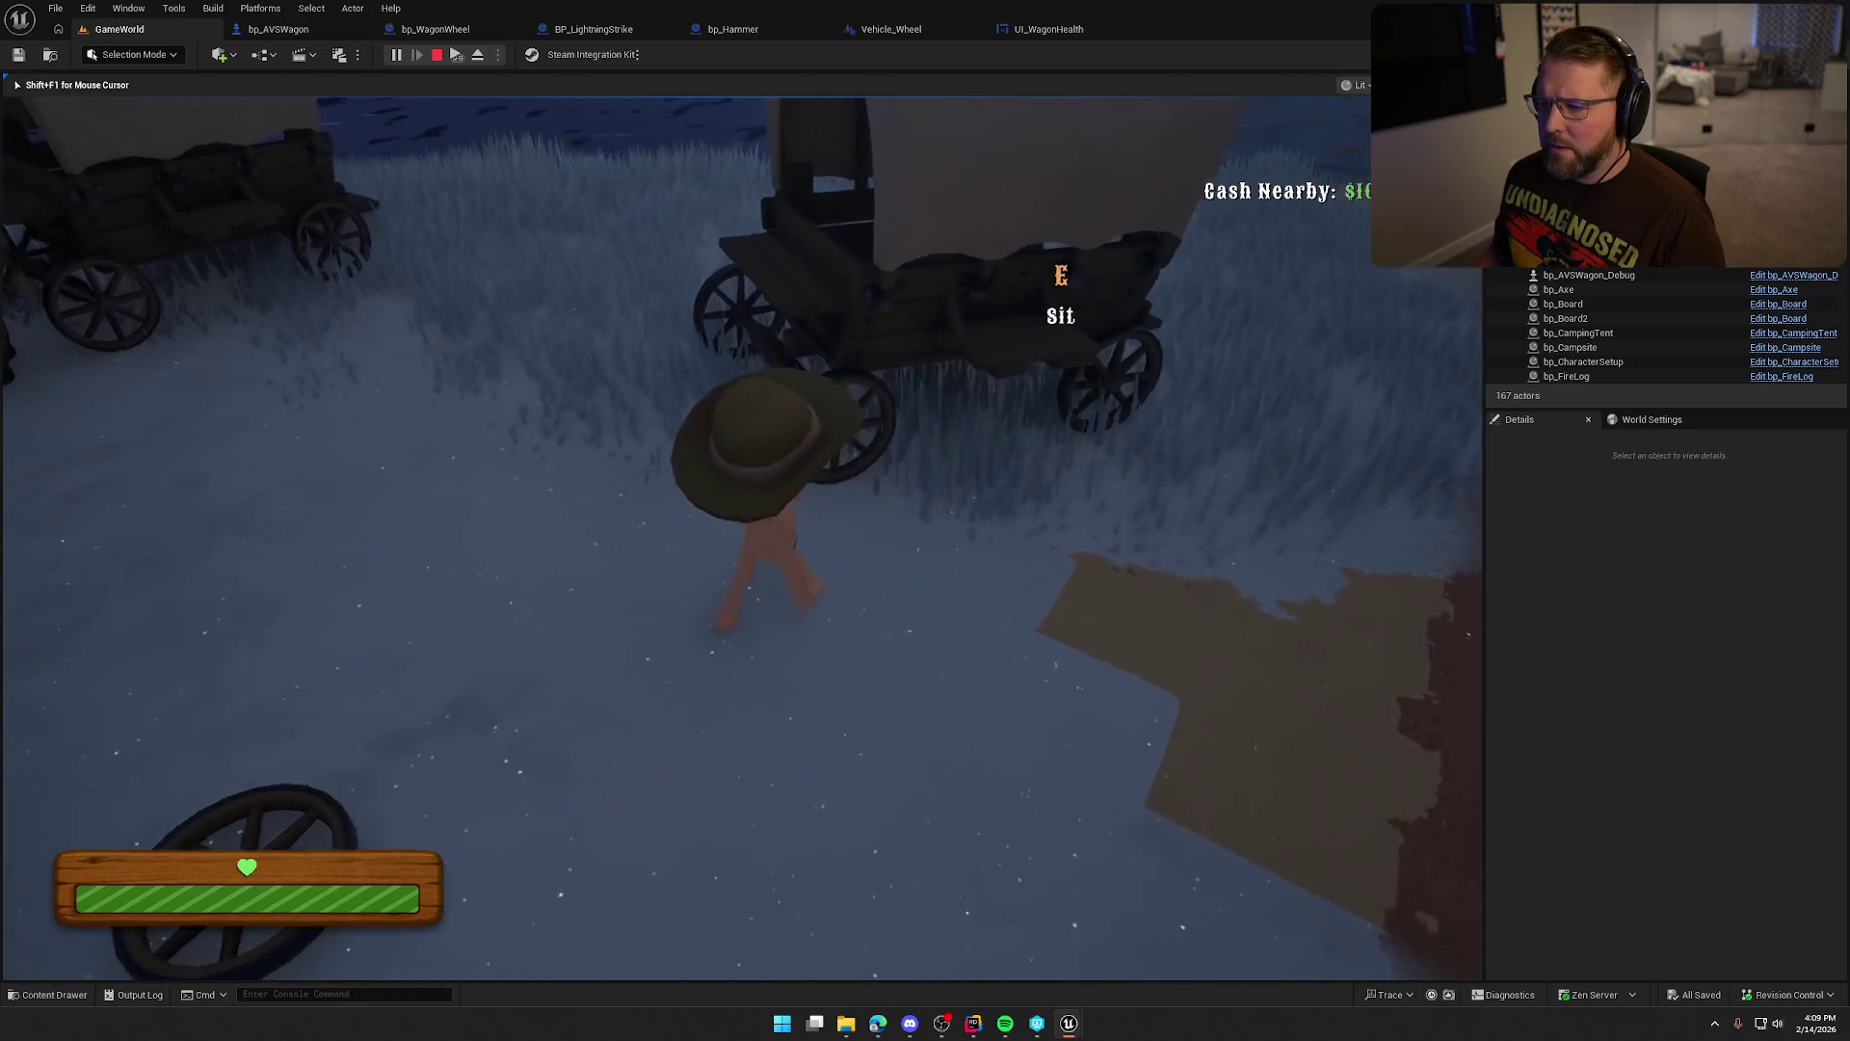
key("w")
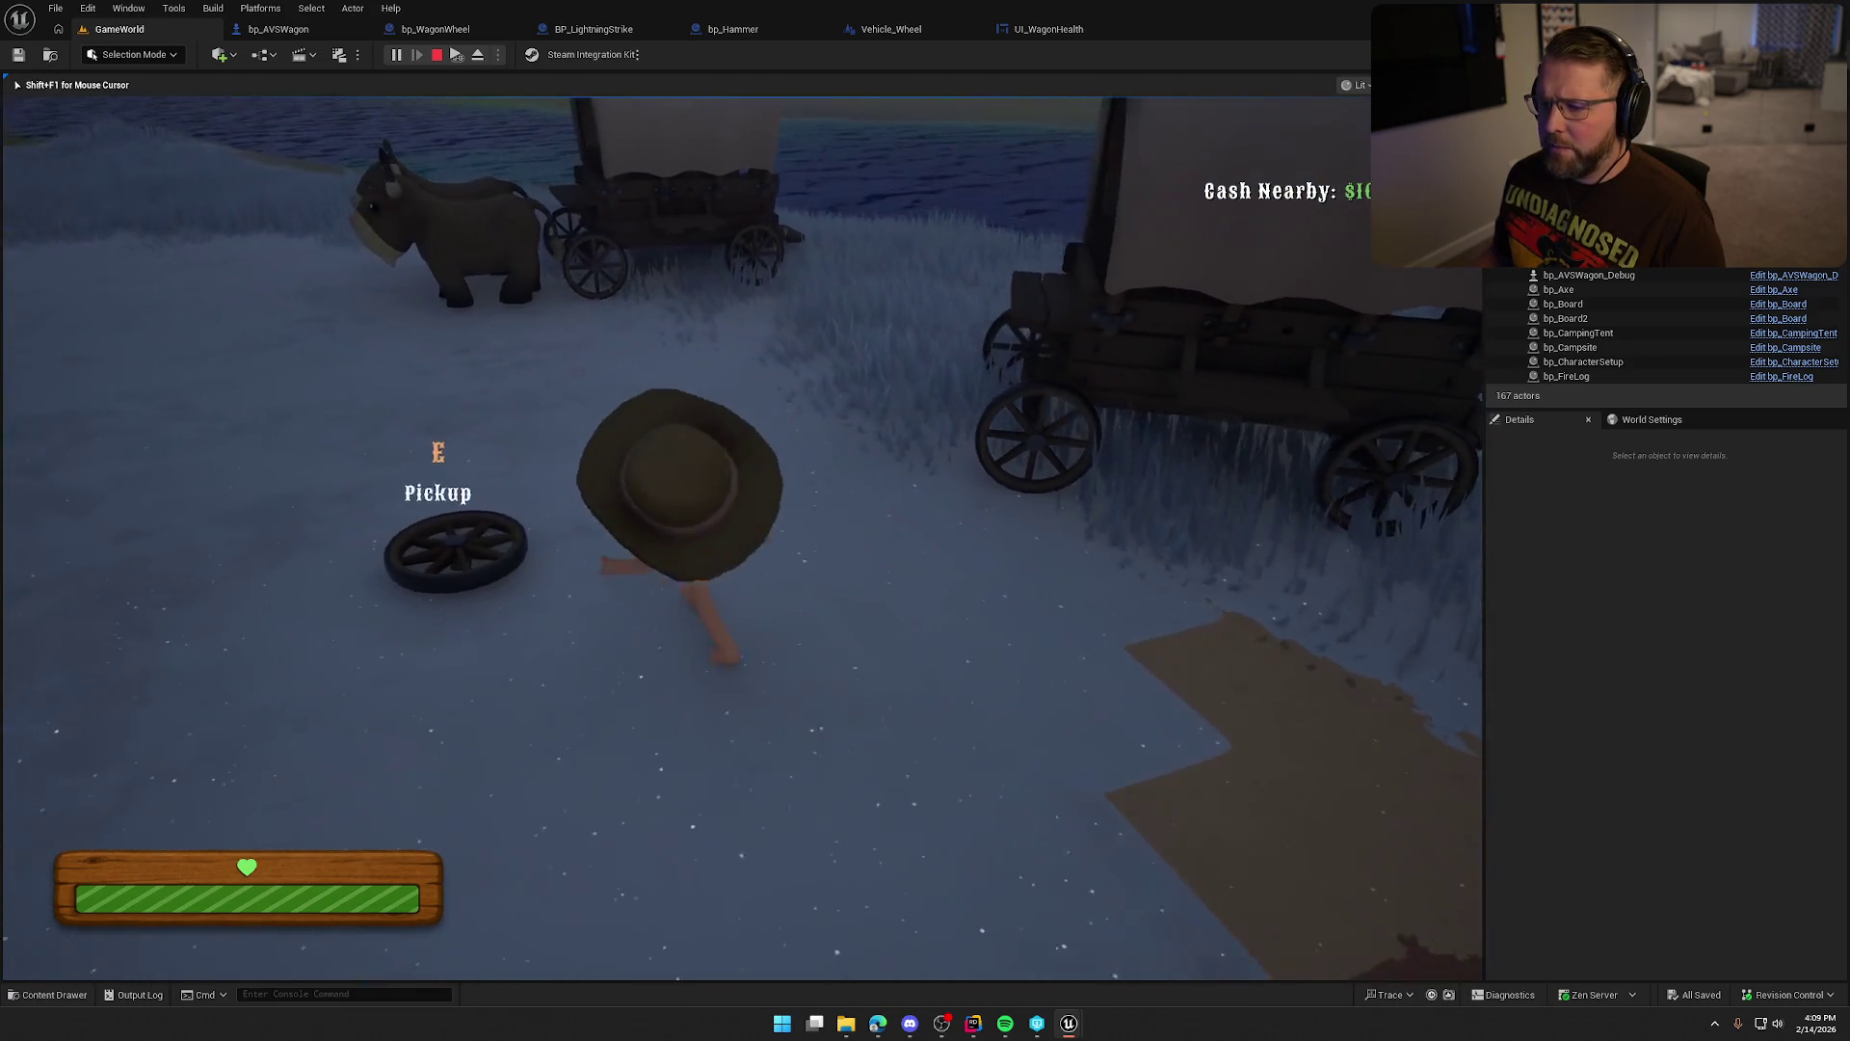
key("Escape")
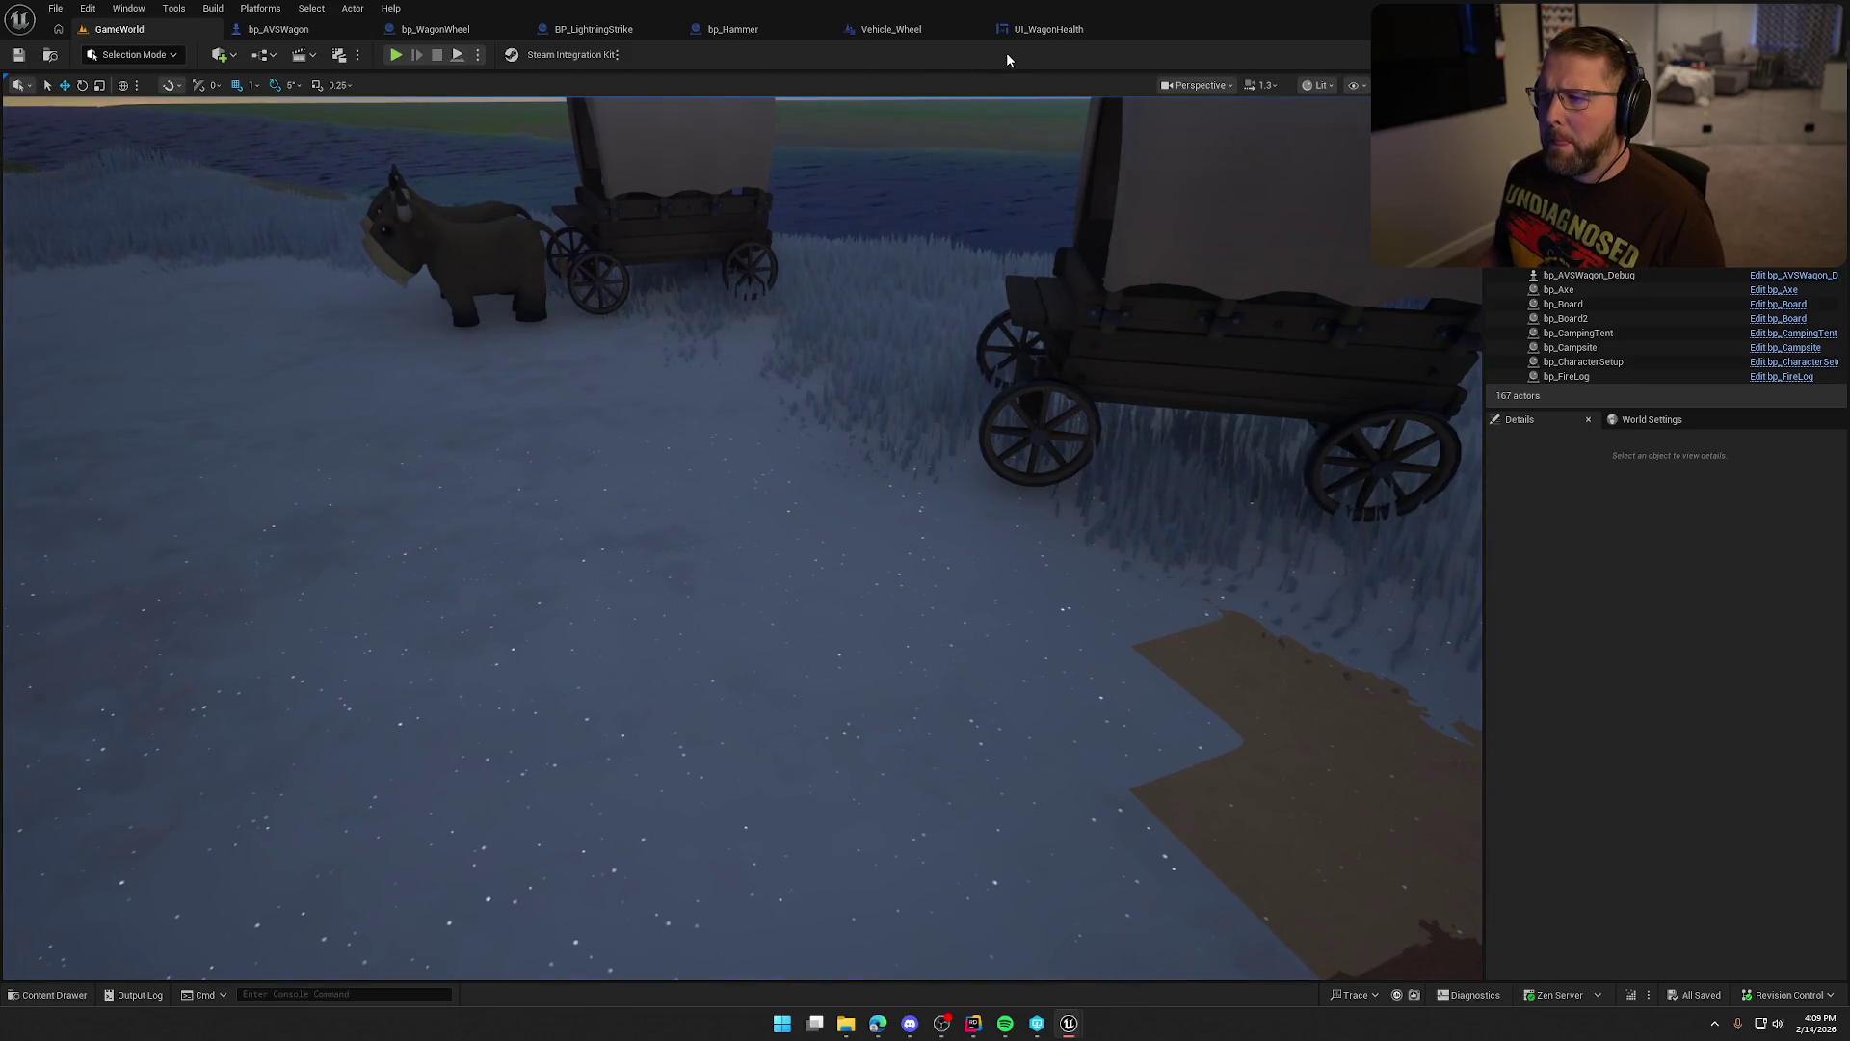
Close the UI_WagonHealth, Vehicle_Wheel, bp_Hammer and BP_LightningStrike tabs.
left_click(1043, 32)
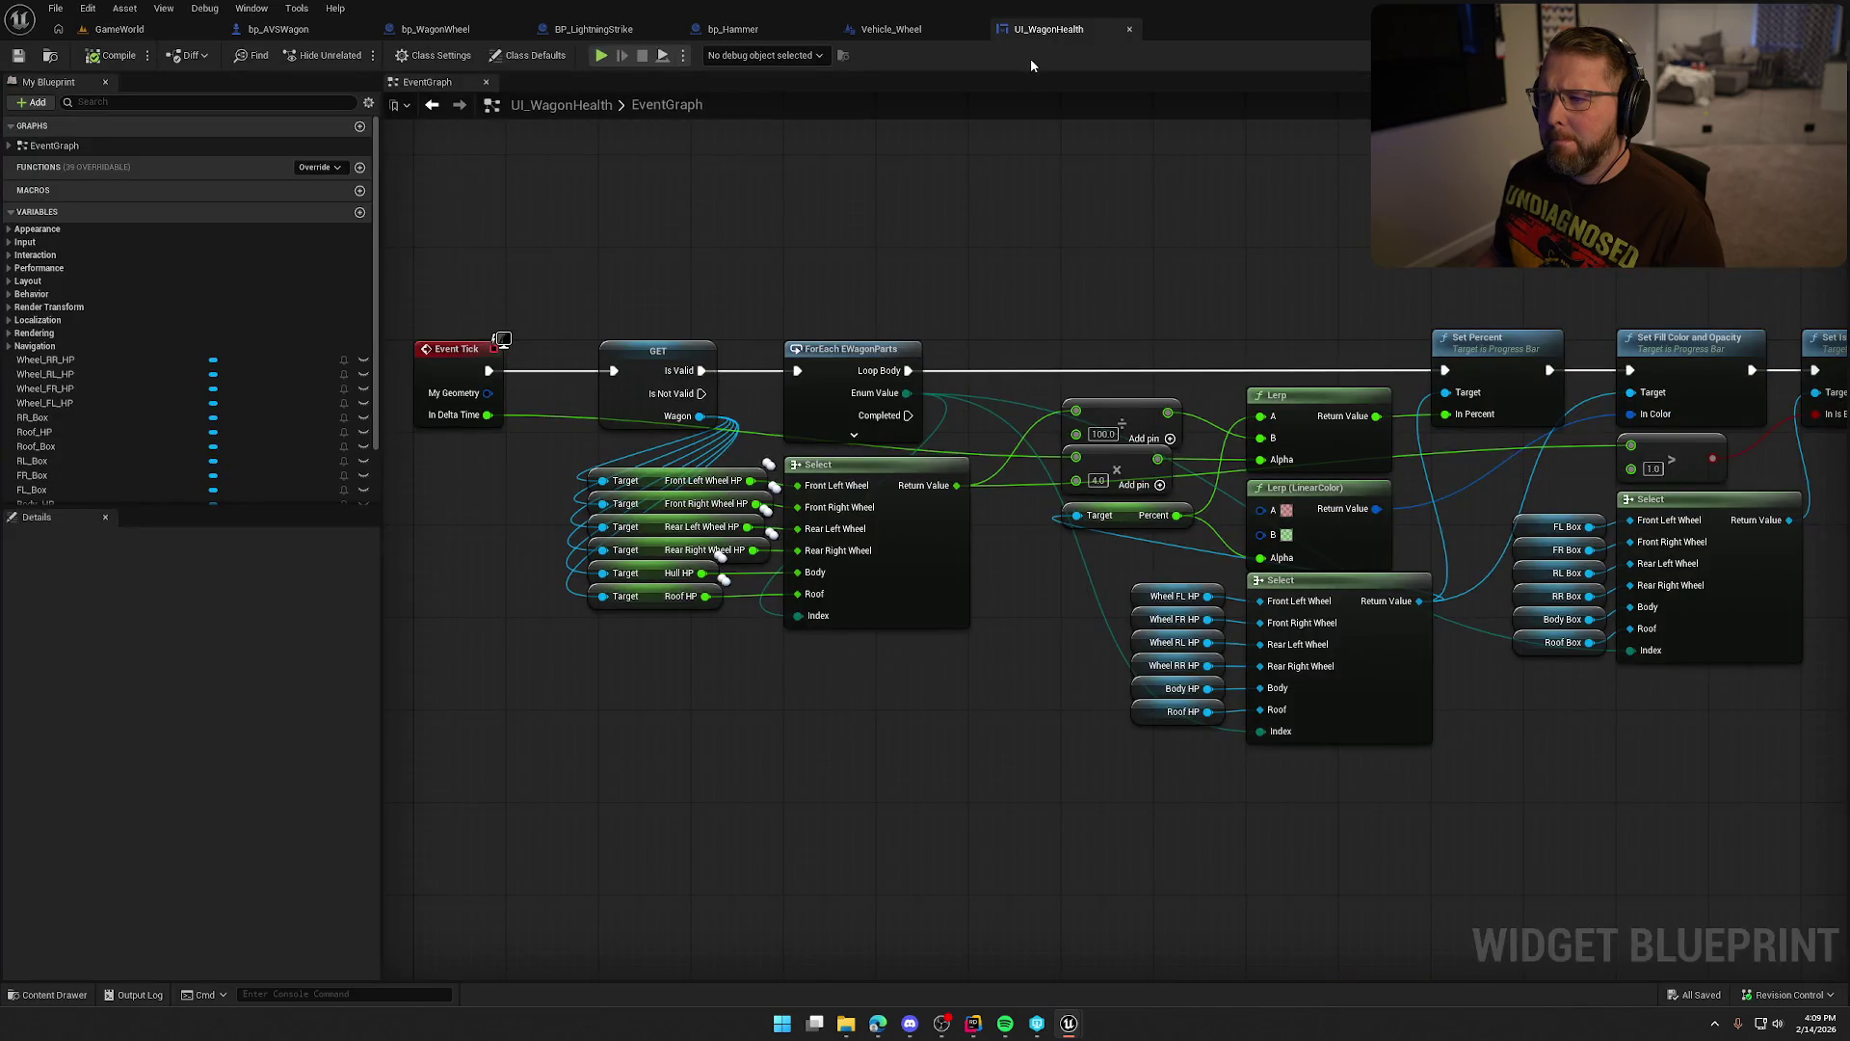
middle_click(1039, 29)
middle_click(902, 33)
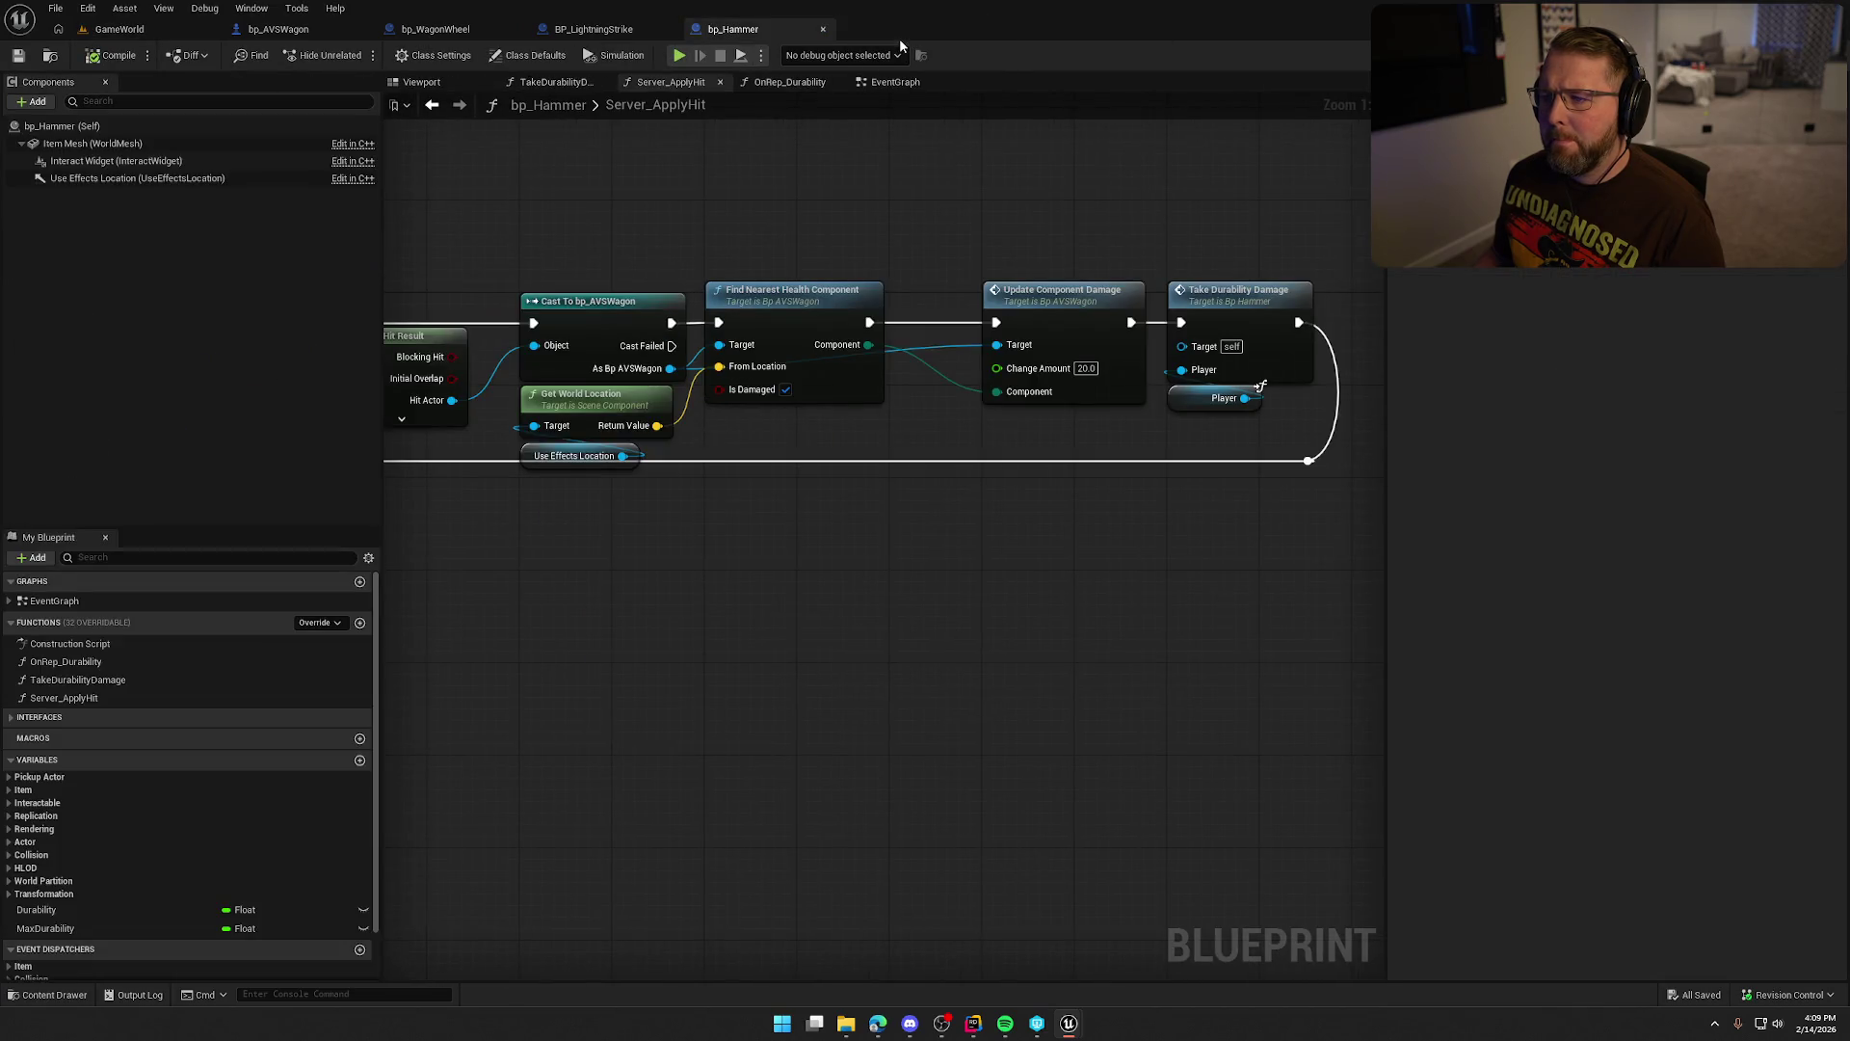
middle_click(737, 30)
middle_click(613, 34)
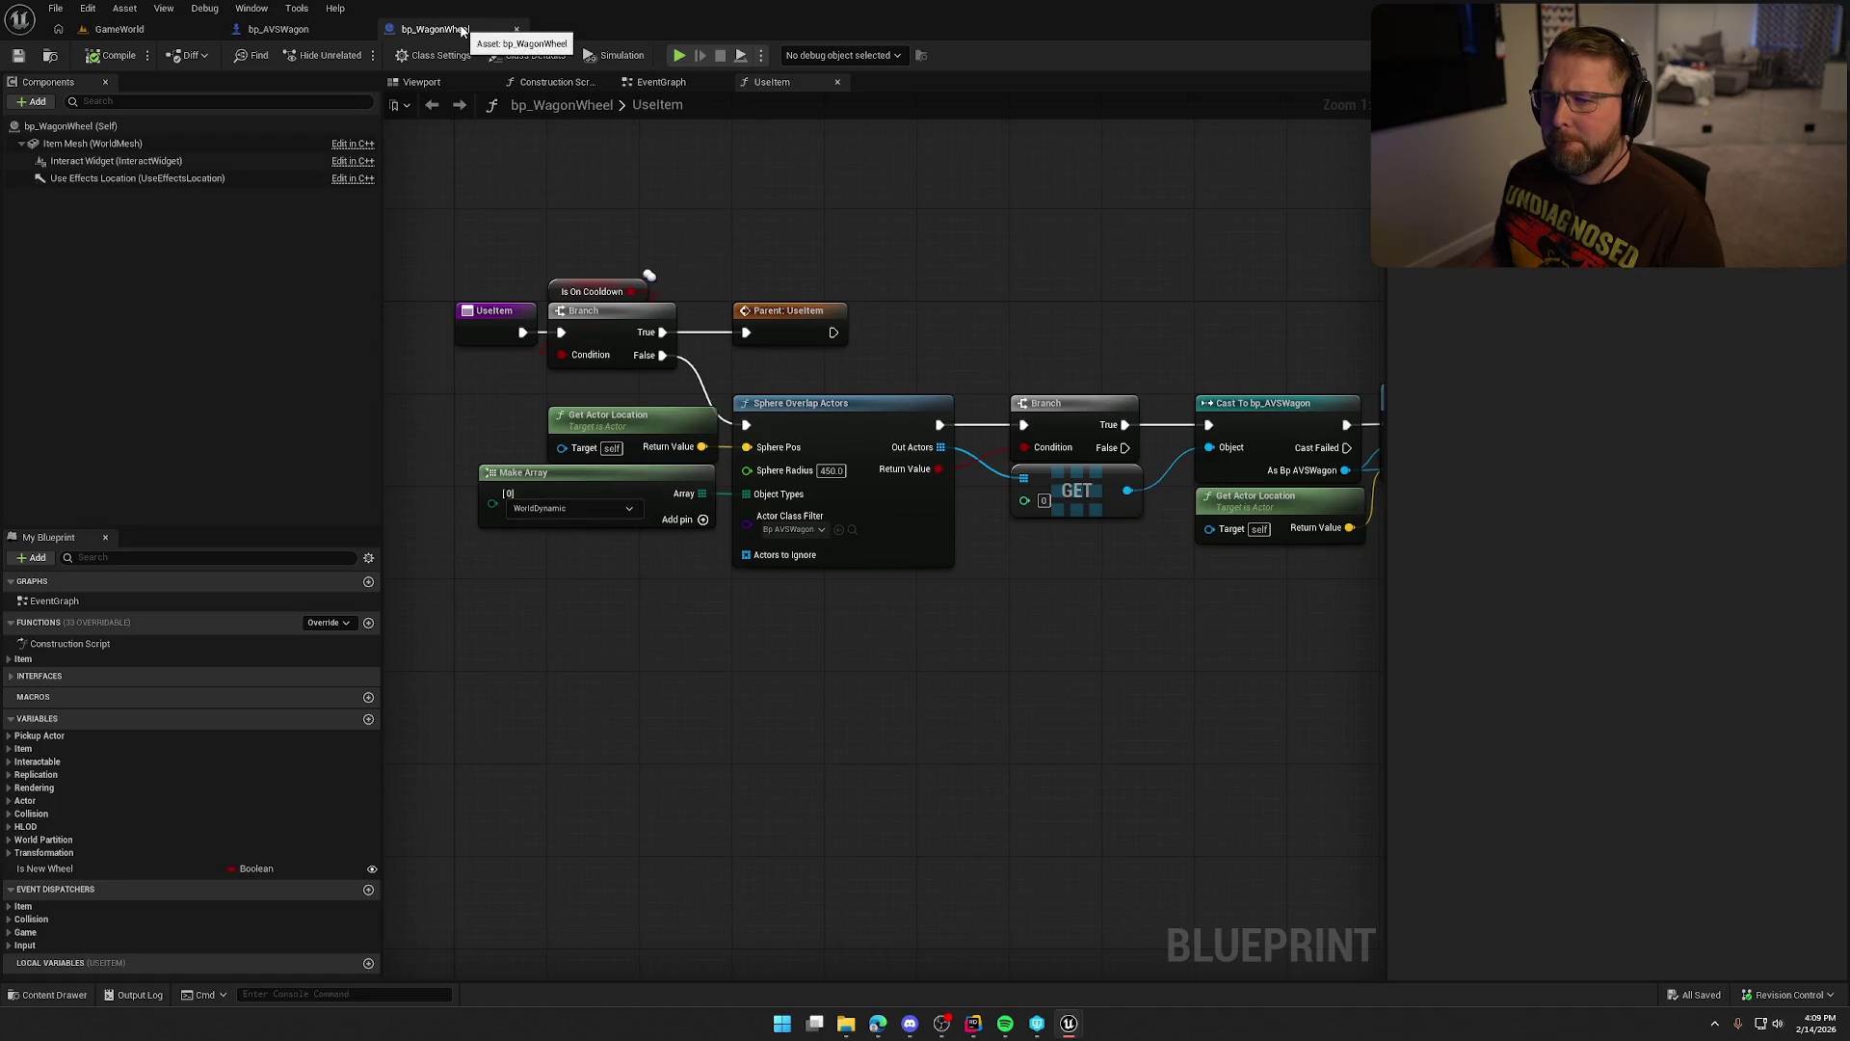
mouse_move(930, 235)
left_mouse_down()
mouse_move(648, 170)
mouse_move(382, 163)
mouse_move(932, 246)
left_mouse_up()
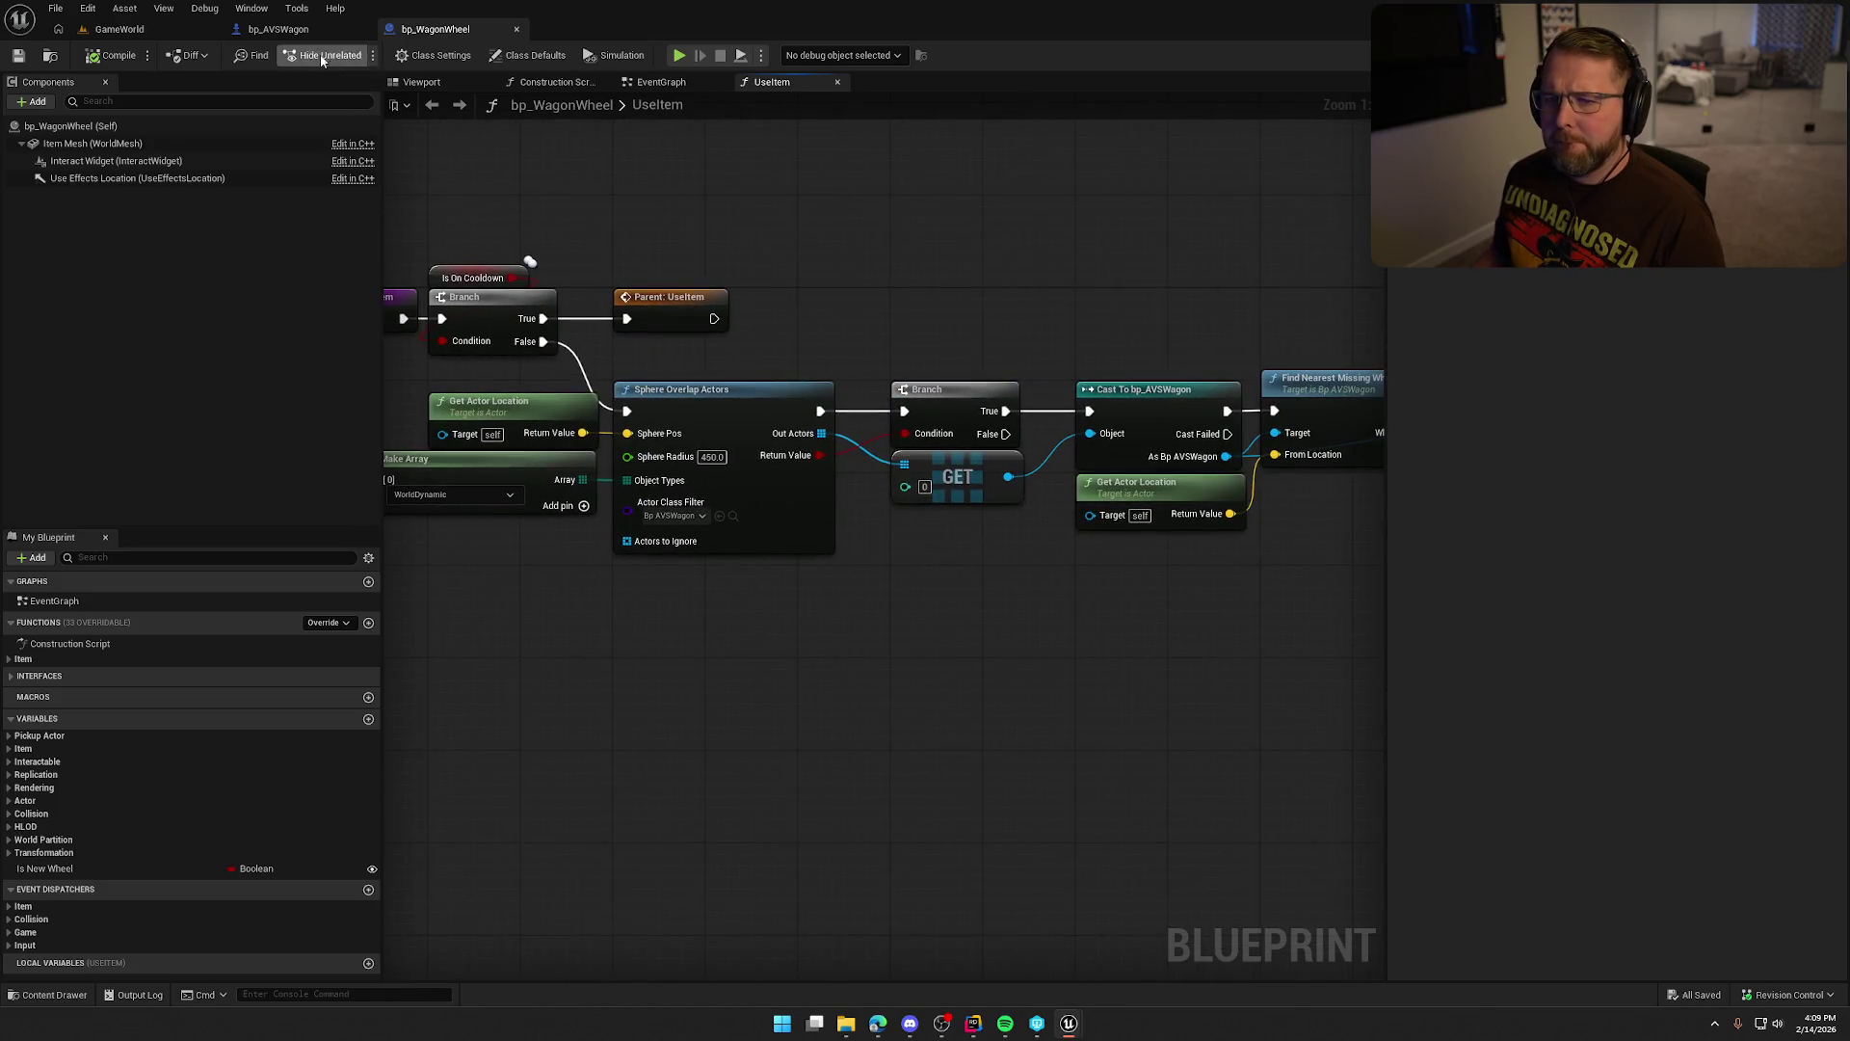
In bp_AVSWagon, review the EventGraph and return to the OnRep_FrontLeftWheelHP graph.
left_click(274, 28)
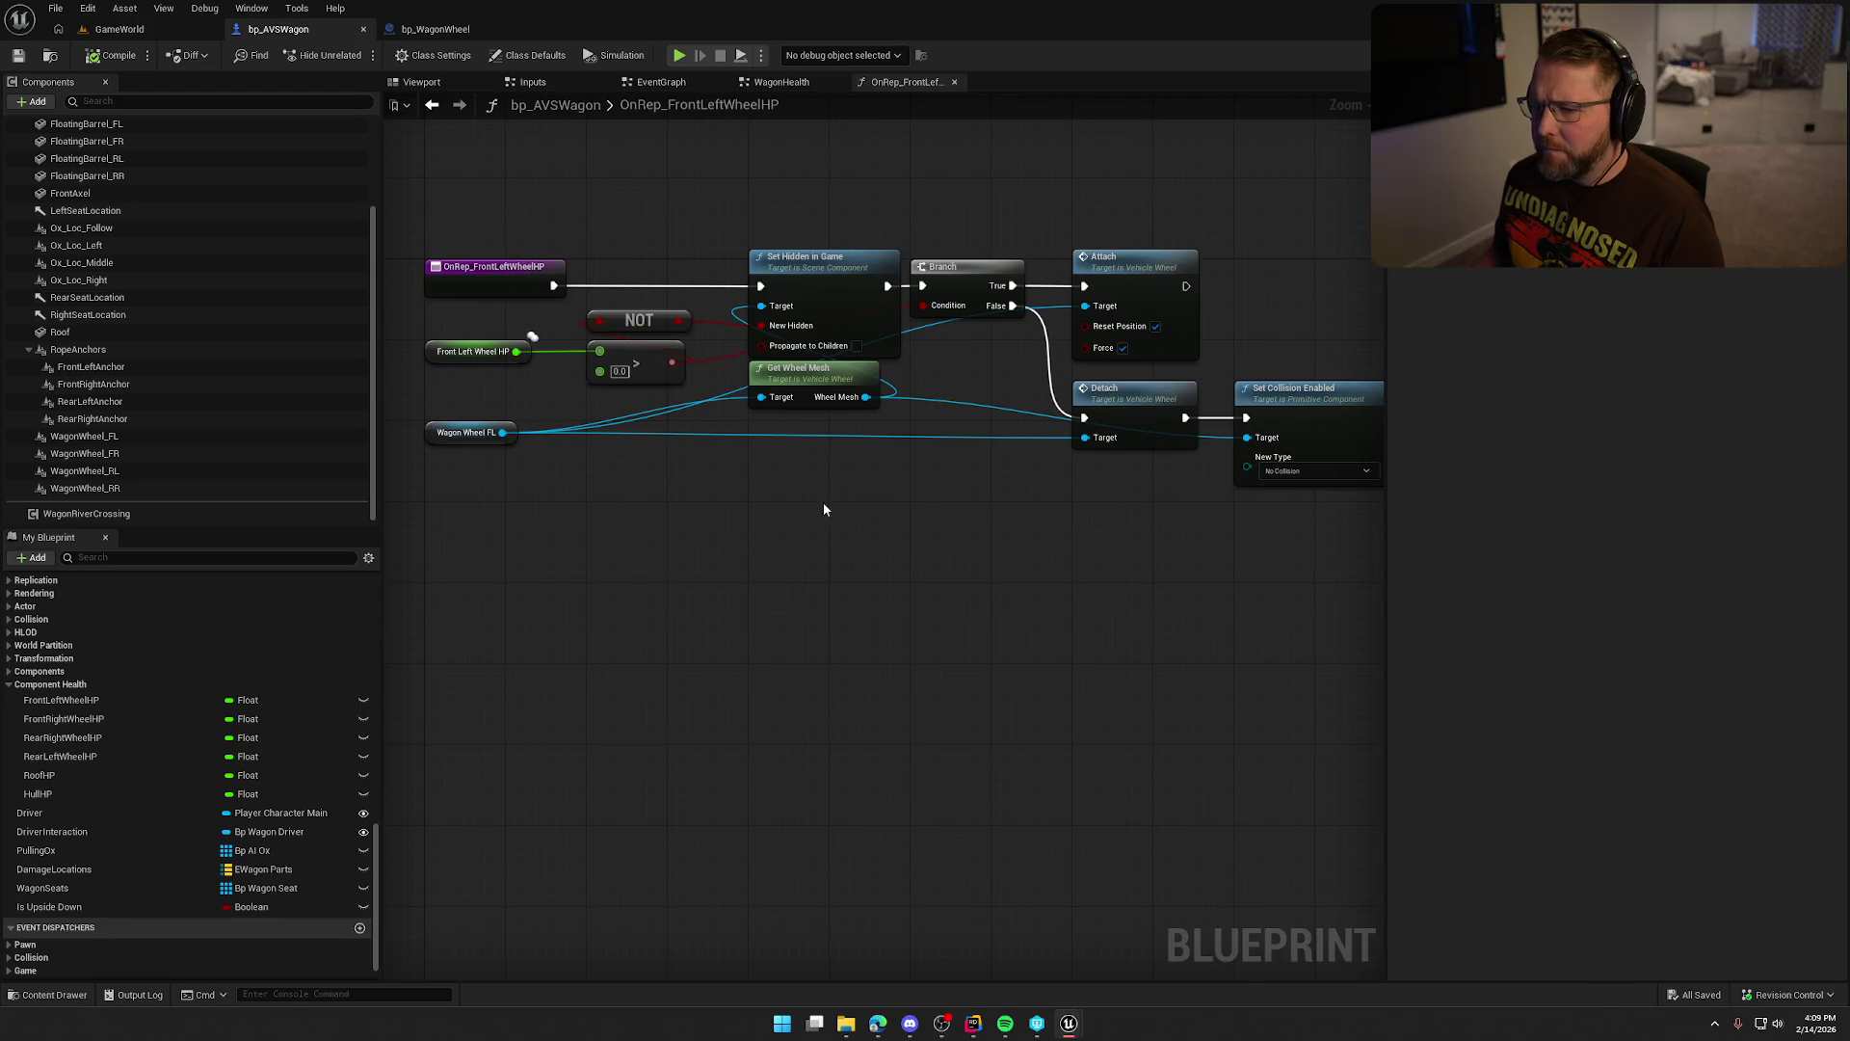
left_click_drag(449, 209, 542, 308)
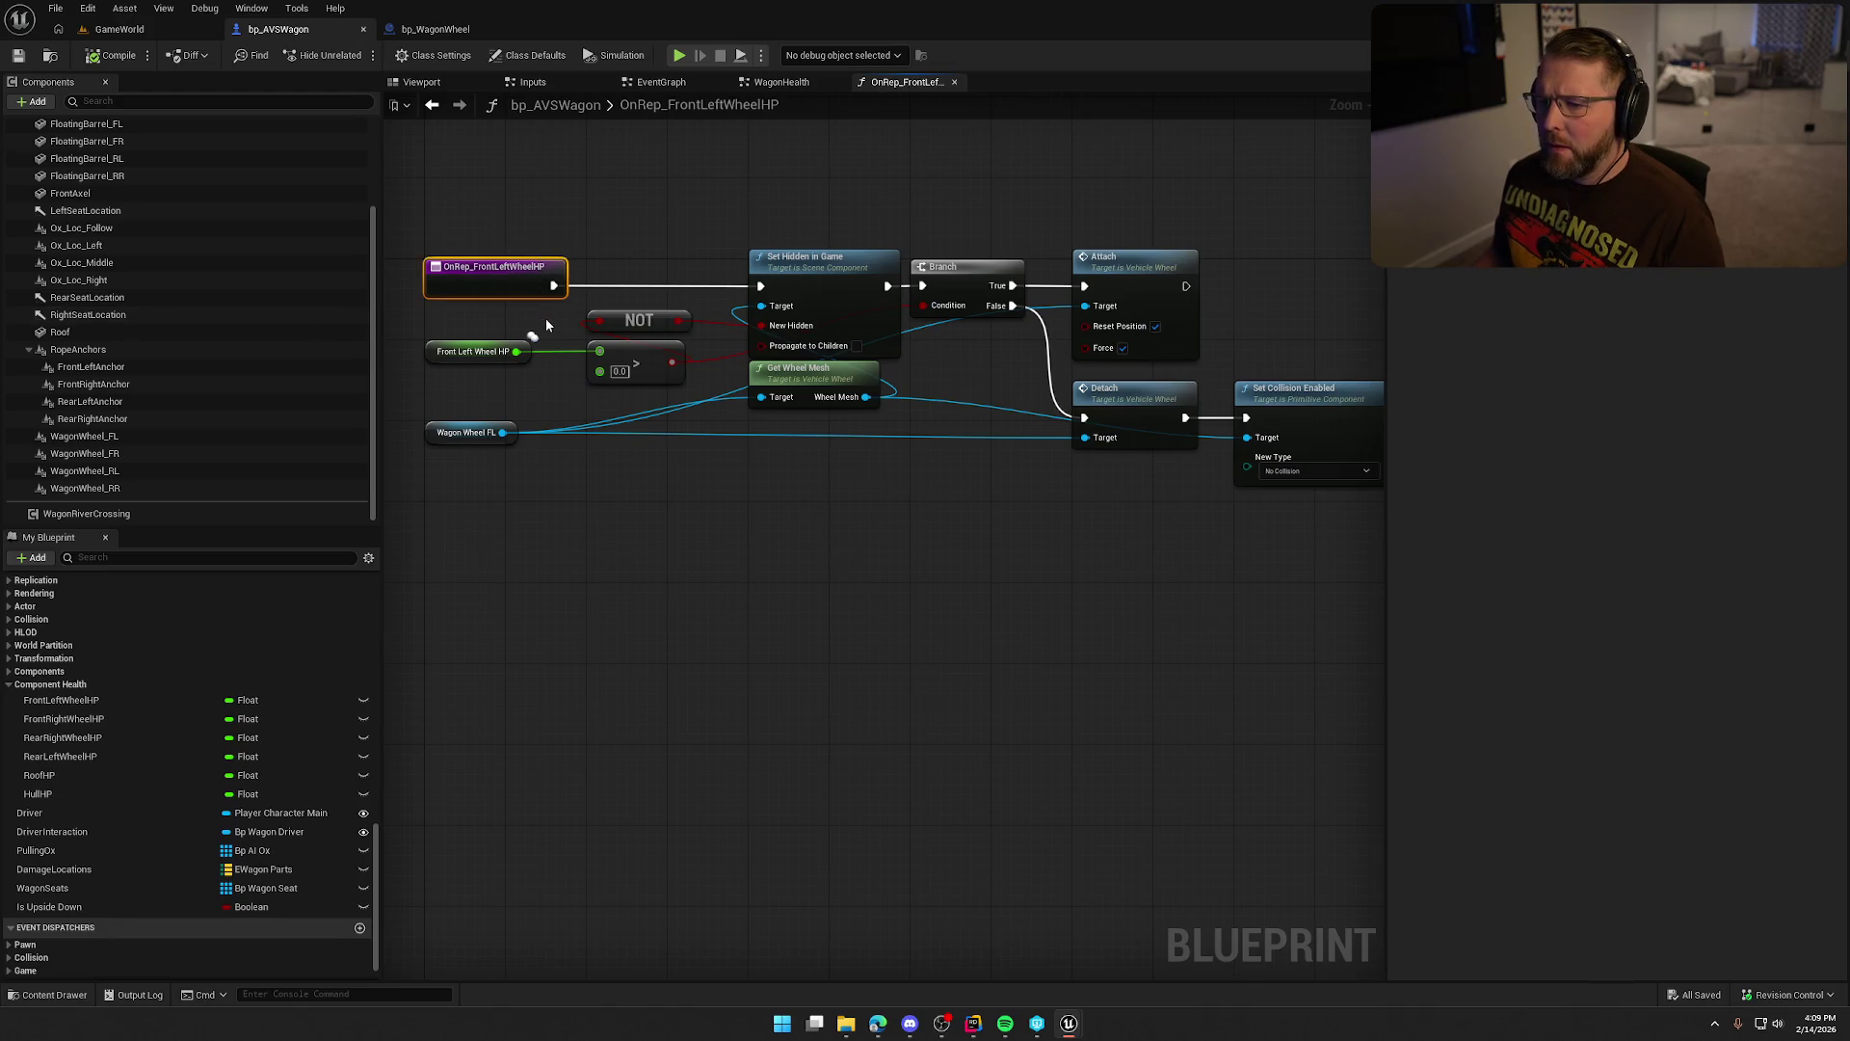
left_click(740, 485)
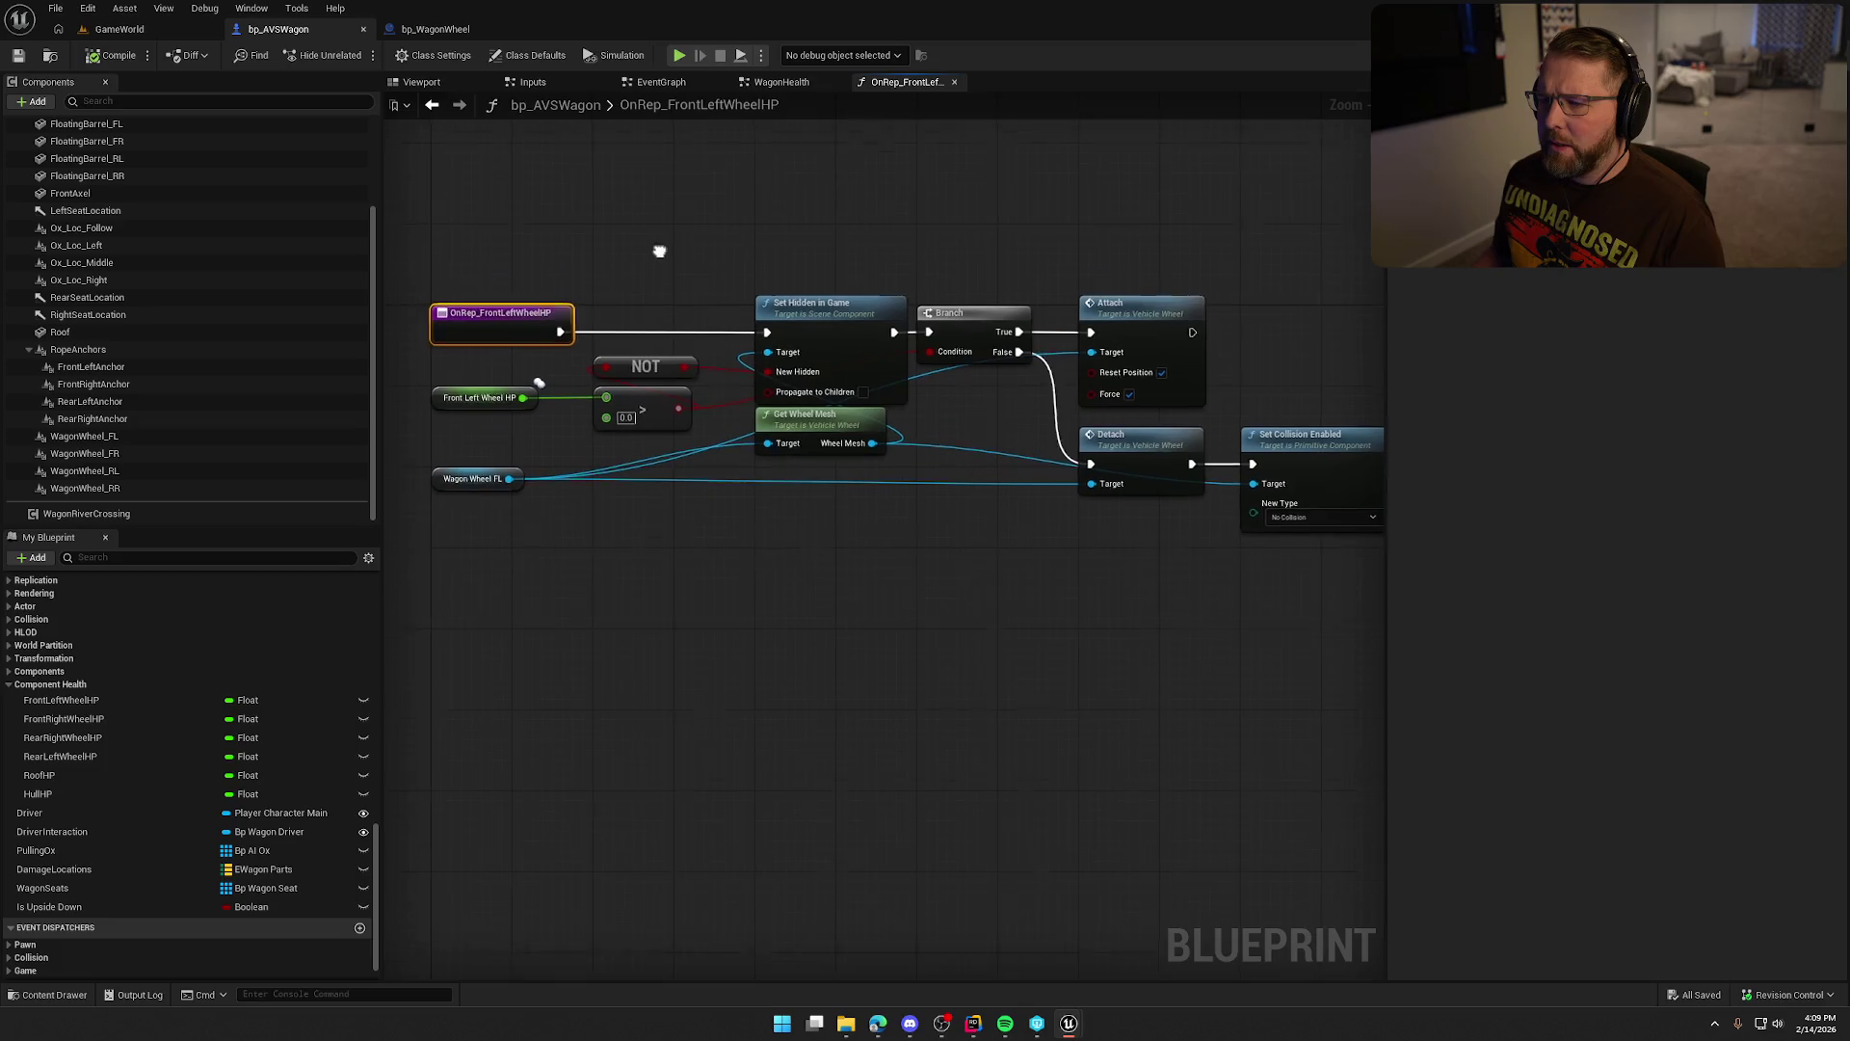
left_click(658, 82)
scroll(980, 587, "down", 5)
scroll(969, 289, "up", 6)
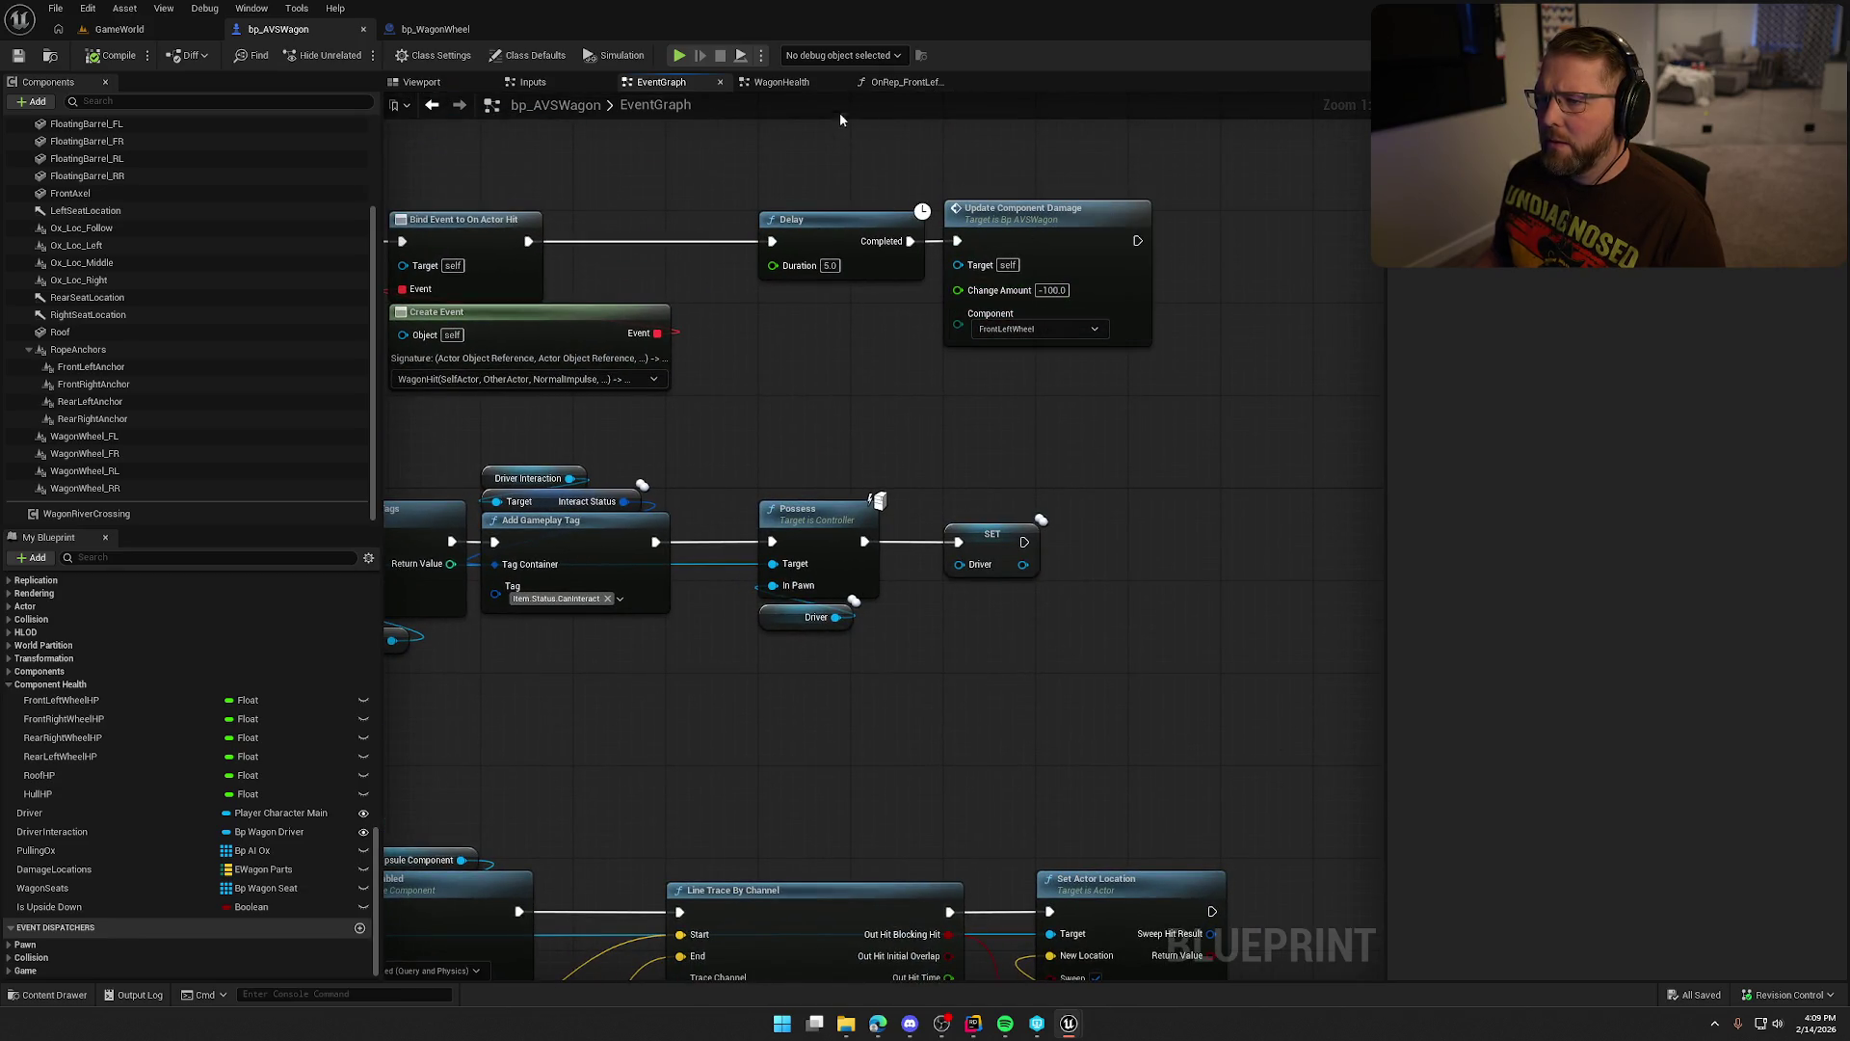
left_click(904, 82)
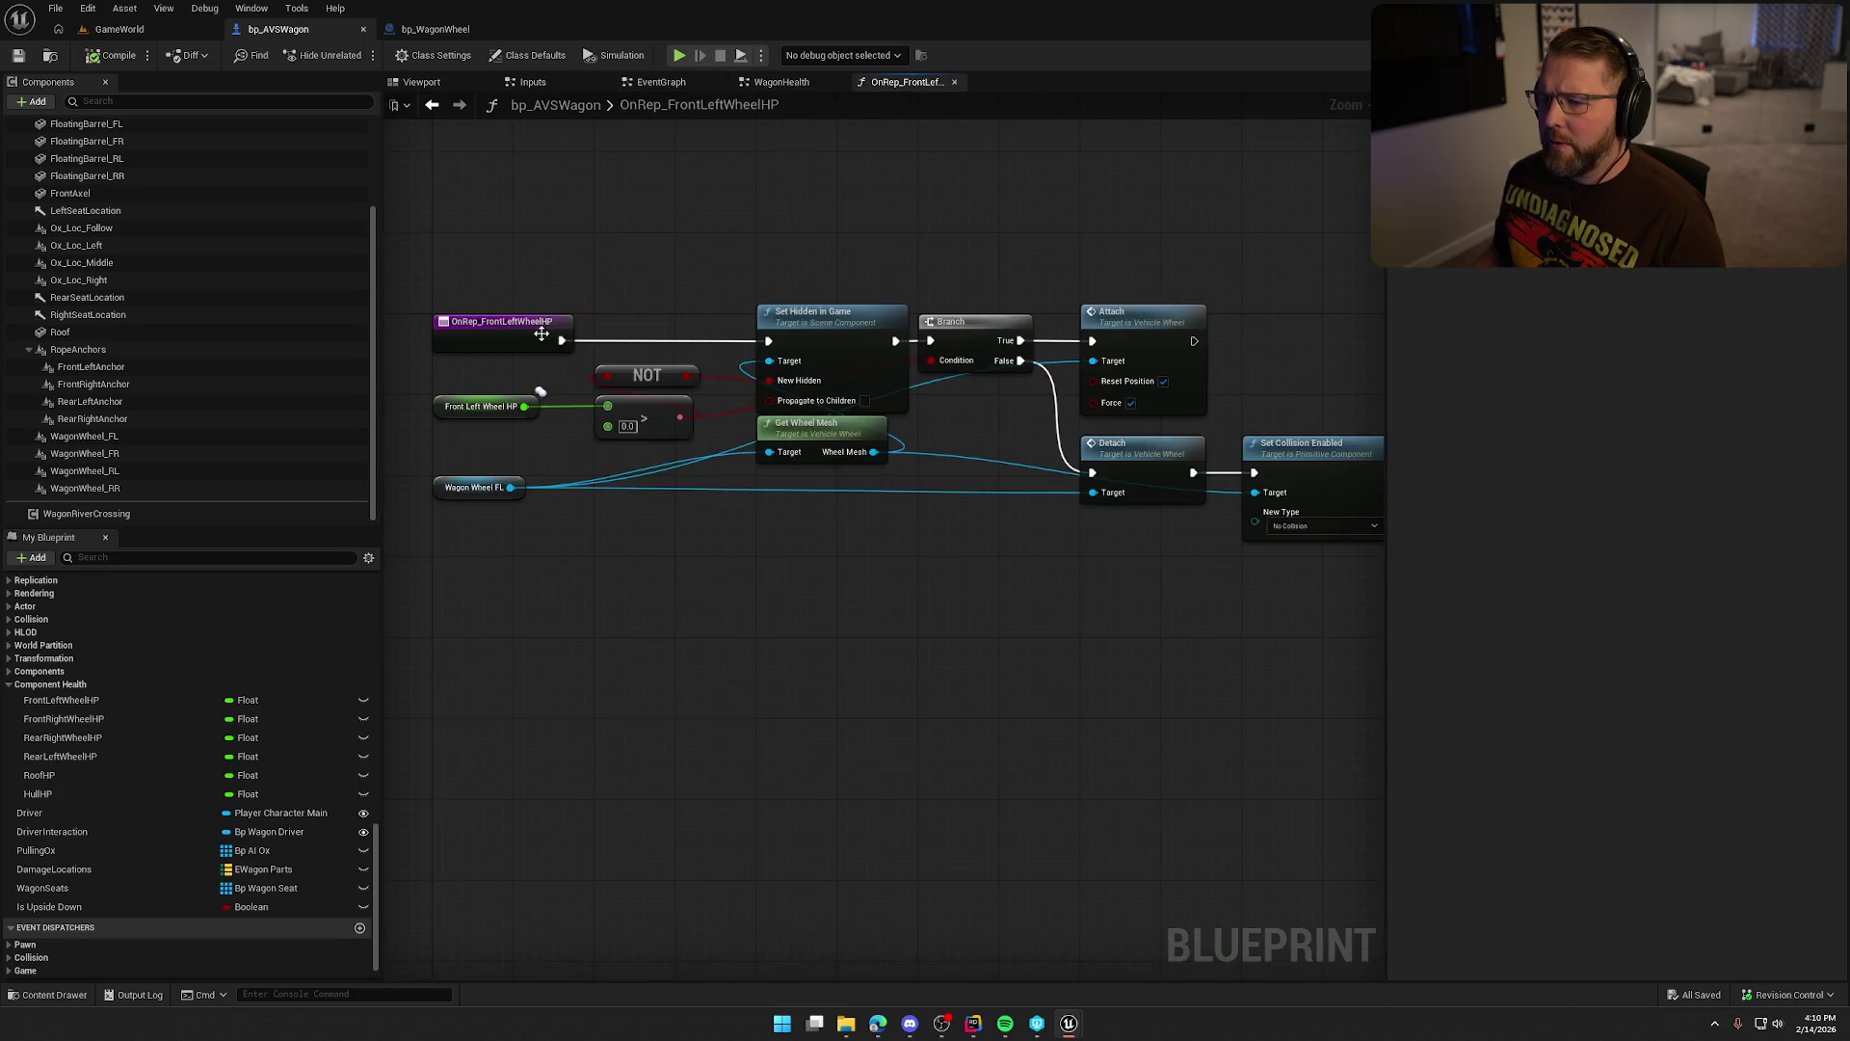
Add a Print String node right after the OnRep_FrontLeftWheelHP event.
left_click_drag(560, 341, 598, 173)
type("prin")
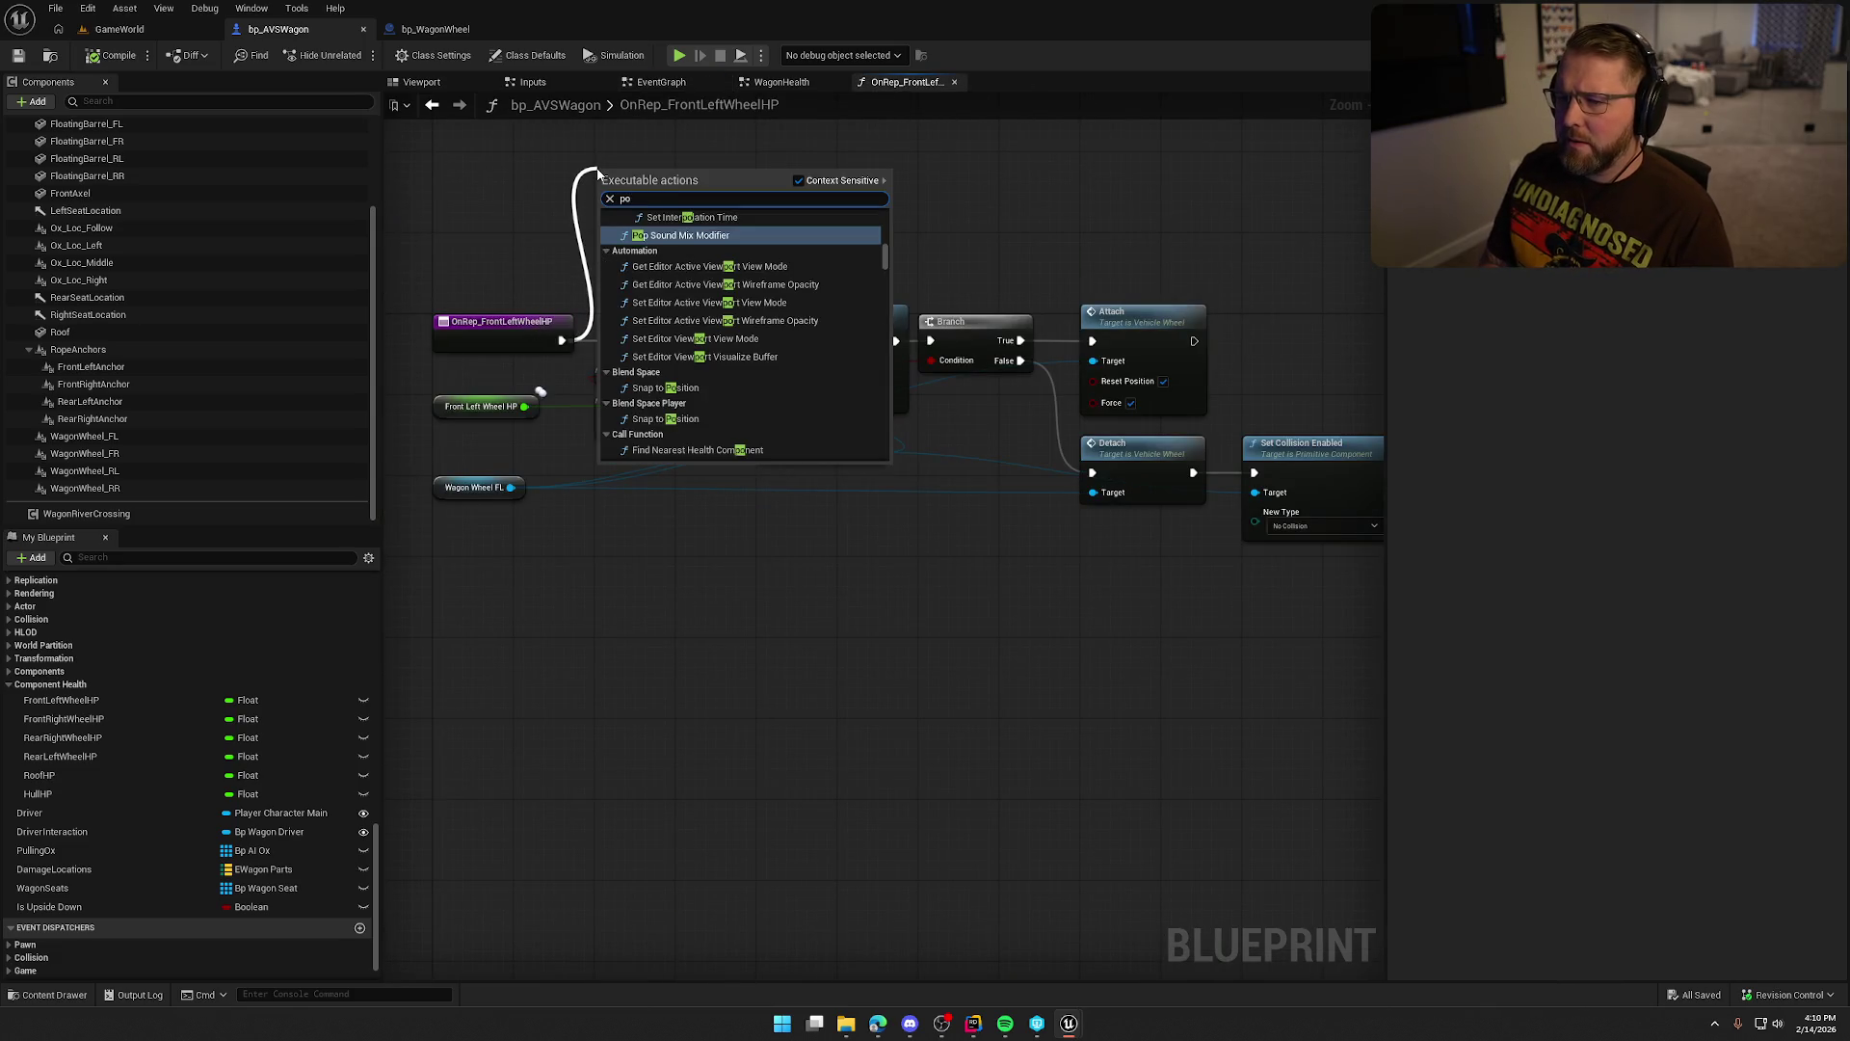
key("Return")
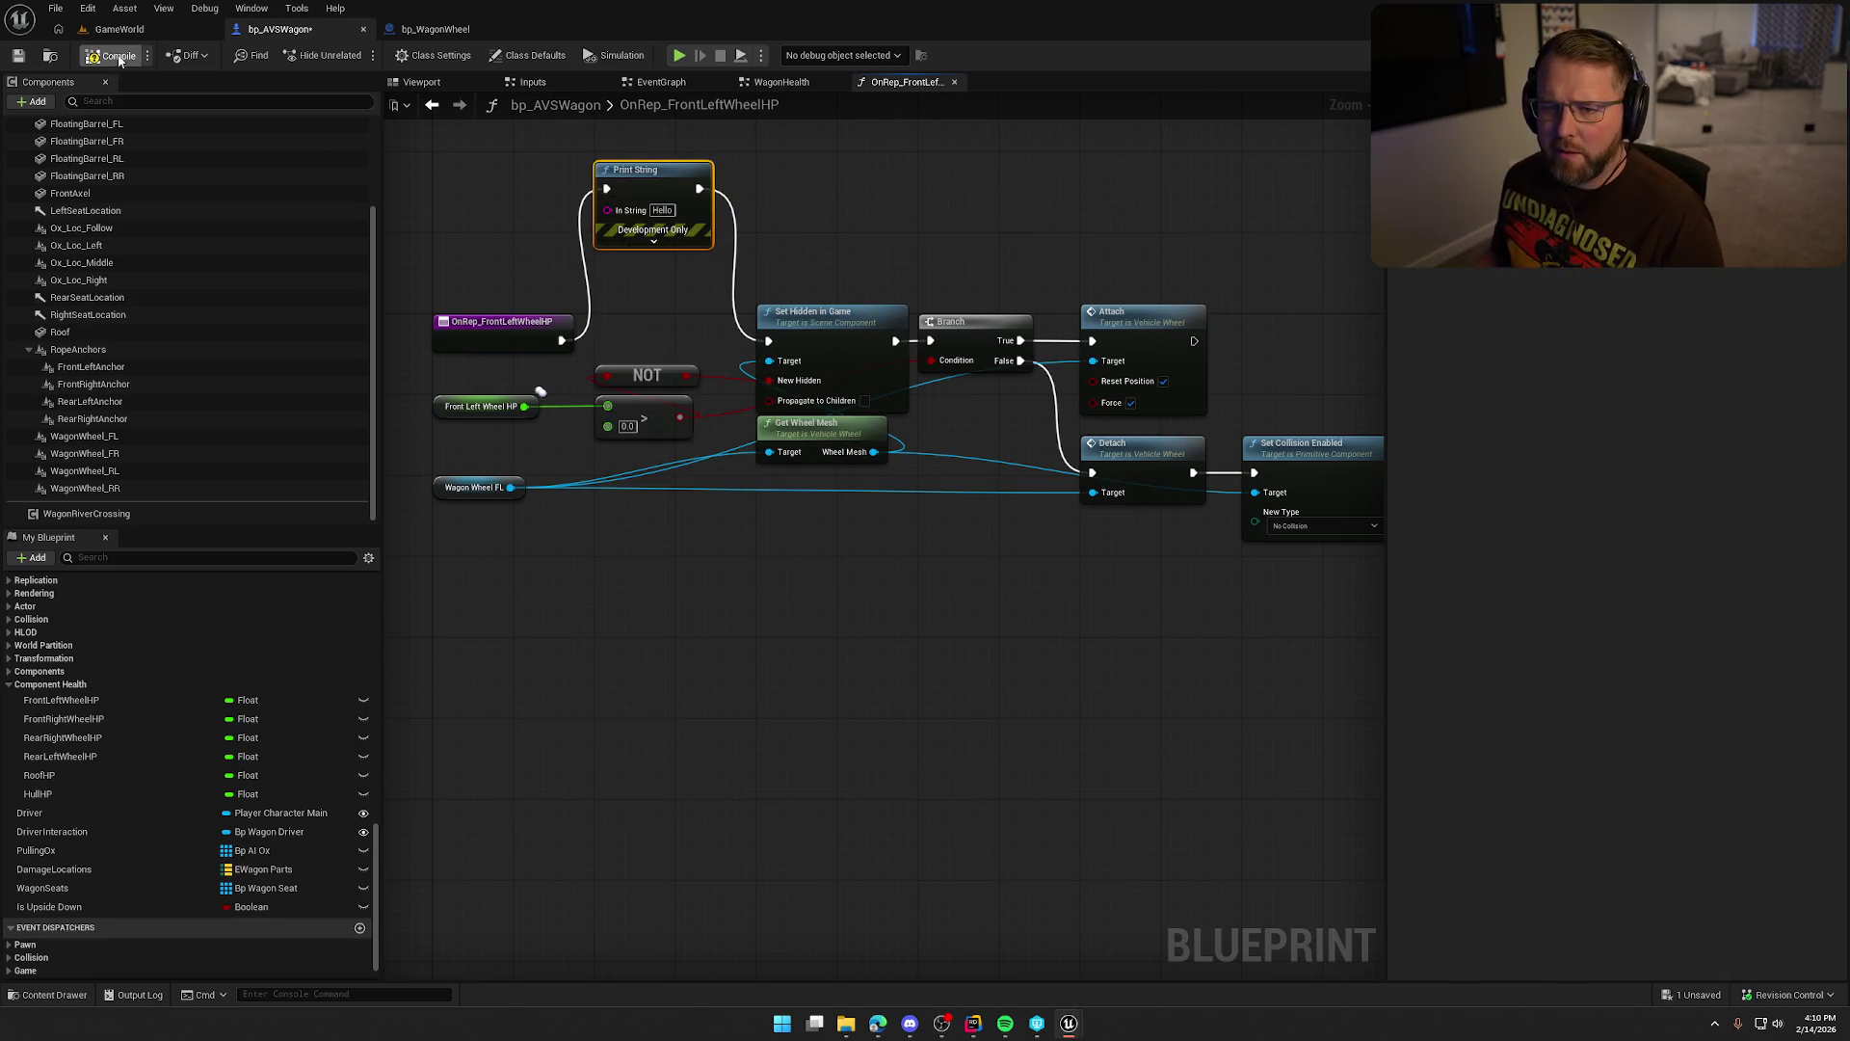
Play-test the GameWorld level with Alt+P and stop with Esc.
left_click(153, 32)
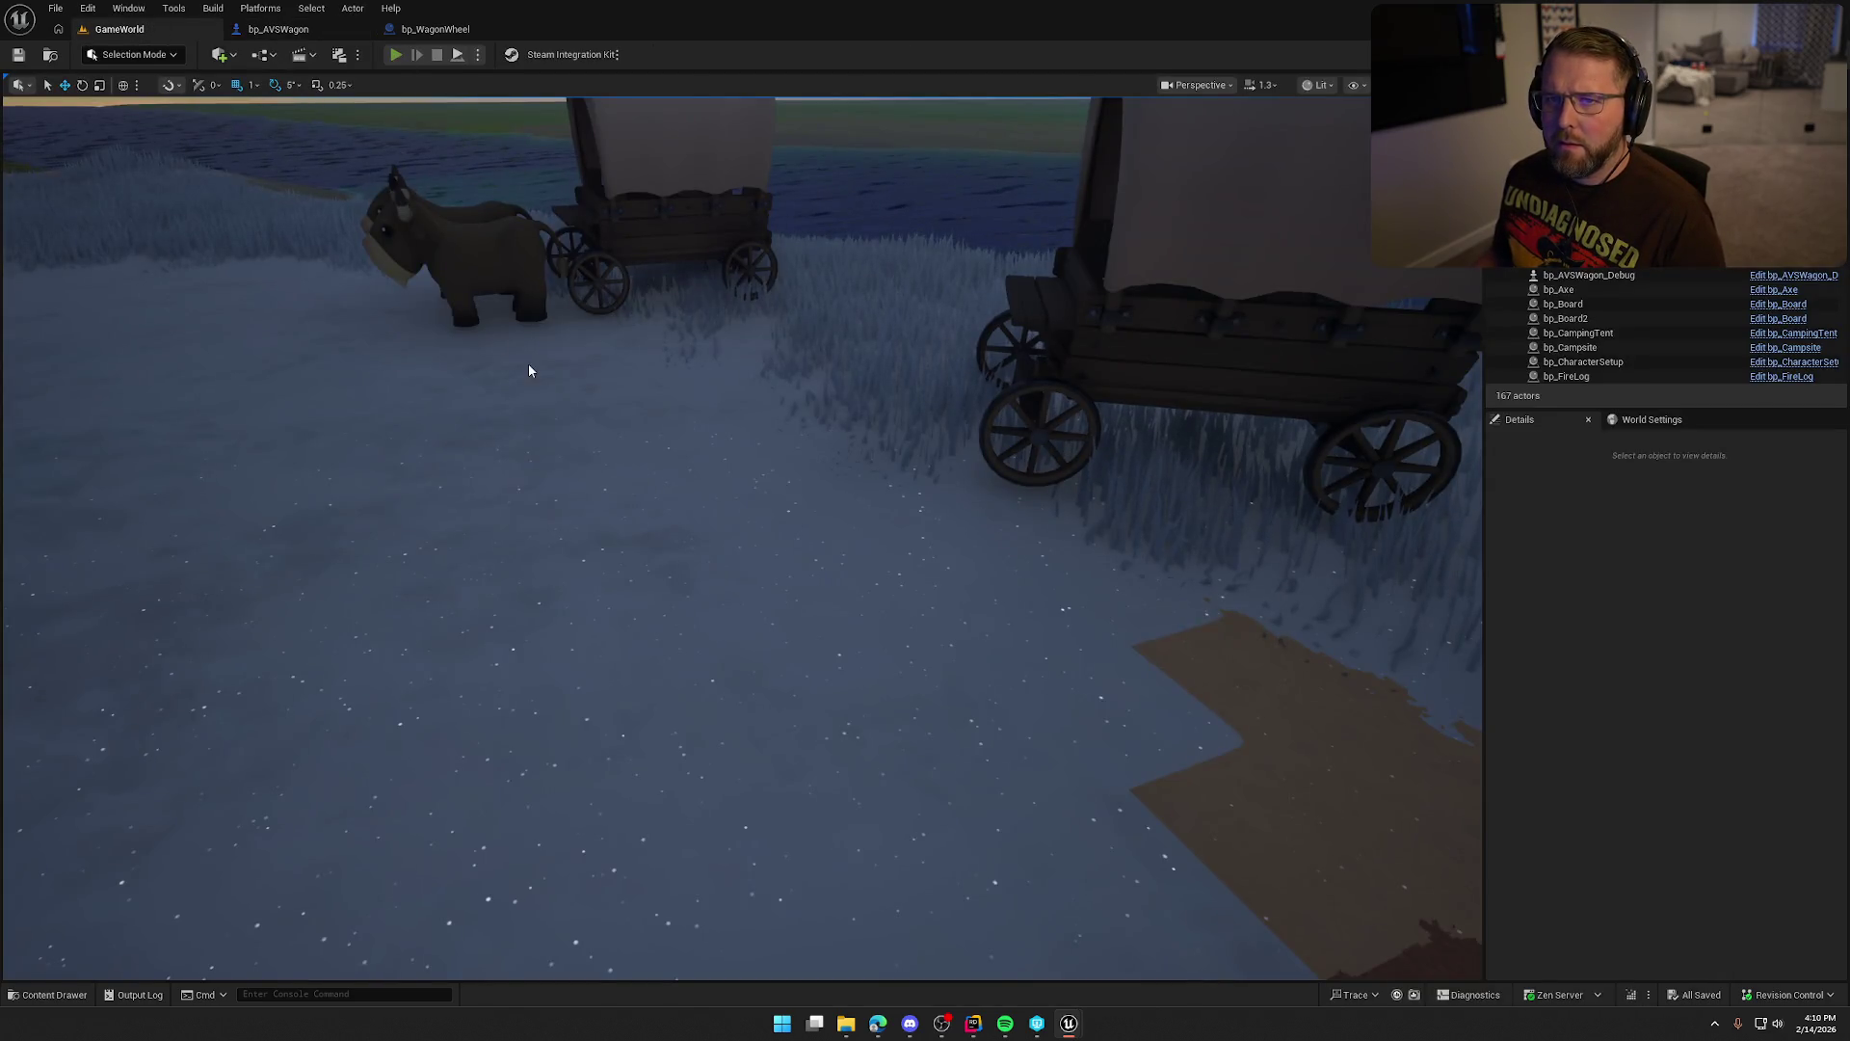
key("alt+p")
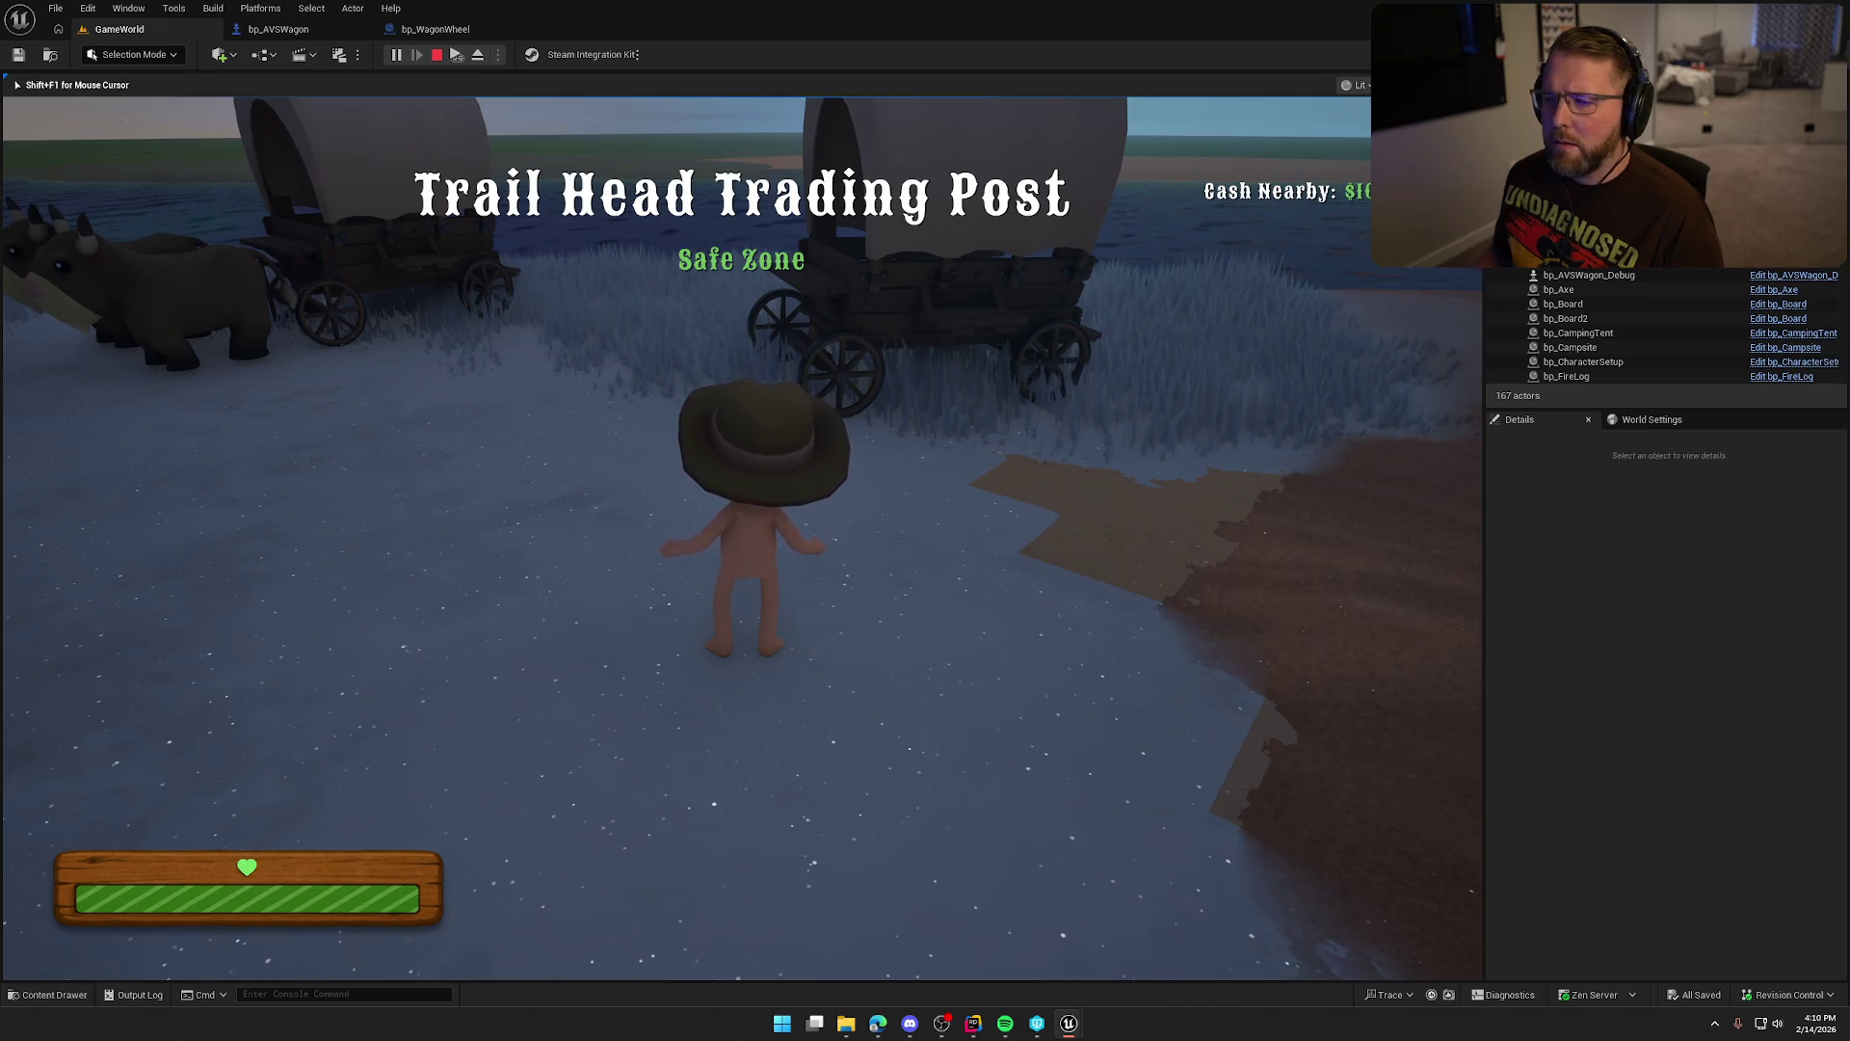
key("Escape")
Go back to bp_AVSWagon's EventGraph and open the UpdateComponentDamage function.
left_click(436, 29)
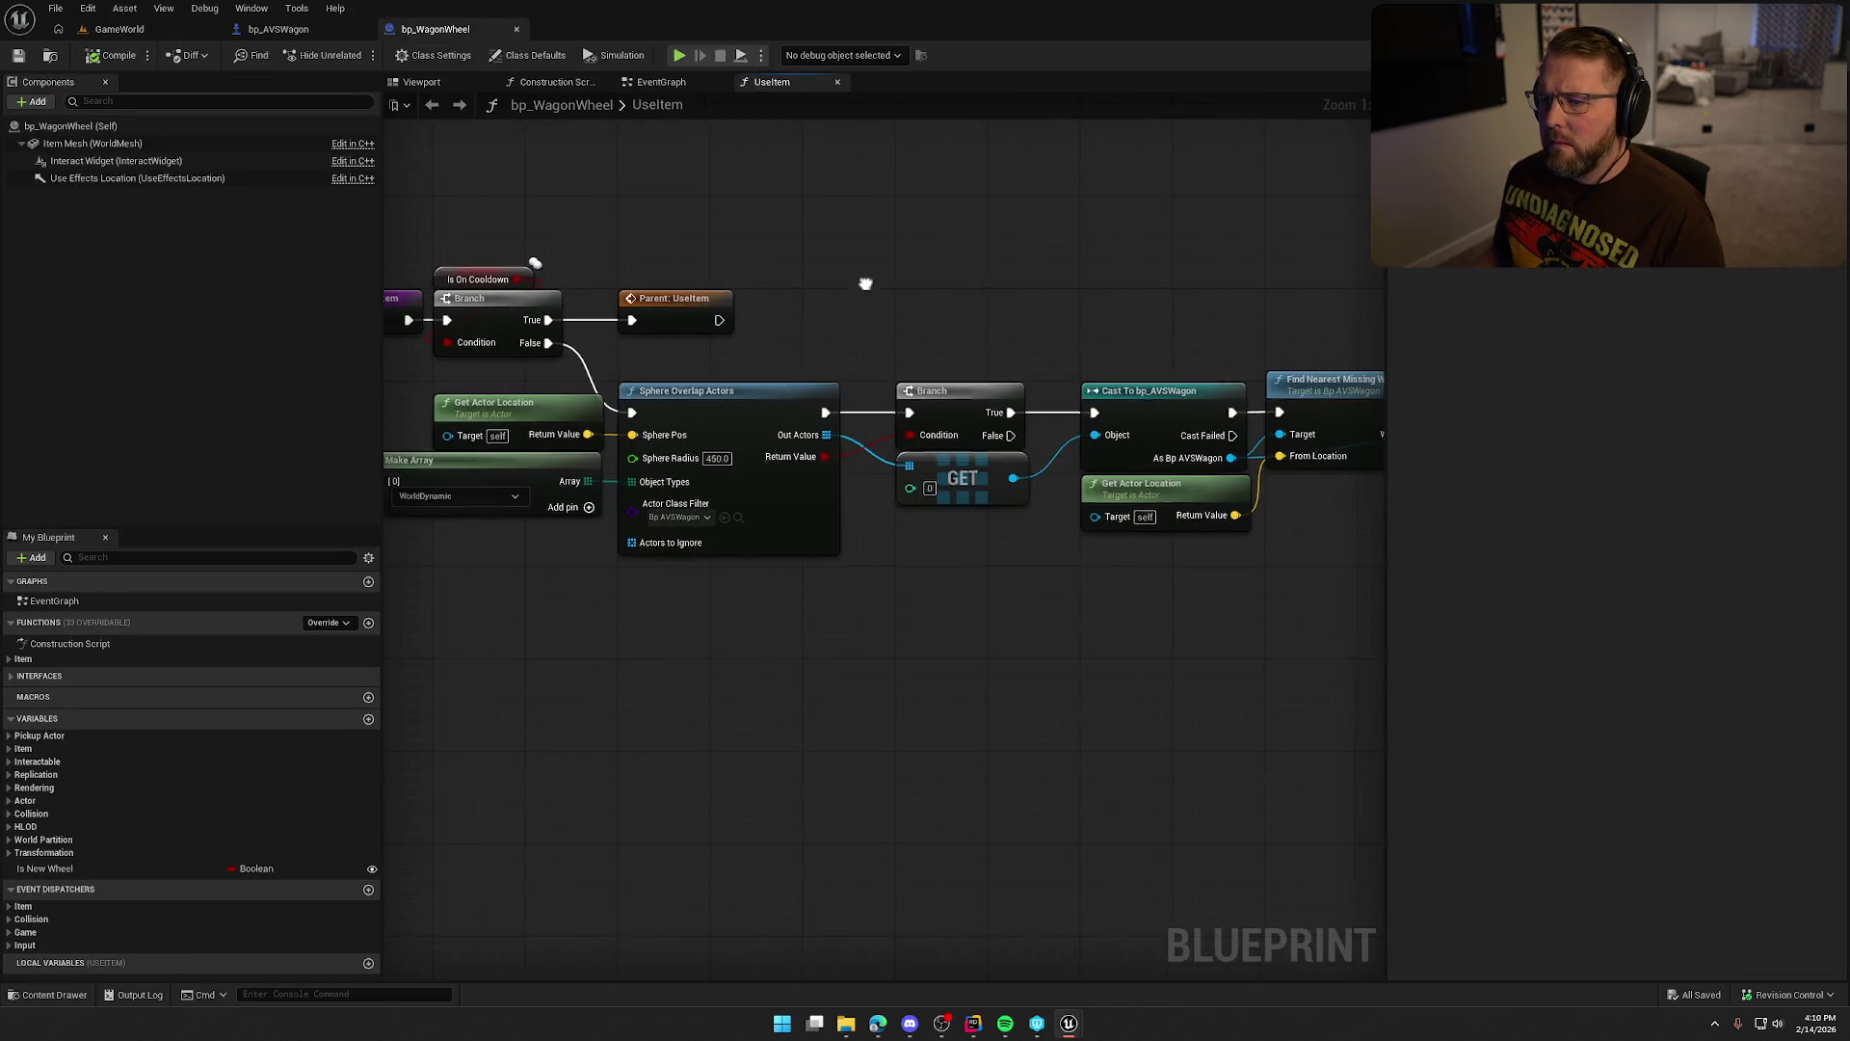
left_click(278, 29)
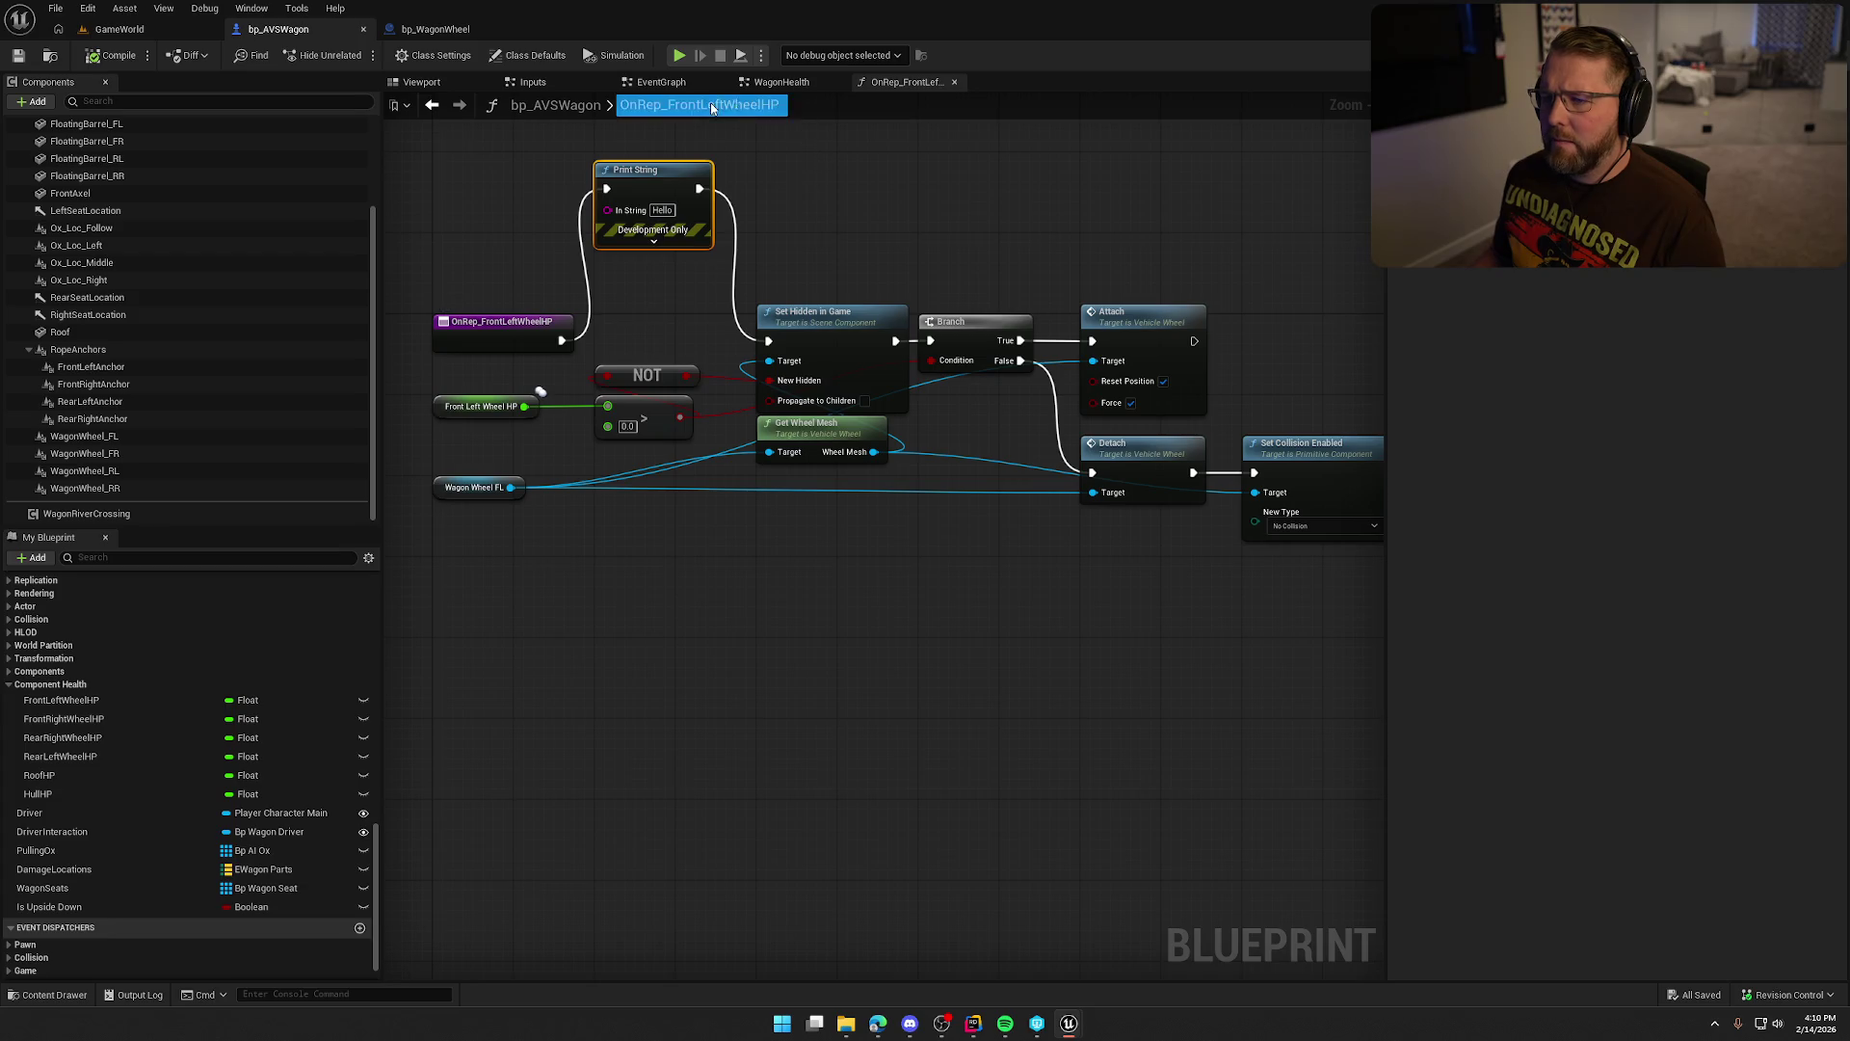
left_click(682, 86)
double_click(1064, 231)
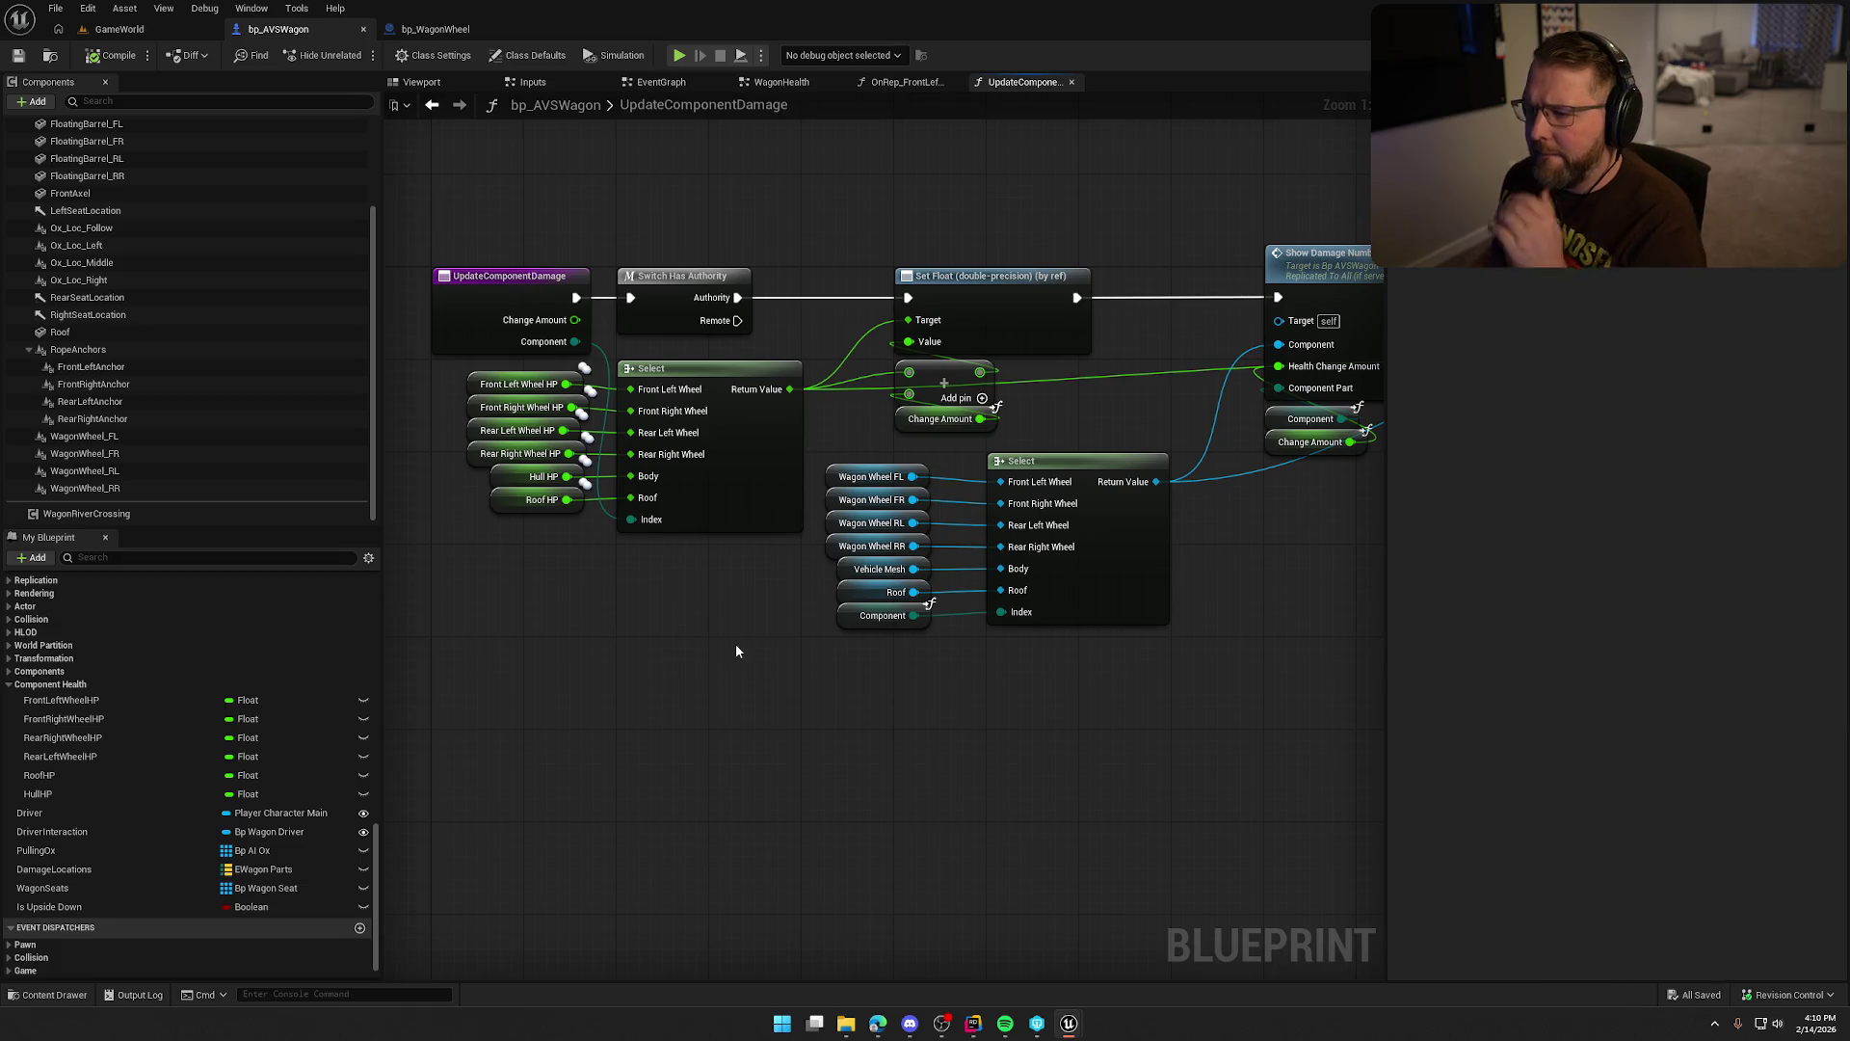
Move the Select node and its wagon-part HP getters further right in UpdateComponentDamage.
left_click(1066, 276)
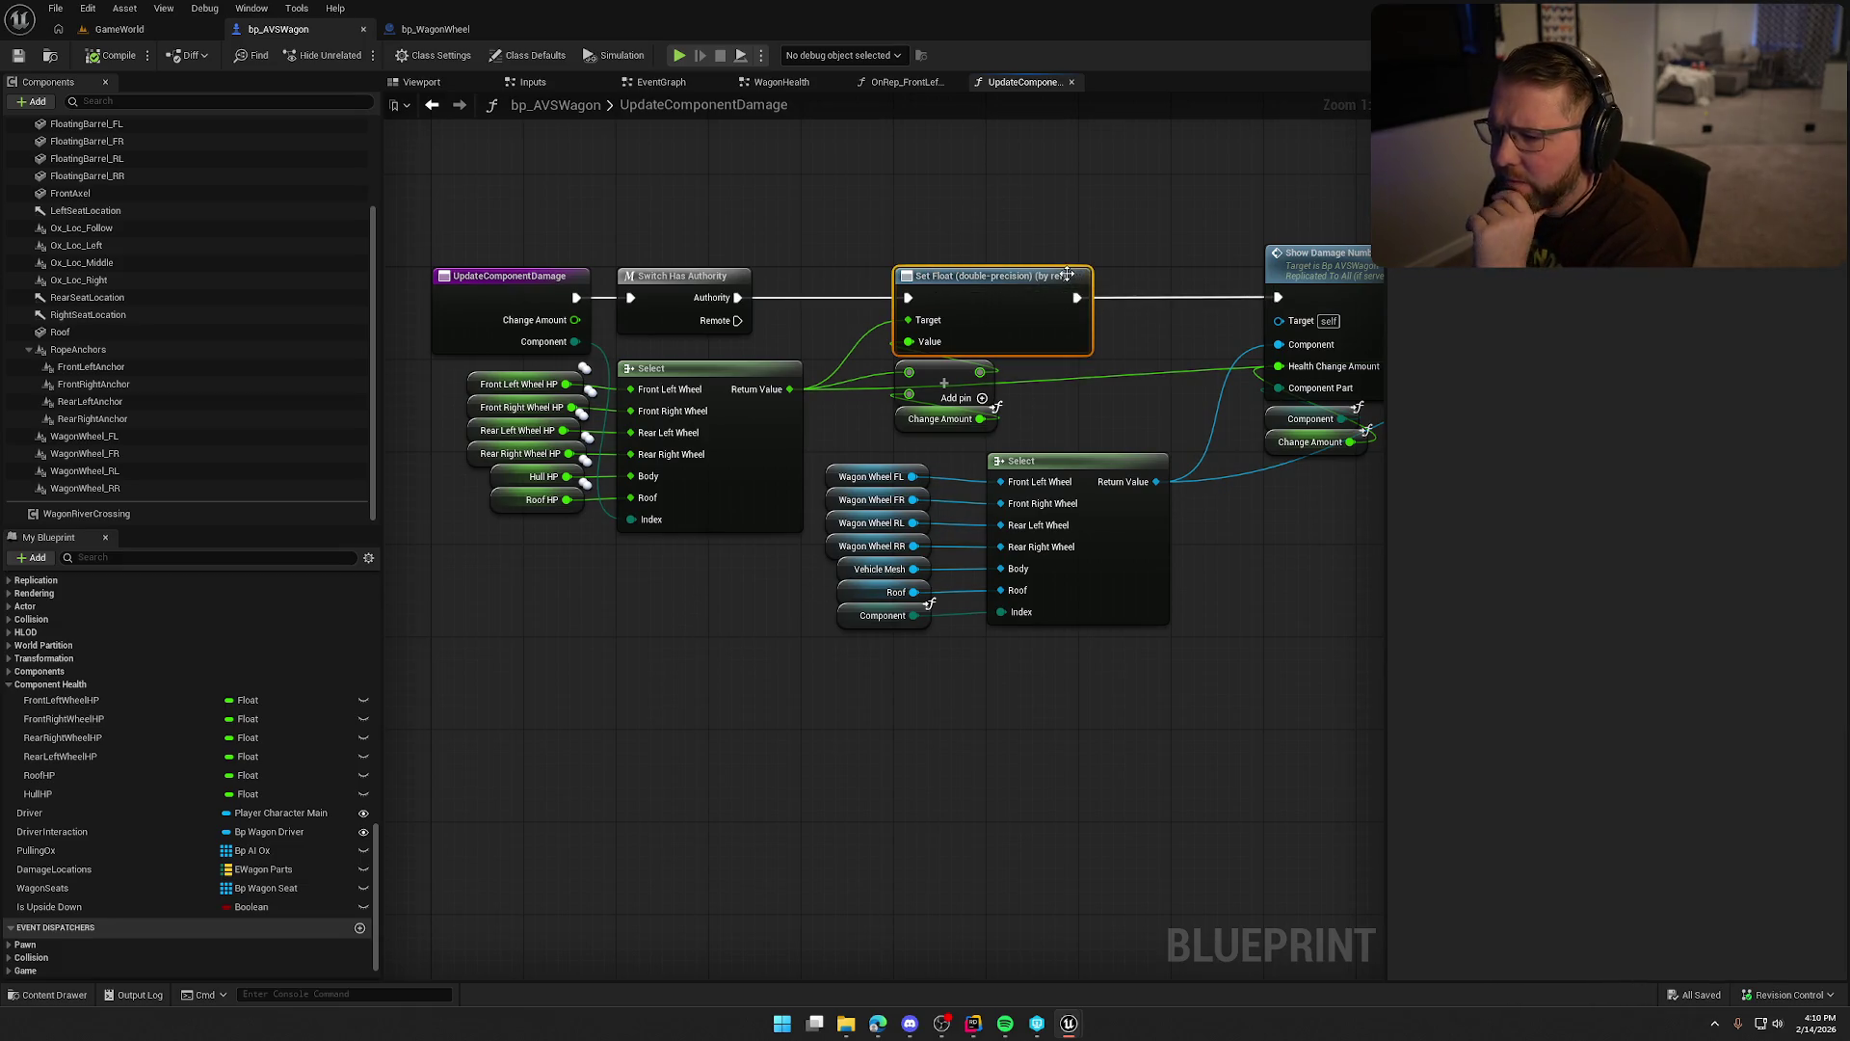
left_click(995, 209)
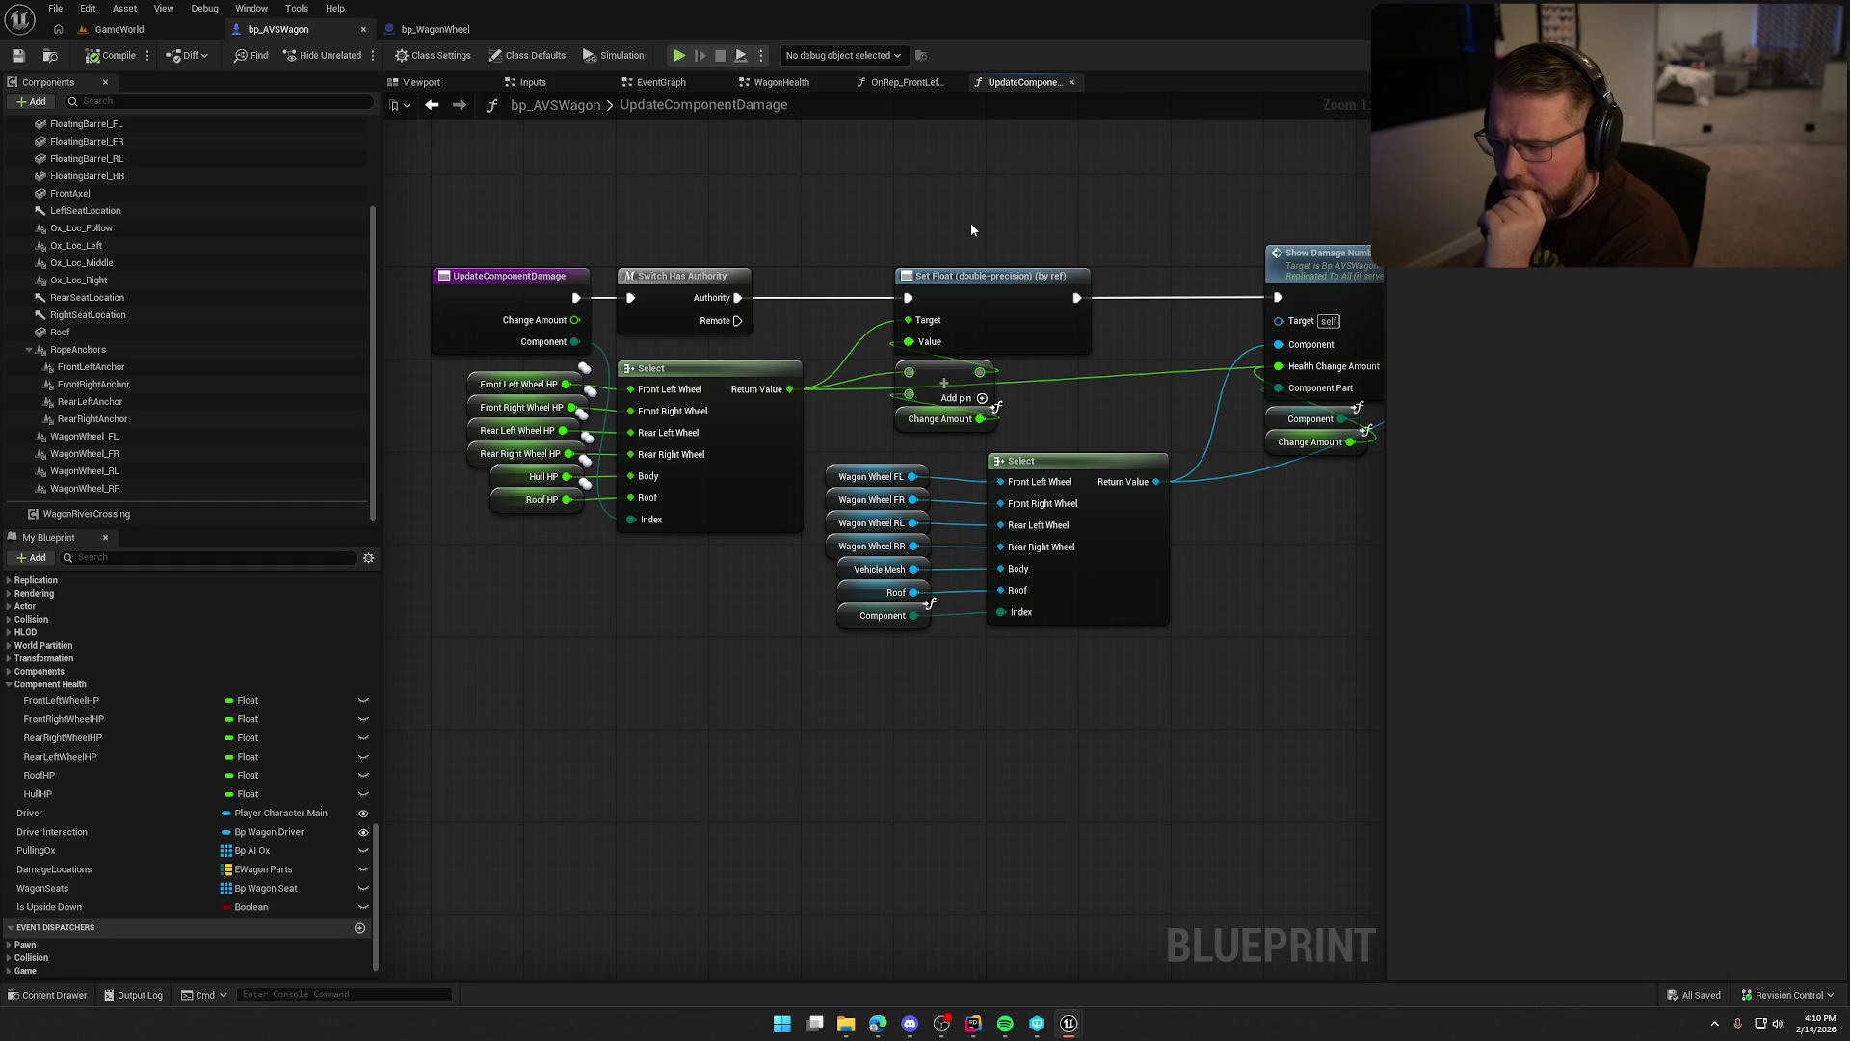
mouse_move(972, 228)
left_mouse_down()
mouse_move(611, 221)
mouse_move(772, 164)
mouse_move(652, 190)
mouse_move(871, 170)
mouse_move(993, 222)
left_mouse_up()
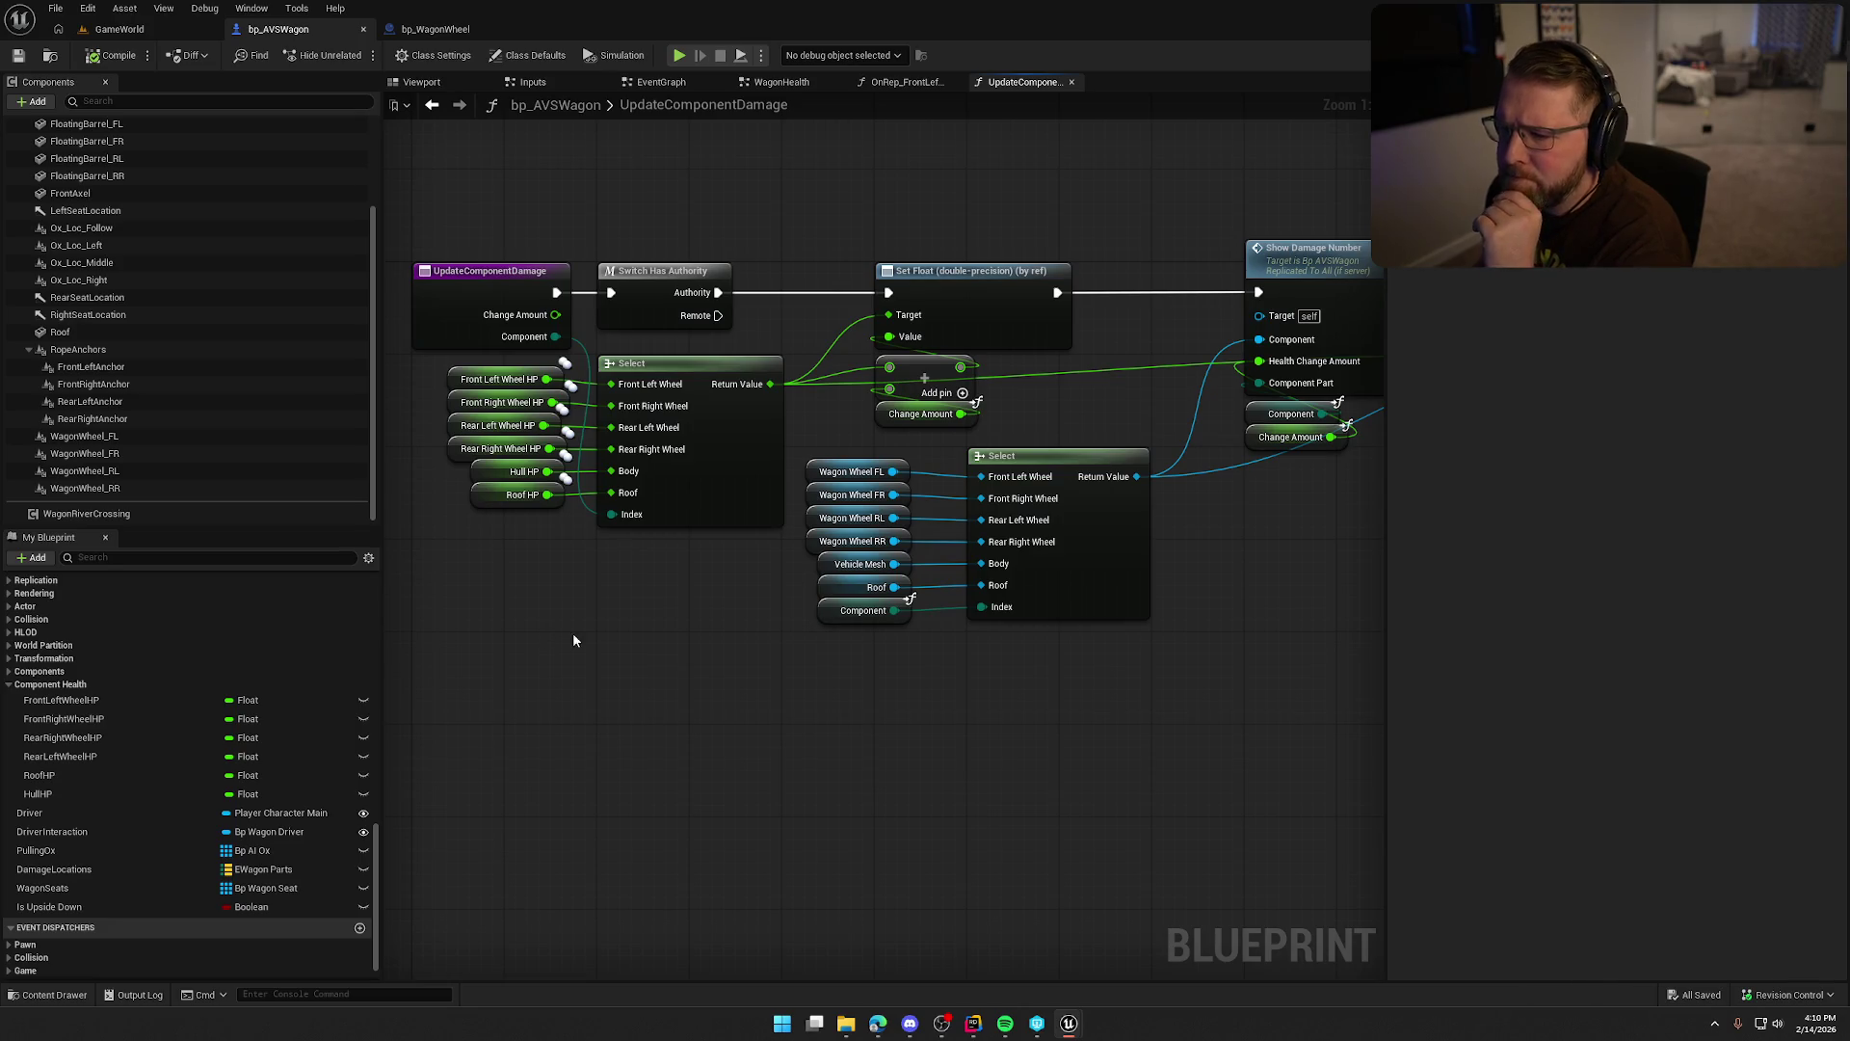
mouse_move(1007, 715)
left_mouse_down()
mouse_move(964, 578)
mouse_move(810, 463)
left_mouse_up()
mouse_move(1089, 477)
left_mouse_down()
mouse_move(1136, 523)
mouse_move(1369, 490)
left_mouse_up()
mouse_move(1189, 748)
left_mouse_down()
mouse_move(796, 773)
mouse_move(1061, 570)
mouse_move(1054, 500)
mouse_move(989, 407)
mouse_move(988, 441)
left_mouse_up()
left_click(1104, 477)
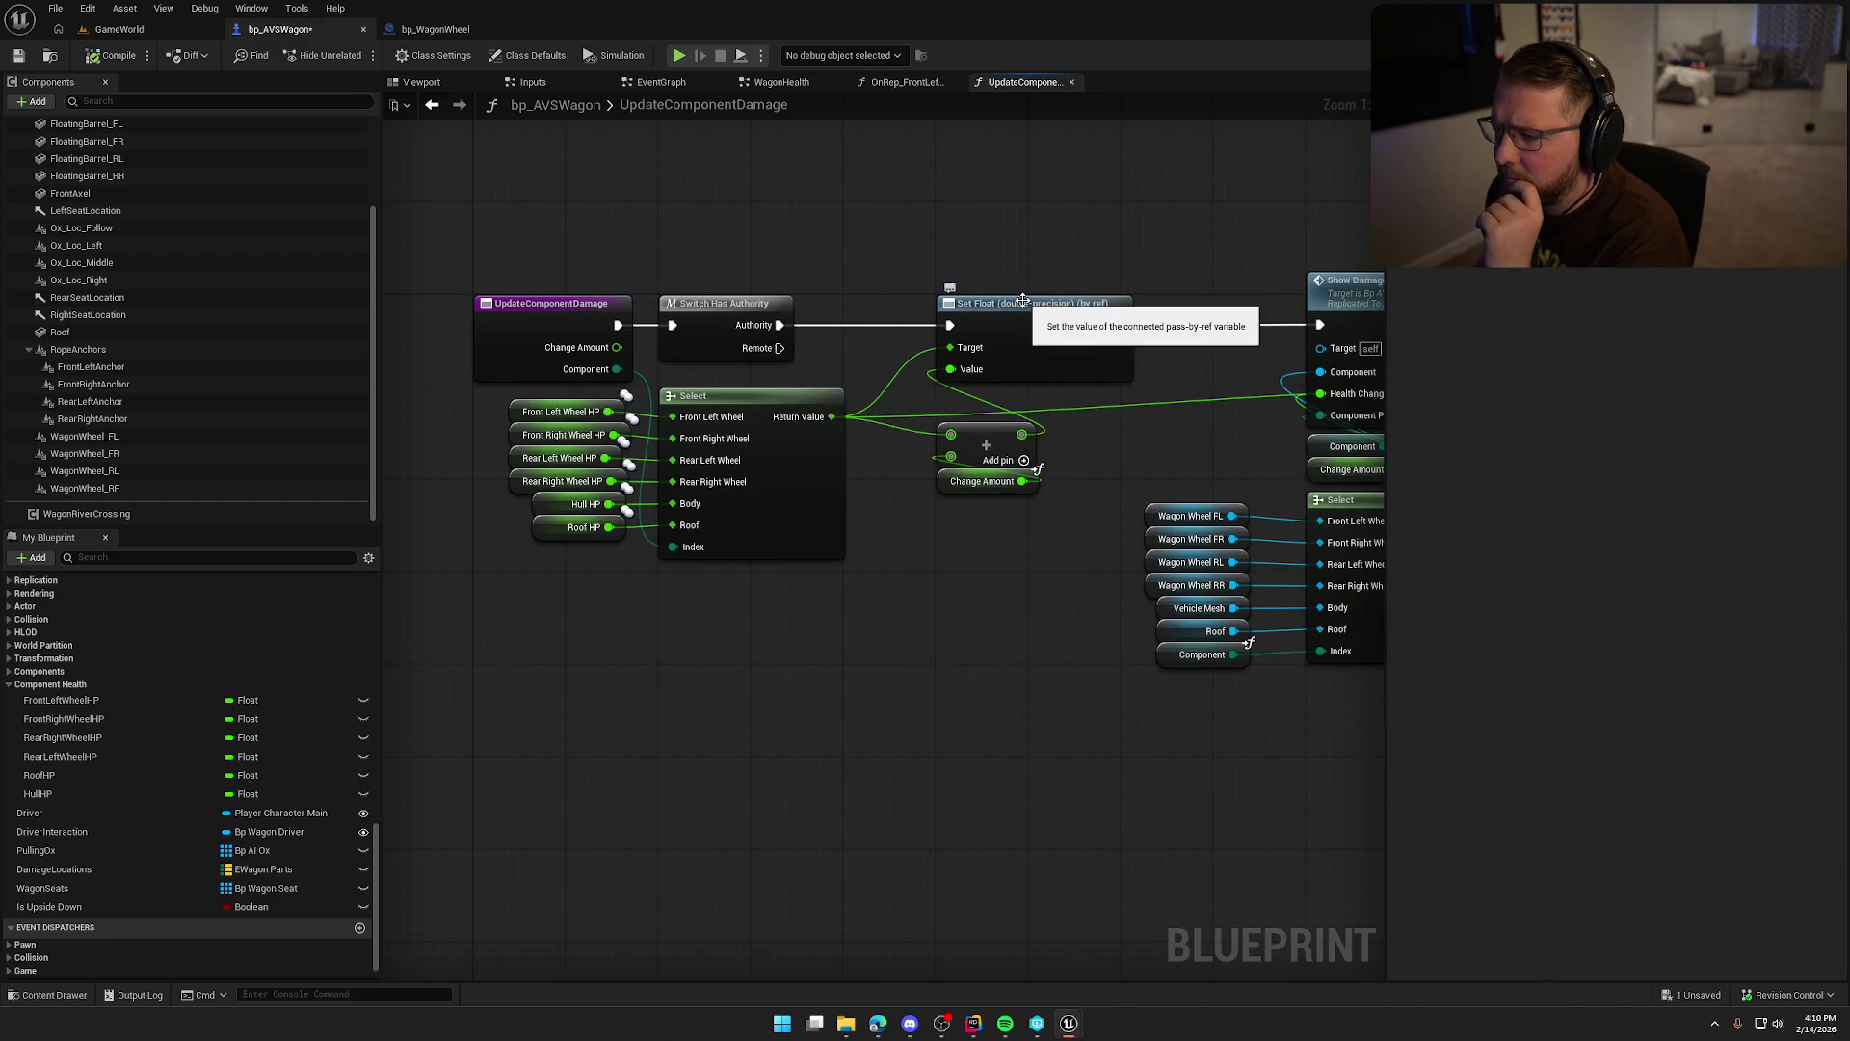